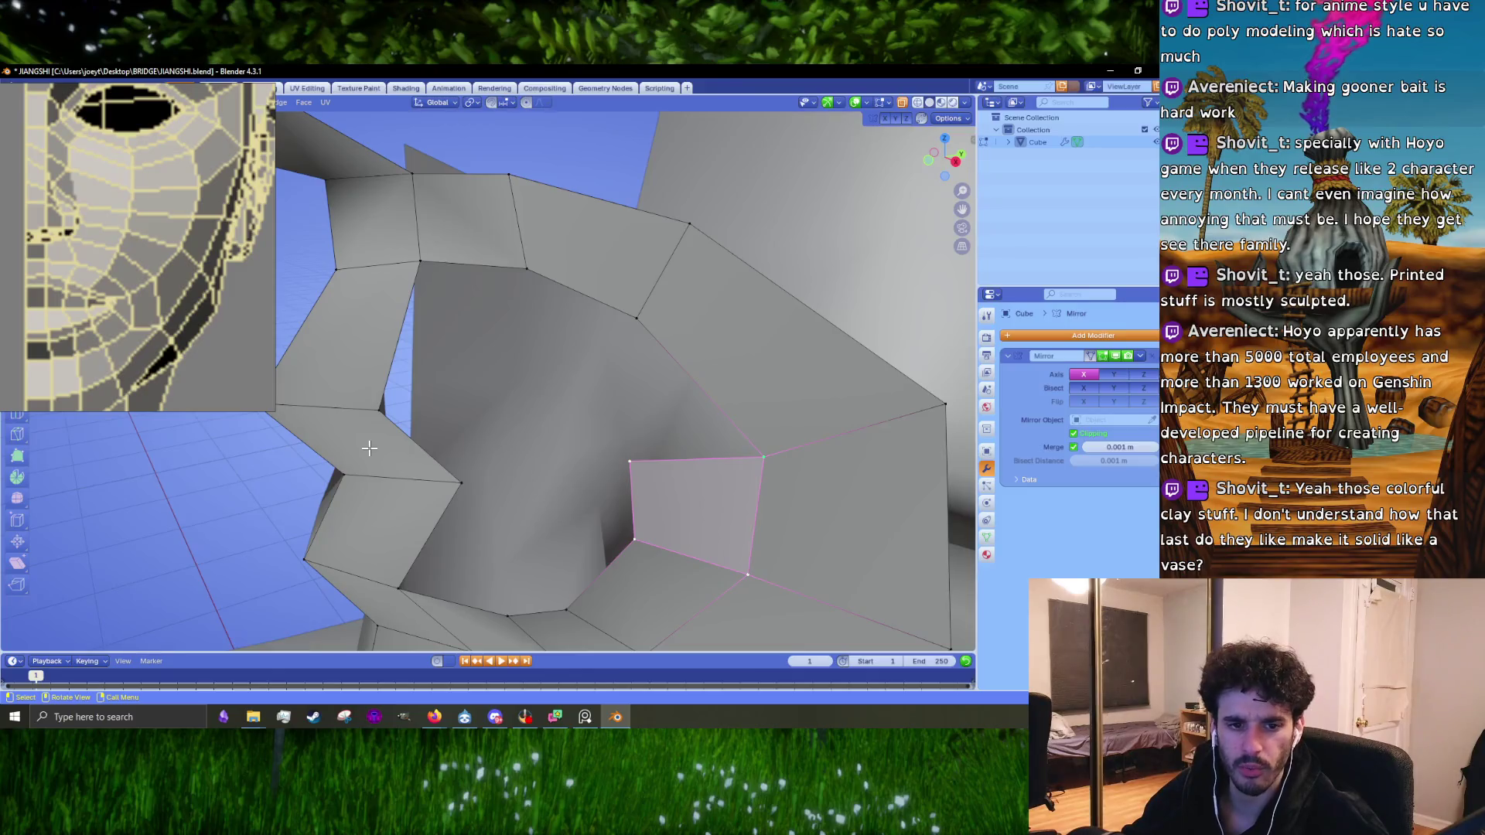
# Step: Reposition the small quad's vertex and edge at the mouth ring and merge two vertices into one
pyautogui.press('KP_1')
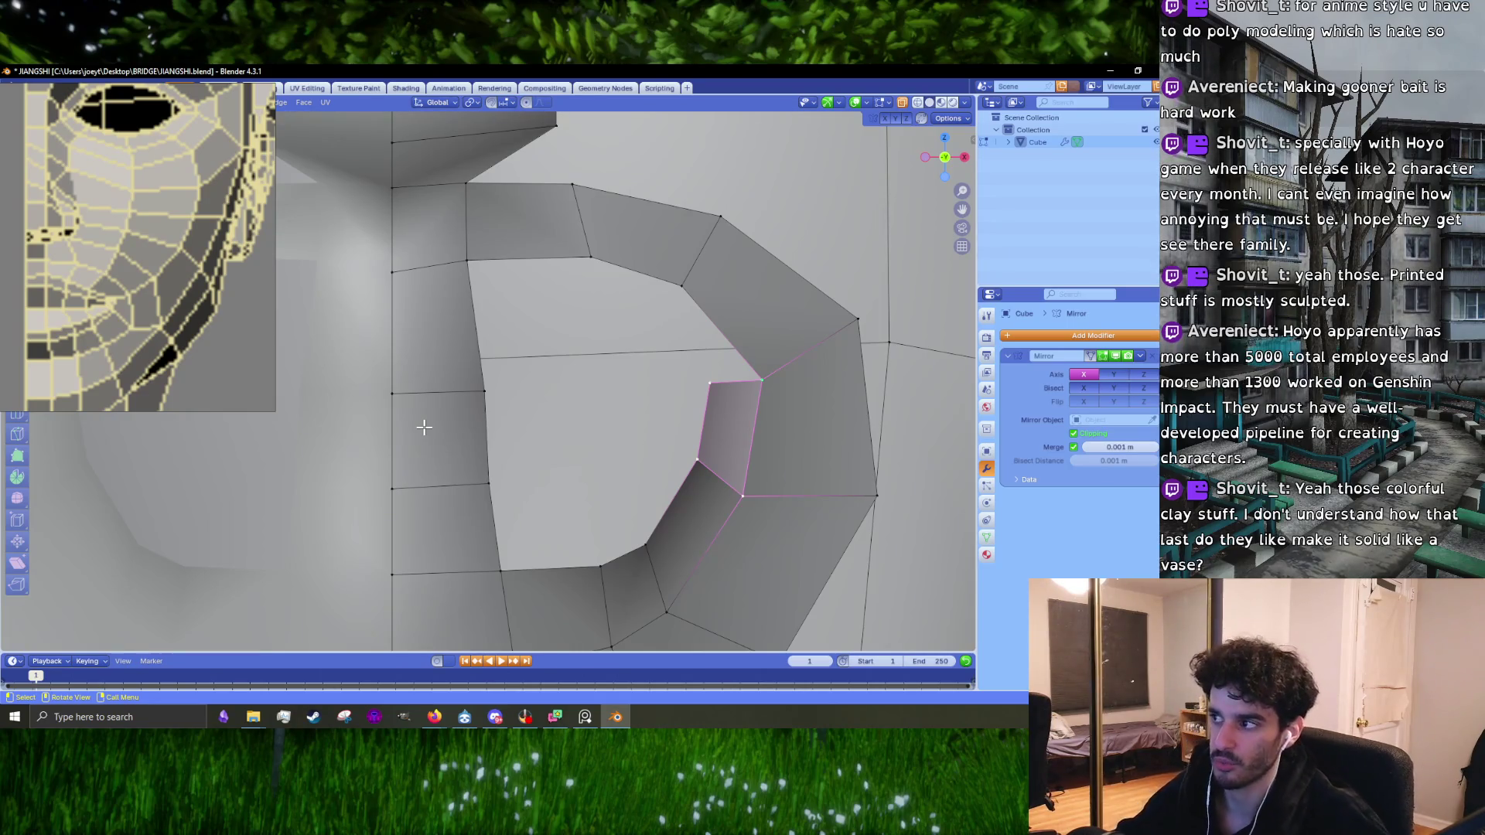
pyautogui.click(765, 390)
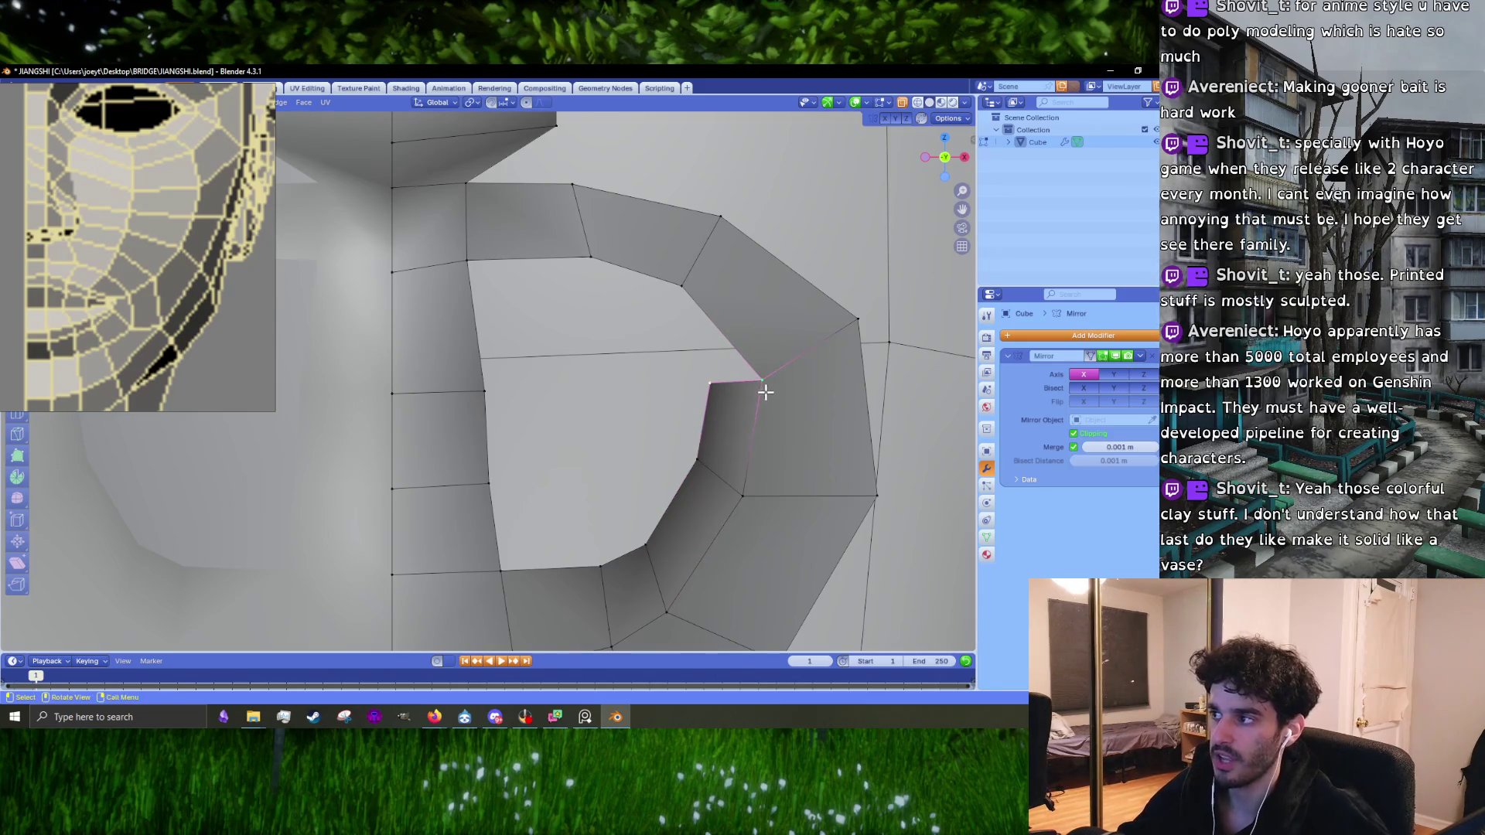
pyautogui.press('g')
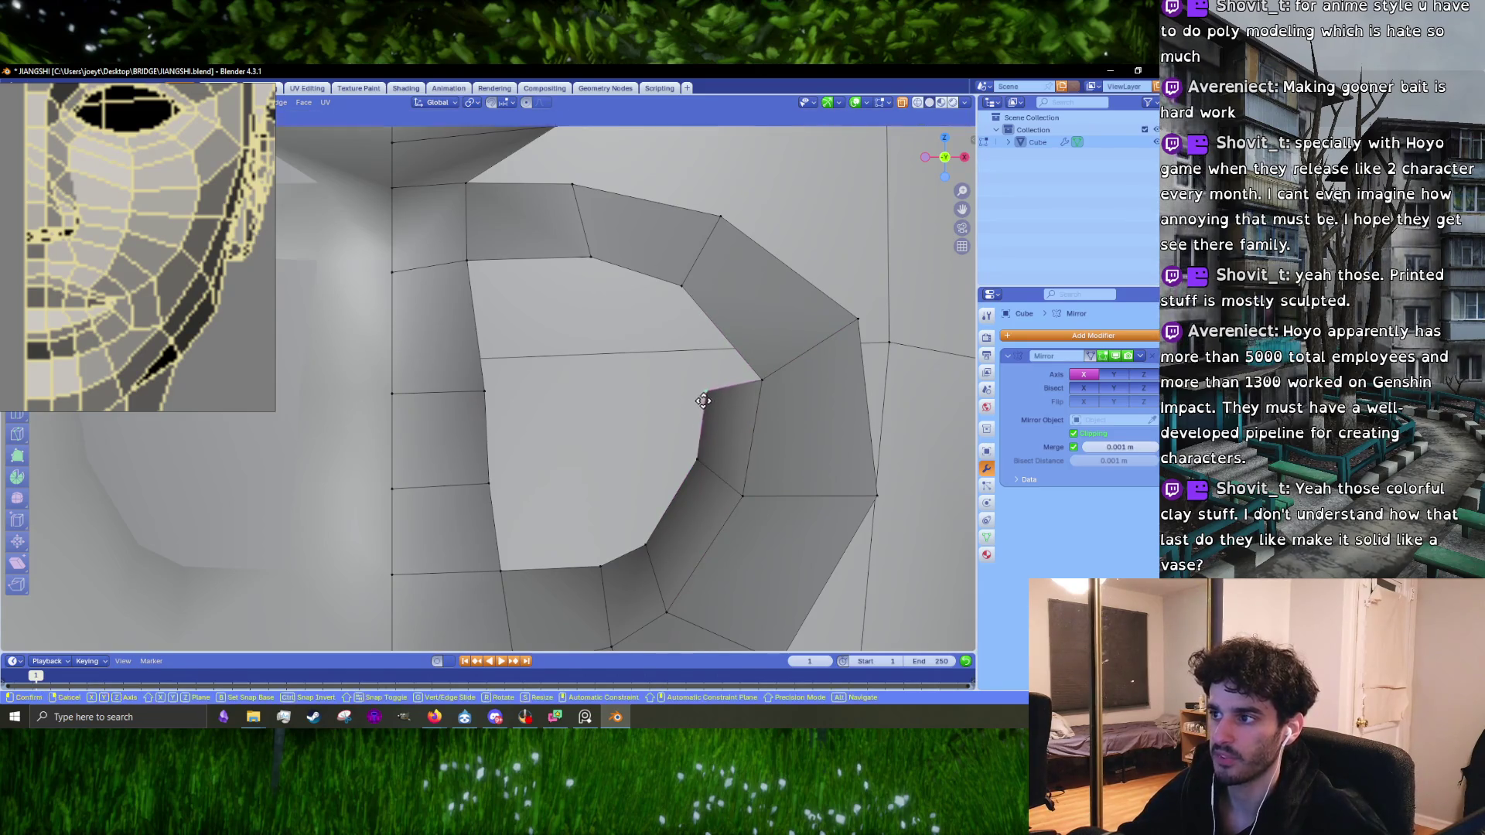
pyautogui.click(704, 413)
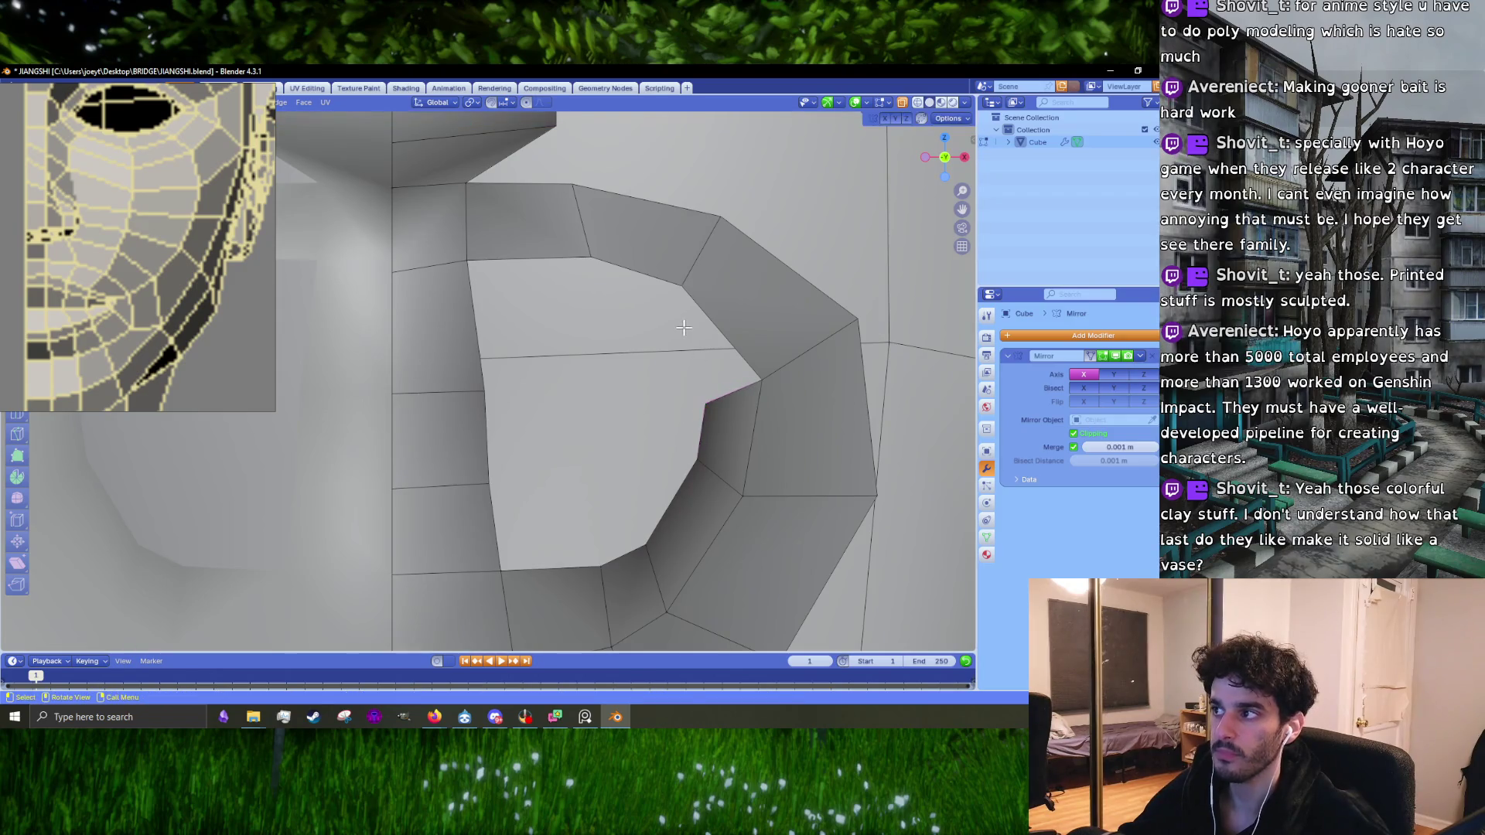
pyautogui.moveTo(735, 359)
pyautogui.mouseDown(button='middle')
pyautogui.moveTo(647, 382)
pyautogui.moveTo(660, 387)
pyautogui.moveTo(630, 376)
pyautogui.mouseUp(button='middle')
pyautogui.press('g')
pyautogui.click(650, 390)
pyautogui.keyDown('shift'); pyautogui.click(629, 376); pyautogui.keyUp('shift')
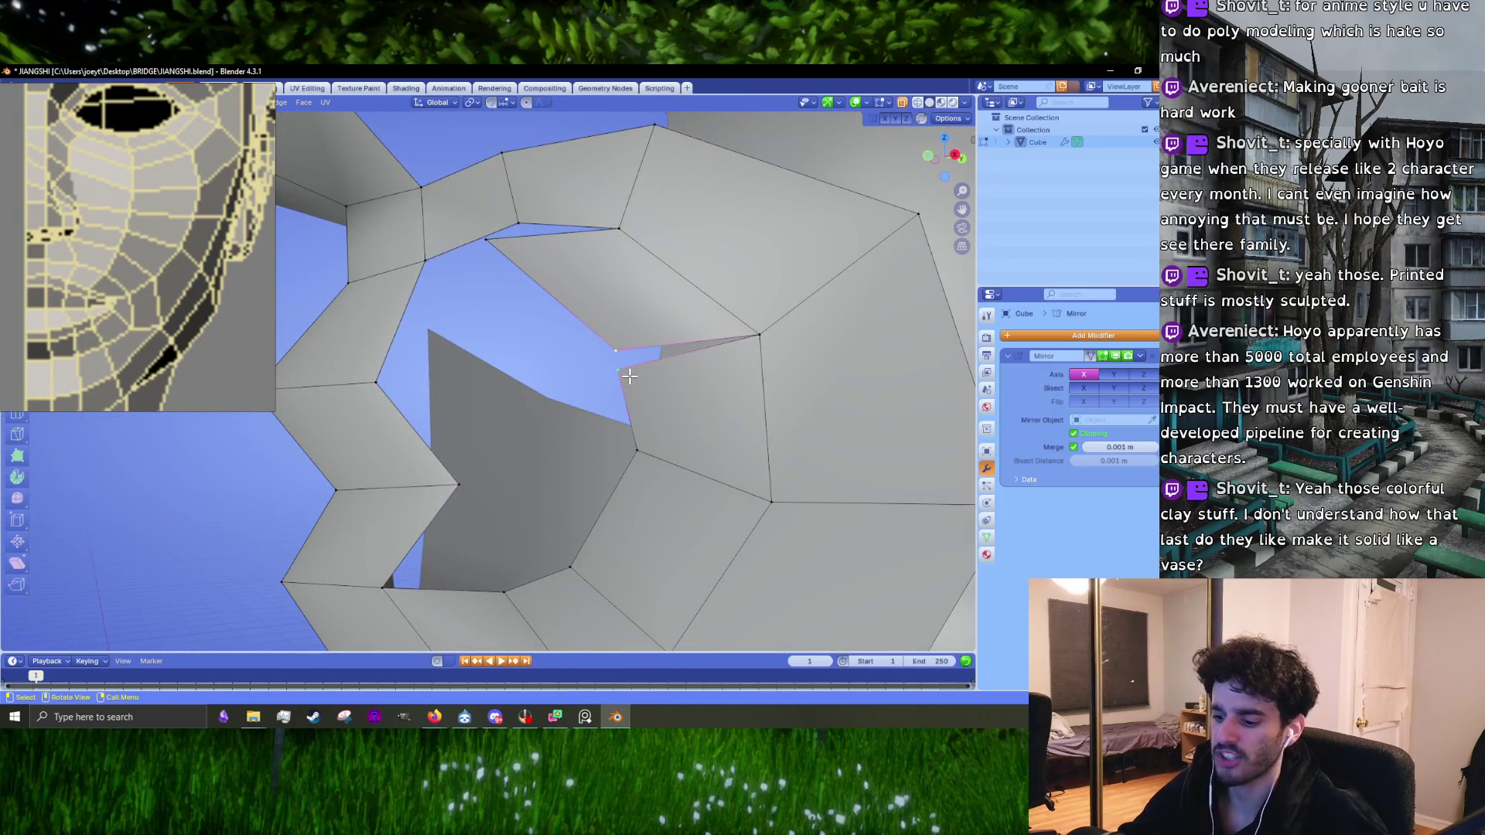
pyautogui.press('m')
pyautogui.click(629, 378)
# Step: Move the neighbouring vertex at the mouth gap into its new position
pyautogui.click(496, 243)
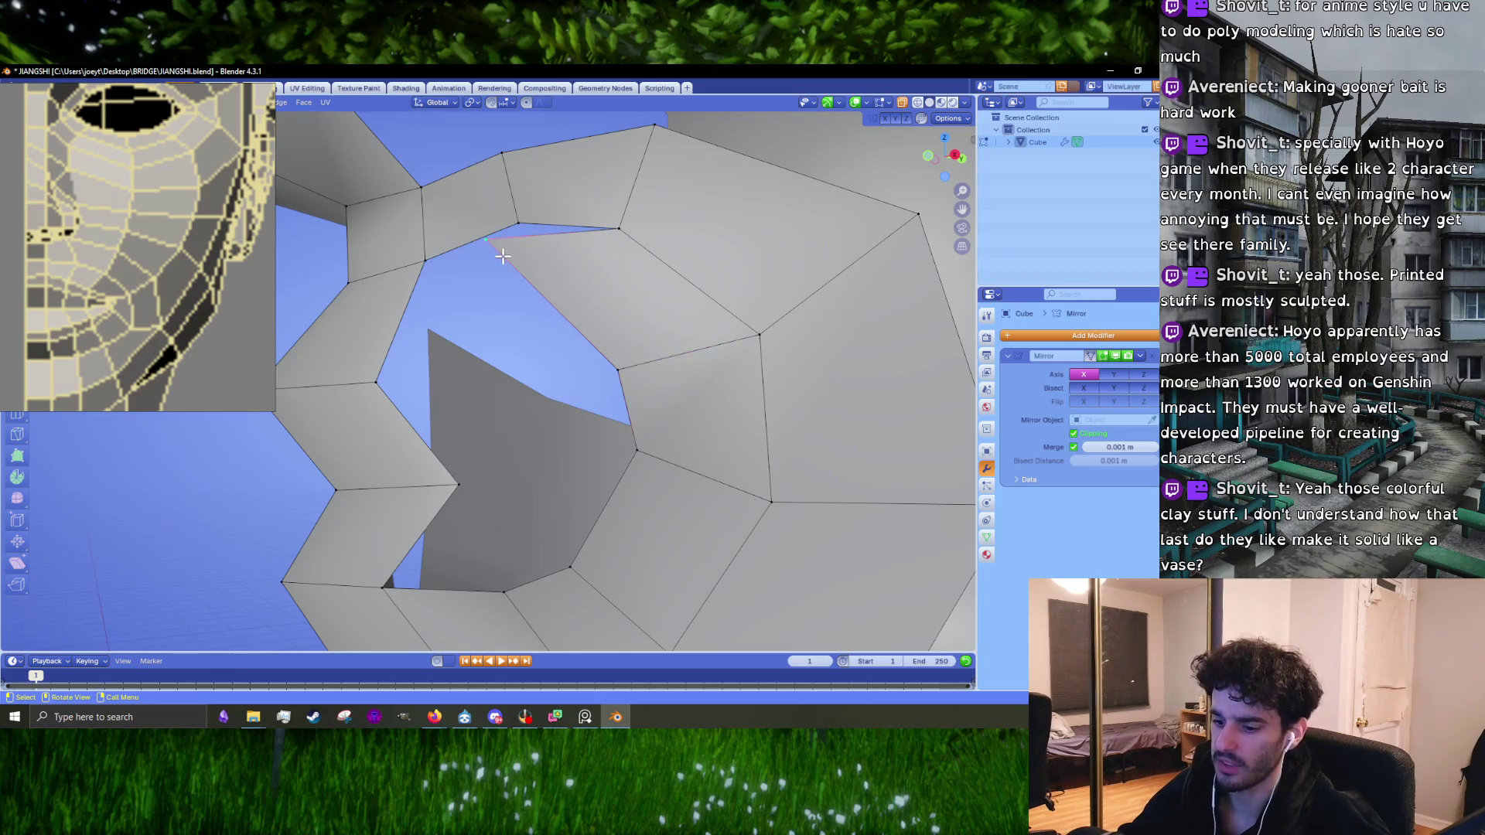
pyautogui.press('g')
pyautogui.click(530, 312)
pyautogui.moveTo(529, 311); pyautogui.dragTo(682, 300, button='middle')
pyautogui.click(673, 302)
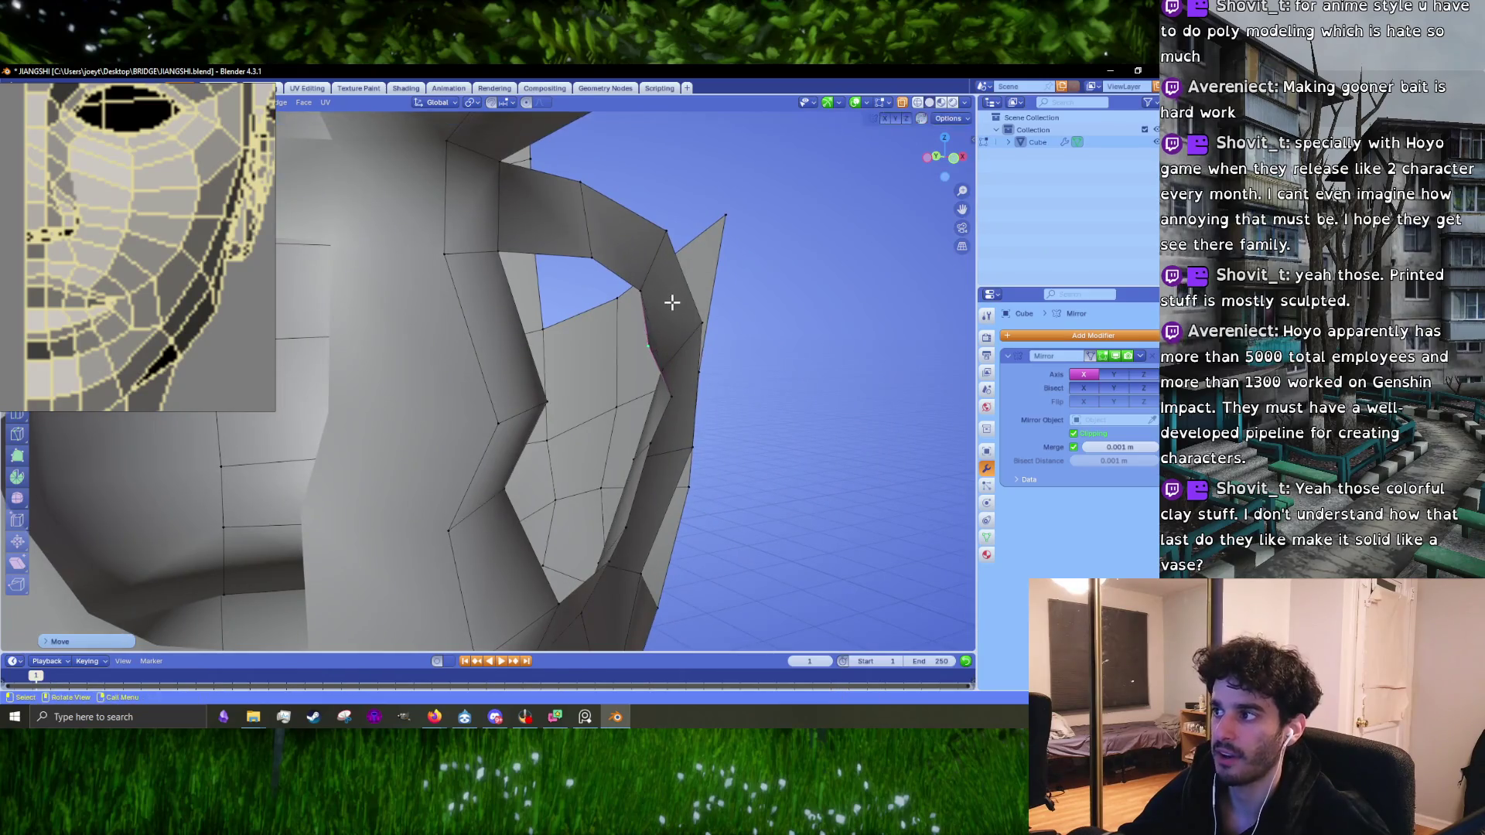
pyautogui.press('KP_1')
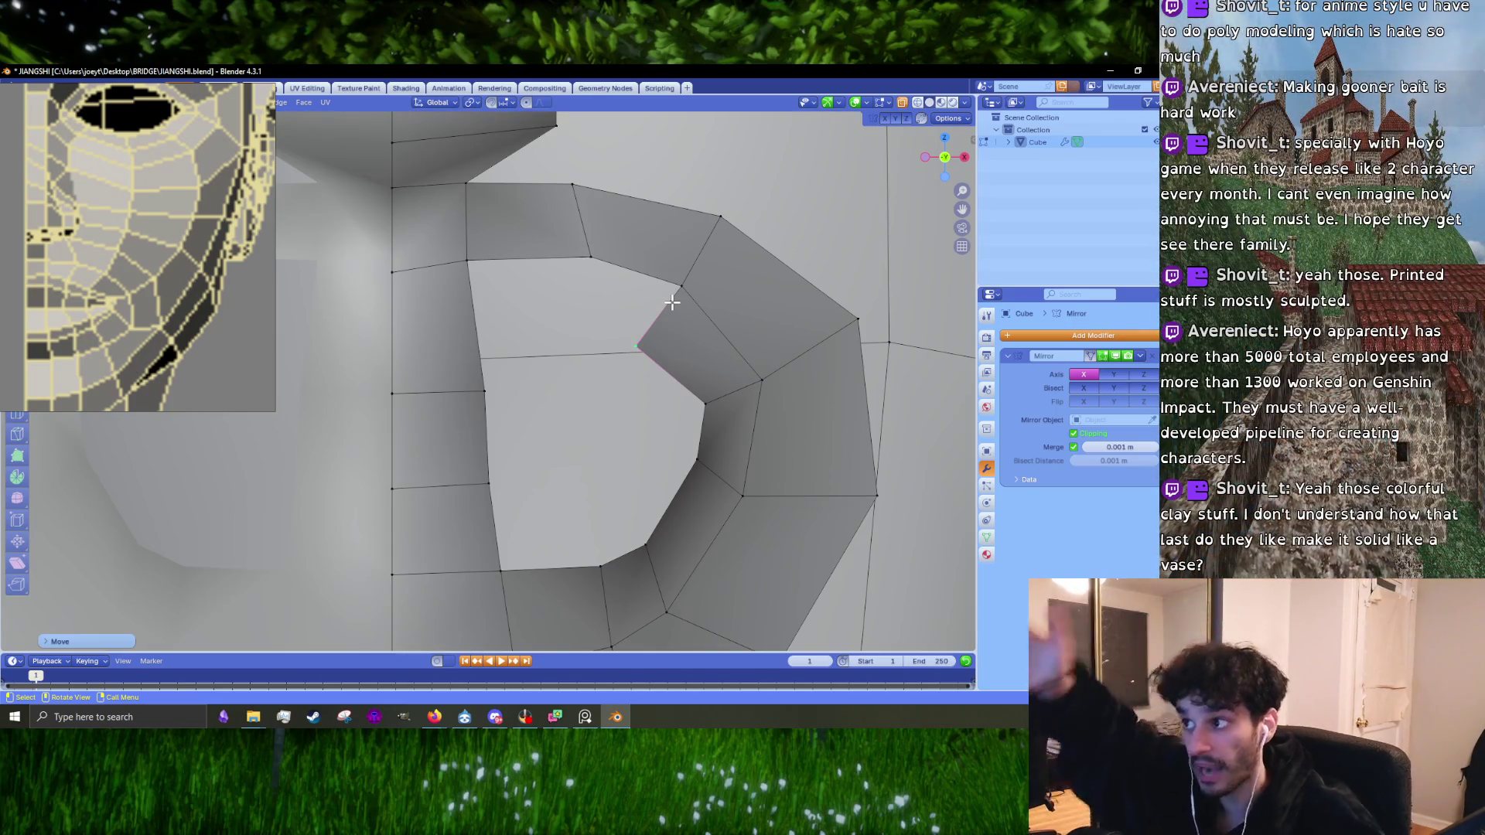
# Step: Fill a new face between the upper edges beside the mouth hole and the gap-corner vertex
pyautogui.click(594, 311)
pyautogui.click(602, 269)
pyautogui.moveTo(597, 264)
pyautogui.mouseDown(button='middle')
pyautogui.moveTo(539, 288)
pyautogui.moveTo(524, 322)
pyautogui.mouseUp(button='middle')
pyautogui.press('g')
pyautogui.rightClick(445, 391)
pyautogui.keyDown('shift'); pyautogui.click(585, 309); pyautogui.keyUp('shift')
pyautogui.press('f')
# Step: Move an edge and fill the remaining gap across the mouth ring with a face
pyautogui.moveTo(490, 261)
pyautogui.mouseDown(button='middle')
pyautogui.moveTo(600, 342)
pyautogui.moveTo(482, 321)
pyautogui.moveTo(425, 371)
pyautogui.moveTo(405, 335)
pyautogui.moveTo(426, 325)
pyautogui.mouseUp(button='middle')
pyautogui.press('g')
pyautogui.click(397, 326)
pyautogui.keyDown('shift'); pyautogui.click(564, 280); pyautogui.keyUp('shift')
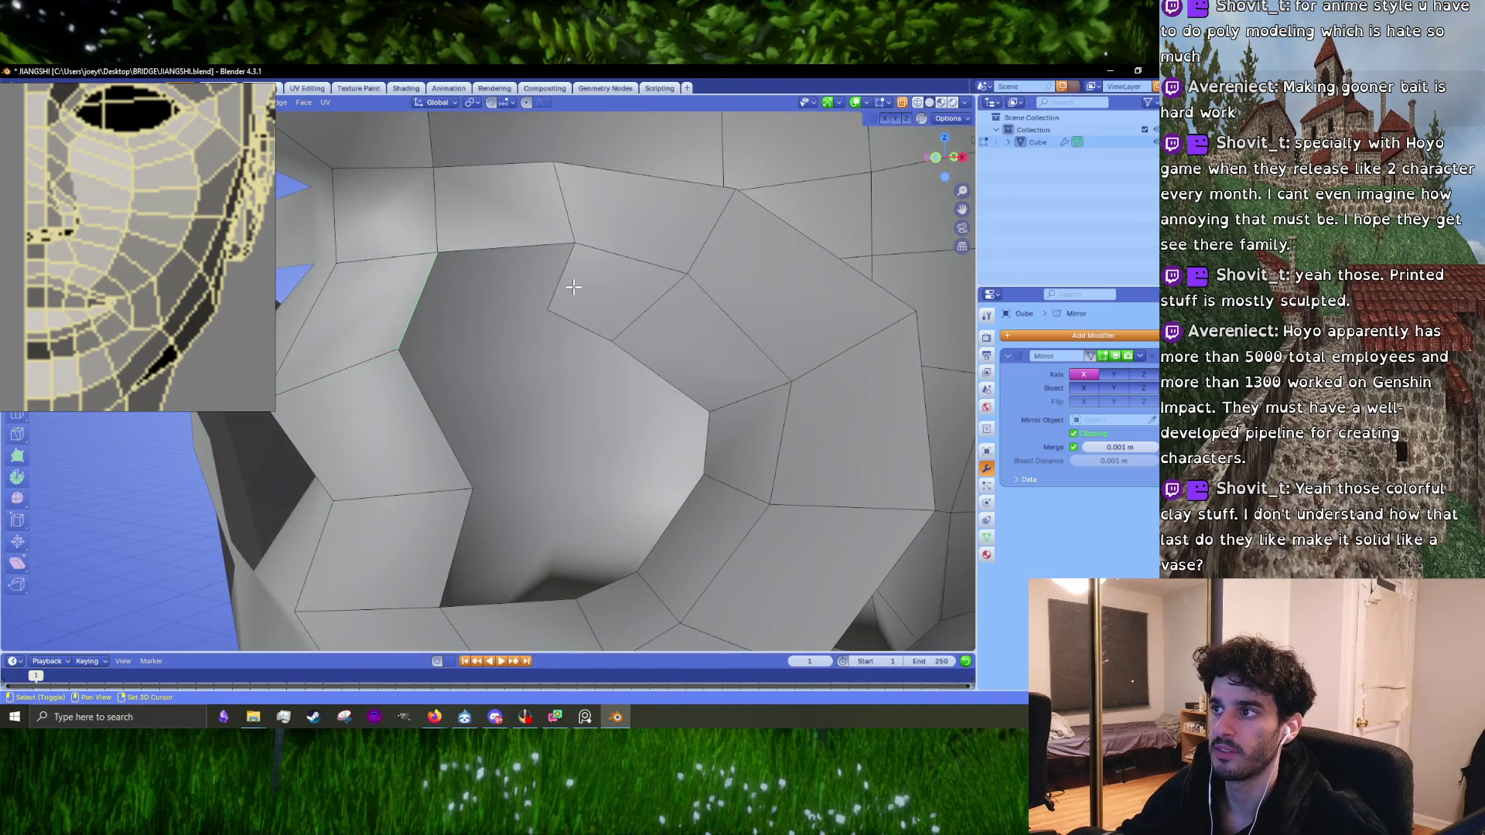
pyautogui.press('f')
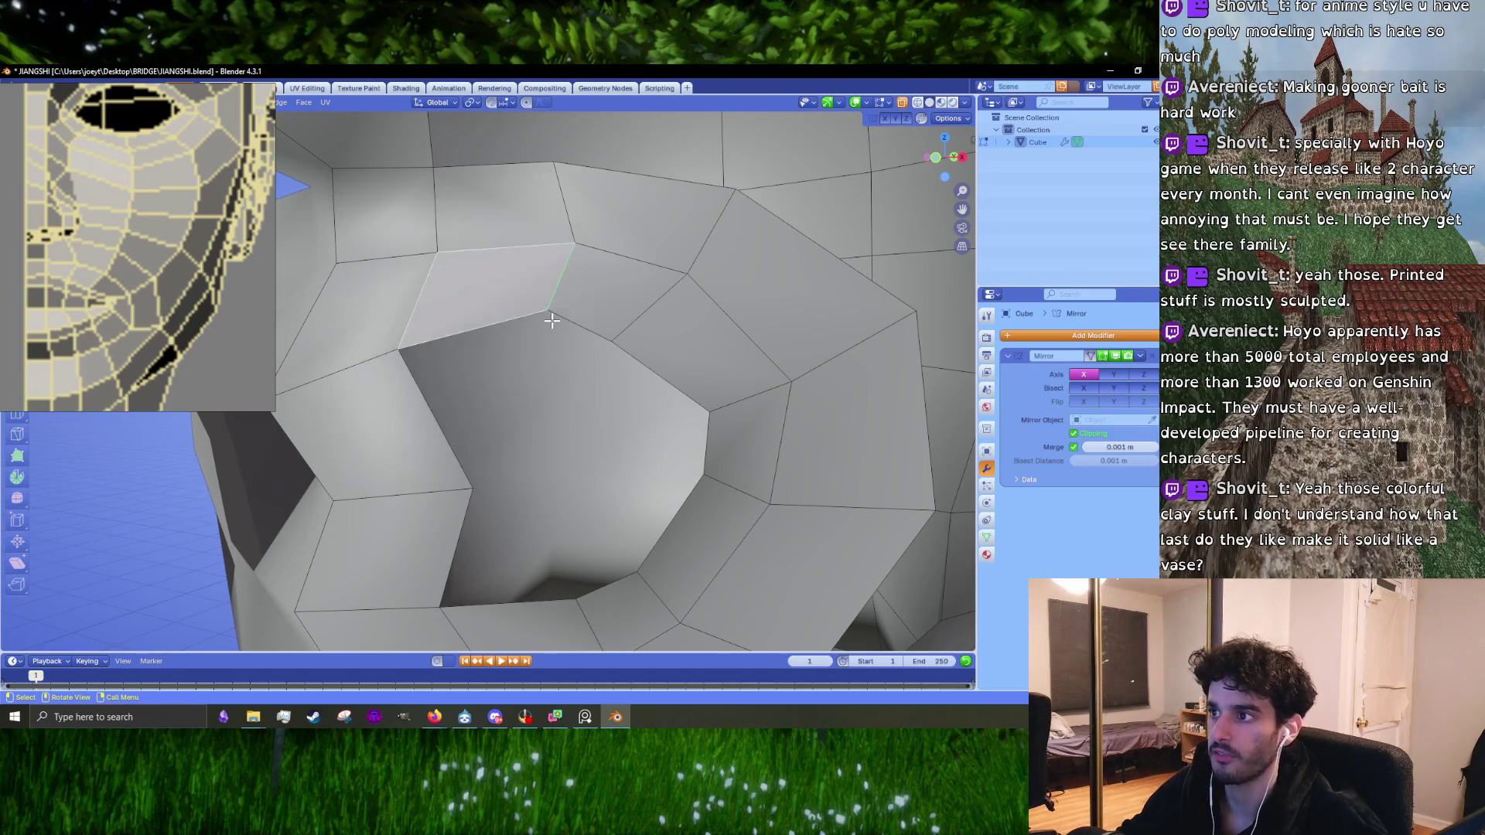
pyautogui.moveTo(424, 353)
pyautogui.mouseDown(button='middle')
pyautogui.moveTo(414, 379)
pyautogui.moveTo(509, 386)
pyautogui.mouseUp(button='middle')
# Step: Reshape the spiky lip edge by pulling its vertices up and to the left
pyautogui.scroll(-5, 142, 336)
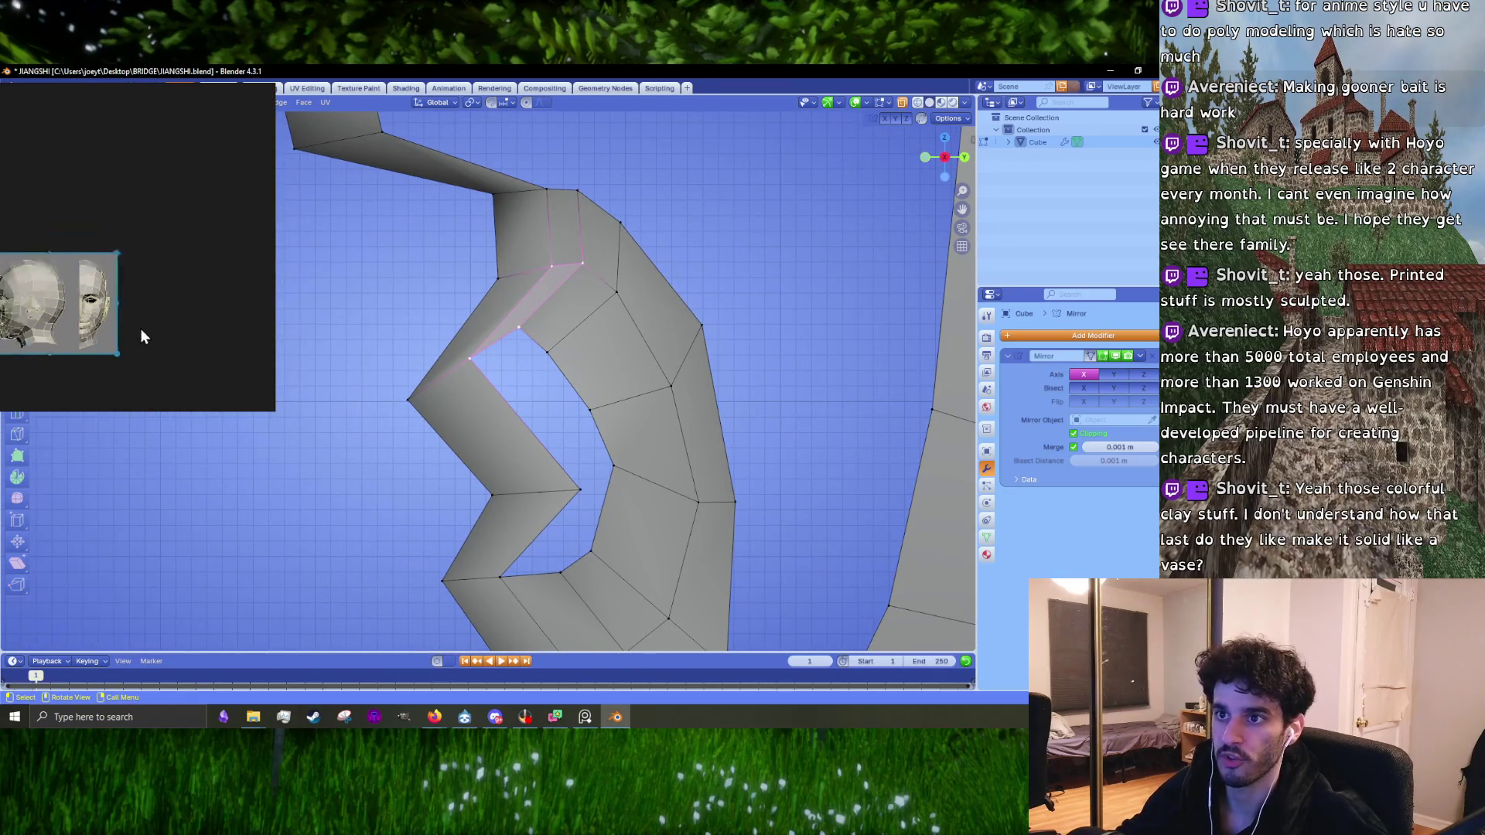
pyautogui.scroll(8, 142, 337)
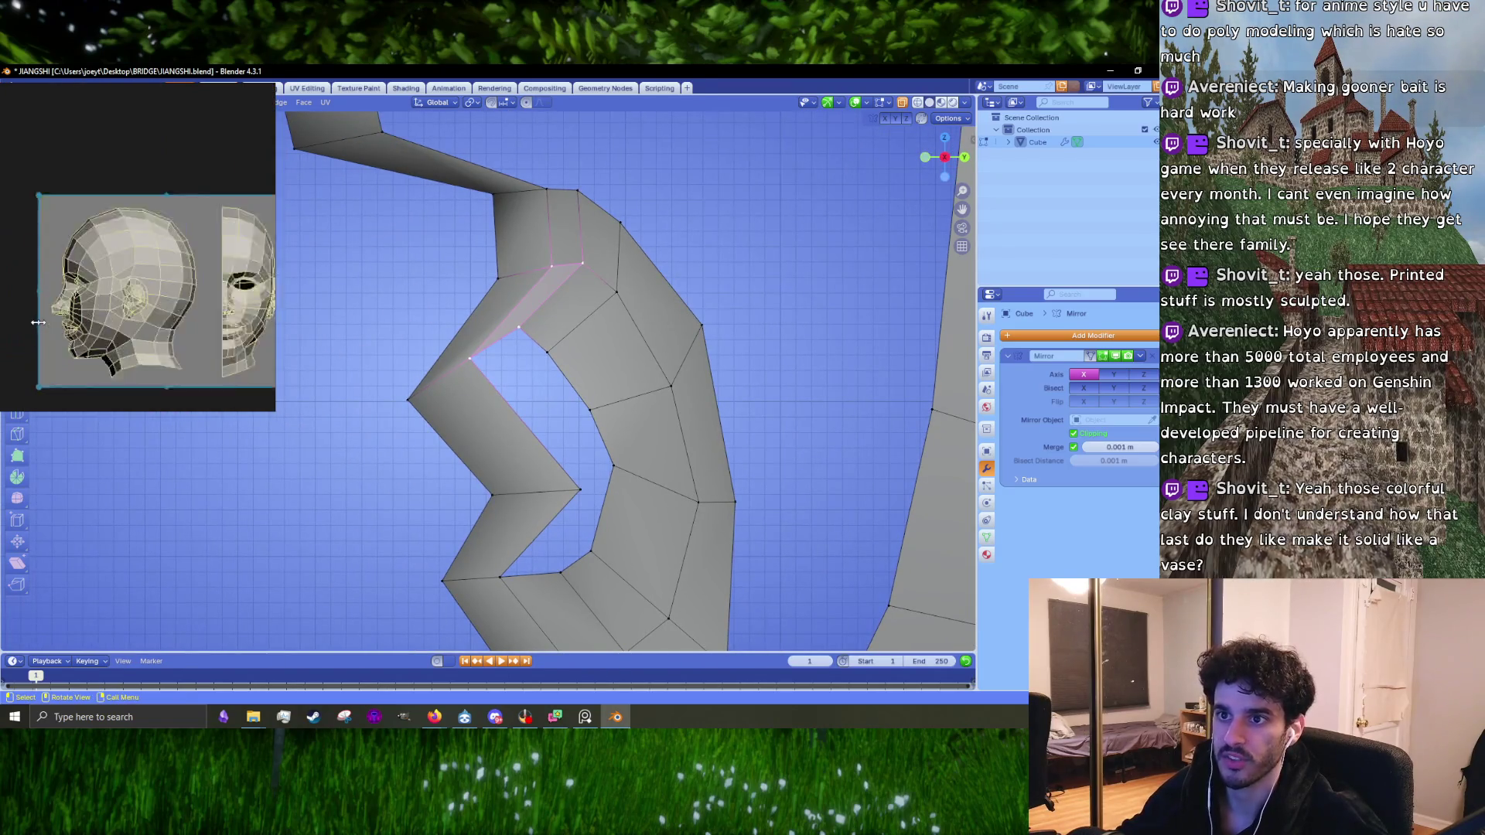
pyautogui.click(410, 399)
pyautogui.moveTo(410, 402)
pyautogui.mouseDown()
pyautogui.moveTo(425, 354)
pyautogui.moveTo(462, 337)
pyautogui.mouseUp()
pyautogui.moveTo(580, 480); pyautogui.dragTo(570, 454)
pyautogui.moveTo(491, 486); pyautogui.dragTo(460, 467)
pyautogui.moveTo(556, 480); pyautogui.dragTo(521, 478)
# Step: Pull the mouth hole's upper-edge vertices down into a smoother curve
pyautogui.moveTo(493, 368); pyautogui.dragTo(621, 392, button='middle')
pyautogui.scroll(-3, 226, 254)
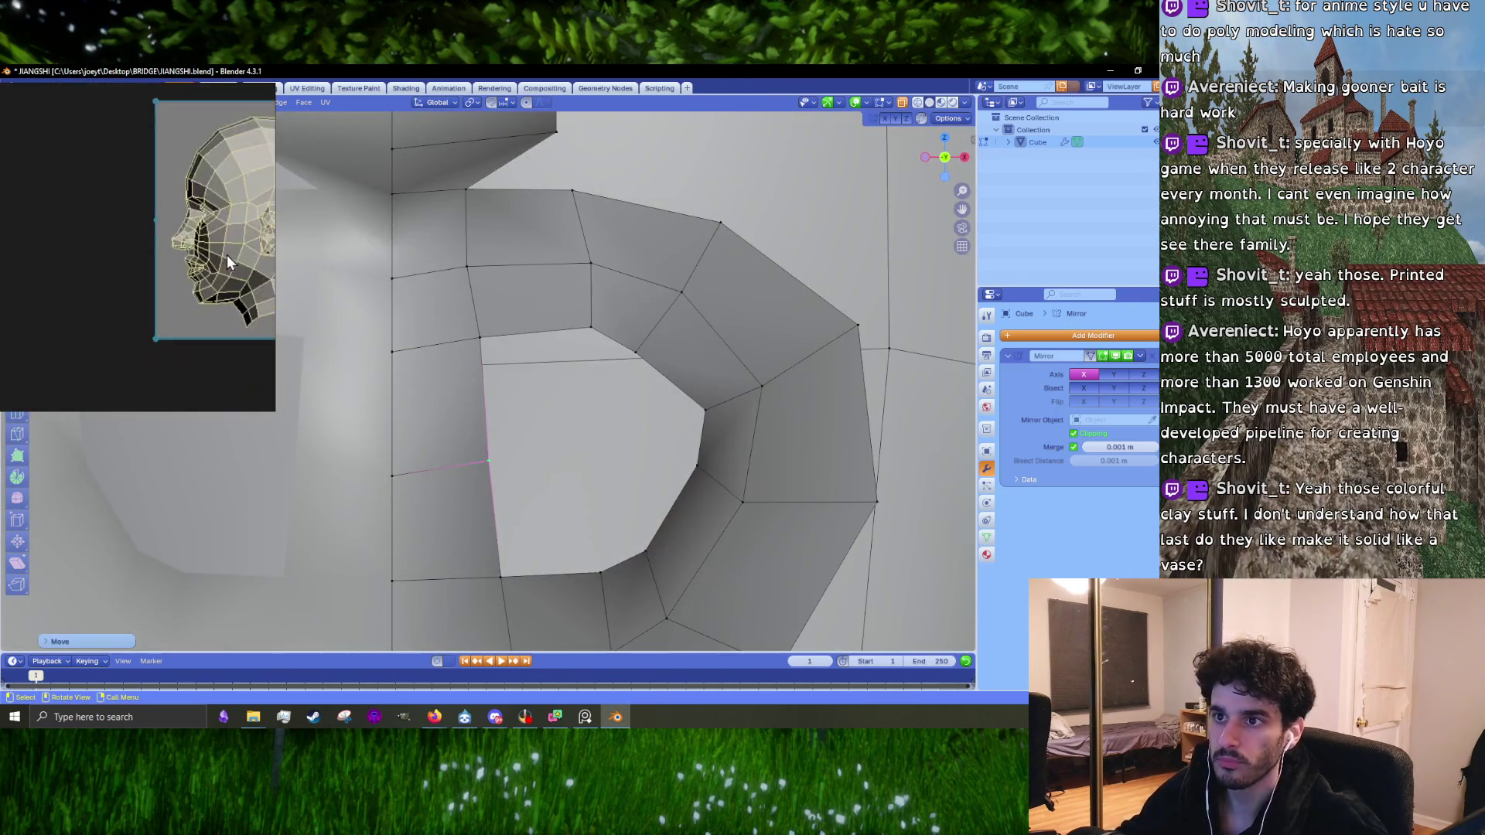
pyautogui.scroll(5, 193, 258)
pyautogui.keyDown('shift'); pyautogui.click(704, 408); pyautogui.keyUp('shift')
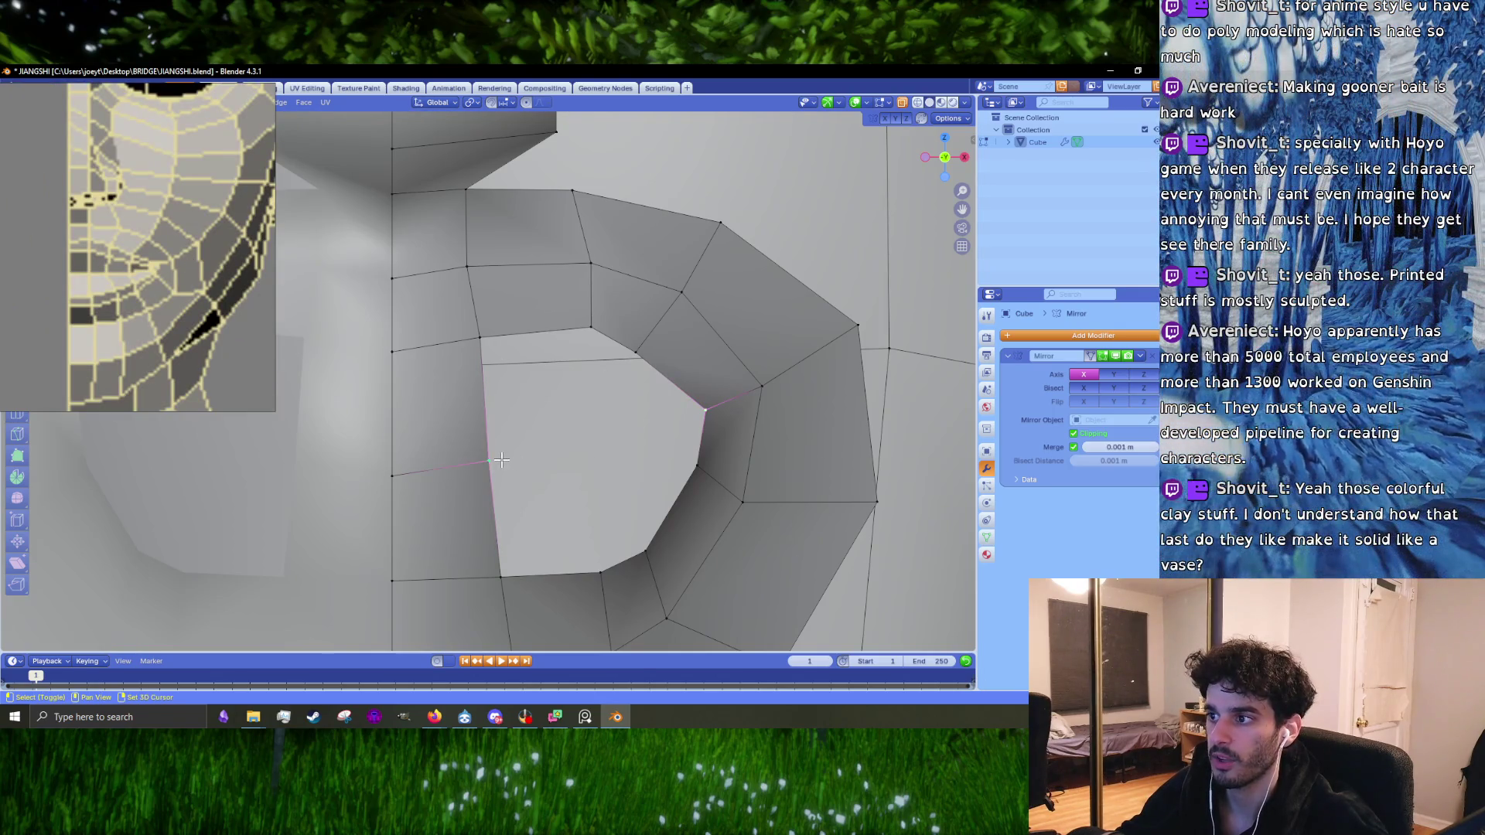
pyautogui.click(592, 332)
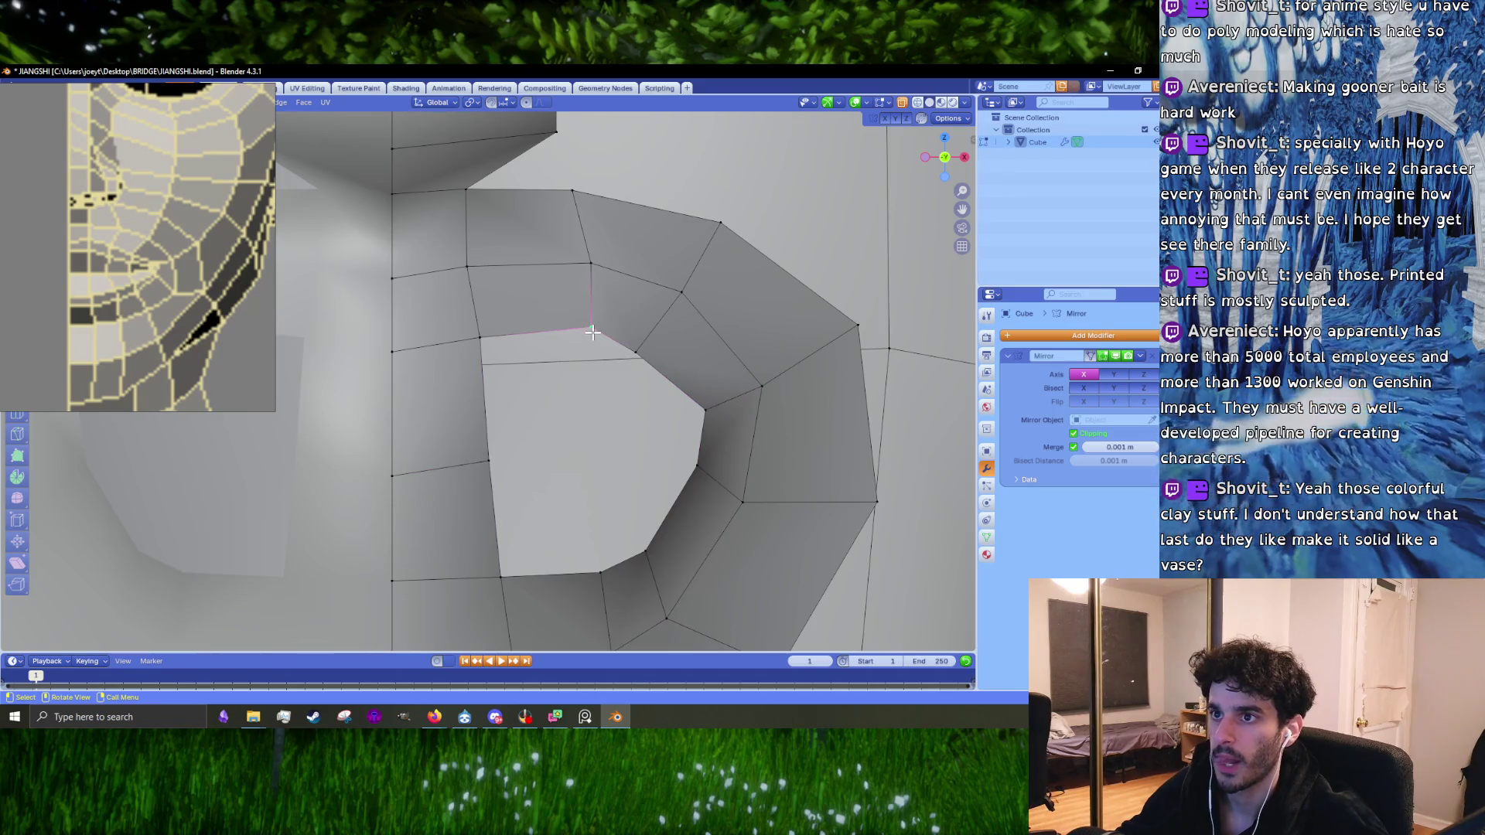
pyautogui.click(401, 344)
pyautogui.click(467, 346)
pyautogui.press('g')
pyautogui.click(465, 341)
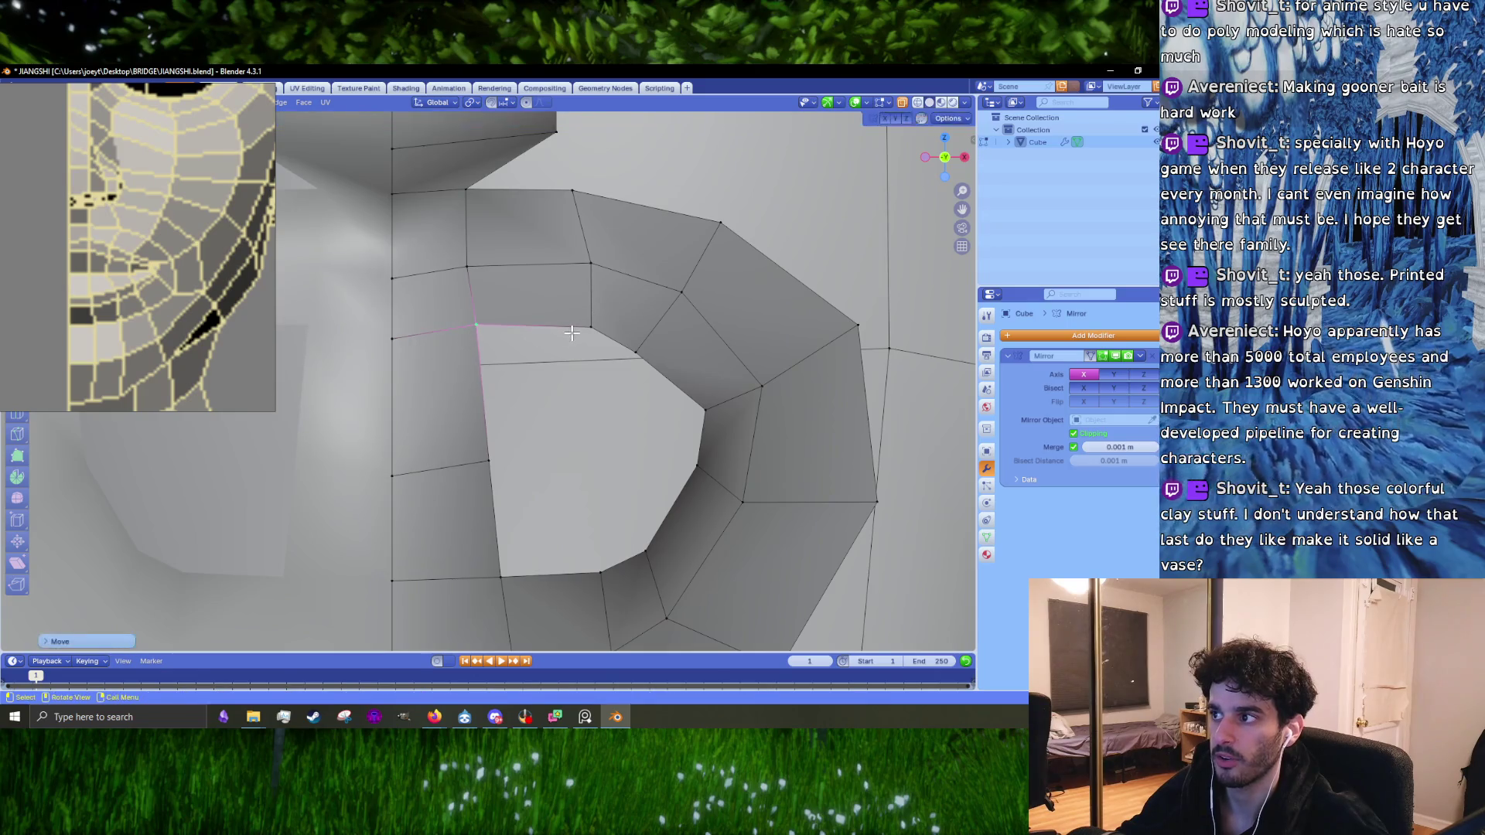
pyautogui.moveTo(636, 353); pyautogui.dragTo(638, 373)
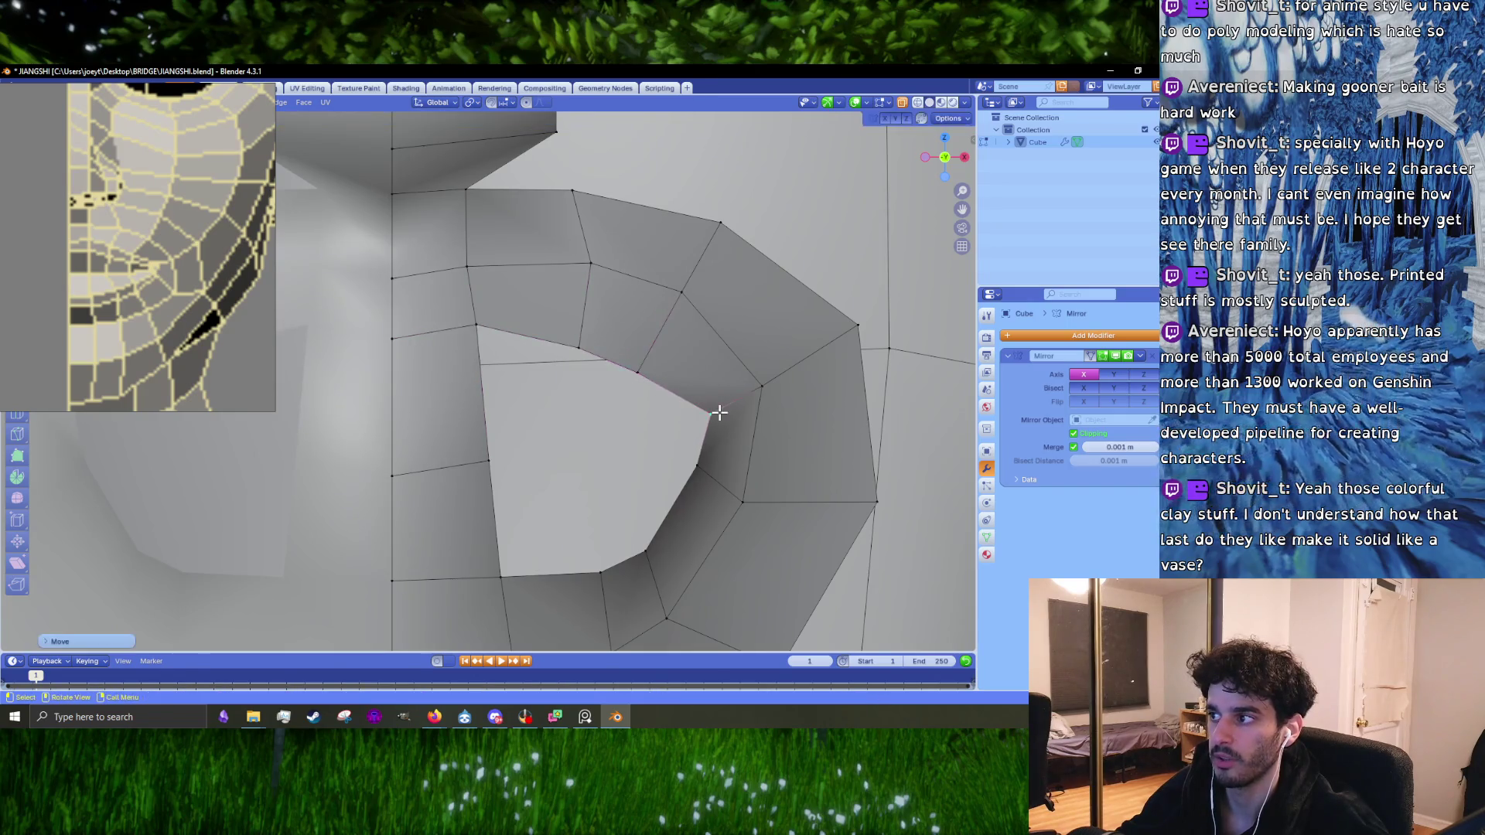
pyautogui.scroll(-8, 636, 431)
pyautogui.scroll(8, 521, 484)
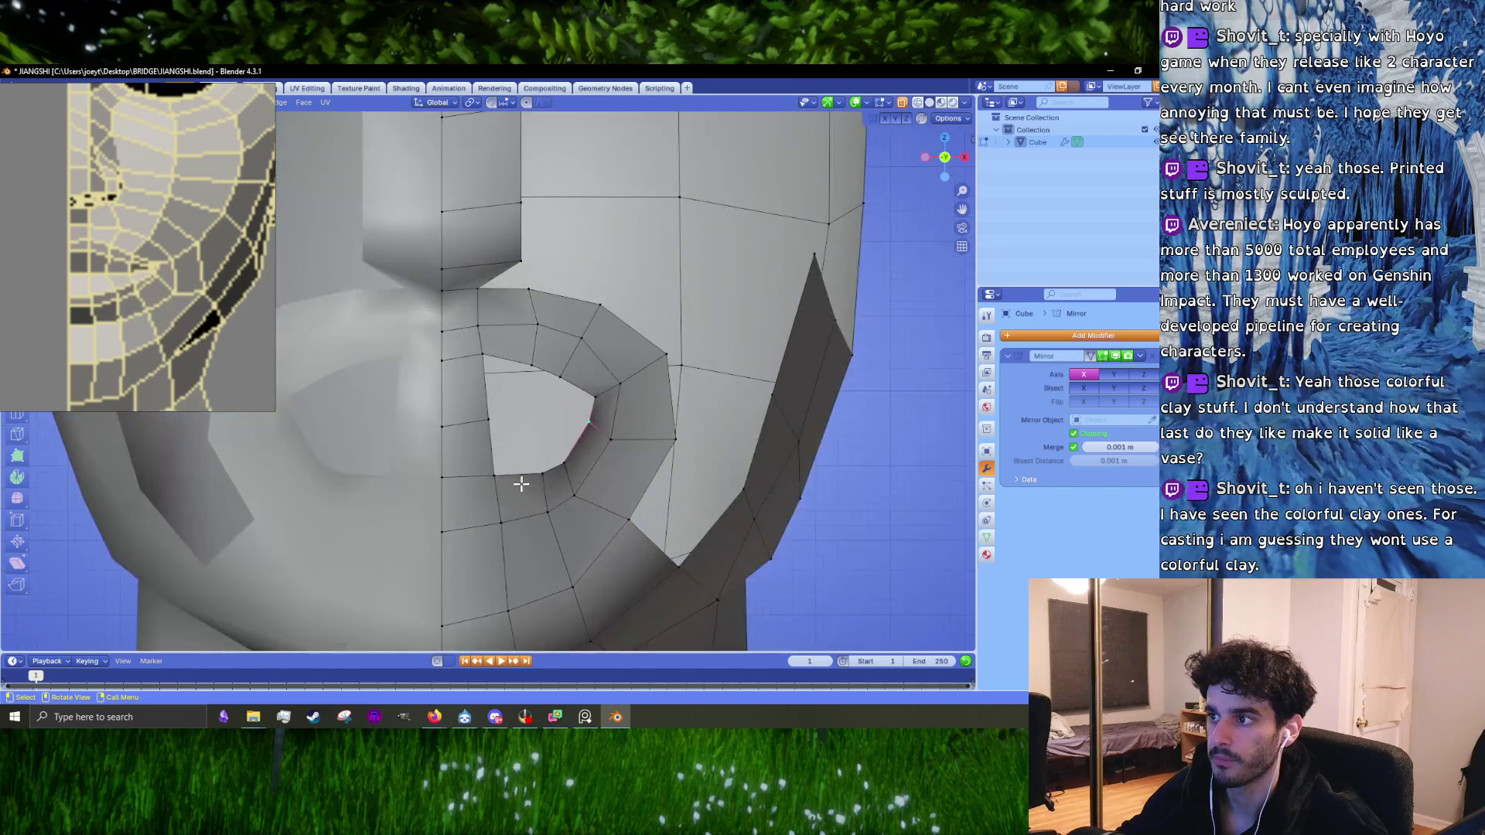
# Step: Lower the bottom edge of the mouth loop
pyautogui.click(457, 519)
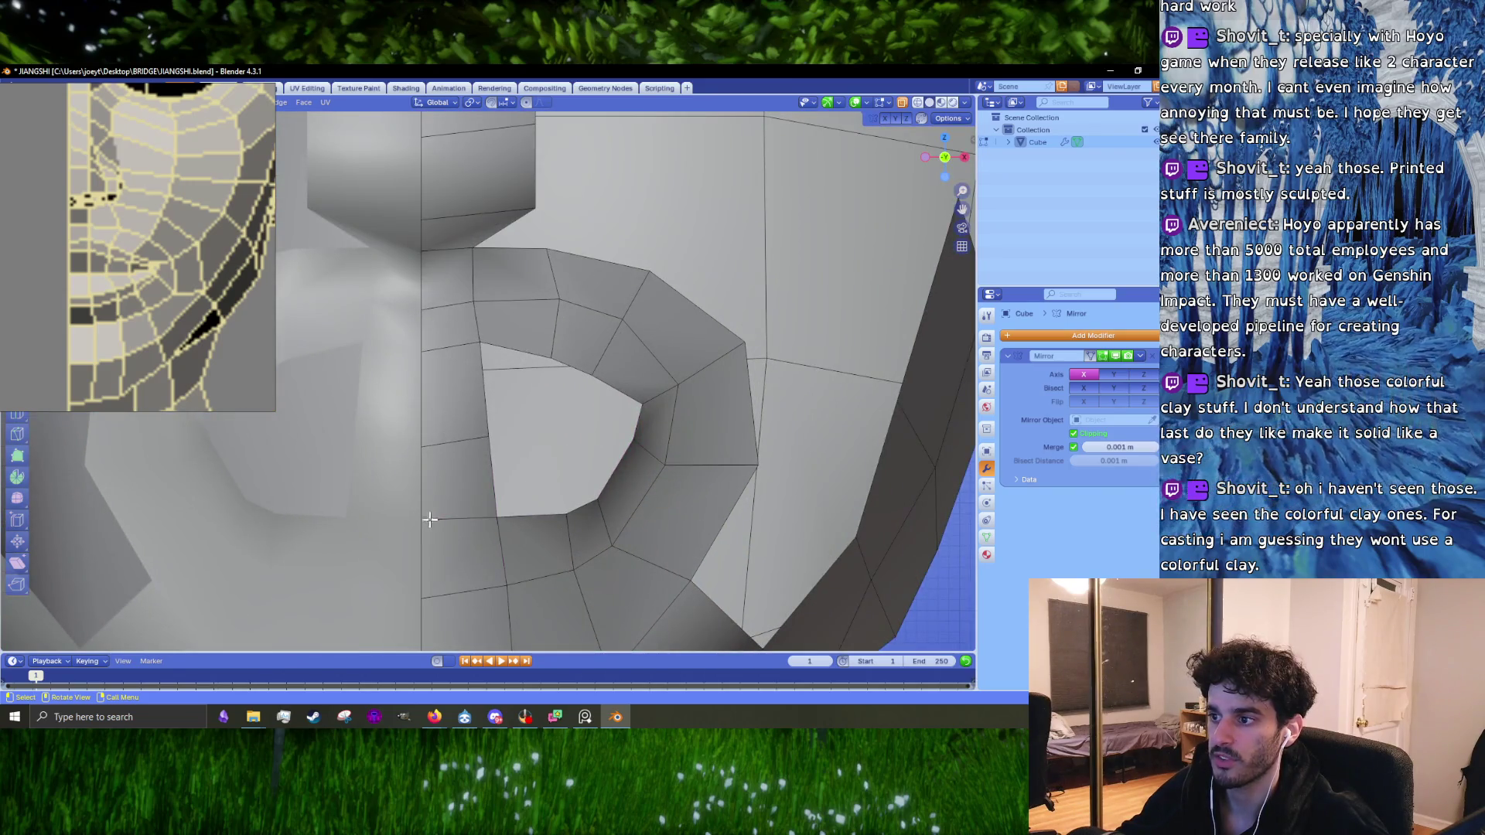
pyautogui.press('g')
pyautogui.click(454, 532)
pyautogui.press('g')
pyautogui.click(445, 535)
pyautogui.press('1')
# Step: Nudge the mouth hole's left and bottom vertices slightly into place
pyautogui.click(482, 454)
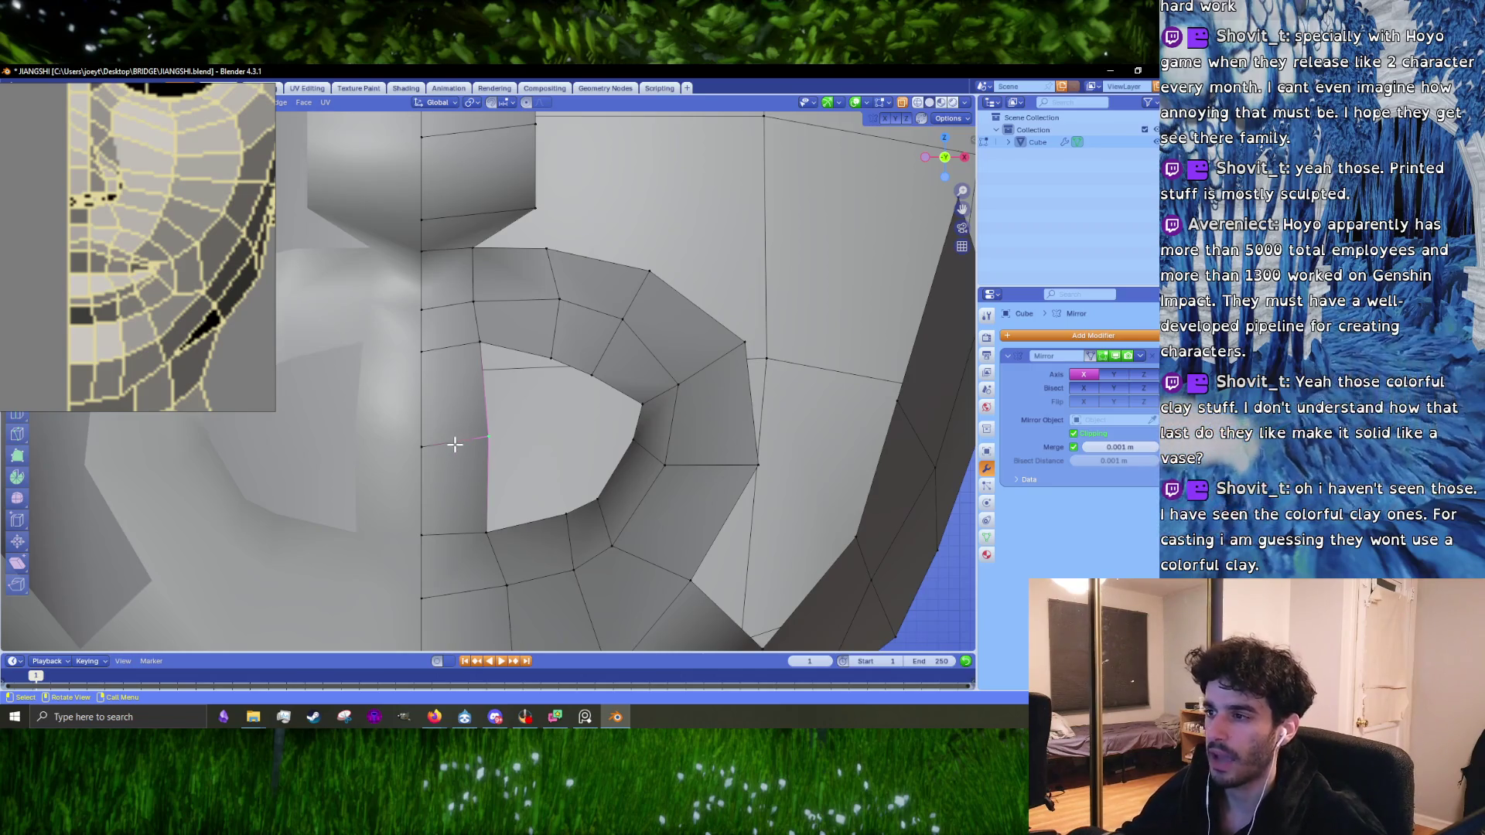
pyautogui.moveTo(465, 443); pyautogui.dragTo(420, 449)
pyautogui.click(459, 456)
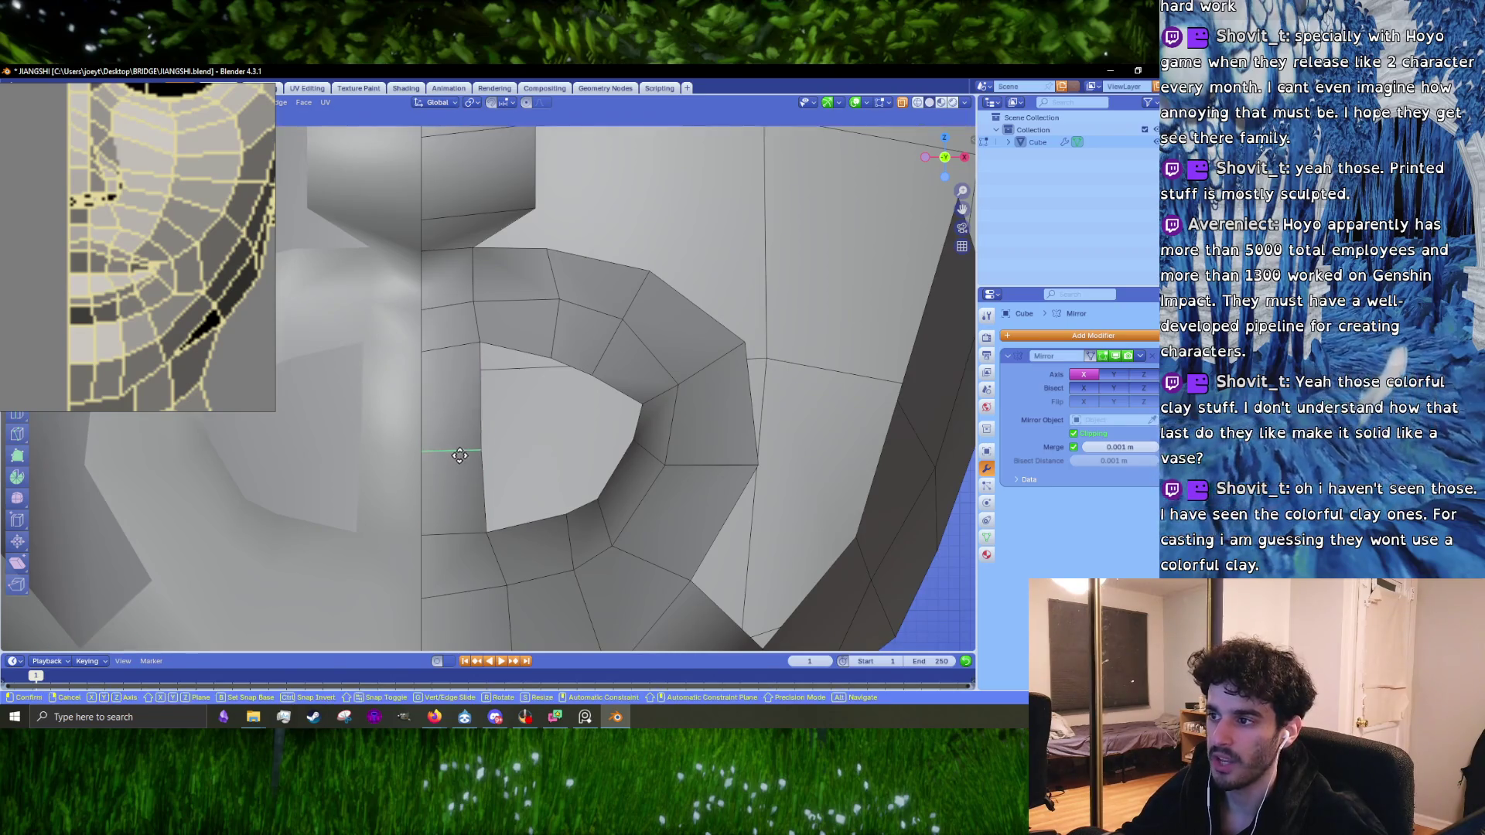
pyautogui.press('1')
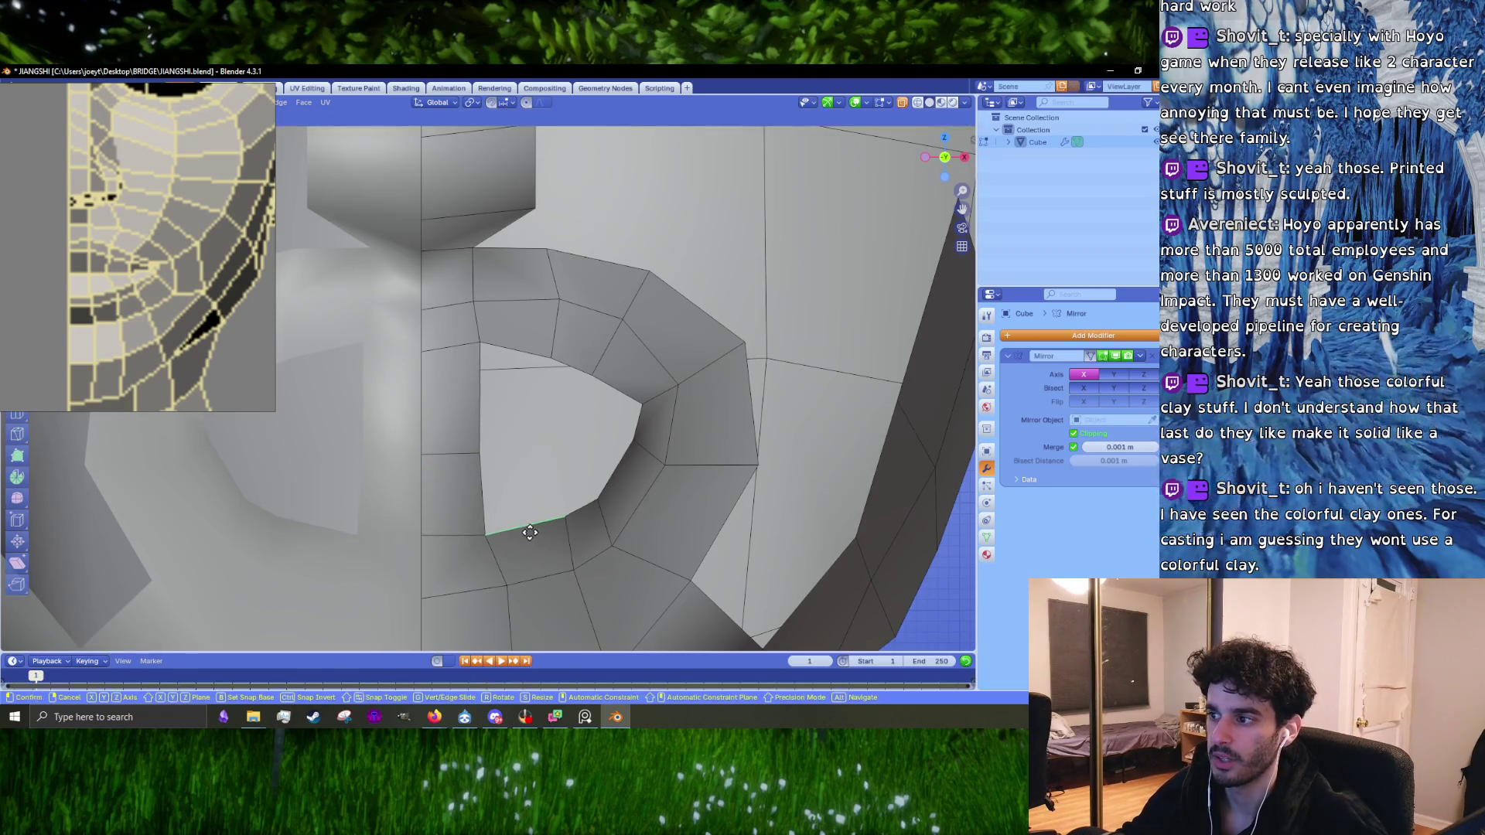
pyautogui.moveTo(555, 523); pyautogui.dragTo(557, 523)
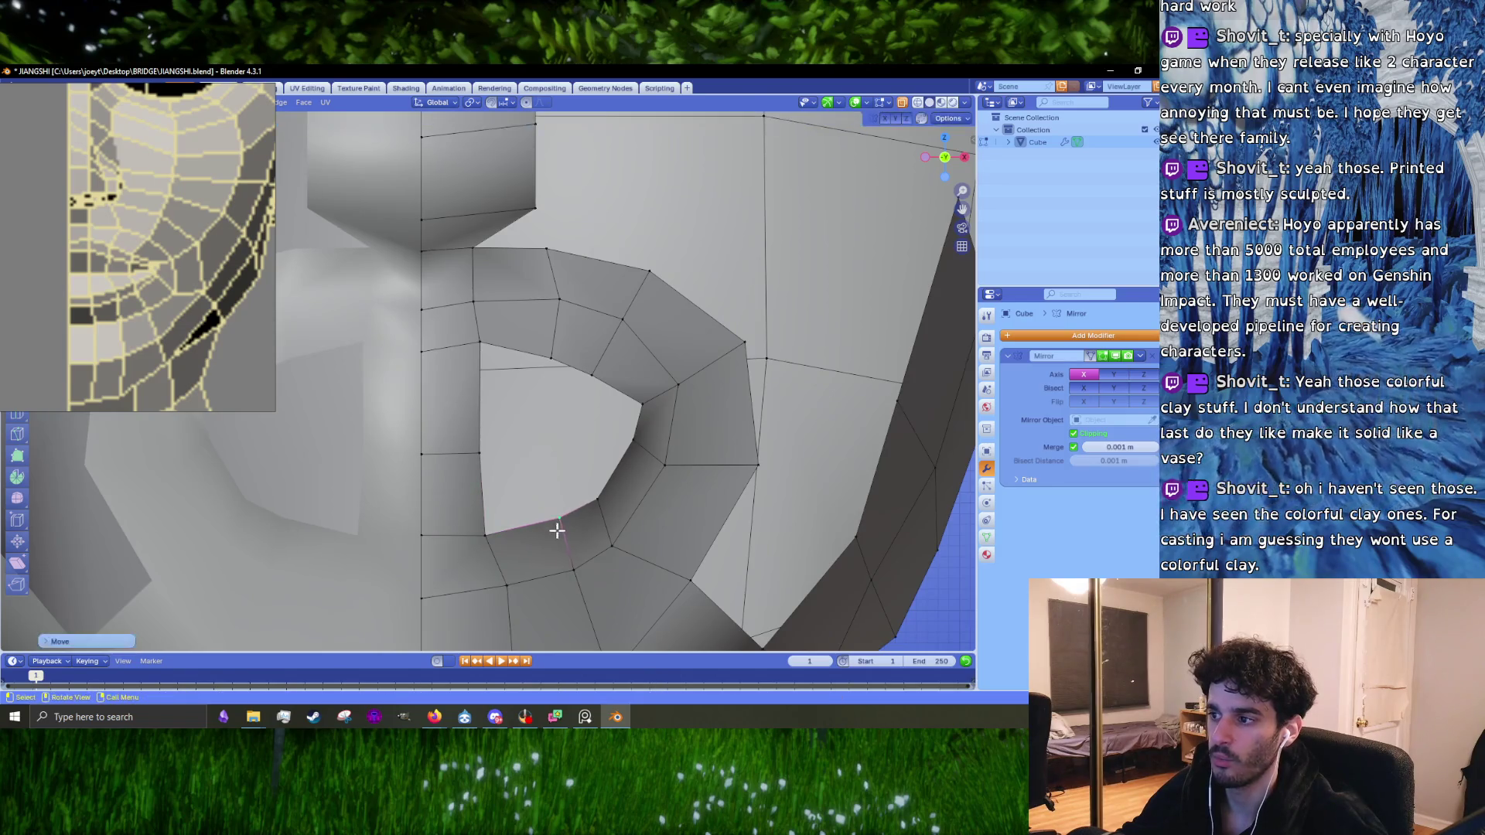
pyautogui.scroll(-3, 557, 526)
pyautogui.scroll(3, 548, 439)
pyautogui.scroll(-3, 548, 439)
# Step: Move the vertex below the mouth hole down onto the chin
pyautogui.click(464, 514)
pyautogui.press('`')
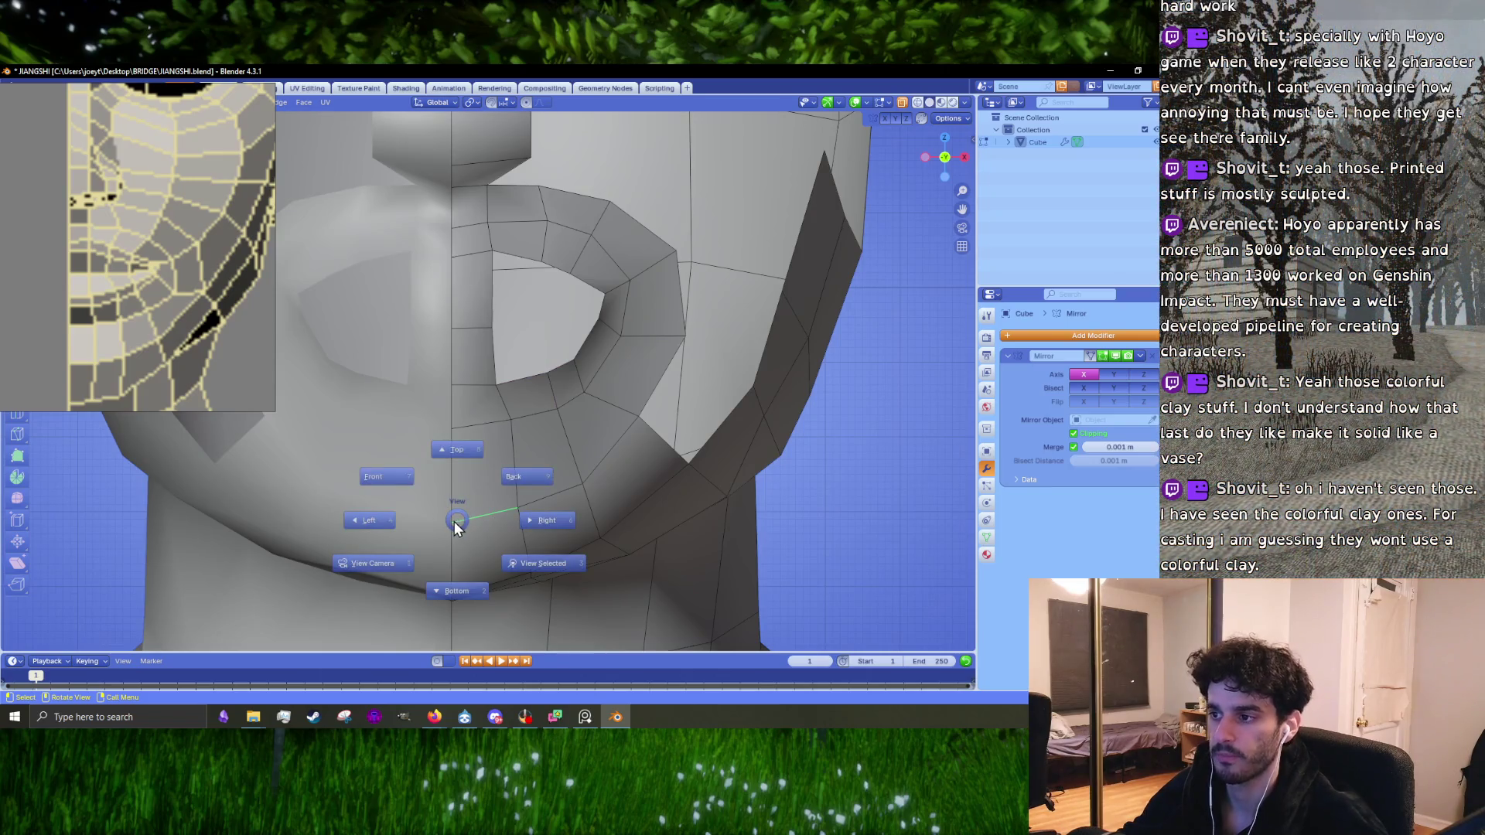
pyautogui.press('k')
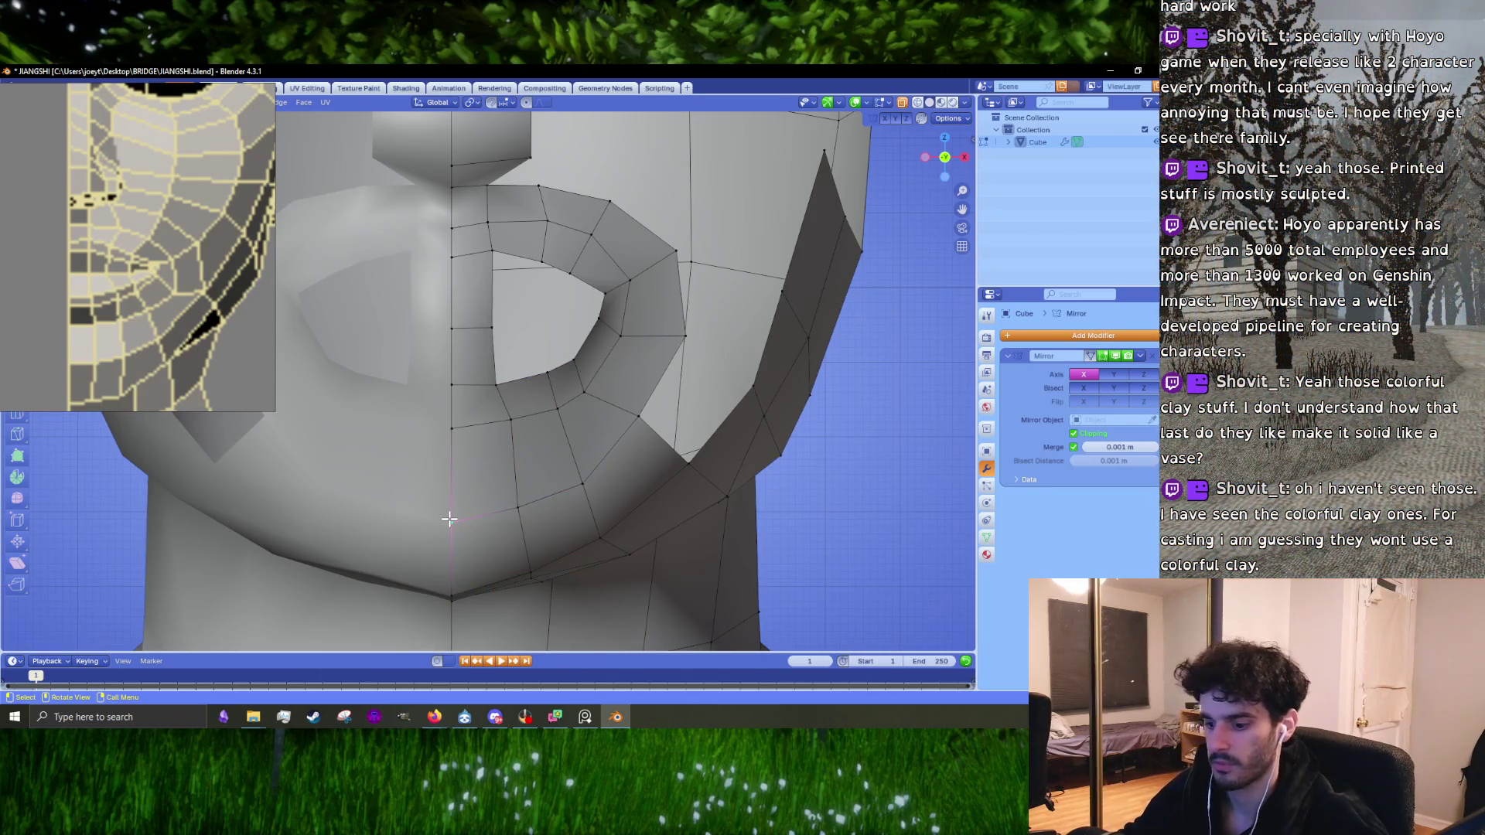
pyautogui.press('g')
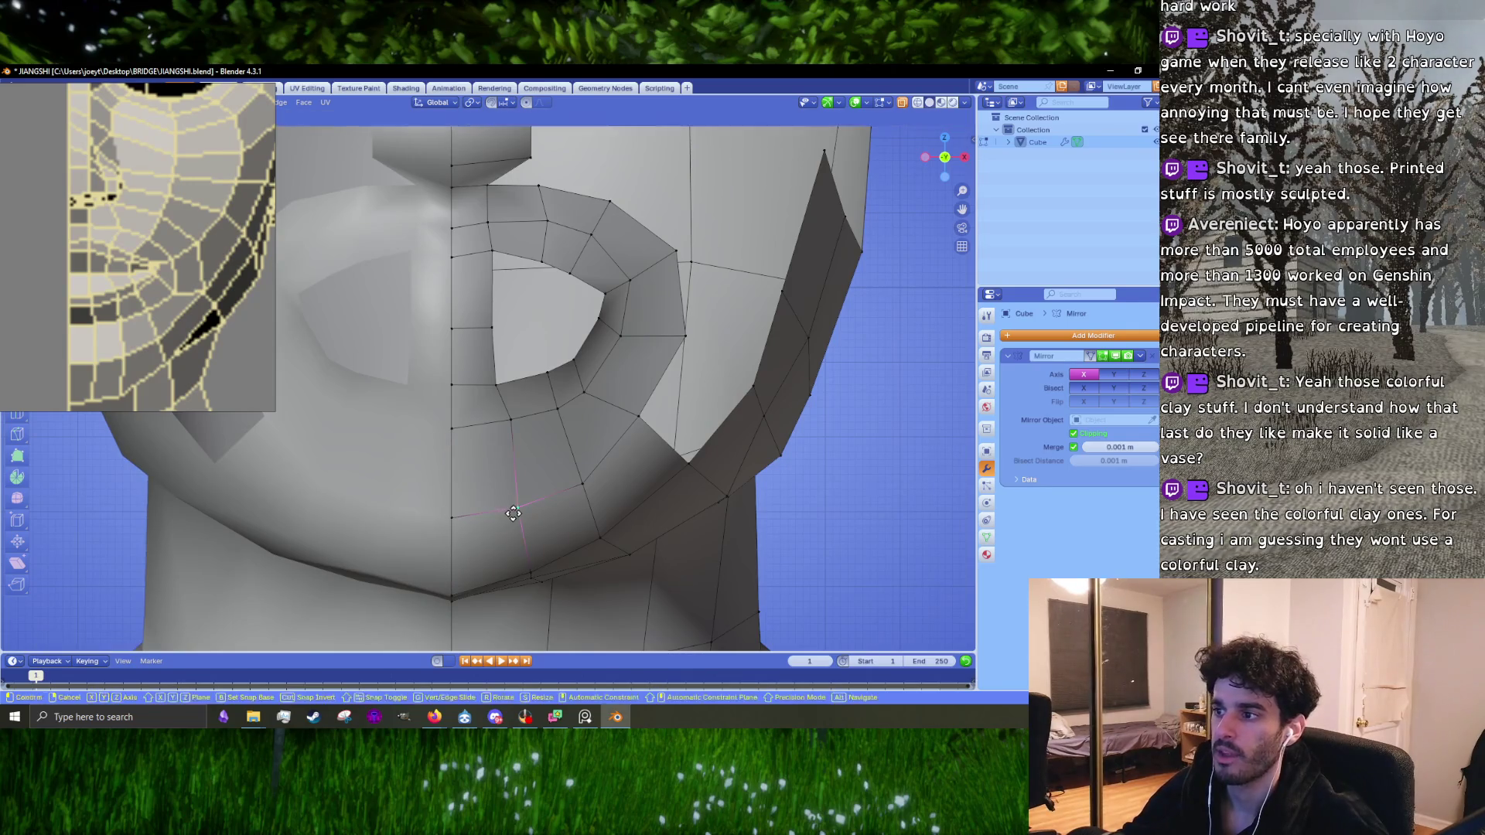
pyautogui.click(650, 440)
pyautogui.keyDown('shift'); pyautogui.moveTo(650, 440); pyautogui.dragTo(647, 474, button='middle'); pyautogui.keyUp('shift')
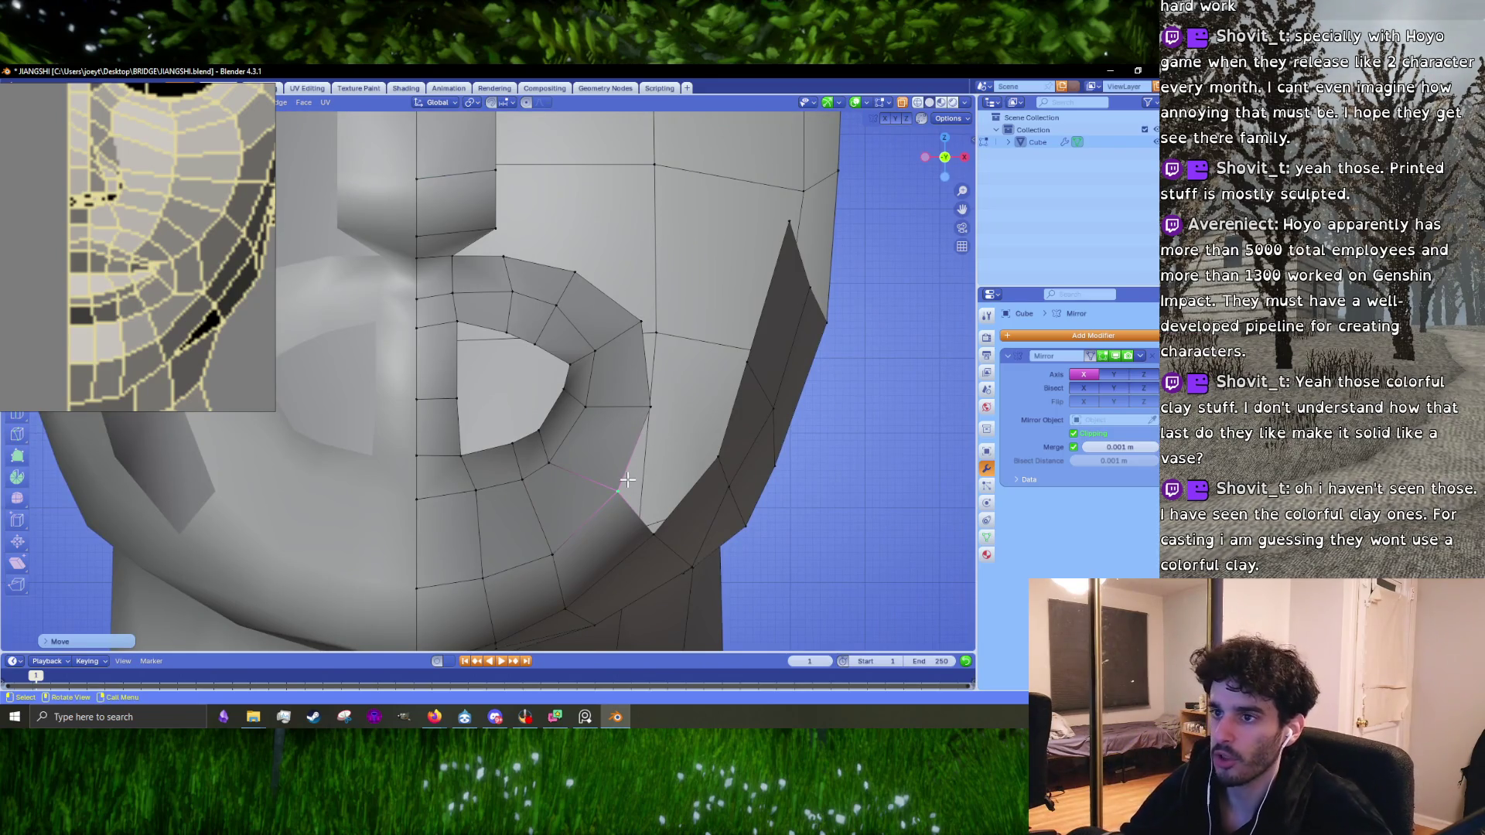
# Step: Reposition the vertex beside the mouth loop and one on its outer rim
pyautogui.click(636, 408)
pyautogui.press('g')
pyautogui.click(656, 369)
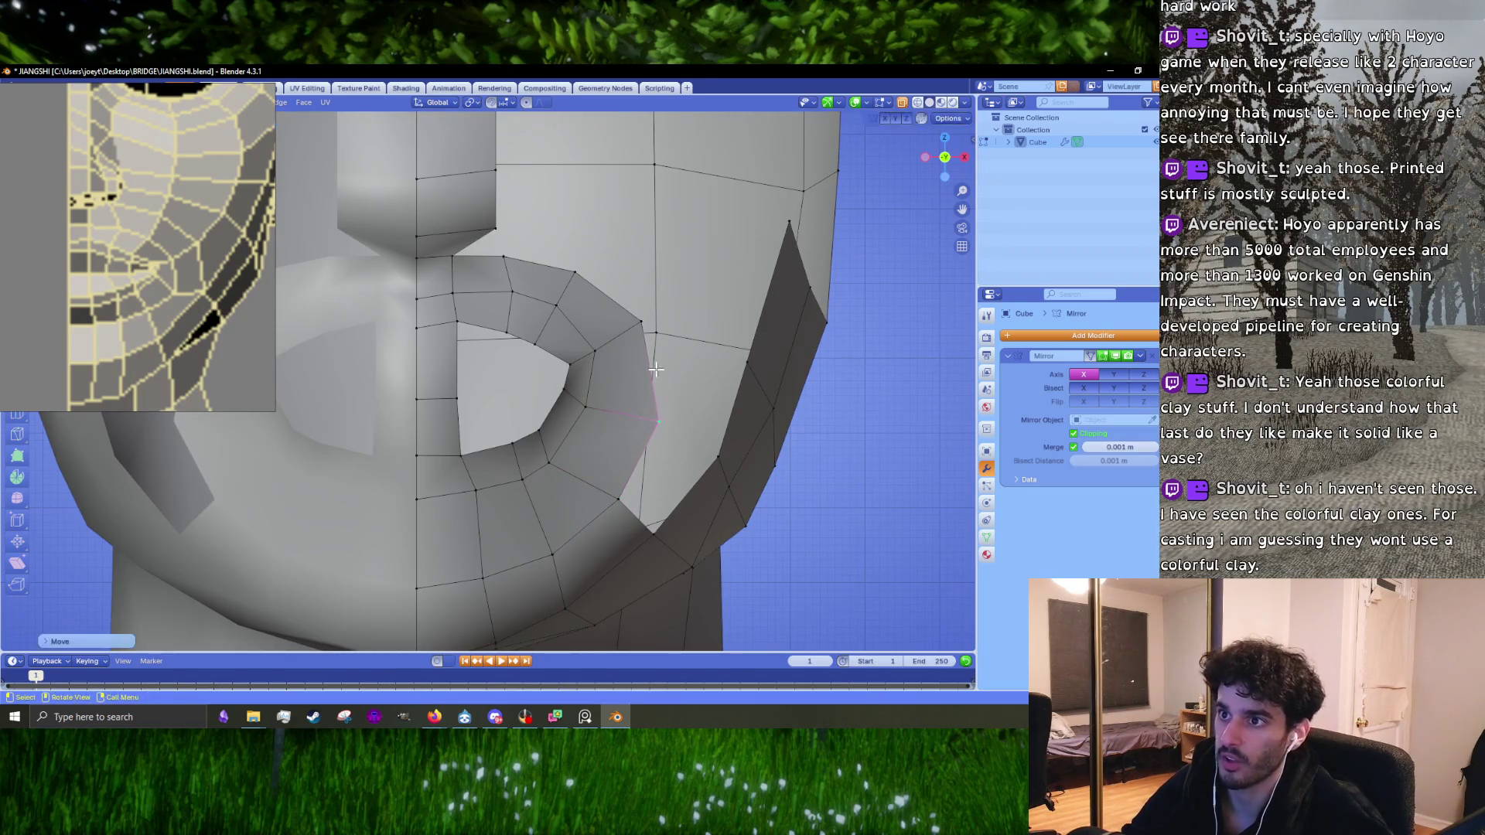
pyautogui.click(641, 324)
pyautogui.press('g')
pyautogui.click(654, 331)
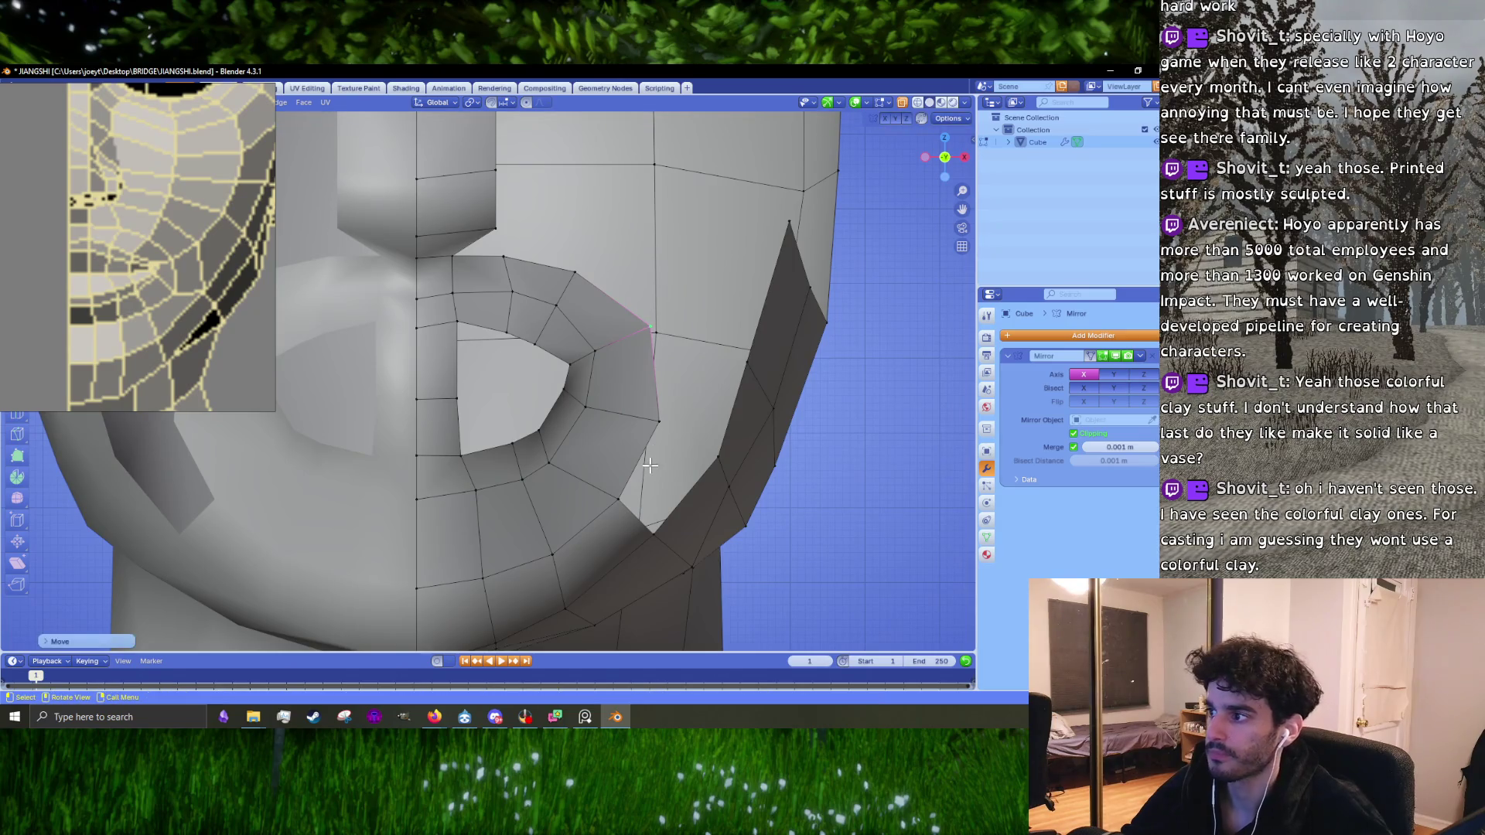
# Step: Fill a face between the loop's outer-rim edge and the cheek edge
pyautogui.click(648, 464)
pyautogui.keyDown('shift'); pyautogui.click(677, 498); pyautogui.keyUp('shift')
pyautogui.press('f')
pyautogui.scroll(-3, 673, 491)
pyautogui.scroll(3, 601, 522)
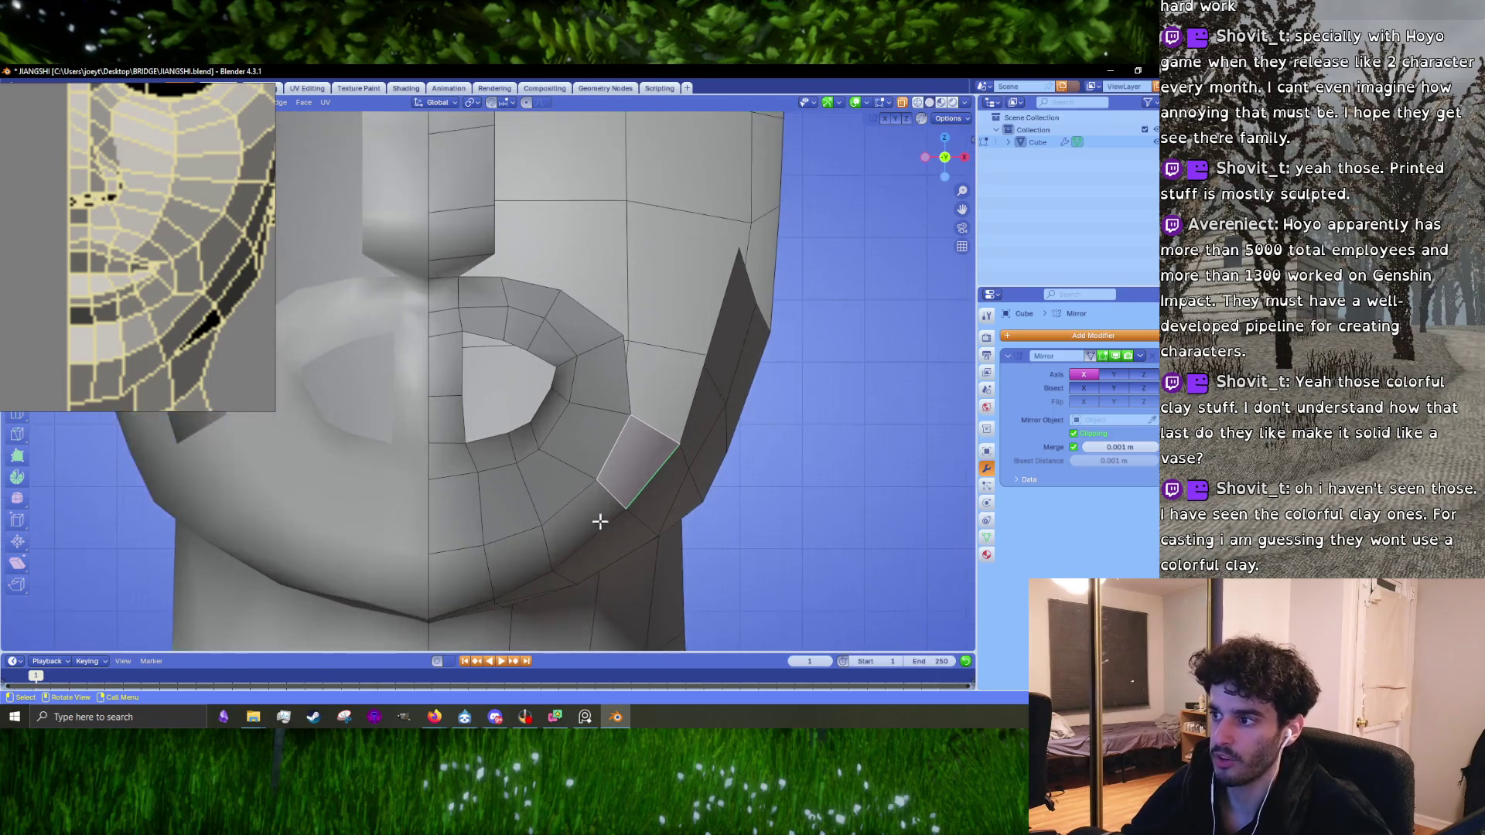
# Step: Move the jaw vertex below the new cheek face down and to the right
pyautogui.scroll(-3, 223, 324)
pyautogui.moveTo(573, 537); pyautogui.dragTo(560, 566, button='middle')
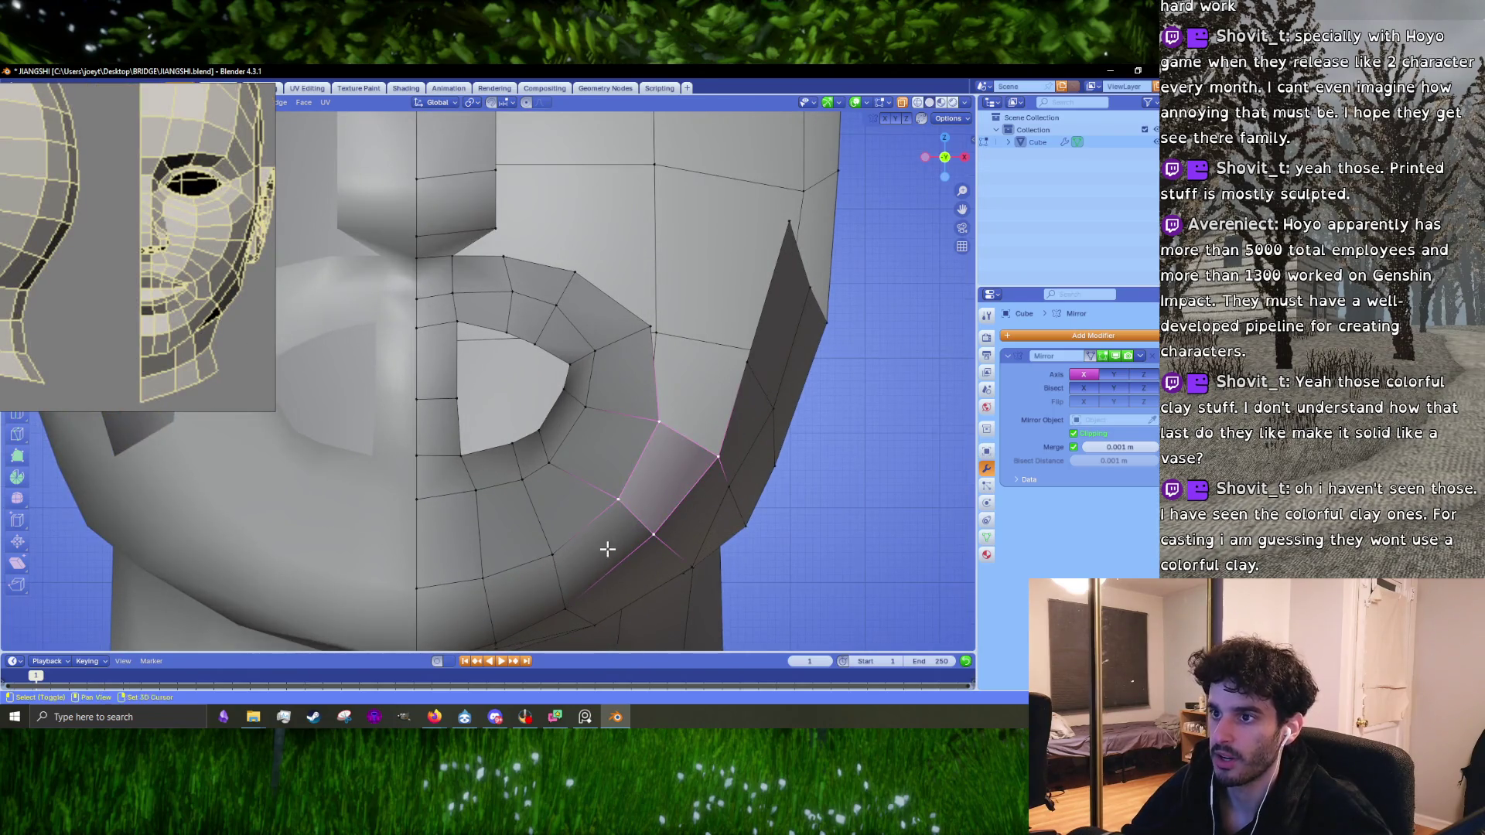
pyautogui.press('1')
pyautogui.click(545, 524)
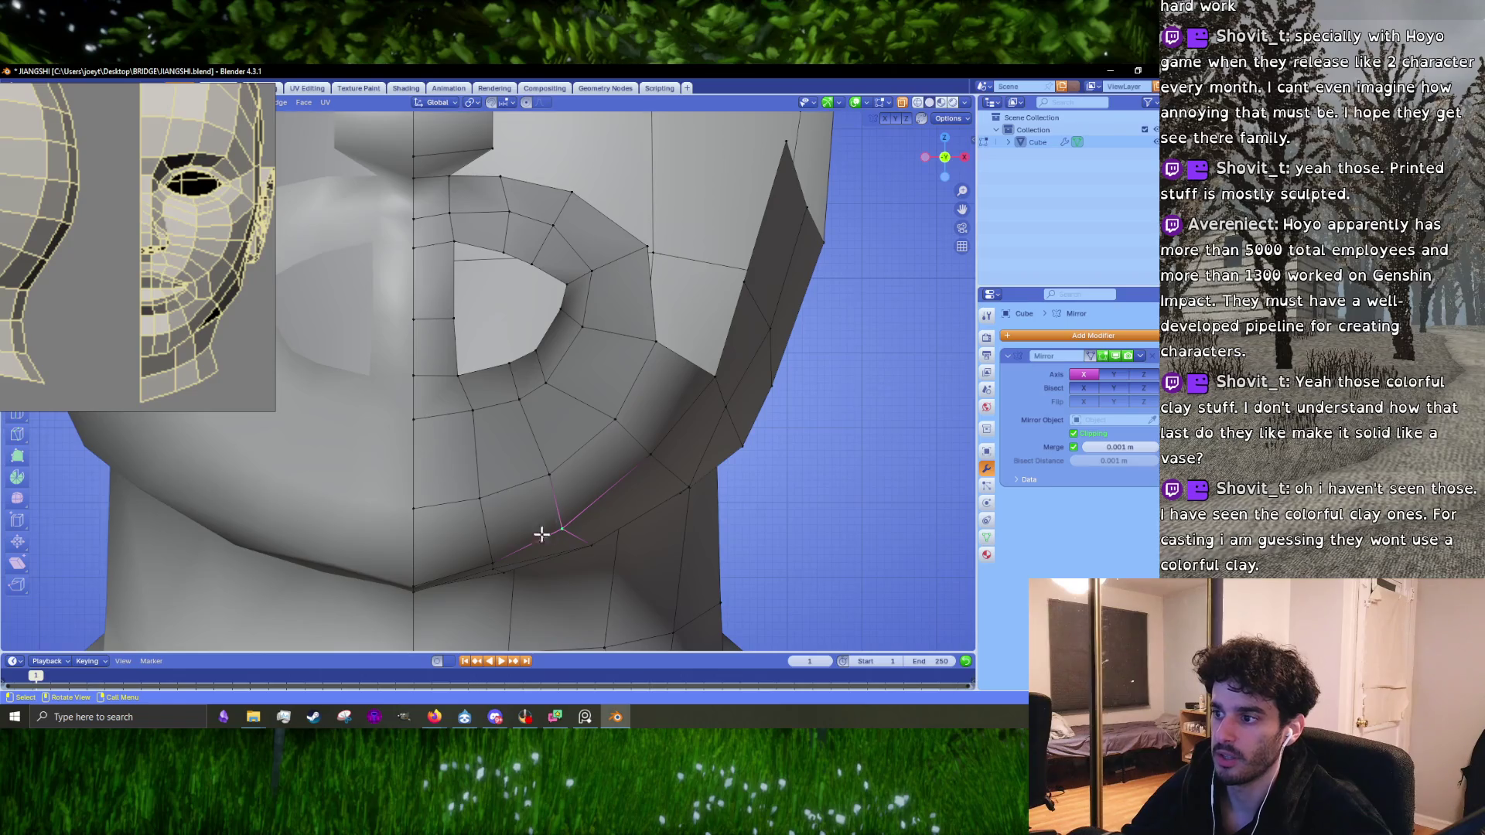
pyautogui.press('g')
pyautogui.click(584, 547)
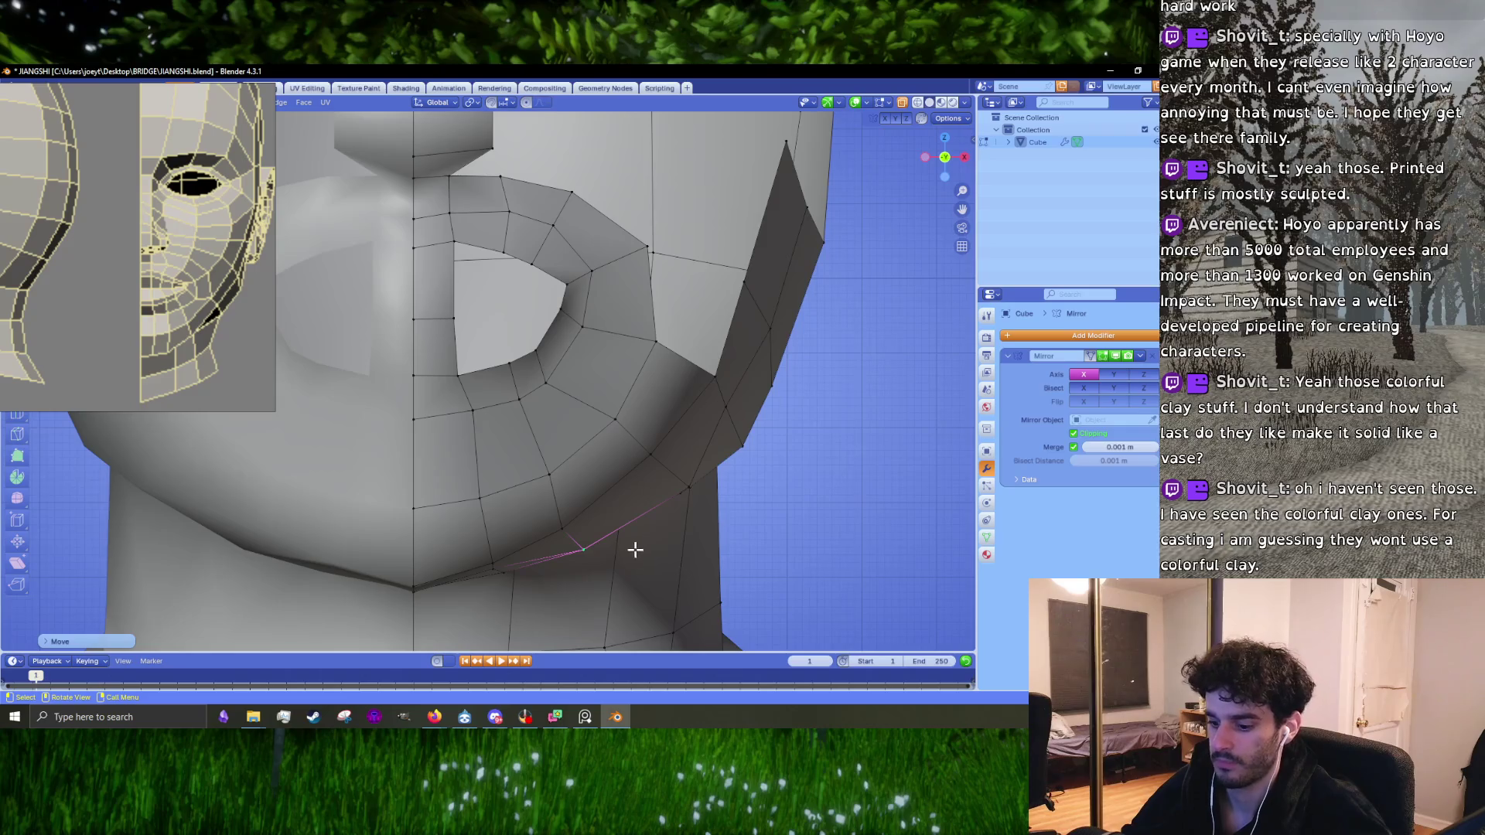
# Step: Shift two more jaw vertices leftward to smooth the jawline toward the chin
pyautogui.click(666, 485)
pyautogui.press('g')
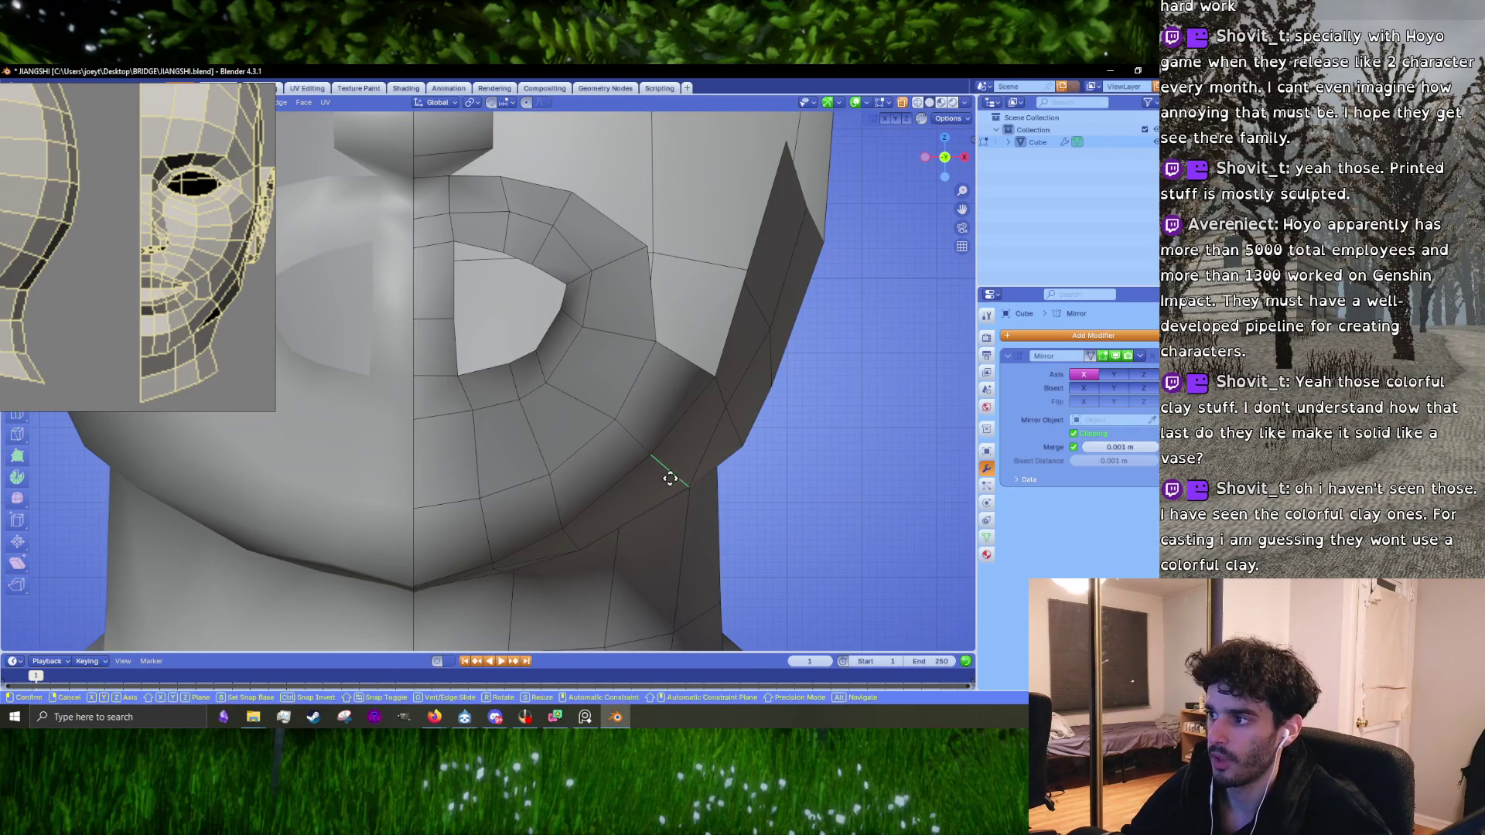
pyautogui.click(657, 488)
pyautogui.click(674, 493)
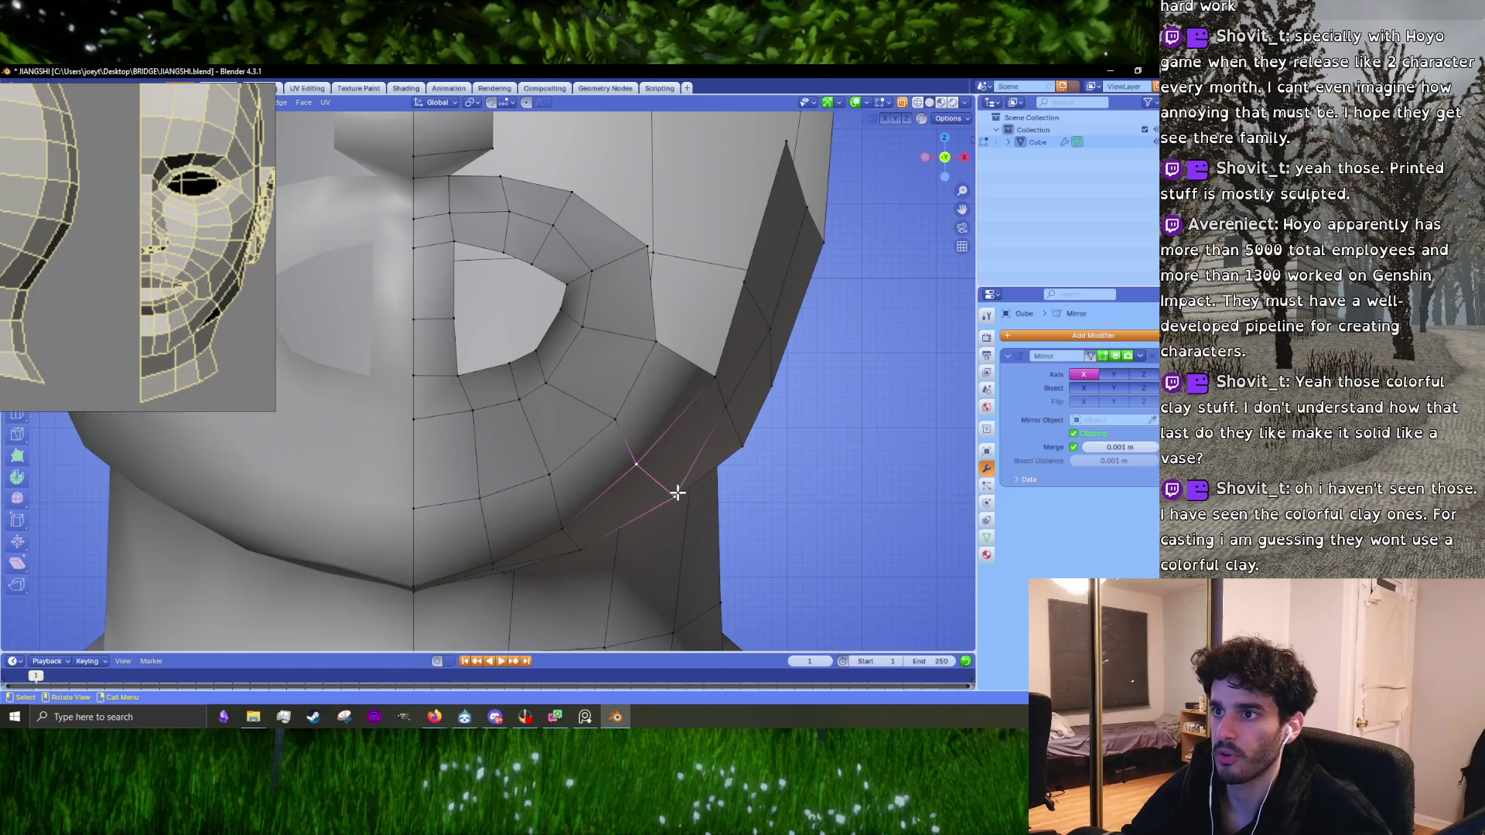
pyautogui.press('g')
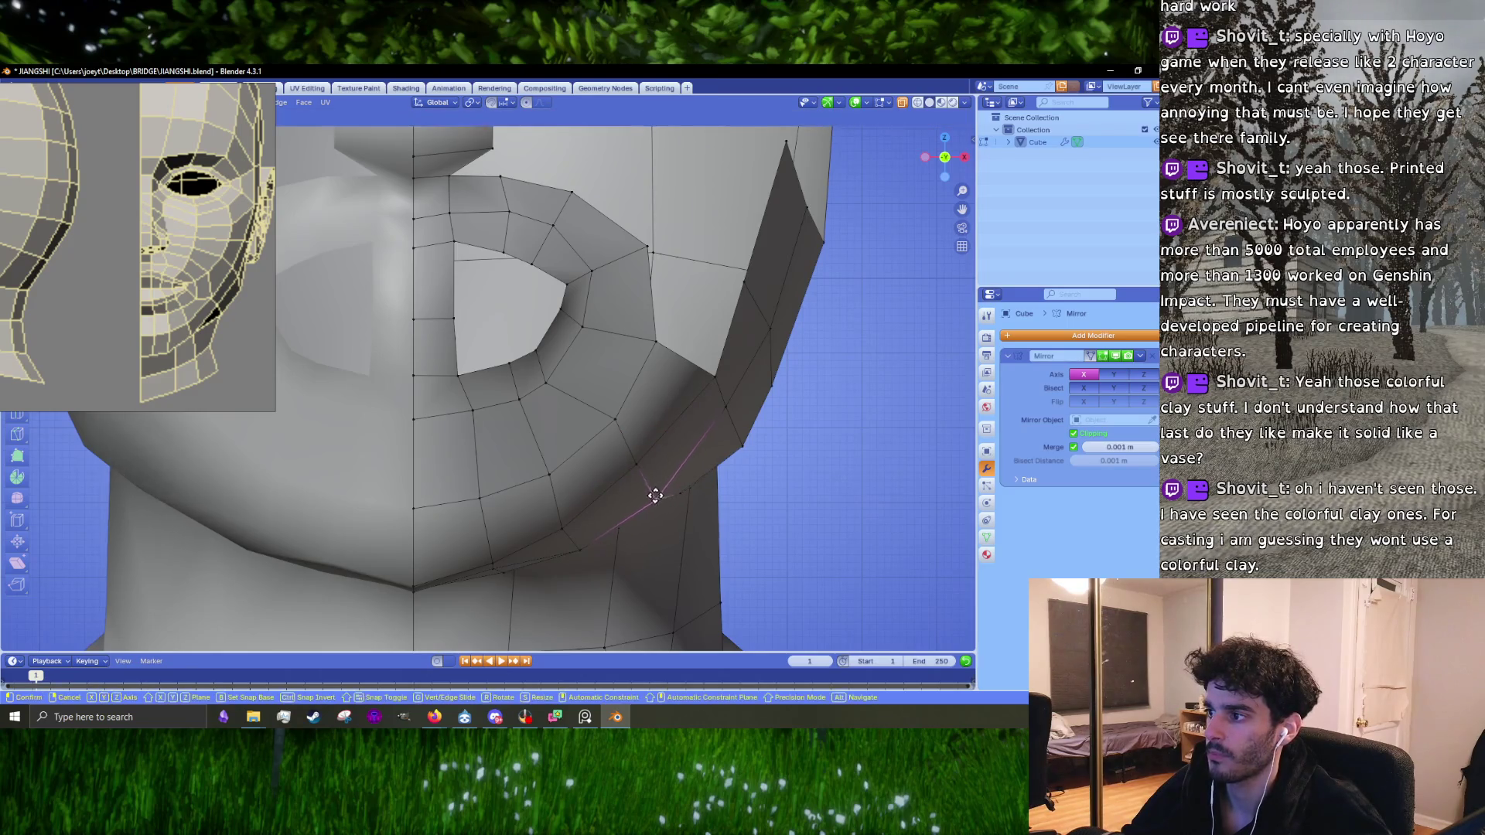
pyautogui.click(658, 490)
pyautogui.scroll(-1, 660, 490)
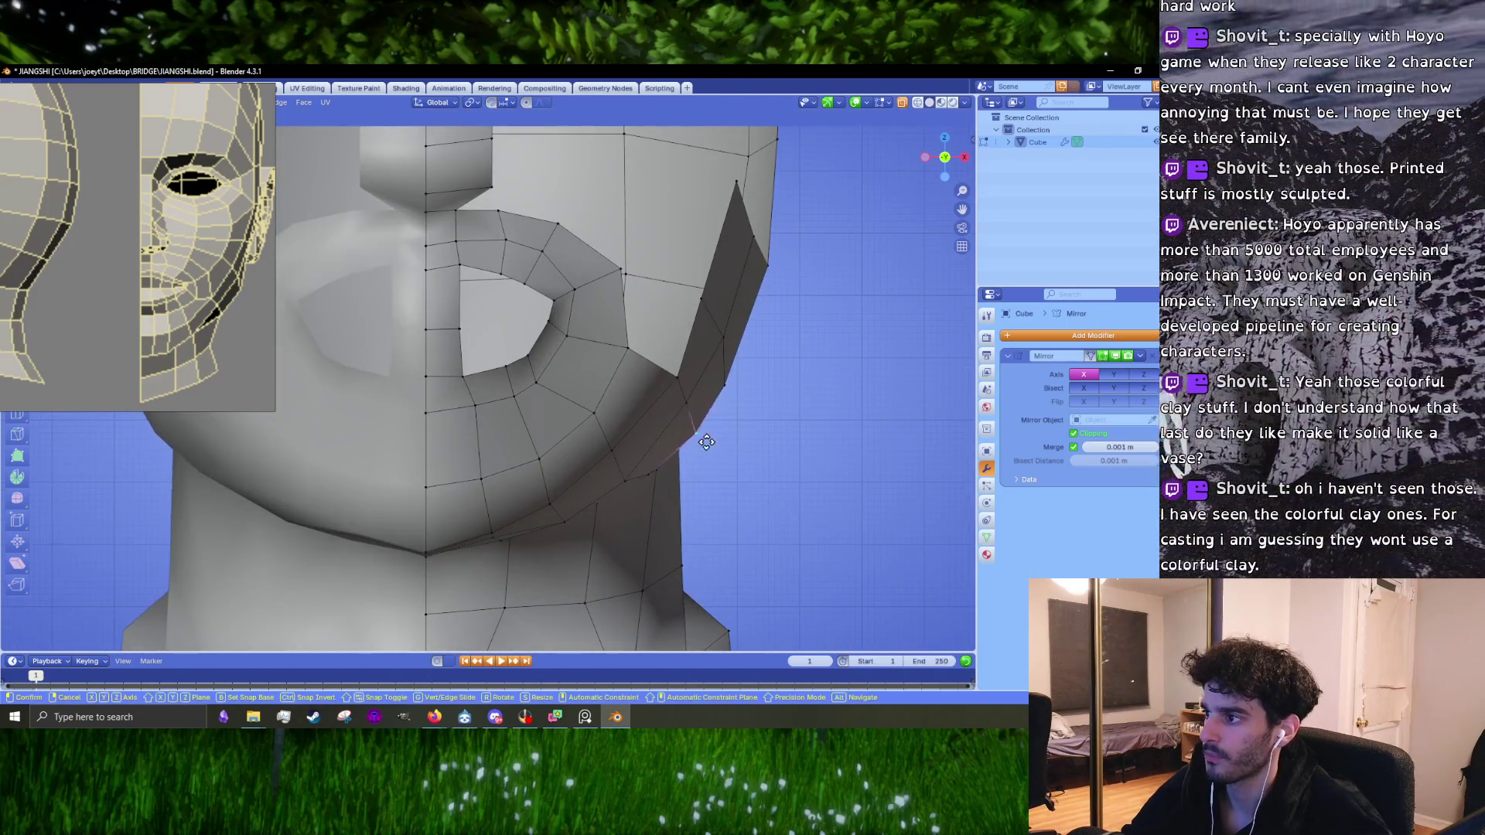
pyautogui.scroll(-5, 537, 436)
pyautogui.scroll(2, 528, 418)
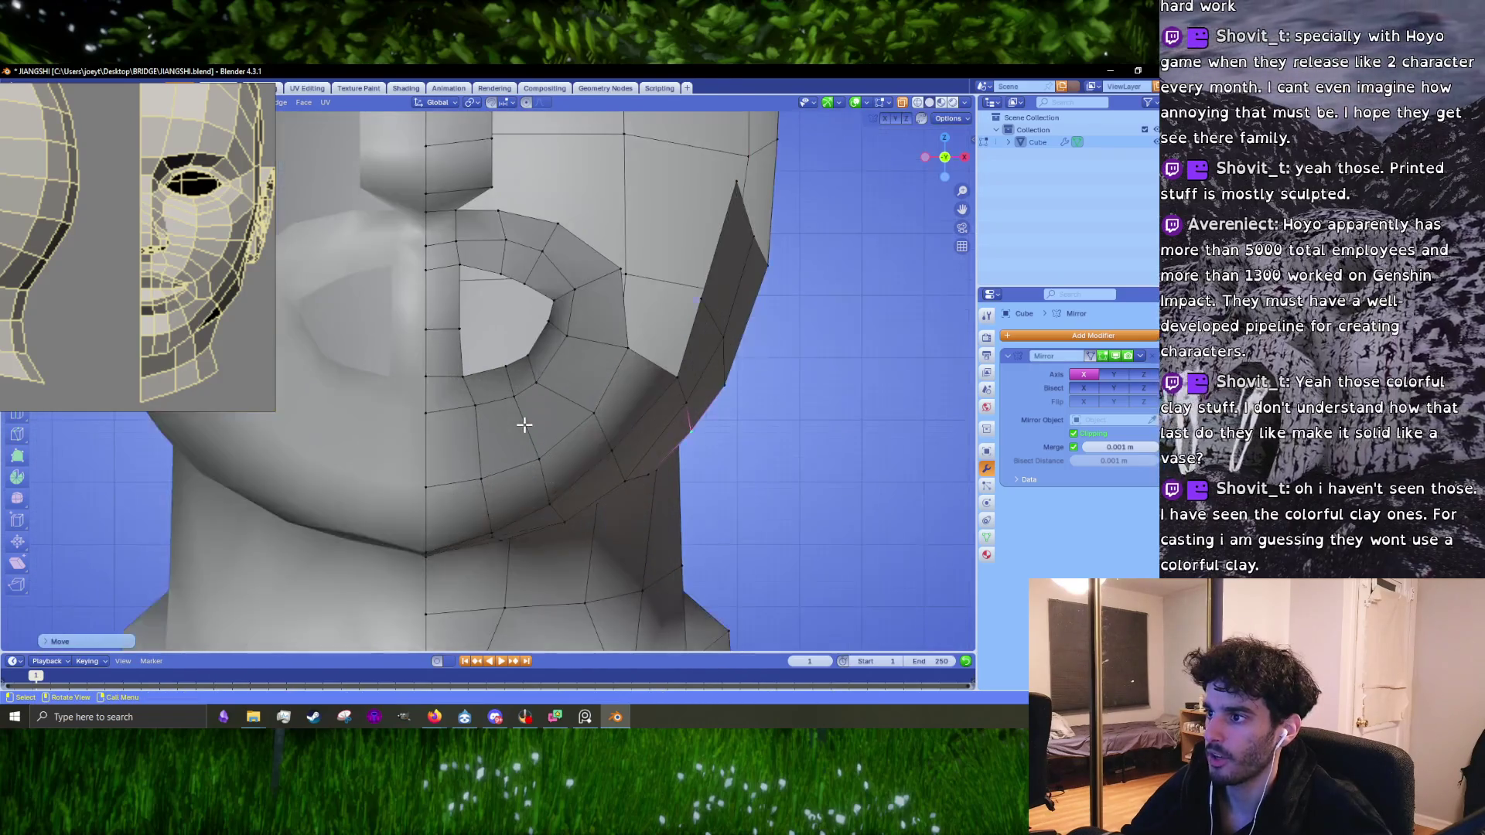
pyautogui.scroll(-1, 523, 429)
pyautogui.scroll(3, 479, 414)
pyautogui.scroll(2, 456, 385)
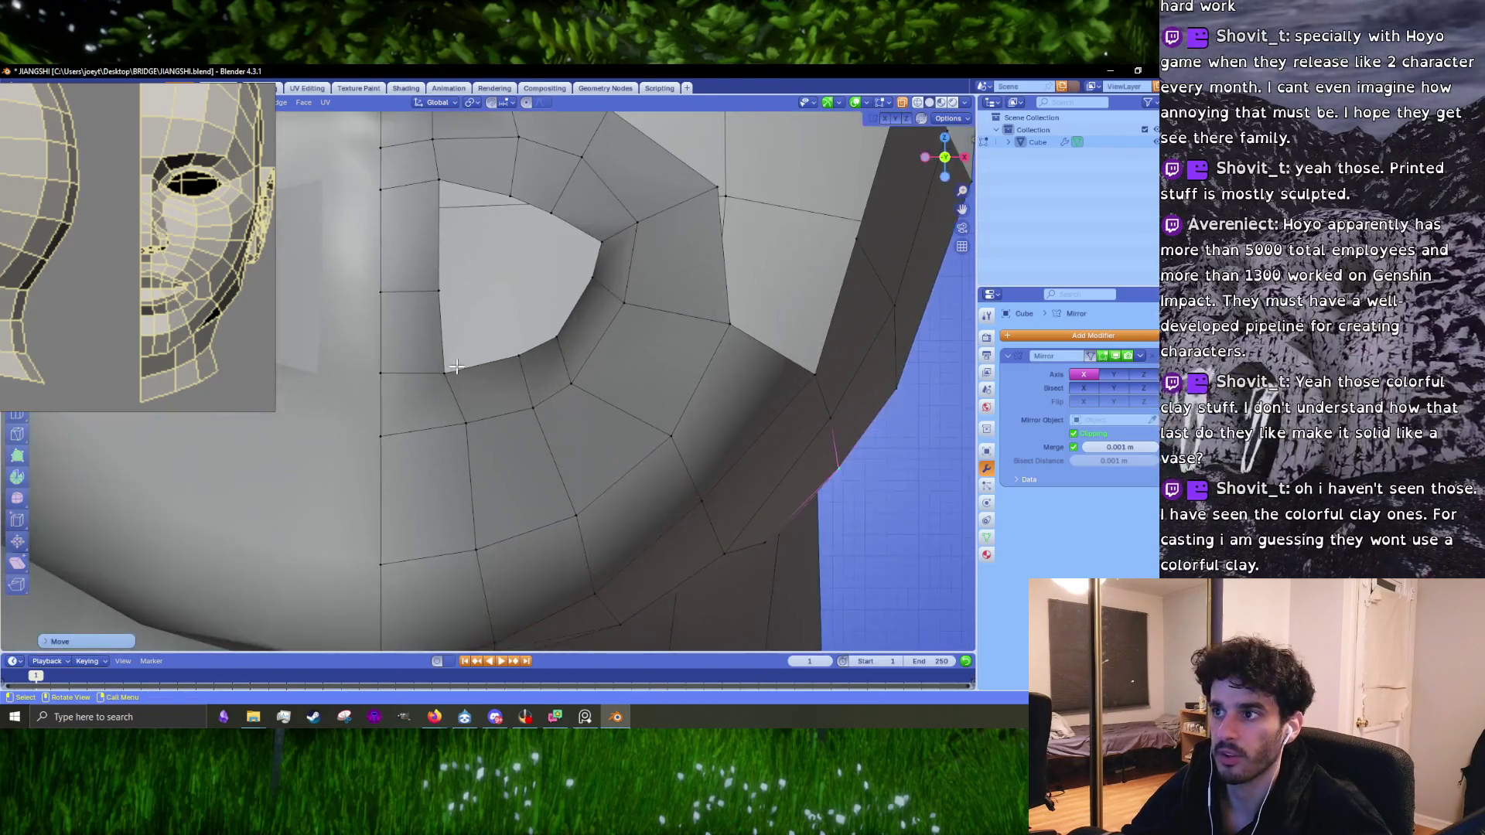
pyautogui.scroll(2, 479, 406)
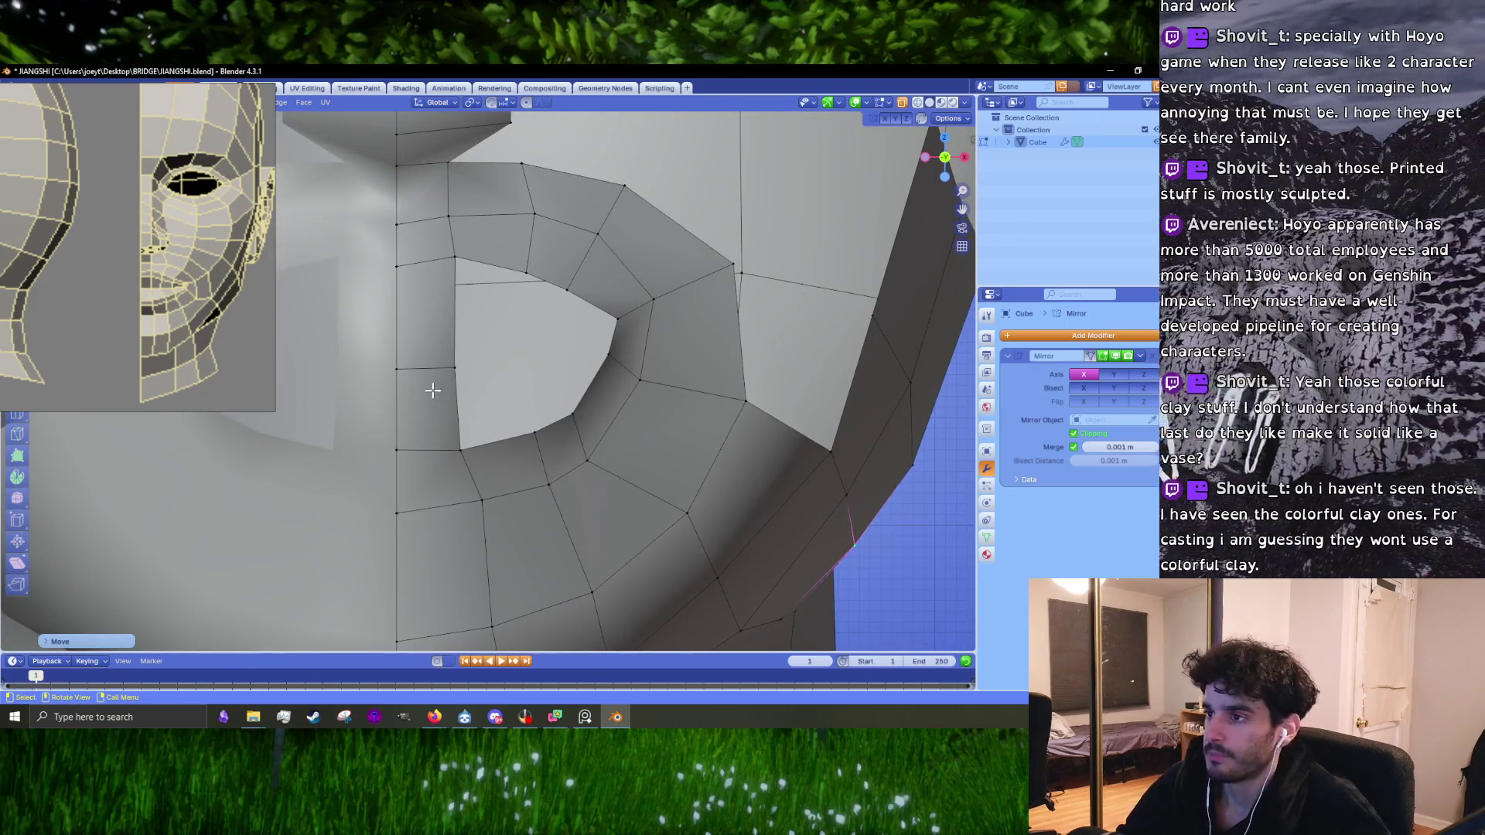
pyautogui.scroll(2, 475, 395)
# Step: Reposition the vertex beside the mouth up and to the left
pyautogui.press('k')
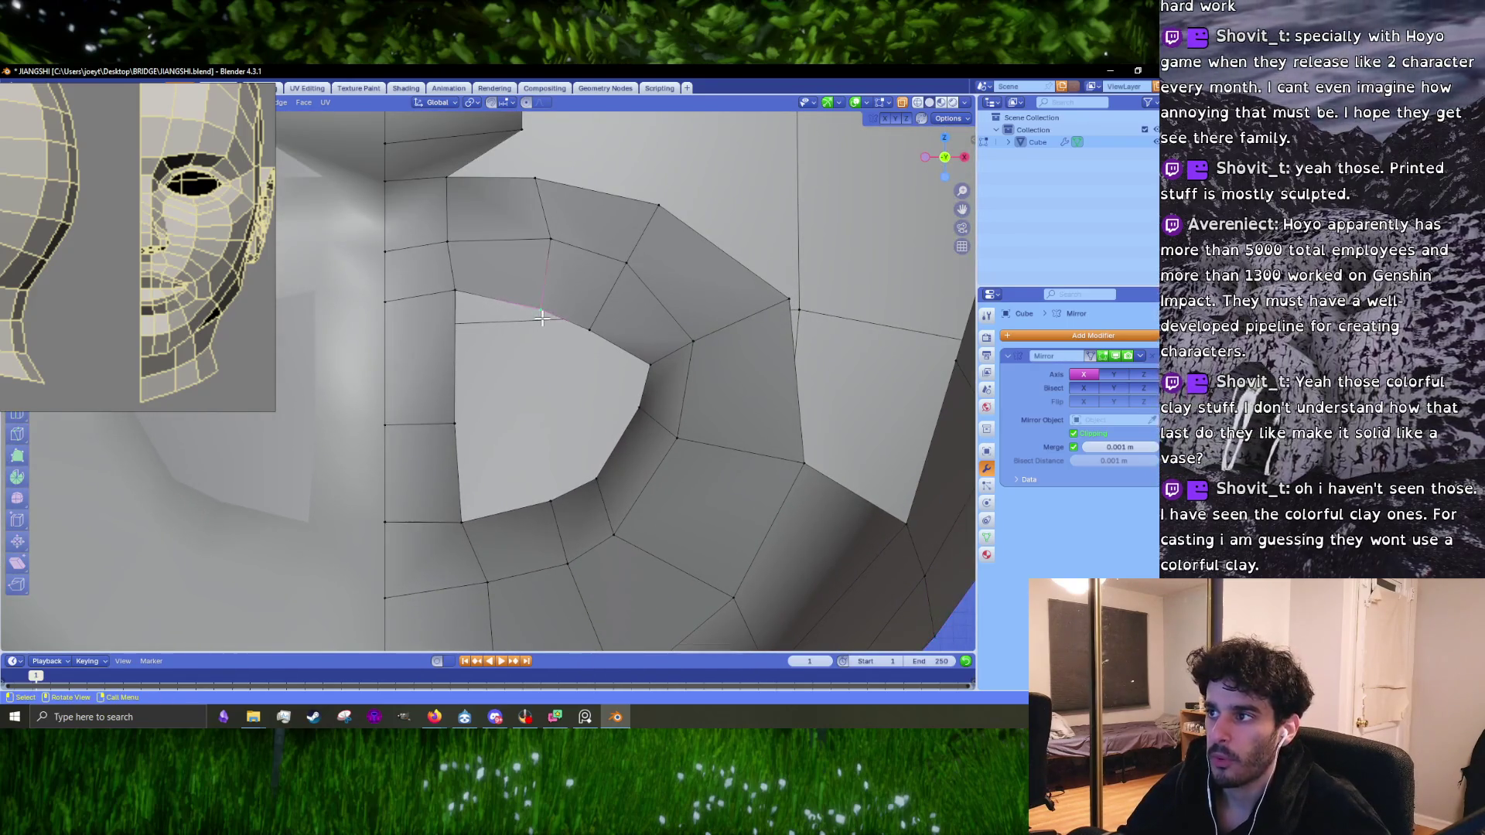
pyautogui.scroll(2, 586, 359)
pyautogui.press('g')
pyautogui.rightClick(642, 309)
pyautogui.press('g')
pyautogui.click(557, 265)
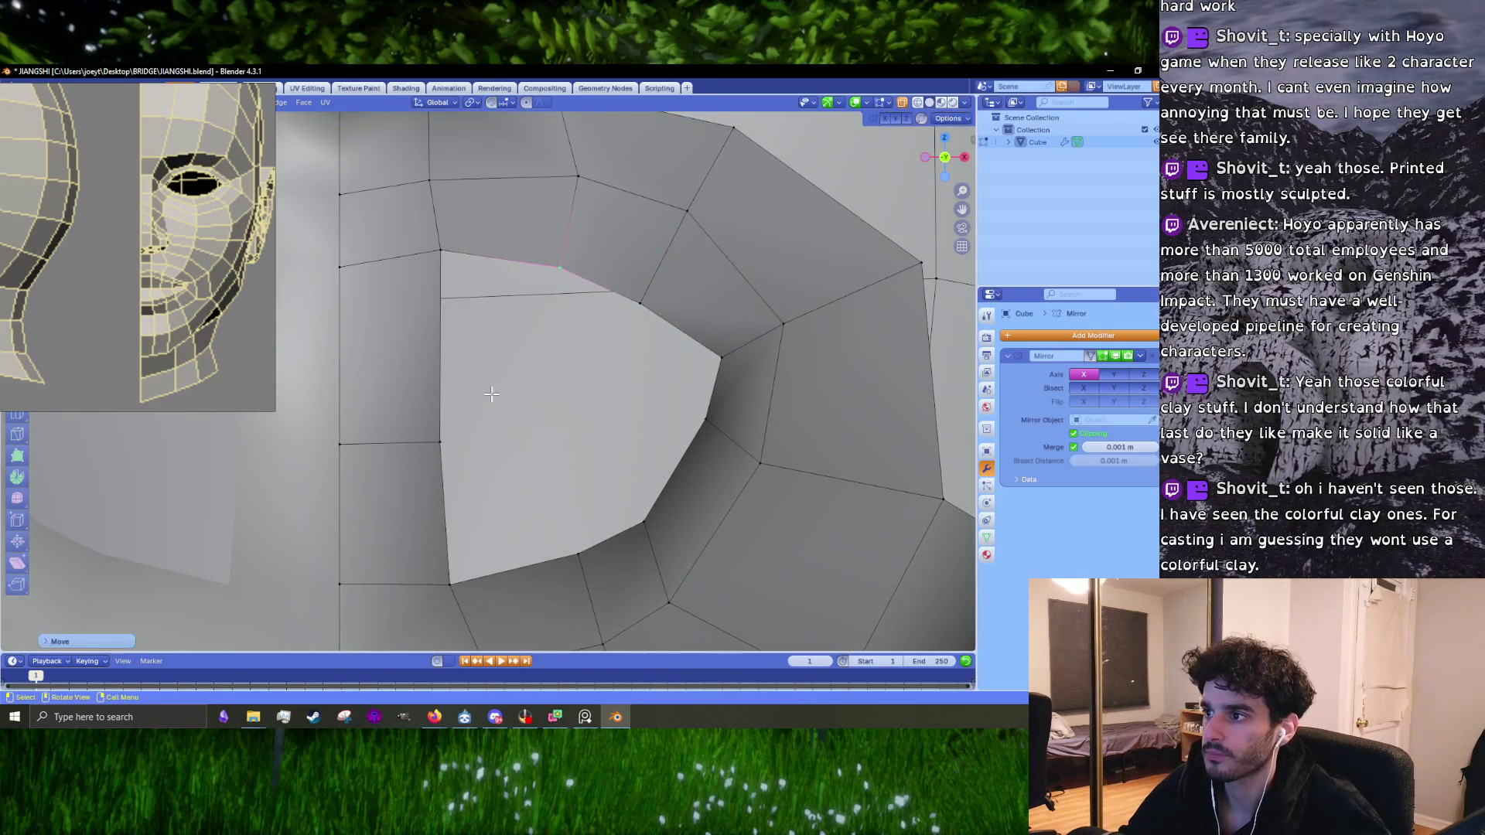
# Step: Extrude a new vertex from the mouth opening edge and add a centred edge loop
pyautogui.click(444, 345)
pyautogui.click(440, 443)
pyautogui.press('e')
pyautogui.click(540, 431)
pyautogui.click(699, 362)
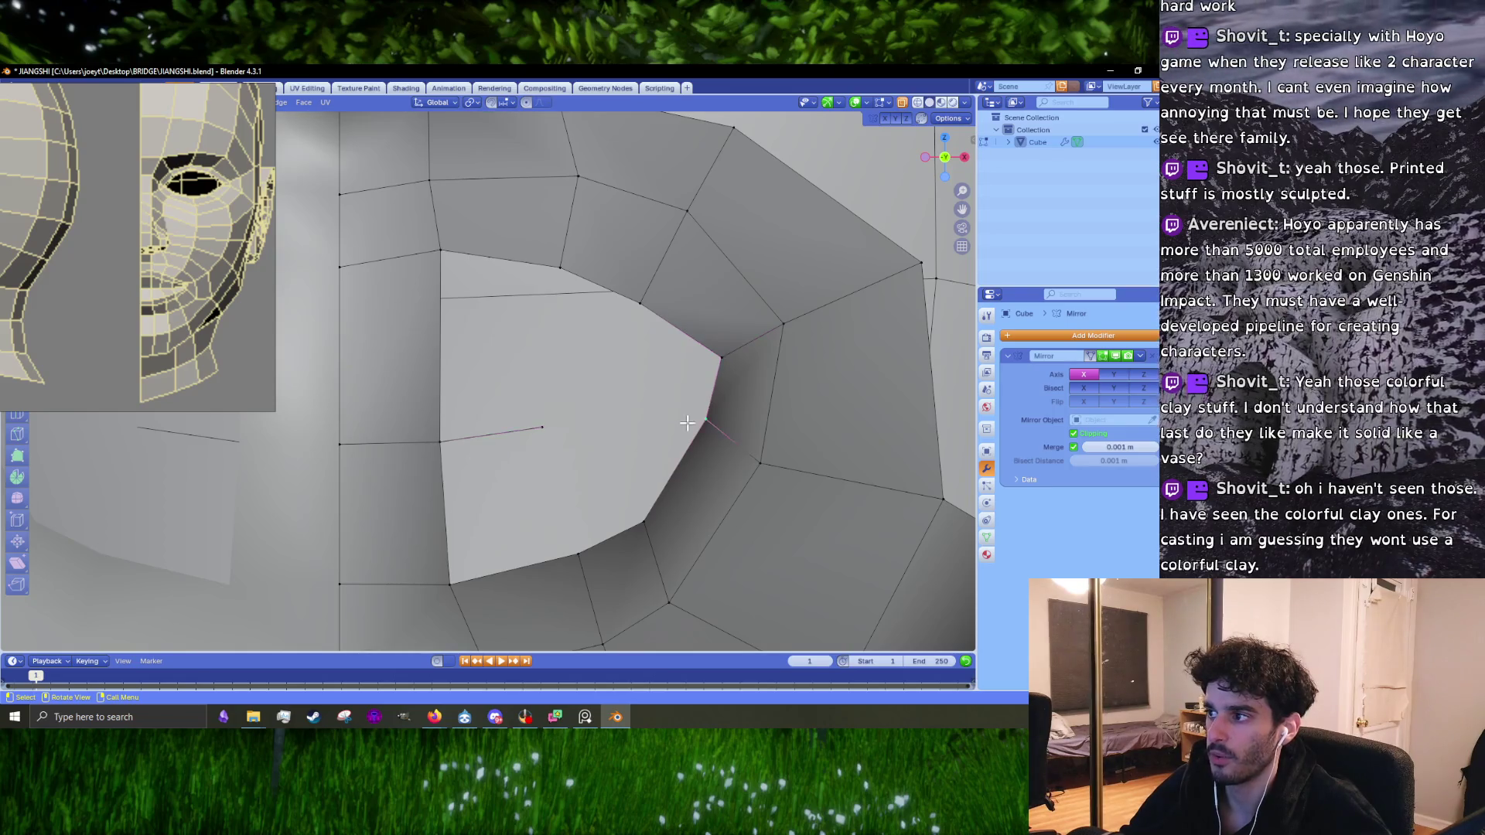
pyautogui.scroll(-3, 574, 430)
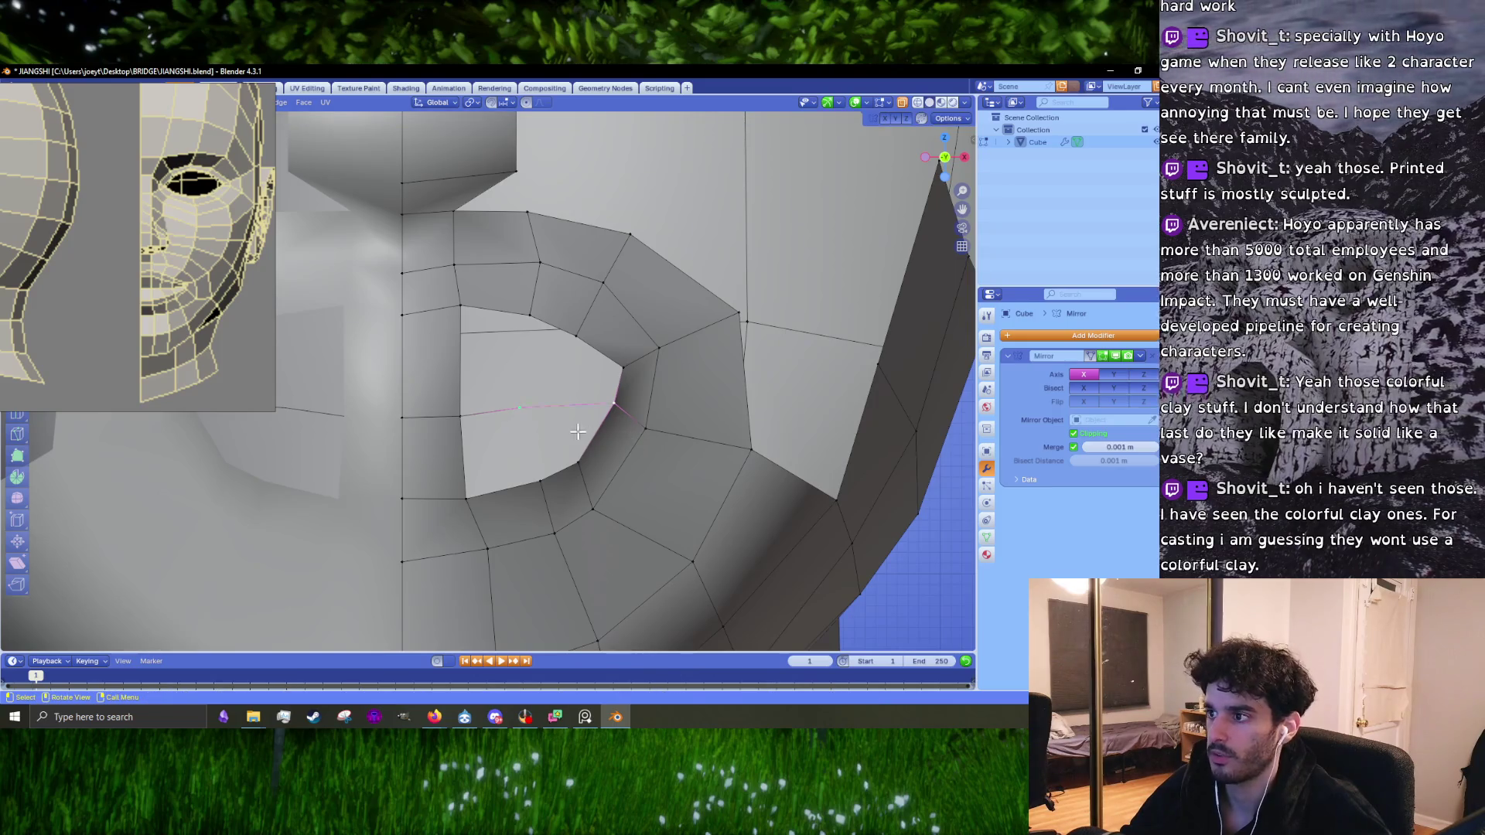
pyautogui.scroll(1, 578, 432)
pyautogui.rightClick(593, 405)
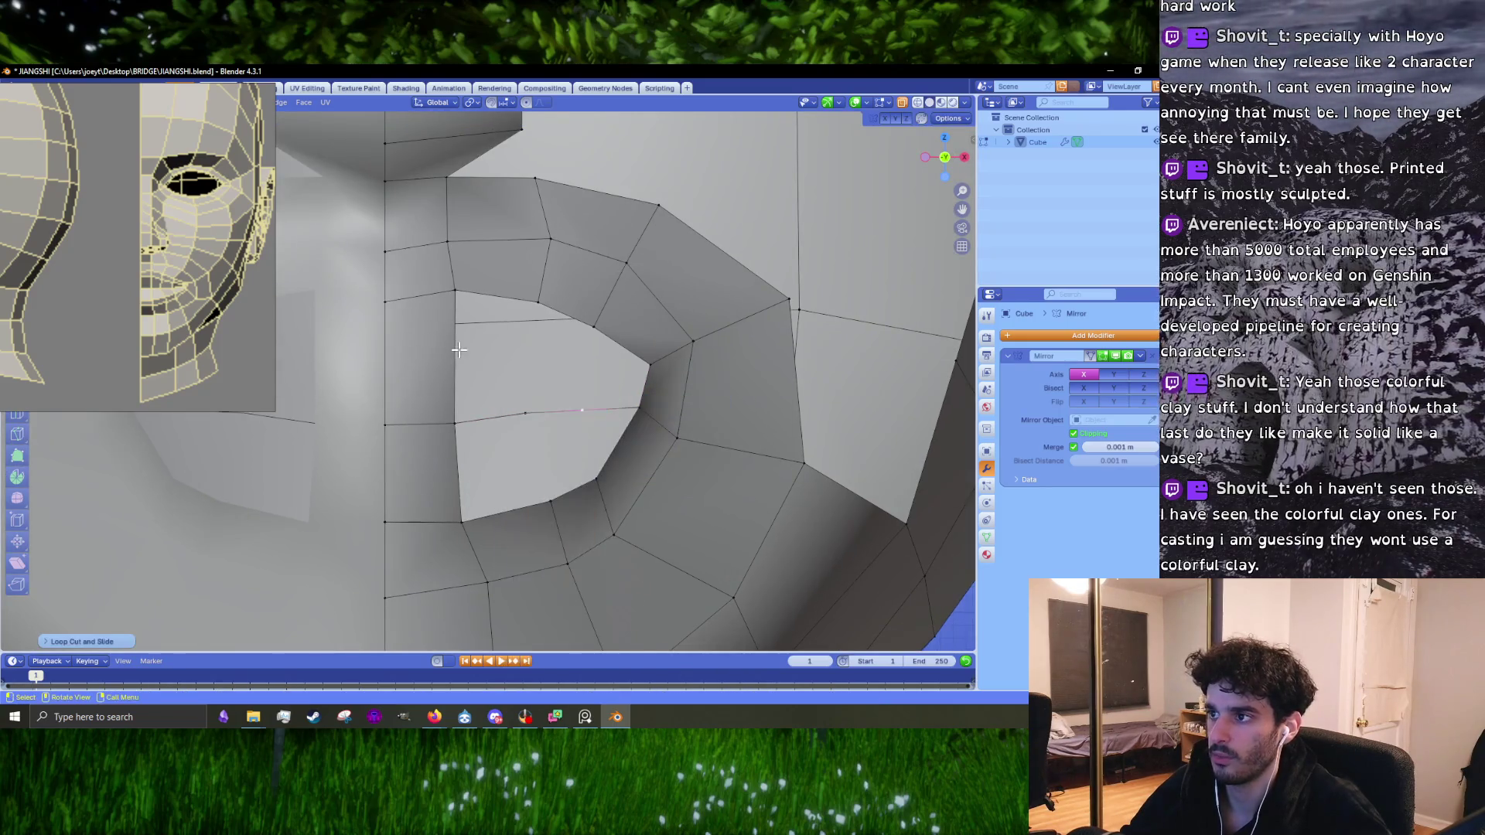
# Step: Join n-gon corners with J to split the upper and lower mouth n-gons into quads
pyautogui.click(525, 413)
pyautogui.keyDown('shift'); pyautogui.click(454, 423); pyautogui.keyUp('shift')
pyautogui.keyDown('shift'); pyautogui.click(454, 290); pyautogui.keyUp('shift')
pyautogui.keyDown('shift'); pyautogui.click(524, 287); pyautogui.keyUp('shift')
pyautogui.press('j')
pyautogui.click(462, 522)
pyautogui.keyDown('shift'); pyautogui.click(550, 501); pyautogui.keyUp('shift')
pyautogui.keyDown('shift'); pyautogui.click(525, 414); pyautogui.keyUp('shift')
pyautogui.keyDown('shift'); pyautogui.click(455, 423); pyautogui.keyUp('shift')
pyautogui.press('j')
# Step: Fill the left part of the mouth hole with a new face
pyautogui.click(551, 502)
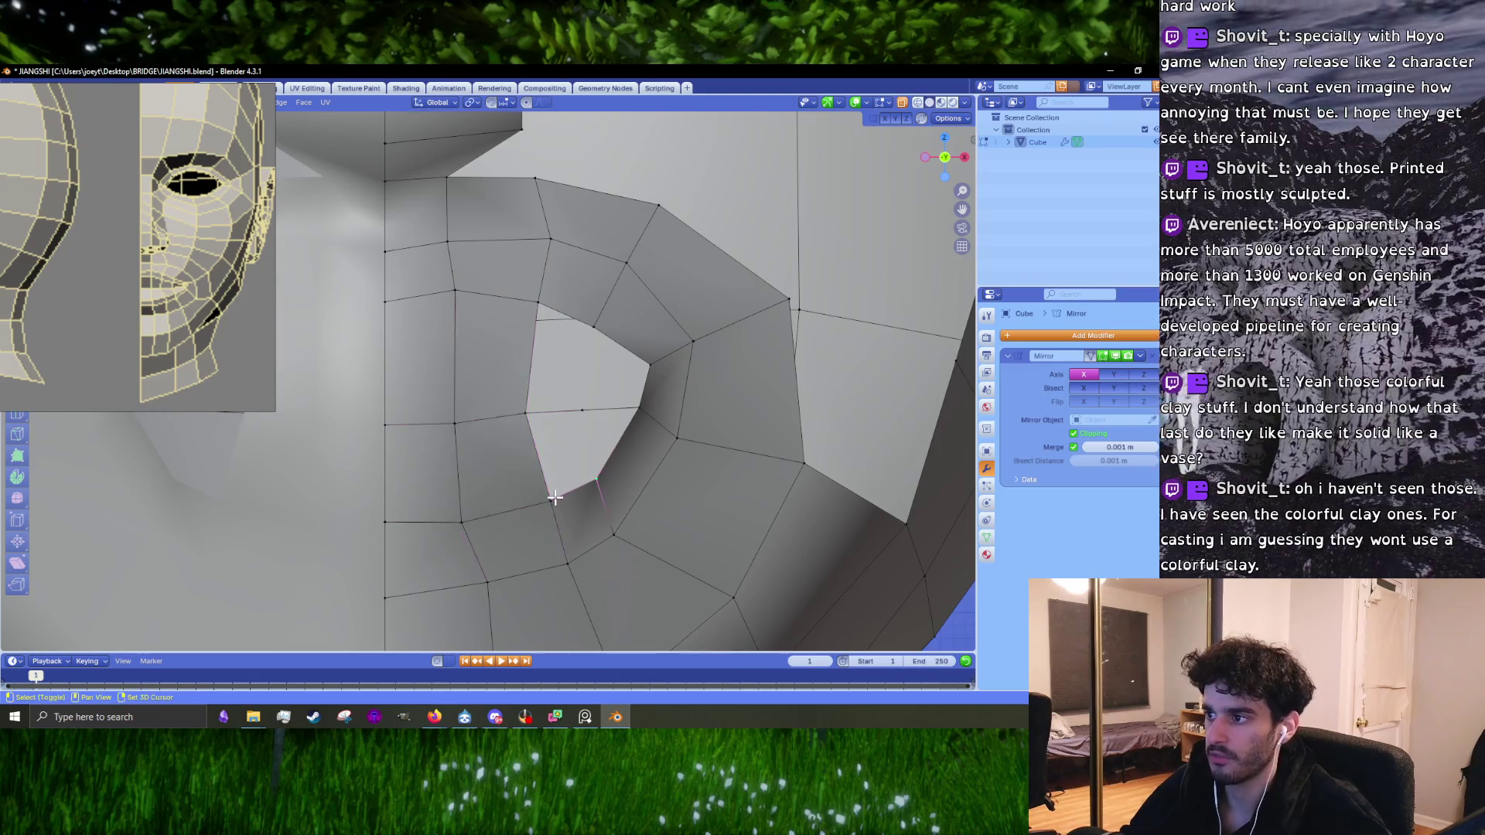
pyautogui.keyDown('shift'); pyautogui.click(525, 414); pyautogui.keyUp('shift')
pyautogui.press('g')
pyautogui.rightClick(560, 388)
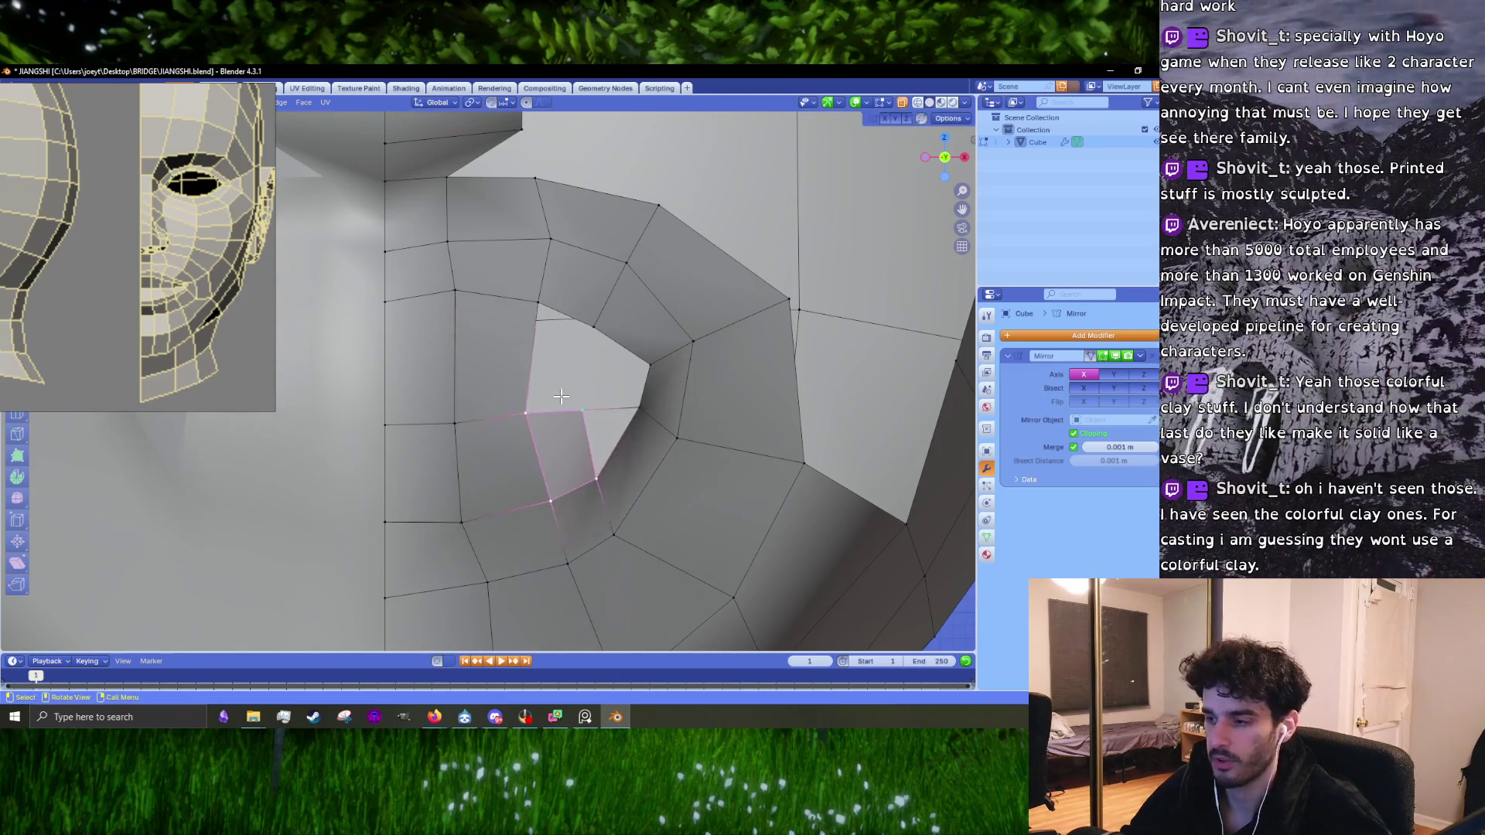
pyautogui.click(593, 327)
pyautogui.keyDown('shift'); pyautogui.click(581, 410); pyautogui.keyUp('shift')
pyautogui.keyDown('shift'); pyautogui.click(525, 414); pyautogui.keyUp('shift')
pyautogui.press('f')
# Step: Move a jaw vertex onto its neighbour below the mouth hole
pyautogui.click(619, 422)
pyautogui.scroll(2, 619, 425)
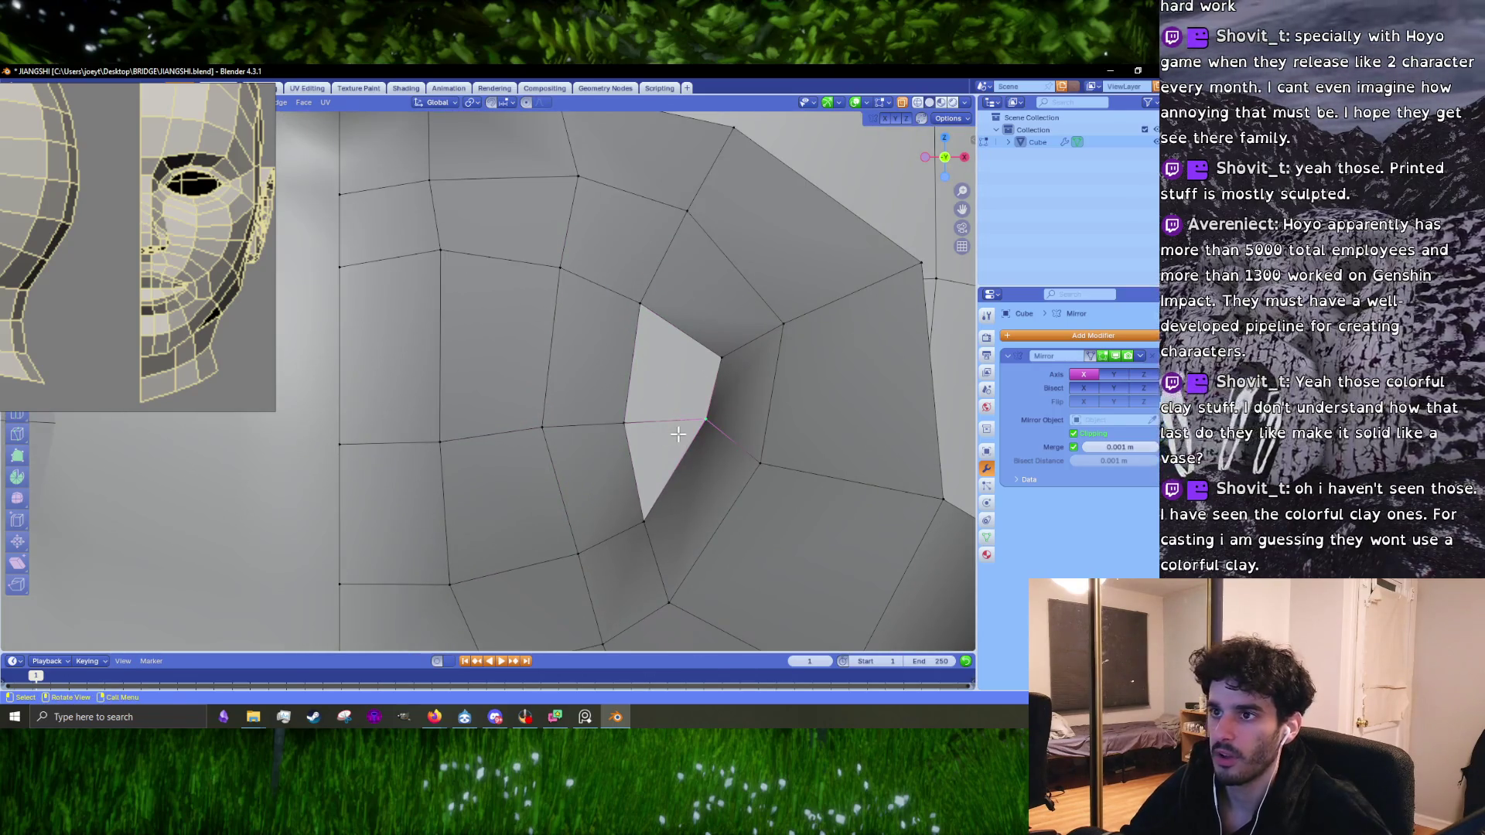
pyautogui.moveTo(769, 431); pyautogui.dragTo(676, 381, button='middle')
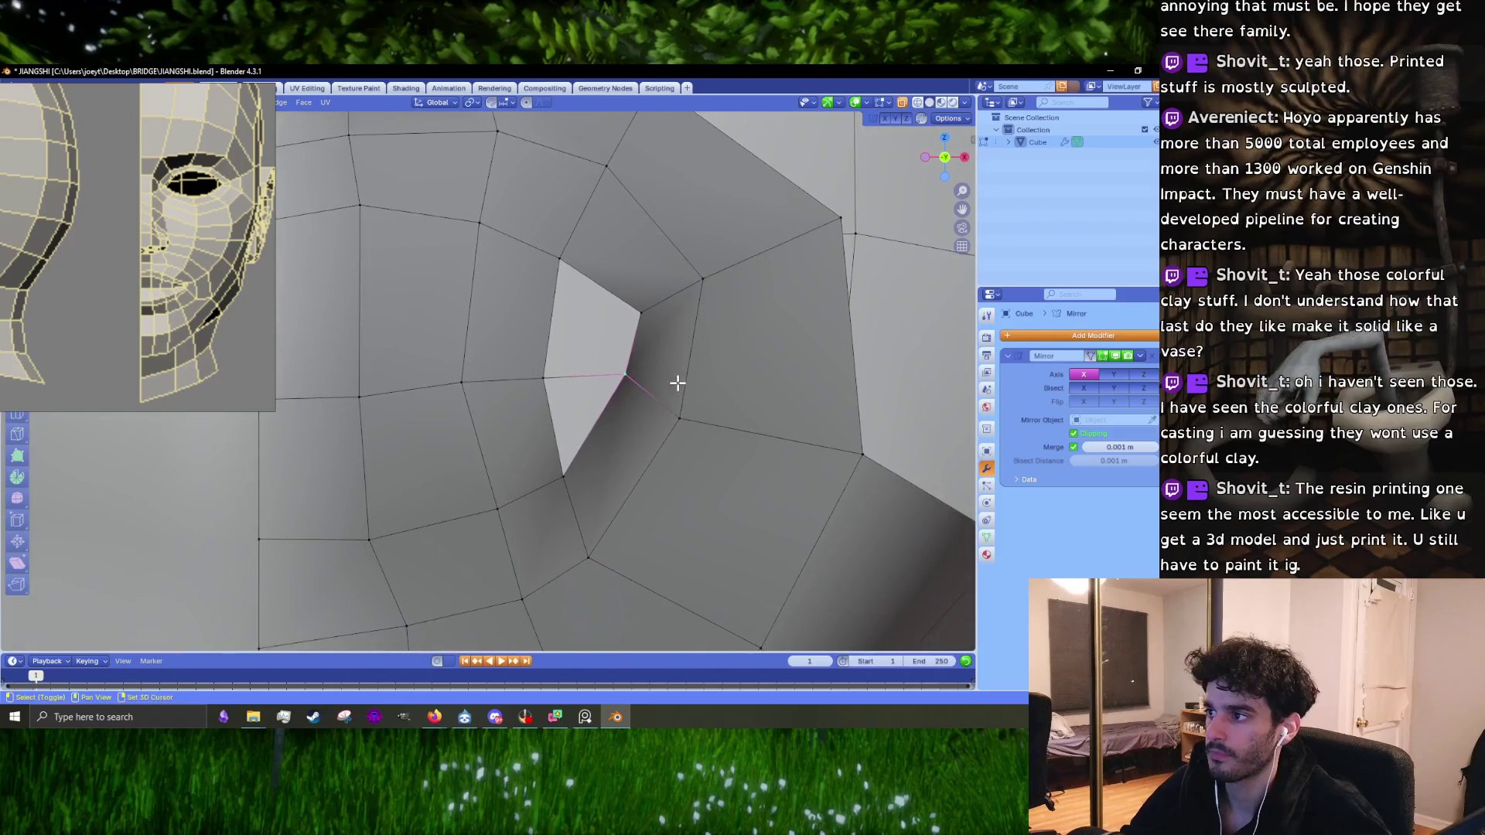
pyautogui.scroll(-2, 679, 441)
pyautogui.keyDown('shift'); pyautogui.moveTo(713, 464); pyautogui.dragTo(439, 415, button='middle'); pyautogui.keyUp('shift')
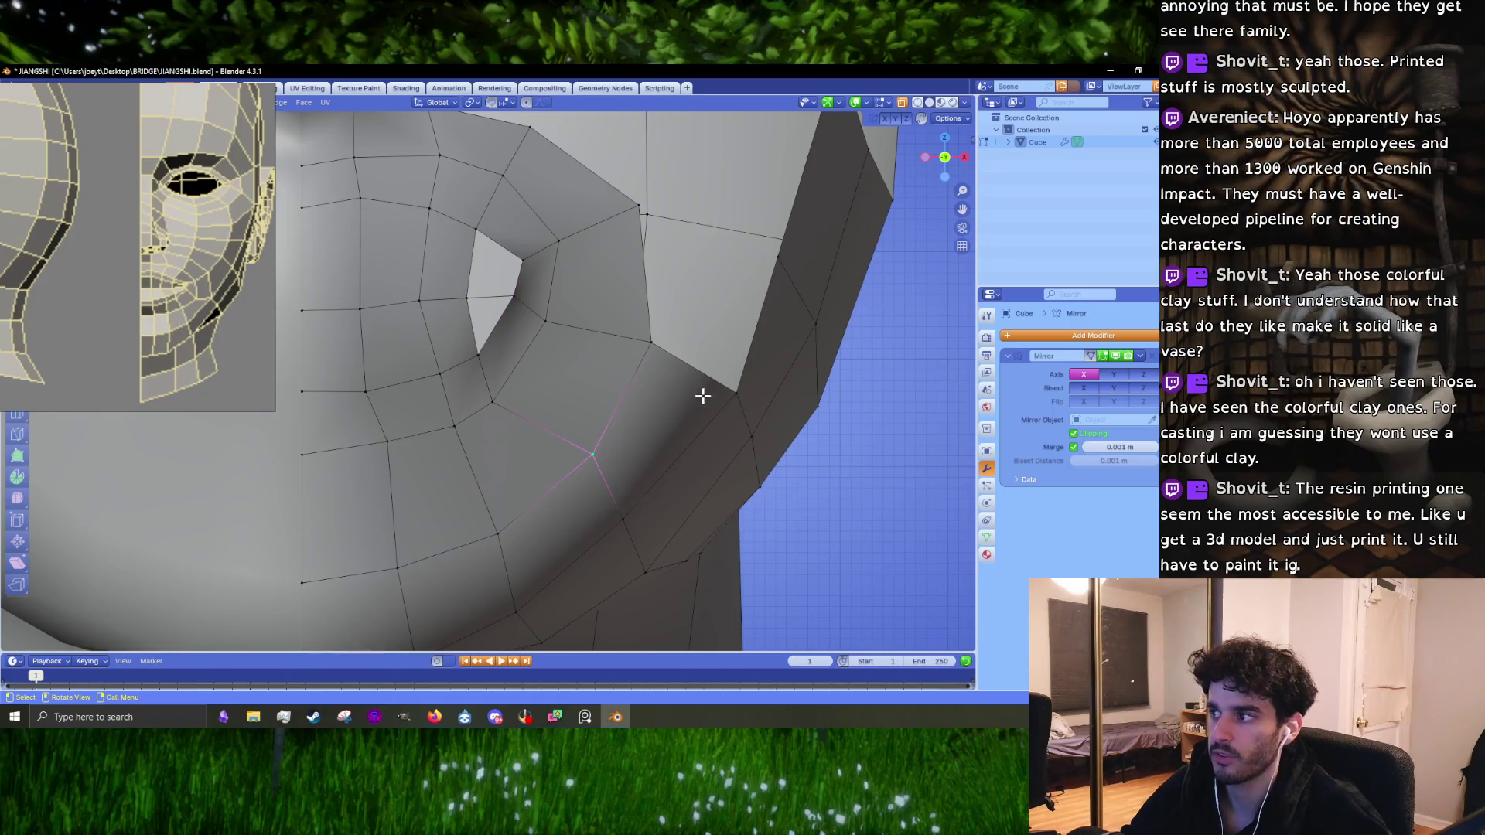
pyautogui.press('g')
pyautogui.click(598, 477)
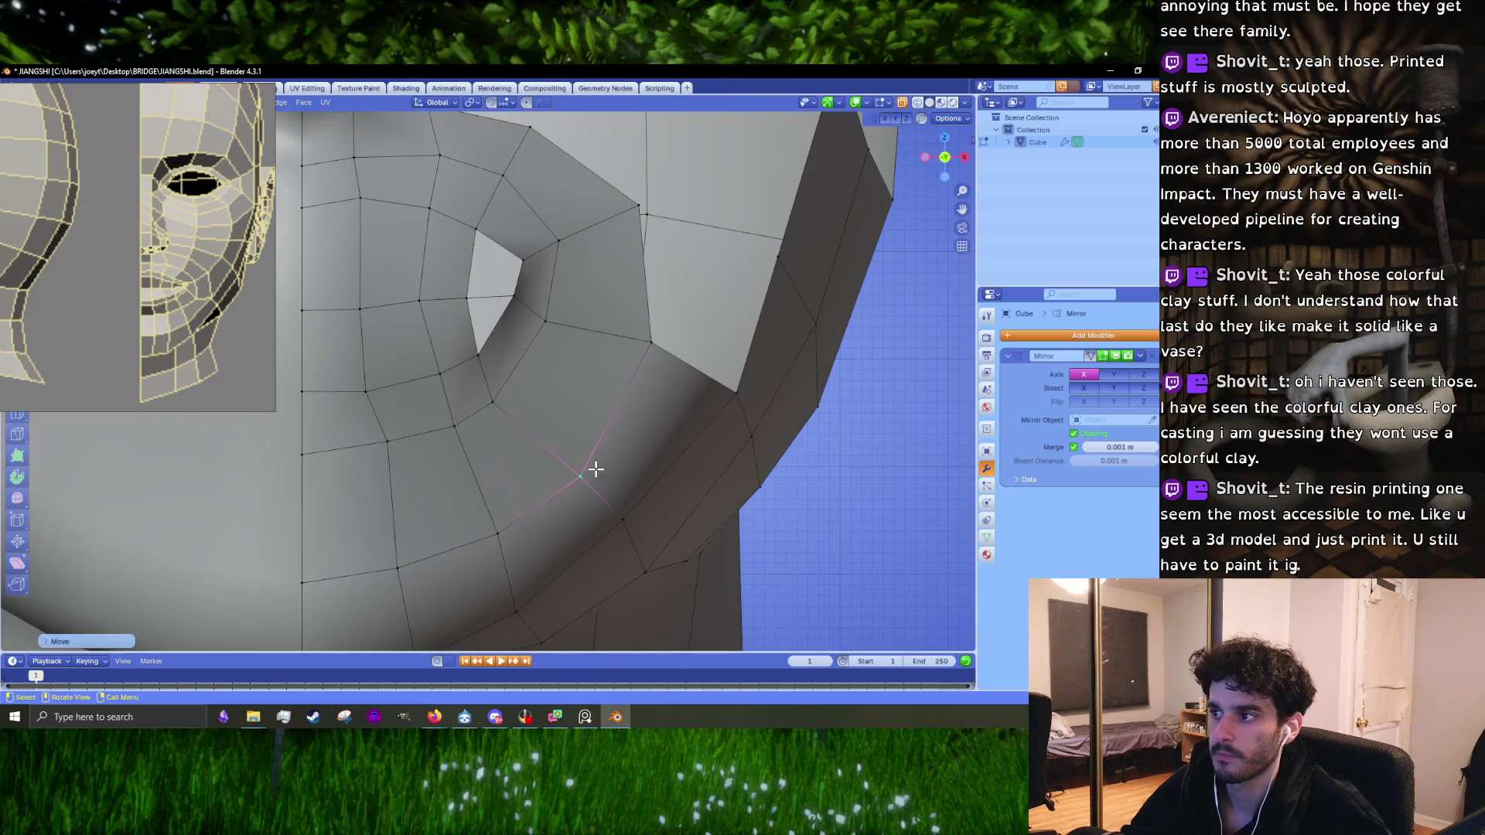
# Step: Slide another jaw vertex up along the jawline
pyautogui.scroll(-2, 592, 468)
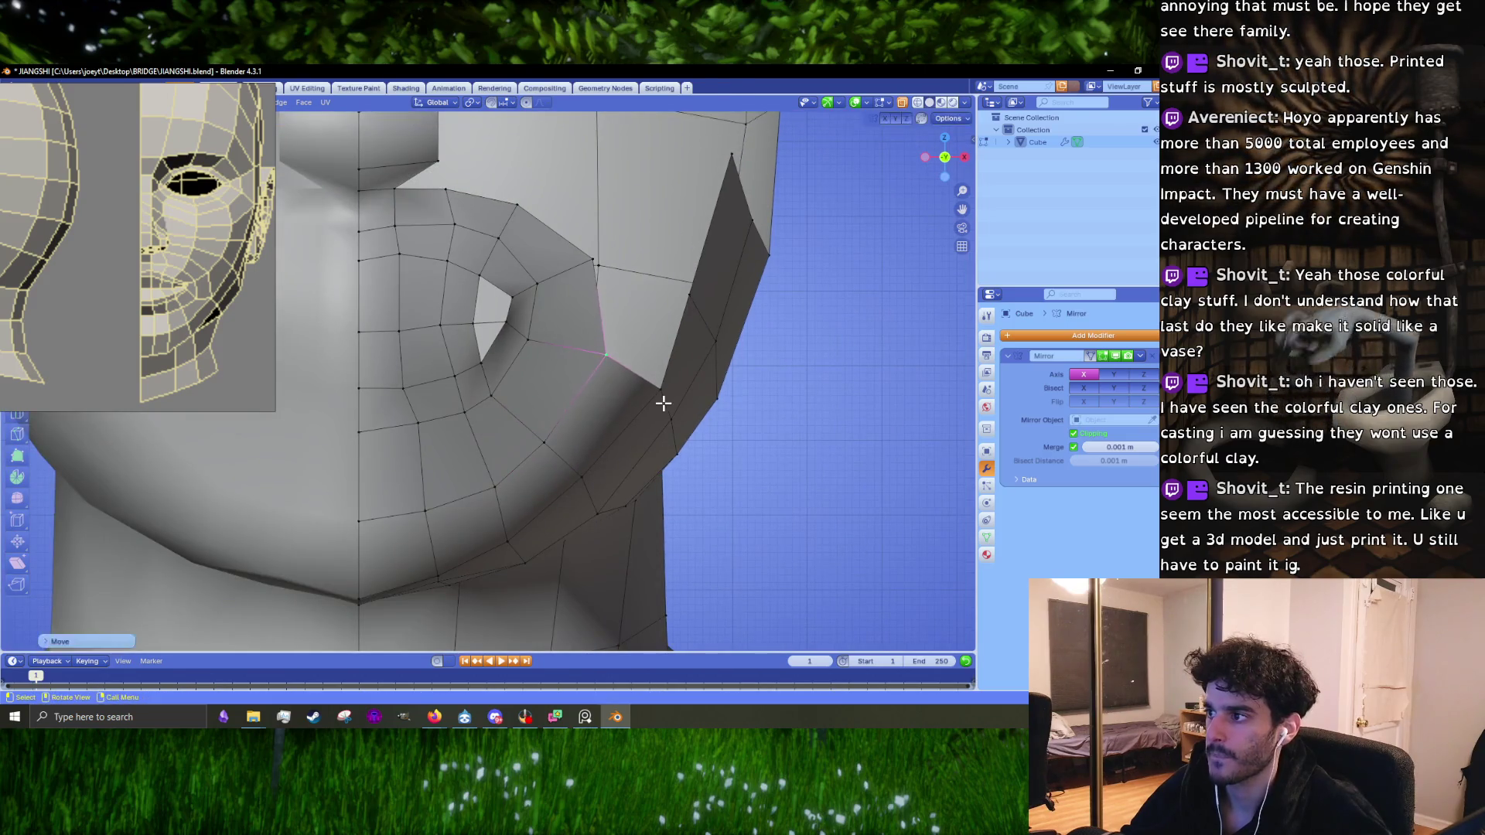
pyautogui.click(594, 503)
pyautogui.press('g')
pyautogui.click(615, 492)
pyautogui.press('g')
pyautogui.click(648, 478)
# Step: Soften the jaw curve beneath the mouth ring using proportional editing falloff
pyautogui.scroll(-2, 589, 516)
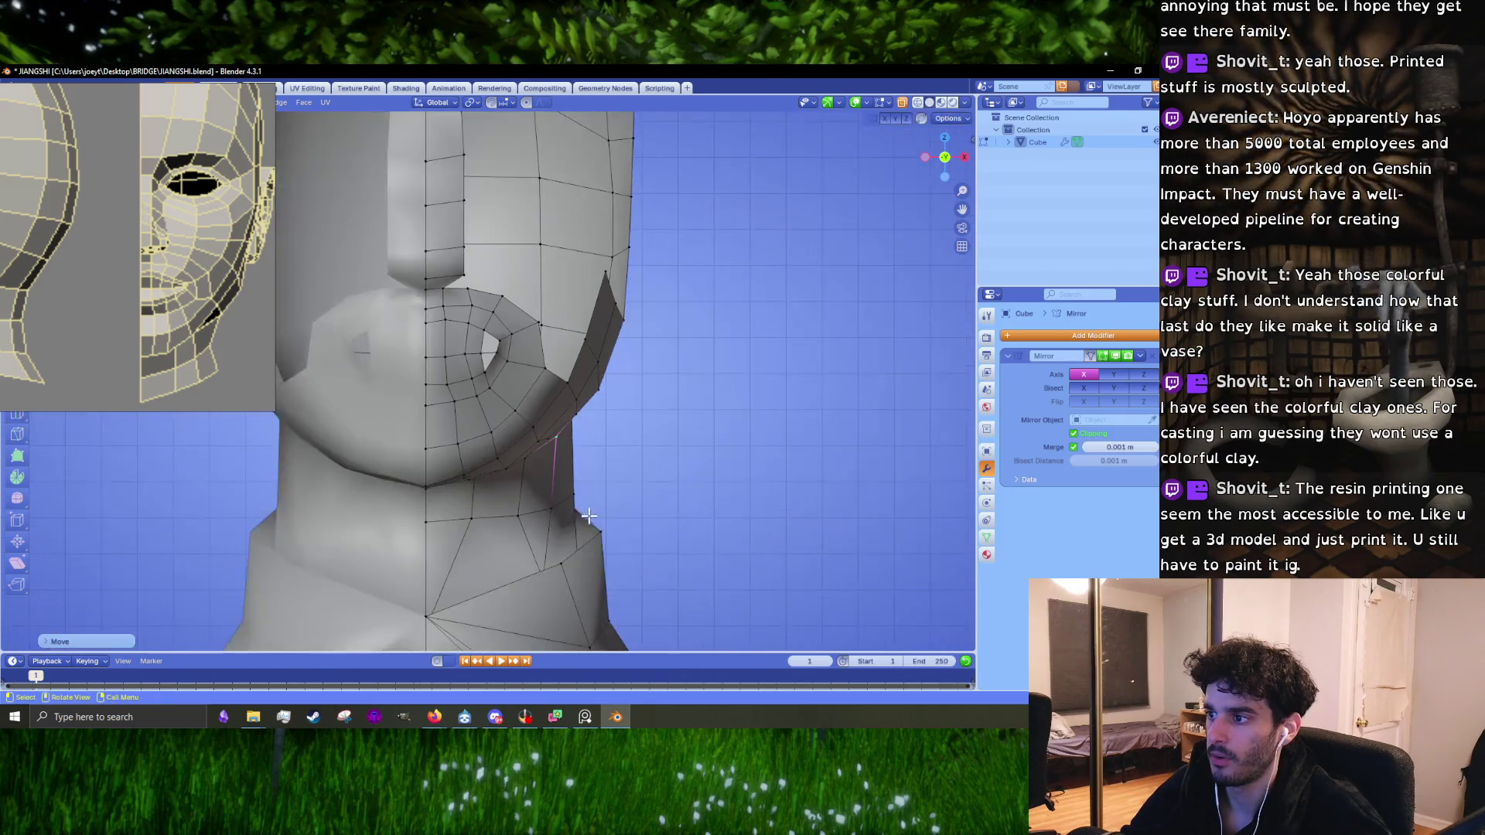
pyautogui.scroll(-4, 530, 464)
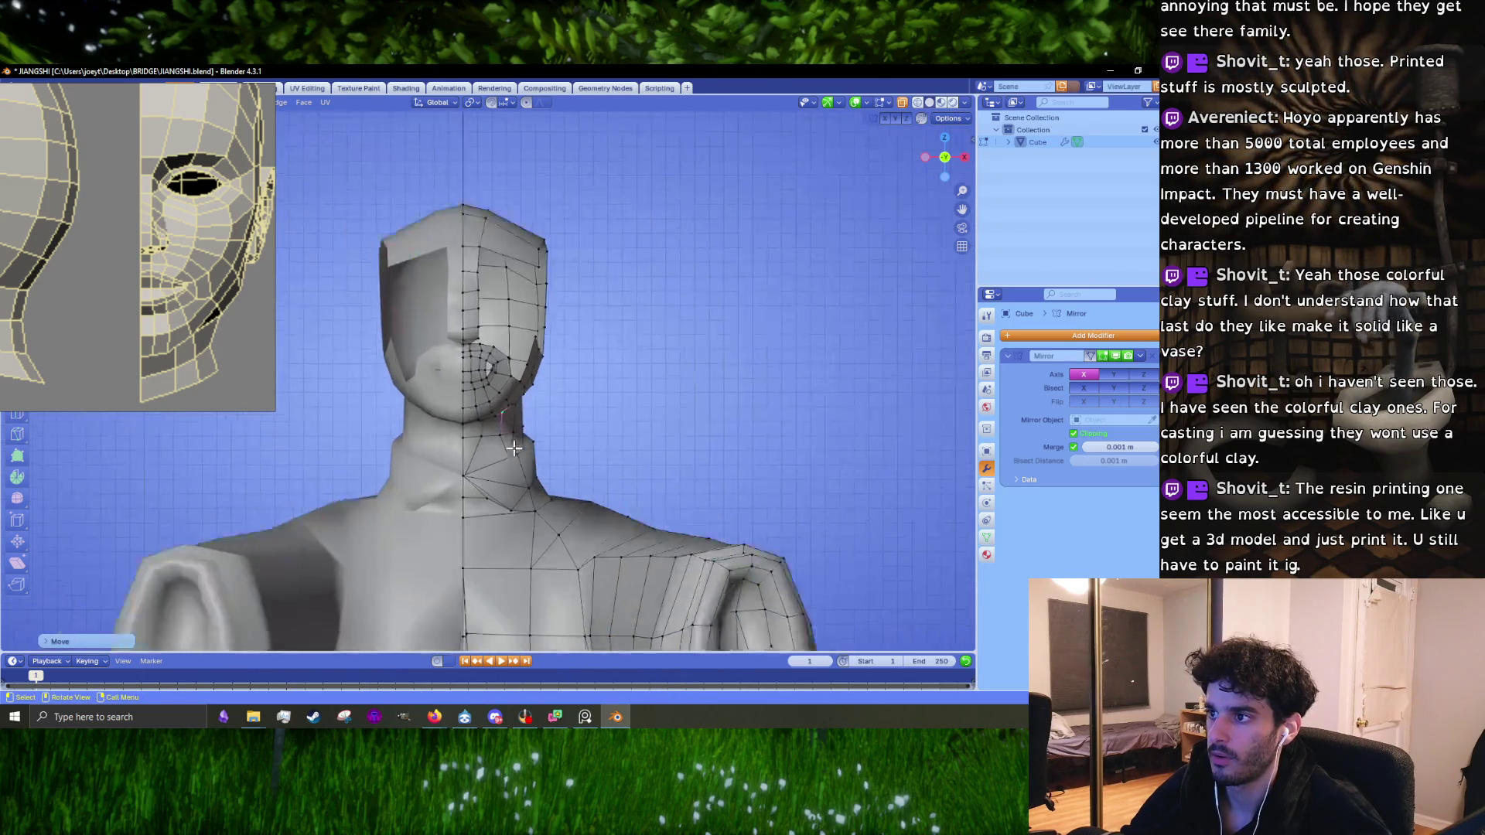
pyautogui.scroll(4, 475, 445)
pyautogui.scroll(3, 484, 449)
pyautogui.scroll(-3, 484, 448)
pyautogui.press('g')
pyautogui.scroll(6, 484, 449)
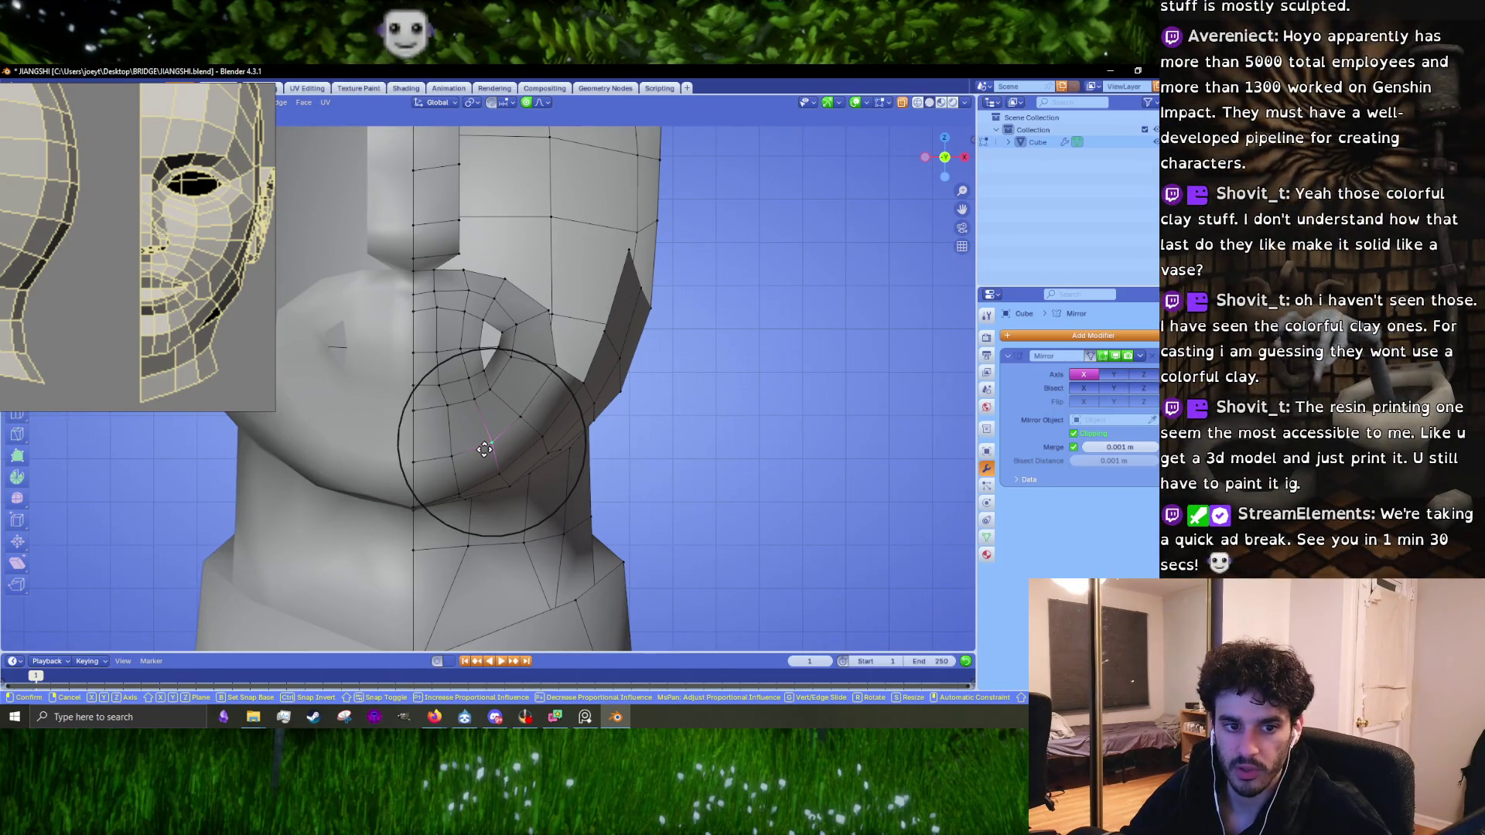
pyautogui.click(484, 450)
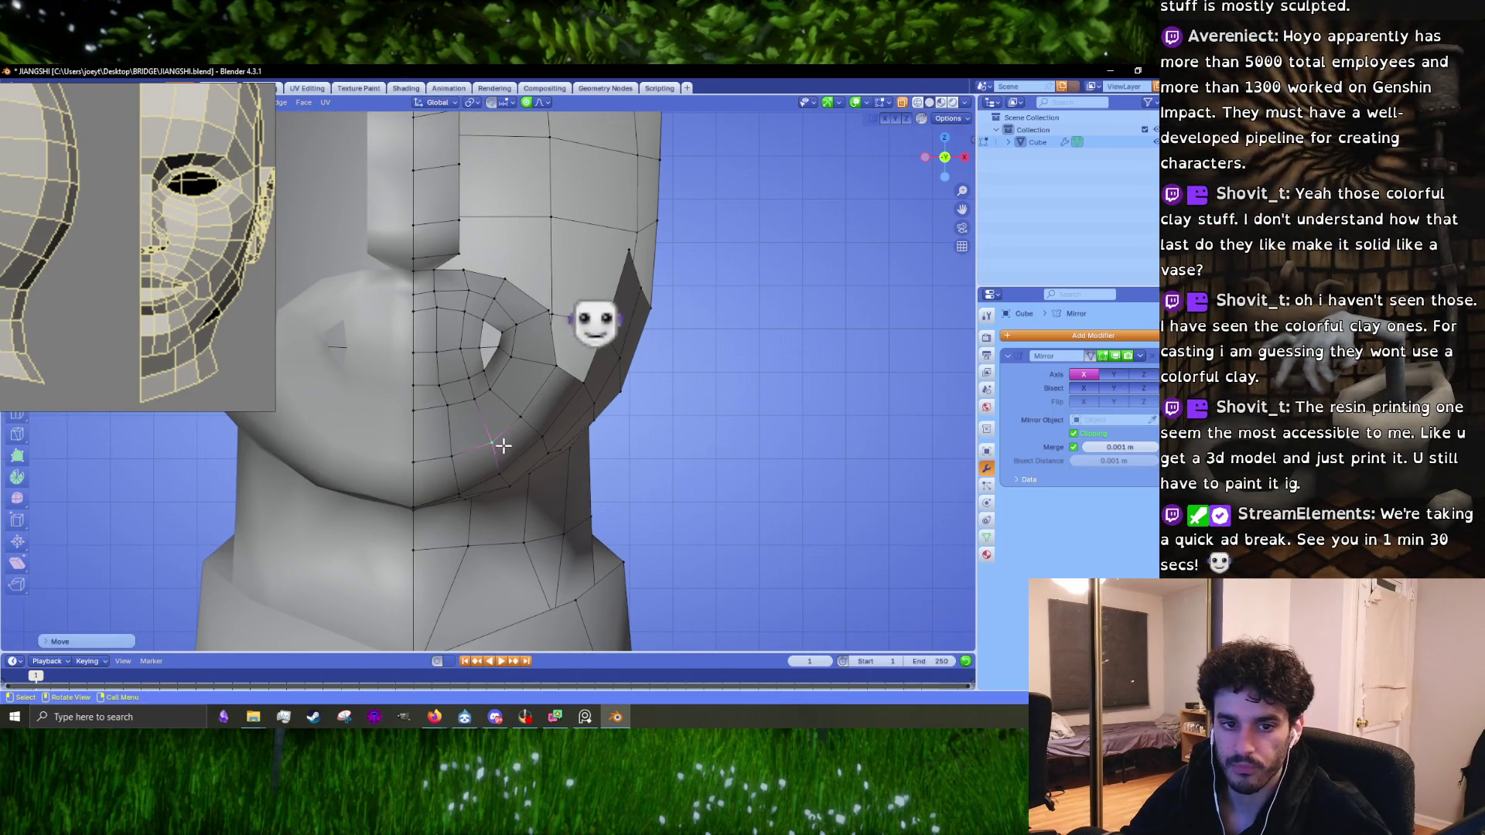
pyautogui.press('KP_3')
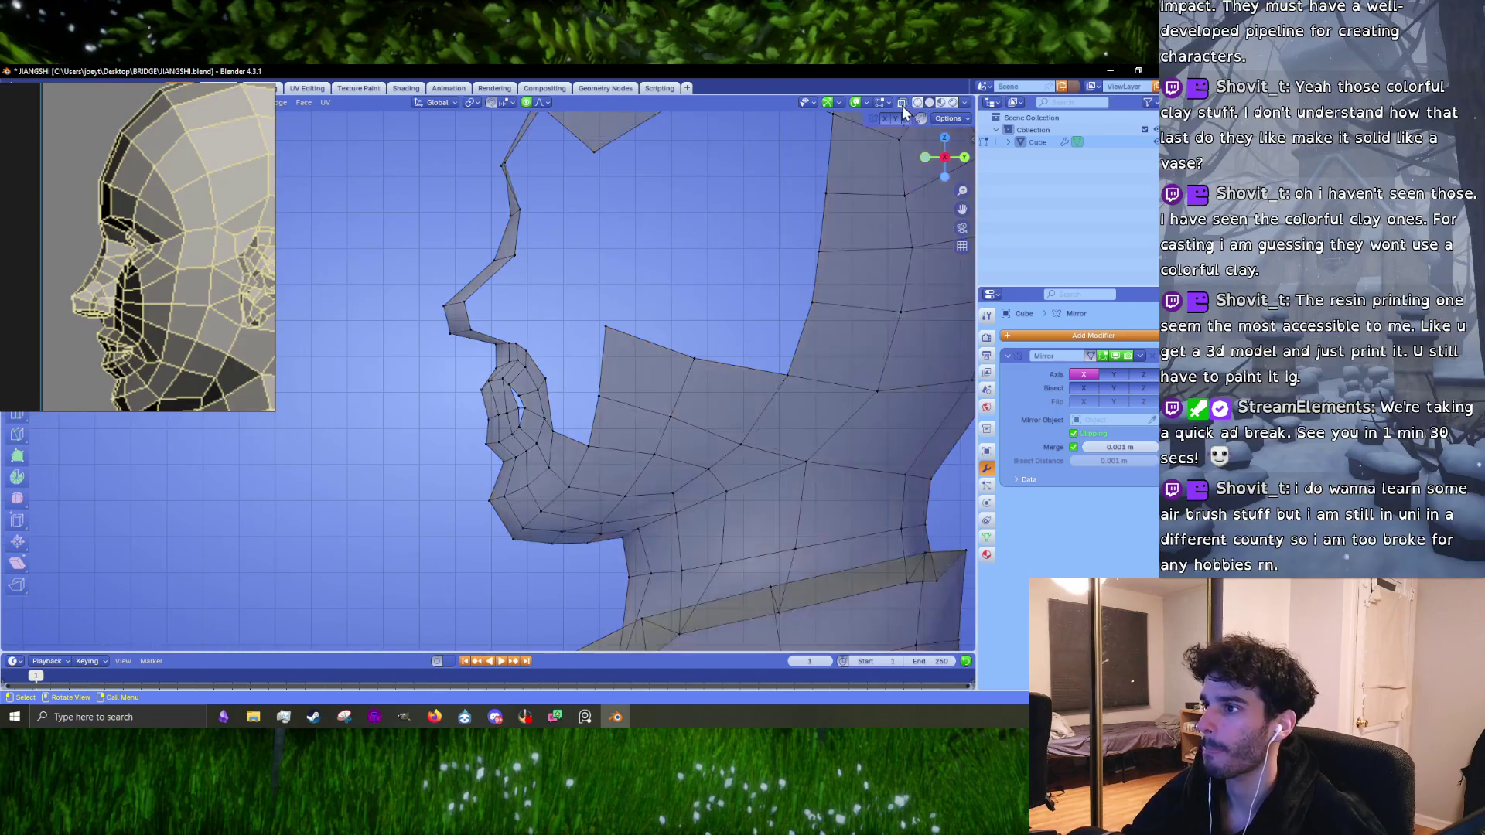
# Step: Softly move the nose and upper lip vertices into a new profile
pyautogui.scroll(-2, 501, 320)
pyautogui.press('g')
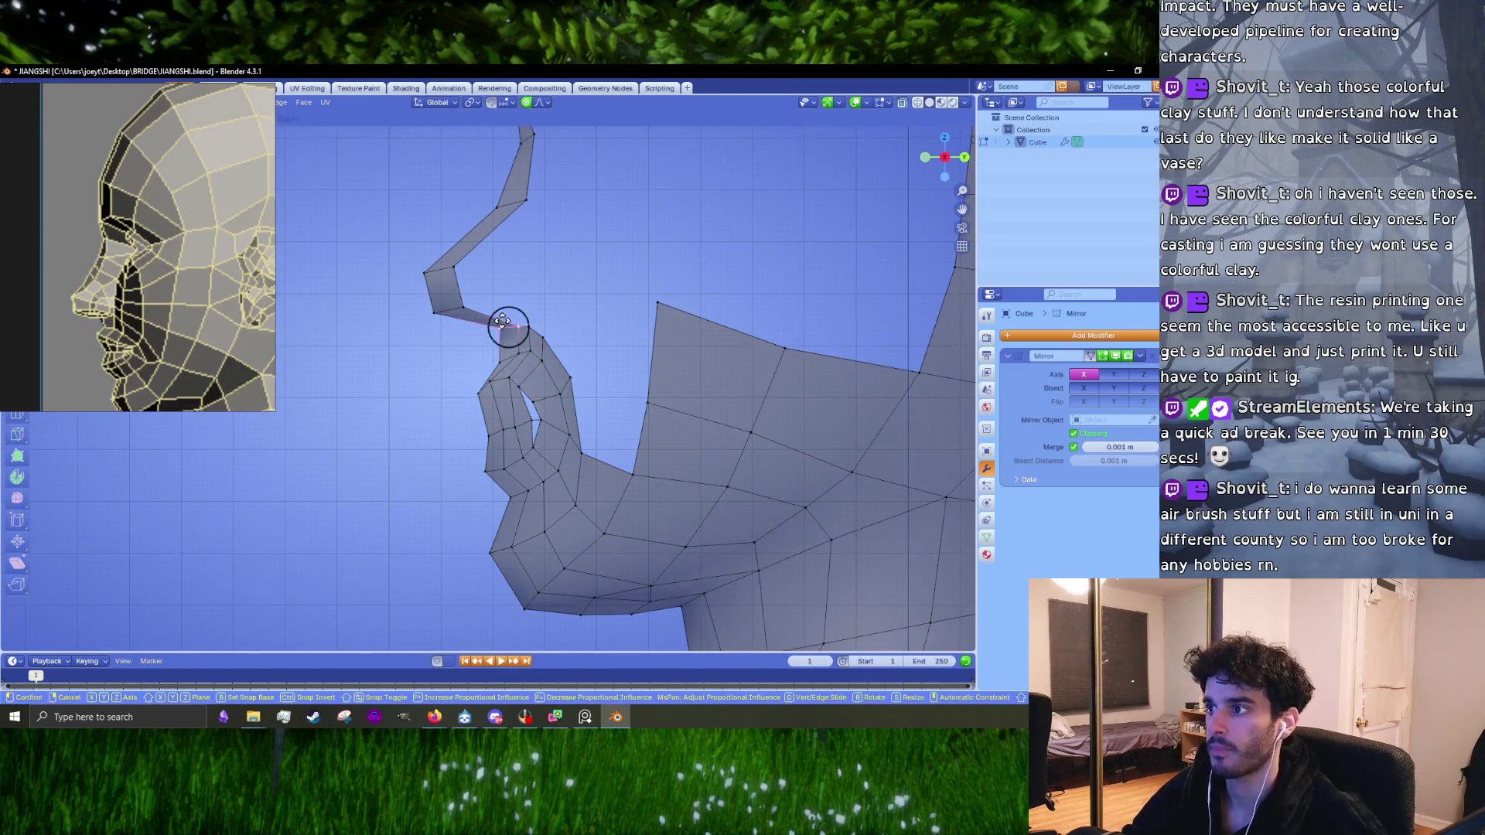
pyautogui.click(497, 331)
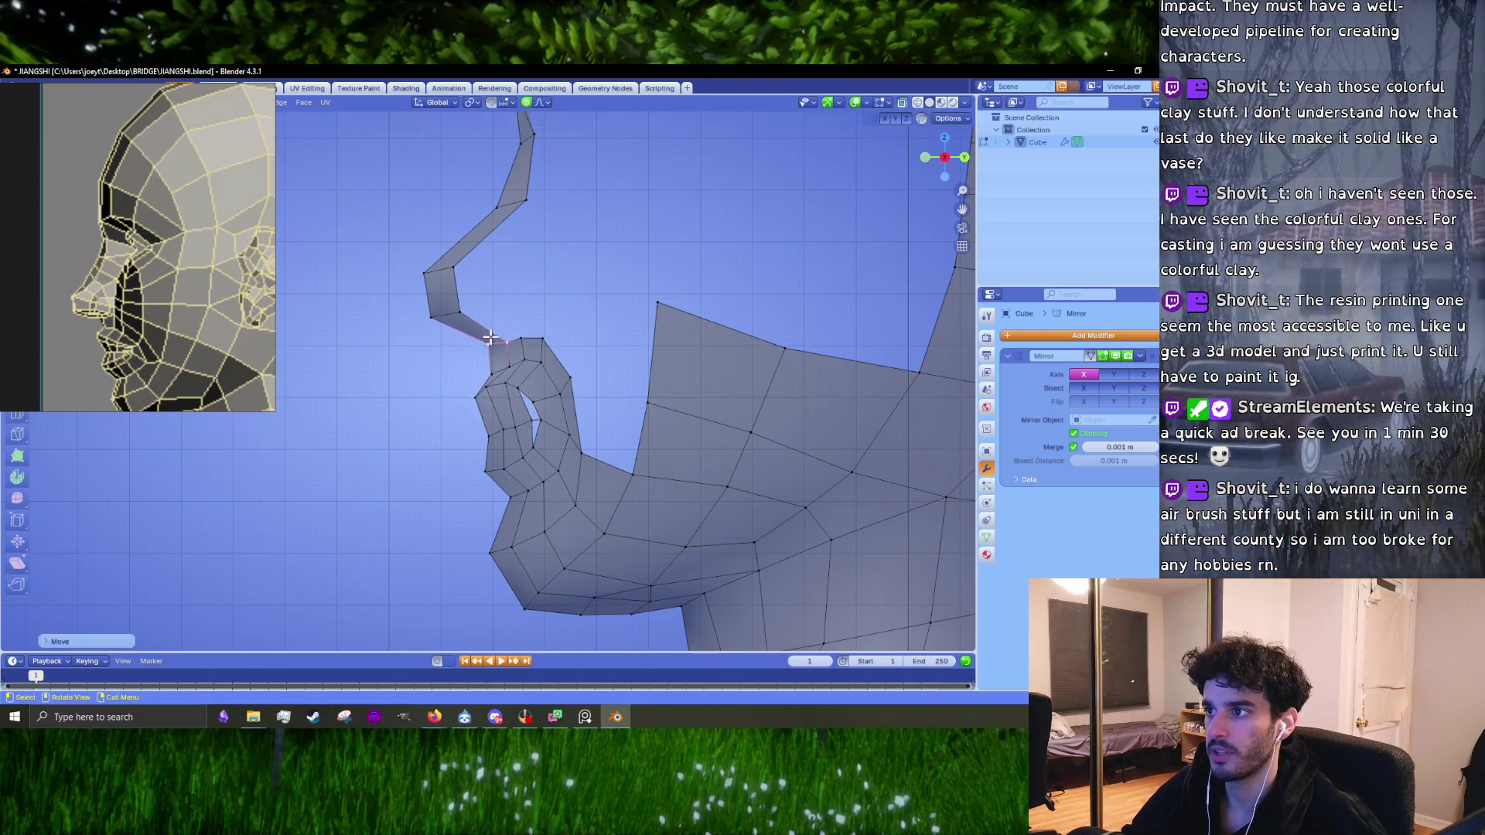
pyautogui.scroll(-3, 483, 311)
pyautogui.scroll(2, 483, 311)
pyautogui.press('g')
pyautogui.click(457, 333)
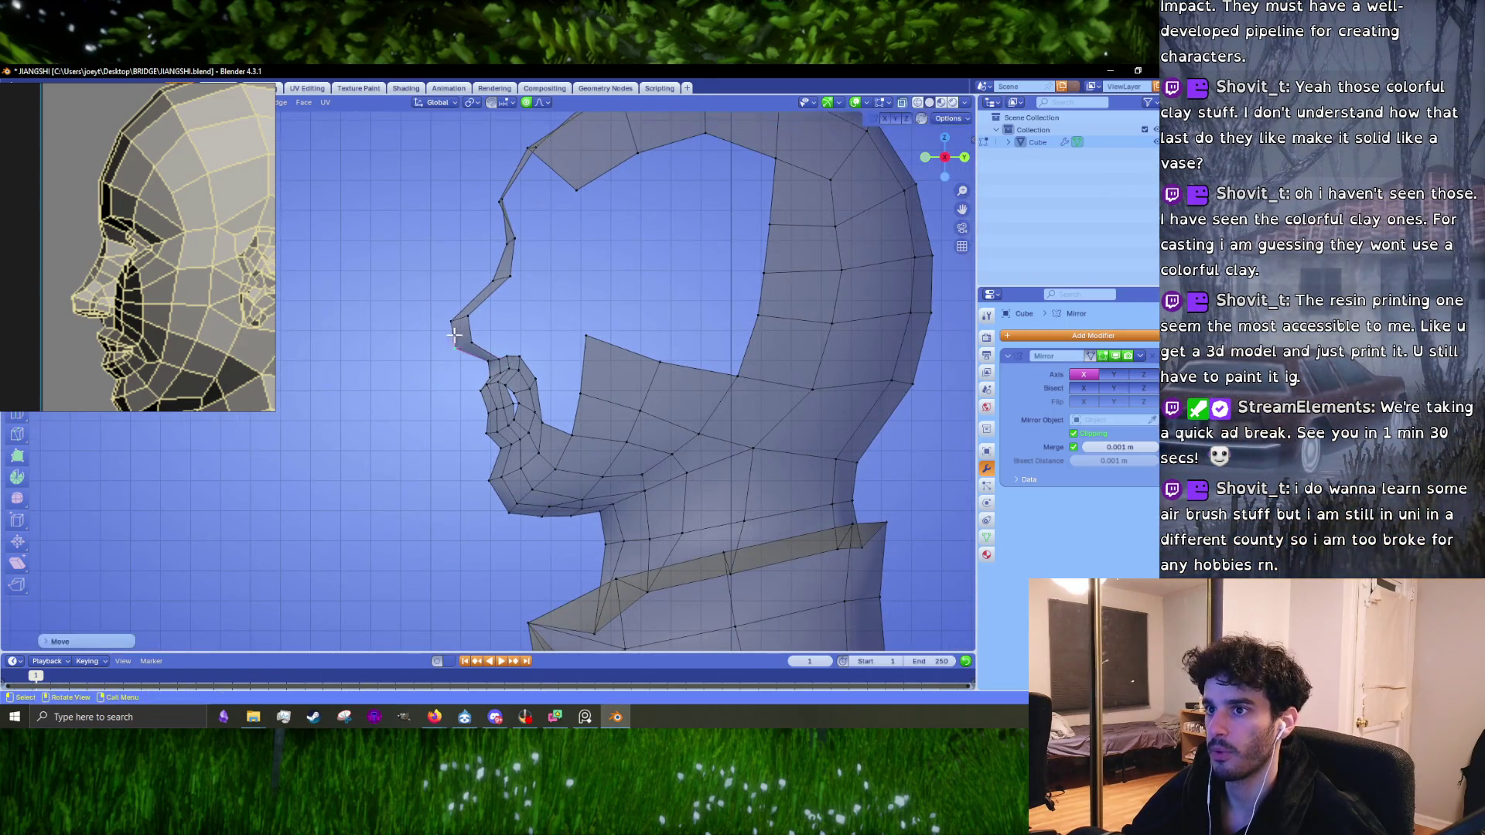
pyautogui.scroll(-3, 185, 325)
pyautogui.scroll(3, 179, 345)
pyautogui.moveTo(479, 355)
pyautogui.mouseDown(button='middle')
pyautogui.moveTo(448, 360)
pyautogui.moveTo(487, 357)
pyautogui.mouseUp(button='middle')
# Step: Reshape the nose bridge with proportional falloff into a smoother slope
pyautogui.press('g')
pyautogui.scroll(-5, 487, 357)
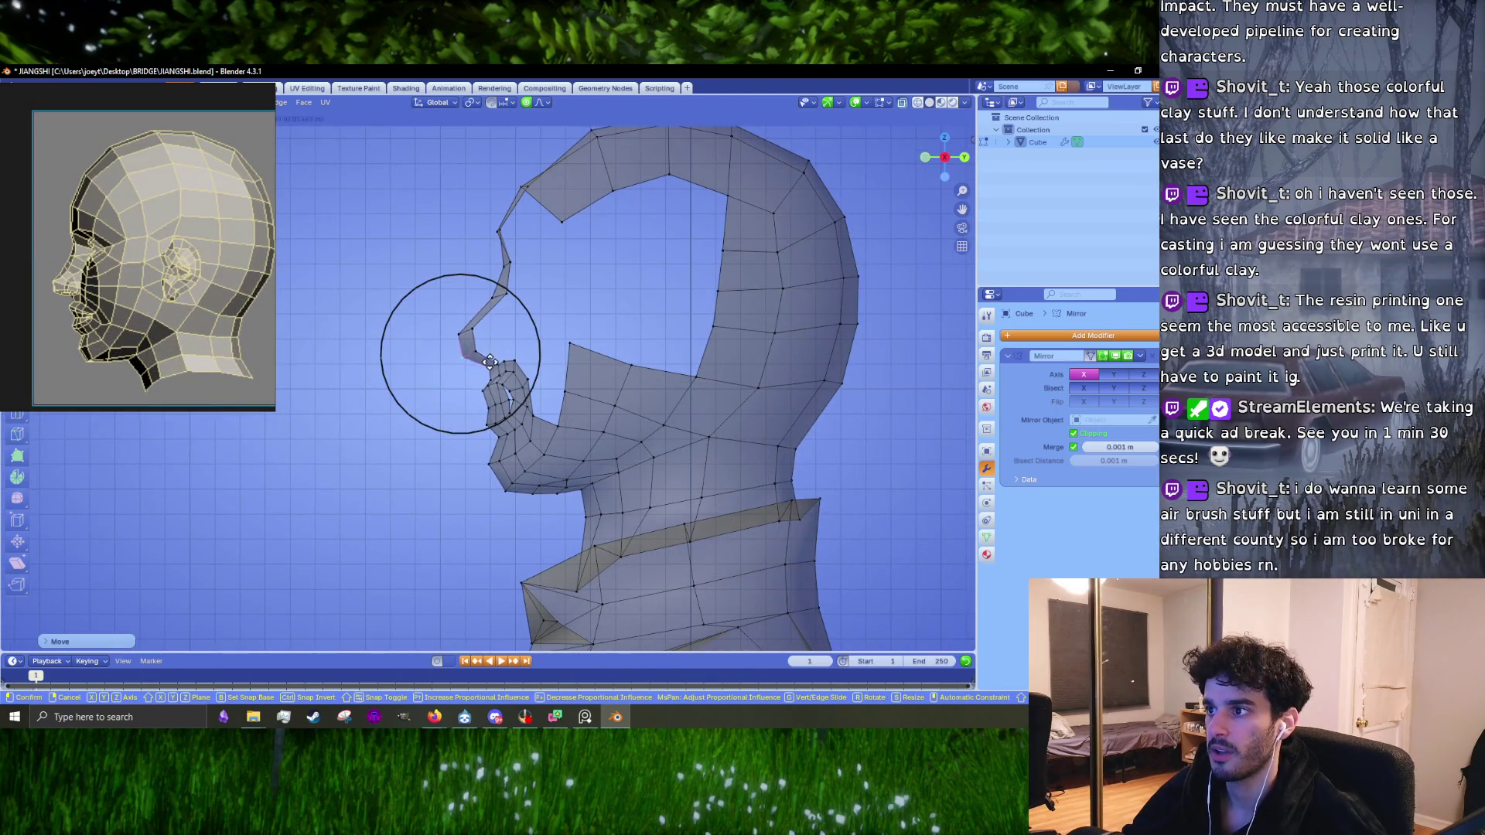
pyautogui.scroll(2, 464, 333)
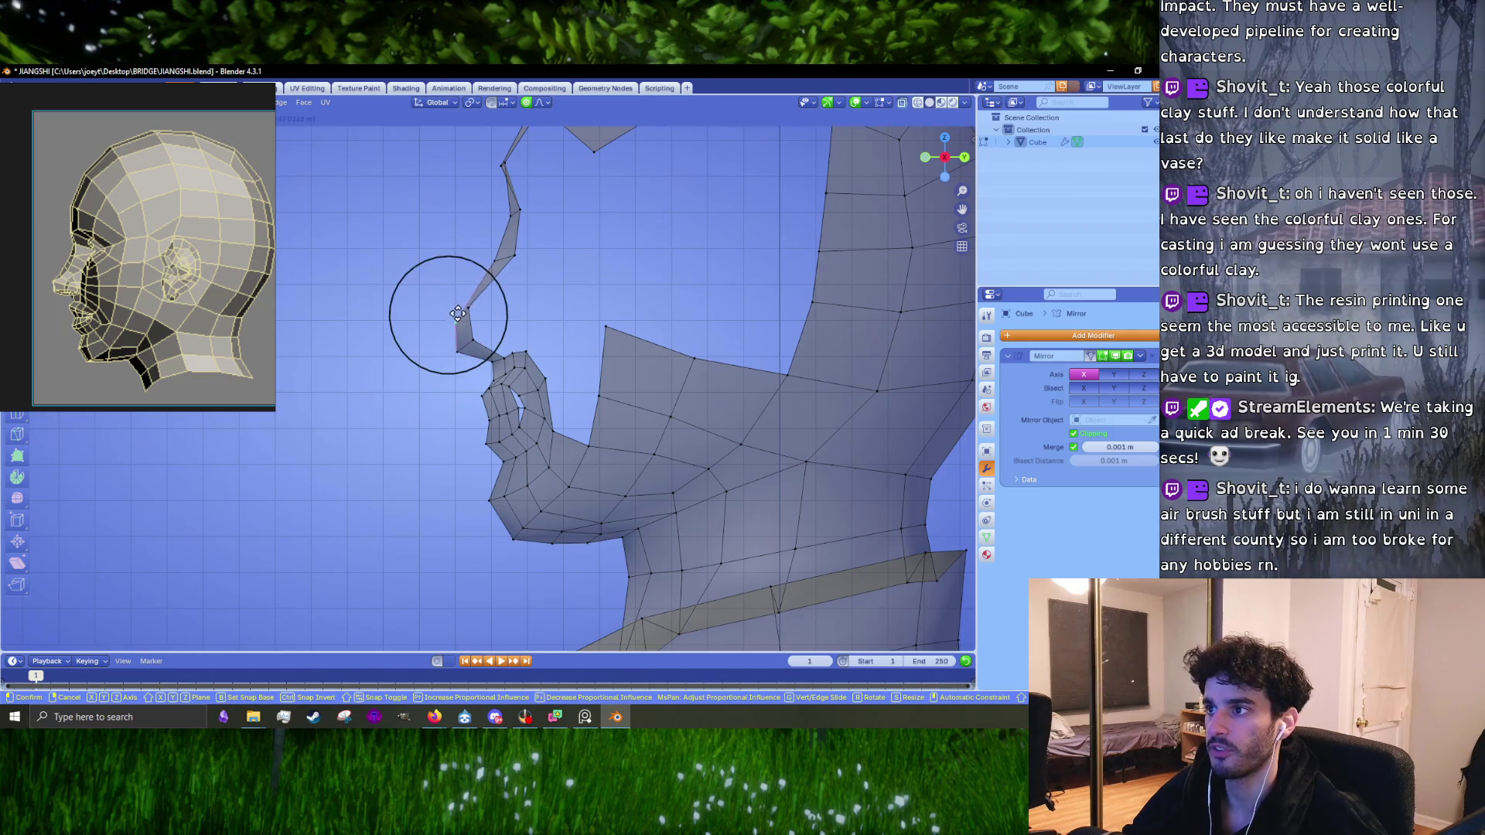
pyautogui.click(465, 303)
pyautogui.press('g')
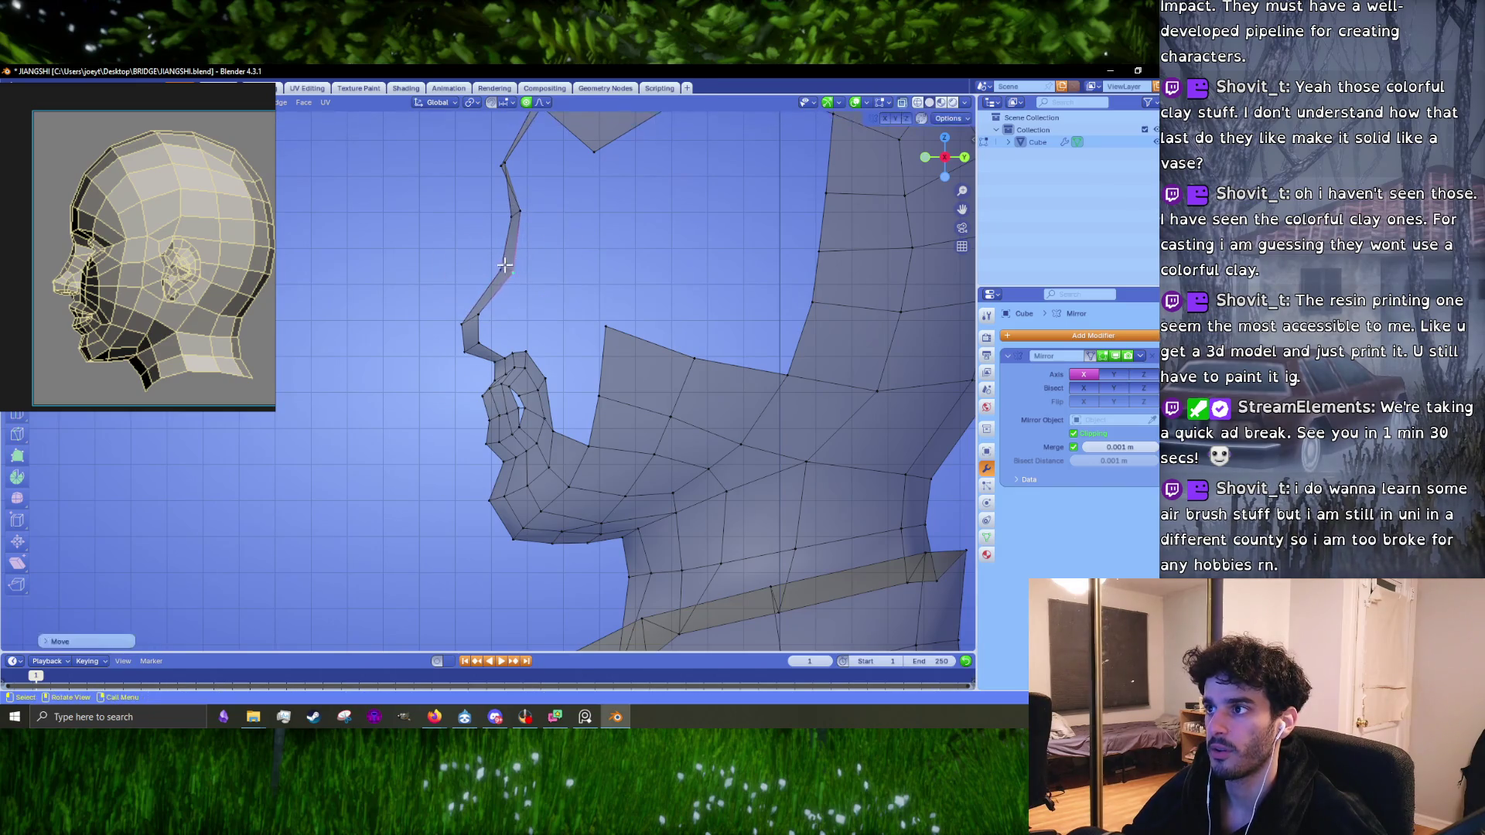
pyautogui.click(497, 263)
pyautogui.keyDown('shift'); pyautogui.moveTo(514, 217); pyautogui.dragTo(521, 313, button='middle'); pyautogui.keyUp('shift')
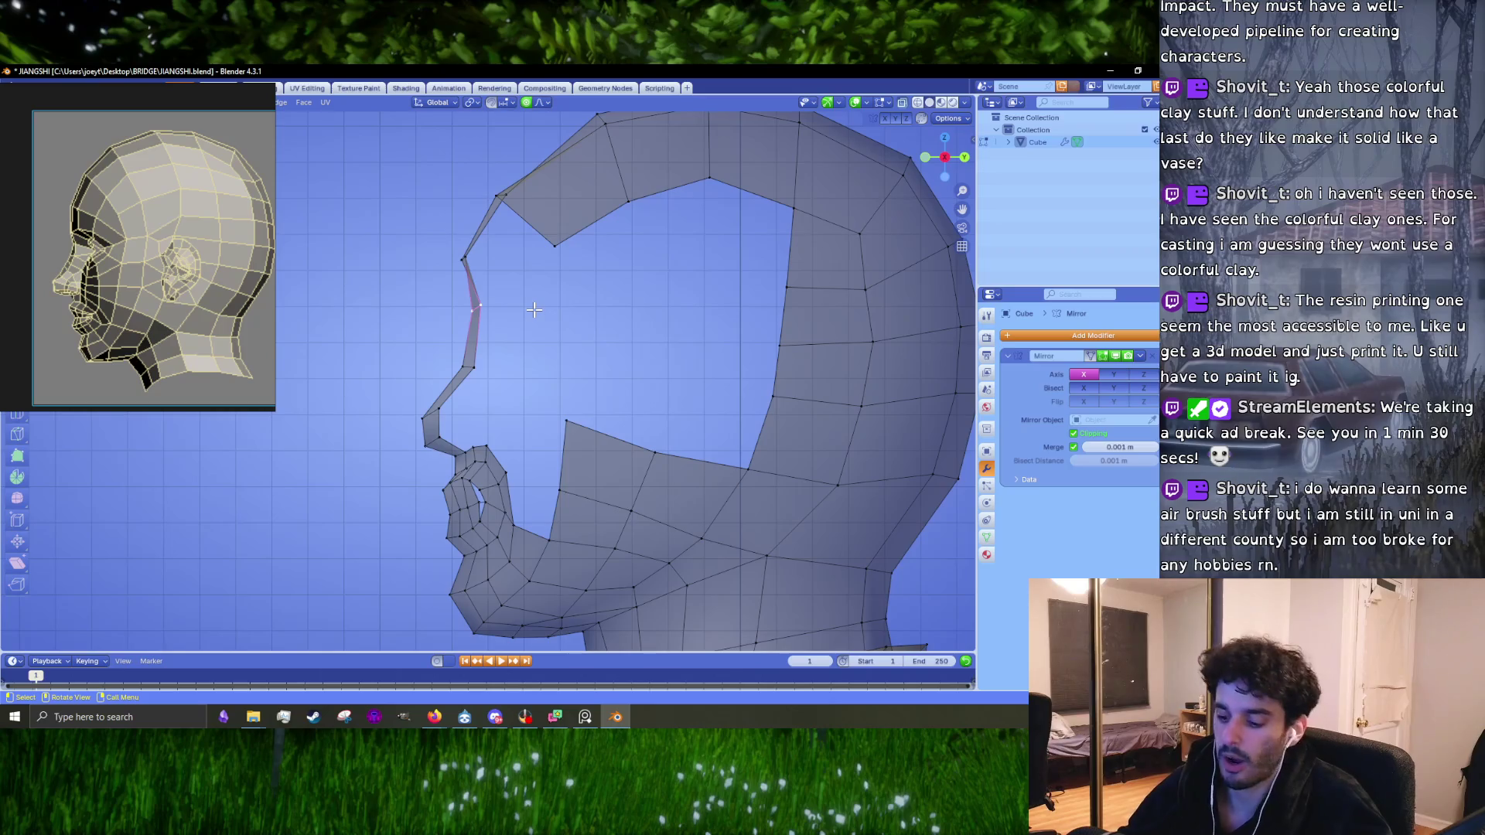
# Step: Move the nose edge and the vertex below it down and to the left
pyautogui.press('g')
pyautogui.click(543, 333)
pyautogui.moveTo(457, 252); pyautogui.dragTo(462, 264)
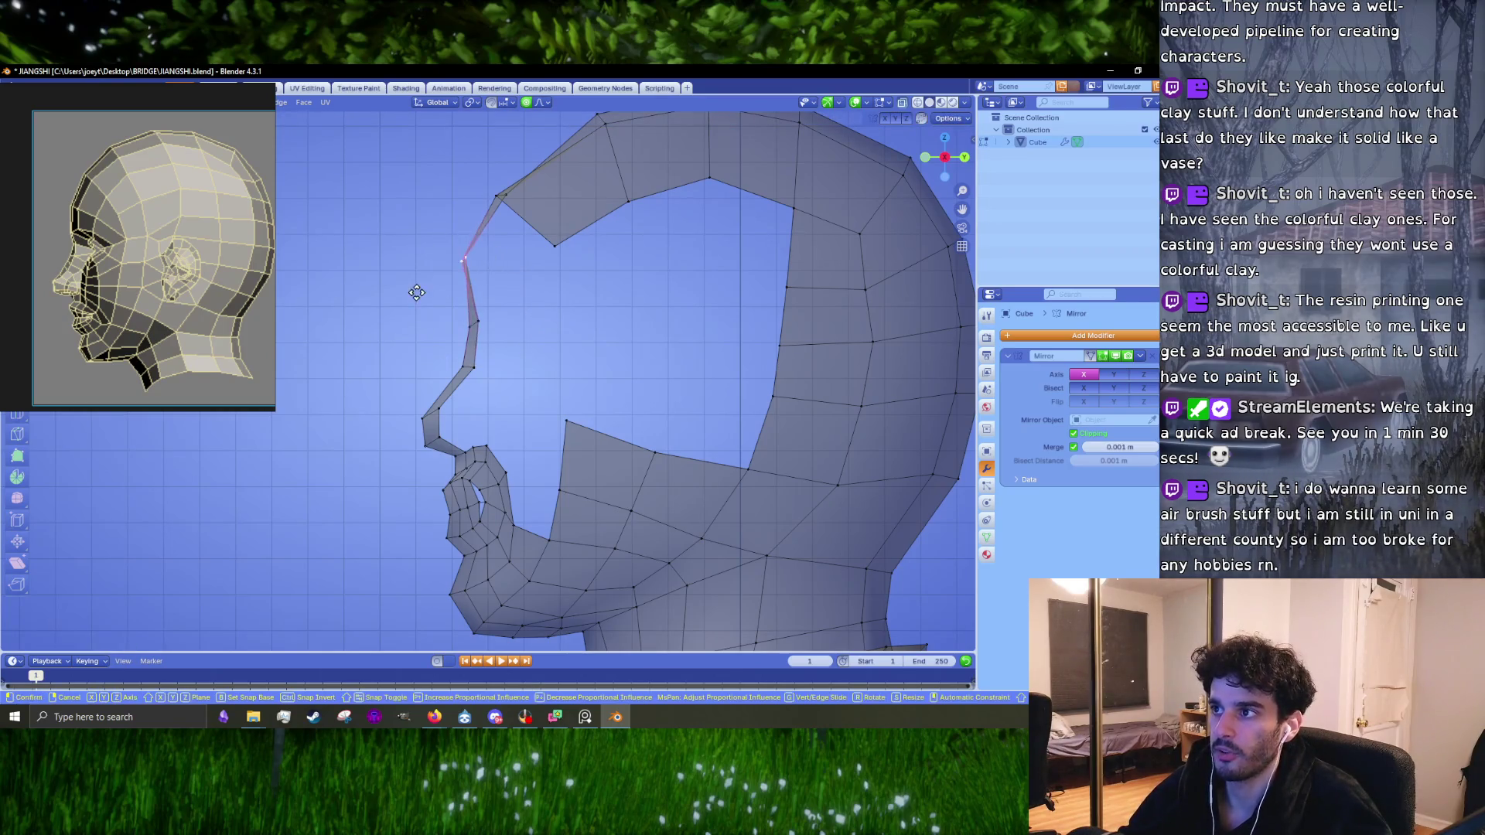
pyautogui.click(477, 321)
pyautogui.press('g')
pyautogui.click(485, 334)
pyautogui.scroll(-5, 486, 335)
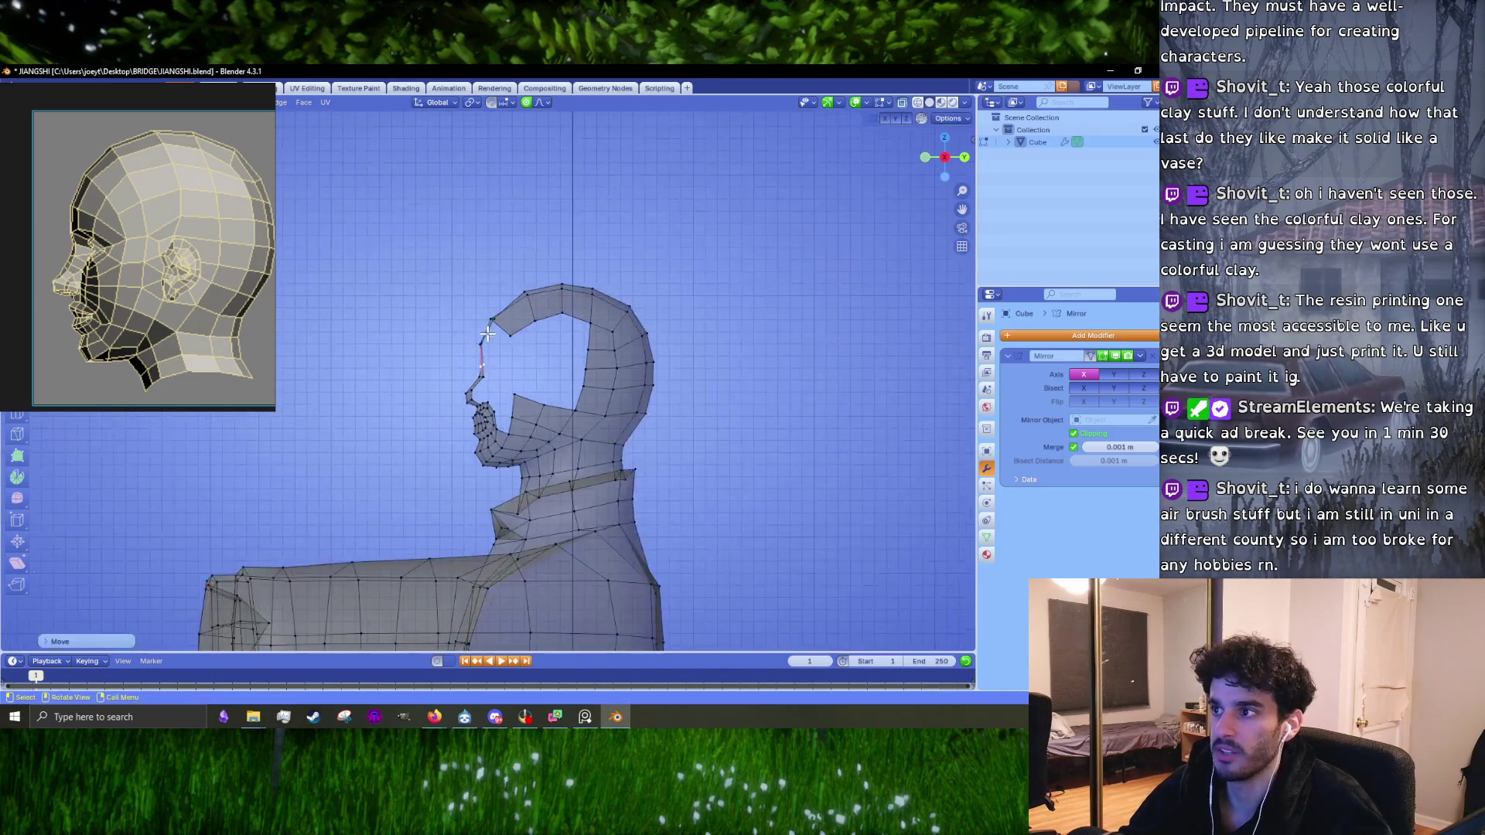
pyautogui.scroll(5, 486, 335)
pyautogui.scroll(2, 538, 406)
pyautogui.click(530, 408)
# Step: Reposition the lower nose vertices toward the nose tip
pyautogui.click(409, 426)
pyautogui.press('g')
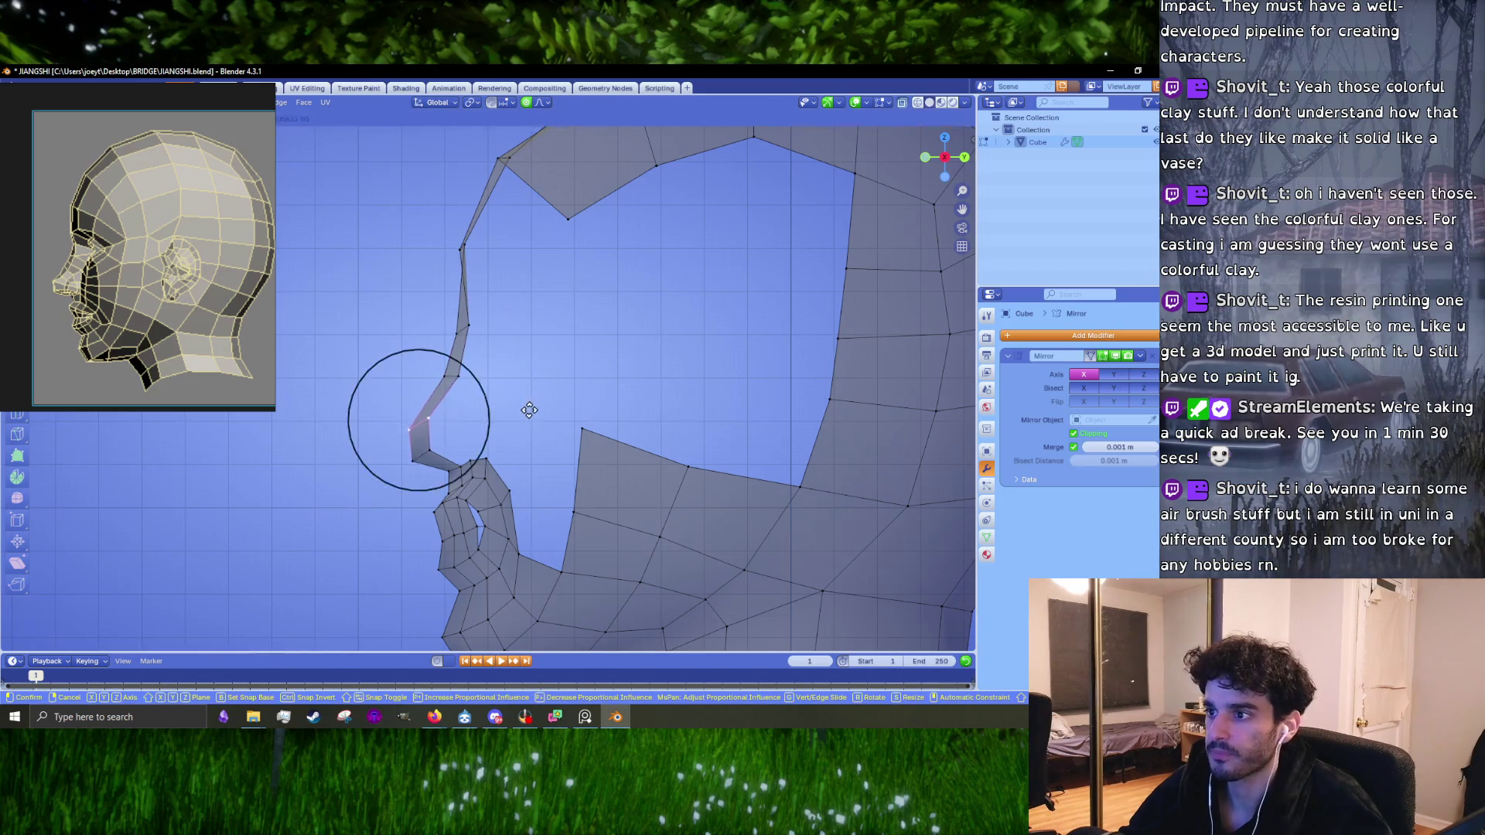
pyautogui.click(520, 415)
pyautogui.click(413, 462)
pyautogui.press('g')
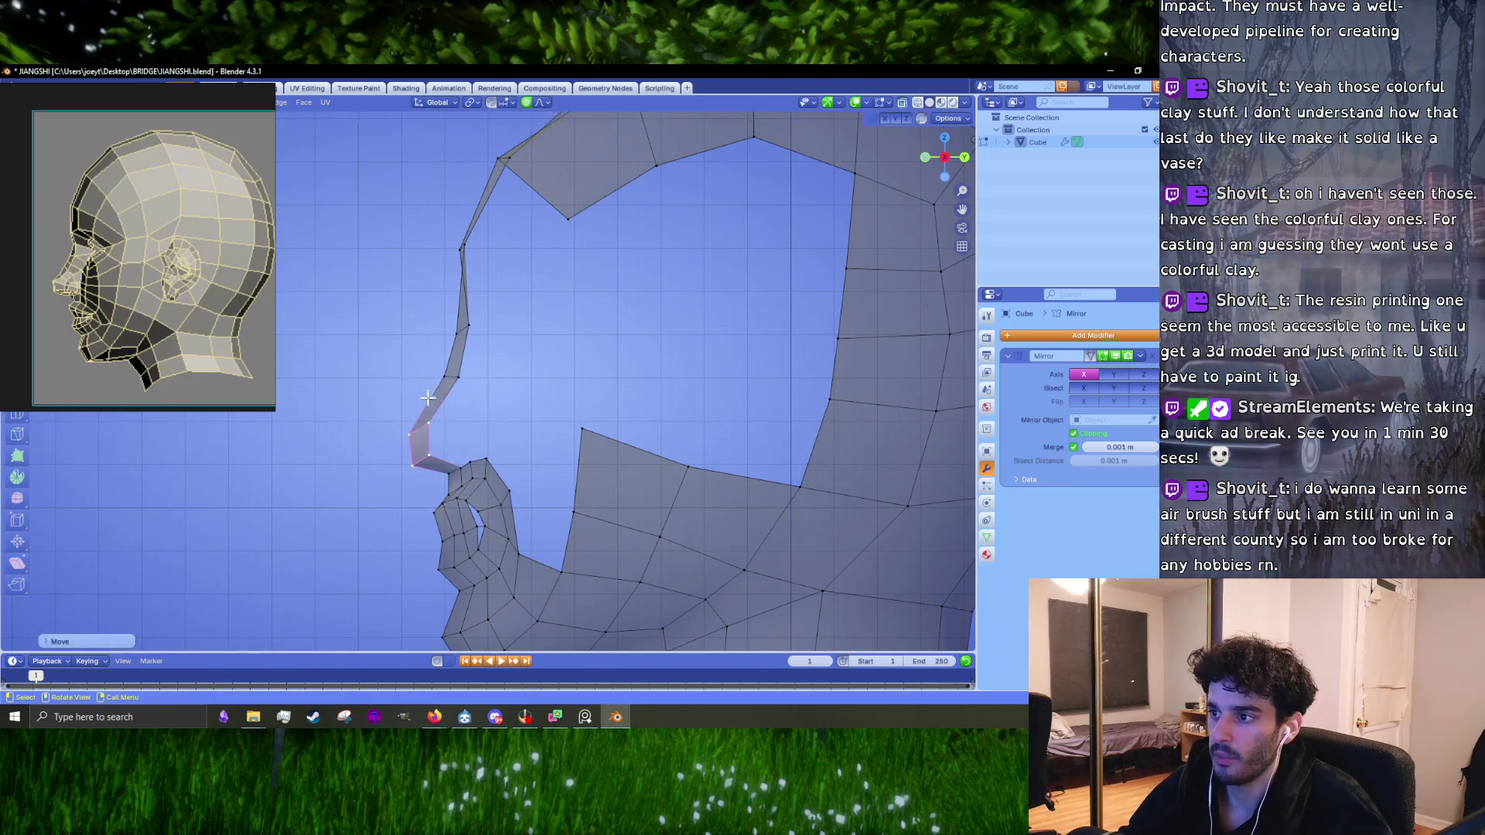
pyautogui.scroll(3, 418, 392)
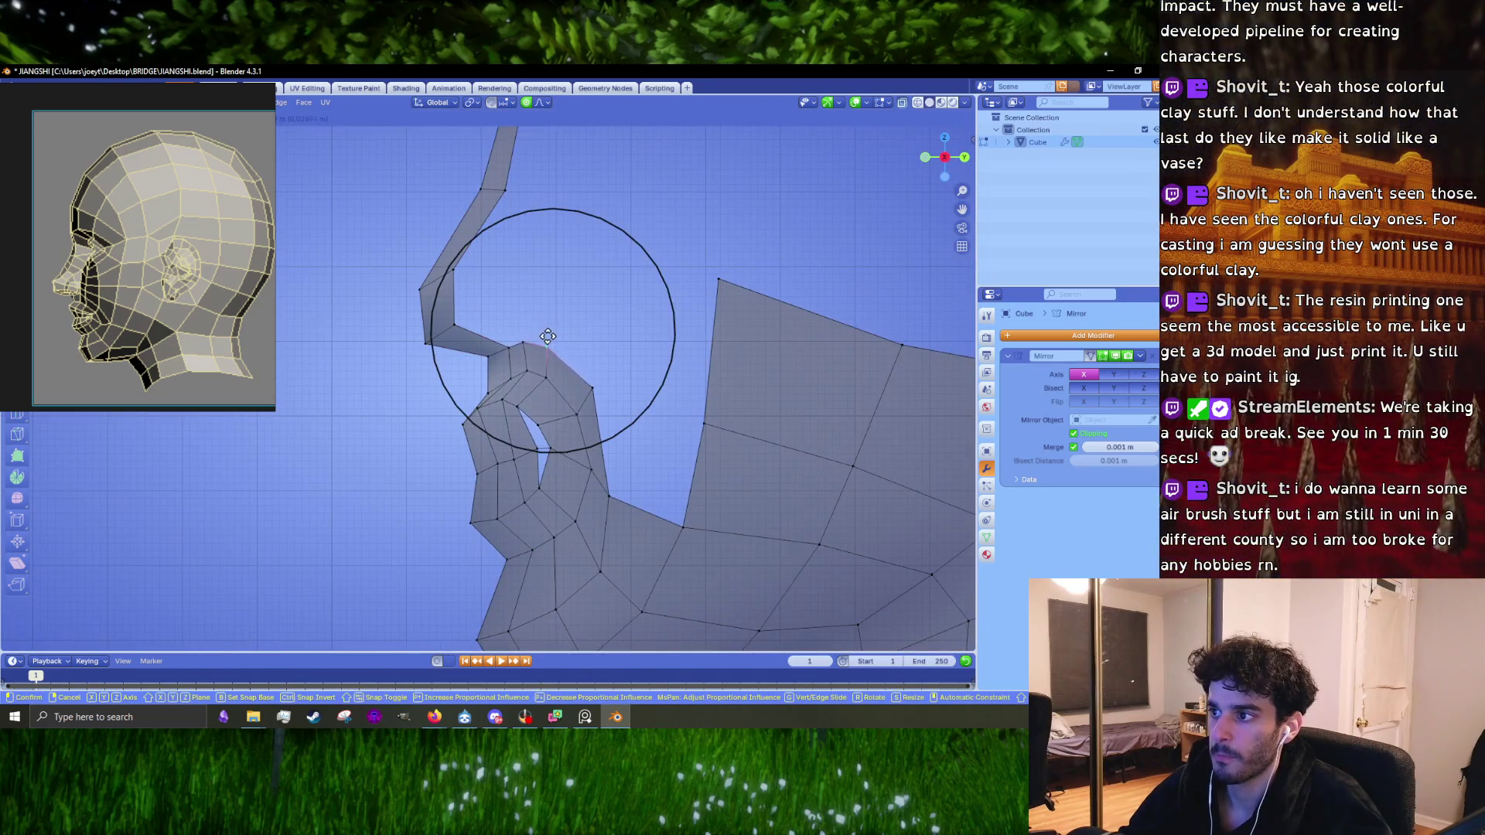
pyautogui.click(547, 337)
pyautogui.press('g')
pyautogui.scroll(-5, 545, 344)
pyautogui.click(544, 349)
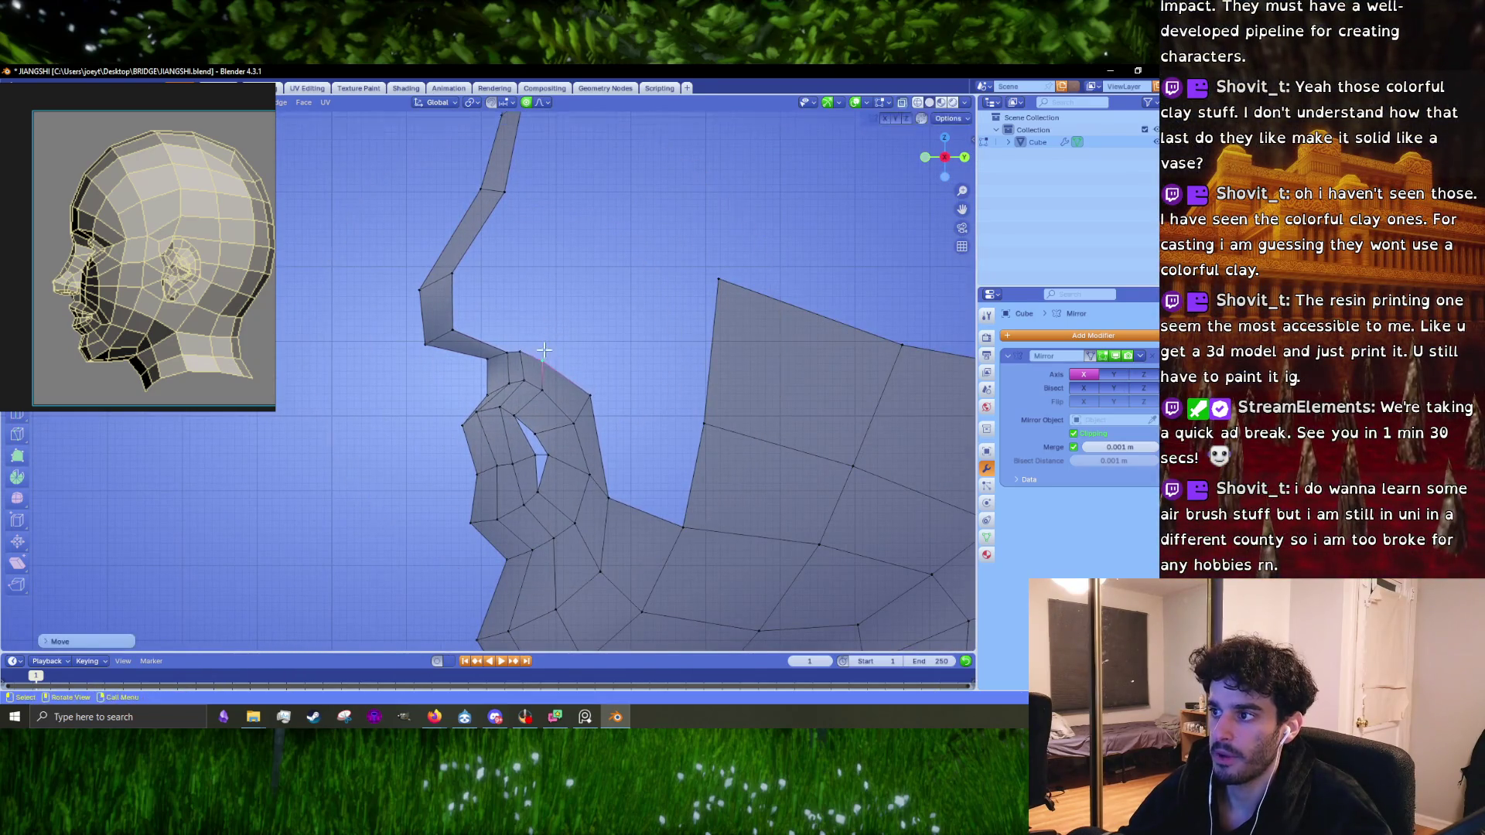
# Step: Make a final proportional adjustment to the selected nose vertex
pyautogui.moveTo(544, 350); pyautogui.dragTo(551, 289, button='middle')
pyautogui.press('g')
pyautogui.scroll(5, 555, 344)
pyautogui.scroll(-3, 555, 344)
pyautogui.scroll(1, 554, 347)
pyautogui.click(555, 347)
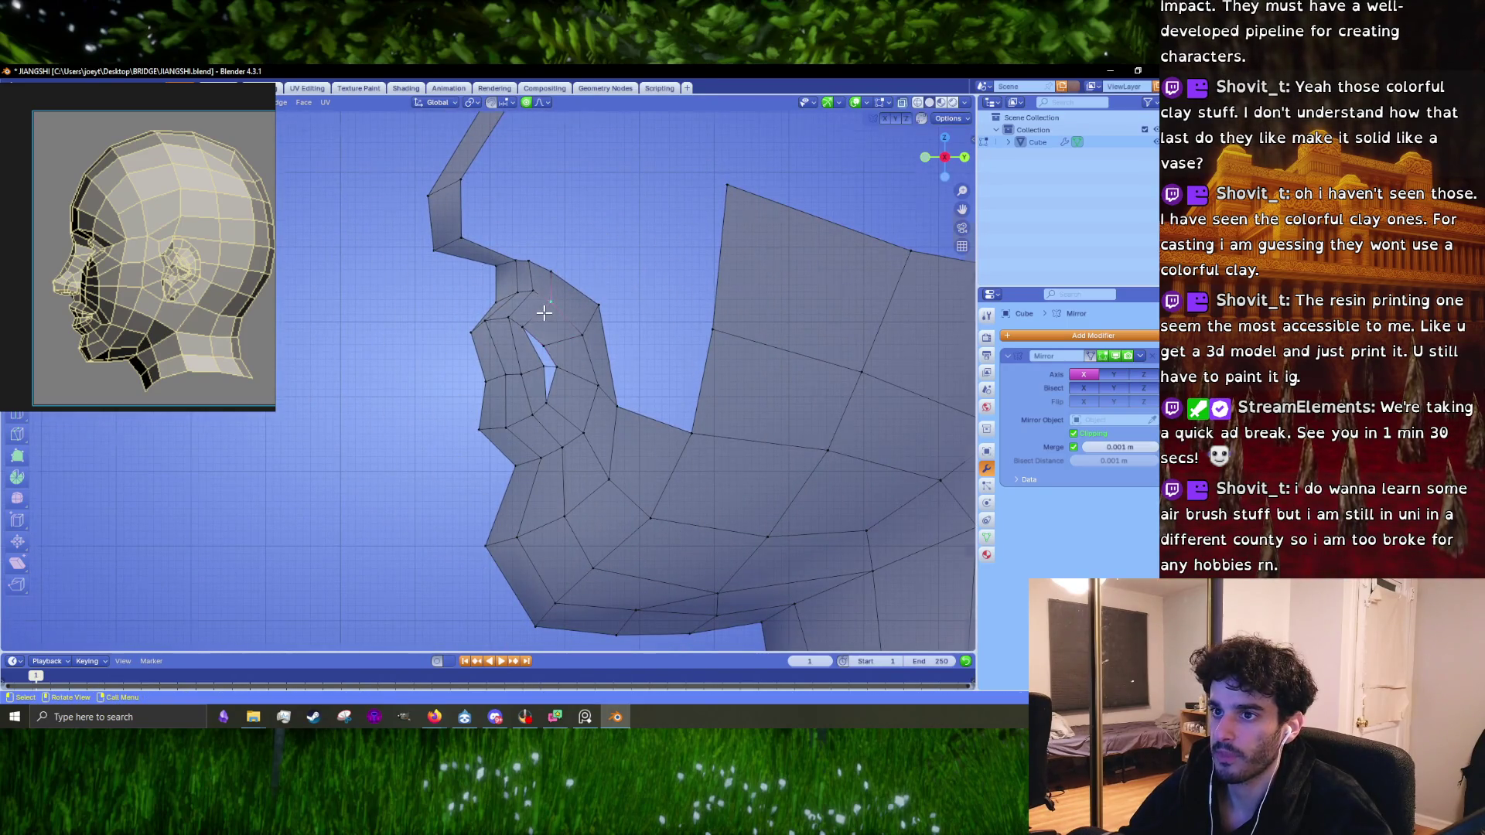
pyautogui.scroll(2, 544, 312)
# Step: Reposition a nose vertex with proportional editing after cancelling several misplaced moves
pyautogui.press('g')
pyautogui.rightClick(606, 308)
pyautogui.press('g')
pyautogui.scroll(8, 619, 312)
pyautogui.rightClick(590, 265)
pyautogui.press('g')
pyautogui.scroll(-8, 586, 273)
pyautogui.rightClick(572, 248)
pyautogui.press('g')
pyautogui.click(640, 323)
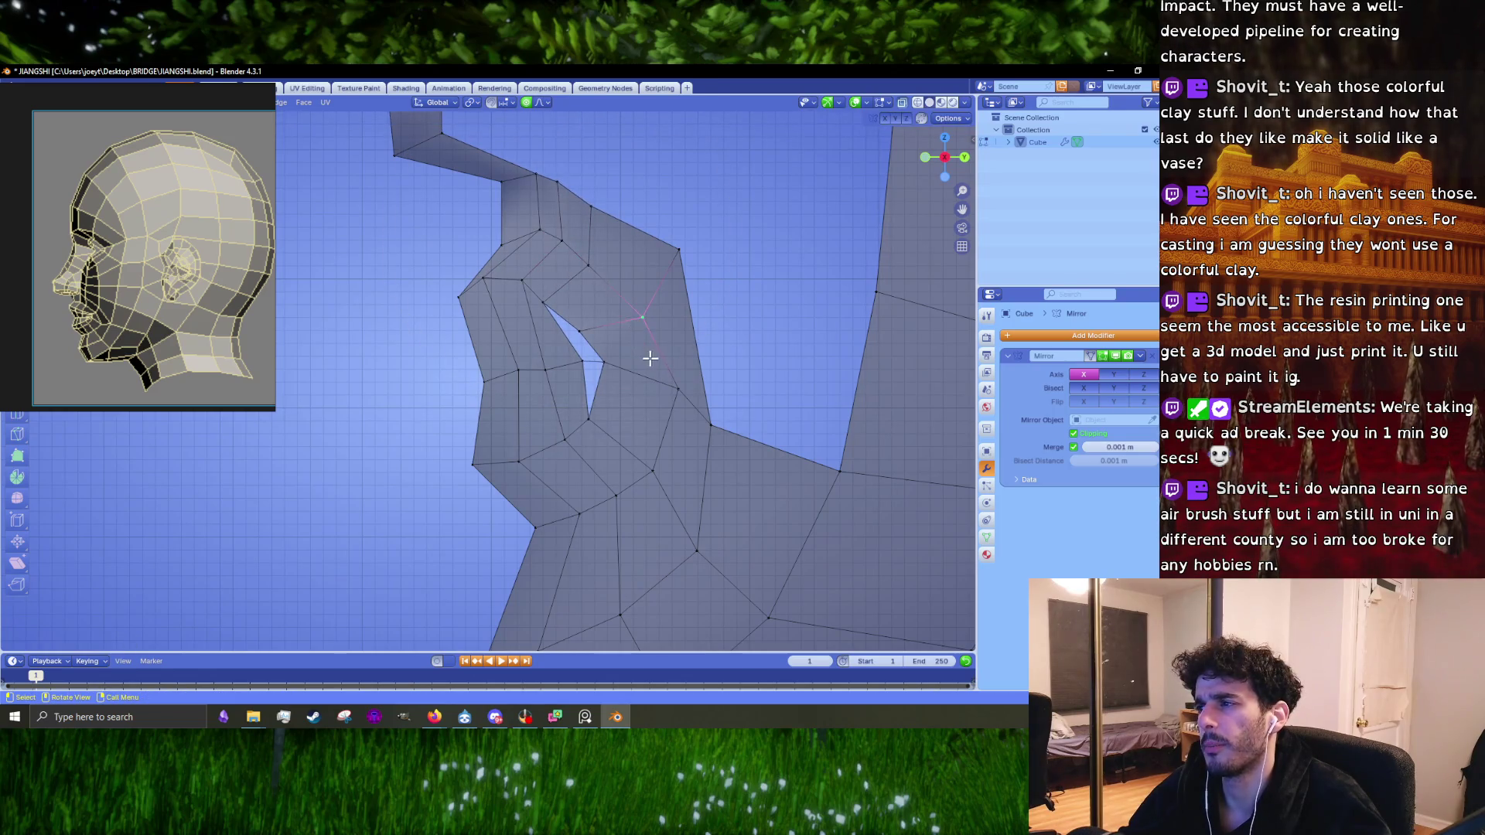
pyautogui.rightClick(651, 358)
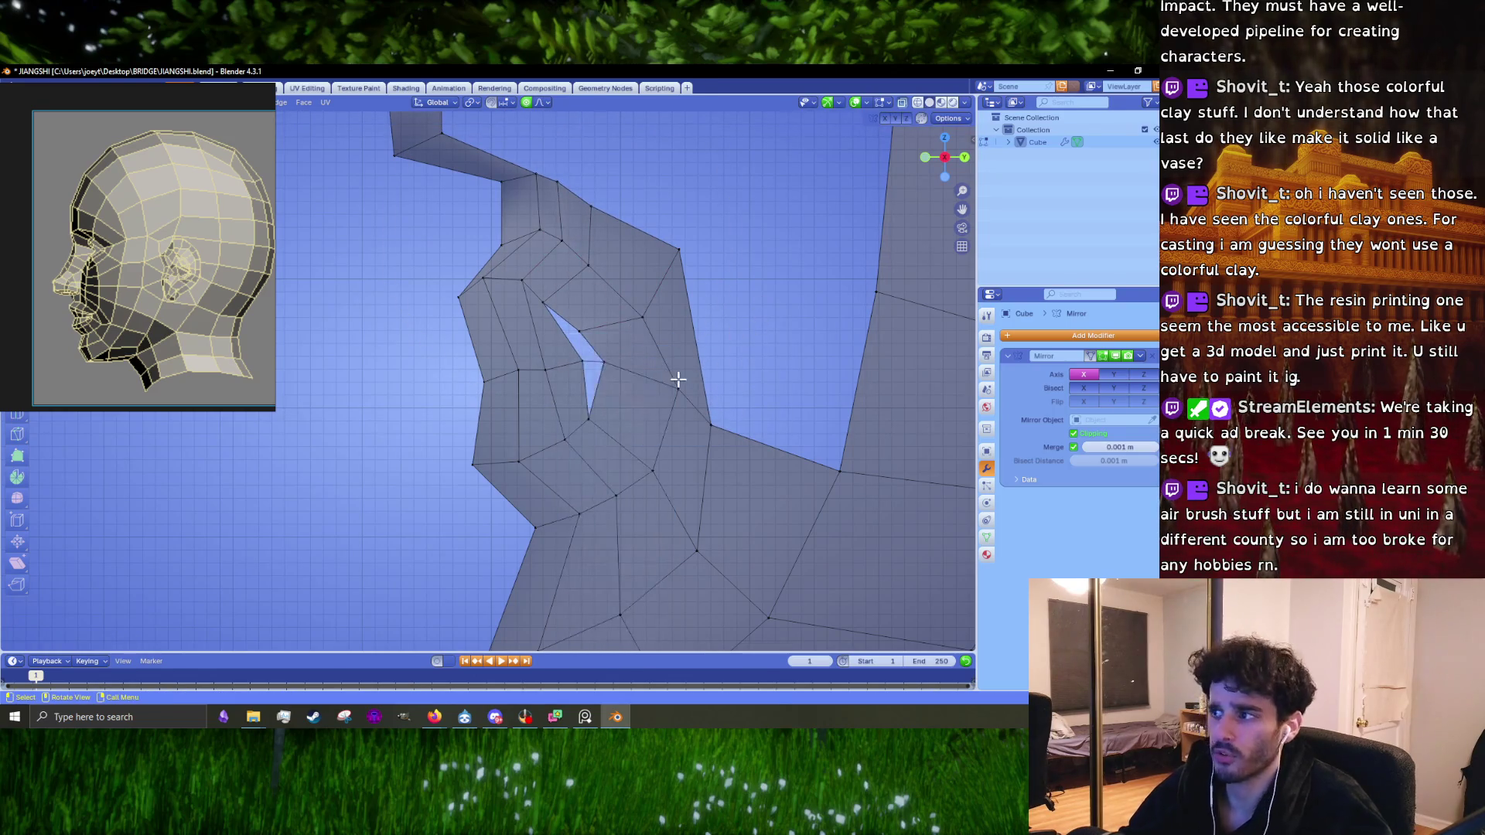
# Step: Nudge a nostril-loop vertex and a lower nose vertex into new positions
pyautogui.click(678, 380)
pyautogui.press('g')
pyautogui.click(675, 384)
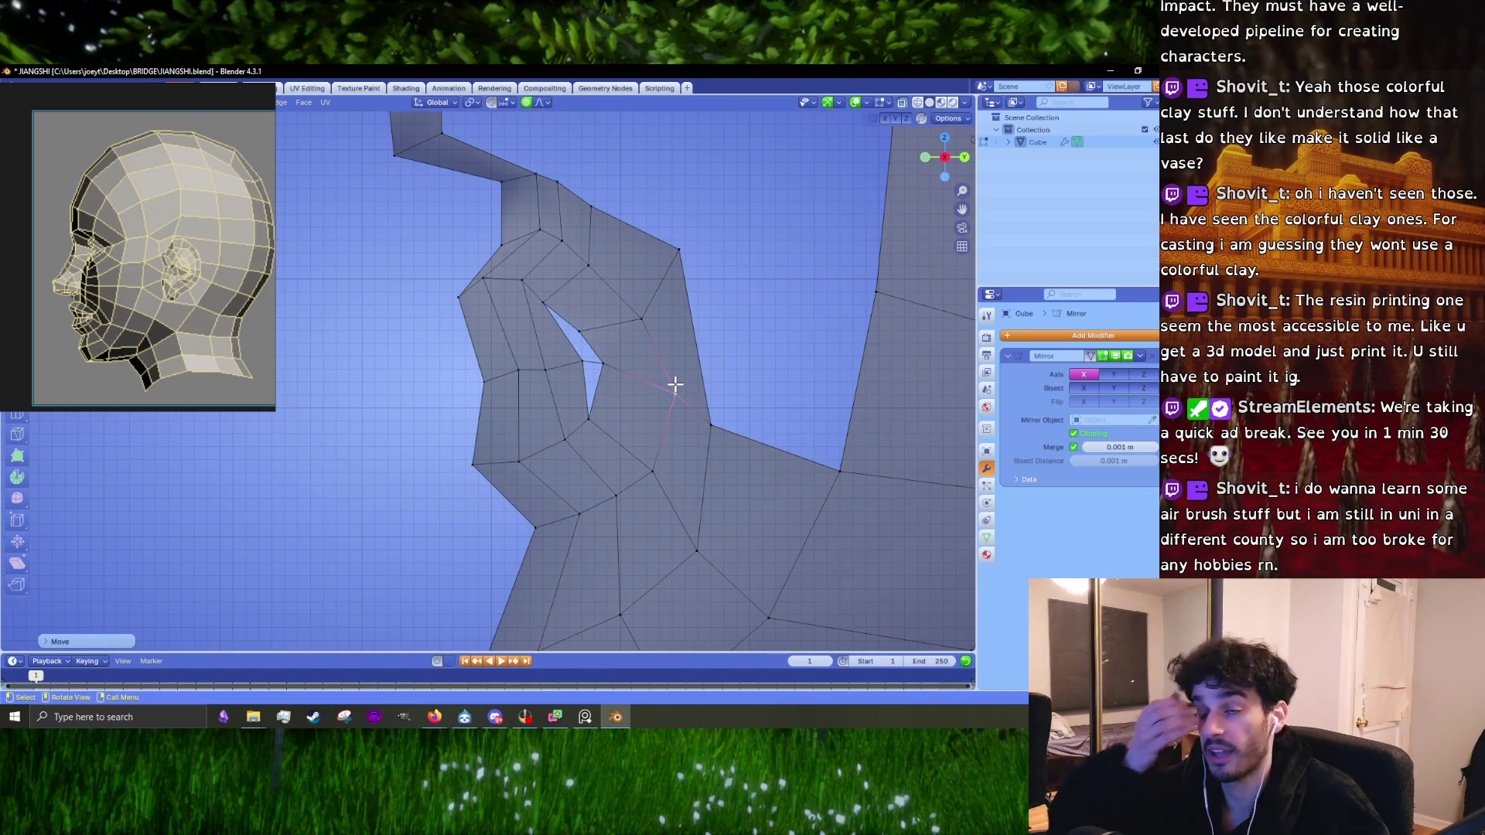
pyautogui.scroll(-1, 672, 375)
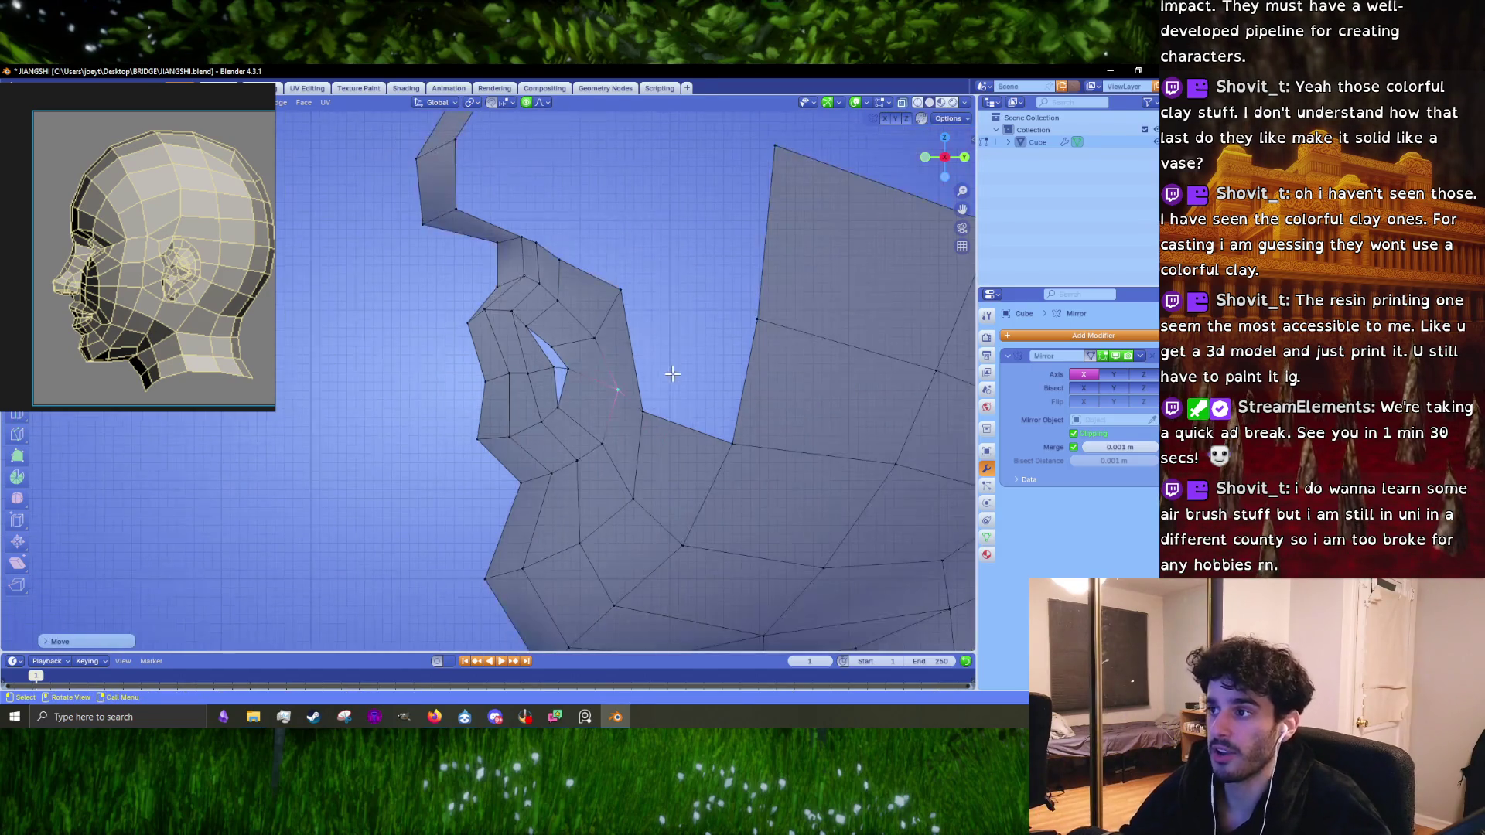
pyautogui.click(527, 374)
pyautogui.press('g')
pyautogui.press('Escape')
pyautogui.click(480, 438)
pyautogui.press('g')
pyautogui.click(484, 425)
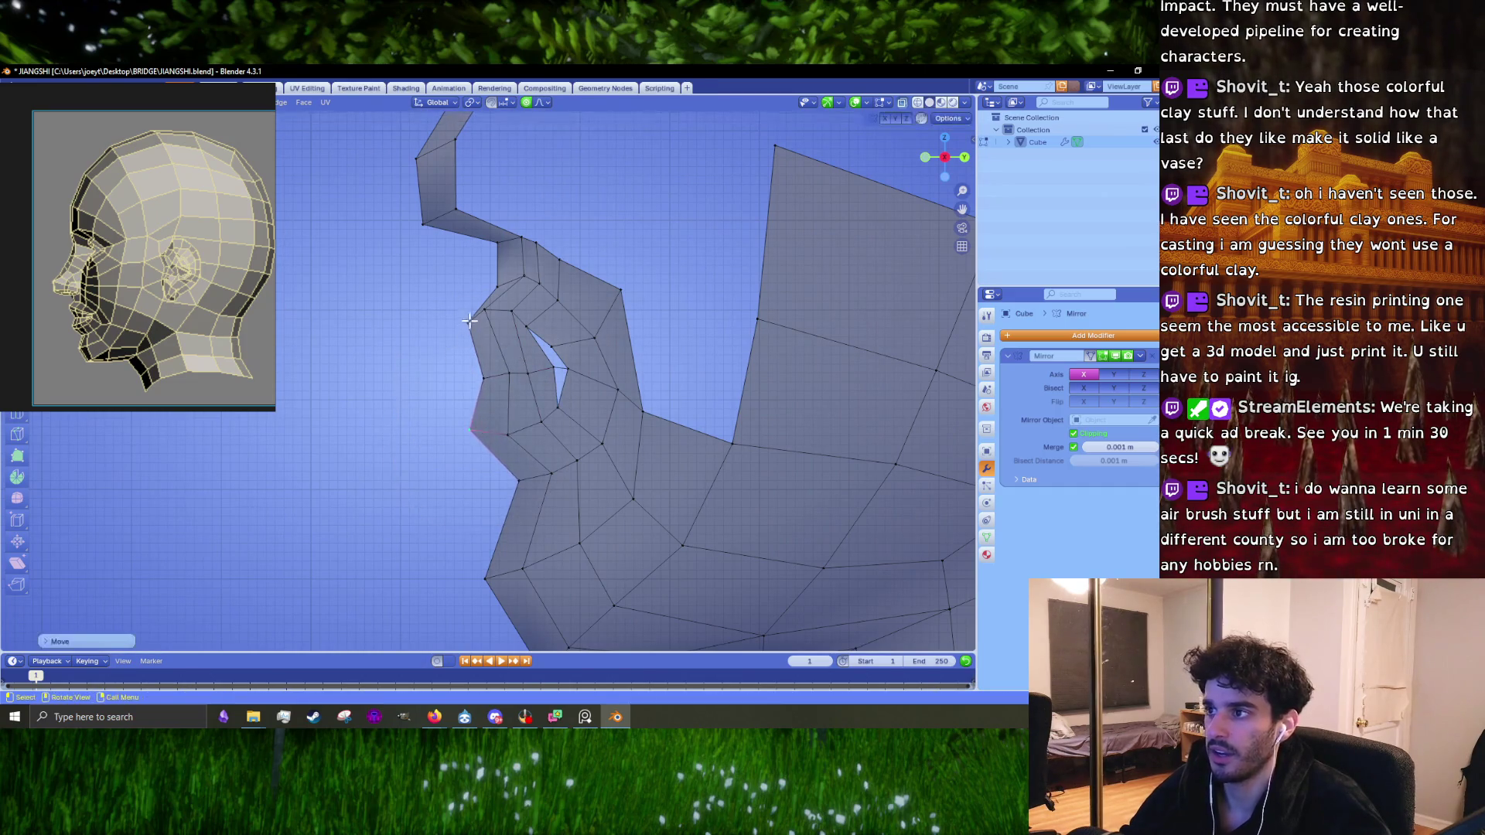
# Step: Shift the vertices around the nose tip to refine its shape
pyautogui.click(466, 327)
pyautogui.press('g')
pyautogui.click(460, 330)
pyautogui.click(483, 321)
pyautogui.press('g')
pyautogui.click(511, 321)
pyautogui.press('g')
pyautogui.click(525, 331)
# Step: Make several small adjustments to another nose vertex's position
pyautogui.press('g')
pyautogui.click(526, 333)
pyautogui.click(528, 290)
pyautogui.press('g')
pyautogui.click(526, 296)
pyautogui.press('g')
pyautogui.click(521, 297)
# Step: Move two upper nose vertices to clean up the bridge profile
pyautogui.click(517, 248)
pyautogui.press('g')
pyautogui.click(495, 293)
pyautogui.press('g')
pyautogui.click(489, 287)
pyautogui.click(497, 244)
pyautogui.press('g')
pyautogui.click(482, 273)
# Step: Pull the next nose vertices outward along the nose's side
pyautogui.click(524, 251)
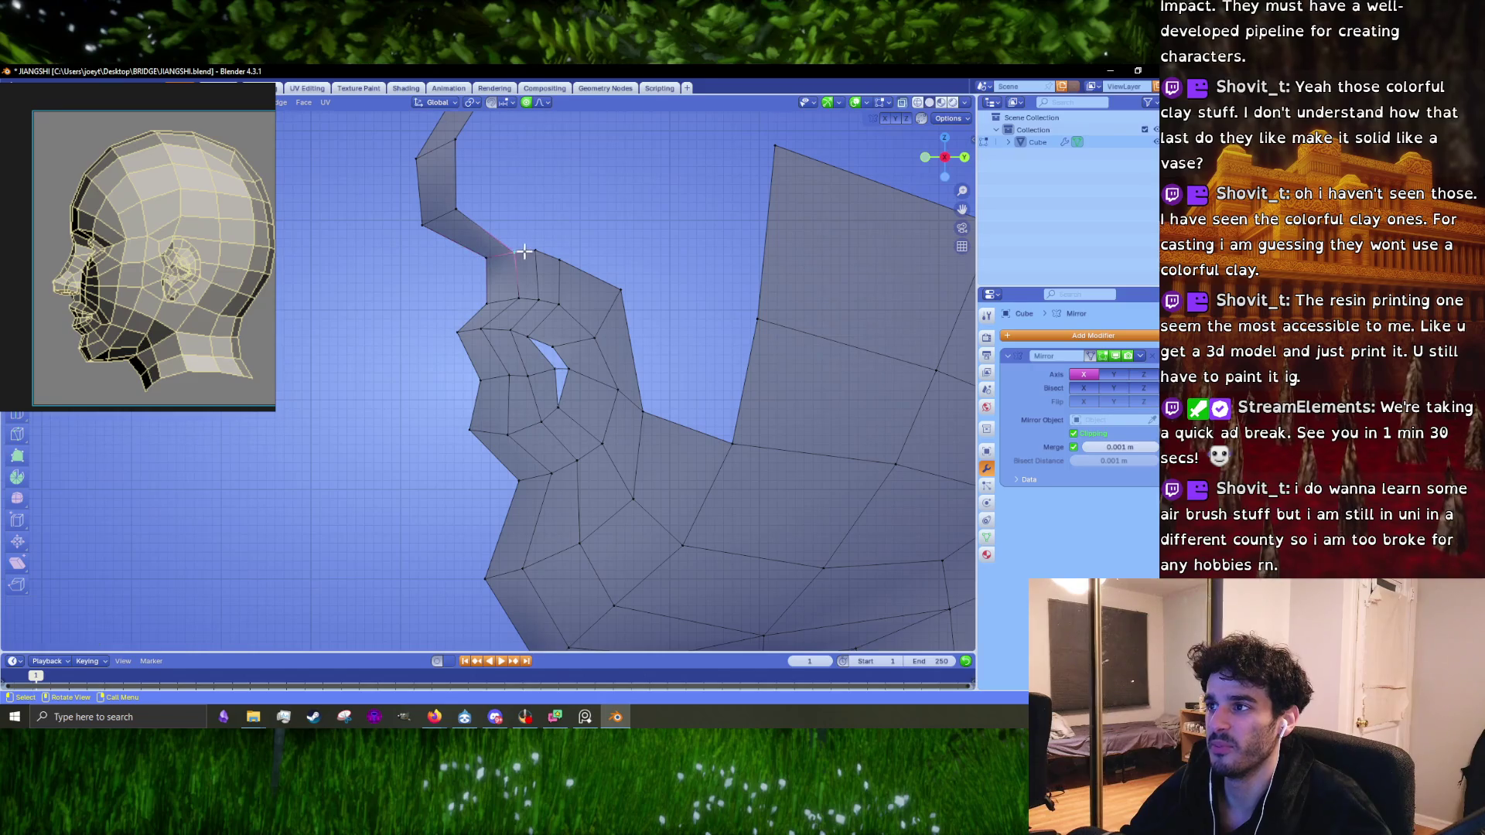
pyautogui.press('g')
pyautogui.click(537, 253)
pyautogui.click(562, 262)
pyautogui.press('g')
pyautogui.click(573, 268)
pyautogui.press('g')
pyautogui.click(623, 307)
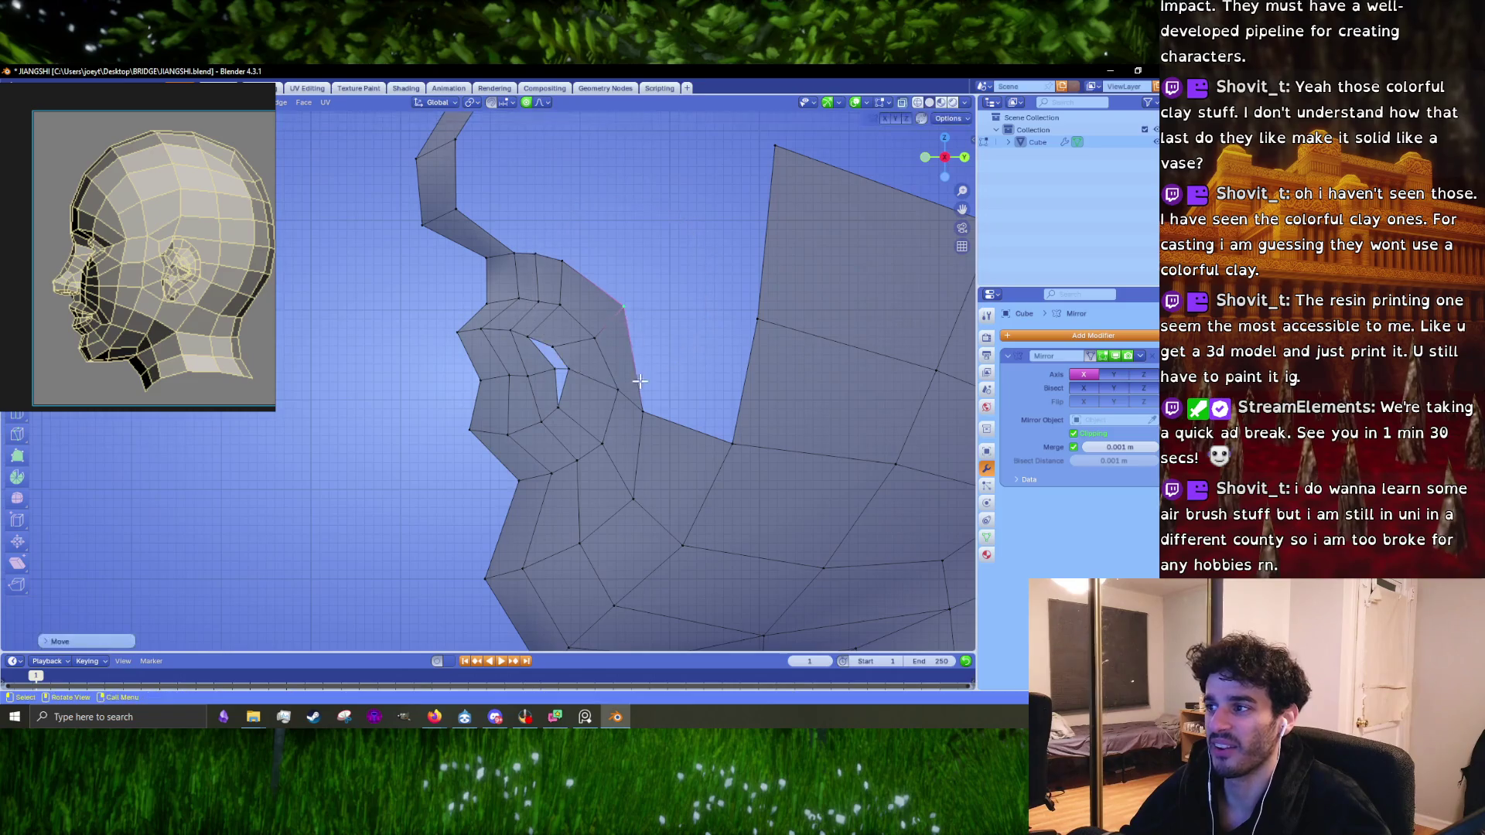
# Step: Adjust a lower nose vertex and pull a lower-face vertex downward, discarding a final bad move
pyautogui.click(642, 410)
pyautogui.press('g')
pyautogui.click(646, 411)
pyautogui.keyDown('shift'); pyautogui.moveTo(647, 412); pyautogui.dragTo(630, 308, button='middle'); pyautogui.keyUp('shift')
pyautogui.press('g')
pyautogui.click(545, 440)
pyautogui.press('g')
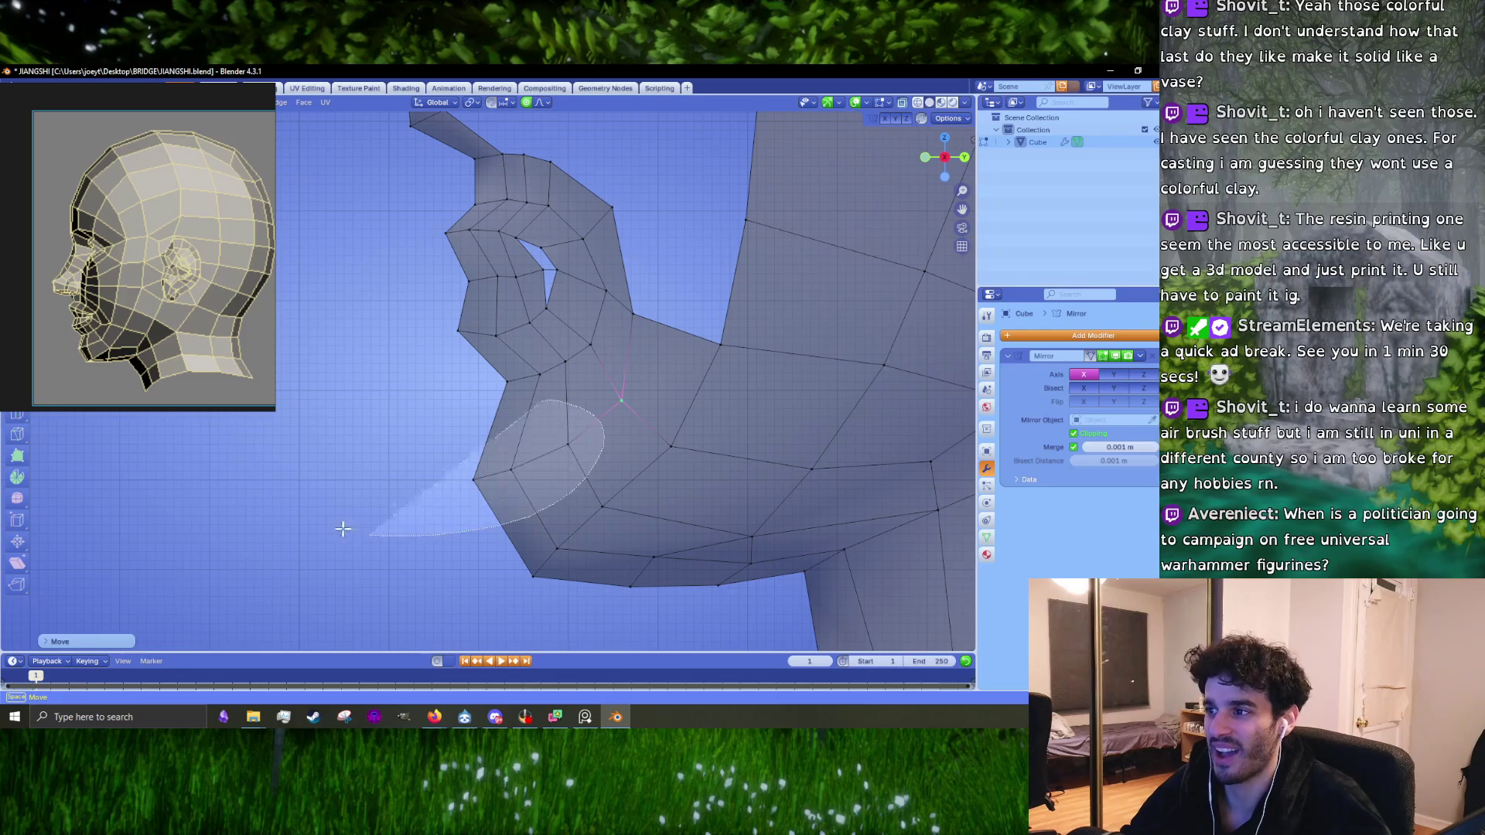
pyautogui.rightClick(364, 491)
# Step: Grow a chin vertex selection to its neighbours and move the patch with proportional falloff
pyautogui.moveTo(364, 490); pyautogui.dragTo(482, 464, button='middle')
pyautogui.click(473, 478)
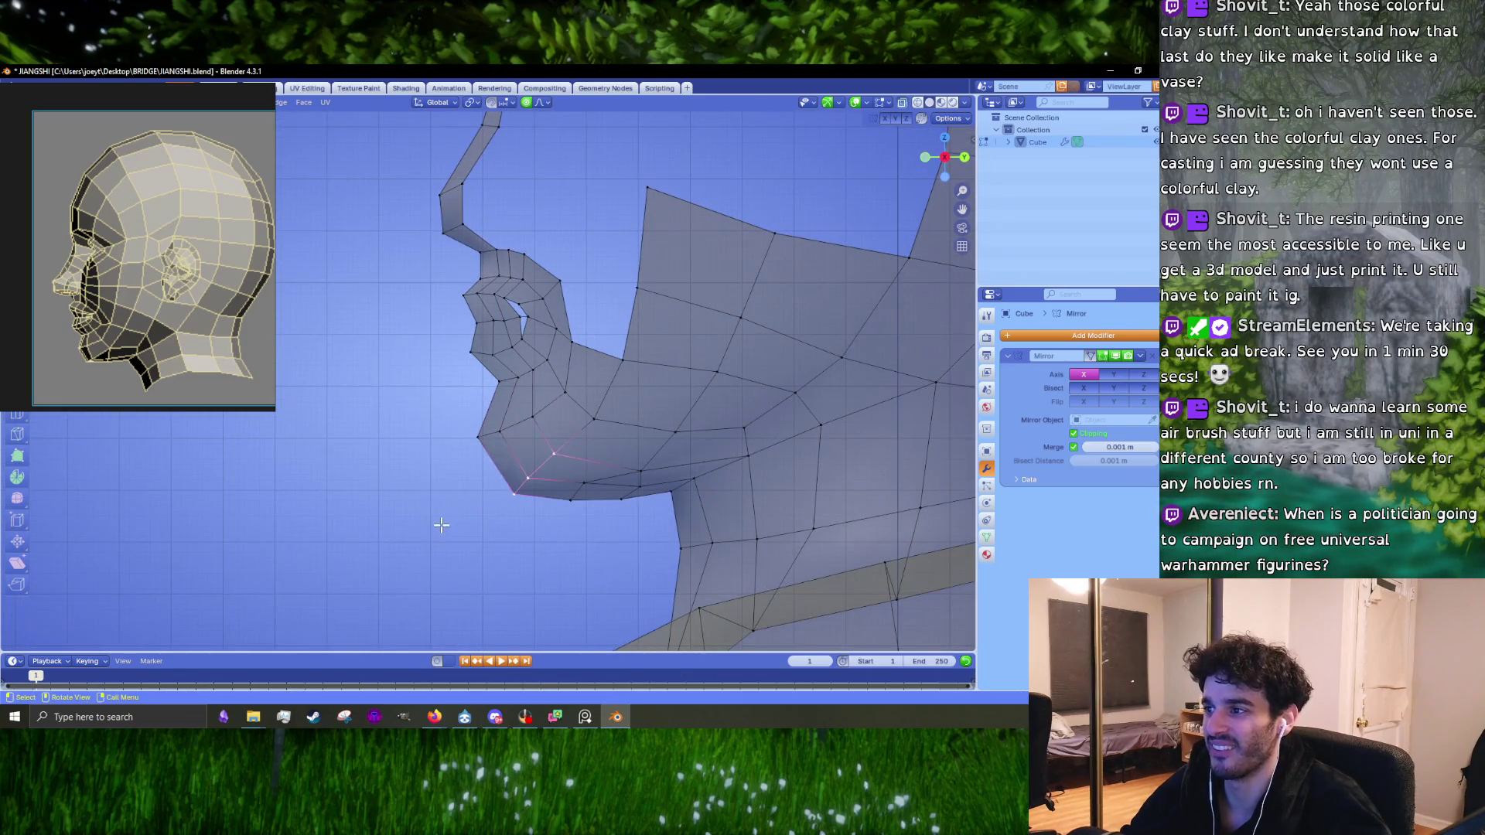
pyautogui.press('g')
pyautogui.click(490, 499)
pyautogui.scroll(-3, 491, 497)
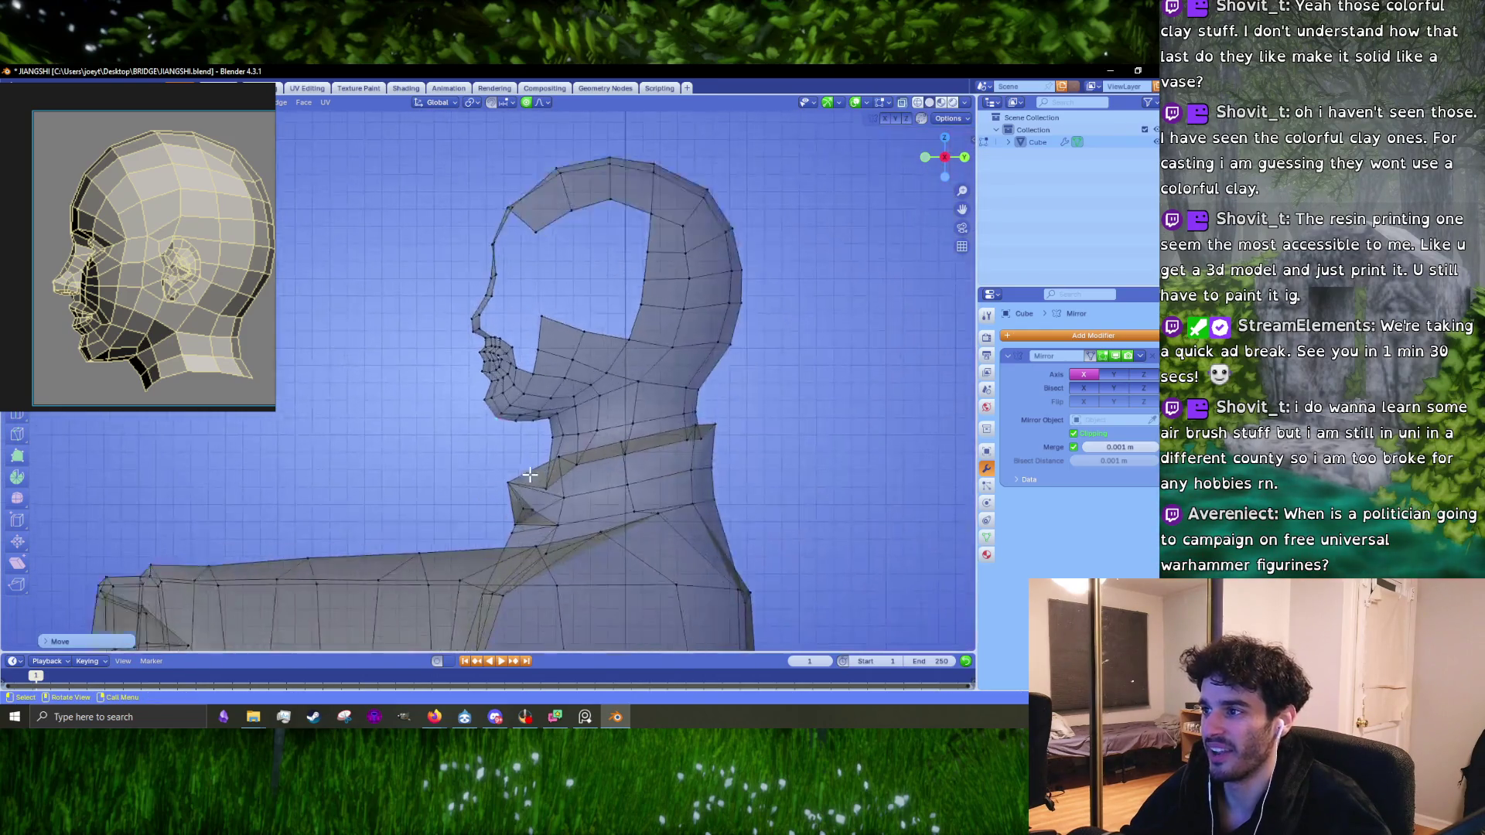
pyautogui.scroll(3, 478, 423)
pyautogui.press('ctrl+KP_Add')
pyautogui.press('g')
pyautogui.scroll(-5, 408, 515)
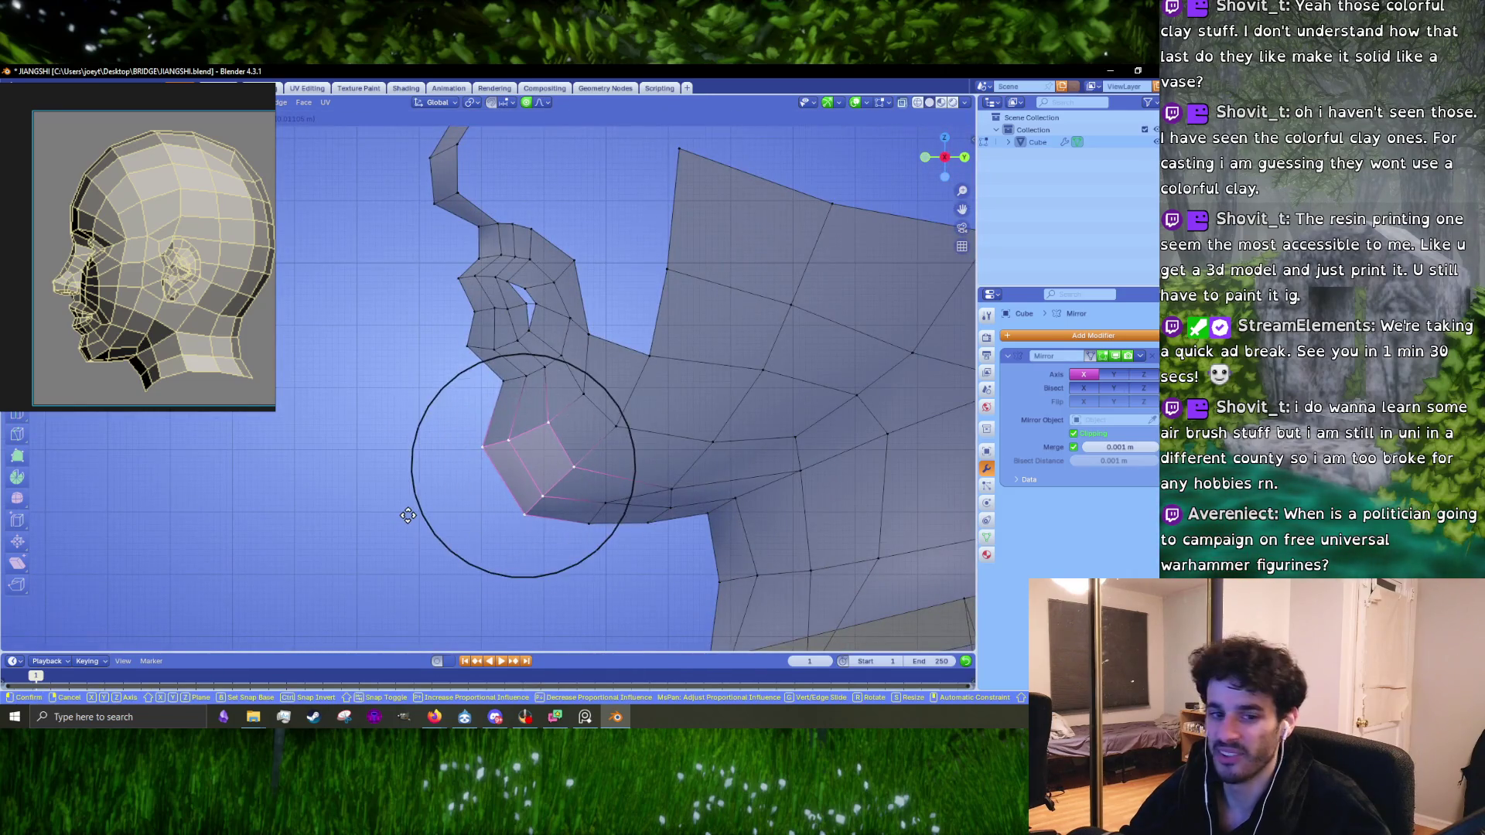
pyautogui.click(408, 515)
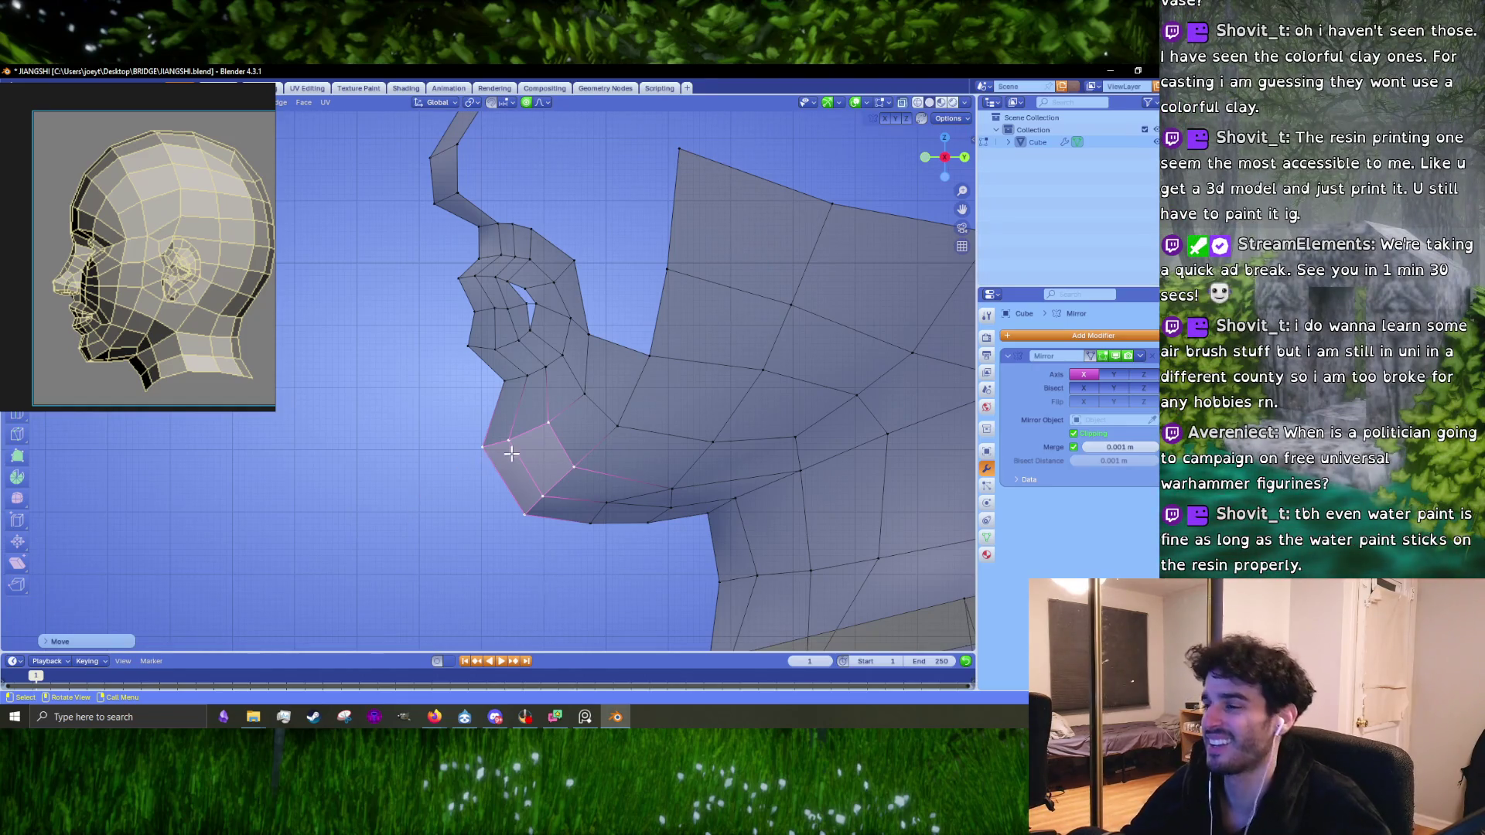
pyautogui.moveTo(511, 454); pyautogui.dragTo(512, 448, button='middle')
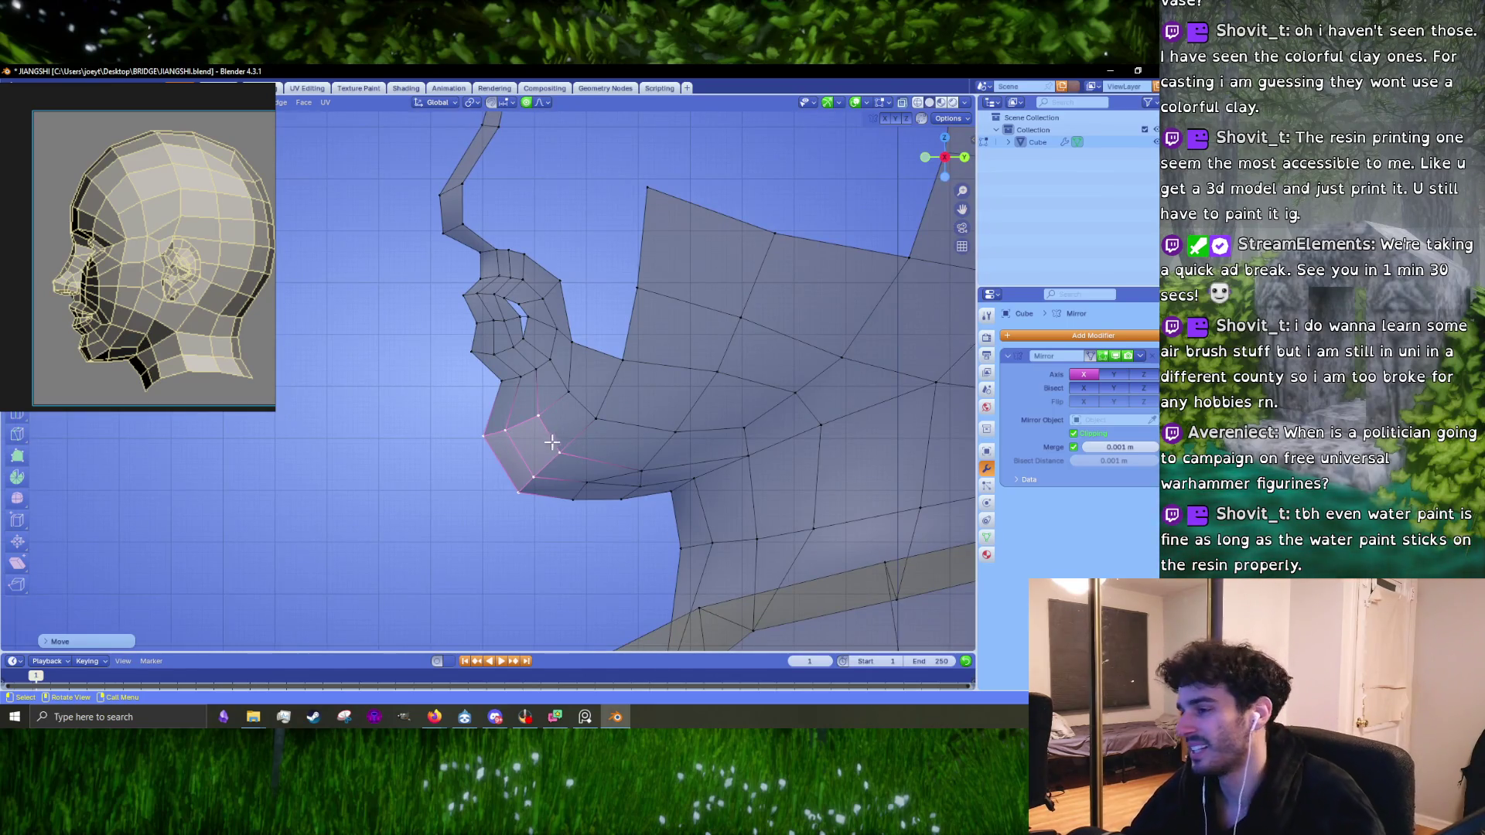
pyautogui.click(500, 419)
# Step: Select a short nose edge, then two faces on the chin
pyautogui.press('c')
pyautogui.rightClick(437, 453)
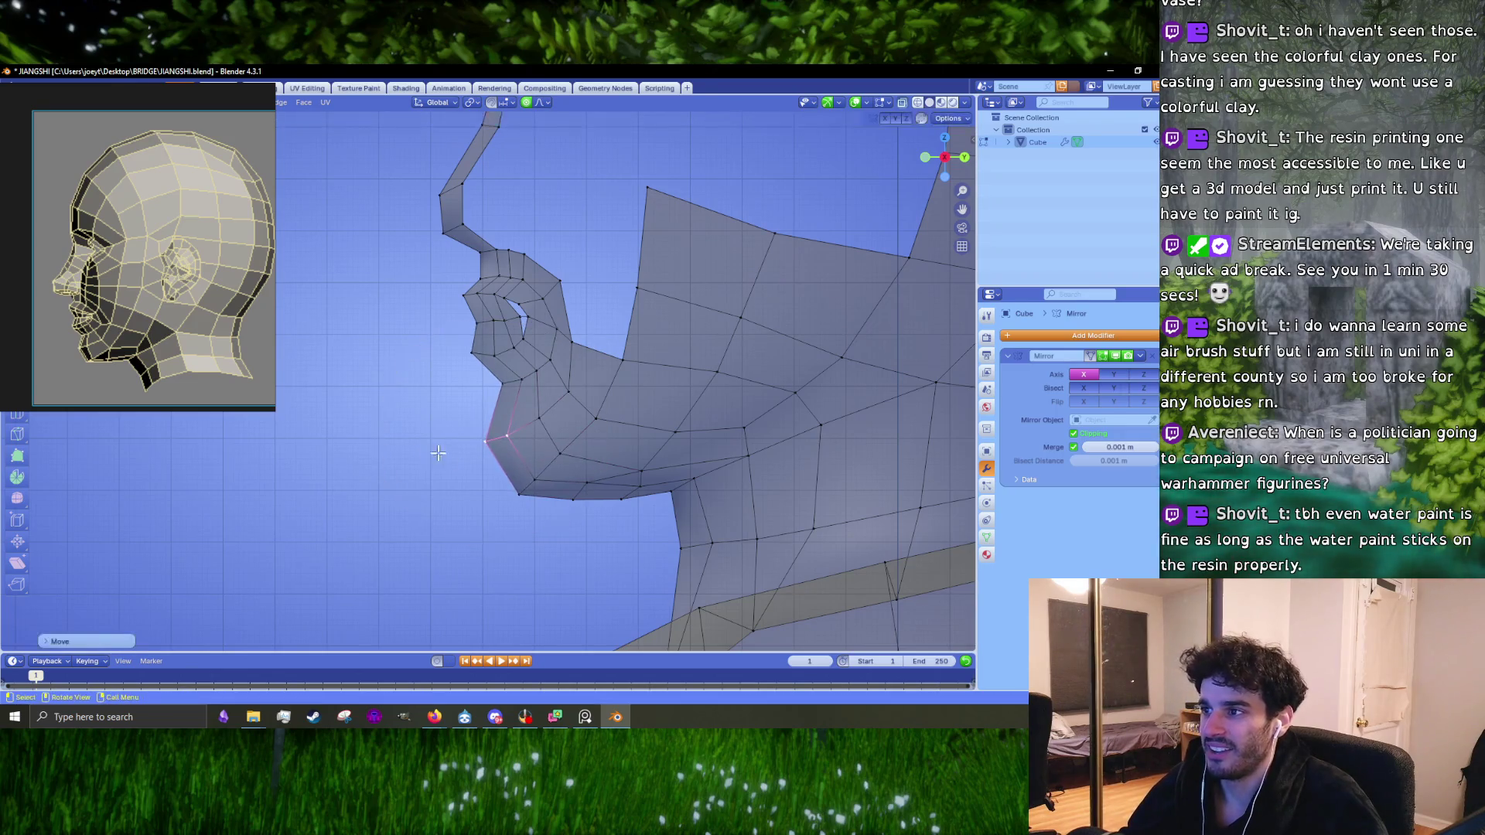
pyautogui.click(483, 358)
pyautogui.press('c')
pyautogui.rightClick(453, 372)
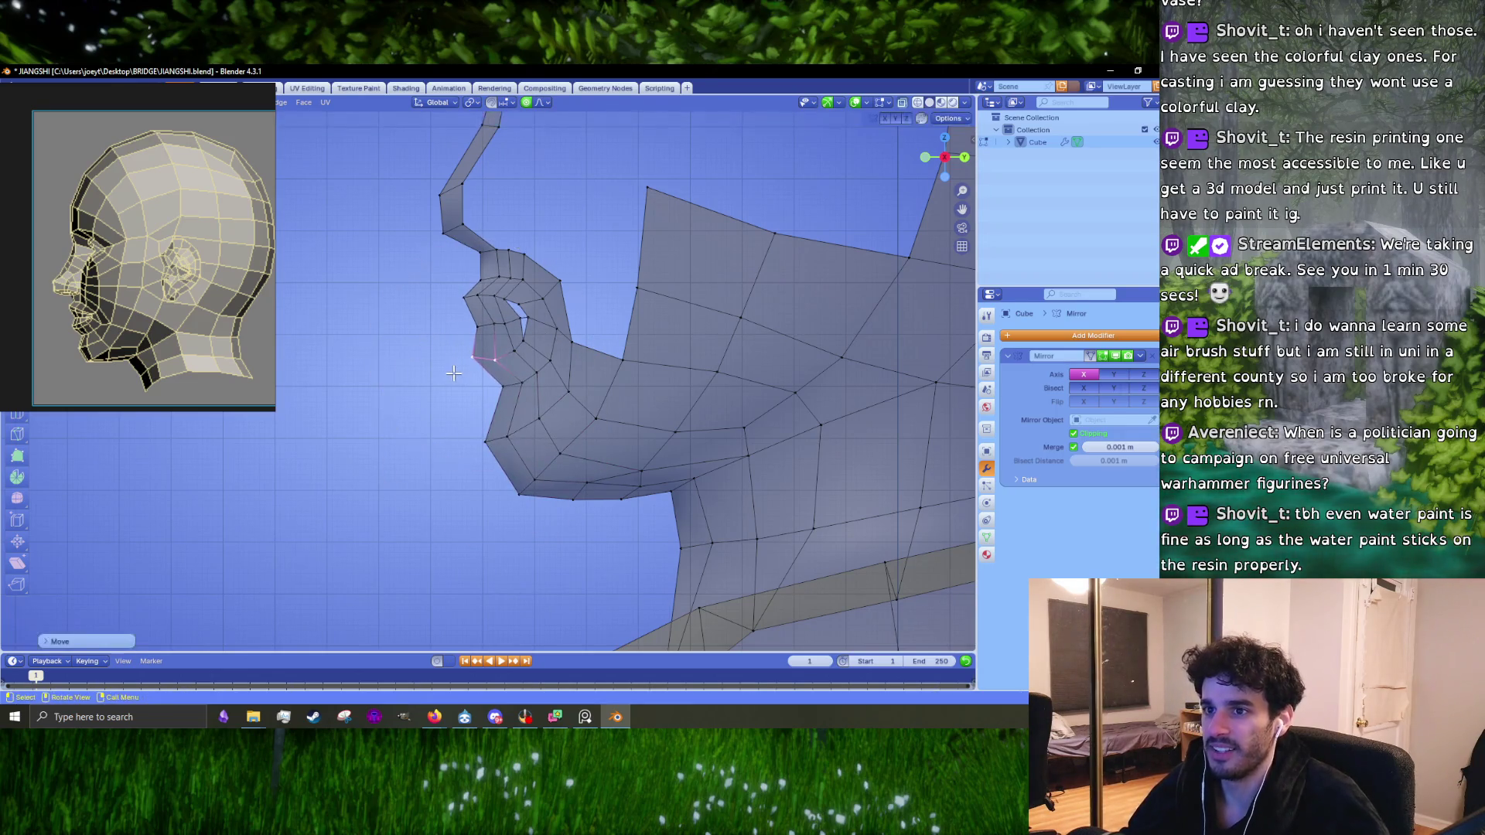
pyautogui.press('c')
pyautogui.moveTo(487, 437); pyautogui.dragTo(542, 464)
pyautogui.rightClick(542, 464)
# Step: Move the selected chin faces through several adjustments to reshape the chin
pyautogui.press('g')
pyautogui.scroll(5, 526, 495)
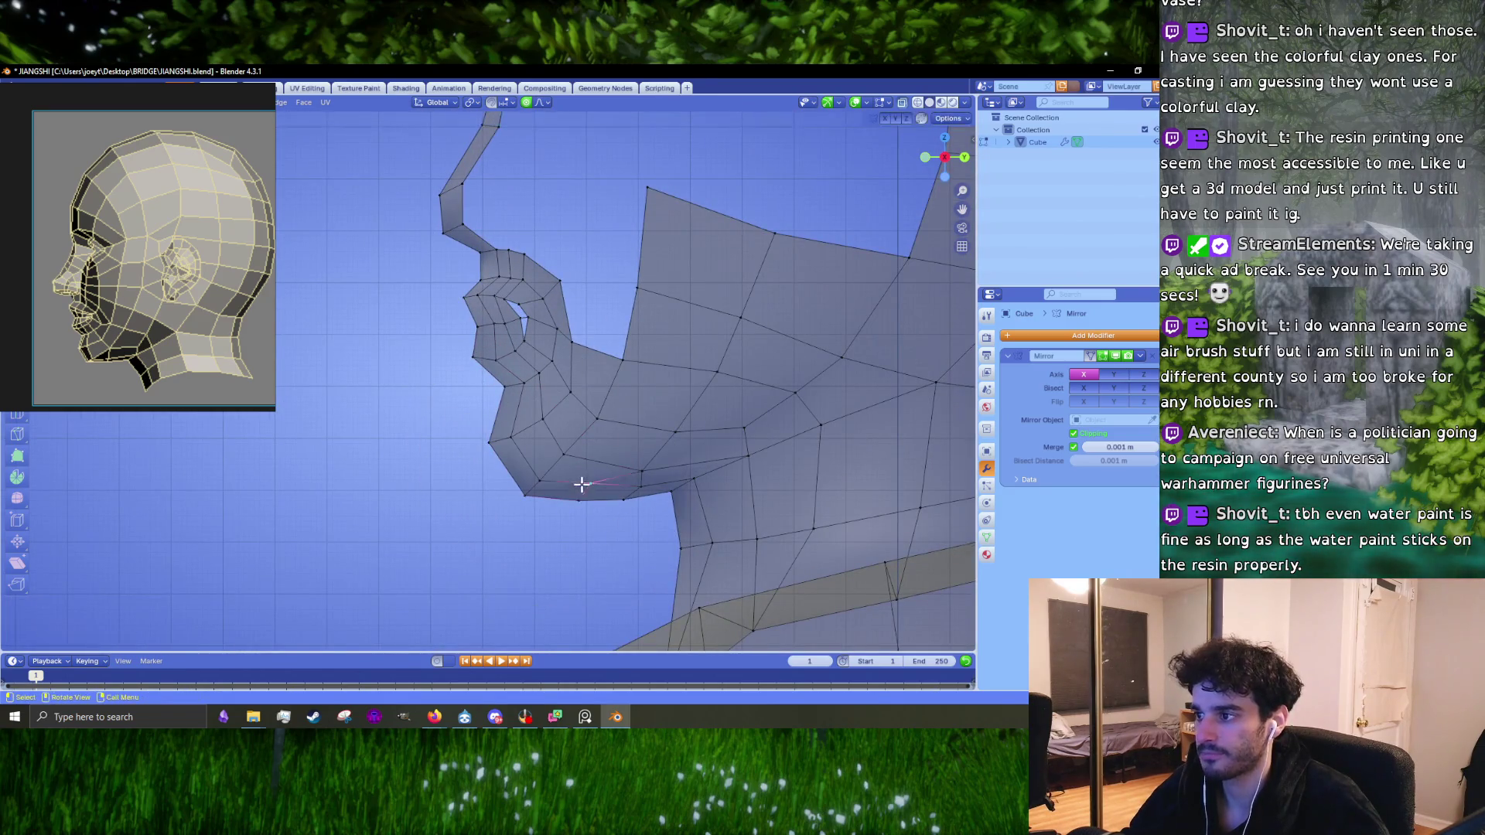
pyautogui.click(580, 484)
pyautogui.press('g')
pyautogui.click(552, 487)
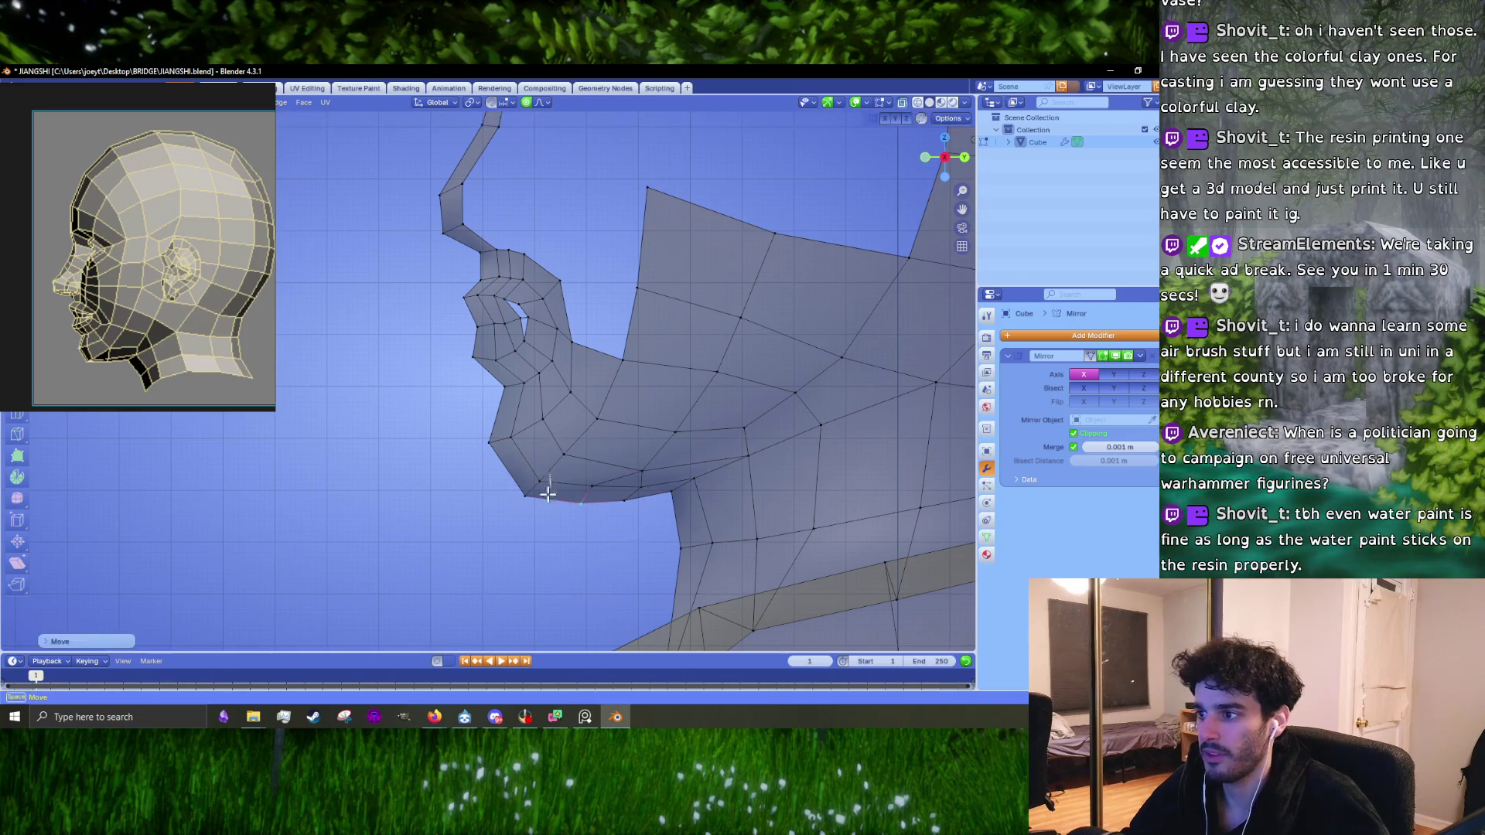
pyautogui.click(503, 466)
pyautogui.click(453, 449)
pyautogui.scroll(-5, 456, 445)
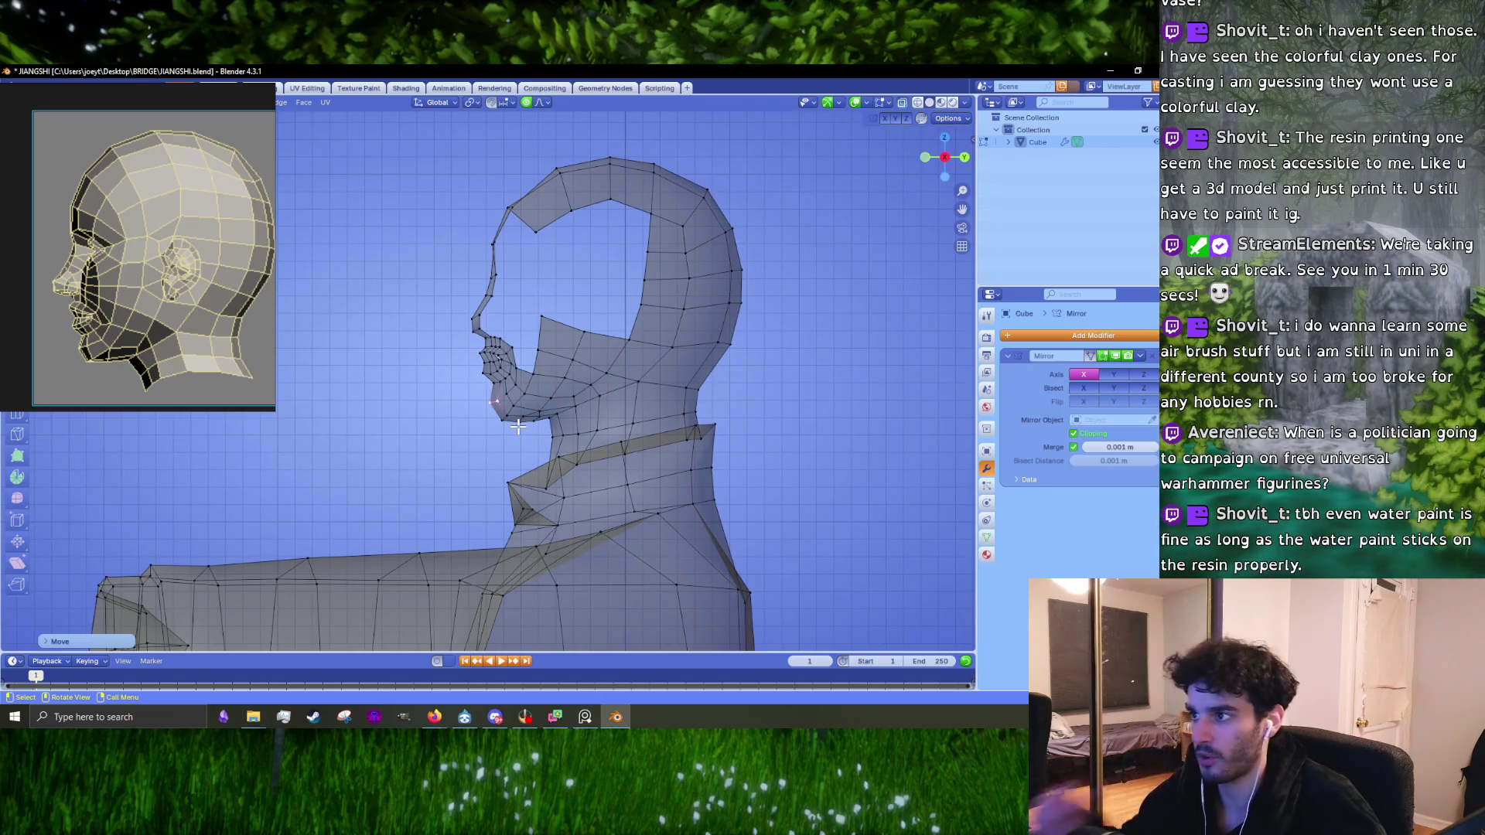
pyautogui.scroll(2, 522, 298)
# Step: Lasso the lip and nose vertices and the upper nose edge, cancelling trial moves
pyautogui.moveTo(520, 403)
pyautogui.mouseDown()
pyautogui.moveTo(495, 495)
pyautogui.moveTo(433, 267)
pyautogui.moveTo(499, 257)
pyautogui.mouseUp()
pyautogui.press('g')
pyautogui.press('Escape')
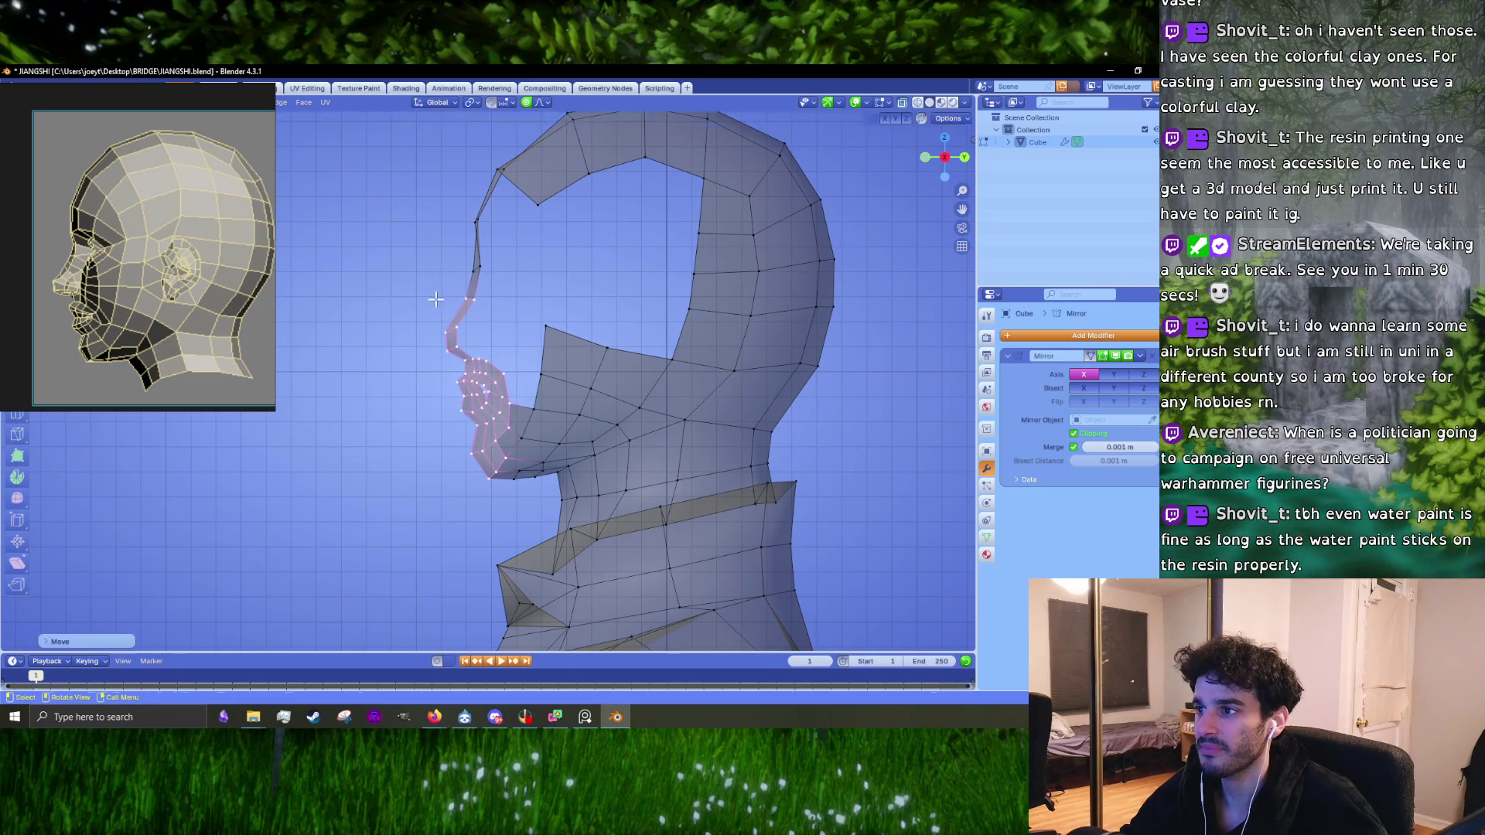
pyautogui.scroll(3, 435, 299)
pyautogui.click(455, 240)
pyautogui.press('g')
pyautogui.press('Escape')
pyautogui.moveTo(397, 284); pyautogui.dragTo(429, 371, button='middle')
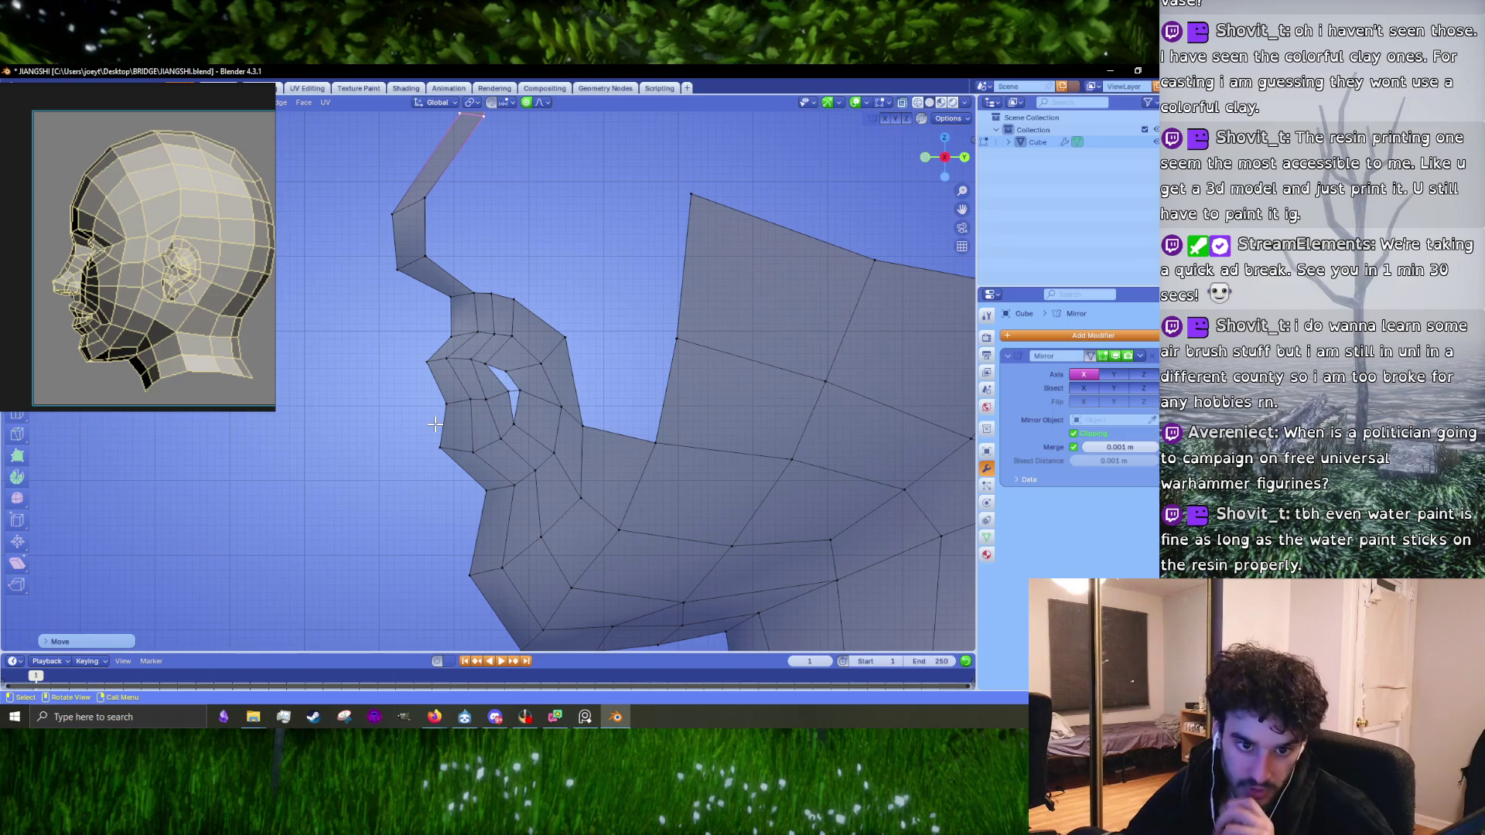
# Step: Move two lip edges into new positions to refine the mouth
pyautogui.click(429, 450)
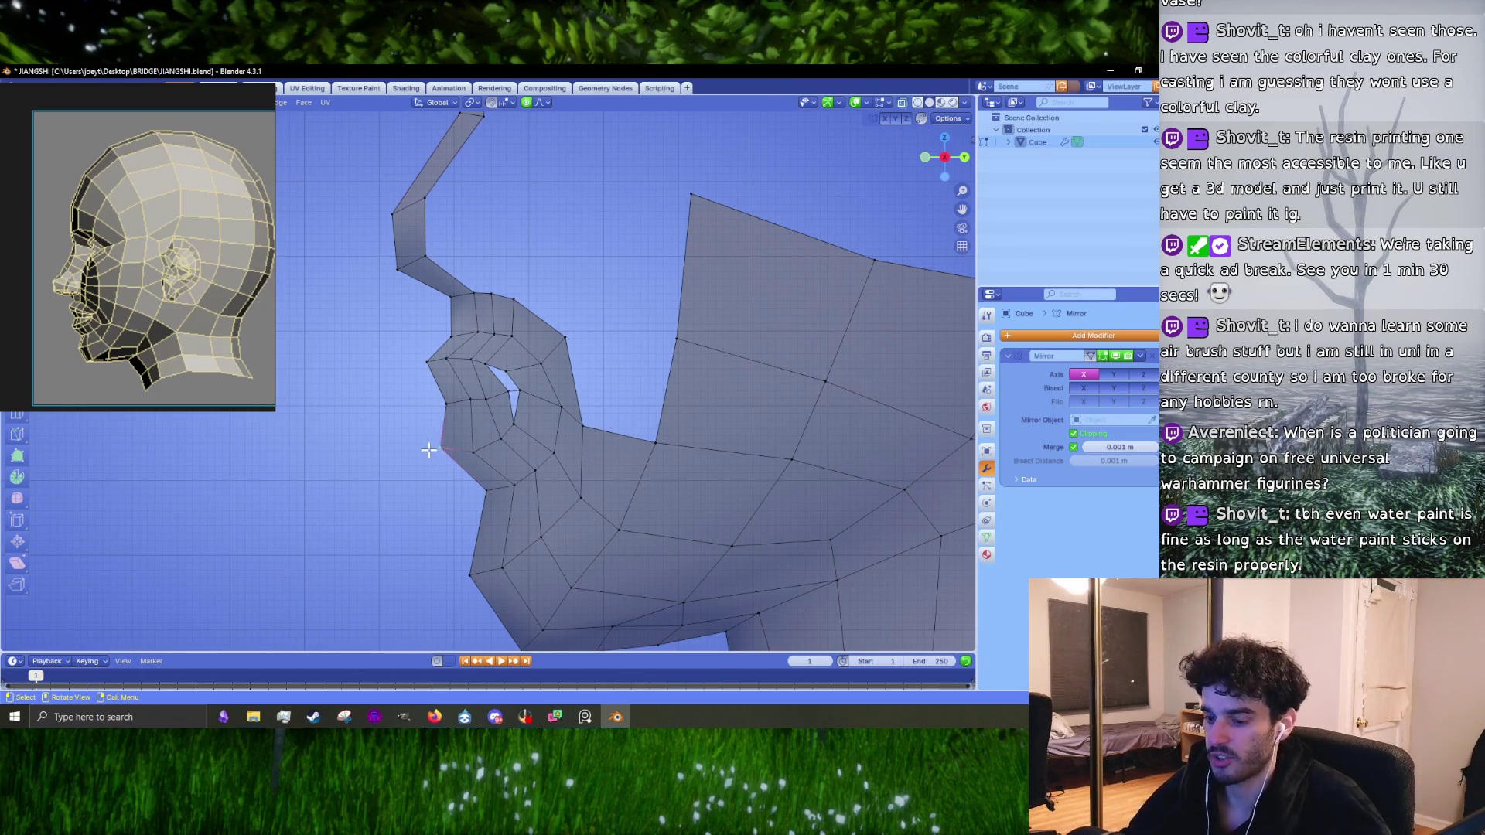
pyautogui.press('g')
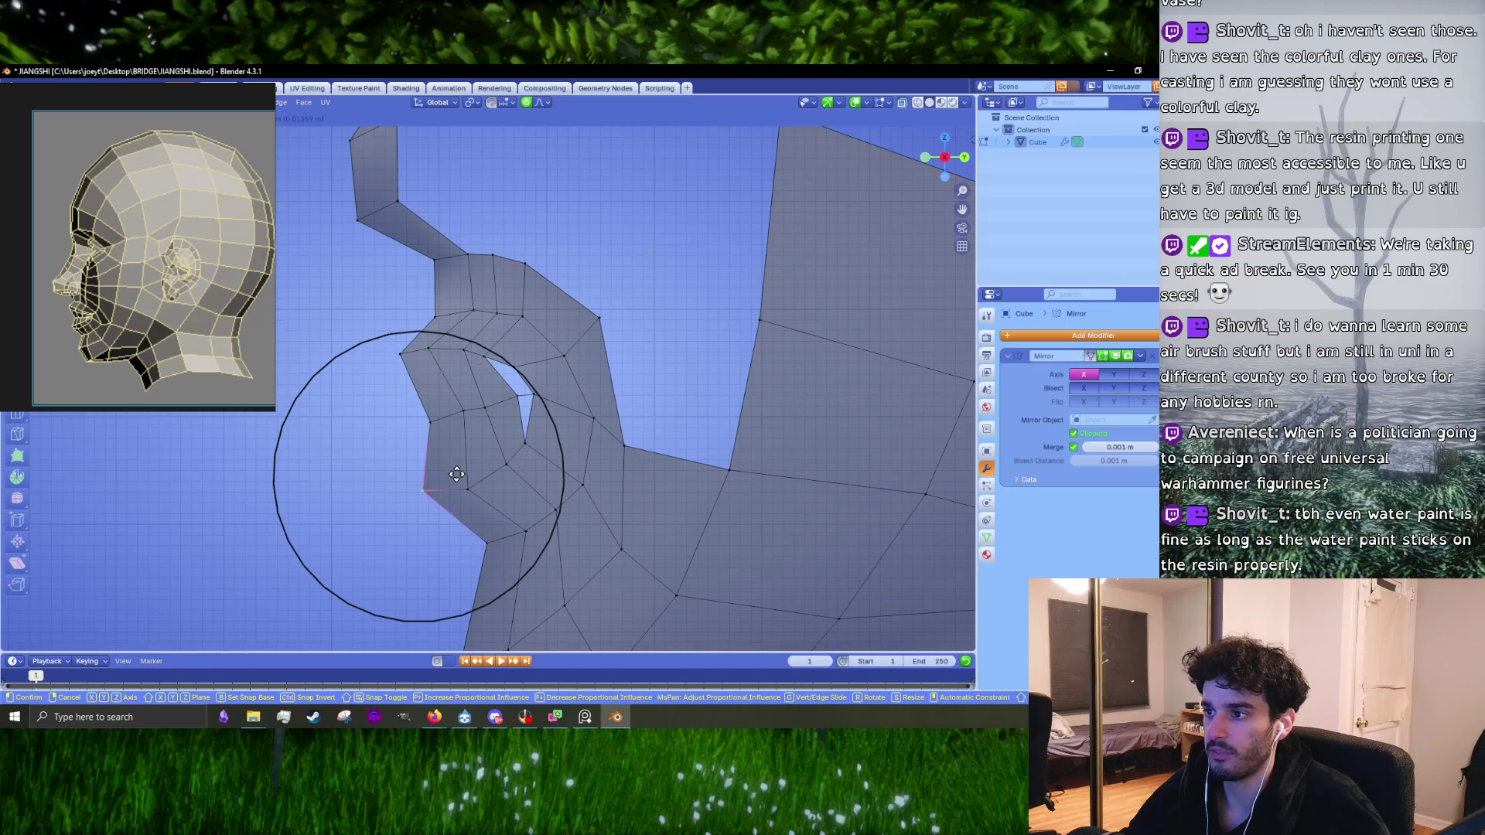
pyautogui.click(457, 471)
pyautogui.click(435, 439)
pyautogui.press('g')
pyautogui.click(464, 417)
pyautogui.press('g')
pyautogui.click(472, 414)
# Step: Nudge two vertices near the mouth opening, including the mouth corner, to the right
pyautogui.press('g')
pyautogui.click(542, 400)
pyautogui.press('g')
pyautogui.click(532, 400)
# Step: Paint-select the mouth ring vertices with circle select and move the whole ring
pyautogui.press('c')
pyautogui.moveTo(375, 332)
pyautogui.mouseDown()
pyautogui.moveTo(464, 322)
pyautogui.moveTo(596, 507)
pyautogui.moveTo(364, 402)
pyautogui.mouseUp()
pyautogui.press('Escape')
pyautogui.press('g')
pyautogui.click(356, 396)
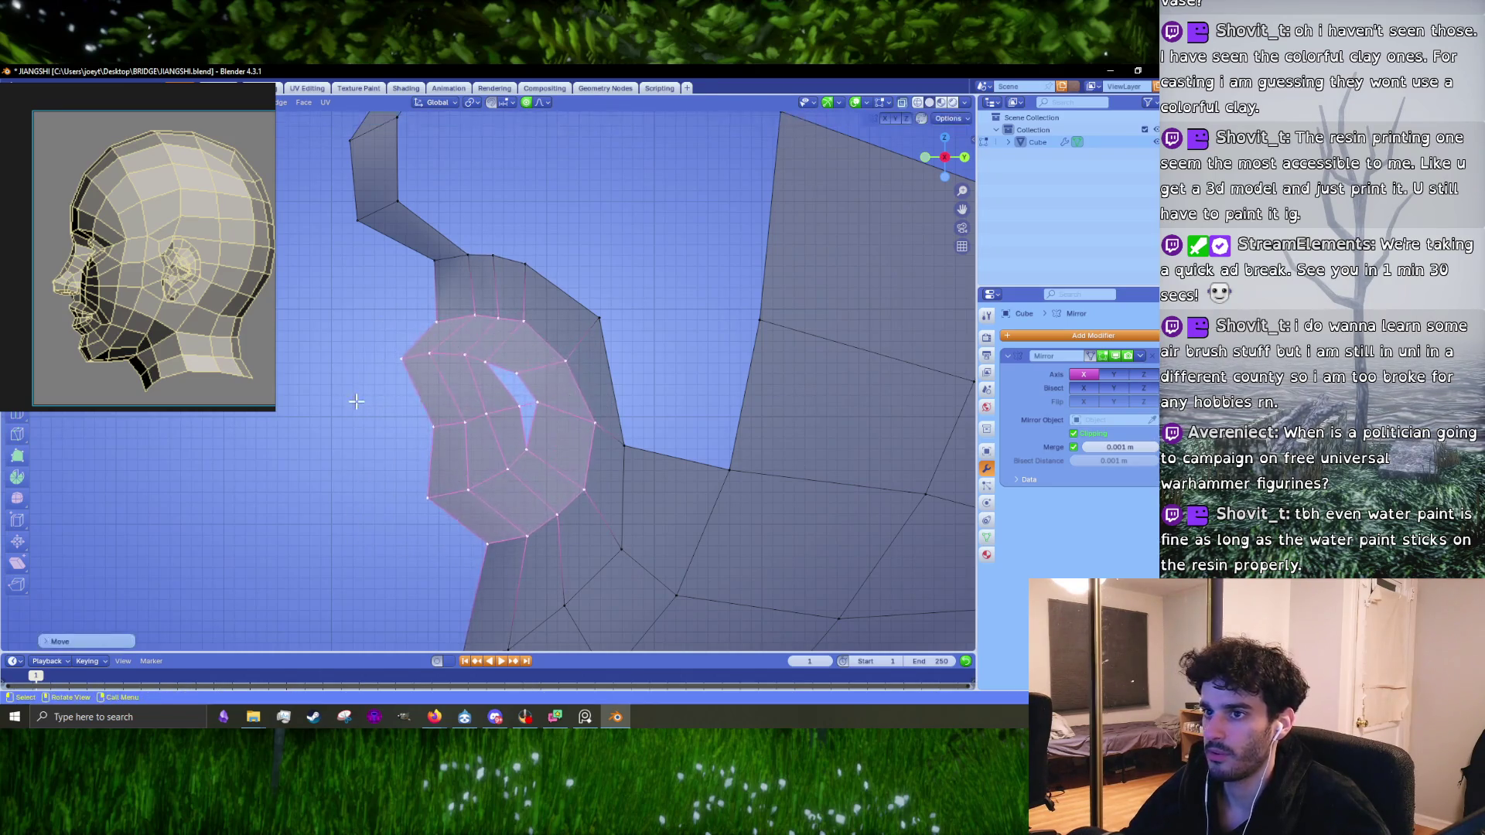
pyautogui.scroll(-4, 495, 503)
# Step: Reposition the mouth ring vertically, shift it again and rotate it slightly with soft falloff
pyautogui.press('g')
pyautogui.press('z')
pyautogui.click(530, 587)
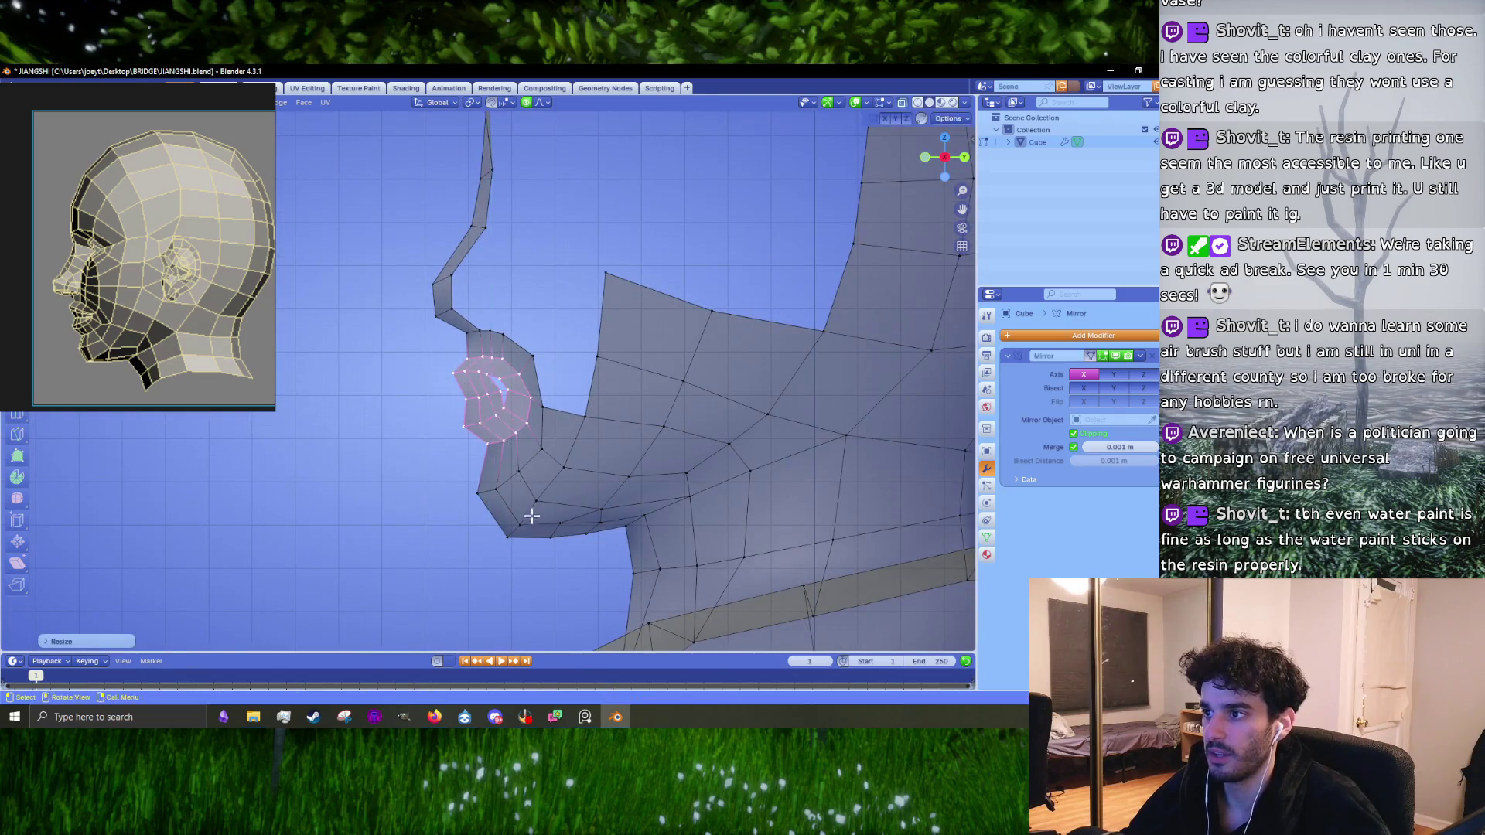
pyautogui.scroll(3, 538, 526)
pyautogui.press('g')
pyautogui.click(583, 388)
pyautogui.press('r')
pyautogui.click(588, 389)
pyautogui.press('g')
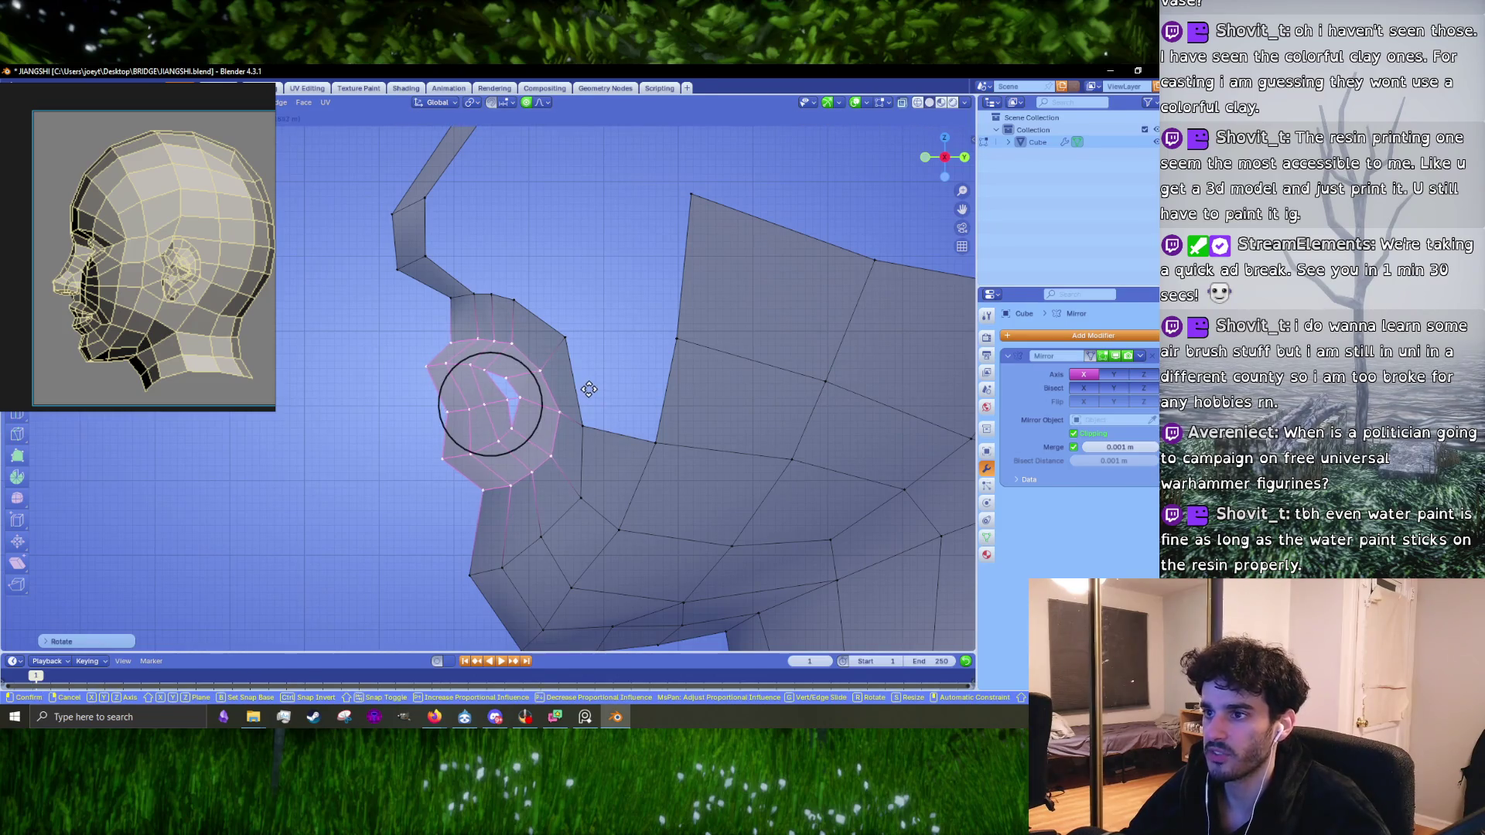
pyautogui.click(589, 388)
# Step: Shift the horizontal edge loop across the ring twice to smooth its curve
pyautogui.keyDown('alt'); pyautogui.click(460, 408); pyautogui.keyUp('alt')
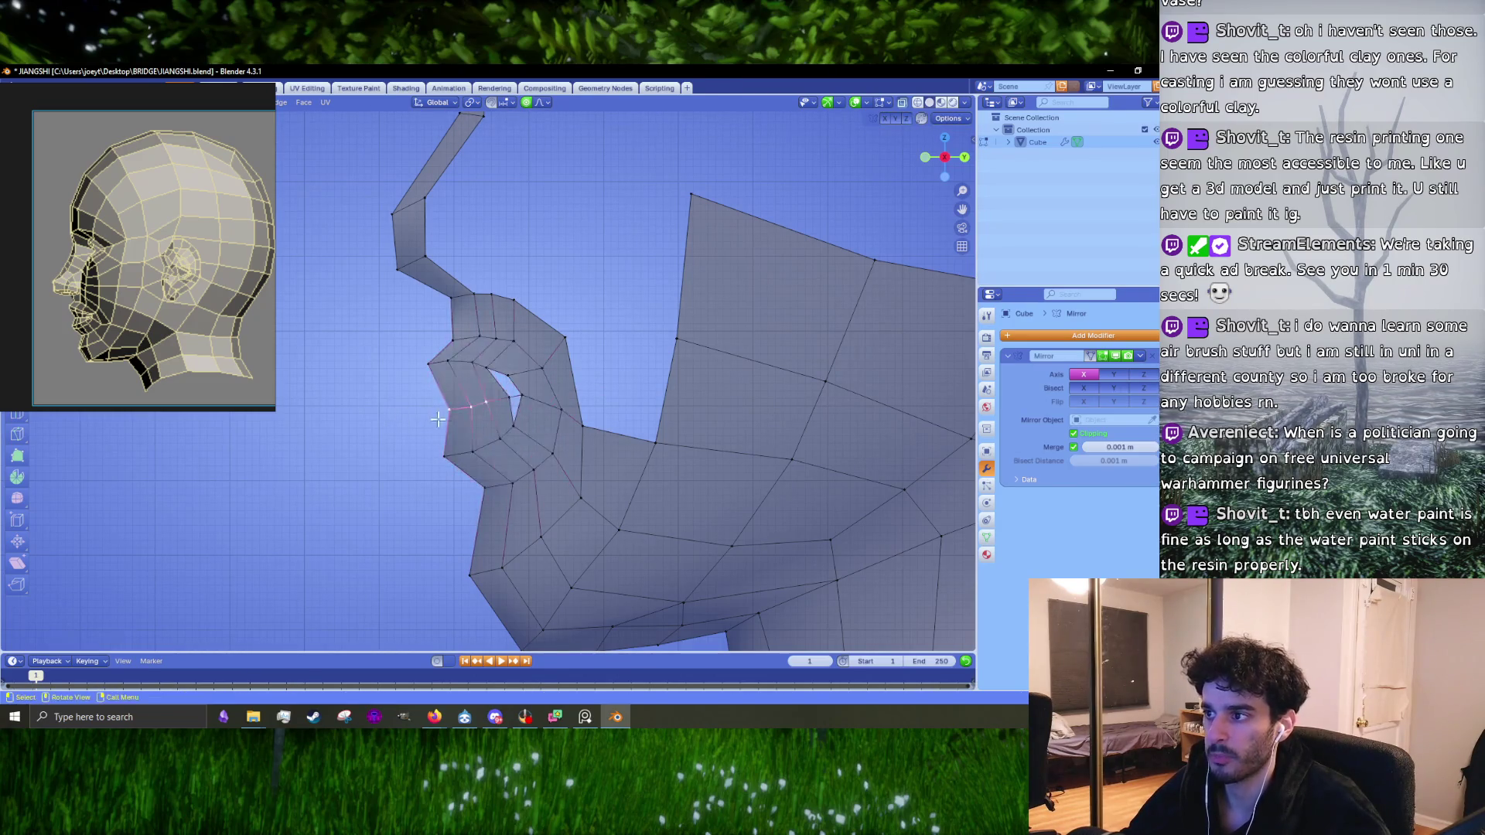
pyautogui.press('g')
pyautogui.click(448, 420)
pyautogui.scroll(2, 448, 420)
pyautogui.press('g')
pyautogui.click(464, 422)
# Step: Adjust the ring's left edge loop, then shift the inner loop slightly right
pyautogui.keyDown('alt'); pyautogui.click(383, 361); pyautogui.keyUp('alt')
pyautogui.press('g')
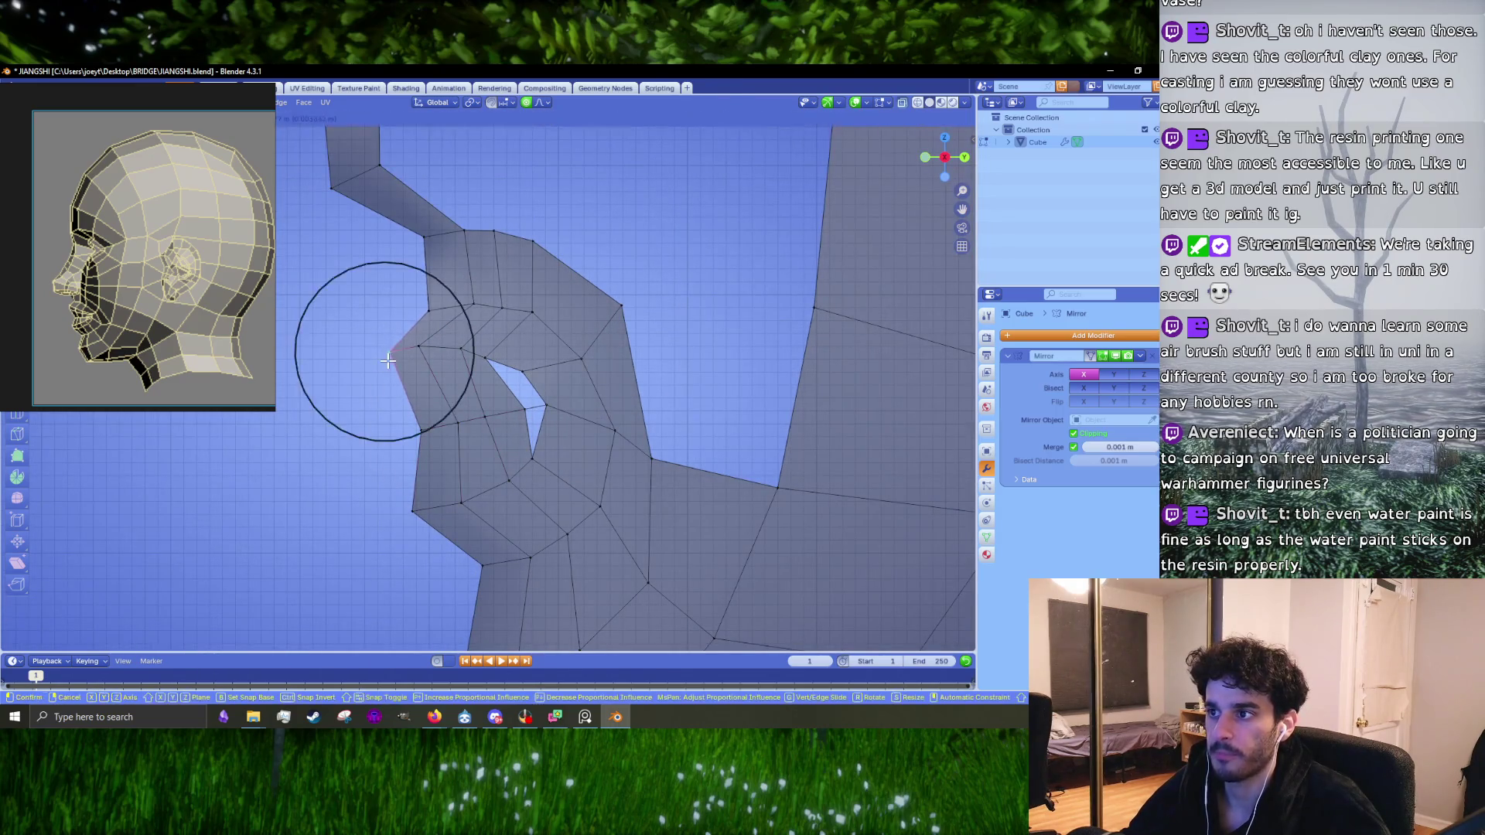
pyautogui.click(402, 398)
pyautogui.press('g')
pyautogui.click(407, 420)
pyautogui.keyDown('alt'); pyautogui.click(454, 421); pyautogui.keyUp('alt')
pyautogui.press('g')
pyautogui.click(489, 419)
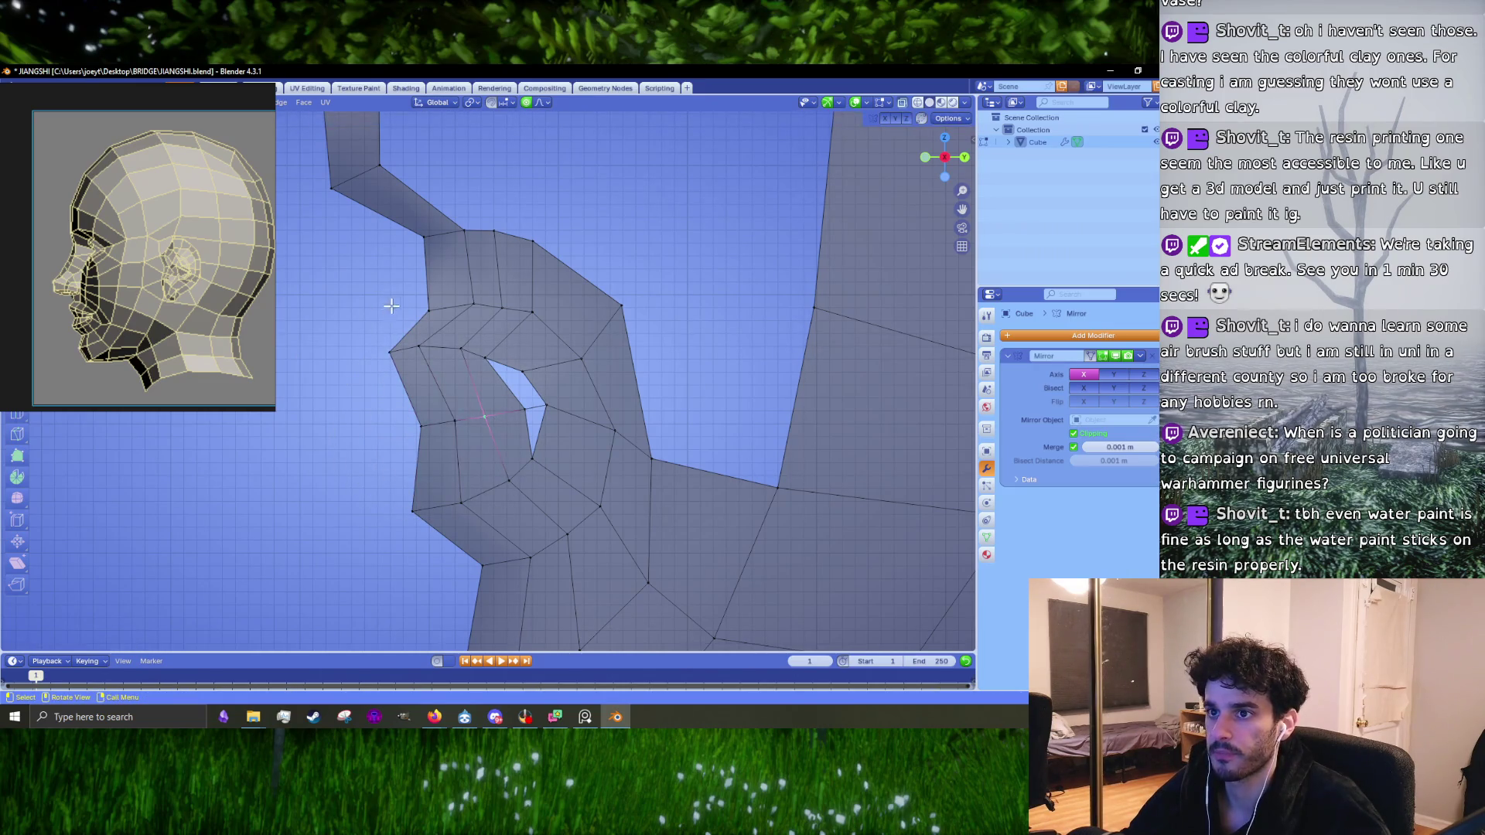
# Step: Move the upper ring vertex up and to the right in several small increments
pyautogui.press('g')
pyautogui.click(464, 305)
pyautogui.press('g')
pyautogui.click(486, 309)
pyautogui.press('g')
pyautogui.click(512, 311)
pyautogui.press('g')
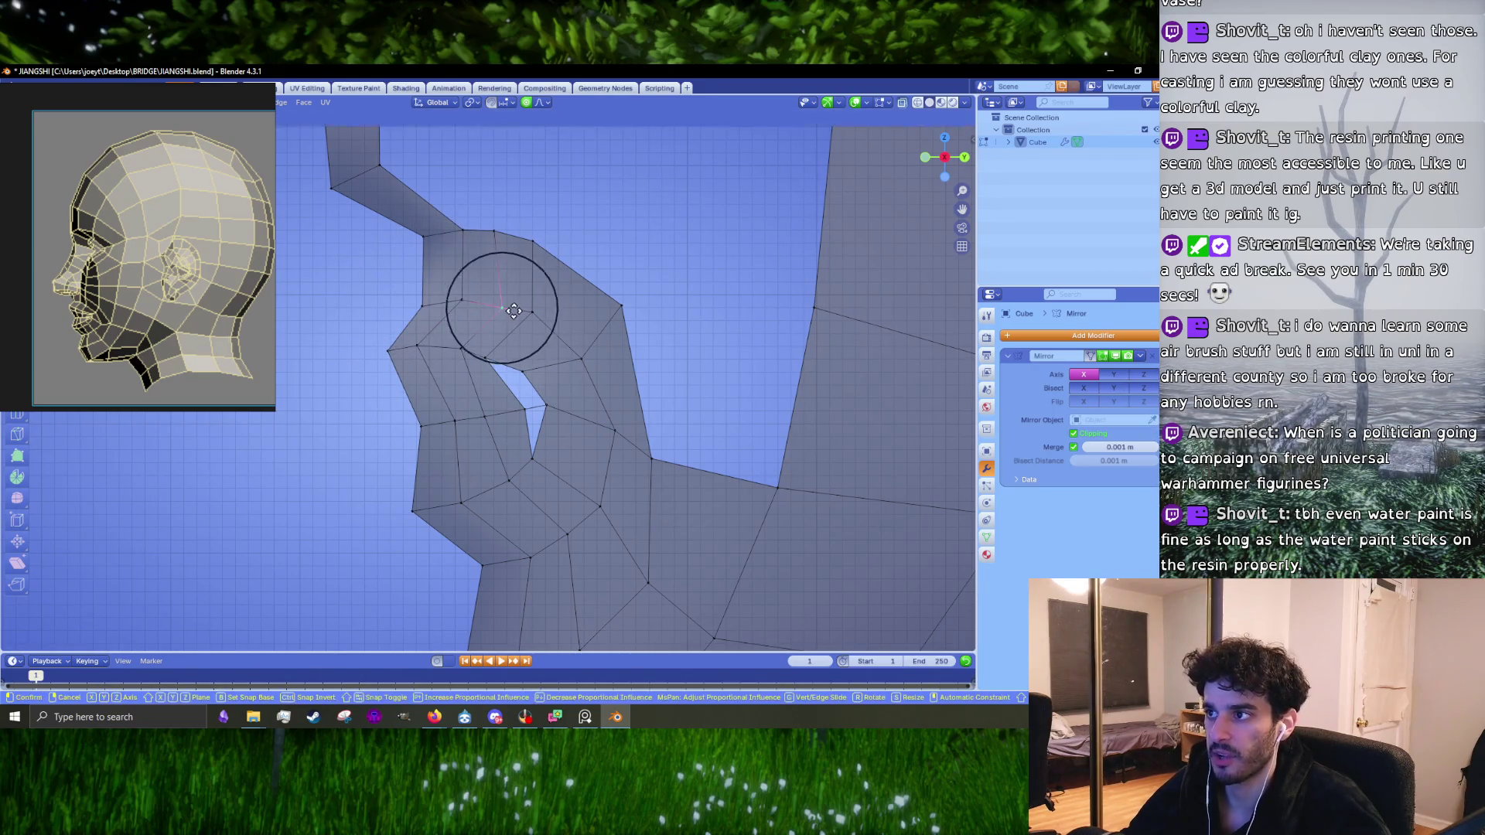
pyautogui.click(505, 307)
# Step: Pull the top-edge vertices upward and outward into a broader curve
pyautogui.click(530, 313)
pyautogui.press('g')
pyautogui.click(537, 313)
pyautogui.click(533, 246)
pyautogui.press('g')
pyautogui.click(569, 274)
# Step: Push the right outer vertex outward with soft falloff and select the lower vertex
pyautogui.press('g')
pyautogui.click(654, 331)
pyautogui.keyDown('shift'); pyautogui.moveTo(654, 331); pyautogui.dragTo(571, 379, button='middle'); pyautogui.keyUp('shift')
pyautogui.click(585, 485)
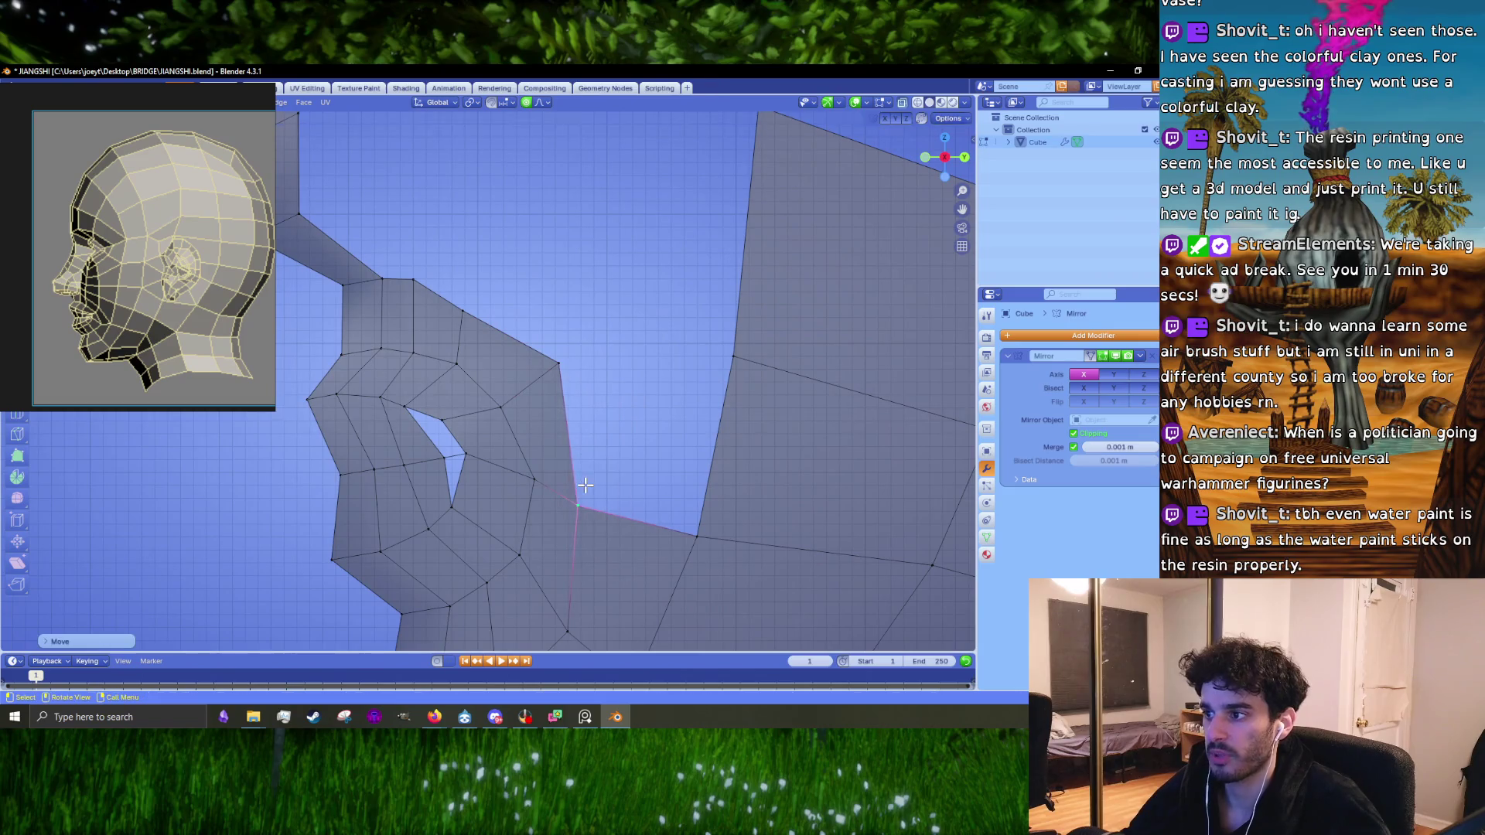
# Step: Shift the vertex at the ring's lower junction outward with proportional falloff
pyautogui.click(525, 480)
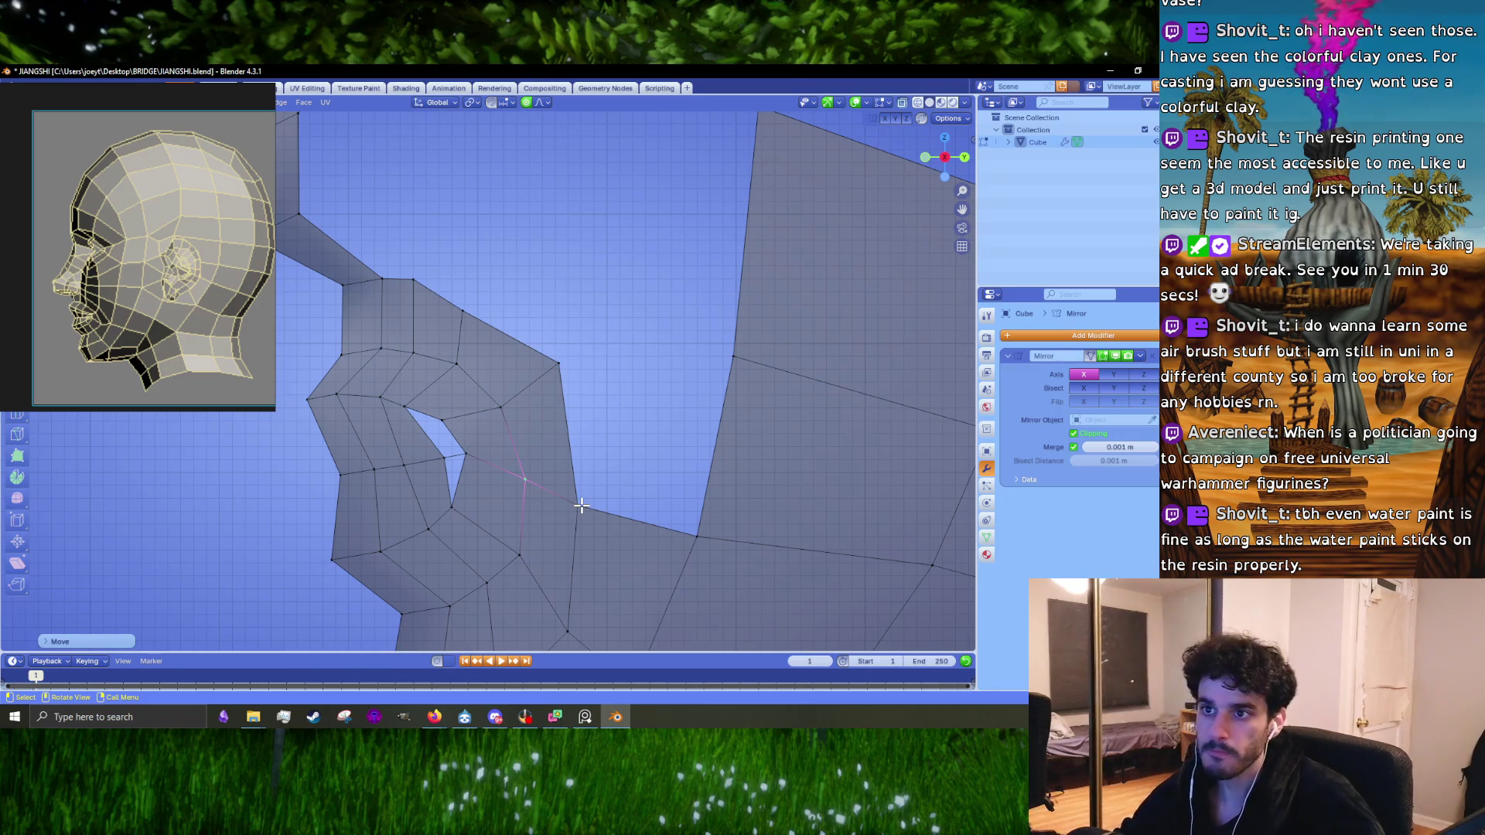
pyautogui.scroll(-2, 572, 480)
pyautogui.press('g')
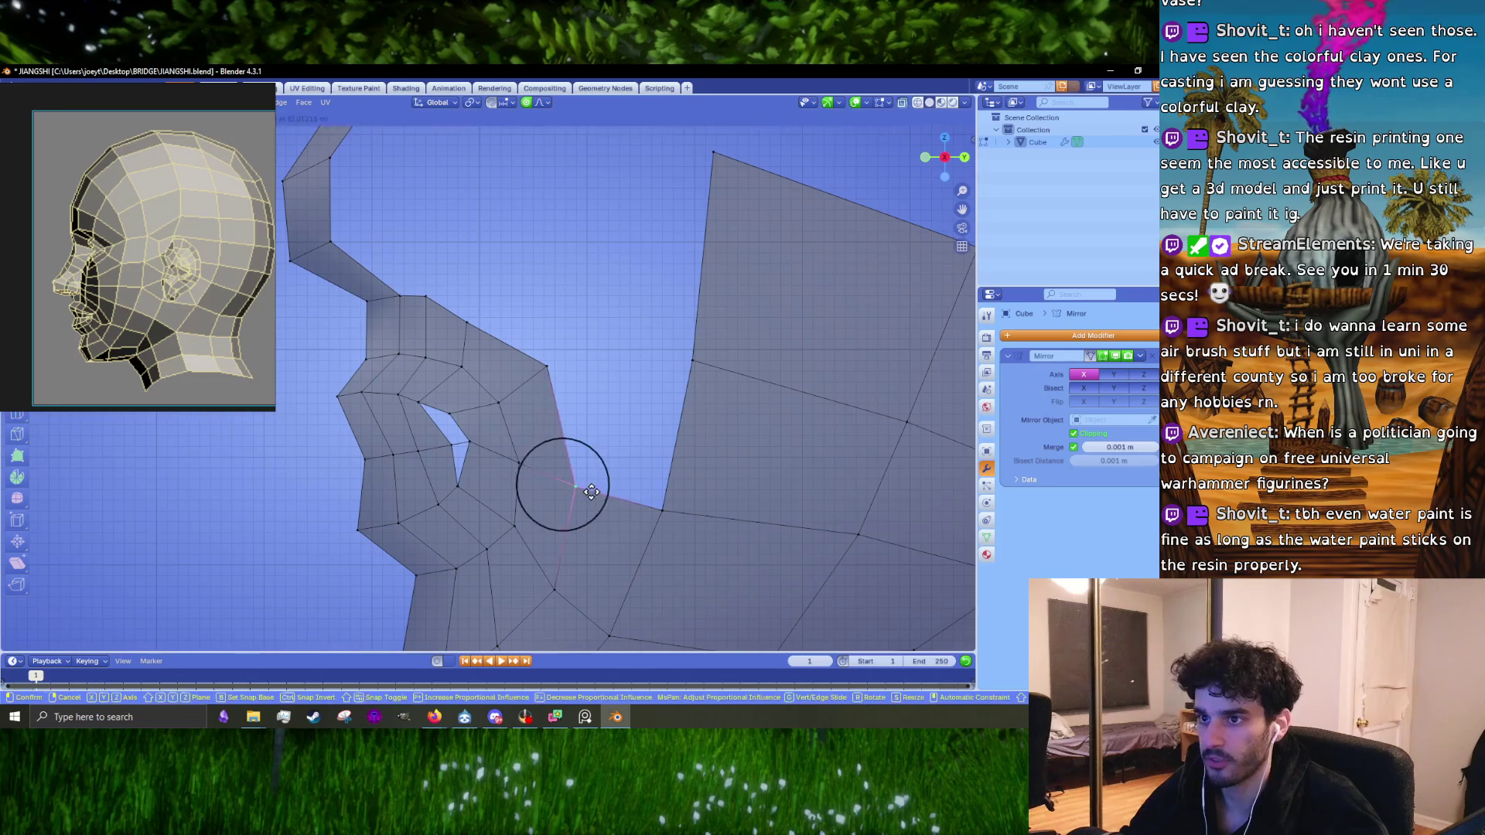
pyautogui.click(629, 381)
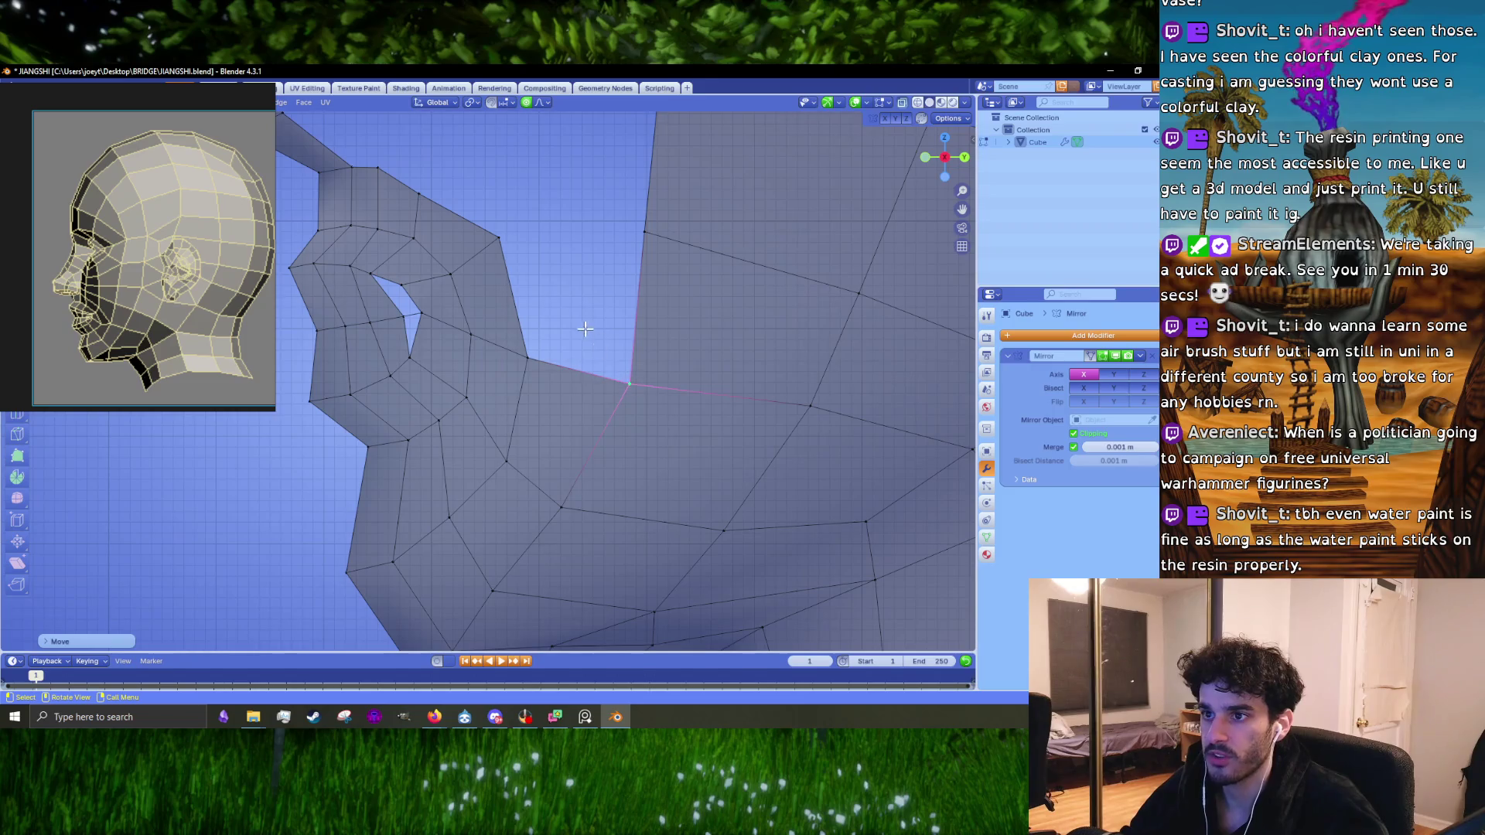
# Step: In face mode, select a ring face and then the vertical cheek boundary edge
pyautogui.keyDown('shift'); pyautogui.moveTo(573, 378); pyautogui.dragTo(558, 432, button='middle'); pyautogui.keyUp('shift')
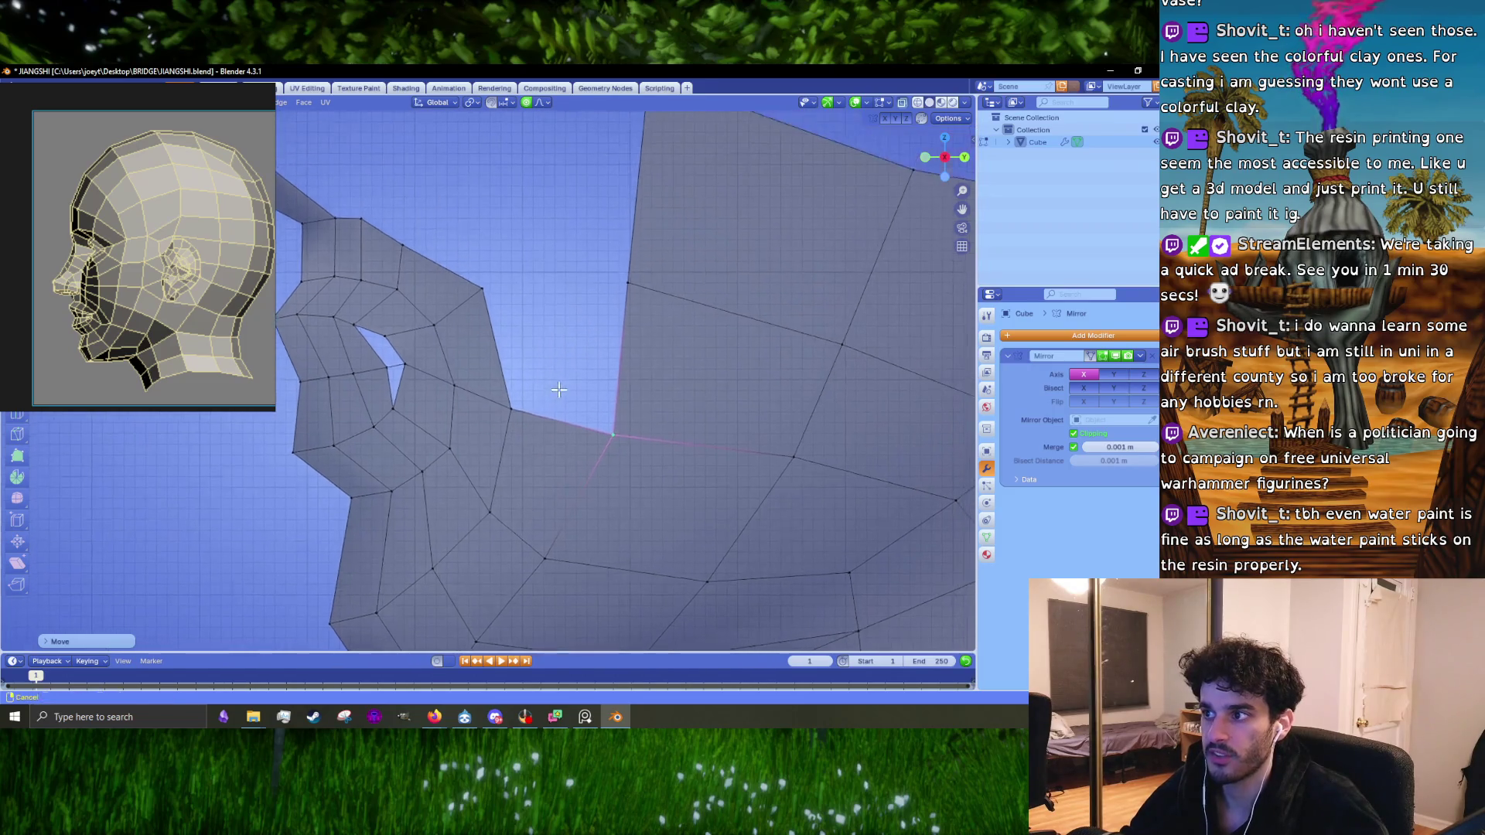
pyautogui.press('3')
pyautogui.click(490, 344)
pyautogui.click(524, 380)
pyautogui.keyDown('alt'); pyautogui.click(603, 379); pyautogui.keyUp('alt')
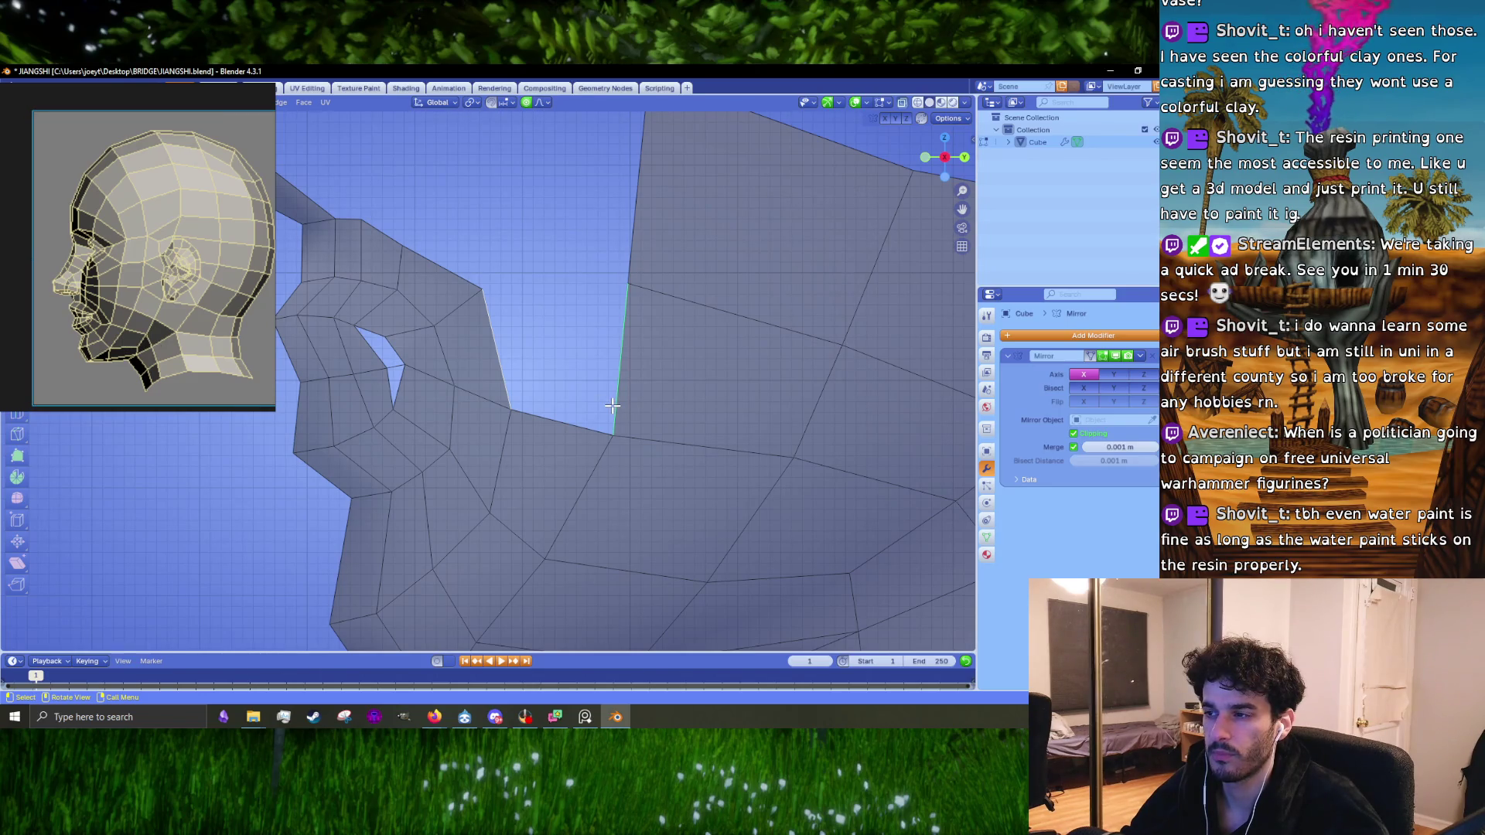
pyautogui.scroll(-3, 611, 405)
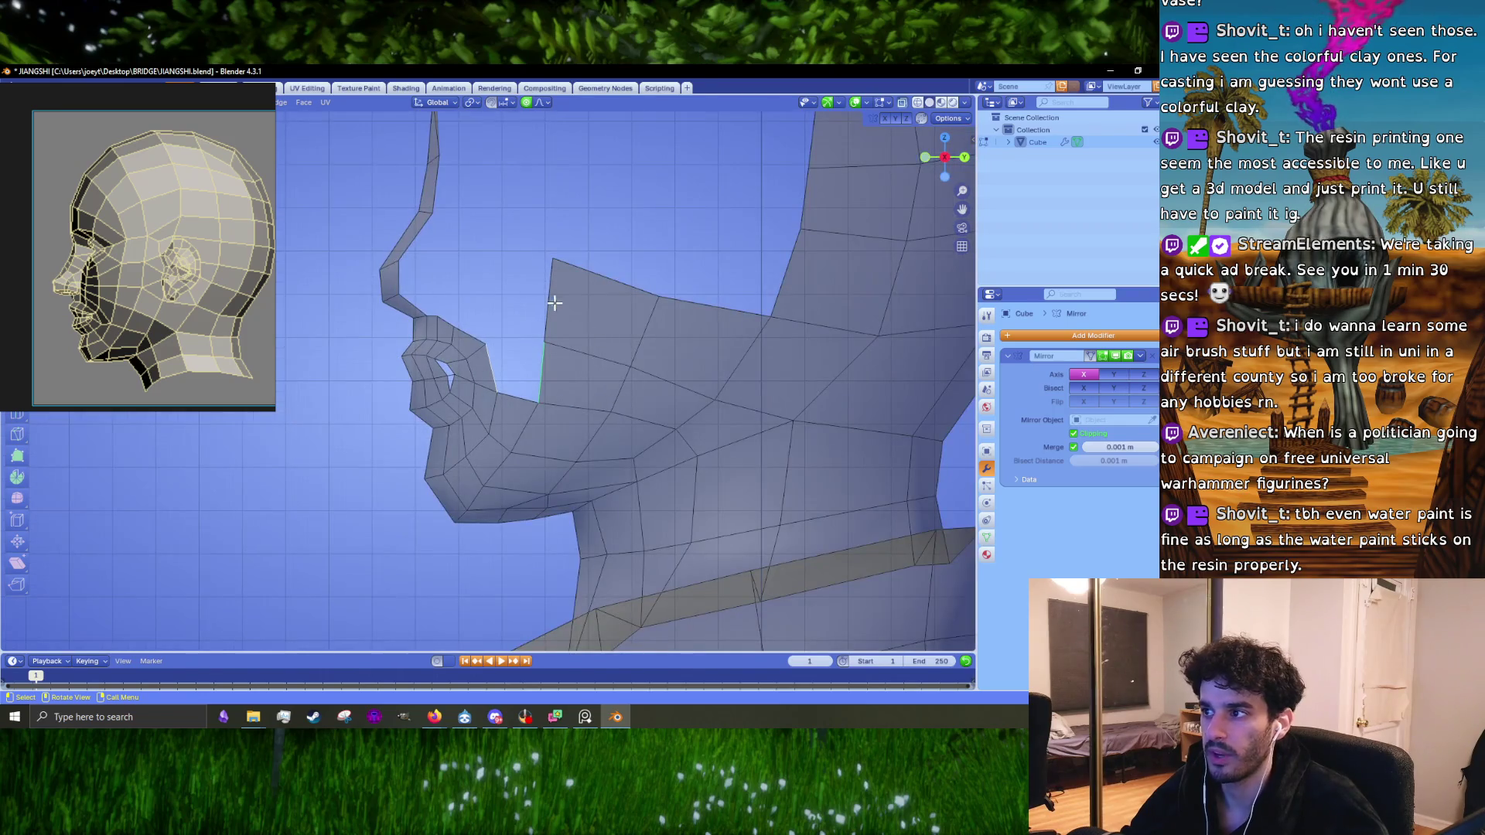
# Step: Rotate the selected cheek edge twice to a new angle
pyautogui.scroll(2, 554, 305)
pyautogui.scroll(2, 556, 313)
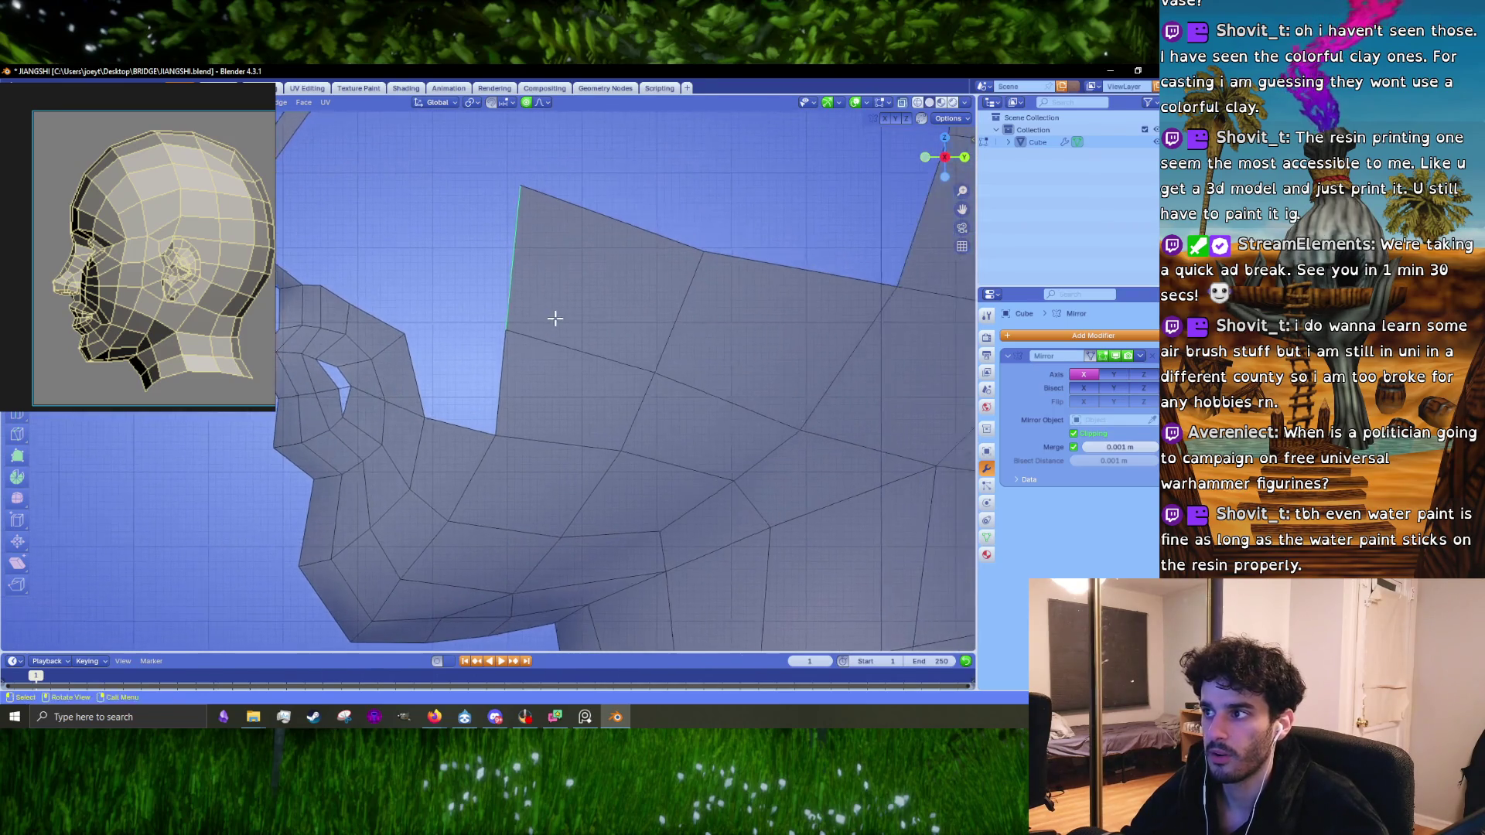
pyautogui.press('r')
pyautogui.click(611, 313)
pyautogui.press('r')
pyautogui.click(702, 314)
# Step: Reposition the left and right cheek edges with soft falloff
pyautogui.press('g')
pyautogui.click(716, 322)
pyautogui.click(677, 322)
pyautogui.press('g')
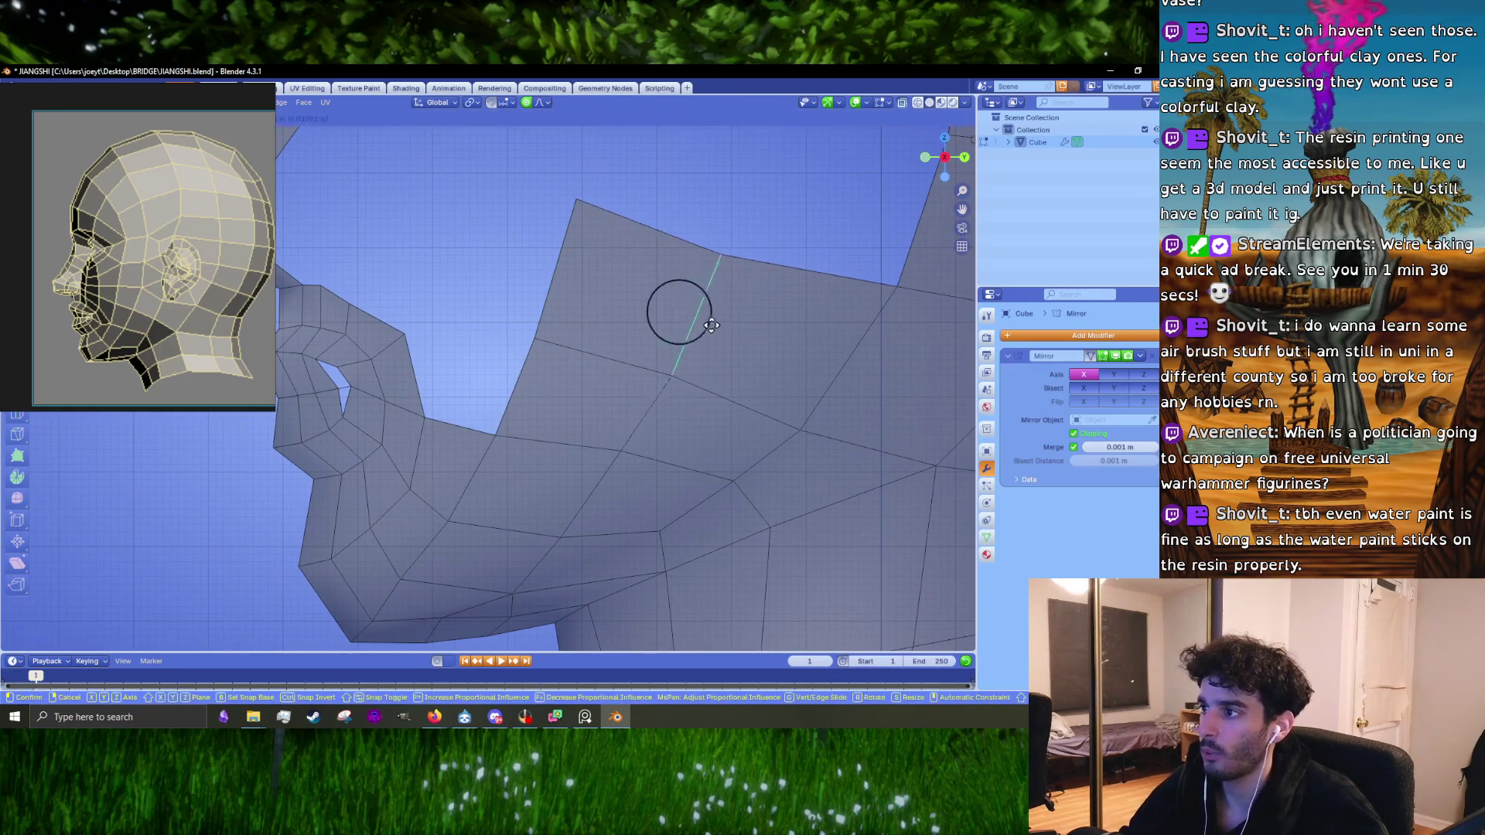
pyautogui.click(797, 328)
pyautogui.moveTo(797, 328)
pyautogui.keyDown('shift'); pyautogui.mouseDown(button='middle')
pyautogui.moveTo(610, 351)
pyautogui.moveTo(600, 335)
pyautogui.moveTo(533, 424)
pyautogui.mouseUp(button='middle'); pyautogui.keyUp('shift')
pyautogui.press('g')
pyautogui.click(703, 323)
# Step: Nudge the edge's top vertex up-left and adjust a vertex in the side view
pyautogui.press('g')
pyautogui.click(504, 421)
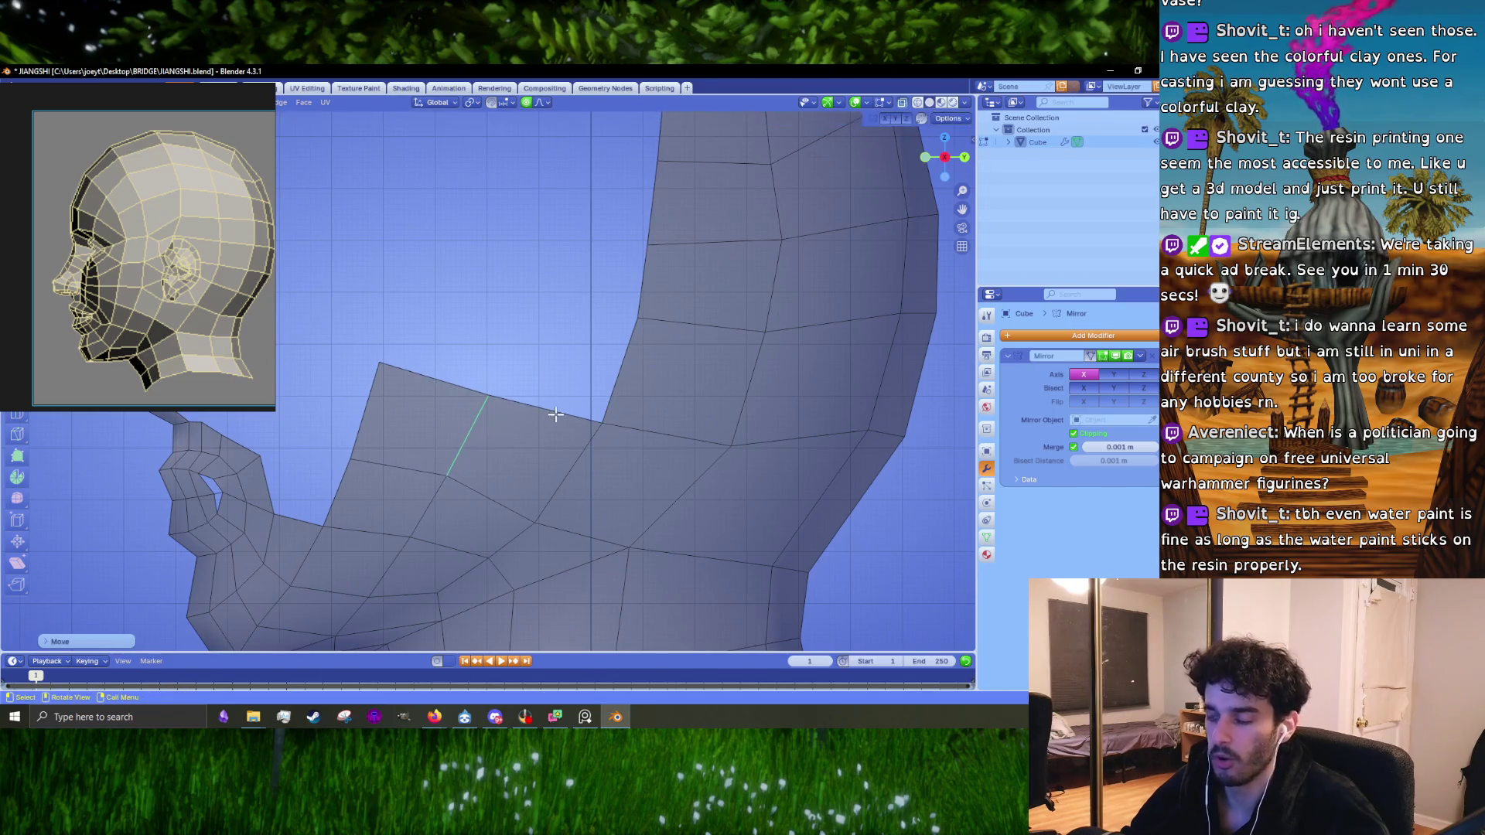
pyautogui.press('g')
pyautogui.click(555, 403)
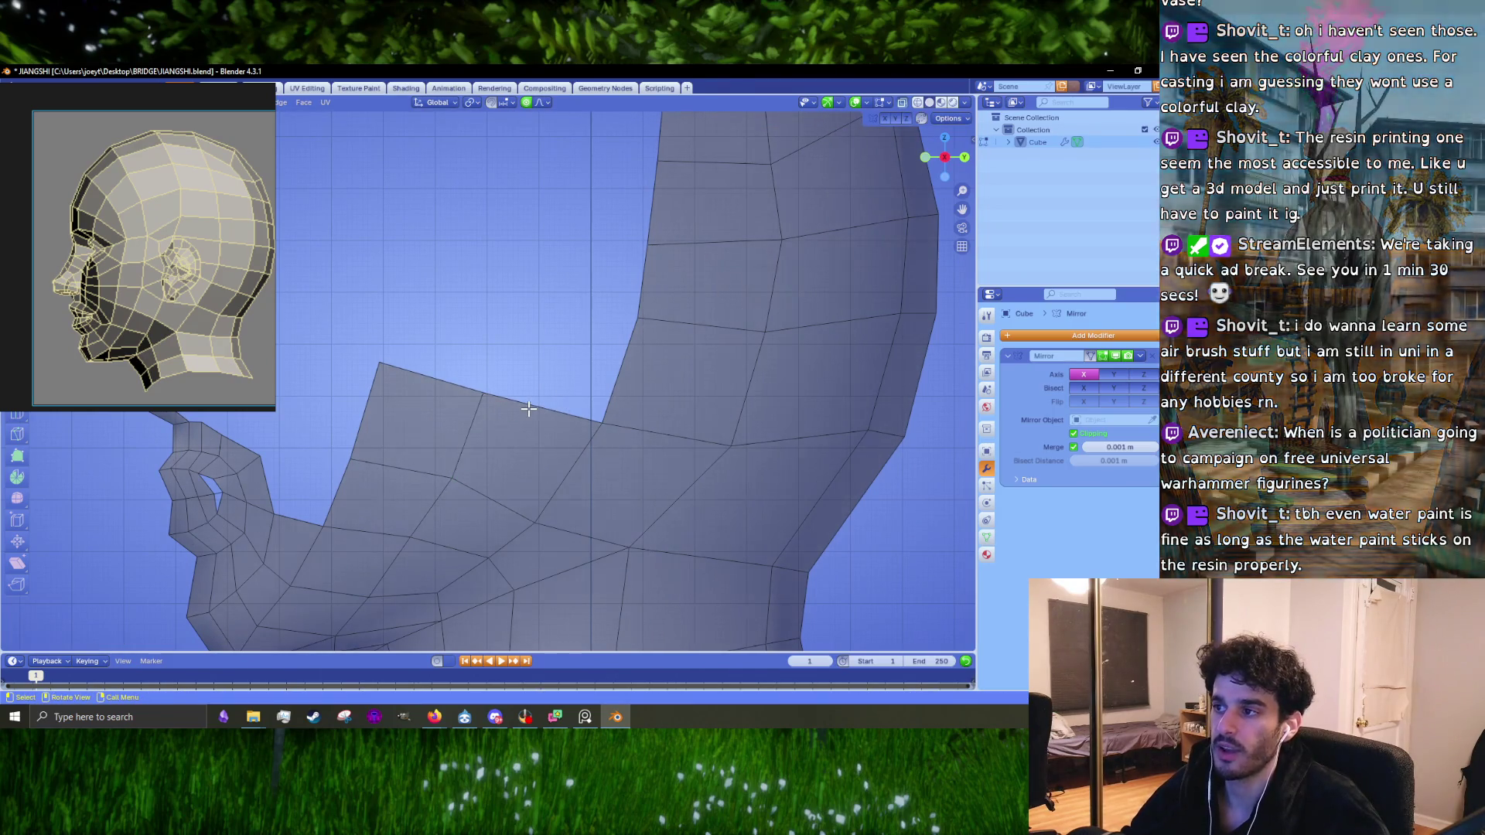
pyautogui.moveTo(524, 408); pyautogui.dragTo(546, 462, button='middle')
pyautogui.press('KP_3')
pyautogui.press('g')
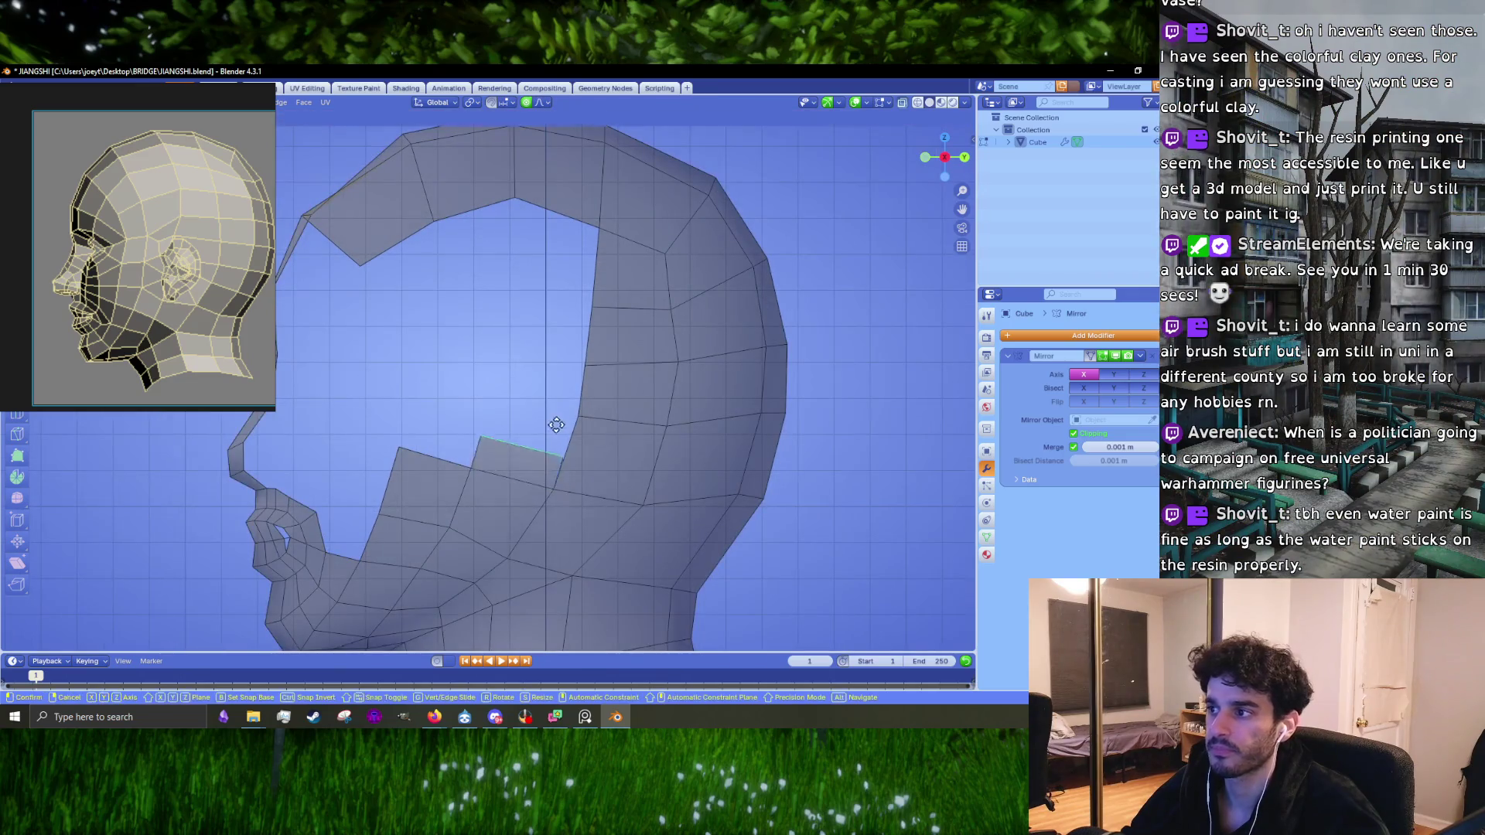
pyautogui.click(571, 415)
# Step: Move a vertex onto its neighbour, merge the two, and reposition the merged vertex
pyautogui.press('g')
pyautogui.click(556, 424)
pyautogui.press('g')
pyautogui.click(523, 419)
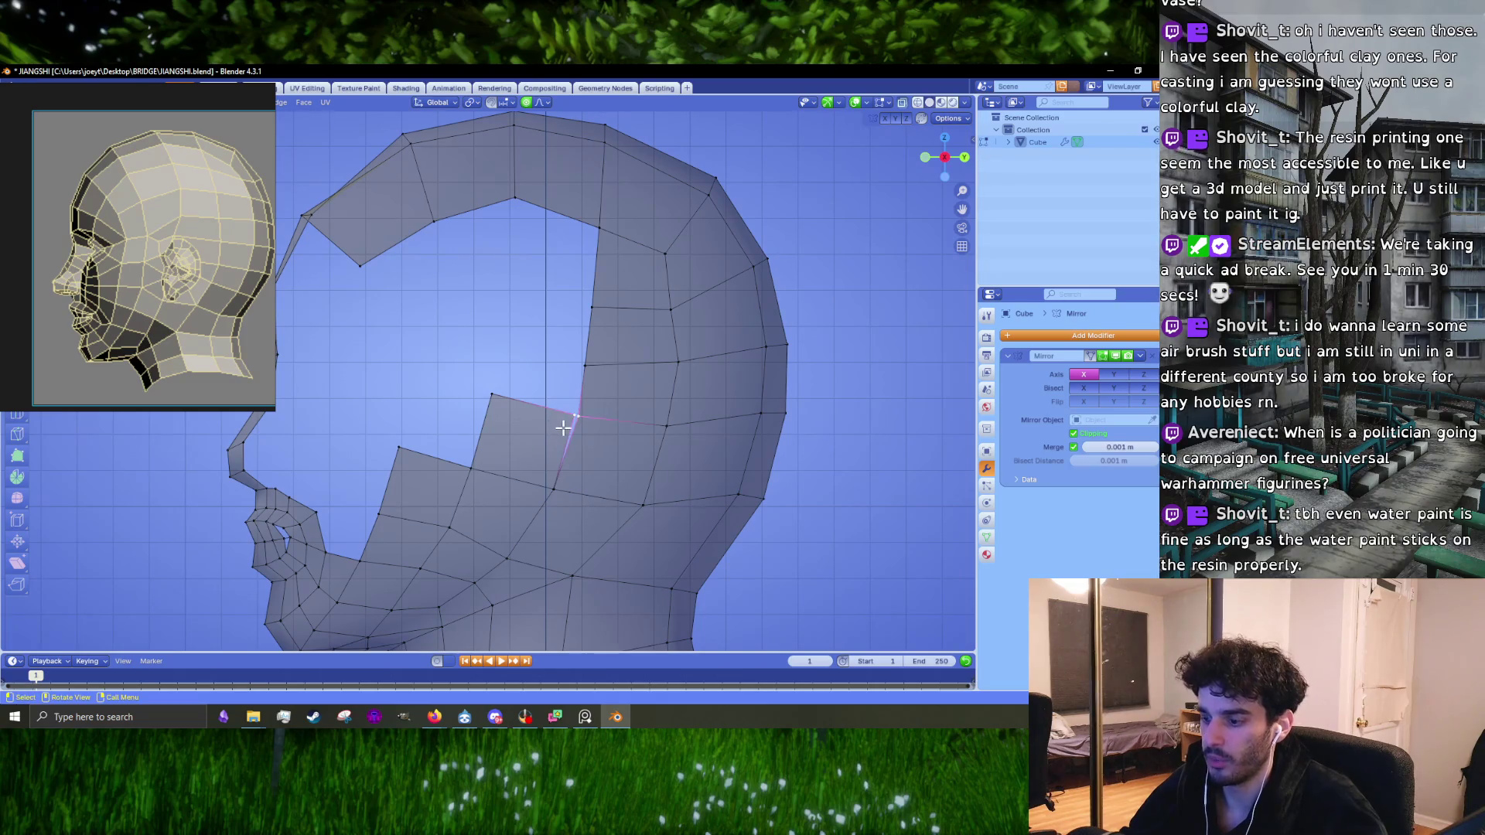
pyautogui.press('m')
pyautogui.click(563, 428)
pyautogui.press('g')
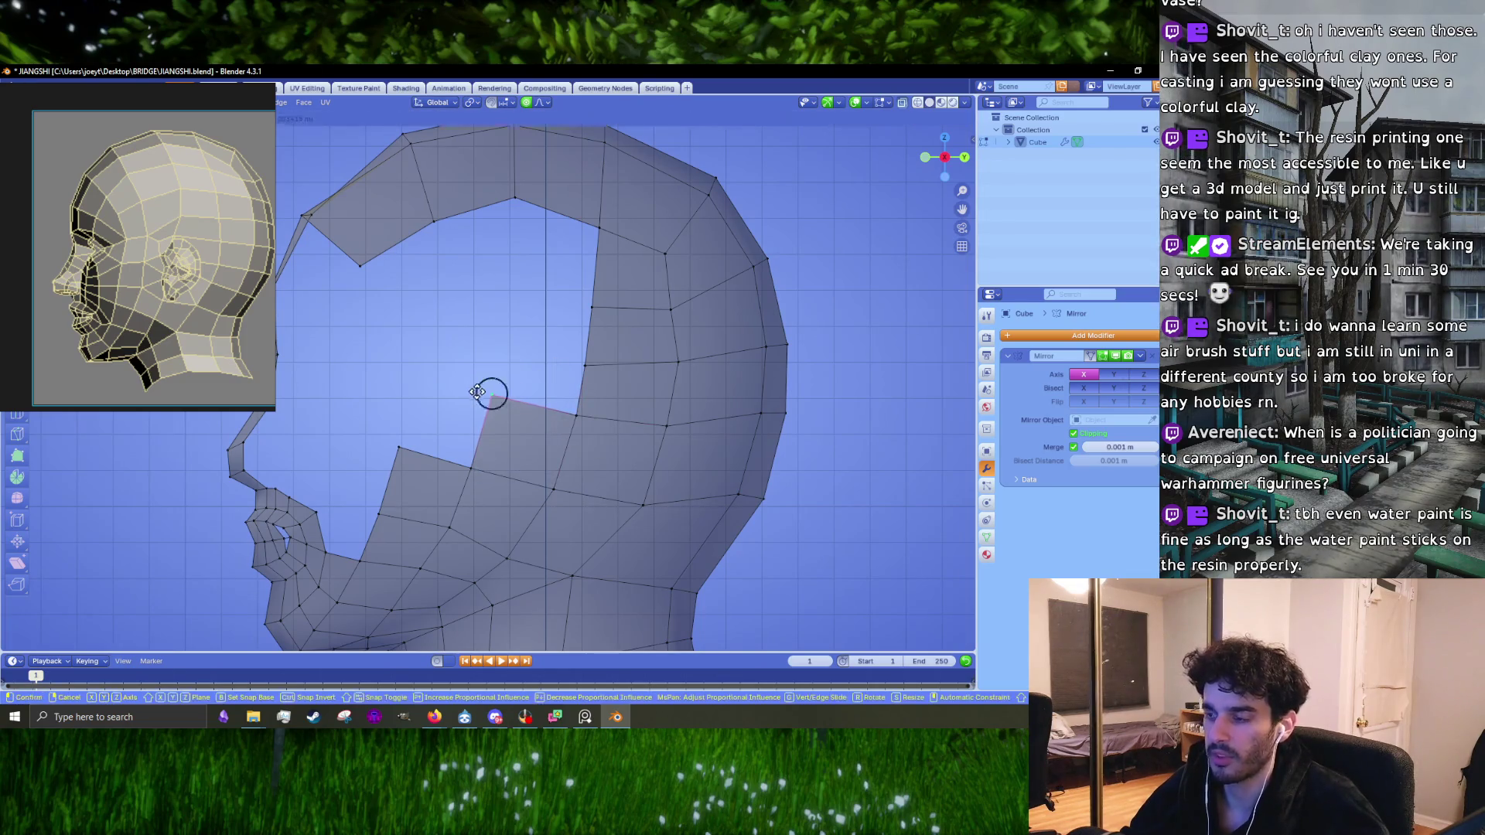
pyautogui.click(467, 405)
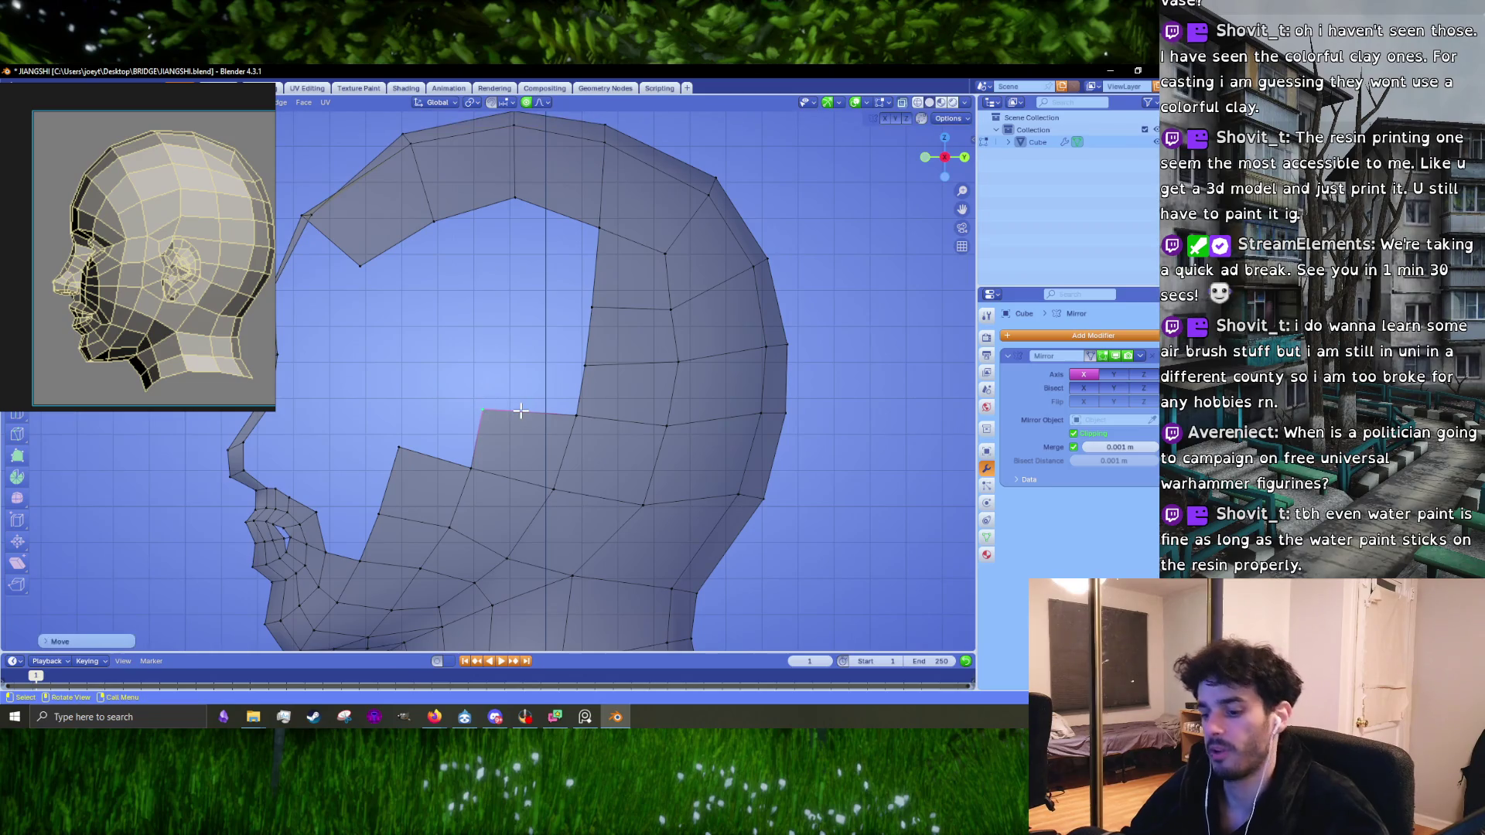
# Step: Extrude a cheek edge upward into a new face toward the cranium
pyautogui.click(526, 412)
pyautogui.press('e')
pyautogui.click(573, 358)
# Step: Merge the new face's corner with its neighbour and extrude the top edge upward again
pyautogui.press('m')
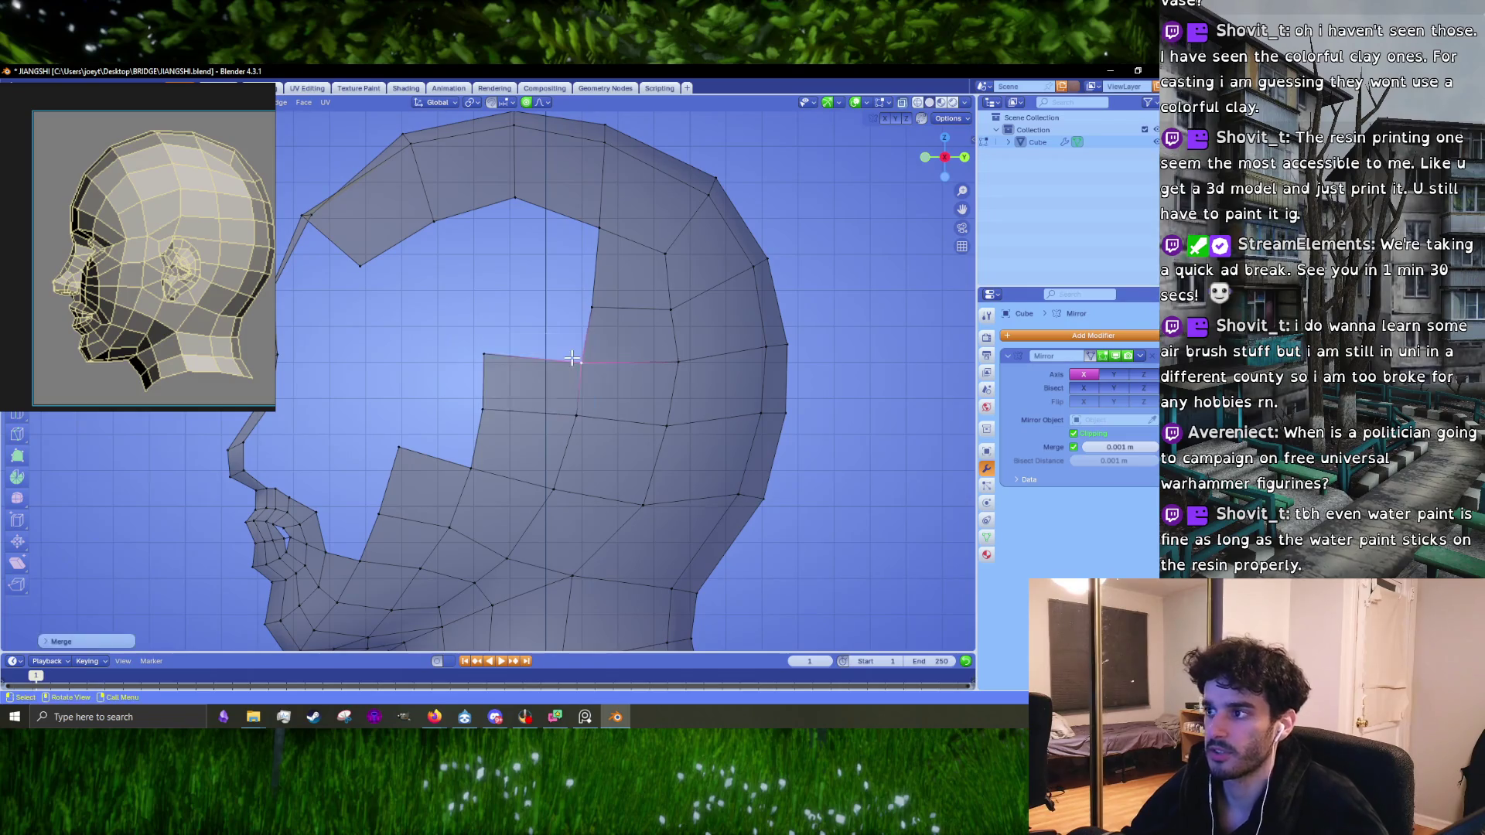
pyautogui.click(532, 366)
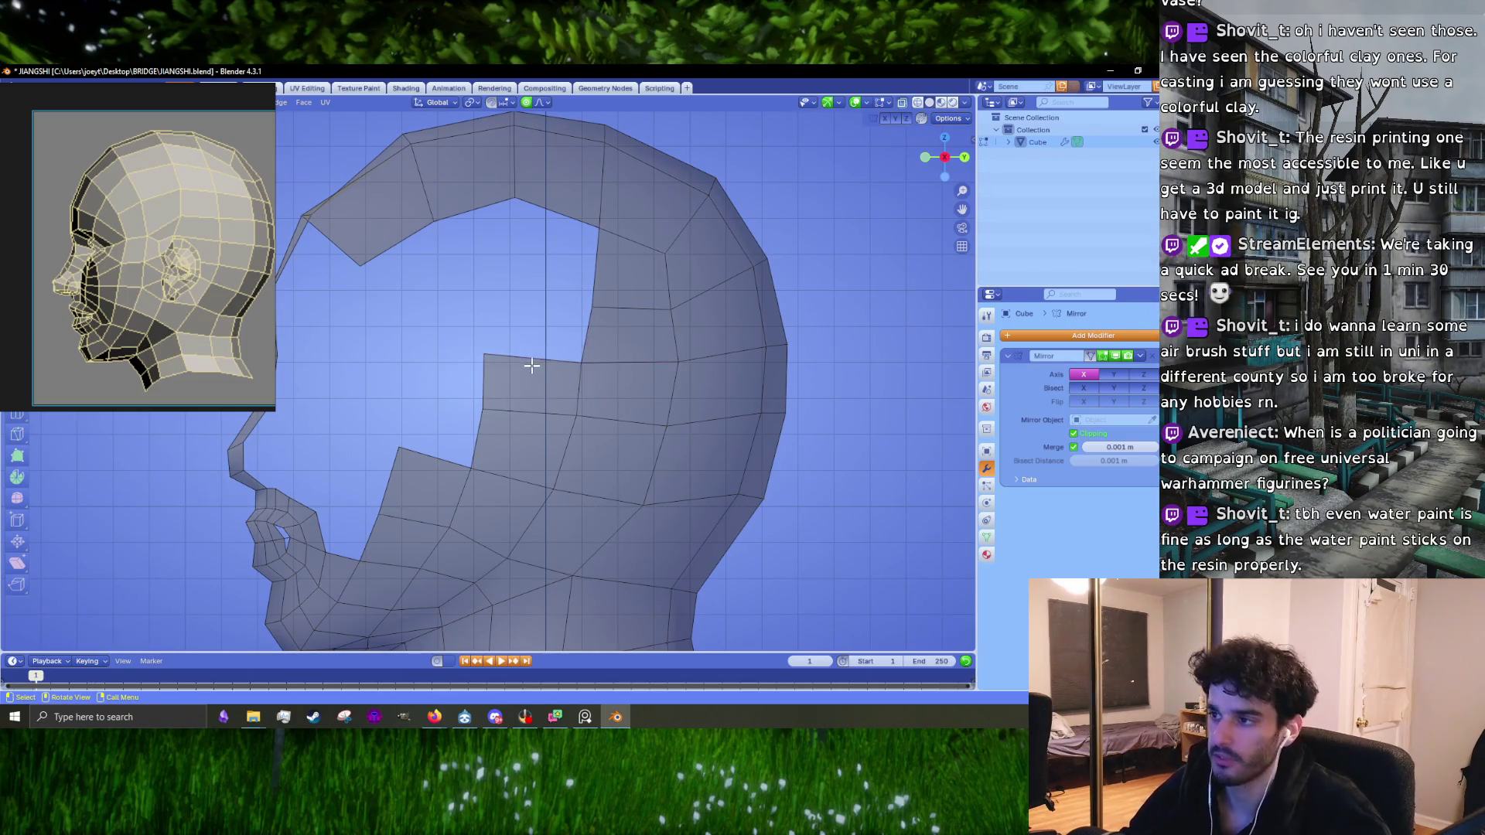
pyautogui.keyDown('shift'); pyautogui.scroll(3, 542, 402); pyautogui.keyUp('shift')
pyautogui.scroll(2, 549, 436)
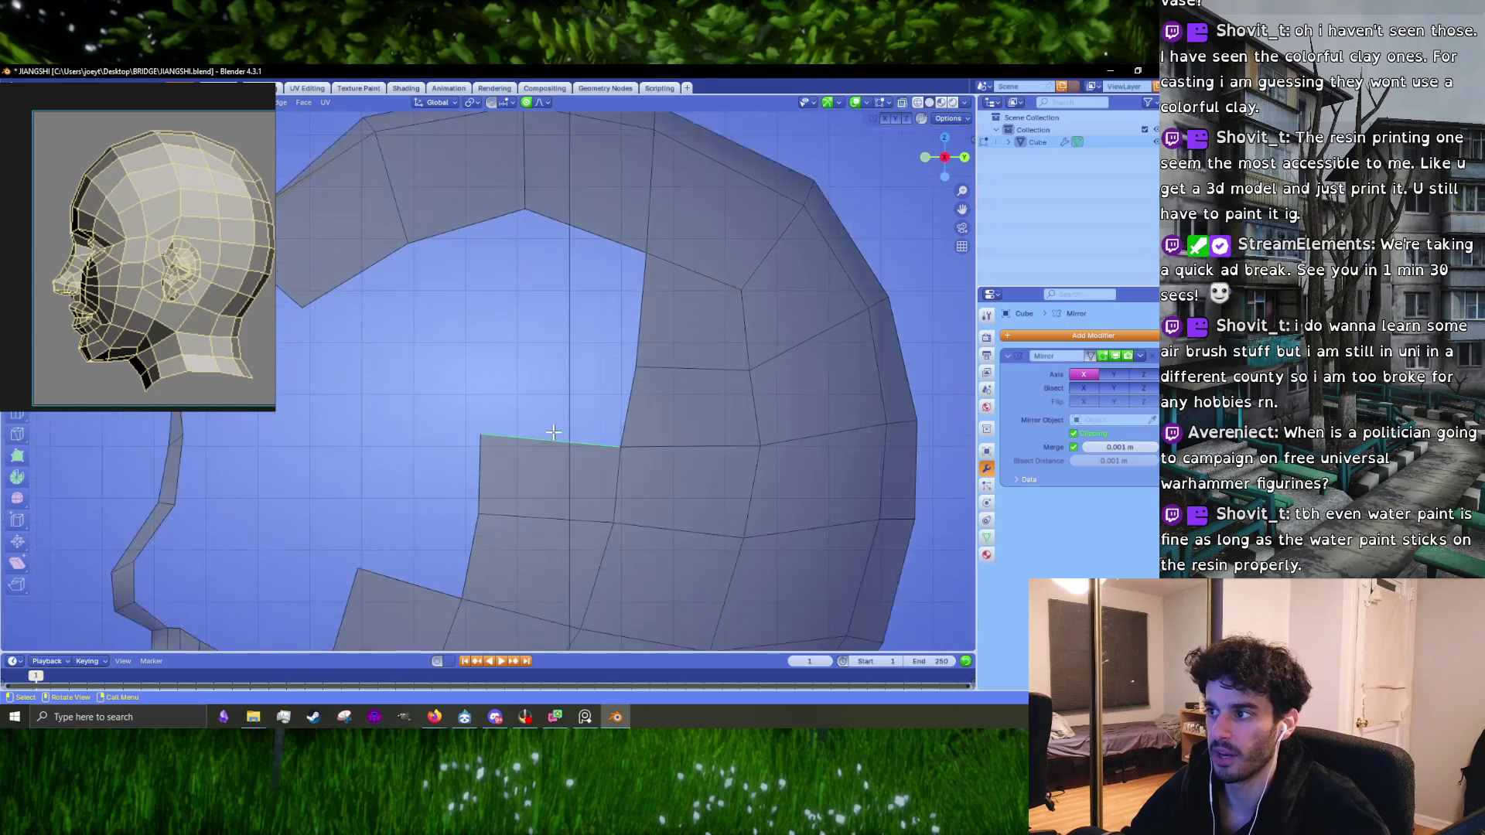
pyautogui.press('e')
pyautogui.click(567, 348)
# Step: Merge the top-right corner vertices at center and pull the face's left vertices downward
pyautogui.click(615, 386)
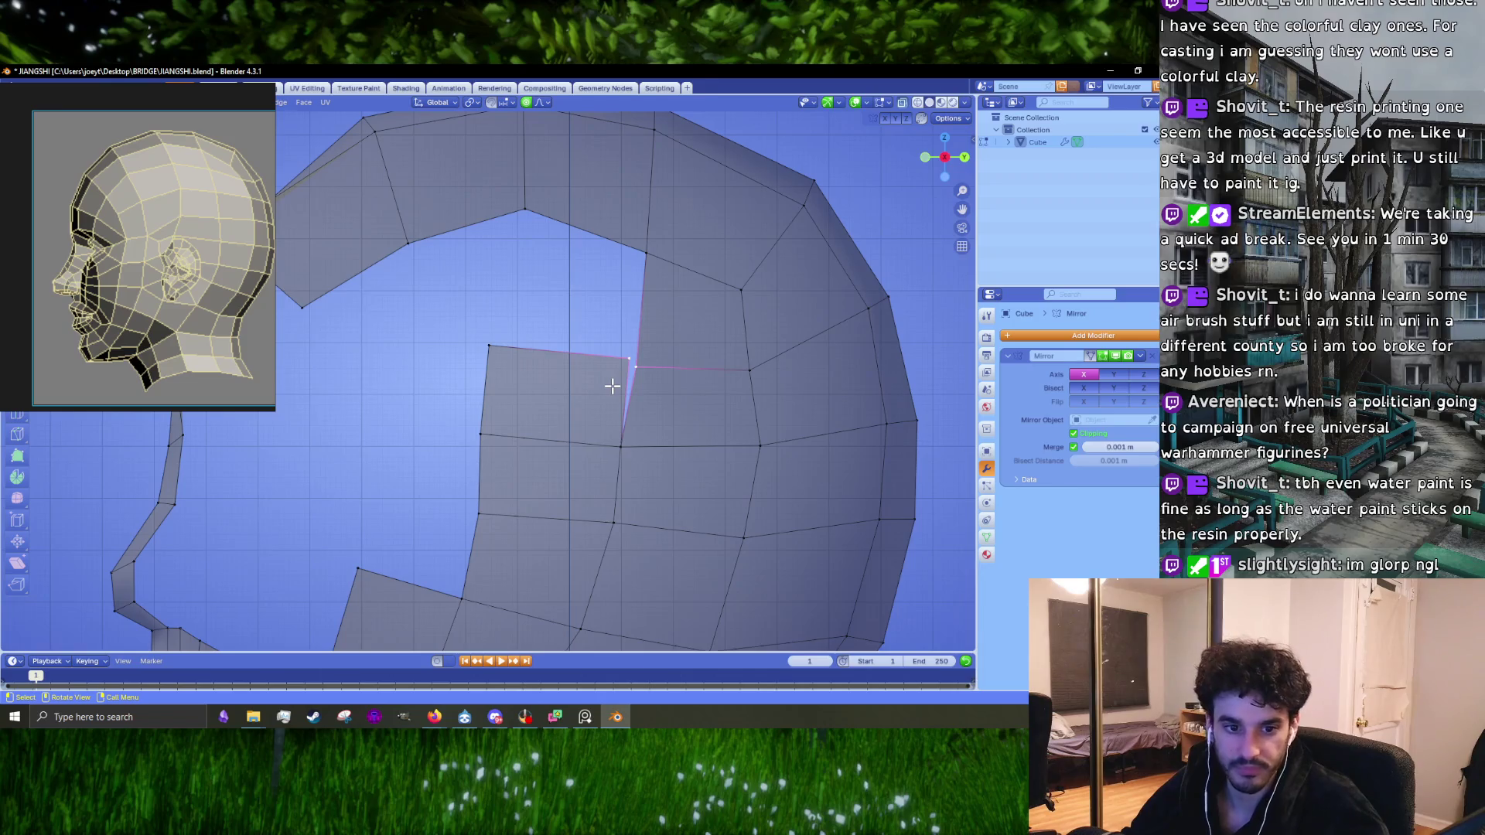
pyautogui.press('m')
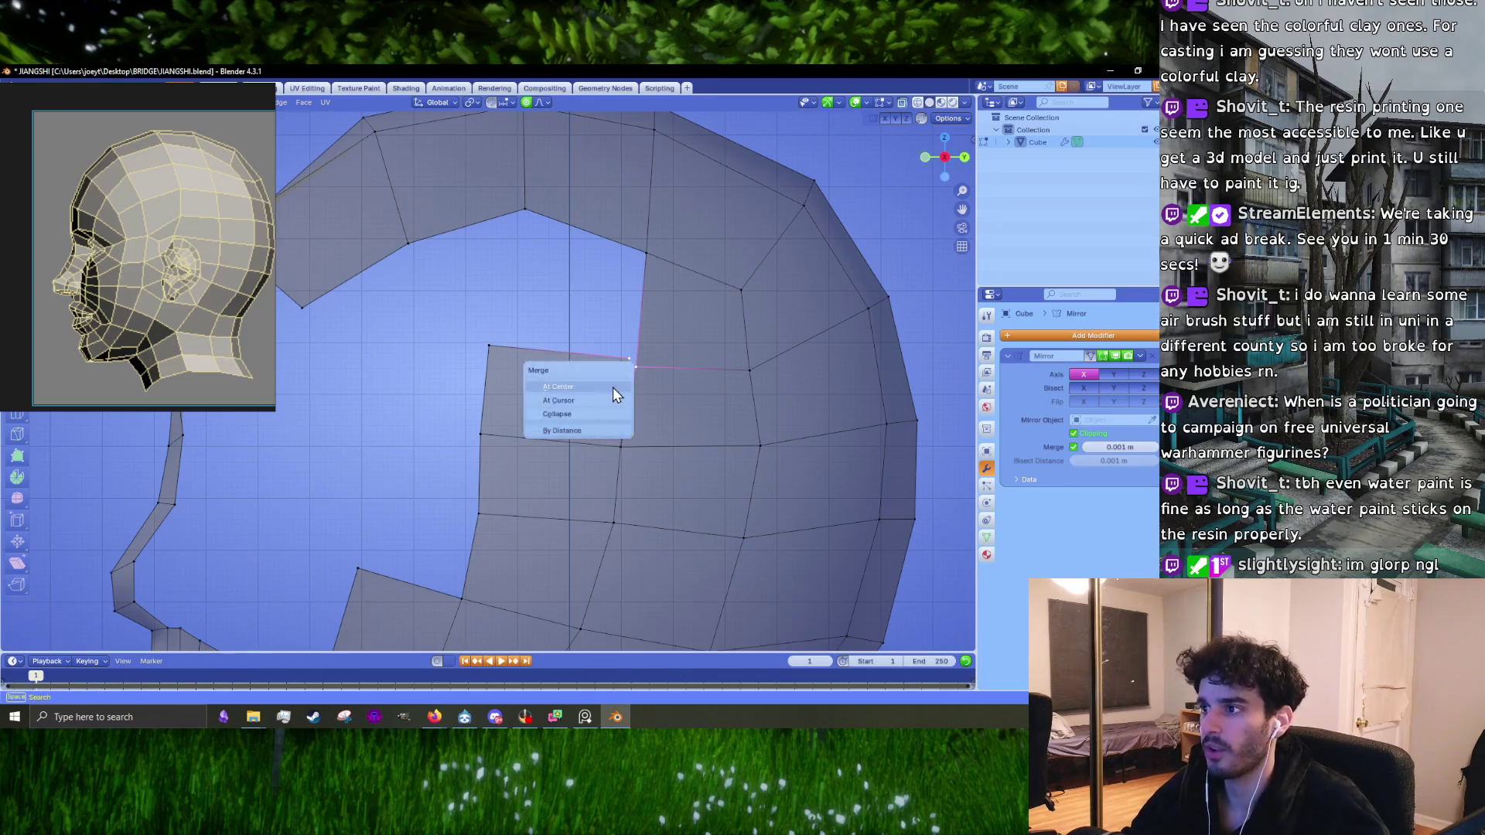
pyautogui.click(612, 387)
pyautogui.moveTo(518, 319)
pyautogui.mouseDown()
pyautogui.moveTo(424, 361)
pyautogui.moveTo(487, 341)
pyautogui.moveTo(483, 371)
pyautogui.mouseUp()
pyautogui.moveTo(479, 435); pyautogui.dragTo(489, 446)
pyautogui.press('c')
pyautogui.press('Escape')
pyautogui.scroll(3, 482, 492)
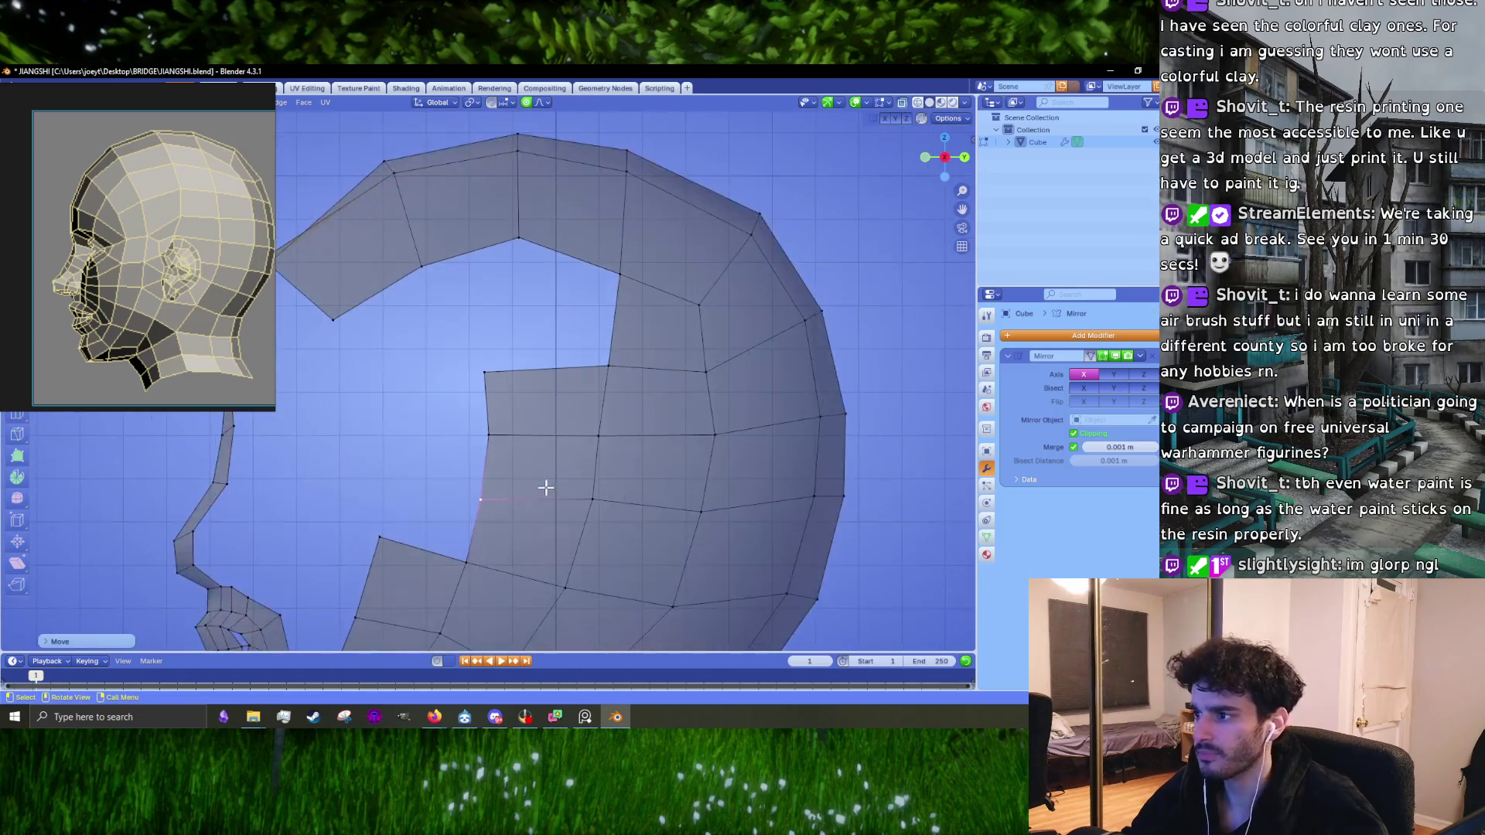
# Step: Check the reference, then switch to orthographic right side view and reframe the head
pyautogui.press('s')
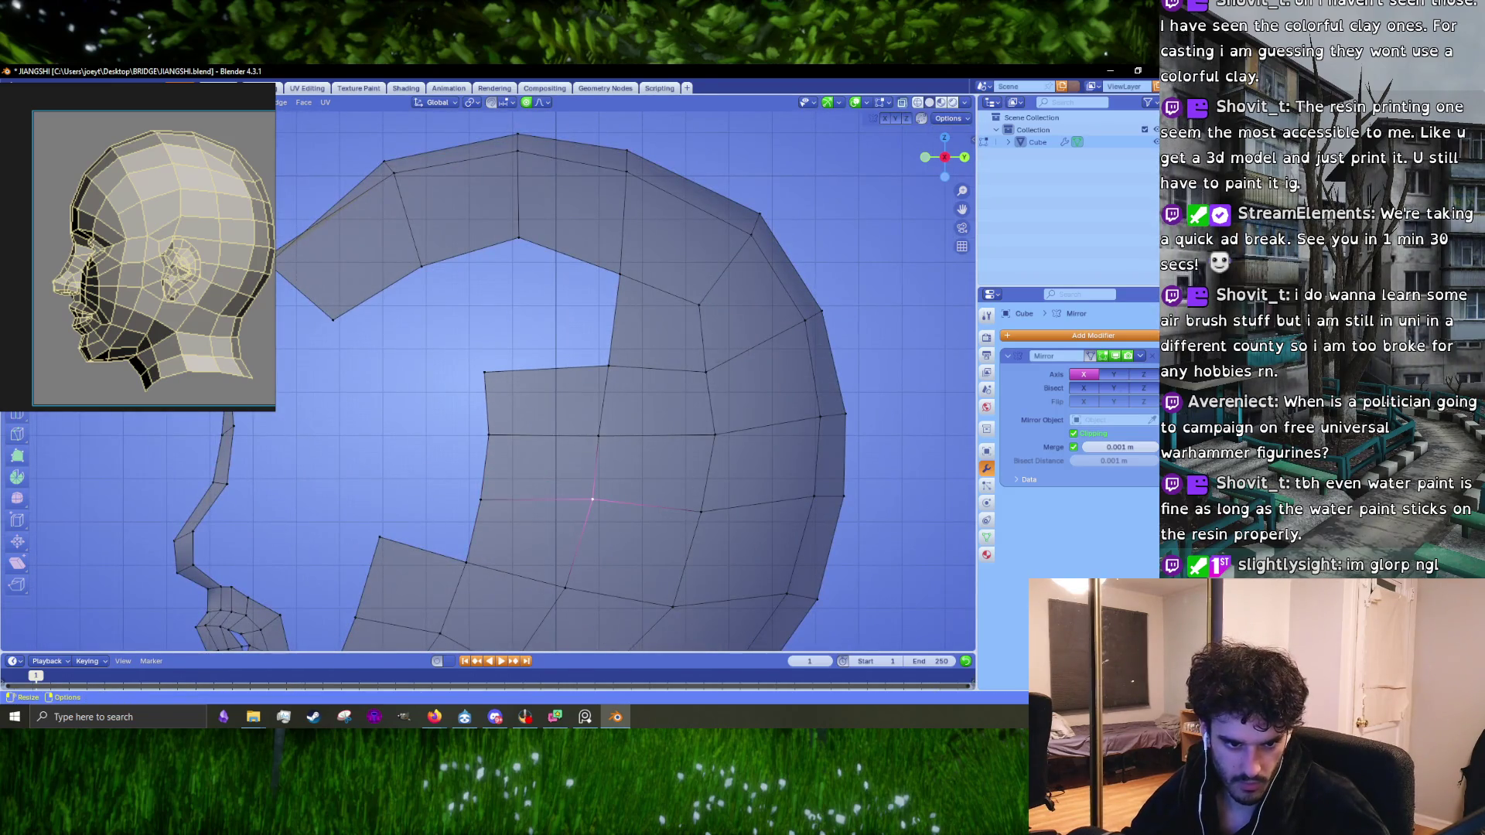
pyautogui.hotkey('alt', 'Tab')
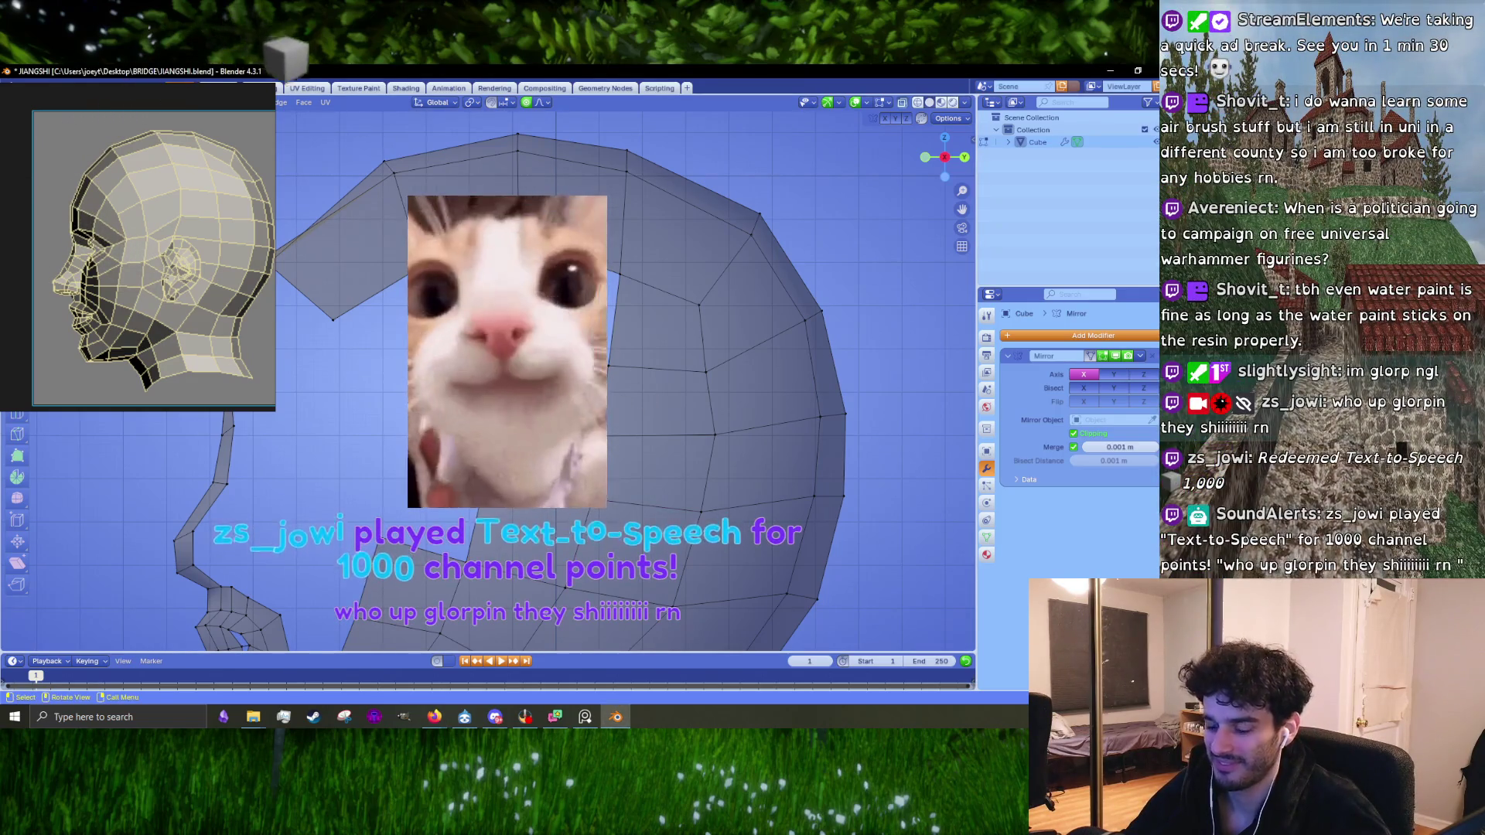
pyautogui.press('g')
pyautogui.press('Return')
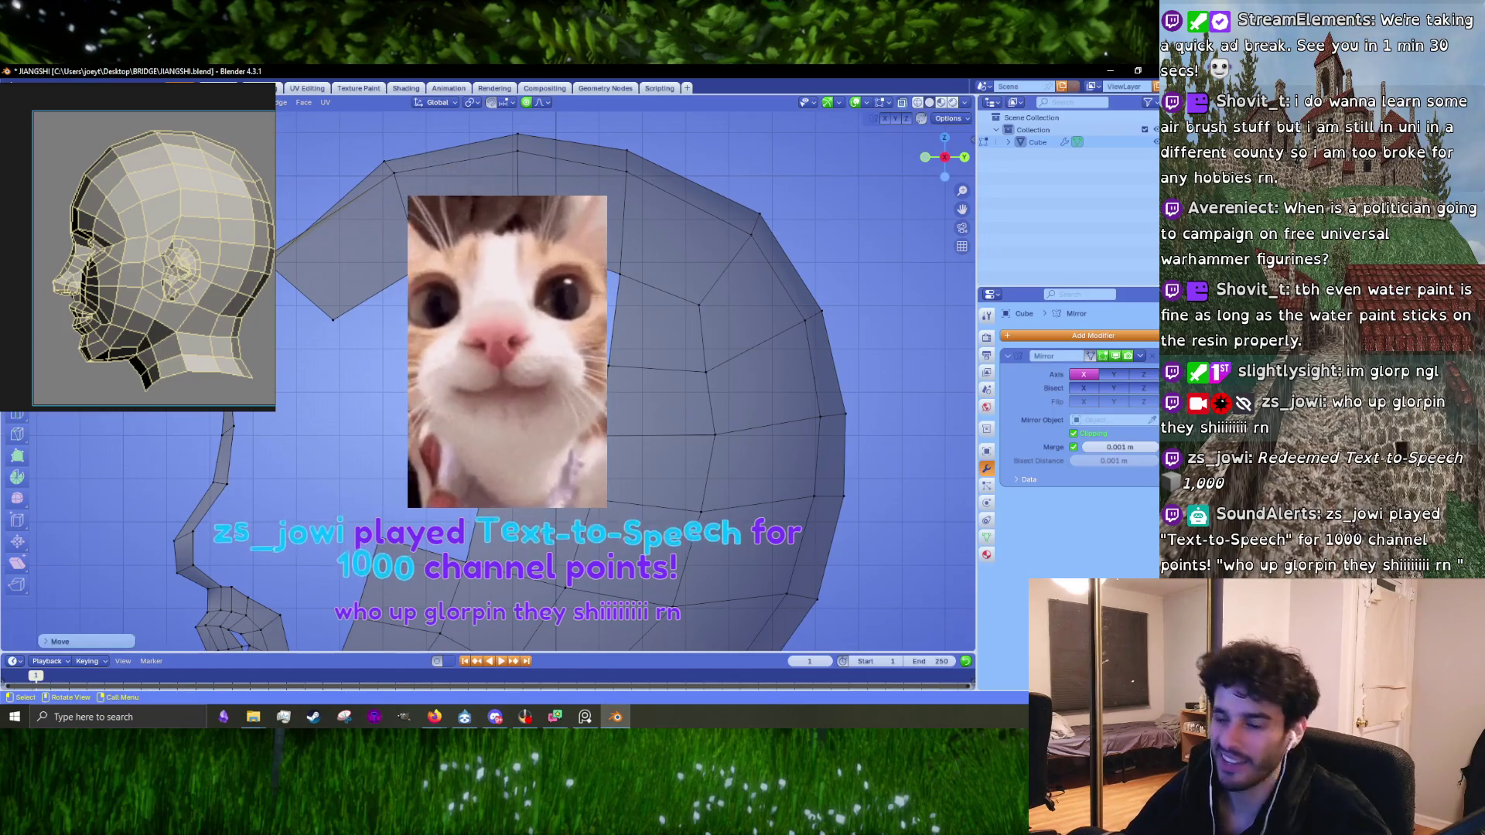
pyautogui.press('KP_5')
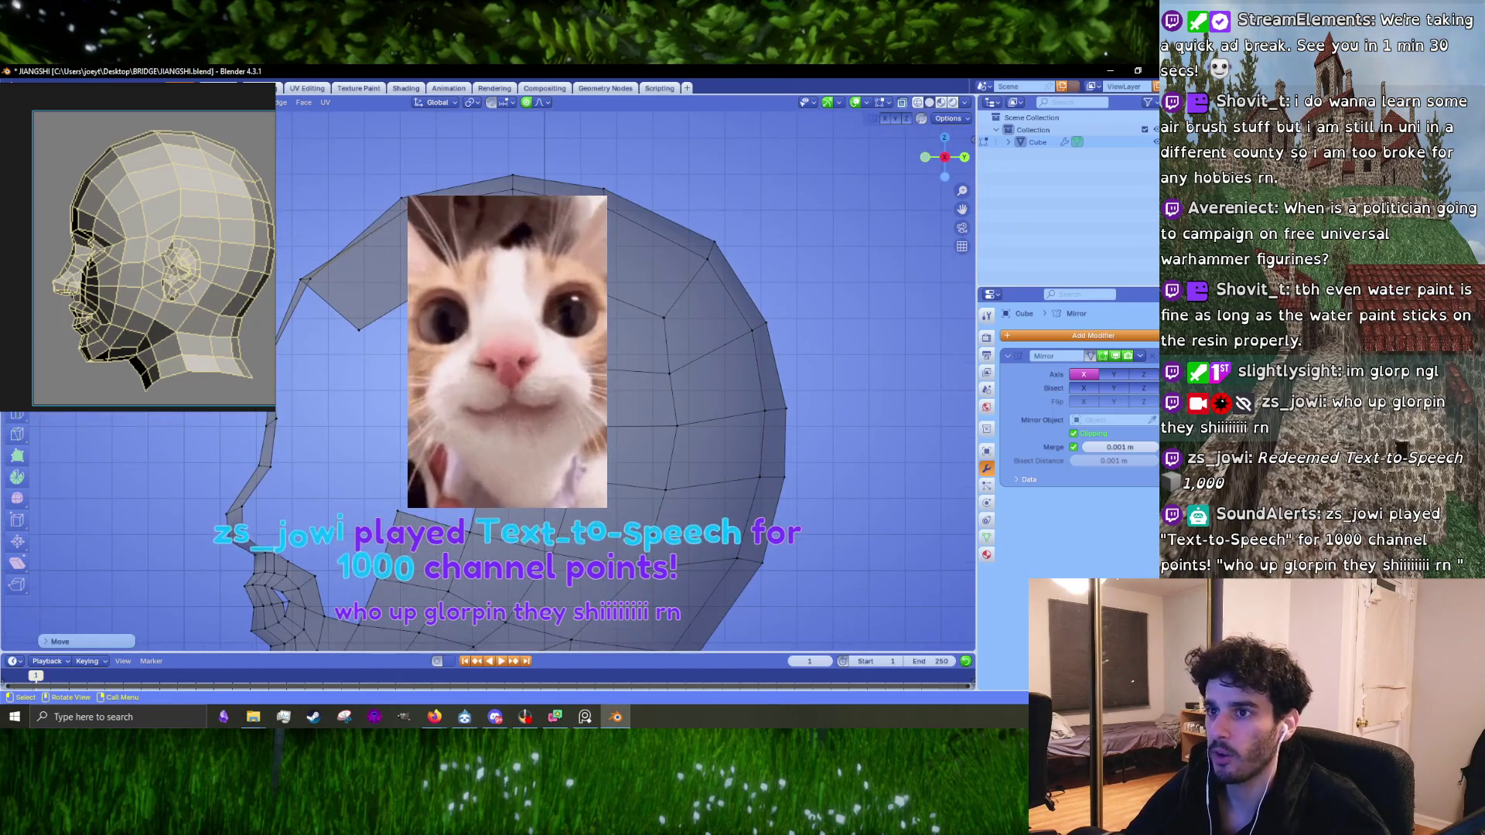
pyautogui.press('KP_3')
pyautogui.moveTo(588, 294); pyautogui.dragTo(628, 269, button='middle')
pyautogui.press('Escape')
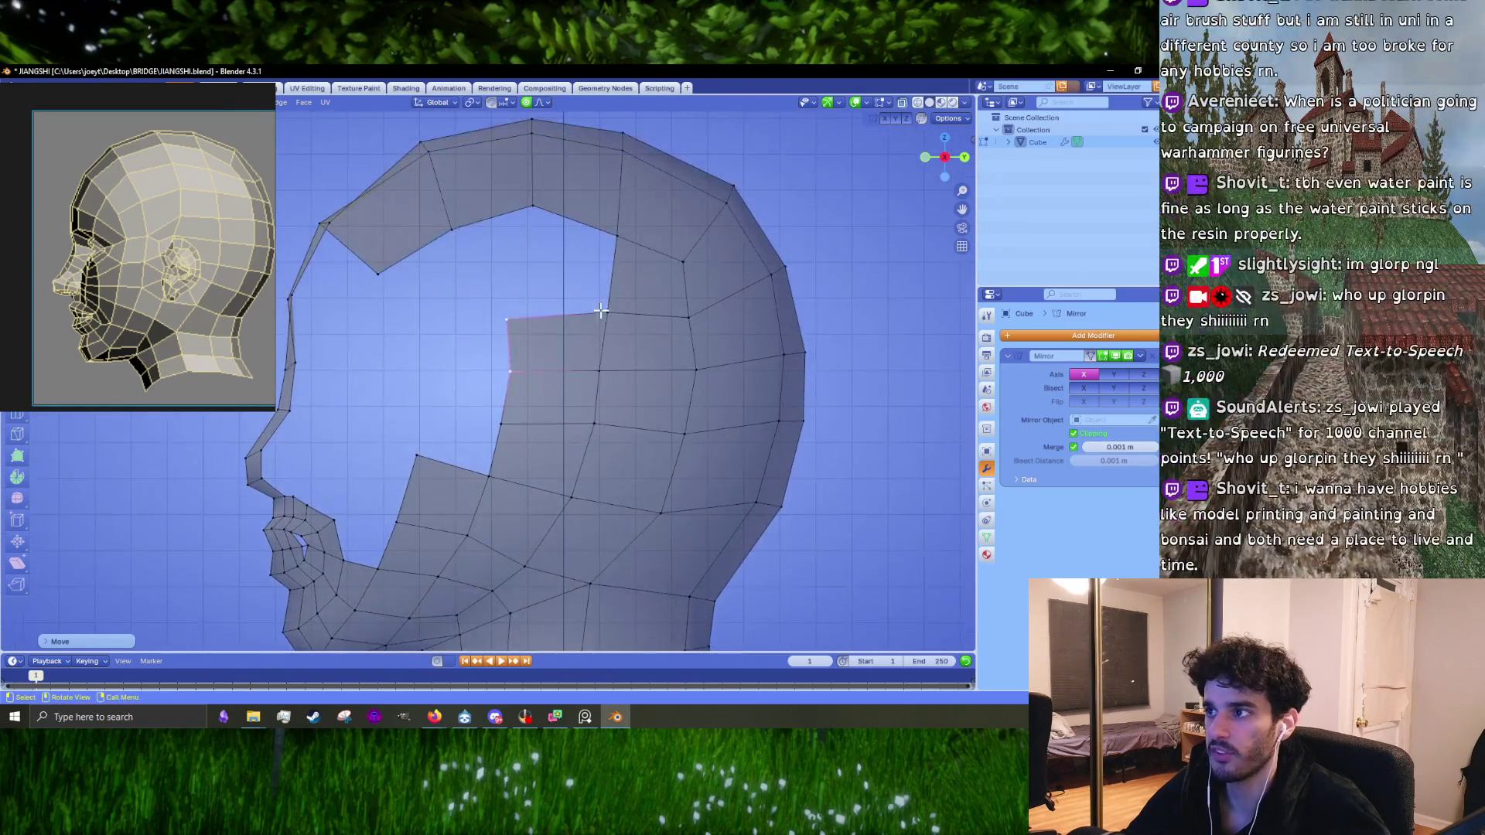
pyautogui.scroll(3, 581, 389)
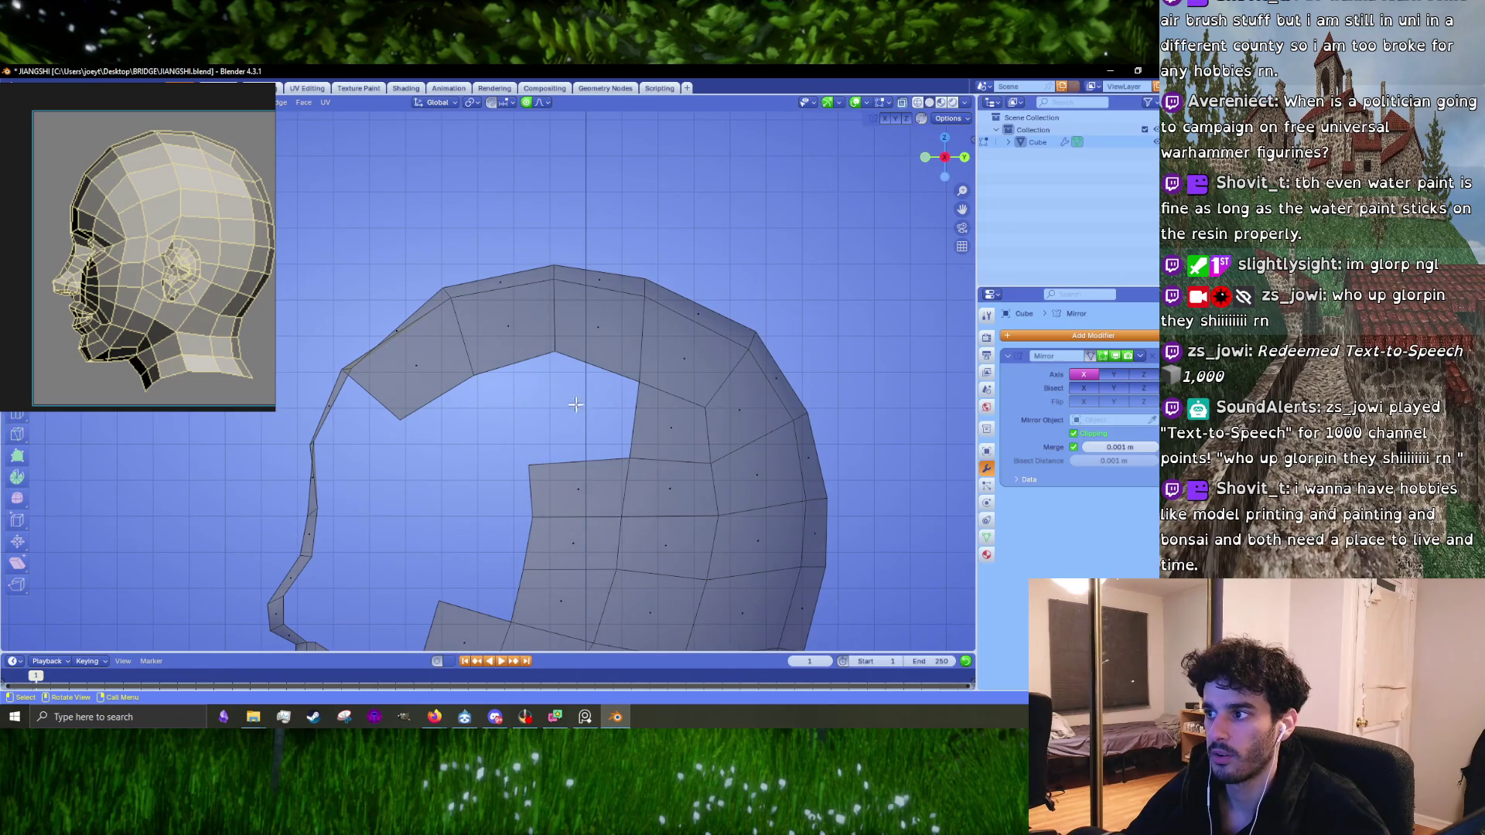
pyautogui.keyDown('shift'); pyautogui.moveTo(576, 404); pyautogui.dragTo(567, 331, button='middle'); pyautogui.keyUp('shift')
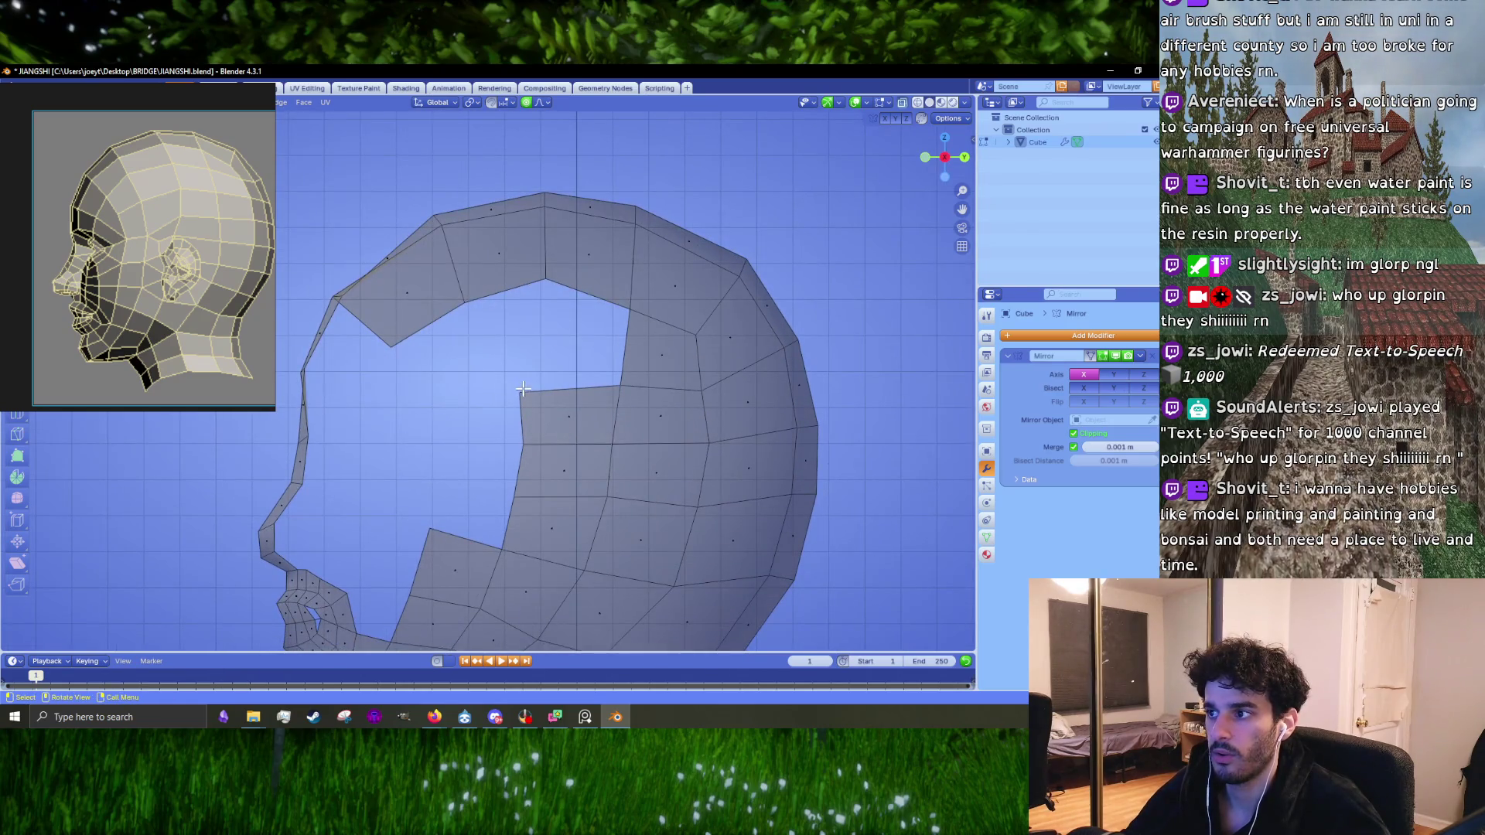
# Step: Pull the selected vertex slightly lower and pick the cheek opening's top edge
pyautogui.moveTo(519, 388); pyautogui.dragTo(518, 413)
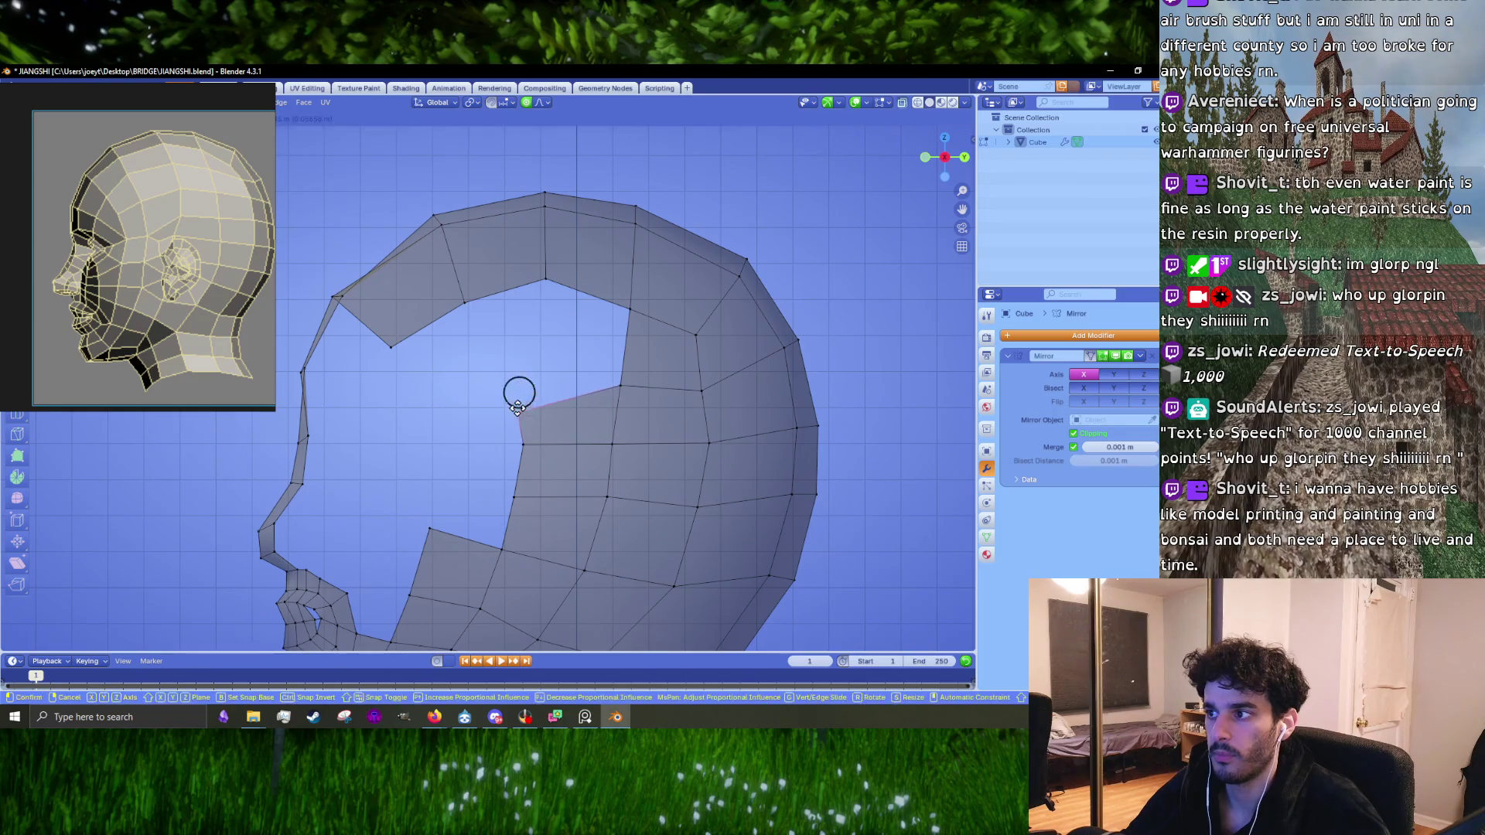
pyautogui.scroll(3, 553, 385)
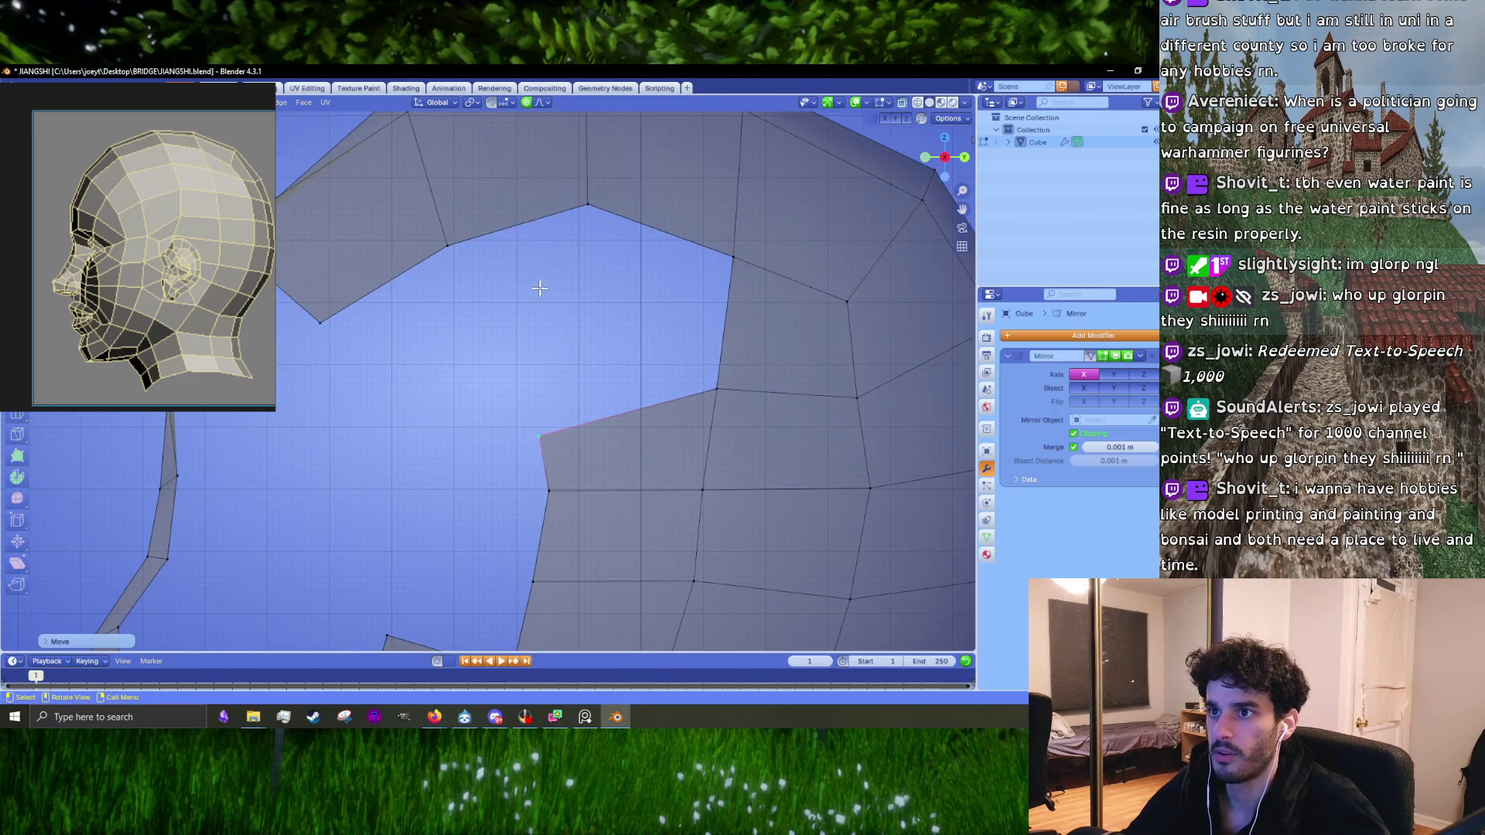
pyautogui.scroll(-5, 624, 409)
pyautogui.scroll(3, 663, 441)
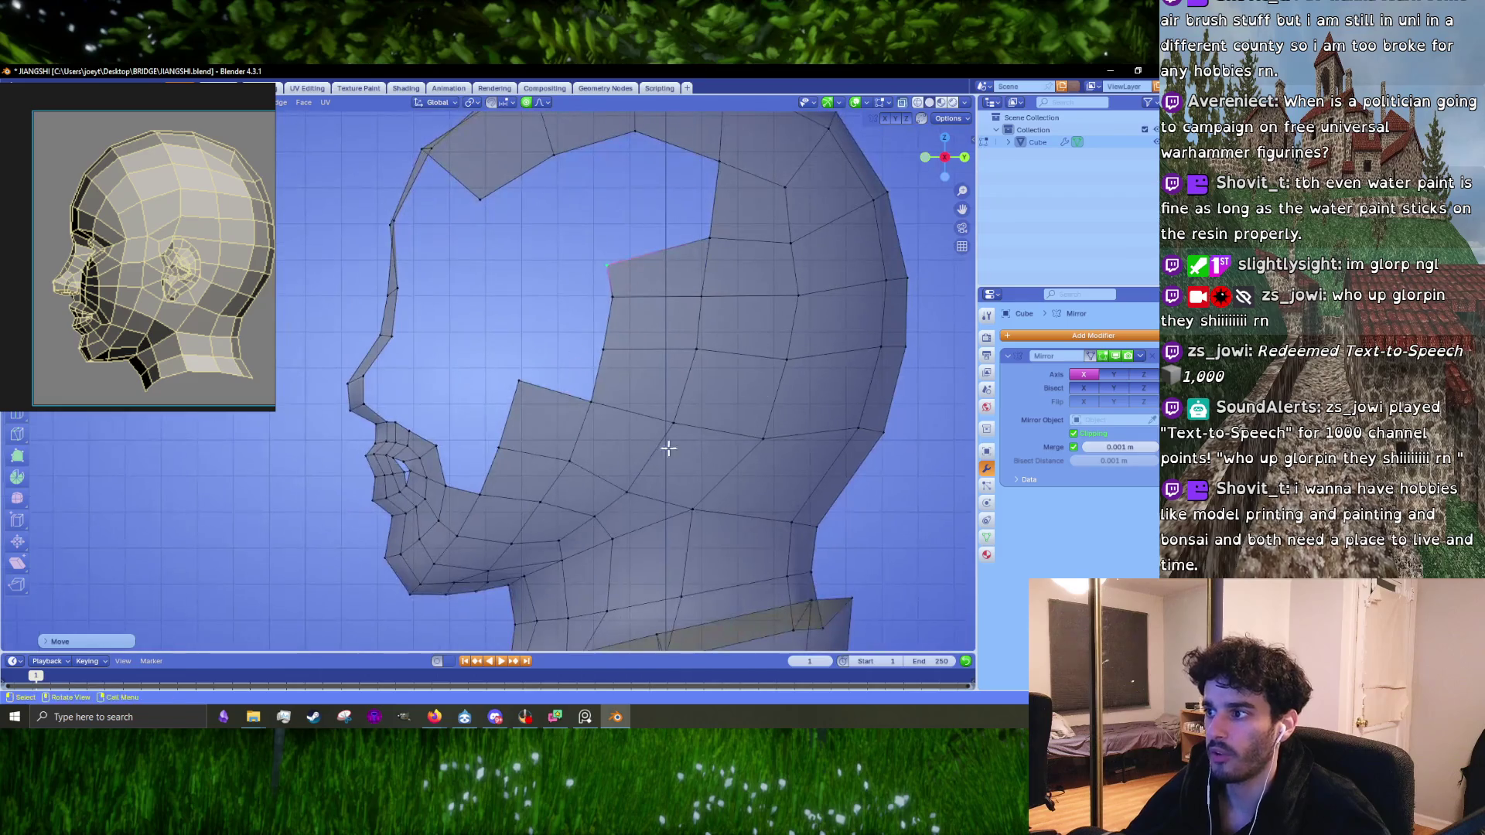
pyautogui.scroll(3, 581, 437)
pyautogui.click(587, 410)
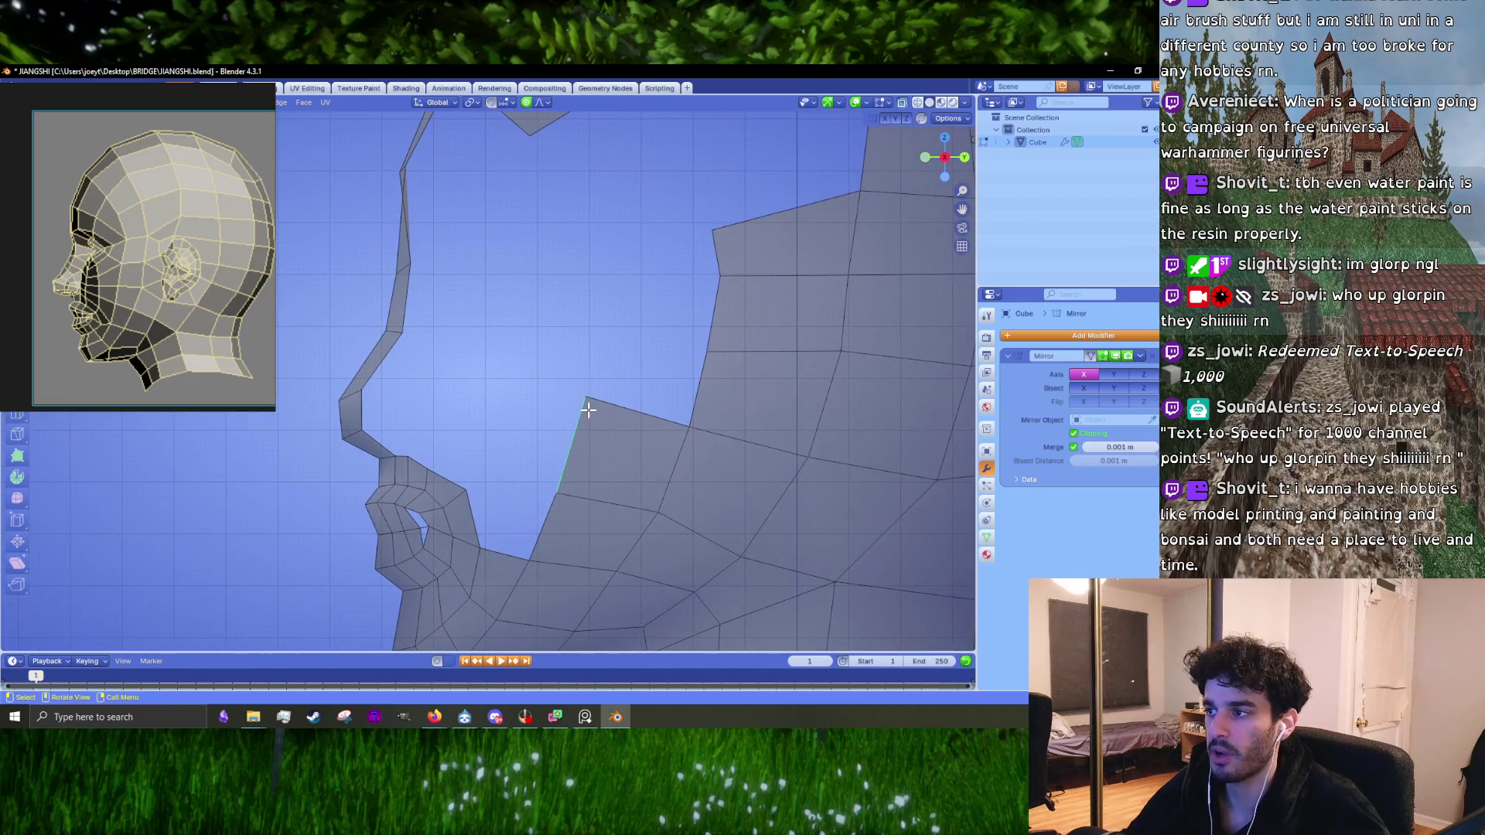
pyautogui.click(627, 405)
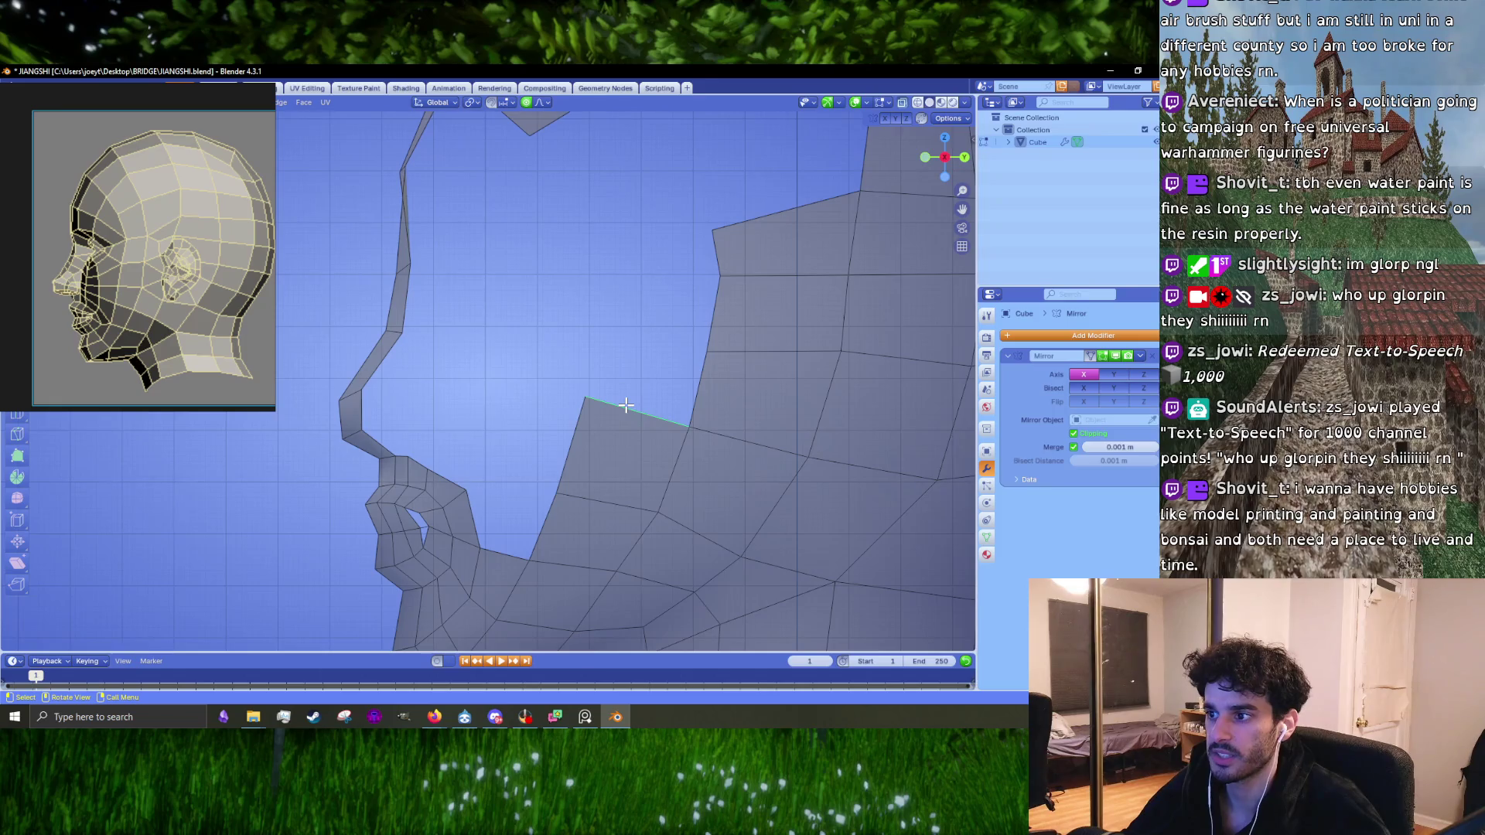
# Step: In vertex mode, lower the opening's corner vertex and select the levelled top edge
pyautogui.press('1')
pyautogui.press('g')
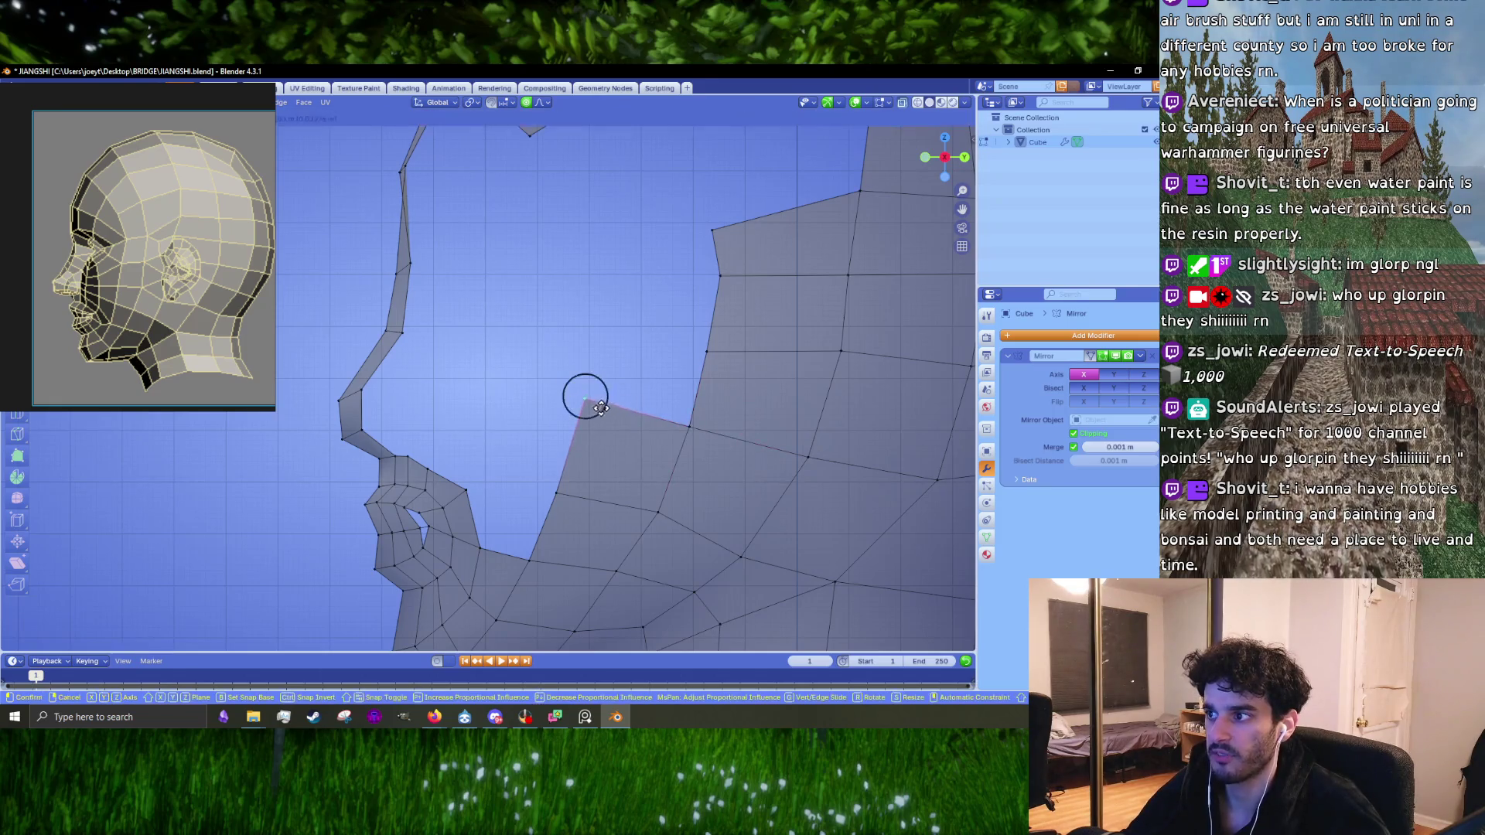
pyautogui.click(592, 427)
pyautogui.click(592, 425)
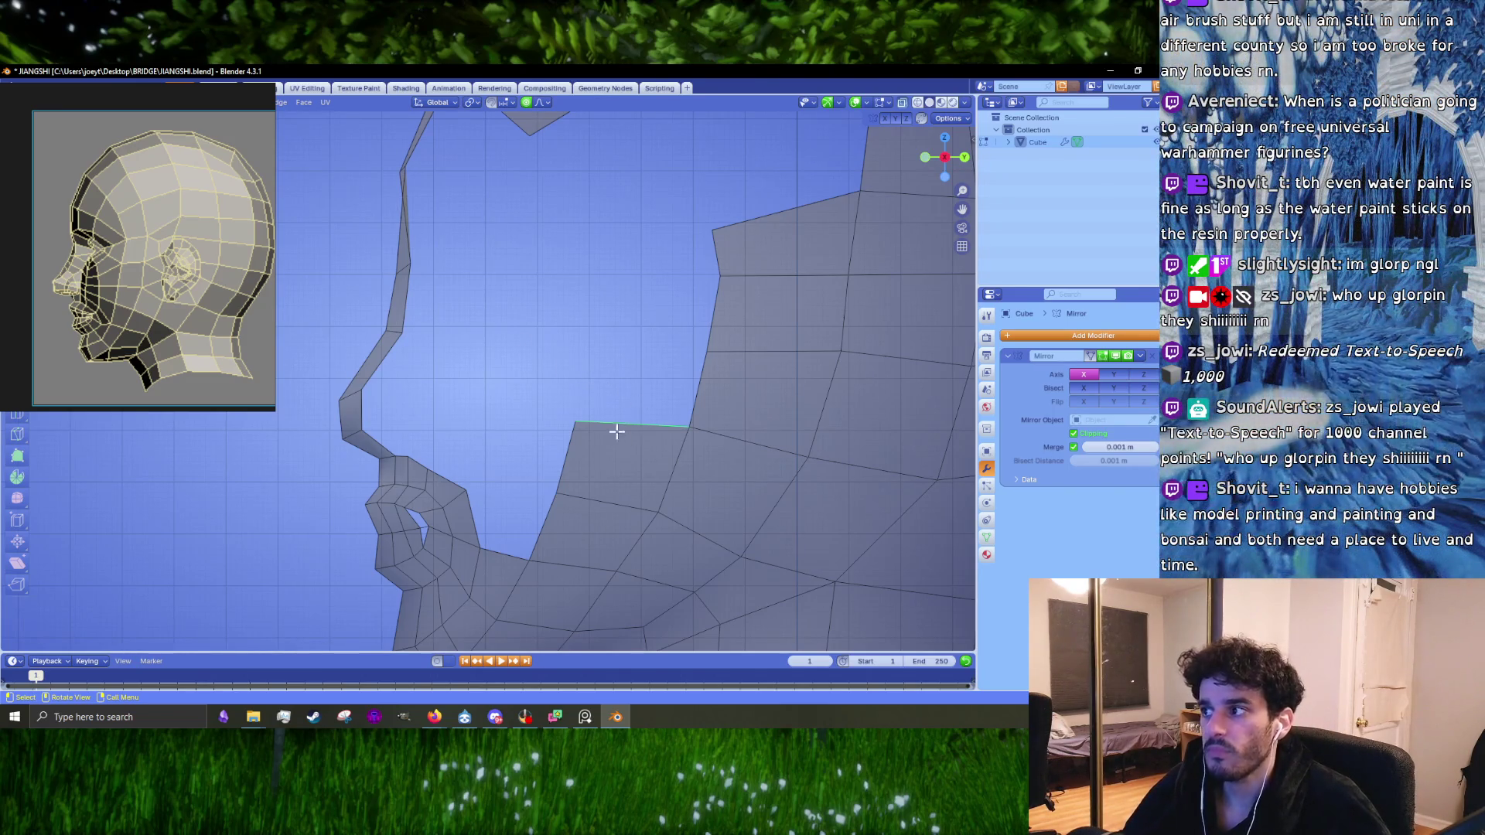
pyautogui.scroll(-6, 555, 397)
pyautogui.scroll(-3, 565, 417)
pyautogui.scroll(10, 556, 433)
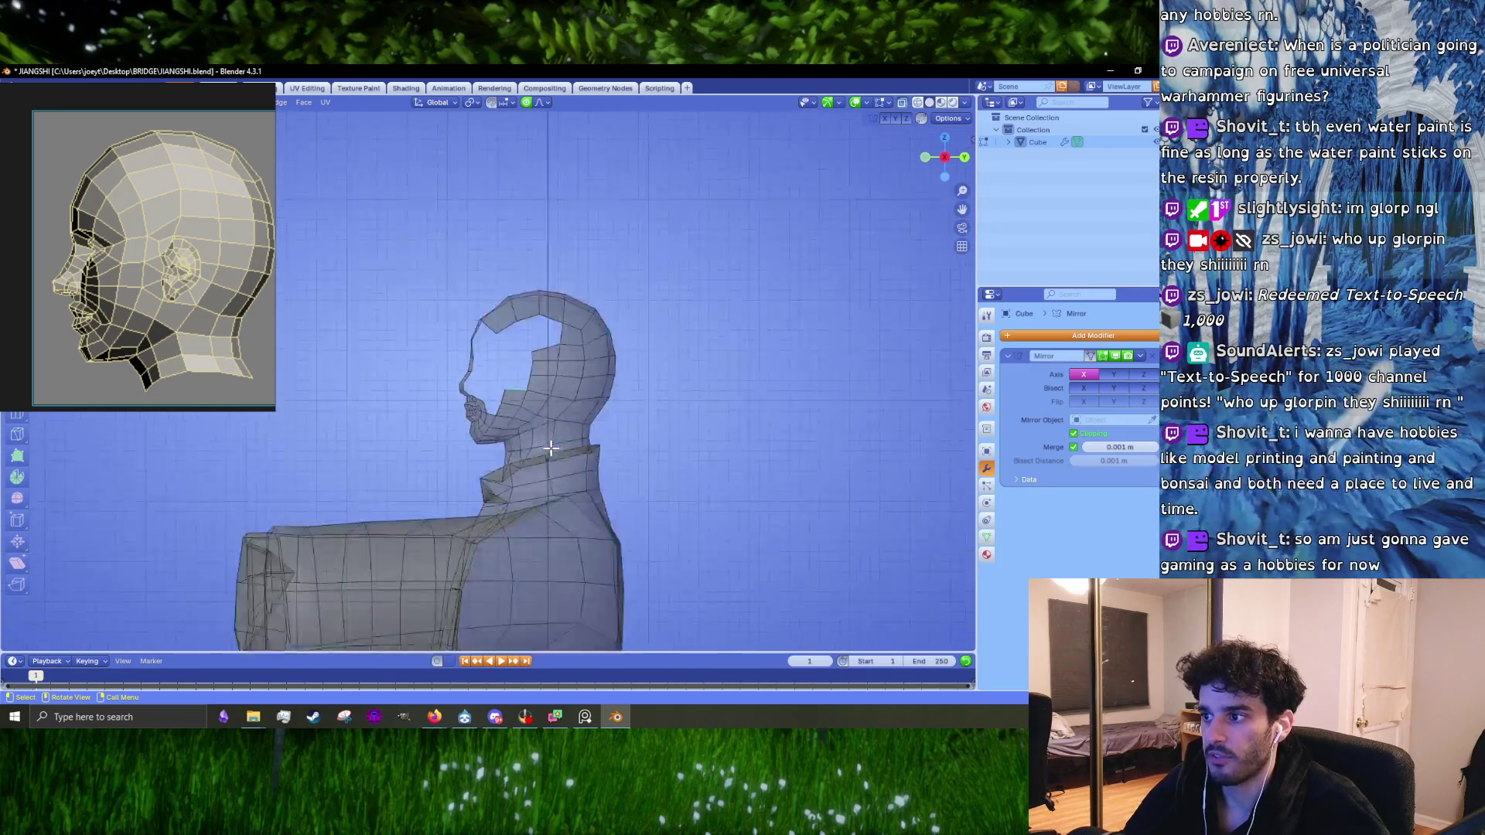
# Step: In vertex mode, nudge the first jaw vertices with proportional falloff
pyautogui.keyDown('shift'); pyautogui.moveTo(650, 399); pyautogui.dragTo(534, 438, button='middle'); pyautogui.keyUp('shift')
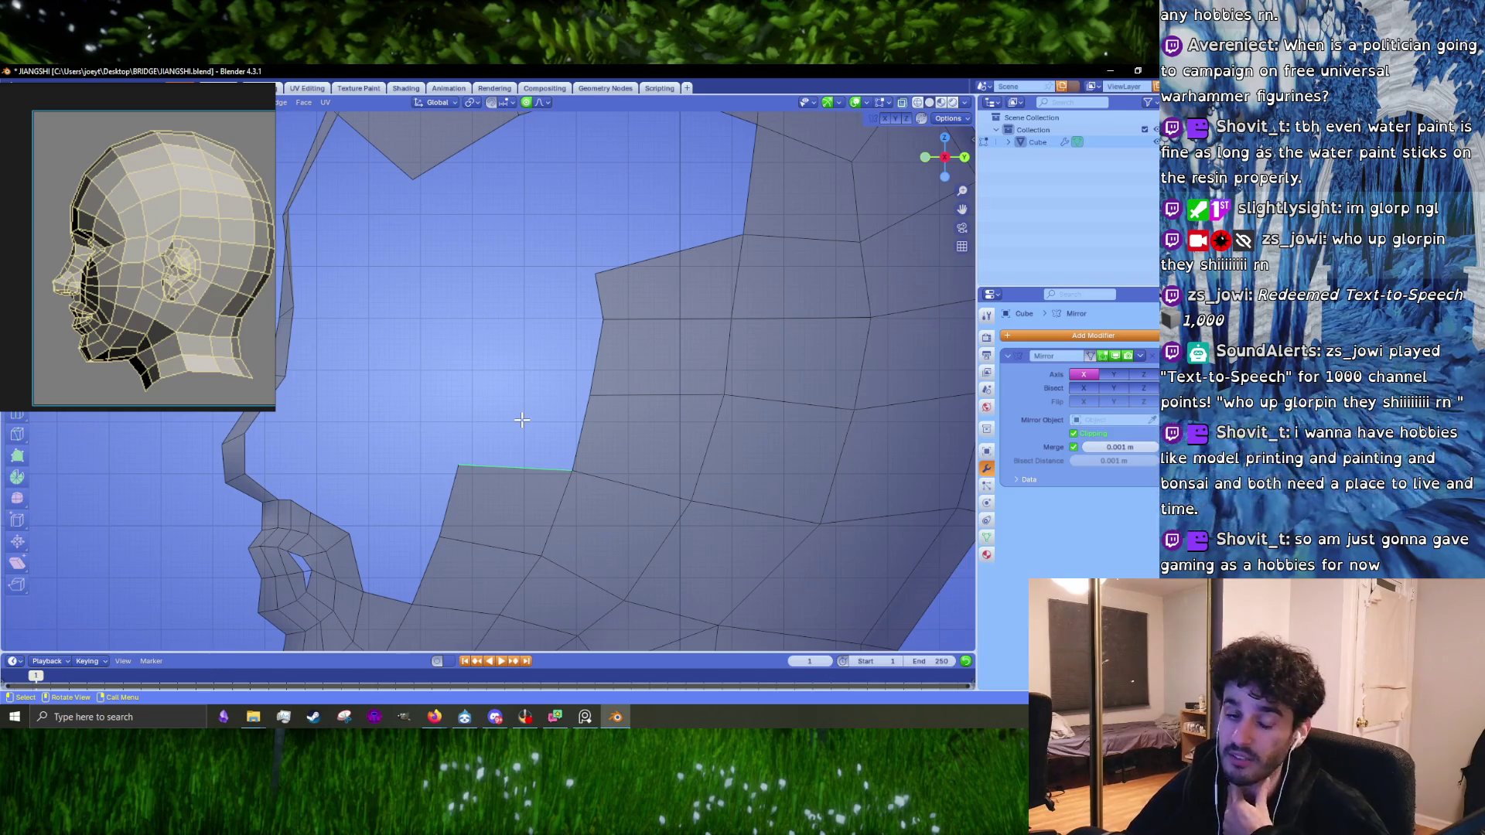
pyautogui.press('1')
pyautogui.click(561, 536)
pyautogui.press('g')
pyautogui.click(562, 536)
pyautogui.keyDown('shift'); pyautogui.moveTo(564, 541); pyautogui.dragTo(580, 384, button='middle'); pyautogui.keyUp('shift')
pyautogui.press('g')
pyautogui.click(534, 476)
# Step: Move three more vertices along the jawline to smooth its curve
pyautogui.click(541, 514)
pyautogui.press('g')
pyautogui.click(541, 514)
pyautogui.click(473, 517)
pyautogui.press('g')
pyautogui.click(471, 518)
pyautogui.click(362, 547)
pyautogui.press('g')
pyautogui.click(368, 550)
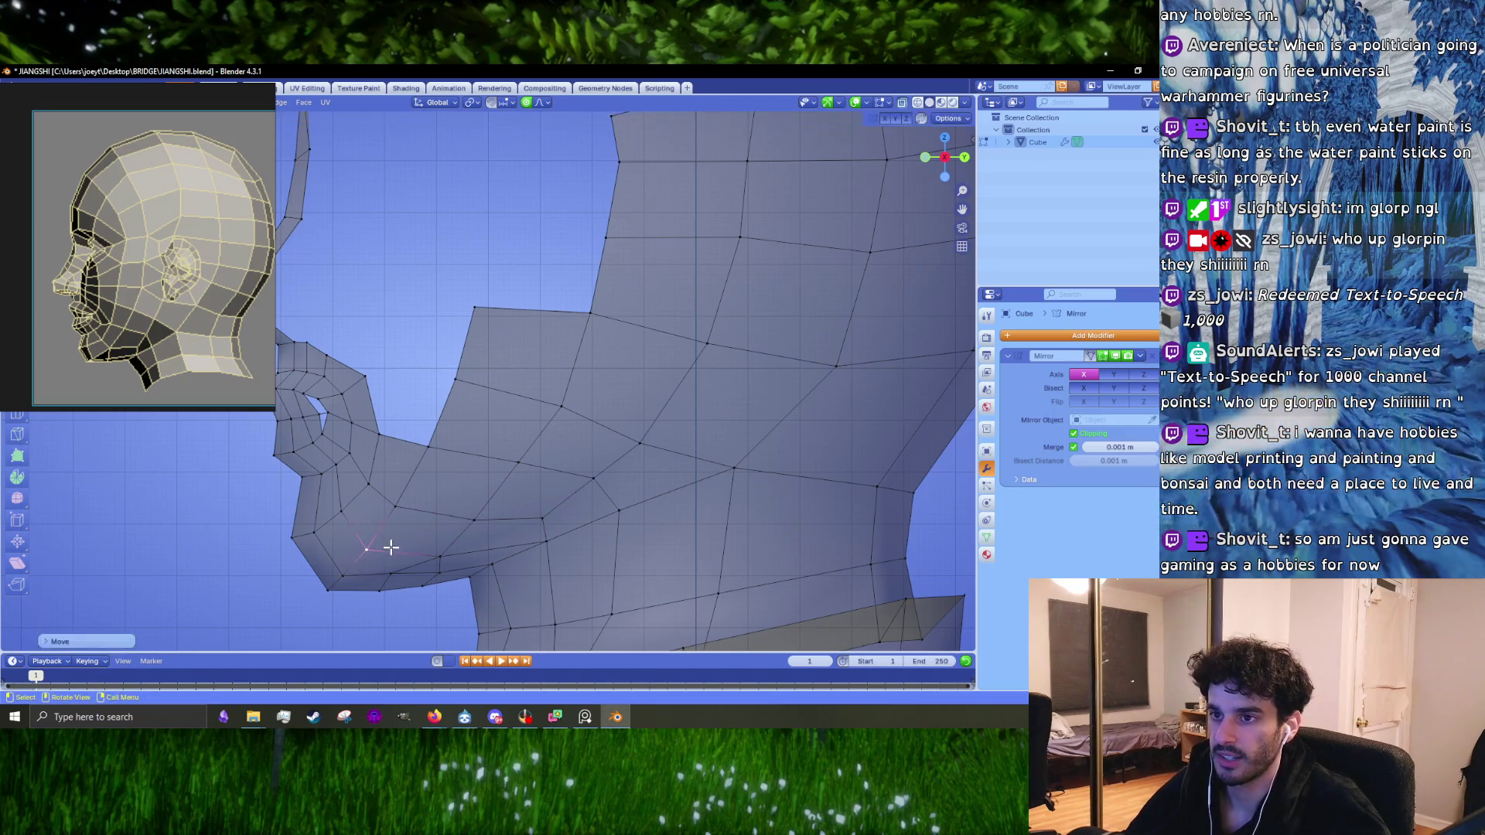
# Step: Reshape the vertices under and at the front of the chin
pyautogui.click(391, 574)
pyautogui.press('g')
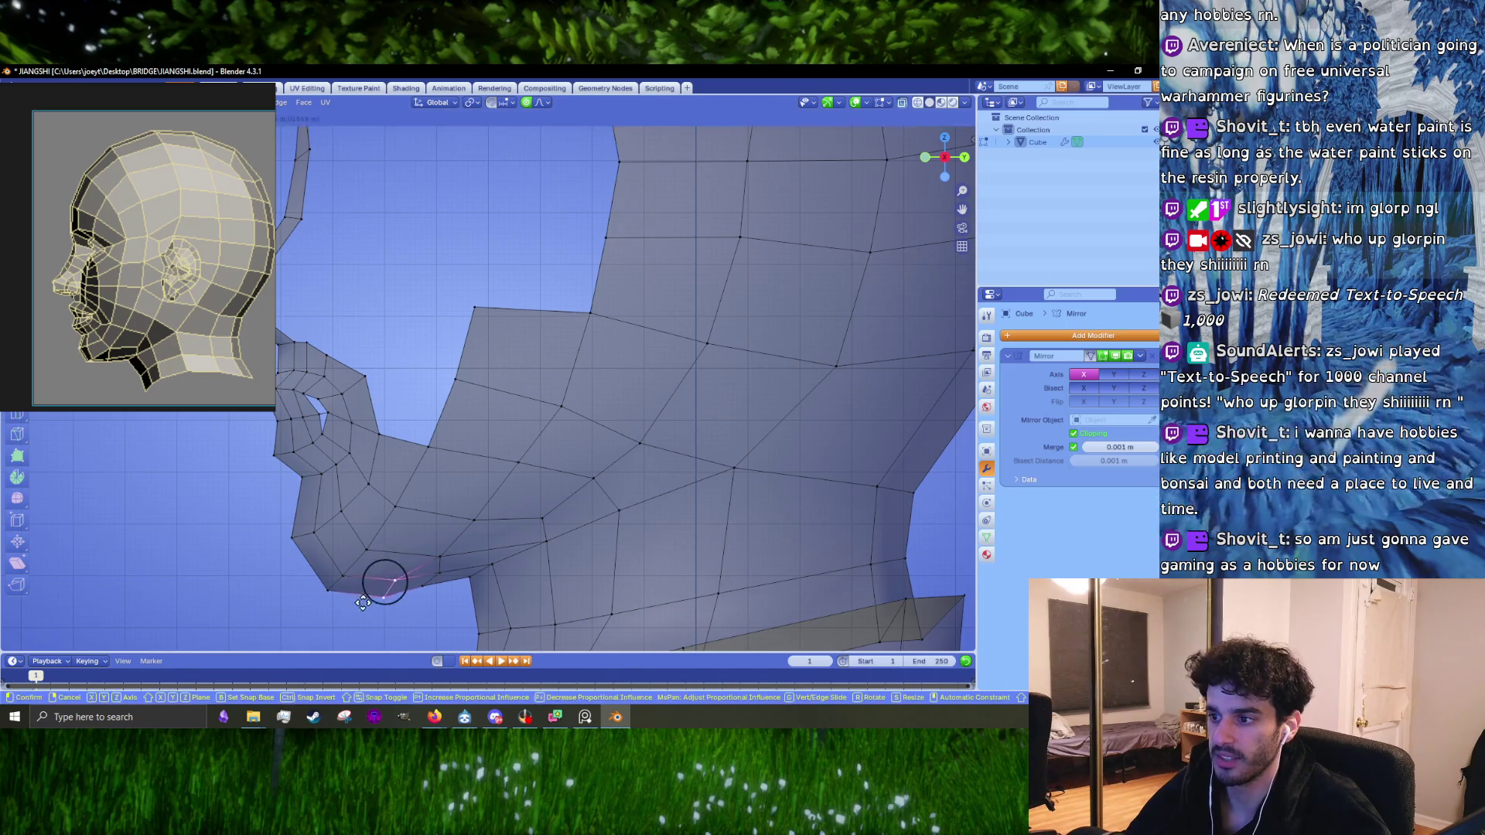
pyautogui.click(363, 603)
pyautogui.keyDown('shift'); pyautogui.moveTo(363, 602); pyautogui.dragTo(417, 560, button='middle'); pyautogui.keyUp('shift')
pyautogui.click(358, 491)
pyautogui.press('g')
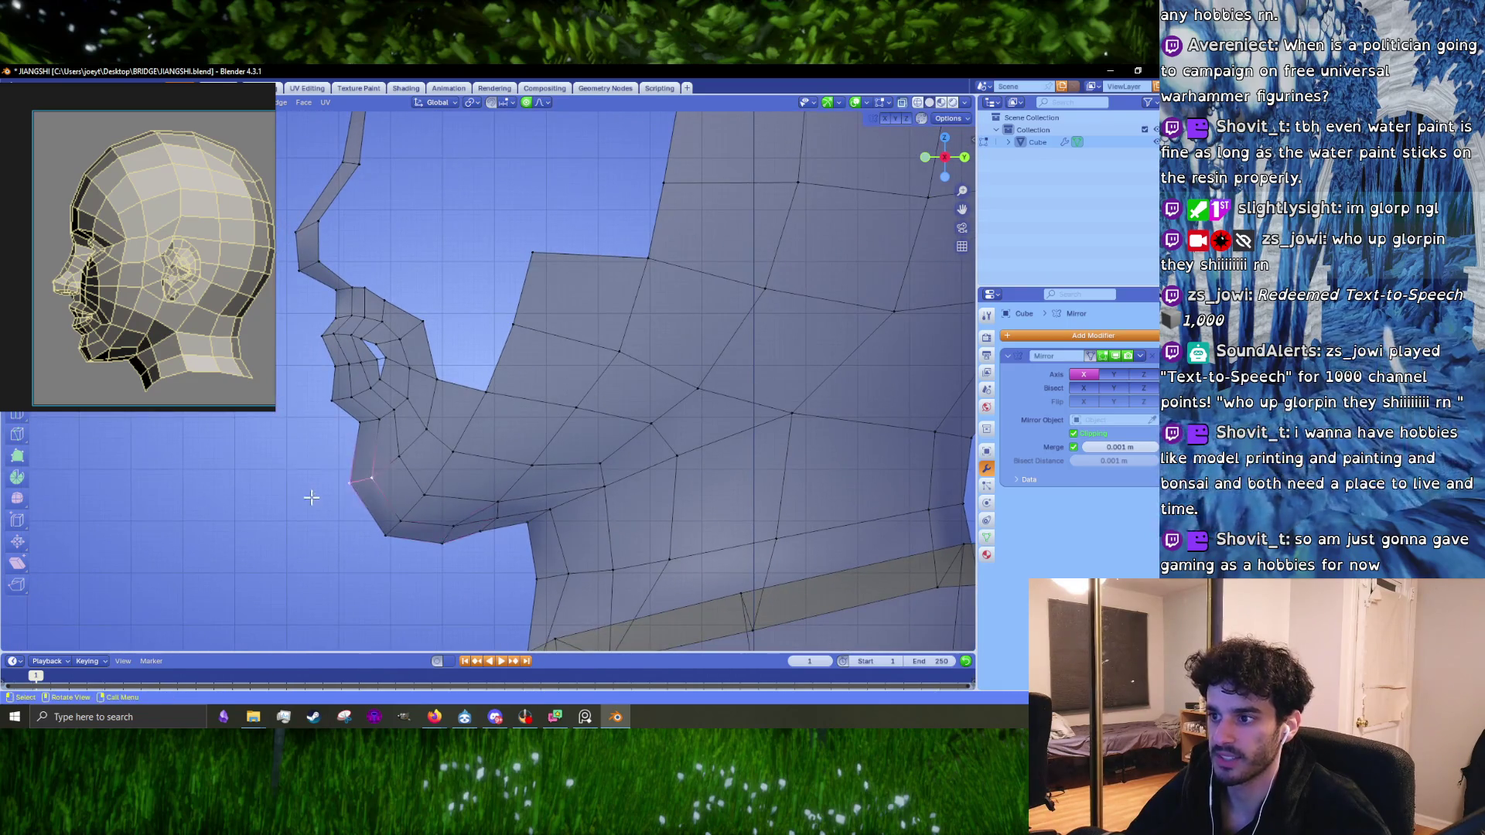
pyautogui.click(321, 505)
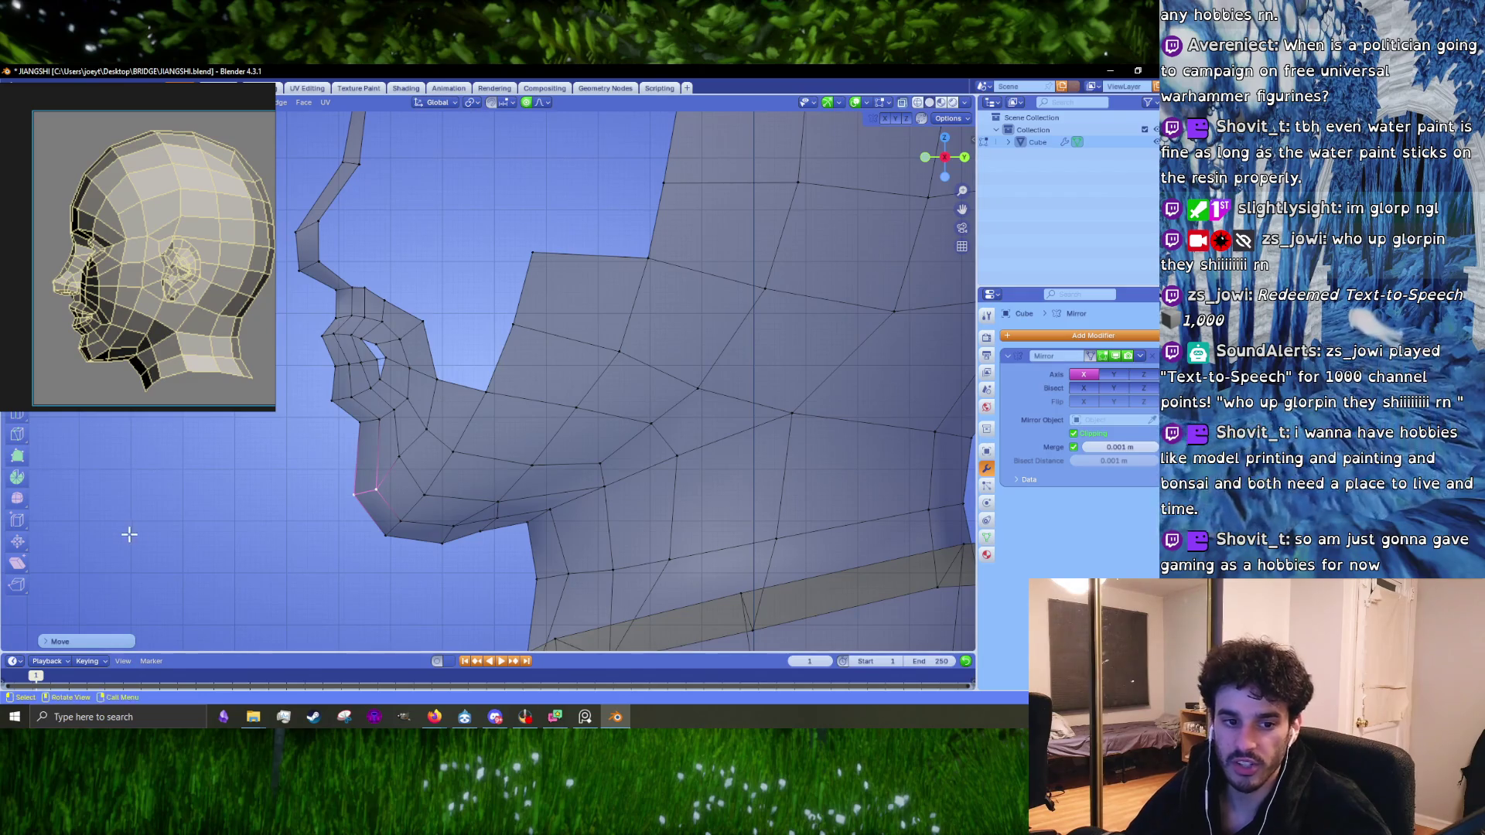
pyautogui.press('g')
pyautogui.click(411, 454)
# Step: Lasso the mouth loop and shift it with soft falloff
pyautogui.moveTo(410, 454); pyautogui.dragTo(503, 494, button='middle')
pyautogui.moveTo(361, 350)
pyautogui.mouseDown()
pyautogui.moveTo(503, 370)
pyautogui.moveTo(462, 576)
pyautogui.mouseUp()
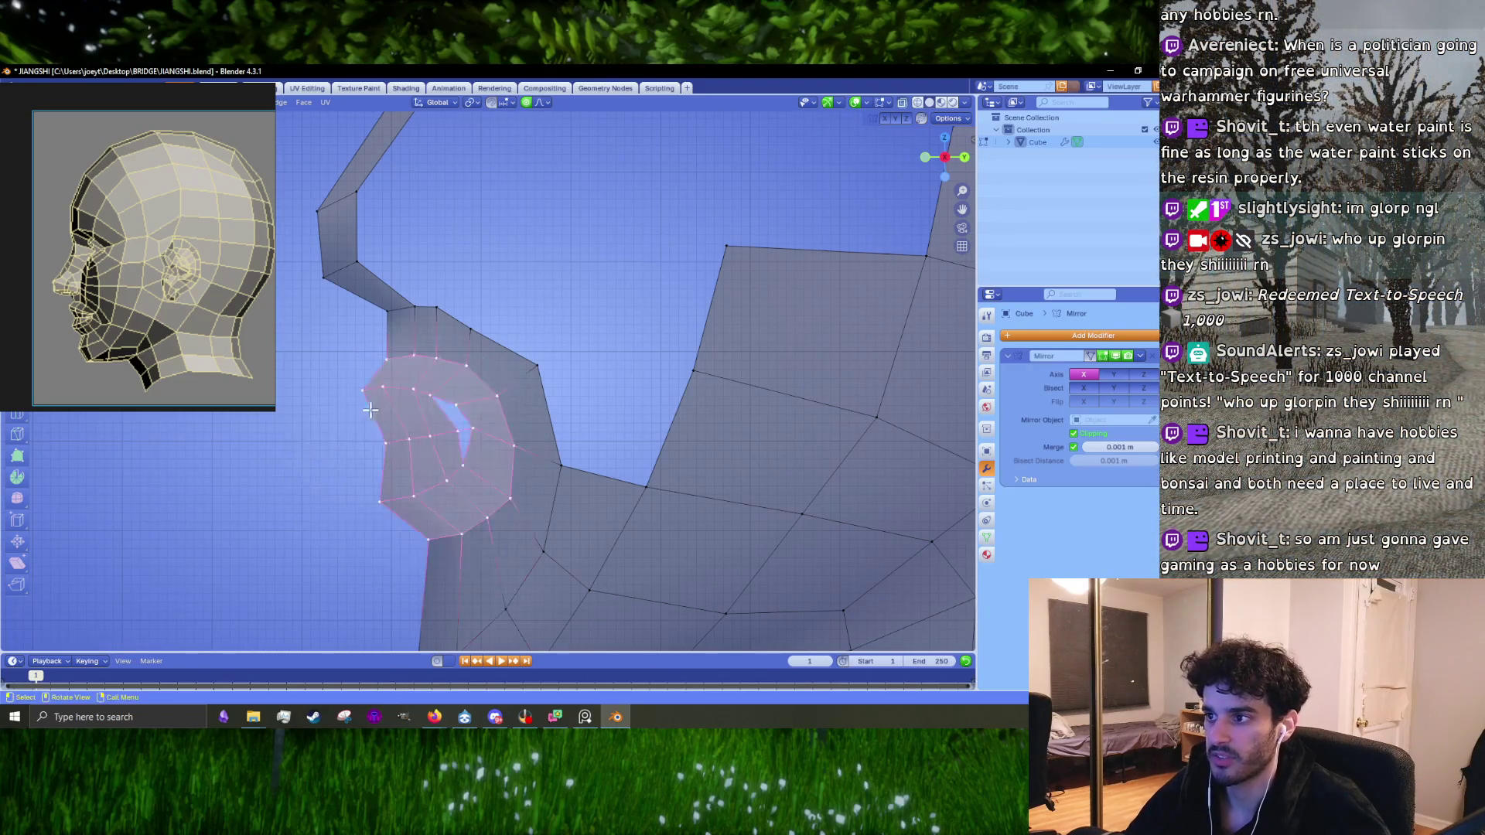
pyautogui.press('g')
pyautogui.click(429, 433)
pyautogui.moveTo(429, 433); pyautogui.dragTo(425, 435, button='middle')
pyautogui.scroll(3, 425, 435)
# Step: Move and rotate the lower lip vertices into shape
pyautogui.moveTo(360, 499)
pyautogui.mouseDown()
pyautogui.moveTo(441, 462)
pyautogui.moveTo(499, 495)
pyautogui.moveTo(342, 534)
pyautogui.mouseUp()
pyautogui.press('g')
pyautogui.click(385, 534)
pyautogui.press('g')
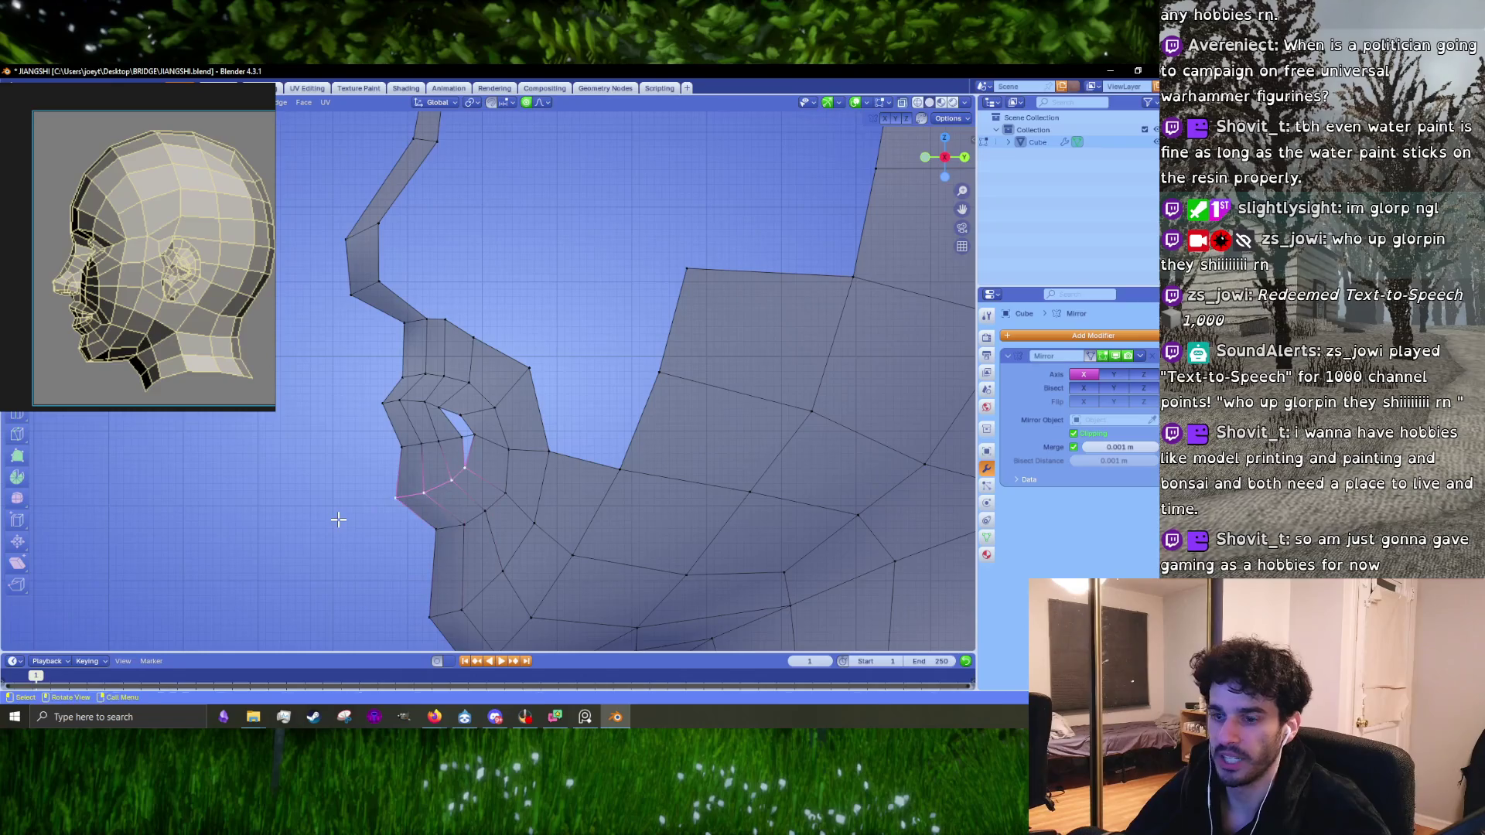
pyautogui.click(335, 511)
pyautogui.press('r')
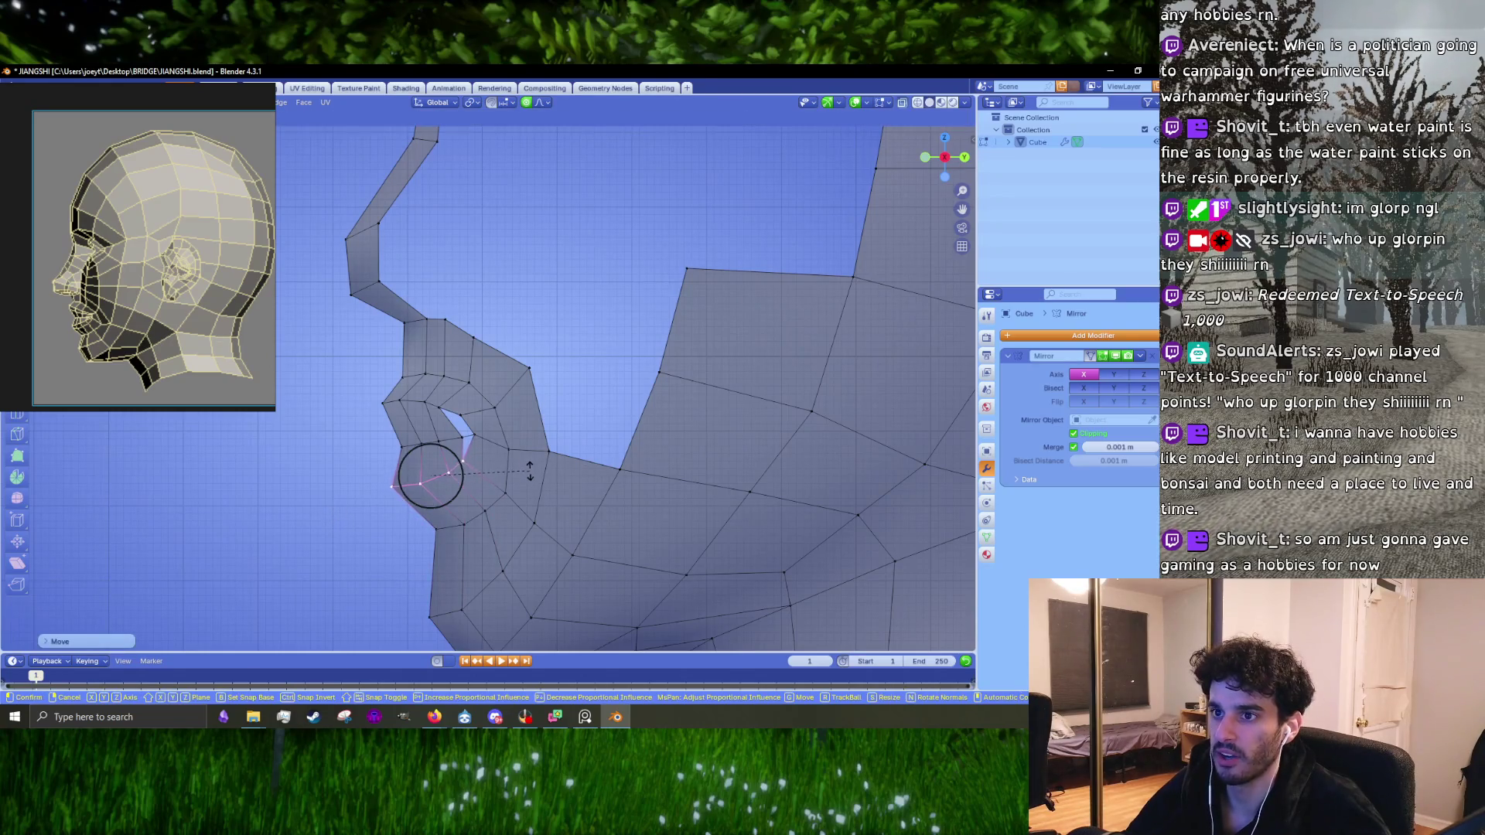
pyautogui.click(529, 469)
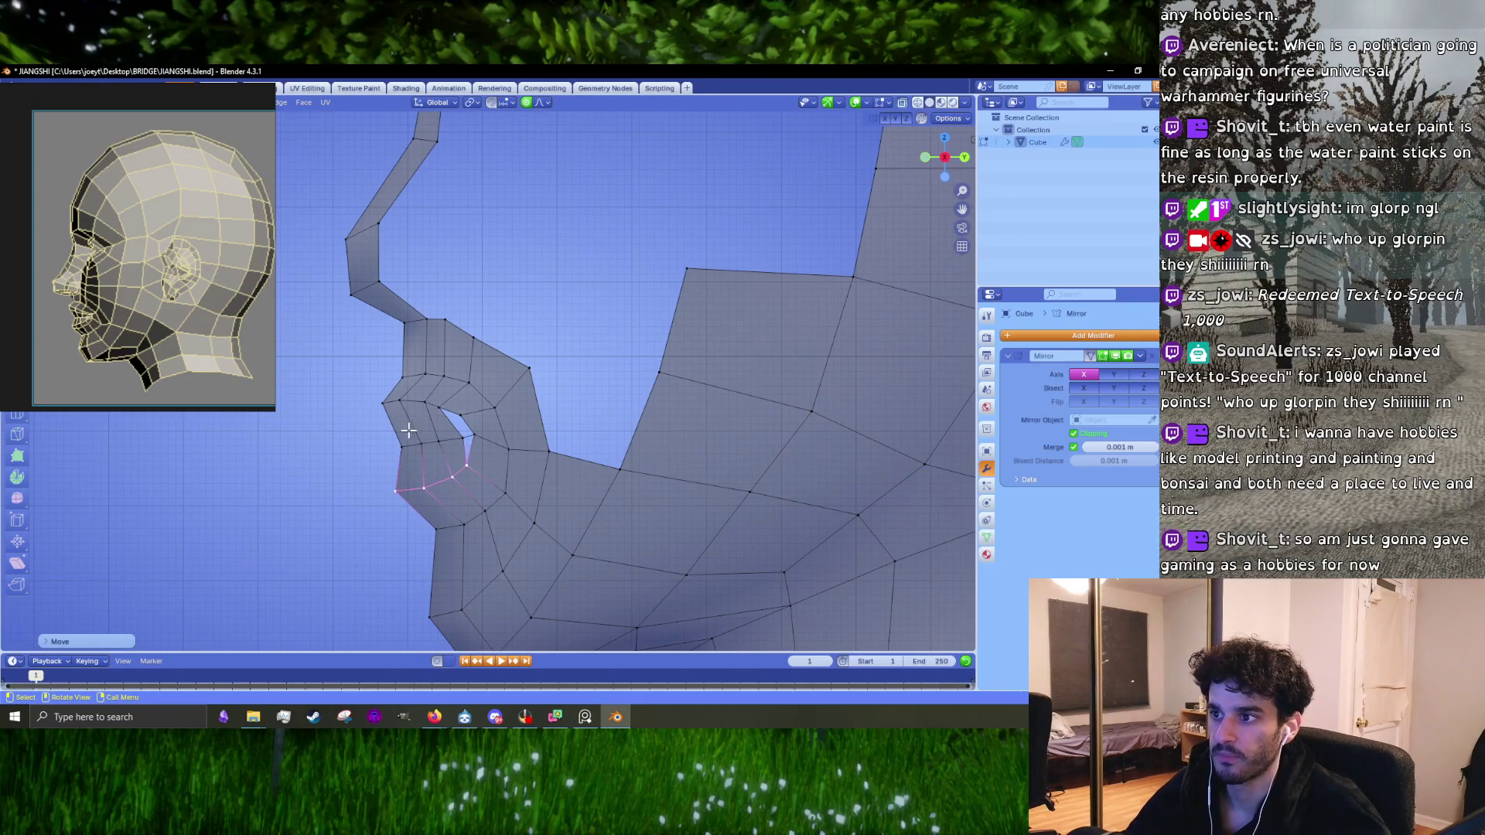
# Step: Adjust the upper lip vertices, the row above them and one vertex above the mouth
pyautogui.moveTo(366, 385); pyautogui.dragTo(471, 431)
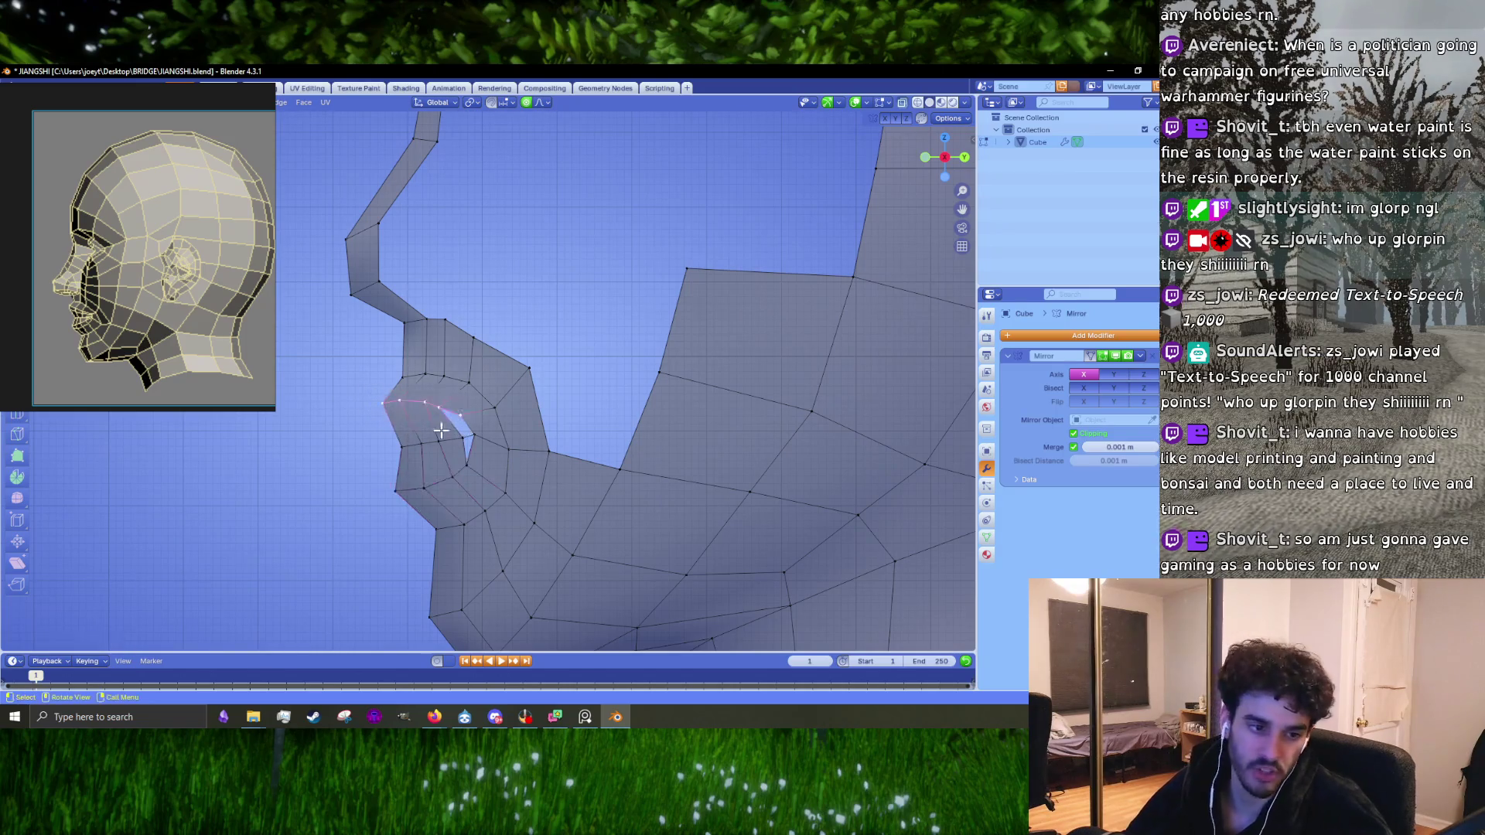
pyautogui.press('g')
pyautogui.click(557, 420)
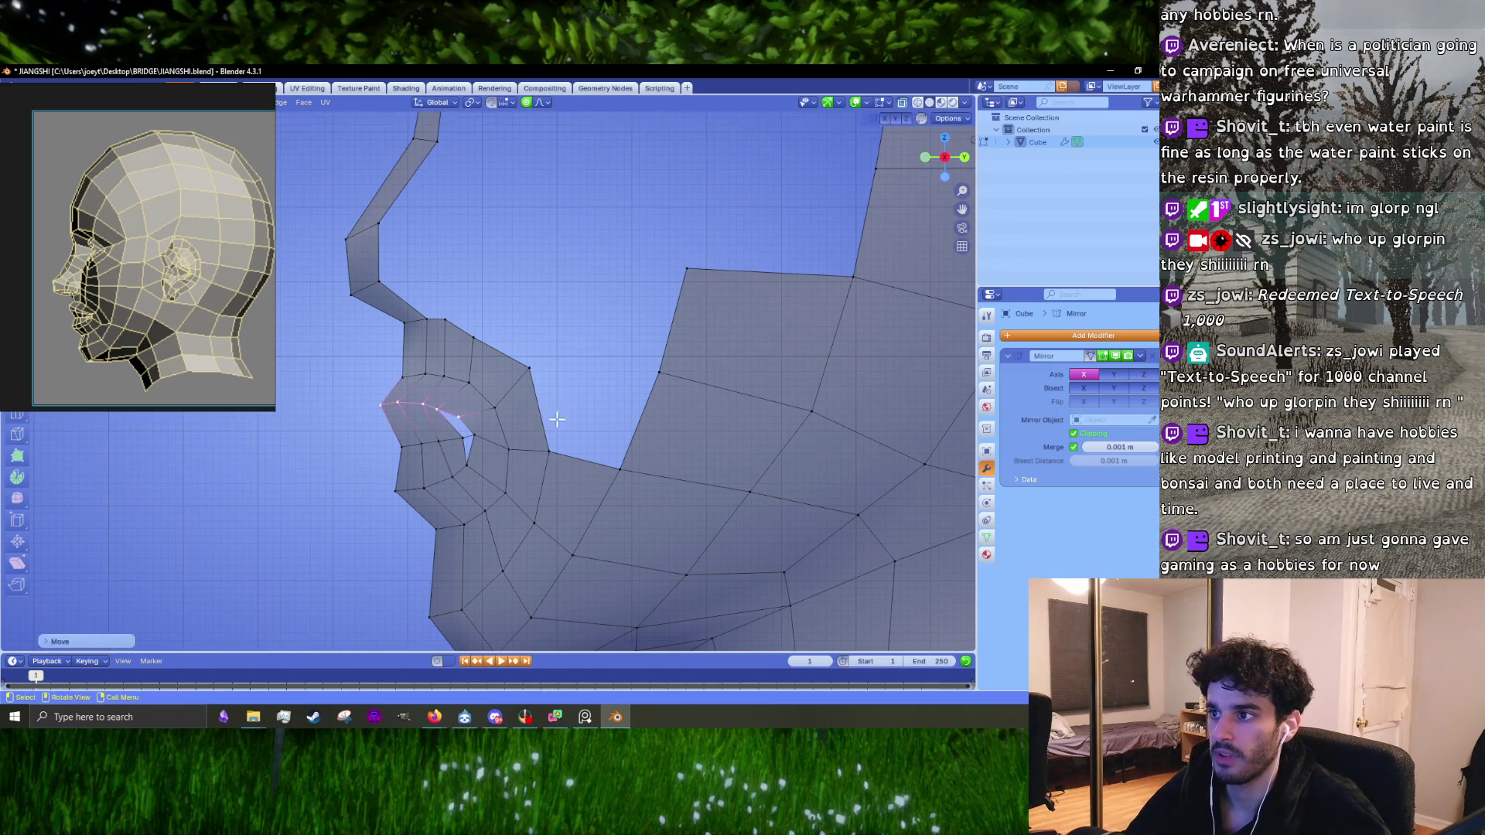
pyautogui.moveTo(346, 357)
pyautogui.mouseDown()
pyautogui.moveTo(433, 361)
pyautogui.moveTo(480, 391)
pyautogui.mouseUp()
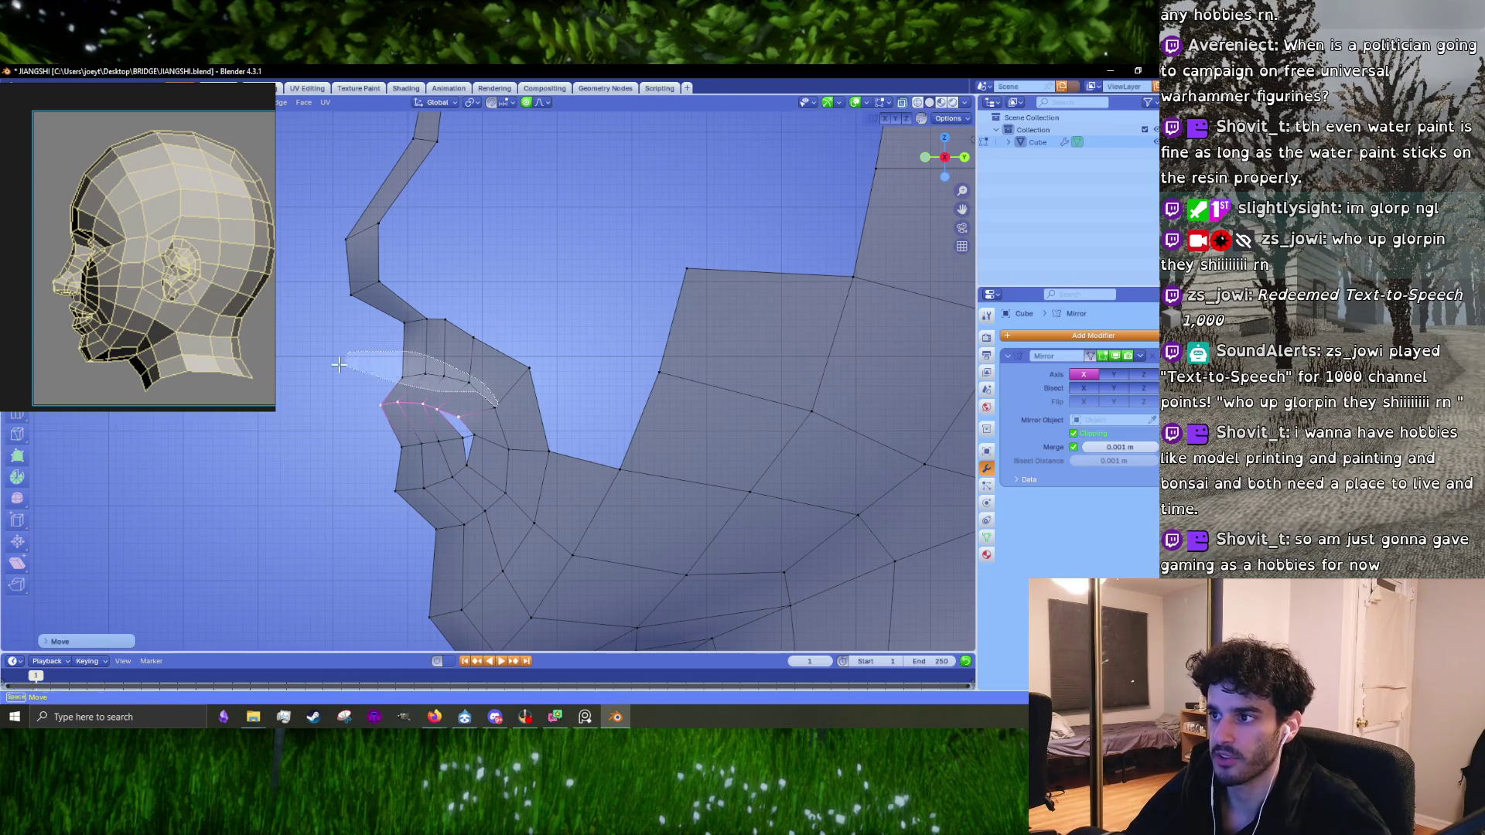
pyautogui.press('g')
pyautogui.click(339, 356)
pyautogui.click(402, 362)
pyautogui.press('g')
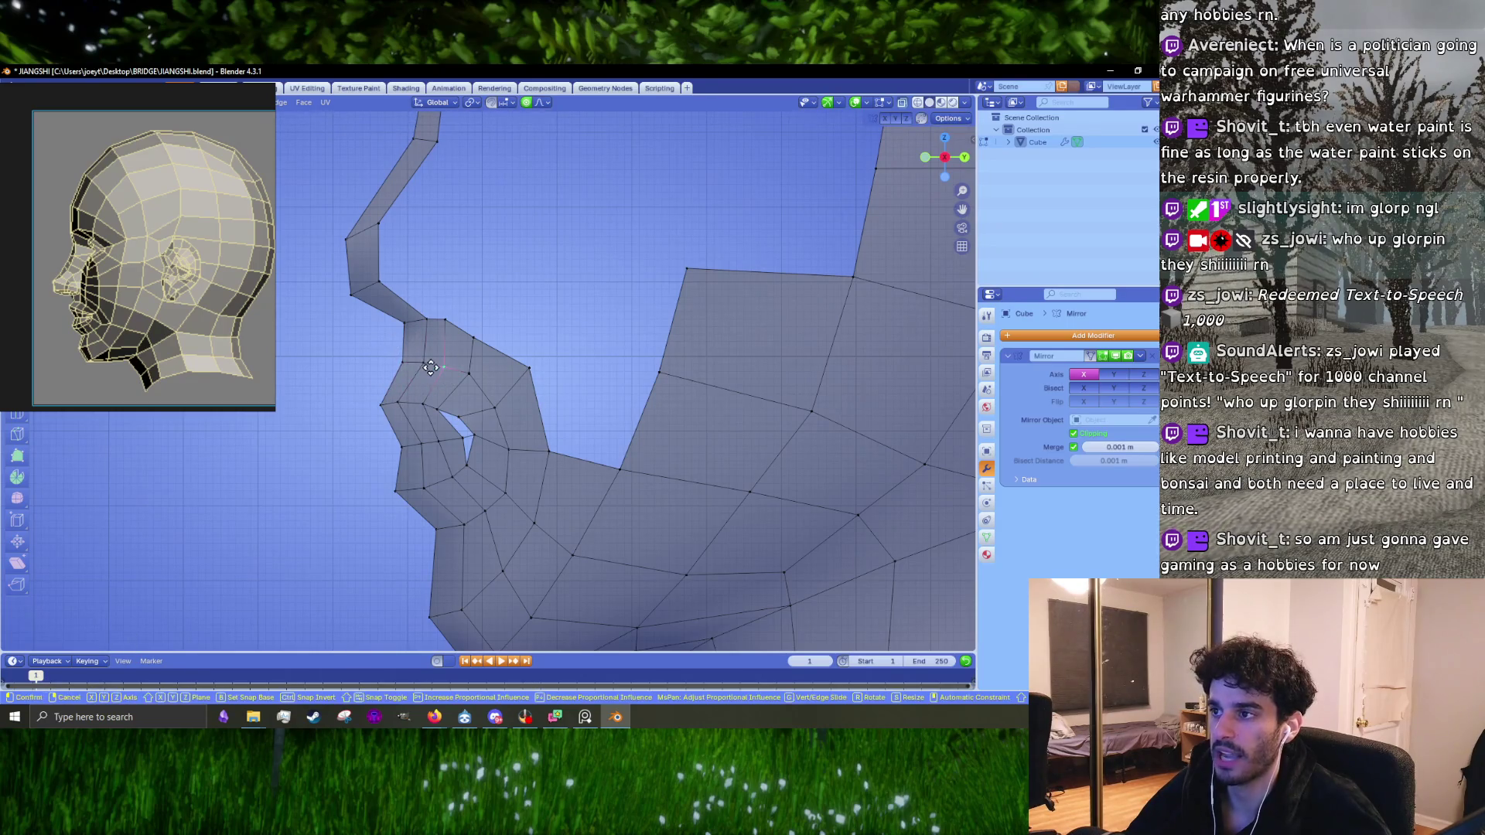
pyautogui.click(431, 362)
# Step: Nudge the lip vertices leading toward the mouth corner
pyautogui.click(464, 371)
pyautogui.press('g')
pyautogui.click(480, 381)
pyautogui.click(480, 337)
pyautogui.press('g')
pyautogui.click(489, 341)
pyautogui.click(529, 368)
pyautogui.press('g')
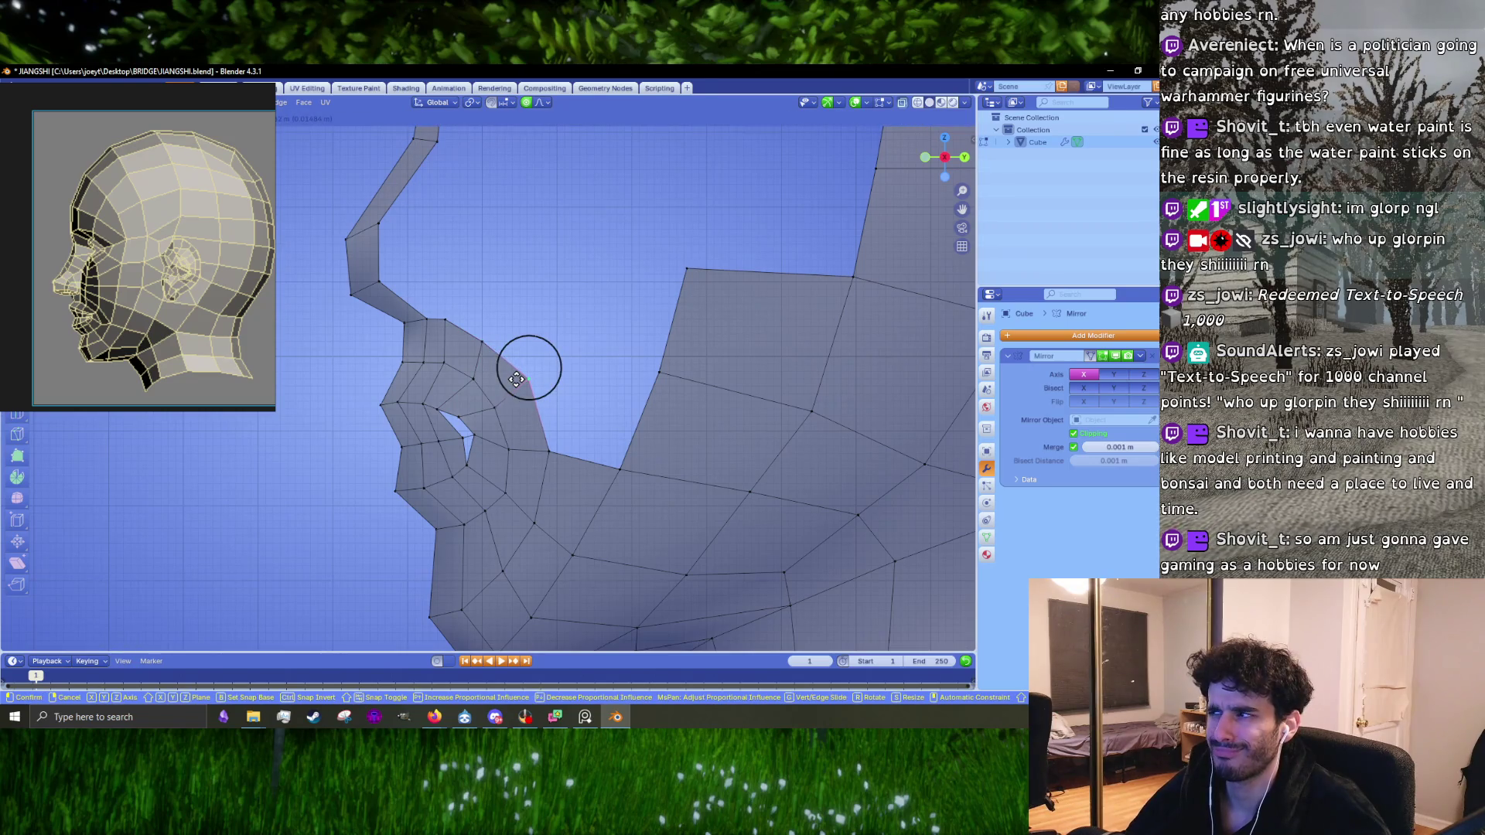
pyautogui.click(515, 378)
# Step: Refine the lip-corner vertices with final proportional adjustments
pyautogui.press('g')
pyautogui.click(524, 375)
pyautogui.click(545, 441)
pyautogui.press('g')
pyautogui.click(538, 442)
pyautogui.scroll(-1, 534, 437)
pyautogui.scroll(1, 528, 385)
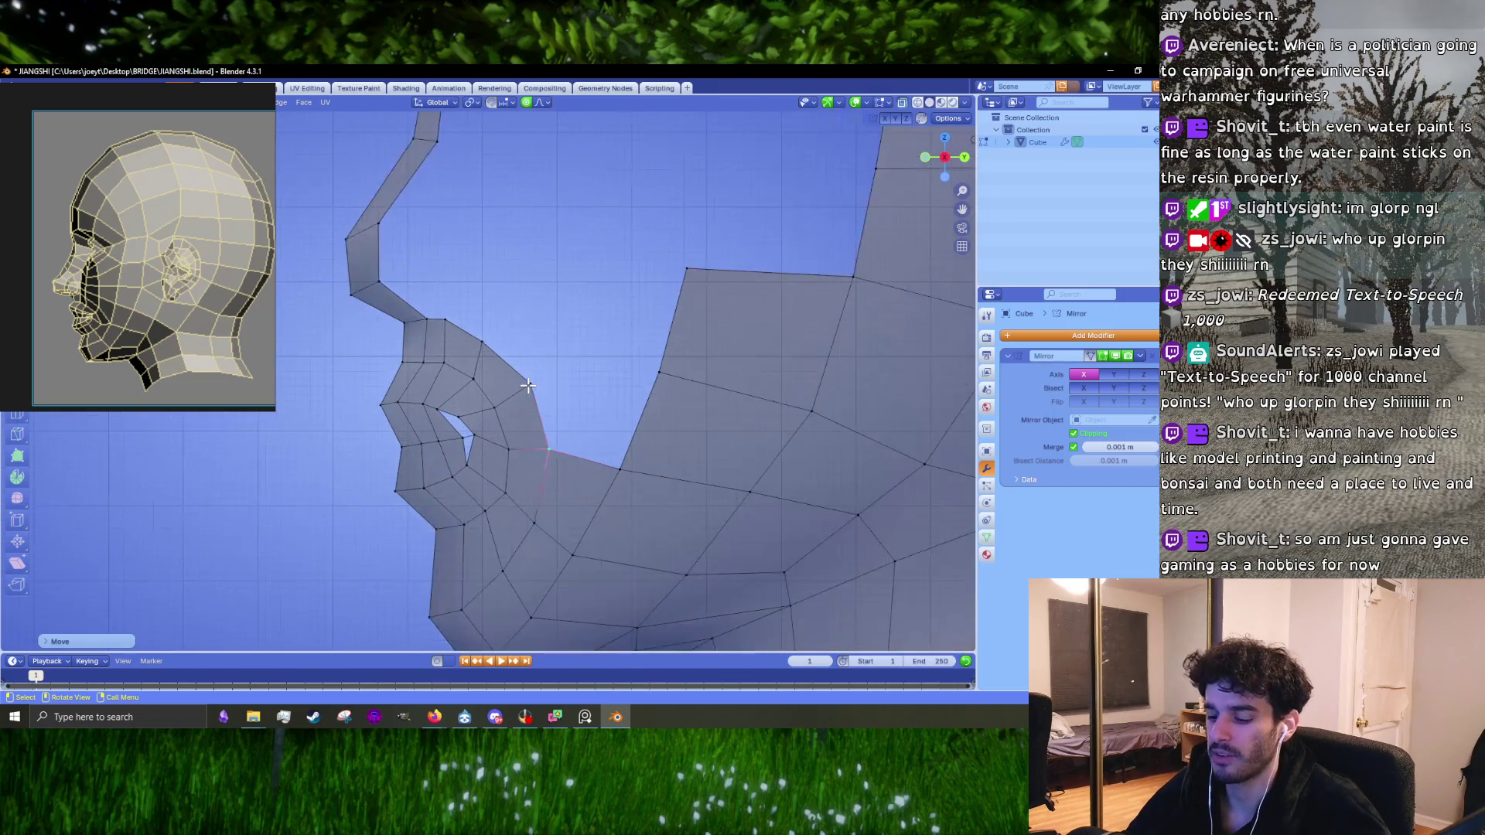
pyautogui.press('g')
pyautogui.click(523, 391)
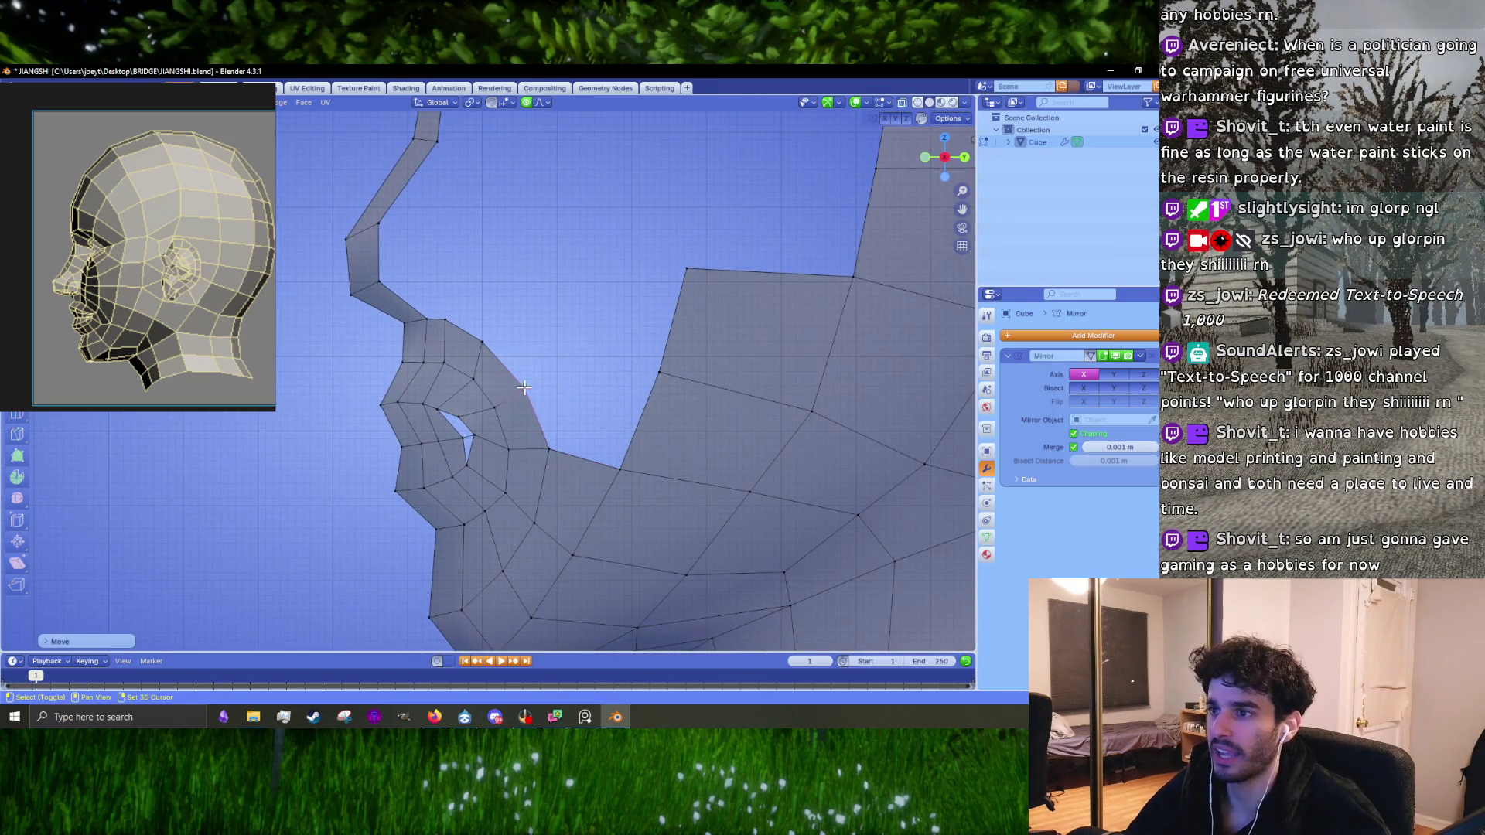
pyautogui.moveTo(523, 391); pyautogui.dragTo(495, 449, button='middle')
# Step: Select the edges around the gap by the lip corner and fill it with a quad
pyautogui.click(501, 494)
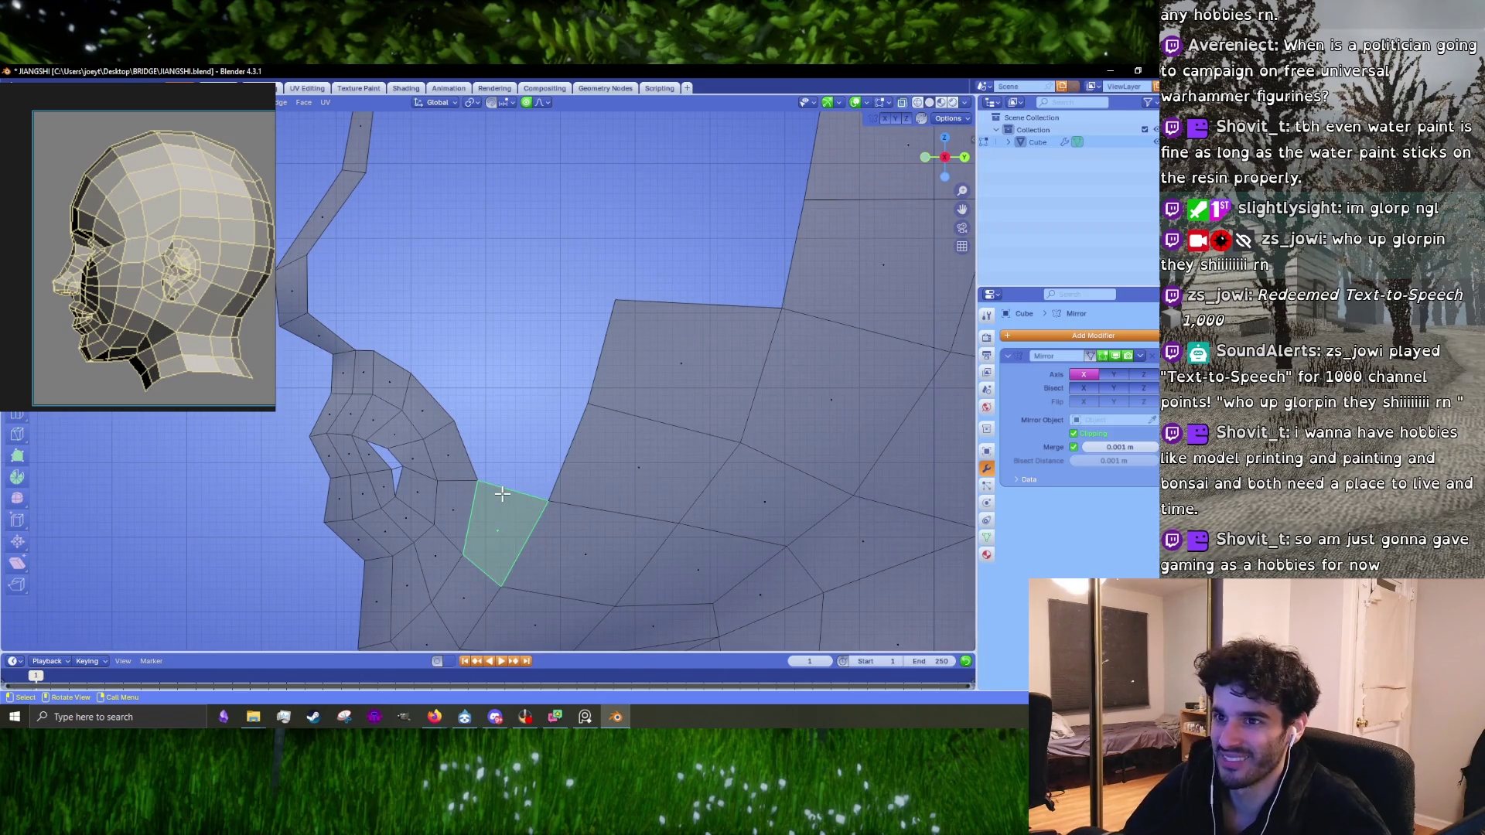
pyautogui.press('2')
pyautogui.click(469, 458)
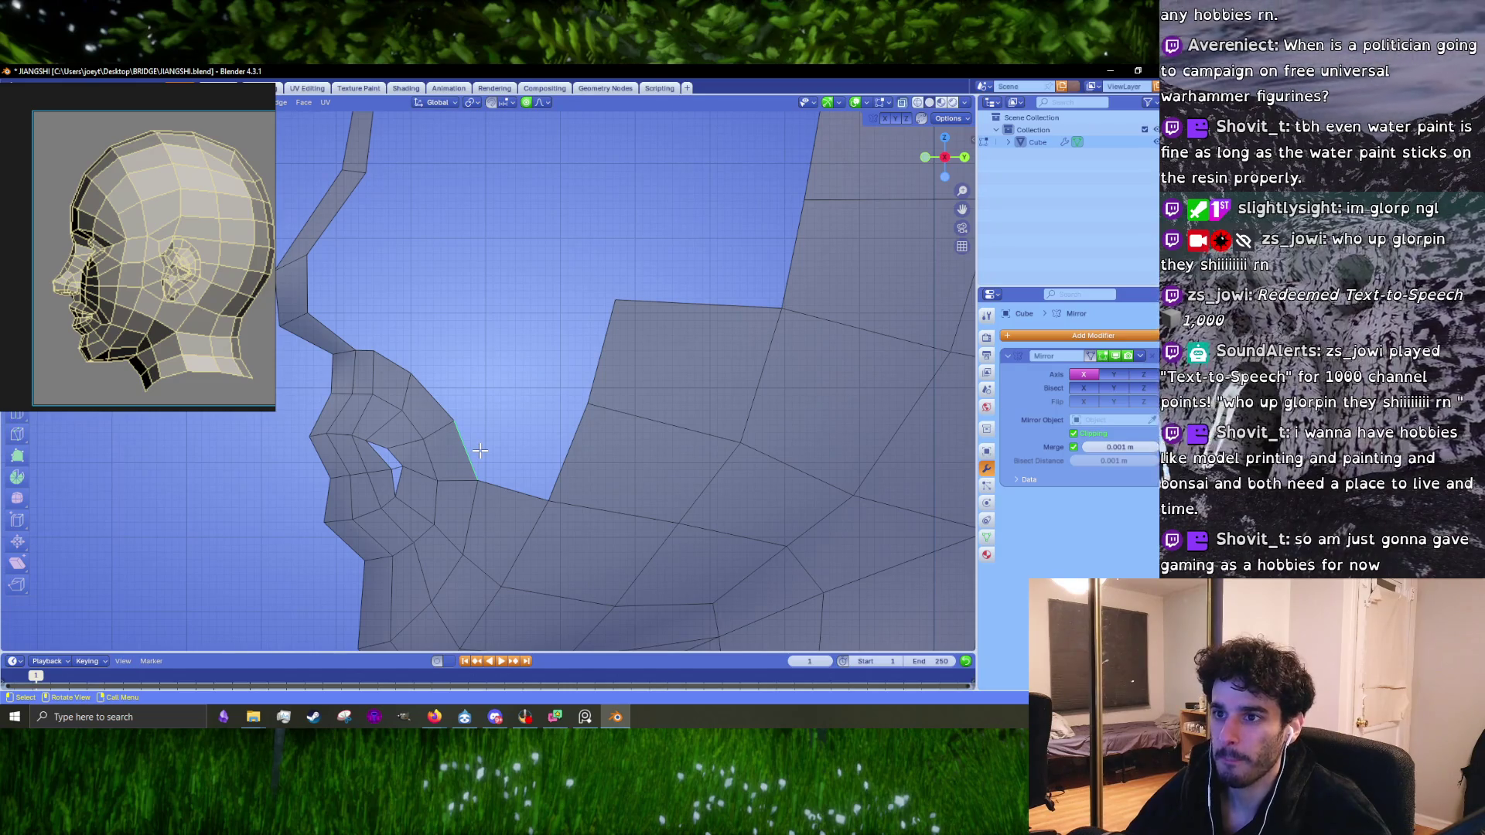
pyautogui.keyDown('shift'); pyautogui.moveTo(524, 507); pyautogui.dragTo(487, 421, button='middle'); pyautogui.keyUp('shift')
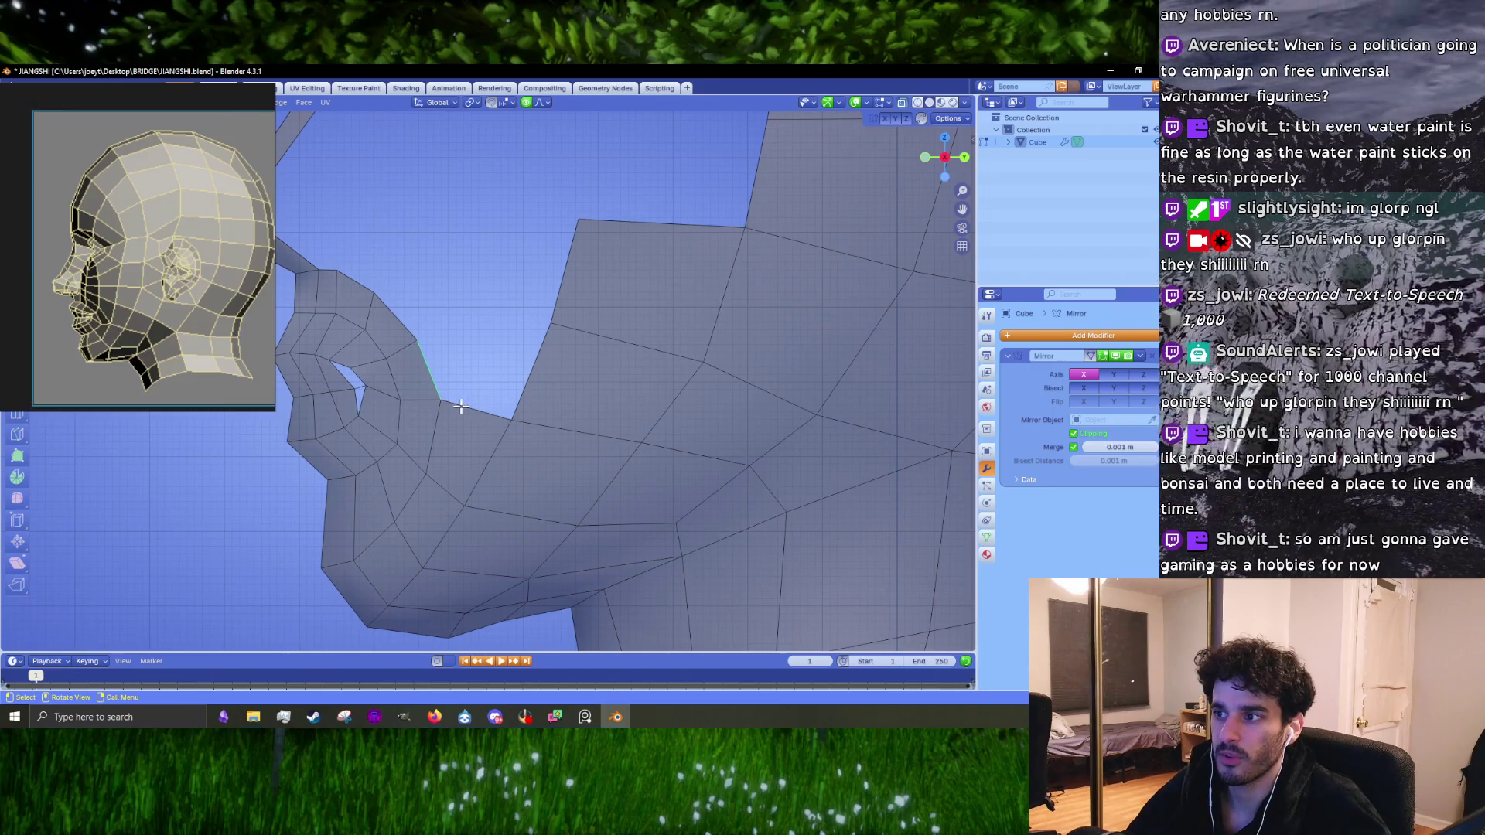
pyautogui.click(461, 407)
pyautogui.click(444, 384)
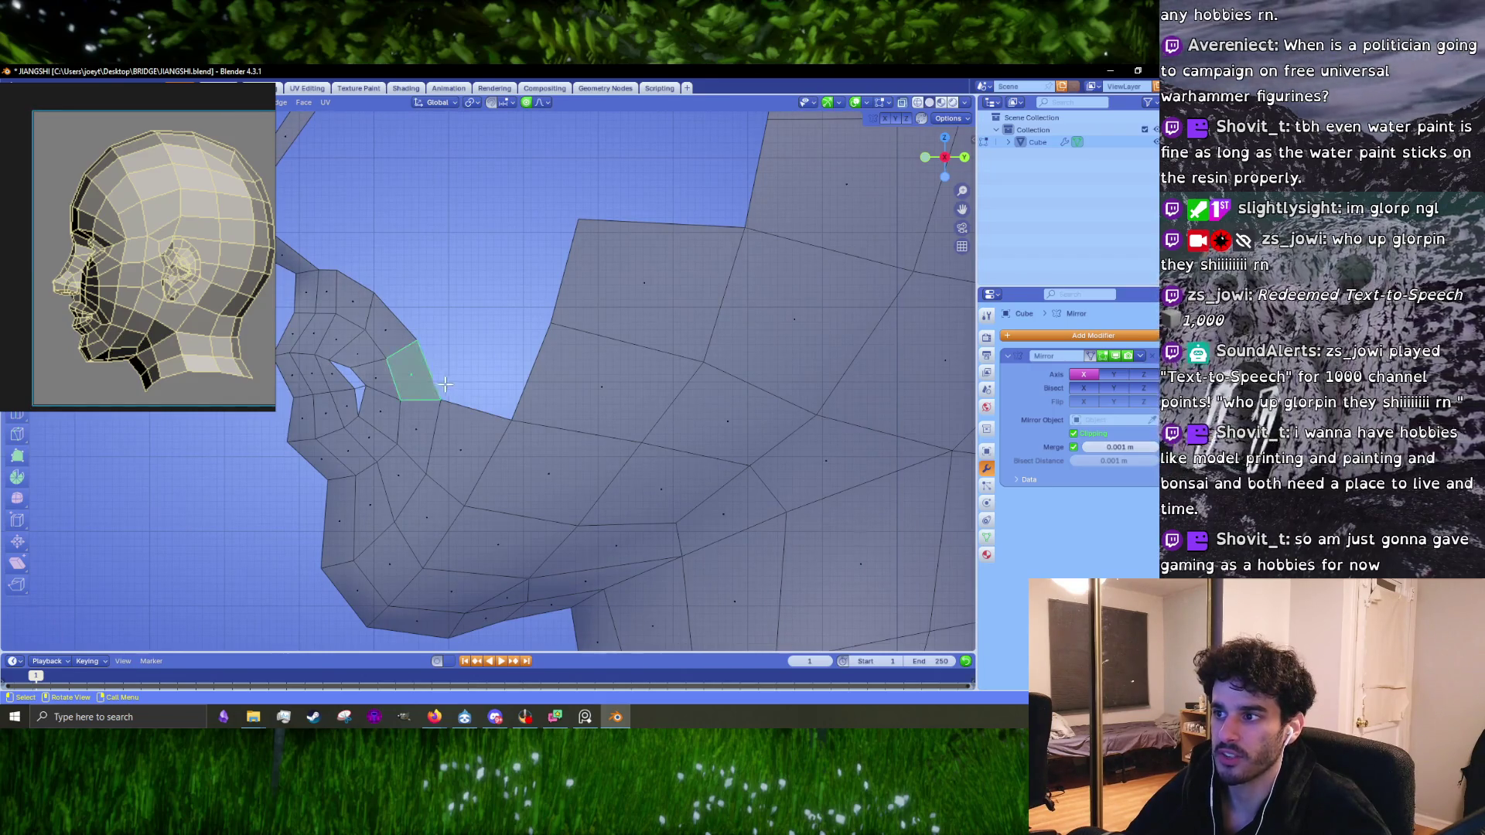
pyautogui.keyDown('shift'); pyautogui.click(503, 403); pyautogui.keyUp('shift')
pyautogui.keyDown('shift'); pyautogui.click(515, 400); pyautogui.keyUp('shift')
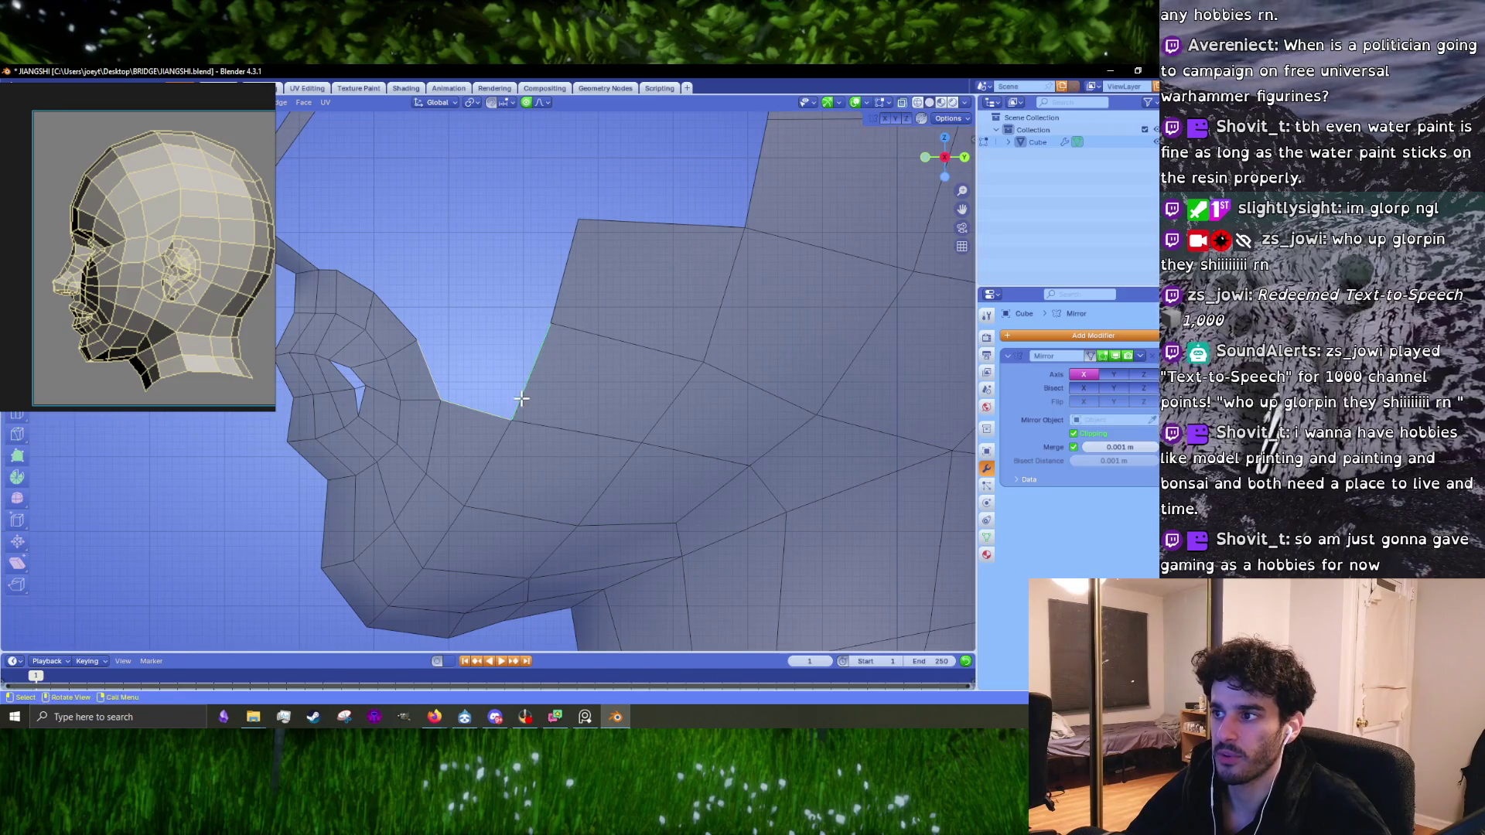
pyautogui.press('f')
# Step: Delete the face beside the long cheek edge
pyautogui.keyDown('shift'); pyautogui.moveTo(489, 361); pyautogui.dragTo(497, 424, button='middle'); pyautogui.keyUp('shift')
pyautogui.press('3')
pyautogui.hotkey('alt', 'a')
pyautogui.click(494, 418)
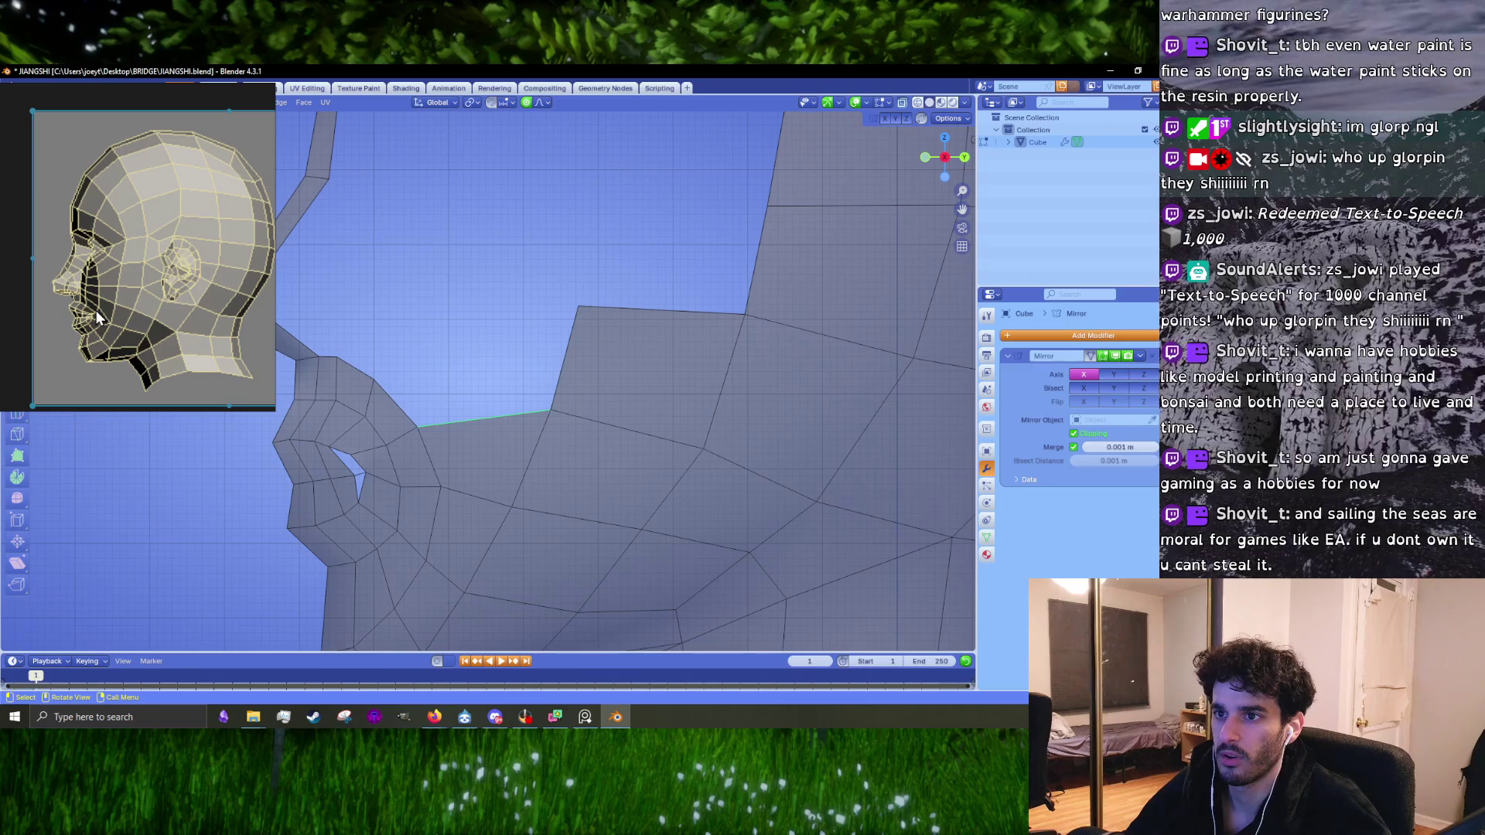
pyautogui.keyDown('ctrl'); pyautogui.click(526, 457); pyautogui.keyUp('ctrl')
pyautogui.press('x')
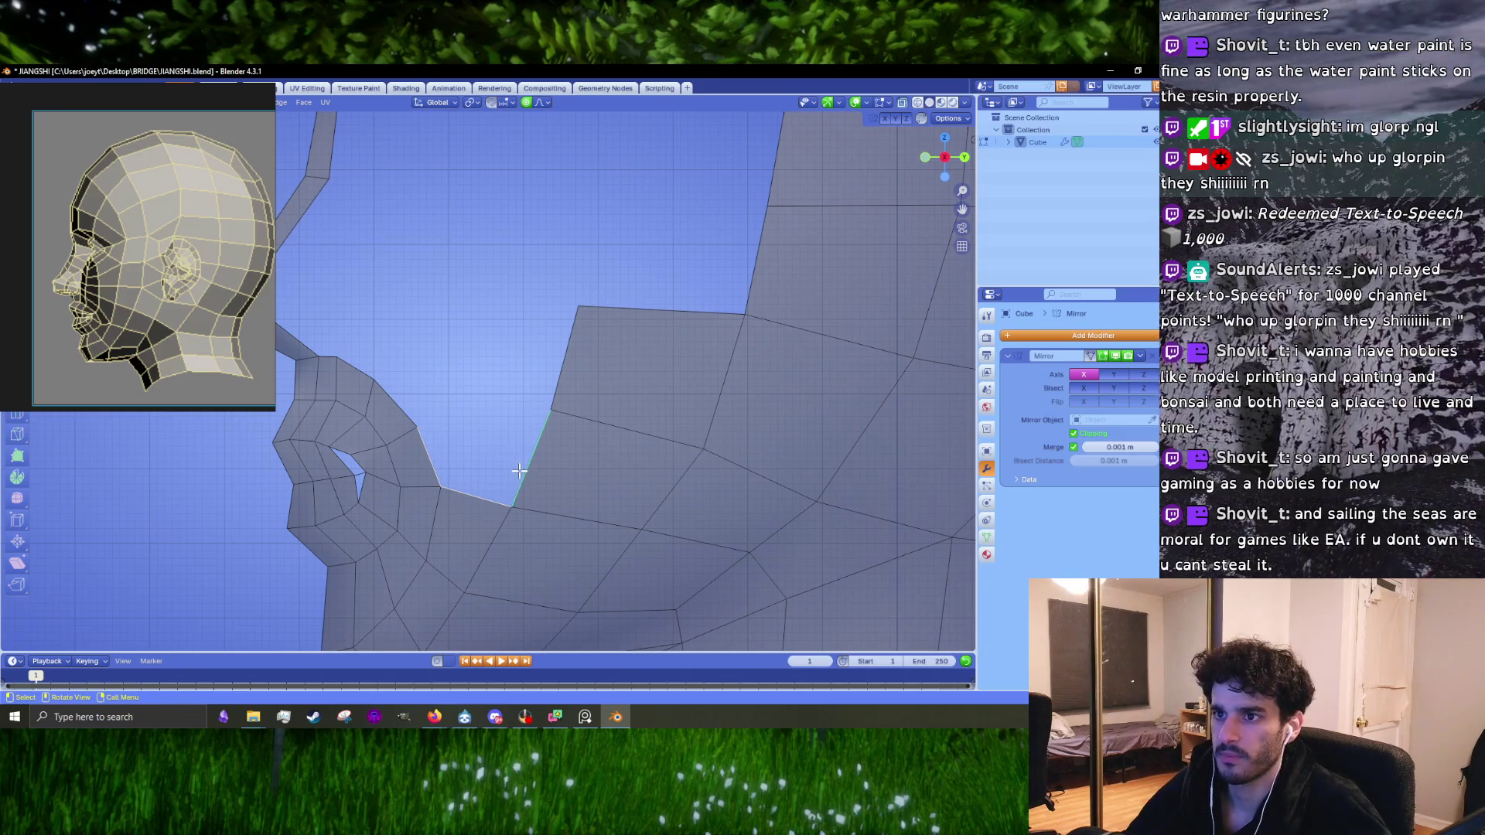
# Step: Extrude the cheek edge upward into a new quad and merge its corner vertices
pyautogui.keyDown('shift'); pyautogui.scroll(-1, 518, 480); pyautogui.keyUp('shift')
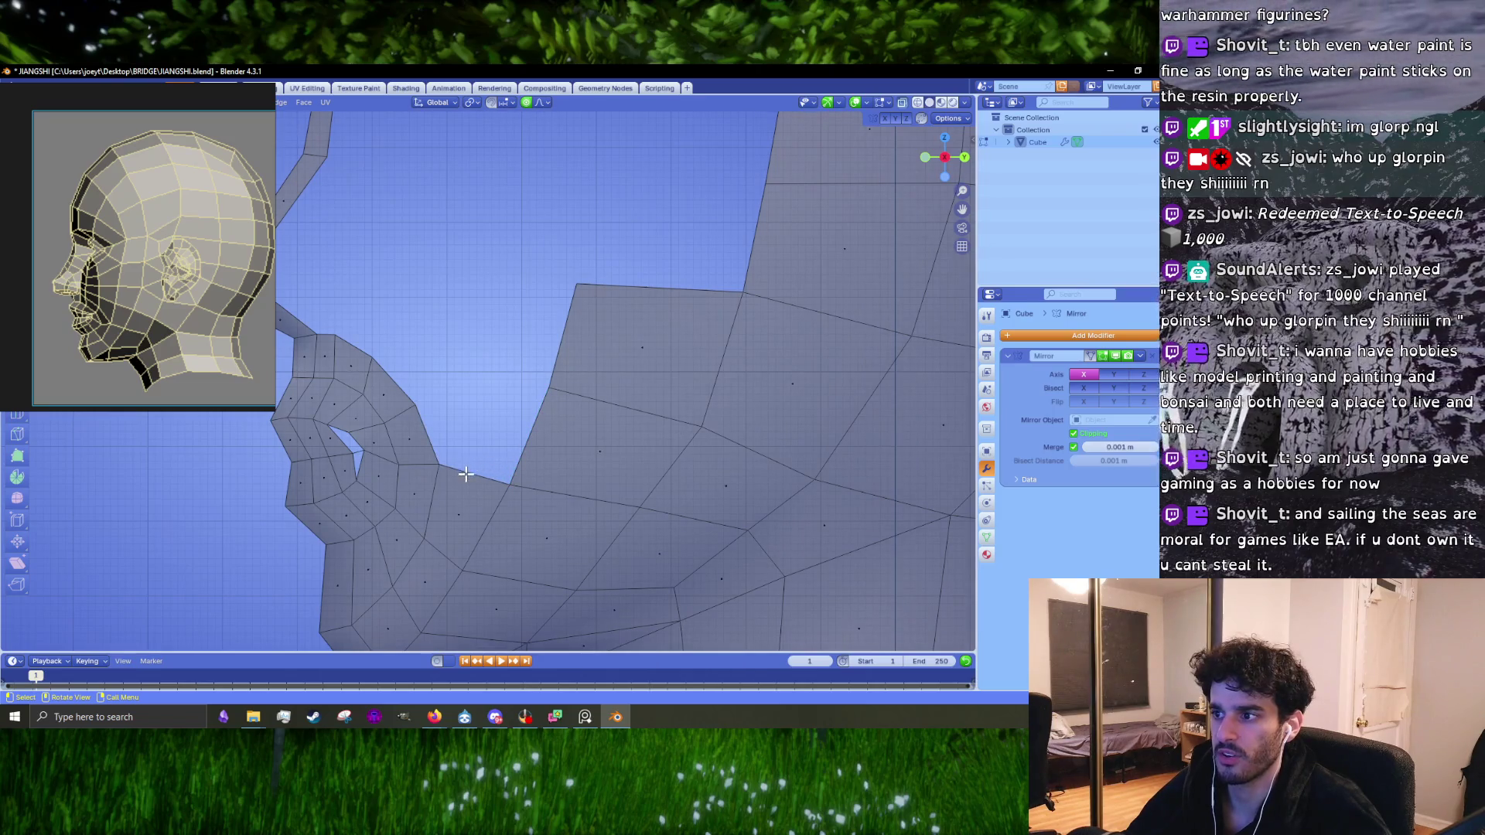
pyautogui.press('e')
pyautogui.click(492, 374)
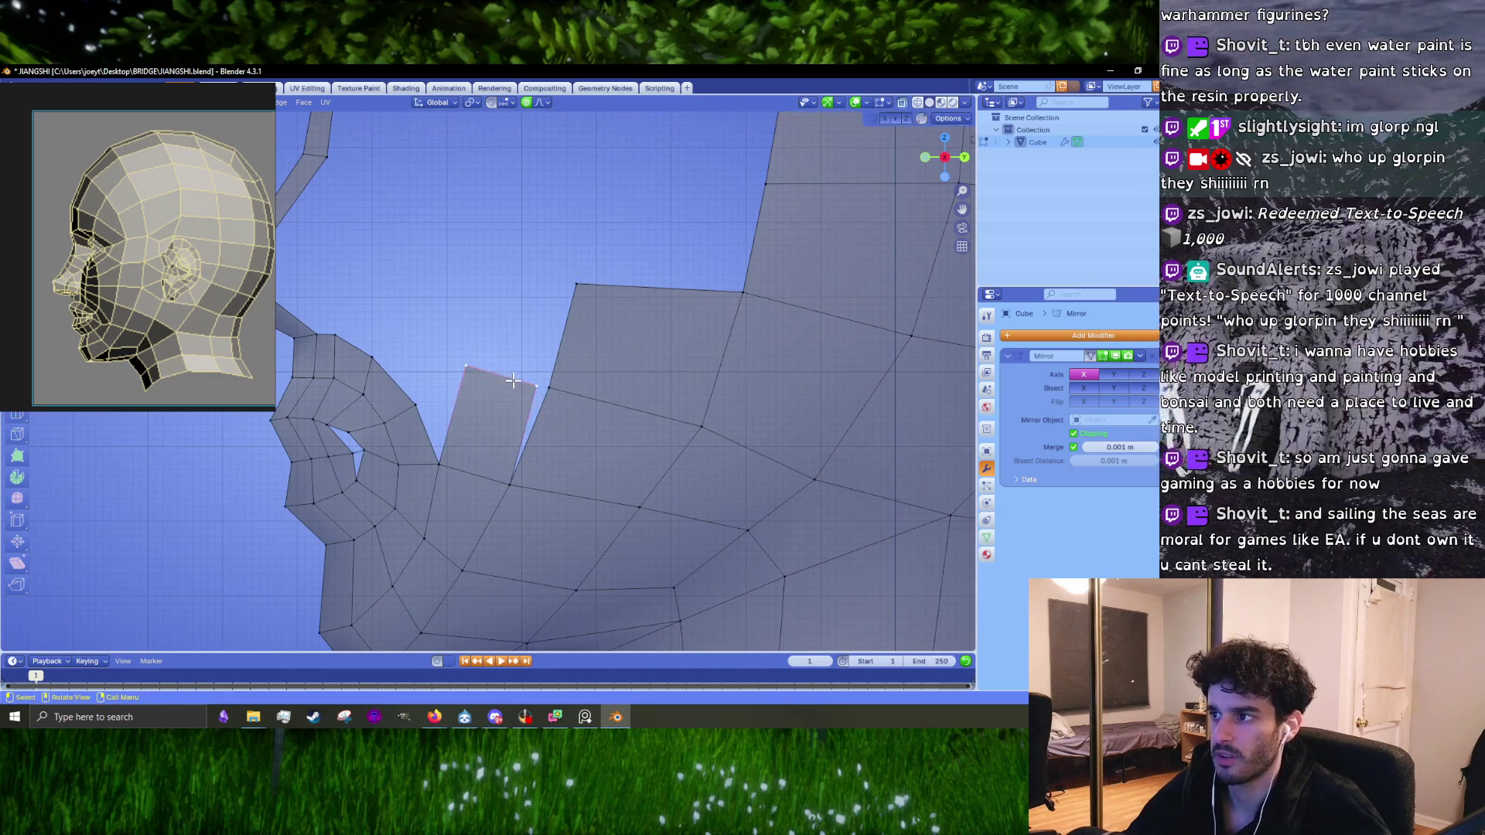
pyautogui.press('m')
pyautogui.click(555, 391)
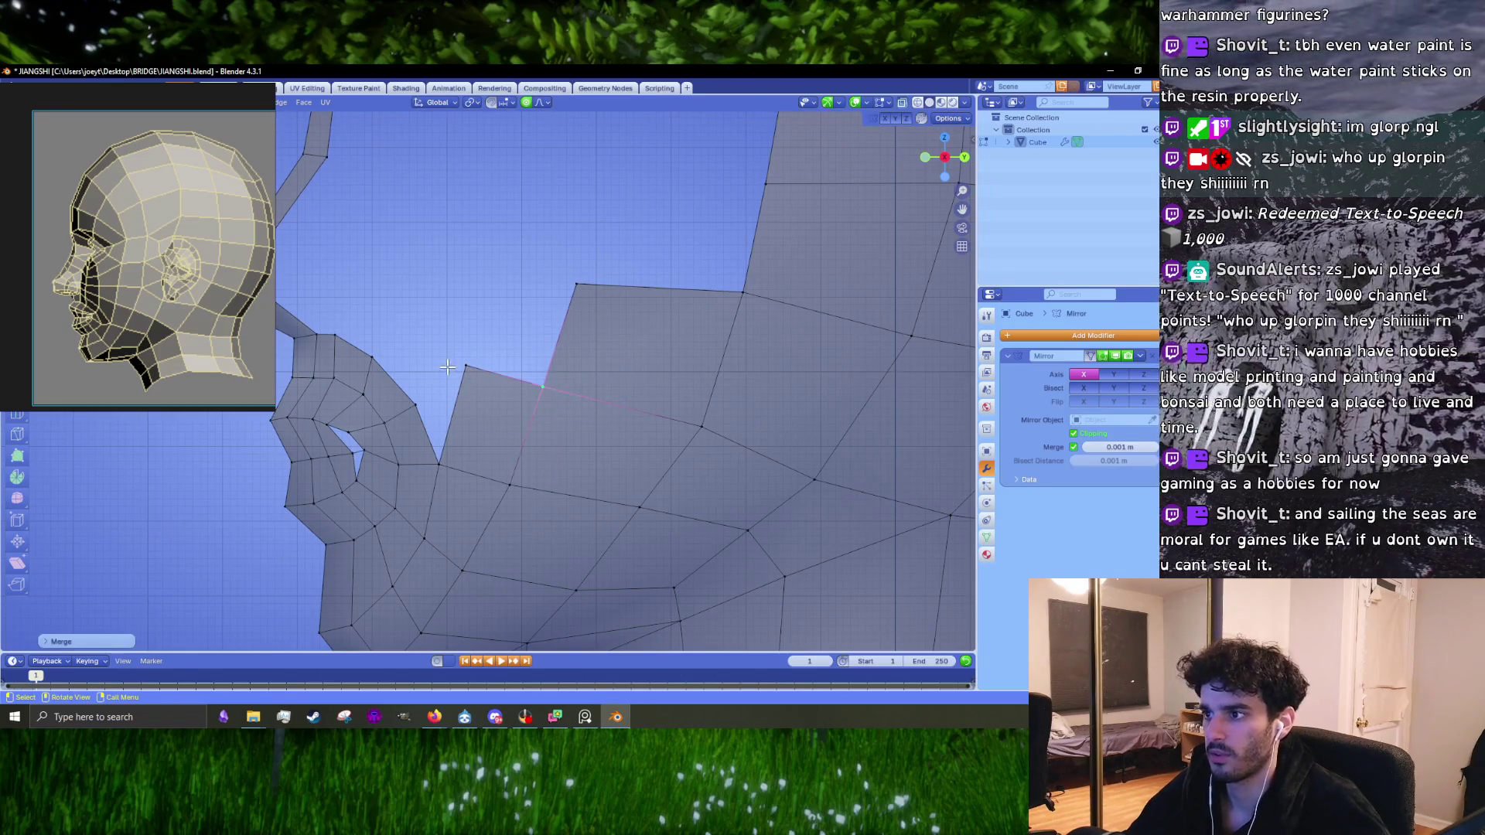
# Step: Lower the quad's top-left vertex and smooth the vertices around the merged corner
pyautogui.click(465, 365)
pyautogui.press('g')
pyautogui.click(469, 379)
pyautogui.click(542, 386)
pyautogui.press('g')
pyautogui.click(585, 402)
pyautogui.moveTo(593, 302); pyautogui.dragTo(611, 301)
pyautogui.click(503, 488)
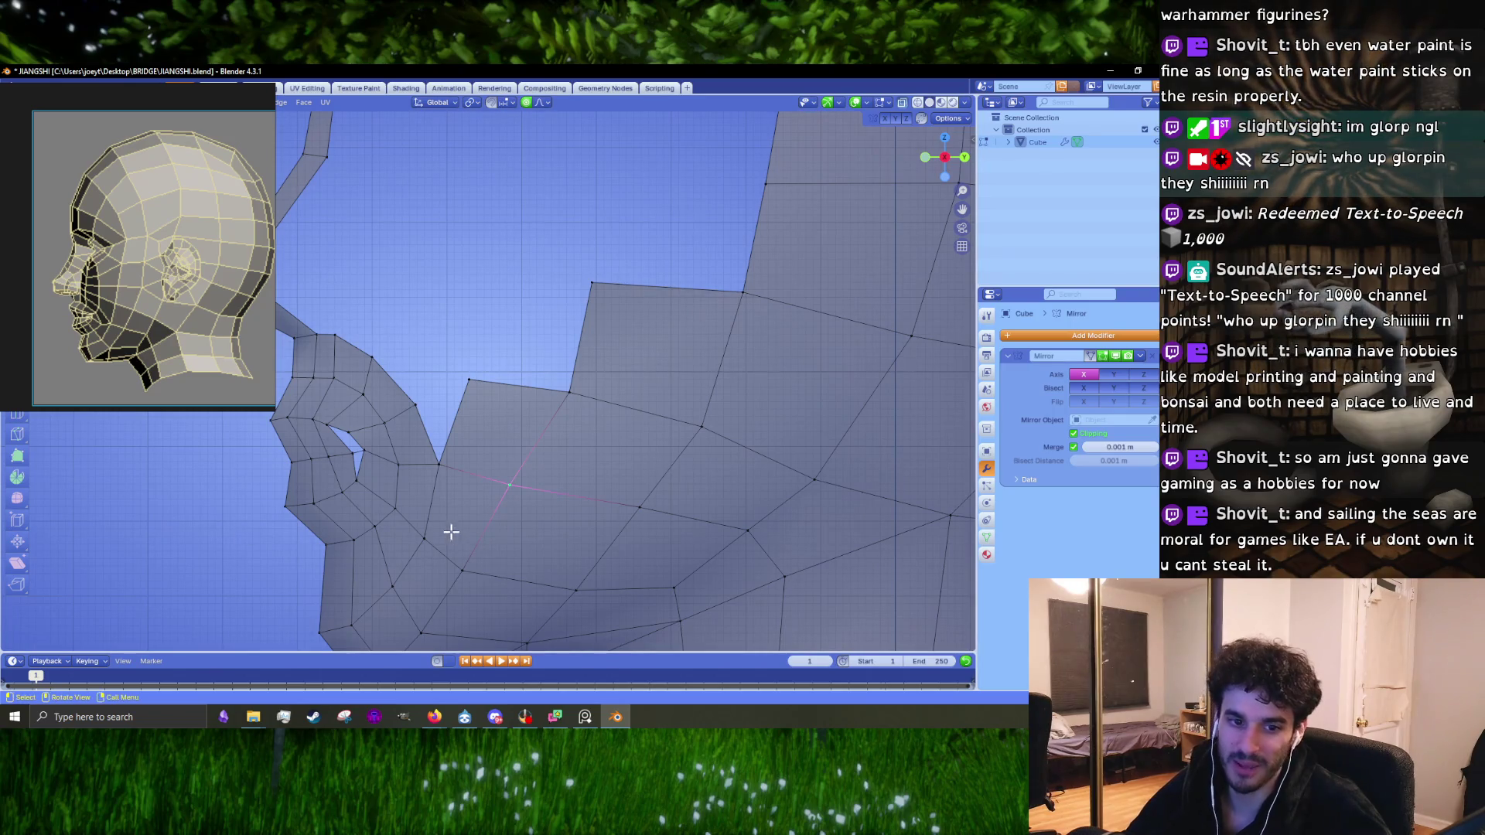
# Step: Shift the cheek vertices beside the notch into place with G
pyautogui.press('g')
pyautogui.click(508, 484)
pyautogui.moveTo(508, 485)
pyautogui.keyDown('shift'); pyautogui.mouseDown(button='middle')
pyautogui.moveTo(564, 434)
pyautogui.moveTo(541, 480)
pyautogui.mouseUp(button='middle'); pyautogui.keyUp('shift')
pyautogui.press('g')
pyautogui.click(515, 483)
pyautogui.press('g')
pyautogui.click(557, 433)
pyautogui.press('g')
# Step: Reposition the upper and lower notch vertices to shape the cheek-cranium gap
pyautogui.click(559, 450)
pyautogui.click(484, 326)
pyautogui.press('g')
pyautogui.click(493, 328)
pyautogui.click(452, 408)
pyautogui.press('g')
pyautogui.click(484, 418)
pyautogui.click(495, 327)
pyautogui.press('g')
pyautogui.click(497, 322)
pyautogui.moveTo(497, 322)
pyautogui.keyDown('shift'); pyautogui.mouseDown(button='middle')
pyautogui.moveTo(617, 374)
pyautogui.moveTo(542, 418)
pyautogui.mouseUp(button='middle'); pyautogui.keyUp('shift')
pyautogui.press('g')
pyautogui.click(556, 424)
pyautogui.click(541, 309)
pyautogui.press('g')
pyautogui.click(590, 341)
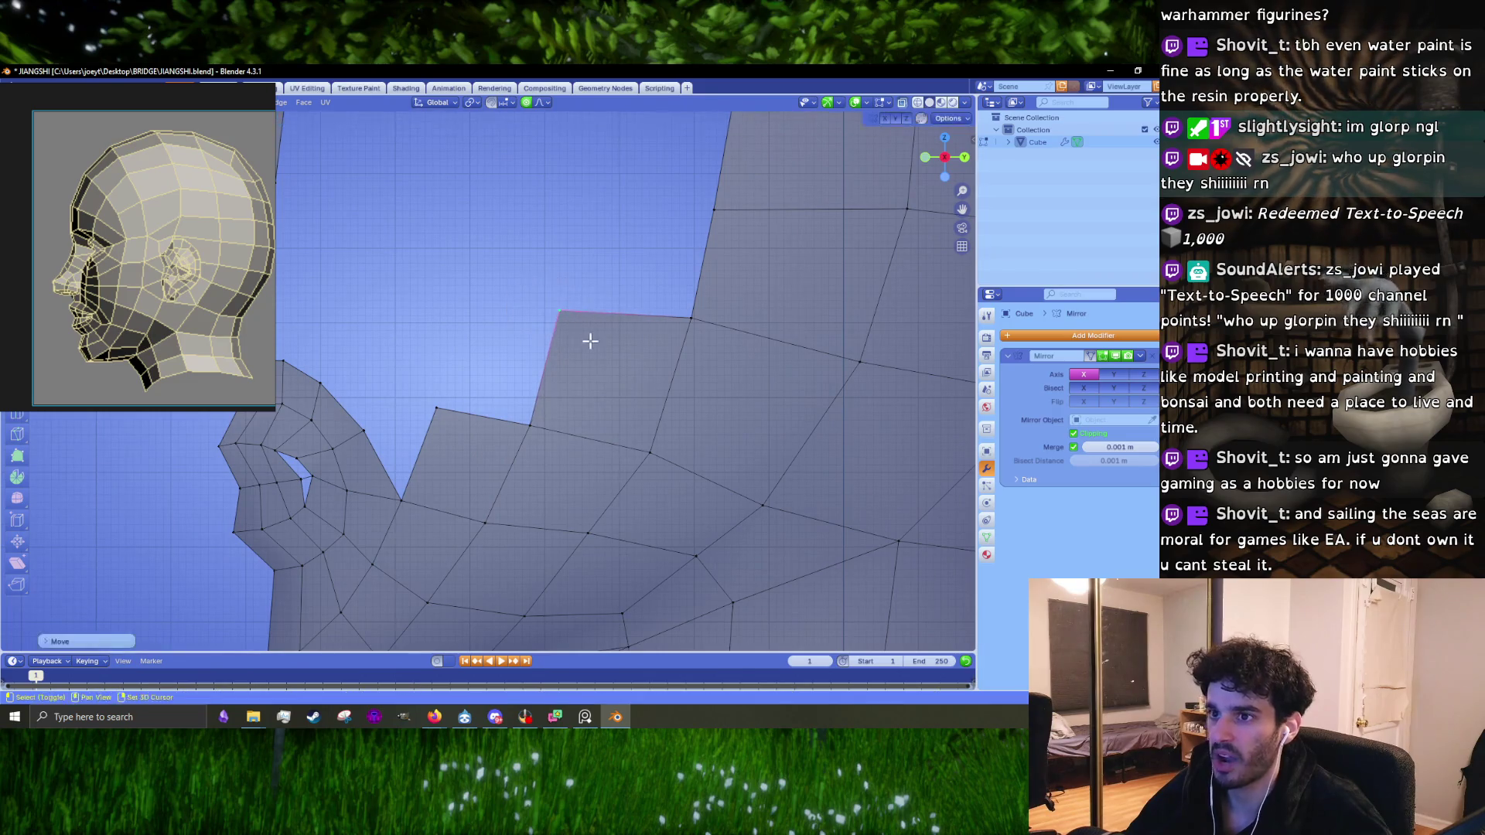
pyautogui.keyDown('shift'); pyautogui.moveTo(590, 341); pyautogui.dragTo(565, 430, button='middle'); pyautogui.keyUp('shift')
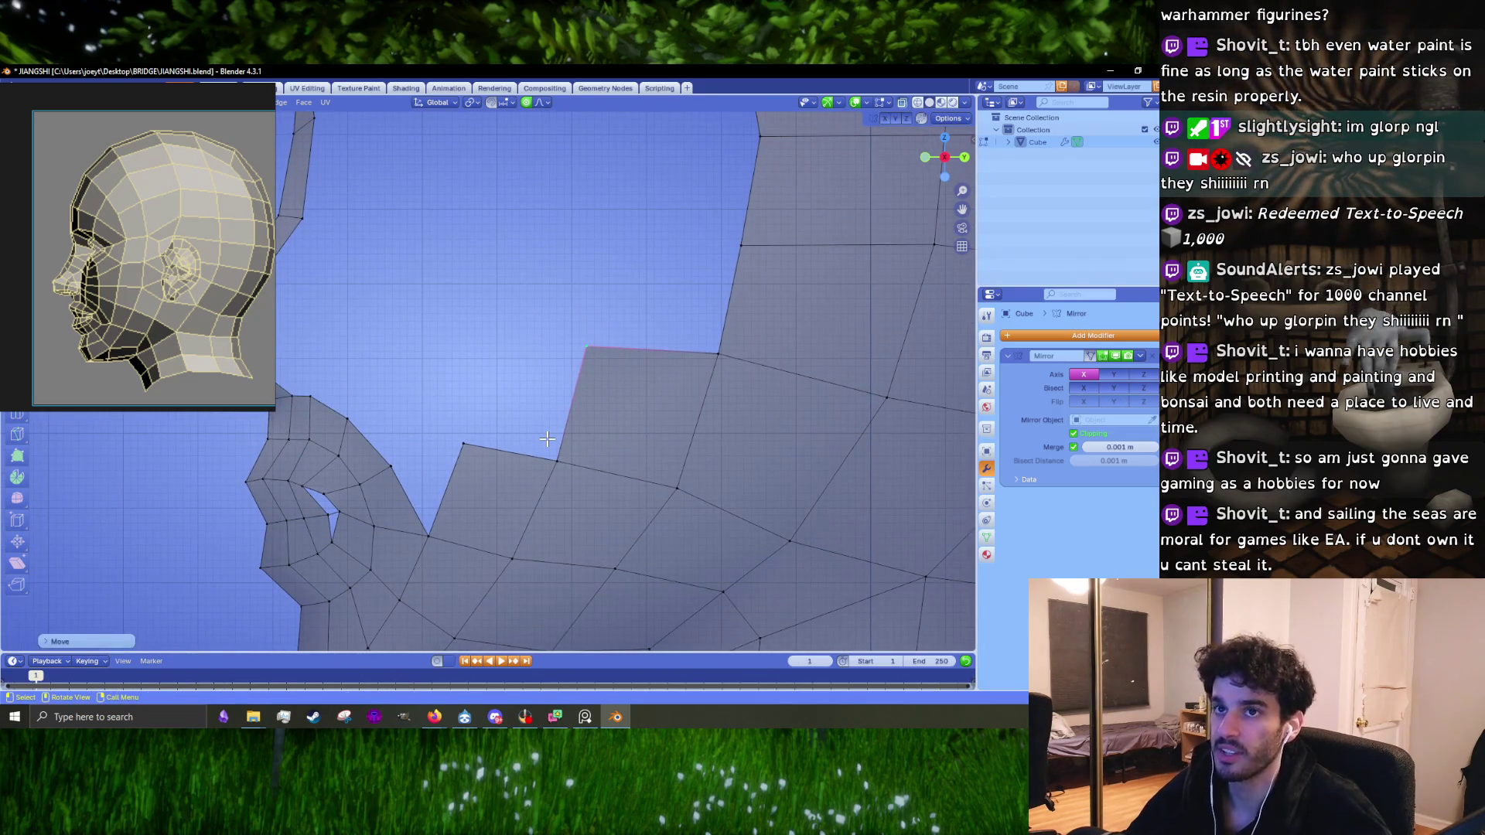
# Step: Extrude the notch's bottom edge upward into a quad and merge its corner shut
pyautogui.click(459, 443)
pyautogui.press('c')
pyautogui.middleClick(464, 437)
pyautogui.press('Escape')
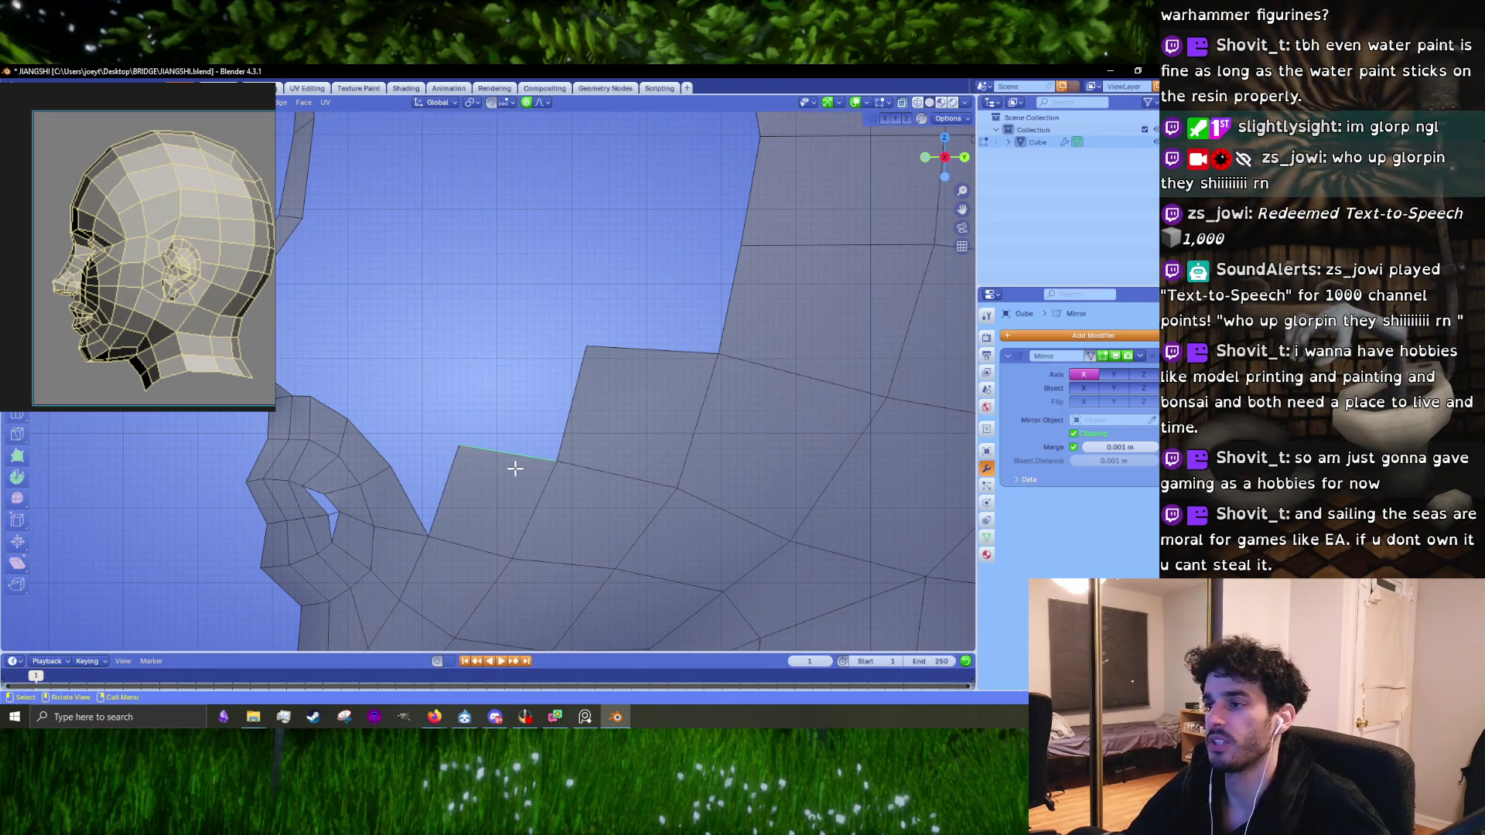
pyautogui.moveTo(515, 466)
pyautogui.mouseDown()
pyautogui.moveTo(568, 348)
pyautogui.moveTo(587, 347)
pyautogui.mouseUp()
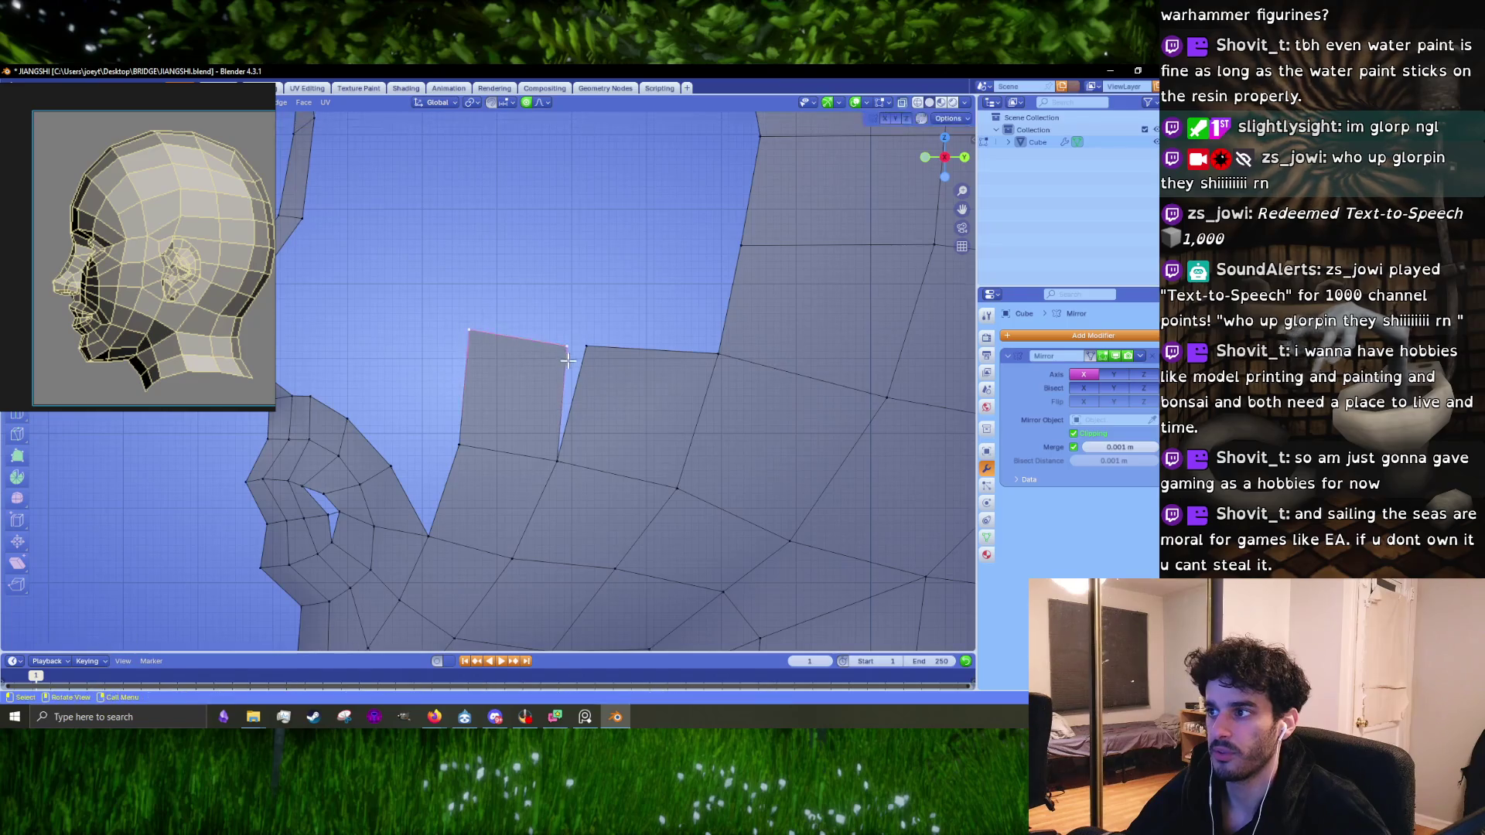
pyautogui.keyDown('shift'); pyautogui.click(586, 348); pyautogui.keyUp('shift')
pyautogui.press('m')
pyautogui.click(592, 349)
pyautogui.click(470, 331)
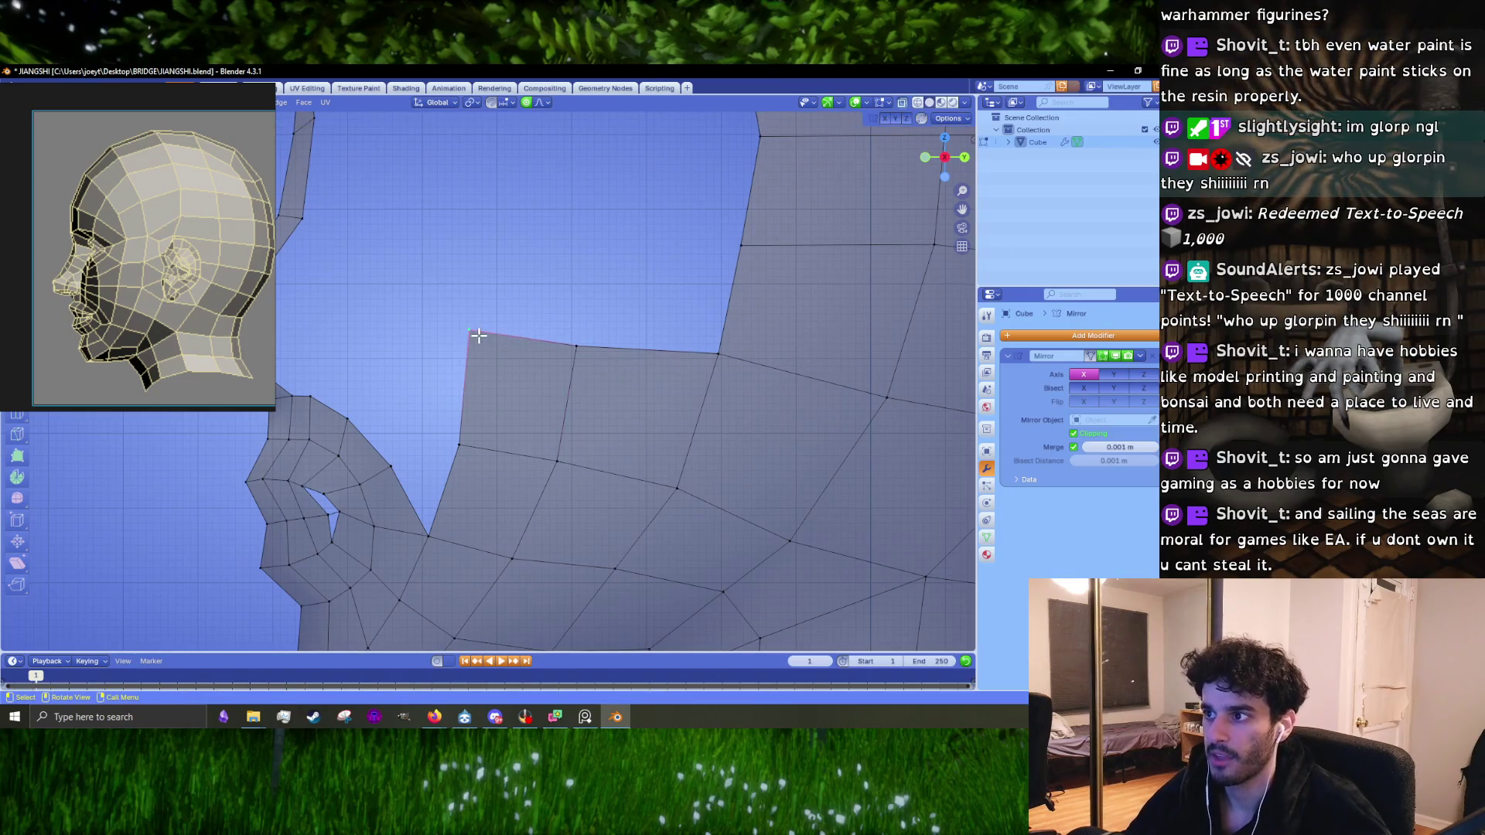
# Step: Move the top-left and top-right vertices to straighten the new top edge
pyautogui.press('g')
pyautogui.click(468, 350)
pyautogui.click(576, 351)
pyautogui.press('g')
pyautogui.keyDown('shift'); pyautogui.moveTo(492, 357); pyautogui.dragTo(473, 467, button='middle'); pyautogui.keyUp('shift')
pyautogui.click(482, 430)
# Step: Extrude the two top edges upward and merge the gap vertices At Last
pyautogui.click(503, 467)
pyautogui.keyDown('shift'); pyautogui.click(606, 466); pyautogui.keyUp('shift')
pyautogui.press('e')
pyautogui.click(619, 343)
pyautogui.press('1')
pyautogui.click(700, 340)
pyautogui.keyDown('shift'); pyautogui.click(733, 356); pyautogui.keyUp('shift')
pyautogui.press('m')
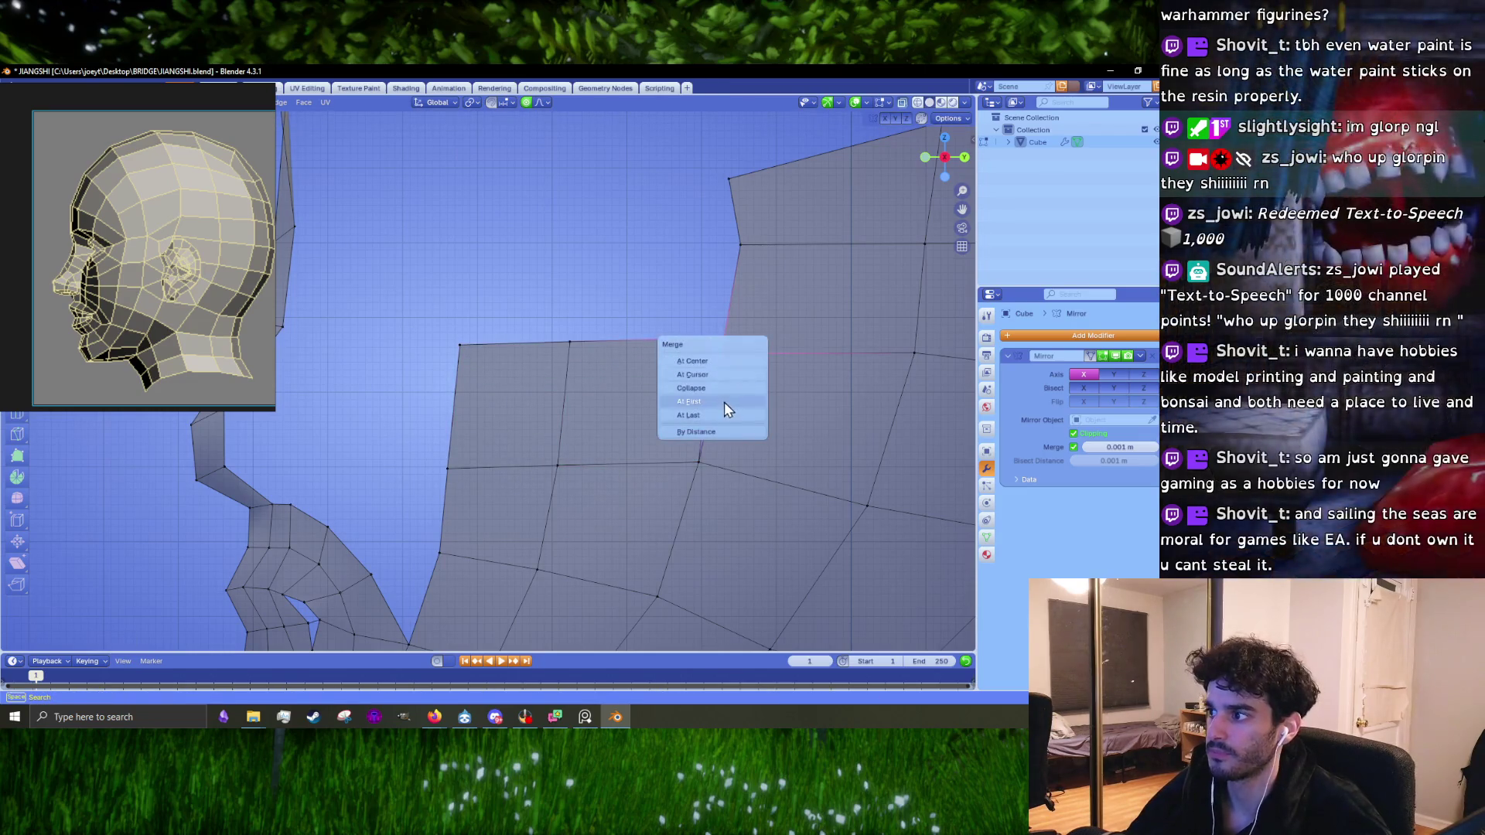
pyautogui.click(716, 418)
# Step: Lower the new top edge slightly below the cranium
pyautogui.click(495, 343)
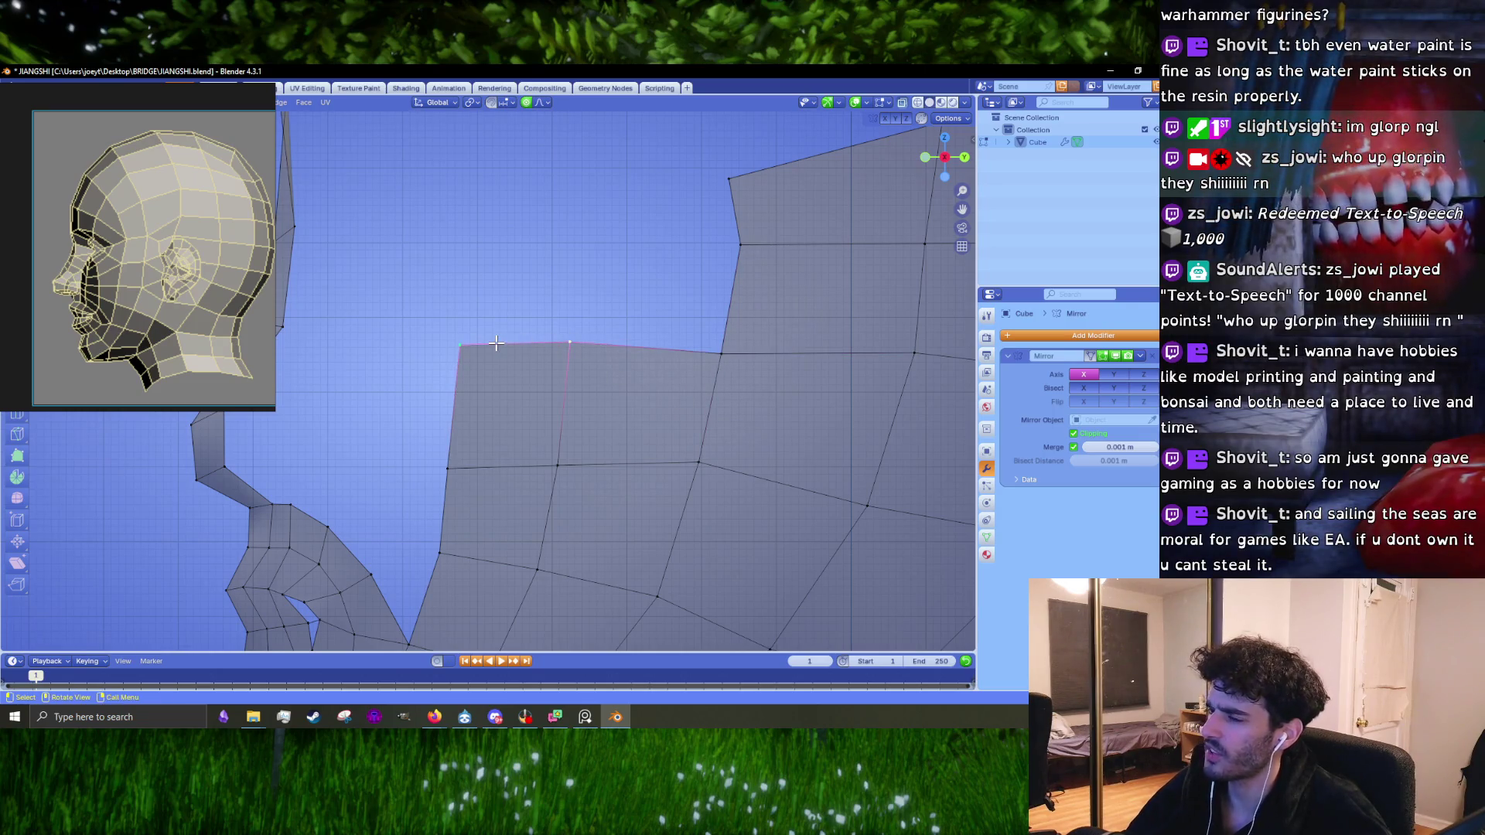
pyautogui.press('g')
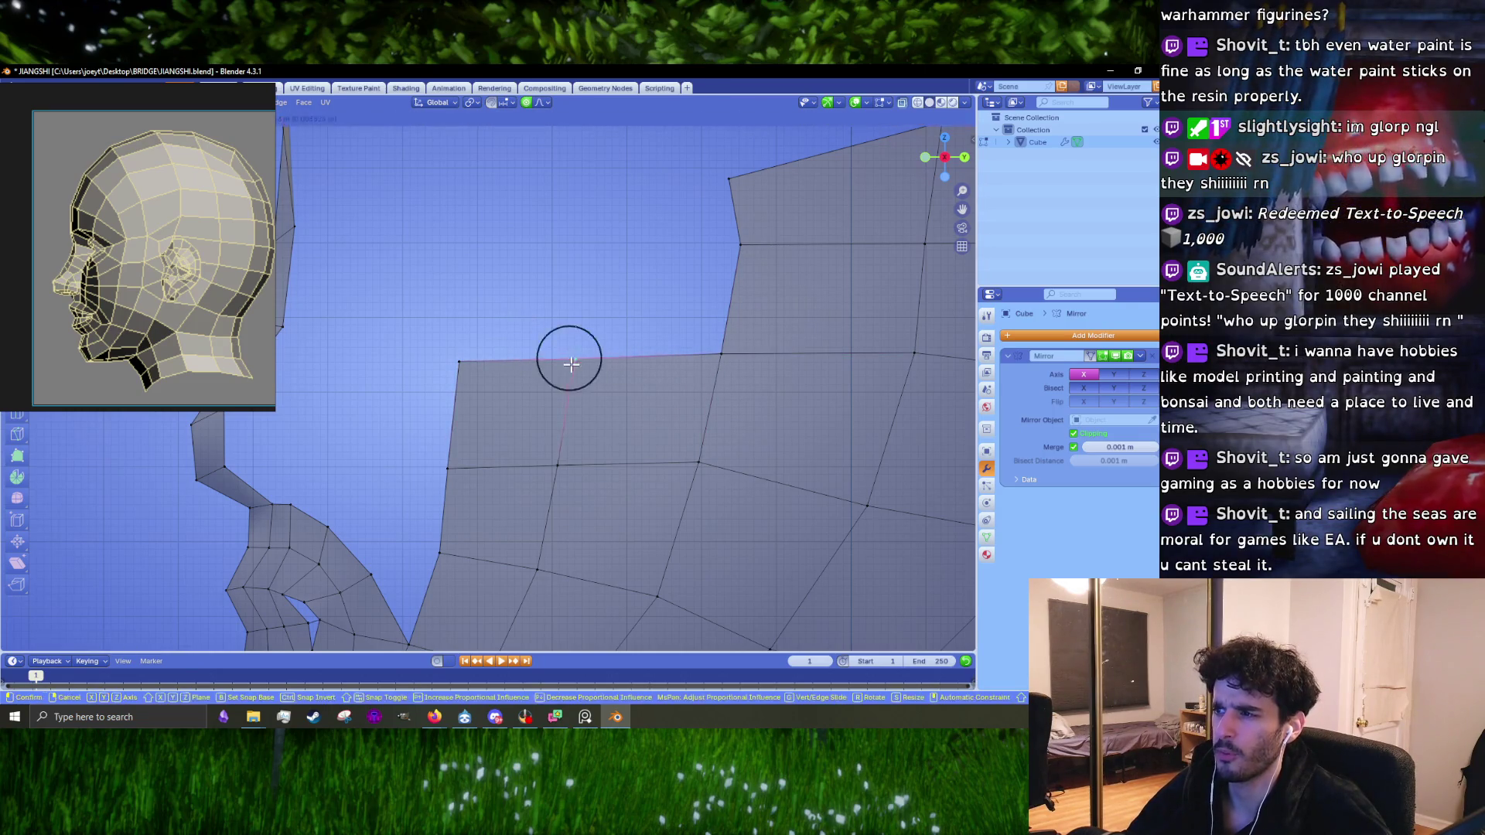
pyautogui.click(563, 540)
pyautogui.scroll(-6, 563, 541)
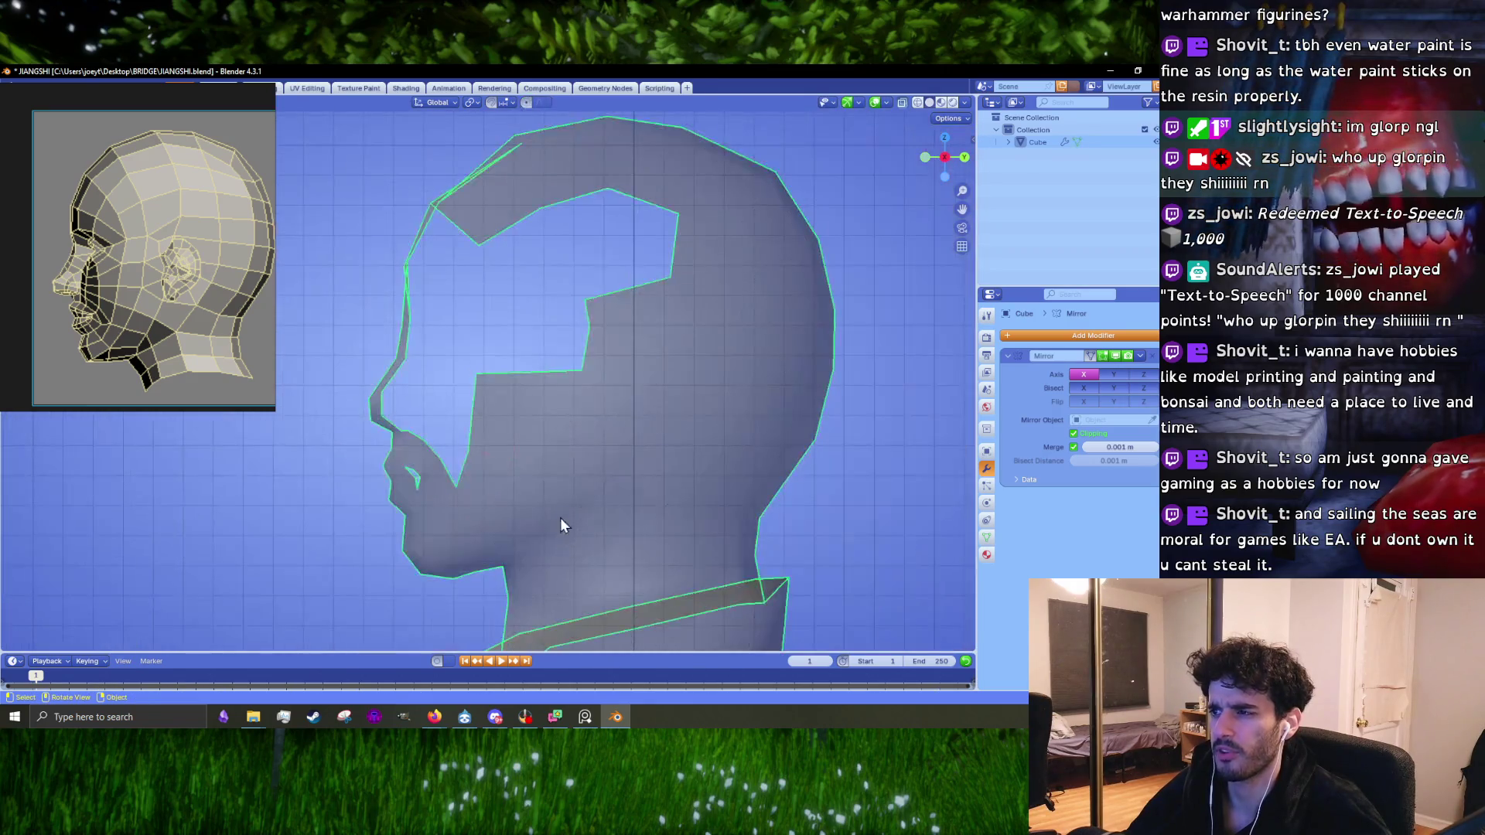
# Step: Return to Edit Mode and turn X-ray off to view the jaw solid
pyautogui.press('Tab')
pyautogui.scroll(6, 544, 478)
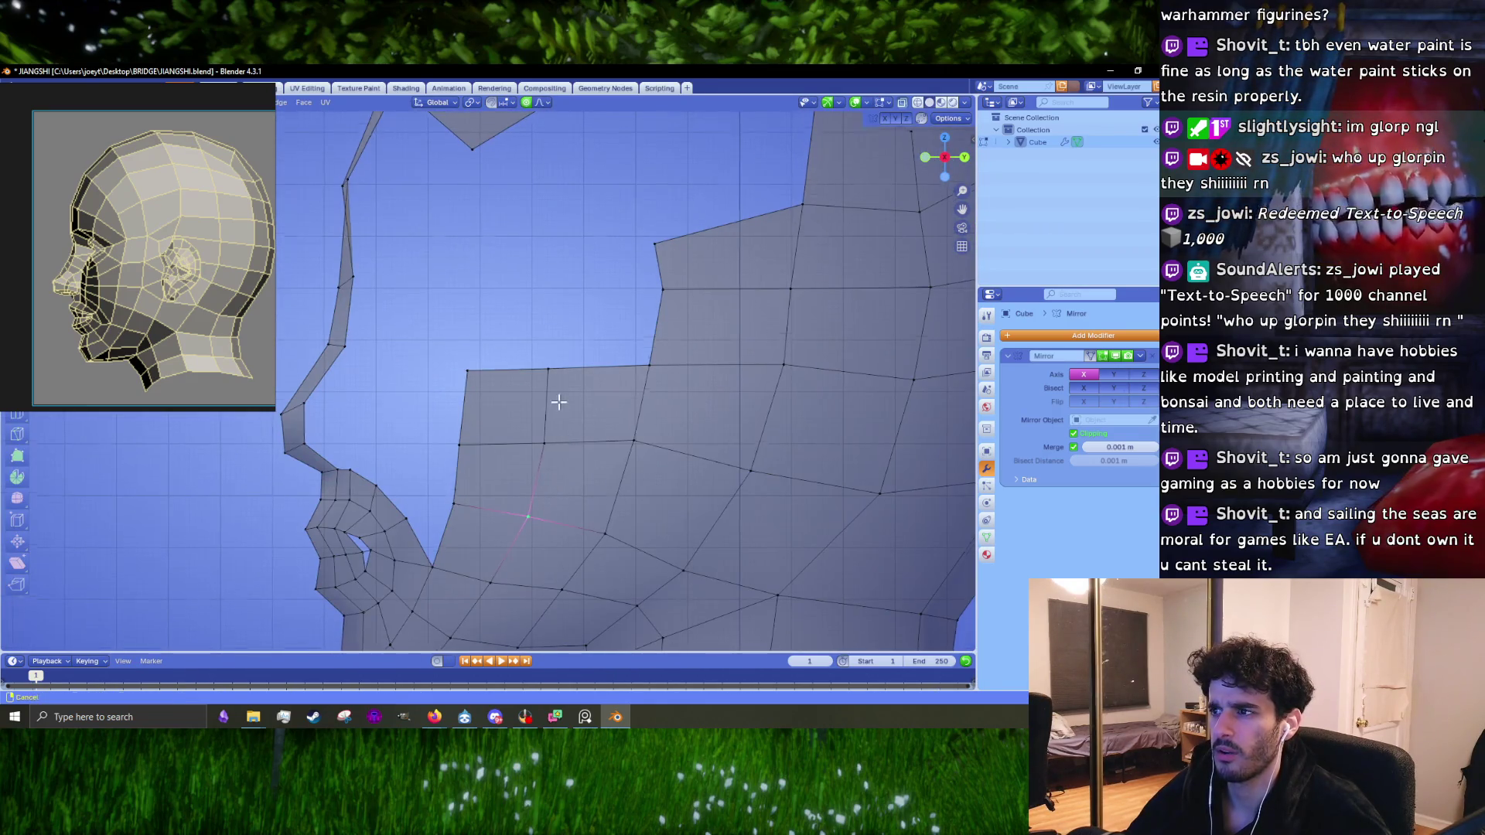
pyautogui.press('2')
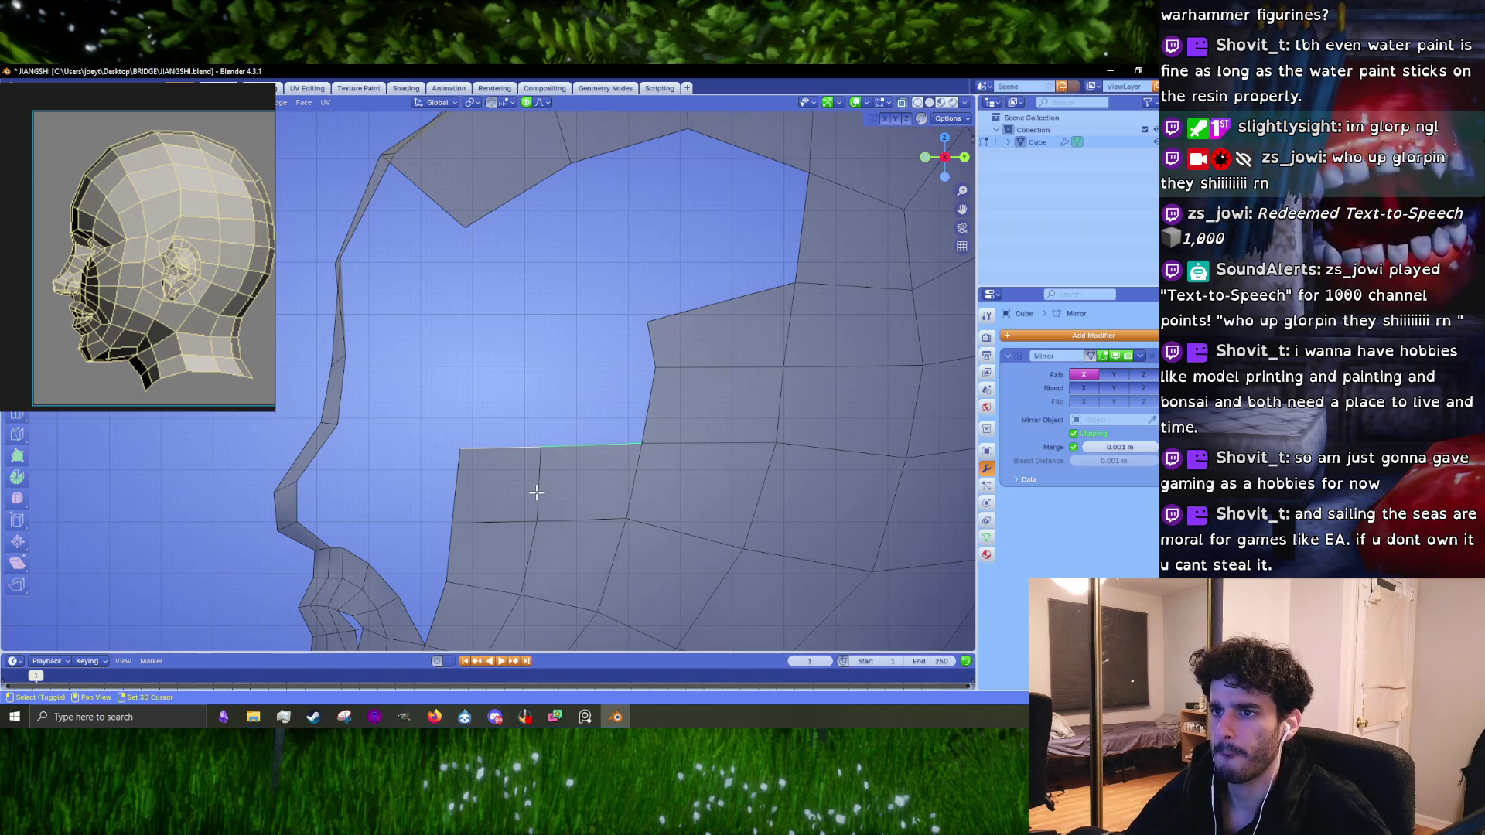
pyautogui.keyDown('shift'); pyautogui.moveTo(537, 490); pyautogui.dragTo(570, 292, button='middle'); pyautogui.keyUp('shift')
pyautogui.moveTo(444, 401)
pyautogui.mouseDown(button='middle')
pyautogui.moveTo(693, 398)
pyautogui.moveTo(480, 402)
pyautogui.mouseUp(button='middle')
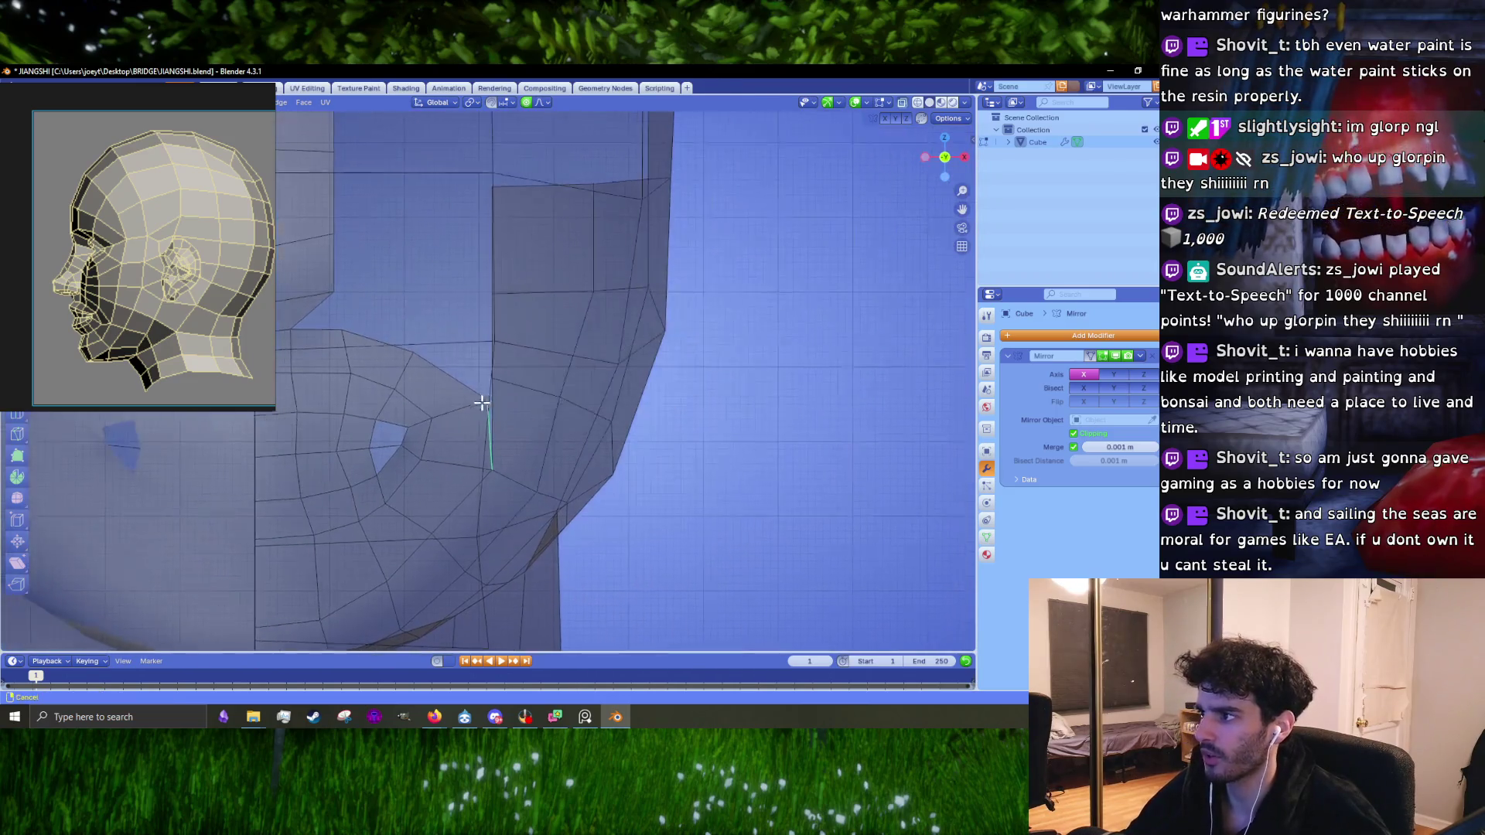
pyautogui.click(902, 102)
pyautogui.press('1')
# Step: Drag the cheek and jaw vertices rightward with proportional falloff to follow the reference
pyautogui.click(557, 391)
pyautogui.moveTo(557, 391); pyautogui.dragTo(580, 397)
pyautogui.moveTo(591, 301); pyautogui.dragTo(603, 304)
pyautogui.moveTo(570, 387)
pyautogui.mouseDown()
pyautogui.moveTo(595, 412)
pyautogui.moveTo(583, 400)
pyautogui.mouseUp()
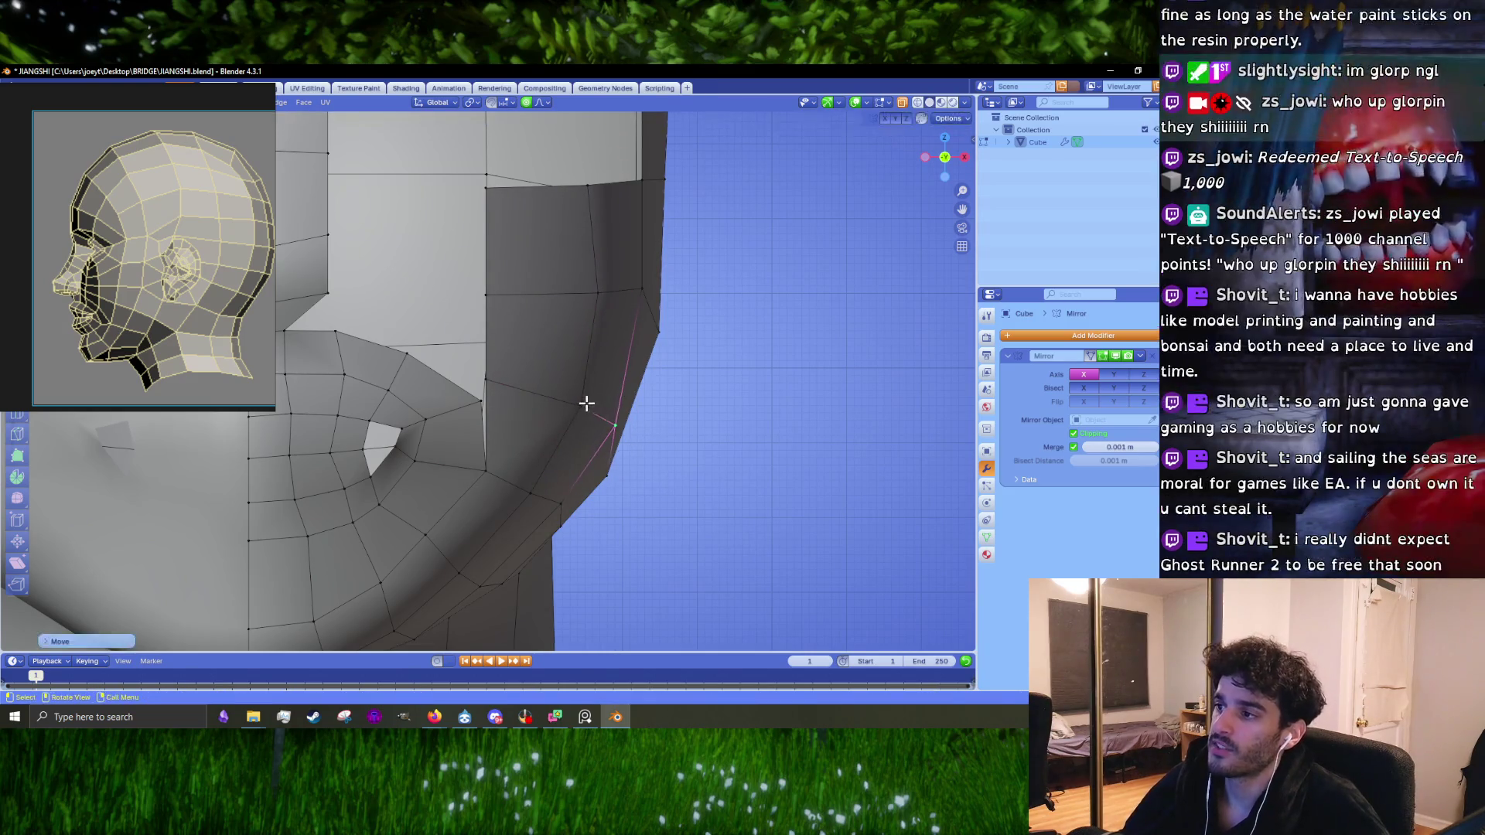
pyautogui.moveTo(593, 298); pyautogui.dragTo(605, 295)
pyautogui.moveTo(527, 378); pyautogui.dragTo(557, 387)
pyautogui.moveTo(502, 302); pyautogui.dragTo(546, 291)
# Step: Move the dark face's top-left vertex right to taper the inner edge
pyautogui.click(516, 209)
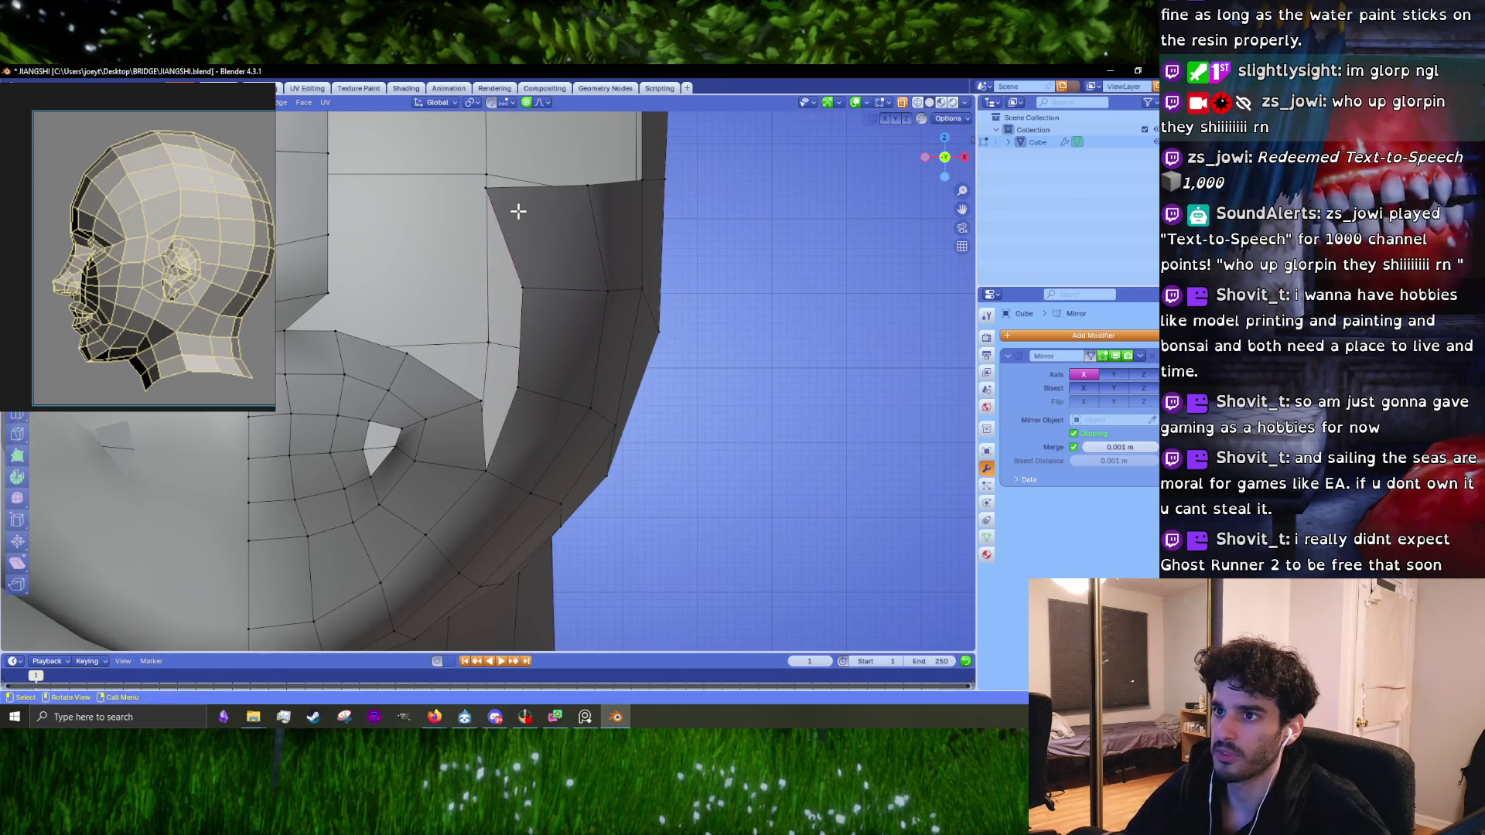
pyautogui.scroll(-3, 139, 300)
pyautogui.moveTo(543, 215)
pyautogui.keyDown('shift'); pyautogui.mouseDown(button='middle')
pyautogui.moveTo(550, 290)
pyautogui.moveTo(526, 307)
pyautogui.mouseUp(button='middle'); pyautogui.keyUp('shift')
pyautogui.scroll(5, 170, 310)
pyautogui.moveTo(507, 296); pyautogui.dragTo(665, 293)
# Step: Pull the face at the head's top corner up and inward
pyautogui.scroll(-3, 747, 310)
pyautogui.scroll(-2, 747, 310)
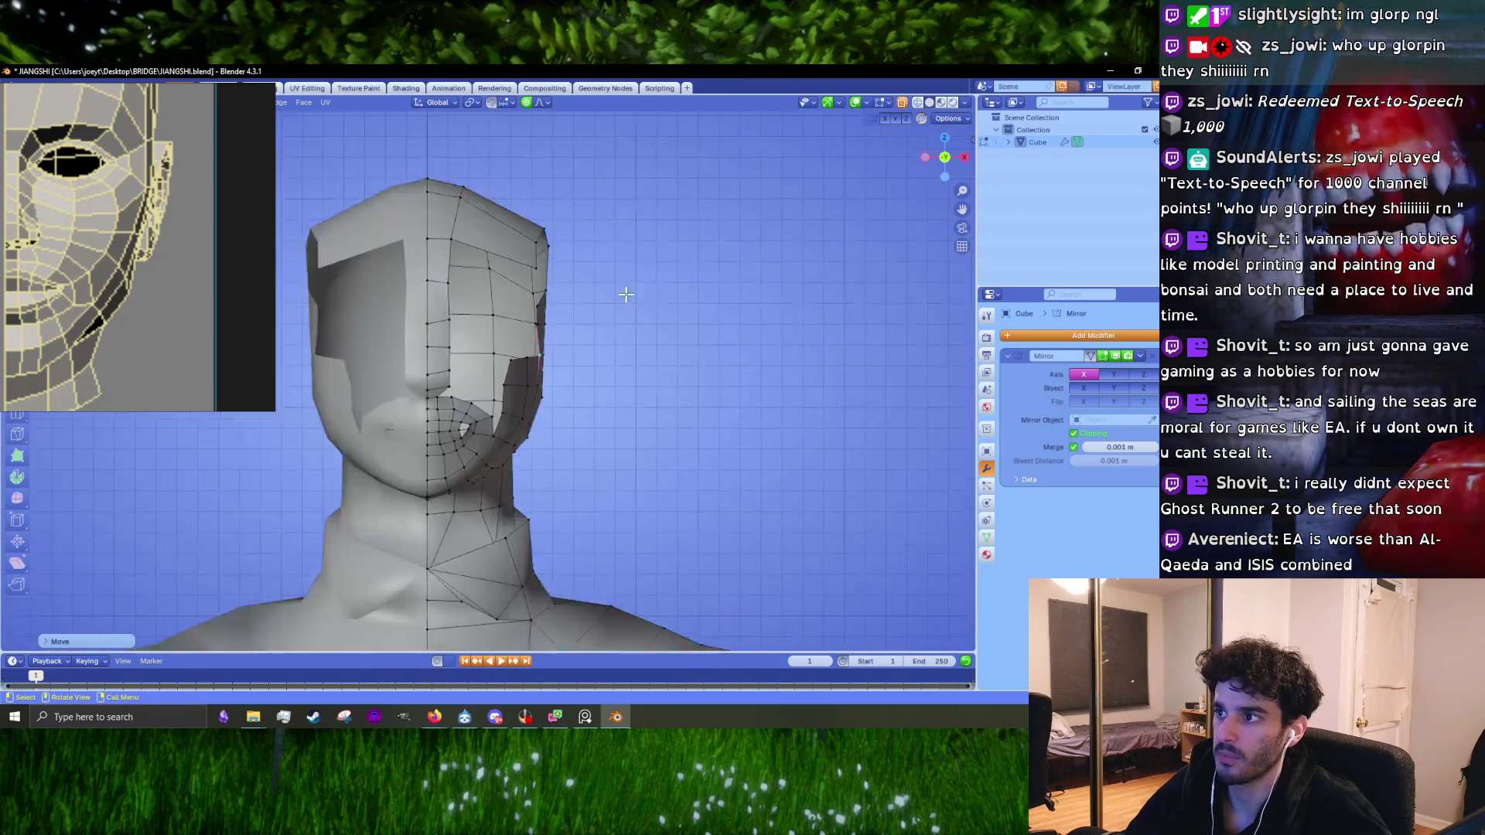
pyautogui.scroll(4, 576, 305)
pyautogui.keyDown('shift'); pyautogui.moveTo(629, 222); pyautogui.dragTo(575, 374, button='middle'); pyautogui.keyUp('shift')
pyautogui.click(580, 325)
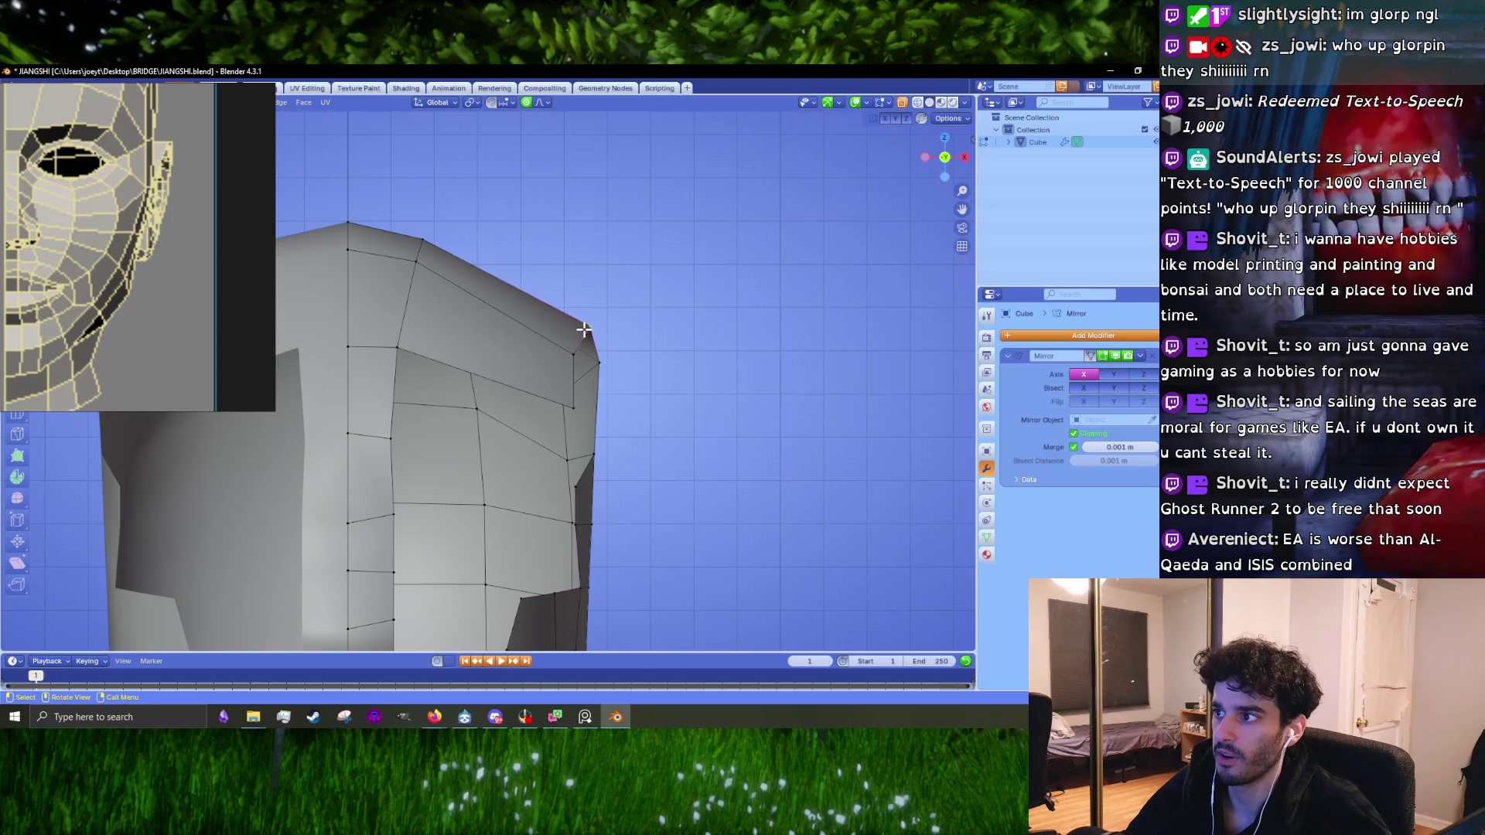
pyautogui.press('g')
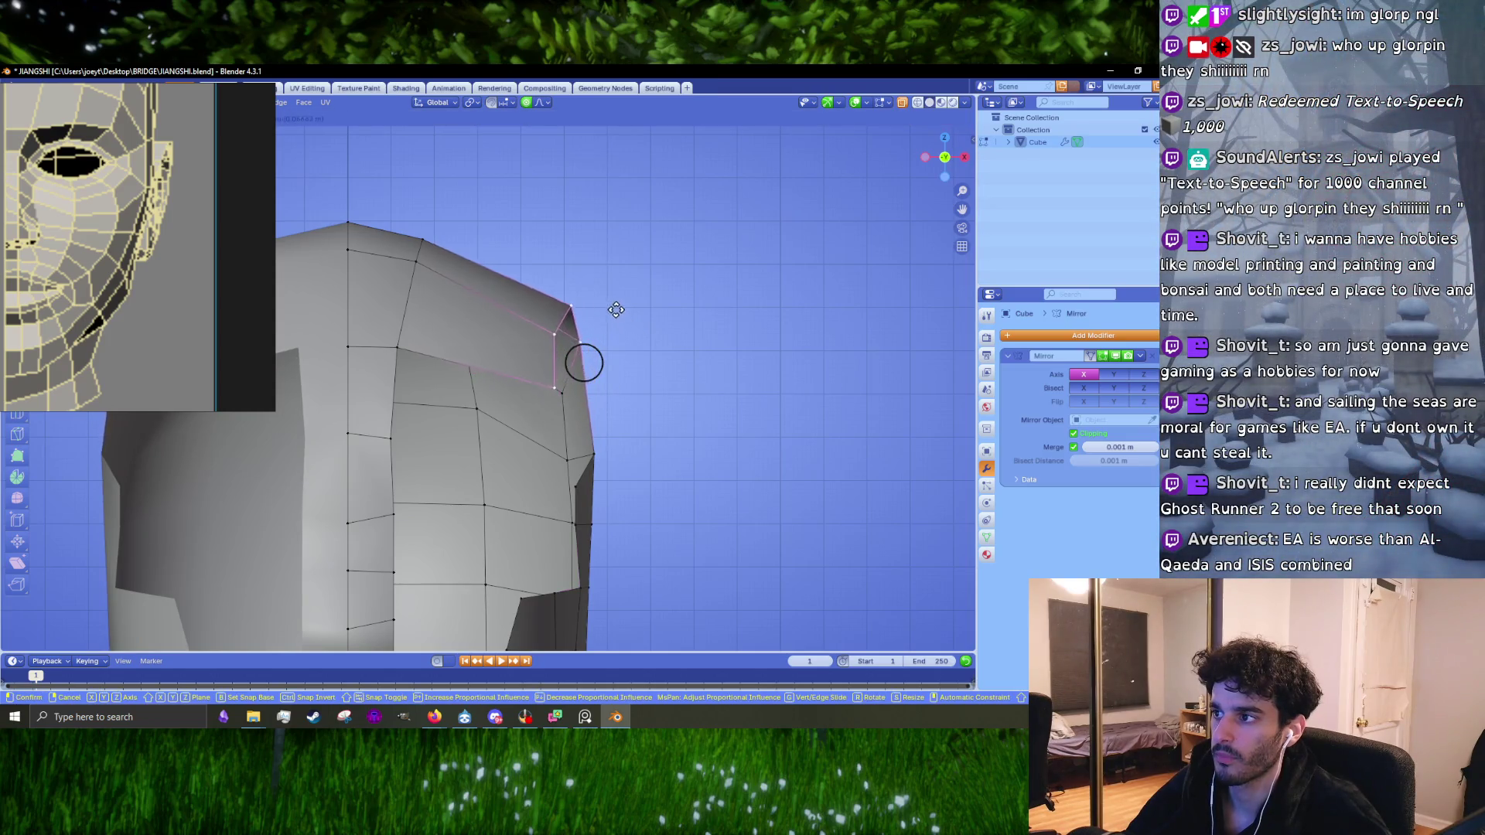
pyautogui.click(590, 289)
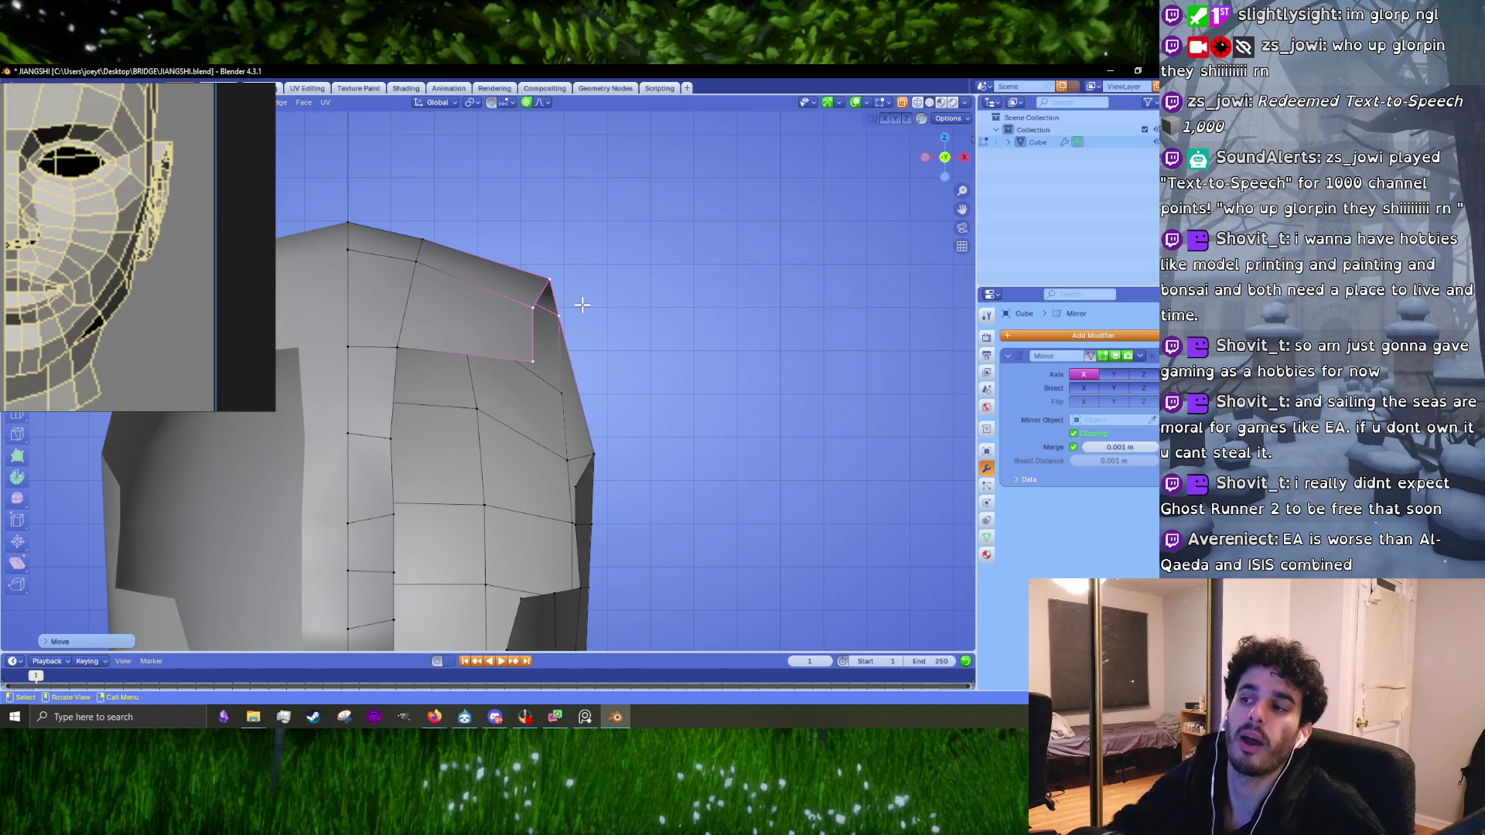
# Step: Select a cheek-side edge and check the head from a three-quarter and side view
pyautogui.keyDown('shift'); pyautogui.scroll(-5, 557, 367); pyautogui.keyUp('shift')
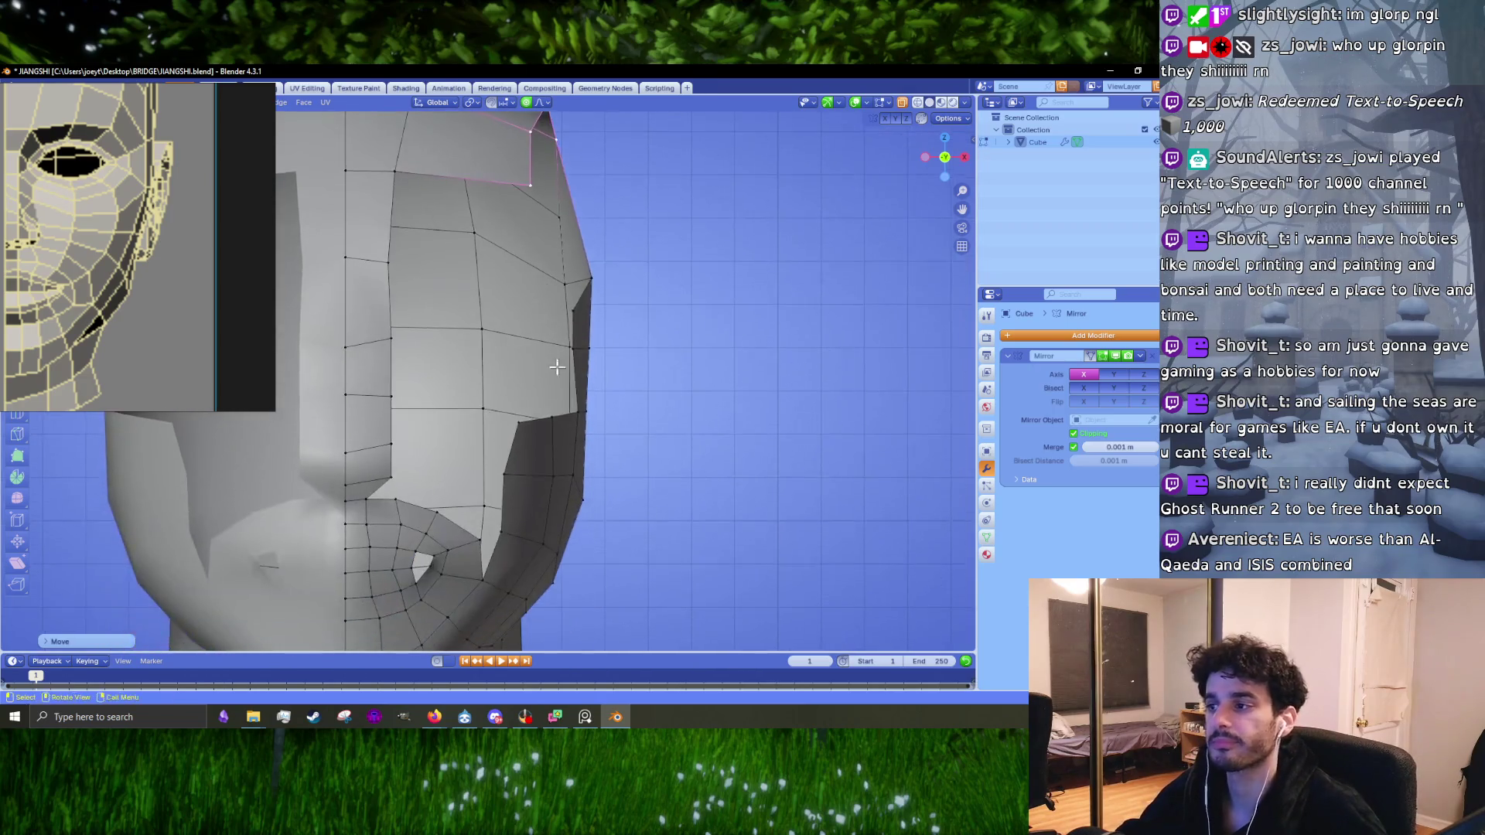
pyautogui.click(567, 430)
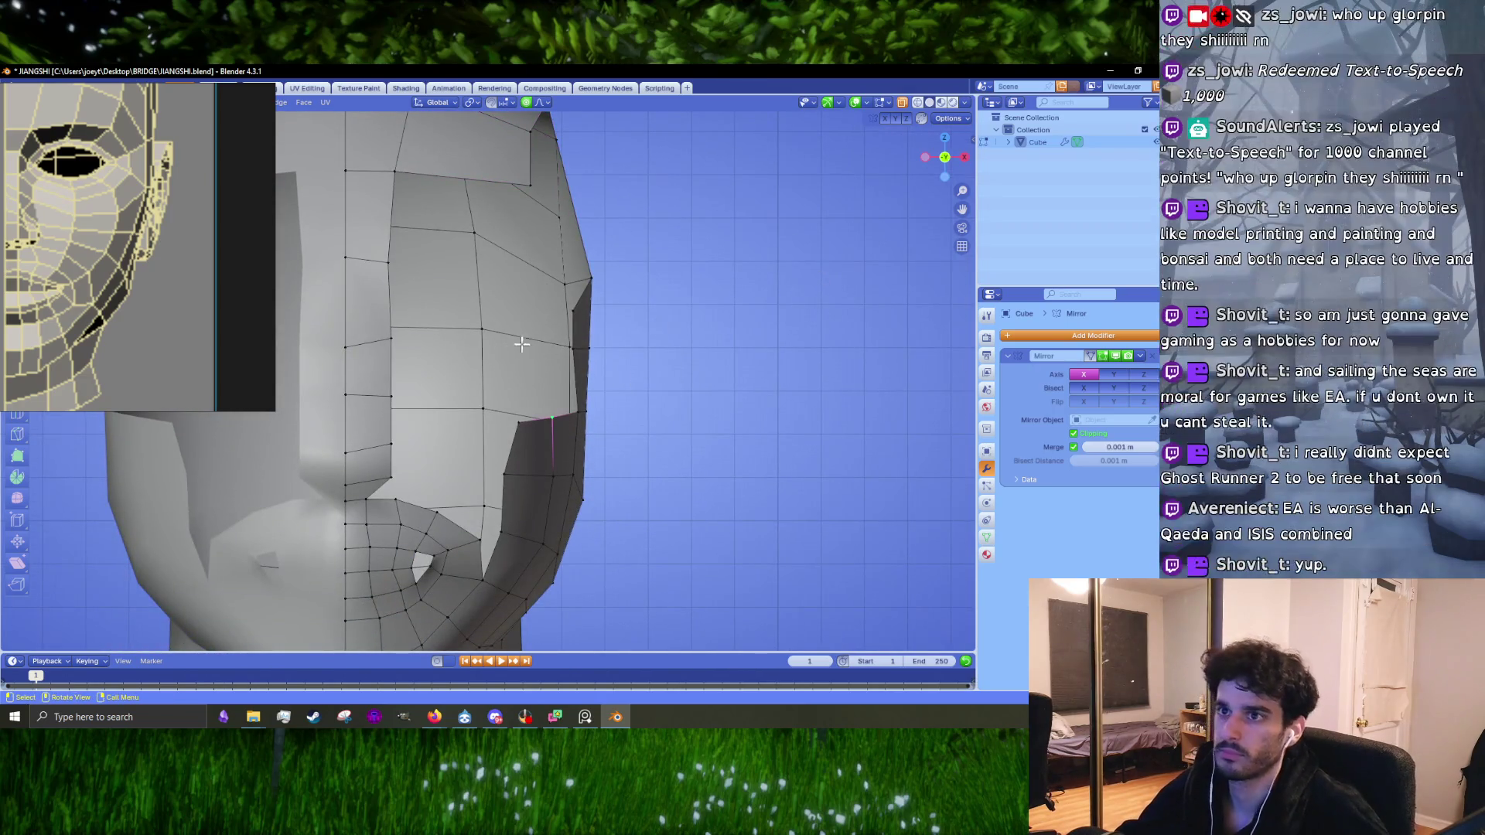
pyautogui.moveTo(532, 390); pyautogui.dragTo(587, 438, button='middle')
pyautogui.press('KP_3')
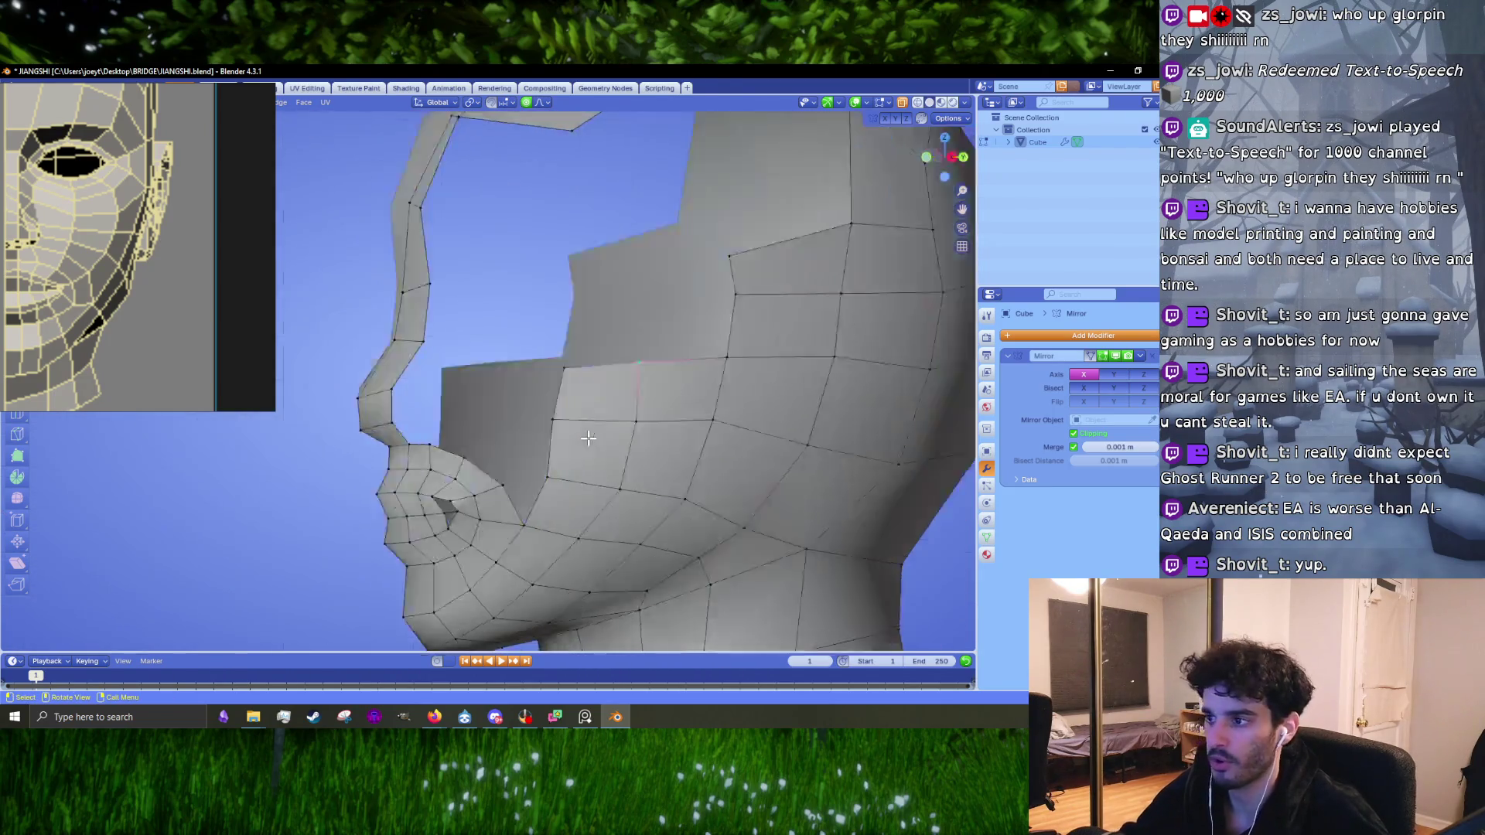
# Step: Reposition a cheek vertex near the nose from the front view
pyautogui.press('KP_1')
pyautogui.scroll(2, 552, 418)
pyautogui.moveTo(590, 397)
pyautogui.mouseDown(button='middle')
pyautogui.moveTo(434, 389)
pyautogui.moveTo(569, 401)
pyautogui.moveTo(503, 461)
pyautogui.mouseUp(button='middle')
pyautogui.press('g')
pyautogui.rightClick(502, 396)
pyautogui.click(520, 358)
pyautogui.press('g')
pyautogui.click(518, 363)
pyautogui.moveTo(580, 304); pyautogui.dragTo(546, 474, button='middle')
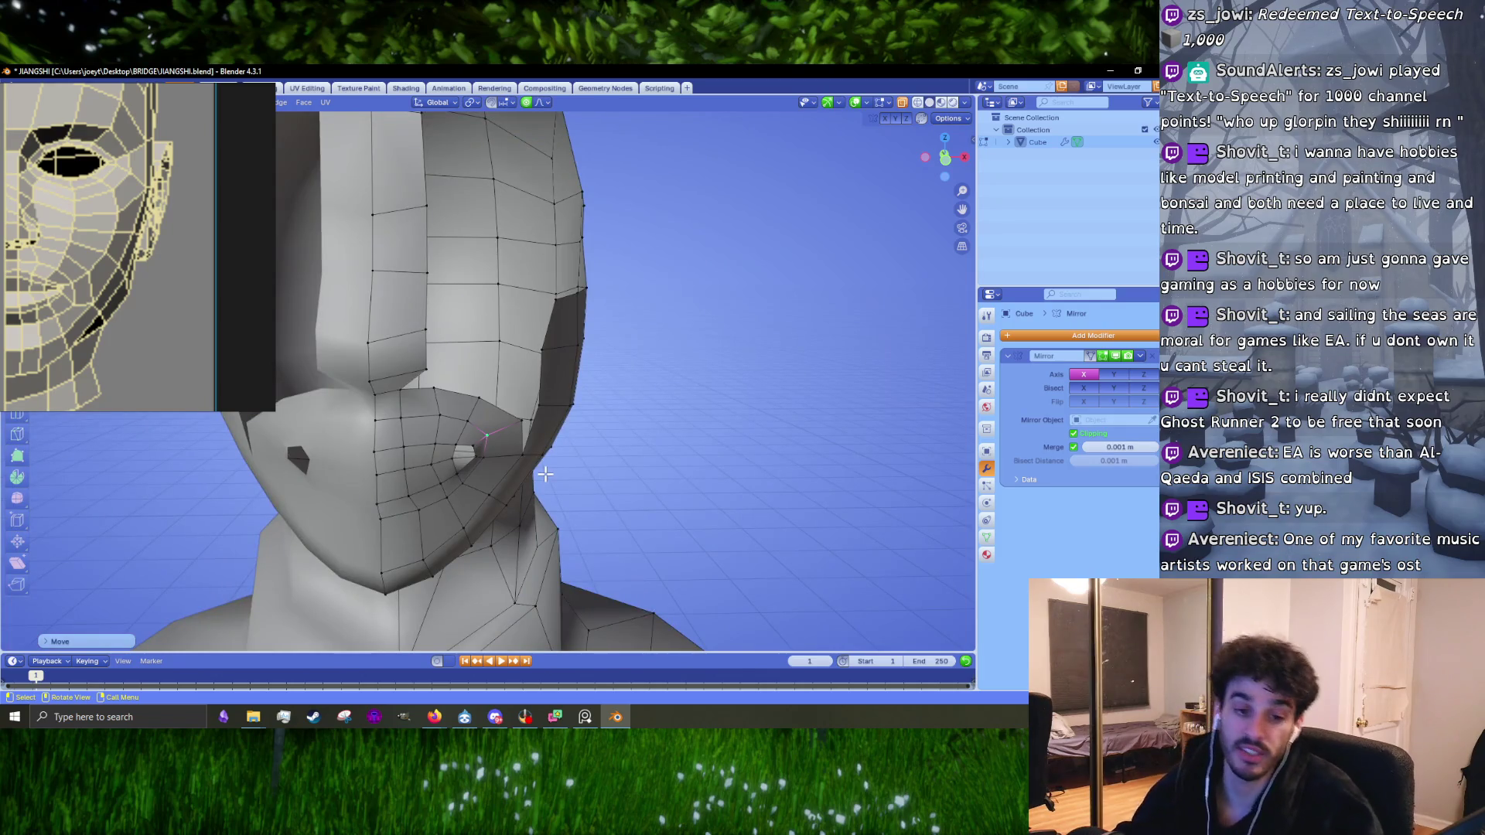
# Step: Nudge the upper and lower jaw vertices right to match the reference
pyautogui.press('KP_3')
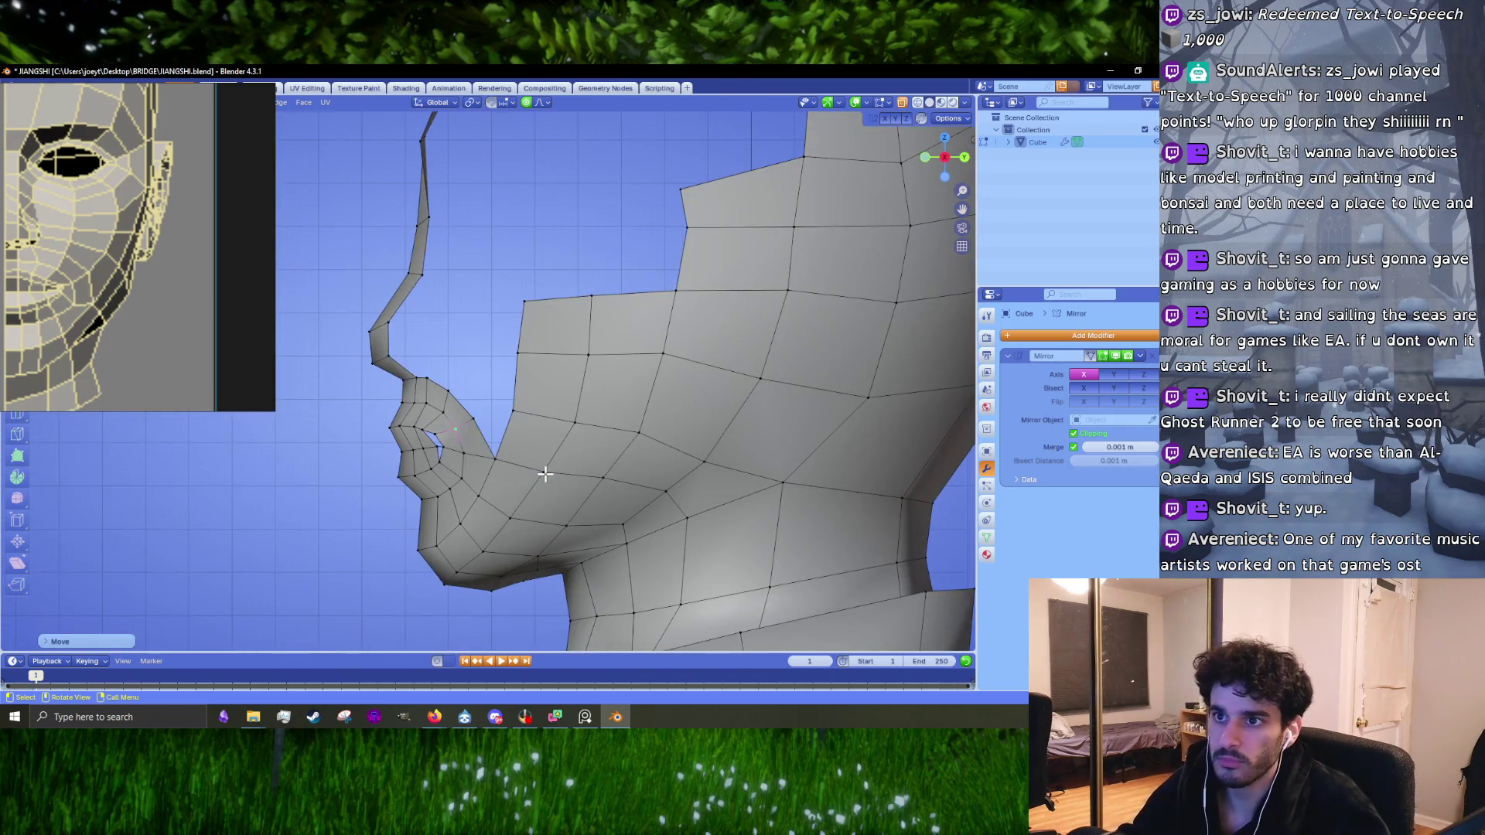
pyautogui.scroll(3, 545, 474)
pyautogui.moveTo(533, 434); pyautogui.dragTo(533, 432)
pyautogui.moveTo(584, 536); pyautogui.dragTo(569, 544)
pyautogui.scroll(-3, 570, 544)
pyautogui.scroll(-3, 570, 544)
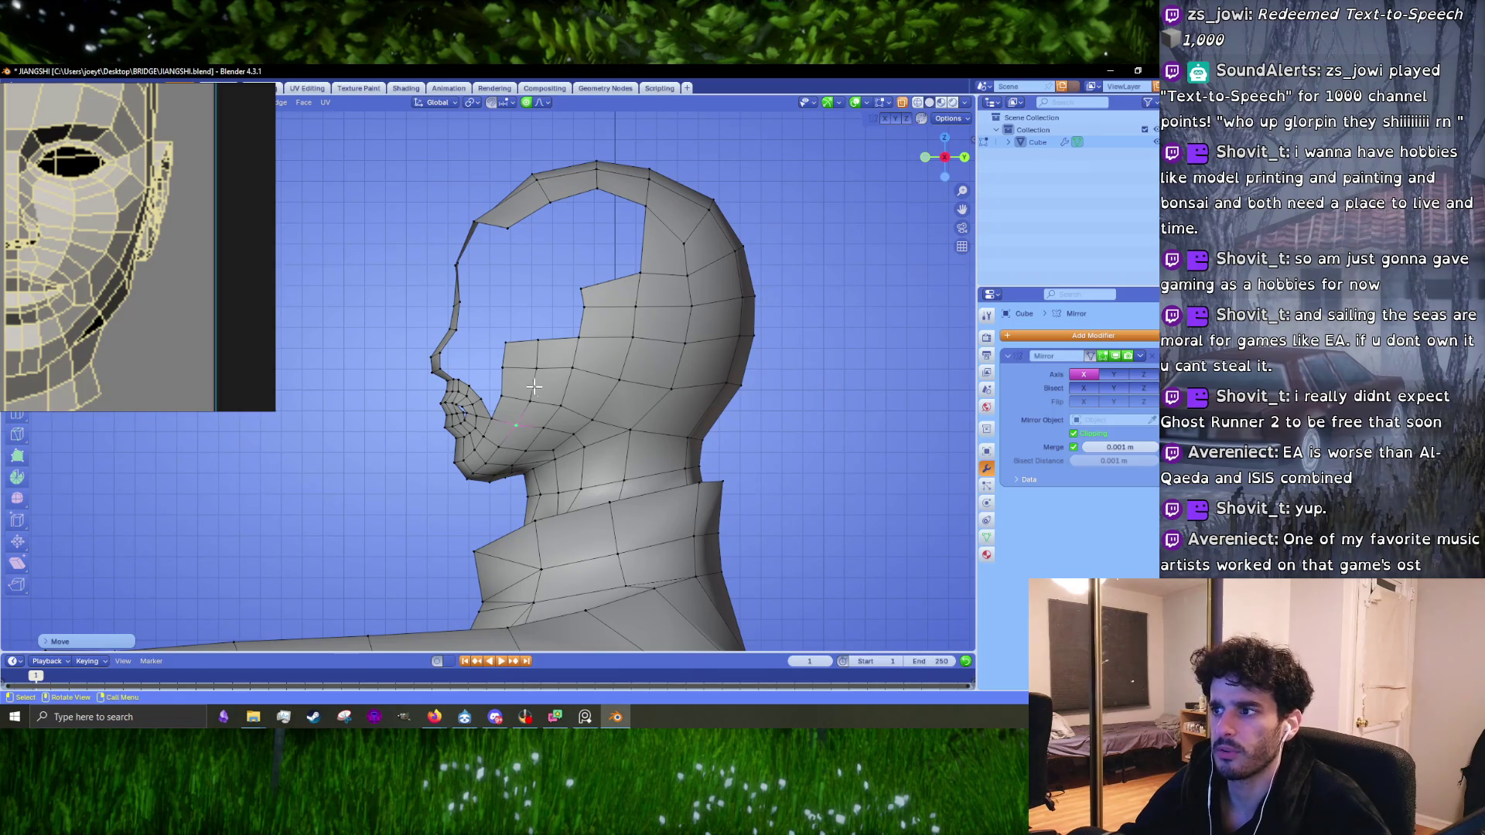
pyautogui.press('KP_1')
pyautogui.scroll(6, 577, 417)
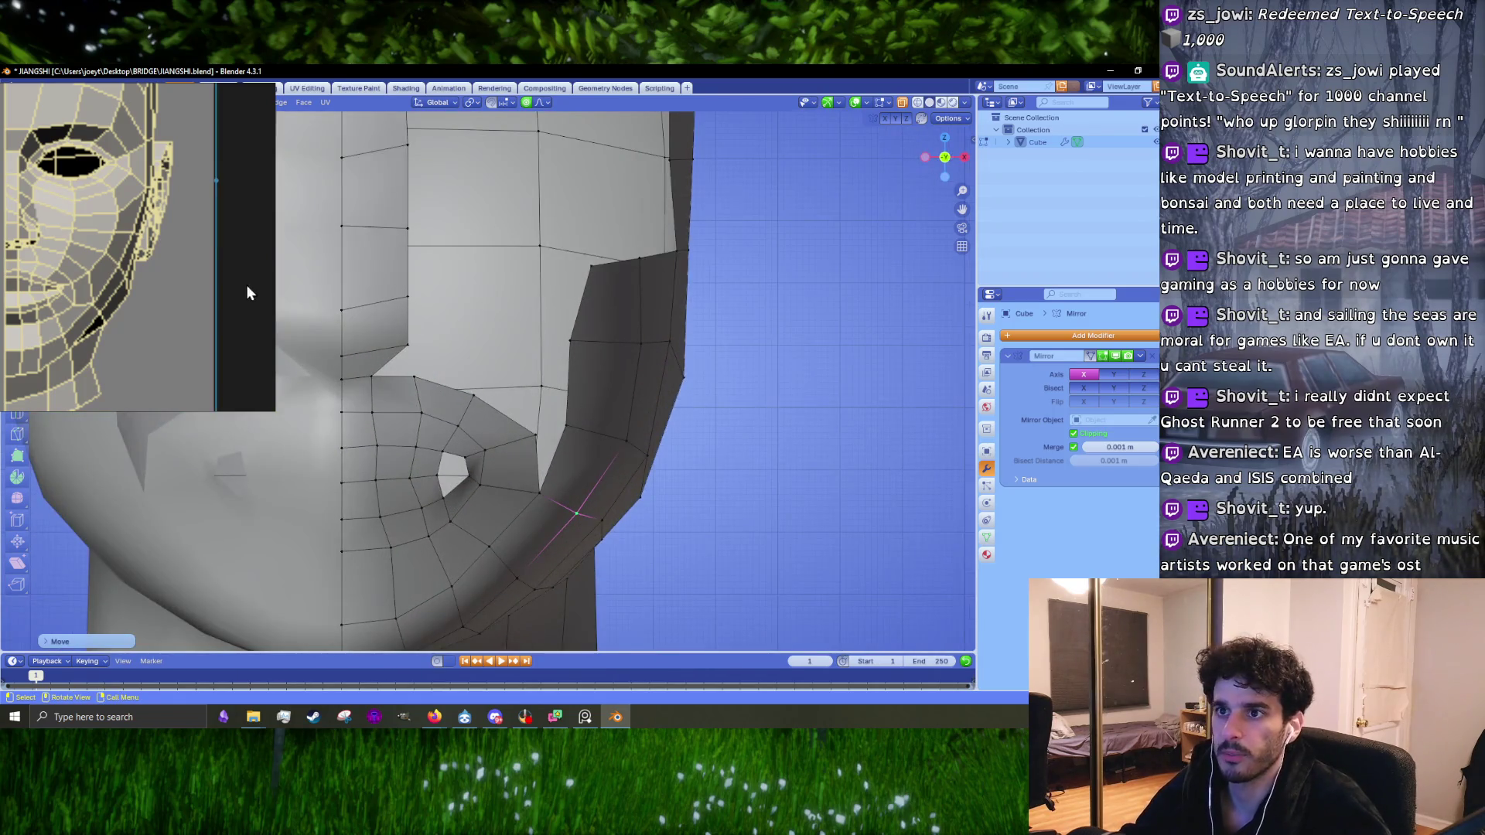
pyautogui.scroll(-4, 184, 351)
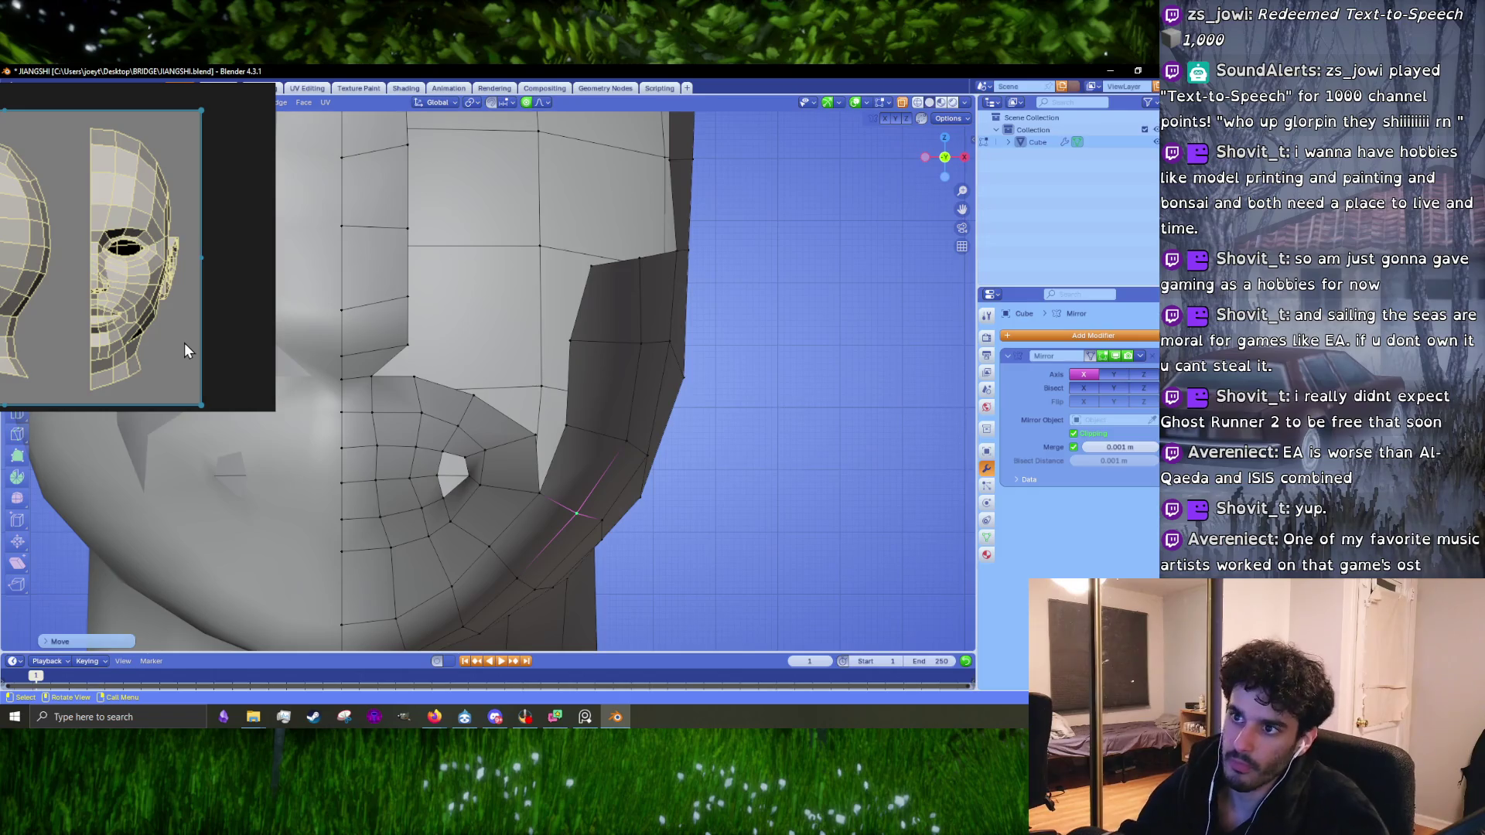
pyautogui.scroll(5, 138, 318)
pyautogui.scroll(1, 588, 454)
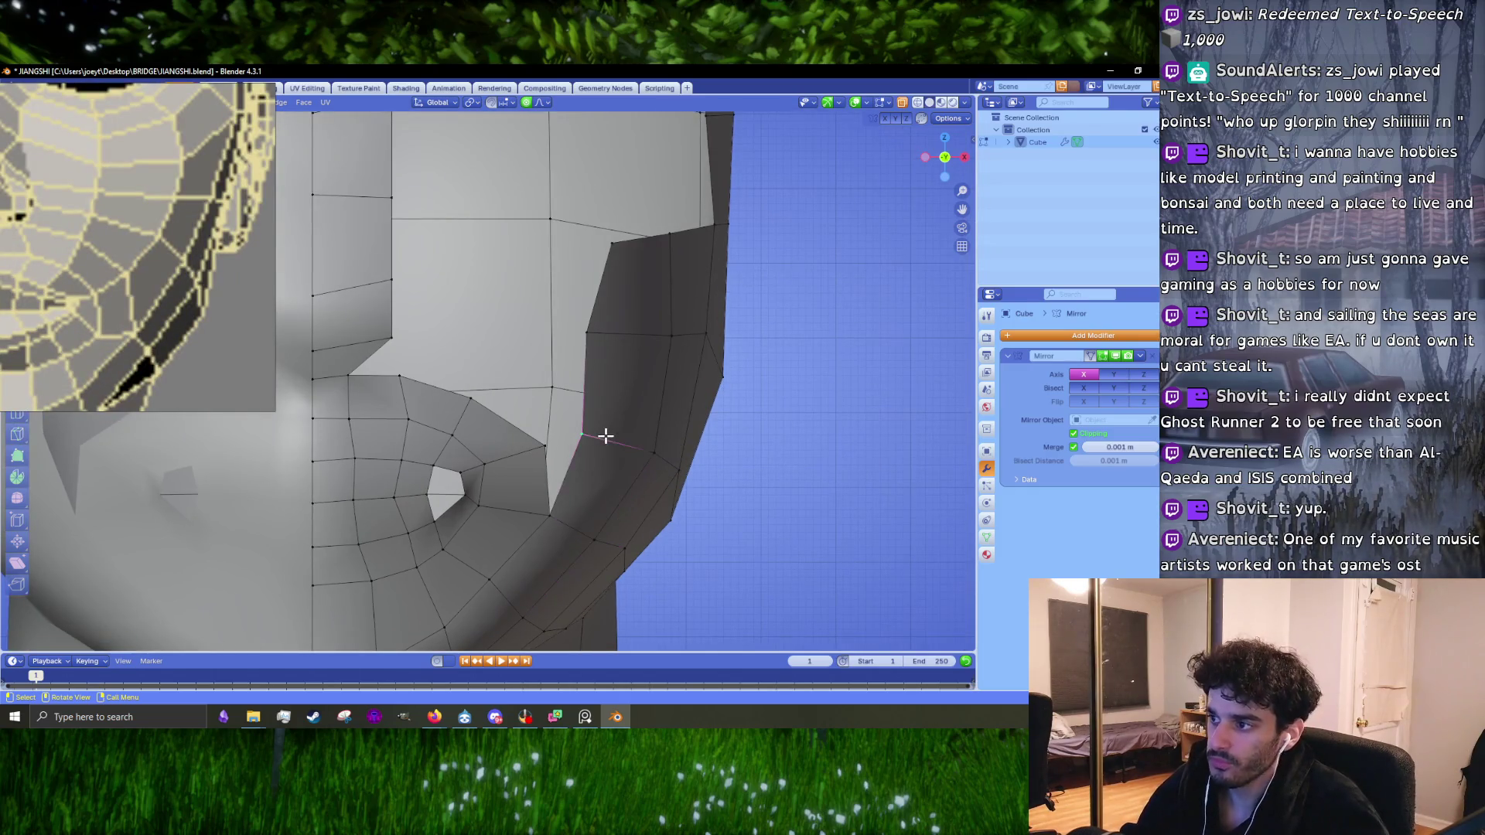
pyautogui.moveTo(605, 437); pyautogui.dragTo(617, 440)
pyautogui.moveTo(607, 326); pyautogui.dragTo(631, 338)
pyautogui.scroll(1, 570, 462)
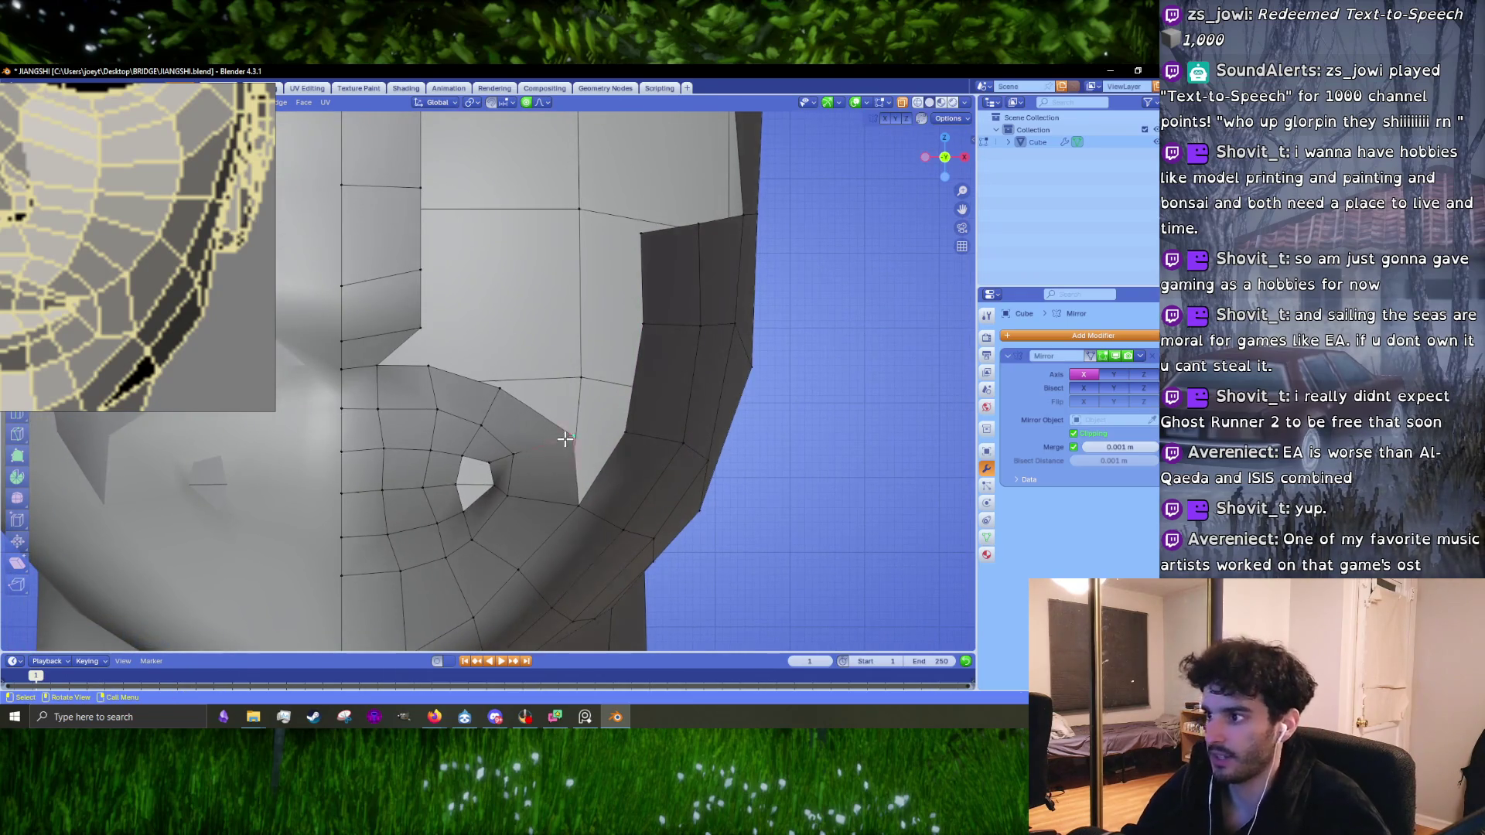
# Step: Move the selected cheek edges onto the crease beside the mouth
pyautogui.press('Escape')
pyautogui.press('c')
pyautogui.press('Escape')
pyautogui.press('2')
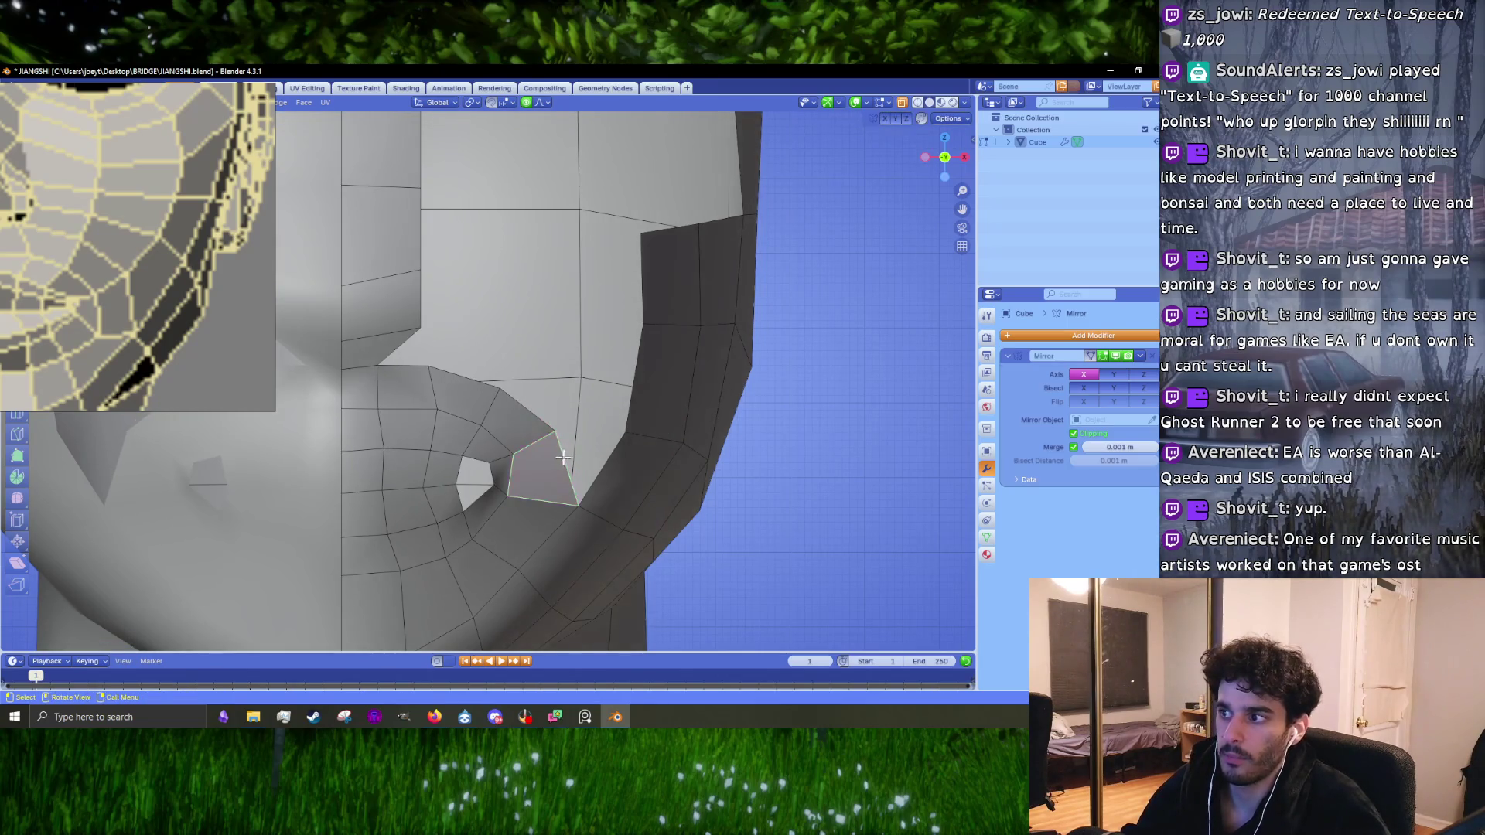
pyautogui.keyDown('shift'); pyautogui.click(620, 454); pyautogui.keyUp('shift')
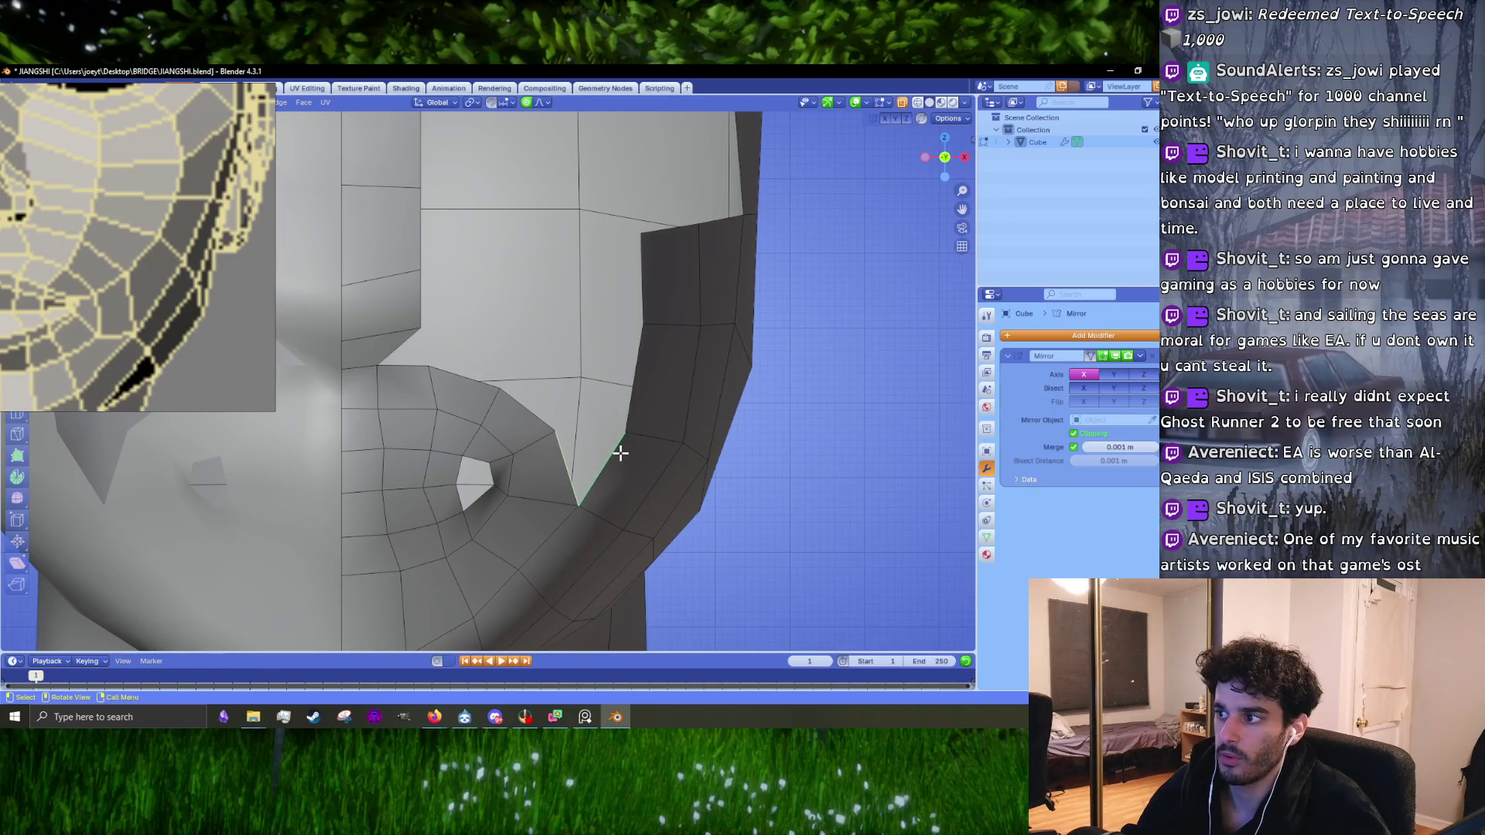
pyautogui.moveTo(620, 454)
pyautogui.mouseDown(button='middle')
pyautogui.moveTo(550, 438)
pyautogui.moveTo(622, 473)
pyautogui.mouseUp(button='middle')
pyautogui.press('g')
pyautogui.click(658, 506)
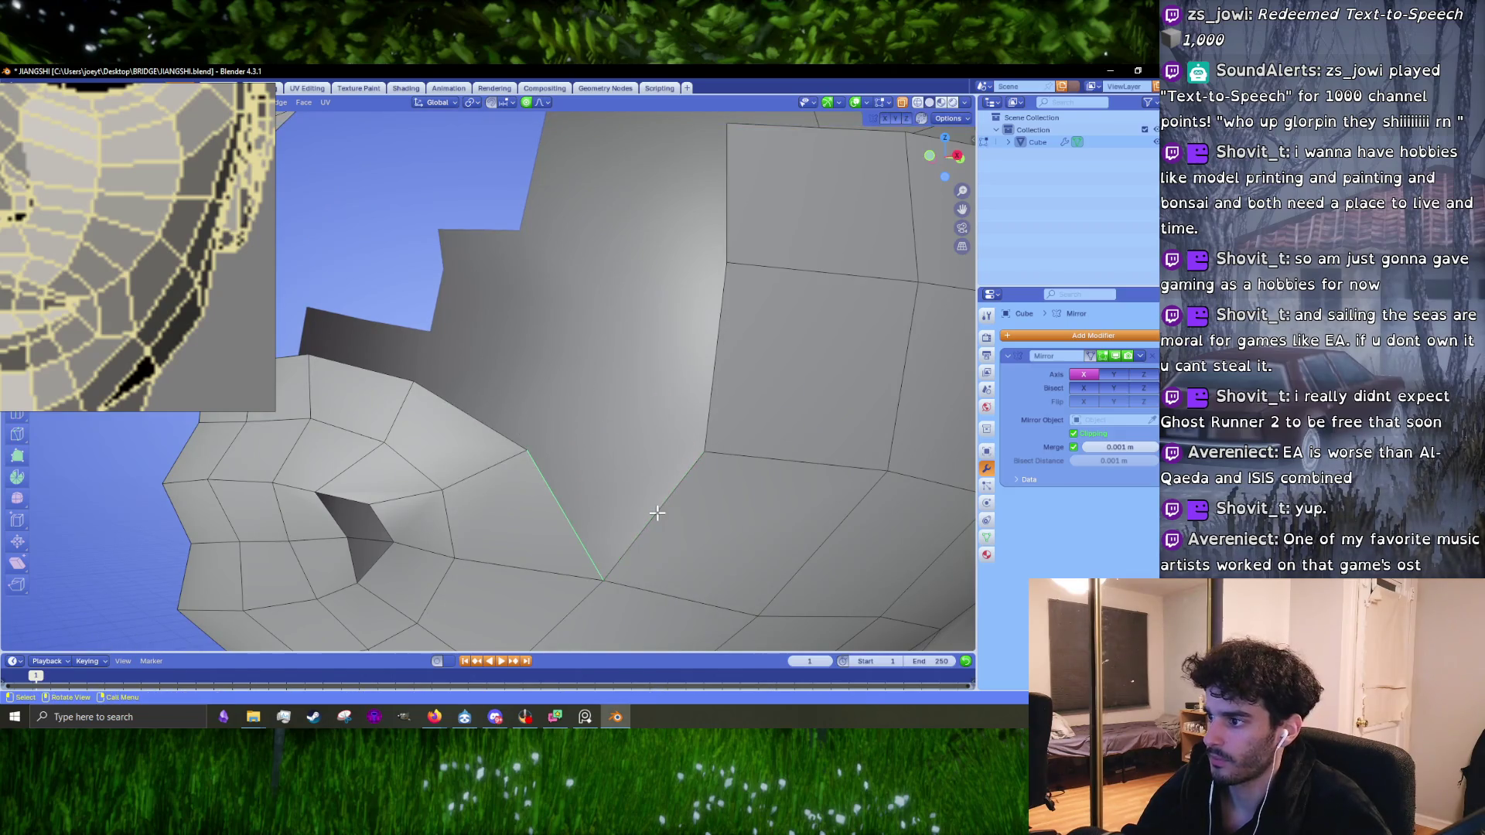
# Step: Merge the stray vertex at the edge's end into its neighbour and reposition it
pyautogui.press('g')
pyautogui.click(547, 408)
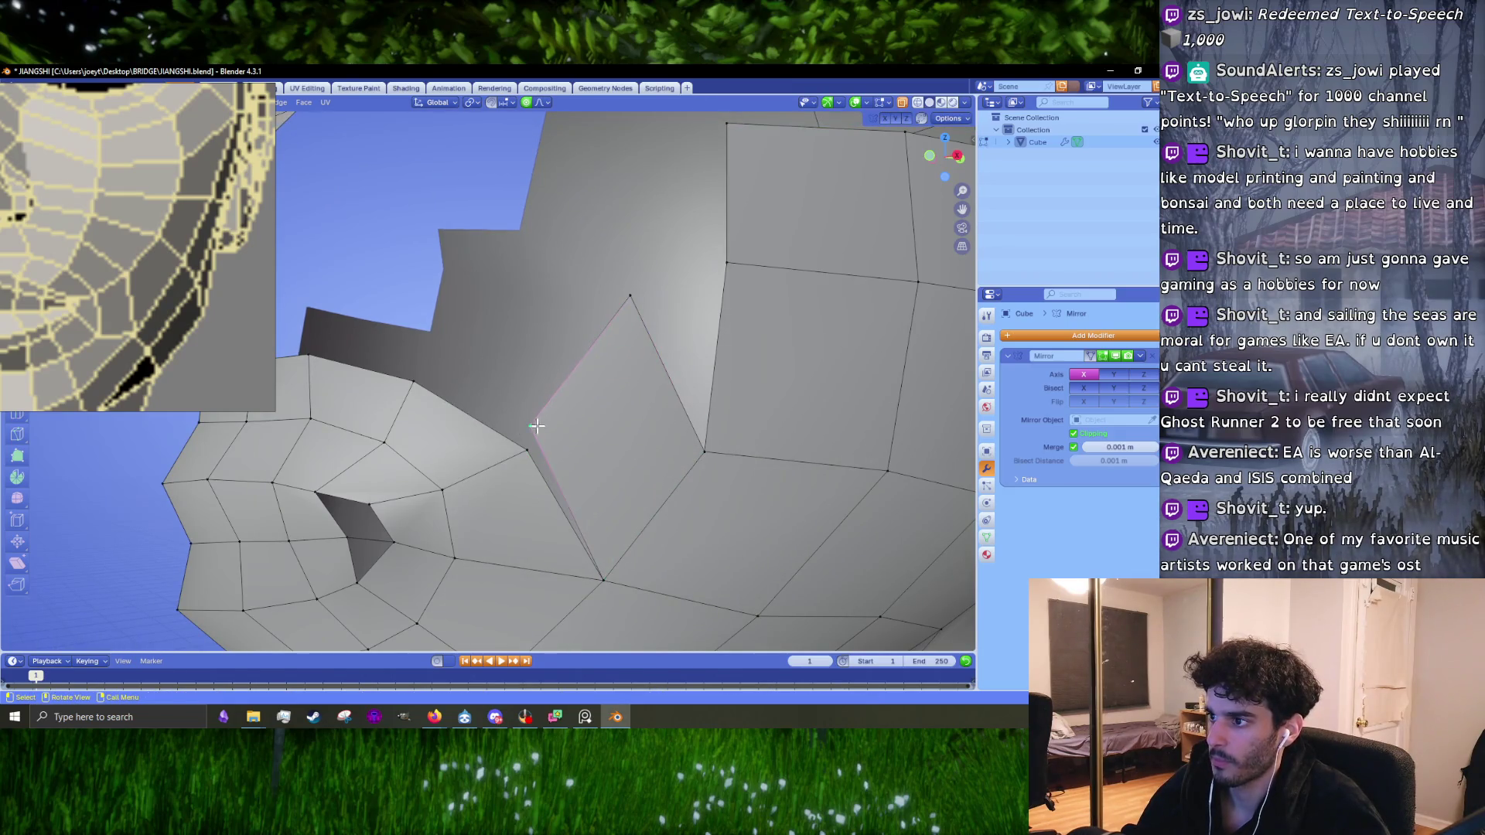
pyautogui.press('m')
pyautogui.click(526, 455)
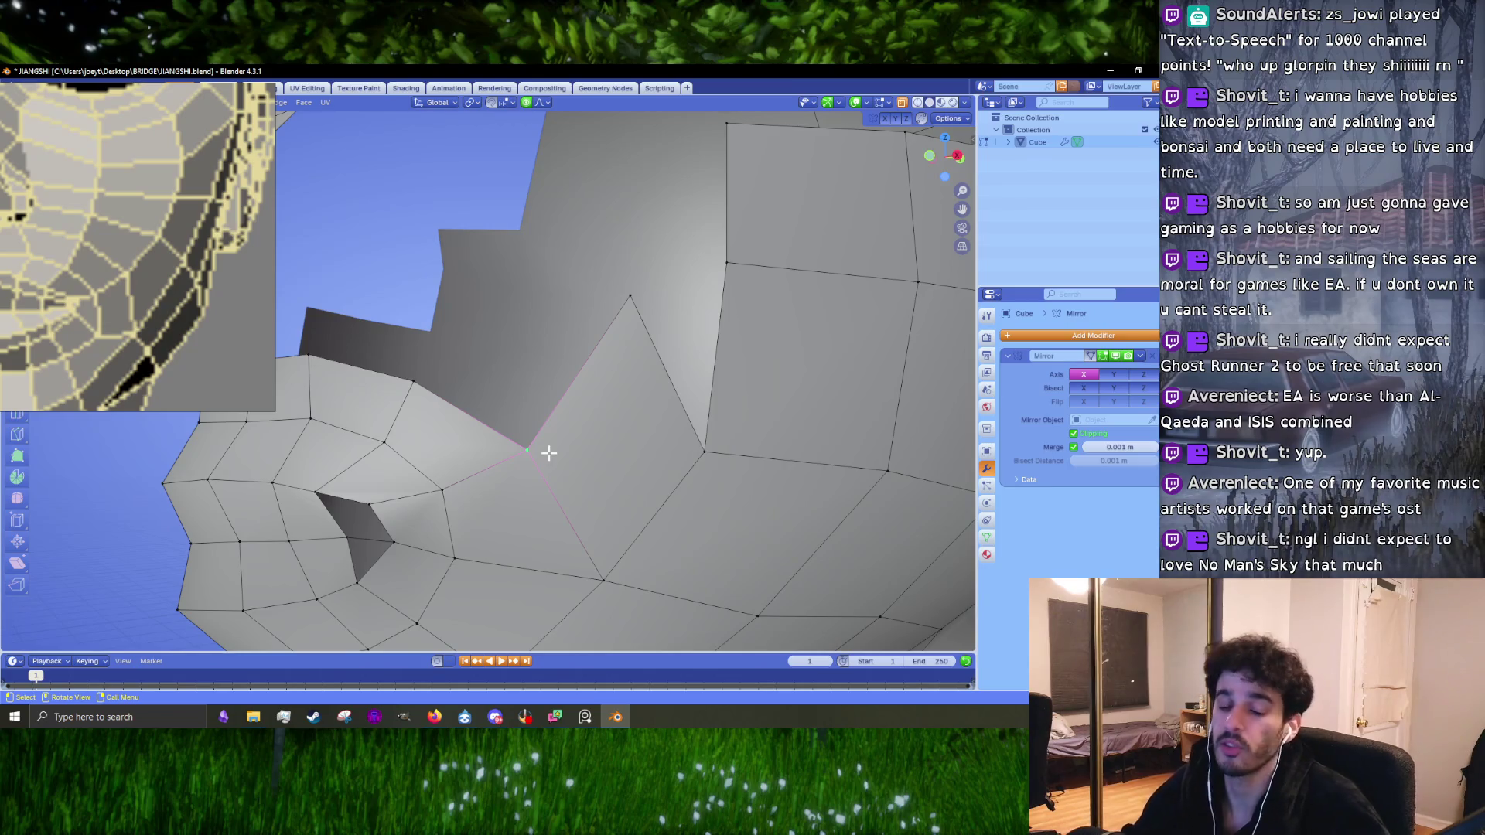
pyautogui.moveTo(549, 452)
pyautogui.mouseDown(button='middle')
pyautogui.moveTo(588, 456)
pyautogui.moveTo(607, 355)
pyautogui.moveTo(545, 398)
pyautogui.mouseUp(button='middle')
pyautogui.press('g')
pyautogui.click(557, 498)
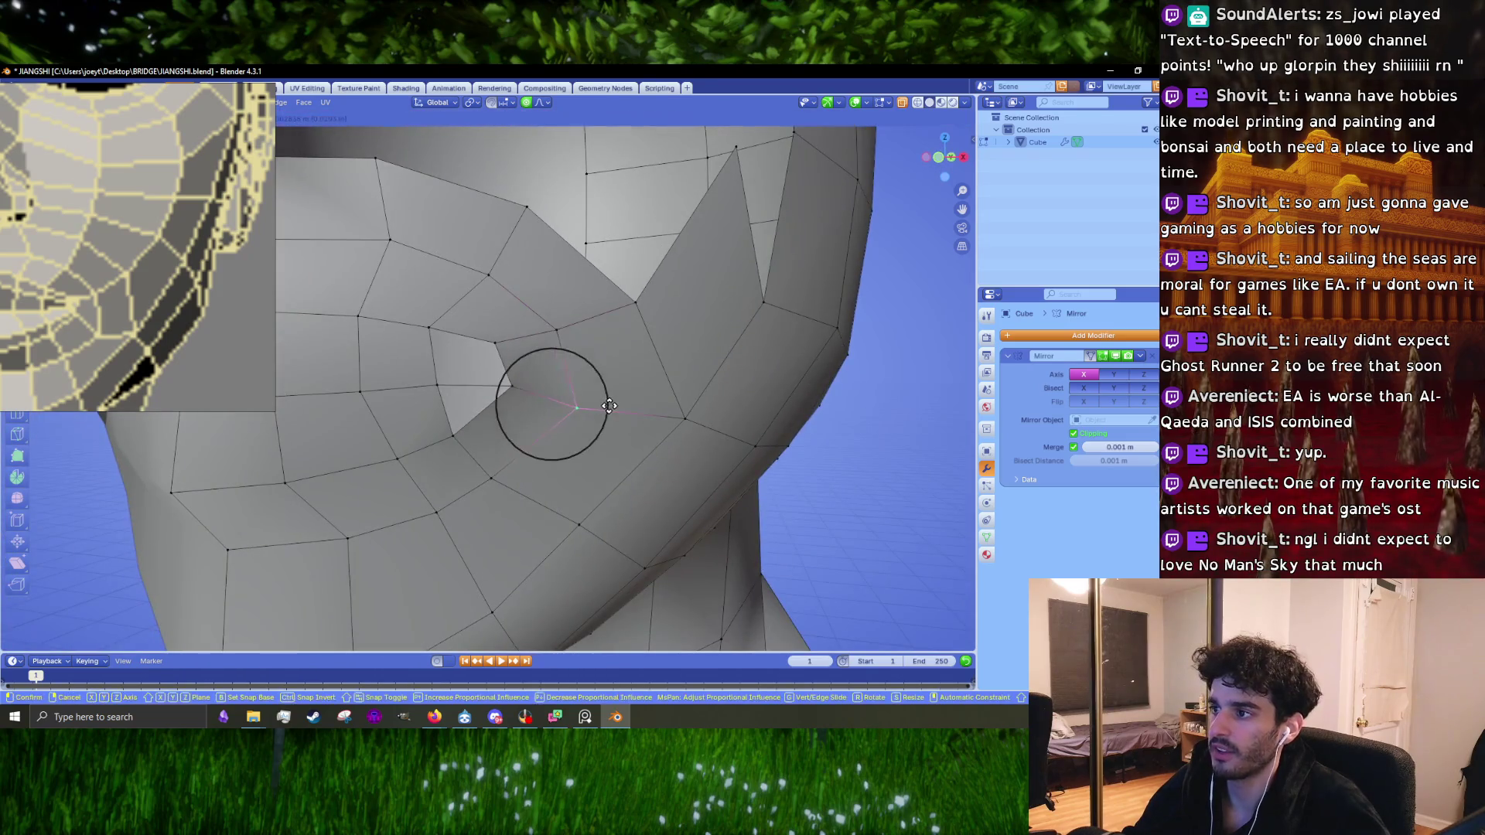
# Step: Fill the upper part of the cheek hole with a quad, leaving a triangular gap
pyautogui.moveTo(611, 328)
pyautogui.mouseDown(button='middle')
pyautogui.moveTo(596, 434)
pyautogui.moveTo(572, 327)
pyautogui.moveTo(514, 282)
pyautogui.moveTo(596, 262)
pyautogui.moveTo(565, 263)
pyautogui.mouseUp(button='middle')
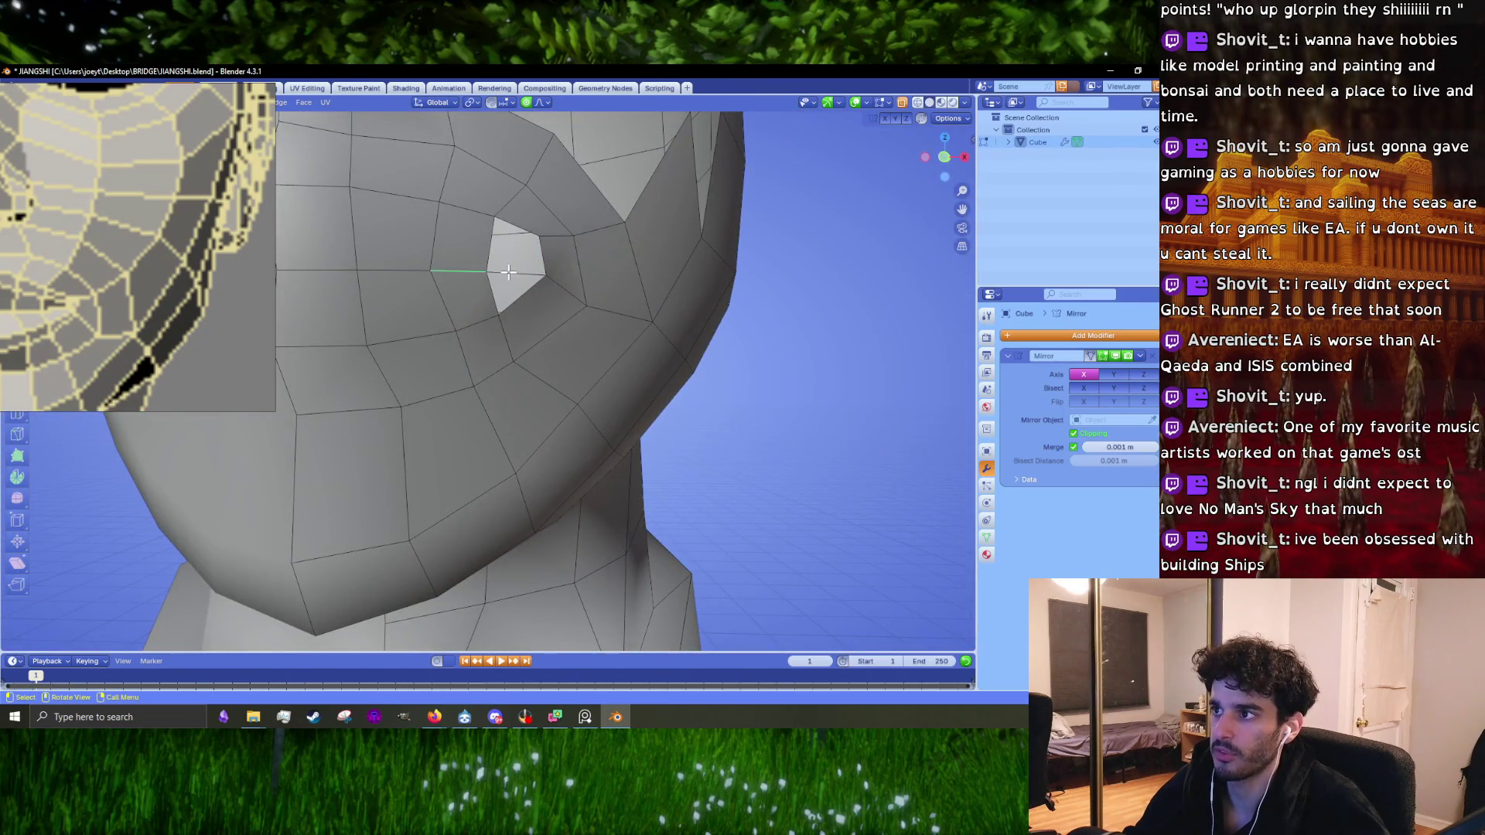
pyautogui.click(518, 219)
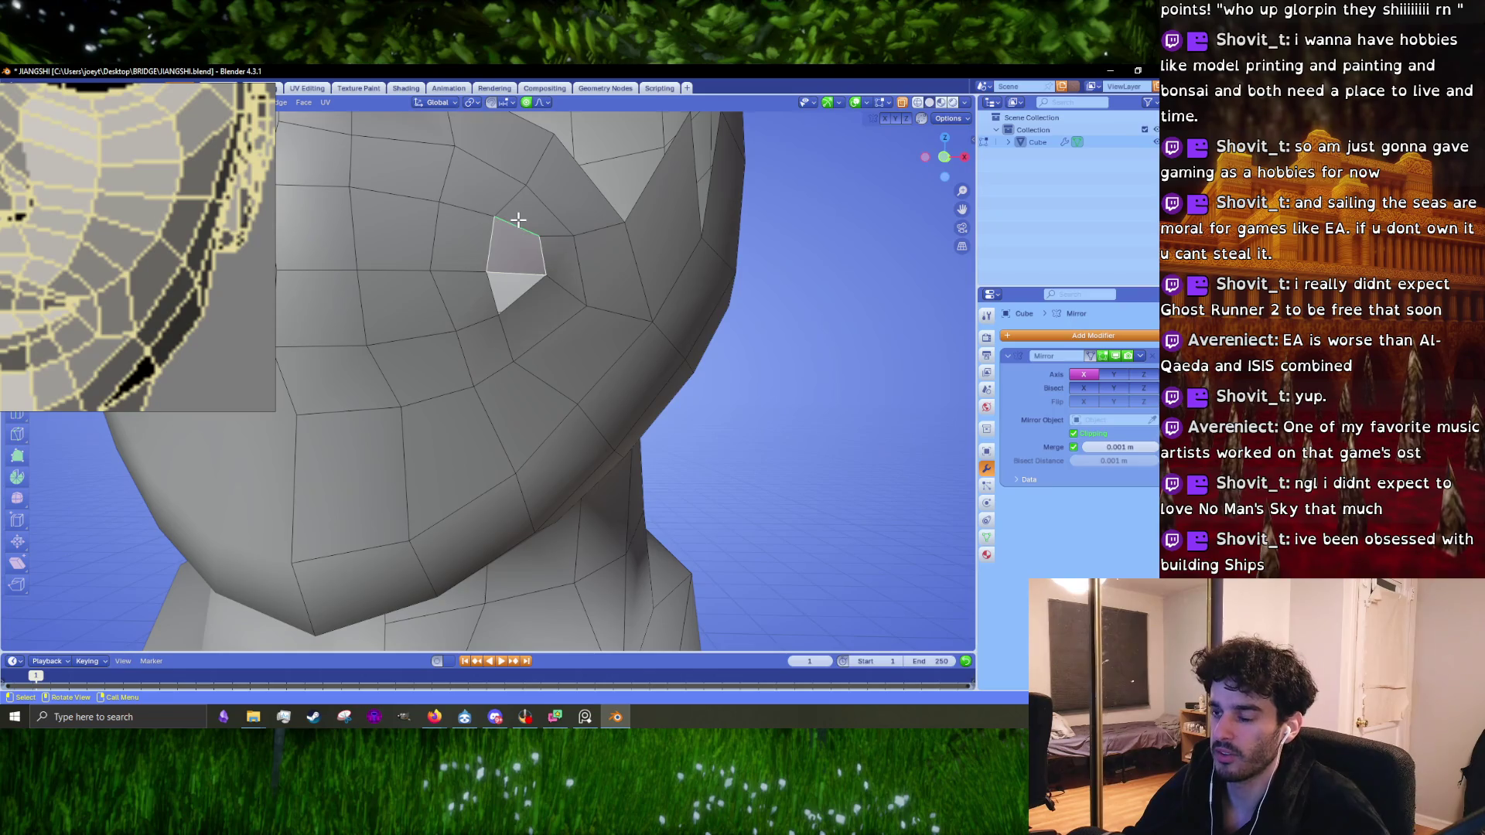
pyautogui.click(514, 271)
pyautogui.moveTo(479, 290)
pyautogui.mouseDown(button='middle')
pyautogui.moveTo(528, 295)
pyautogui.moveTo(411, 301)
pyautogui.moveTo(494, 317)
pyautogui.moveTo(479, 349)
pyautogui.mouseUp(button='middle')
pyautogui.click(490, 305)
# Step: Merge the vertex near the mouth corner At Last and move it into place
pyautogui.scroll(-6, 487, 303)
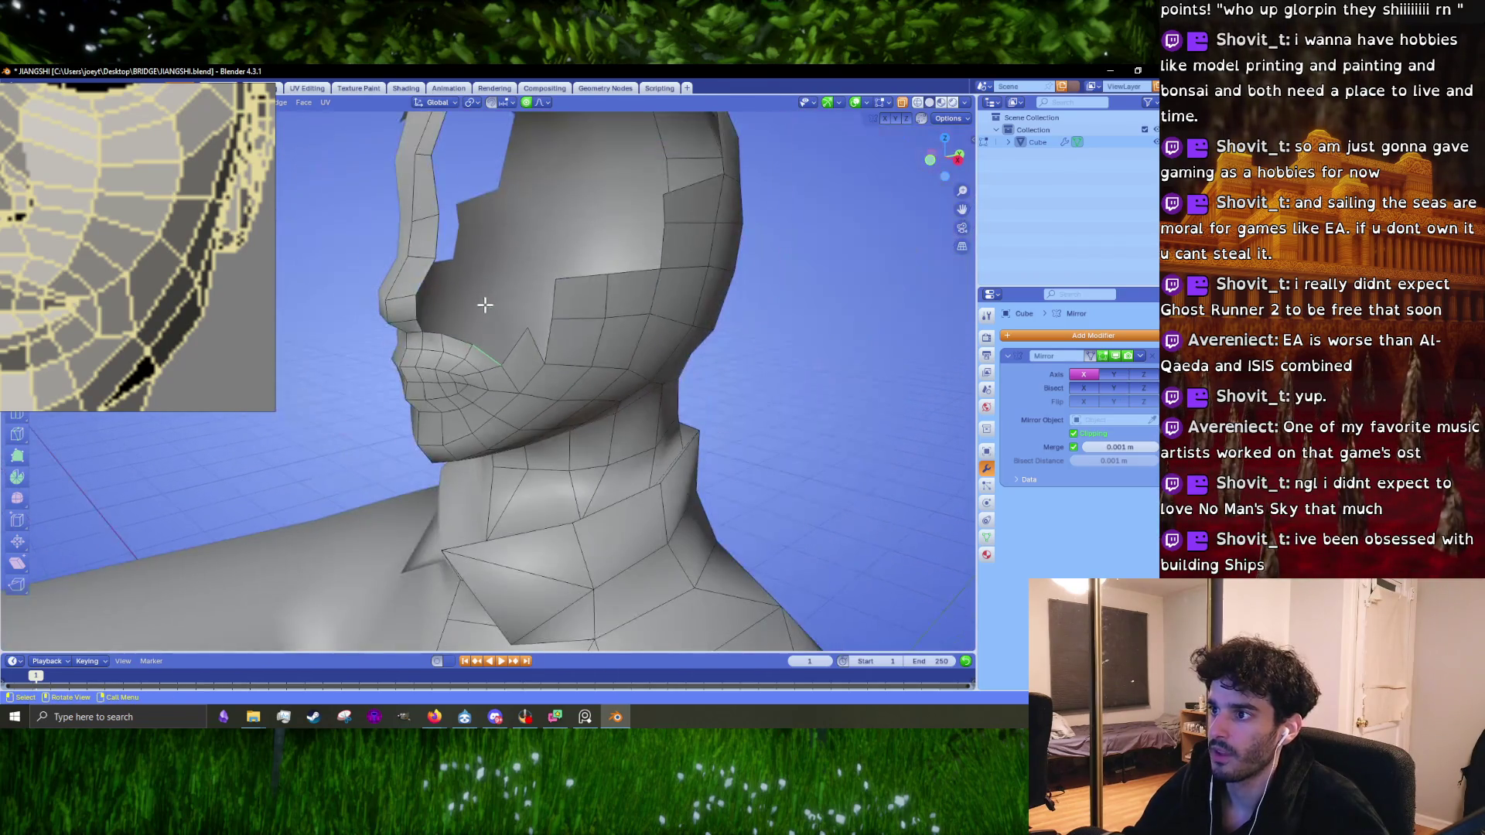
pyautogui.scroll(5, 495, 313)
pyautogui.scroll(2, 476, 373)
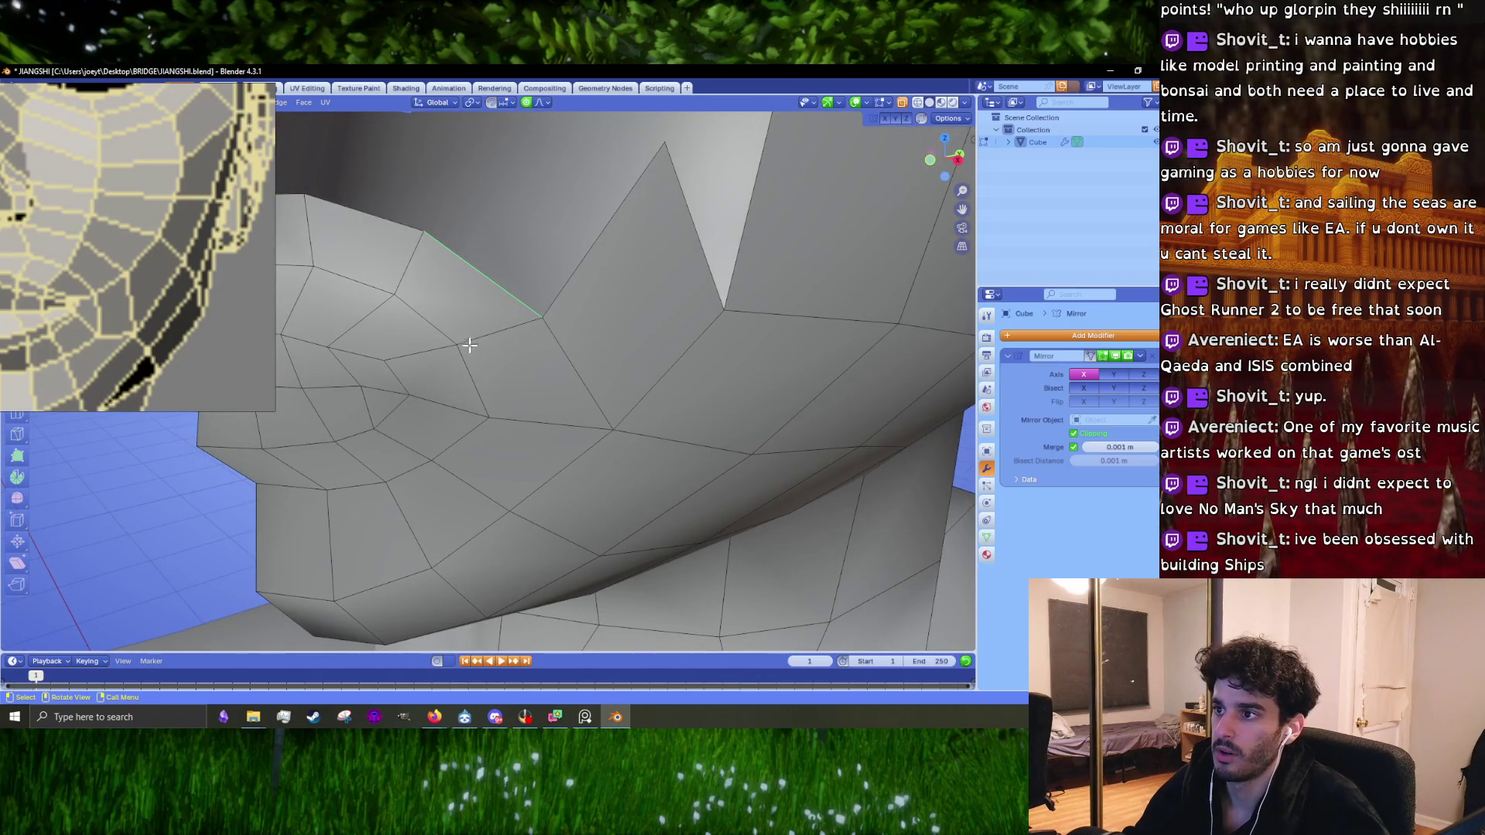
pyautogui.press('1')
pyautogui.click(384, 360)
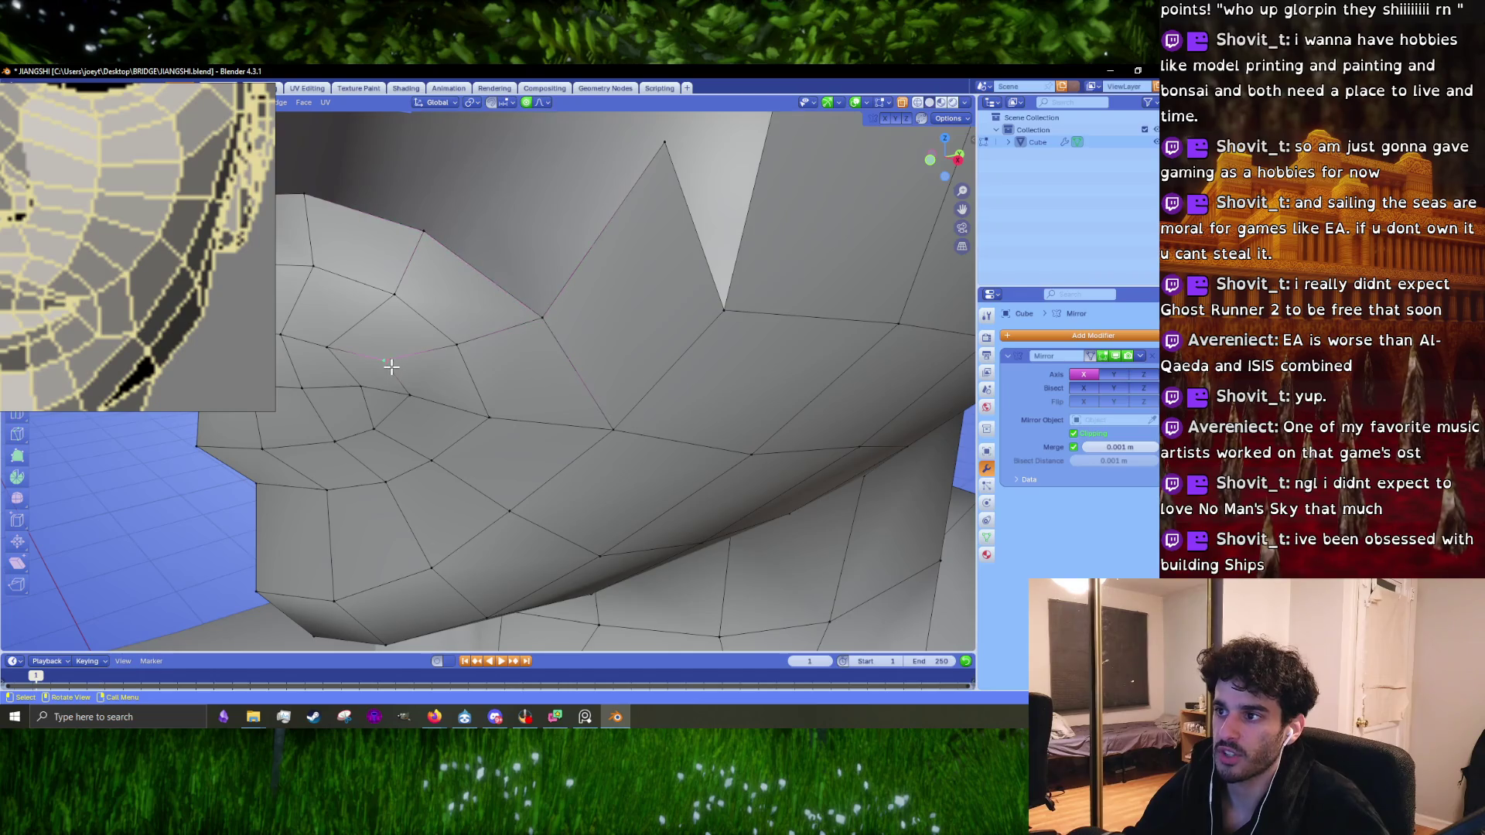
pyautogui.press('m')
pyautogui.click(406, 387)
pyautogui.moveTo(404, 385)
pyautogui.mouseDown(button='middle')
pyautogui.moveTo(474, 364)
pyautogui.moveTo(441, 373)
pyautogui.mouseUp(button='middle')
pyautogui.press('g')
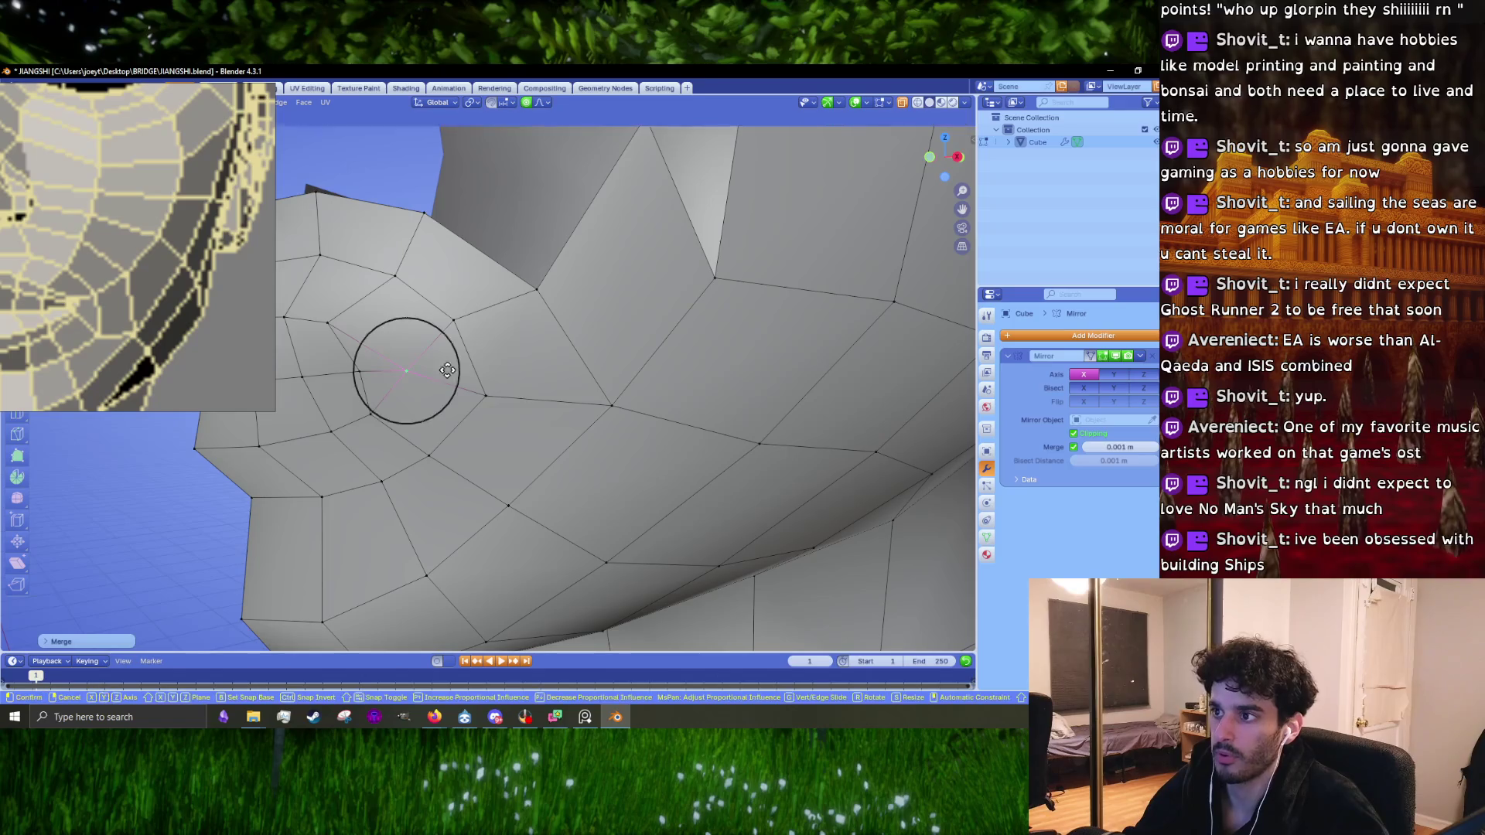
pyautogui.click(481, 402)
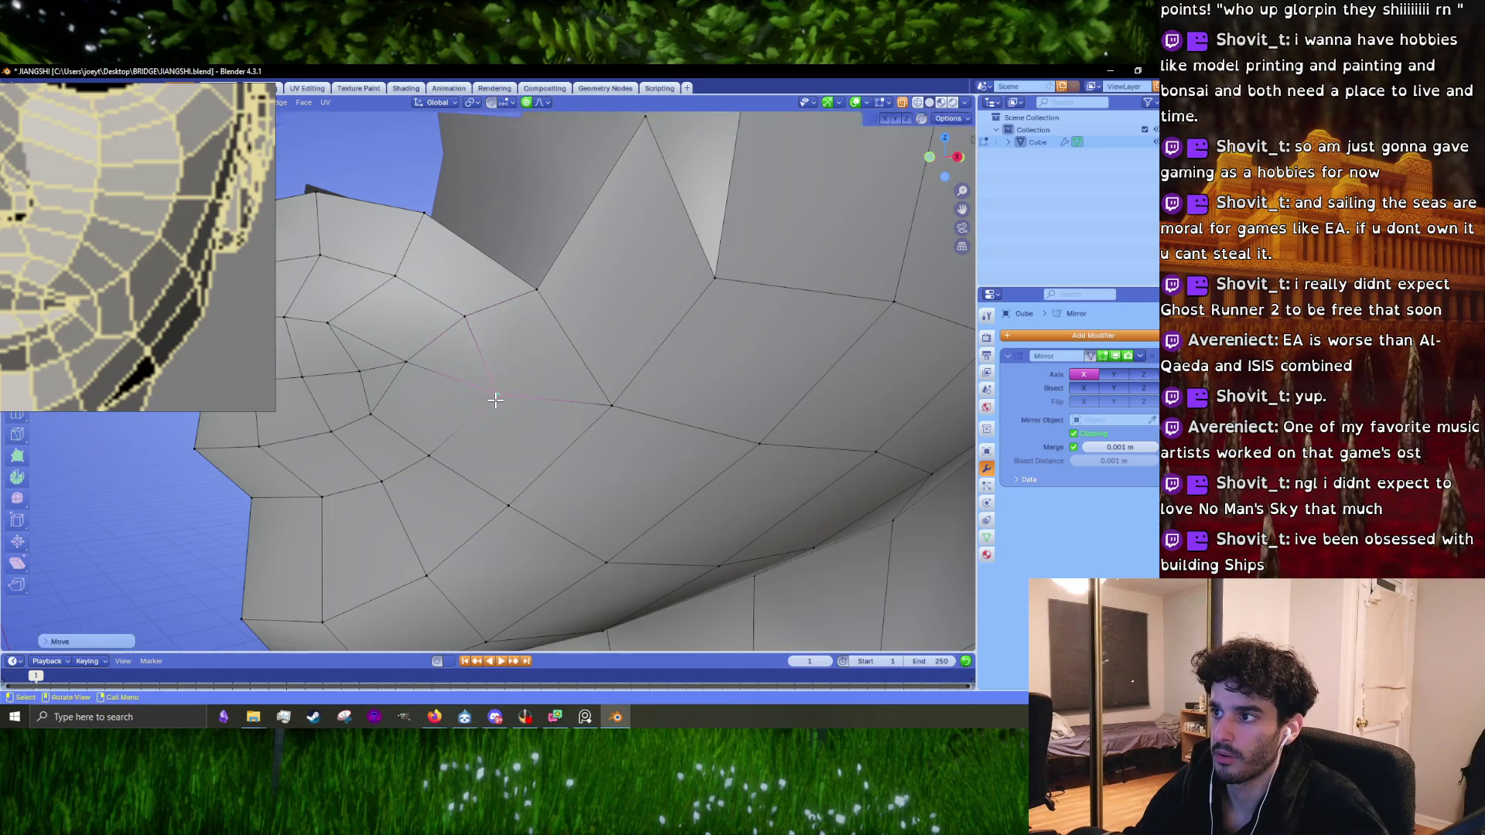
# Step: Return to Object Mode and orbit around the whole head to review it
pyautogui.press('Tab')
pyautogui.scroll(-5, 486, 406)
pyautogui.moveTo(488, 412)
pyautogui.mouseDown(button='middle')
pyautogui.moveTo(552, 413)
pyautogui.moveTo(413, 439)
pyautogui.moveTo(560, 461)
pyautogui.mouseUp(button='middle')
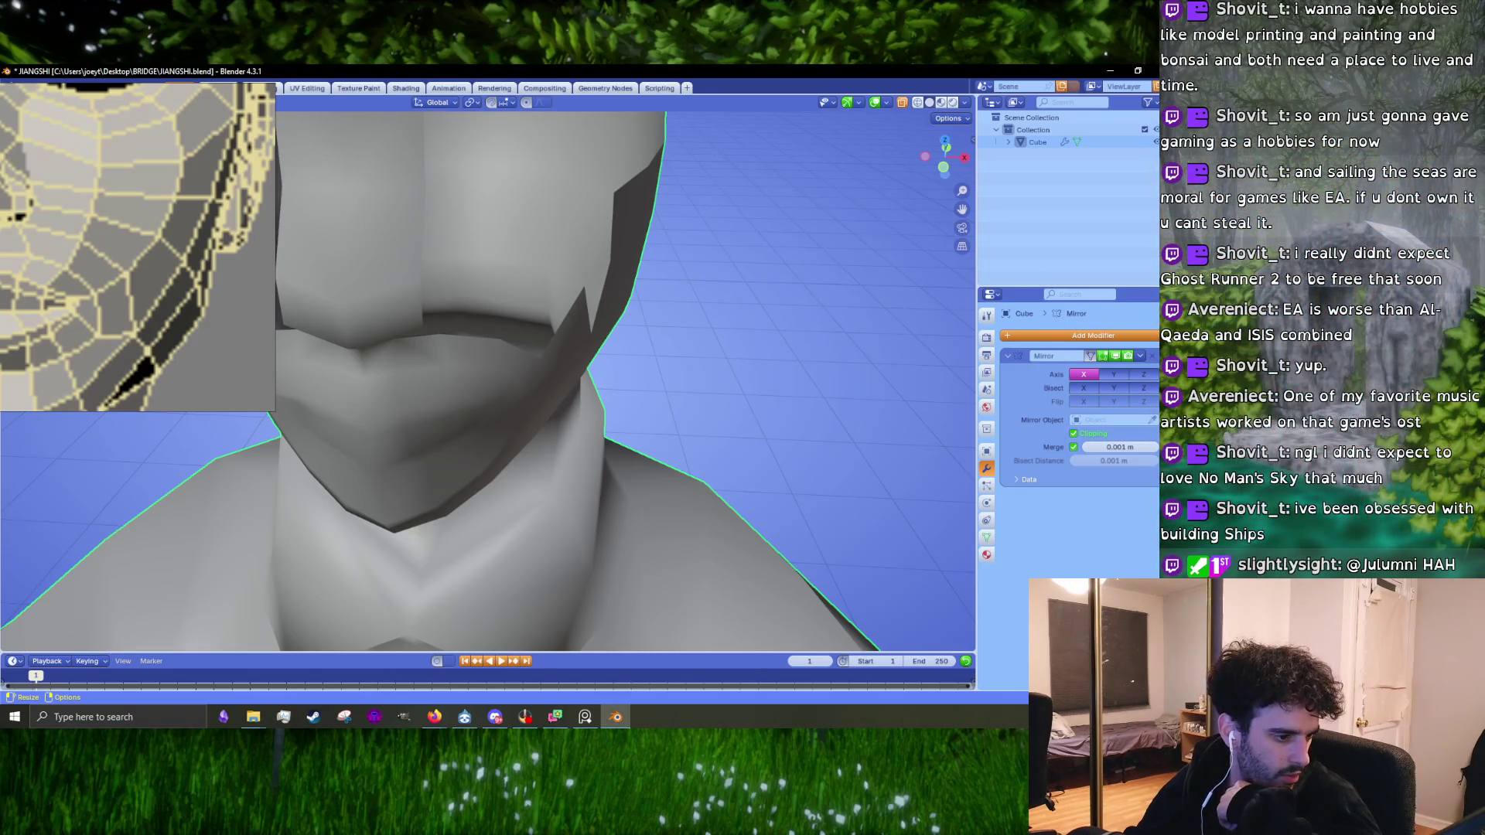
pyautogui.hotkey('alt', 'Tab')
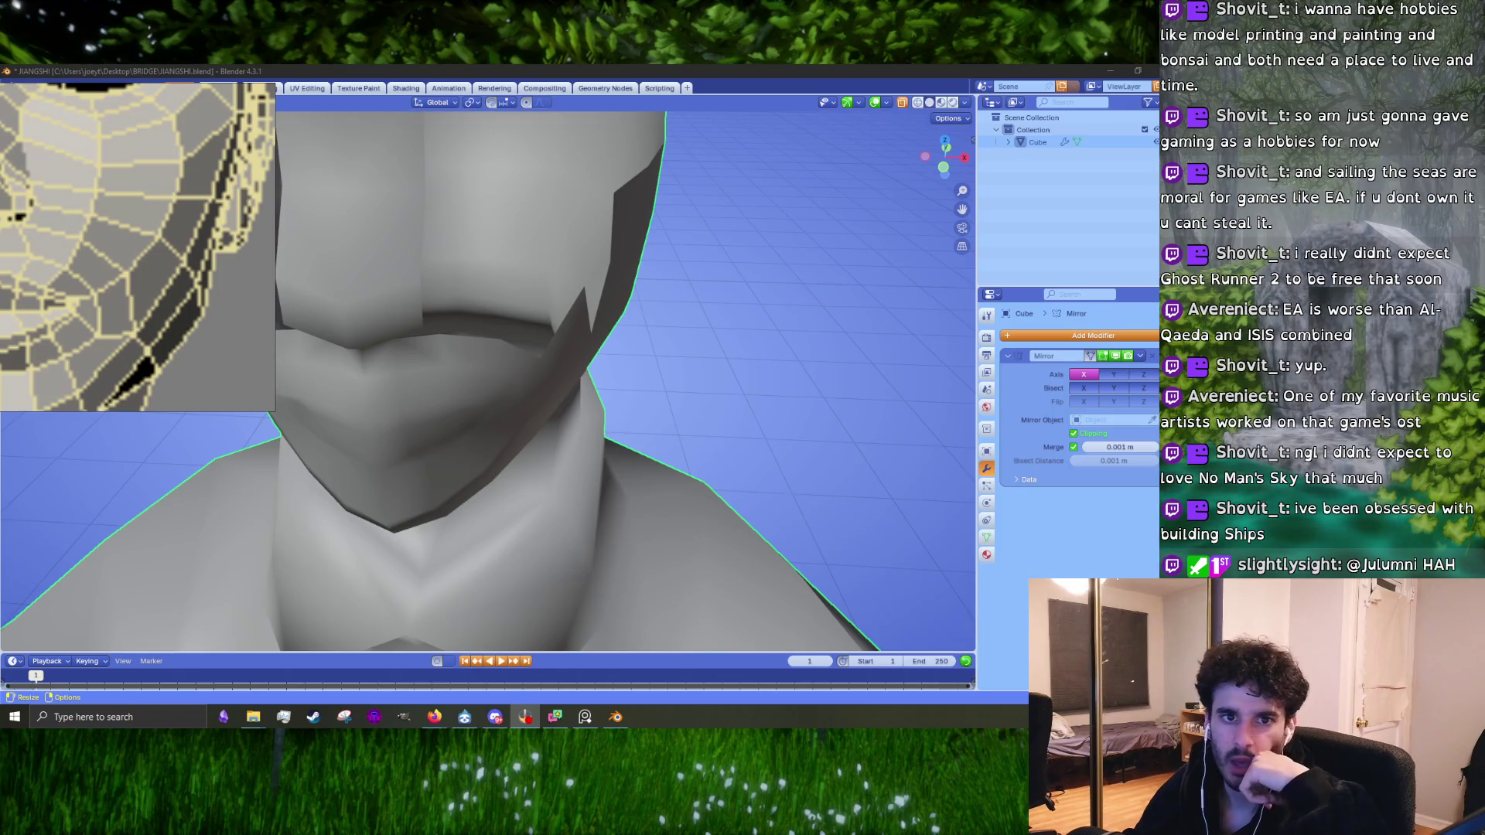
# Step: Frame the head in Right orthographic view beside the front-face reference and return to Edit Mode
pyautogui.hotkey('alt', 'Tab')
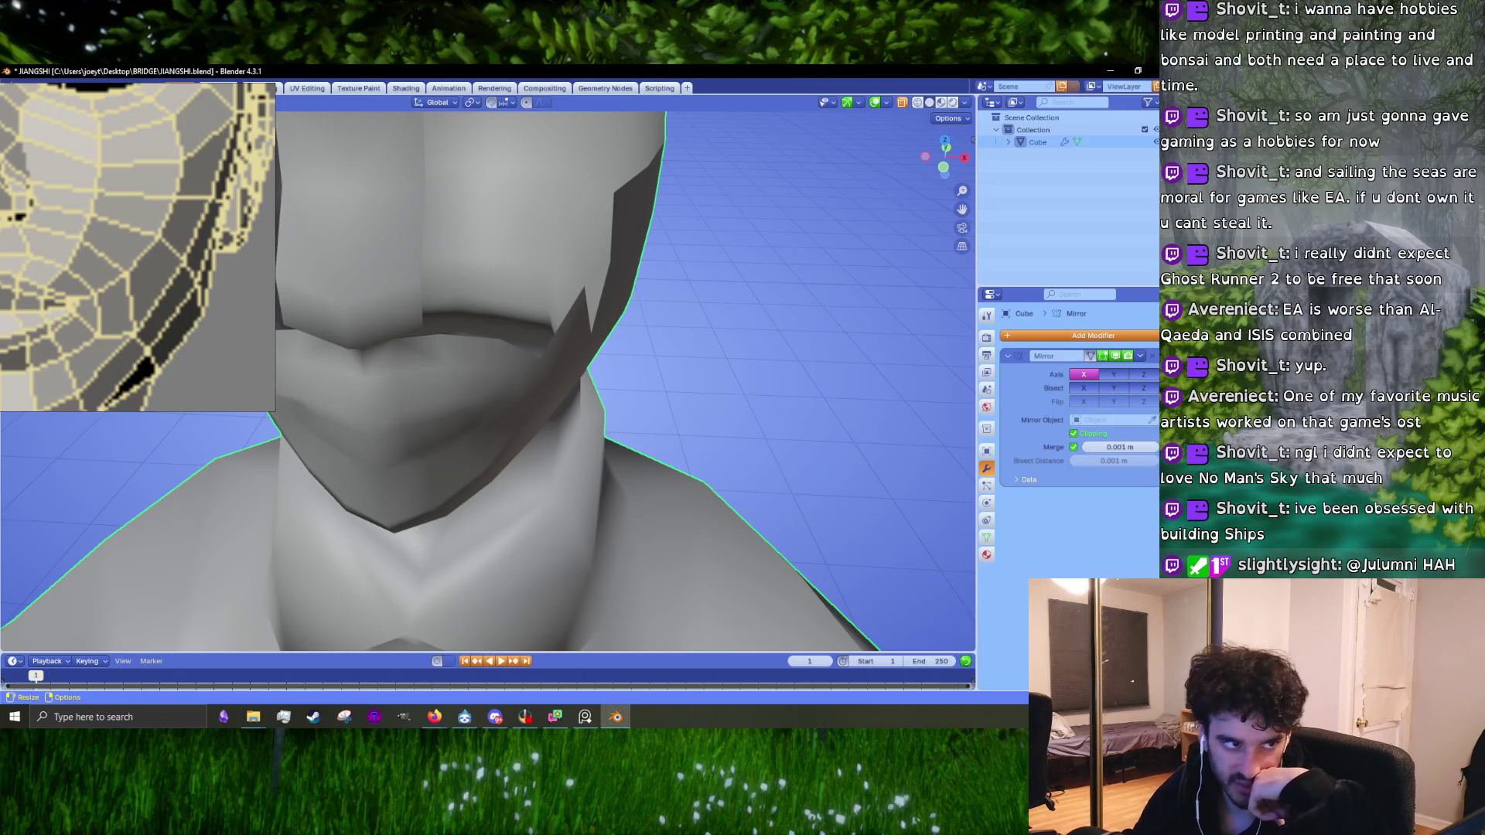
pyautogui.hotkey('alt', 'Tab')
pyautogui.moveTo(658, 410); pyautogui.dragTo(490, 410, button='middle')
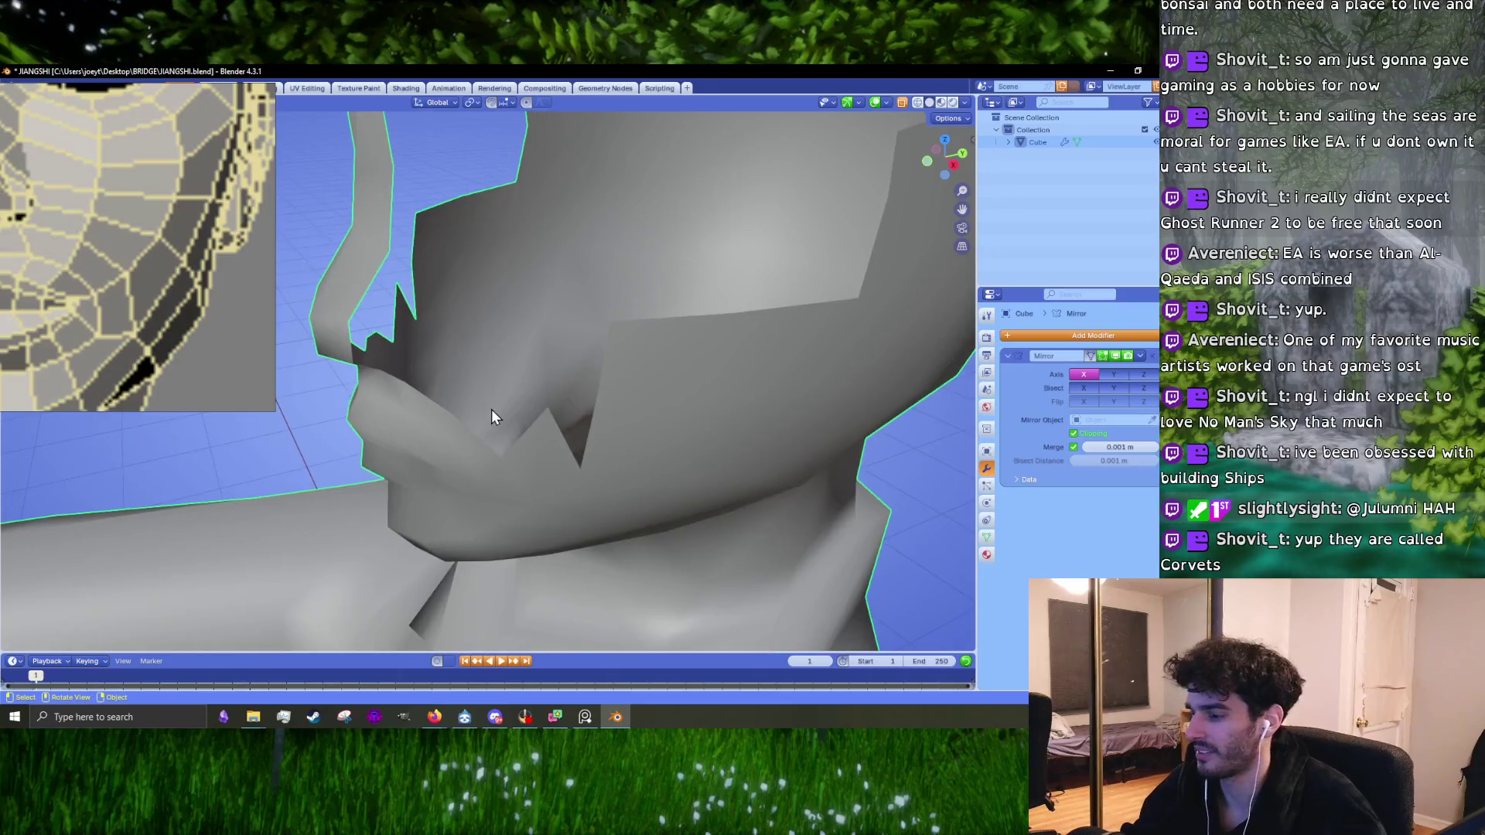
pyautogui.press('KP_3')
pyautogui.keyDown('shift'); pyautogui.moveTo(405, 466); pyautogui.dragTo(483, 400, button='middle'); pyautogui.keyUp('shift')
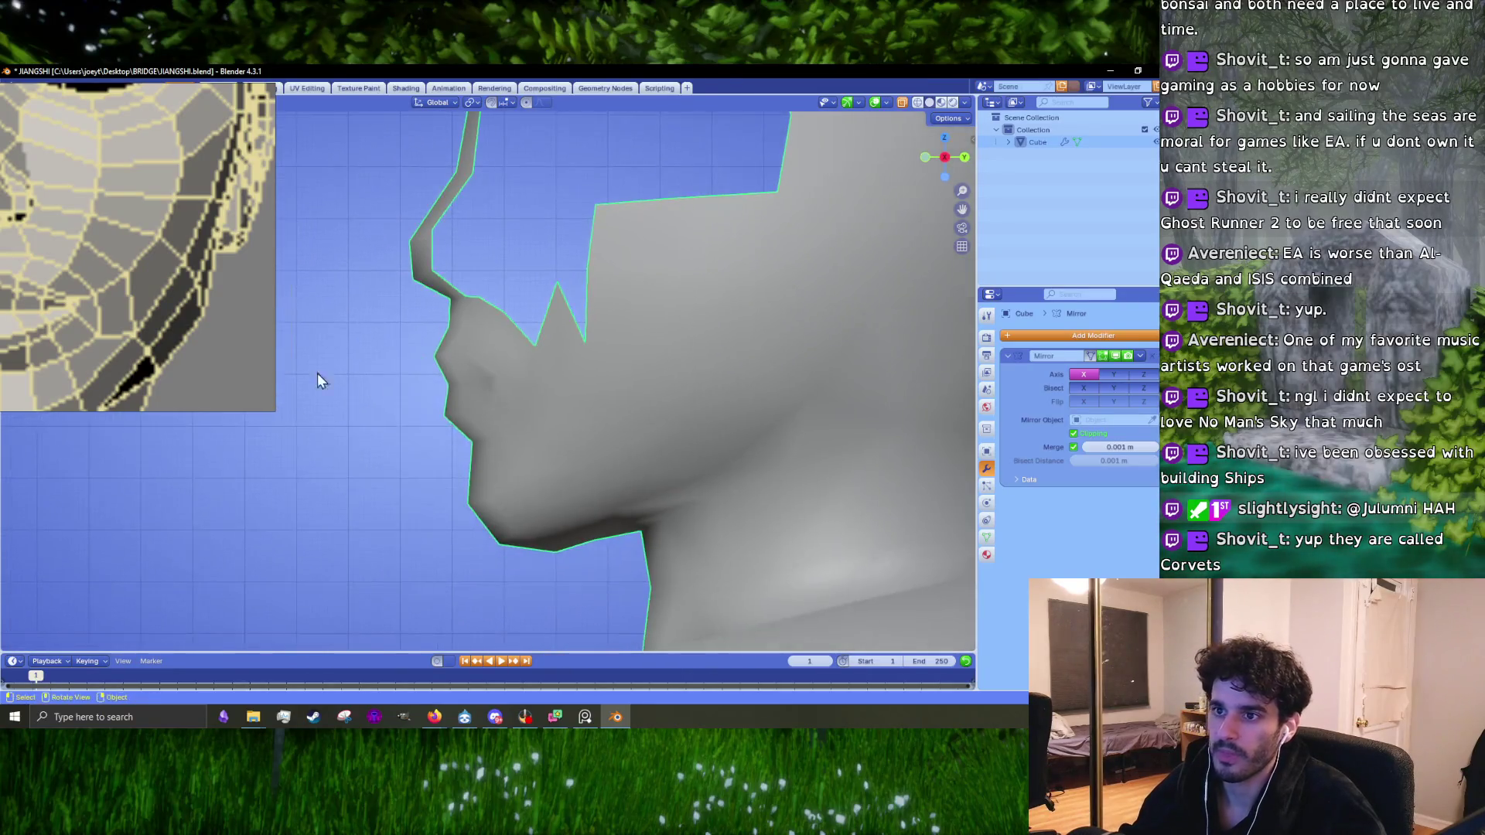
pyautogui.scroll(-3, 162, 326)
pyautogui.scroll(3, 160, 330)
pyautogui.scroll(2, 410, 427)
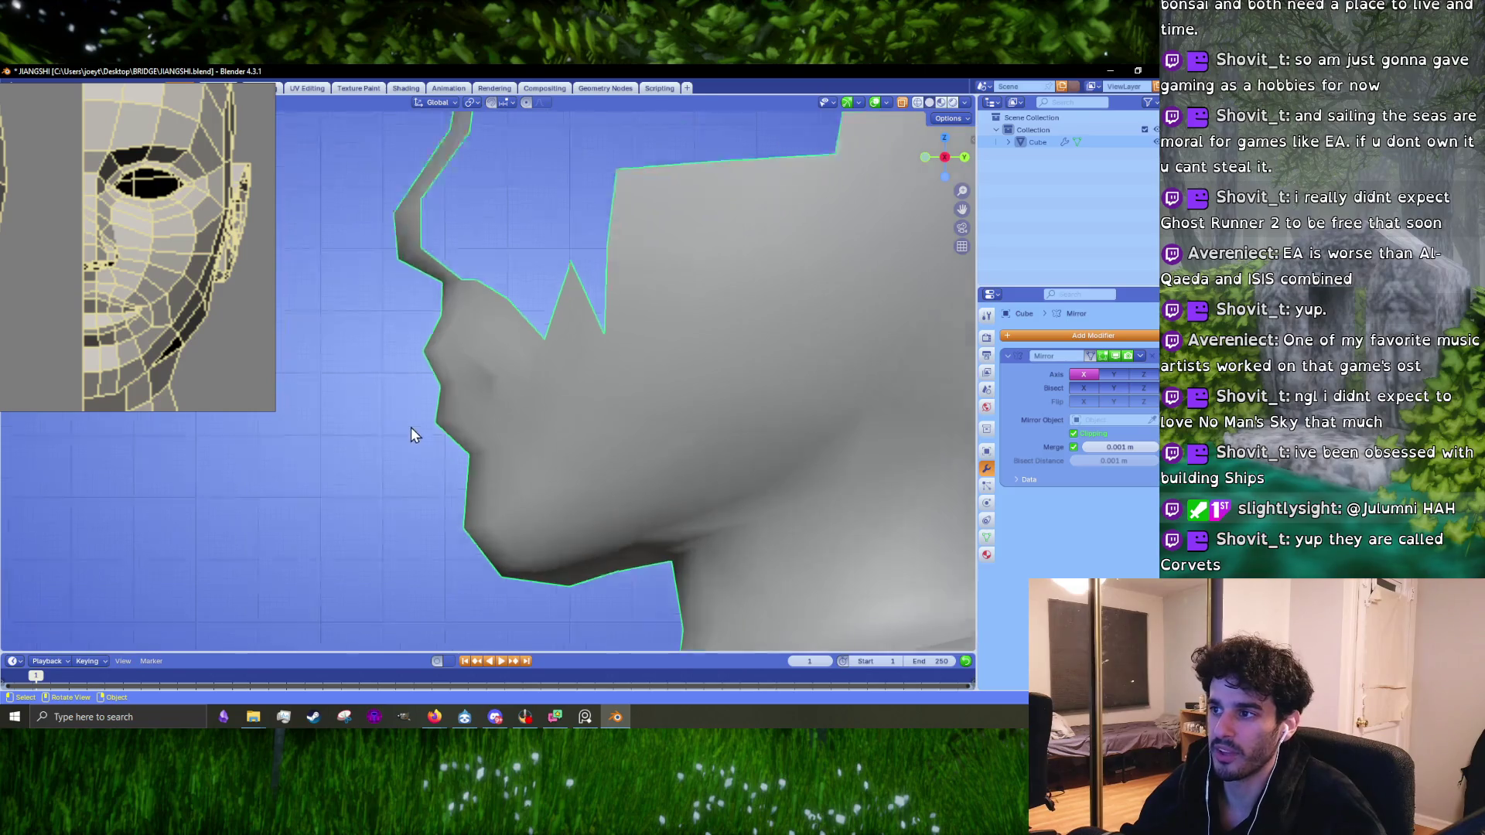
pyautogui.press('Tab')
pyautogui.scroll(3, 463, 399)
# Step: Proportionally move the lip and nose profile vertices to follow the side reference
pyautogui.click(462, 398)
pyautogui.press('g')
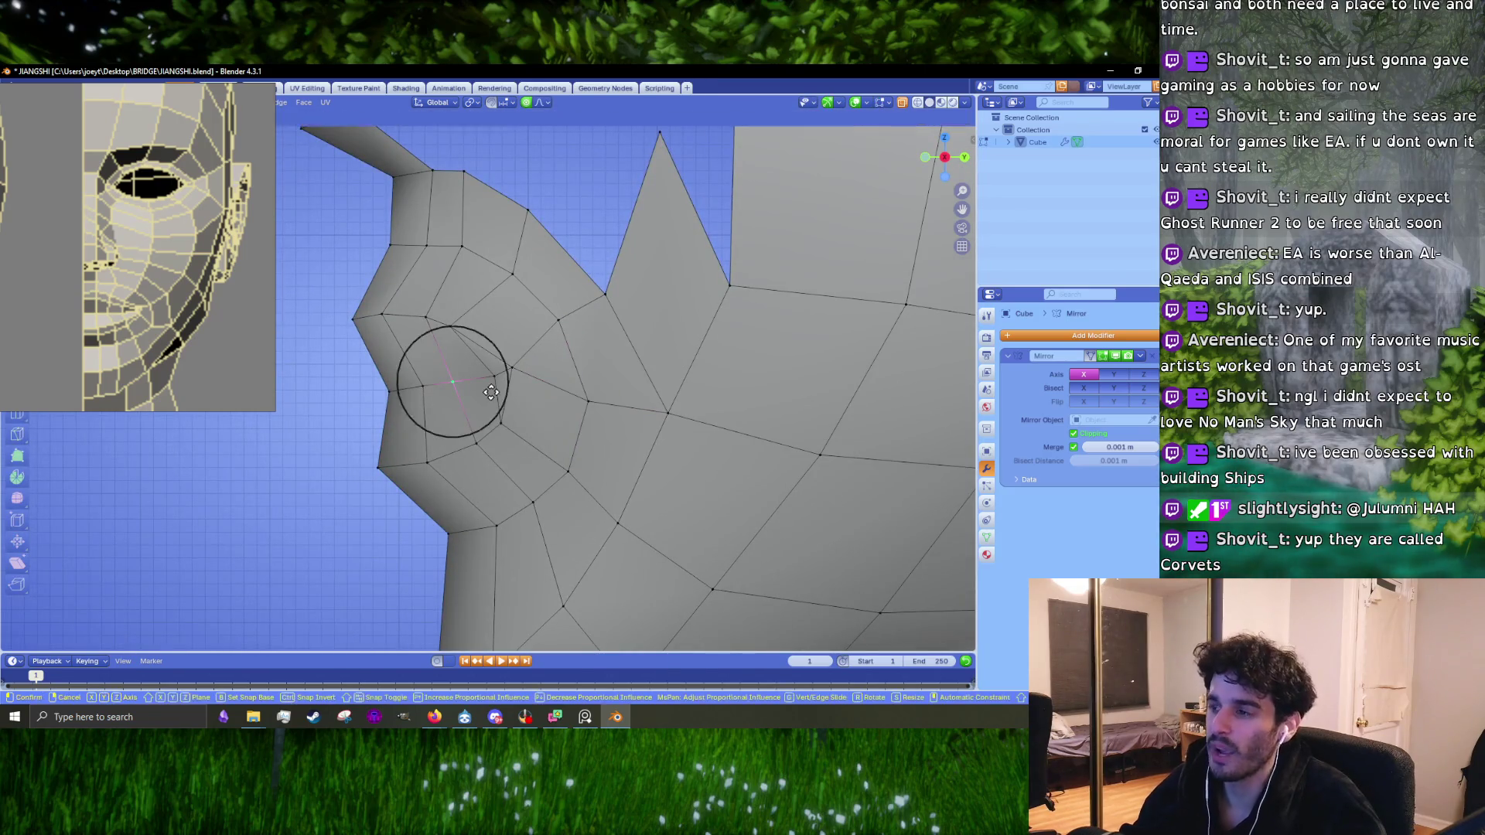
pyautogui.scroll(5, 491, 392)
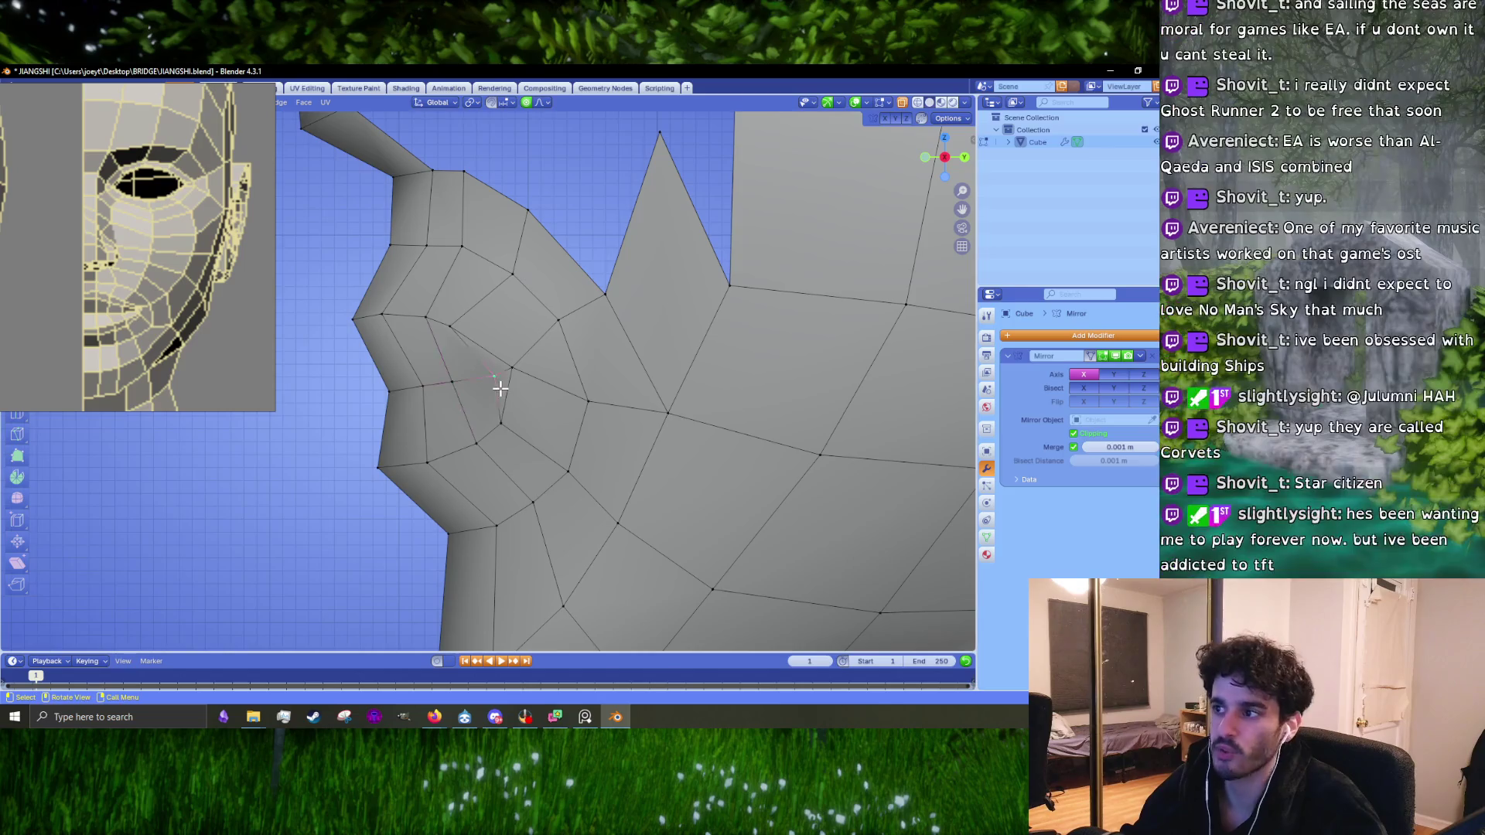
pyautogui.scroll(-10, 493, 389)
pyautogui.click(495, 388)
pyautogui.press('g')
pyautogui.click(518, 377)
pyautogui.moveTo(526, 361); pyautogui.dragTo(382, 415, button='middle')
pyautogui.press('g')
pyautogui.click(419, 423)
pyautogui.moveTo(512, 463); pyautogui.dragTo(481, 441, button='middle')
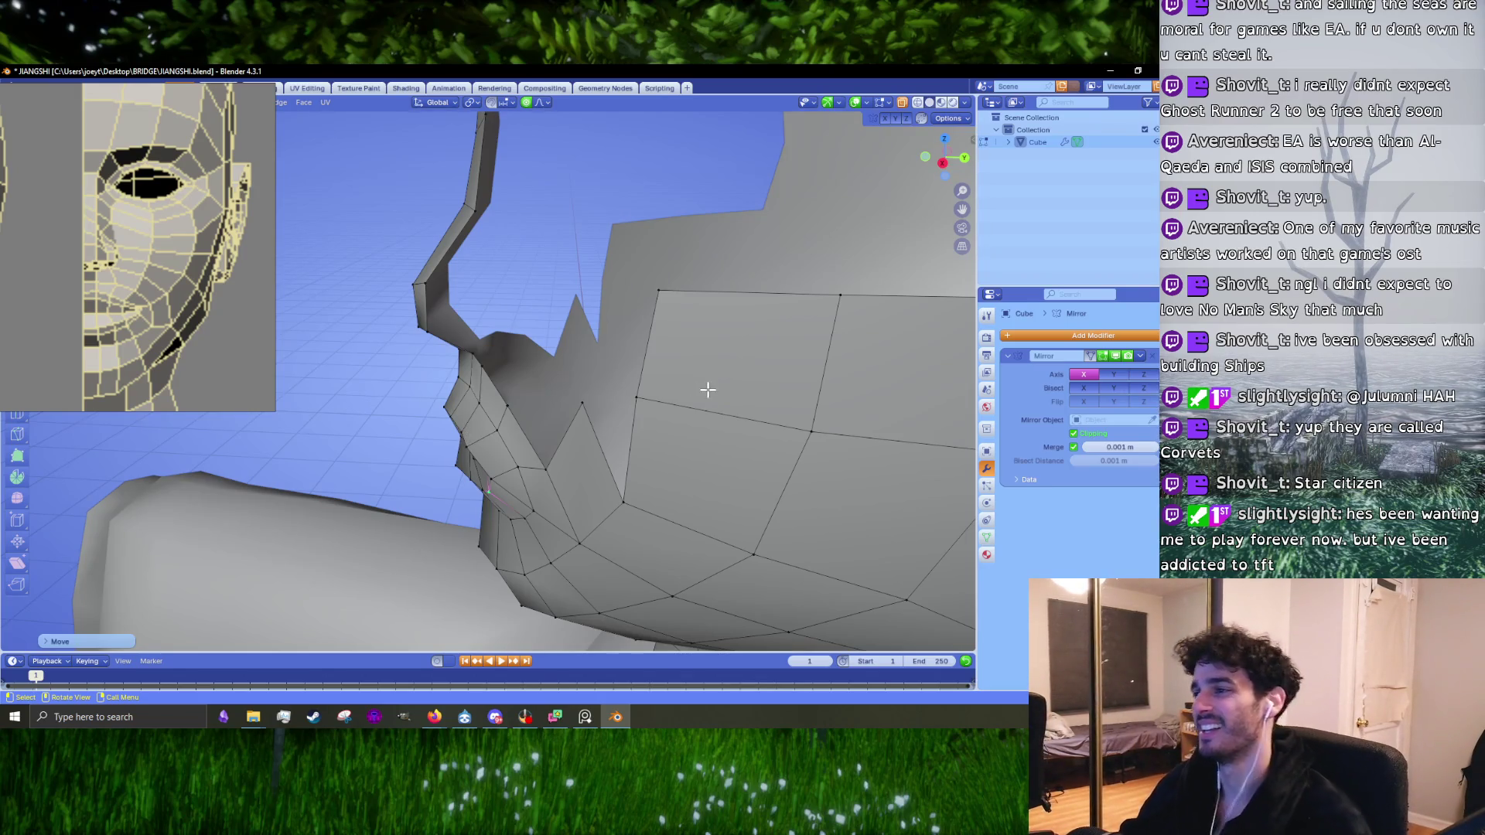
# Step: Pull the cheek spike's tip vertex down into the cheek in Right view
pyautogui.click(591, 401)
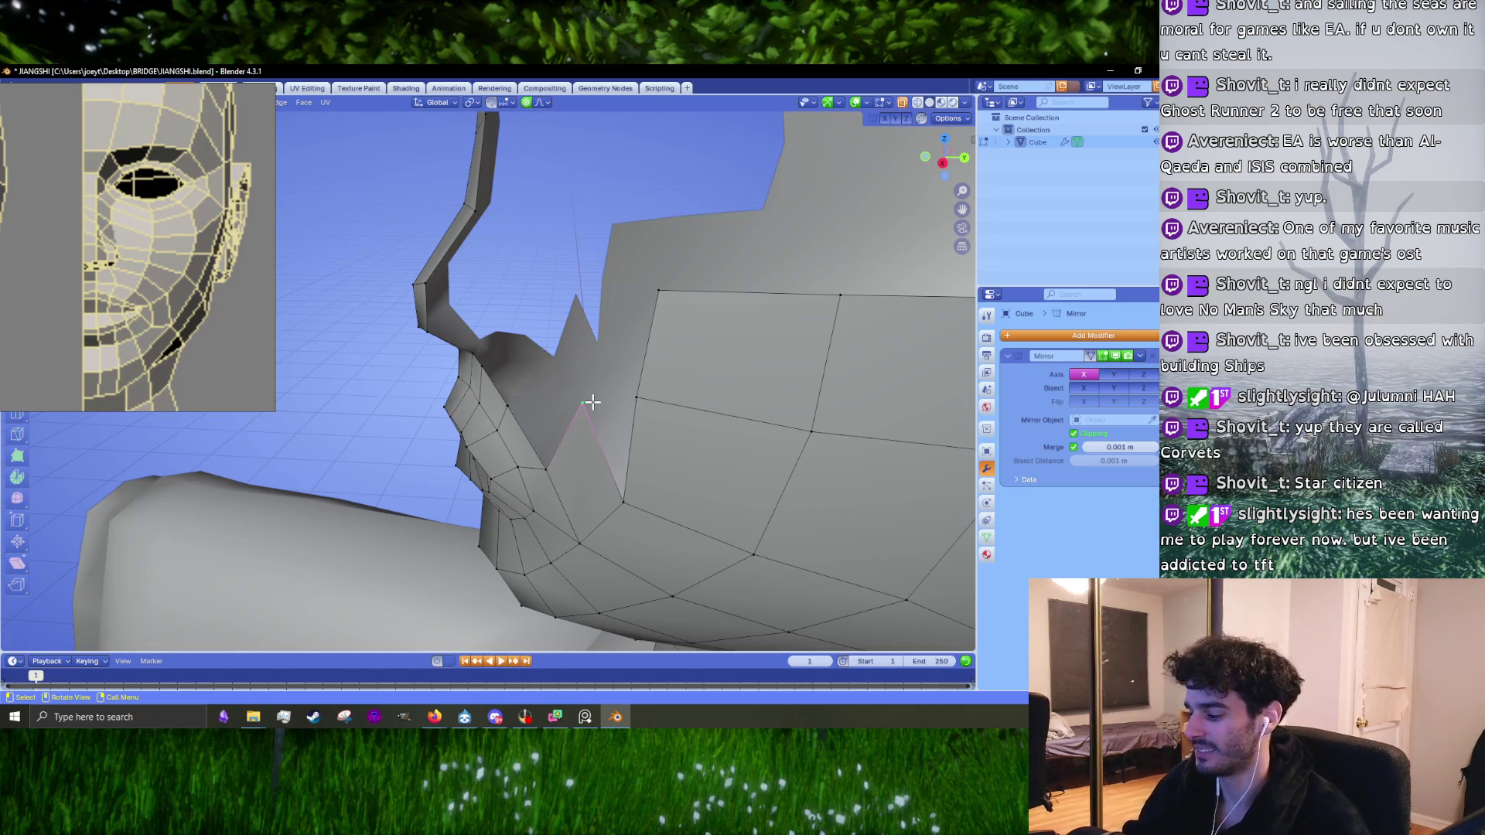
pyautogui.press('KP_3')
pyautogui.scroll(-4, 199, 341)
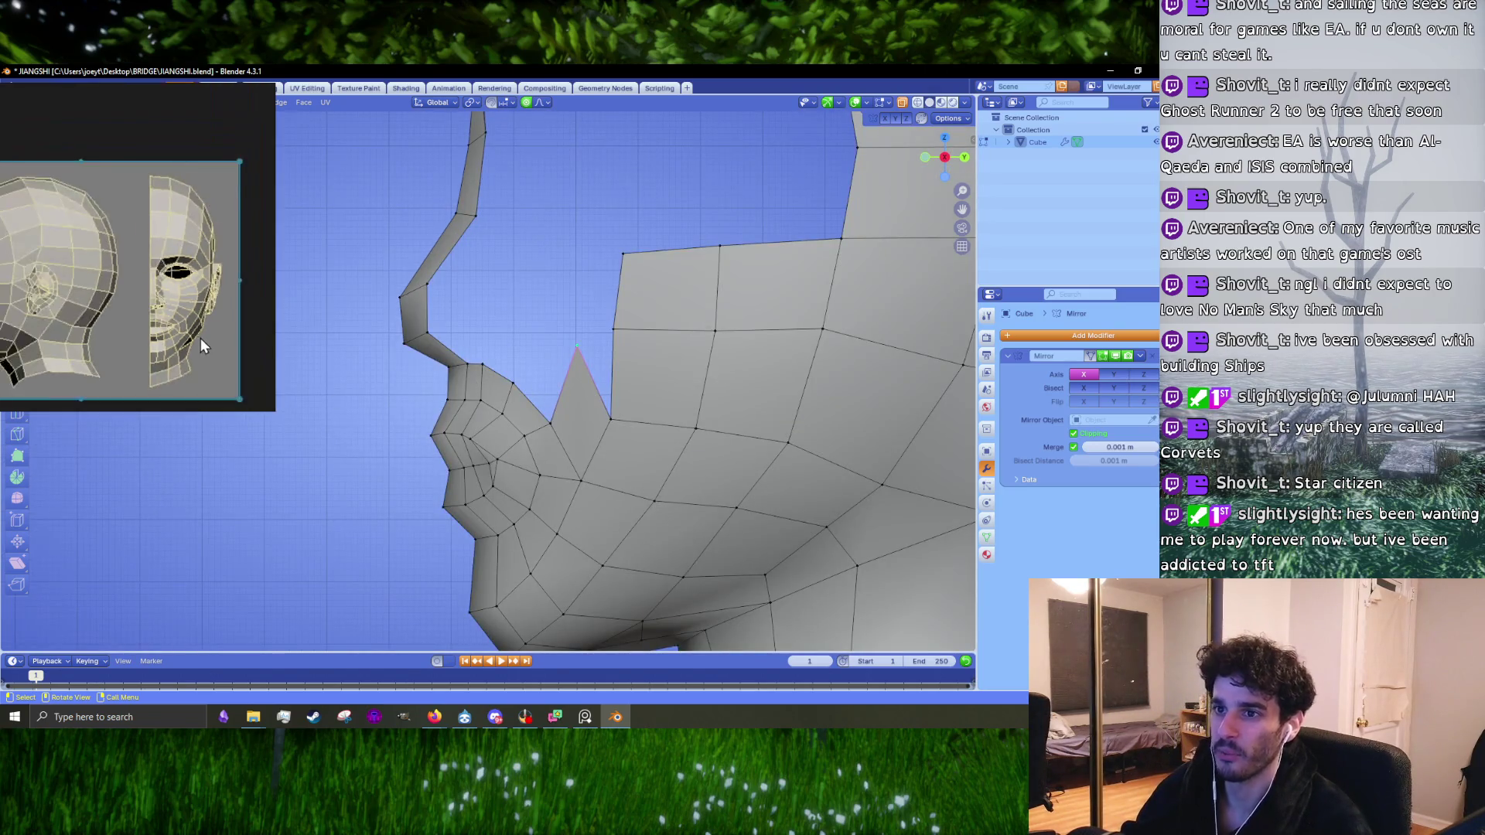
pyautogui.scroll(5, 193, 310)
pyautogui.scroll(1, 580, 385)
pyautogui.scroll(3, 580, 385)
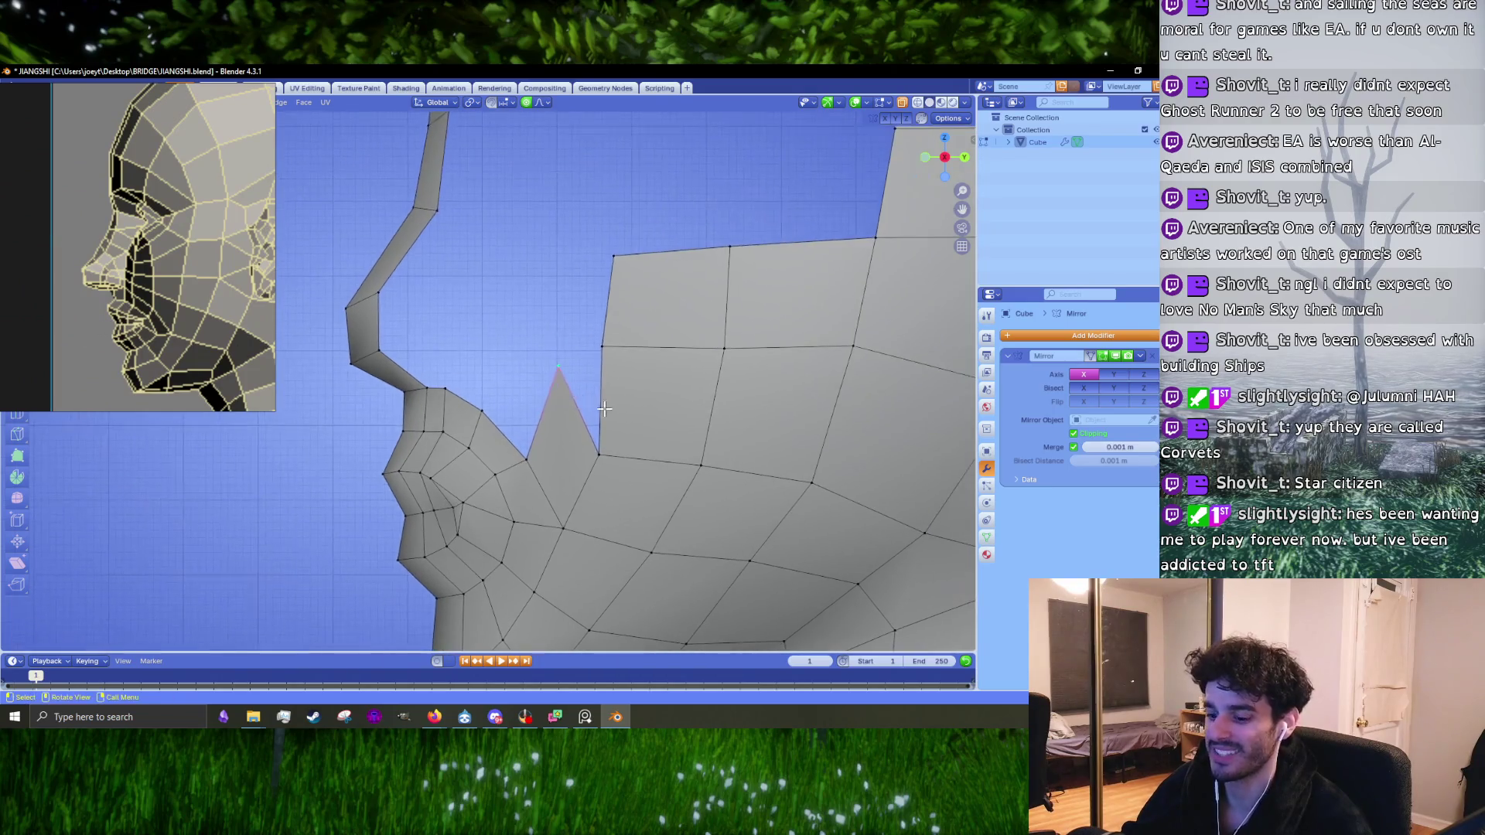
pyautogui.press('g')
pyautogui.scroll(2, 614, 399)
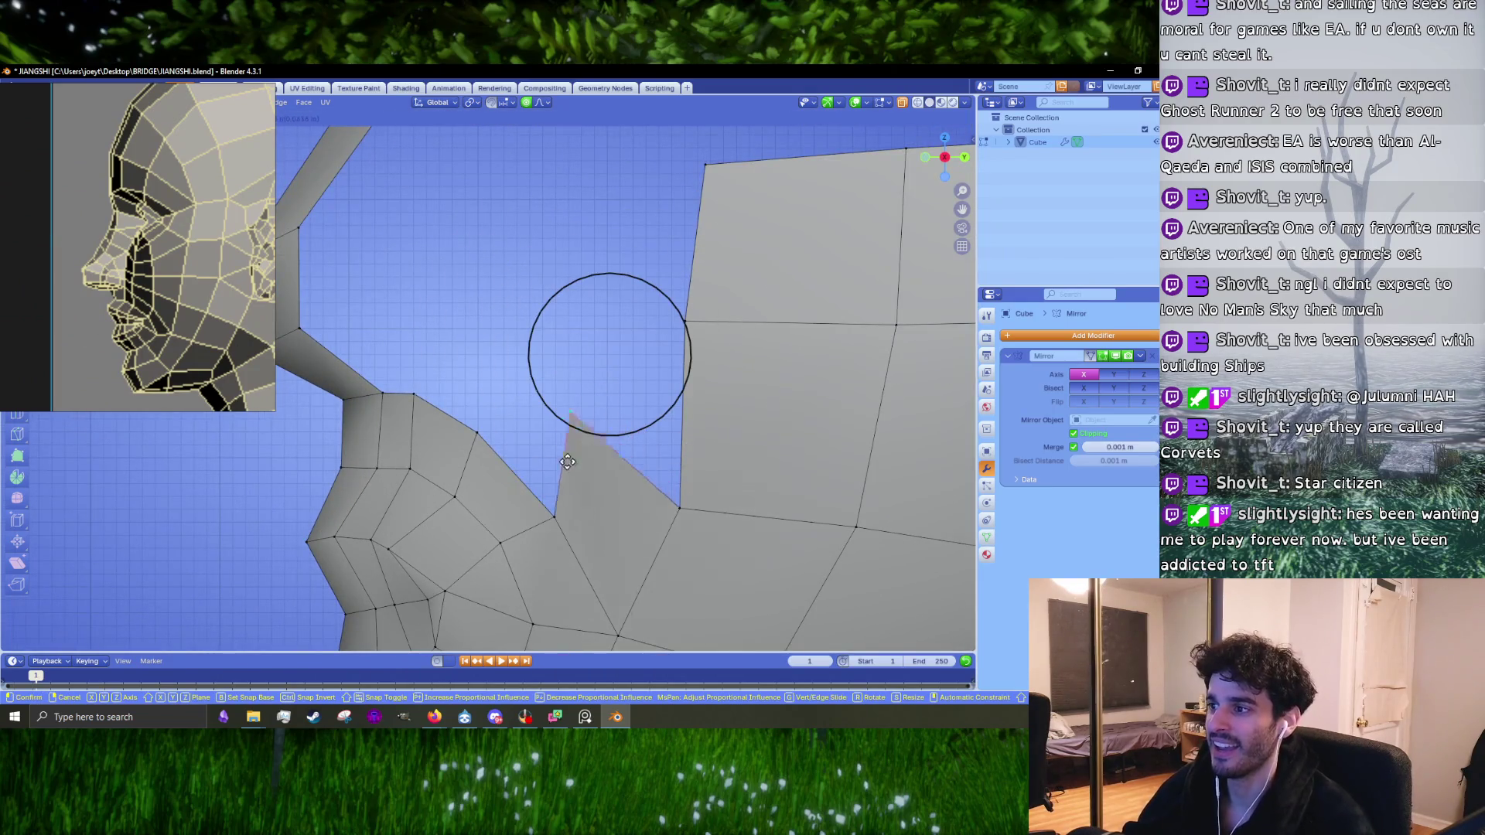
pyautogui.click(556, 477)
# Step: Reposition another profile vertex and a cheek vertex with proportional moves
pyautogui.click(685, 320)
pyautogui.press('g')
pyautogui.scroll(3, 685, 325)
pyautogui.moveTo(721, 352)
pyautogui.keyDown('shift'); pyautogui.mouseDown(button='middle')
pyautogui.moveTo(606, 452)
pyautogui.moveTo(629, 450)
pyautogui.moveTo(621, 364)
pyautogui.mouseUp(button='middle'); pyautogui.keyUp('shift')
pyautogui.click(607, 452)
pyautogui.click(436, 476)
pyautogui.scroll(2, 471, 487)
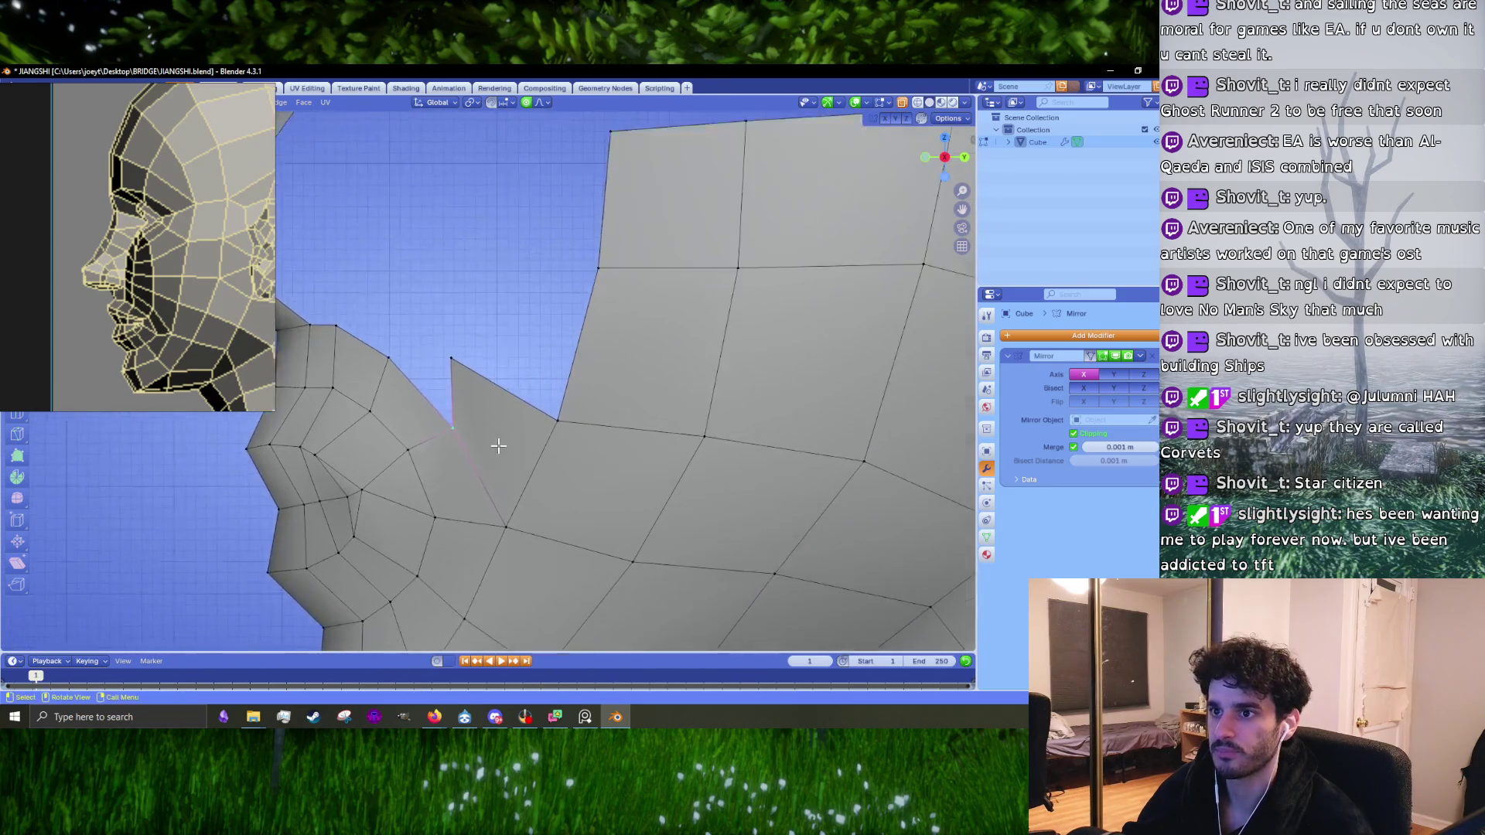
pyautogui.press('g')
pyautogui.click(487, 442)
pyautogui.moveTo(480, 440)
pyautogui.mouseDown(button='middle')
pyautogui.moveTo(498, 420)
pyautogui.moveTo(480, 407)
pyautogui.moveTo(506, 420)
pyautogui.mouseUp(button='middle')
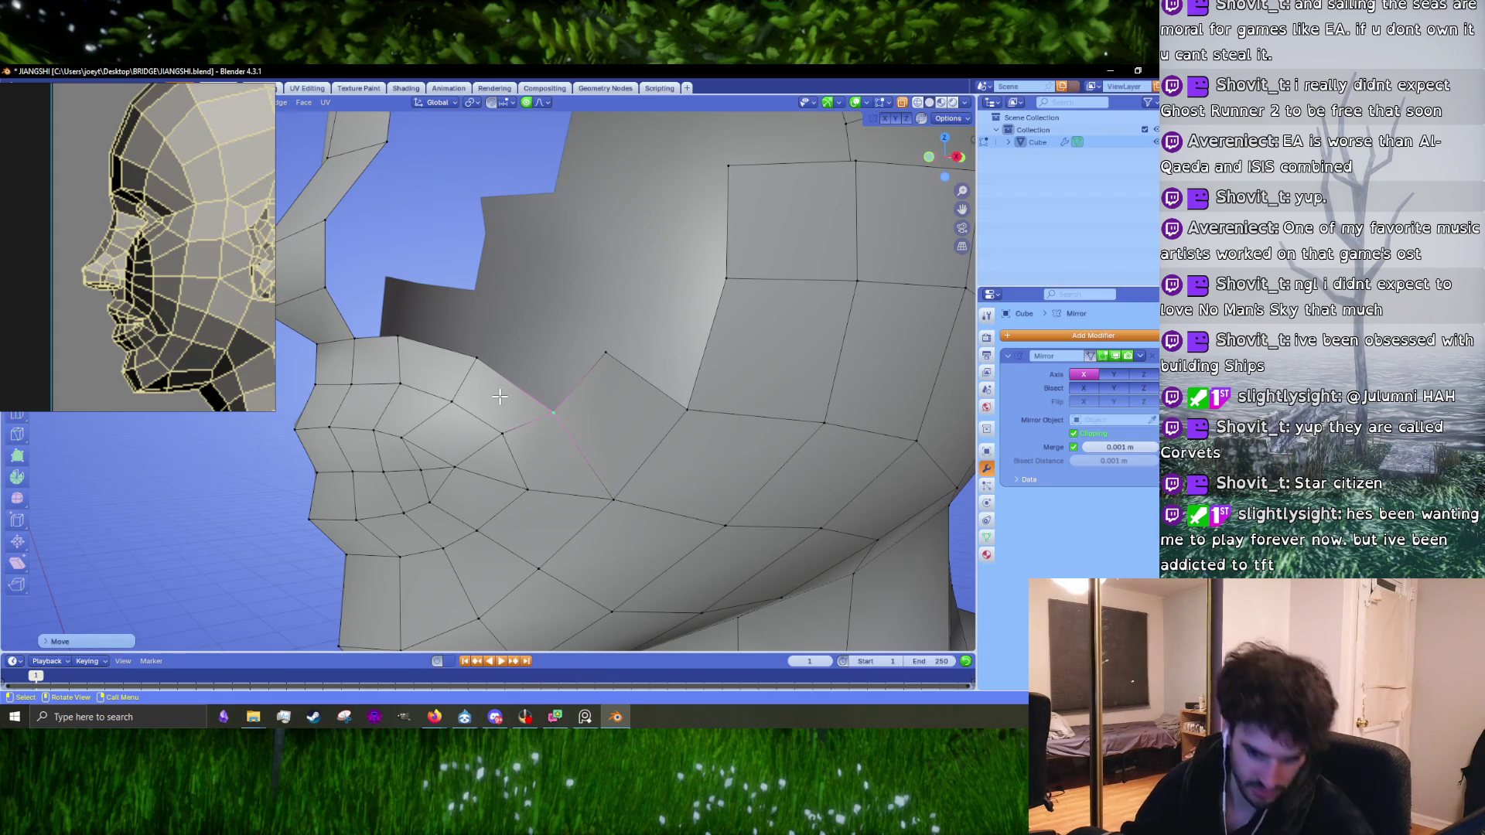
# Step: Inspect the cheek from new angles, then move the cheek vertex into place near the jaw notch
pyautogui.press('2')
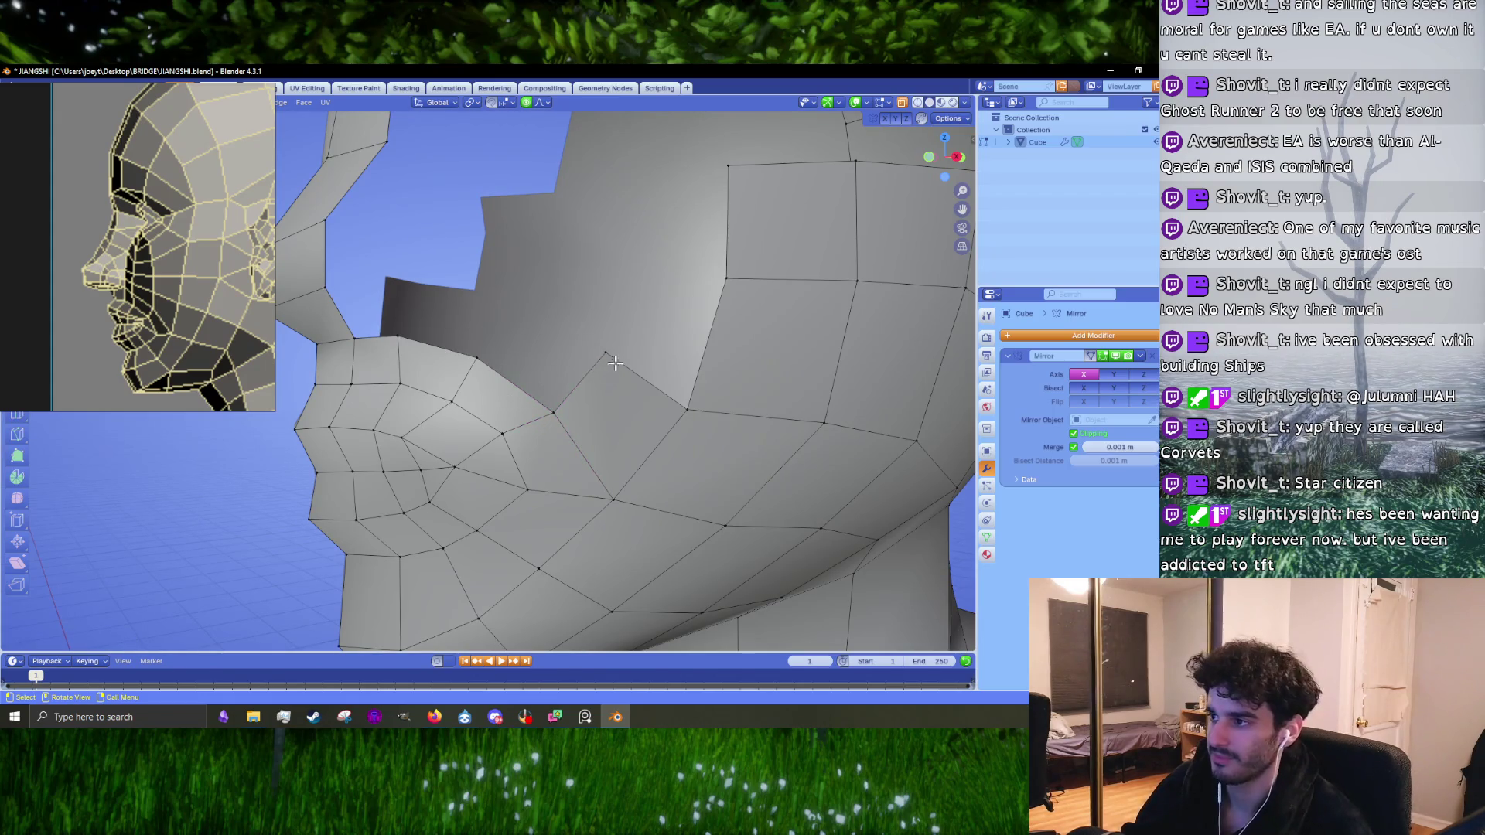
pyautogui.moveTo(588, 378); pyautogui.dragTo(495, 332, button='middle')
pyautogui.press('1')
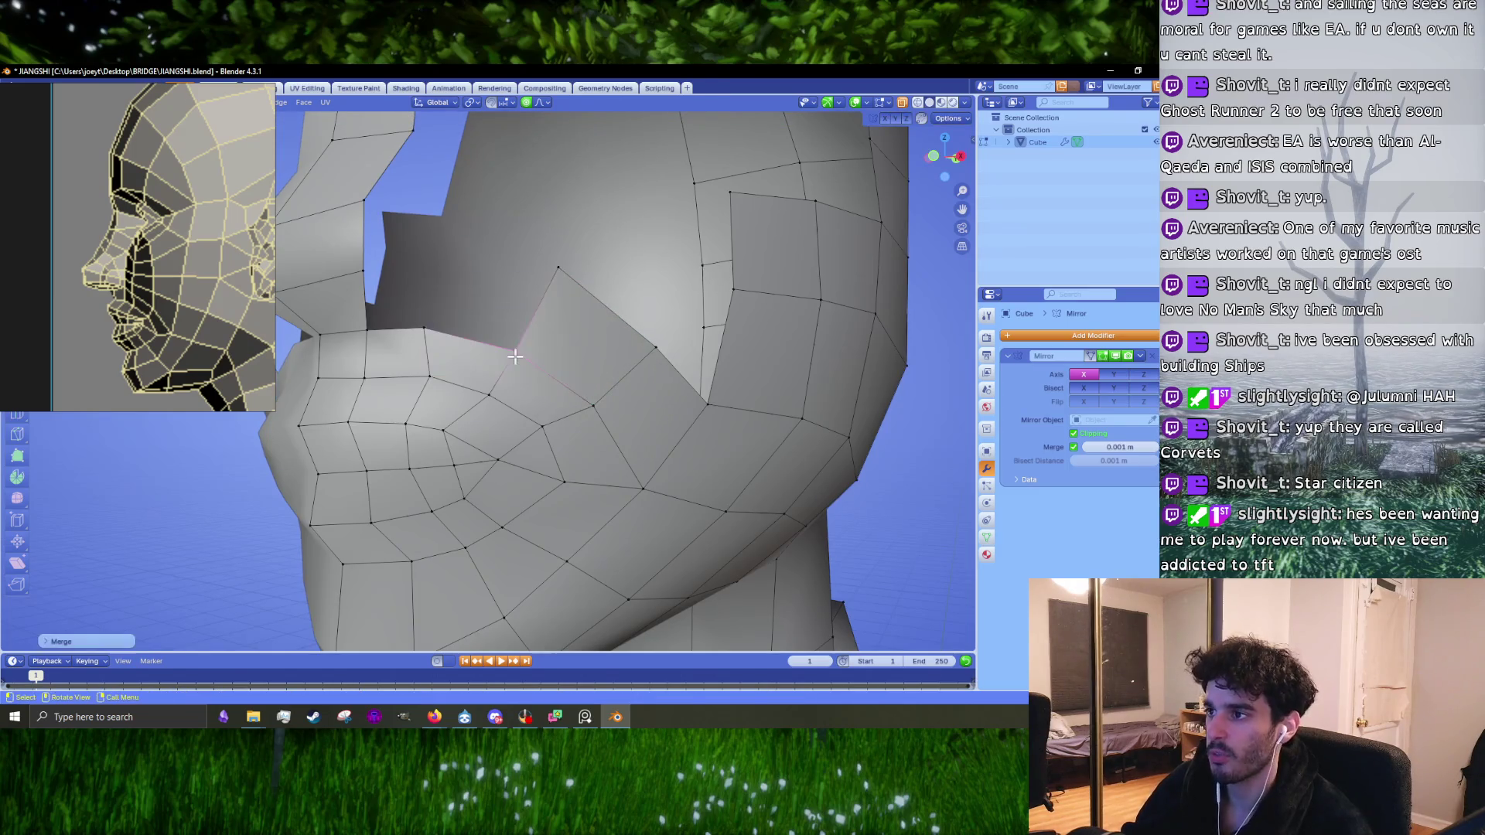
pyautogui.moveTo(557, 302)
pyautogui.mouseDown(button='middle')
pyautogui.moveTo(464, 355)
pyautogui.moveTo(591, 340)
pyautogui.moveTo(464, 349)
pyautogui.mouseUp(button='middle')
pyautogui.press('h')
pyautogui.hotkey('ctrl', 'z')
pyautogui.press('g')
pyautogui.click(586, 338)
pyautogui.scroll(1, 451, 352)
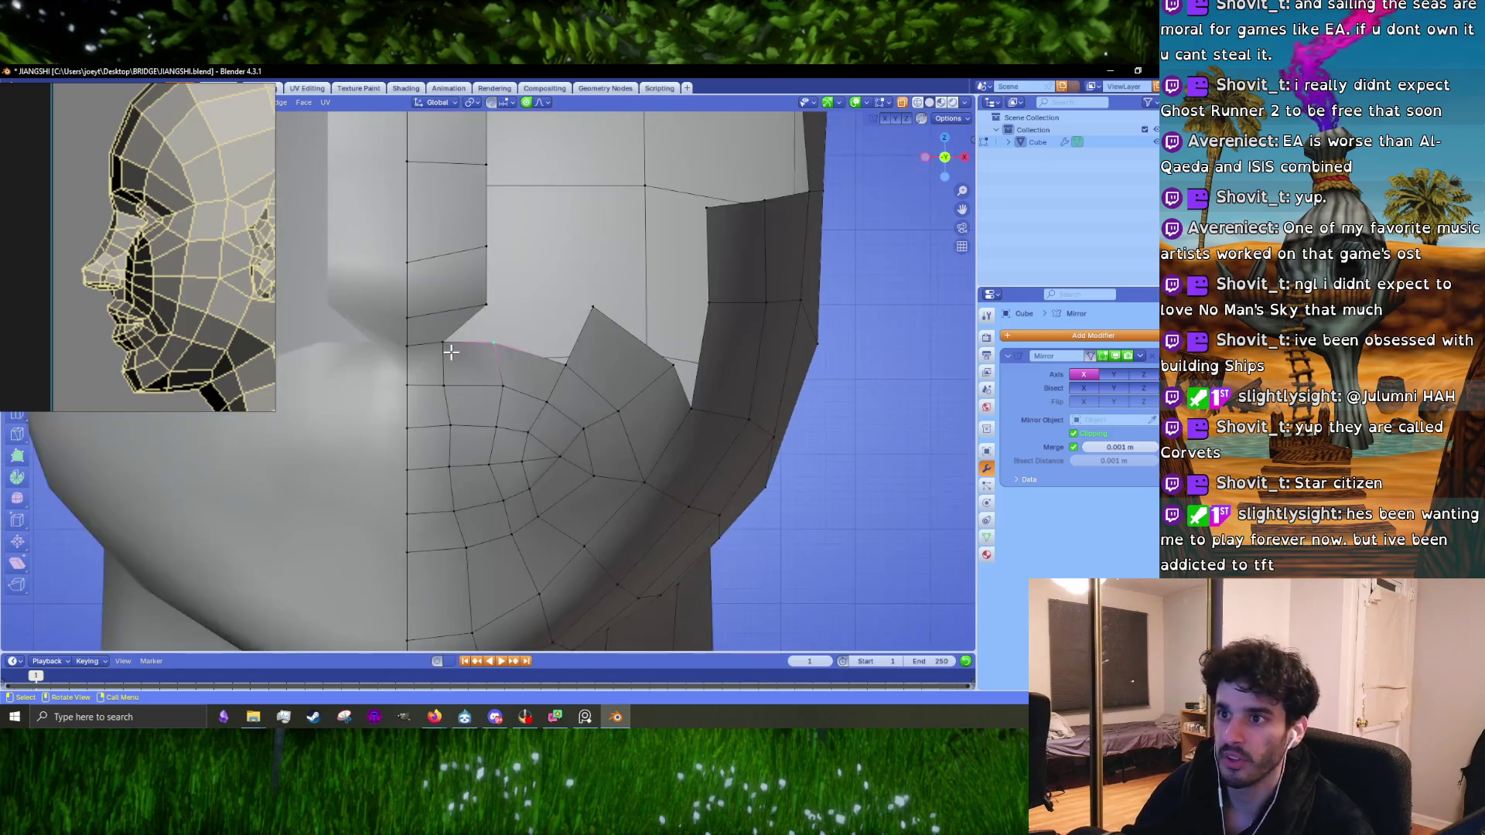
# Step: Move, then twice rotate the vertices on the nose cutout's vertical edge in side view
pyautogui.scroll(-5, 226, 318)
pyautogui.scroll(2, 216, 322)
pyautogui.scroll(-3, 132, 314)
pyautogui.scroll(8, 190, 316)
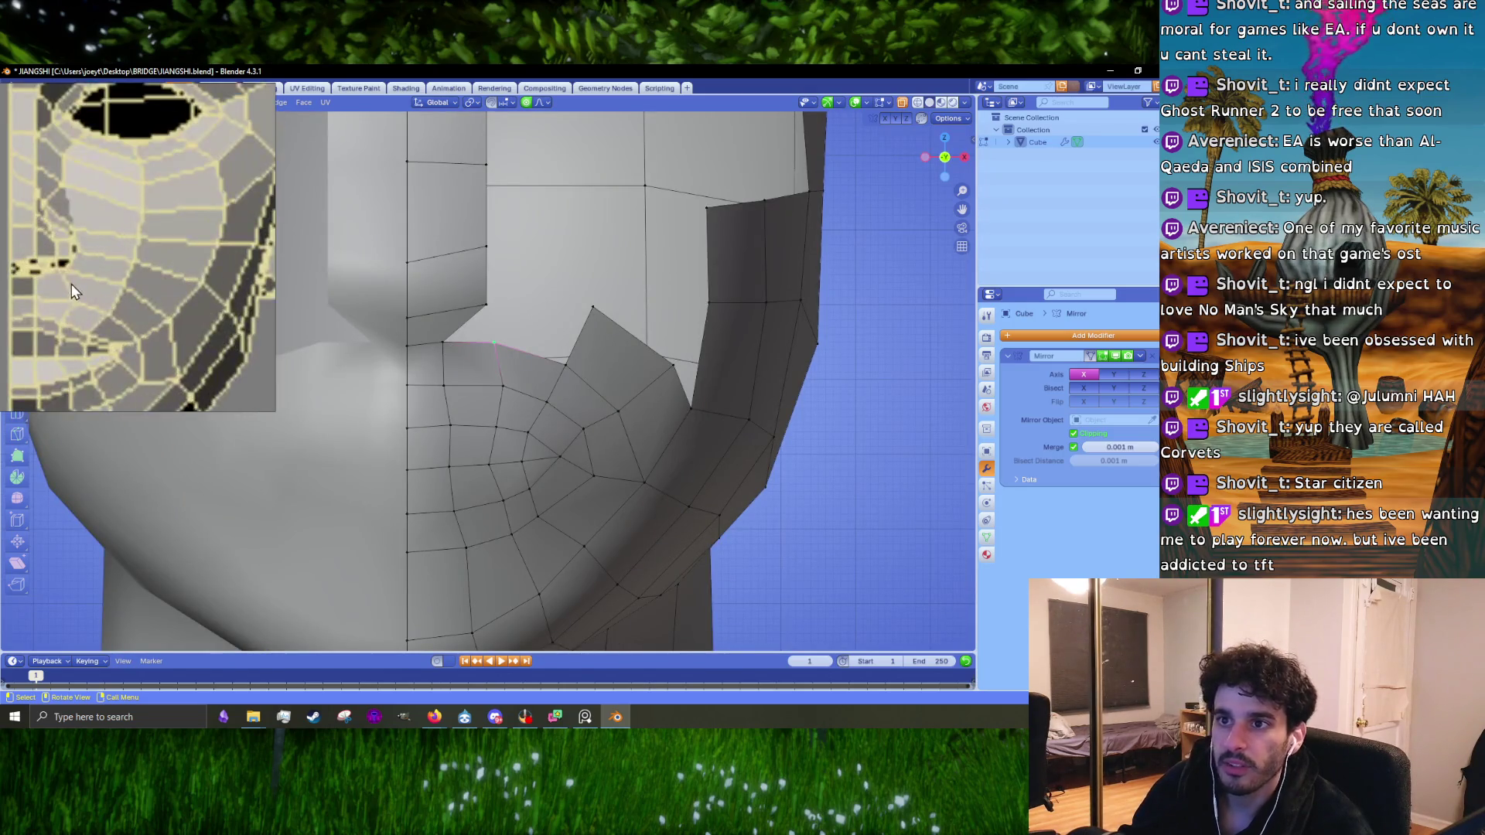
pyautogui.scroll(2, 491, 341)
pyautogui.keyDown('shift'); pyautogui.moveTo(503, 341); pyautogui.dragTo(507, 354, button='middle'); pyautogui.keyUp('shift')
pyautogui.click(518, 379)
pyautogui.keyDown('shift'); pyautogui.click(520, 313); pyautogui.keyUp('shift')
pyautogui.press('g')
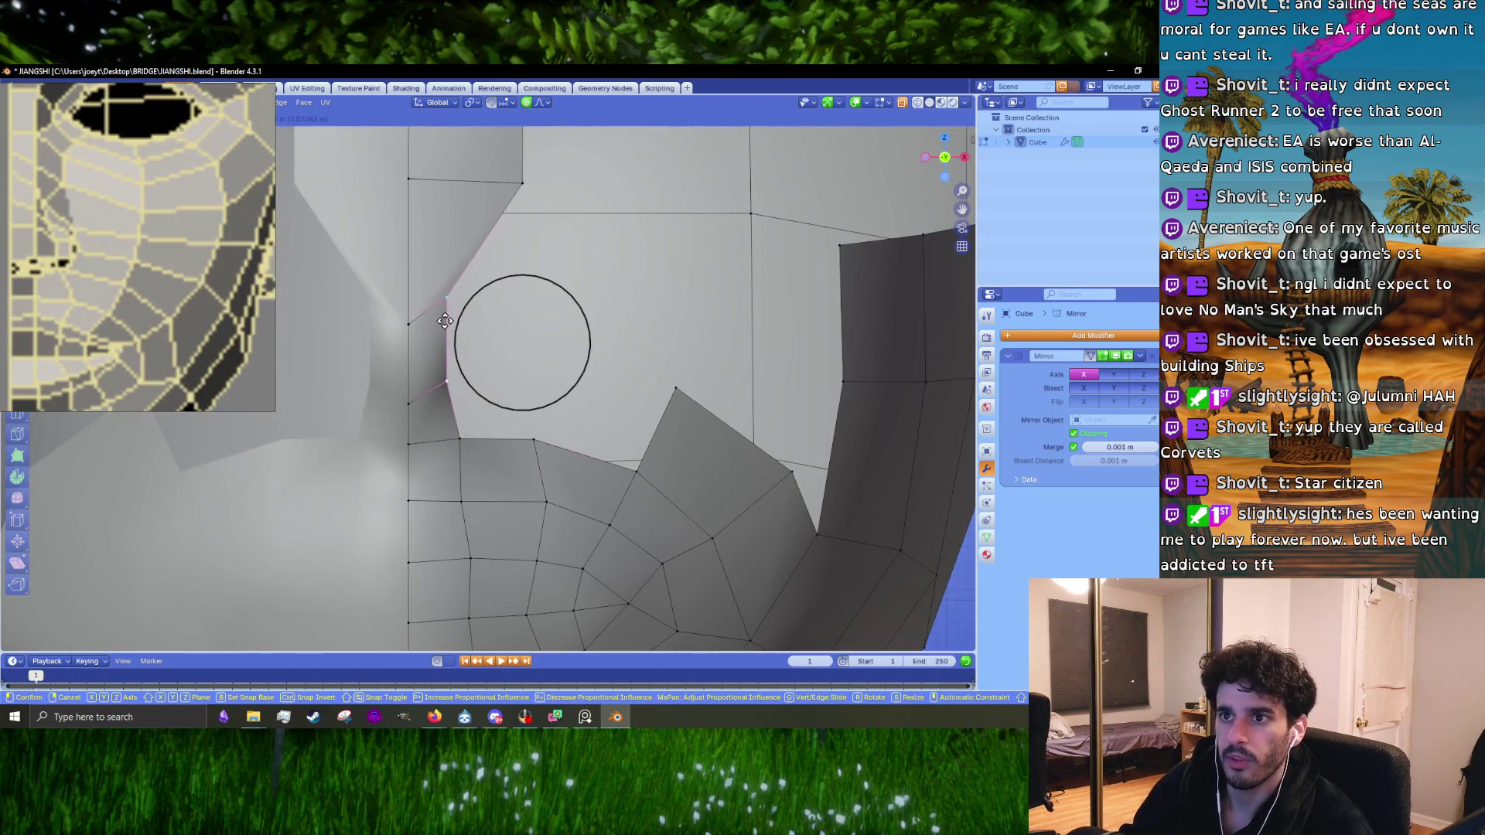
pyautogui.click(475, 324)
pyautogui.press('KP_3')
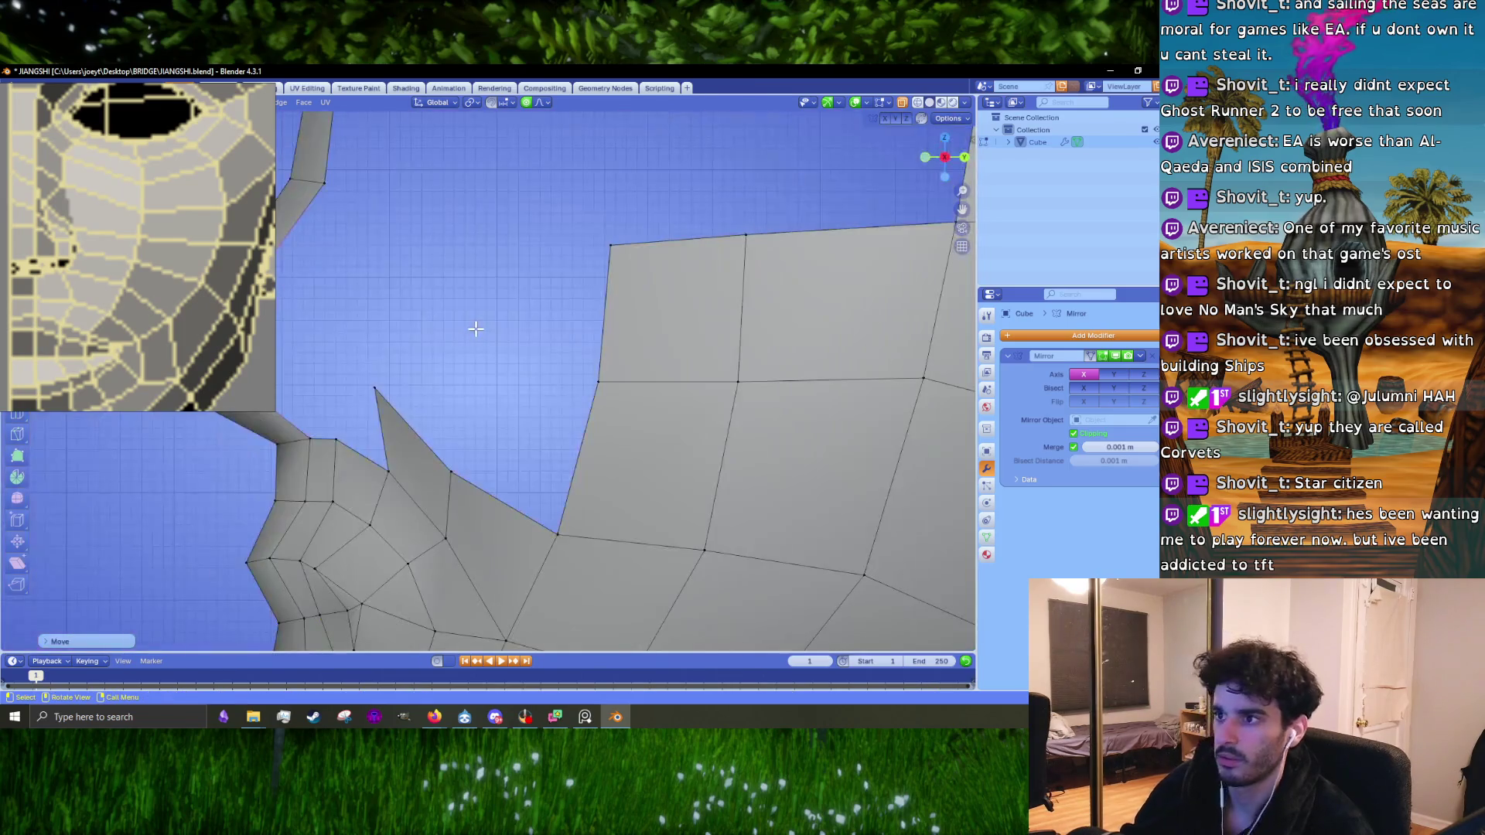
pyautogui.scroll(-2, 464, 386)
pyautogui.press('r')
pyautogui.click(497, 431)
pyautogui.press('r')
pyautogui.click(496, 434)
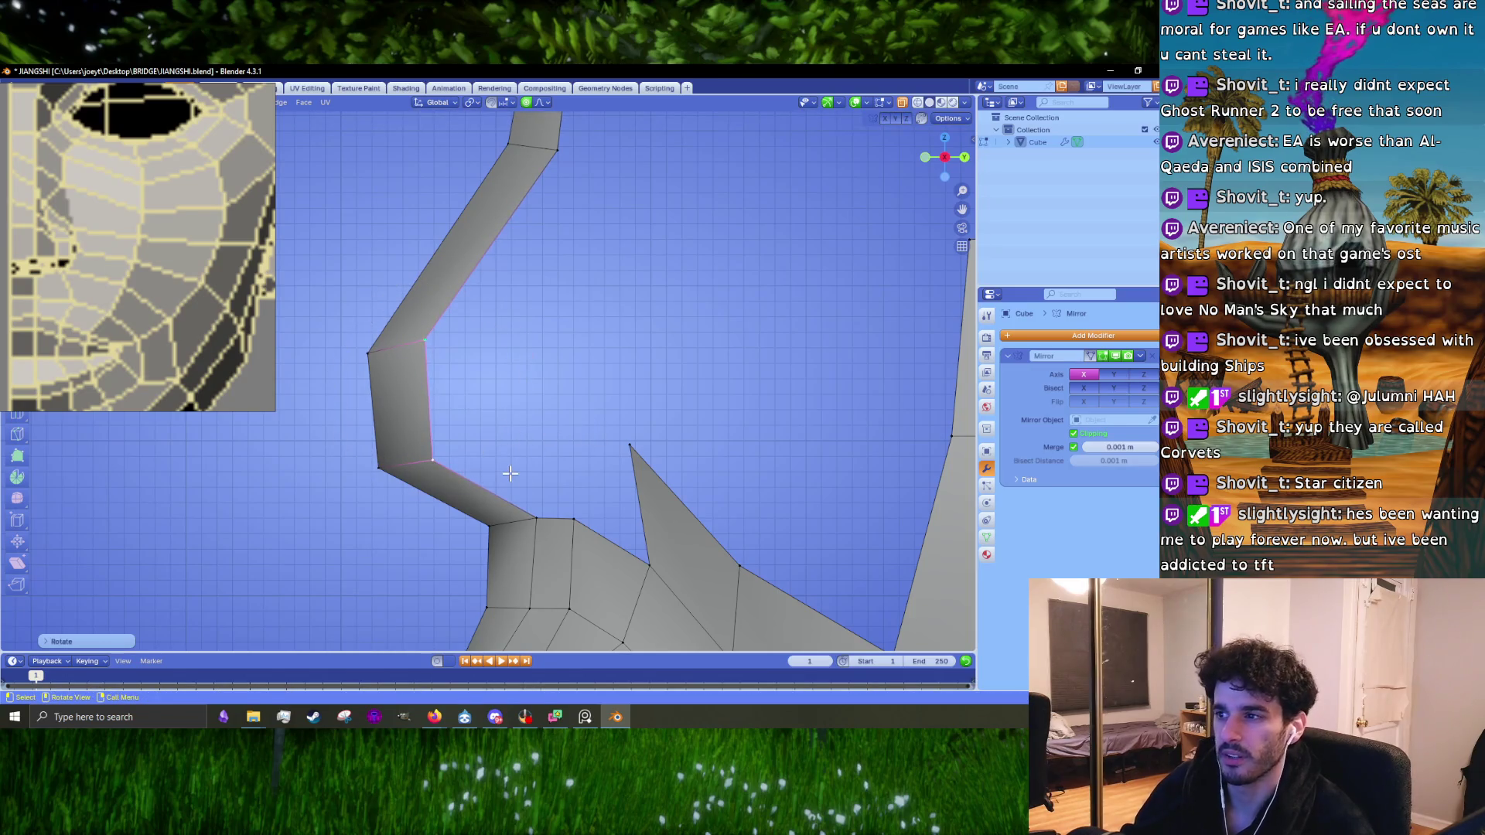
# Step: Merge the cheek face's corner vertex onto its adjacent vertex using Merge At Last
pyautogui.click(630, 451)
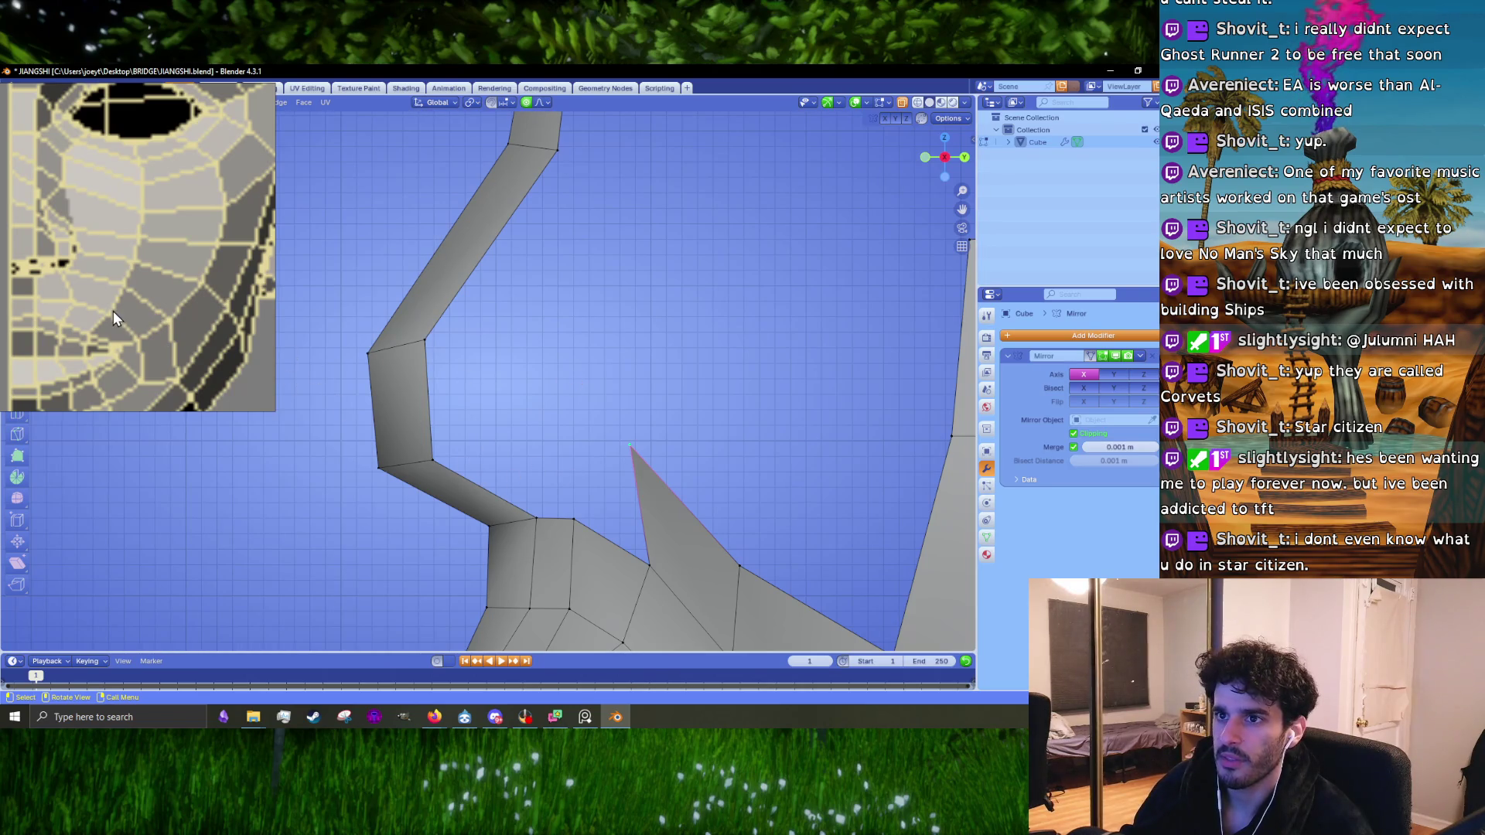
pyautogui.scroll(-5, 113, 311)
pyautogui.scroll(-3, 116, 323)
pyautogui.scroll(-1, 192, 326)
pyautogui.scroll(5, 118, 326)
pyautogui.scroll(-3, 129, 321)
pyautogui.scroll(5, 90, 298)
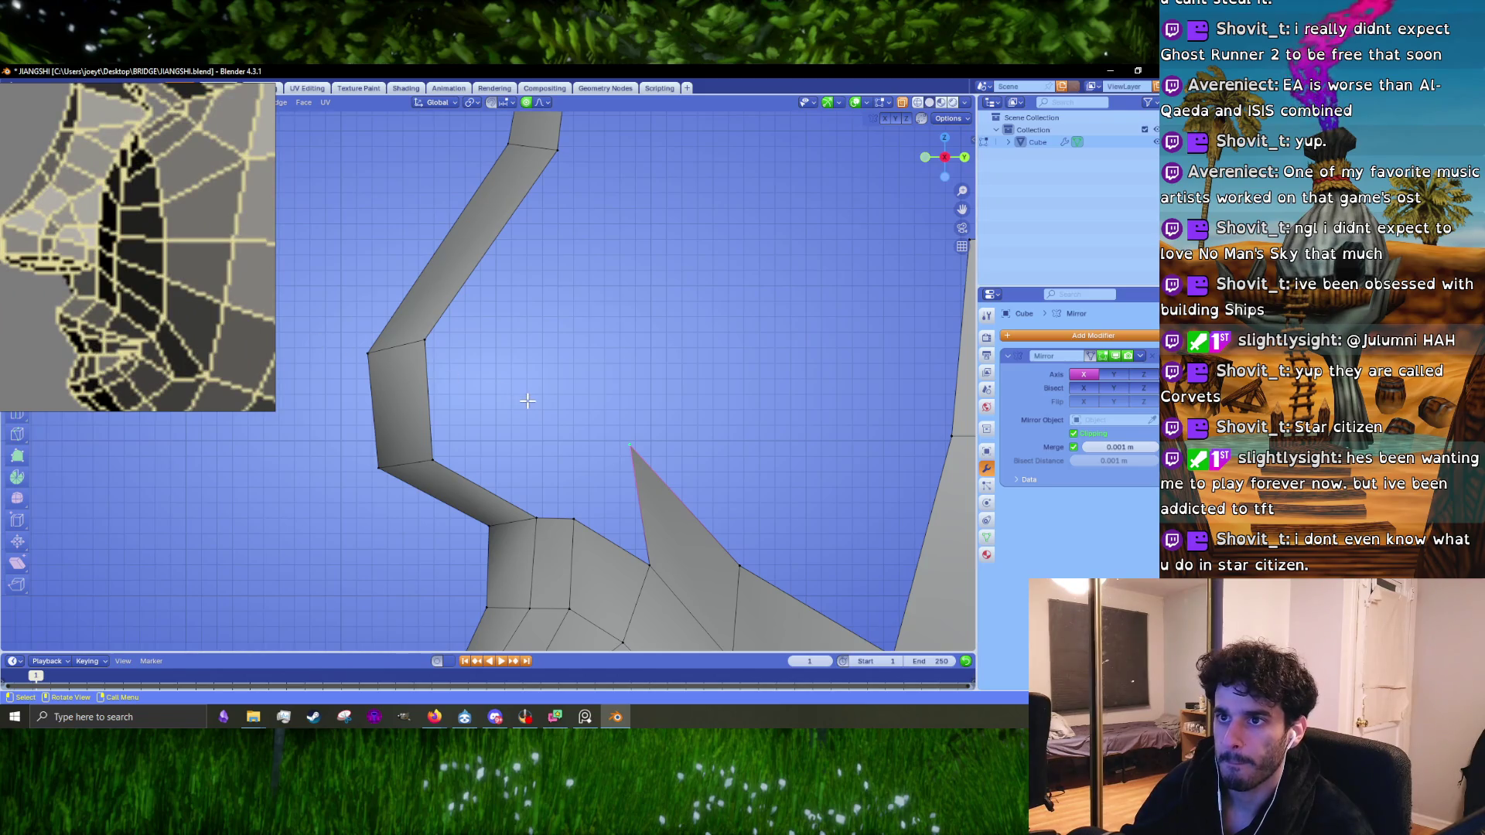
pyautogui.scroll(-5, 46, 345)
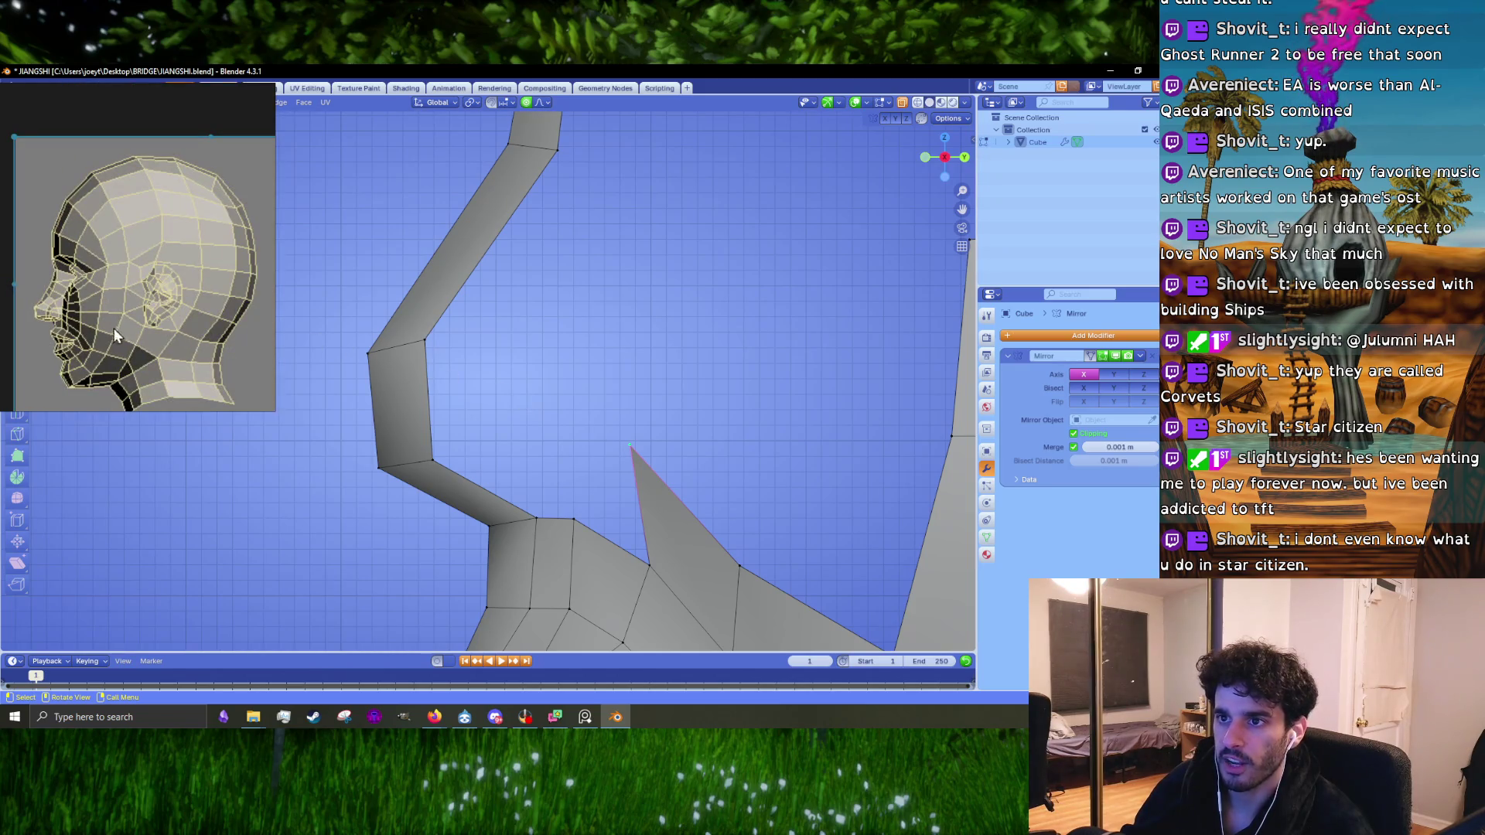
pyautogui.scroll(-3, 114, 328)
pyautogui.scroll(10, 92, 279)
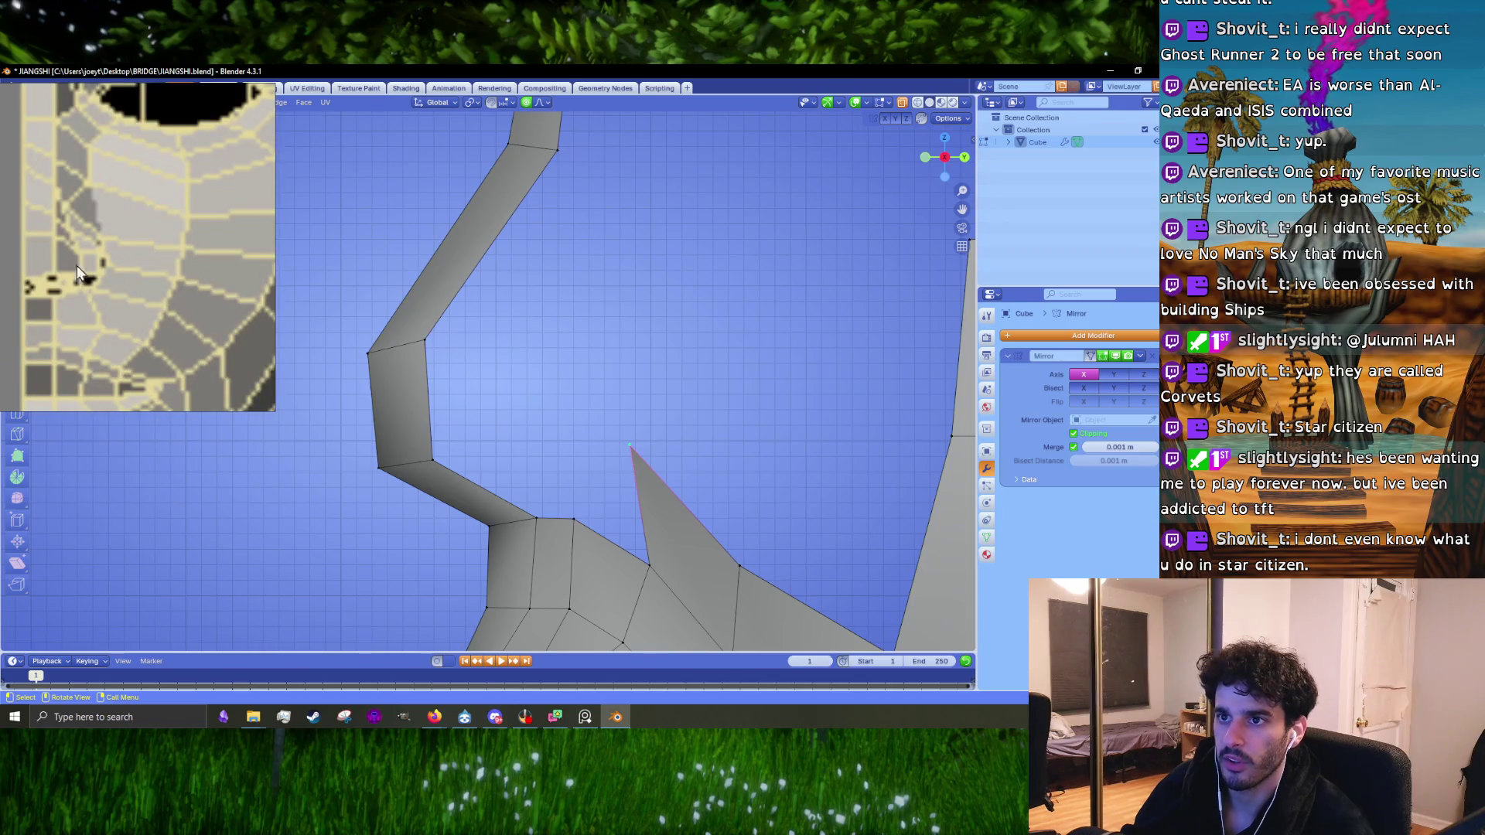
pyautogui.scroll(-8, 77, 266)
pyautogui.scroll(5, 62, 274)
pyautogui.scroll(8, 26, 300)
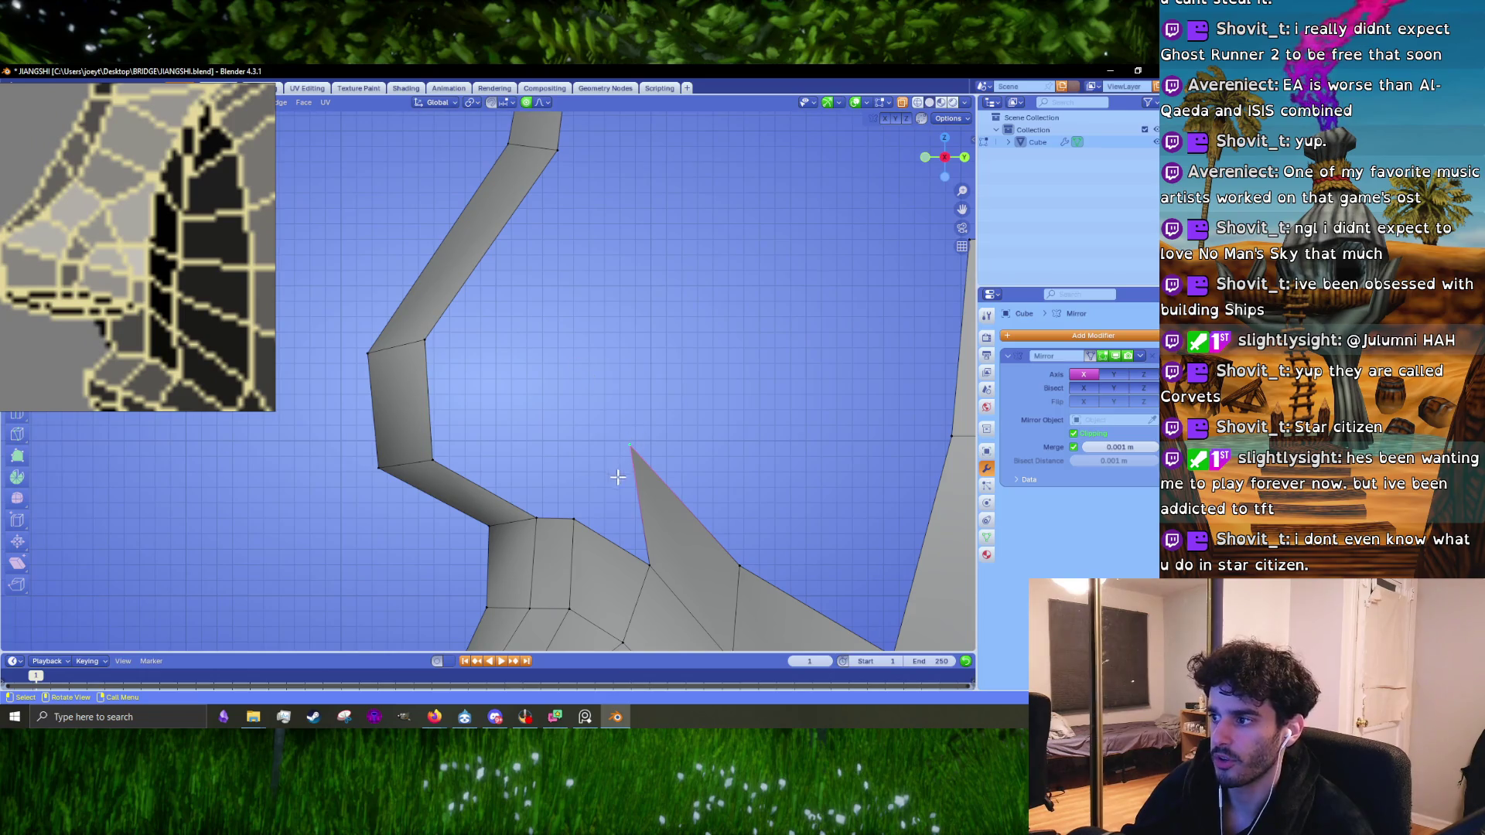
pyautogui.moveTo(649, 487)
pyautogui.mouseDown(button='middle')
pyautogui.moveTo(679, 475)
pyautogui.moveTo(696, 423)
pyautogui.moveTo(728, 450)
pyautogui.mouseUp(button='middle')
pyautogui.scroll(-3, 600, 513)
pyautogui.click(735, 457)
pyautogui.keyDown('shift'); pyautogui.click(769, 451); pyautogui.keyUp('shift')
pyautogui.press('m')
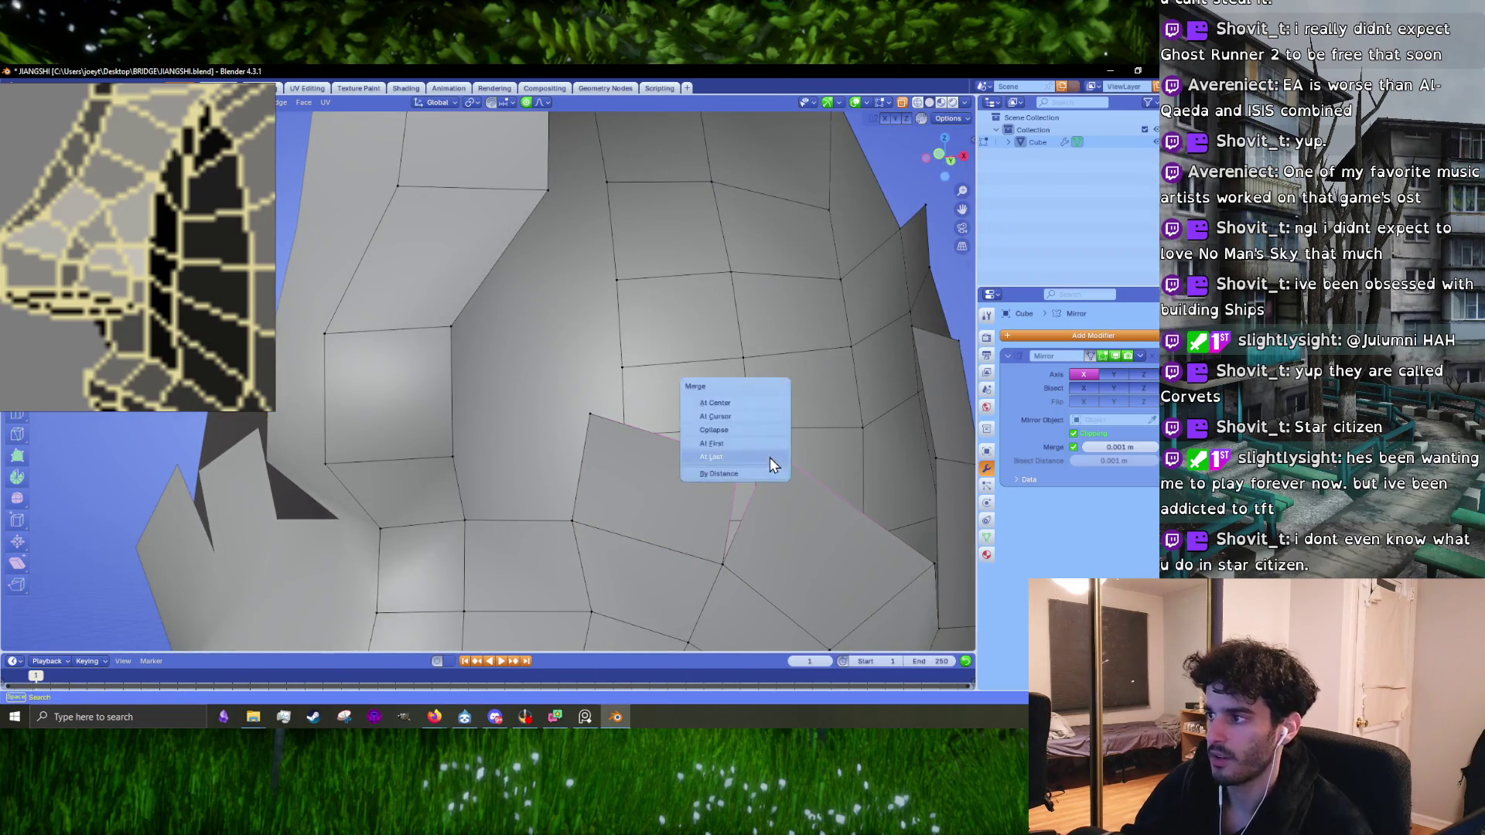
pyautogui.click(769, 457)
# Step: Merge the remaining stray vertices below the cheek in vertex select mode
pyautogui.click(507, 532)
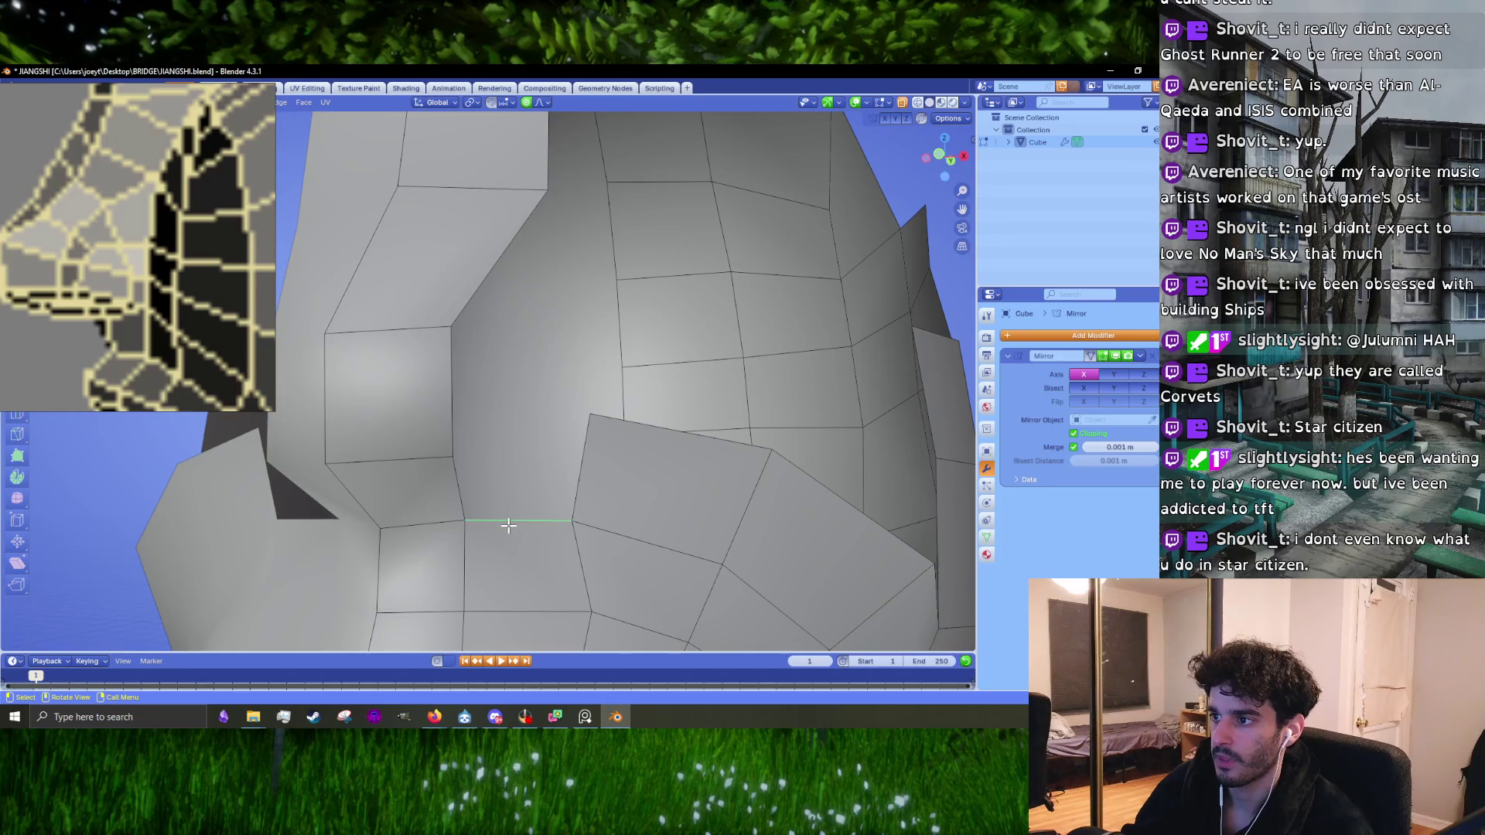
pyautogui.press('1')
pyautogui.click(458, 453)
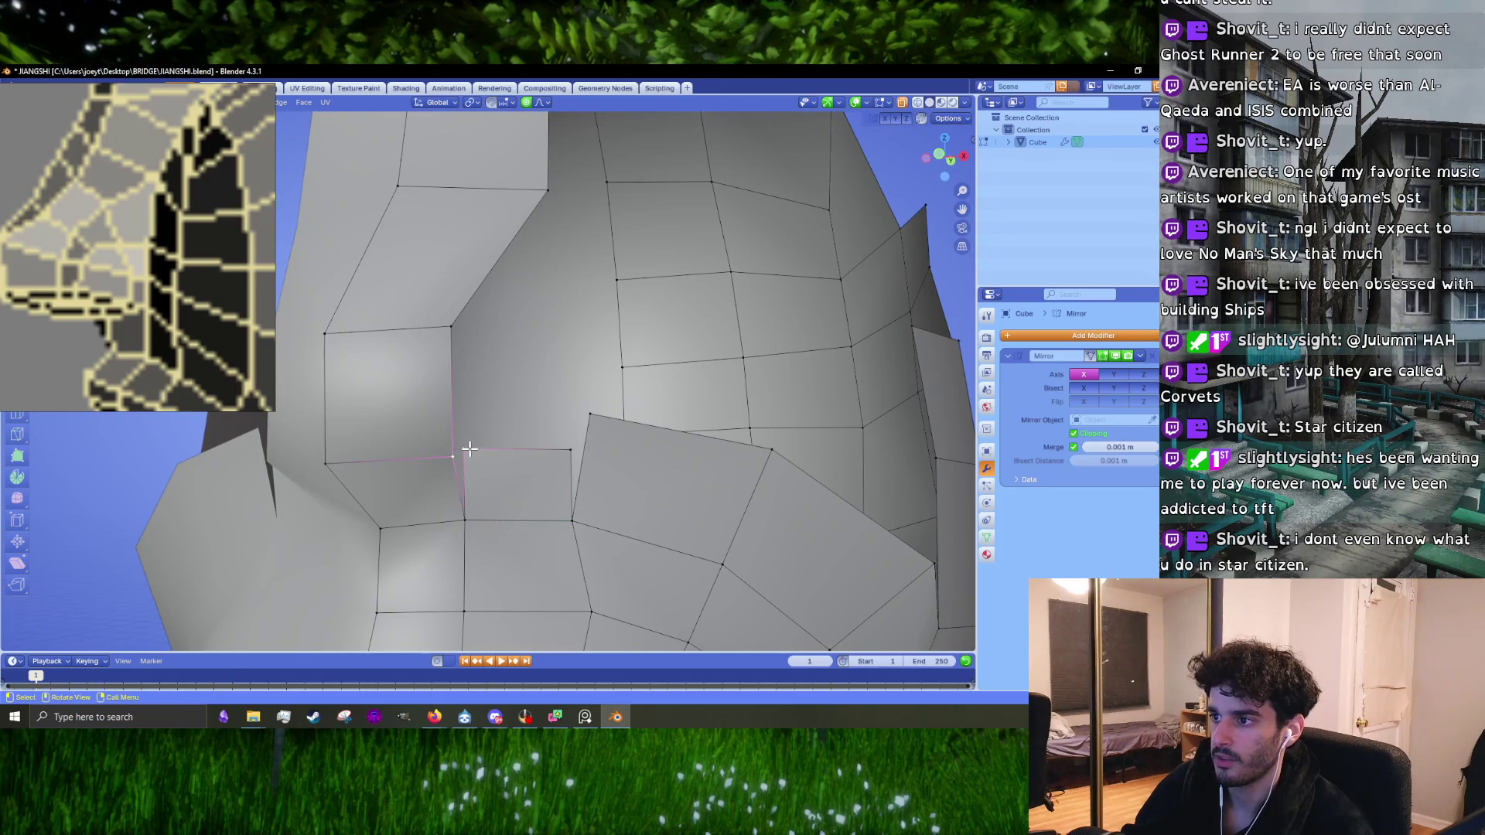
pyautogui.press('m')
pyautogui.click(470, 448)
pyautogui.click(570, 449)
pyautogui.keyDown('shift'); pyautogui.click(589, 417); pyautogui.keyUp('shift')
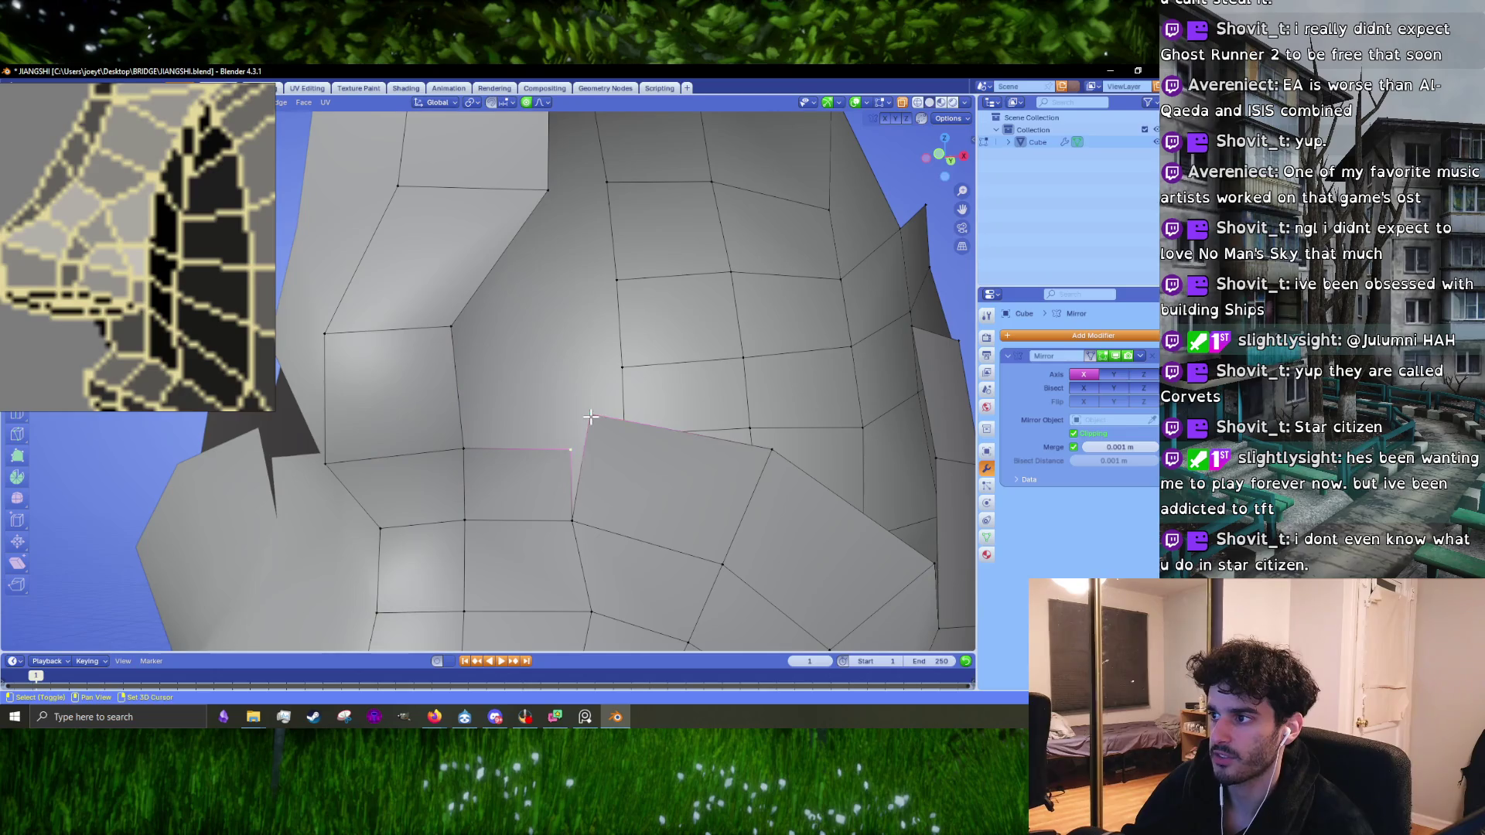
pyautogui.press('m')
pyautogui.click(599, 386)
pyautogui.moveTo(599, 385); pyautogui.dragTo(534, 433, button='middle')
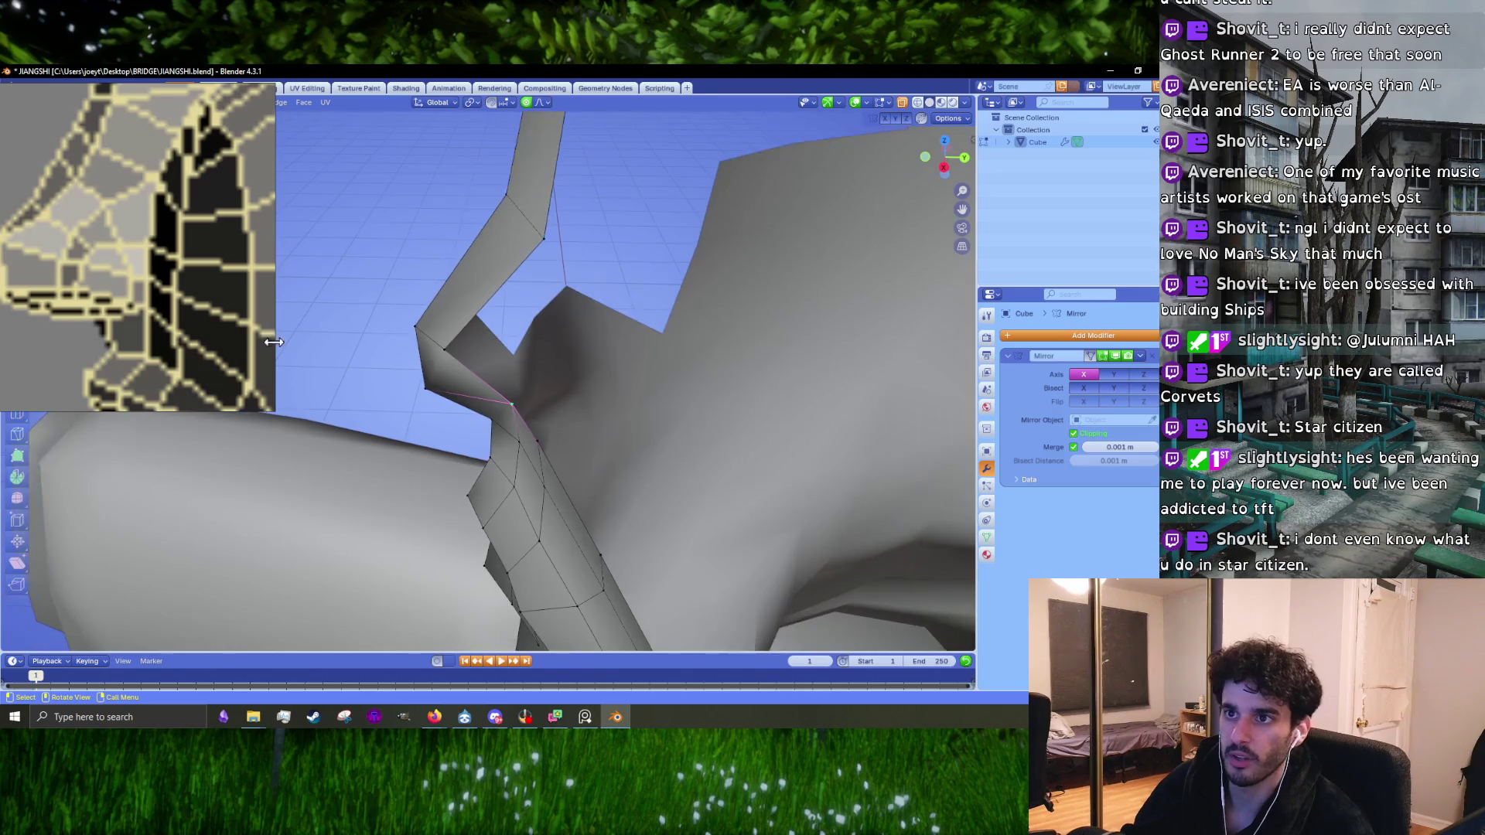
pyautogui.scroll(-3, 207, 319)
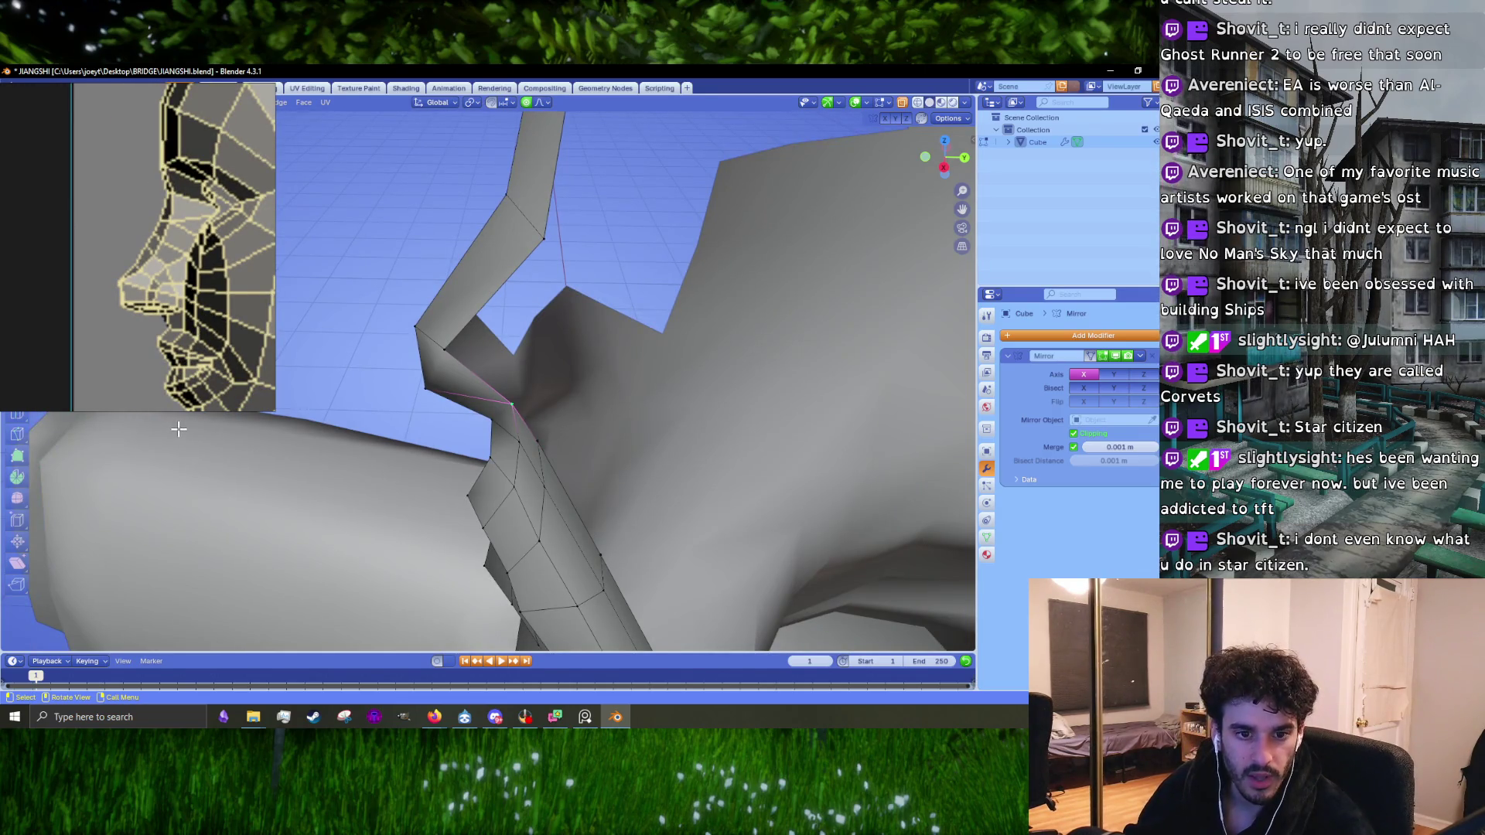
# Step: Pull the neck vertices left in right-side view with proportional falloff moves
pyautogui.press('KP_3')
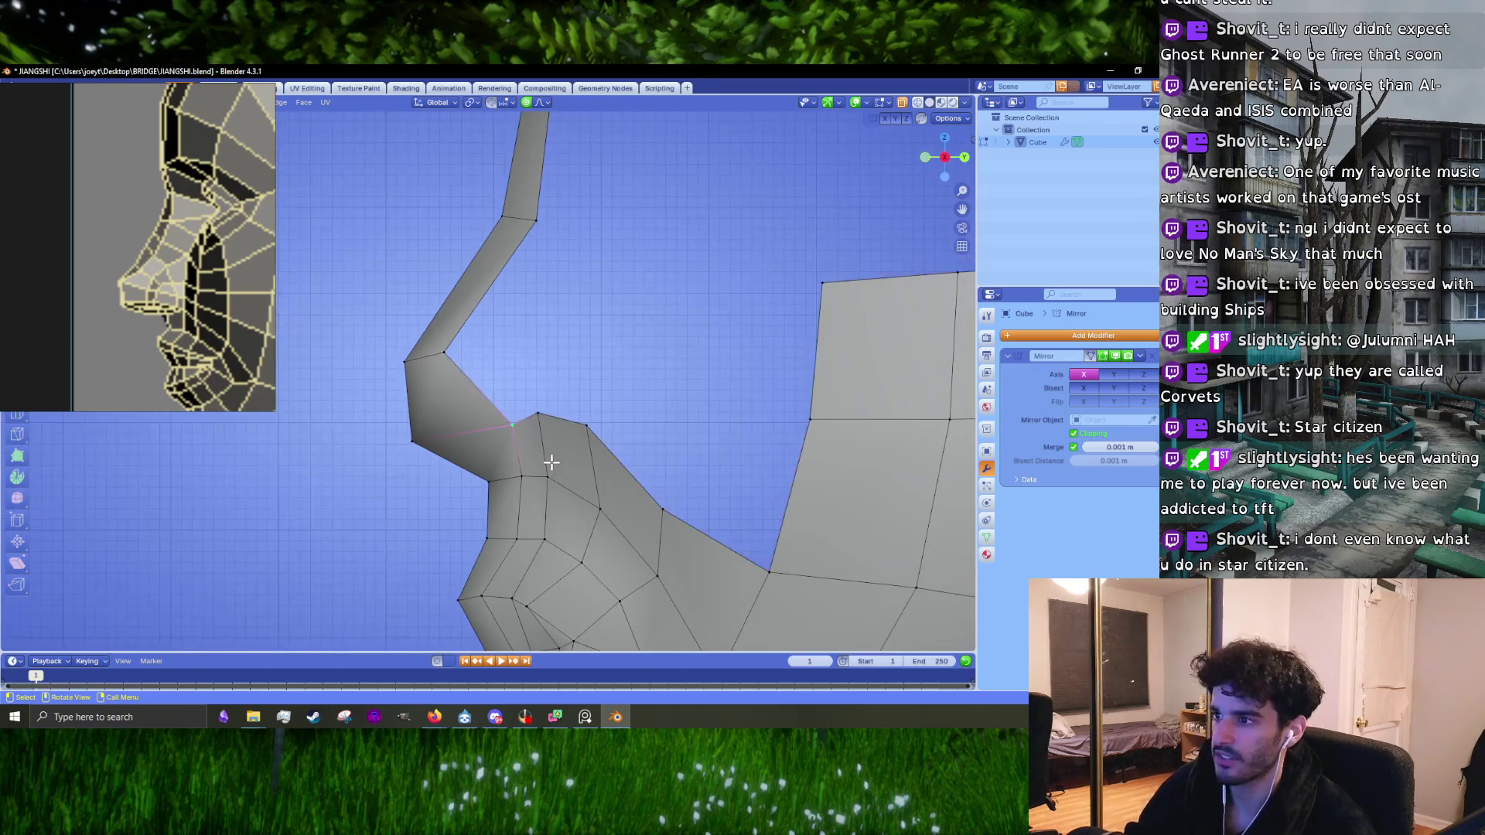
pyautogui.press('g')
pyautogui.scroll(2, 495, 468)
pyautogui.click(477, 481)
pyautogui.click(525, 498)
pyautogui.press('g')
pyautogui.click(512, 499)
pyautogui.click(533, 558)
pyautogui.press('g')
pyautogui.click(524, 555)
pyautogui.press('g')
pyautogui.click(530, 560)
pyautogui.press('g')
pyautogui.click(552, 500)
# Step: Nudge the lower-cheek vertices into shape with a series of small falloff moves
pyautogui.moveTo(549, 510)
pyautogui.mouseDown(button='middle')
pyautogui.moveTo(543, 438)
pyautogui.moveTo(564, 464)
pyautogui.moveTo(652, 411)
pyautogui.moveTo(570, 438)
pyautogui.moveTo(563, 464)
pyautogui.moveTo(504, 472)
pyautogui.moveTo(604, 425)
pyautogui.moveTo(497, 405)
pyautogui.mouseUp(button='middle')
pyautogui.press('g')
pyautogui.click(537, 470)
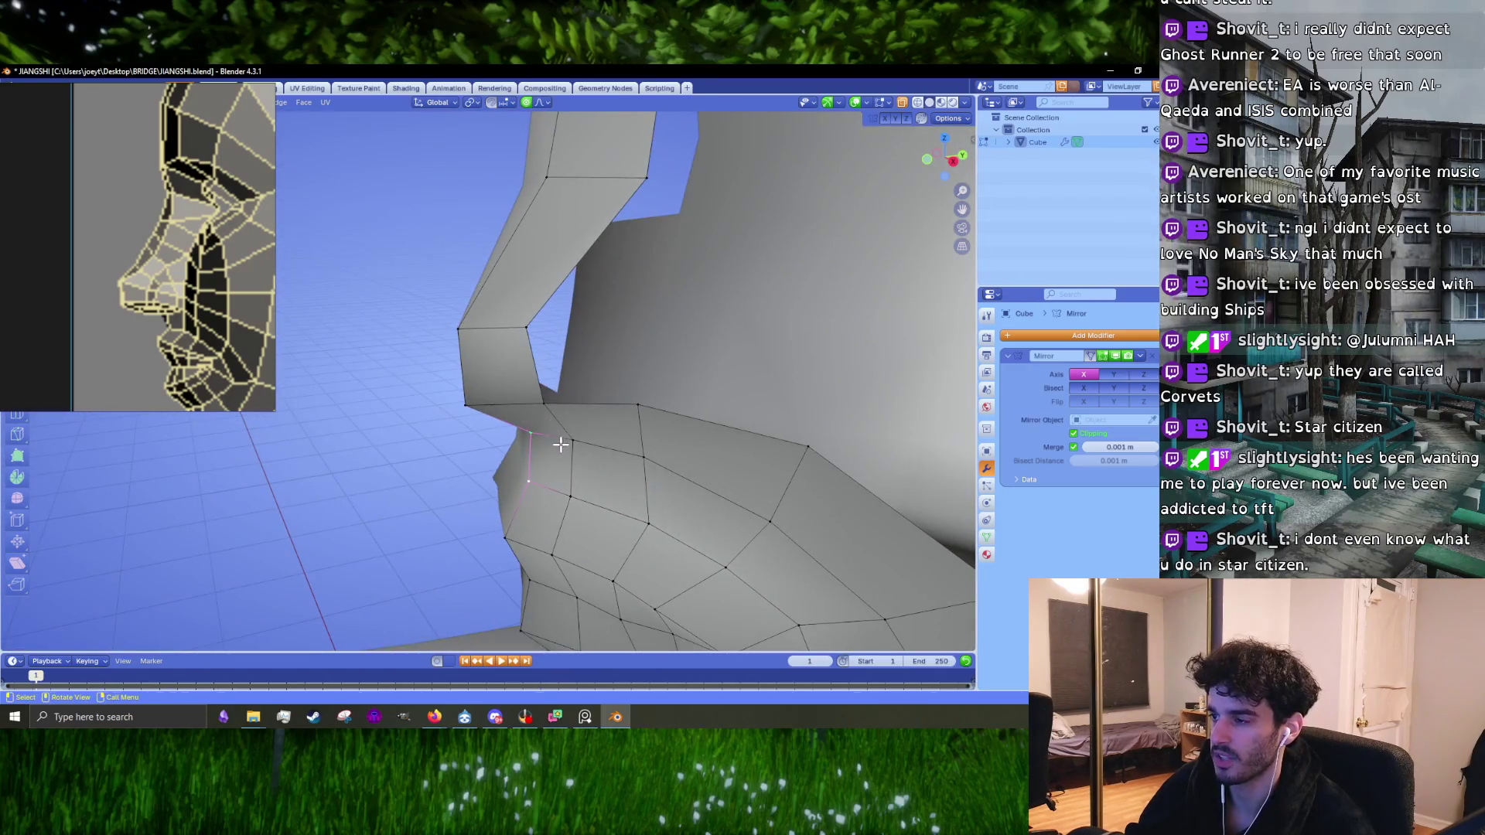
pyautogui.press('g')
pyautogui.scroll(-15, 593, 451)
pyautogui.click(592, 451)
pyautogui.moveTo(592, 451); pyautogui.dragTo(553, 514, button='middle')
pyautogui.press('g')
pyautogui.click(523, 490)
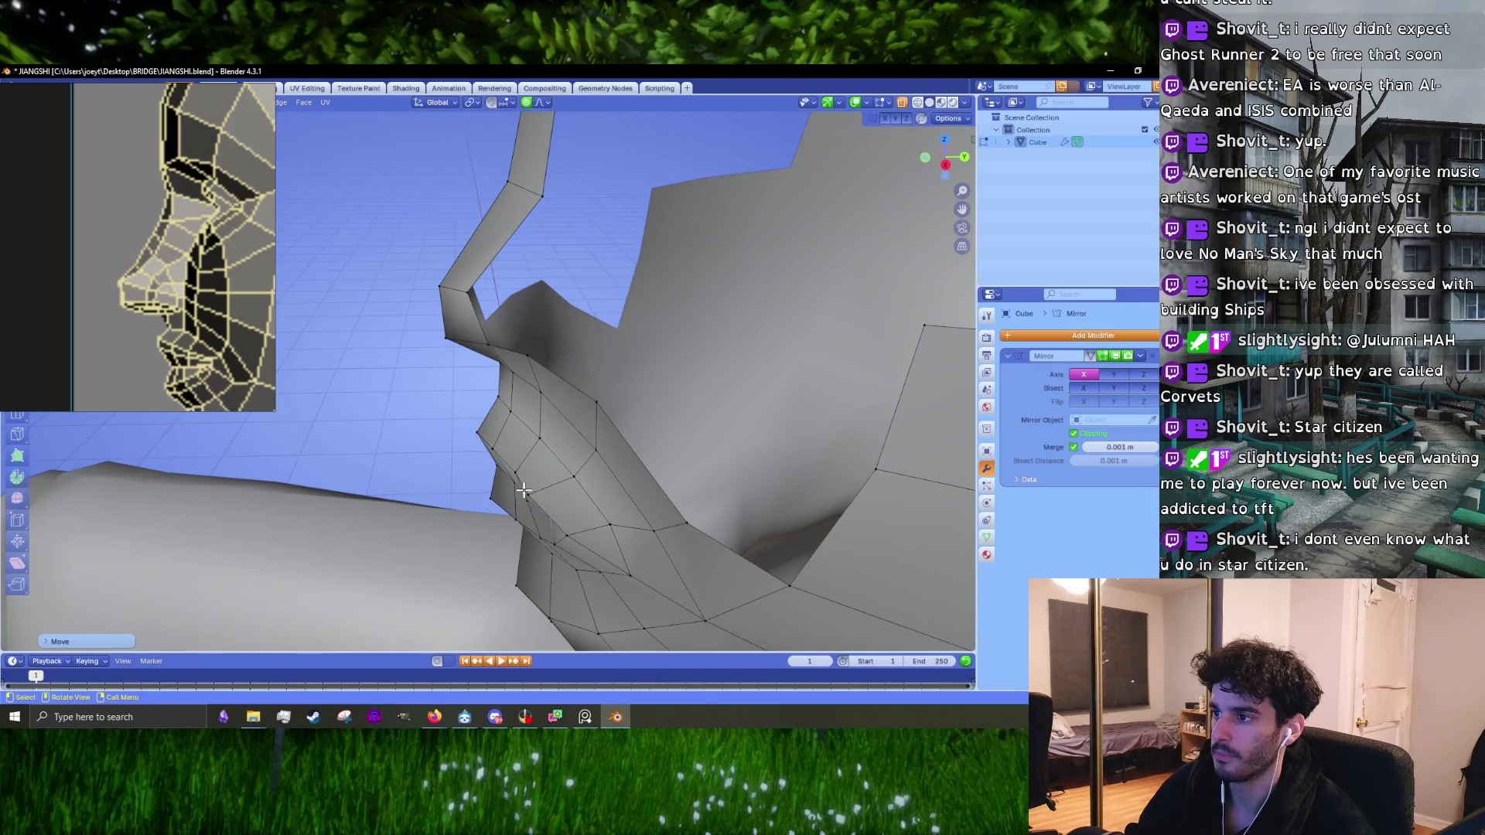
pyautogui.press('g')
pyautogui.press('Escape')
pyautogui.moveTo(523, 491)
pyautogui.mouseDown(button='middle')
pyautogui.moveTo(535, 430)
pyautogui.moveTo(474, 457)
pyautogui.mouseUp(button='middle')
pyautogui.press('g')
pyautogui.click(483, 461)
pyautogui.press('g')
pyautogui.click(490, 466)
pyautogui.press('g')
pyautogui.click(492, 469)
pyautogui.press('g')
pyautogui.click(492, 470)
pyautogui.moveTo(492, 469)
pyautogui.mouseDown(button='middle')
pyautogui.moveTo(623, 434)
pyautogui.moveTo(457, 398)
pyautogui.mouseUp(button='middle')
# Step: Lower the face vertex and adjust the jaw vertex to refine the jaw curve
pyautogui.press('g')
pyautogui.click(474, 406)
pyautogui.press('g')
pyautogui.click(490, 412)
pyautogui.scroll(-3, 491, 412)
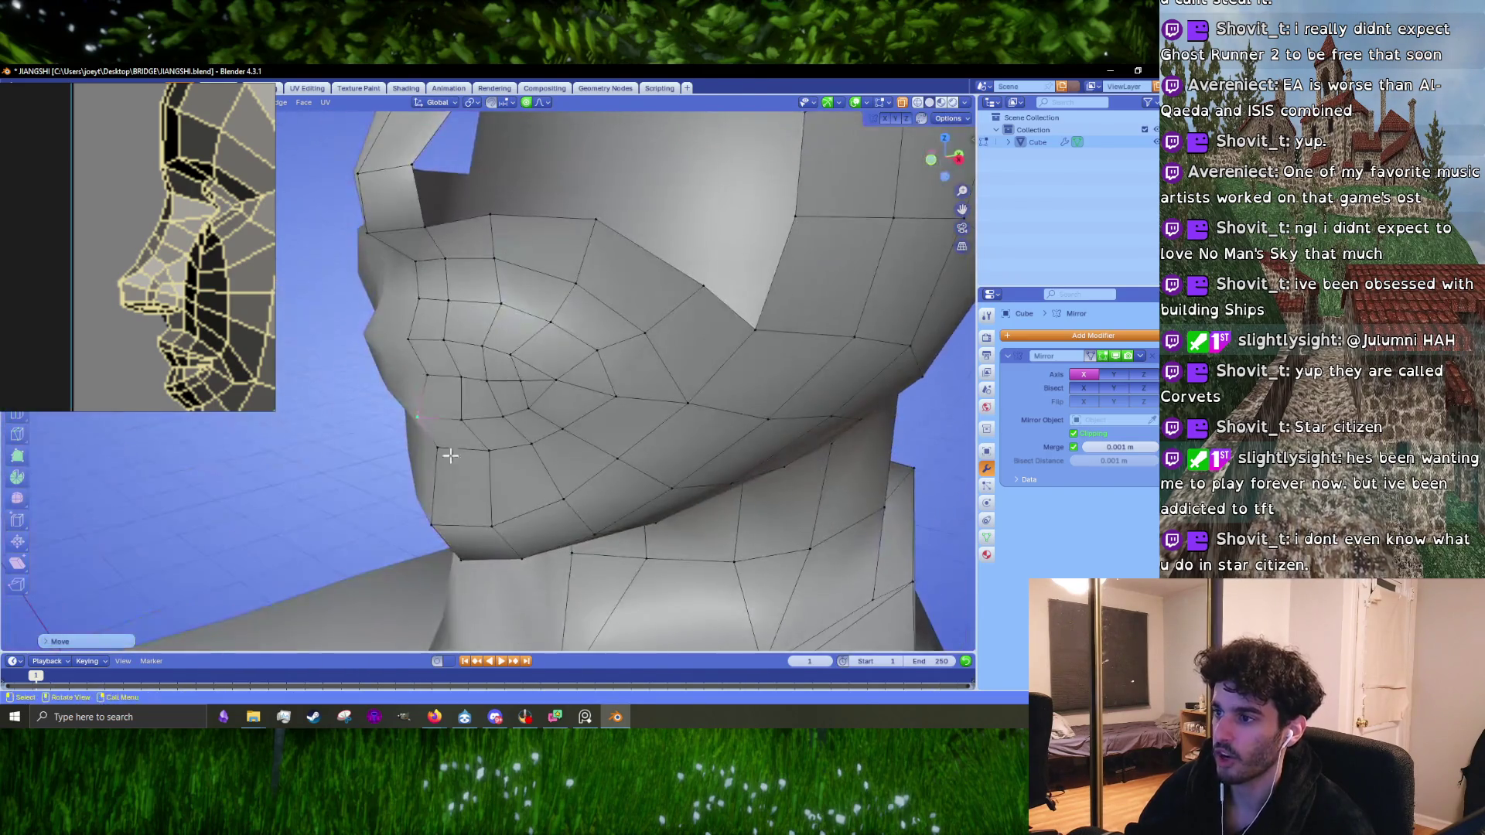
pyautogui.press('g')
pyautogui.click(432, 501)
pyautogui.scroll(2, 526, 370)
# Step: Round off the chin vertices with falloff moves, then exit Edit Mode to view the head
pyautogui.moveTo(527, 370); pyautogui.dragTo(514, 458, button='middle')
pyautogui.press('g')
pyautogui.click(512, 460)
pyautogui.press('g')
pyautogui.click(527, 412)
pyautogui.press('g')
pyautogui.click(473, 429)
pyautogui.scroll(-3, 473, 429)
pyautogui.moveTo(473, 429)
pyautogui.mouseDown(button='middle')
pyautogui.moveTo(494, 433)
pyautogui.moveTo(480, 464)
pyautogui.moveTo(547, 463)
pyautogui.moveTo(371, 451)
pyautogui.mouseUp(button='middle')
pyautogui.scroll(3, 531, 424)
pyautogui.press('Tab')
pyautogui.scroll(-5, 548, 462)
# Step: Re-enter Edit Mode and frame the chin in front view
pyautogui.moveTo(456, 420); pyautogui.dragTo(509, 458, button='middle')
pyautogui.scroll(6, 509, 458)
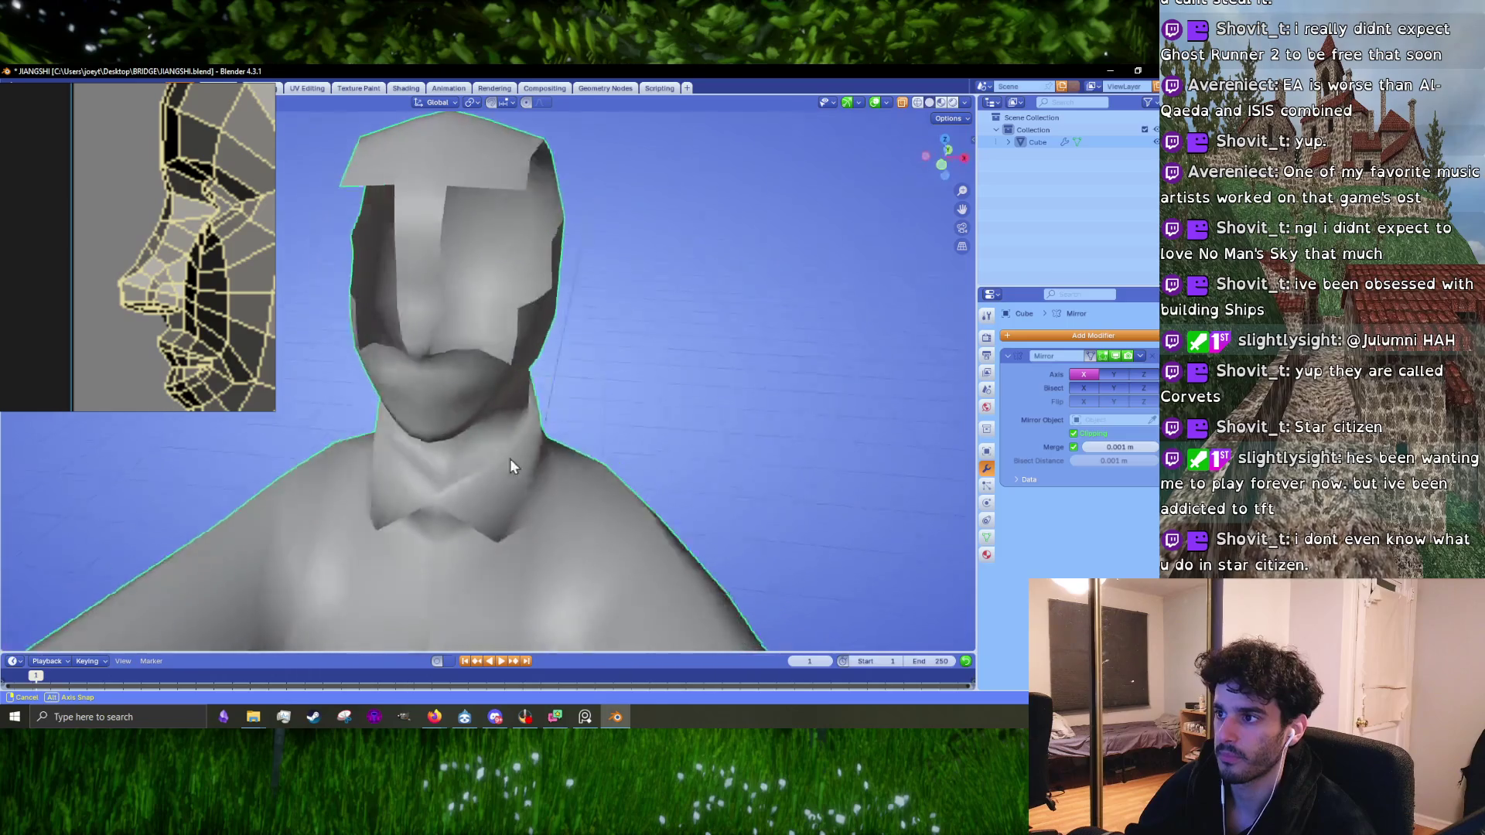
pyautogui.scroll(-5, 159, 333)
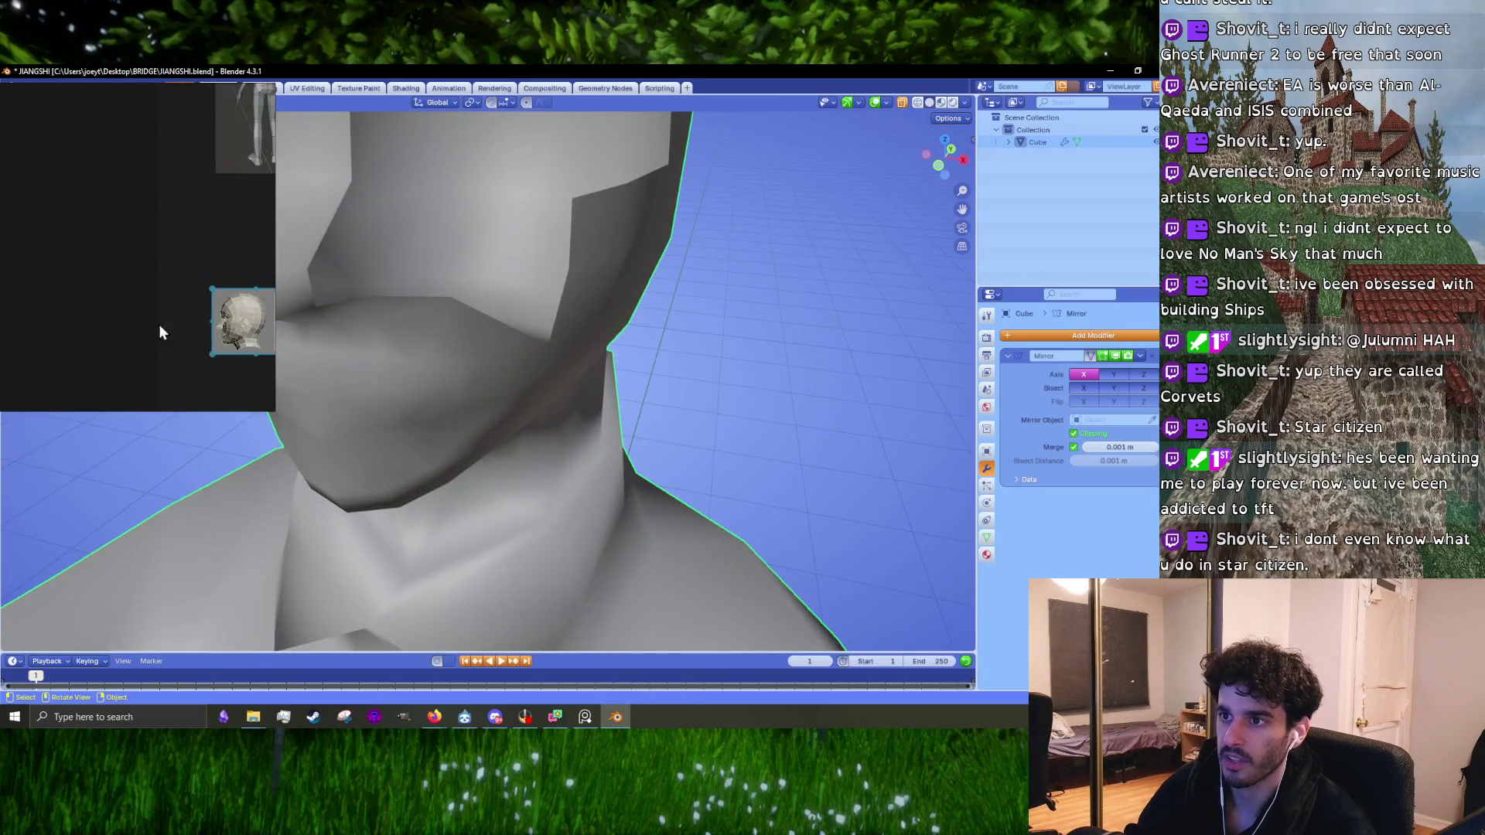
pyautogui.scroll(10, 78, 226)
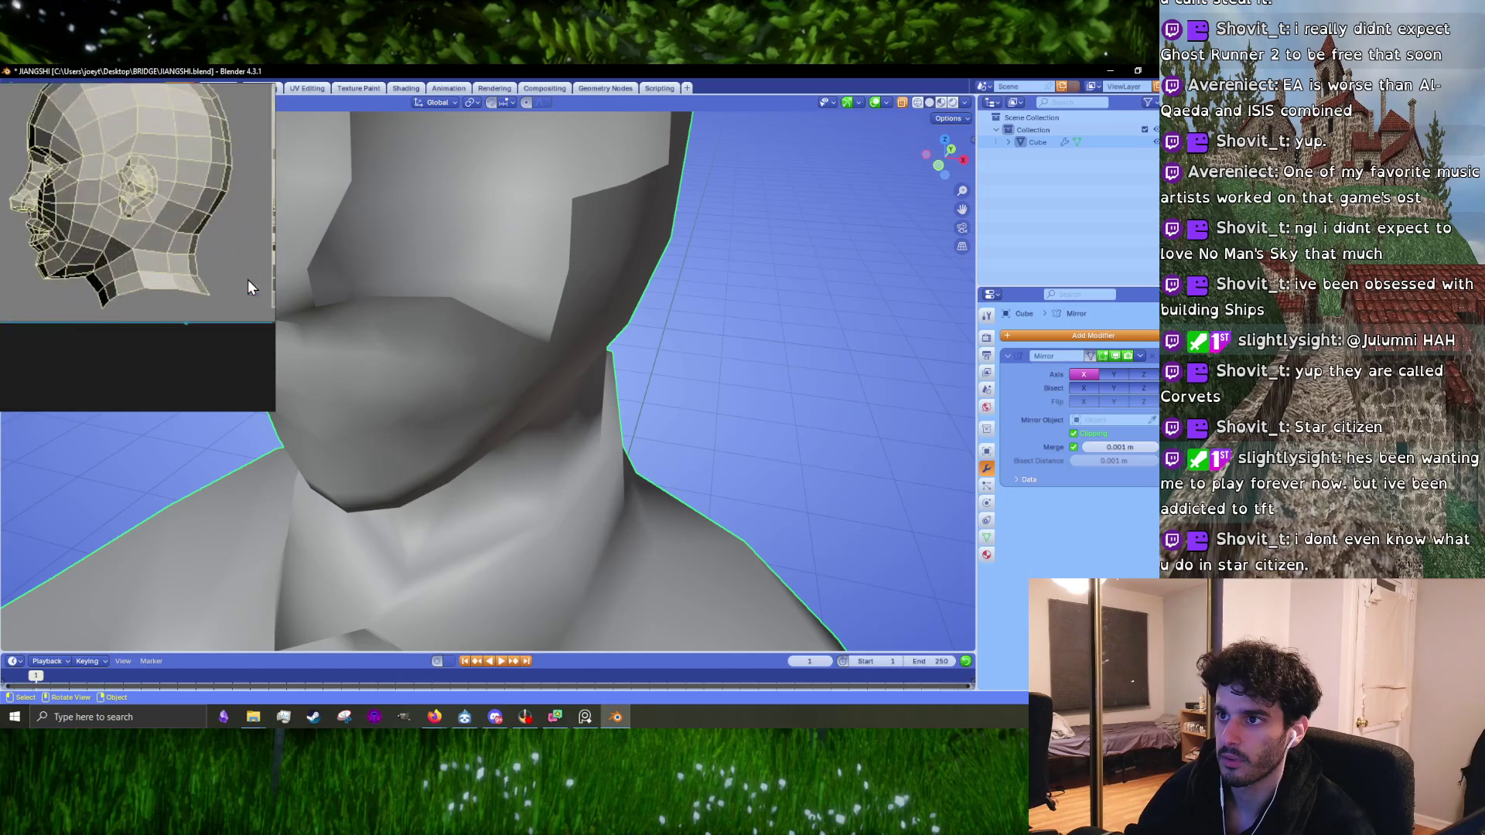
pyautogui.scroll(3, 223, 262)
pyautogui.moveTo(421, 318); pyautogui.dragTo(596, 430, button='middle')
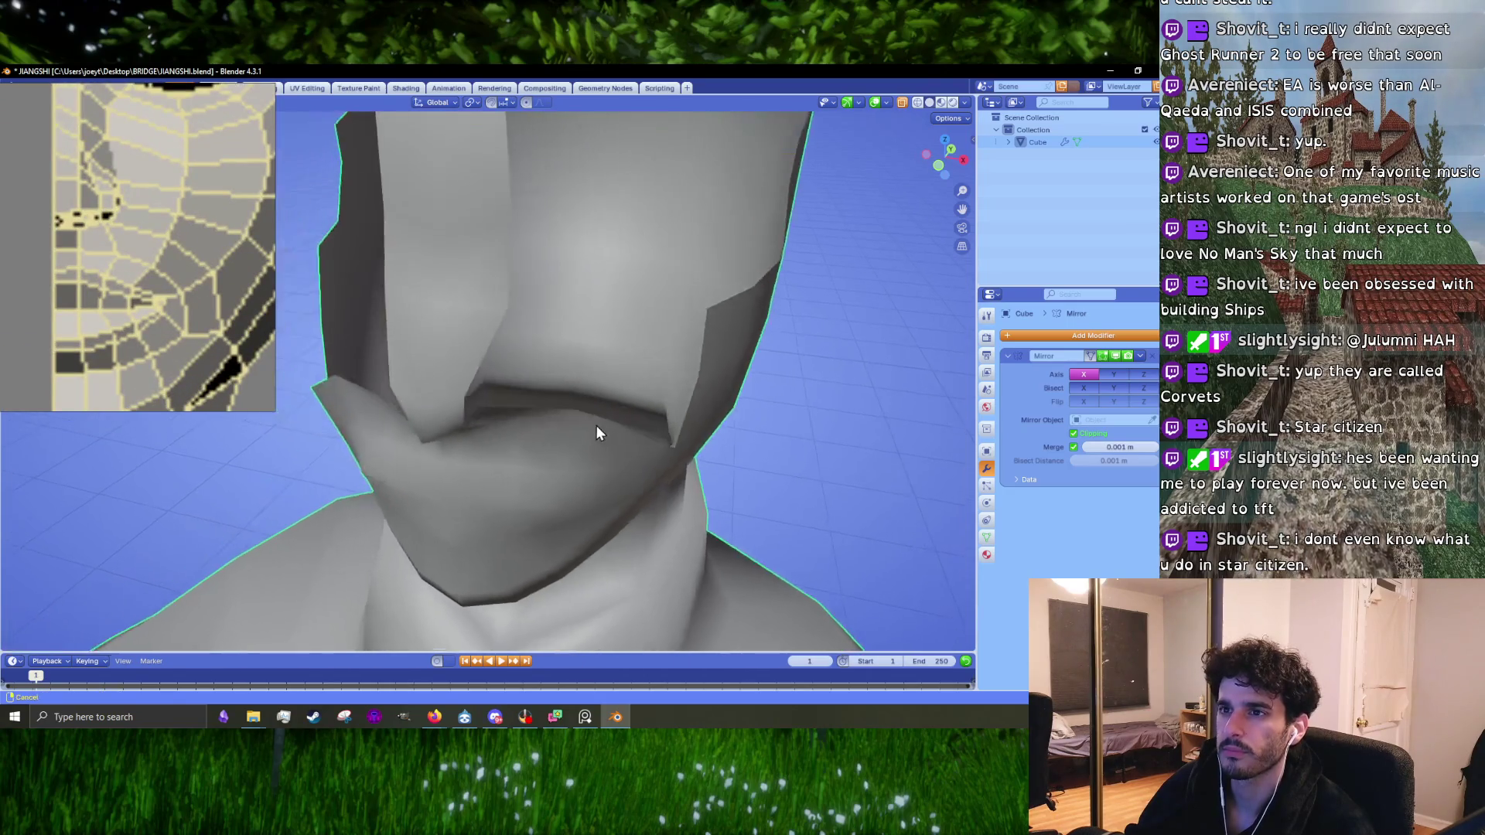
pyautogui.press('Tab')
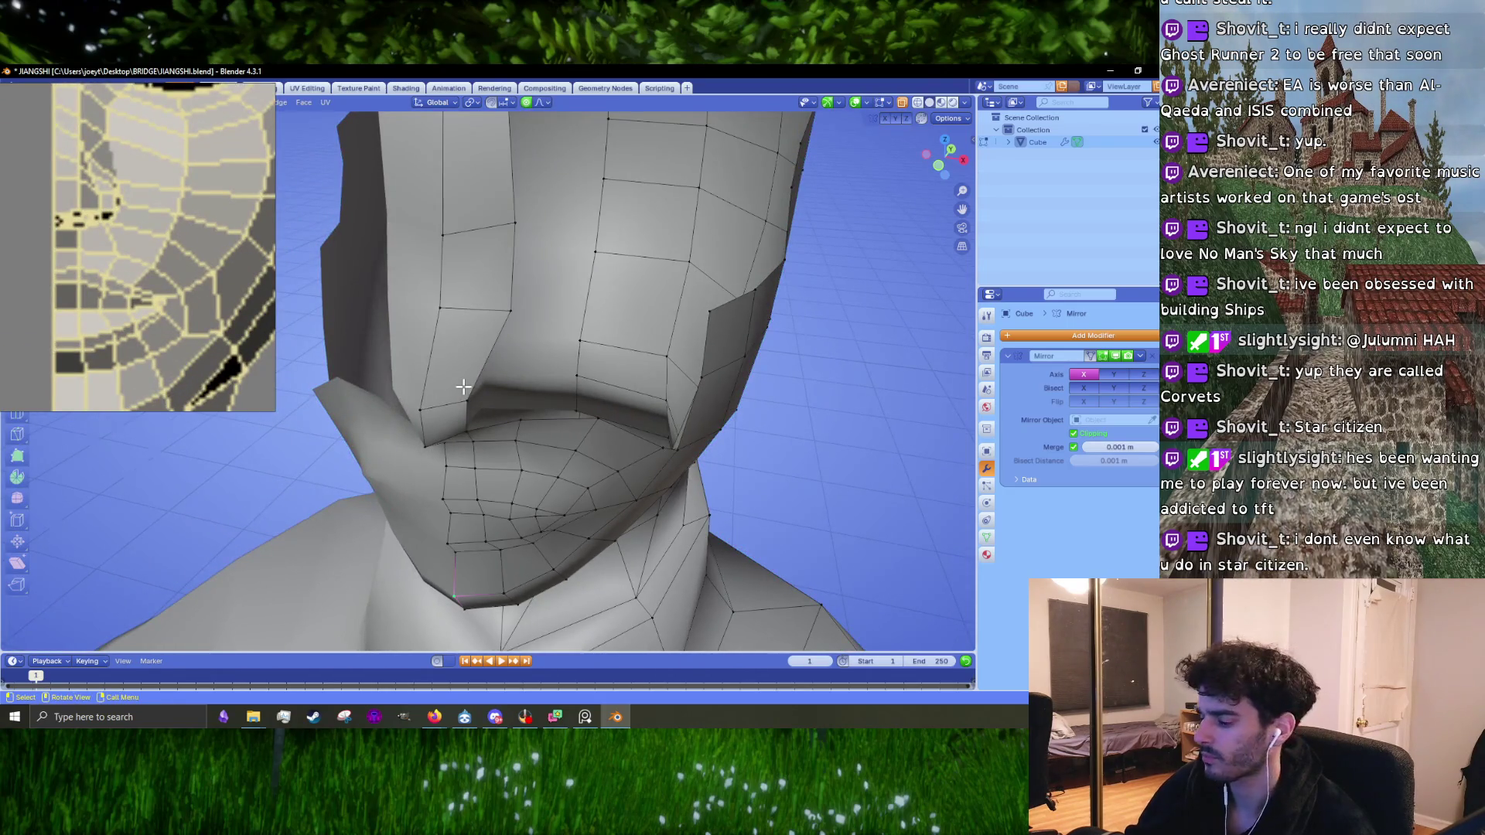
pyautogui.press('KP_1')
pyautogui.scroll(2, 499, 390)
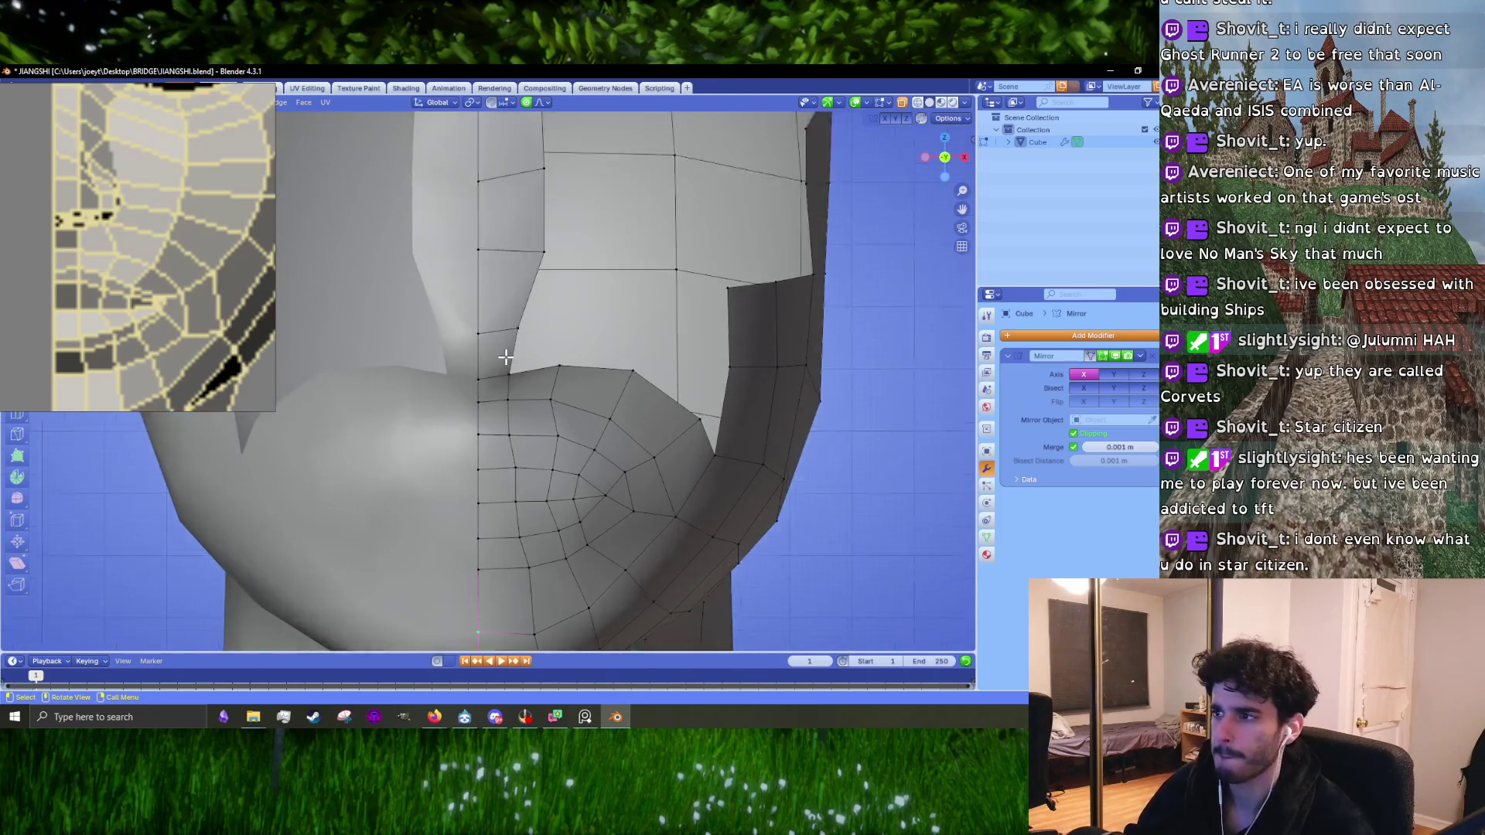
pyautogui.keyDown('shift'); pyautogui.moveTo(522, 337); pyautogui.dragTo(523, 404, button='middle'); pyautogui.keyUp('shift')
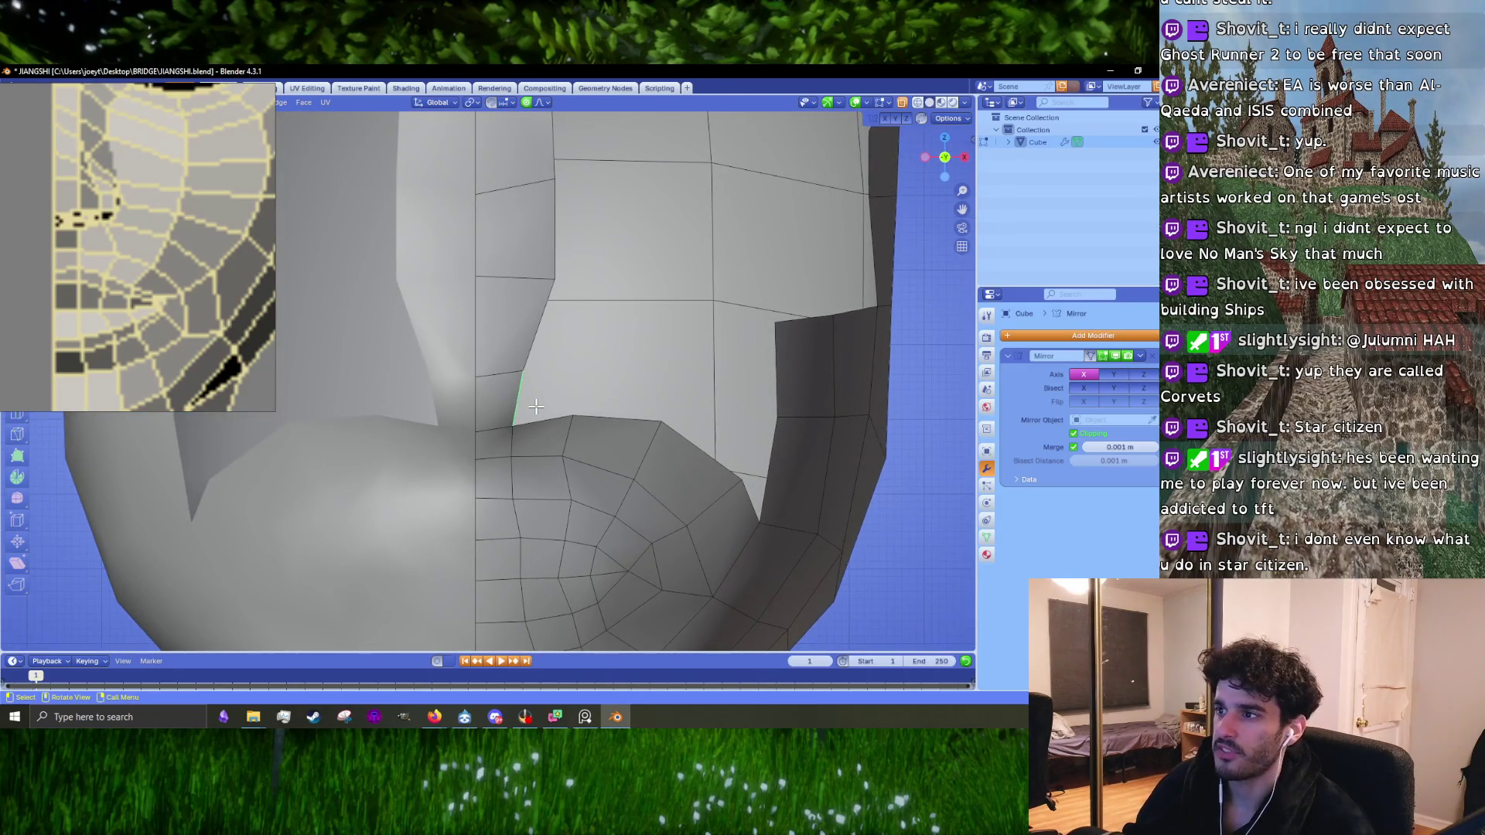
# Step: Extrude the chin edge into a new strip, then rotate it and move it under the jaw
pyautogui.click(589, 393)
pyautogui.press('r')
pyautogui.click(650, 384)
pyautogui.moveTo(650, 384)
pyautogui.mouseDown(button='middle')
pyautogui.moveTo(454, 427)
pyautogui.moveTo(540, 503)
pyautogui.mouseUp(button='middle')
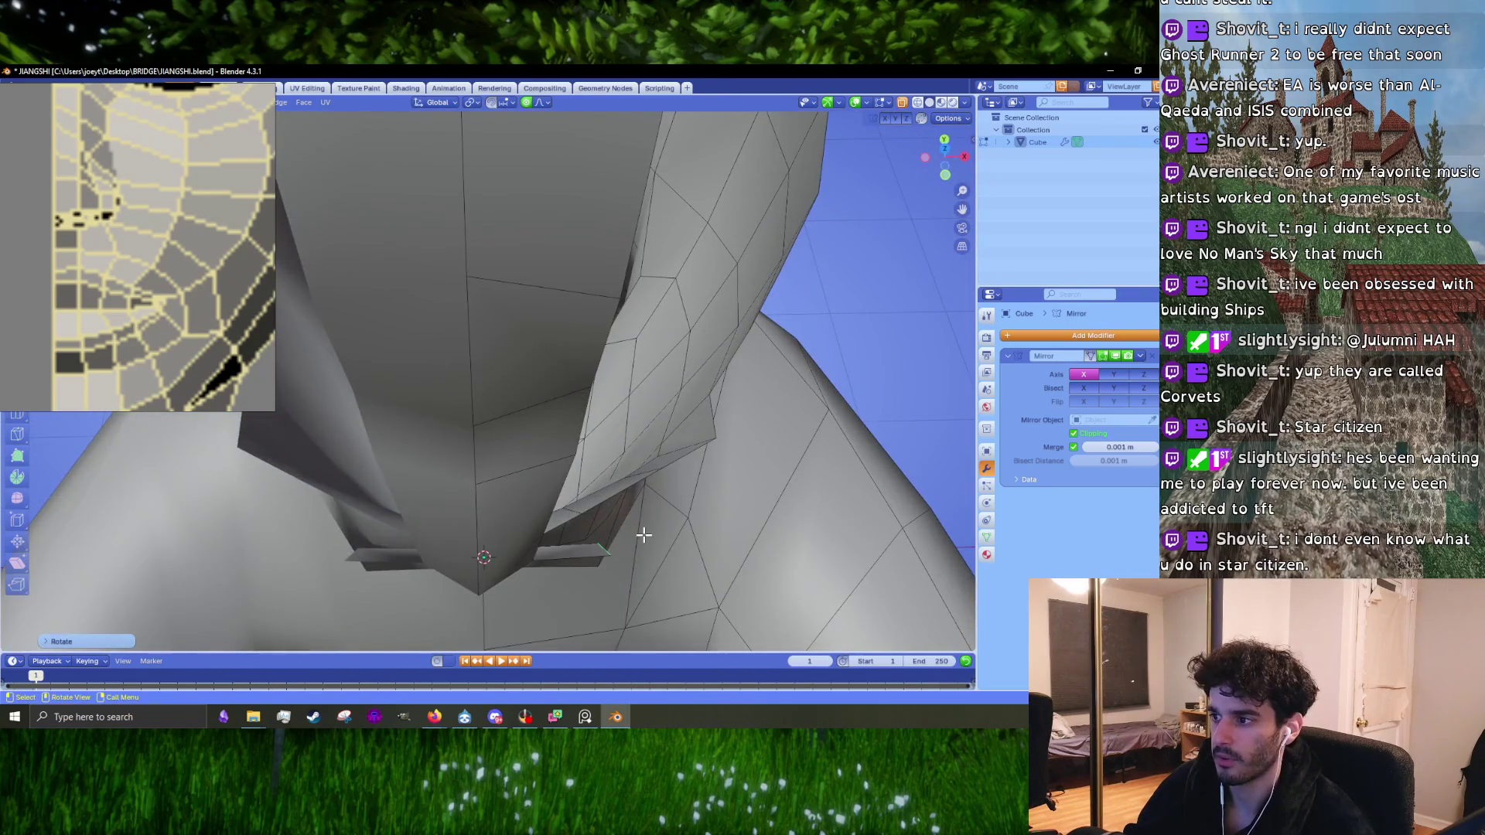
pyautogui.press('g')
pyautogui.click(636, 502)
pyautogui.moveTo(629, 498); pyautogui.dragTo(578, 403, button='middle')
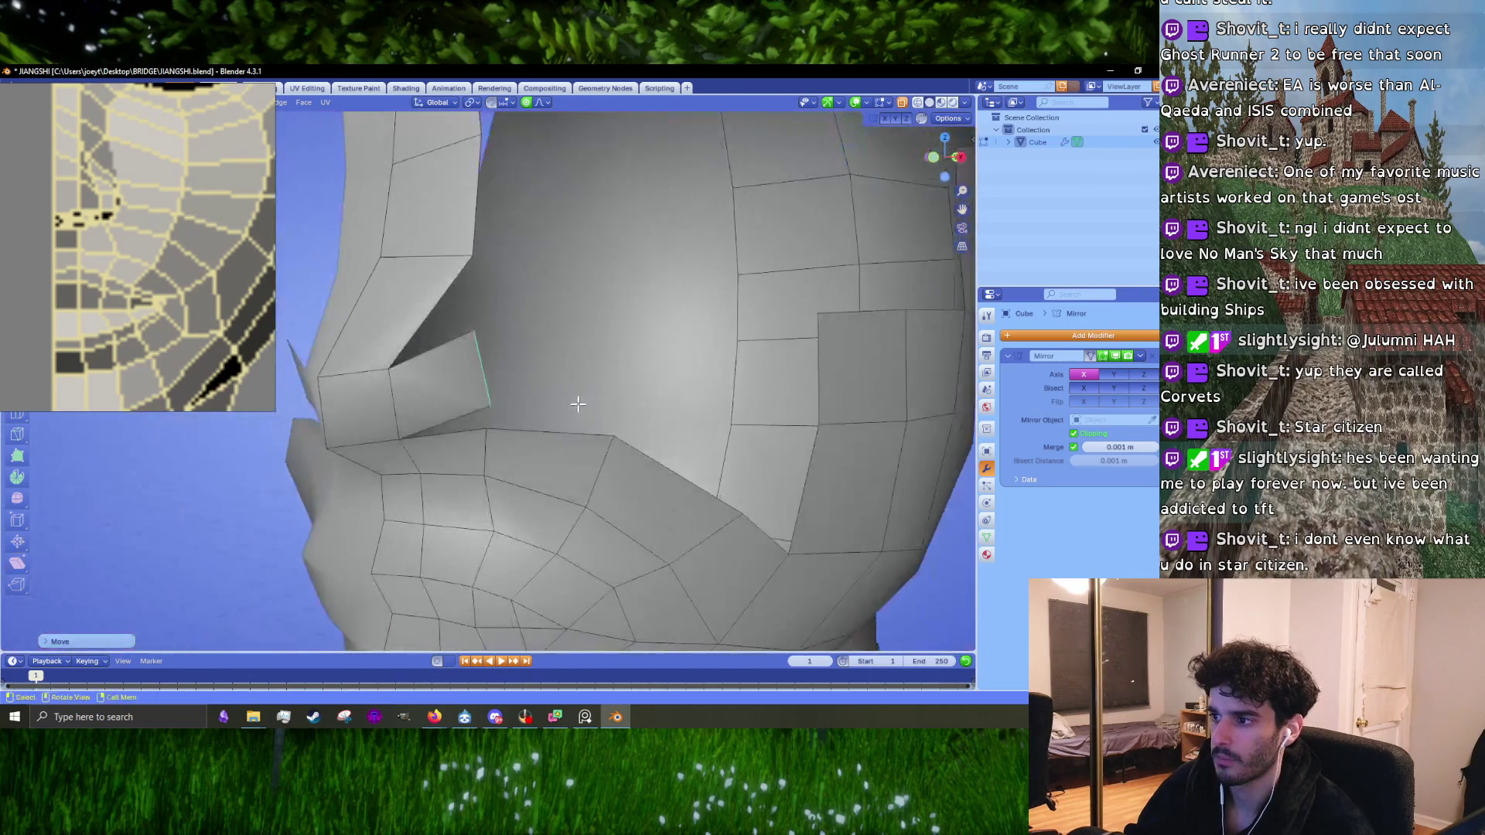
# Step: Merge the two selected vertices beside the nose and reposition the merged vertices with falloff
pyautogui.press('m')
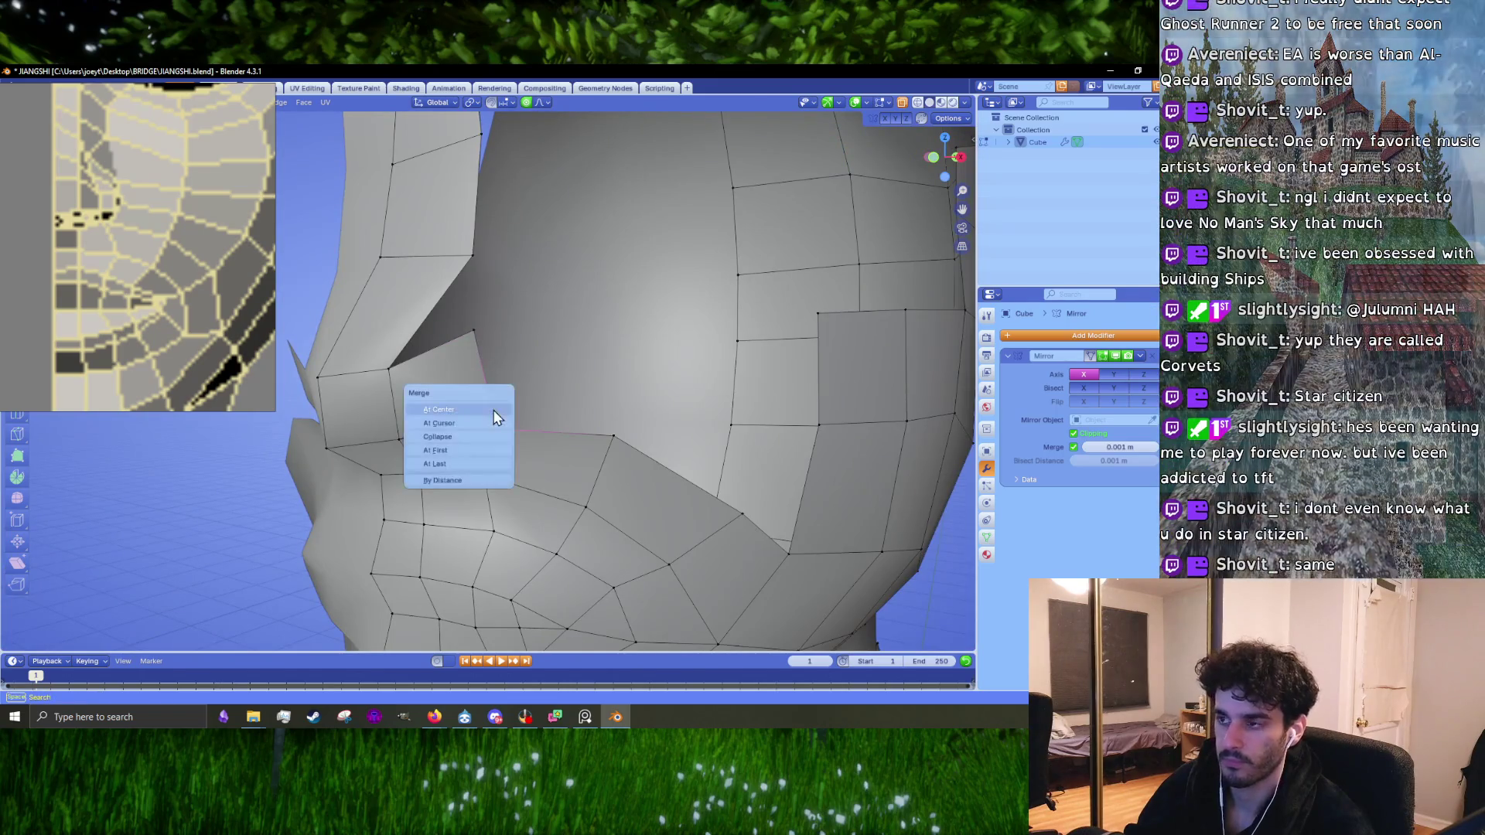
pyautogui.click(493, 412)
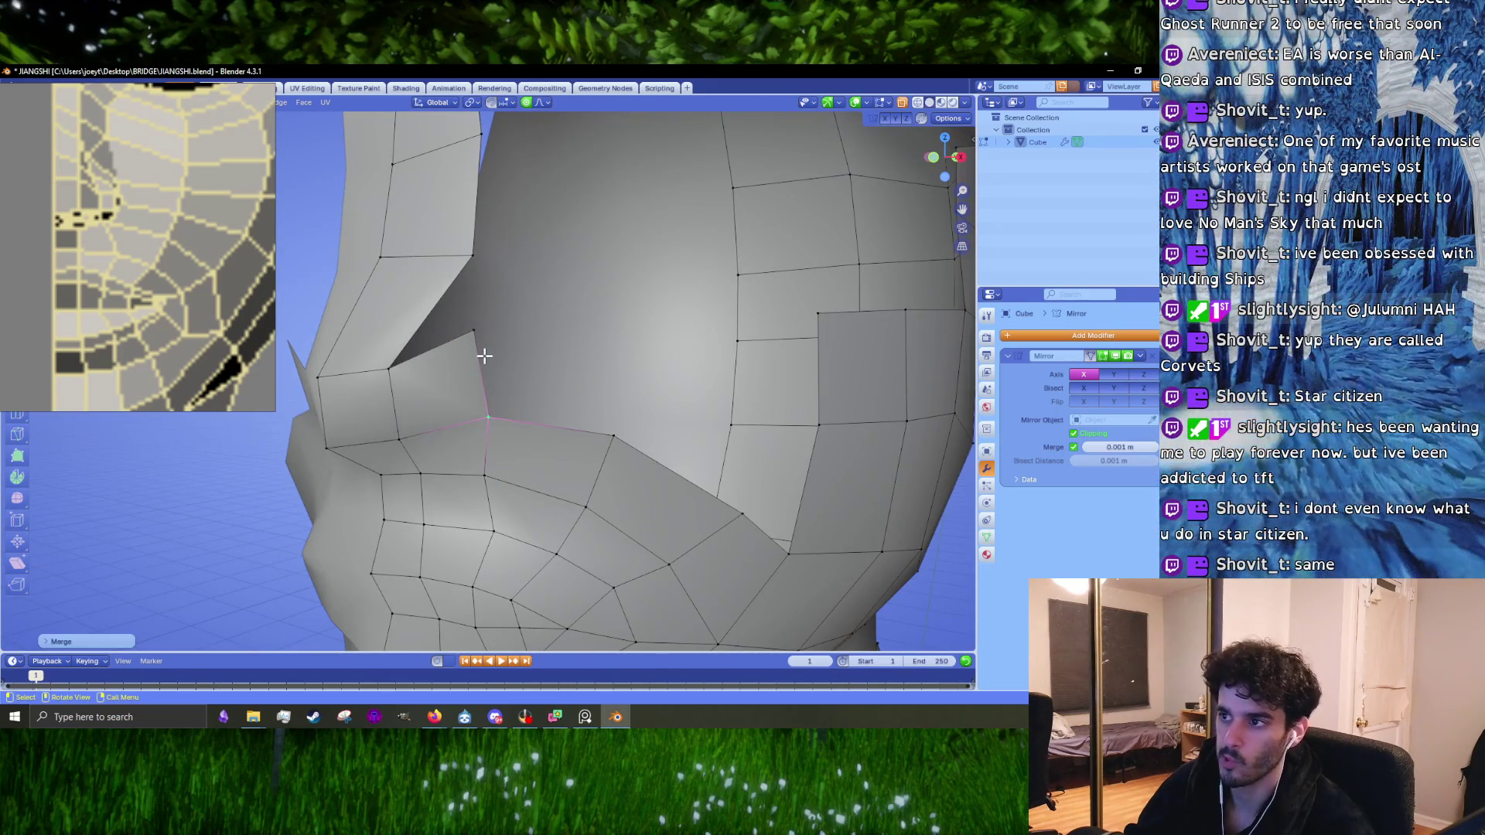
pyautogui.moveTo(484, 356); pyautogui.dragTo(510, 340, button='middle')
pyautogui.press('g')
pyautogui.click(503, 389)
pyautogui.moveTo(492, 276)
pyautogui.mouseDown(button='middle')
pyautogui.moveTo(517, 329)
pyautogui.moveTo(491, 354)
pyautogui.moveTo(418, 322)
pyautogui.mouseUp(button='middle')
pyautogui.press('g')
pyautogui.click(497, 339)
pyautogui.press('g')
pyautogui.click(457, 391)
pyautogui.moveTo(457, 392)
pyautogui.mouseDown(button='middle')
pyautogui.moveTo(517, 361)
pyautogui.moveTo(514, 345)
pyautogui.moveTo(433, 451)
pyautogui.moveTo(555, 390)
pyautogui.mouseUp(button='middle')
# Step: Pull the cheek-edge vertex down so the extruded face reaches the cheek, checking the side reference
pyautogui.click(456, 444)
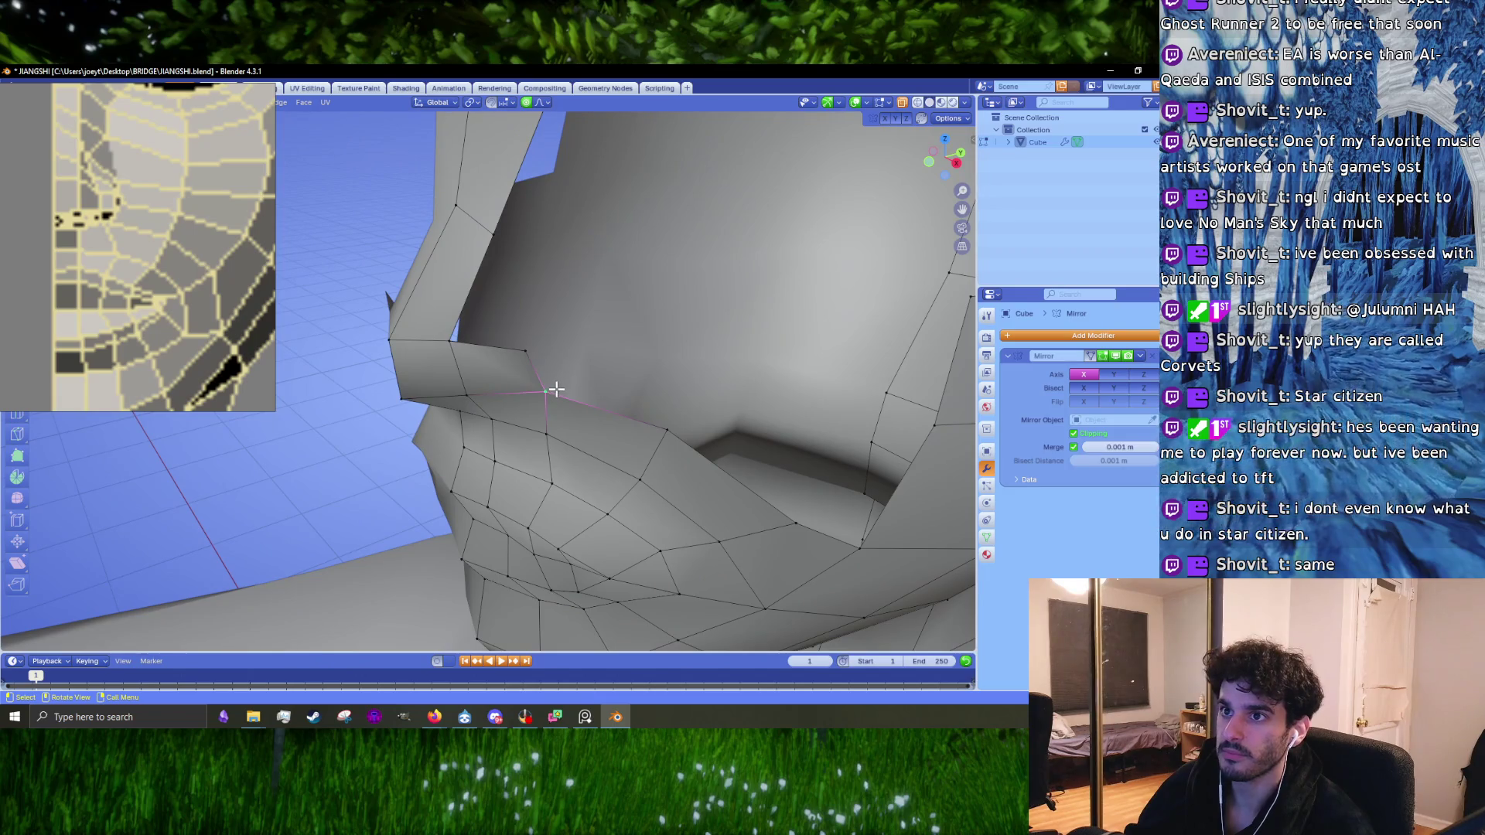
pyautogui.scroll(-5, 162, 232)
pyautogui.scroll(4, 68, 242)
pyautogui.click(68, 242)
pyautogui.scroll(3, 68, 242)
pyautogui.scroll(2, 115, 261)
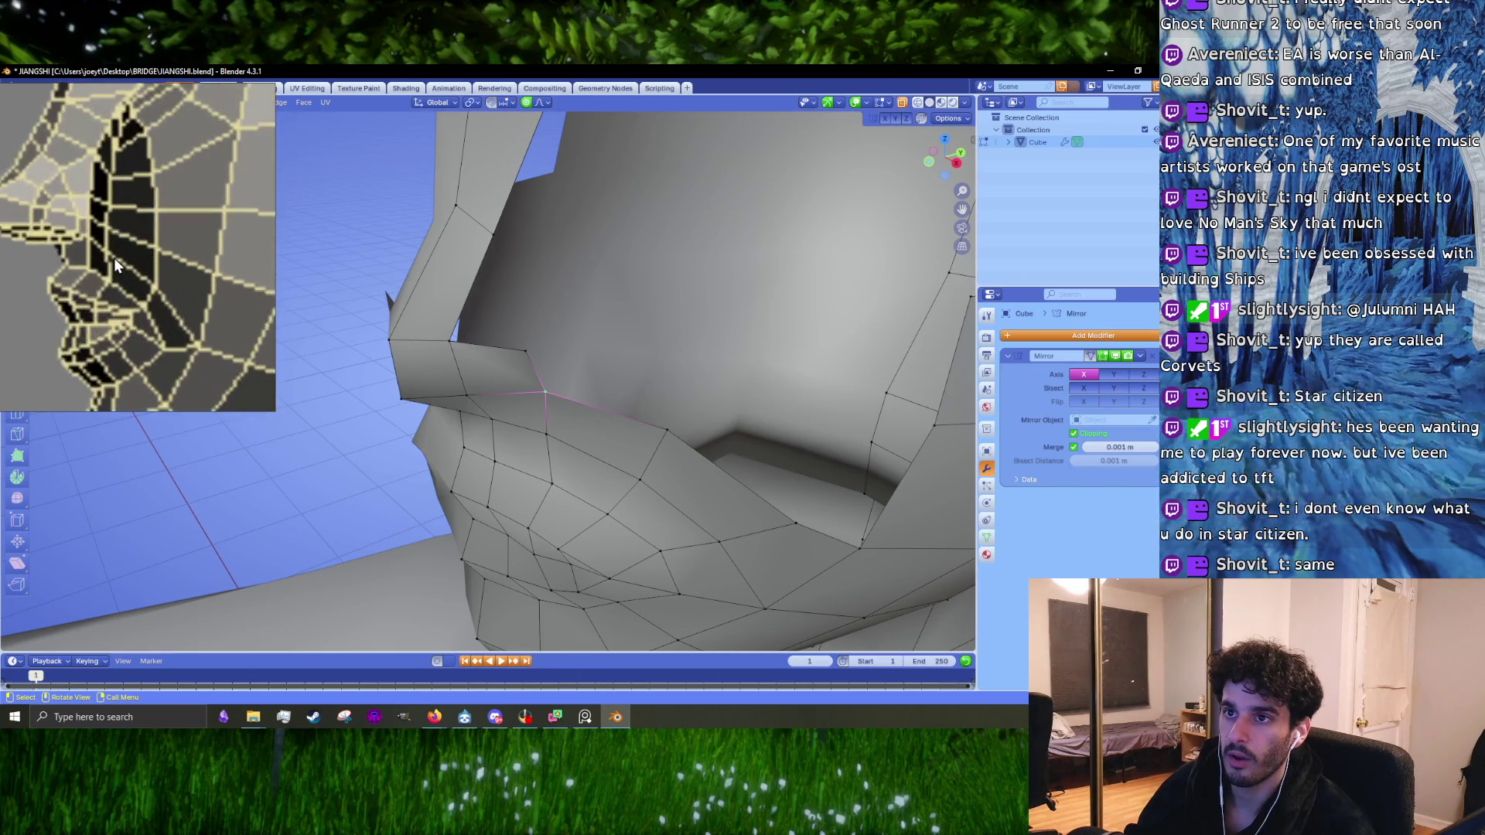
pyautogui.moveTo(613, 395)
pyautogui.mouseDown(button='middle')
pyautogui.moveTo(699, 374)
pyautogui.moveTo(616, 381)
pyautogui.mouseUp(button='middle')
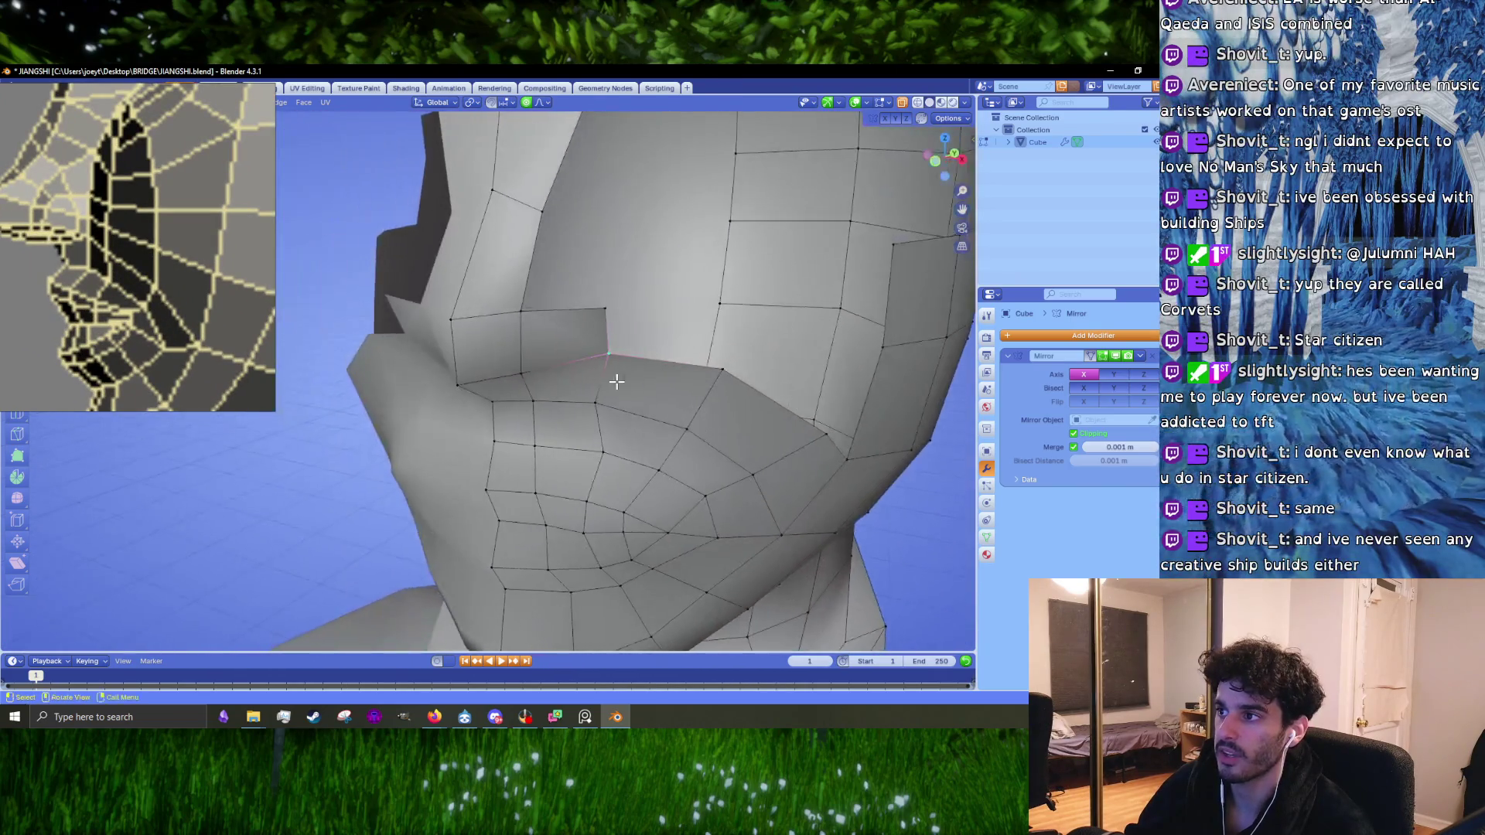
pyautogui.moveTo(534, 354)
pyautogui.mouseDown(button='middle')
pyautogui.moveTo(484, 403)
pyautogui.moveTo(564, 398)
pyautogui.moveTo(610, 420)
pyautogui.moveTo(663, 374)
pyautogui.moveTo(561, 335)
pyautogui.mouseUp(button='middle')
pyautogui.press('g')
pyautogui.click(602, 430)
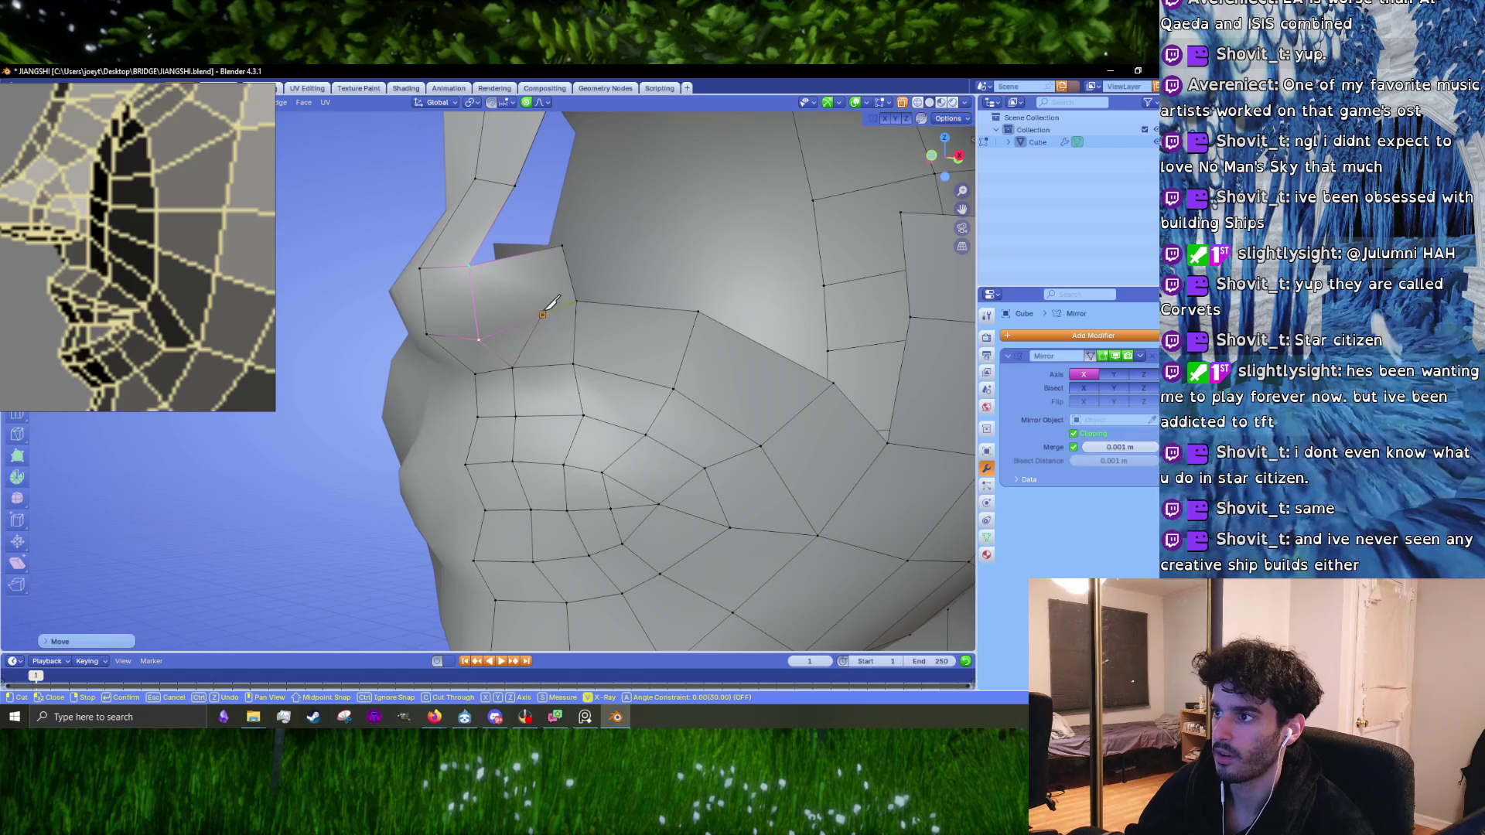
# Step: Finish the knife cut across the nostril face and view the head from Right ortho
pyautogui.press('Return')
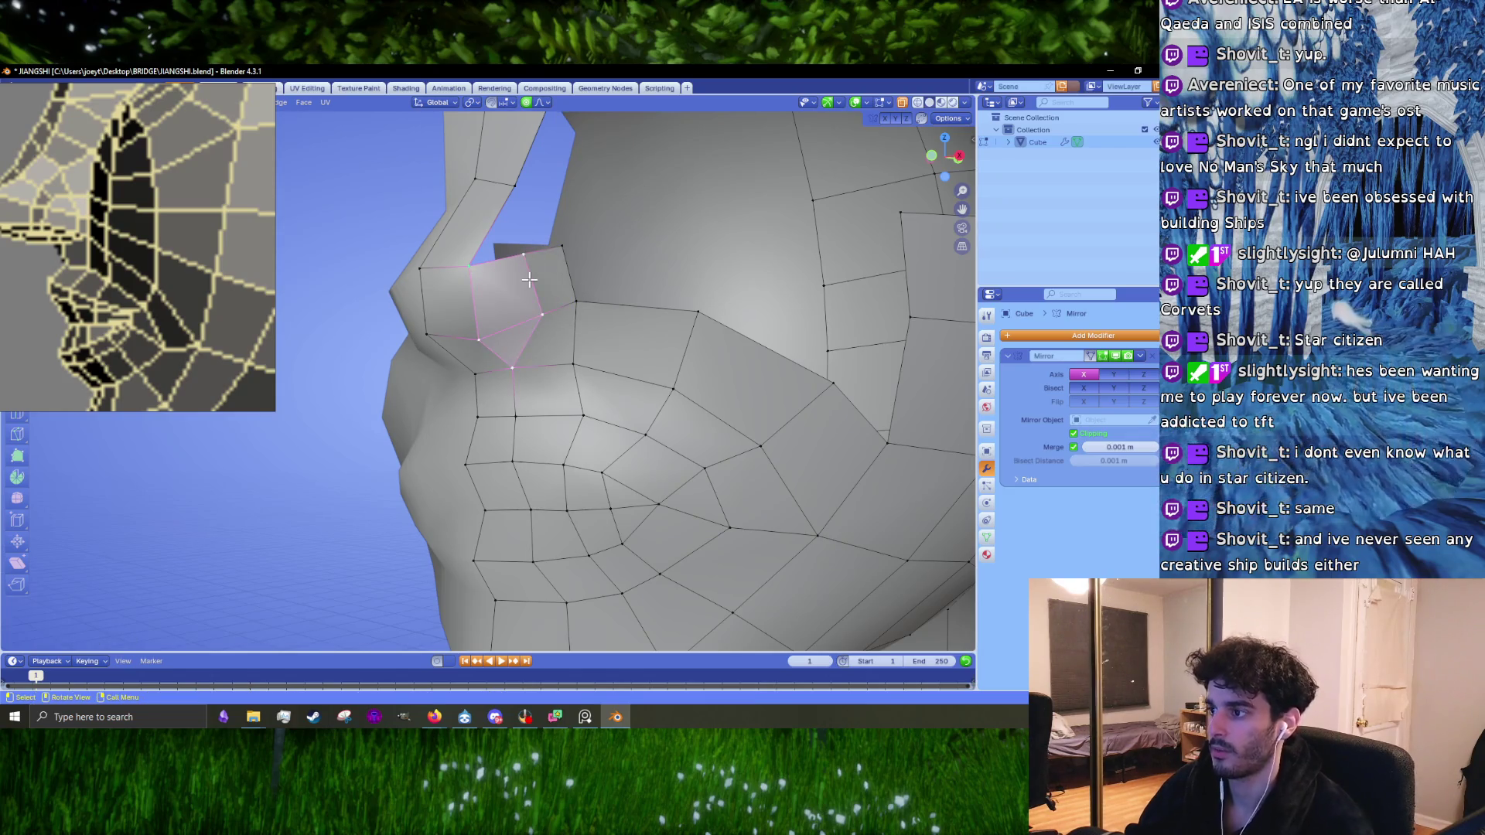
pyautogui.press('KP_3')
pyautogui.scroll(3, 374, 368)
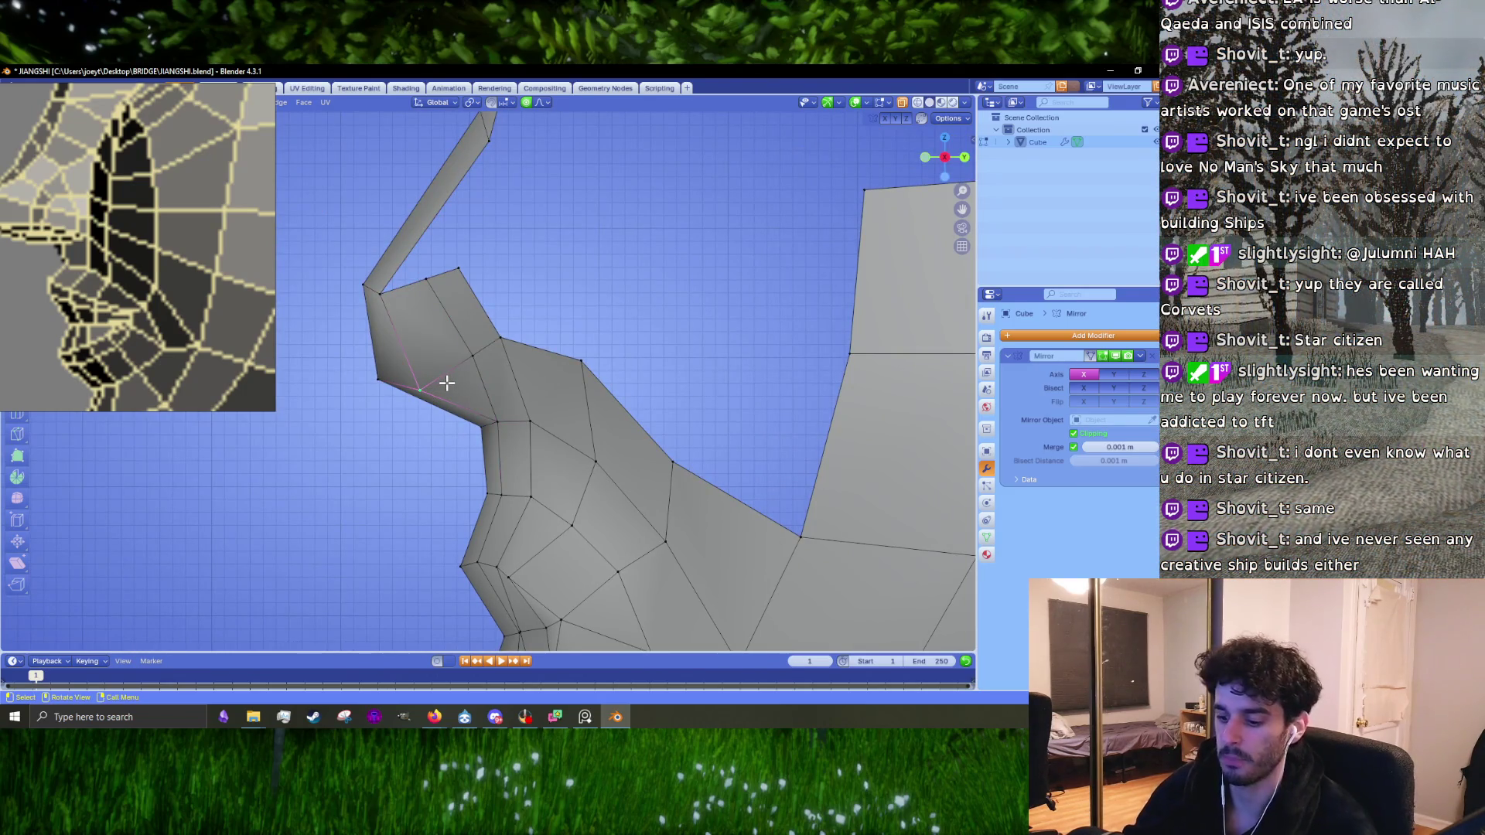
# Step: Reshape the nose profile vertices with proportional editing, lifting the notch vertex upward
pyautogui.press('g')
pyautogui.click(446, 380)
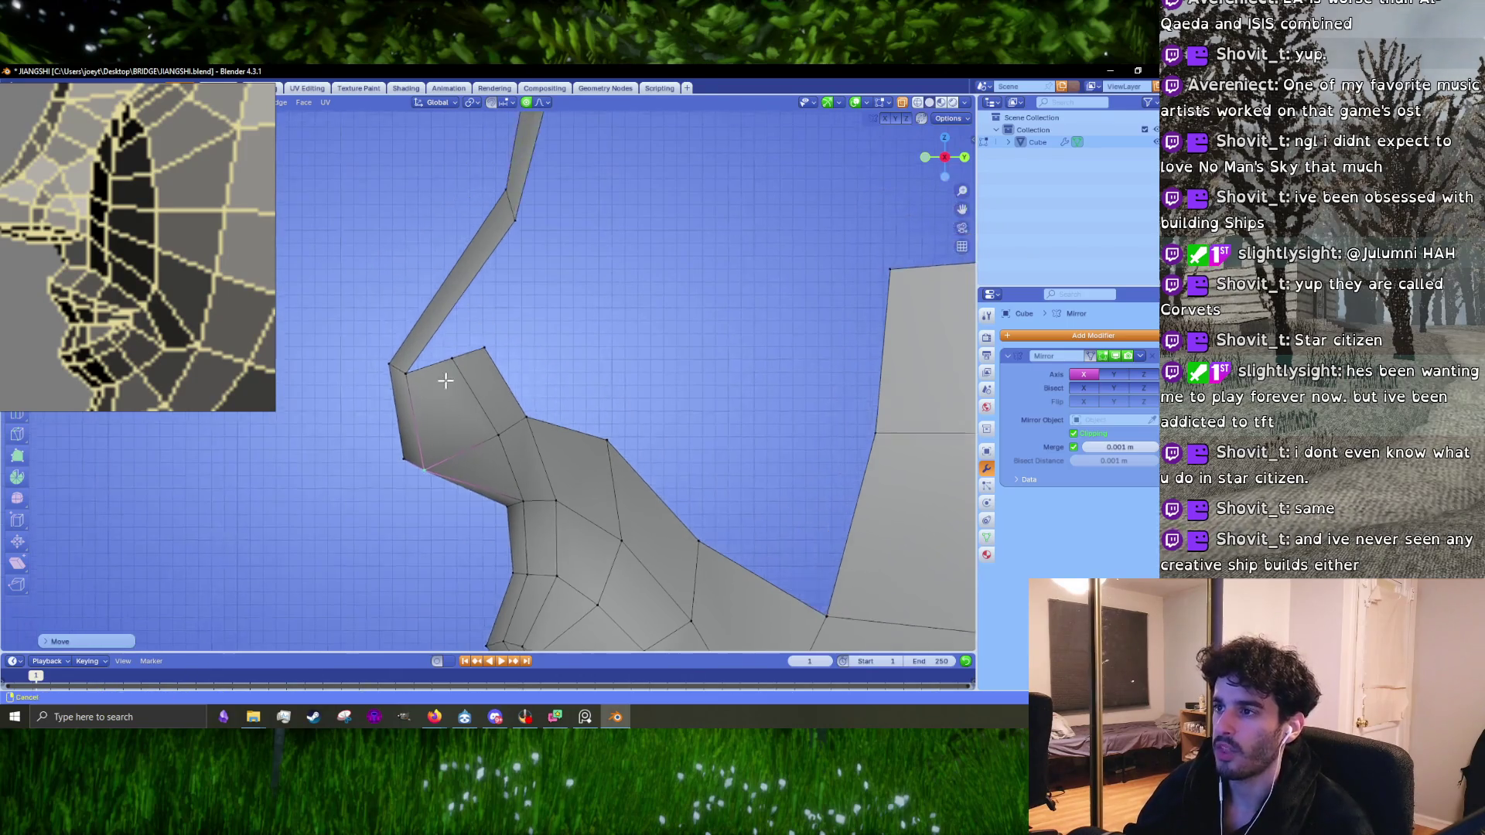
pyautogui.press('g')
pyautogui.click(475, 468)
pyautogui.press('g')
pyautogui.click(532, 447)
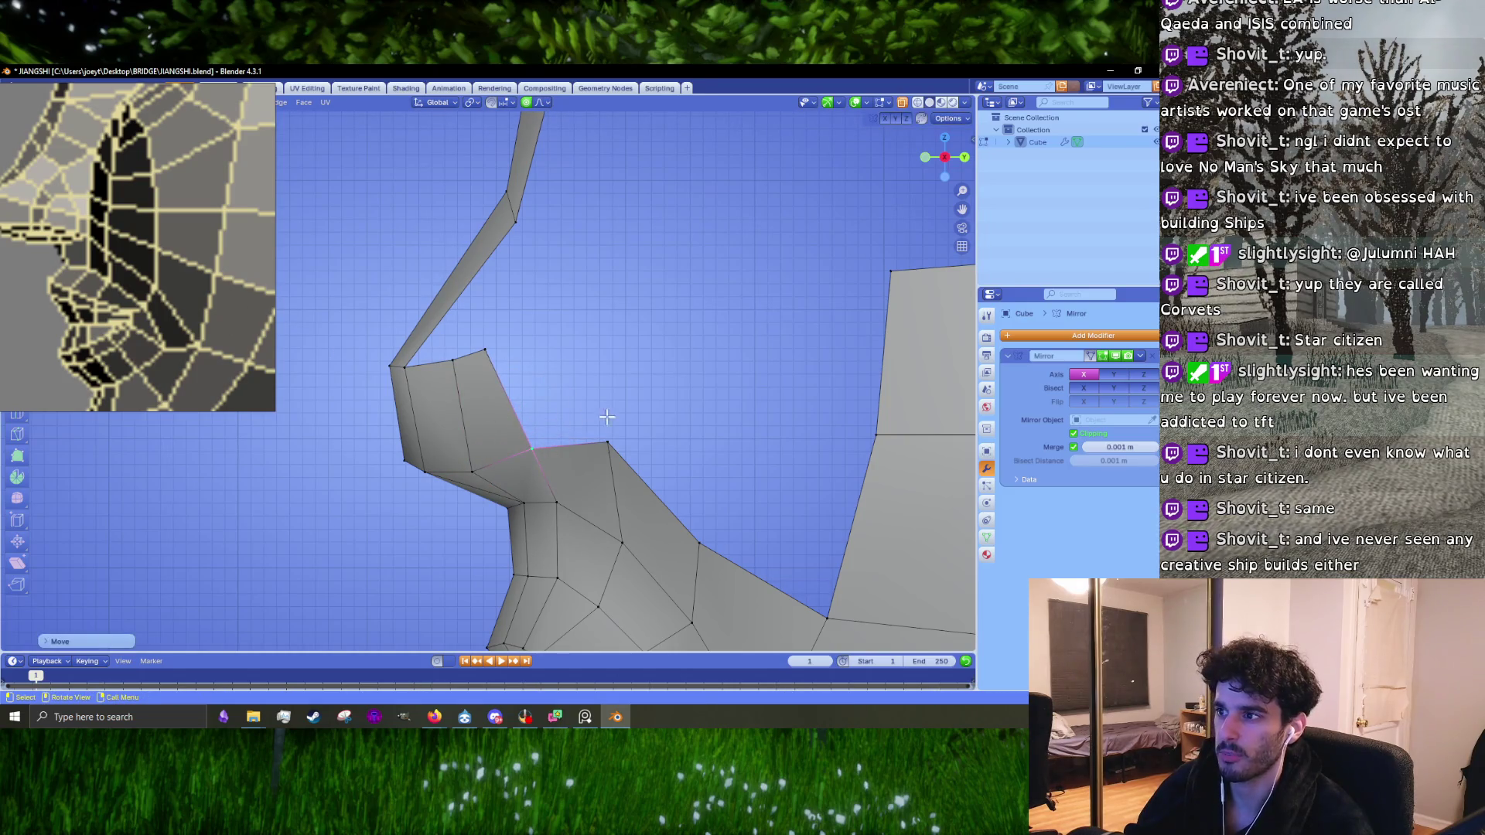
pyautogui.press('g')
pyautogui.click(495, 363)
pyautogui.press('g')
pyautogui.click(521, 375)
pyautogui.press('g')
pyautogui.click(544, 450)
pyautogui.press('g')
pyautogui.click(527, 375)
pyautogui.scroll(-2, 527, 375)
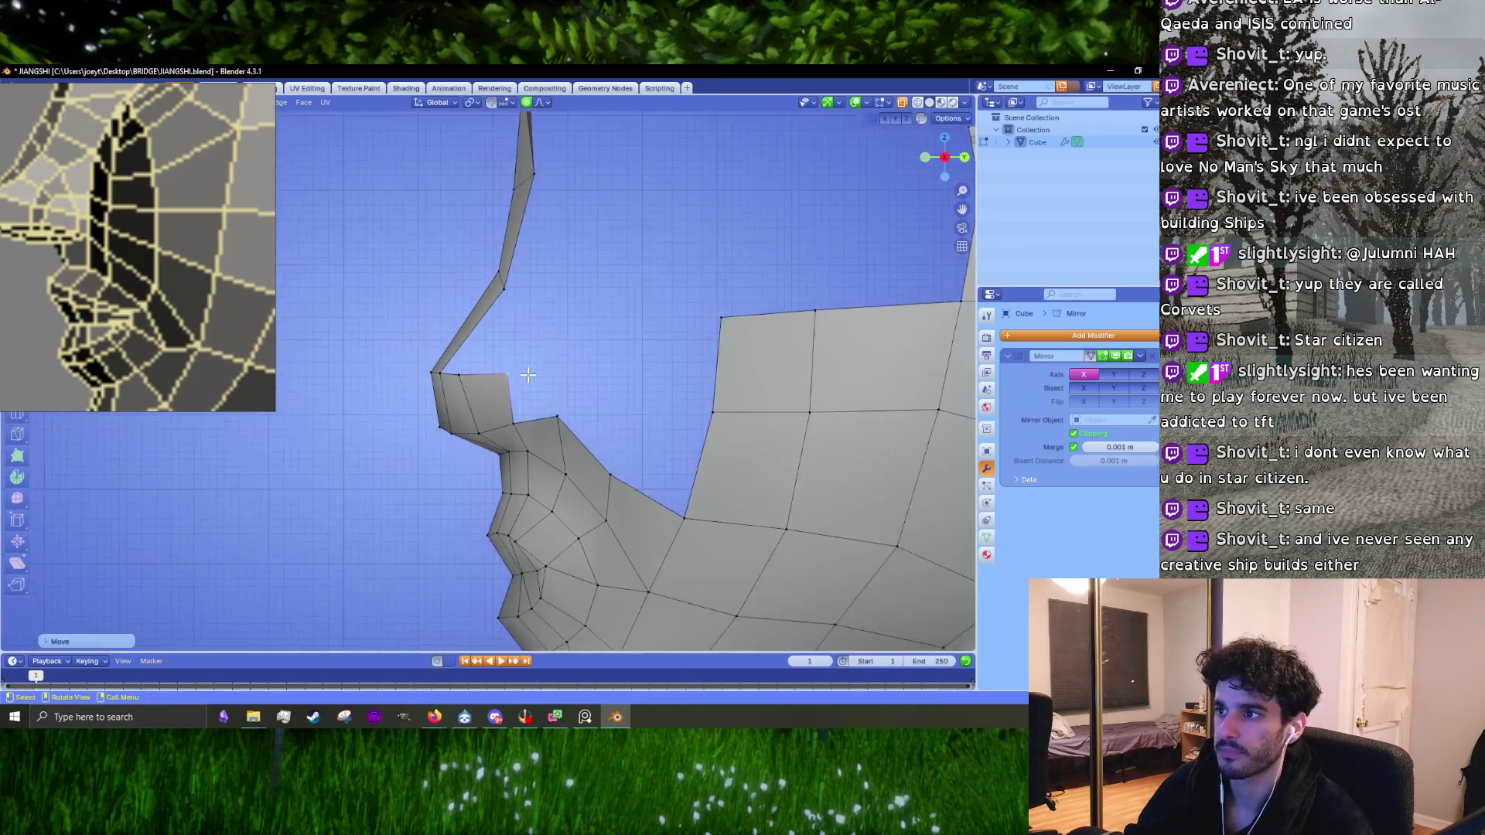
# Step: Smooth the step under the nose tip and lower the tip's top edge to flatten it
pyautogui.press('g')
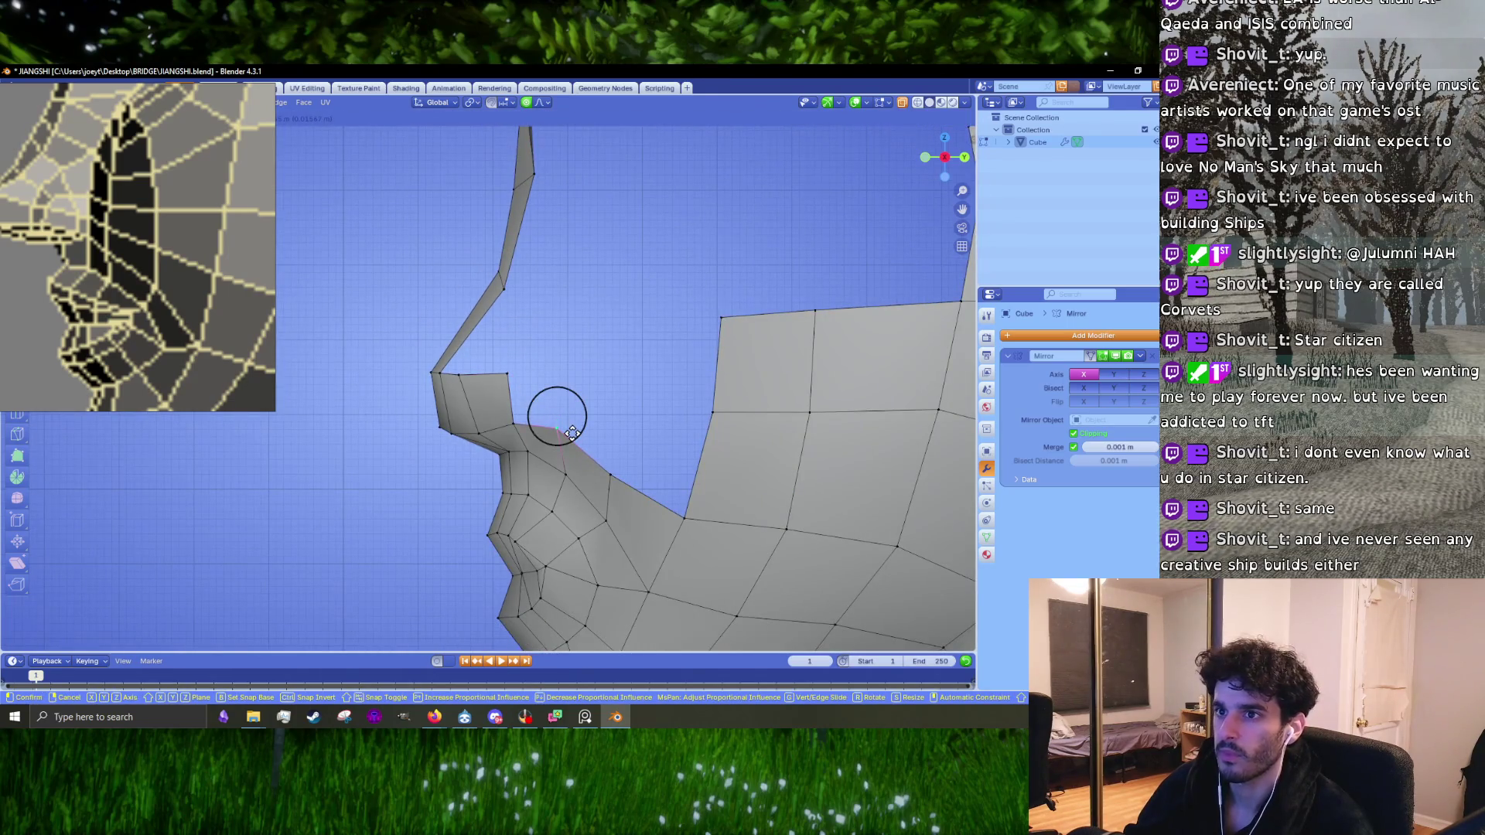
pyautogui.click(580, 440)
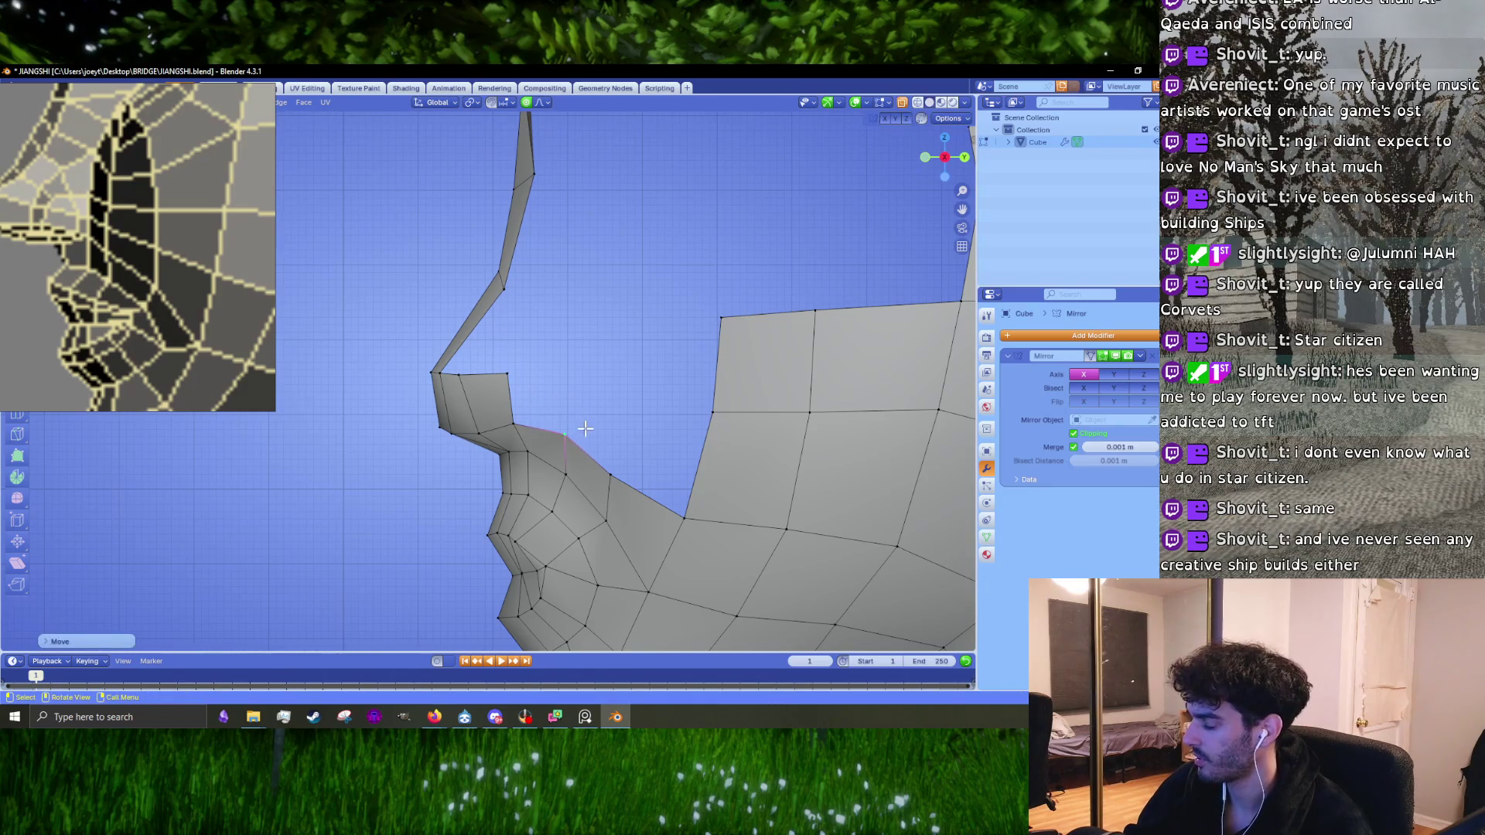
pyautogui.press('g')
pyautogui.click(613, 472)
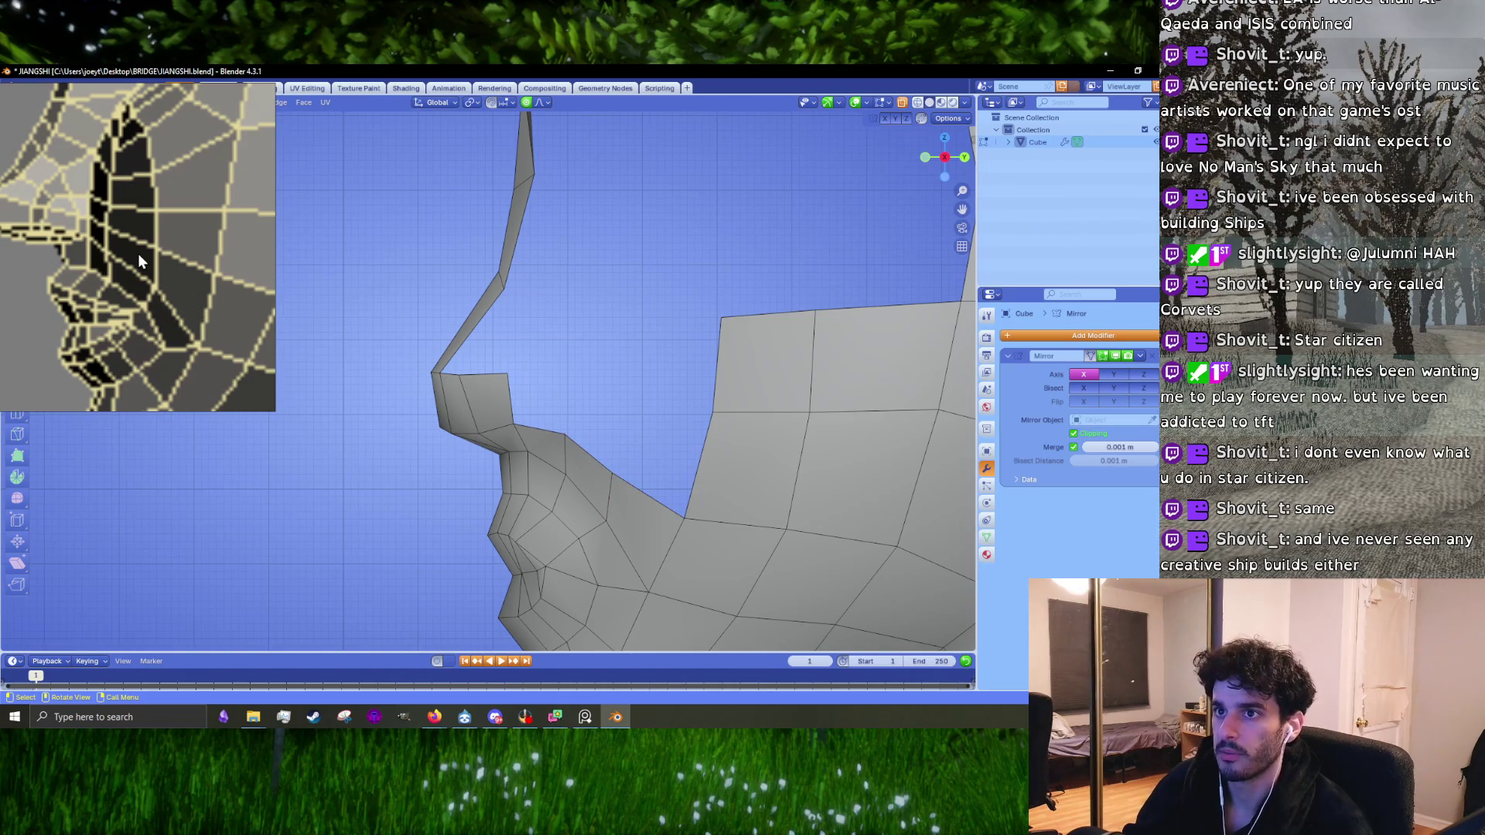
pyautogui.scroll(-3, 138, 253)
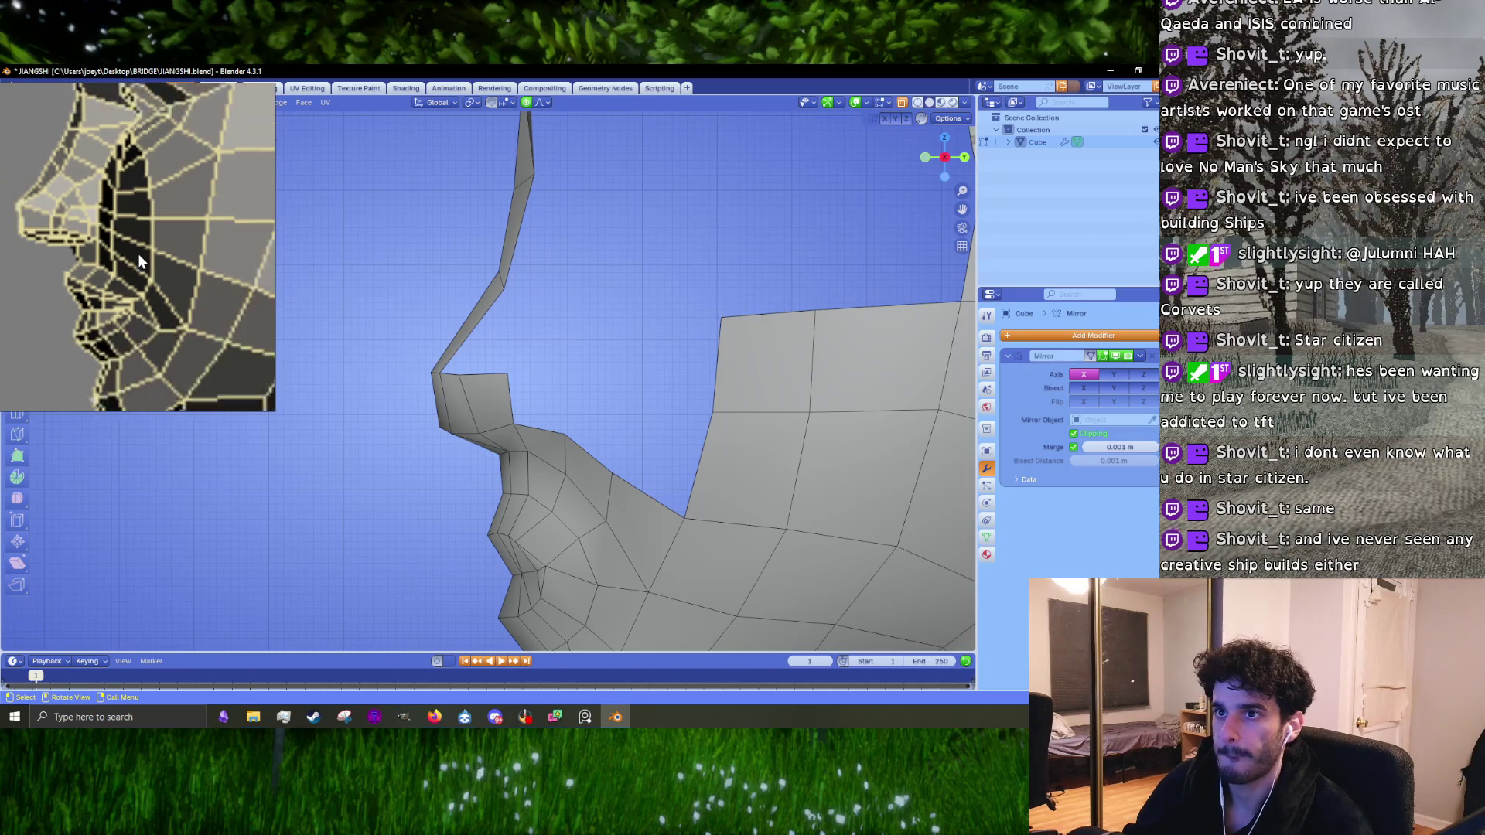
pyautogui.scroll(1, 528, 393)
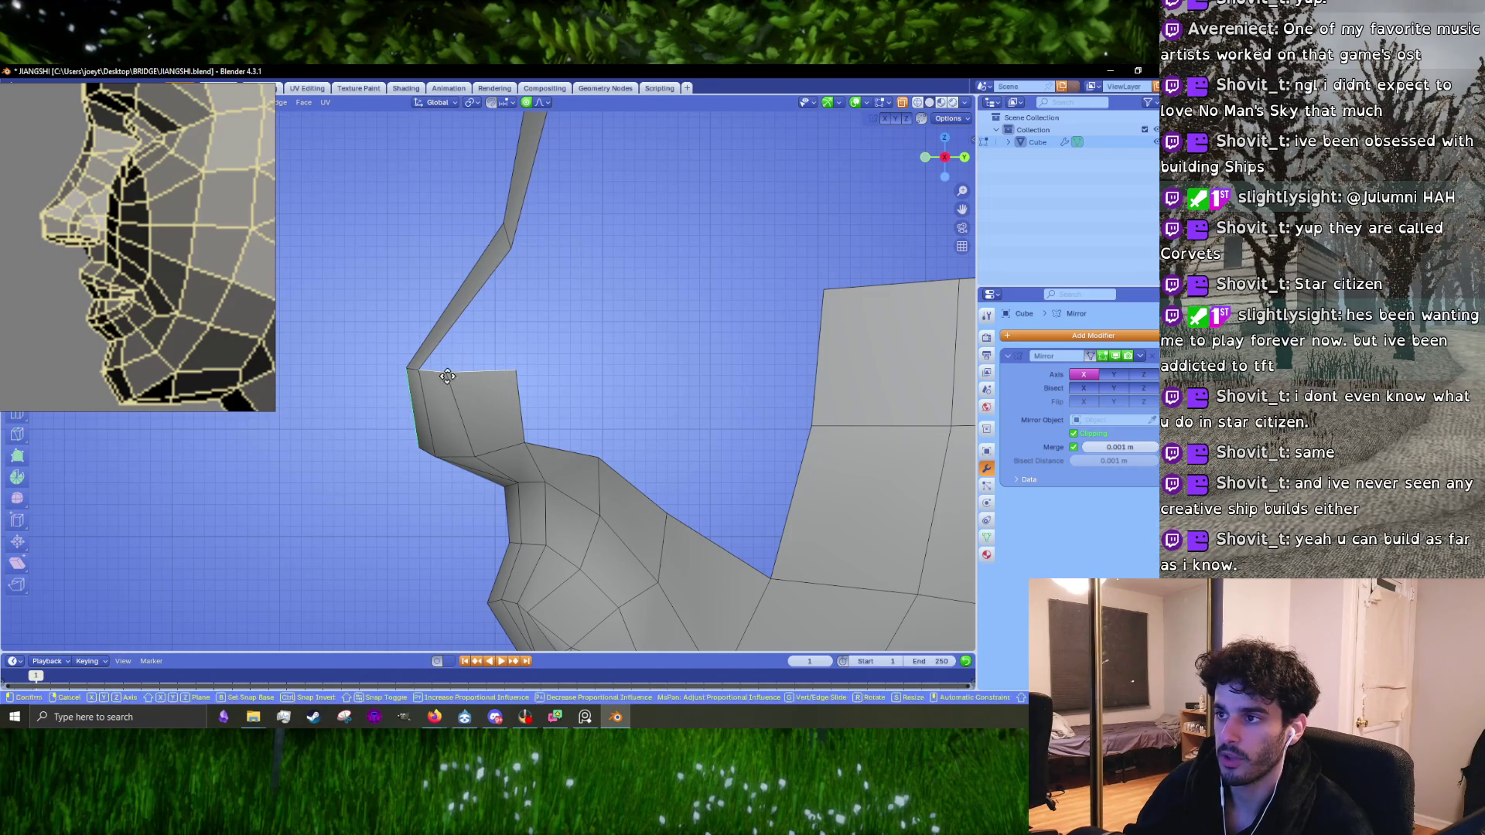
pyautogui.rightClick(455, 412)
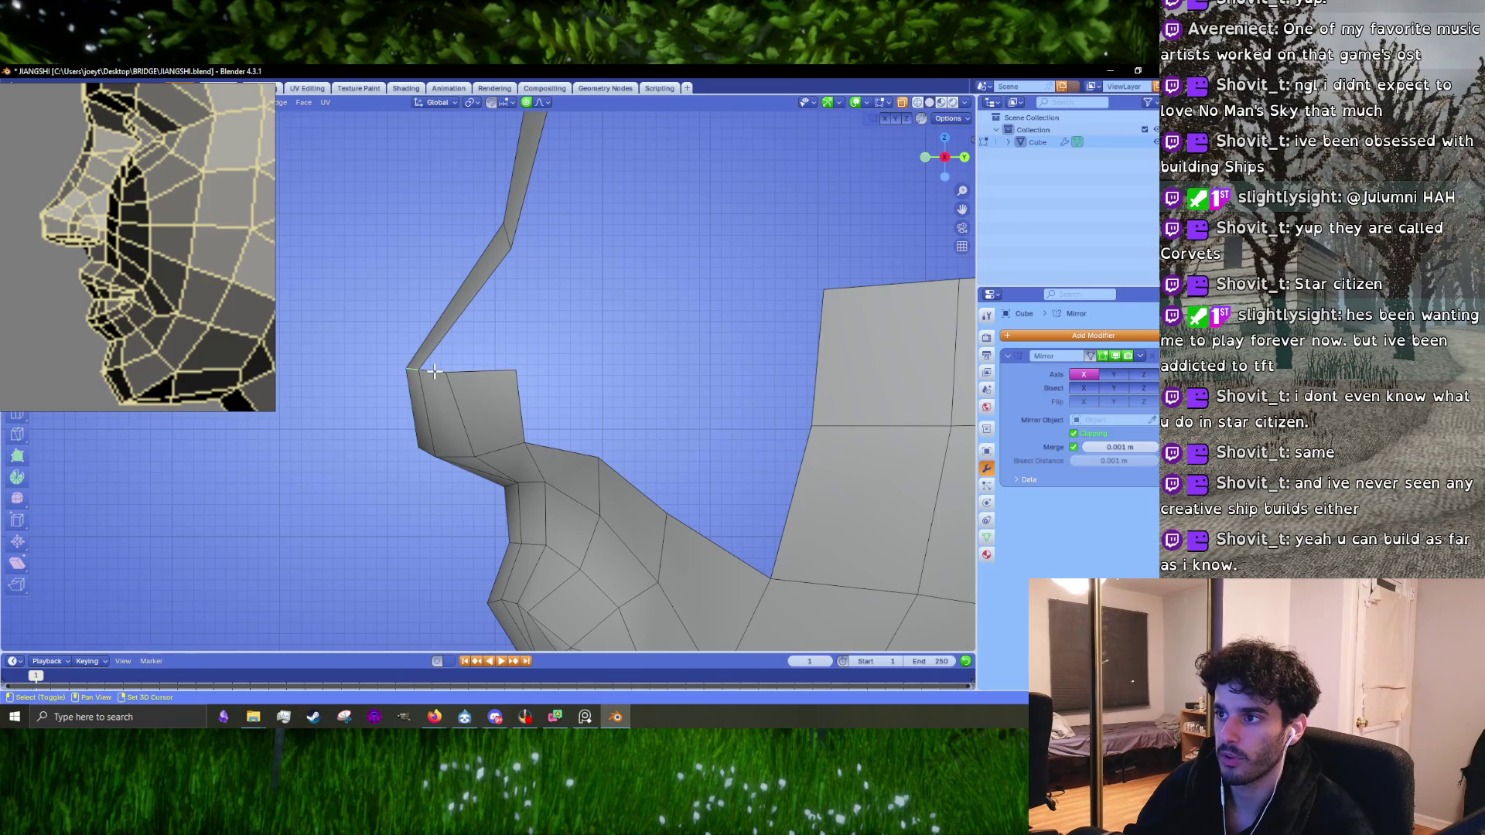
pyautogui.press('g')
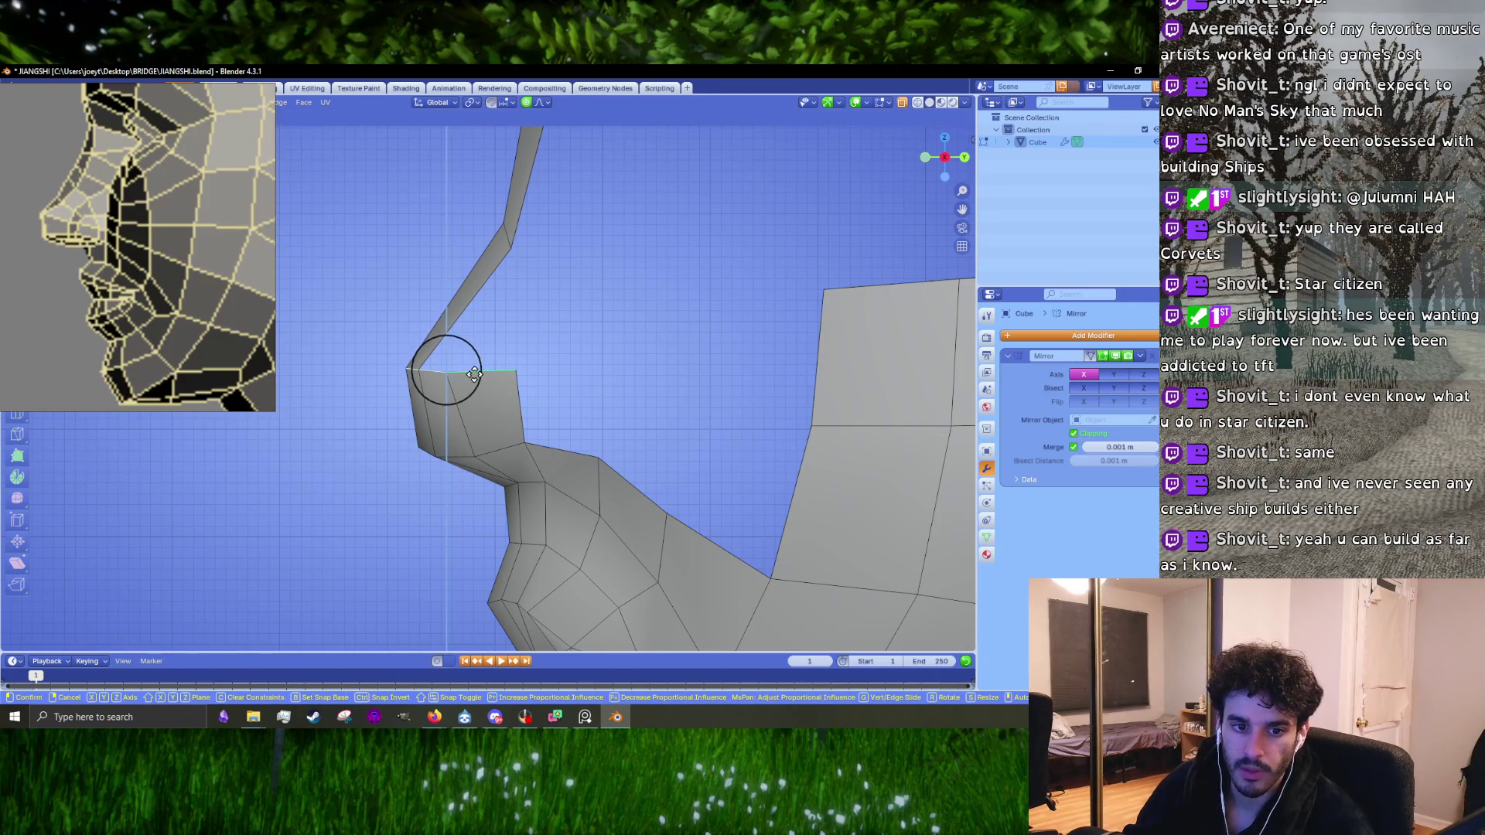
pyautogui.click(481, 426)
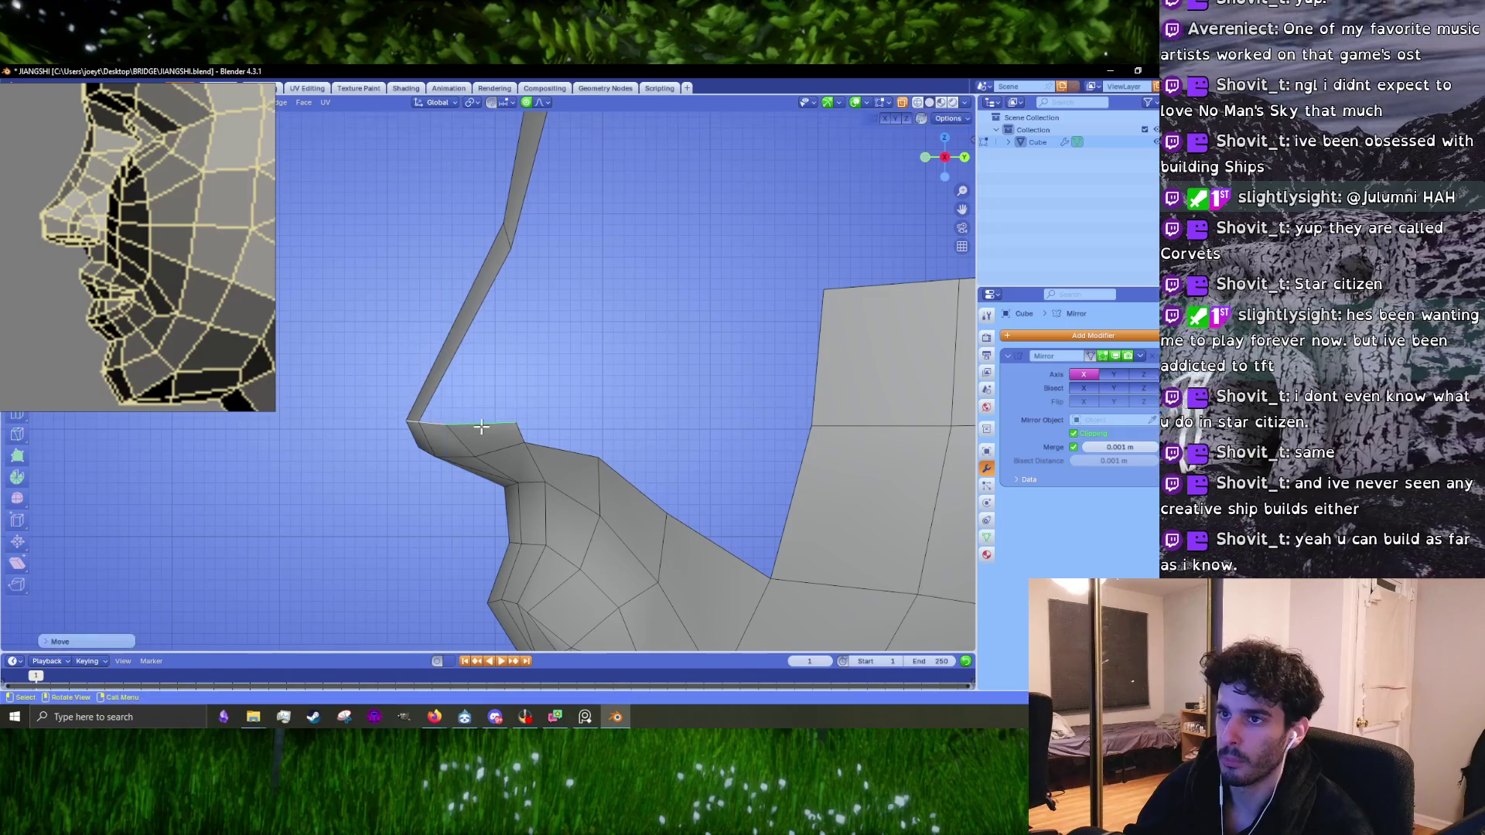
pyautogui.press('g')
pyautogui.click(481, 415)
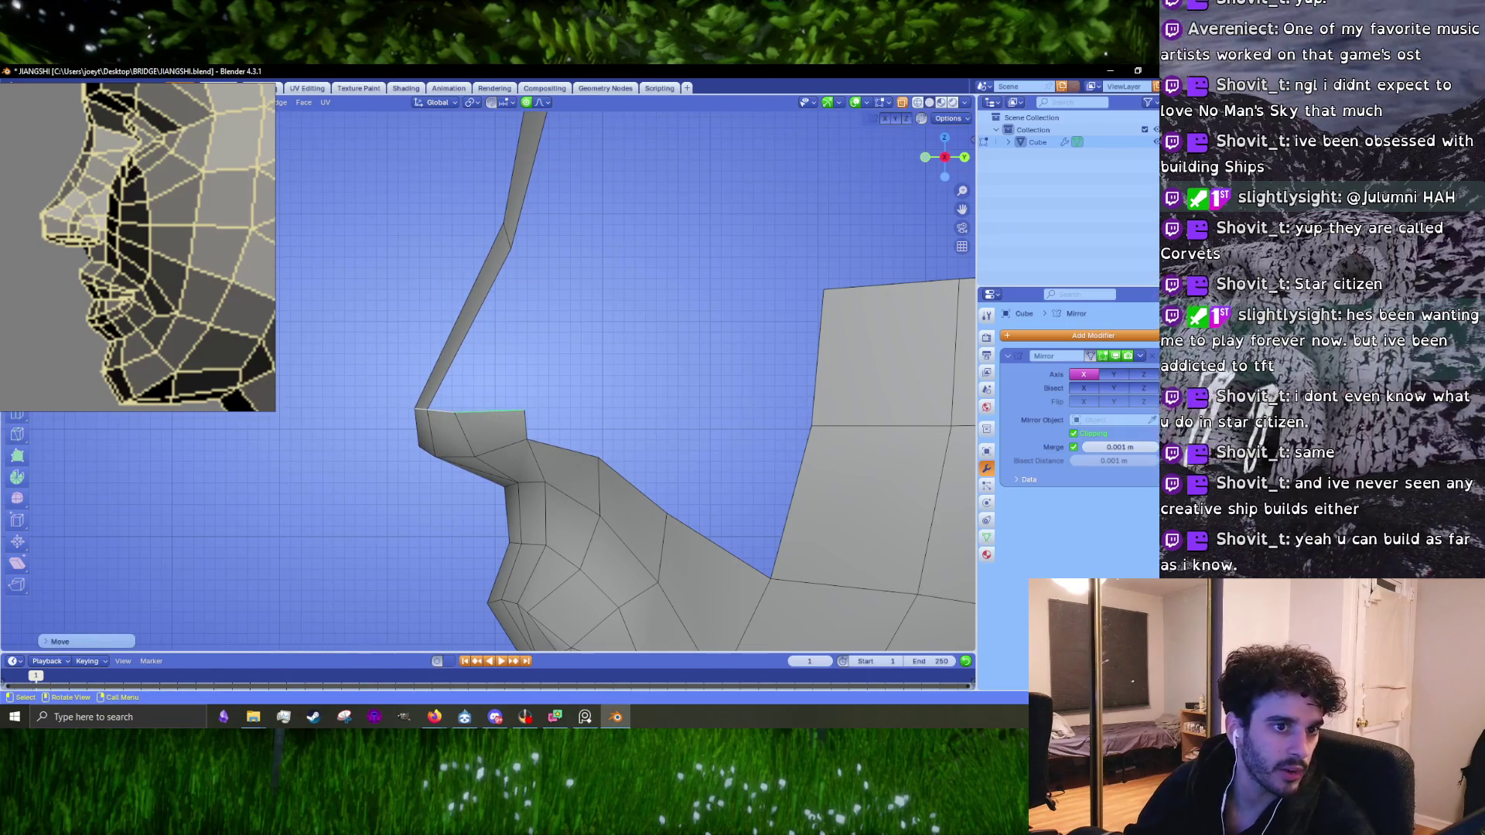
pyautogui.hotkey('alt', 'Tab')
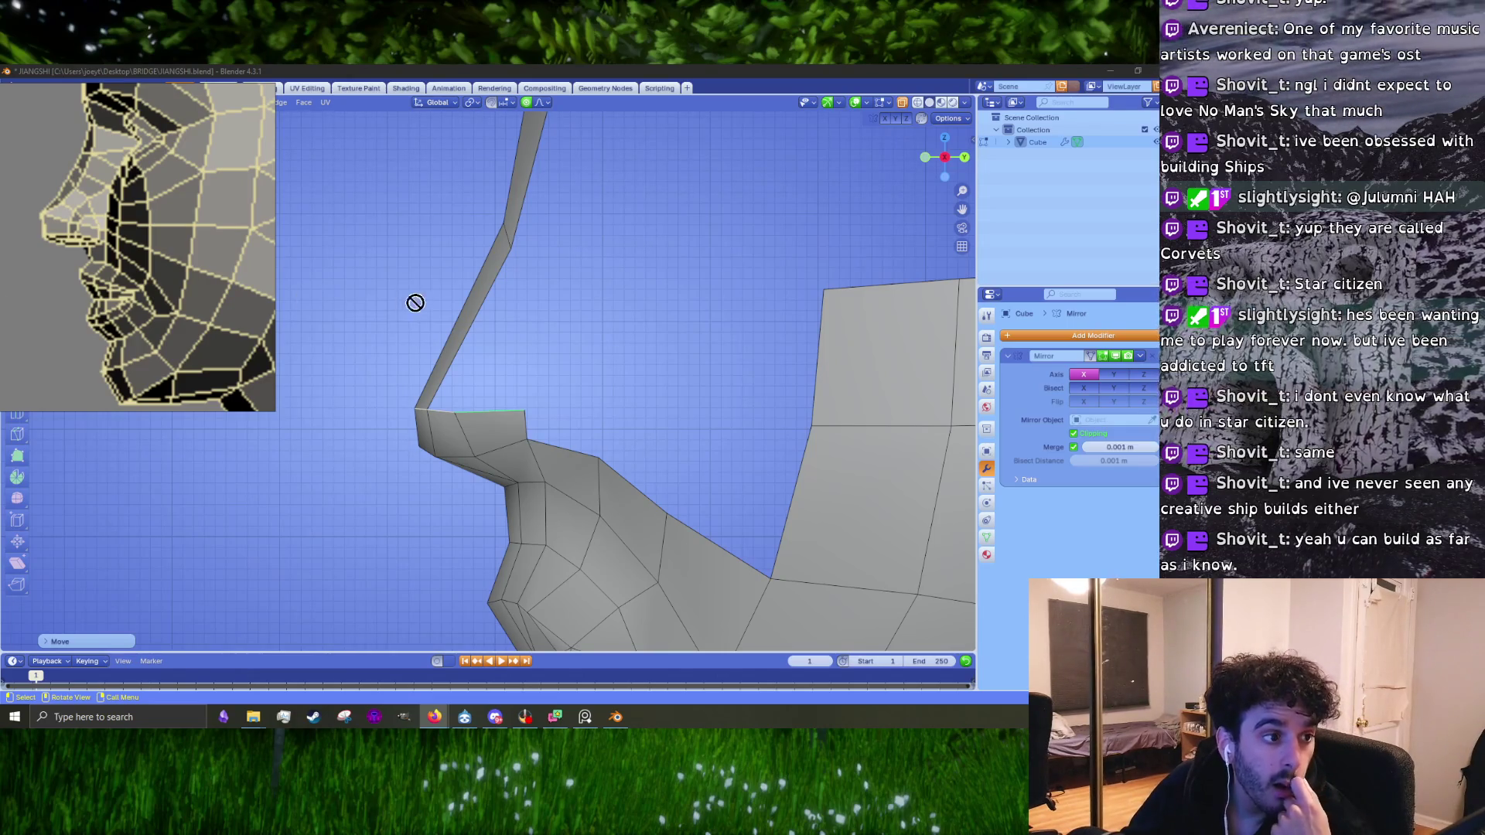
pyautogui.hotkey('alt', 'Tab')
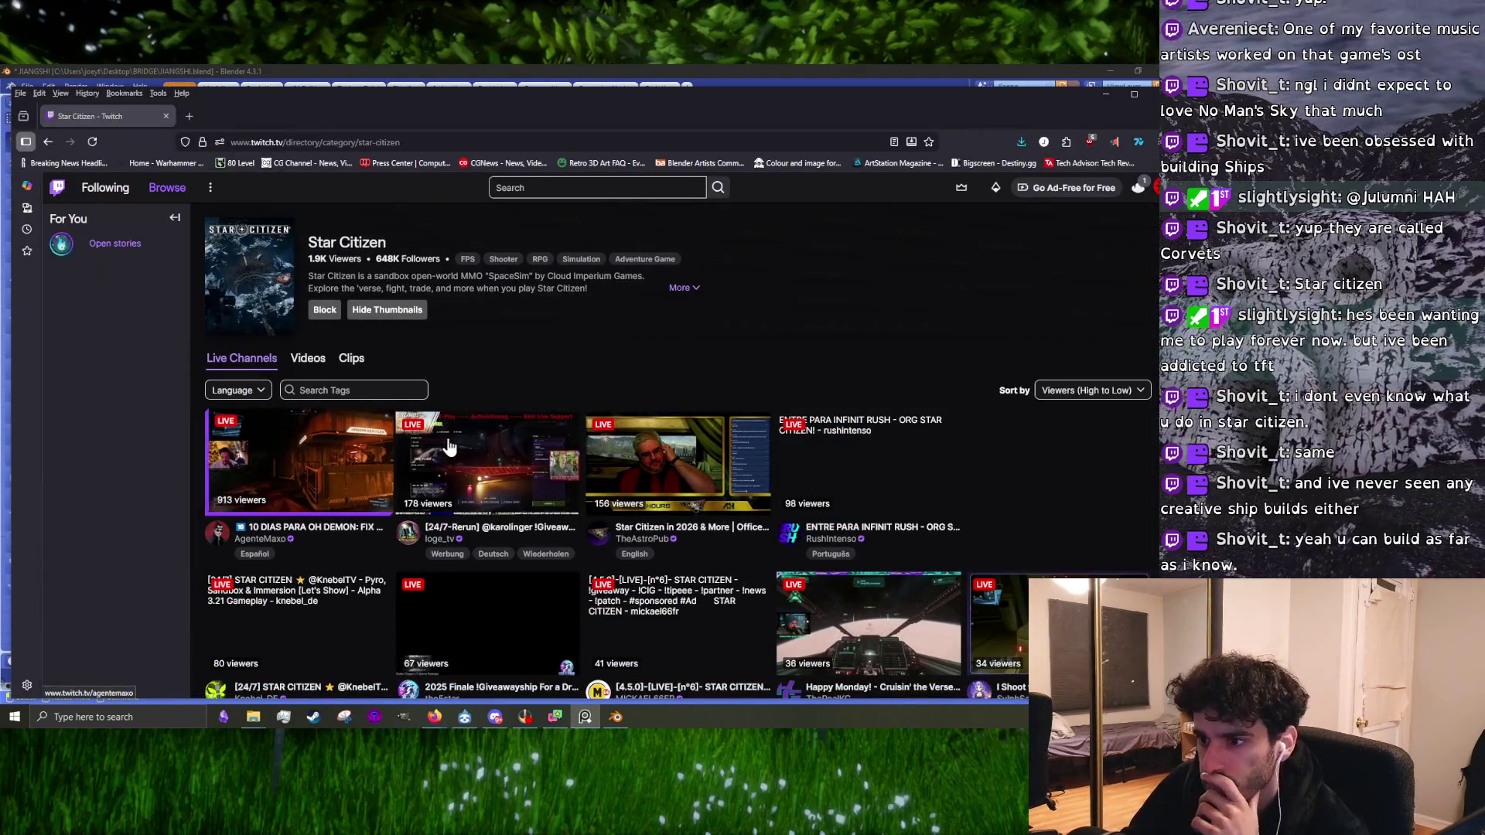
# Step: Open a live Star Citizen stream from the Twitch directory and unmute it at 61% volume
pyautogui.click(448, 447)
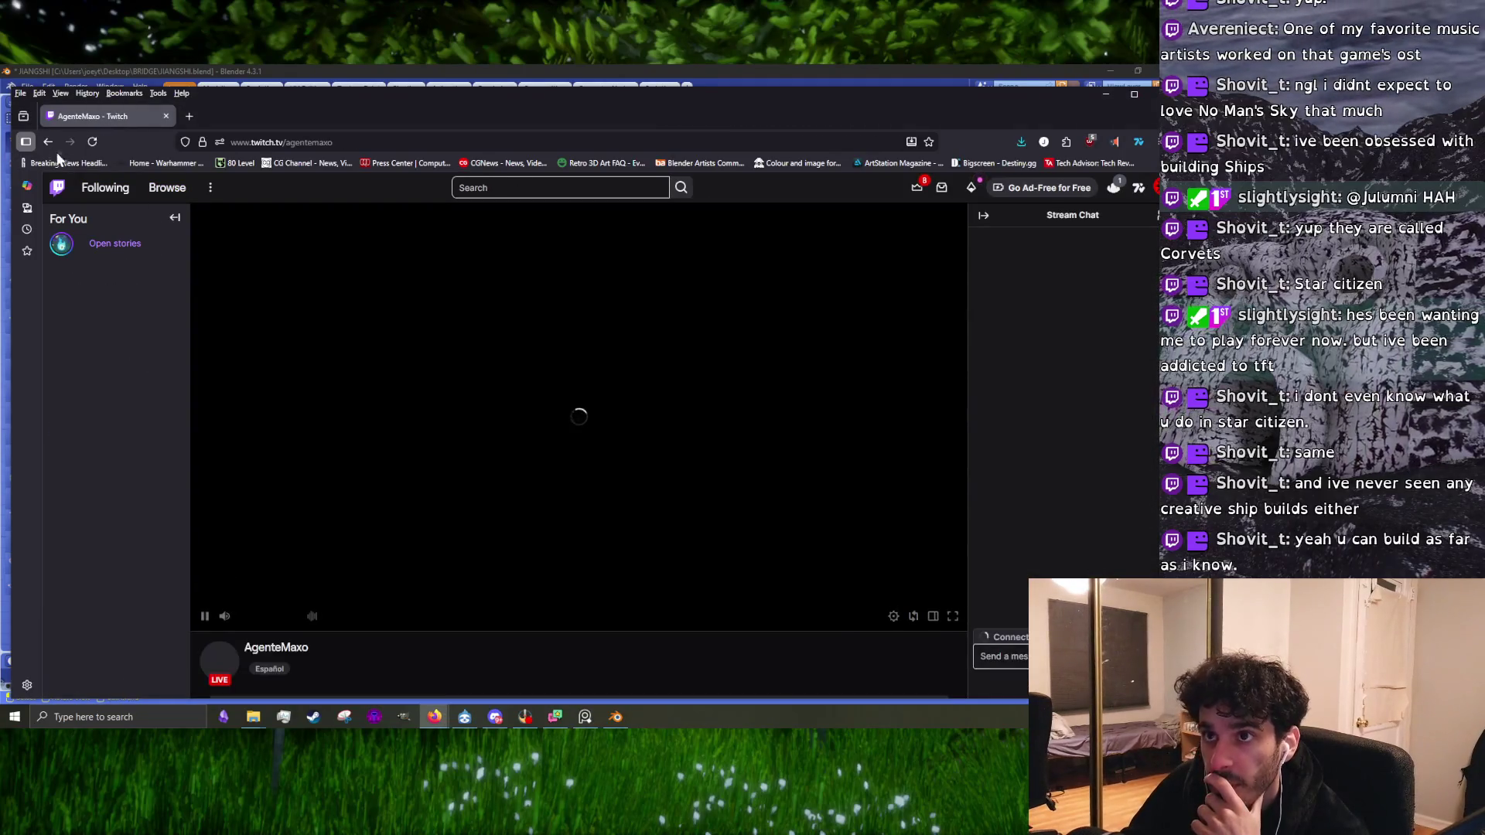
pyautogui.hotkey('alt', 'Left')
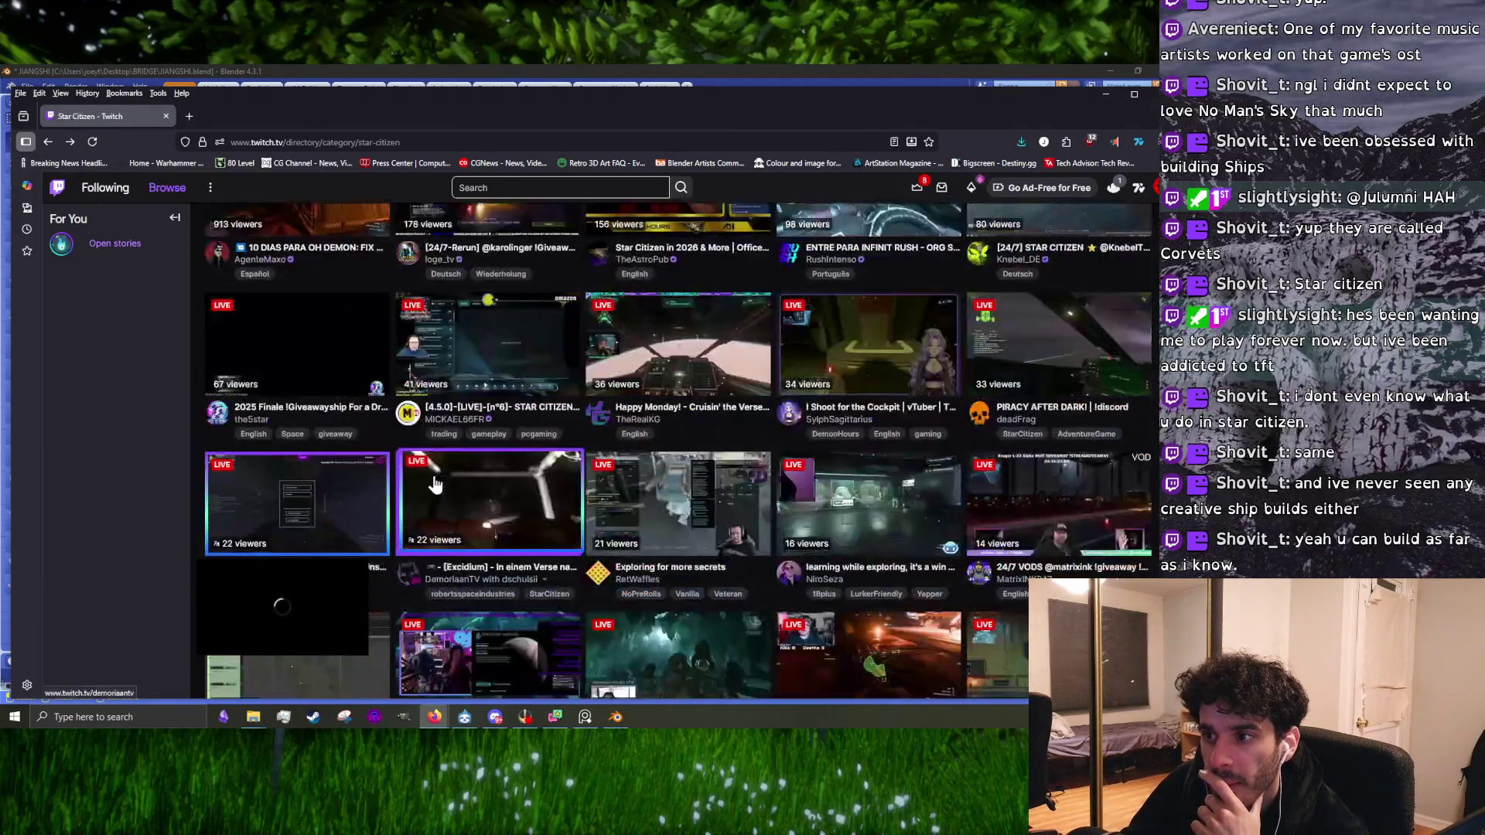
pyautogui.scroll(-1, 773, 511)
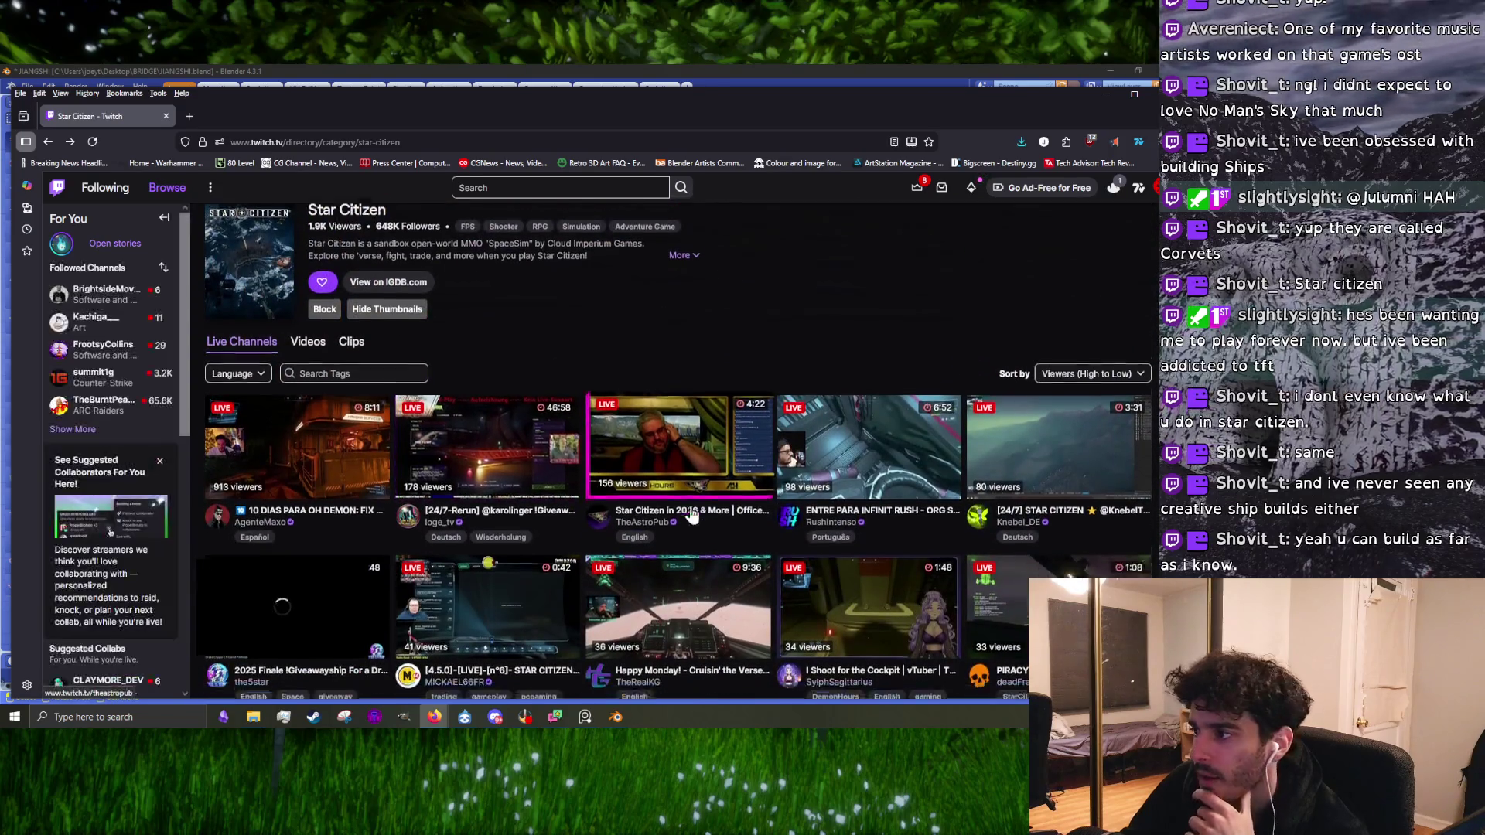
pyautogui.scroll(-1, 688, 385)
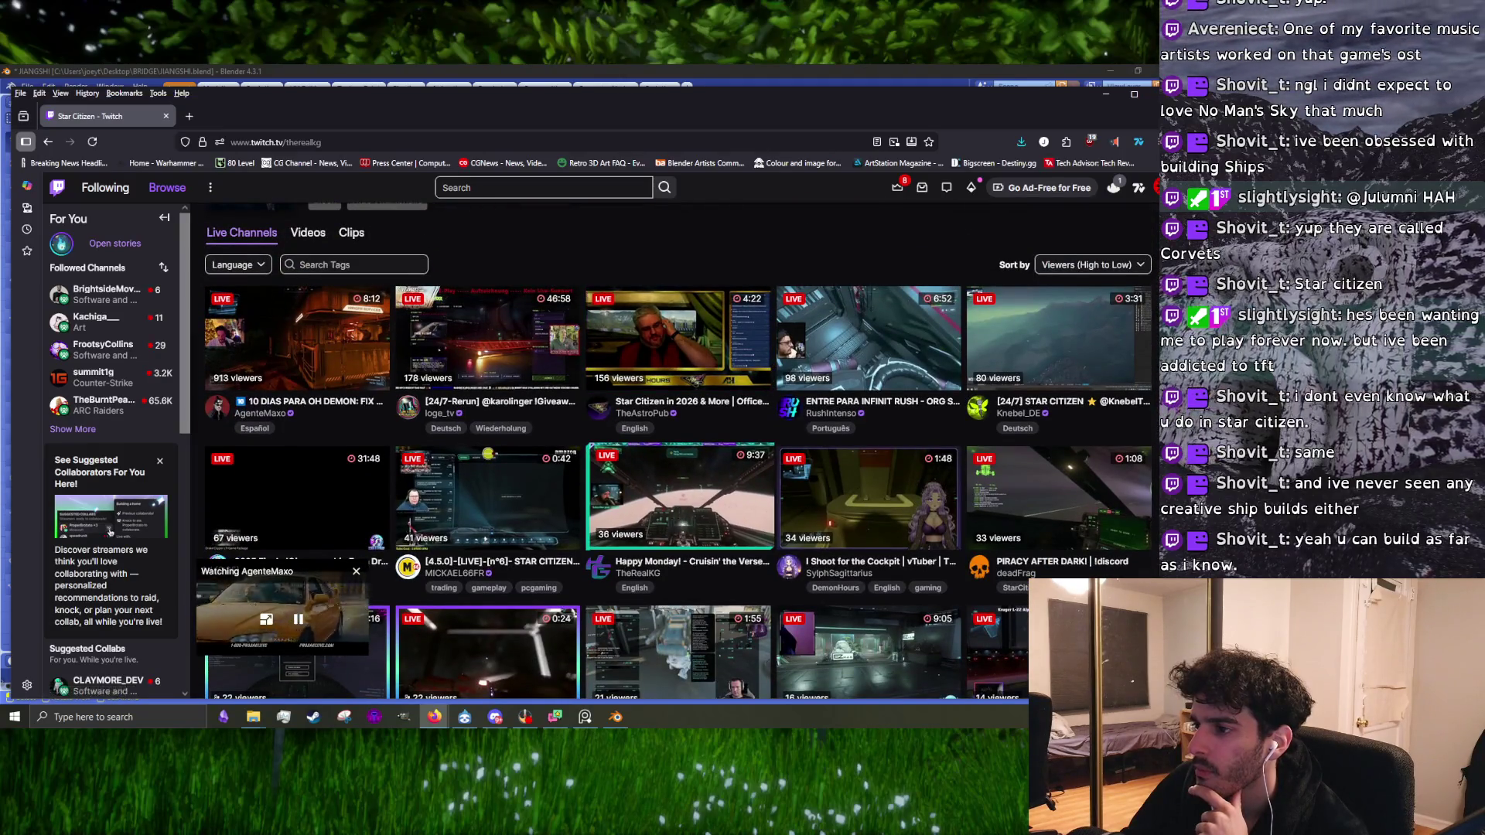
pyautogui.click(606, 497)
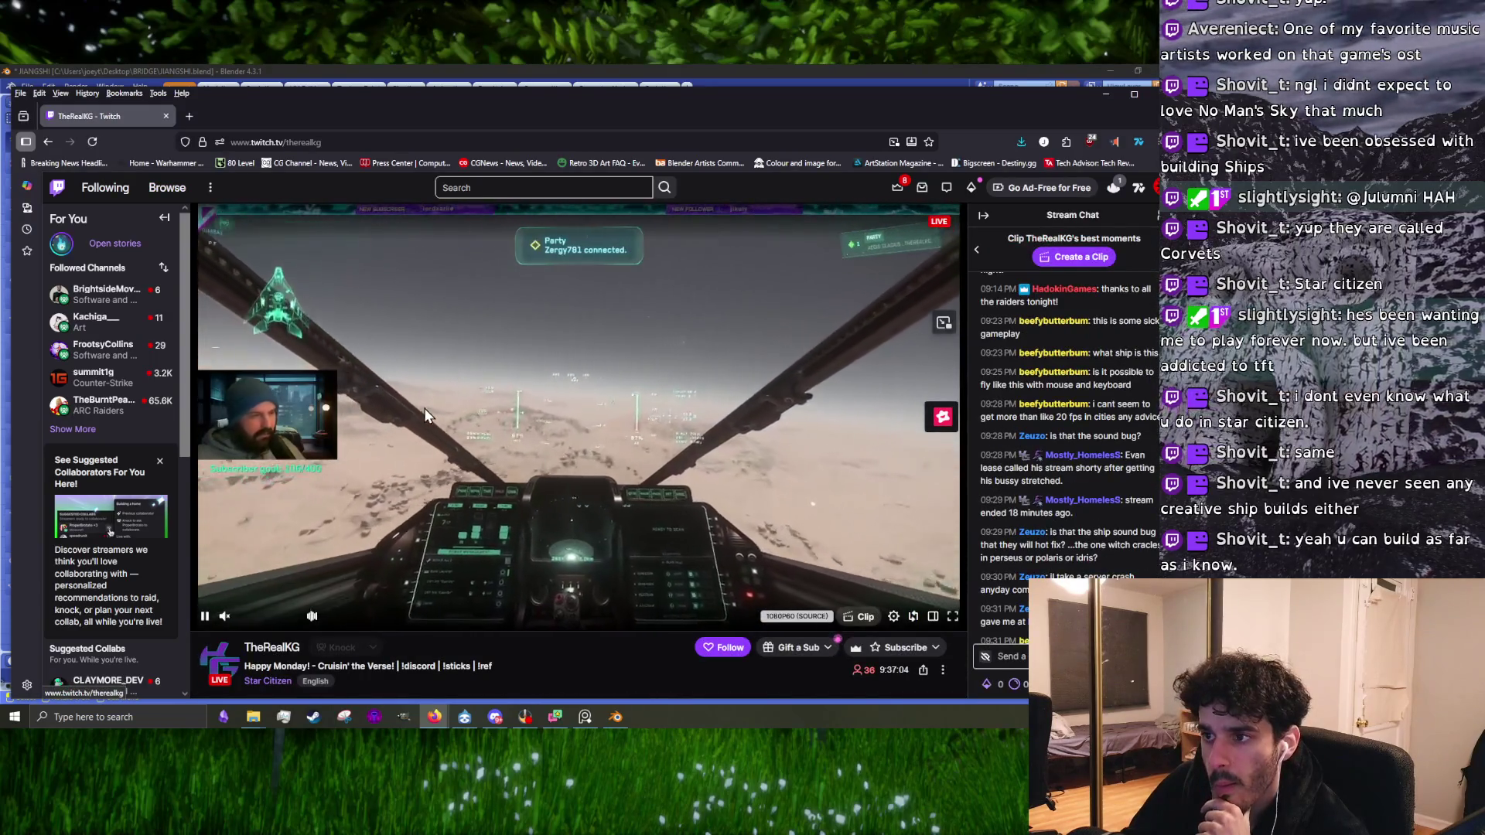
pyautogui.moveTo(240, 629)
pyautogui.moveTo(240, 617); pyautogui.dragTo(275, 617)
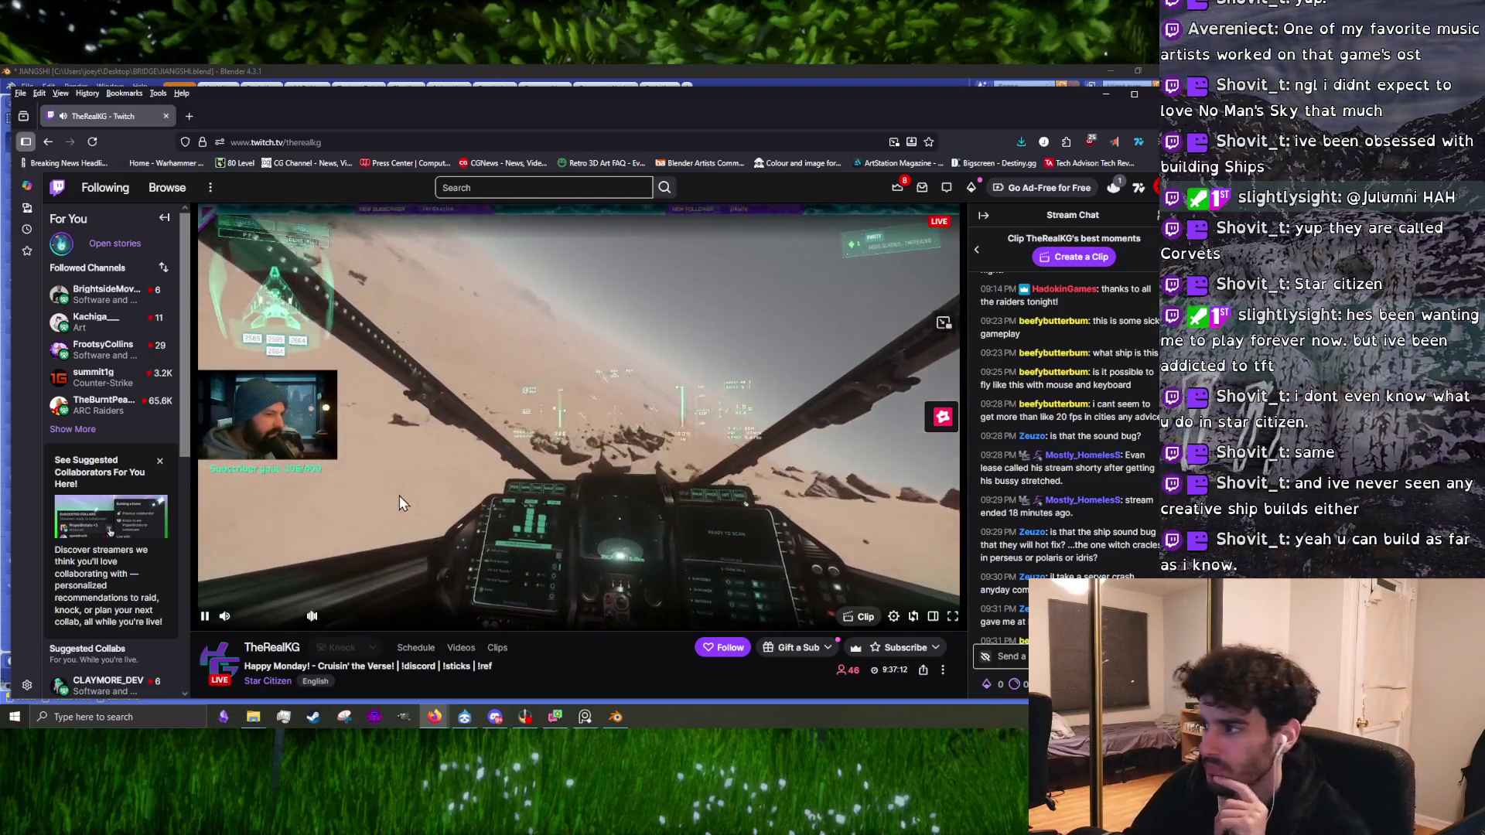
pyautogui.scroll(-3, 773, 489)
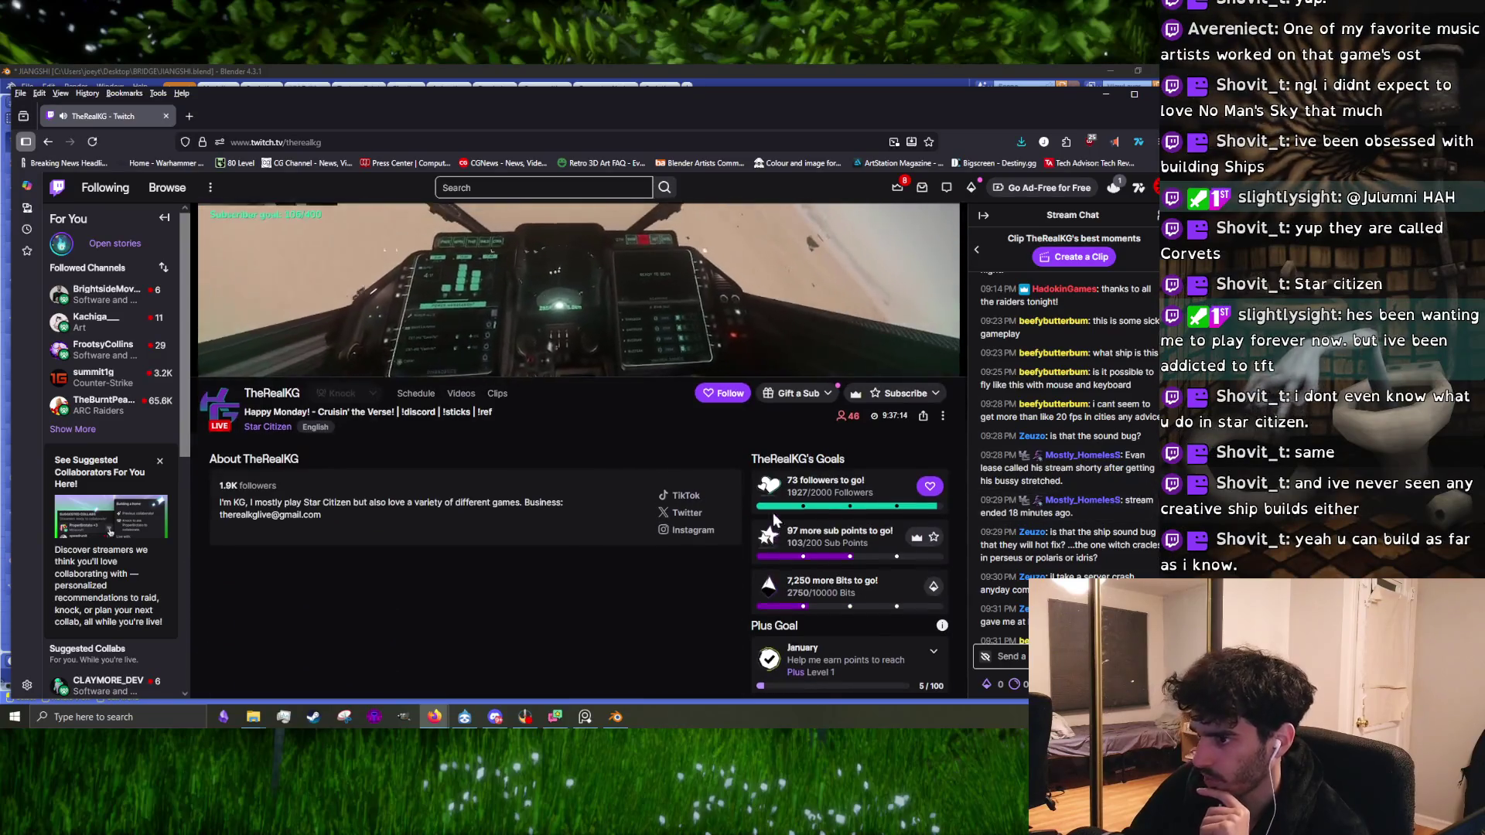
pyautogui.scroll(3, 773, 513)
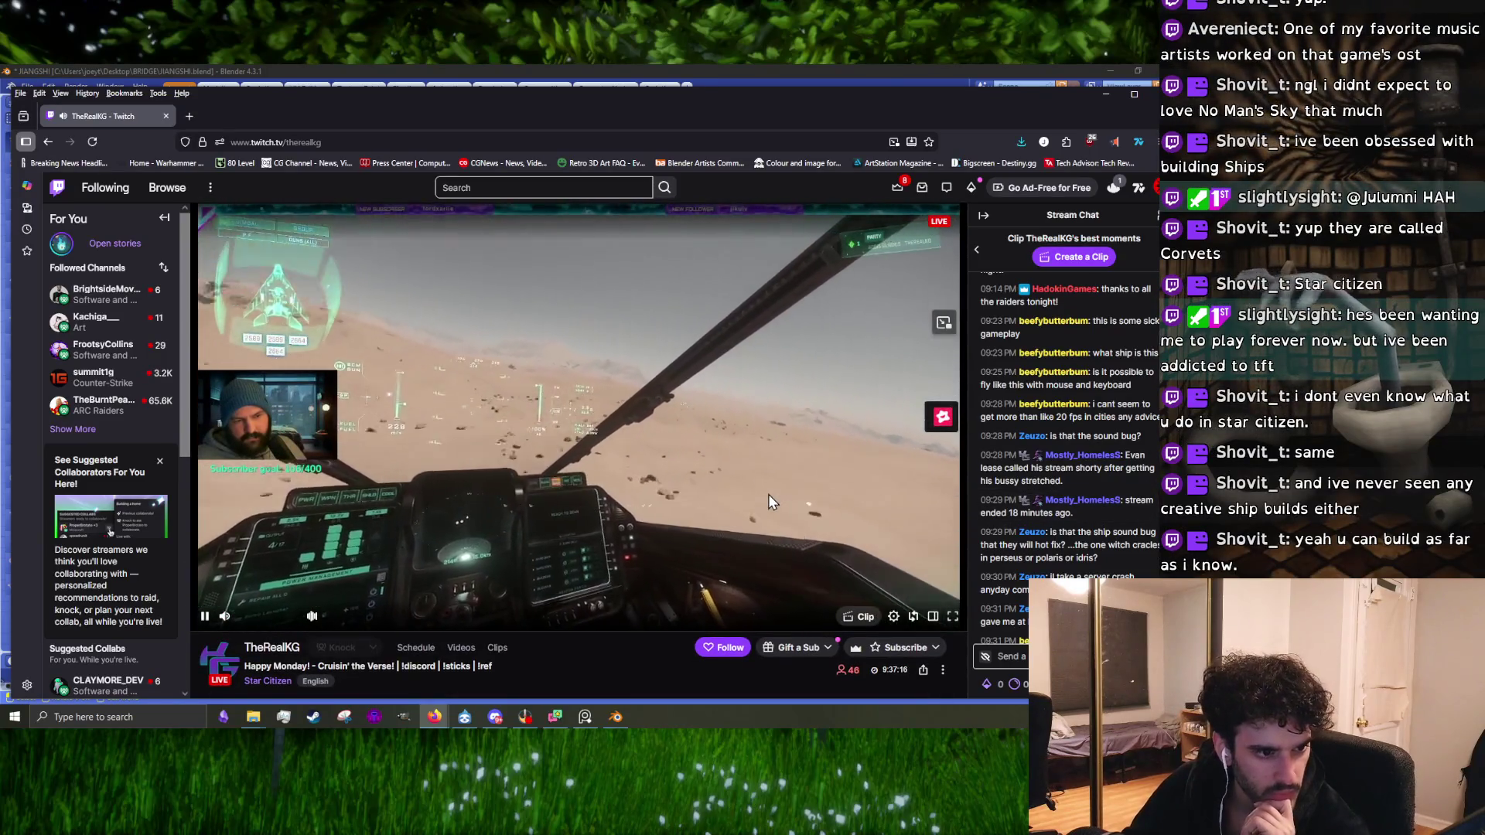
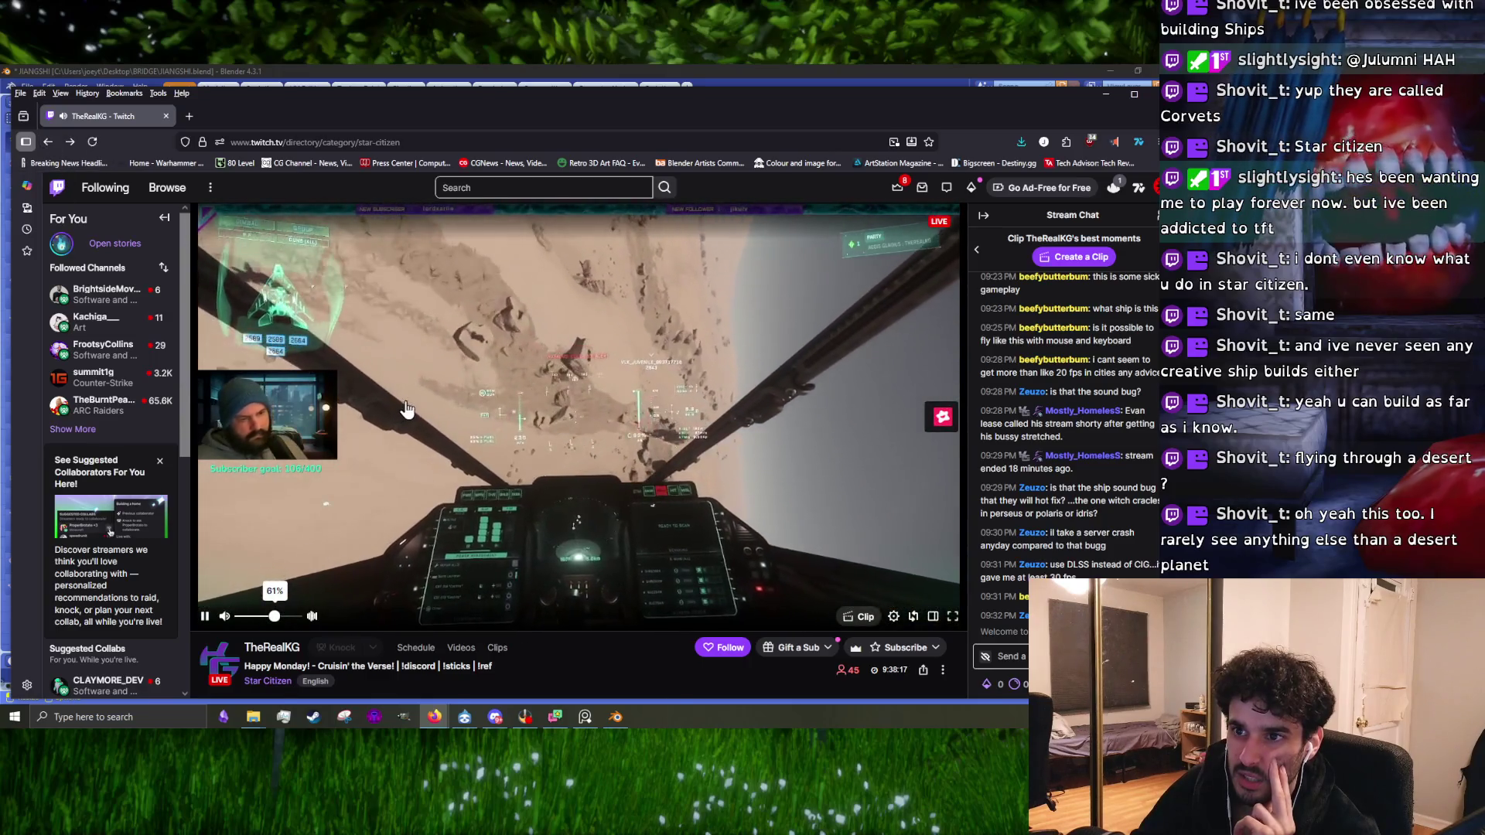
# Step: Open the RetWaffles Star Citizen stream and lower its volume to 41%
pyautogui.scroll(-3, 408, 407)
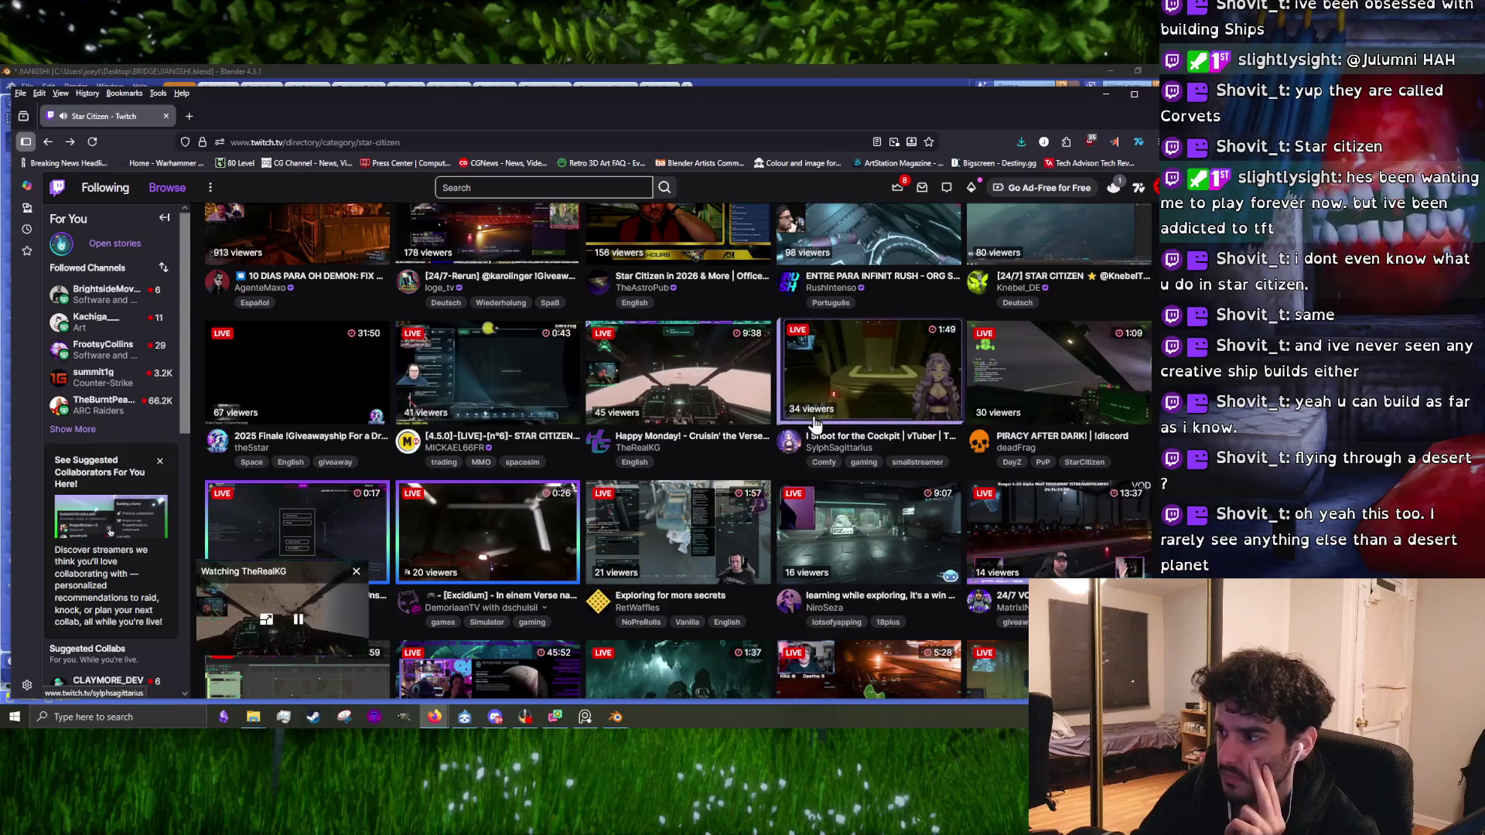
pyautogui.click(691, 559)
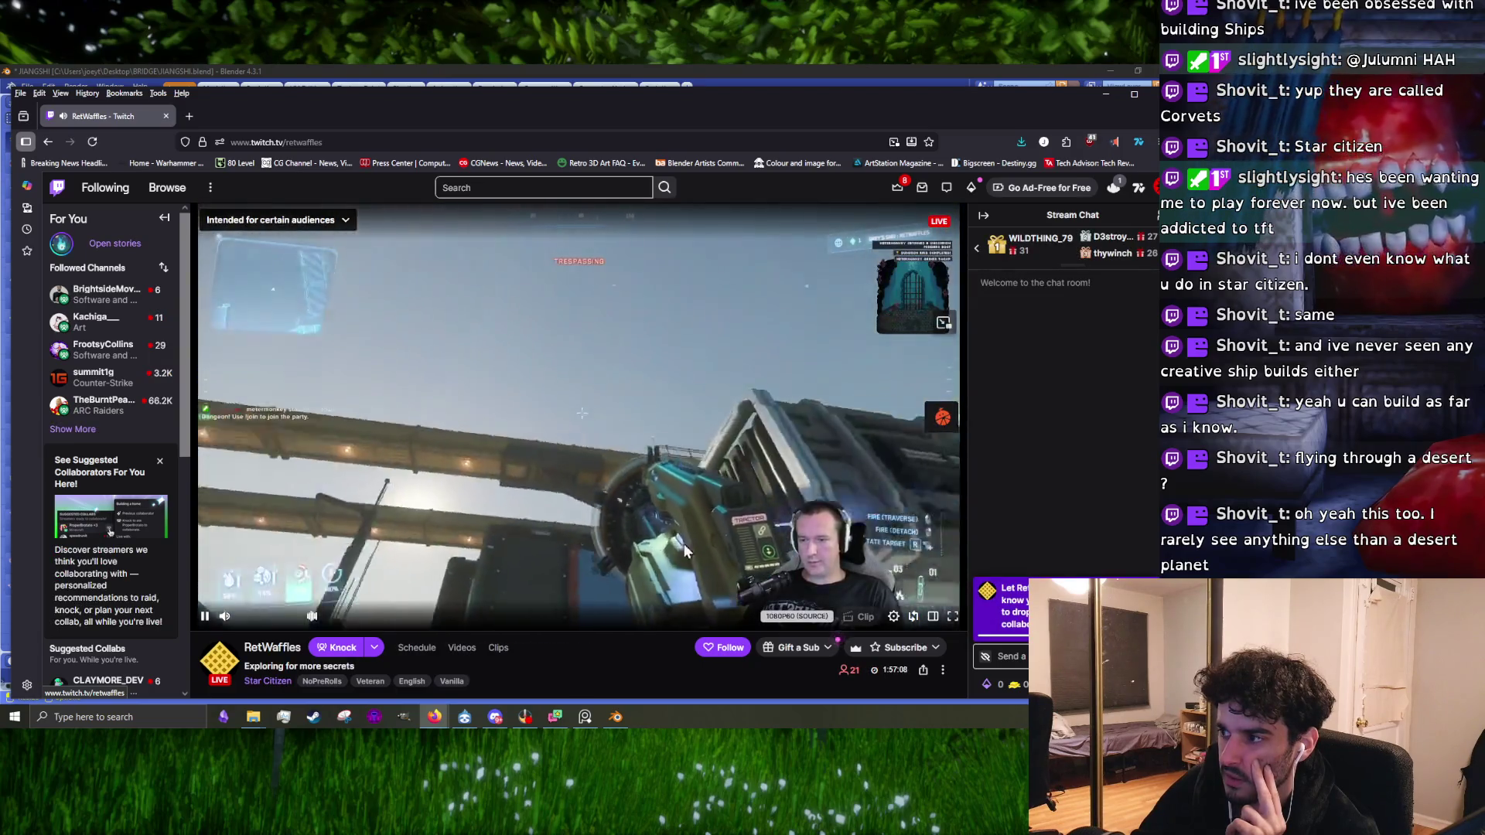
pyautogui.click(263, 619)
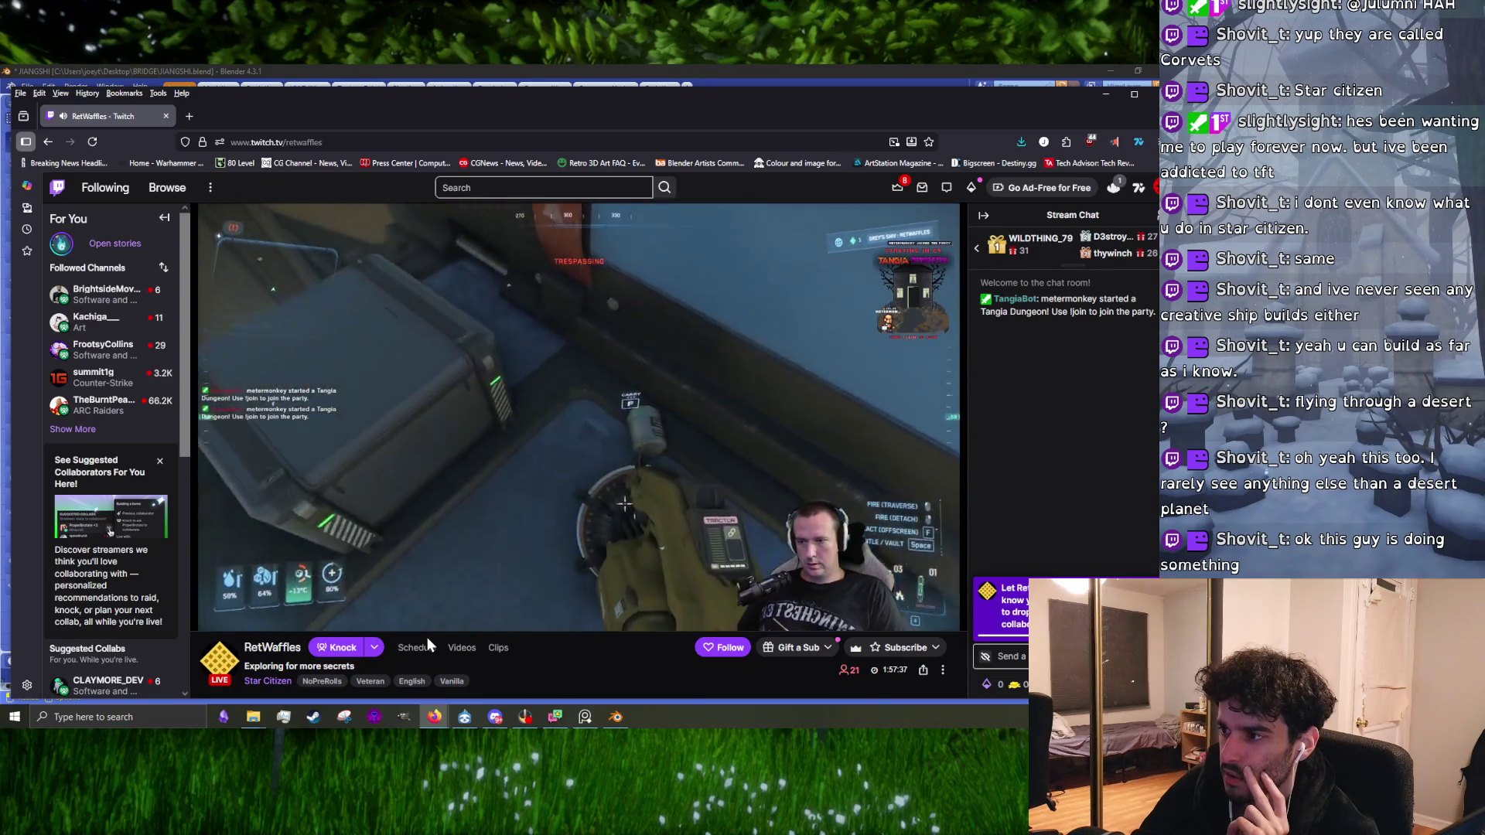
# Step: Scroll through the channel page, then minimize Firefox to return to Blender
pyautogui.scroll(-3, 429, 643)
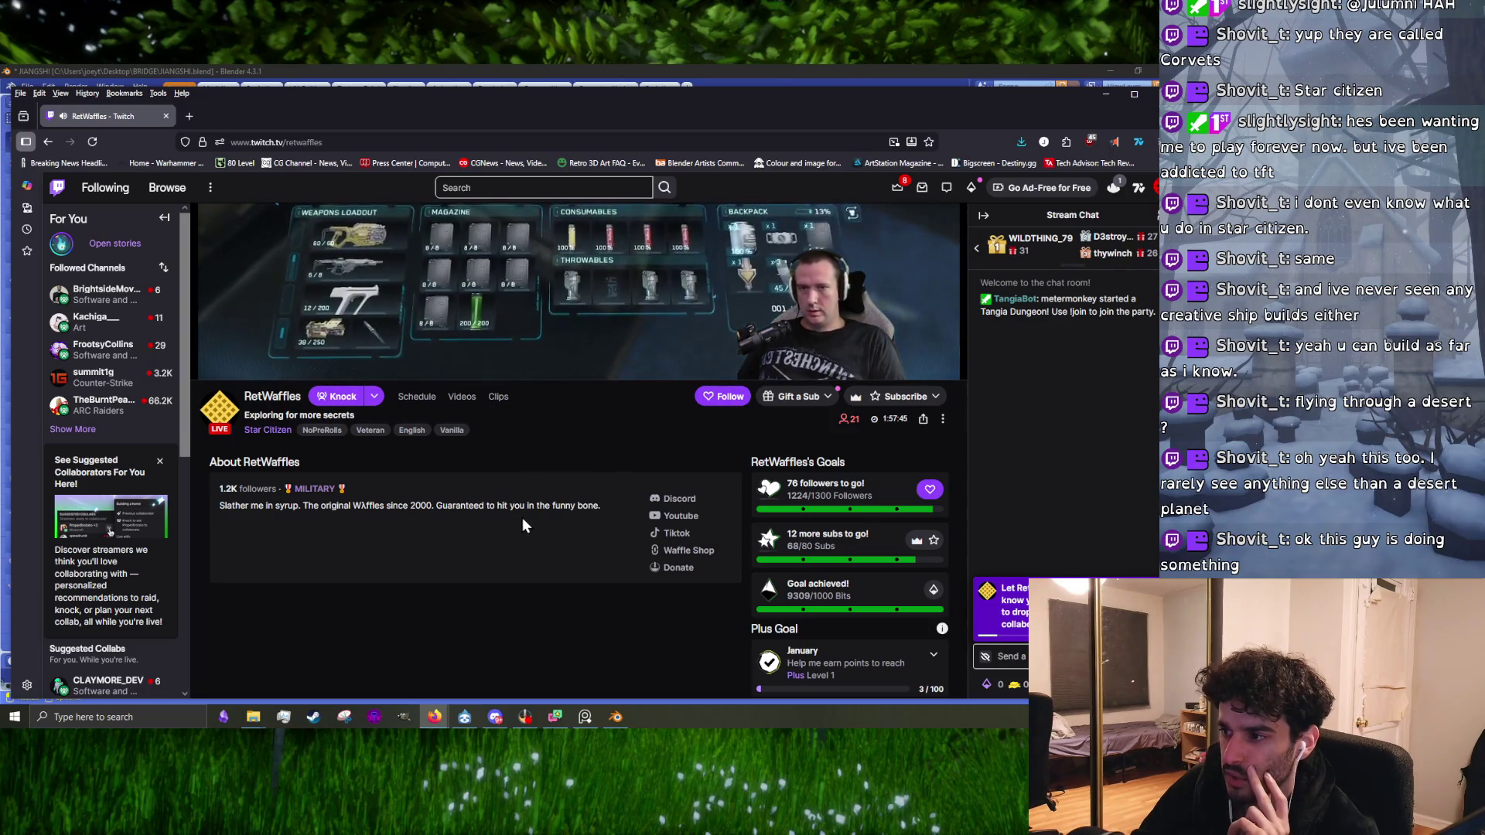
pyautogui.scroll(3, 556, 530)
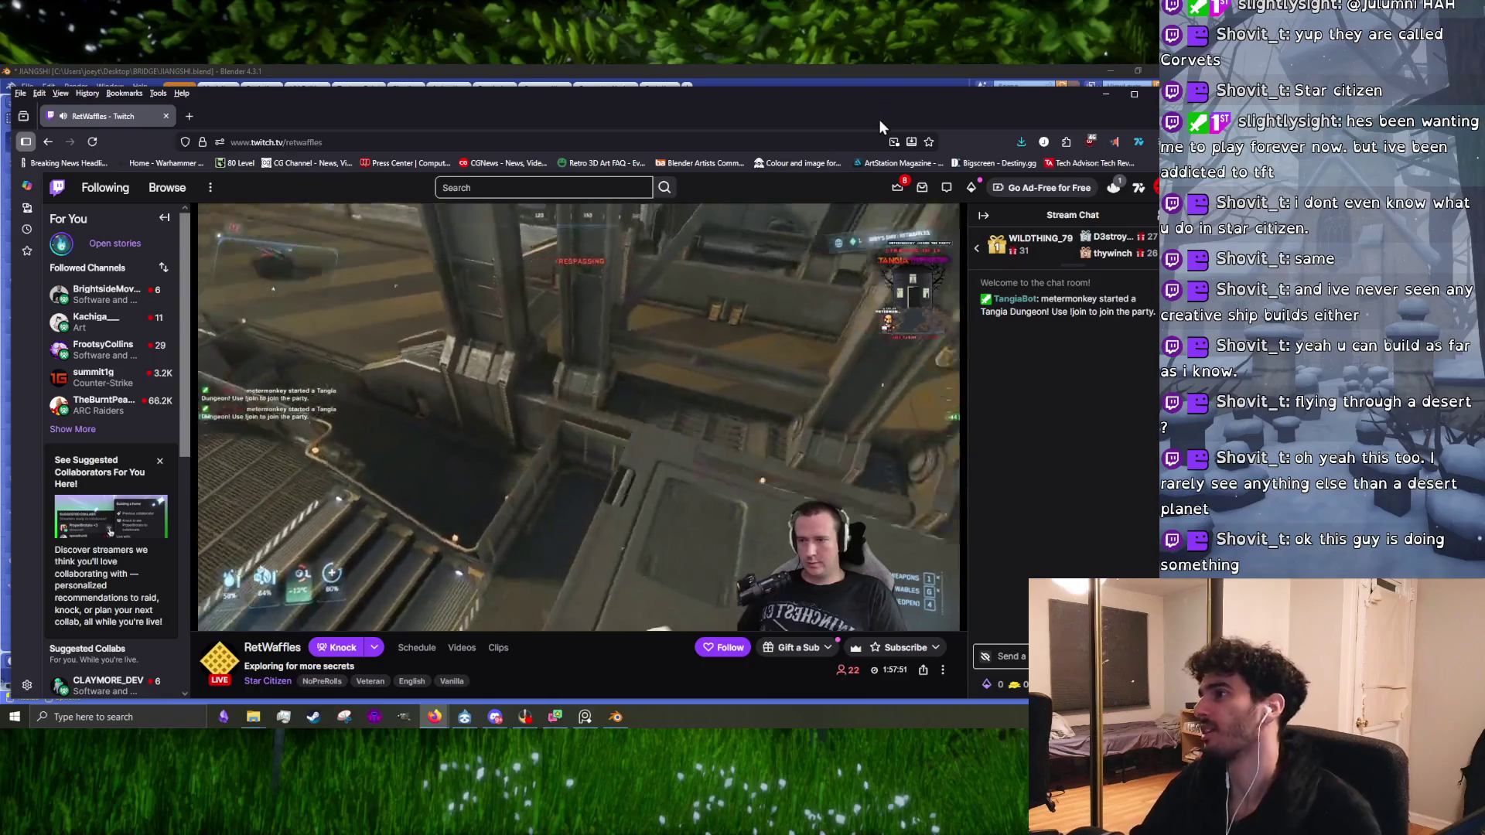
pyautogui.press('super+Down')
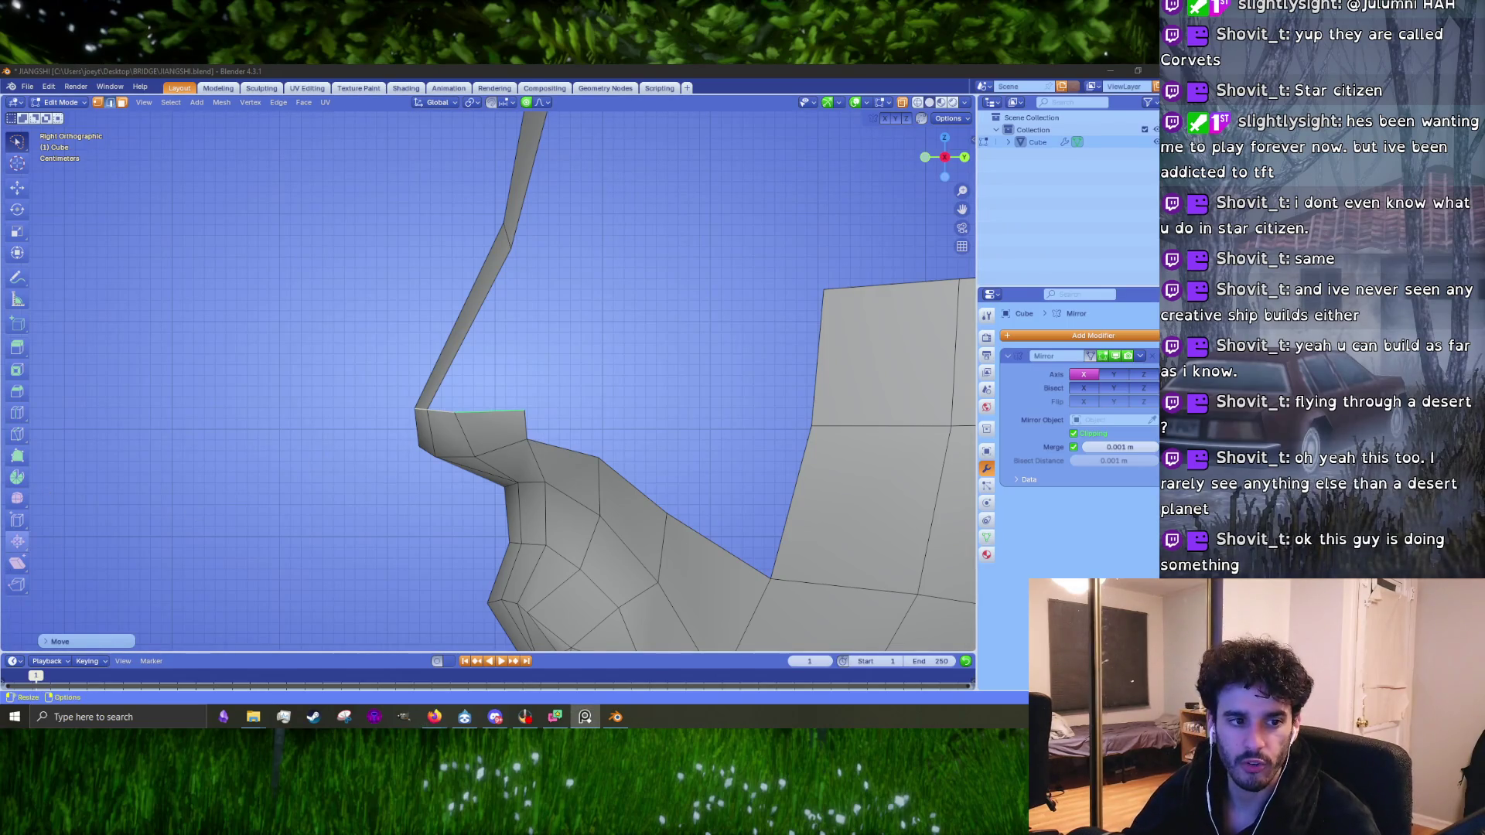
# Step: Bring up the wireframe head reference beside the model and view the chin from below
pyautogui.moveTo(355, 394); pyautogui.dragTo(257, 263)
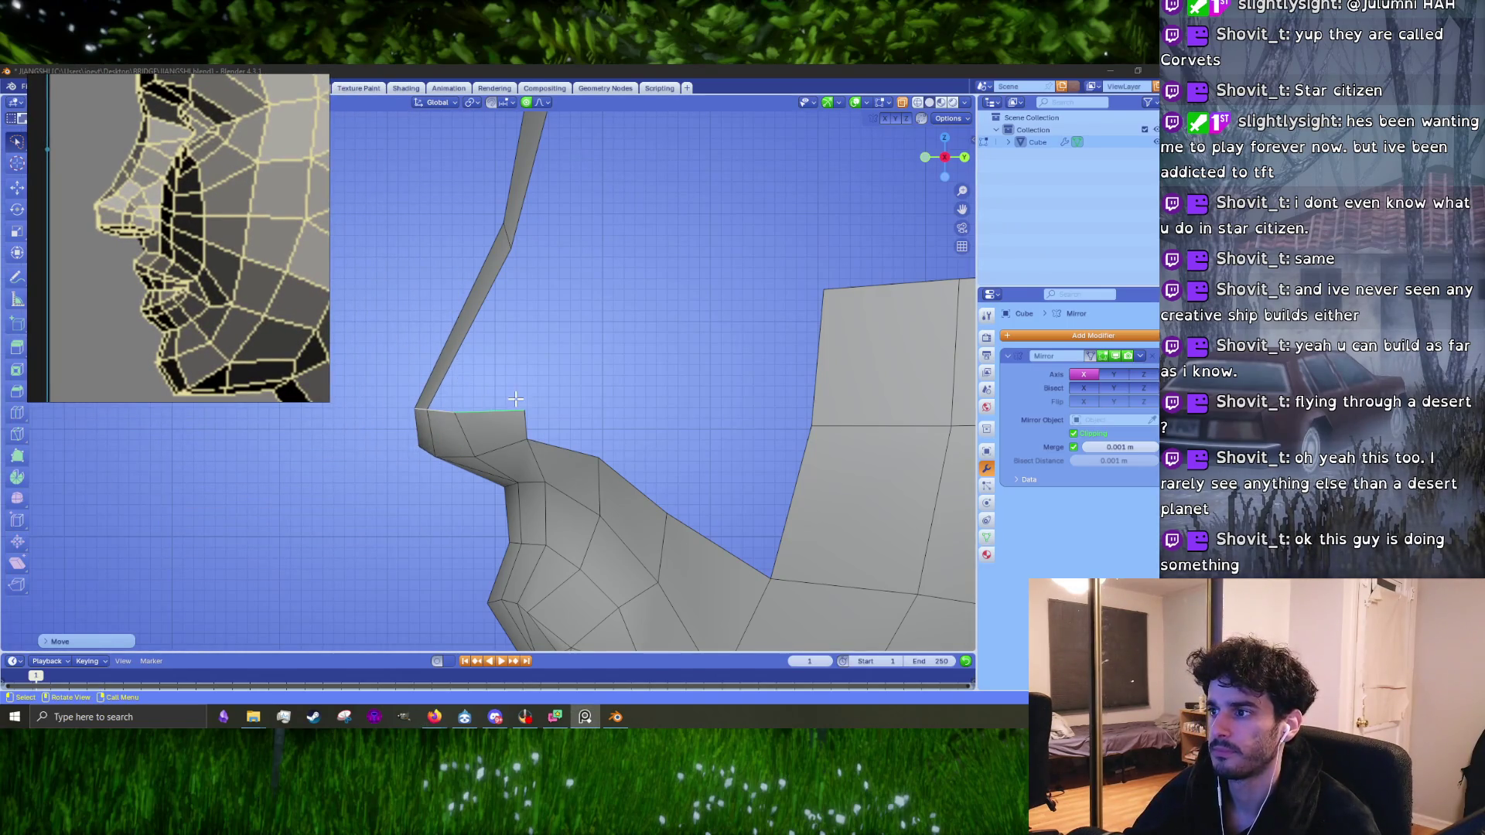
pyautogui.moveTo(536, 435); pyautogui.dragTo(614, 438, button='middle')
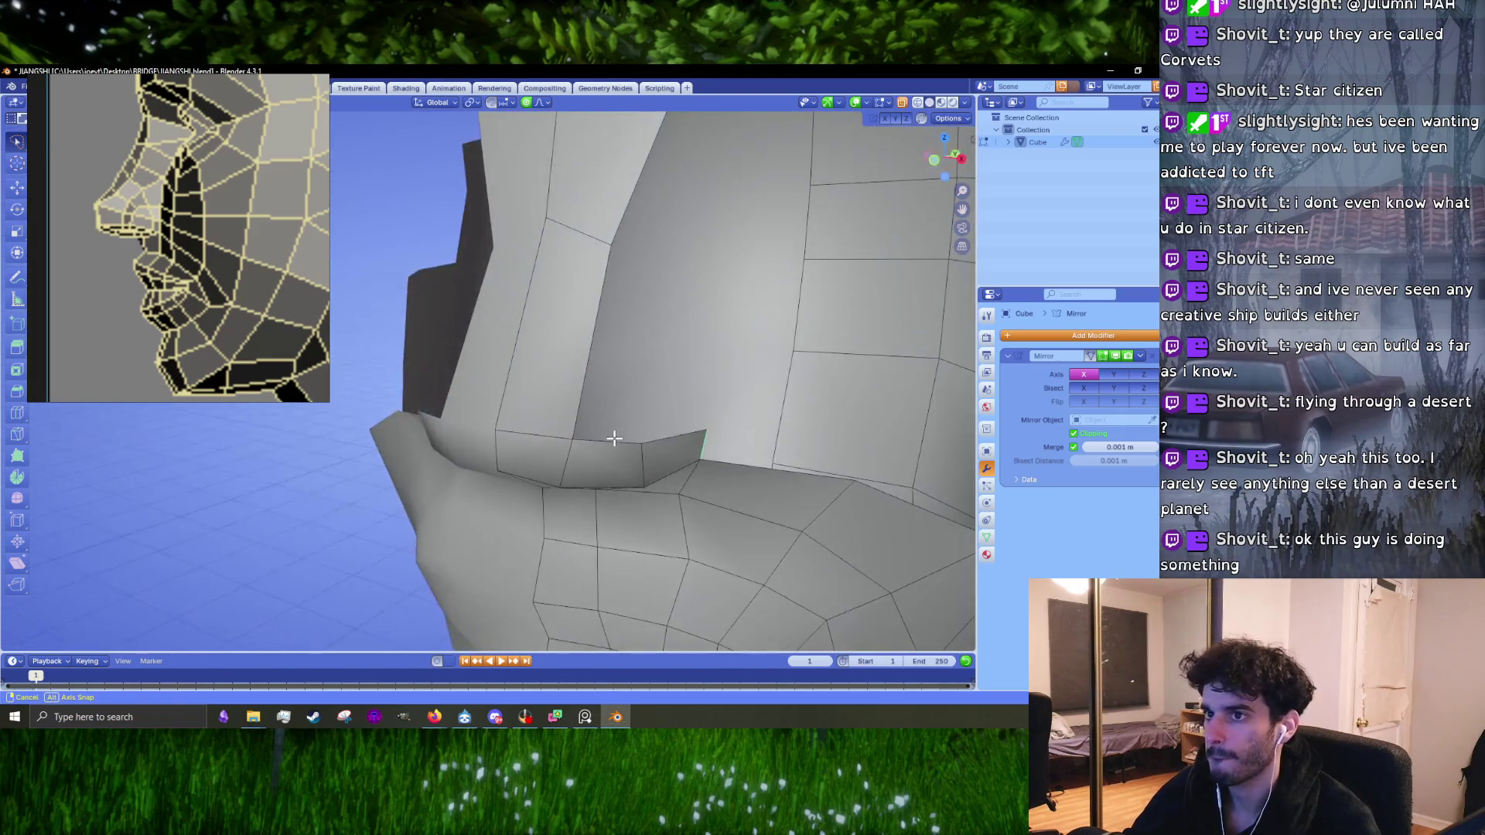
pyautogui.scroll(-5, 245, 229)
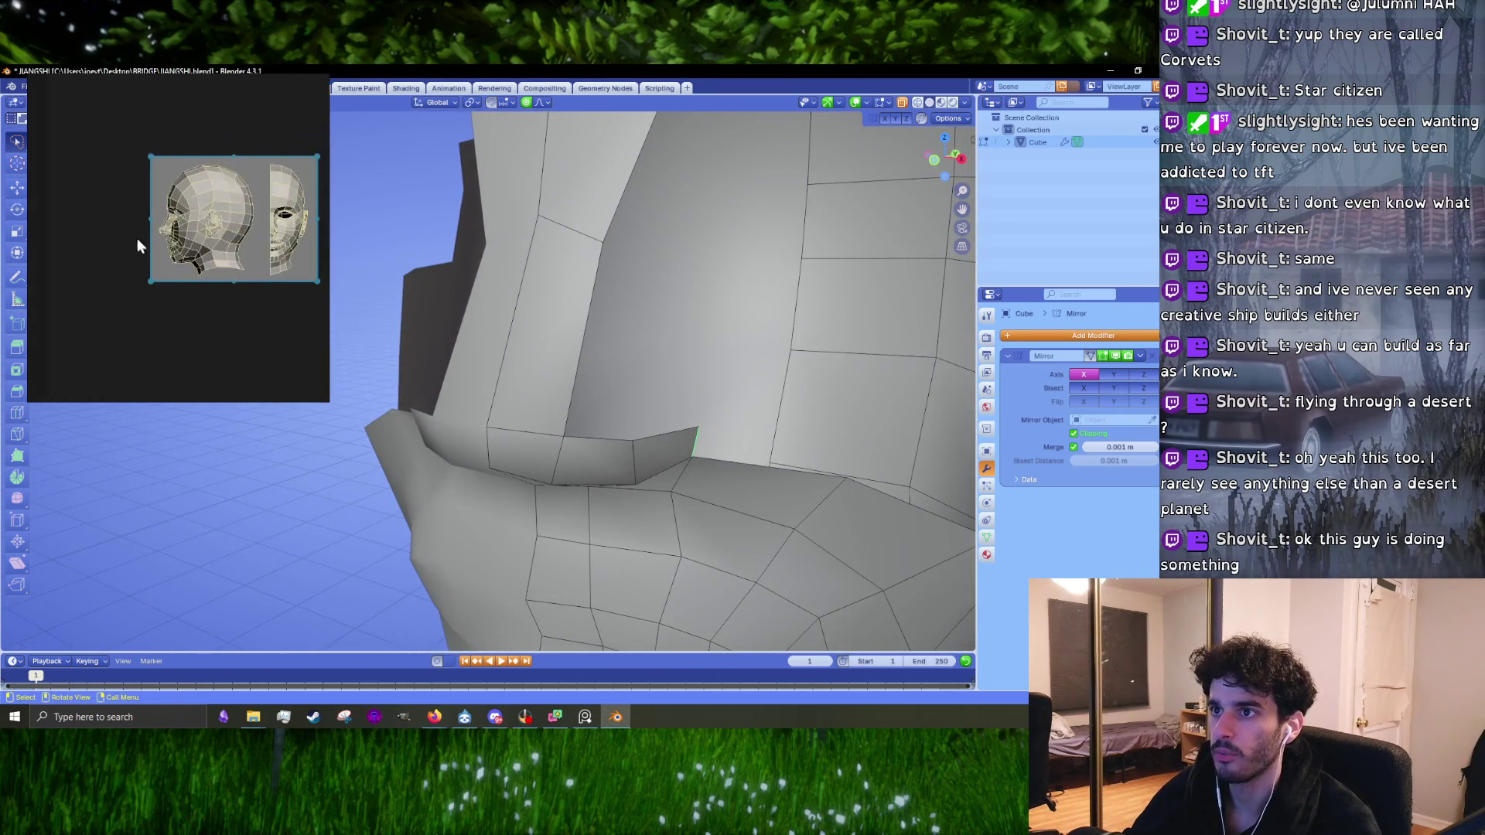
pyautogui.scroll(3, 137, 239)
pyautogui.scroll(4, 280, 249)
pyautogui.moveTo(622, 454)
pyautogui.mouseDown(button='middle')
pyautogui.moveTo(699, 474)
pyautogui.moveTo(589, 418)
pyautogui.mouseUp(button='middle')
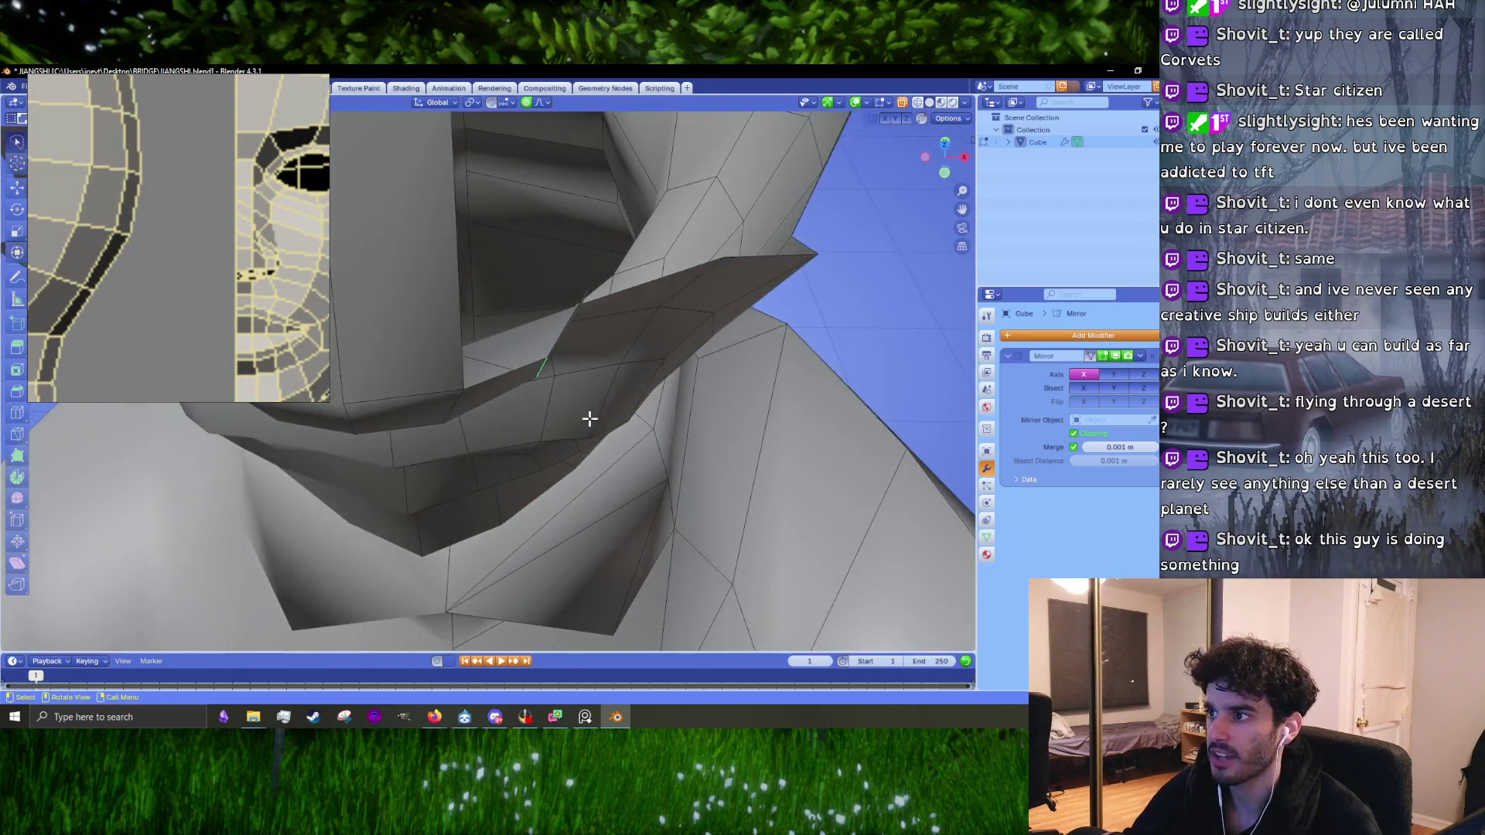
# Step: Move and rotate the selected chin edge with proportional falloff
pyautogui.press('g')
pyautogui.moveTo(587, 317)
pyautogui.mouseDown(button='middle')
pyautogui.moveTo(562, 295)
pyautogui.moveTo(641, 322)
pyautogui.moveTo(562, 334)
pyautogui.mouseUp(button='middle')
pyautogui.press('g')
pyautogui.click(578, 315)
pyautogui.press('g')
pyautogui.press('r')
pyautogui.click(644, 307)
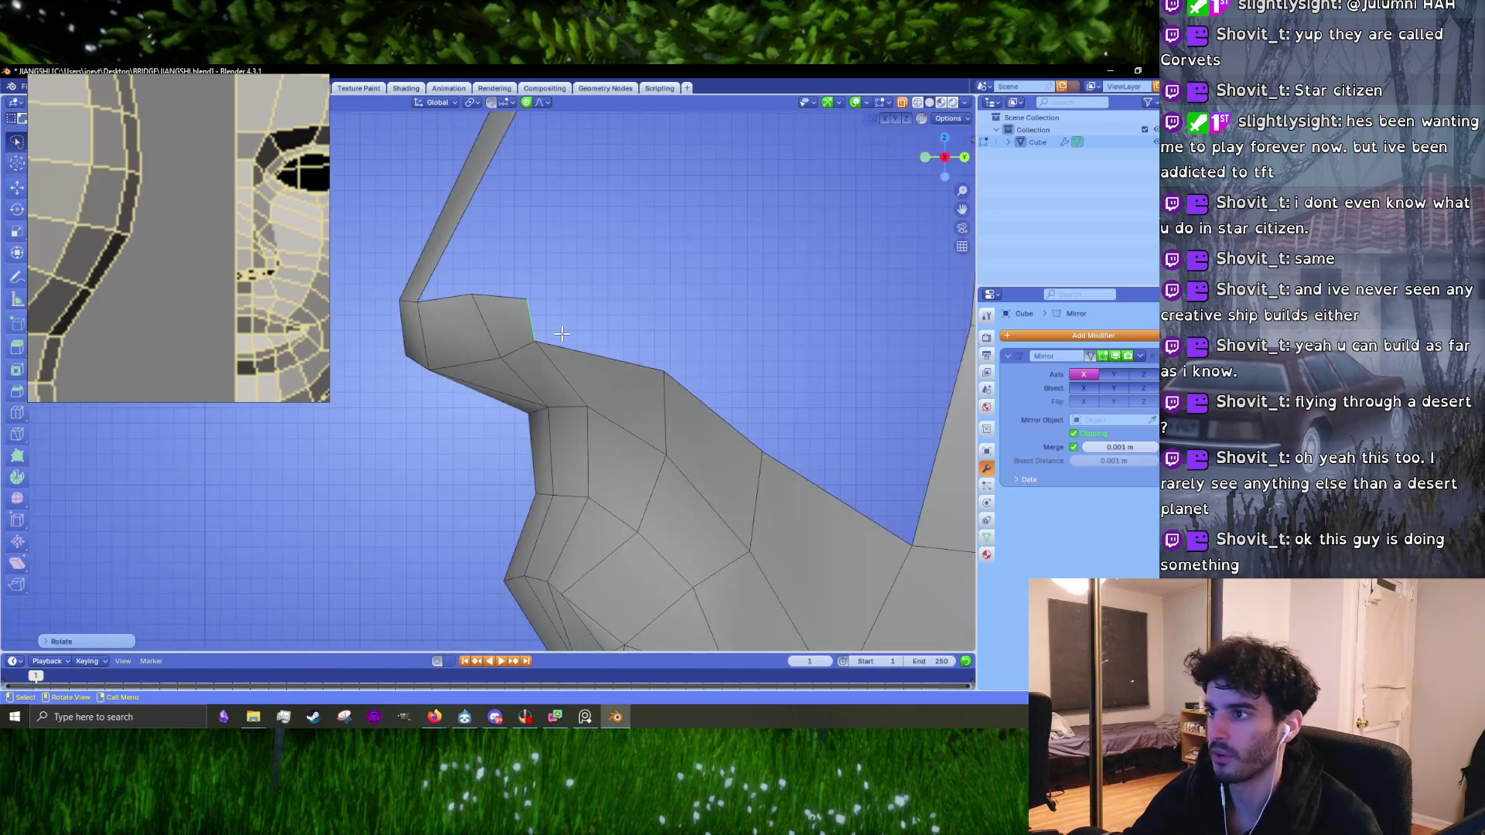
# Step: Shift the middle ledge edge left and scale the nose edges to match the reference
pyautogui.click(497, 337)
pyautogui.press('g')
pyautogui.click(477, 334)
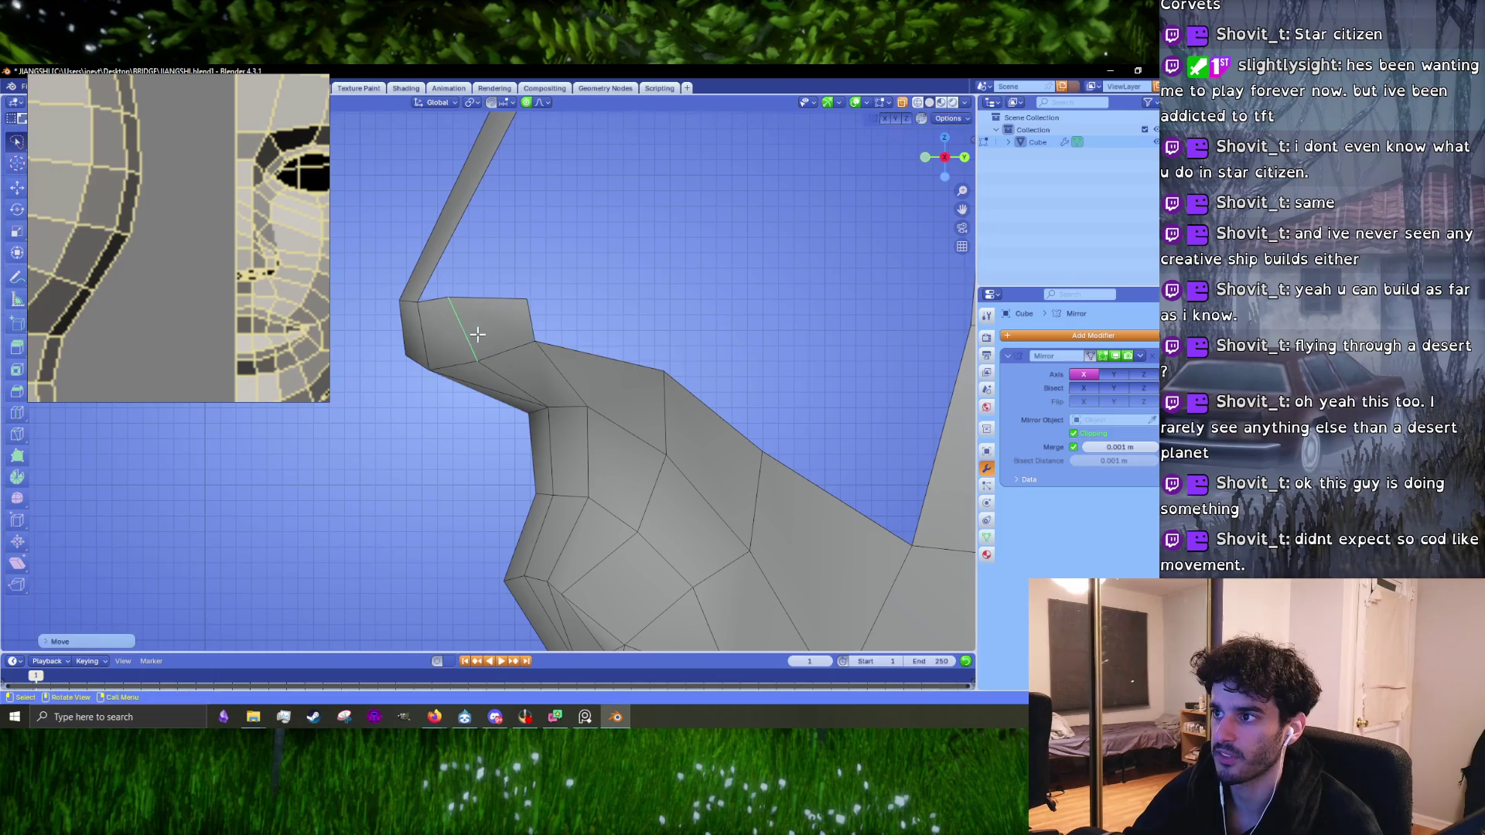
pyautogui.click(540, 340)
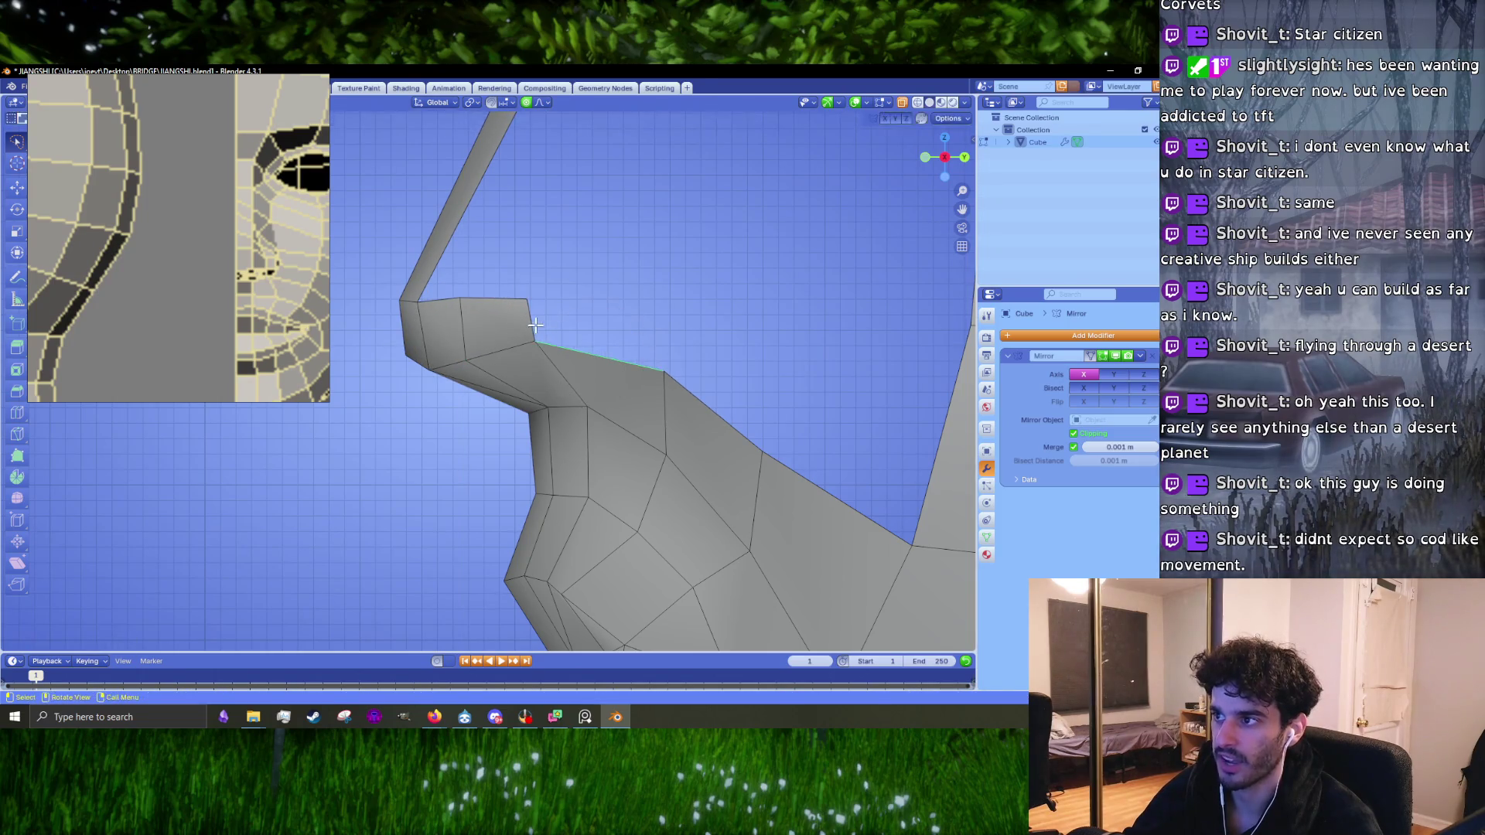
pyautogui.click(517, 329)
pyautogui.moveTo(518, 331)
pyautogui.mouseDown(button='middle')
pyautogui.moveTo(625, 343)
pyautogui.moveTo(541, 360)
pyautogui.moveTo(586, 351)
pyautogui.moveTo(550, 378)
pyautogui.moveTo(657, 371)
pyautogui.moveTo(624, 314)
pyautogui.moveTo(632, 298)
pyautogui.mouseUp(button='middle')
pyautogui.click(617, 343)
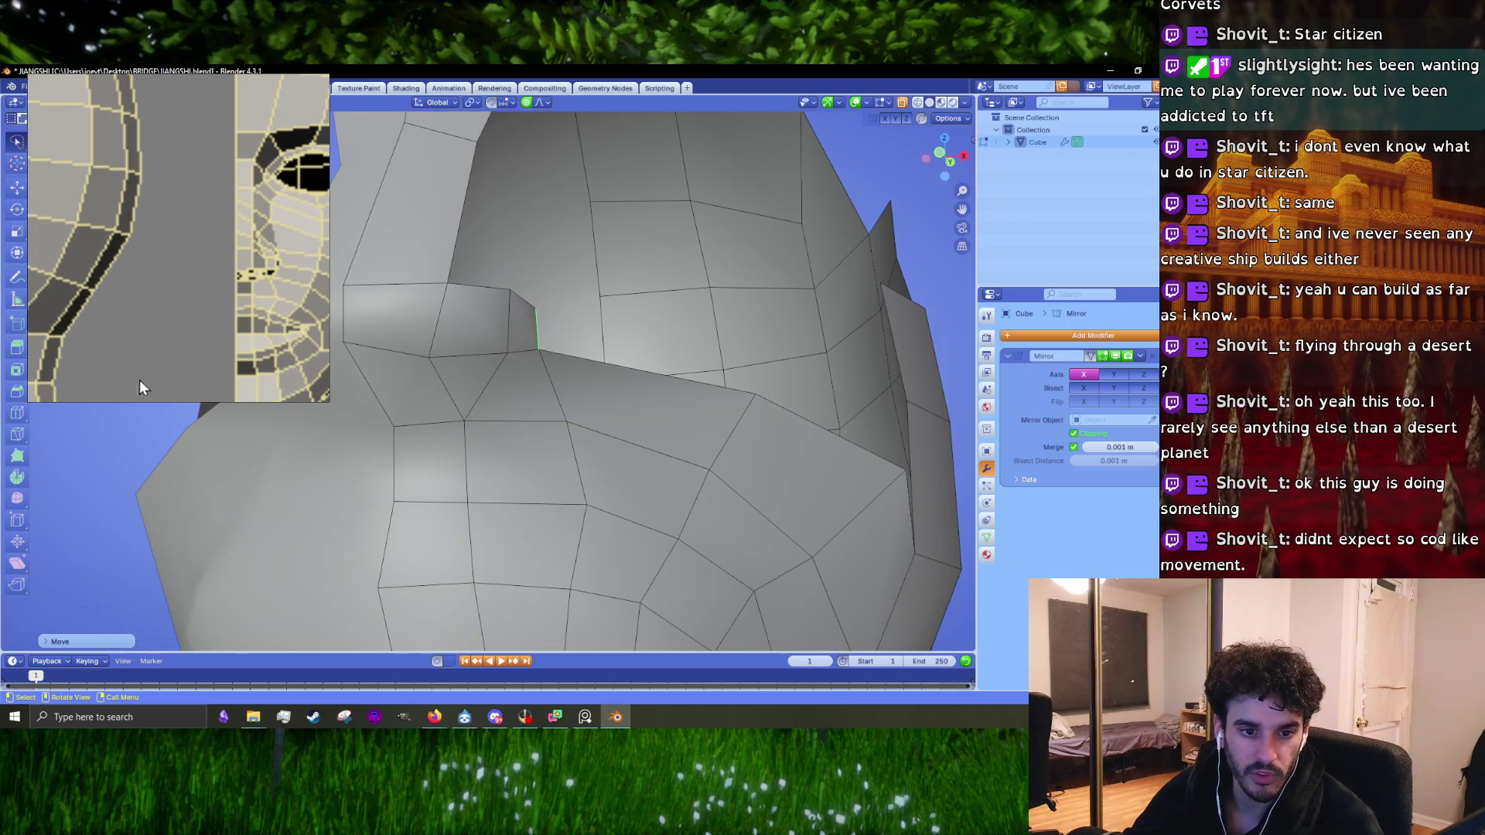
pyautogui.scroll(-5, 265, 323)
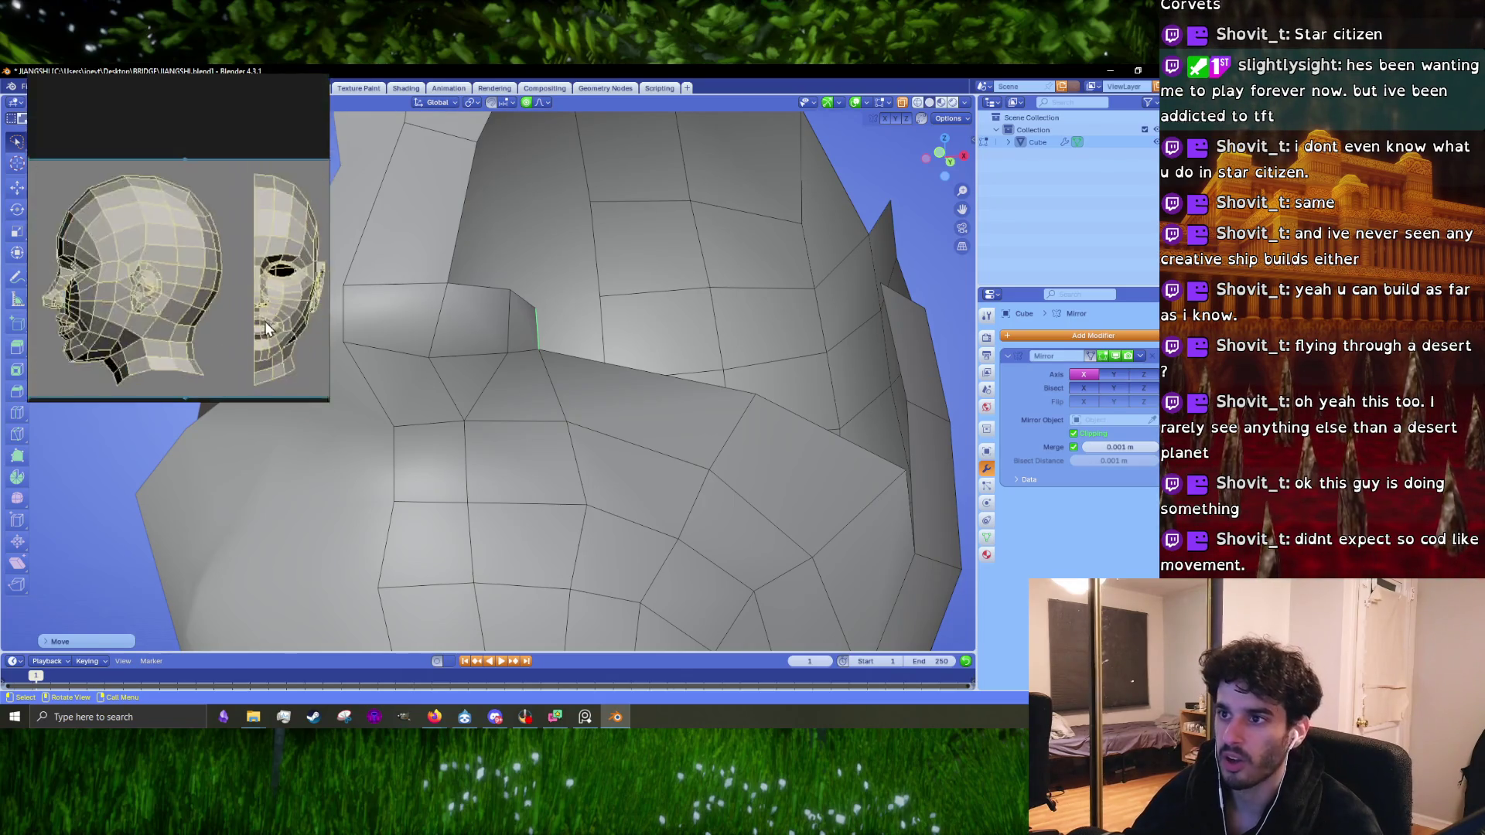
# Step: Scale and move the selected edge with proportional falloff
pyautogui.scroll(5, 71, 335)
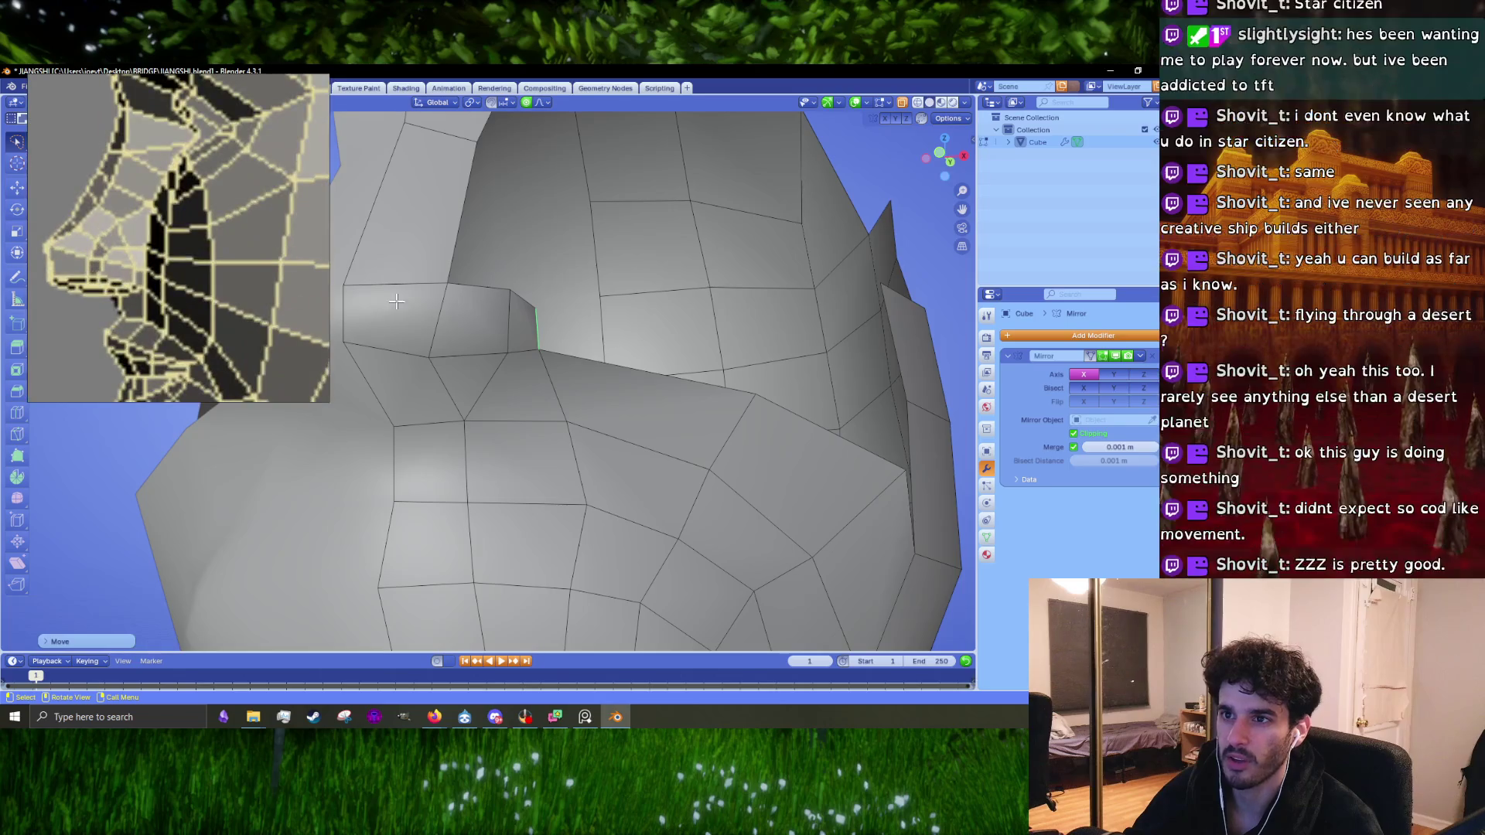
pyautogui.moveTo(612, 347)
pyautogui.mouseDown(button='middle')
pyautogui.moveTo(556, 355)
pyautogui.moveTo(615, 380)
pyautogui.moveTo(546, 376)
pyautogui.mouseUp(button='middle')
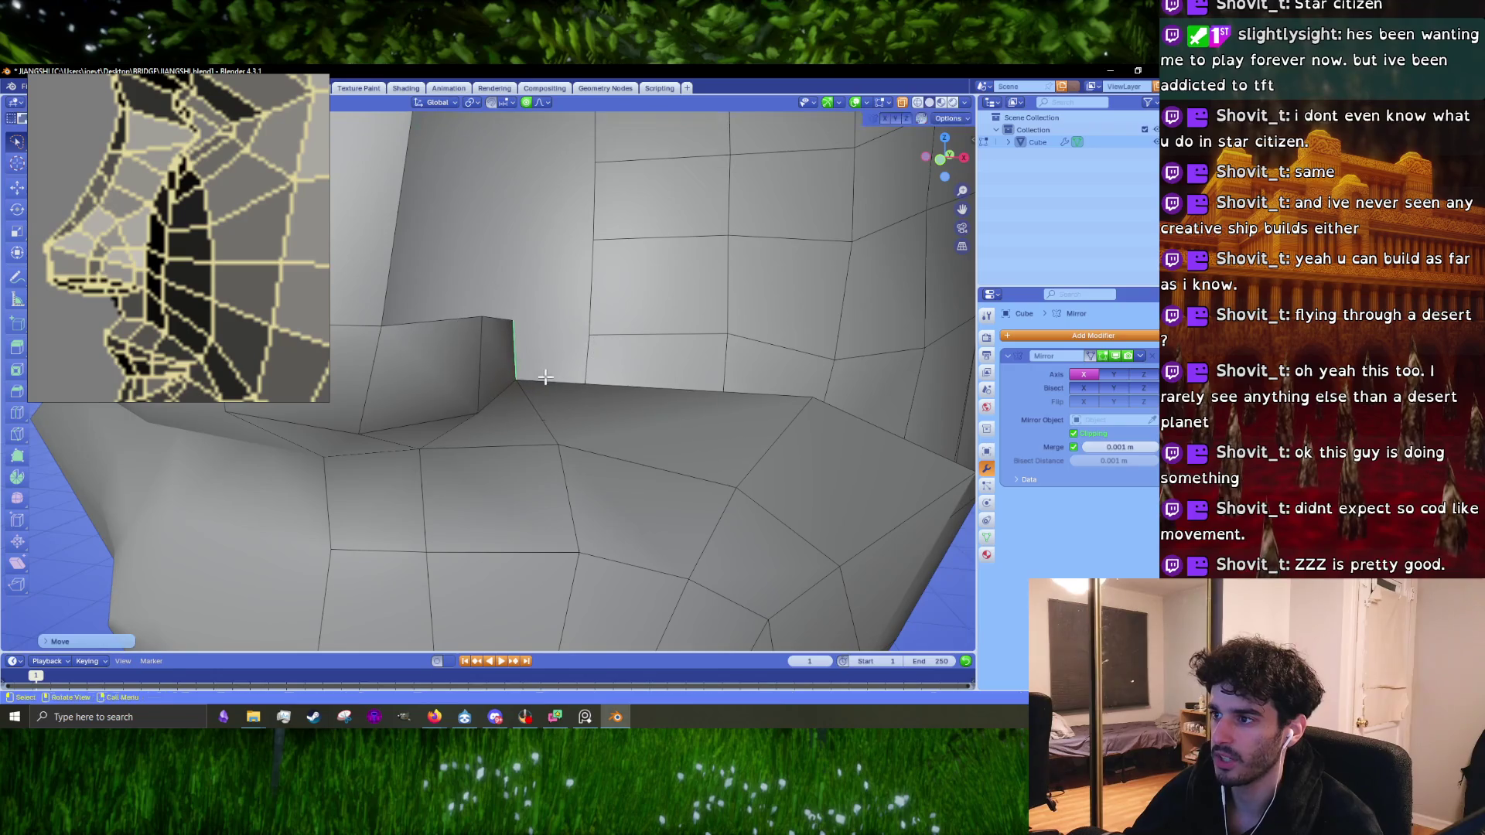
pyautogui.press('s')
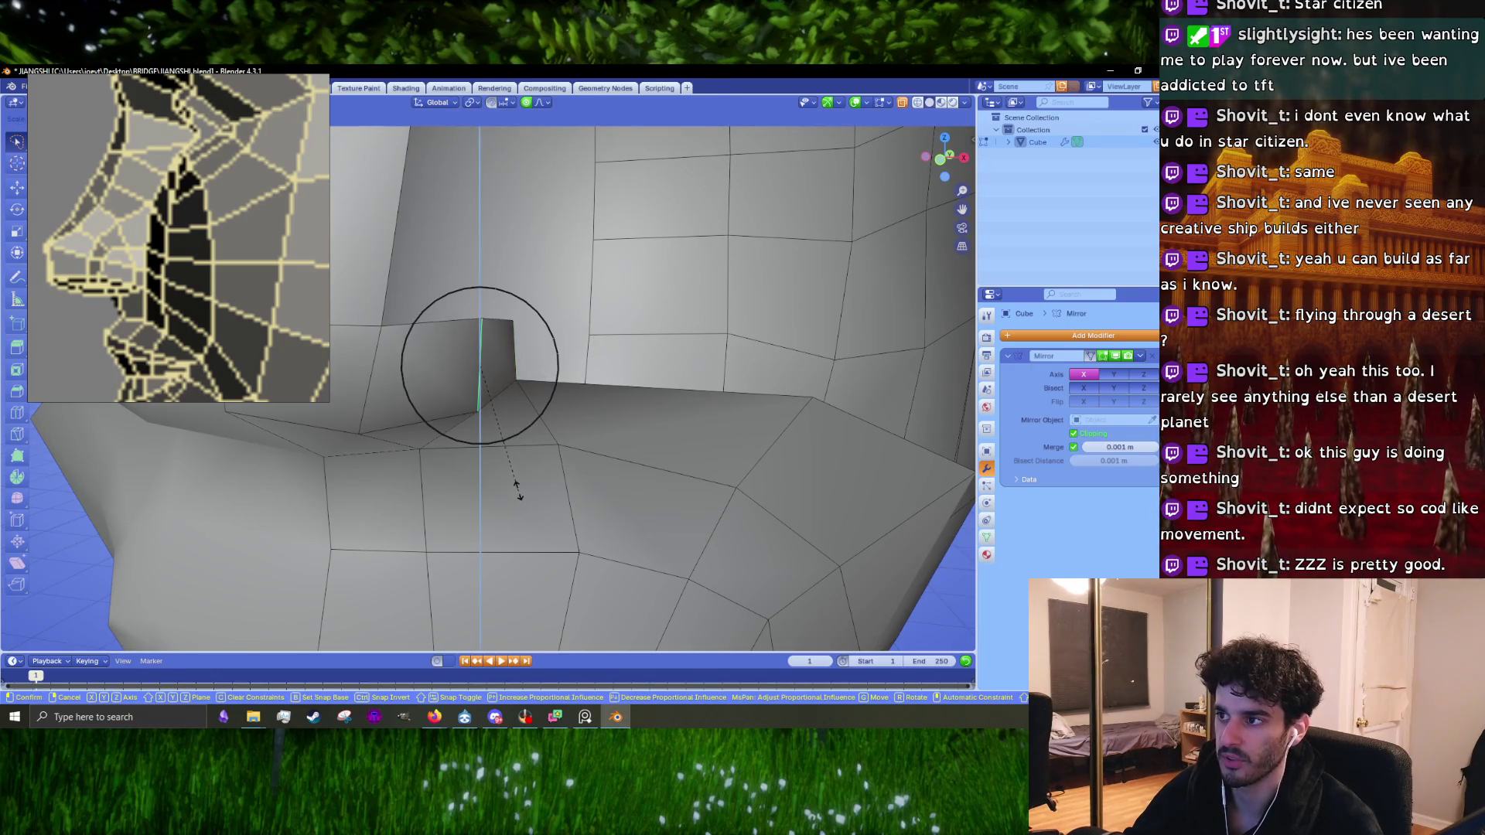
pyautogui.click(516, 488)
pyautogui.press('g')
pyautogui.click(499, 369)
pyautogui.moveTo(499, 370)
pyautogui.mouseDown(button='middle')
pyautogui.moveTo(484, 391)
pyautogui.moveTo(519, 329)
pyautogui.moveTo(516, 345)
pyautogui.moveTo(602, 441)
pyautogui.mouseUp(button='middle')
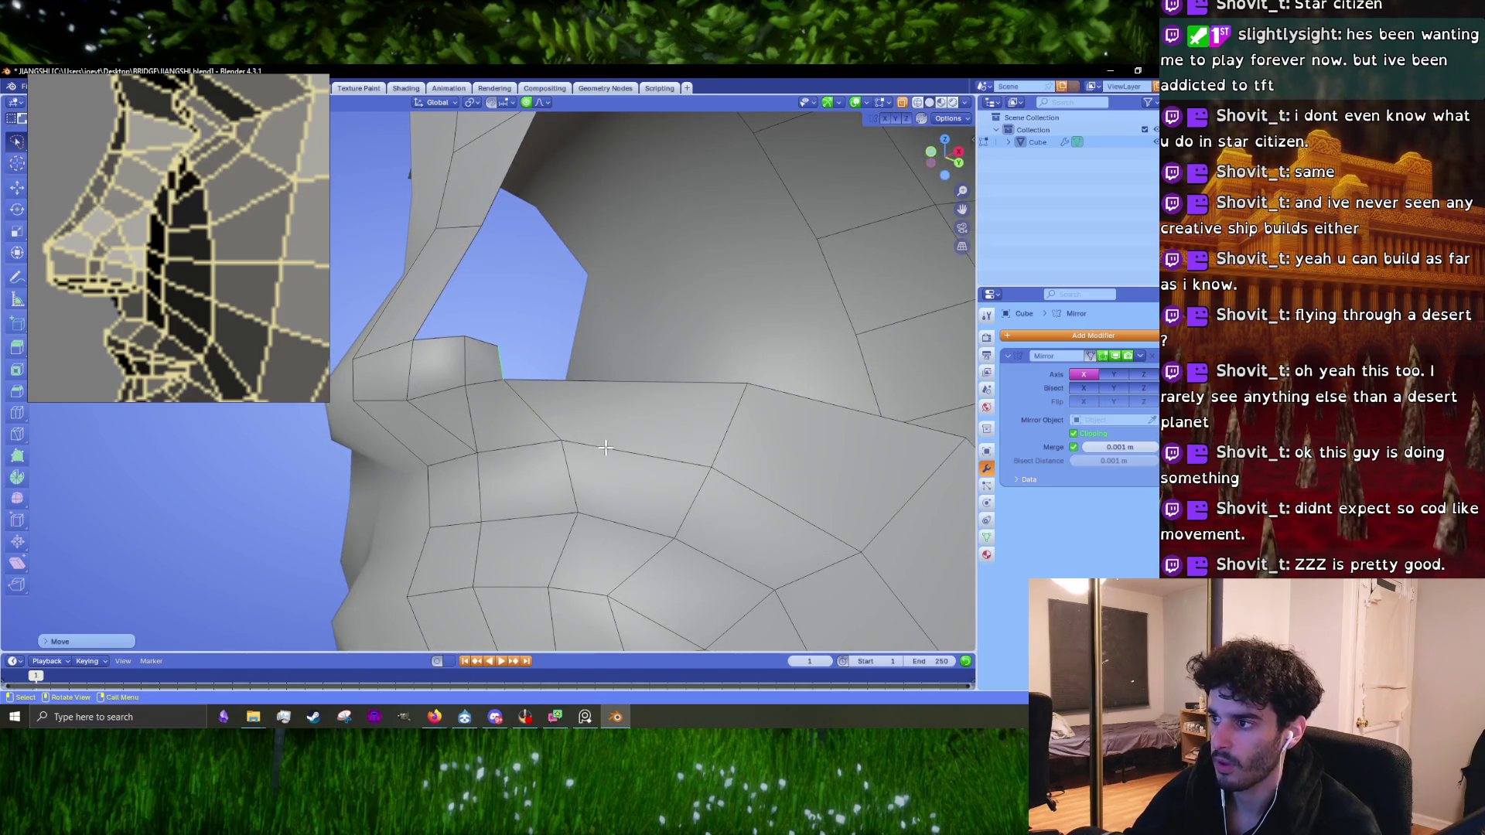
# Step: Delete the selected faces beneath the nose ledge
pyautogui.scroll(-3, 193, 267)
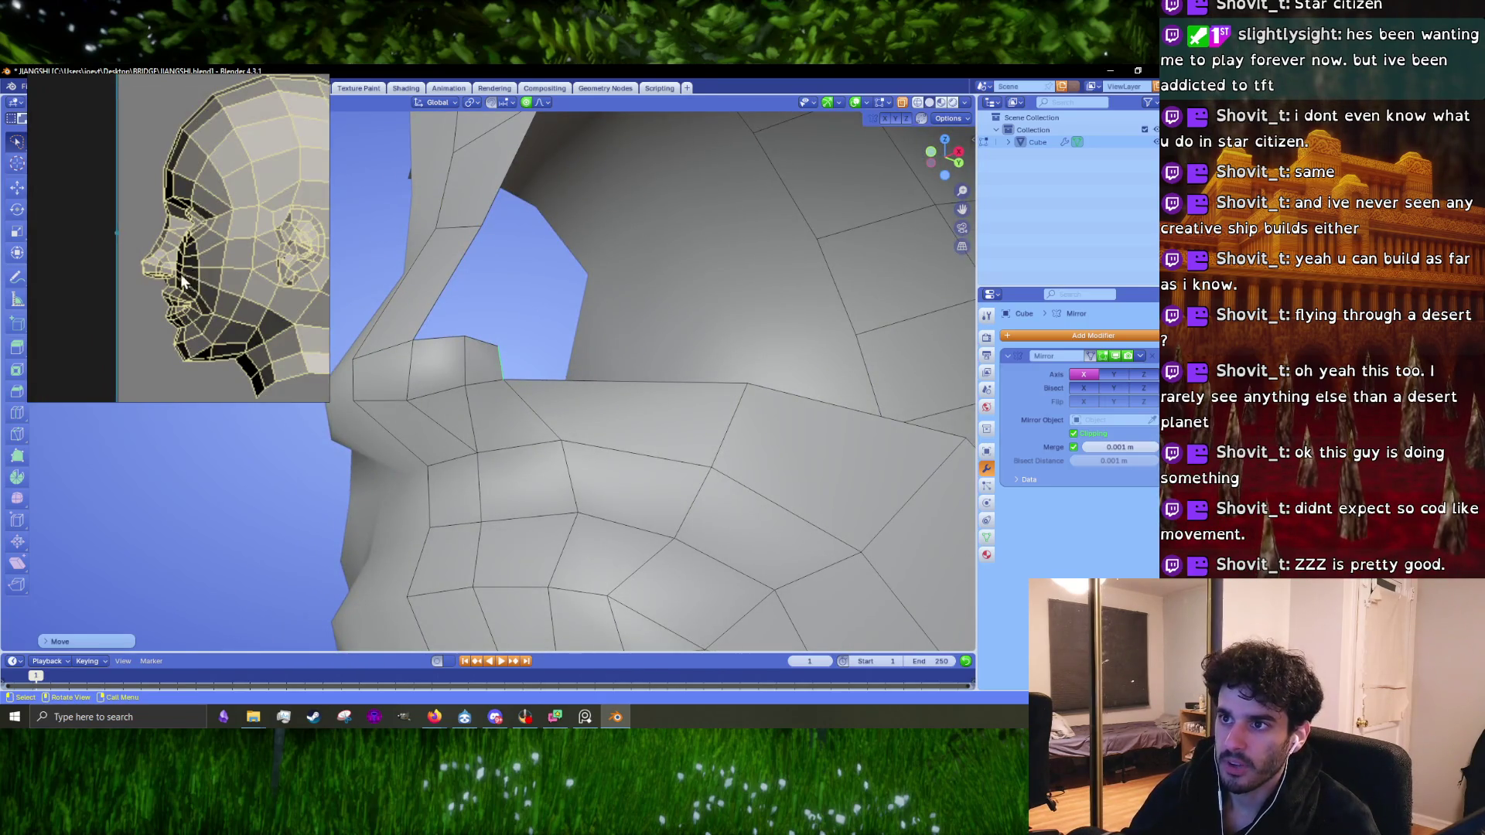
pyautogui.scroll(4, 166, 284)
pyautogui.moveTo(547, 447); pyautogui.dragTo(534, 405, button='middle')
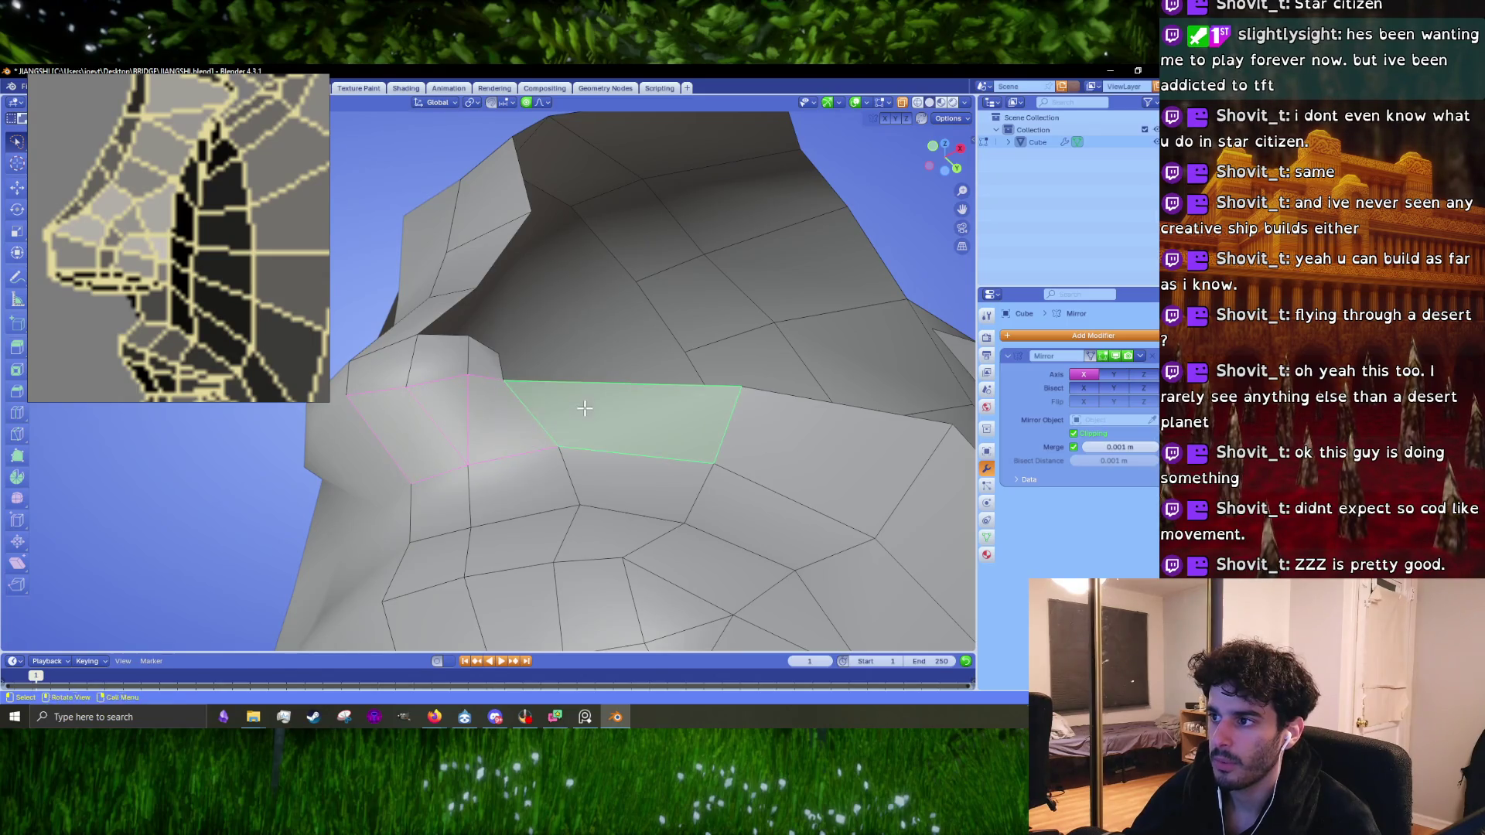
pyautogui.click(584, 410)
pyautogui.moveTo(531, 398); pyautogui.dragTo(509, 471, button='middle')
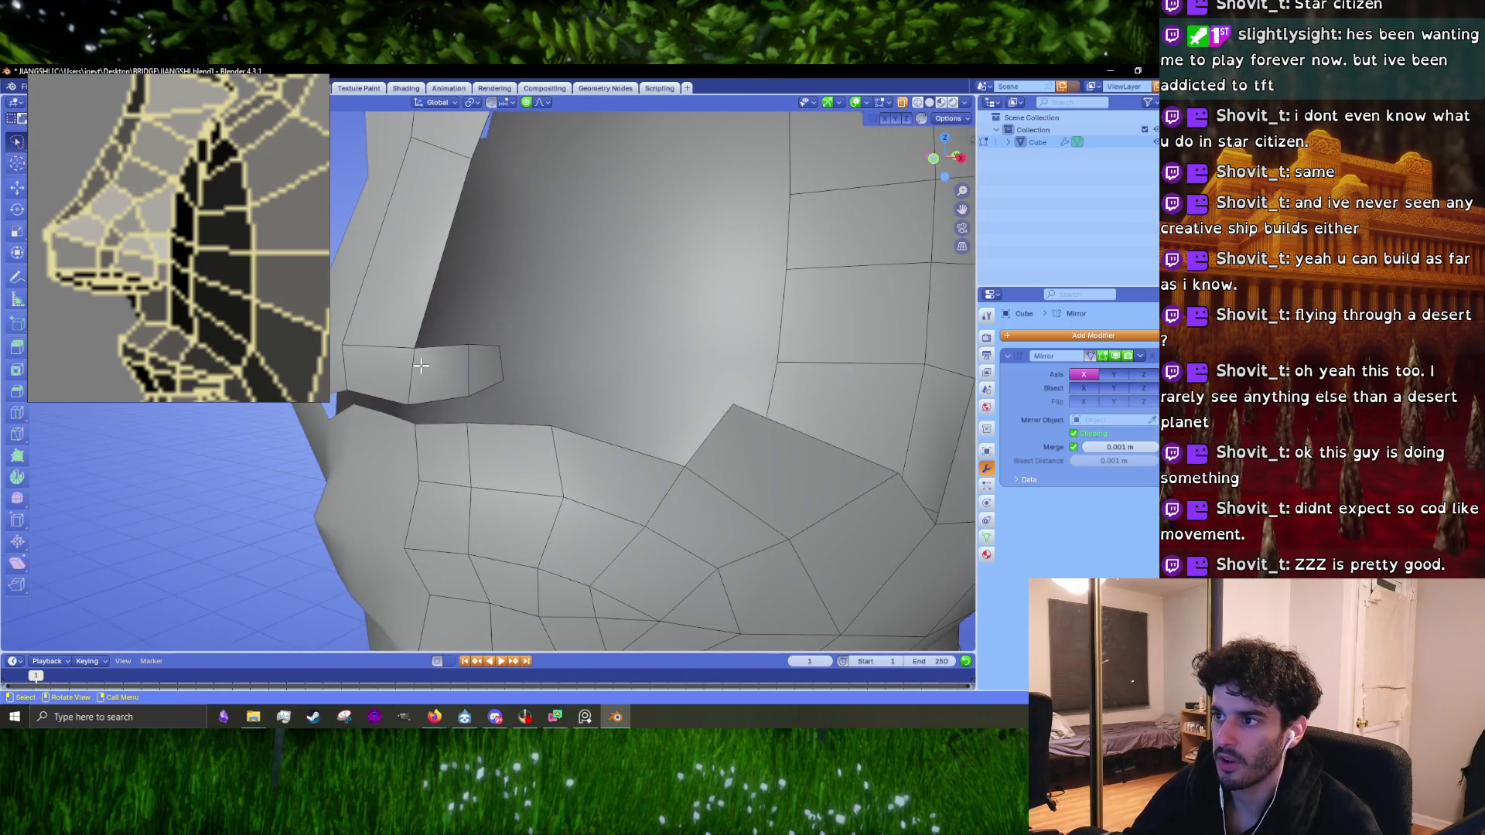
pyautogui.scroll(3, 421, 366)
# Step: Reposition the detached ledge piece from the front orthographic view
pyautogui.press('KP_1')
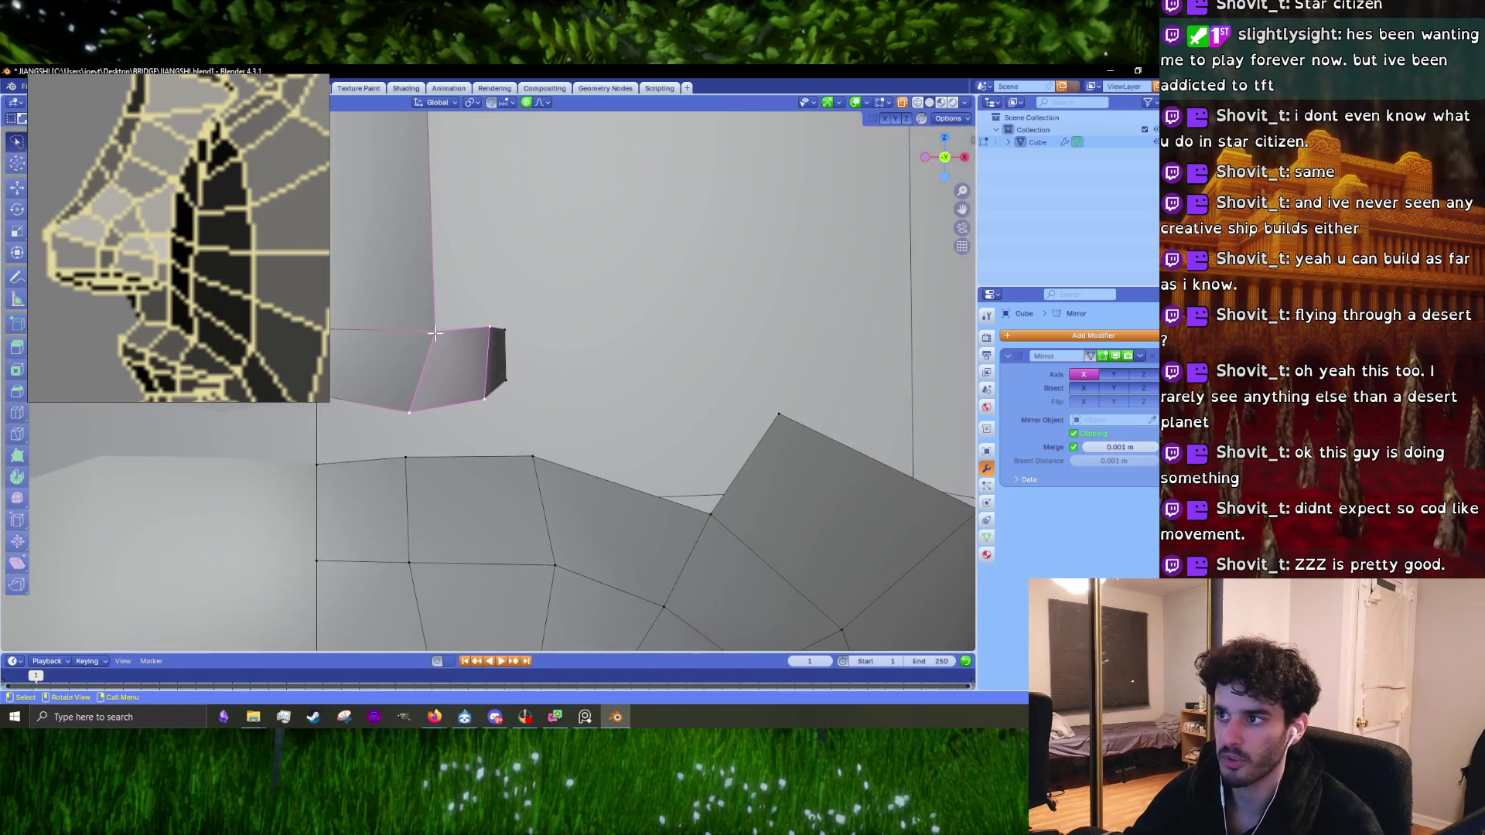
pyautogui.keyDown('shift'); pyautogui.moveTo(448, 339); pyautogui.dragTo(527, 374, button='middle'); pyautogui.keyUp('shift')
pyautogui.moveTo(526, 374); pyautogui.dragTo(493, 437)
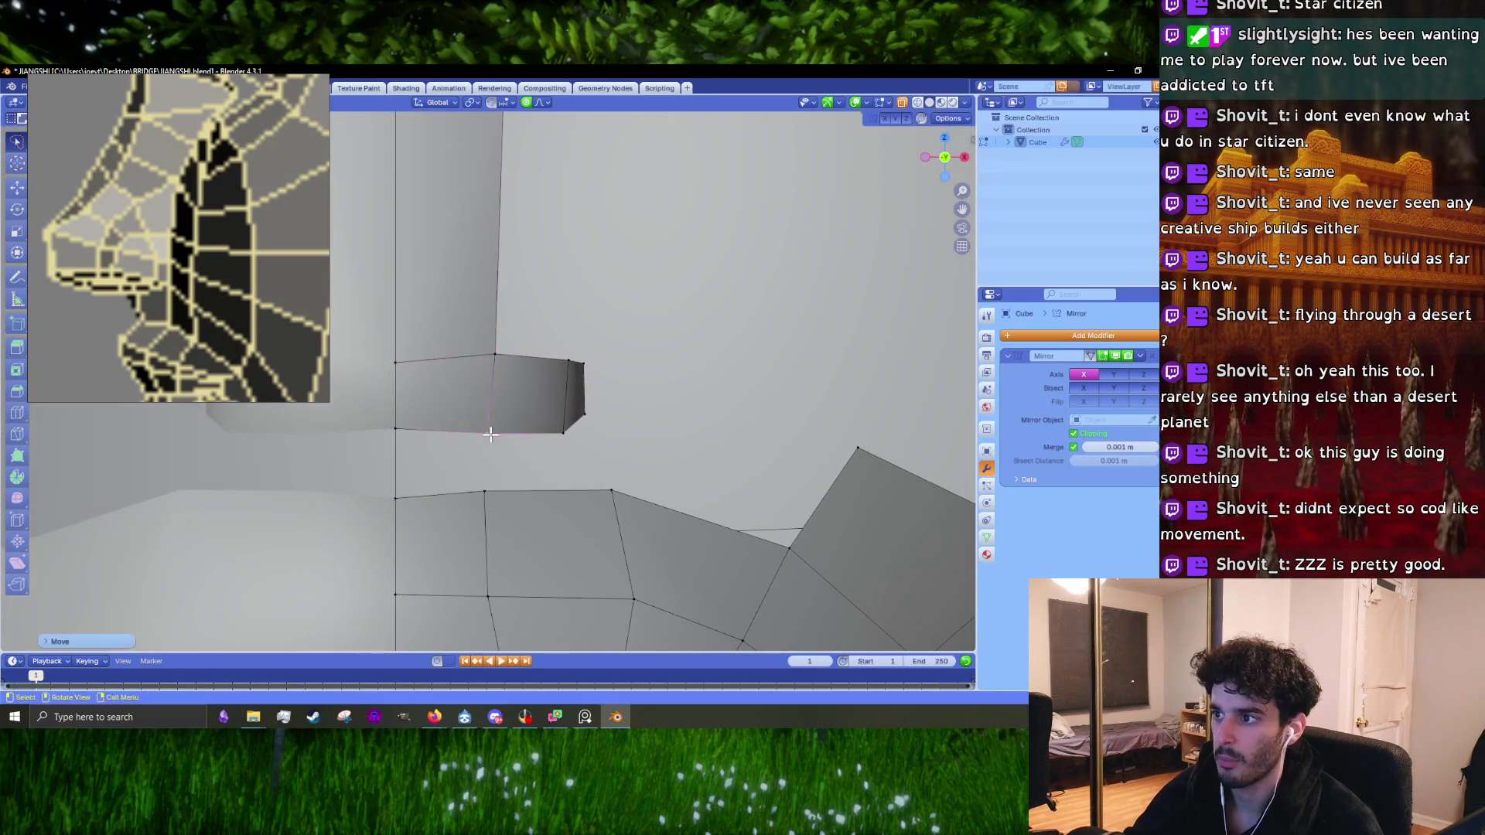
pyautogui.moveTo(490, 434); pyautogui.dragTo(576, 407, button='middle')
pyautogui.press('KP_6')
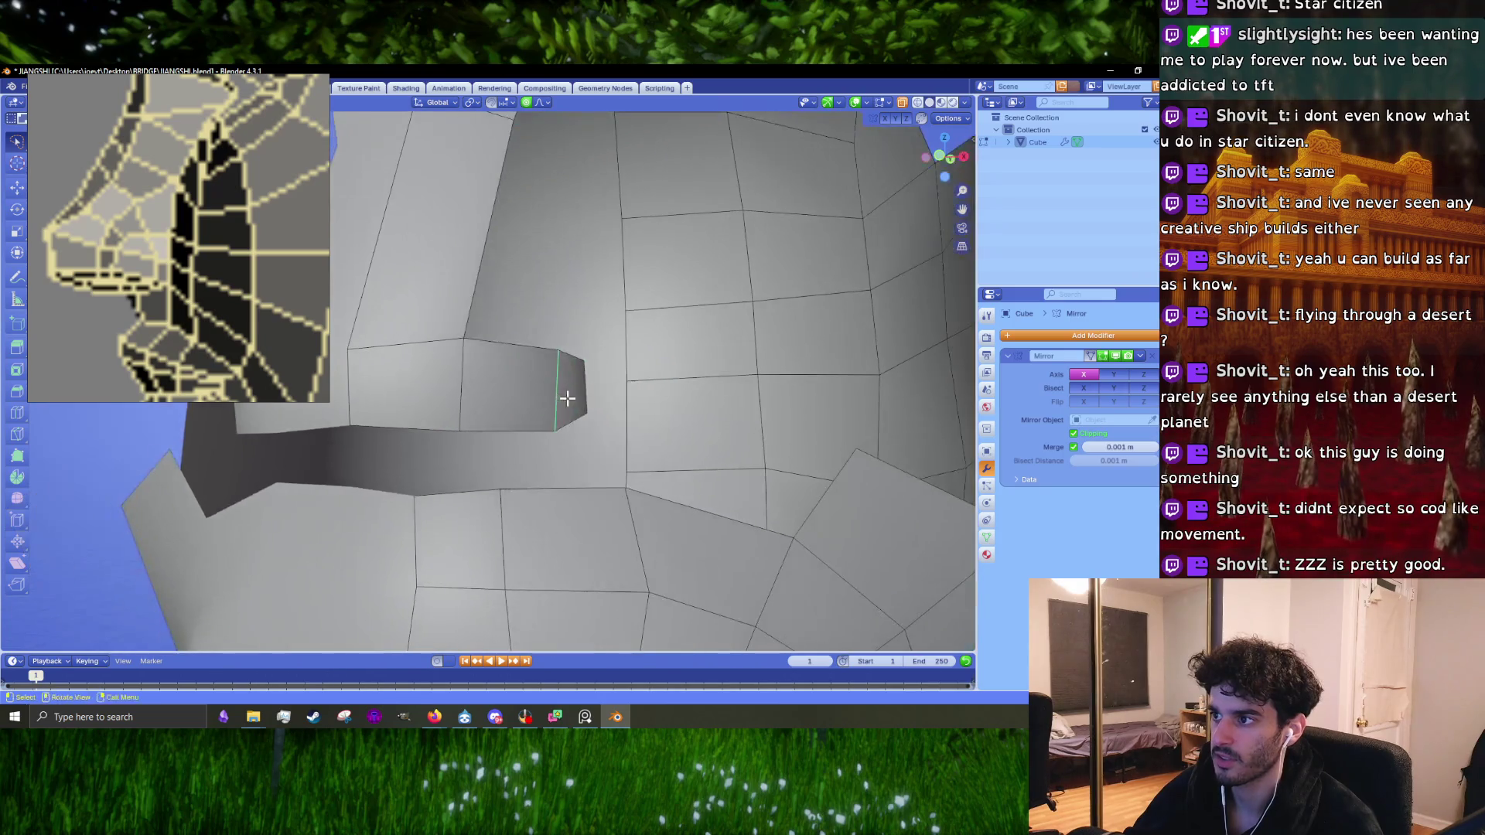
pyautogui.moveTo(424, 382)
pyautogui.mouseDown(button='middle')
pyautogui.moveTo(541, 401)
pyautogui.moveTo(480, 454)
pyautogui.moveTo(550, 477)
pyautogui.mouseUp(button='middle')
# Step: Pull the ledge edges upward toward the cheek with proportional falloff
pyautogui.press('g')
pyautogui.click(577, 401)
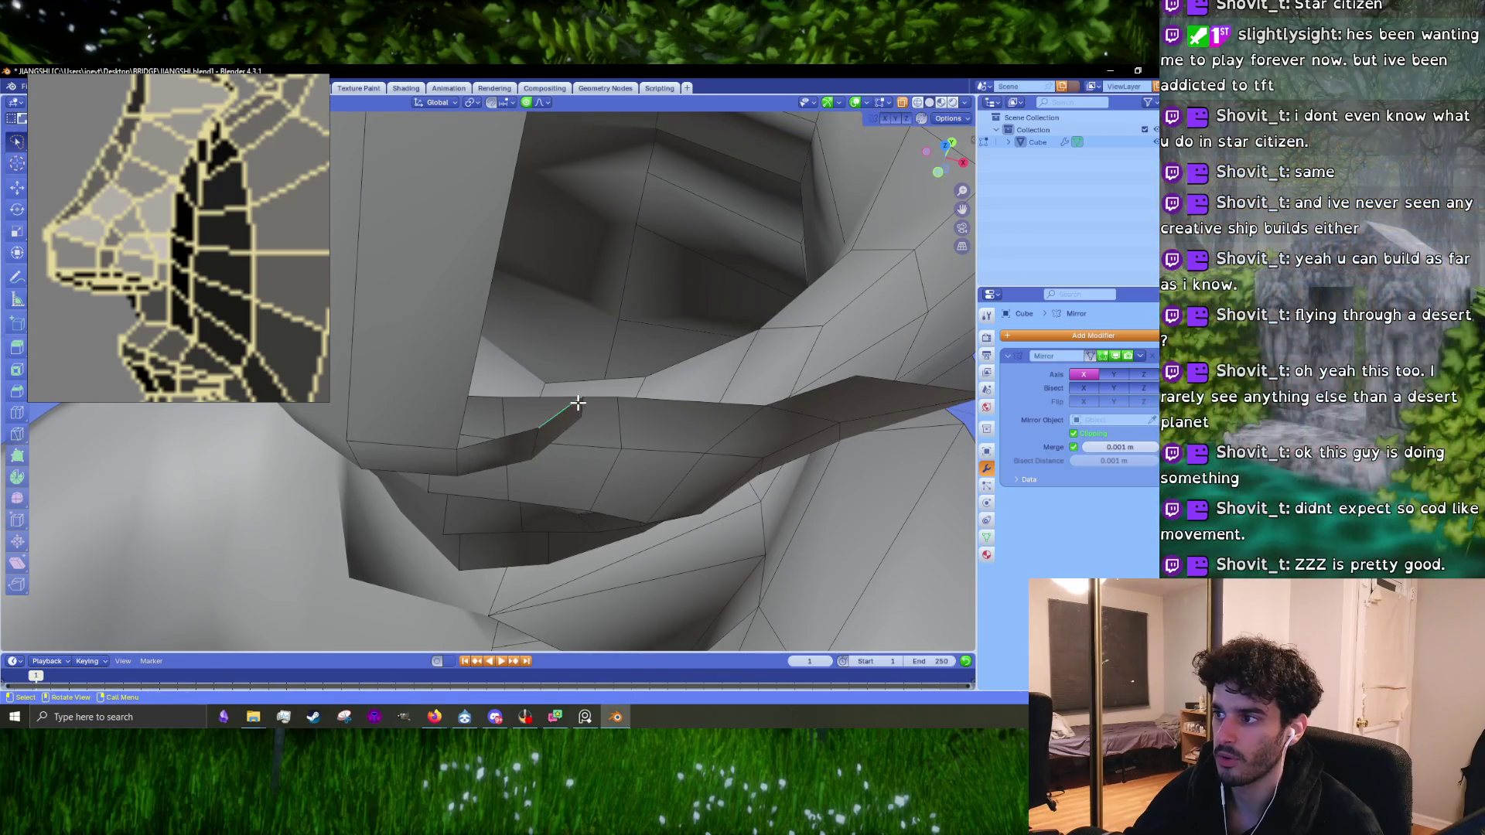
pyautogui.press('g')
pyautogui.click(587, 407)
pyautogui.moveTo(591, 407)
pyautogui.mouseDown(button='middle')
pyautogui.moveTo(518, 359)
pyautogui.moveTo(570, 397)
pyautogui.moveTo(529, 447)
pyautogui.mouseUp(button='middle')
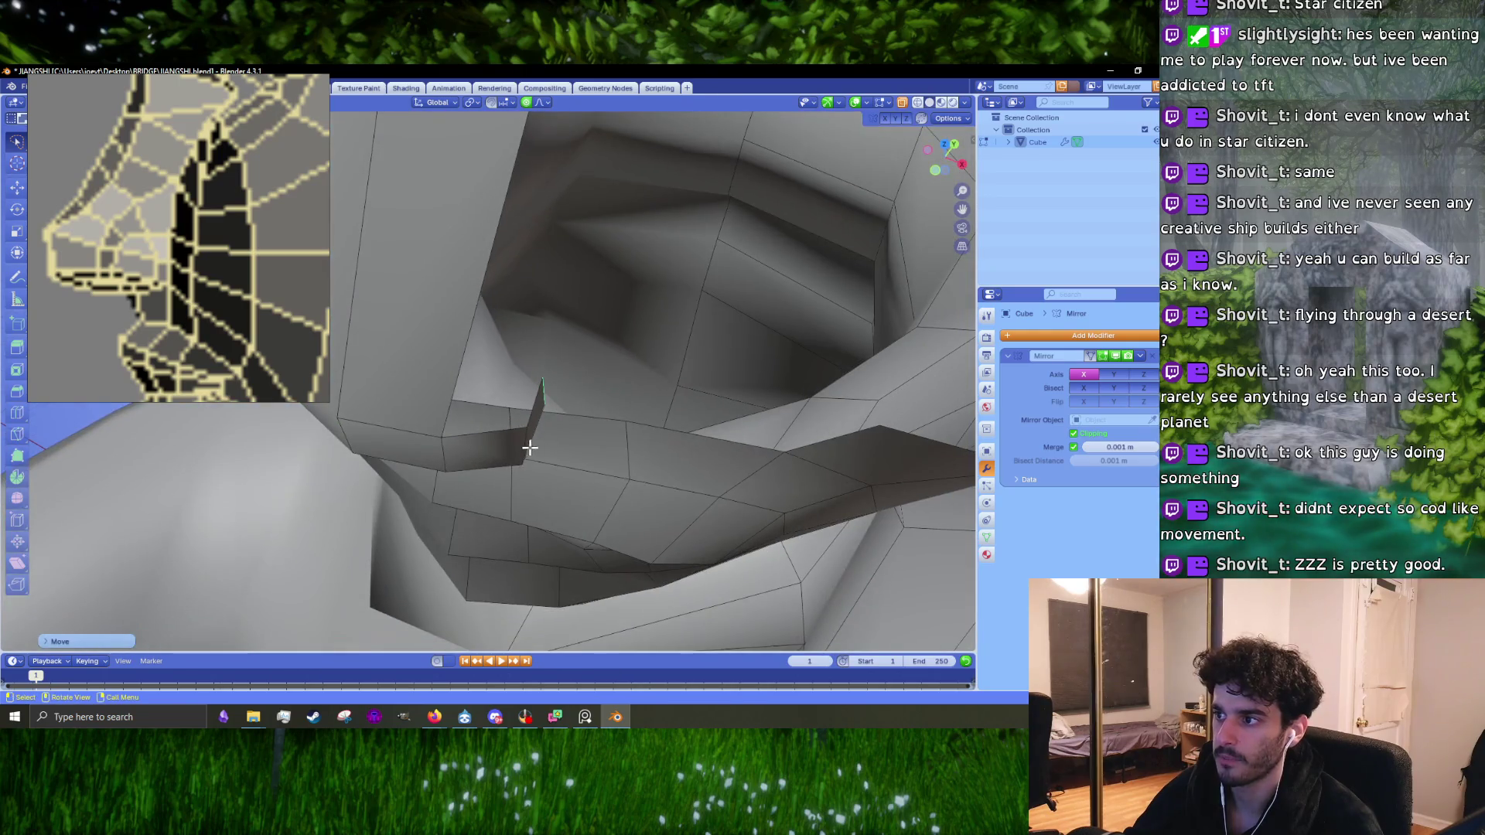
pyautogui.moveTo(403, 450)
pyautogui.mouseDown(button='middle')
pyautogui.moveTo(449, 430)
pyautogui.moveTo(233, 239)
pyautogui.mouseUp(button='middle')
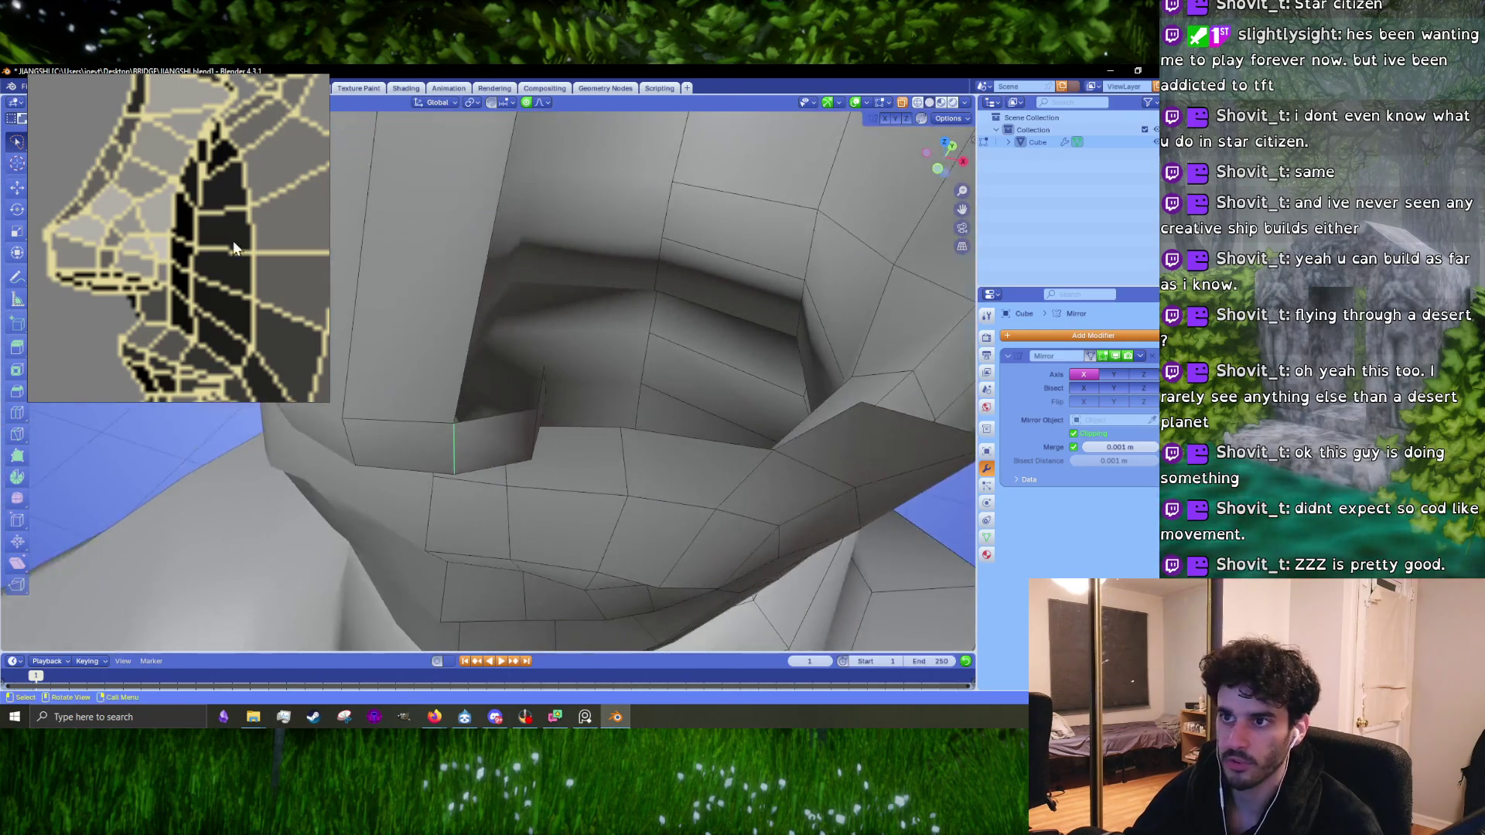
pyautogui.scroll(-5, 235, 238)
pyautogui.scroll(-3, 277, 245)
pyautogui.scroll(6, 216, 259)
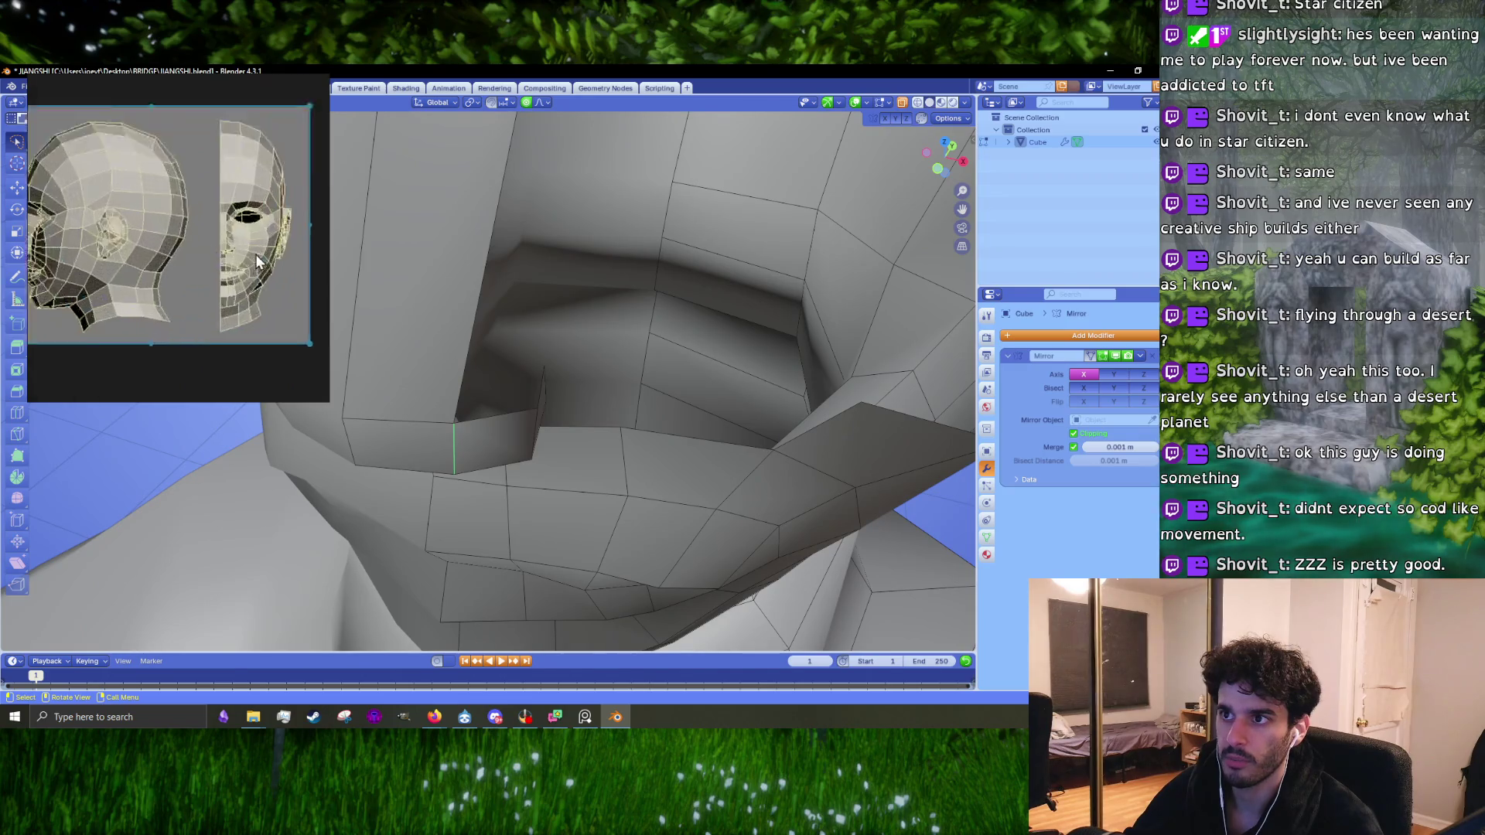
# Step: Nudge the edges and mouth vertices left with proportional falloff
pyautogui.moveTo(358, 438)
pyautogui.mouseDown(button='middle')
pyautogui.moveTo(482, 416)
pyautogui.moveTo(530, 441)
pyautogui.moveTo(513, 448)
pyautogui.mouseUp(button='middle')
pyautogui.click(389, 423)
pyautogui.click(433, 421)
pyautogui.press('g')
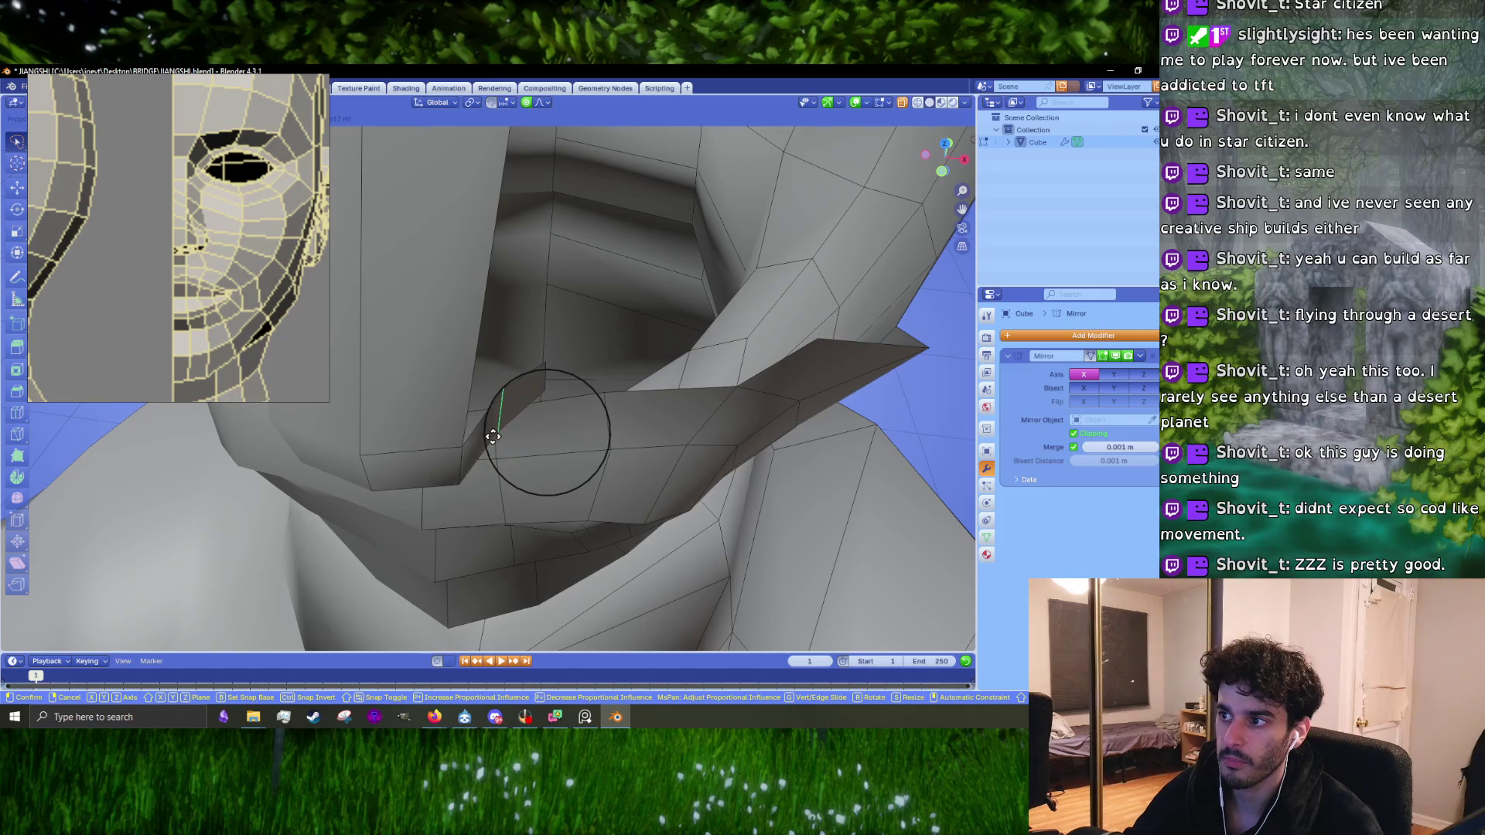
pyautogui.click(492, 436)
pyautogui.moveTo(556, 379); pyautogui.dragTo(517, 420, button='middle')
pyautogui.press('g')
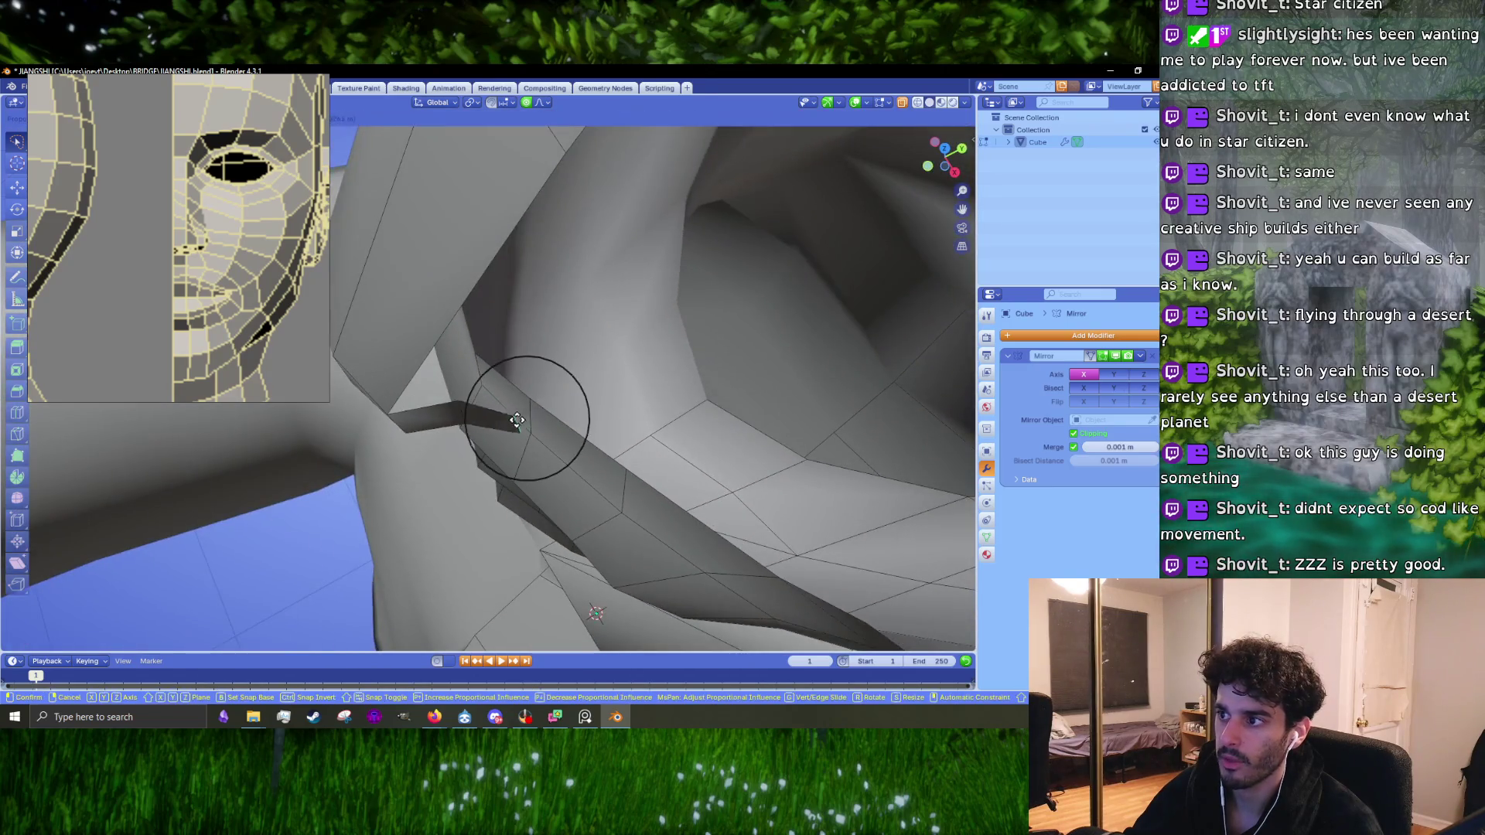
pyautogui.click(513, 429)
# Step: Make further soft-falloff vertex adjustments around the mouth
pyautogui.scroll(-5, 275, 241)
pyautogui.scroll(6, 77, 236)
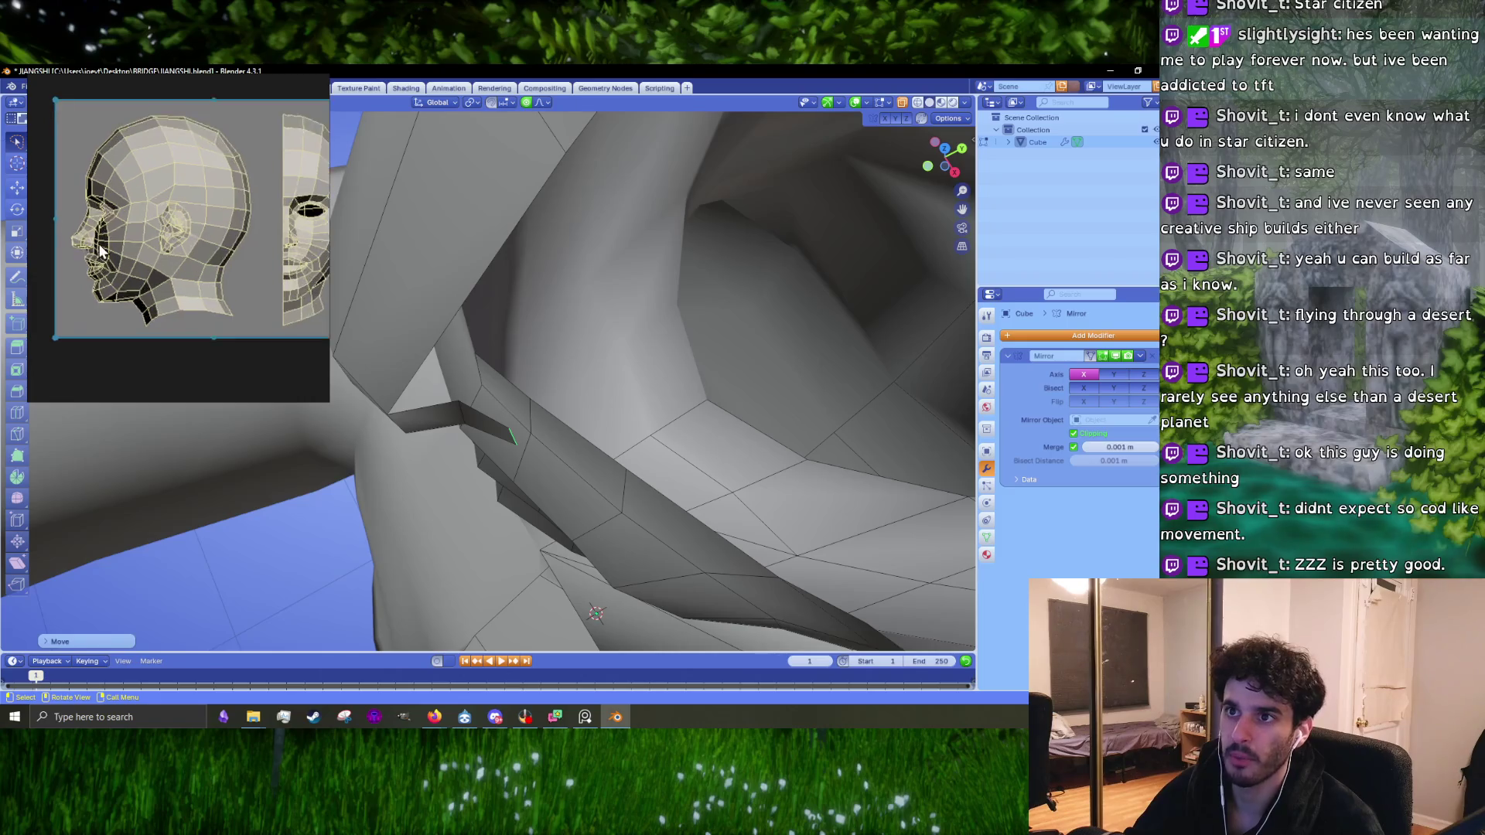
pyautogui.scroll(-5, 149, 256)
pyautogui.moveTo(513, 427)
pyautogui.mouseDown(button='middle')
pyautogui.moveTo(443, 383)
pyautogui.moveTo(570, 411)
pyautogui.moveTo(530, 431)
pyautogui.mouseUp(button='middle')
pyautogui.click(449, 383)
pyautogui.click(571, 408)
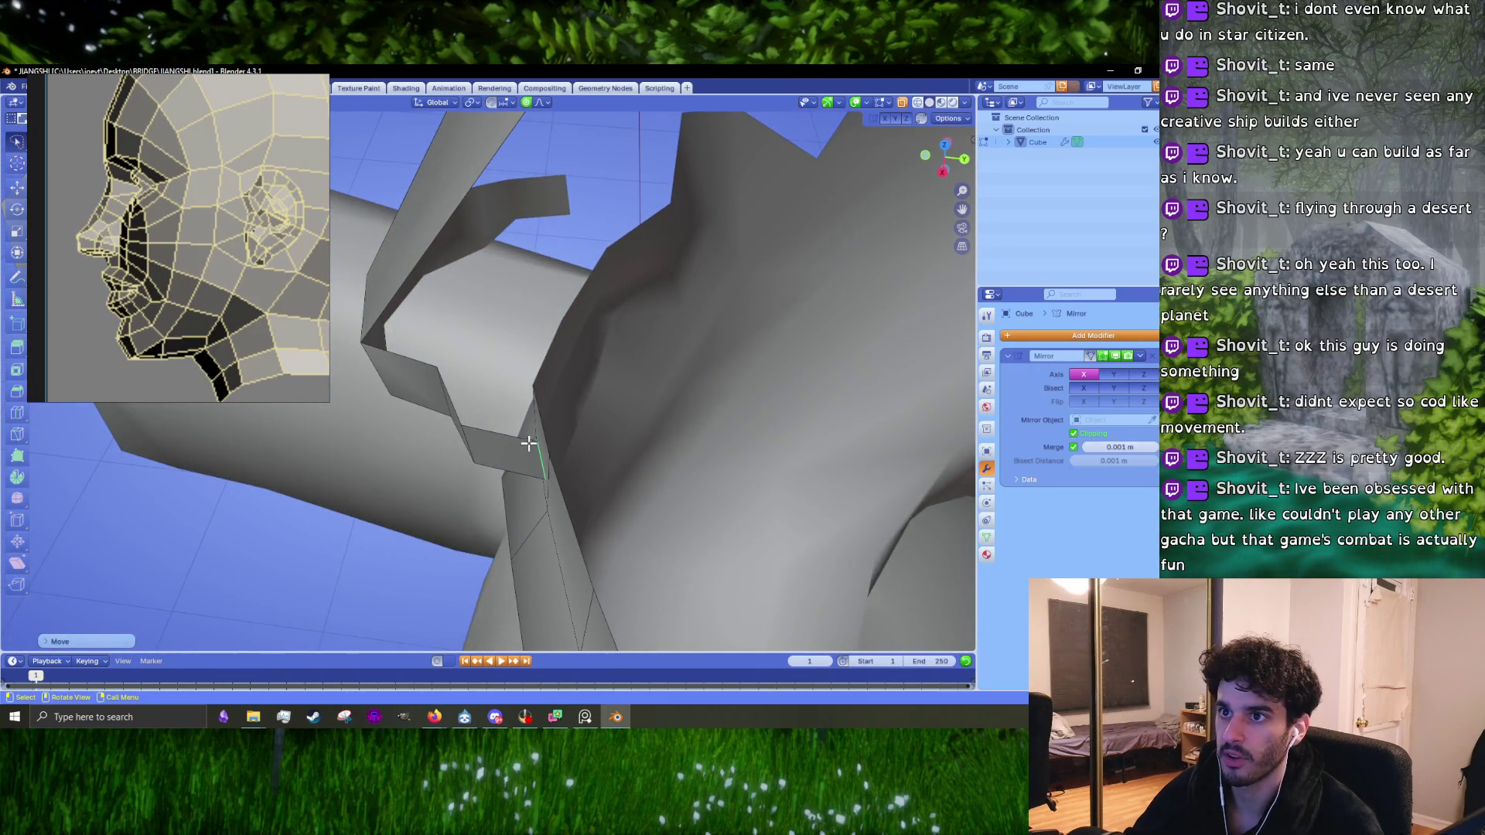
# Step: Zoom the reference image and orbit the head to compare the mouth profile
pyautogui.scroll(5, 97, 246)
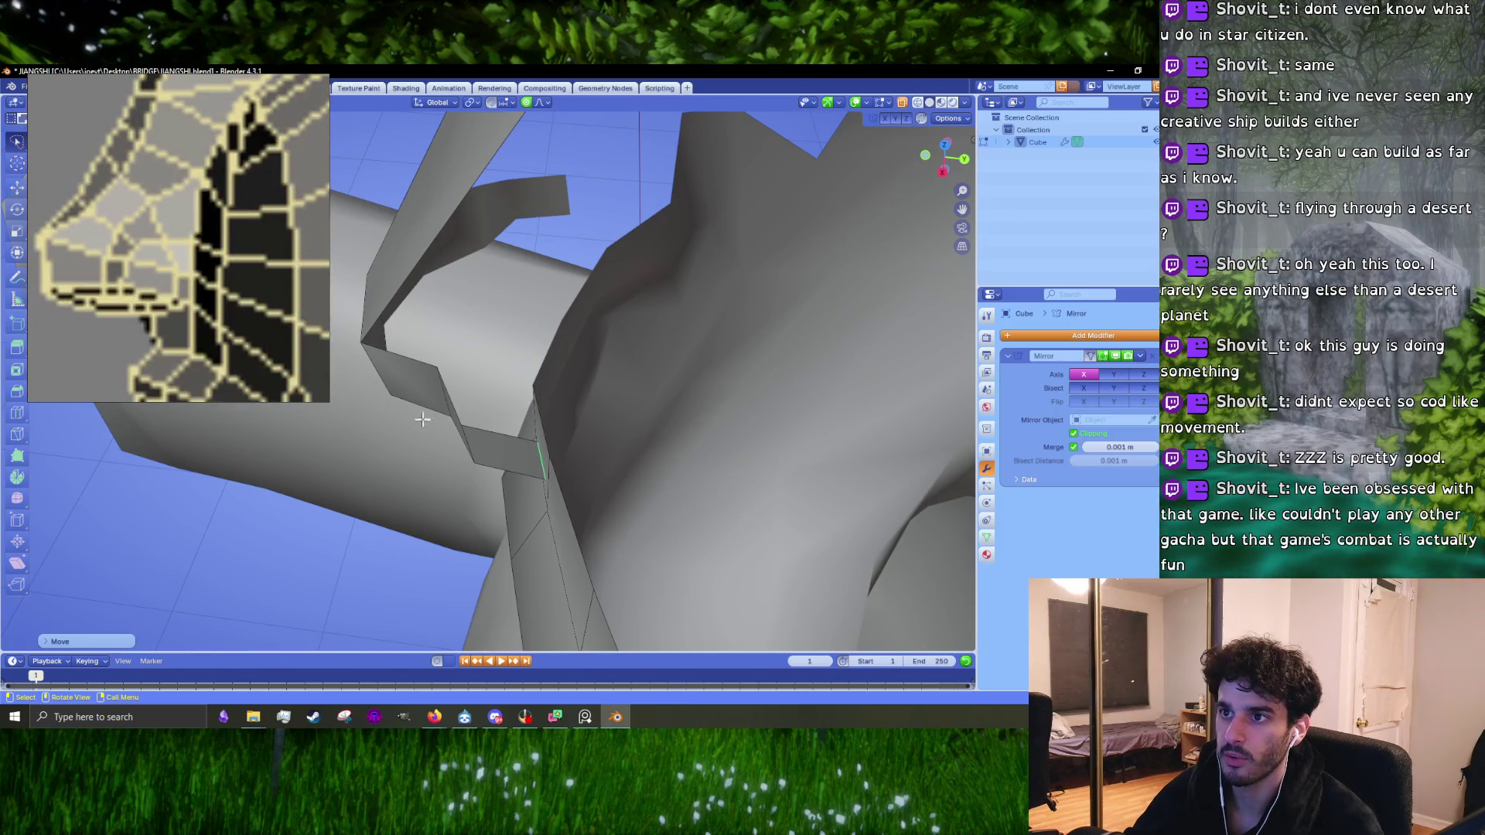
pyautogui.moveTo(567, 475); pyautogui.dragTo(567, 492, button='middle')
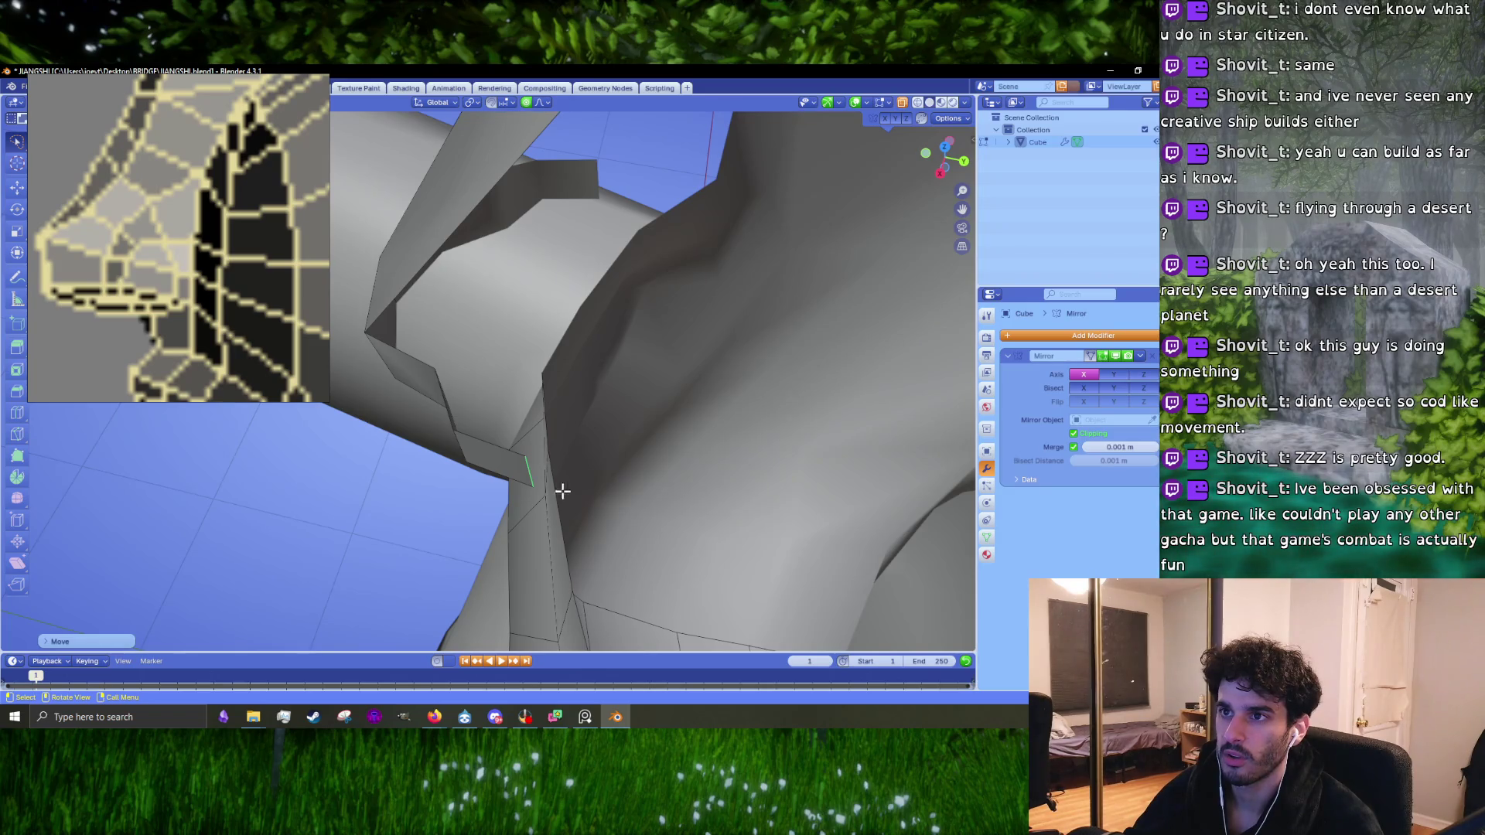
pyautogui.scroll(-5, 178, 289)
pyautogui.scroll(-4, 178, 282)
pyautogui.scroll(10, 207, 259)
pyautogui.scroll(-2, 205, 256)
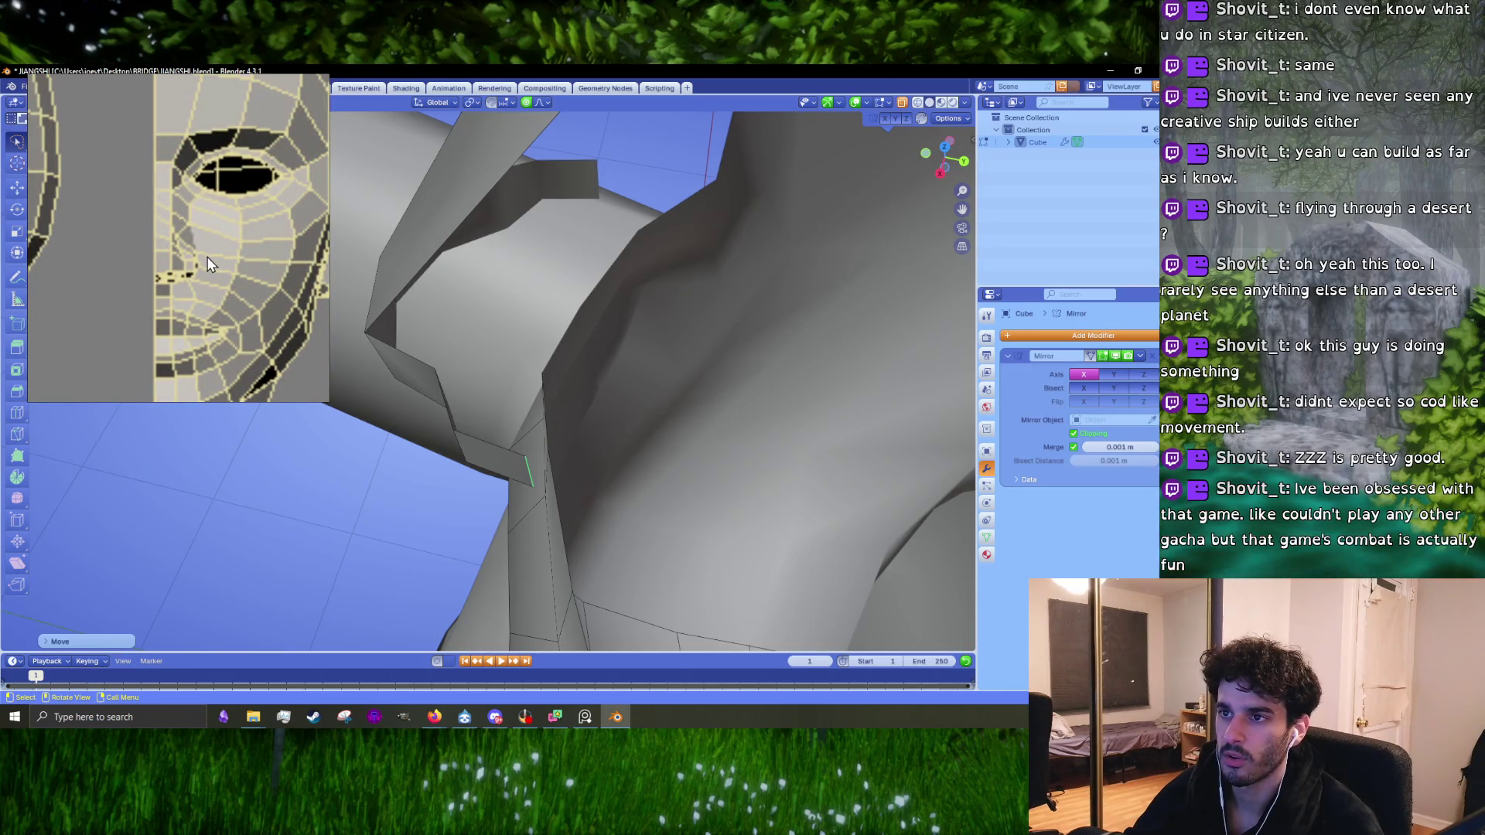
pyautogui.scroll(-5, 210, 258)
pyautogui.scroll(10, 71, 314)
pyautogui.scroll(-5, 90, 304)
pyautogui.moveTo(581, 469)
pyautogui.mouseDown(button='middle')
pyautogui.moveTo(445, 416)
pyautogui.moveTo(467, 405)
pyautogui.moveTo(425, 409)
pyautogui.mouseUp(button='middle')
pyautogui.scroll(3, 372, 402)
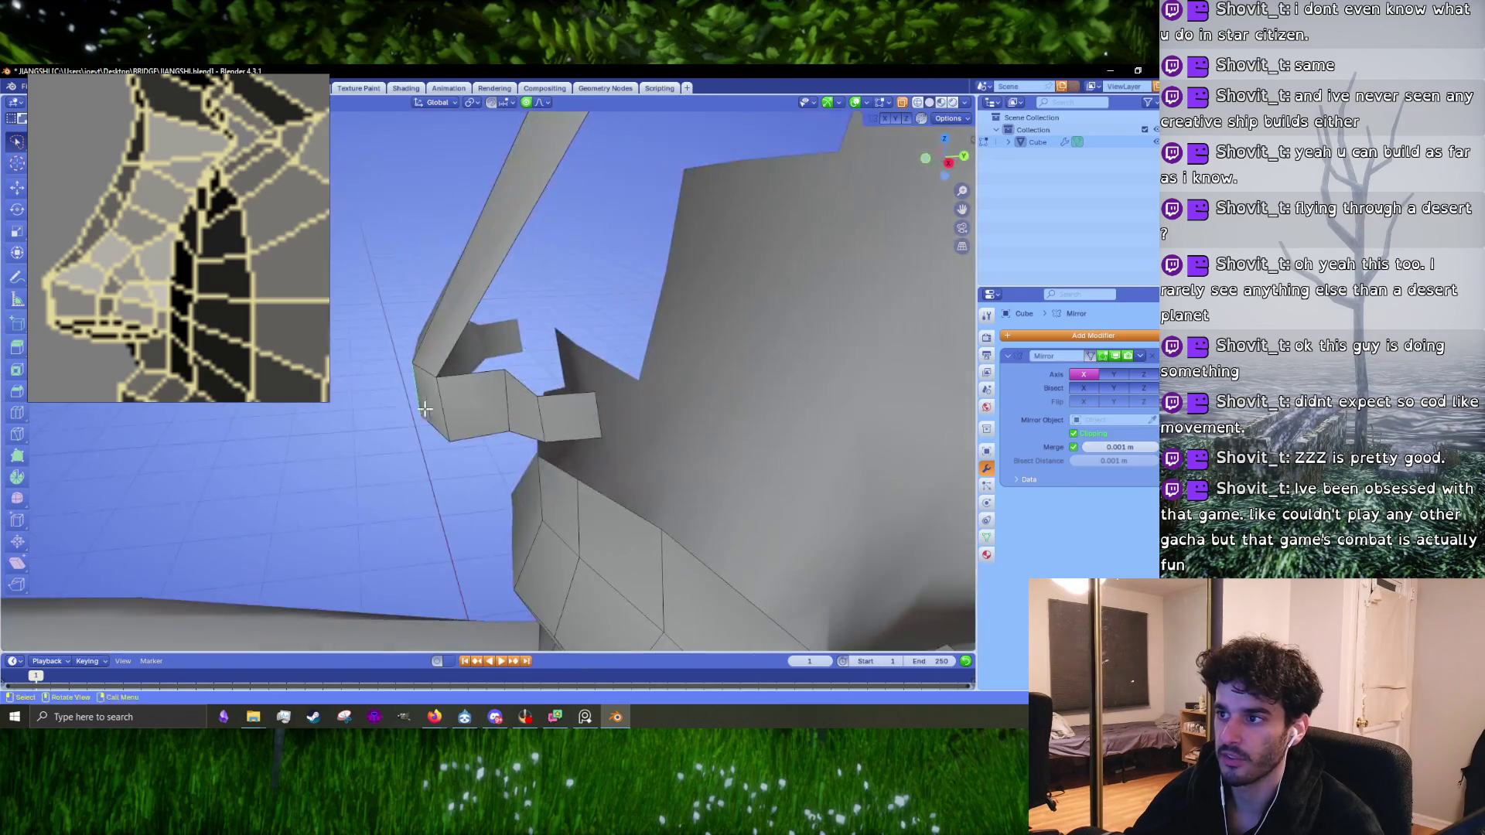
# Step: Extrude the selected nose edge outward and resize the new edge
pyautogui.moveTo(580, 421)
pyautogui.mouseDown(button='middle')
pyautogui.moveTo(585, 461)
pyautogui.moveTo(549, 487)
pyautogui.moveTo(550, 411)
pyautogui.moveTo(590, 358)
pyautogui.moveTo(569, 381)
pyautogui.moveTo(546, 306)
pyautogui.moveTo(563, 259)
pyautogui.moveTo(585, 347)
pyautogui.moveTo(563, 354)
pyautogui.moveTo(526, 464)
pyautogui.mouseUp(button='middle')
pyautogui.press('g')
pyautogui.click(542, 465)
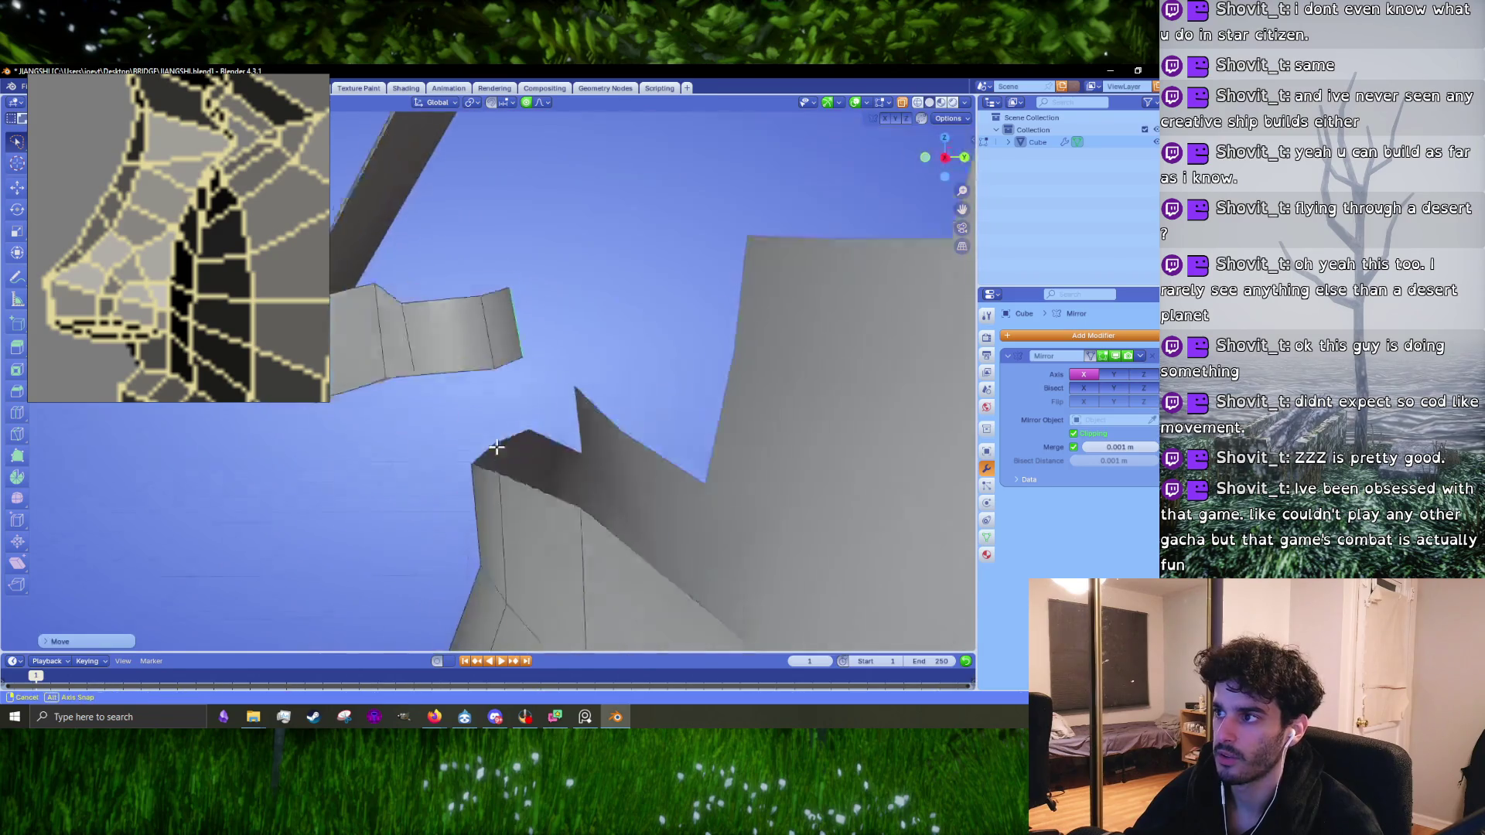
pyautogui.press('g')
pyautogui.press('s')
pyautogui.click(525, 469)
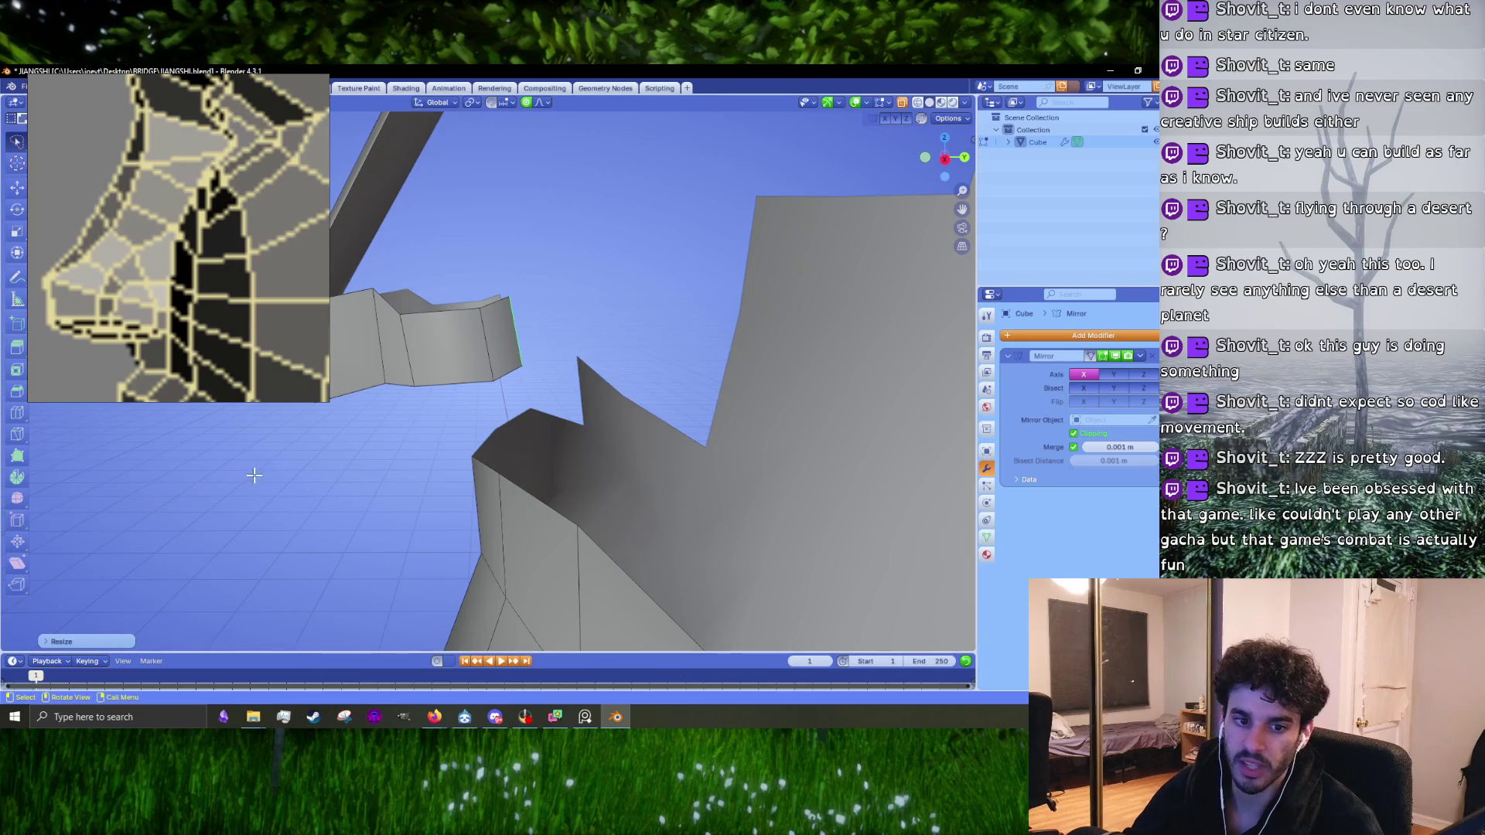
# Step: From above, rotate the new nose edge into place, then rotate it again around Z
pyautogui.moveTo(408, 374); pyautogui.dragTo(437, 419, button='middle')
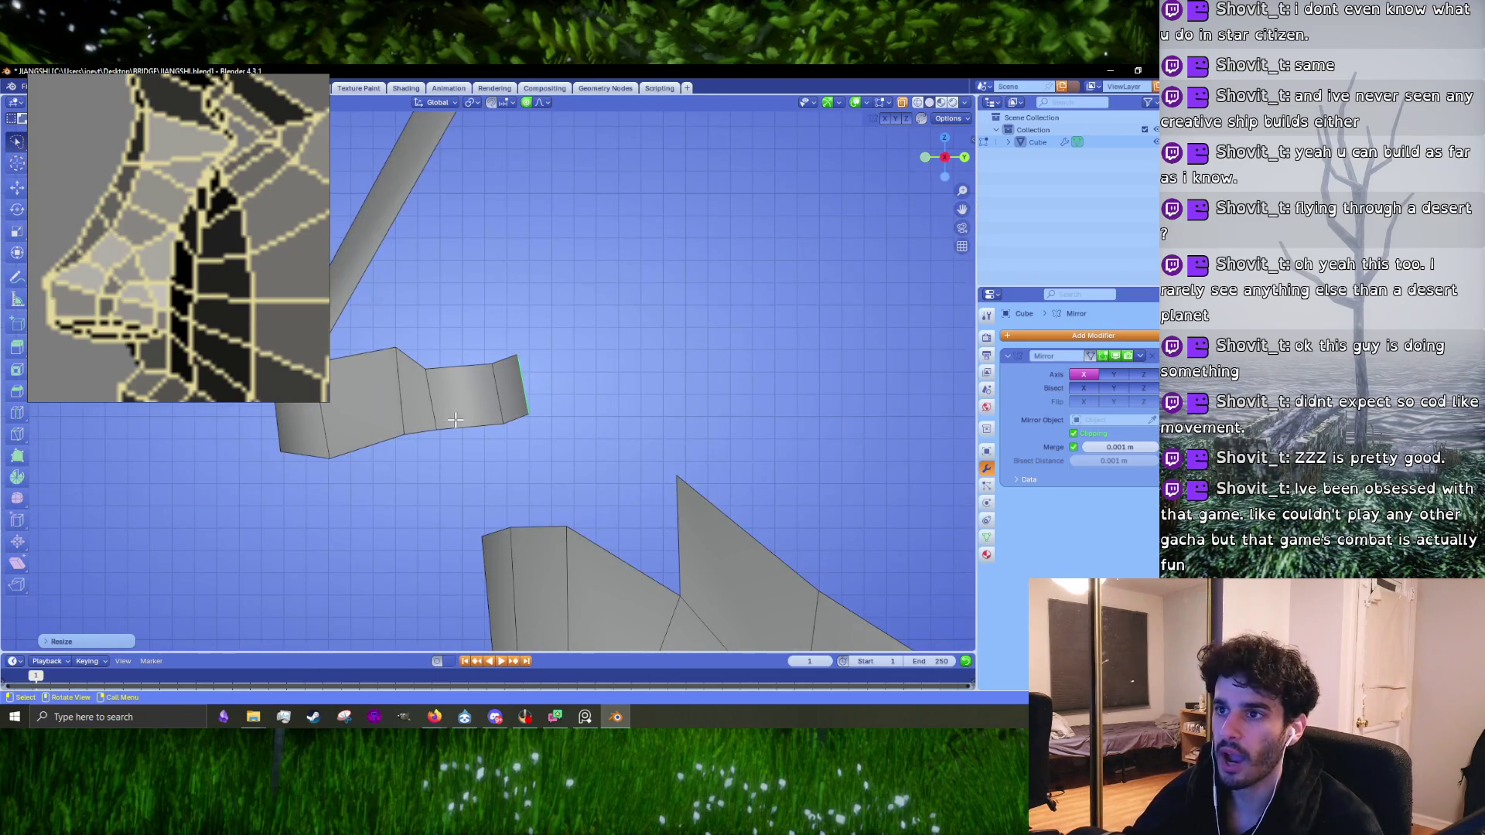
pyautogui.scroll(2, 570, 454)
pyautogui.press('r')
pyautogui.click(590, 534)
pyautogui.press('r')
pyautogui.press('z')
pyautogui.click(587, 552)
# Step: Move and rotate the strip's middle edges to bend the nose strip
pyautogui.click(501, 391)
pyautogui.press('g')
pyautogui.click(585, 412)
pyautogui.press('r')
pyautogui.click(584, 416)
pyautogui.press('r')
pyautogui.click(617, 391)
pyautogui.keyDown('shift'); pyautogui.moveTo(563, 402); pyautogui.dragTo(683, 408, button='middle'); pyautogui.keyUp('shift')
pyautogui.click(546, 406)
pyautogui.press('g')
pyautogui.click(630, 418)
# Step: Move the edge at the strip's far end up and left and rotate it
pyautogui.click(486, 377)
pyautogui.press('g')
pyautogui.click(497, 469)
pyautogui.keyDown('shift'); pyautogui.moveTo(331, 446); pyautogui.dragTo(508, 441, button='middle'); pyautogui.keyUp('shift')
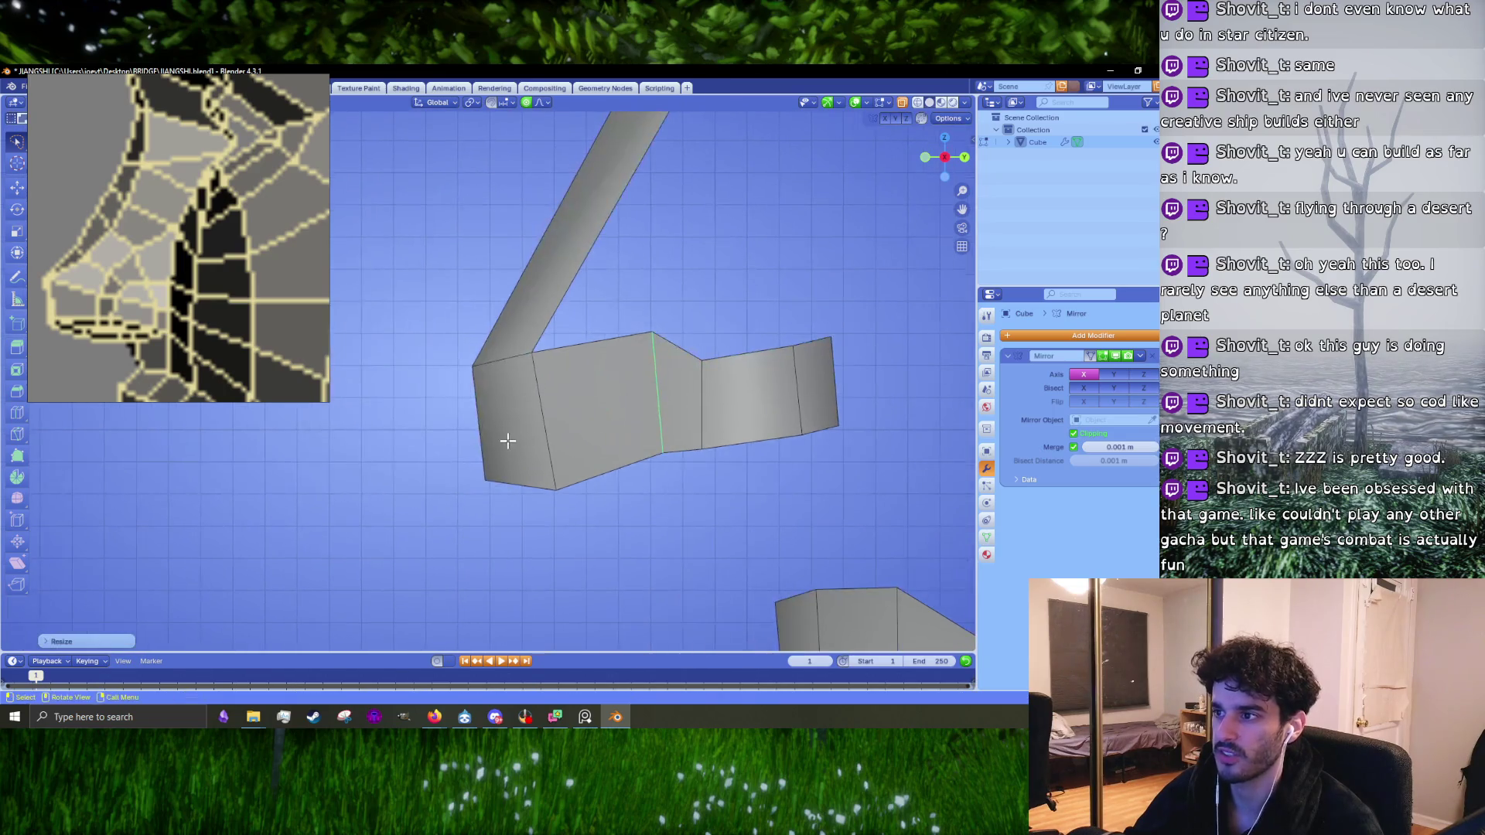
pyautogui.press('g')
pyautogui.click(457, 408)
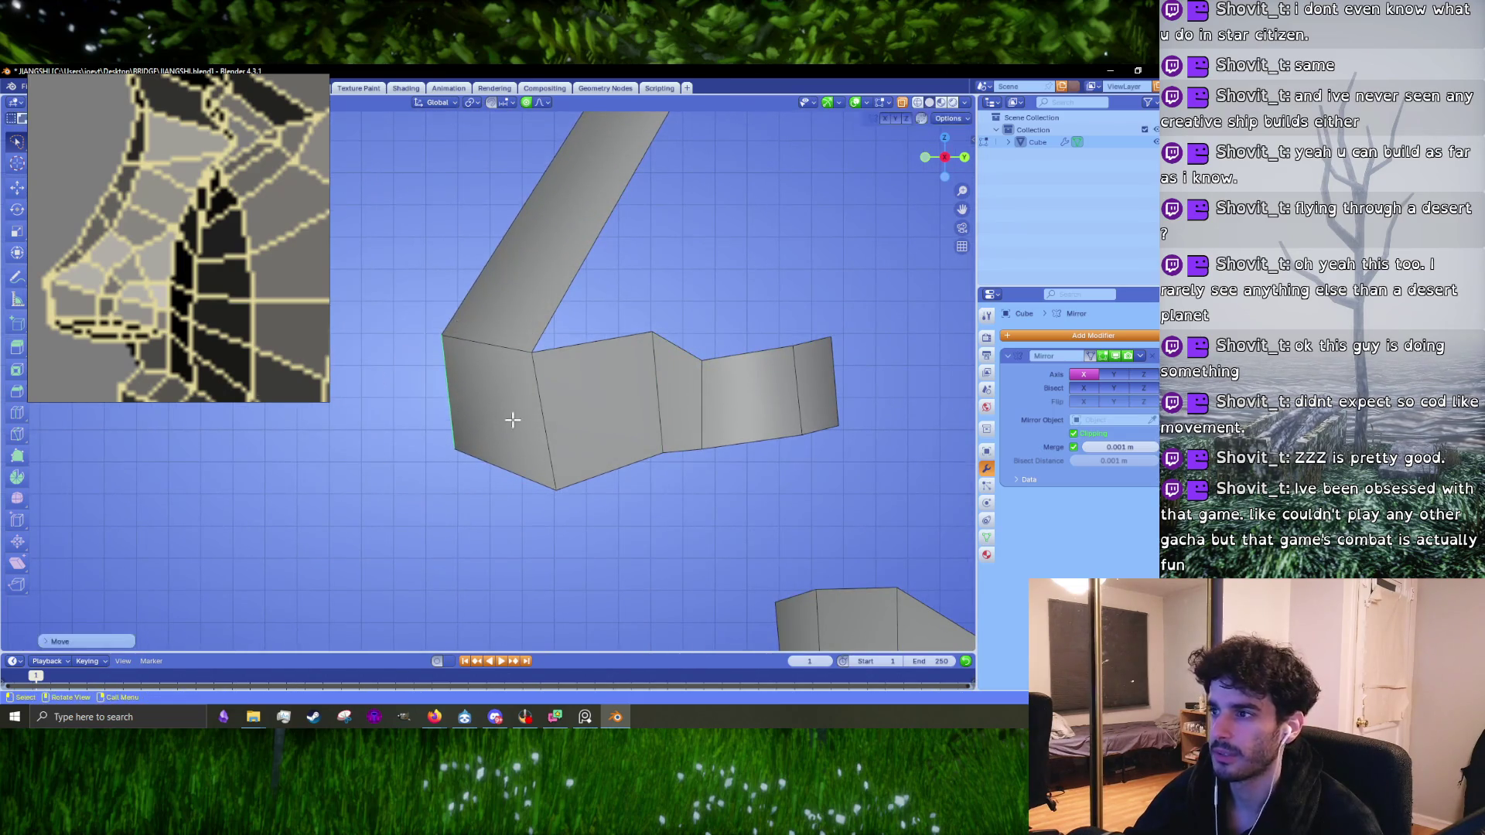
pyautogui.press('r')
pyautogui.click(653, 384)
# Step: Reposition the end edge, rotate it slightly and scale that nose strip section
pyautogui.press('g')
pyautogui.click(671, 379)
pyautogui.press('g')
pyautogui.click(561, 513)
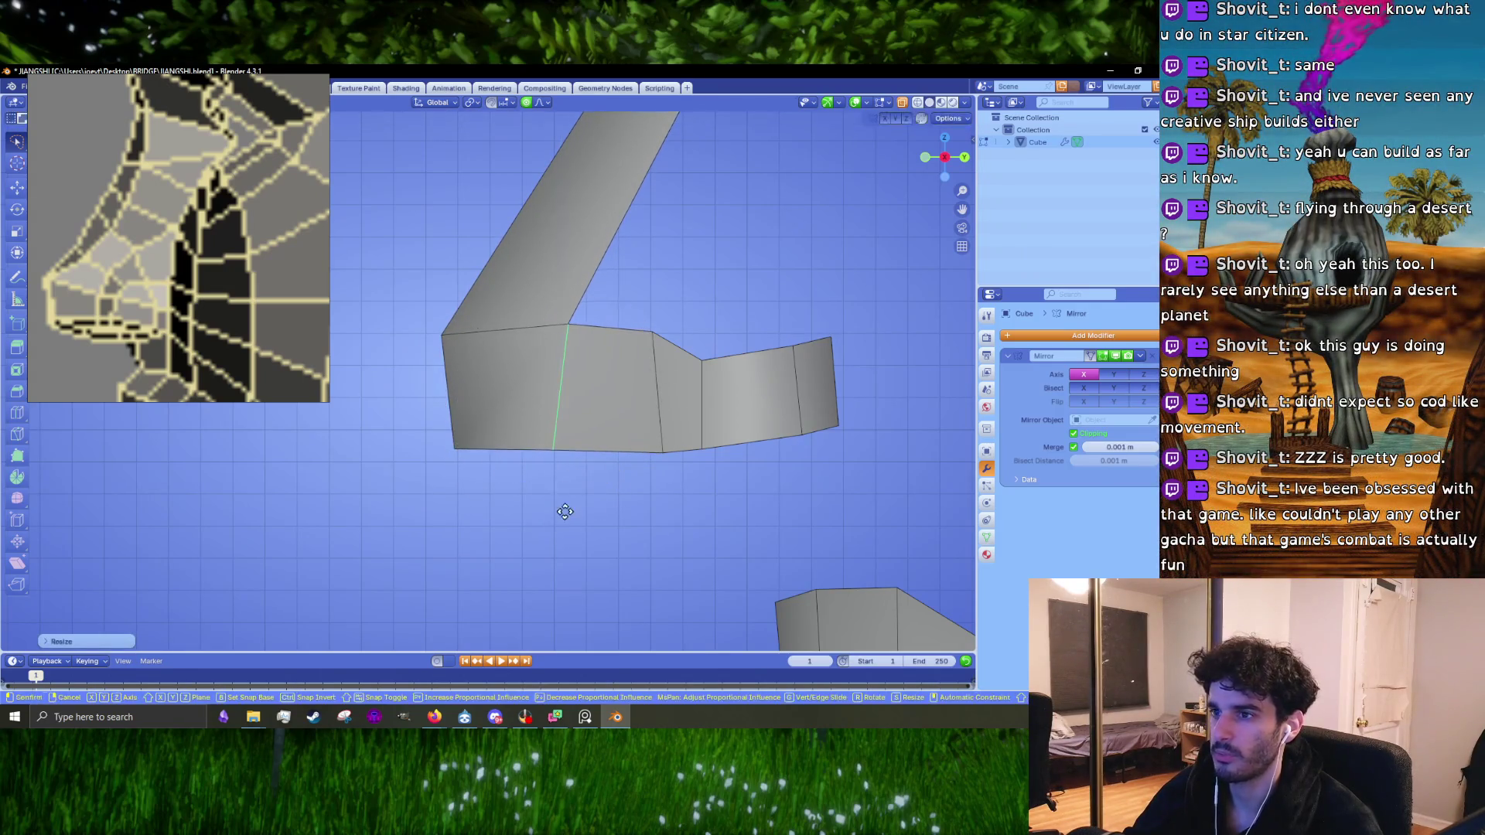
pyautogui.press('r')
pyautogui.click(607, 511)
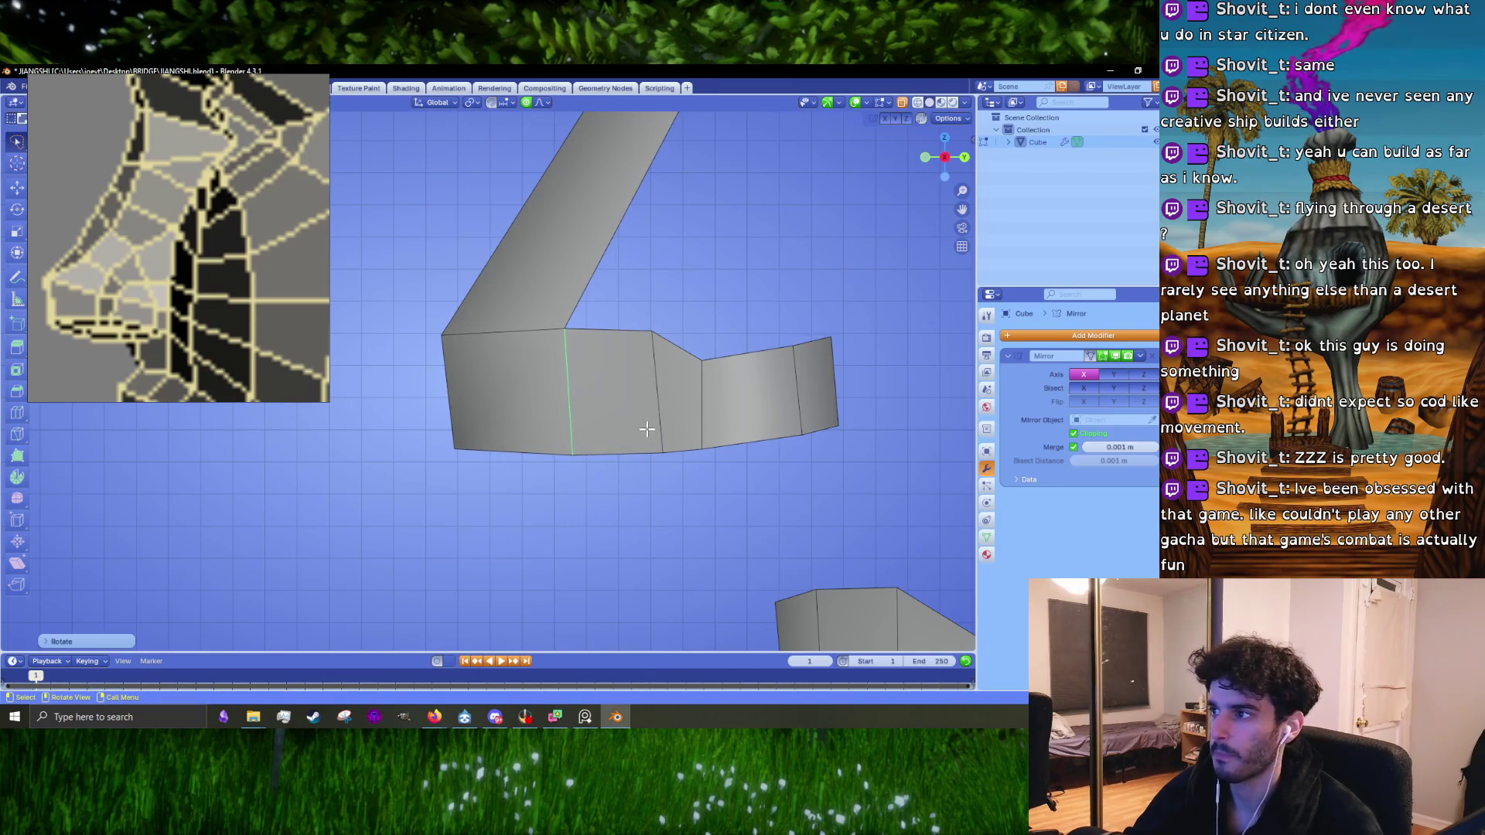
pyautogui.press('s')
pyautogui.click(593, 506)
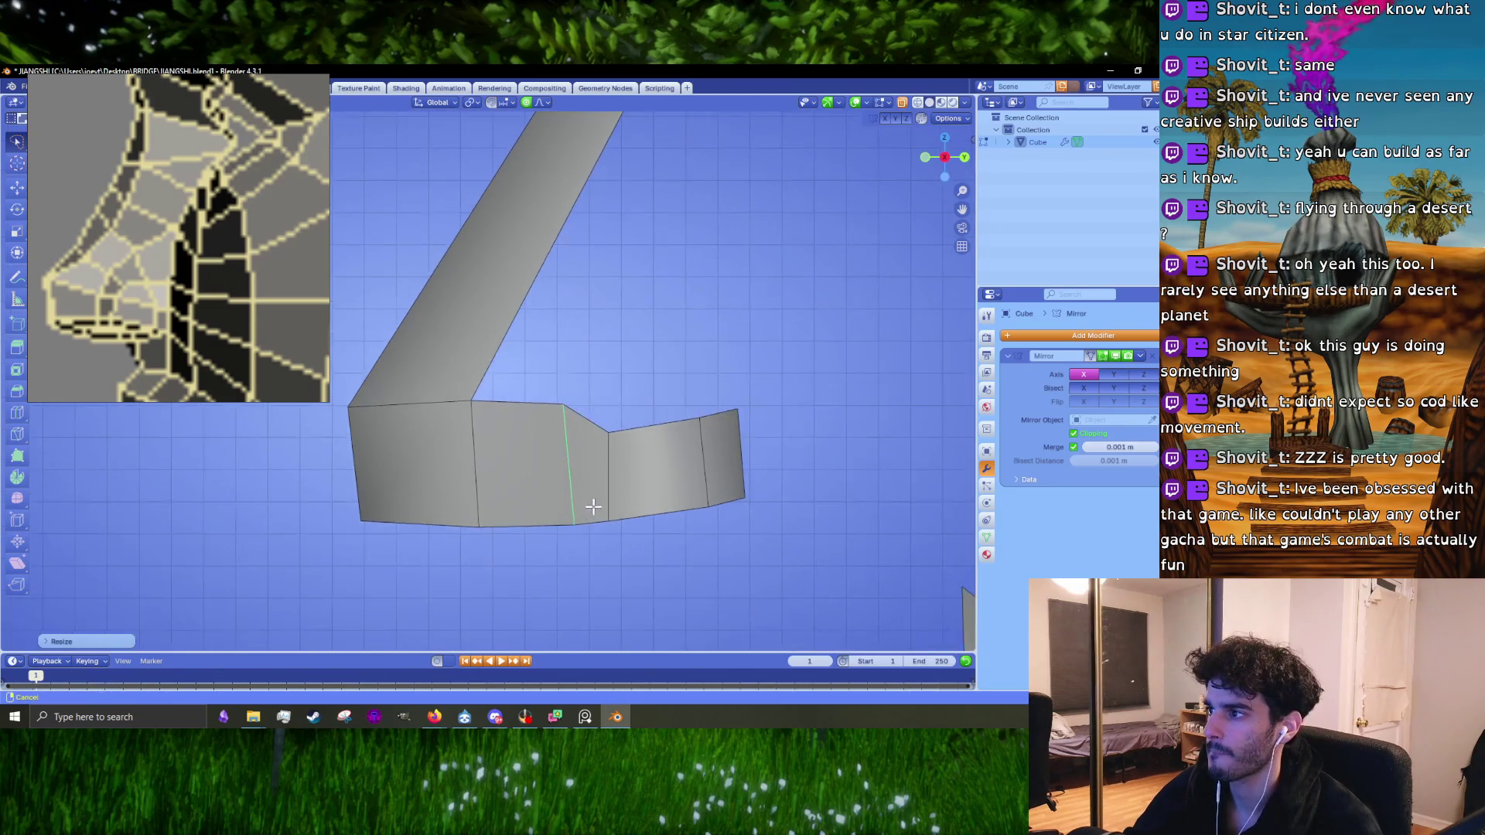
# Step: Extrude a face on the nose underside upward and close the gap with a top face
pyautogui.moveTo(572, 450)
pyautogui.mouseDown(button='middle')
pyautogui.moveTo(572, 375)
pyautogui.moveTo(614, 456)
pyautogui.moveTo(614, 373)
pyautogui.moveTo(563, 441)
pyautogui.mouseUp(button='middle')
pyautogui.click(615, 373)
pyautogui.press('g')
pyautogui.click(592, 387)
pyautogui.moveTo(591, 387); pyautogui.dragTo(607, 409, button='middle')
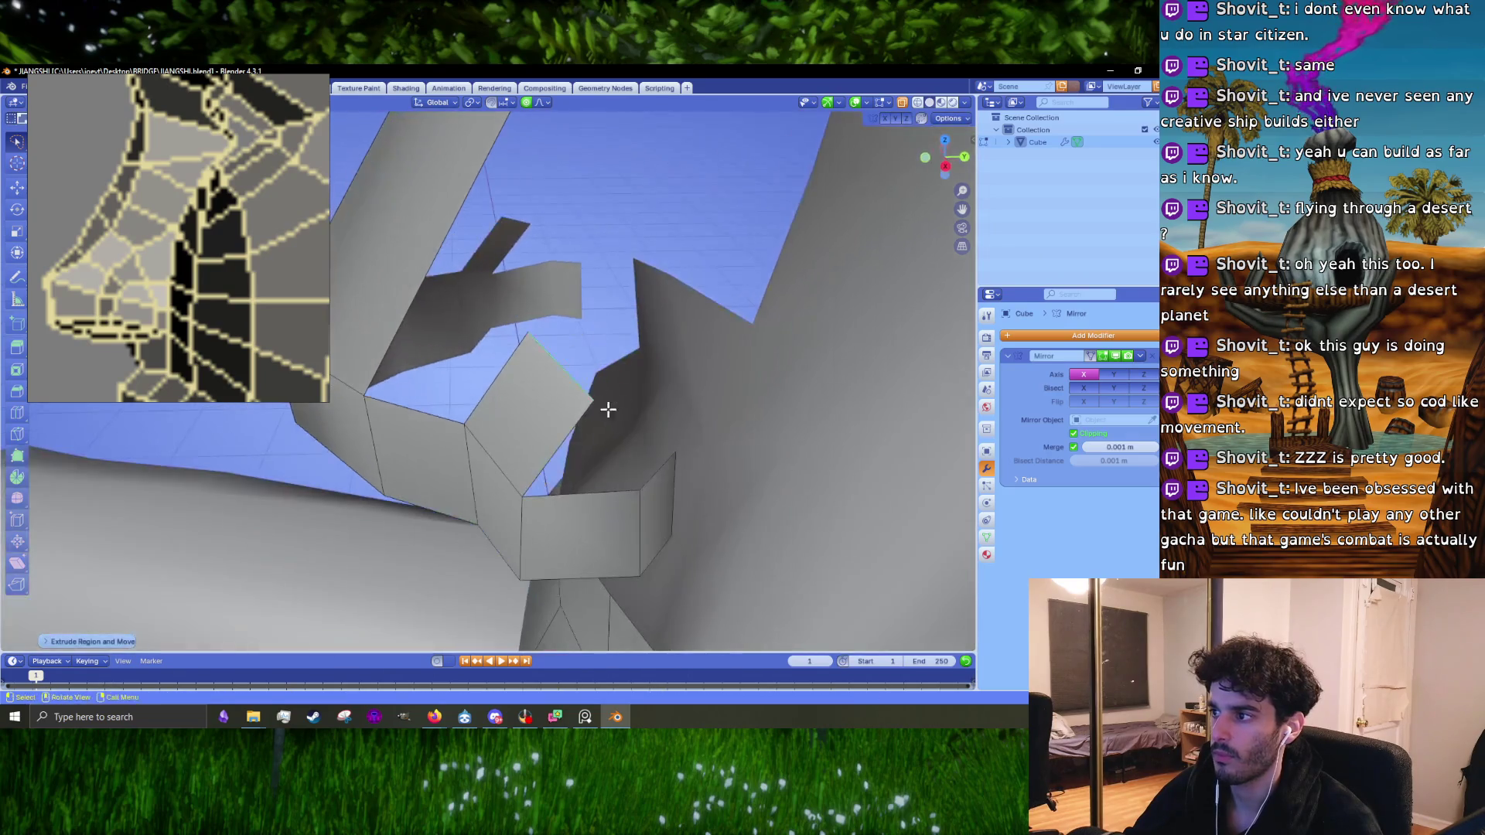
pyautogui.press('e')
pyautogui.click(627, 398)
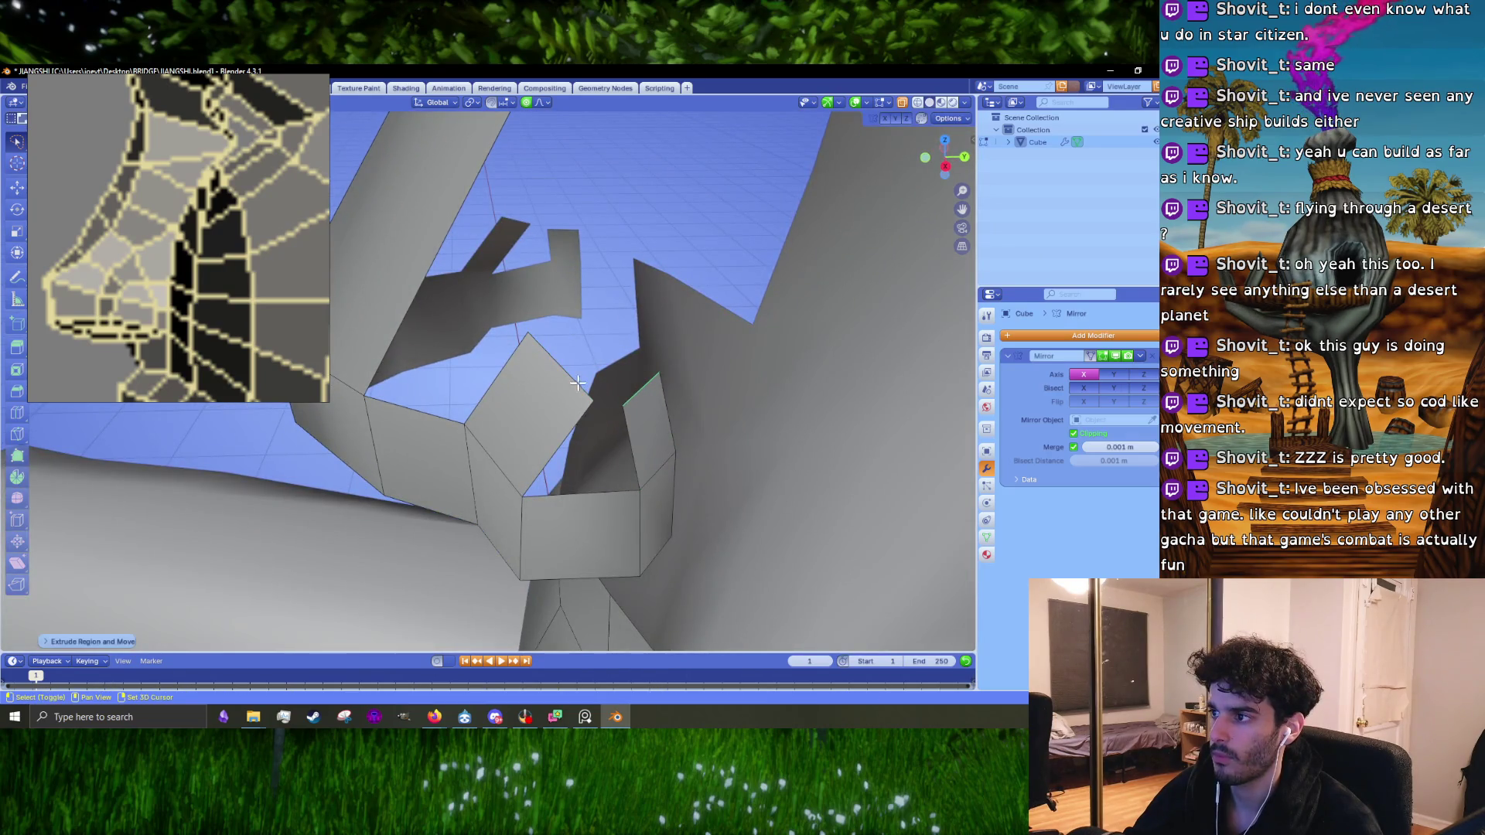
pyautogui.press('g')
pyautogui.click(600, 391)
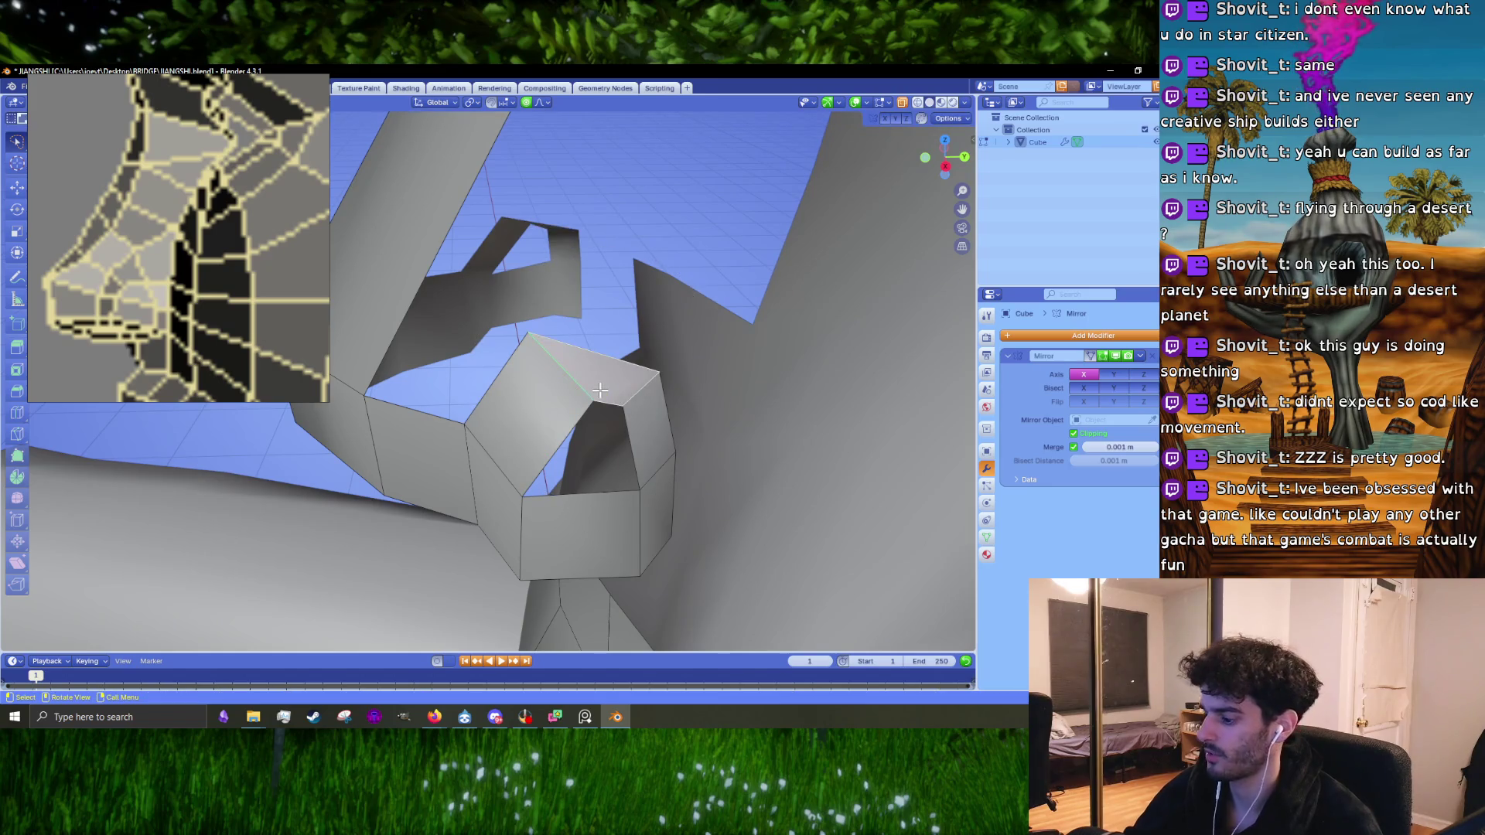
# Step: In side view, move the arch's vertices to reshape the nostril opening
pyautogui.press('KP_1')
pyautogui.press('KP_3')
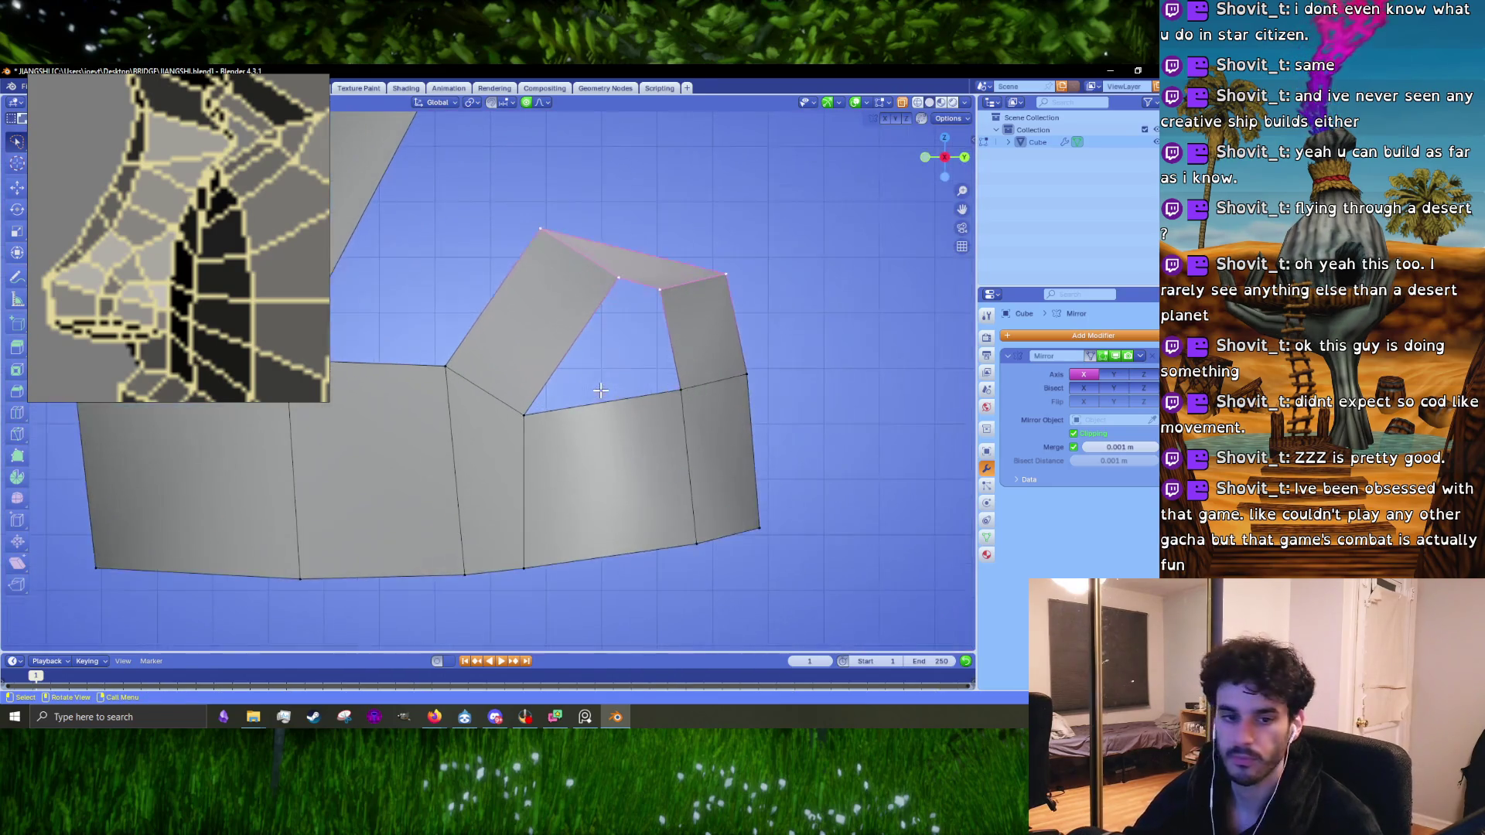
pyautogui.keyDown('shift'); pyautogui.moveTo(600, 391); pyautogui.dragTo(498, 479, button='middle'); pyautogui.keyUp('shift')
pyautogui.moveTo(459, 369); pyautogui.dragTo(439, 376)
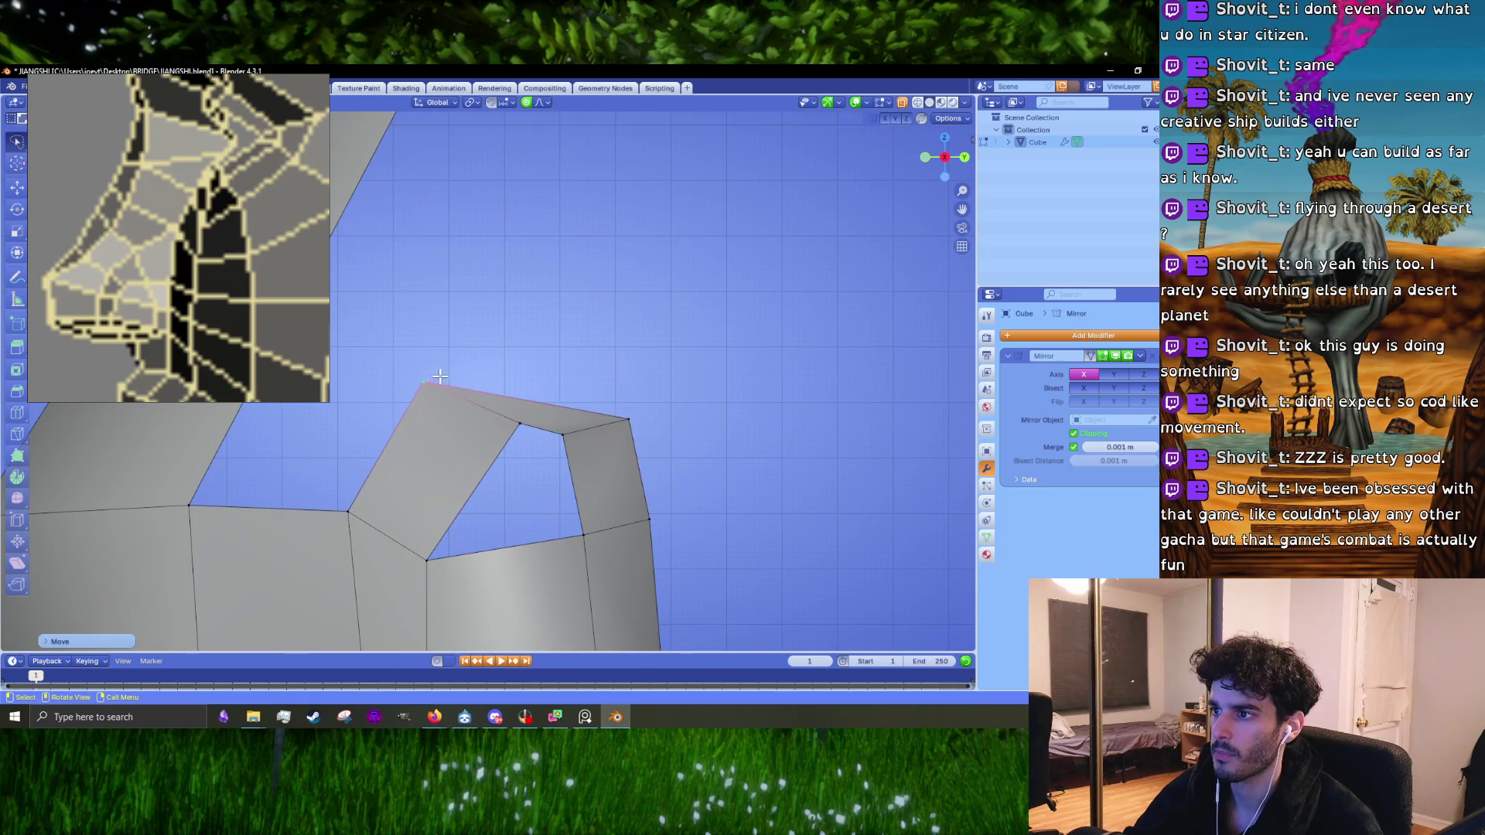
pyautogui.click(621, 404)
pyautogui.press('g')
pyautogui.click(593, 358)
pyautogui.click(518, 424)
pyautogui.press('g')
pyautogui.click(485, 426)
pyautogui.click(535, 435)
pyautogui.press('g')
pyautogui.click(544, 427)
pyautogui.hotkey('alt', 'Tab')
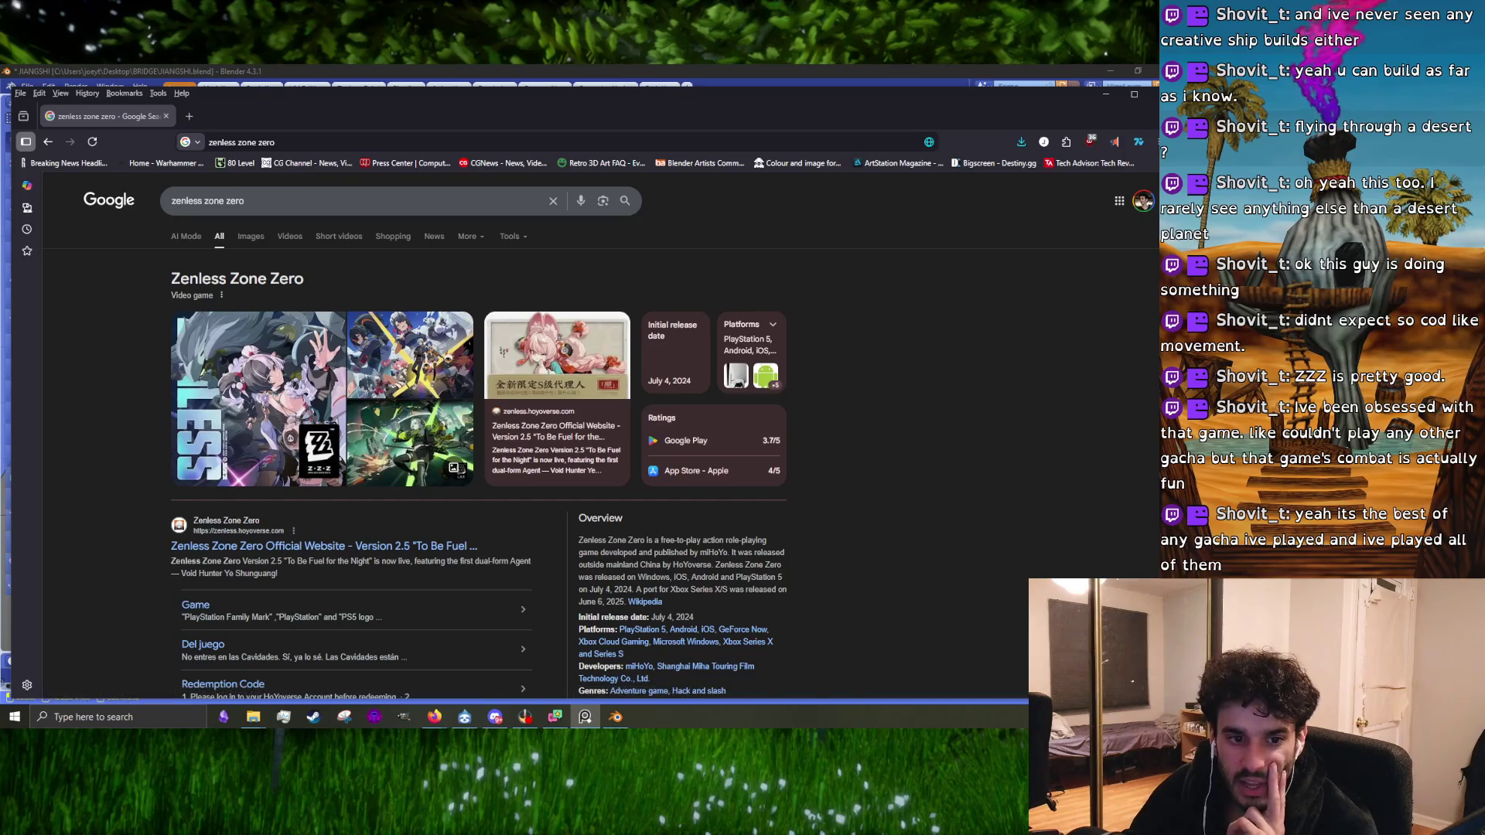
# Step: View the Google image results for Zenless Zone Zero
pyautogui.click(250, 237)
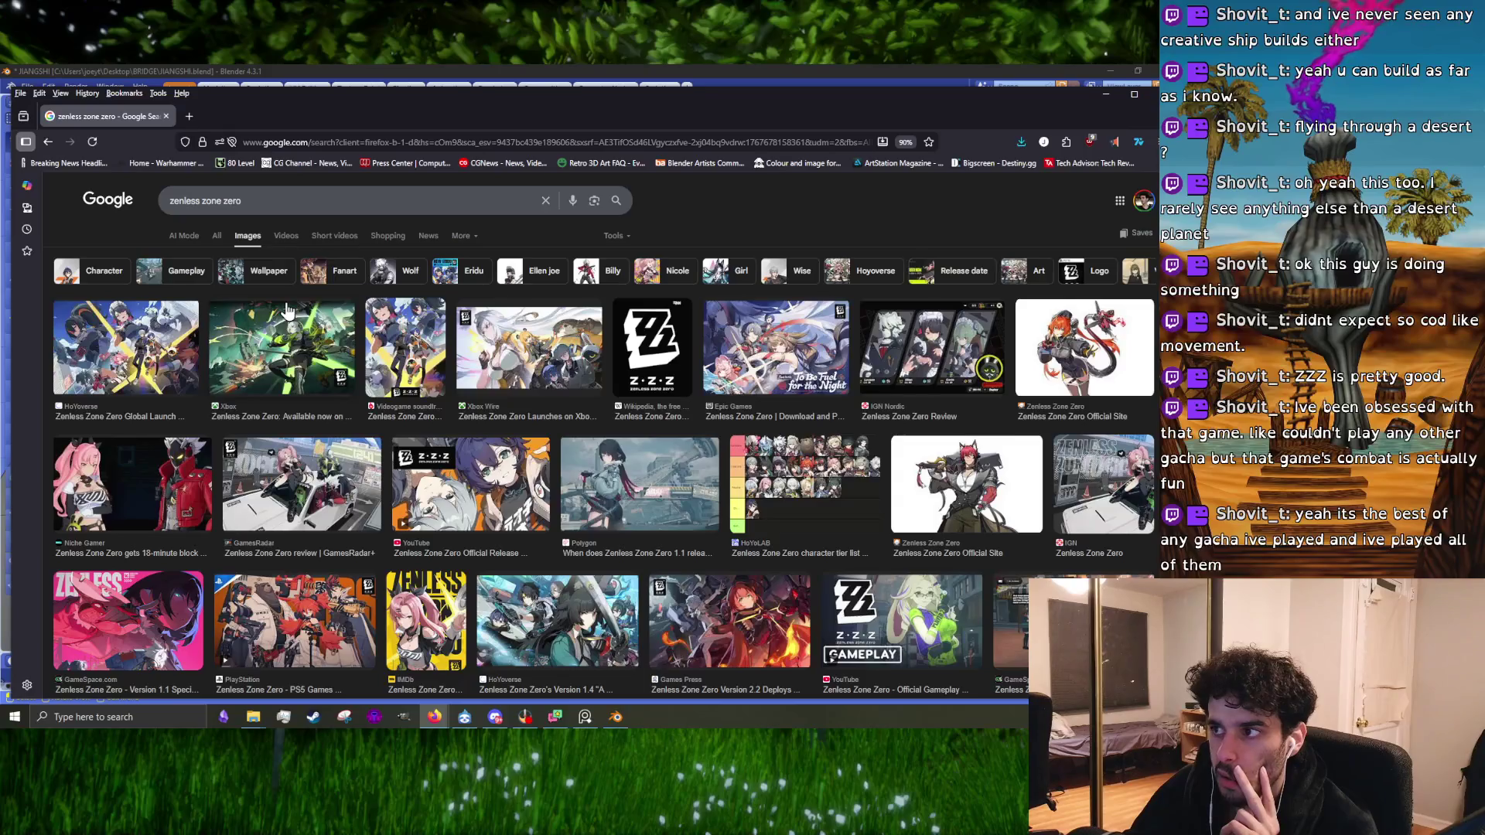
pyautogui.scroll(-3, 286, 309)
pyautogui.scroll(3, 287, 309)
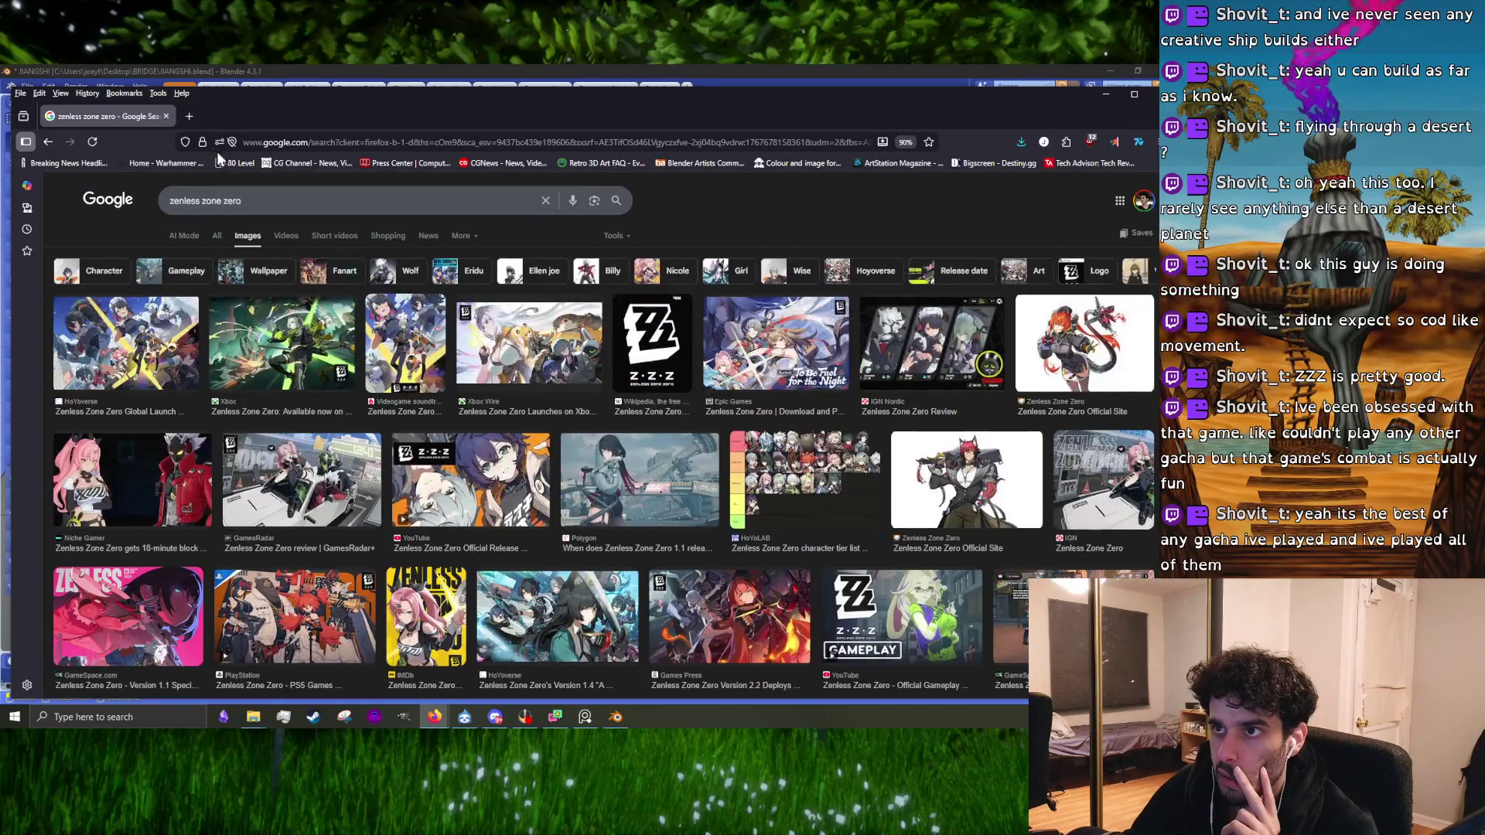
# Step: Search for 'twitch zenless zone zero' and open the Twitch category result
pyautogui.click(272, 139)
pyautogui.write('twitch ')
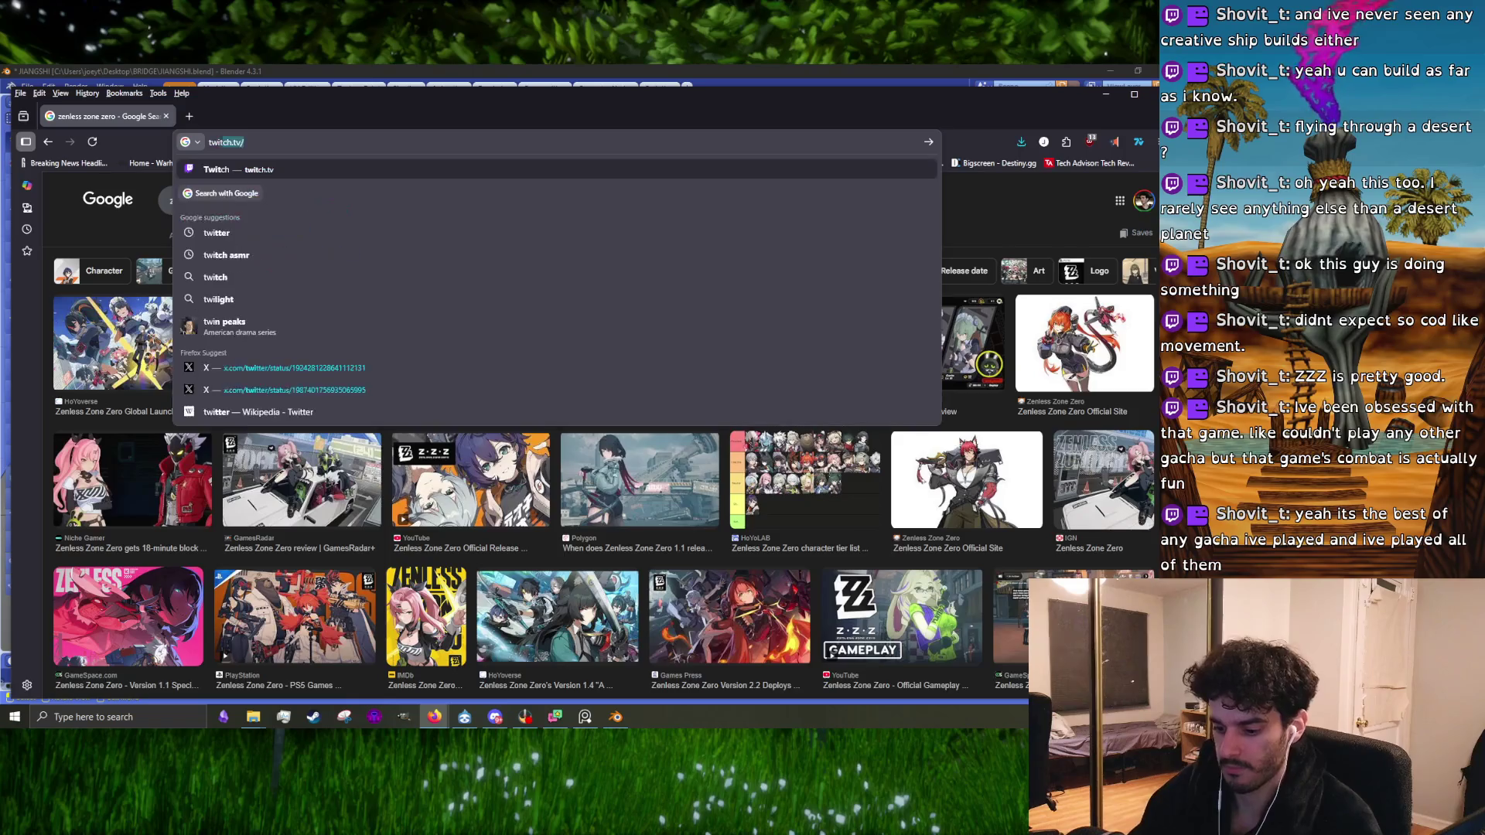
pyautogui.write('zen')
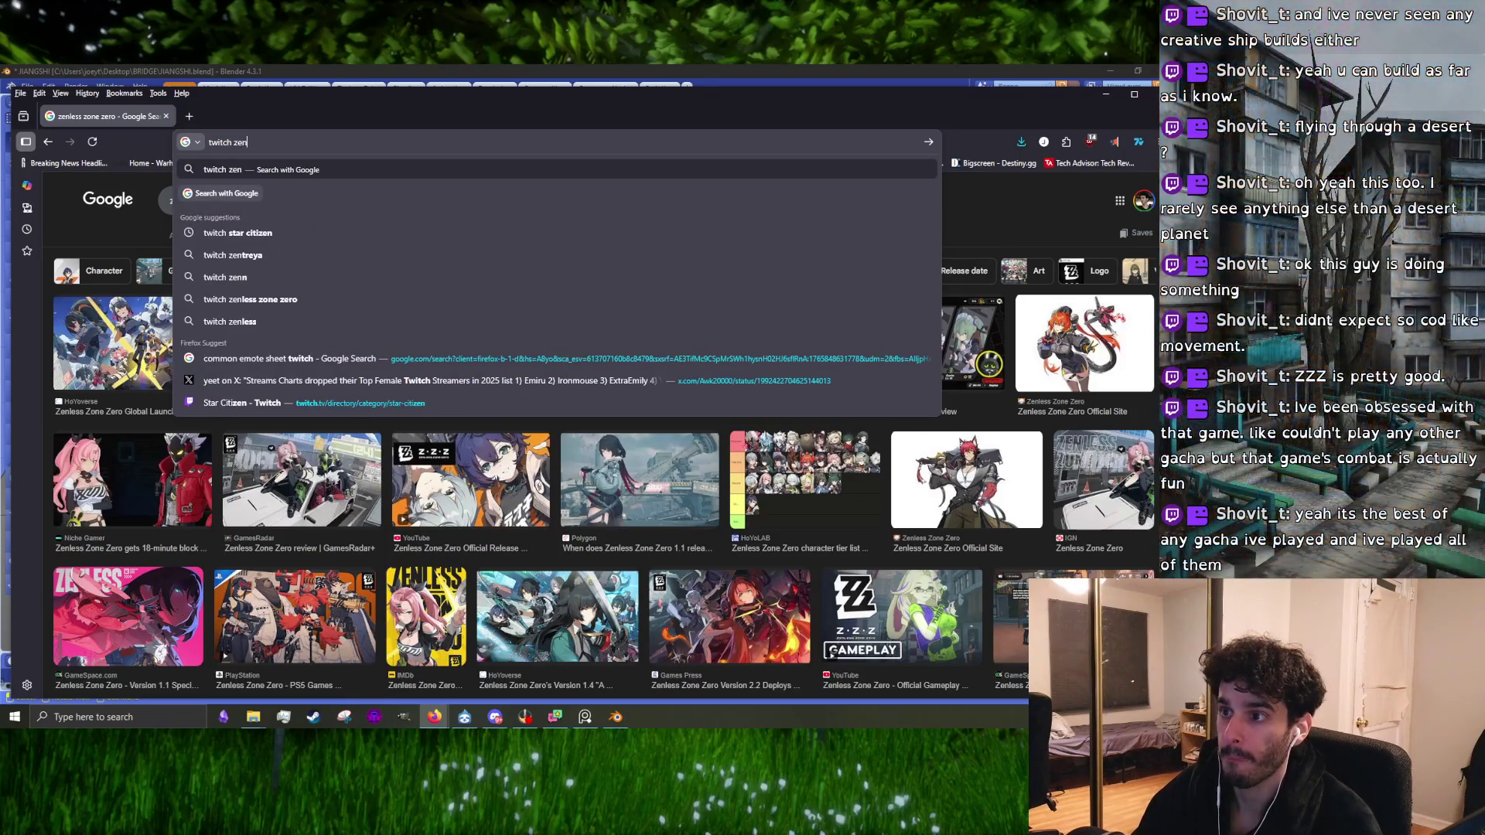
pyautogui.write('less zone z')
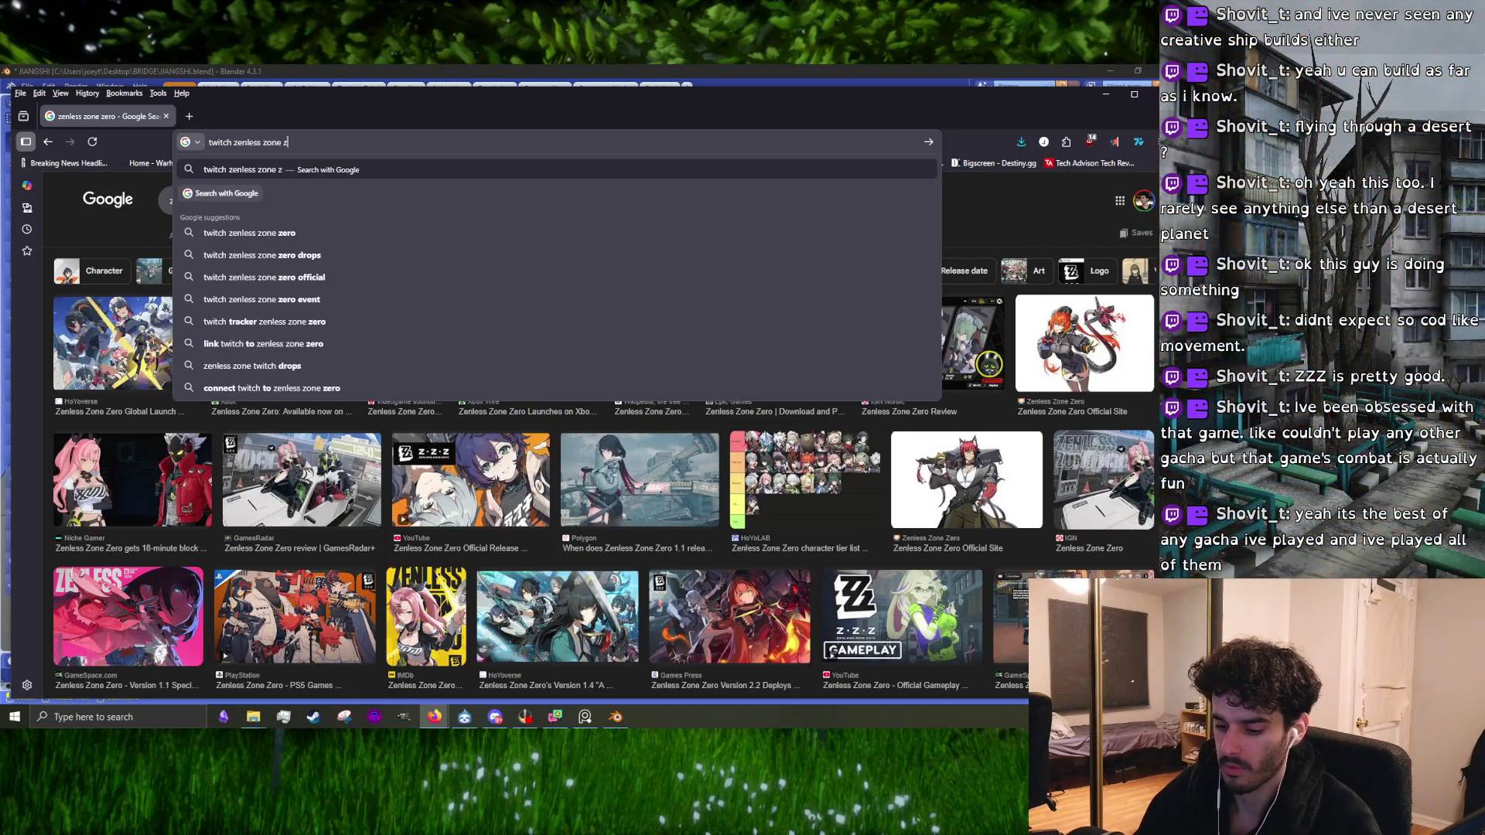
pyautogui.write('ero')
pyautogui.press('Return')
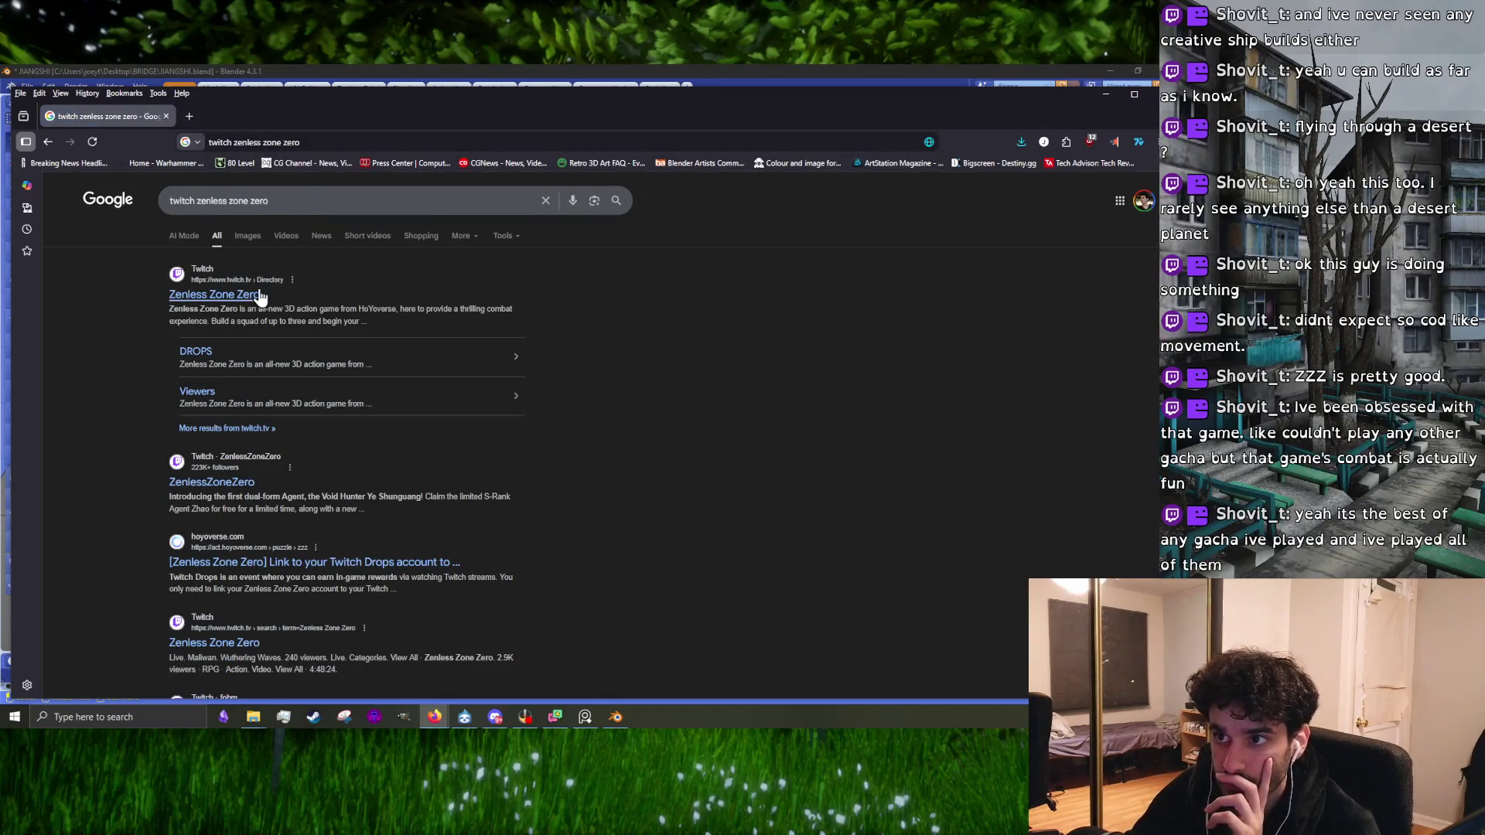
pyautogui.click(260, 296)
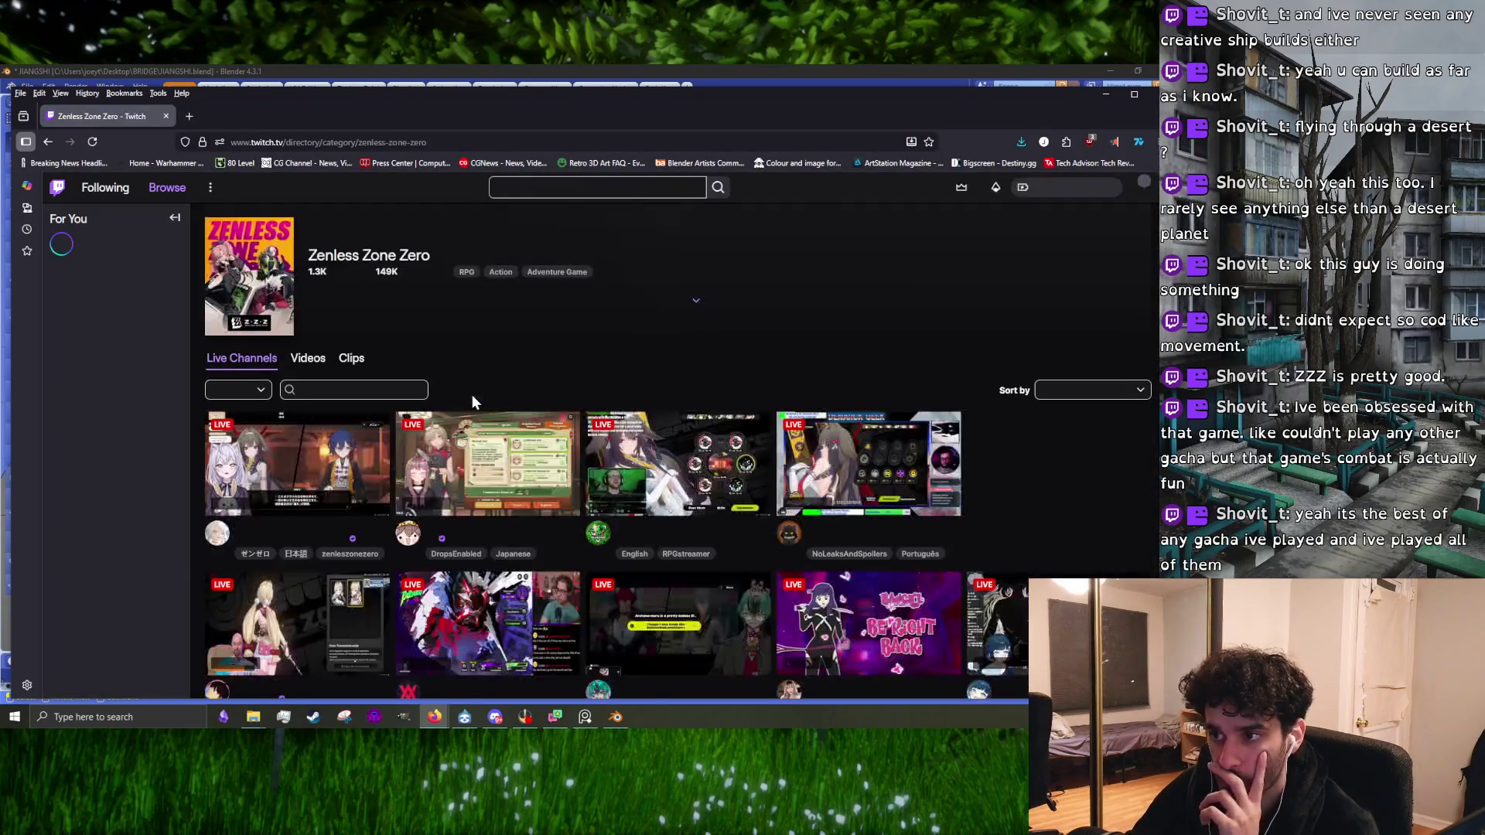
# Step: Scroll through the Zenless Zone Zero directory of live streams
pyautogui.scroll(-2, 784, 462)
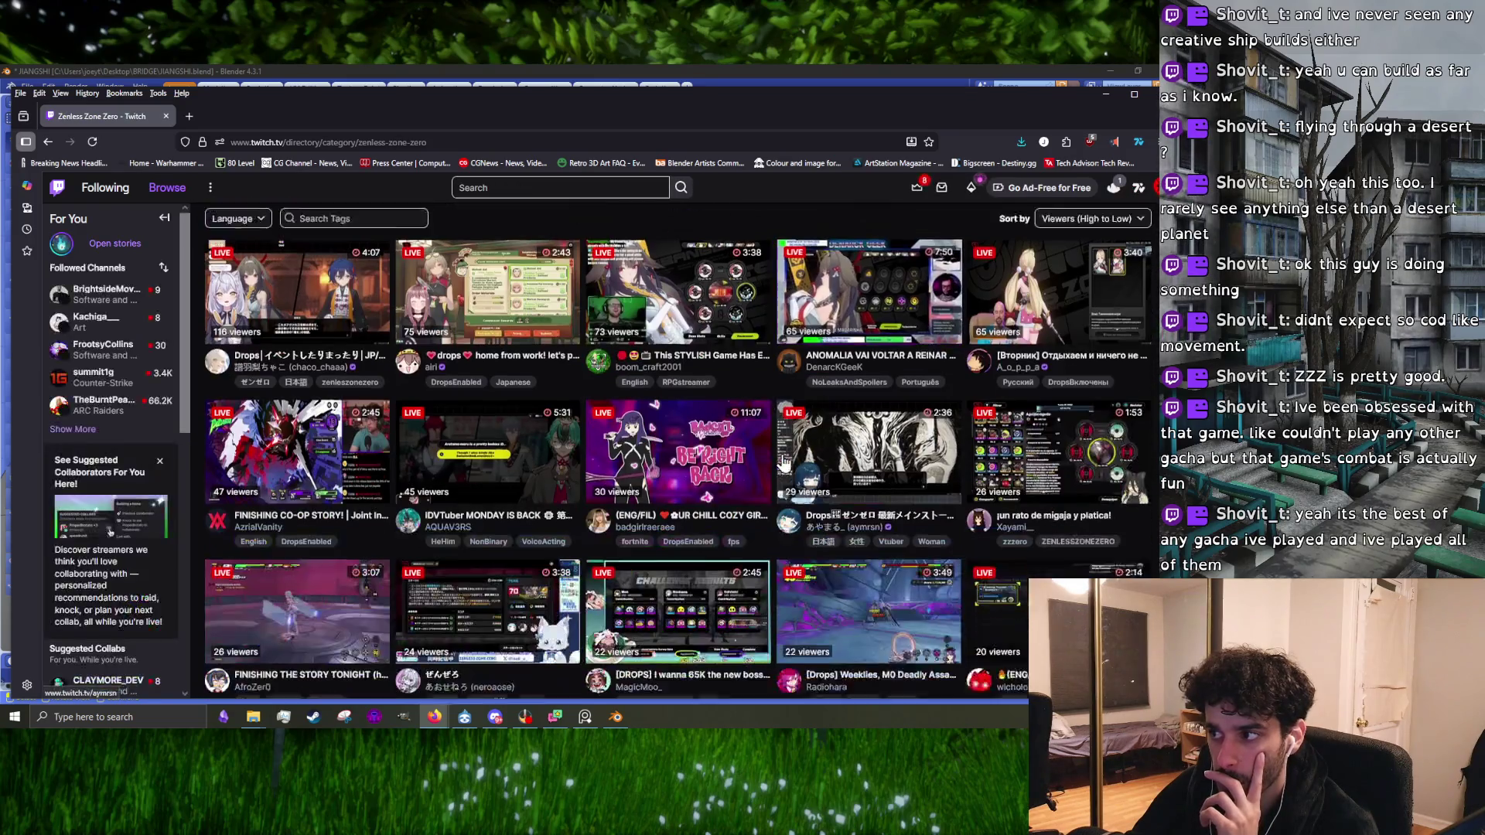
pyautogui.scroll(-1, 783, 462)
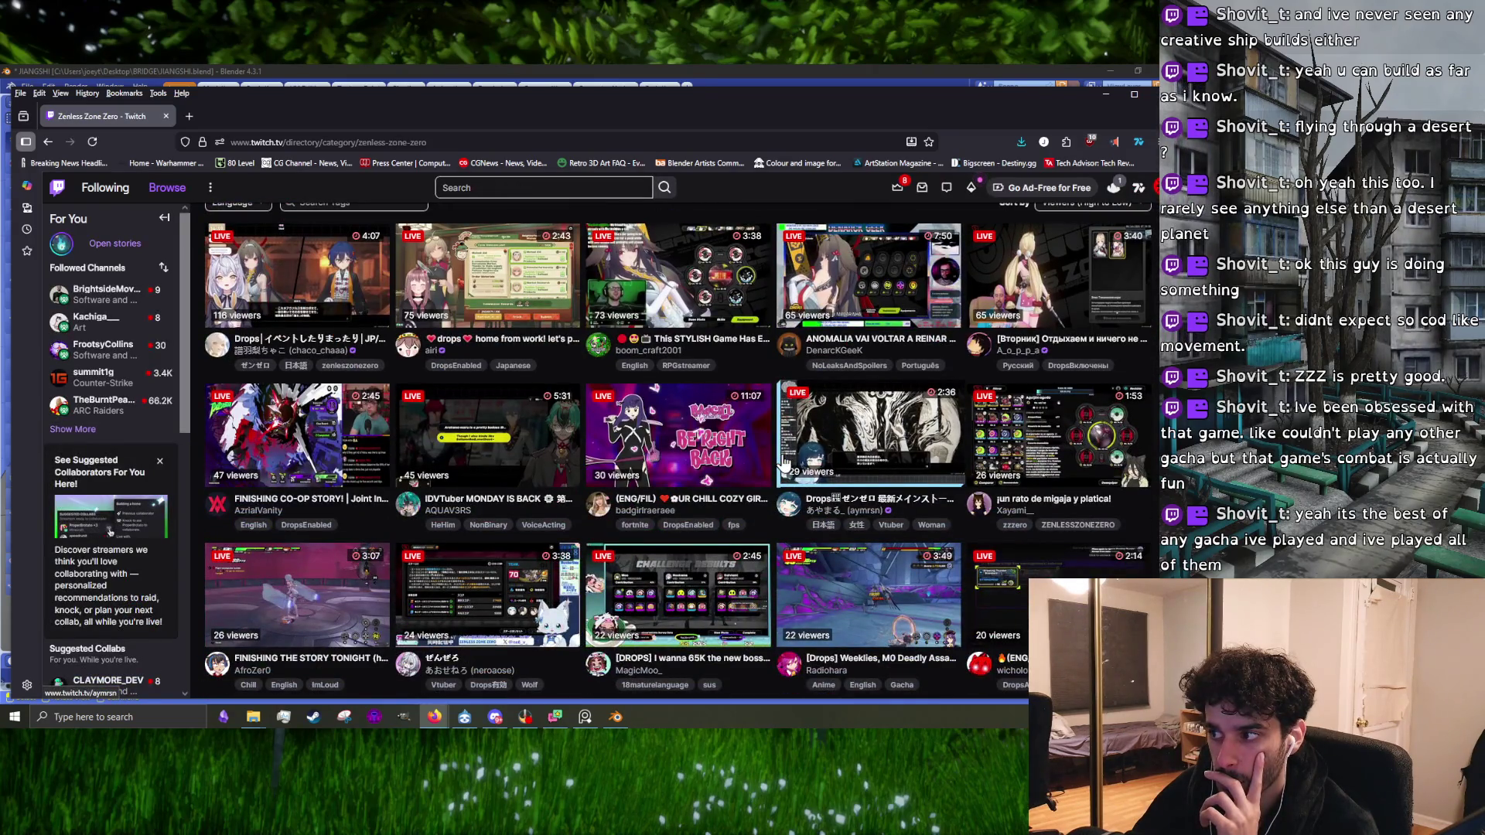
pyautogui.scroll(-2, 358, 470)
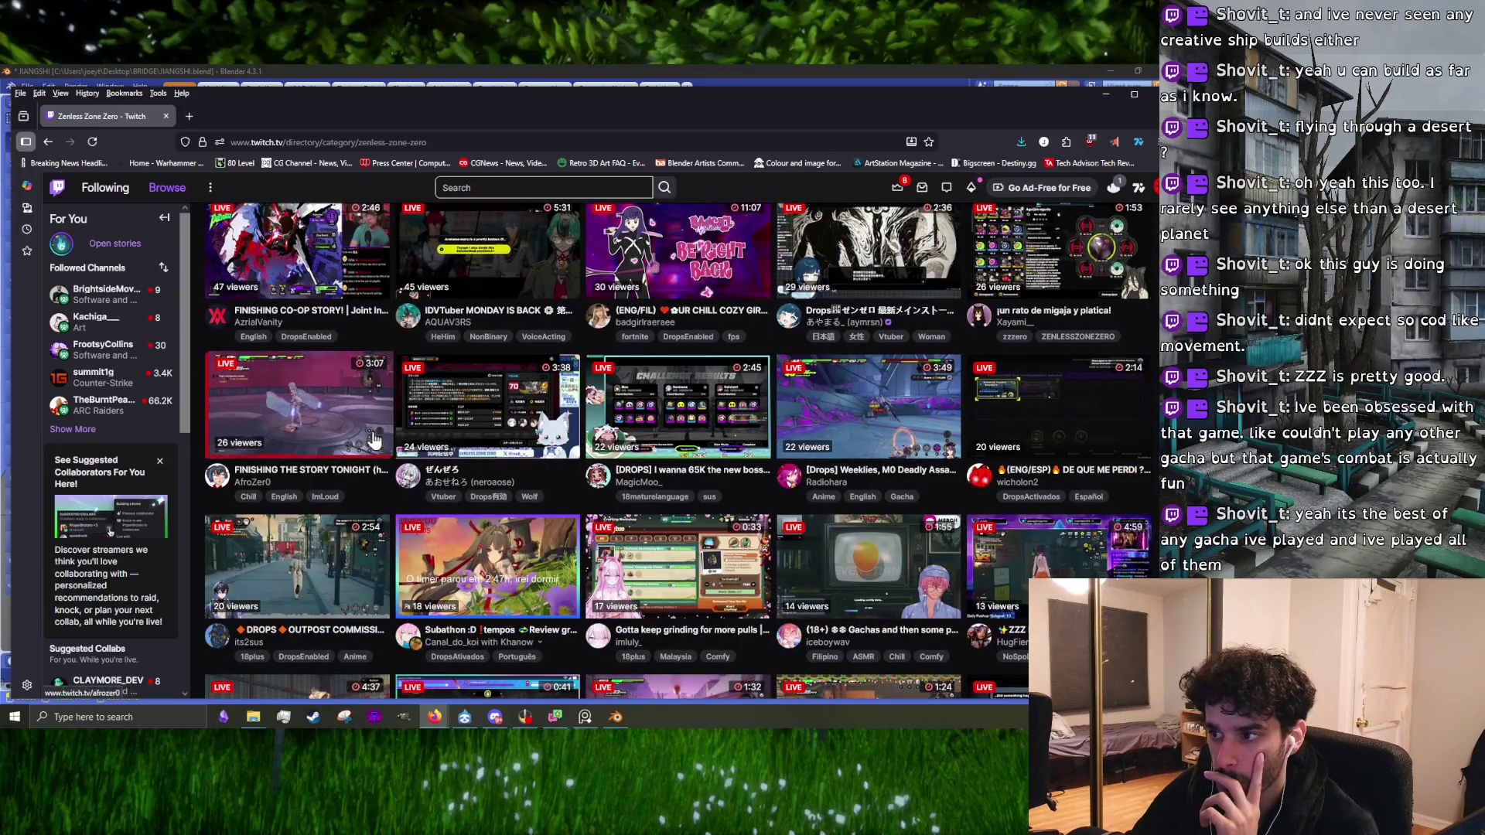
pyautogui.scroll(5, 373, 438)
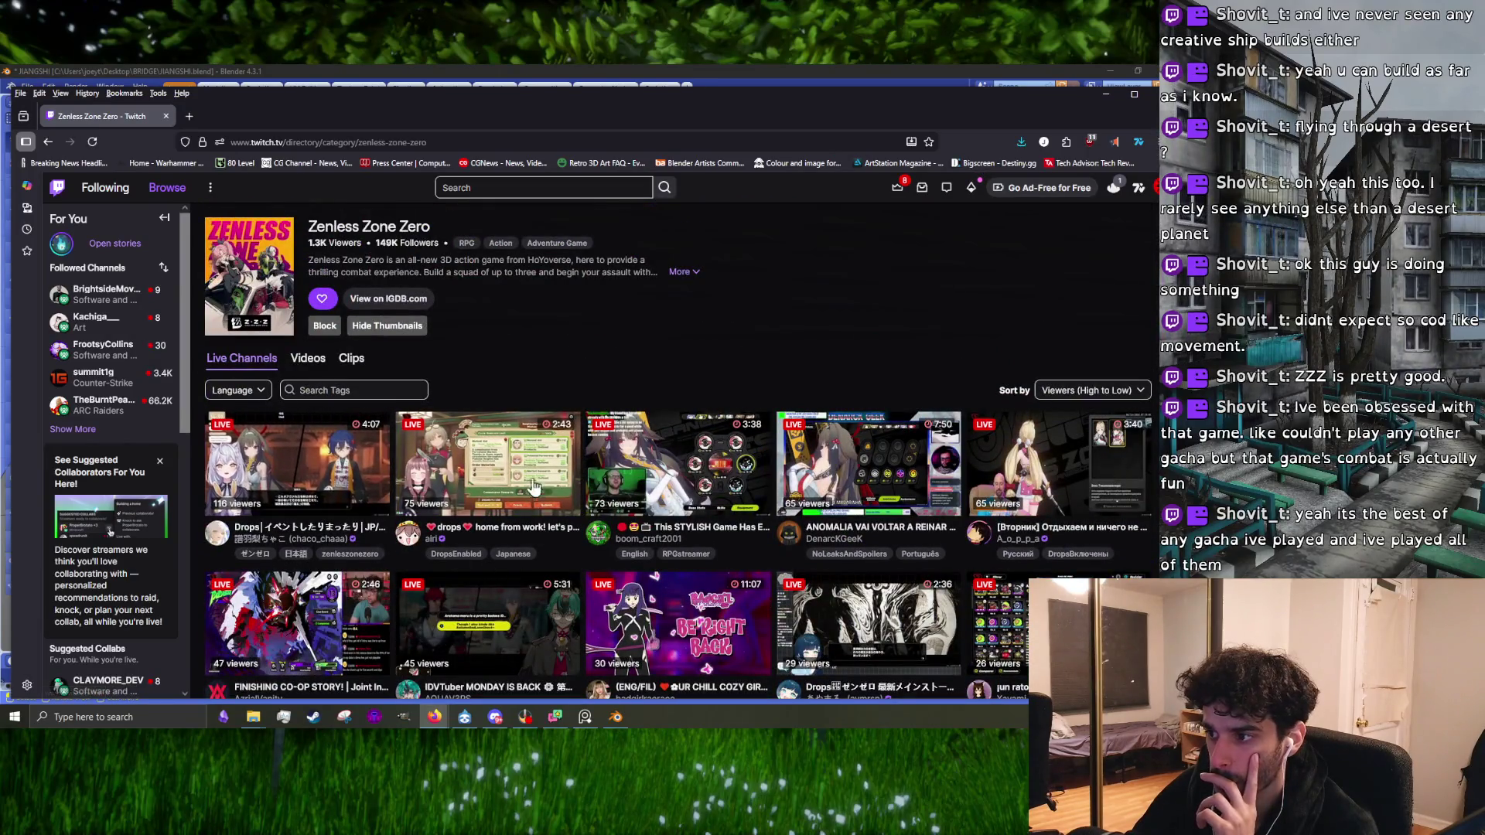
pyautogui.scroll(-3, 619, 562)
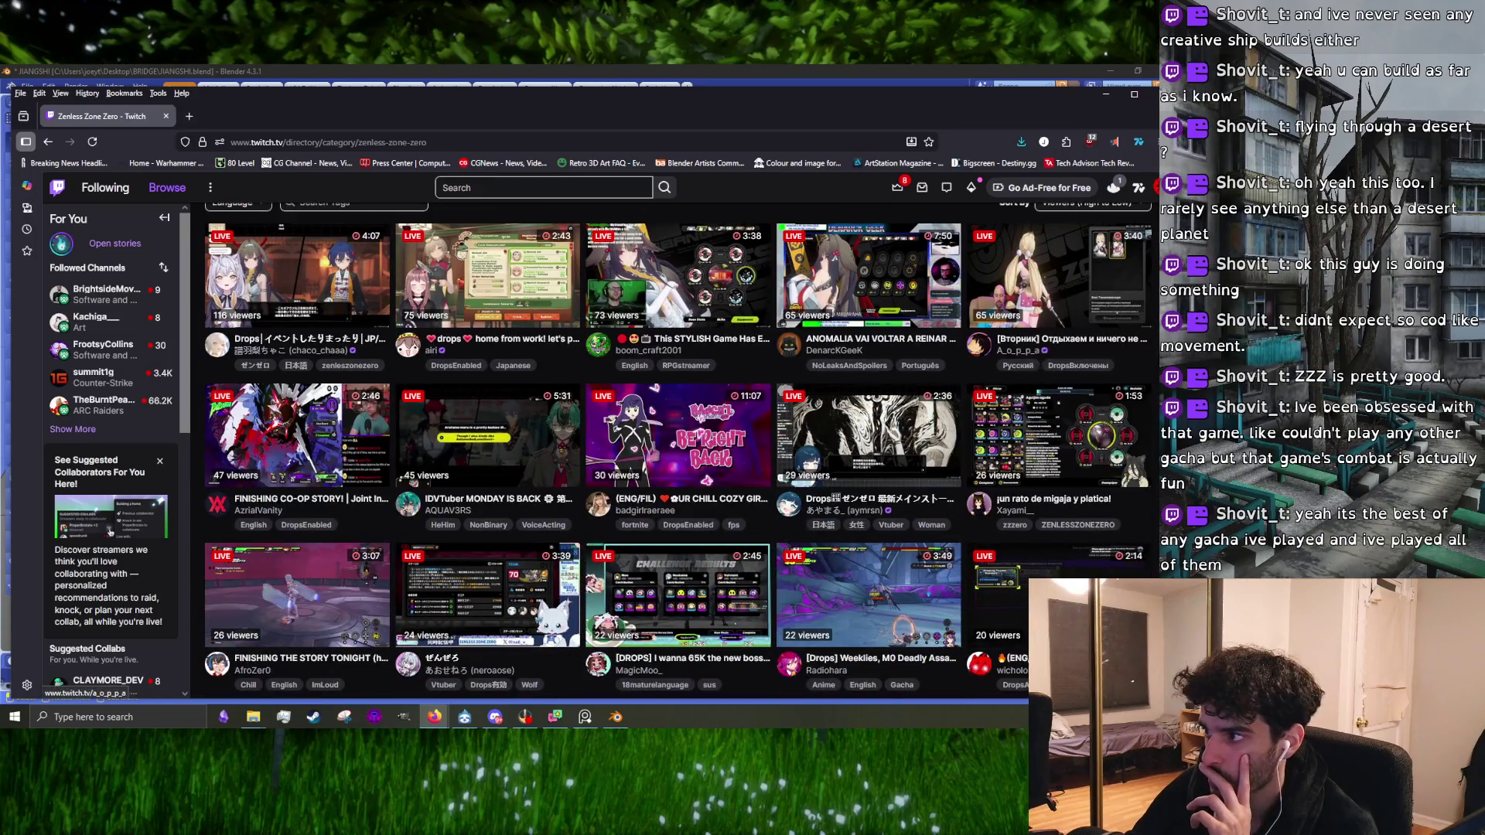
pyautogui.scroll(3, 588, 555)
pyautogui.scroll(-8, 588, 555)
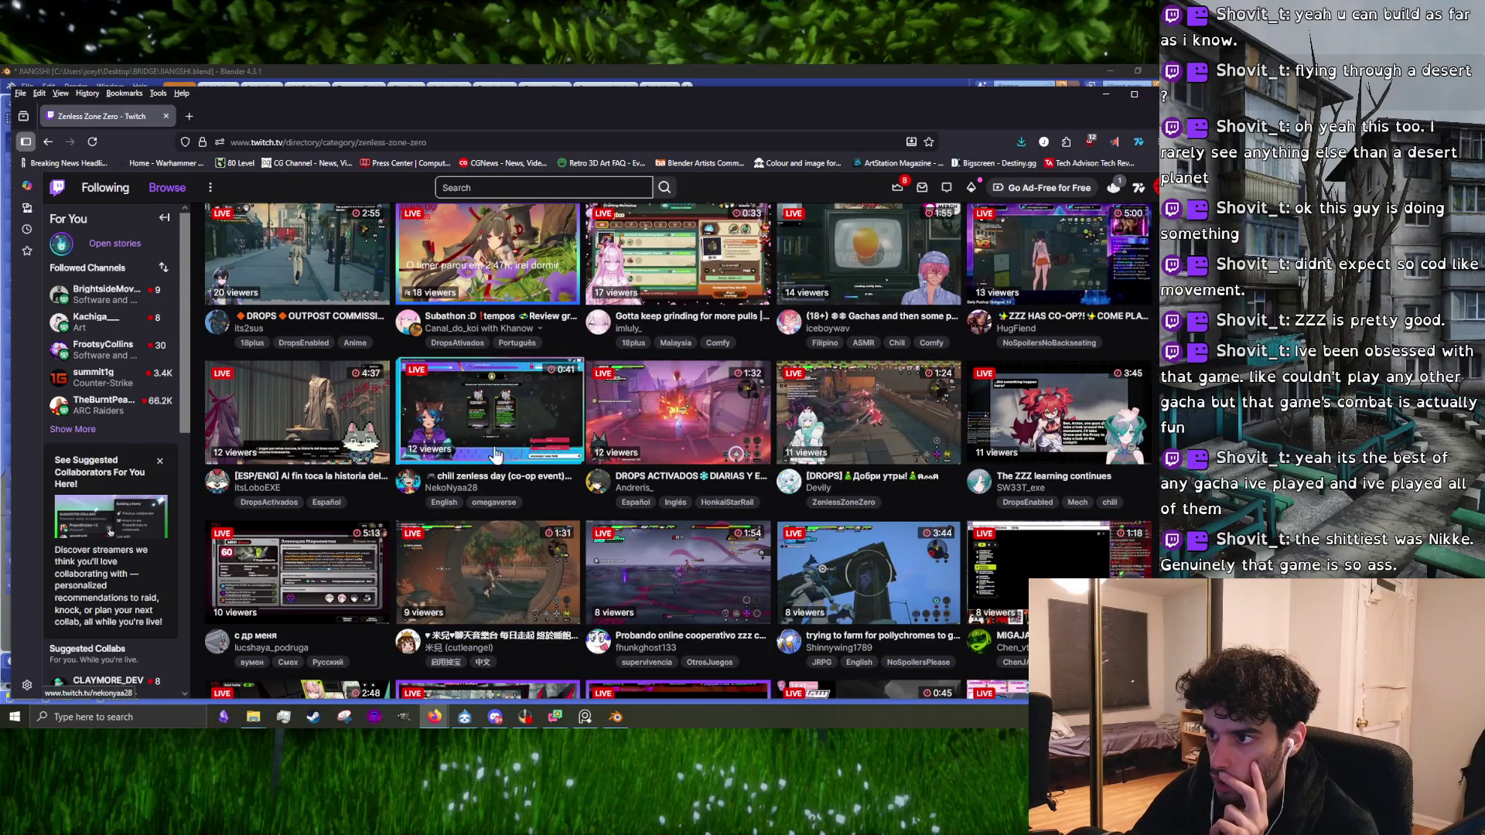
pyautogui.scroll(8, 455, 586)
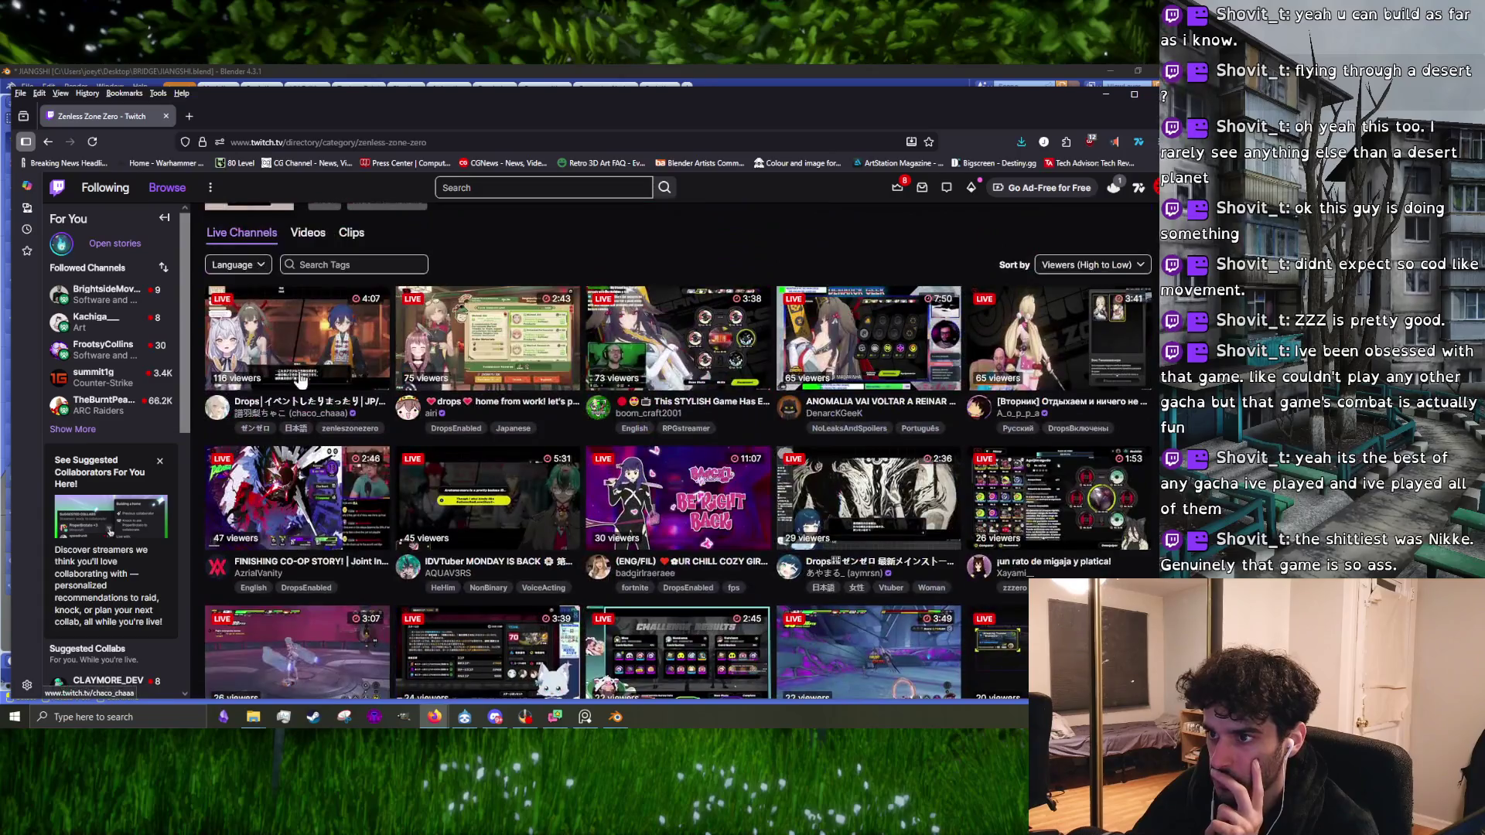
# Step: Play a Zenless Zone Zero stream with volume turned down, then minimize the browser
pyautogui.click(300, 379)
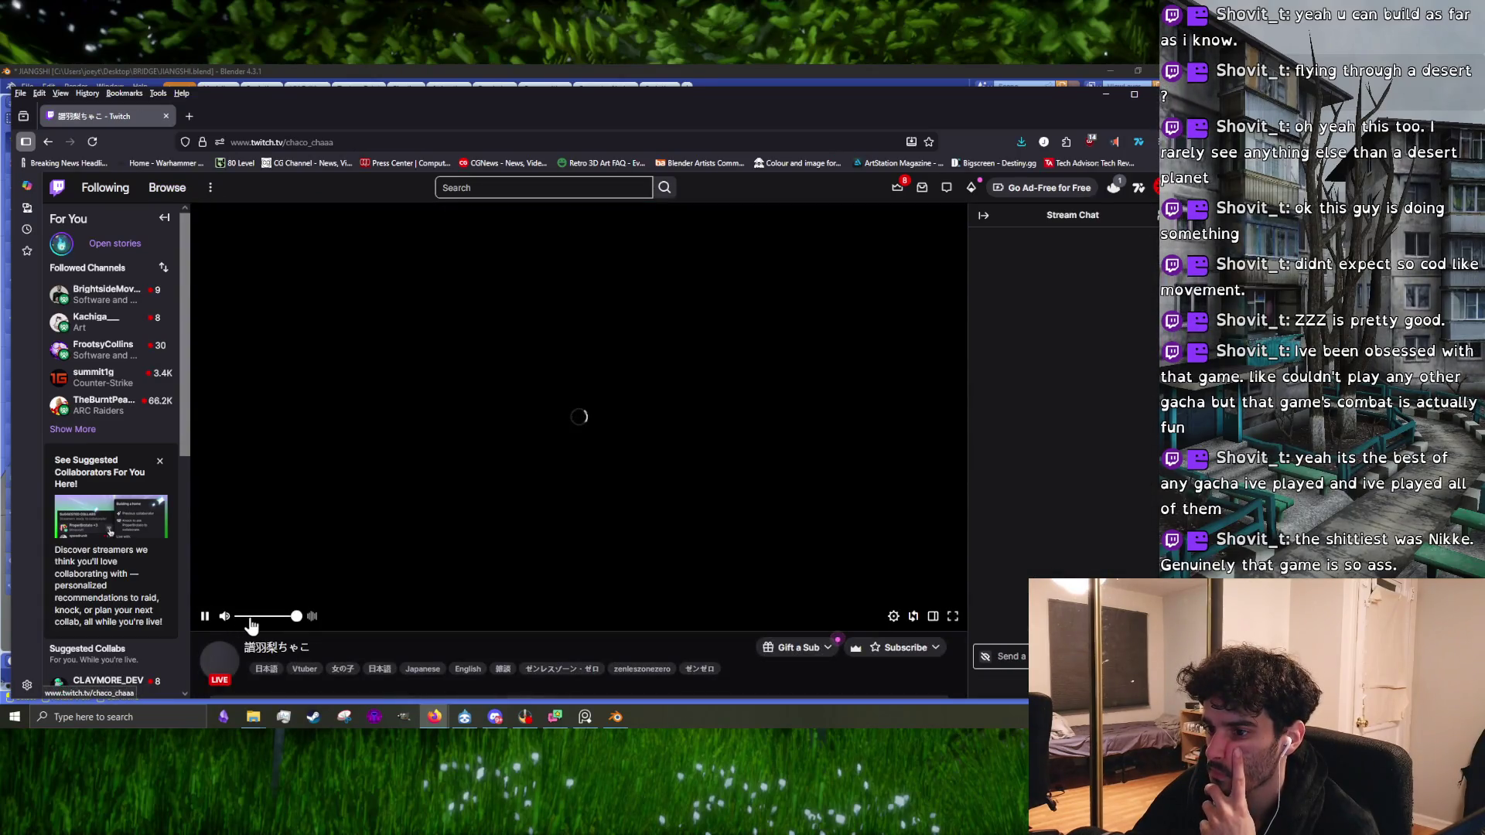
pyautogui.click(251, 618)
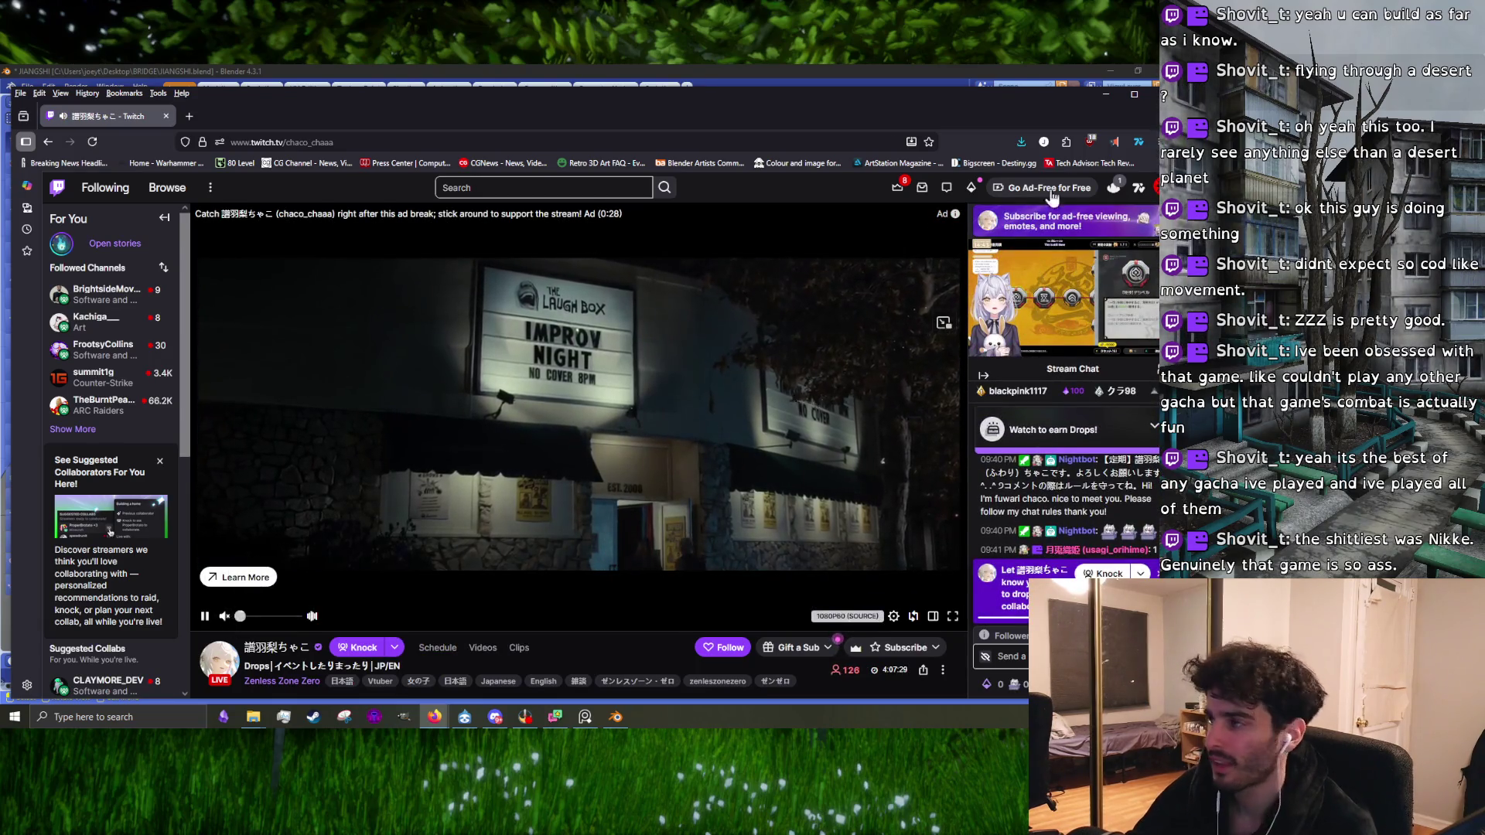
pyautogui.click(1106, 94)
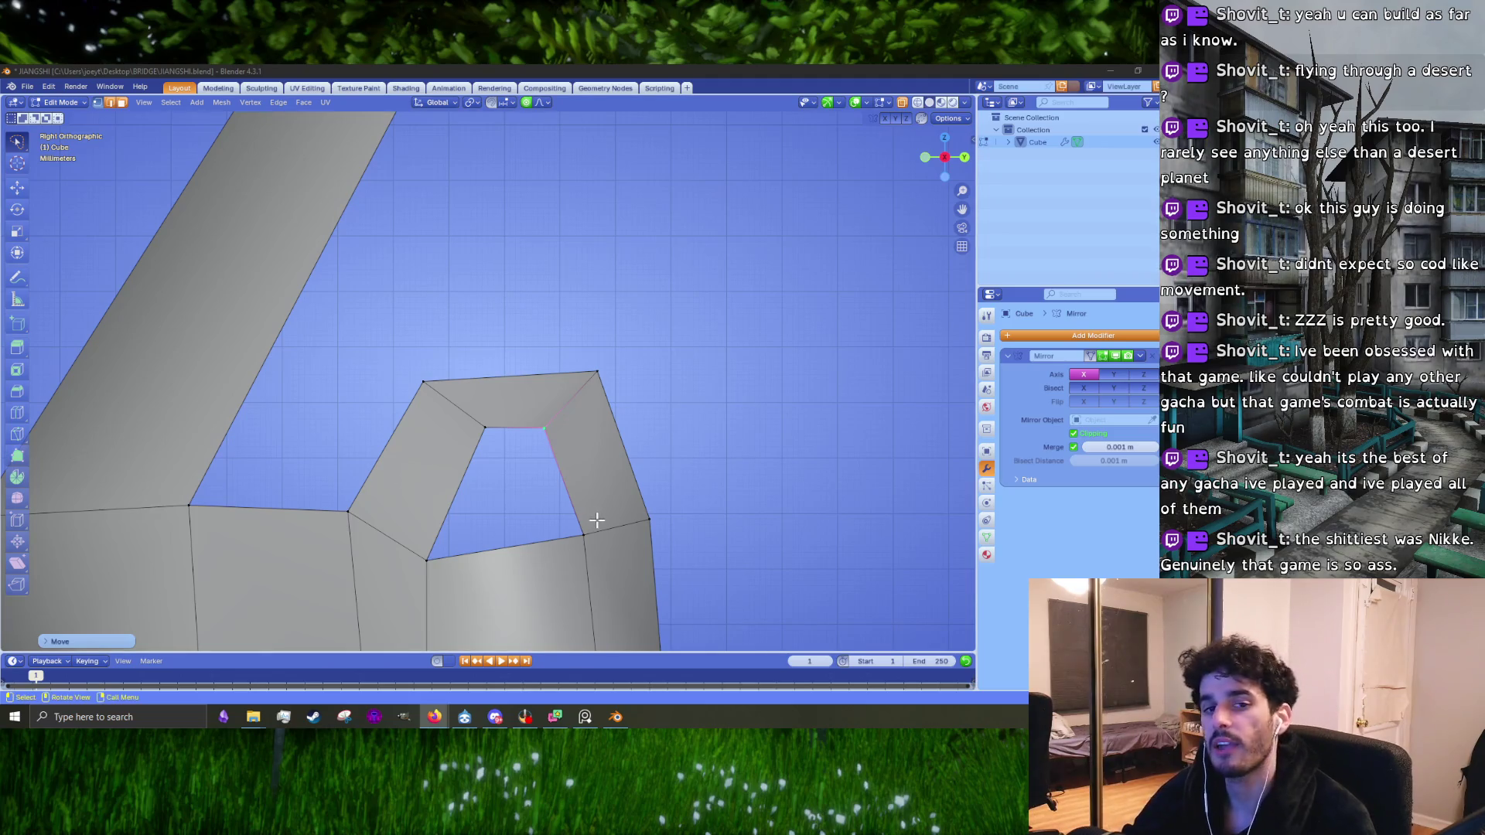
# Step: With the reference image up, nudge the opening's vertices using proportional editing in front view
pyautogui.hotkey('alt', 'Tab')
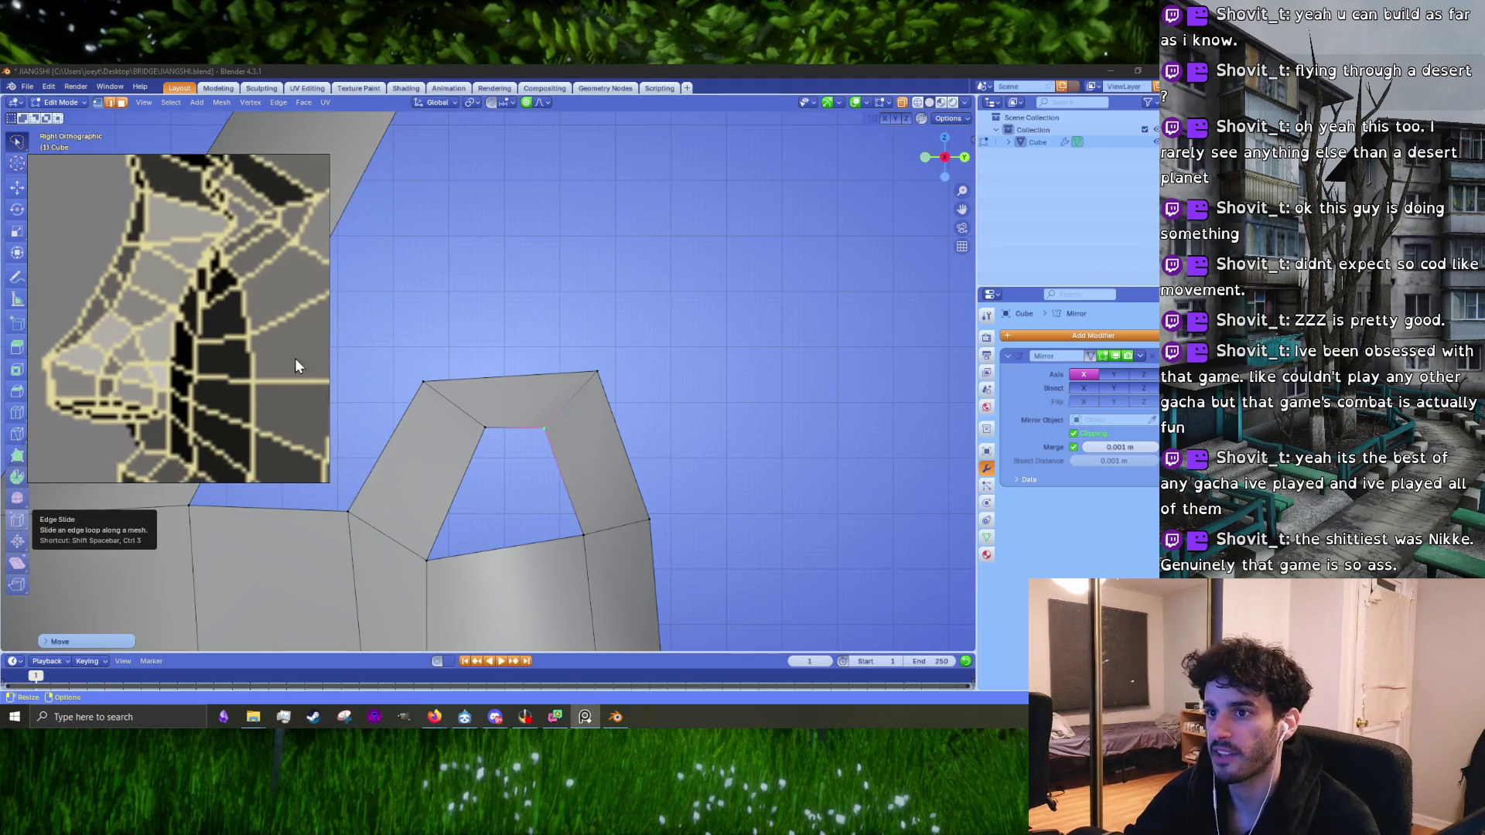
pyautogui.moveTo(481, 428); pyautogui.dragTo(464, 442)
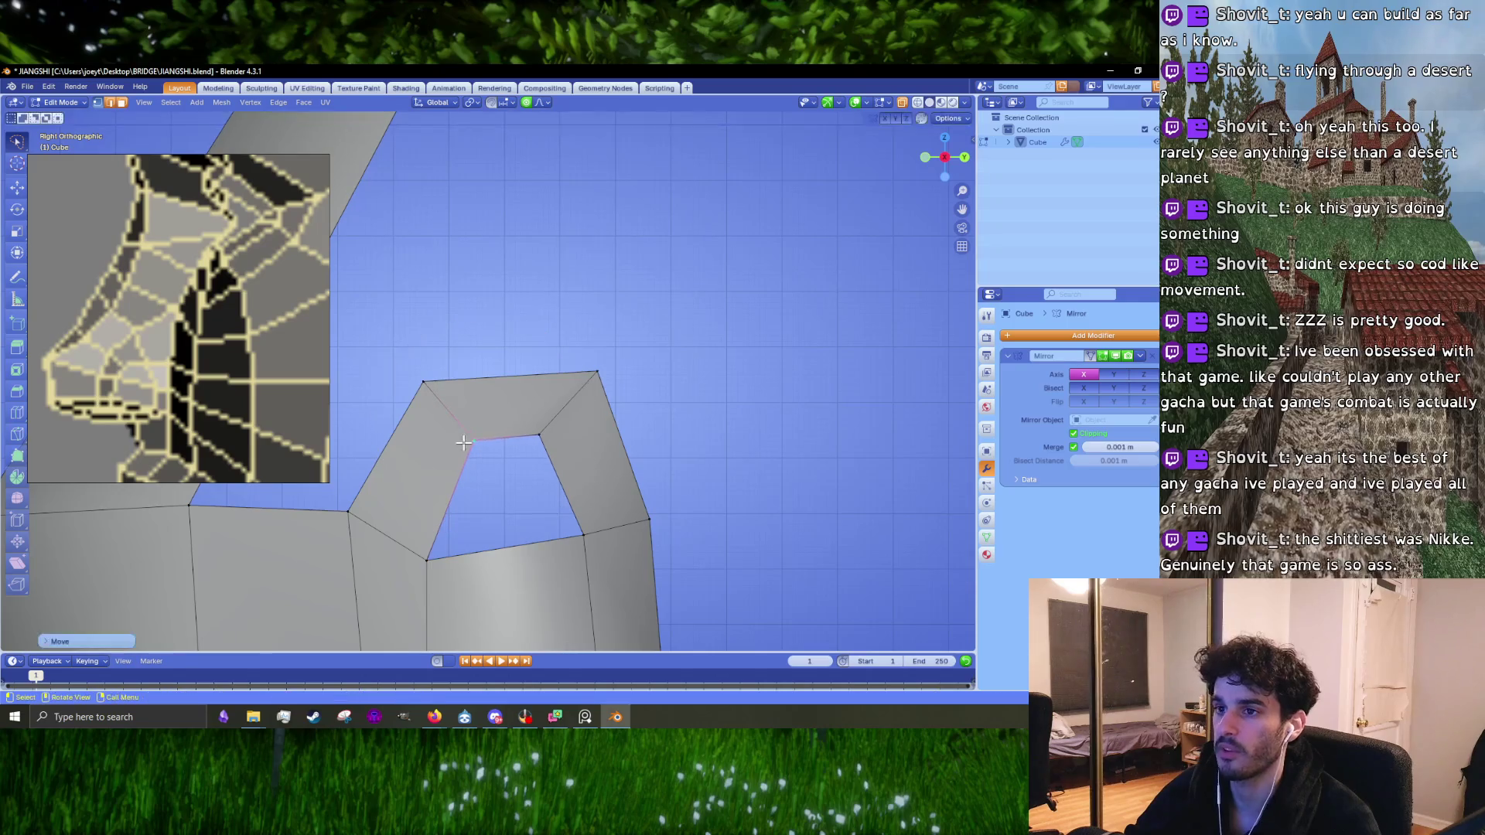
pyautogui.moveTo(521, 454)
pyautogui.keyDown('shift'); pyautogui.mouseDown(button='middle')
pyautogui.moveTo(627, 391)
pyautogui.moveTo(488, 452)
pyautogui.mouseUp(button='middle'); pyautogui.keyUp('shift')
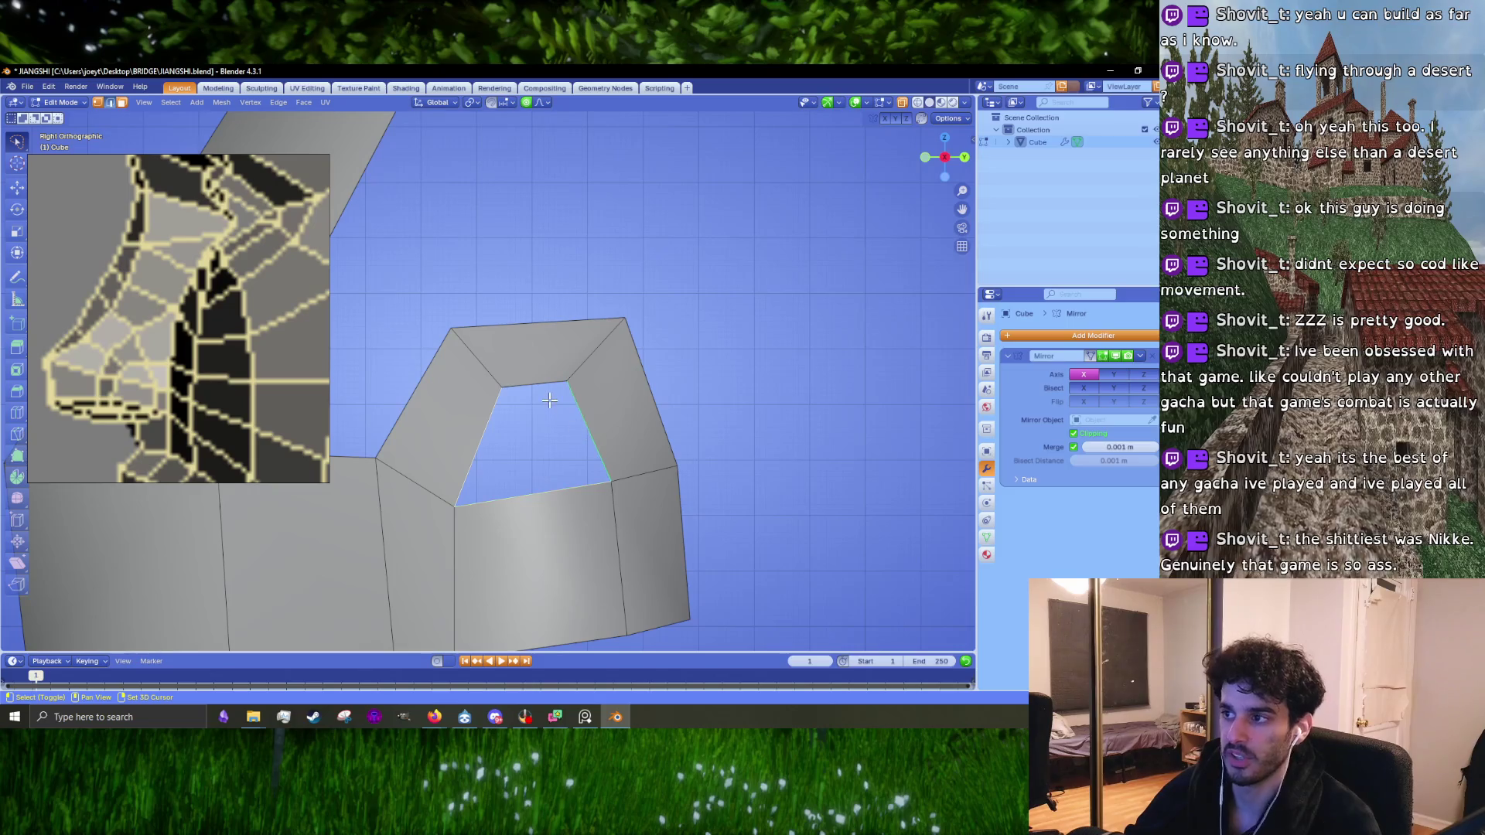
pyautogui.moveTo(549, 400); pyautogui.dragTo(639, 421, button='middle')
pyautogui.press('KP_1')
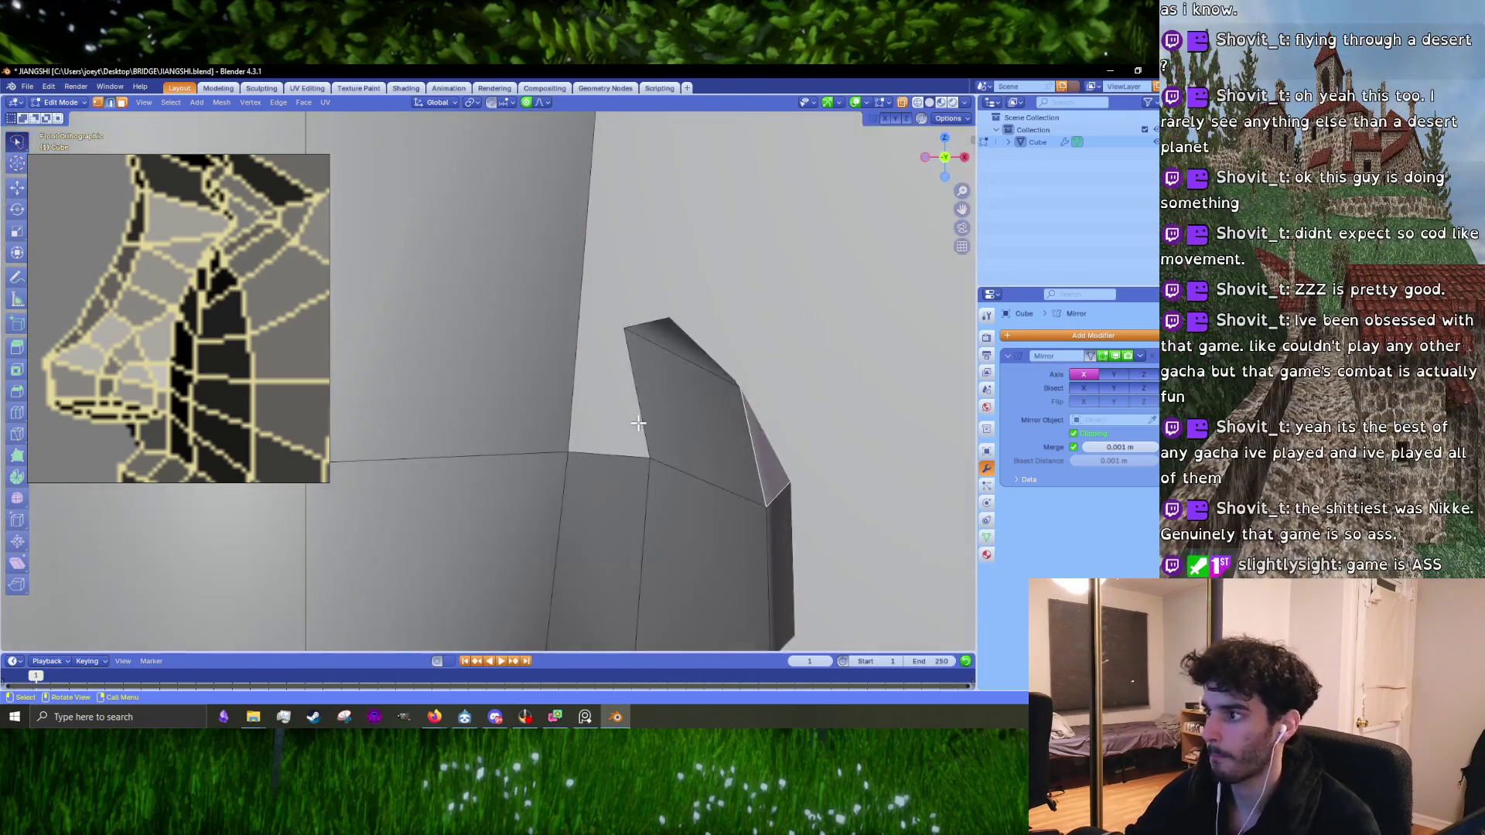
pyautogui.moveTo(626, 329); pyautogui.dragTo(647, 334)
pyautogui.scroll(-4, 645, 375)
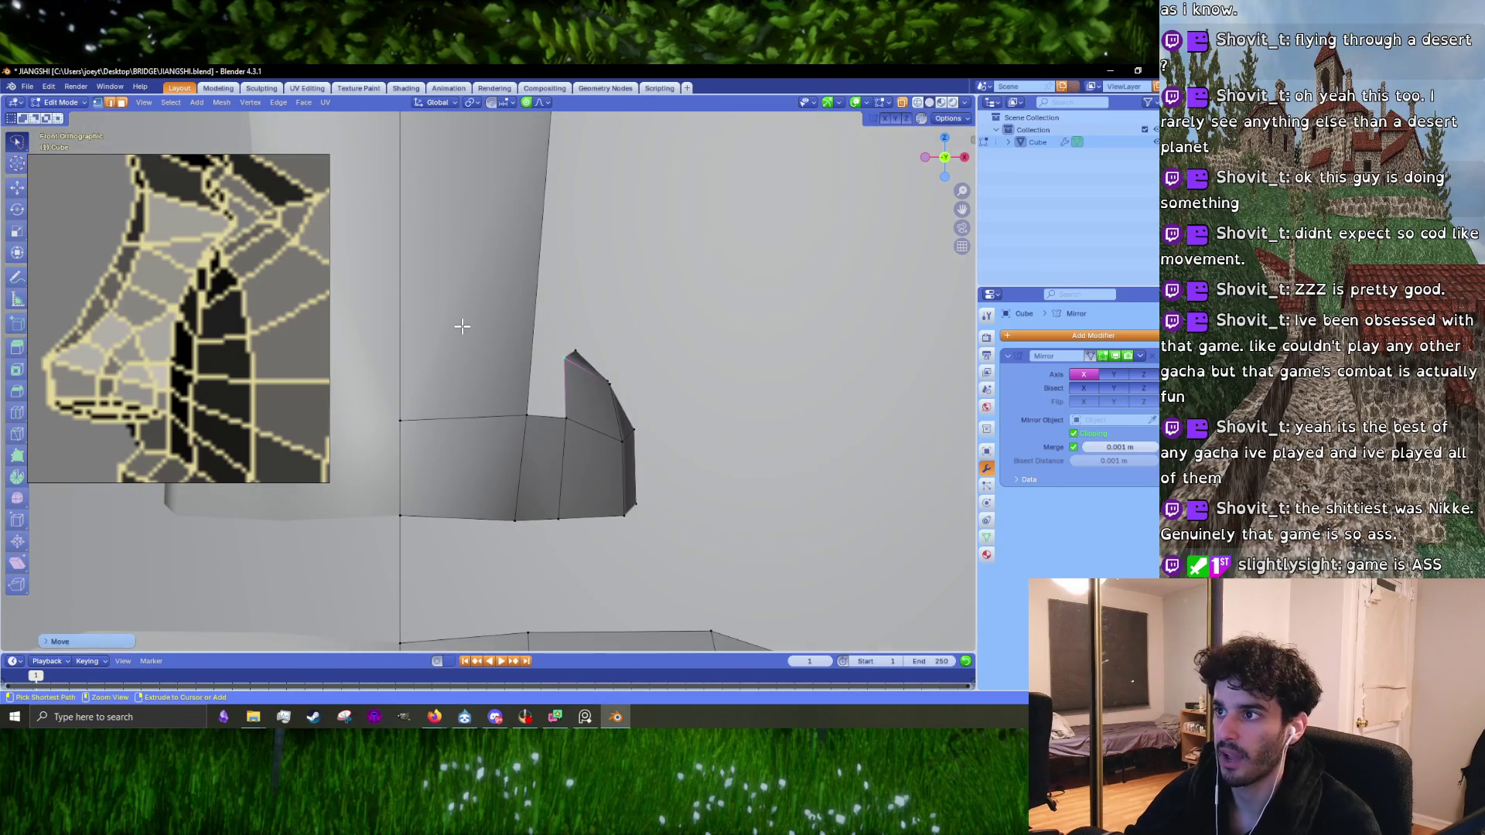
# Step: Add an edge loop across the upper face and shift vertices with smooth falloff
pyautogui.hotkey('ctrl', 'r')
pyautogui.click(416, 245)
pyautogui.click(413, 349)
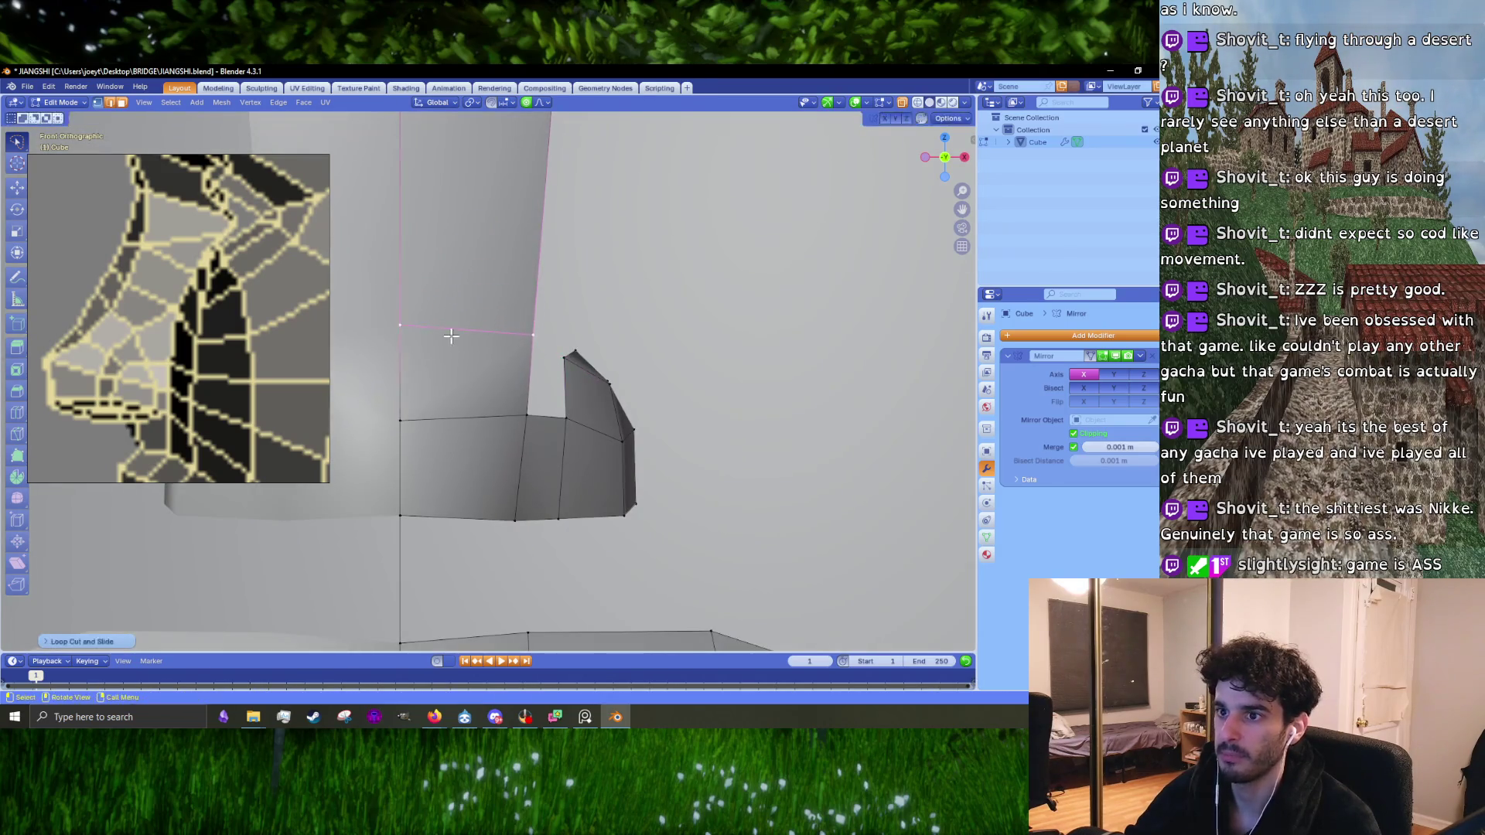
pyautogui.scroll(2, 548, 310)
pyautogui.press('g')
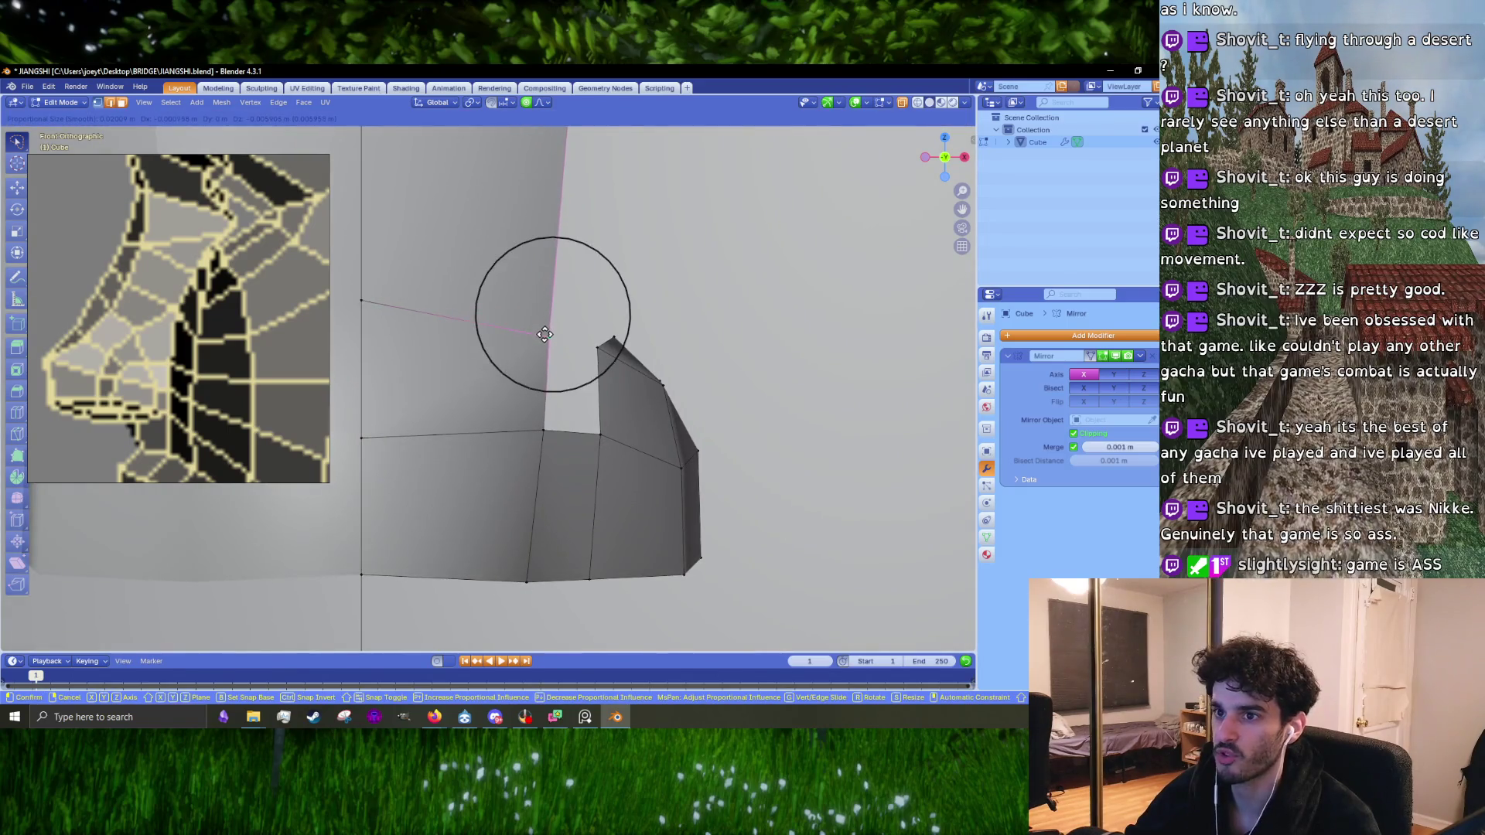
pyautogui.click(545, 334)
# Step: In right side view, reposition the nose block's selected vertices with falloff
pyautogui.moveTo(545, 334)
pyautogui.mouseDown(button='middle')
pyautogui.moveTo(511, 384)
pyautogui.moveTo(468, 403)
pyautogui.mouseUp(button='middle')
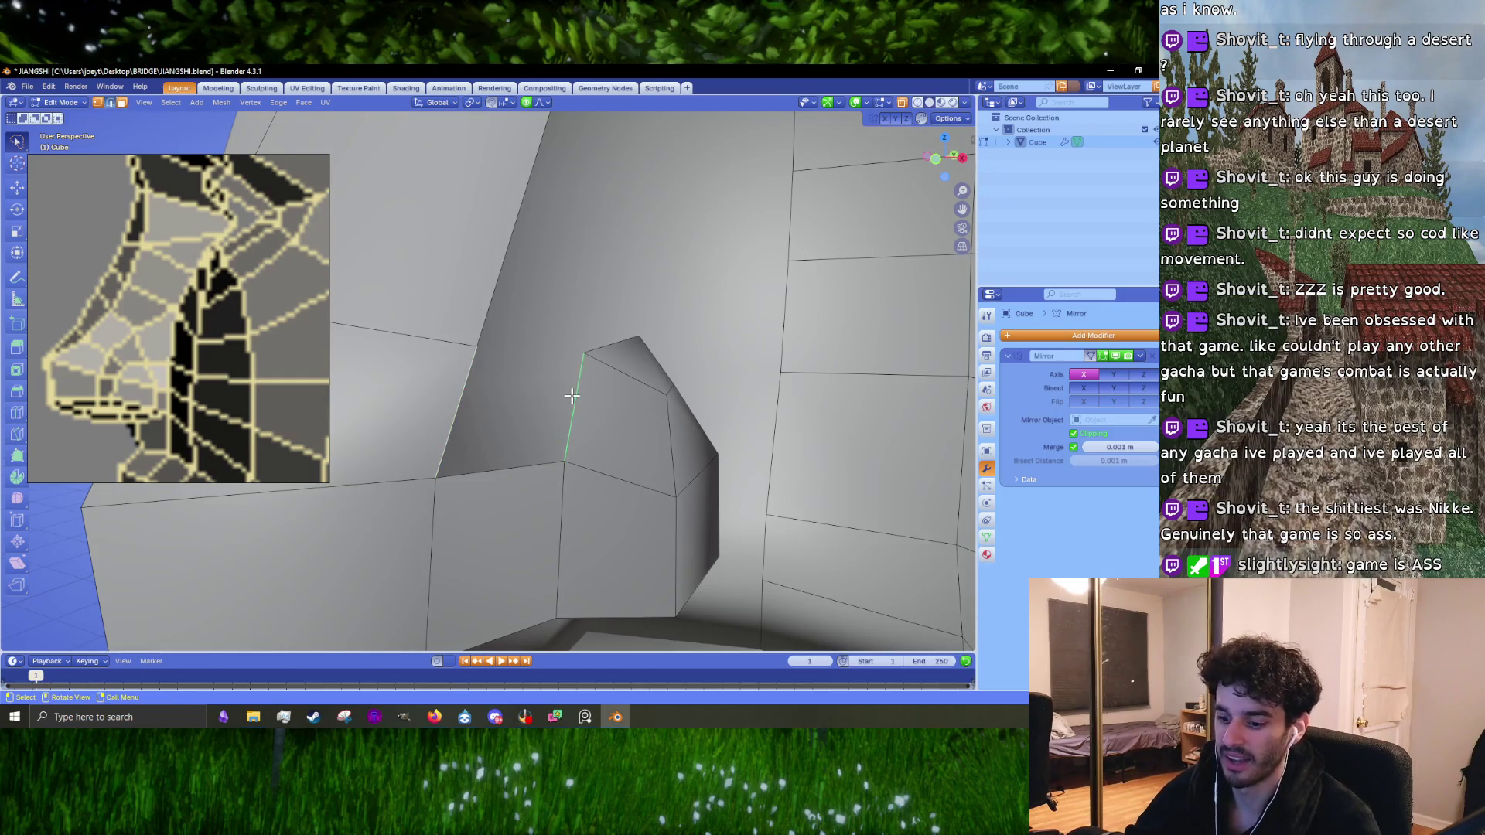
pyautogui.moveTo(570, 391)
pyautogui.mouseDown(button='middle')
pyautogui.moveTo(511, 398)
pyautogui.moveTo(555, 459)
pyautogui.mouseUp(button='middle')
pyautogui.press('KP_1')
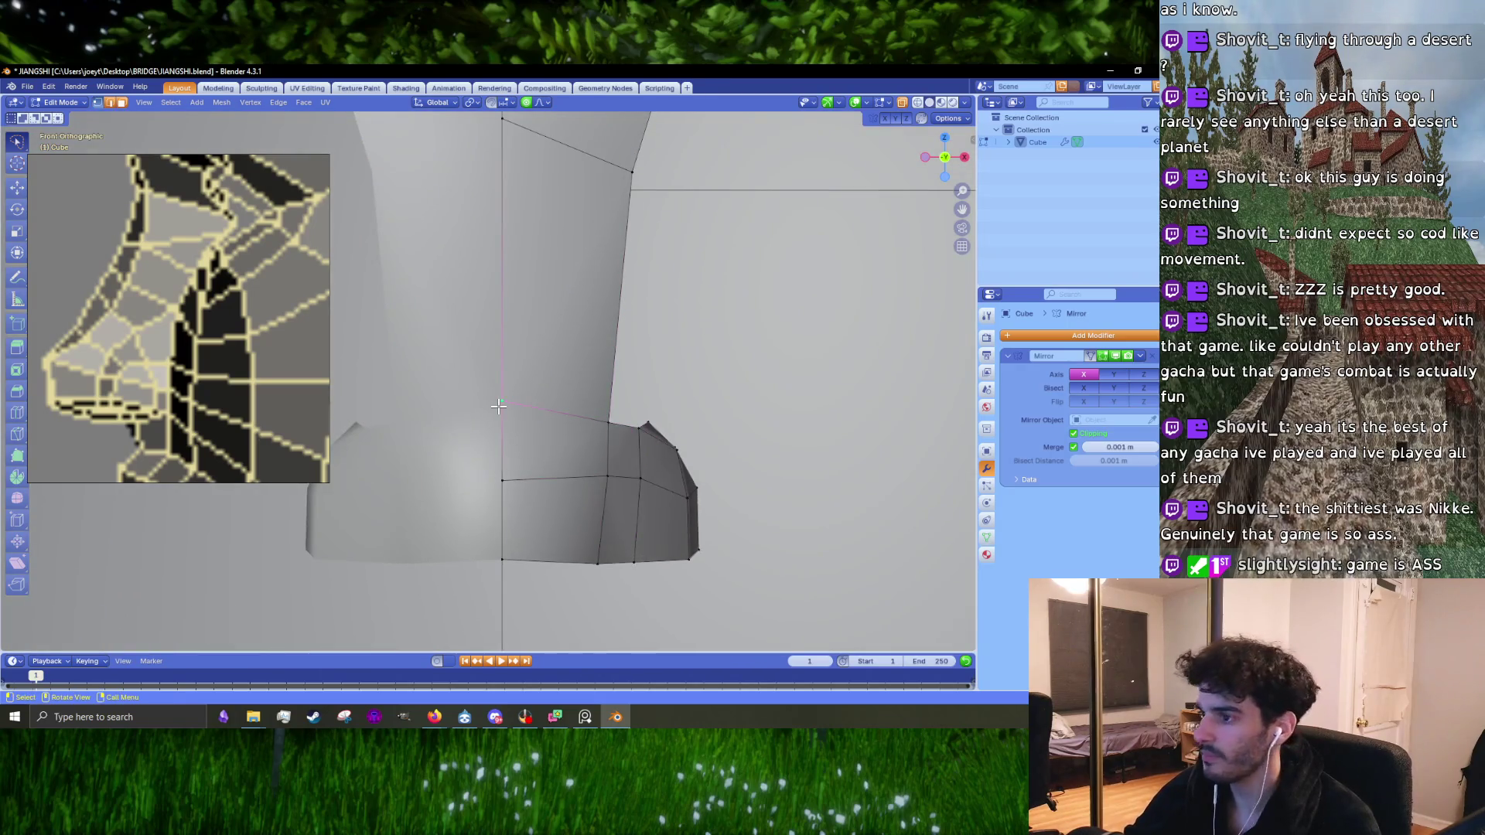
pyautogui.press('KP_3')
pyautogui.moveTo(498, 406)
pyautogui.keyDown('shift'); pyautogui.mouseDown(button='middle')
pyautogui.moveTo(583, 422)
pyautogui.moveTo(570, 439)
pyautogui.mouseUp(button='middle'); pyautogui.keyUp('shift')
pyautogui.press('g')
pyautogui.click(564, 408)
pyautogui.press('g')
pyautogui.click(592, 414)
# Step: Try extruding the top edge upward into a face, then undo it
pyautogui.scroll(2, 520, 411)
pyautogui.press('g')
pyautogui.rightClick(510, 395)
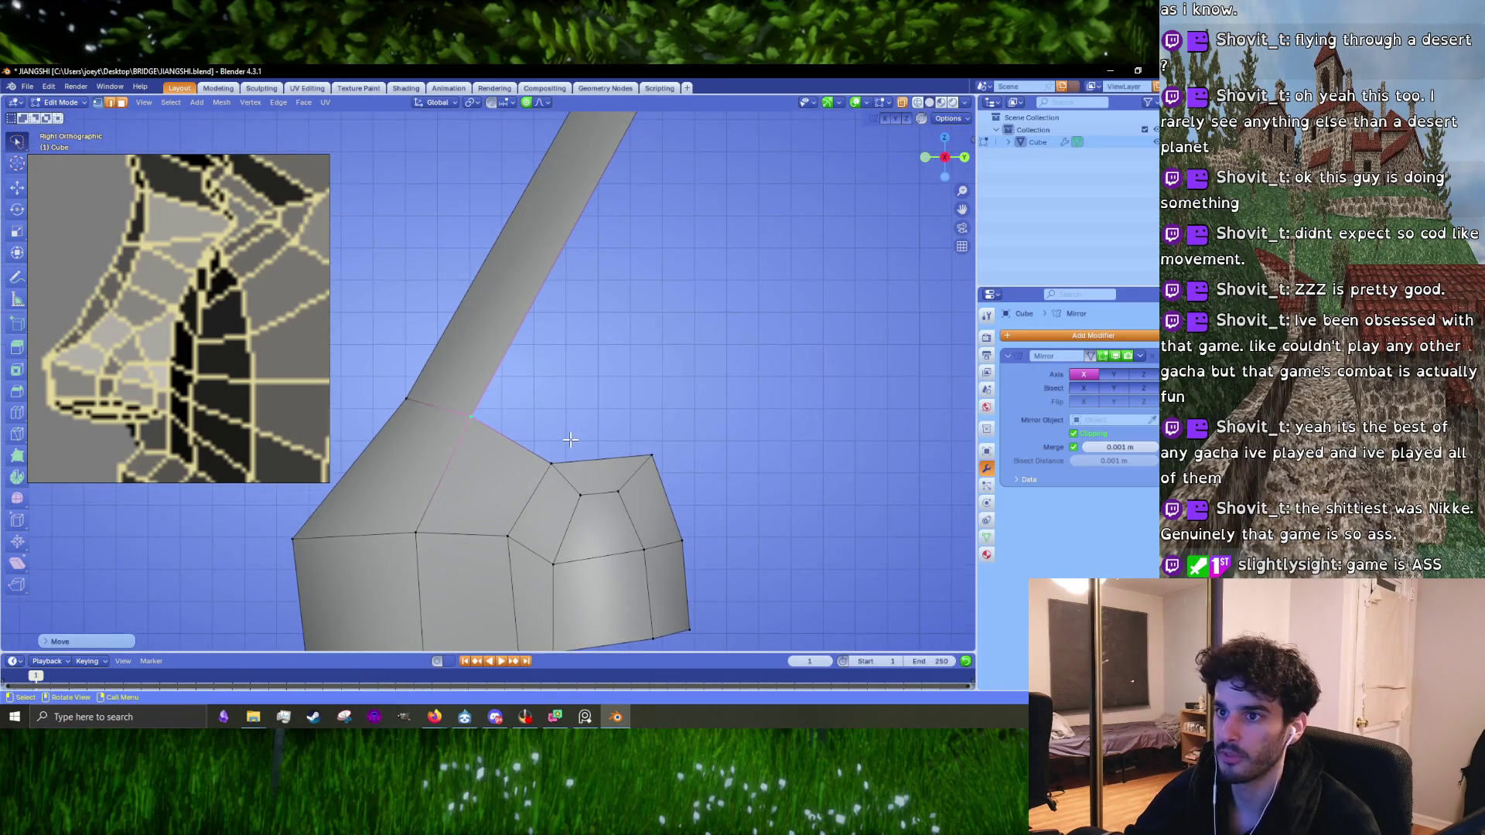
pyautogui.press('e')
pyautogui.click(558, 405)
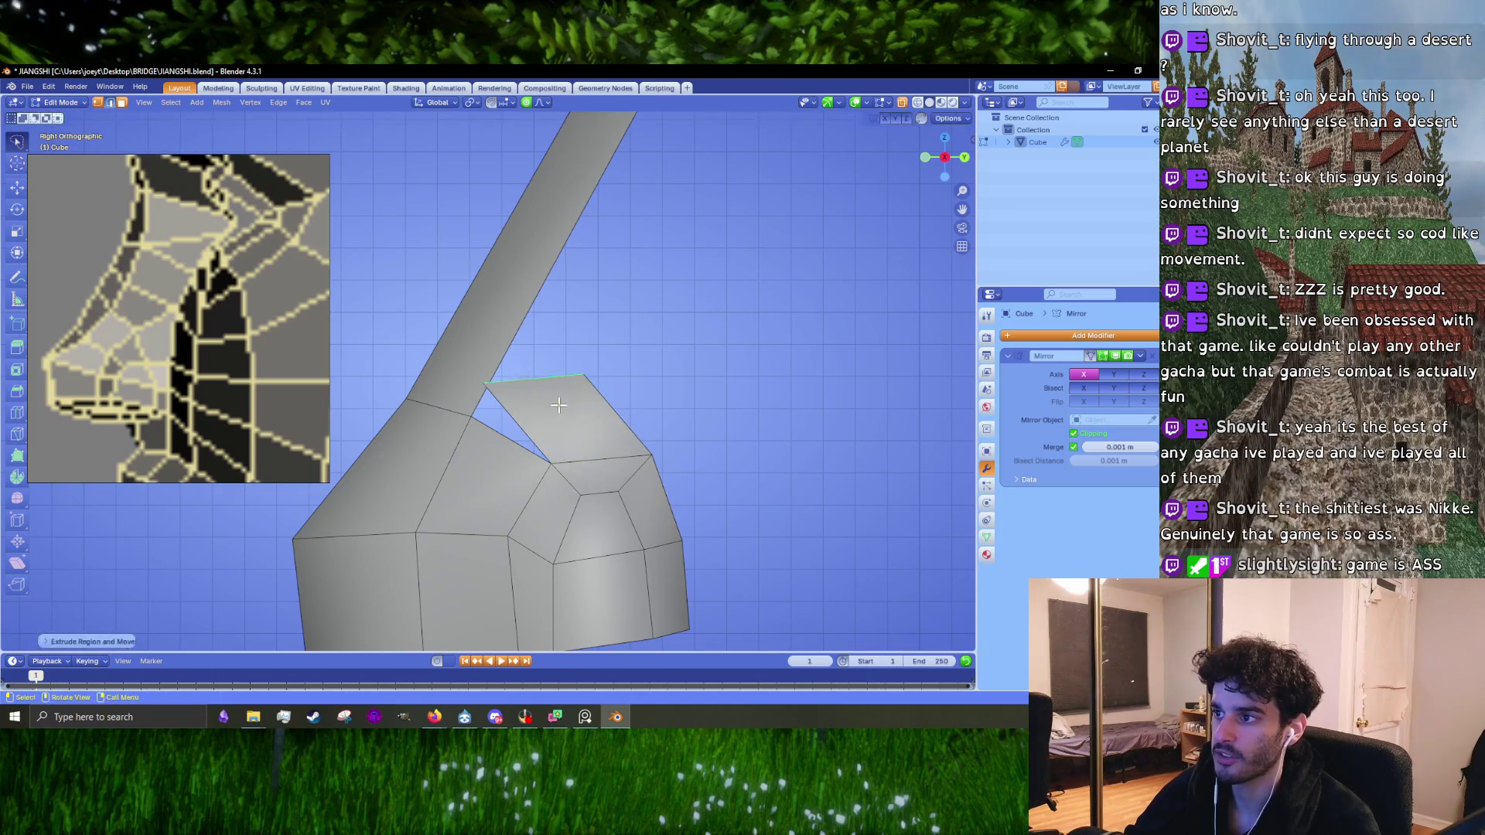
pyautogui.hotkey('ctrl', 'z')
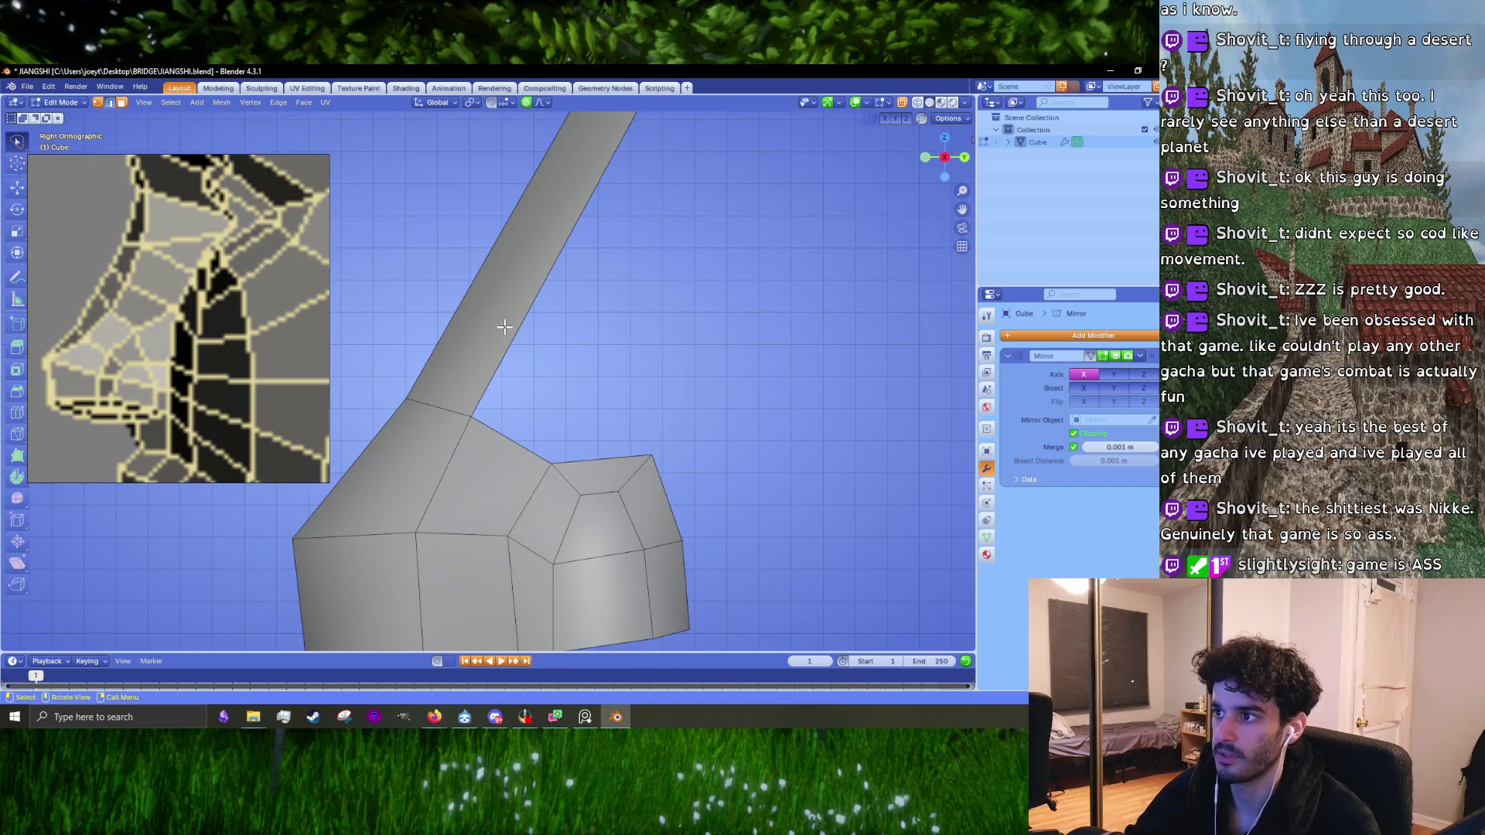
# Step: Loop-cut the upper strip, bend it at the loop, and fill the gap below with a face
pyautogui.hotkey('ctrl', 'r')
pyautogui.click(494, 306)
pyautogui.press('r')
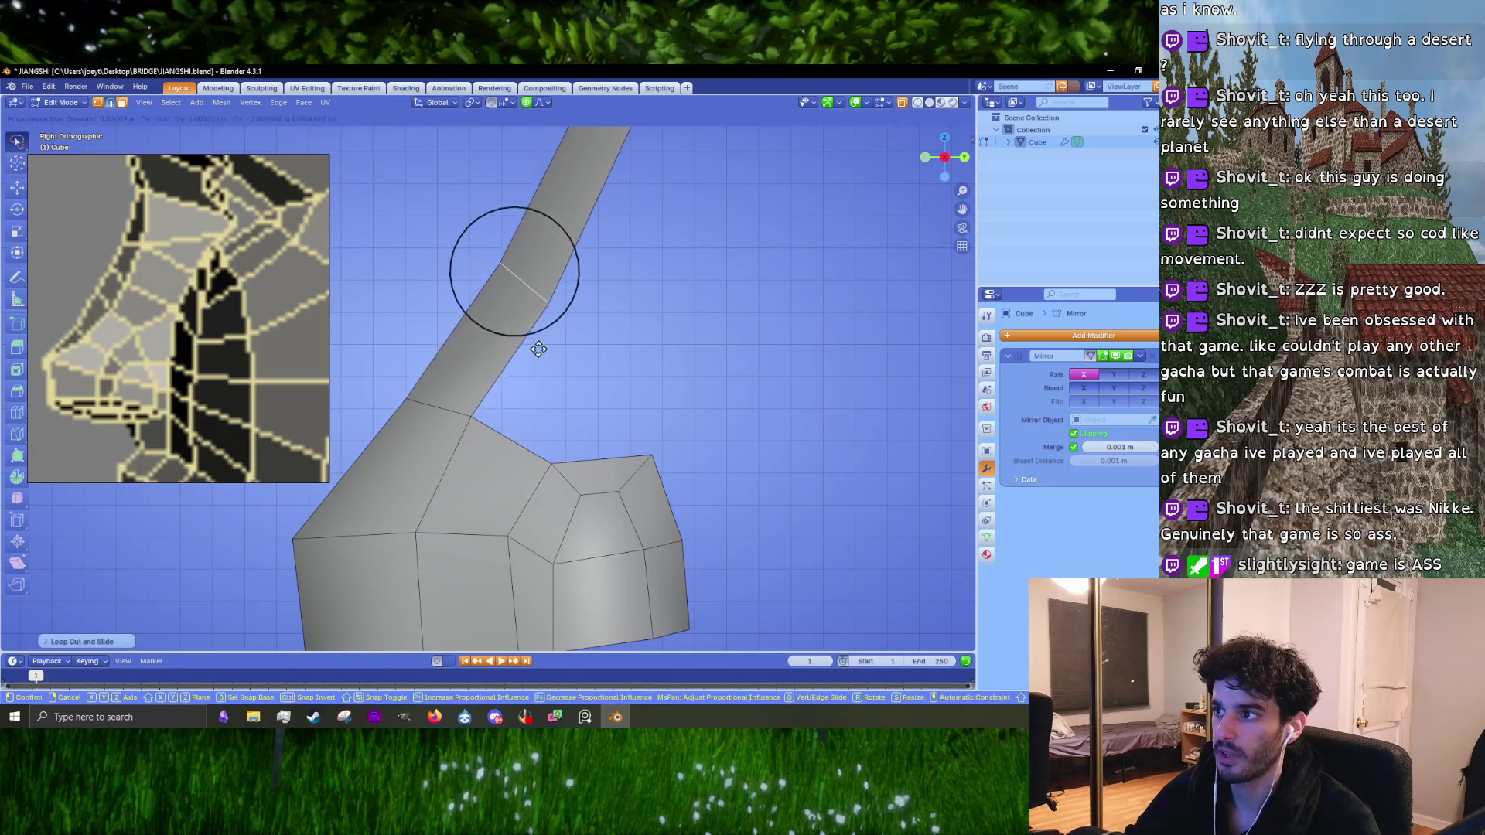
pyautogui.click(604, 346)
pyautogui.press('g')
pyautogui.click(514, 376)
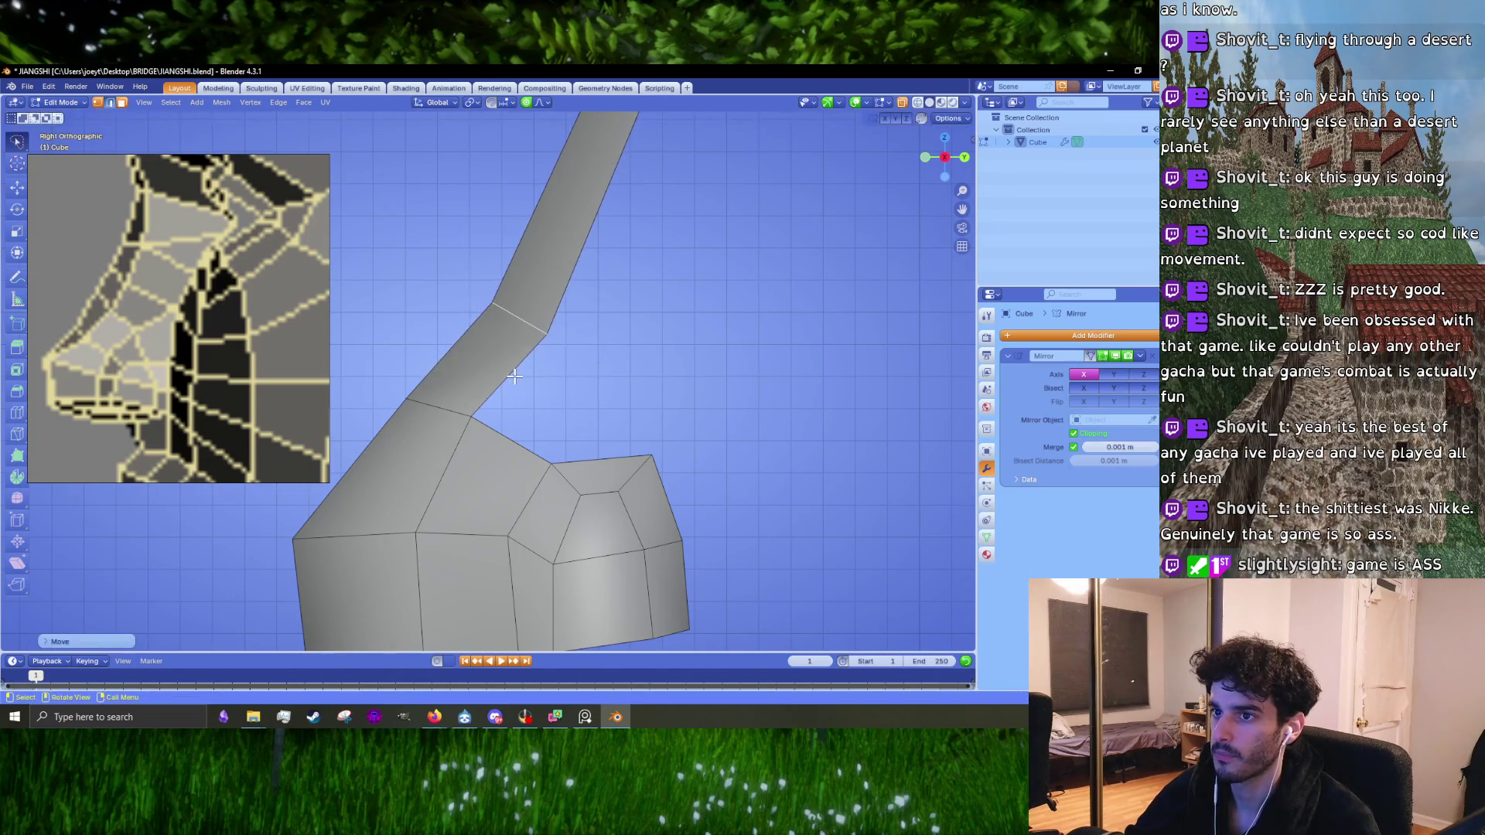
pyautogui.press('f')
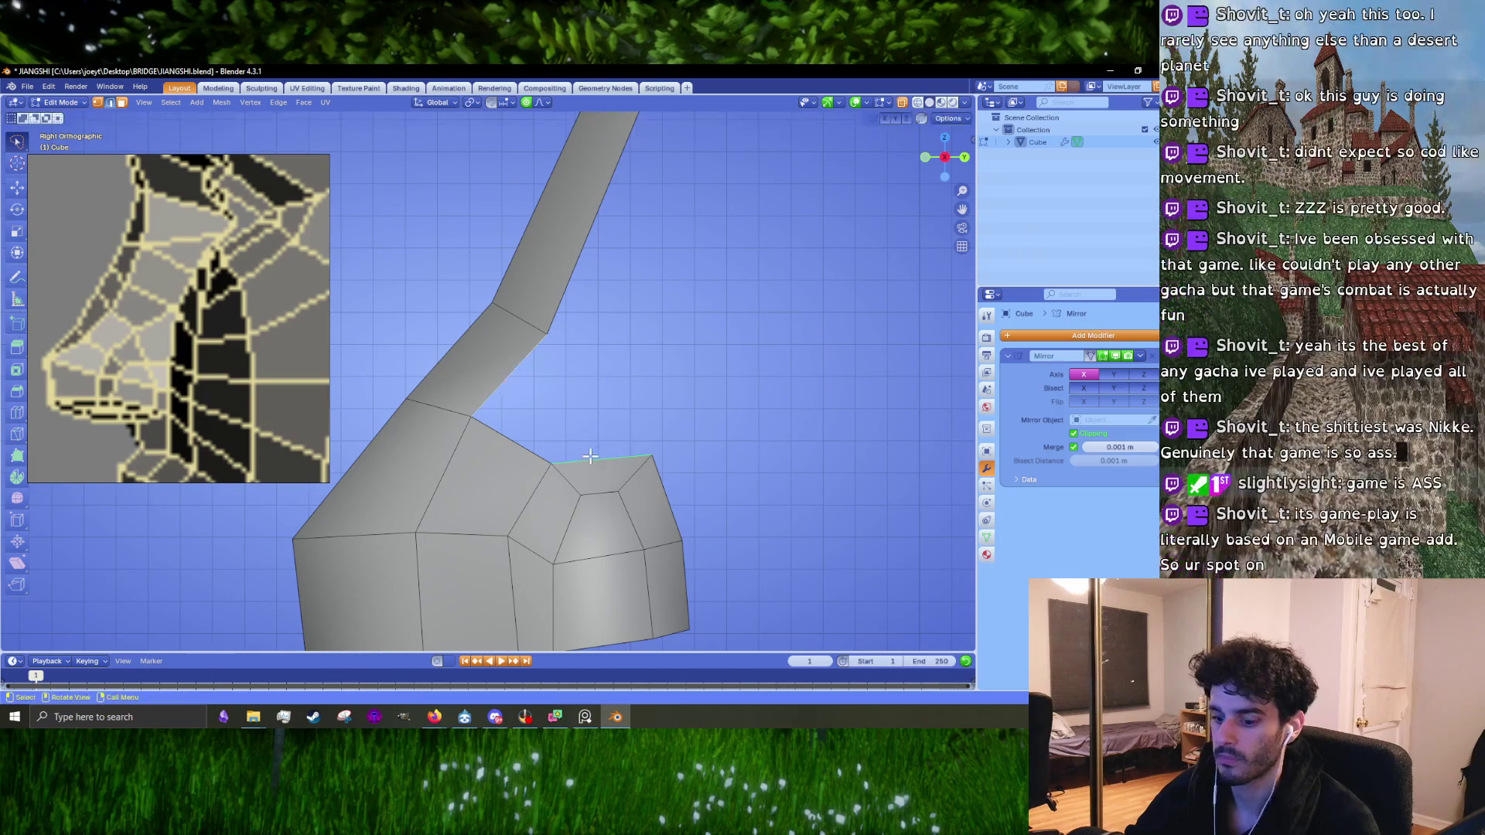
# Step: Adjust the vertices at the strip's base and on the right side
pyautogui.press('g')
pyautogui.click(480, 408)
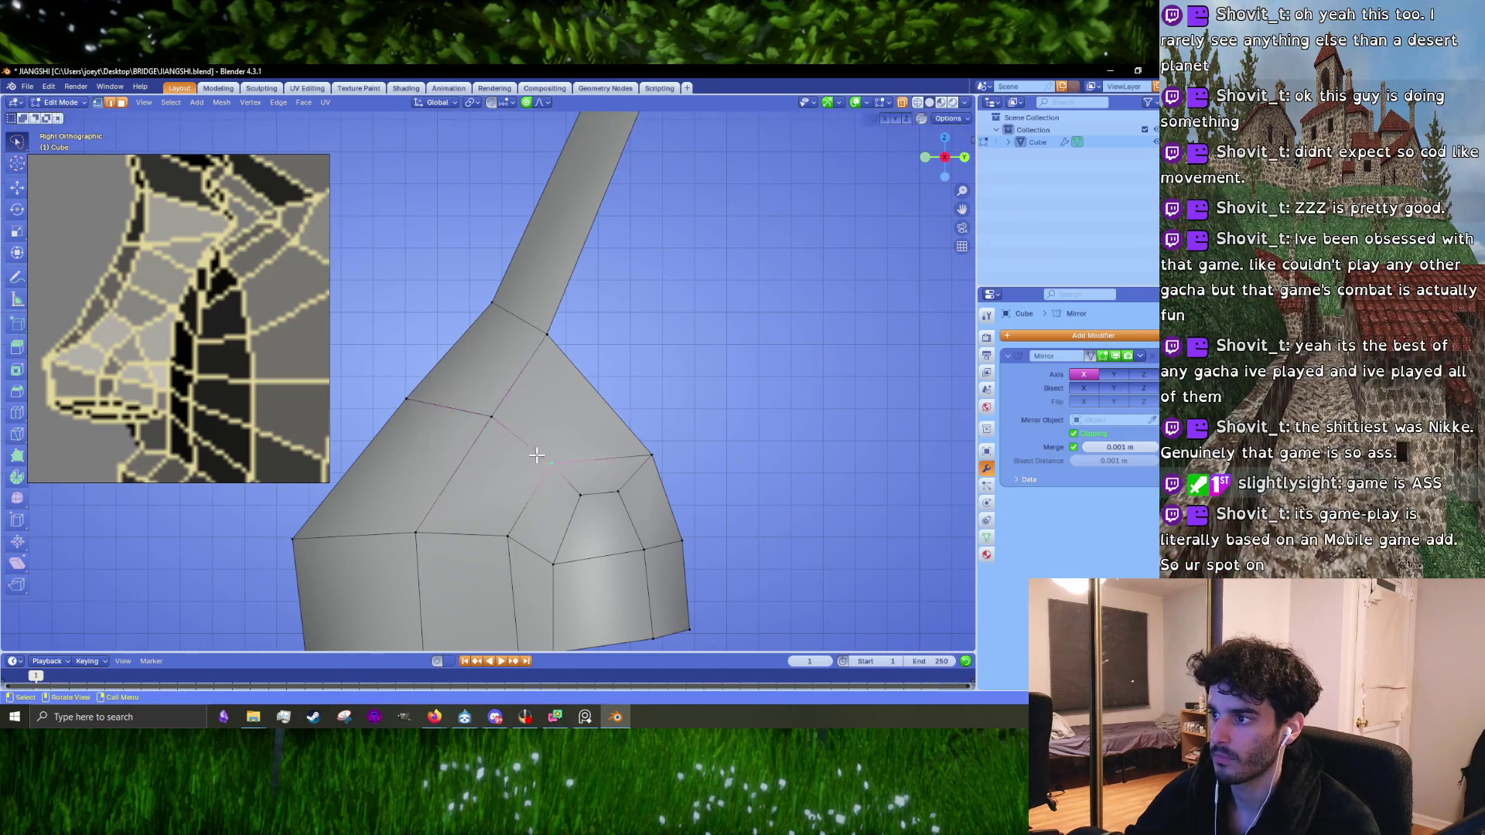
pyautogui.click(550, 465)
pyautogui.press('g')
pyautogui.click(535, 462)
pyautogui.click(652, 457)
pyautogui.press('g')
pyautogui.click(648, 458)
pyautogui.keyDown('shift'); pyautogui.moveTo(648, 444); pyautogui.dragTo(604, 444, button='middle'); pyautogui.keyUp('shift')
# Step: Extrude the face's upper-right edge into a flap, then rotate and scale it
pyautogui.click(556, 395)
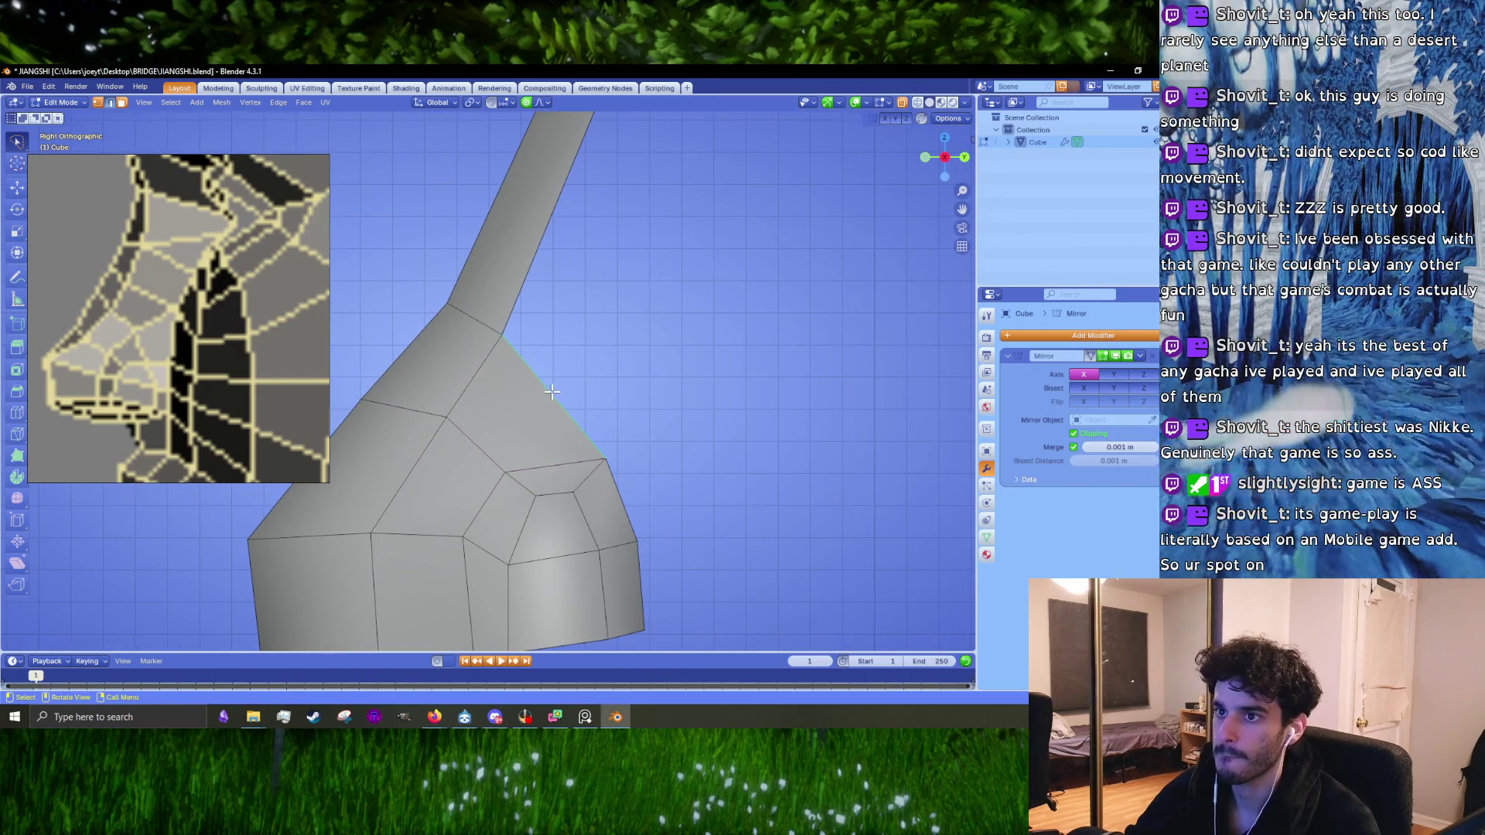
pyautogui.press('e')
pyautogui.click(641, 375)
pyautogui.press('r')
pyautogui.click(728, 495)
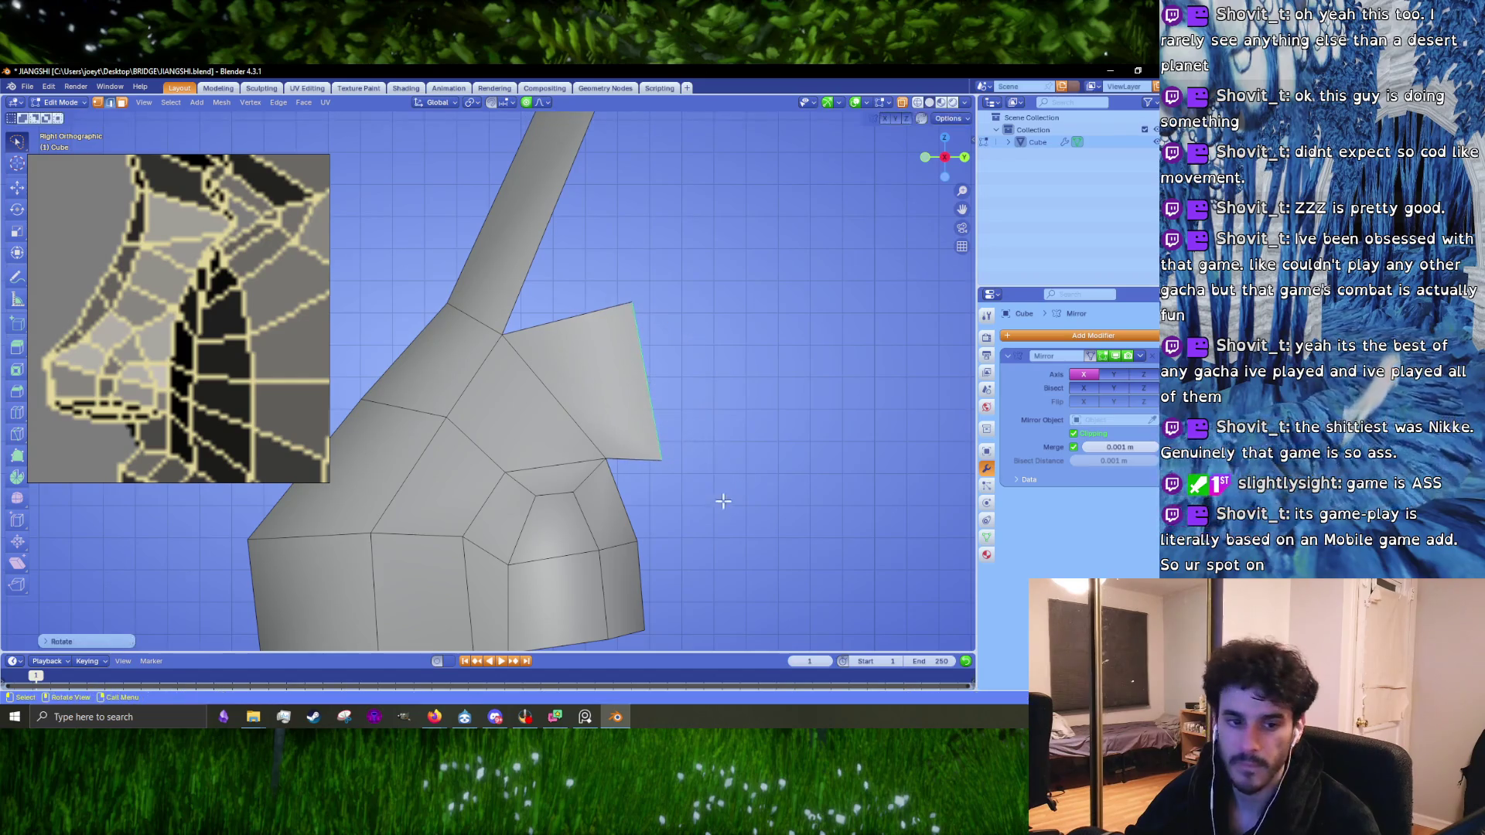
pyautogui.press('s')
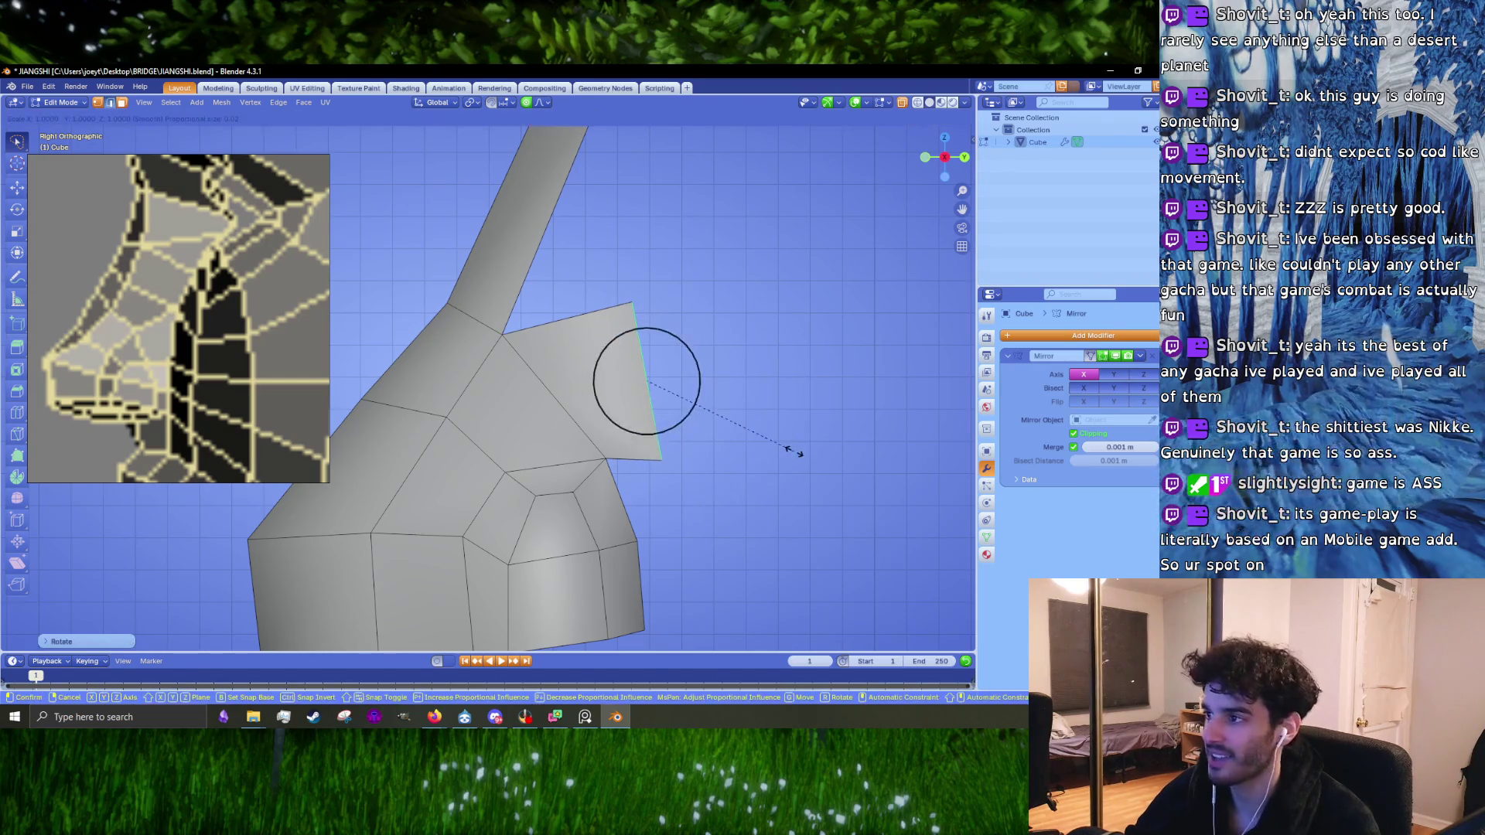
pyautogui.click(765, 441)
# Step: In front view, narrow the nose-bridge strip's tip with a falloff move
pyautogui.press('KP_1')
pyautogui.scroll(5, 756, 433)
pyautogui.press('g')
pyautogui.click(760, 433)
pyautogui.moveTo(799, 367)
pyautogui.keyDown('shift'); pyautogui.mouseDown(button='middle')
pyautogui.moveTo(634, 341)
pyautogui.moveTo(572, 401)
pyautogui.mouseUp(button='middle'); pyautogui.keyUp('shift')
pyautogui.scroll(-2, 501, 314)
pyautogui.scroll(5, 572, 402)
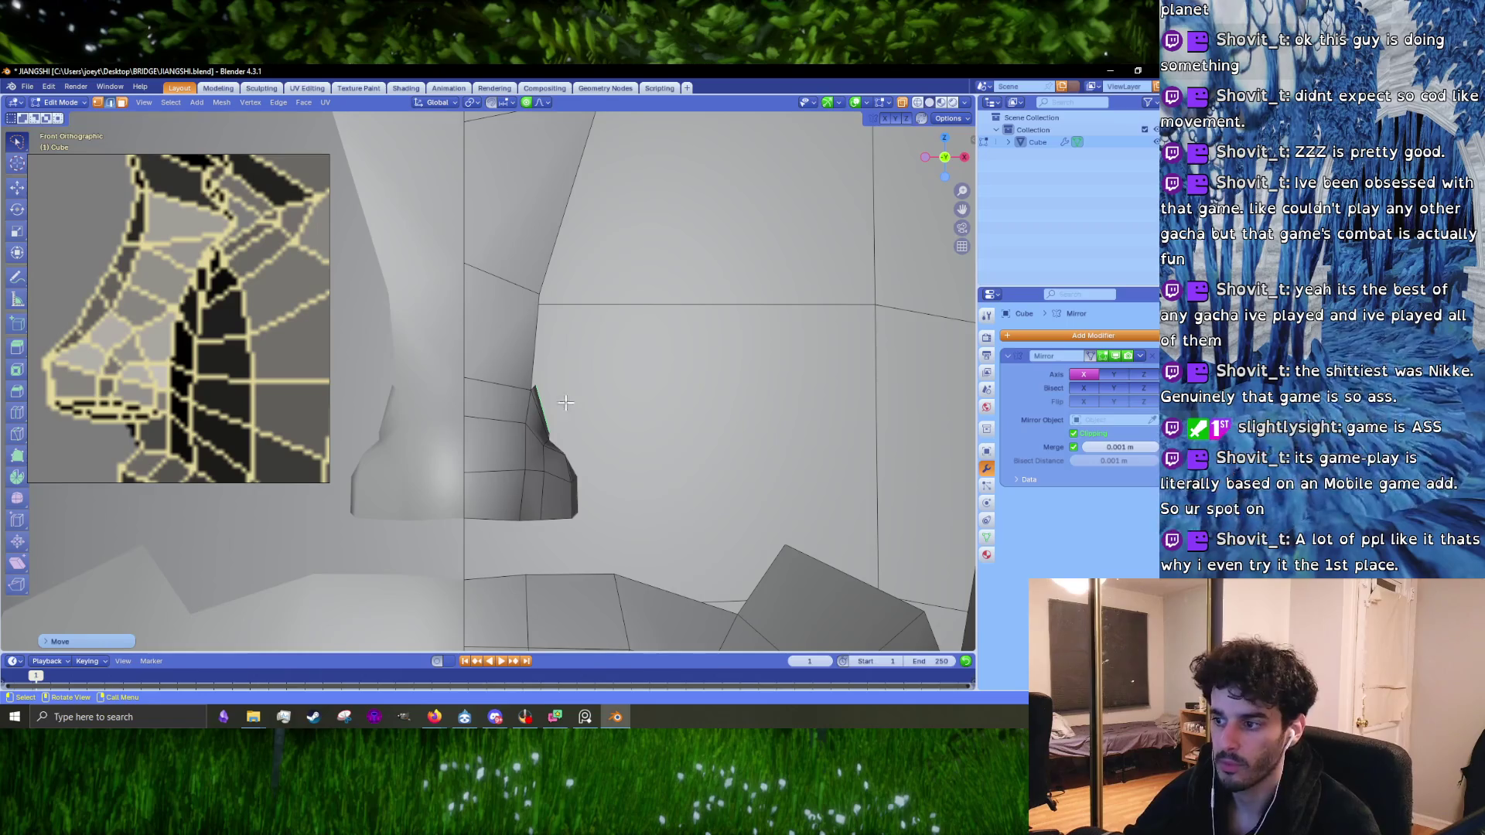
# Step: Bring the Twitch stream window back to front and unmute the stream
pyautogui.moveTo(433, 717)
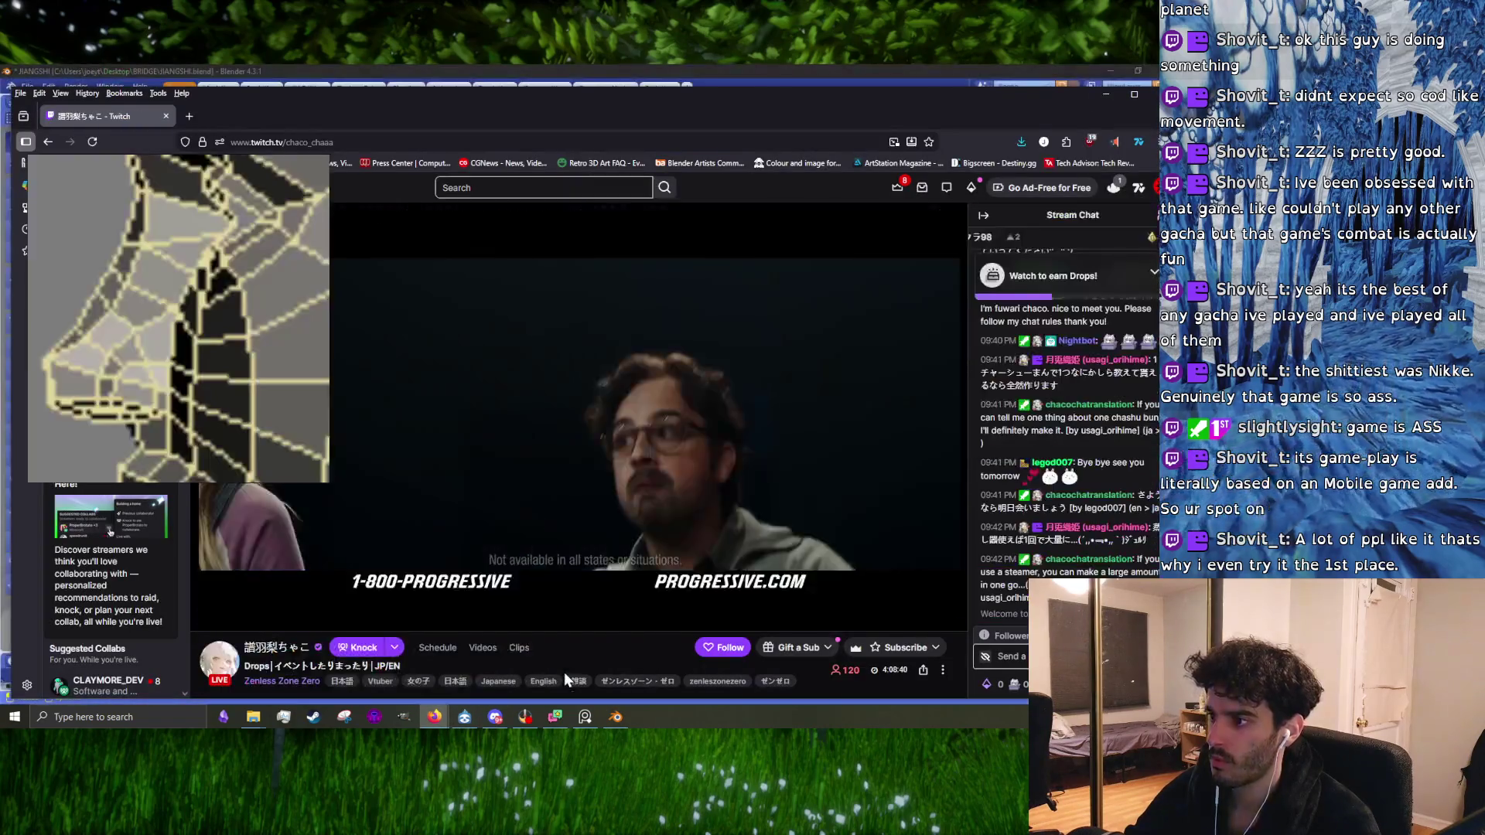
pyautogui.click(529, 571)
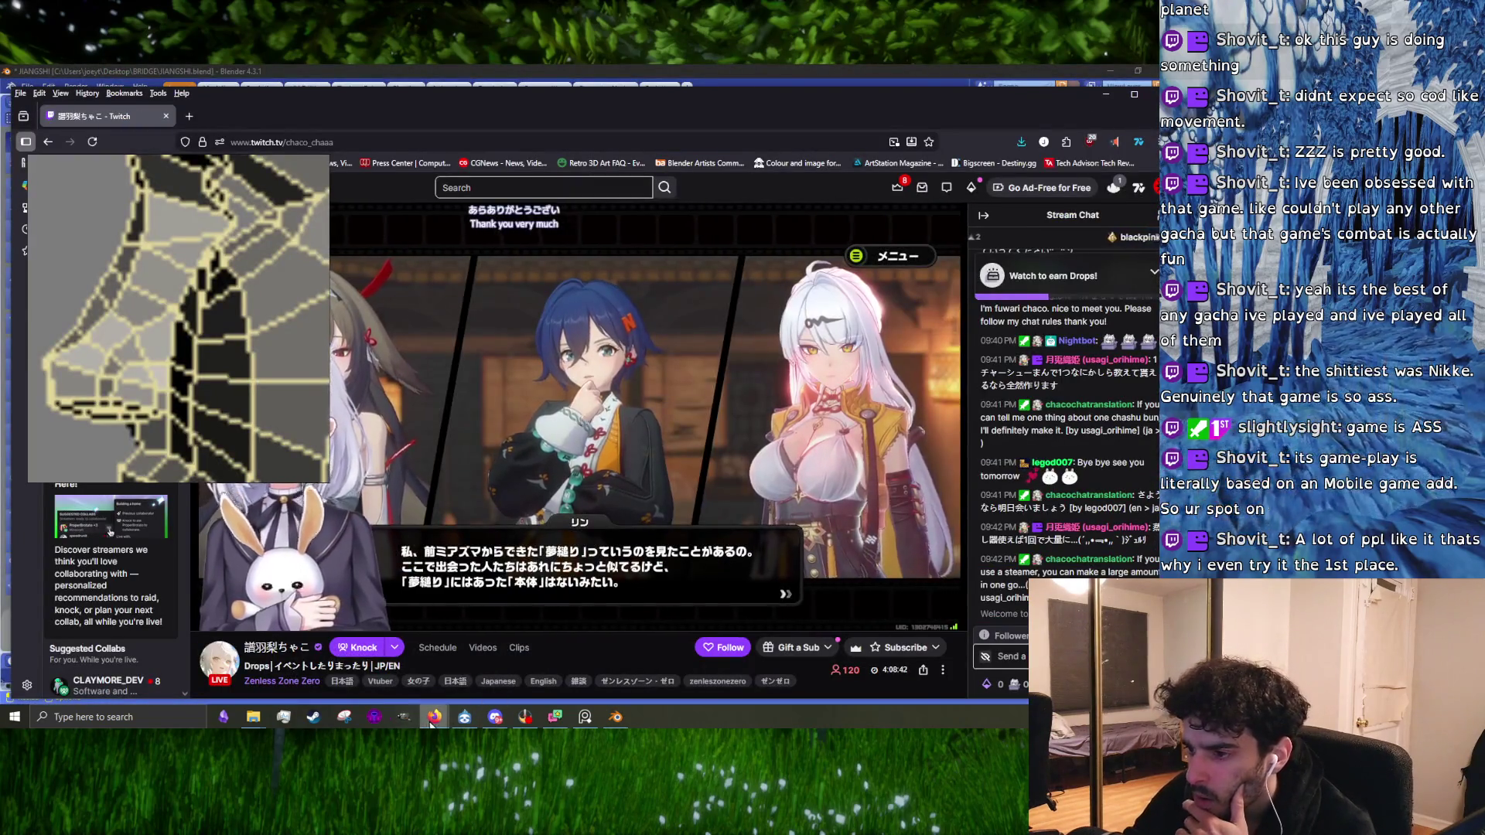
pyautogui.moveTo(431, 721)
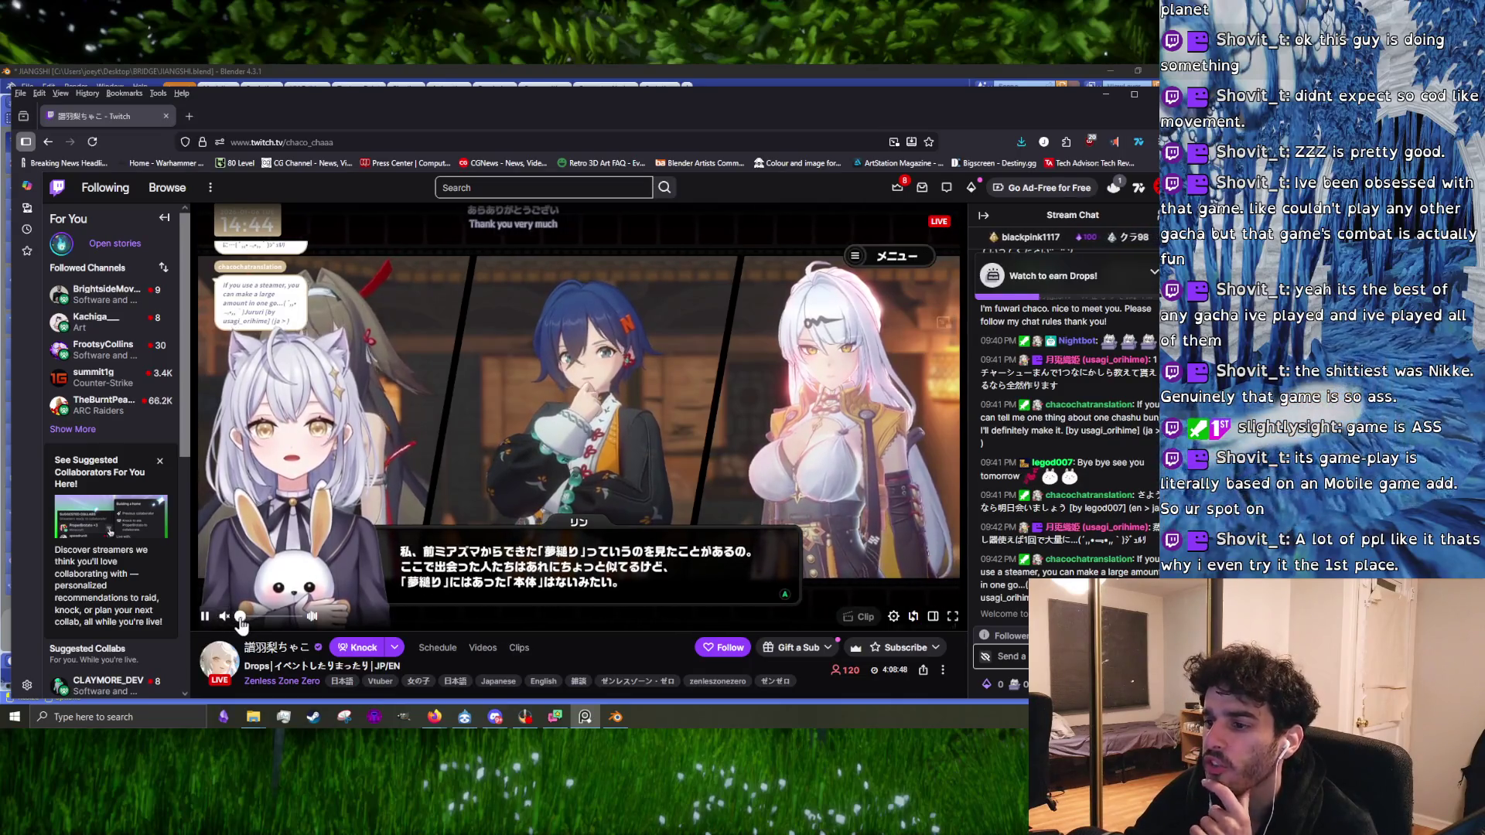
pyautogui.click(240, 617)
pyautogui.moveTo(240, 618); pyautogui.dragTo(244, 618)
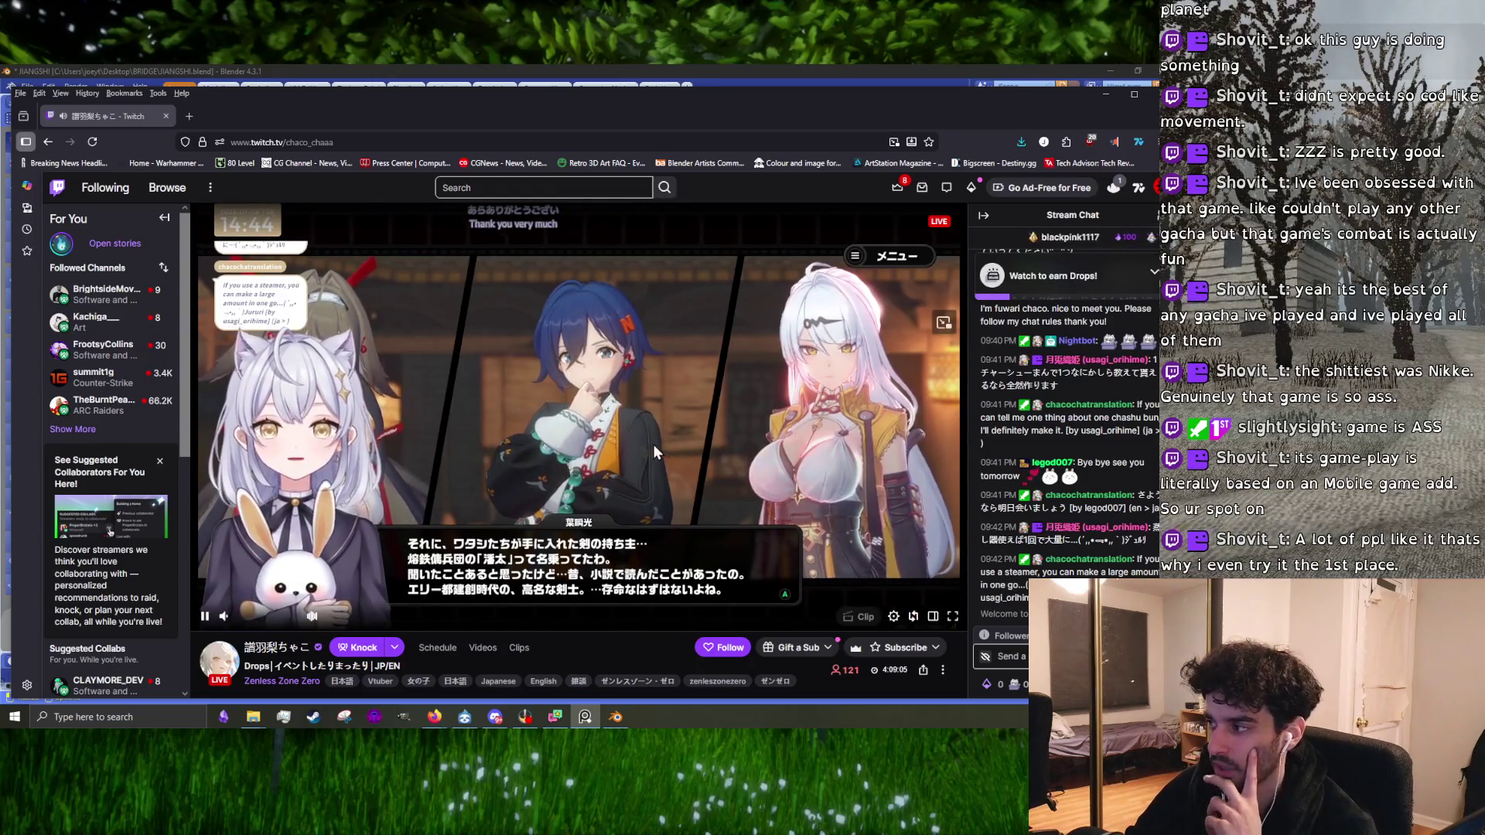
# Step: Raise the stream volume to about 54% and minimize the browser
pyautogui.scroll(-2, 653, 444)
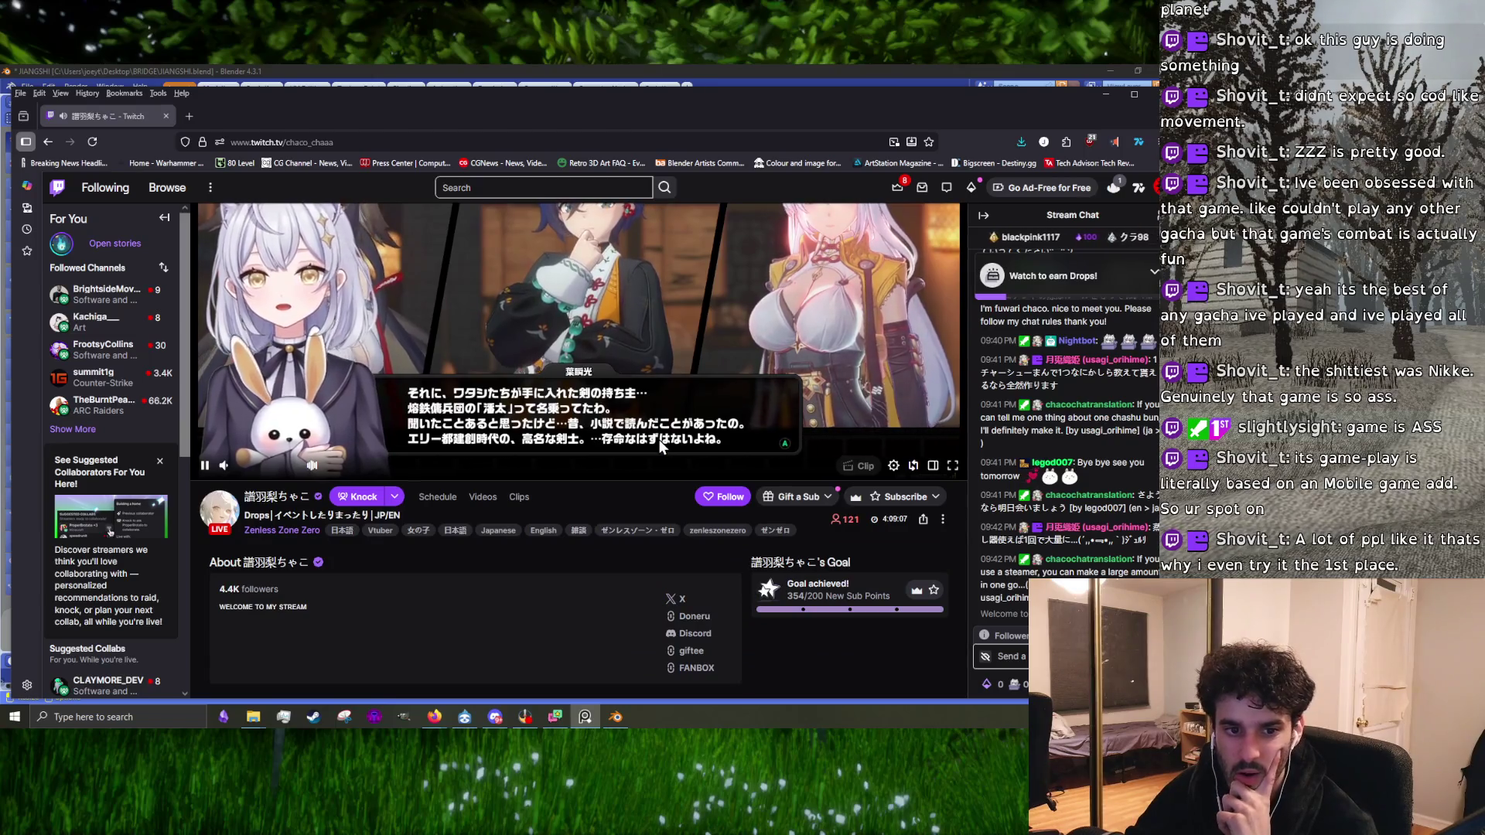
pyautogui.scroll(-5, 583, 503)
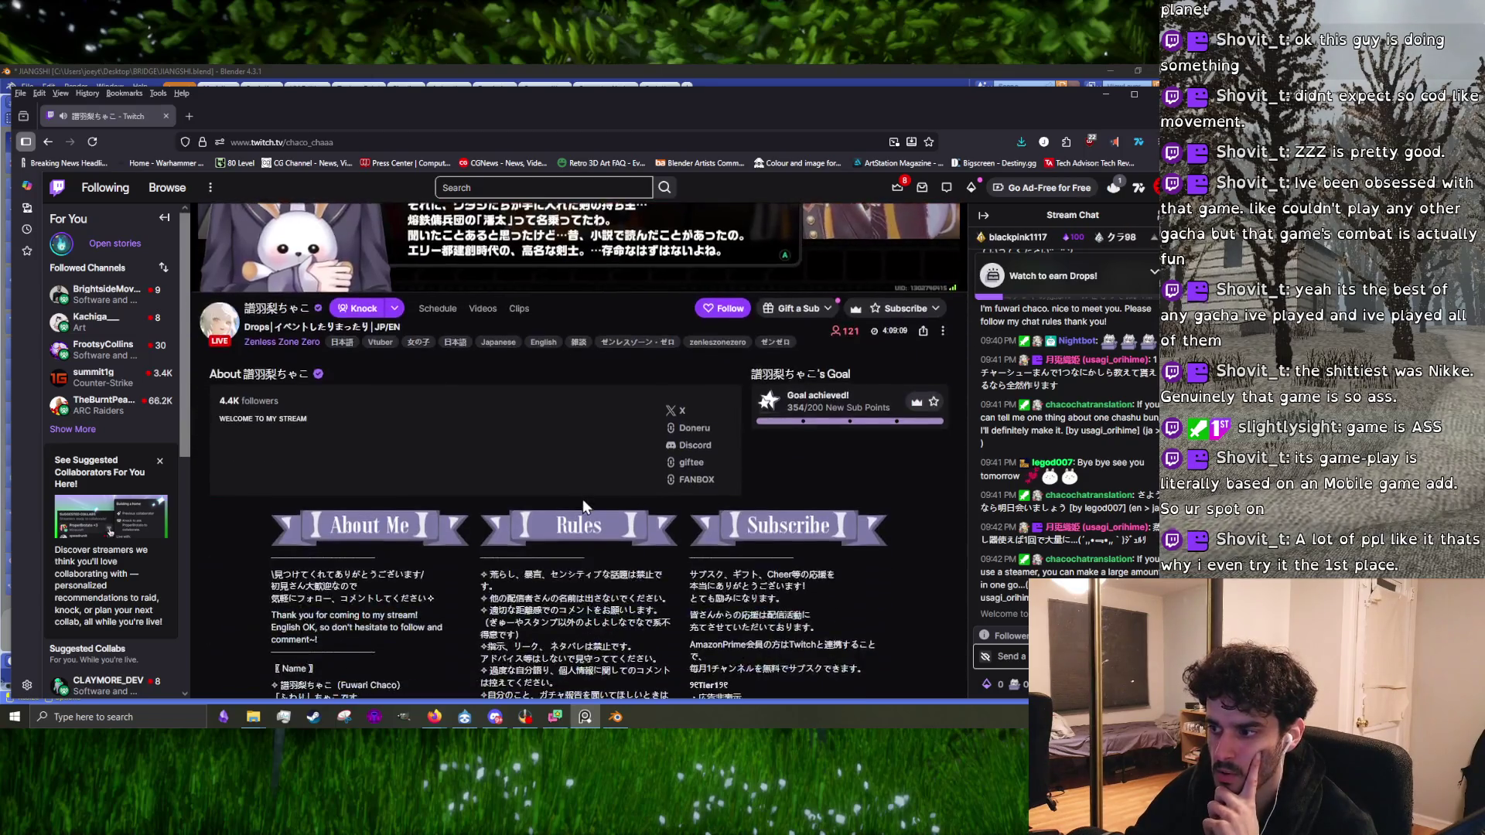
pyautogui.scroll(8, 582, 499)
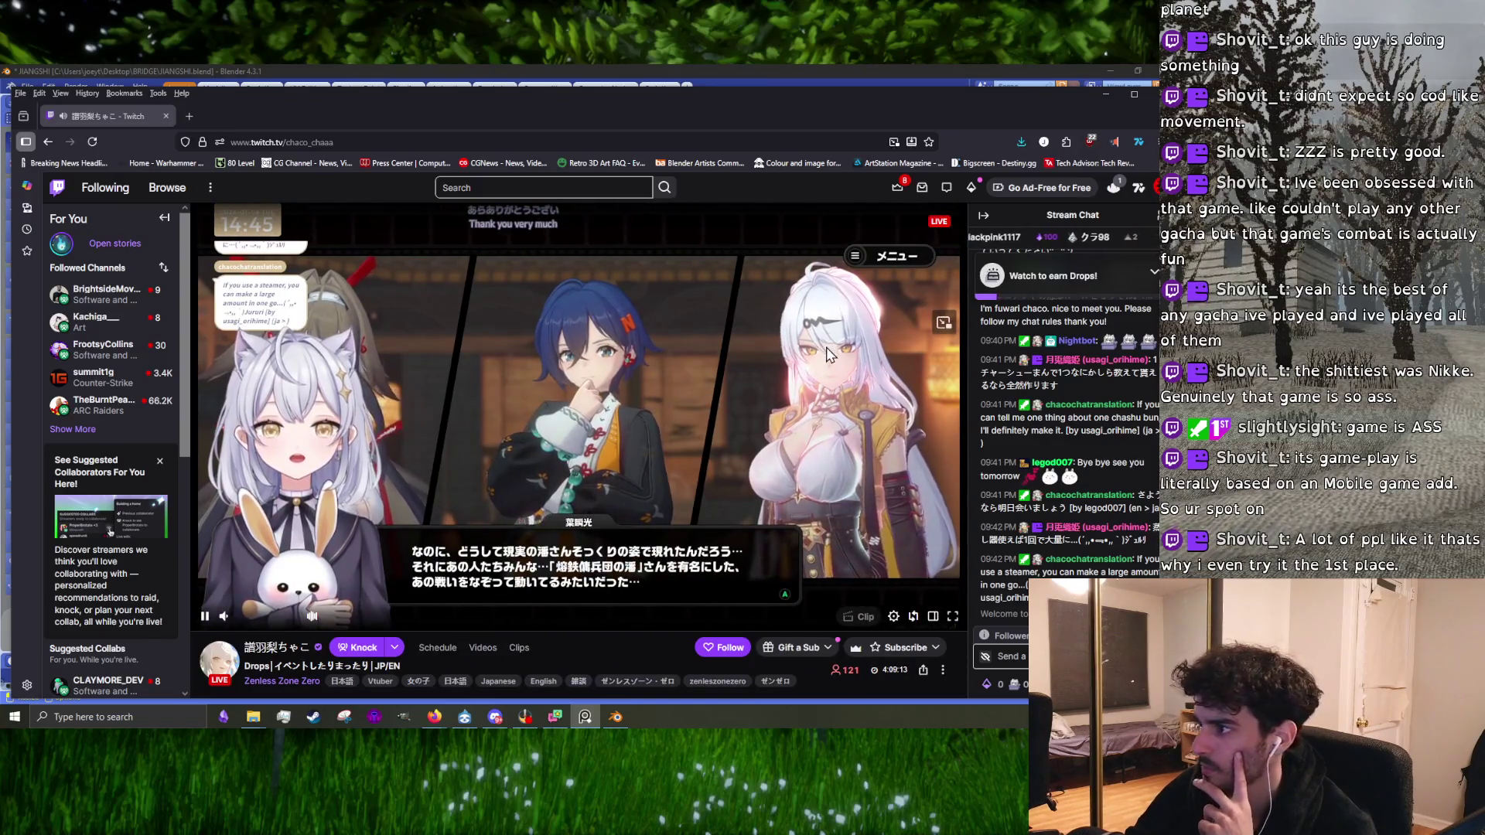
pyautogui.moveTo(227, 621)
pyautogui.click(270, 616)
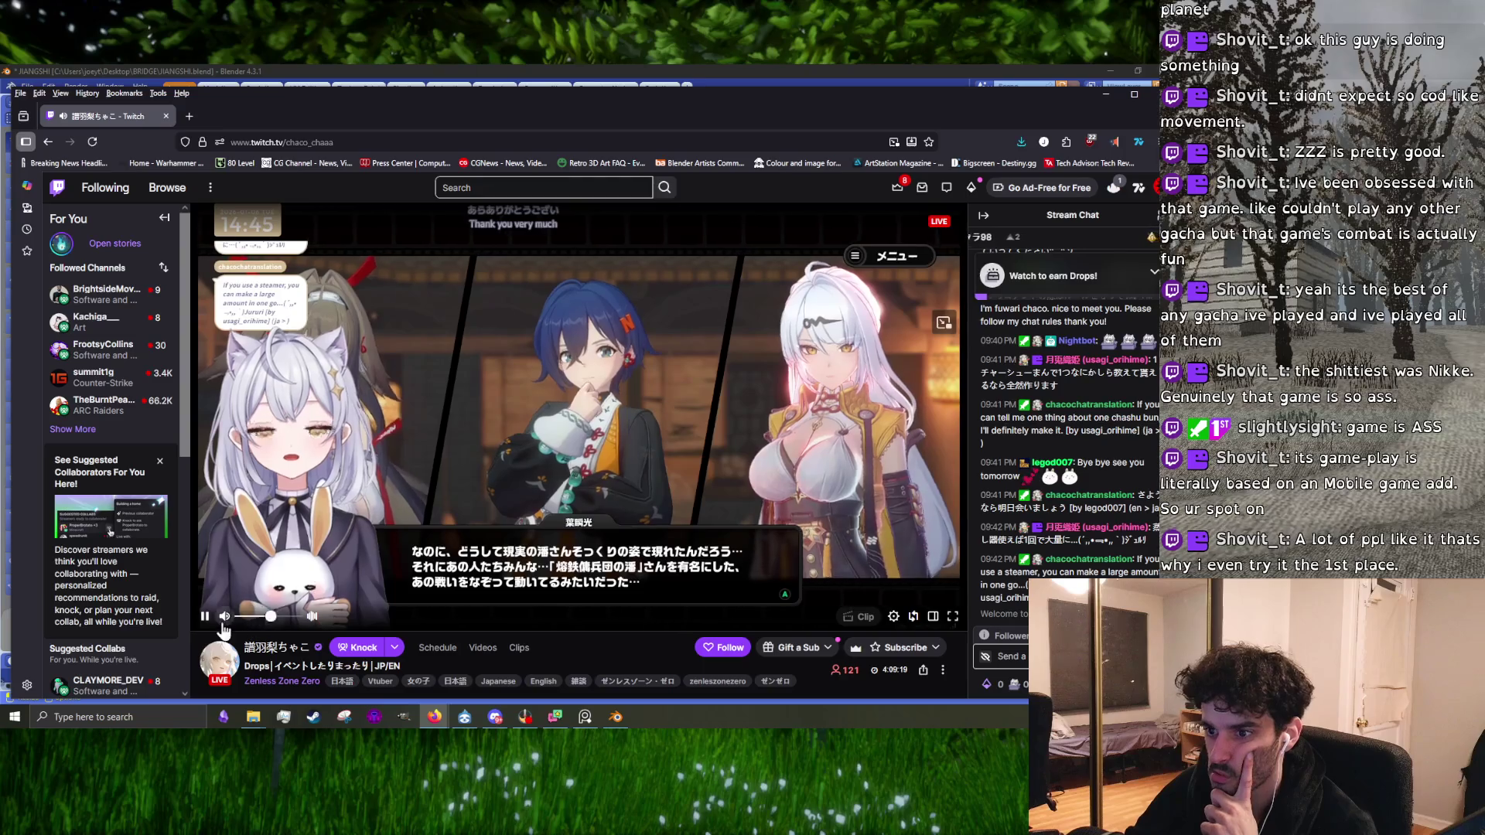
pyautogui.click(1106, 93)
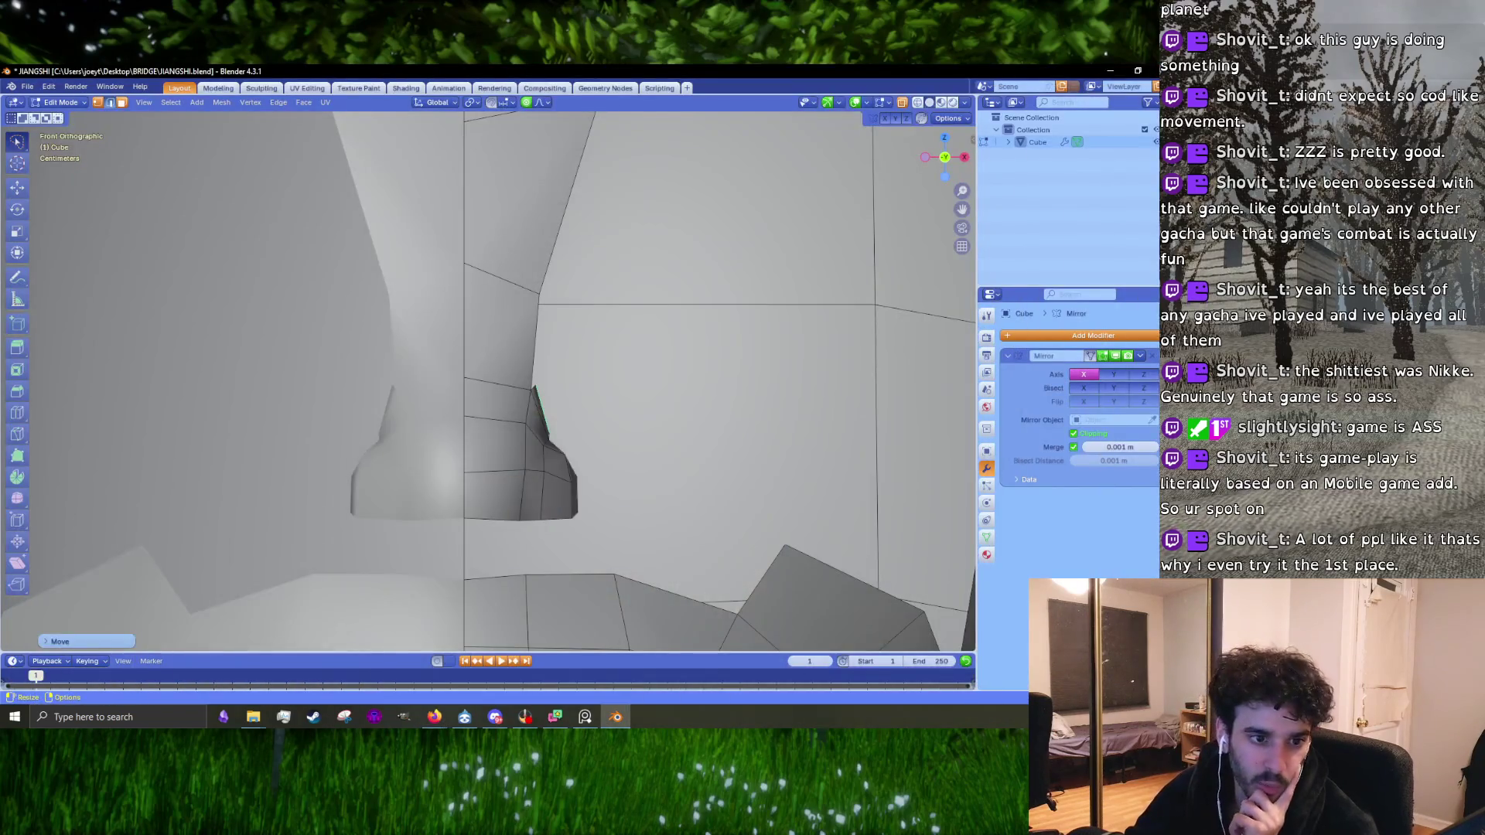
# Step: Orbit and softly reposition the small mesh piece's selected vertices with a proportional move
pyautogui.moveTo(580, 373)
pyautogui.mouseDown(button='middle')
pyautogui.moveTo(606, 291)
pyautogui.moveTo(391, 425)
pyautogui.moveTo(530, 382)
pyautogui.moveTo(435, 418)
pyautogui.moveTo(471, 390)
pyautogui.moveTo(506, 394)
pyautogui.mouseUp(button='middle')
pyautogui.press('g')
pyautogui.click(515, 393)
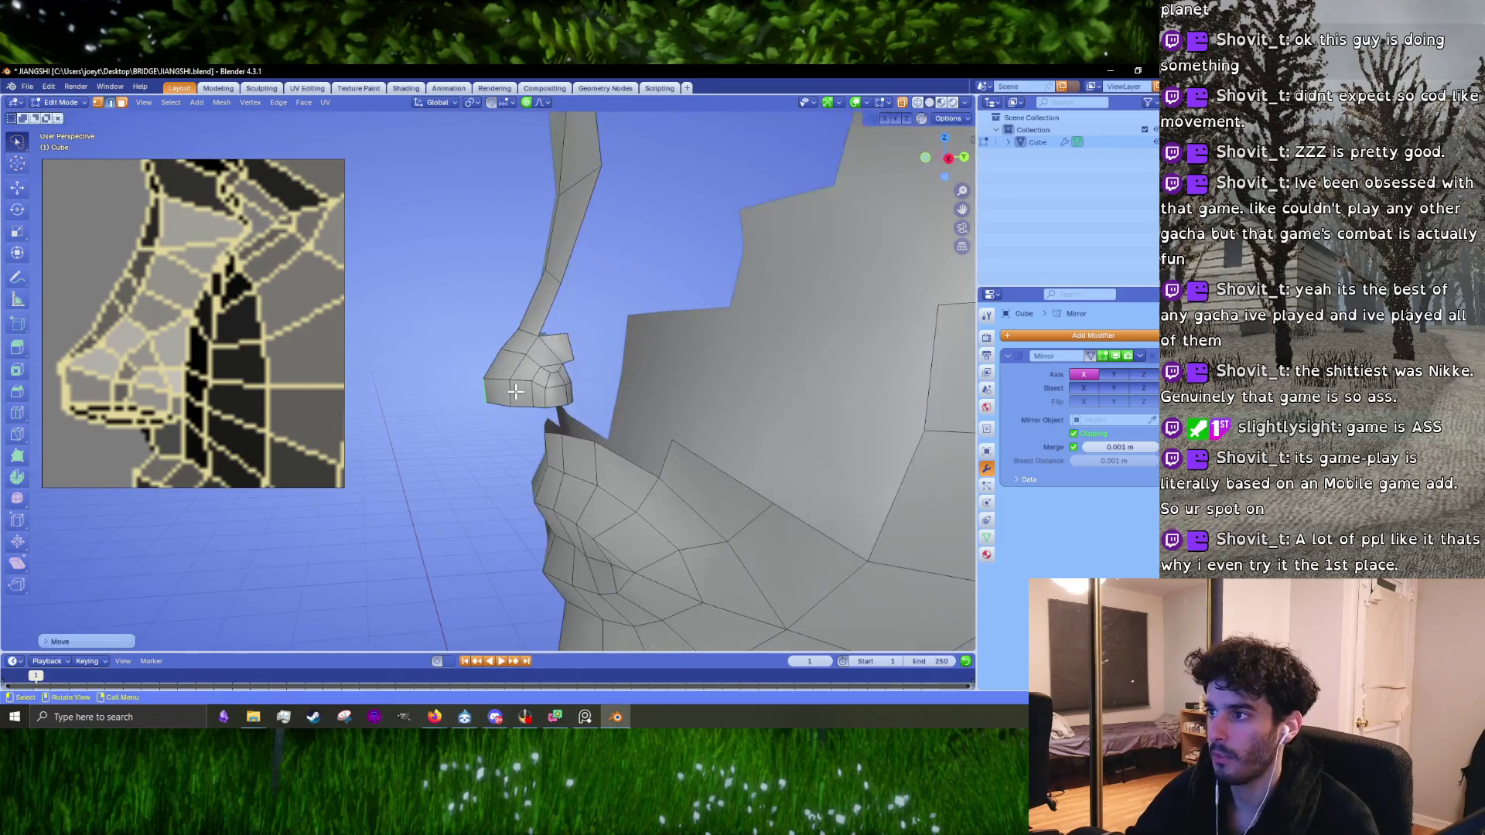
# Step: In Right view with X-ray on, nudge the small piece's vertices against the side-profile reference
pyautogui.press('KP_3')
pyautogui.scroll(2, 515, 391)
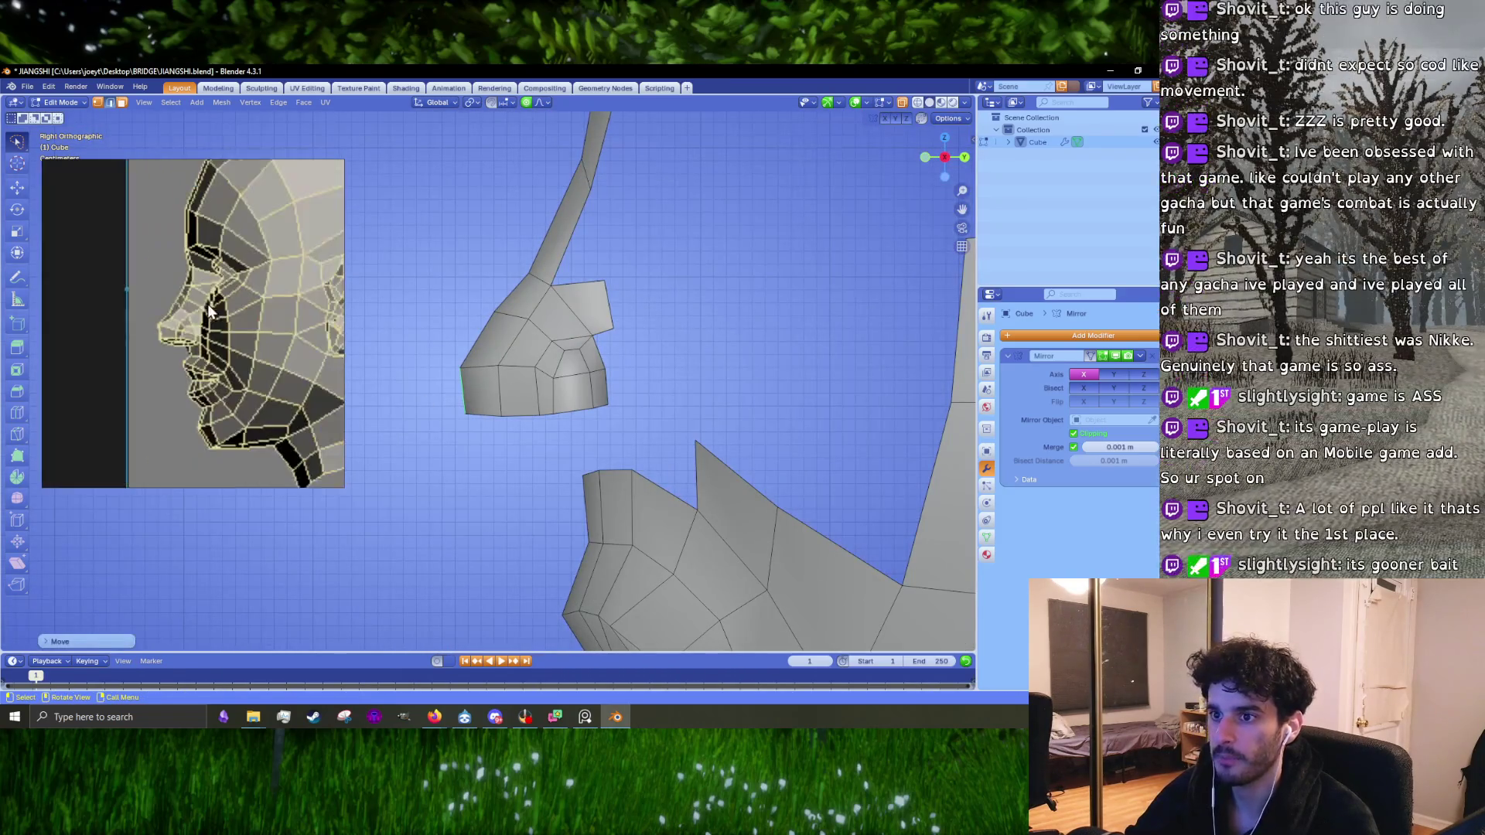
pyautogui.scroll(-2, 561, 435)
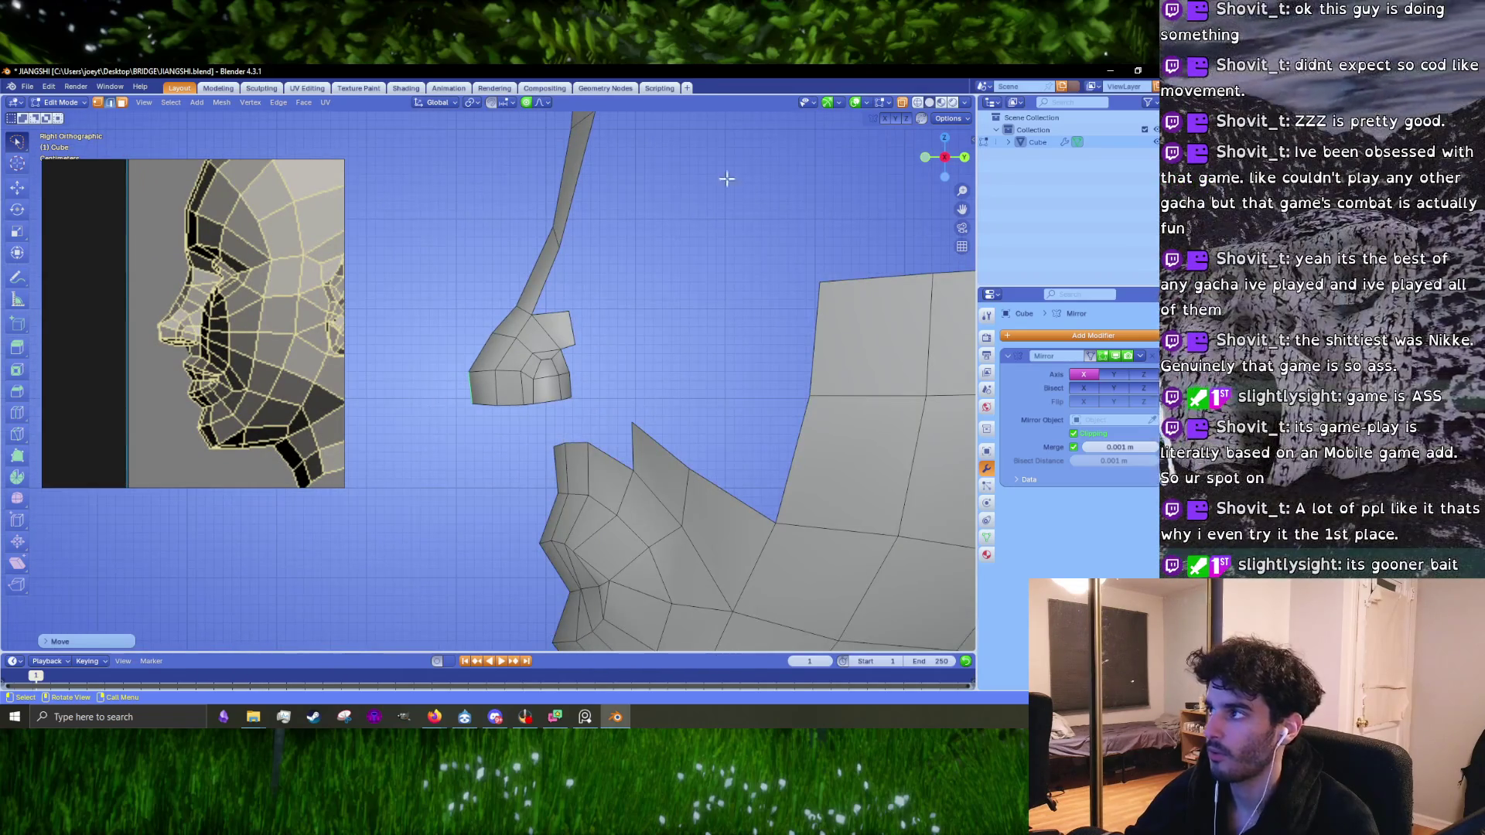
pyautogui.click(901, 103)
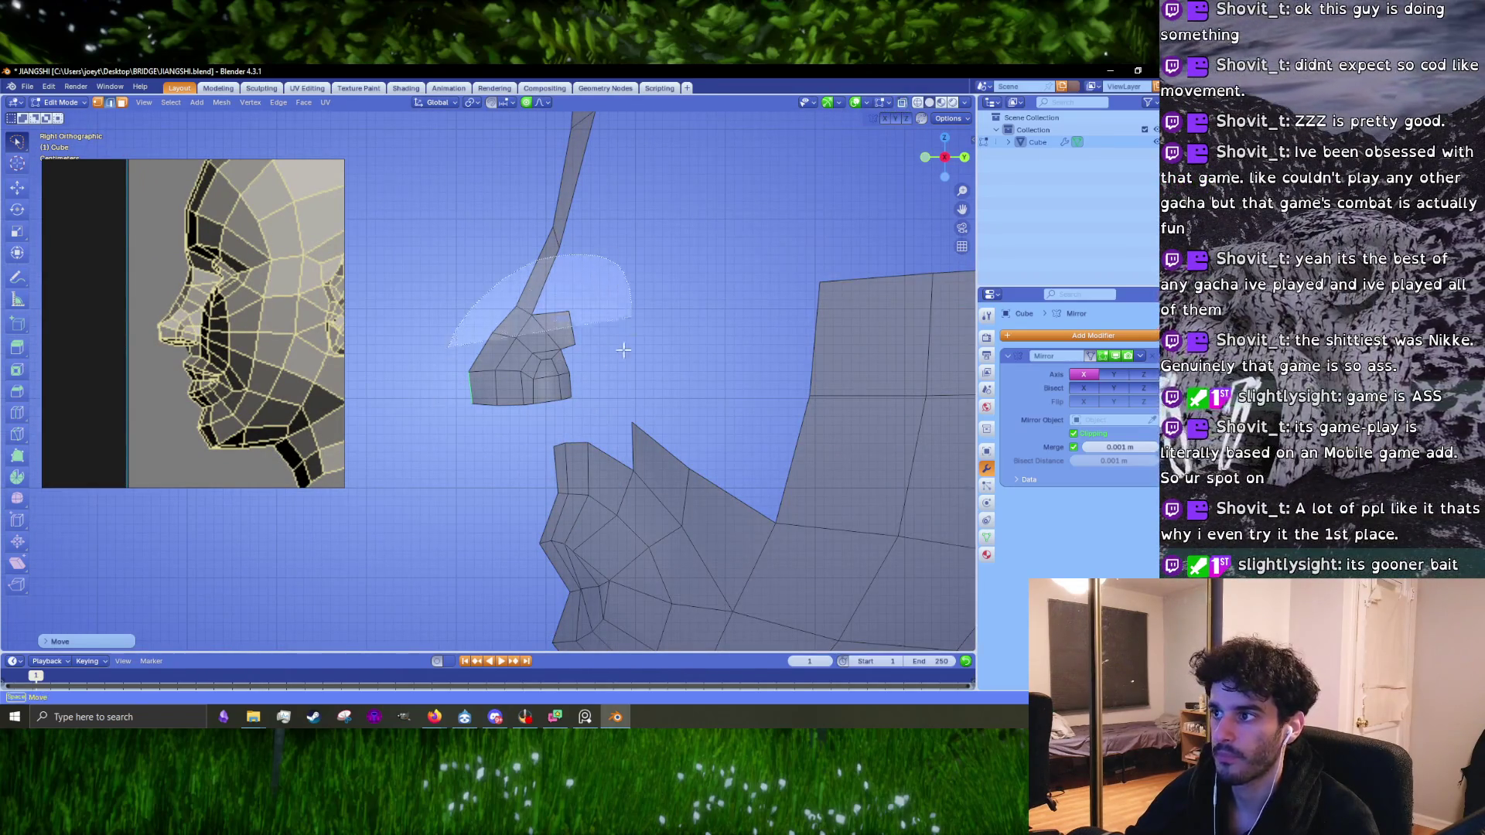
pyautogui.click(532, 365)
pyautogui.press('g')
pyautogui.click(540, 350)
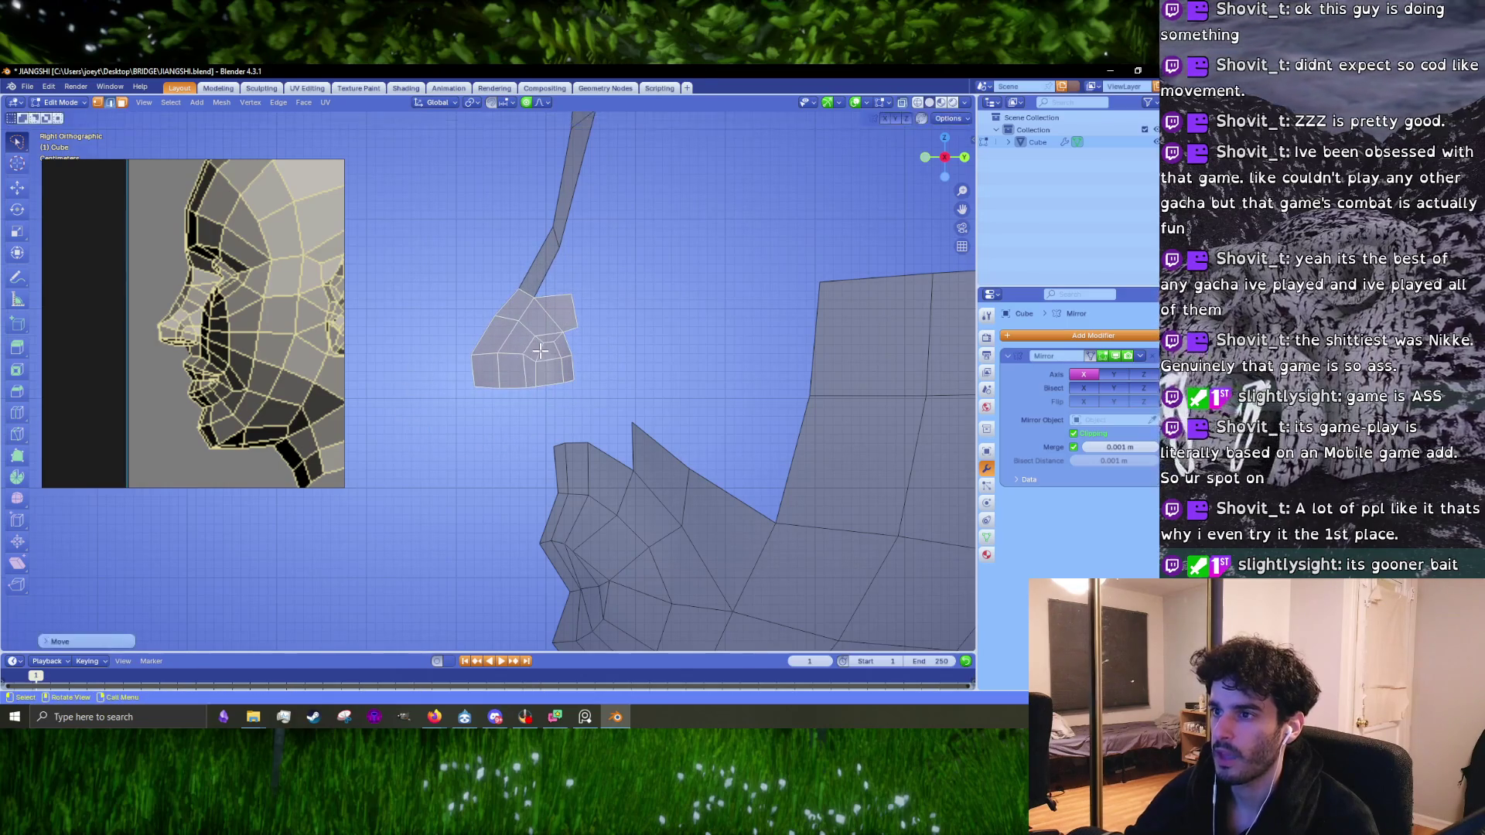
pyautogui.scroll(5, 571, 460)
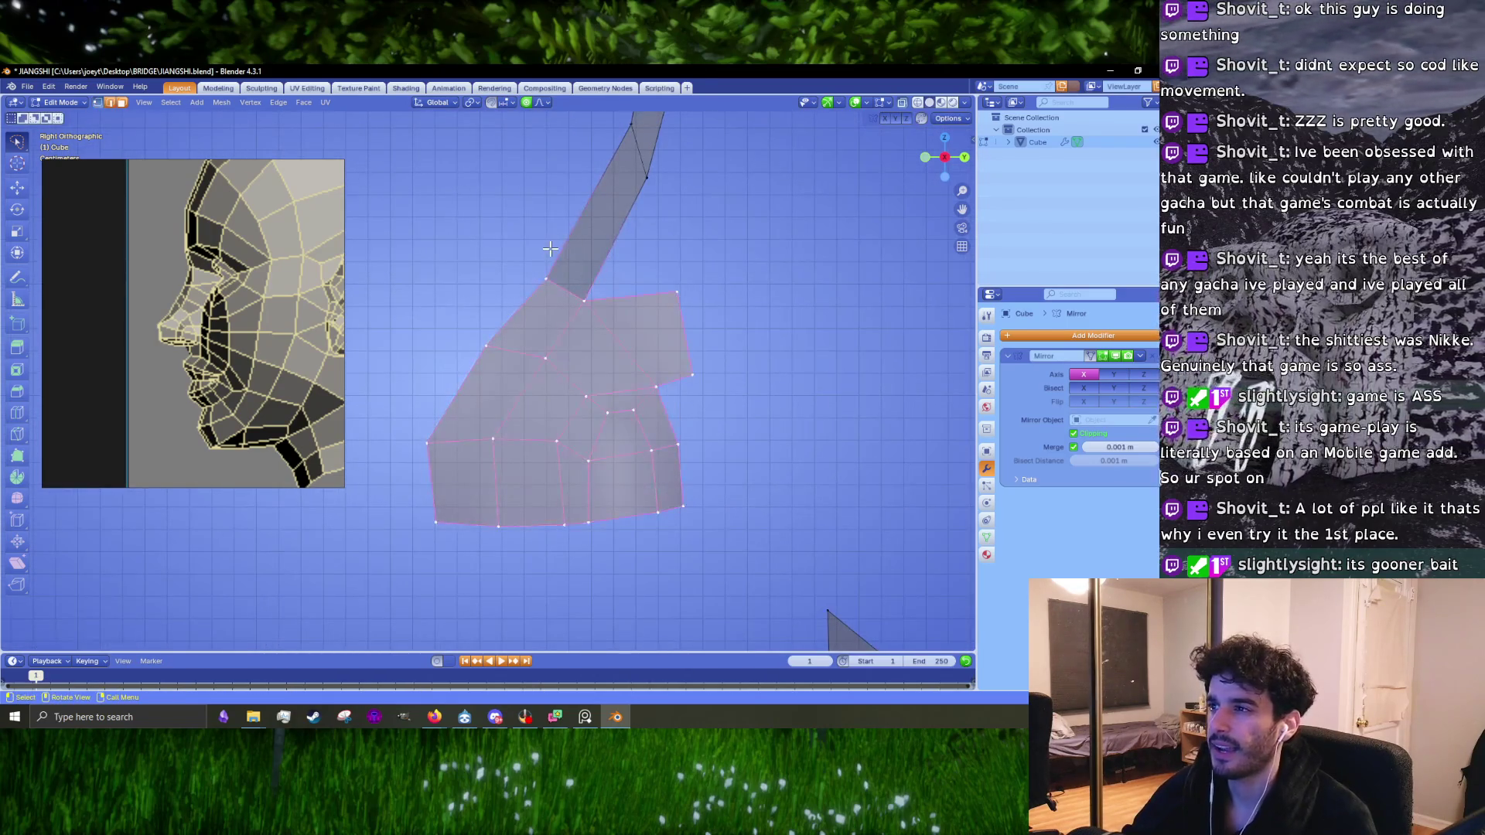
# Step: Toggle X-ray and softly nudge vertices on the upper part of the piece
pyautogui.click(545, 278)
pyautogui.hotkey('alt', 'z')
pyautogui.press('g')
pyautogui.click(570, 271)
pyautogui.press('g')
pyautogui.click(510, 335)
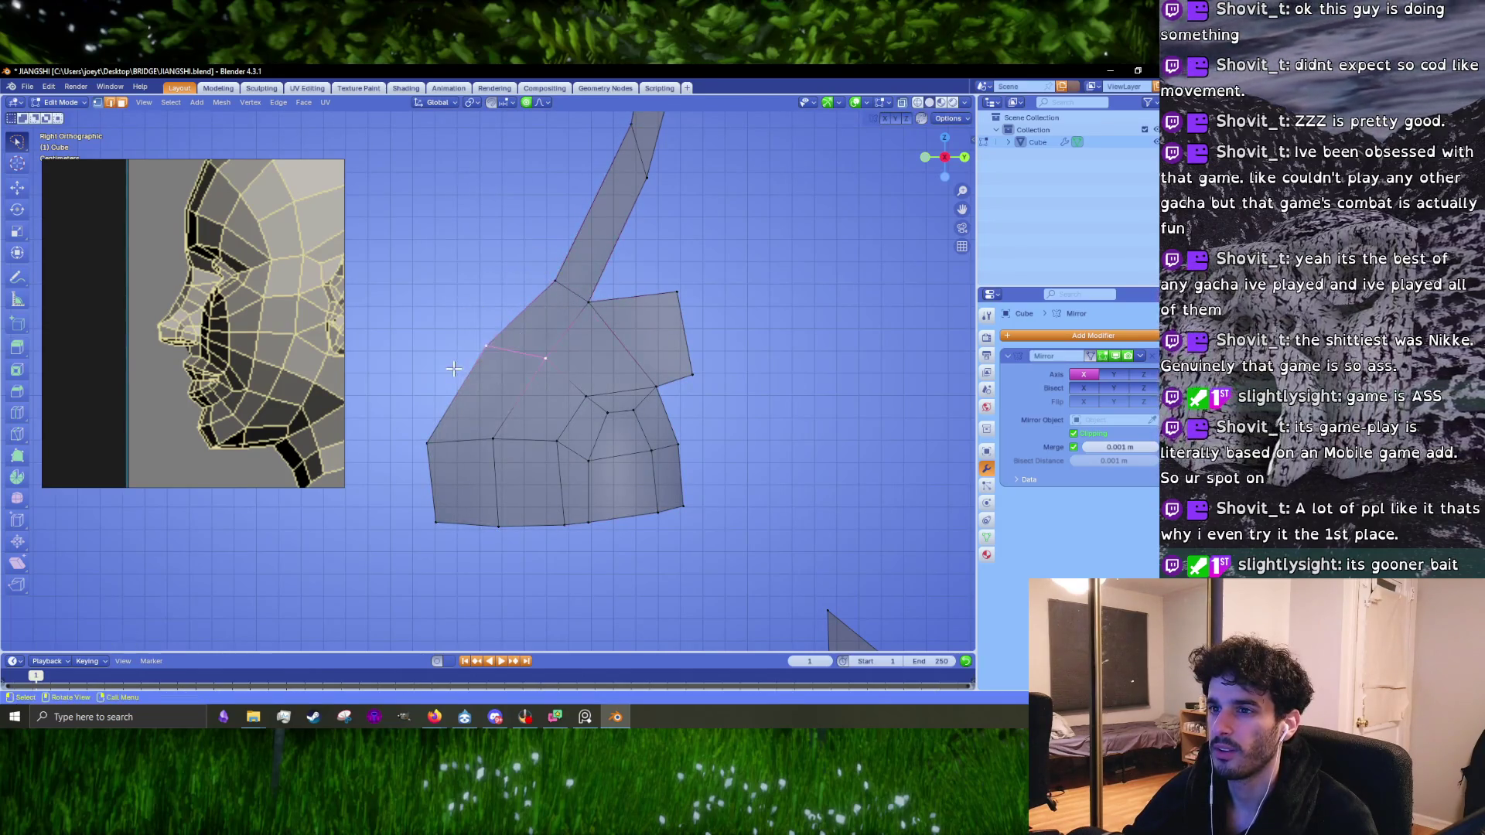
pyautogui.press('g')
pyautogui.click(526, 344)
pyautogui.press('r')
pyautogui.press('Escape')
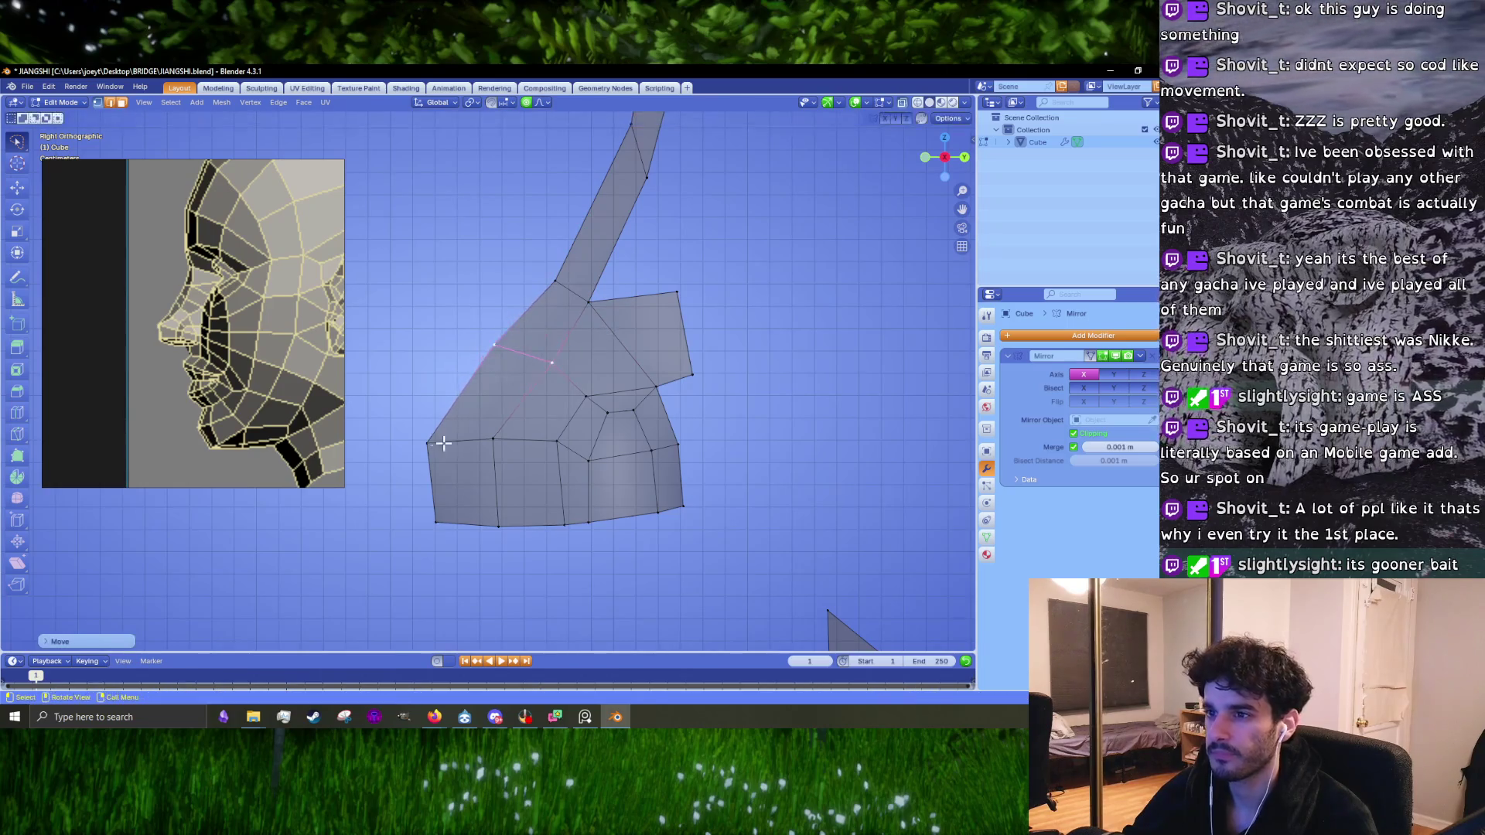
# Step: Rotate the piece's lower-left edge with soft falloff and lower it slightly
pyautogui.click(491, 428)
pyautogui.press('r')
pyautogui.click(533, 414)
pyautogui.press('r')
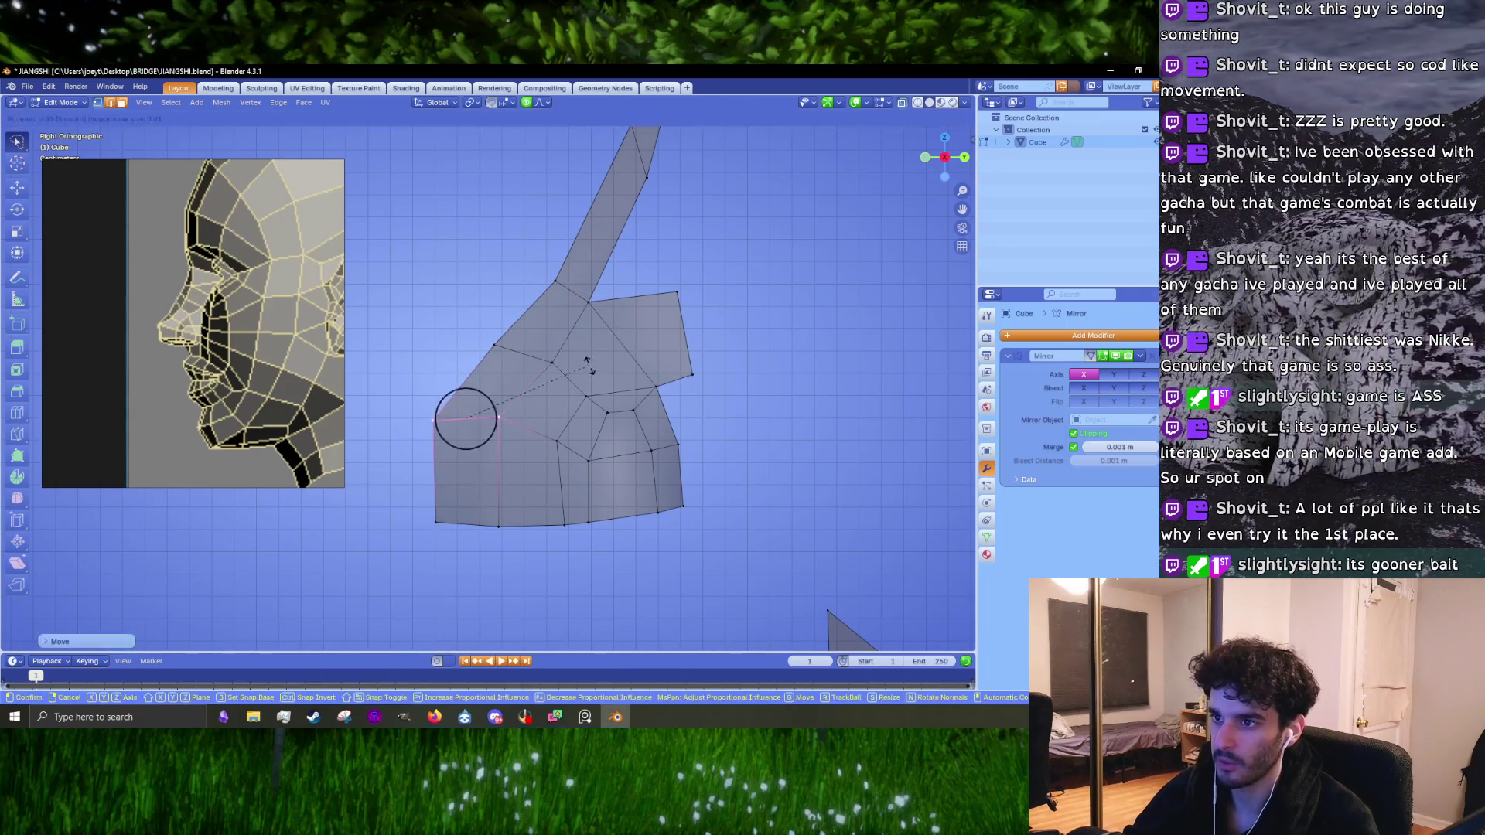
pyautogui.click(587, 395)
pyautogui.press('g')
pyautogui.click(587, 397)
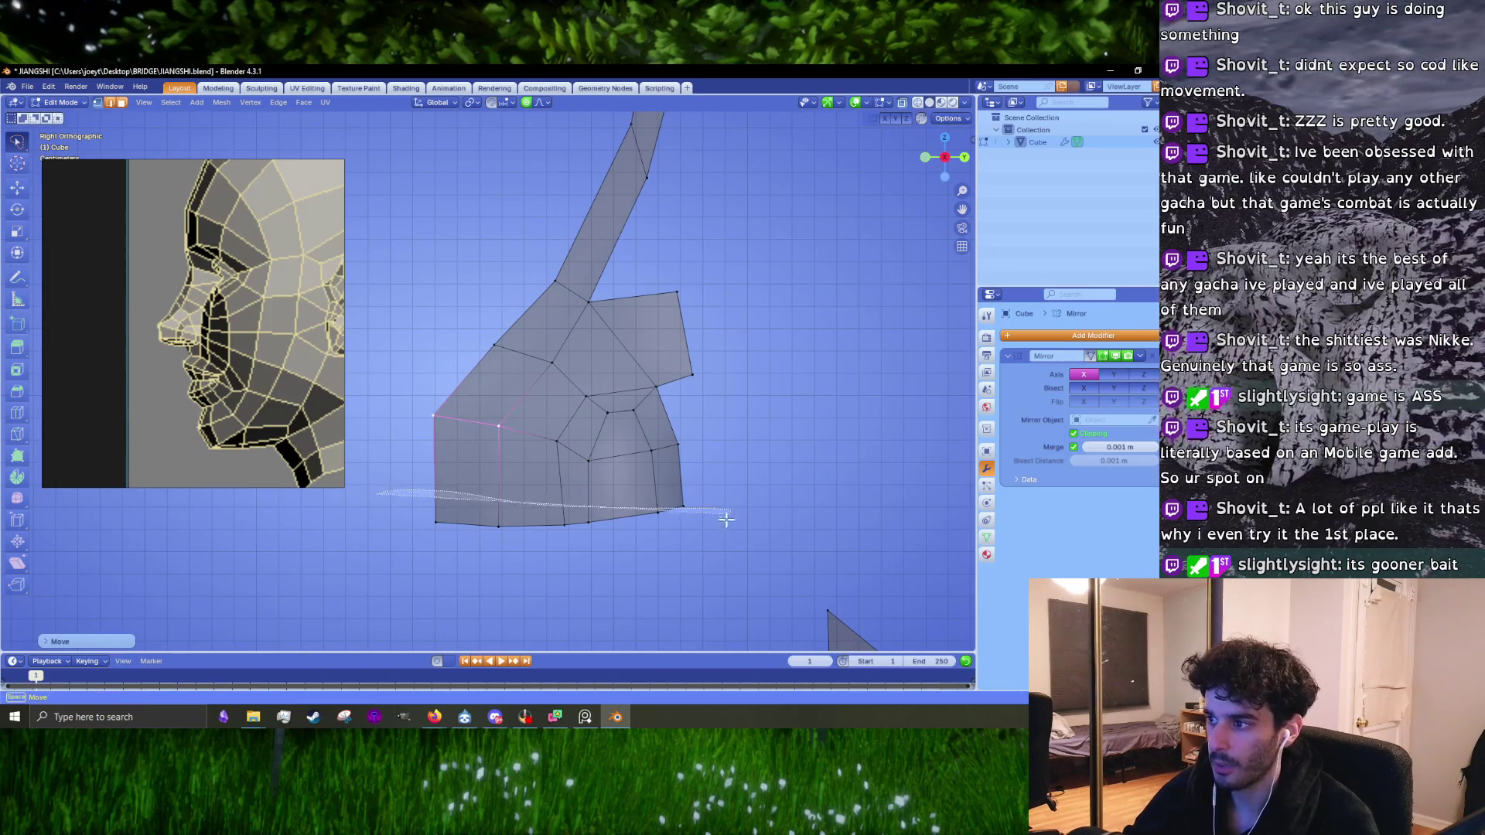
# Step: Select the bottom-edge vertices, then move and rotate them into a straighter, lower line
pyautogui.moveTo(726, 519); pyautogui.dragTo(383, 495)
pyautogui.keyDown('shift'); pyautogui.moveTo(497, 545); pyautogui.dragTo(519, 479, button='middle'); pyautogui.keyUp('shift')
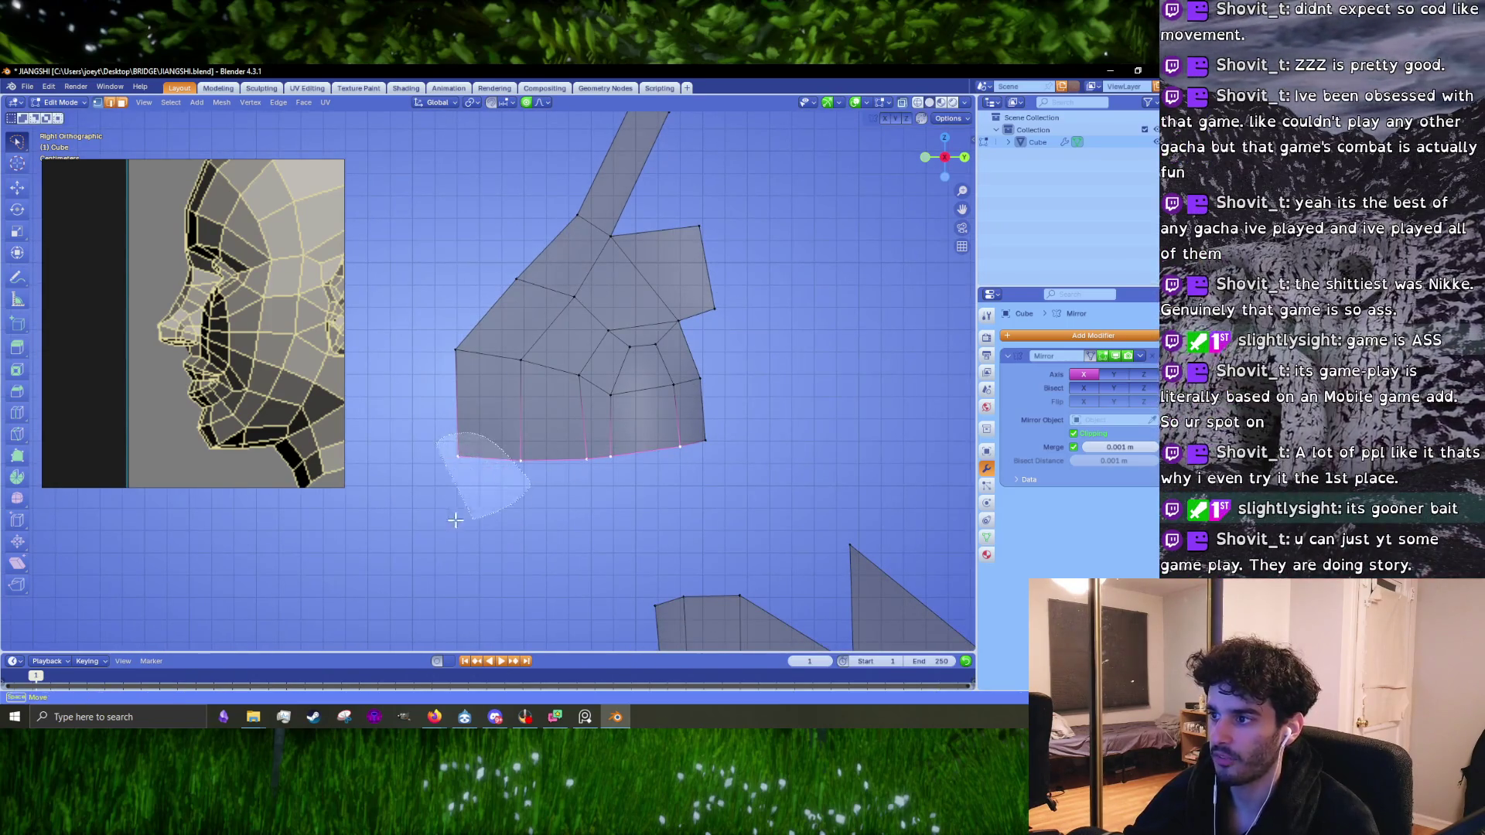
pyautogui.press('g')
pyautogui.click(422, 464)
pyautogui.press('r')
pyautogui.click(607, 431)
pyautogui.press('g')
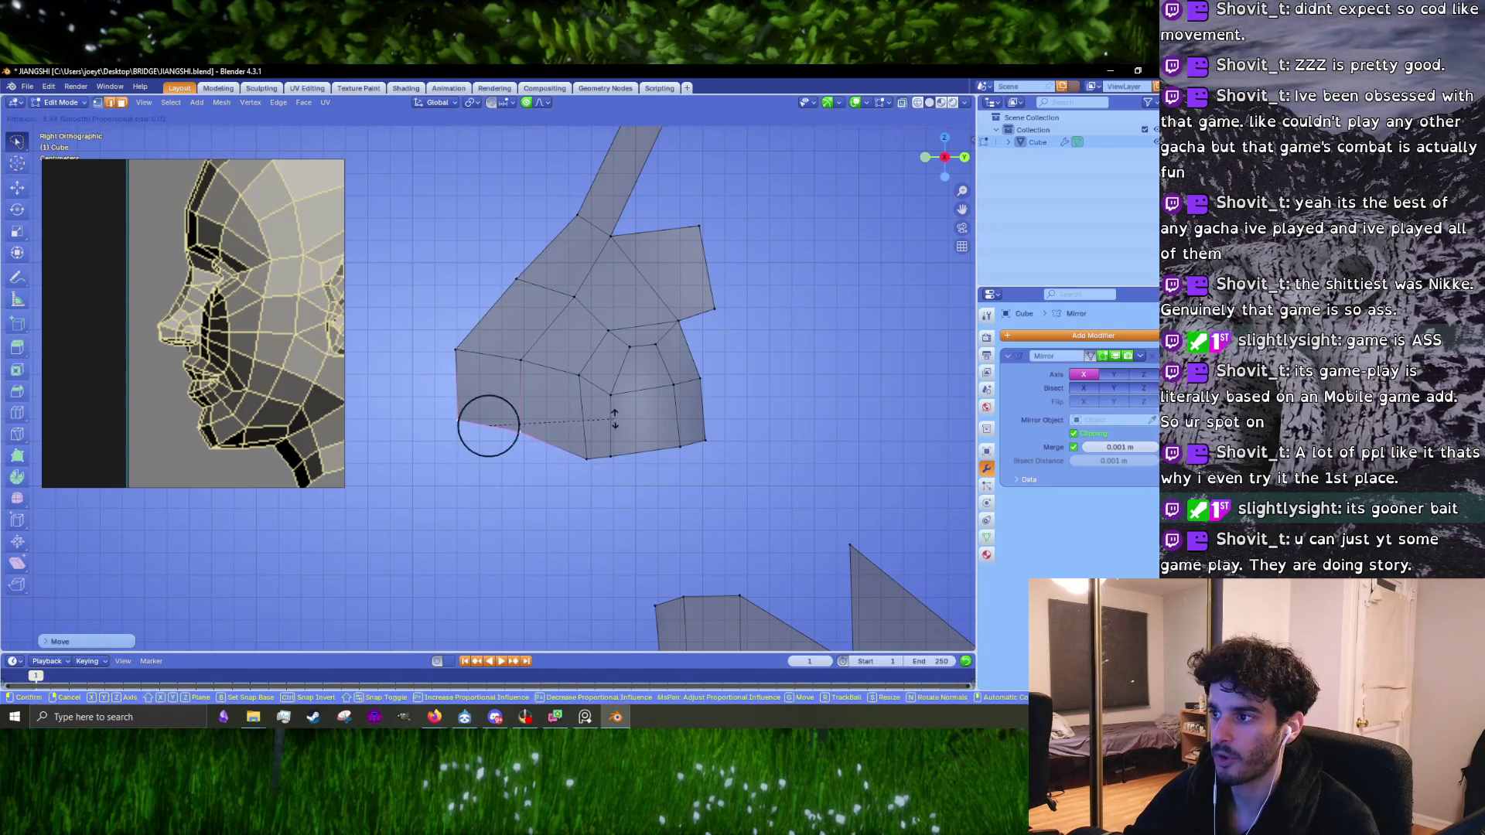
pyautogui.rightClick(611, 426)
pyautogui.press('g')
pyautogui.click(663, 425)
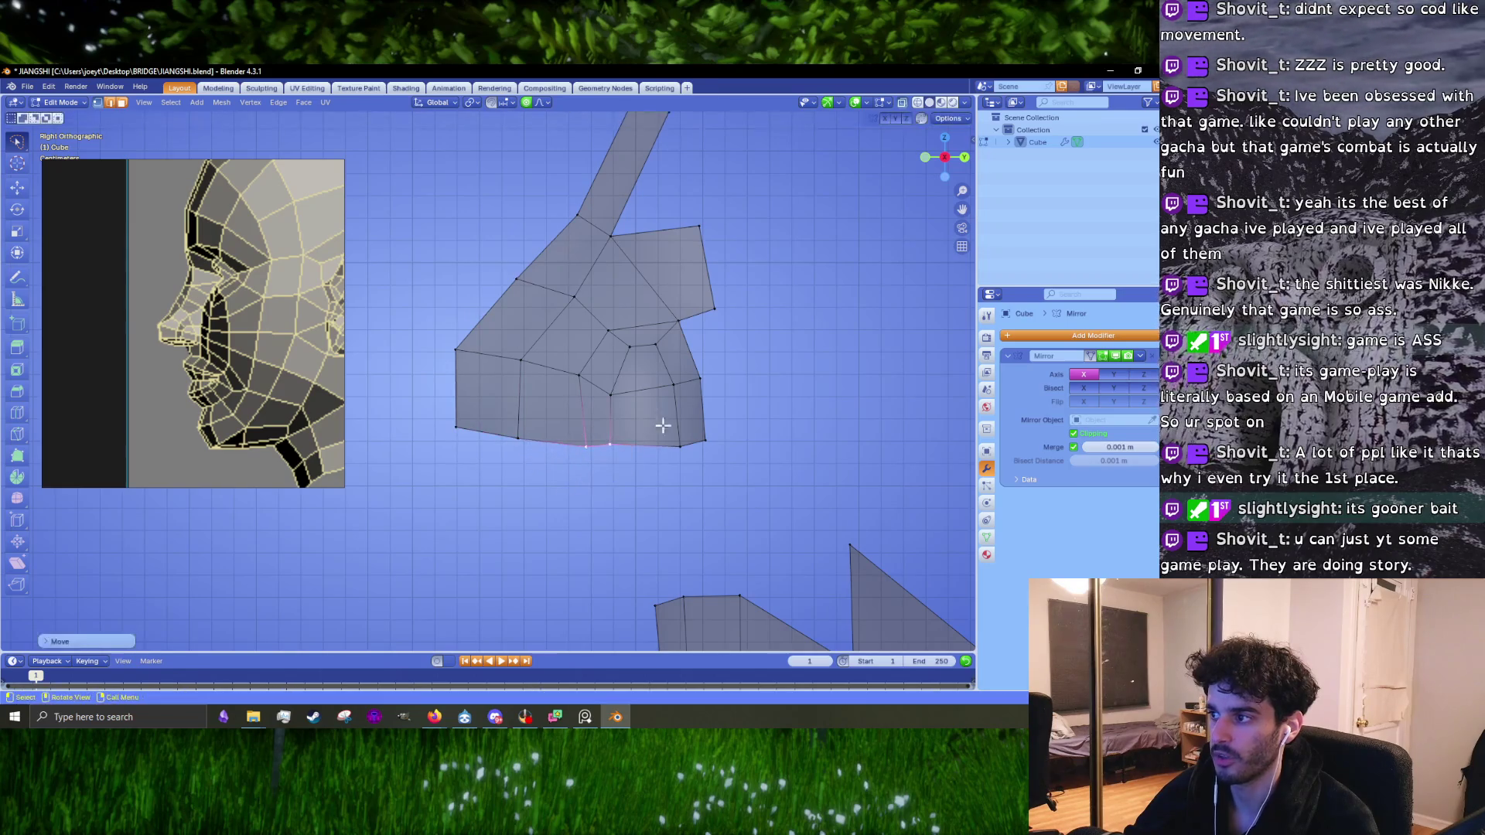
pyautogui.click(653, 461)
# Step: Extrude the back edge into a new face and merge its selected vertices at center
pyautogui.keyDown('shift'); pyautogui.moveTo(703, 412); pyautogui.dragTo(555, 431, button='middle'); pyautogui.keyUp('shift')
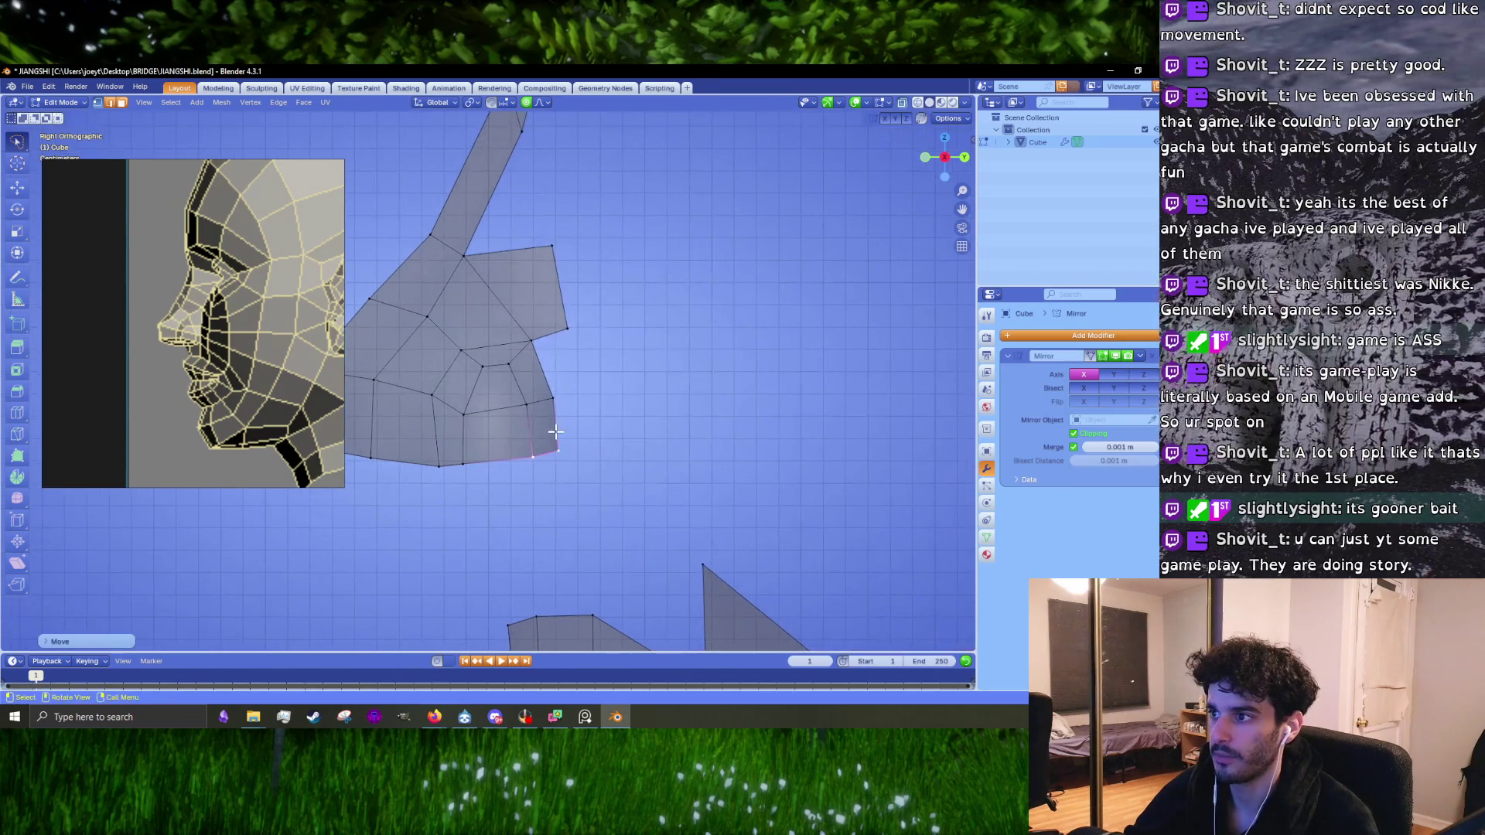
pyautogui.scroll(2, 538, 369)
pyautogui.moveTo(569, 379); pyautogui.dragTo(579, 405, button='middle')
pyautogui.press('e')
pyautogui.click(618, 403)
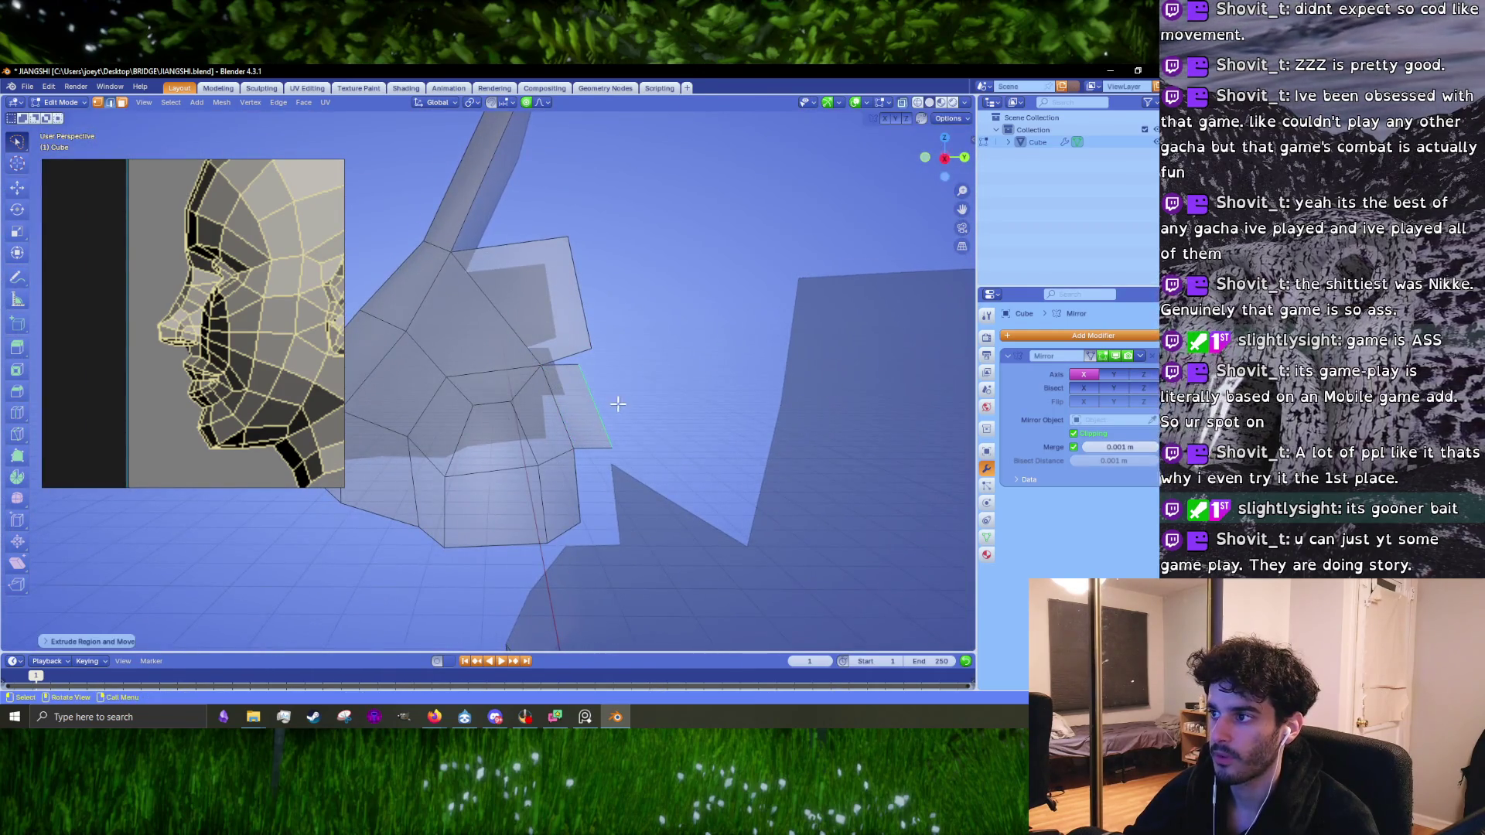
pyautogui.click(577, 371)
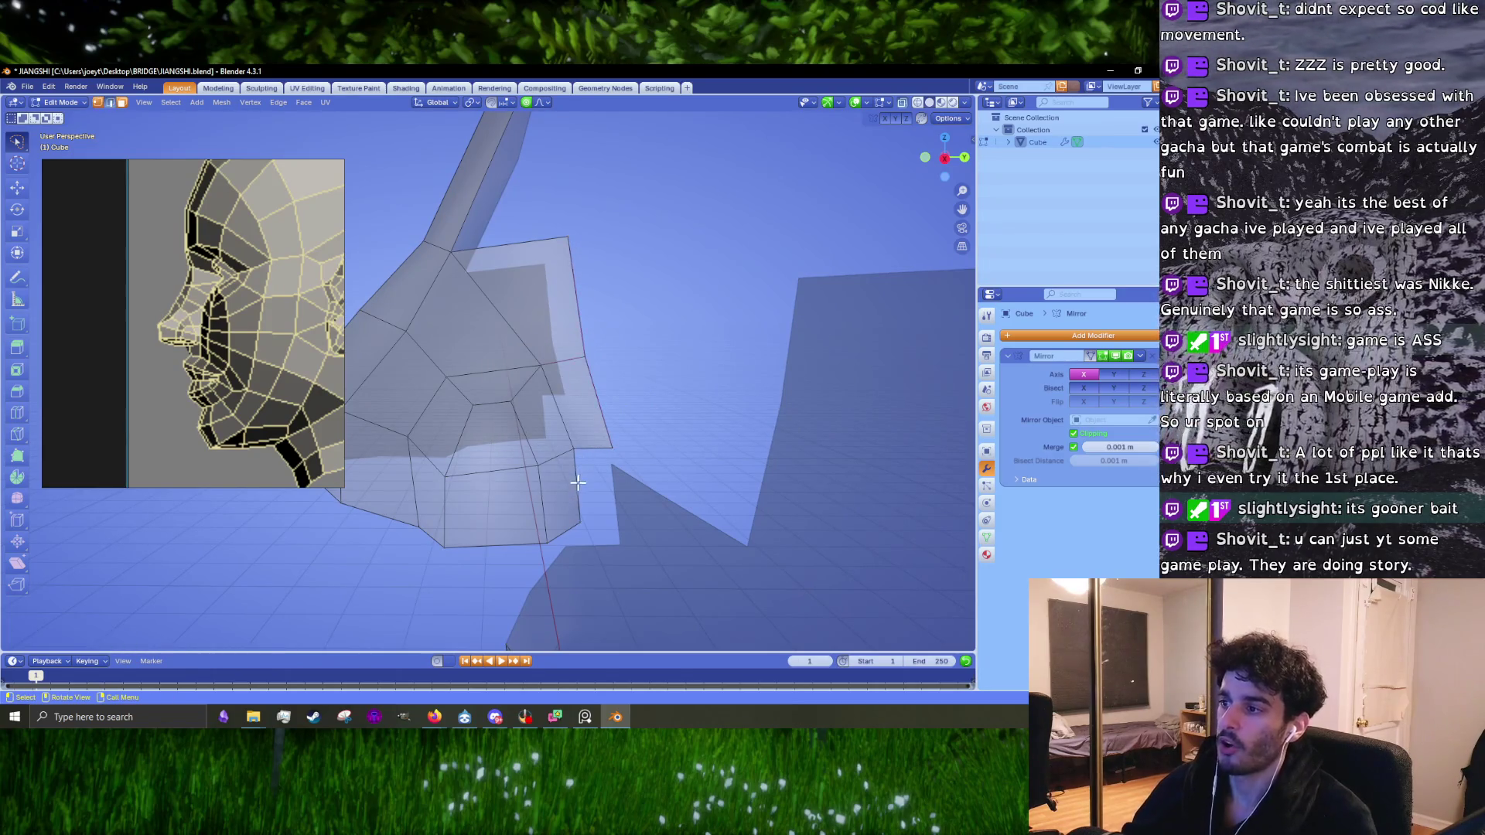
# Step: Extrude a second face, merge its two corner vertices with M > At Center, and return to Right view
pyautogui.press('e')
pyautogui.click(631, 481)
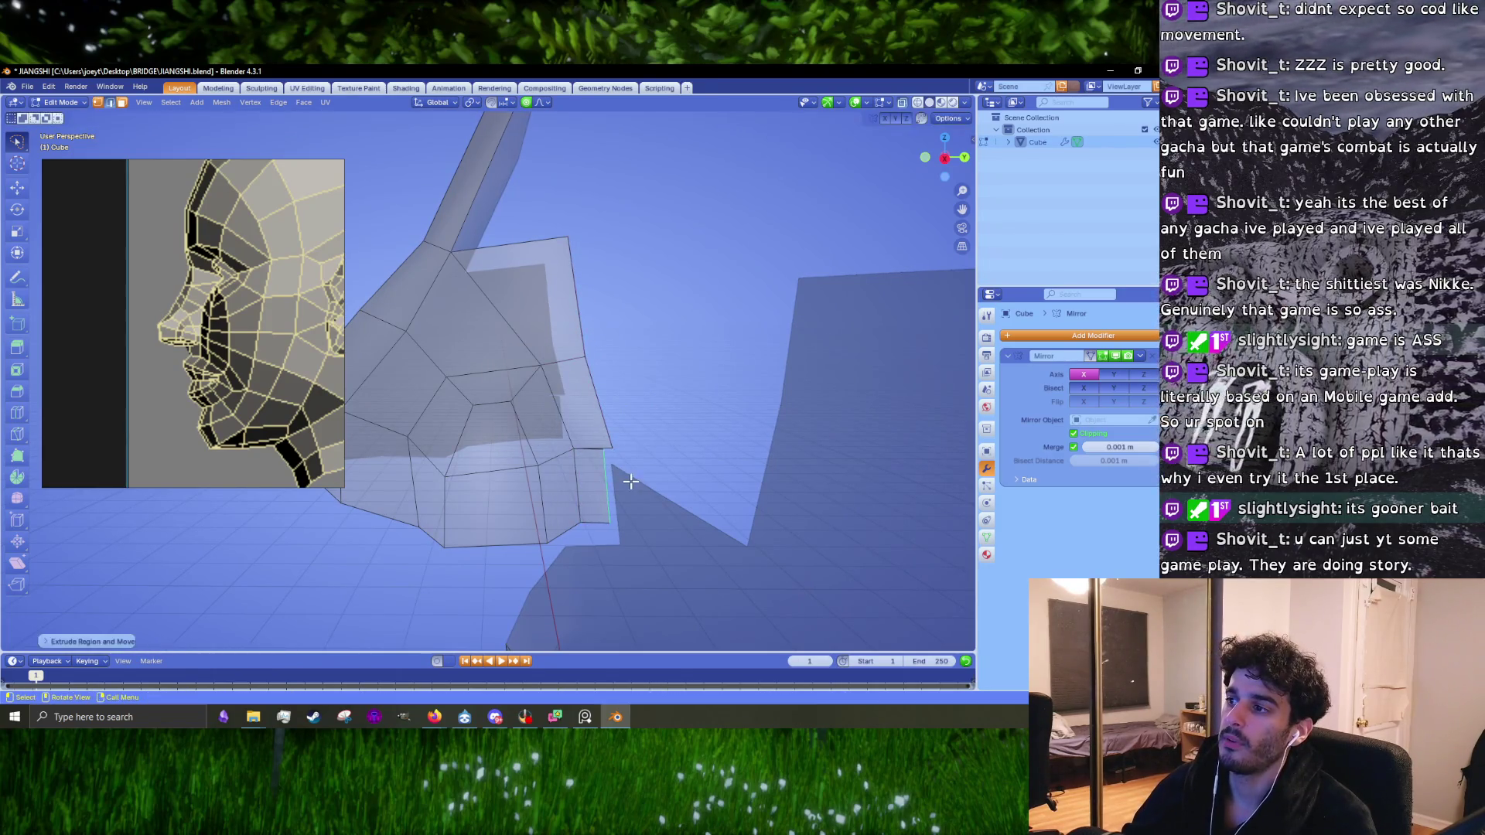
pyautogui.press('m')
pyautogui.click(607, 420)
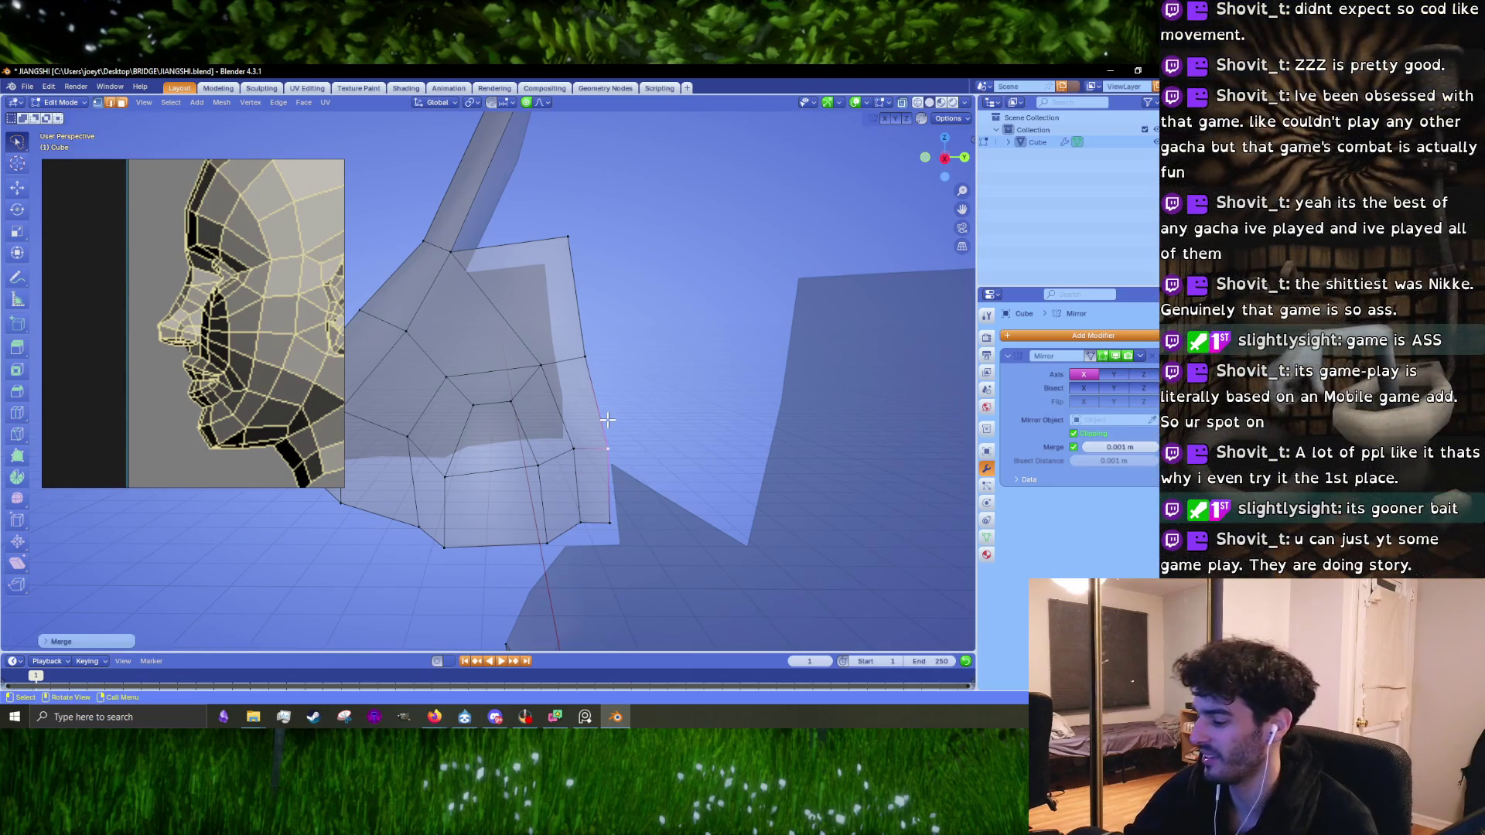
pyautogui.press('KP_1')
pyautogui.press('KP_3')
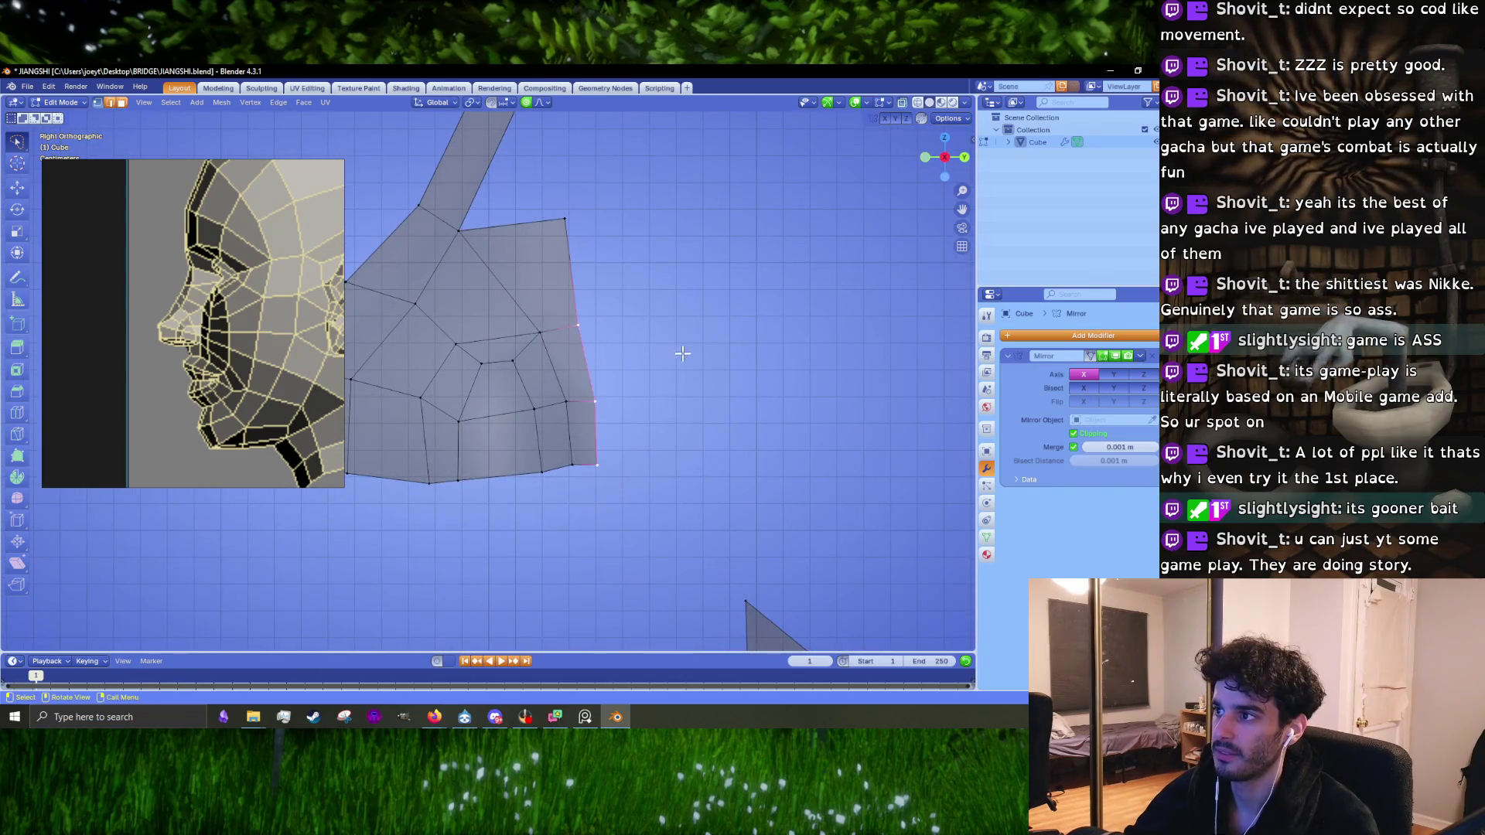
# Step: Scale the right-edge vertices along X, stretch them along Y, and nudge them down-right
pyautogui.press('s')
pyautogui.press('x')
pyautogui.press('x')
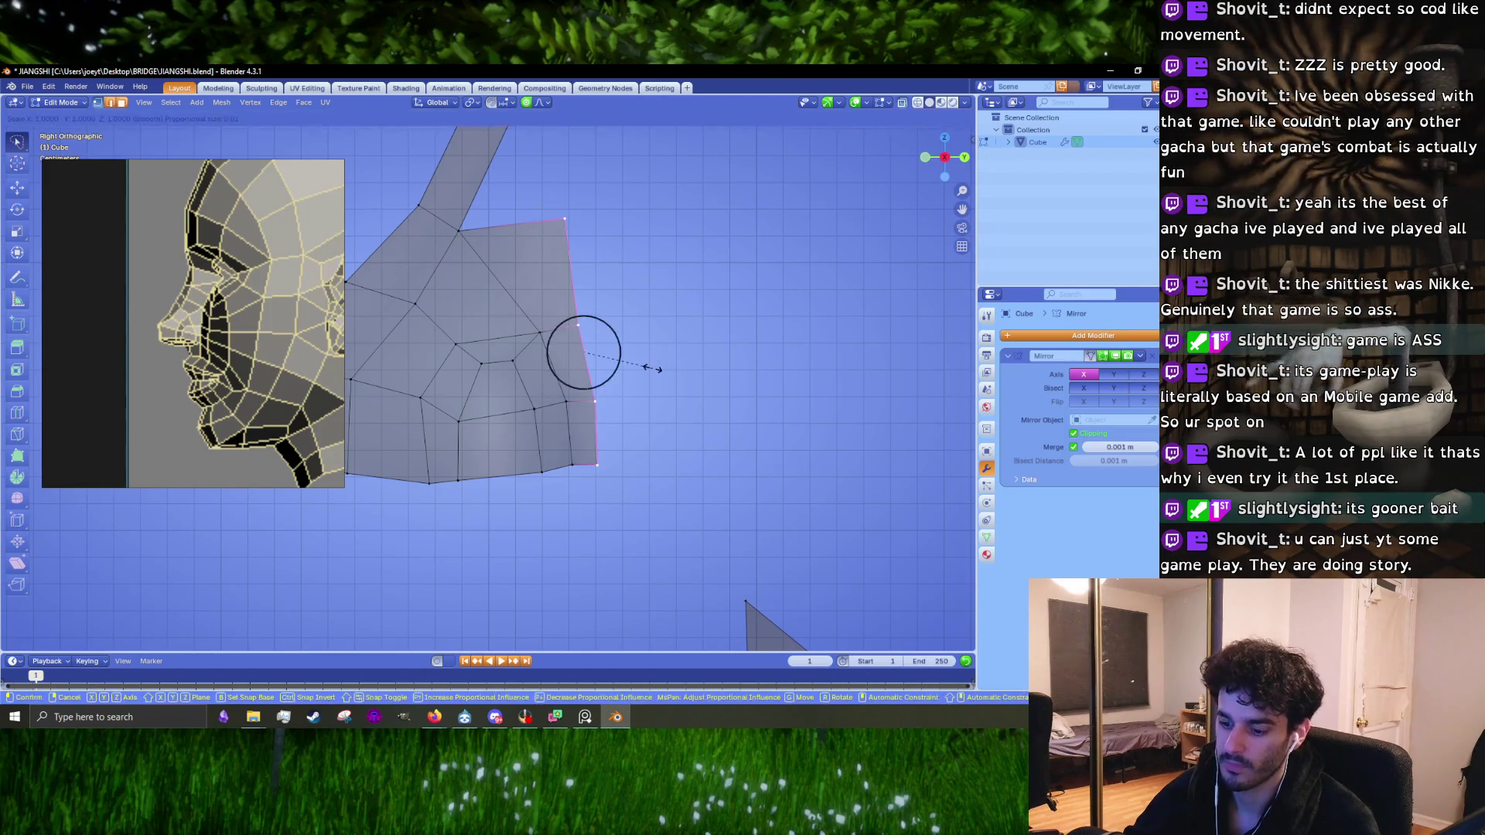
pyautogui.click(618, 362)
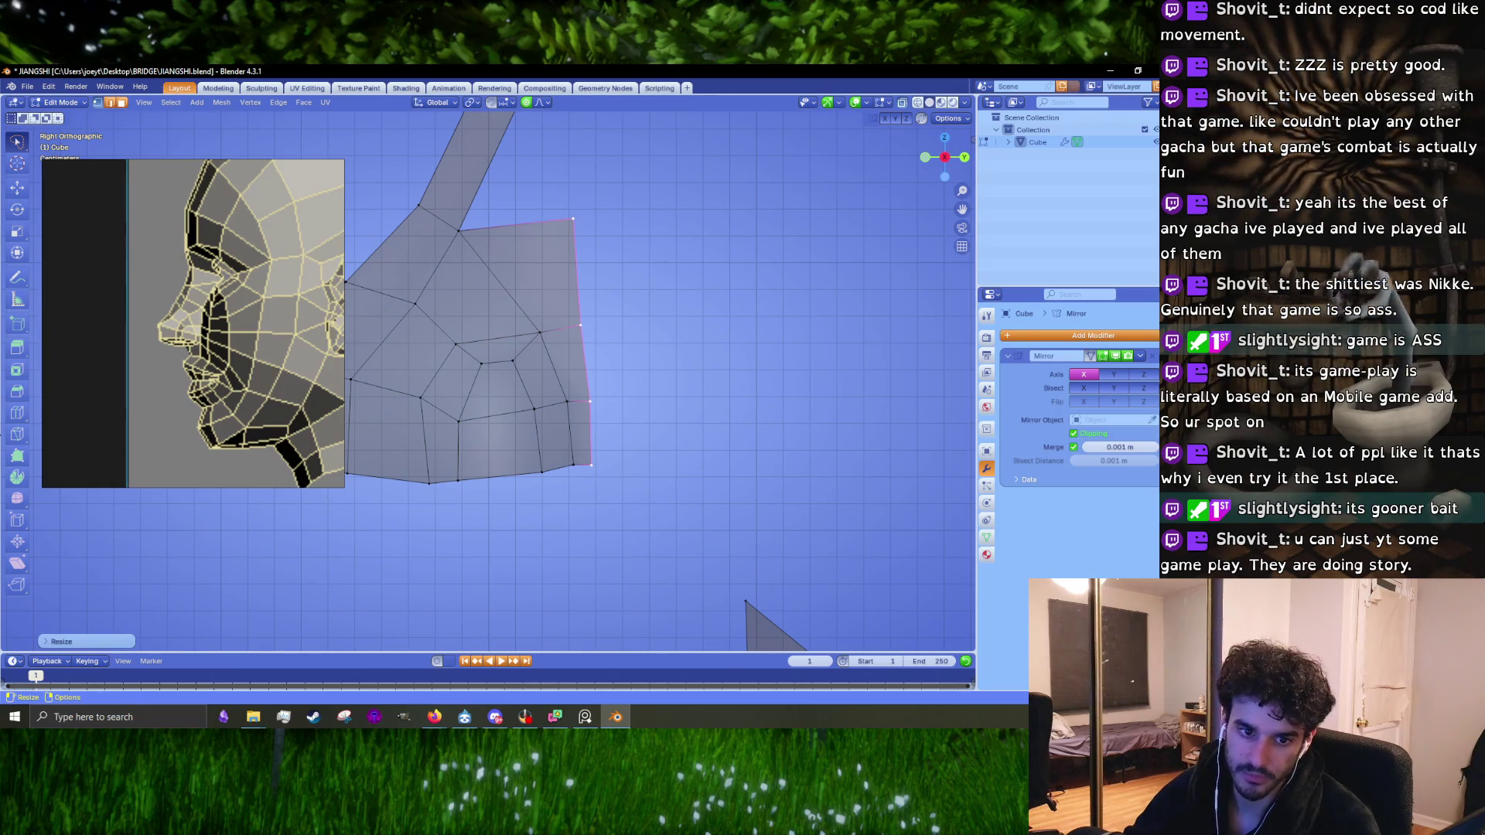
pyautogui.press('s')
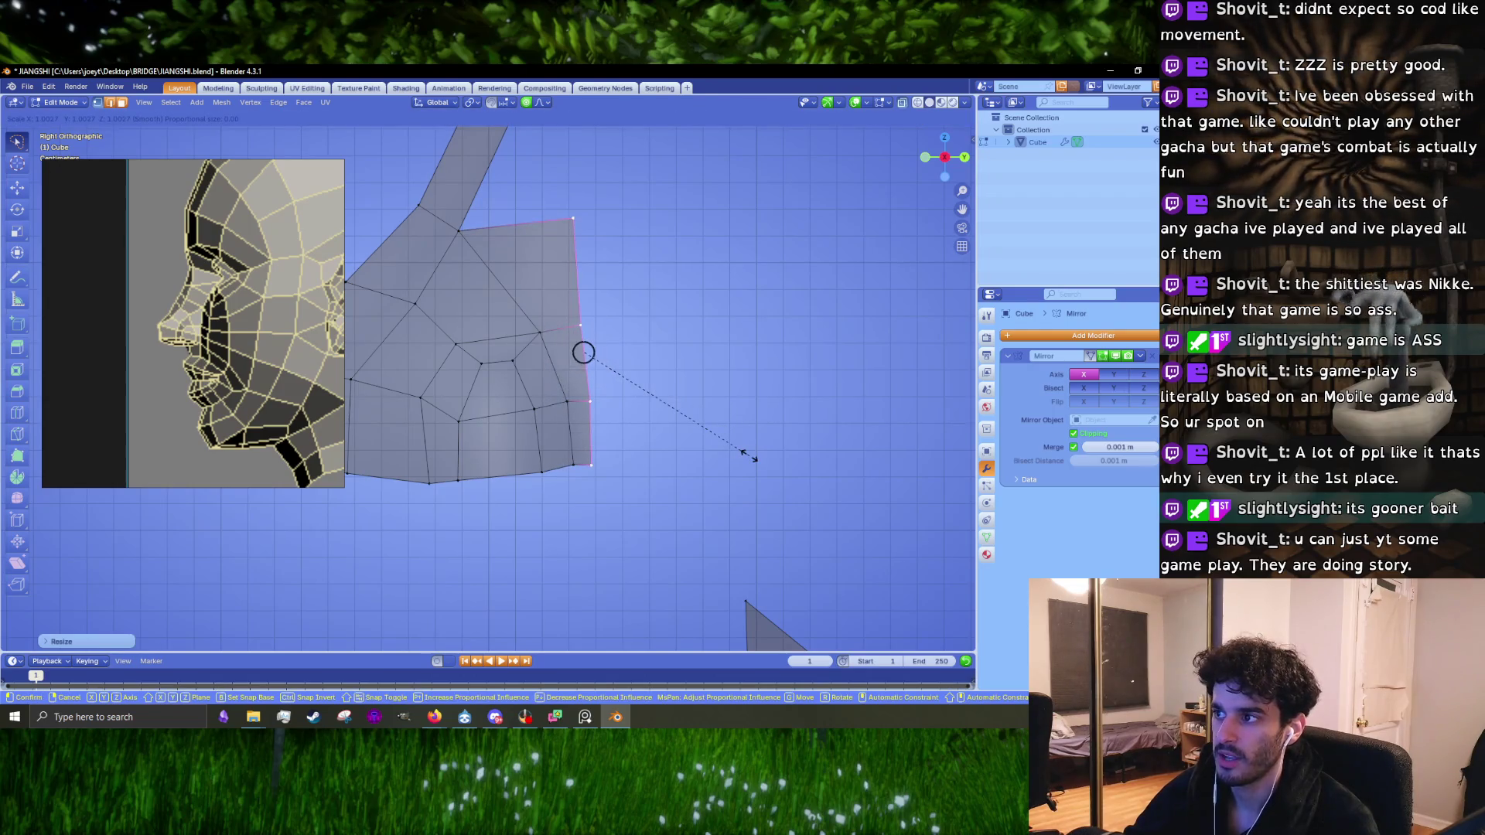
pyautogui.press('y')
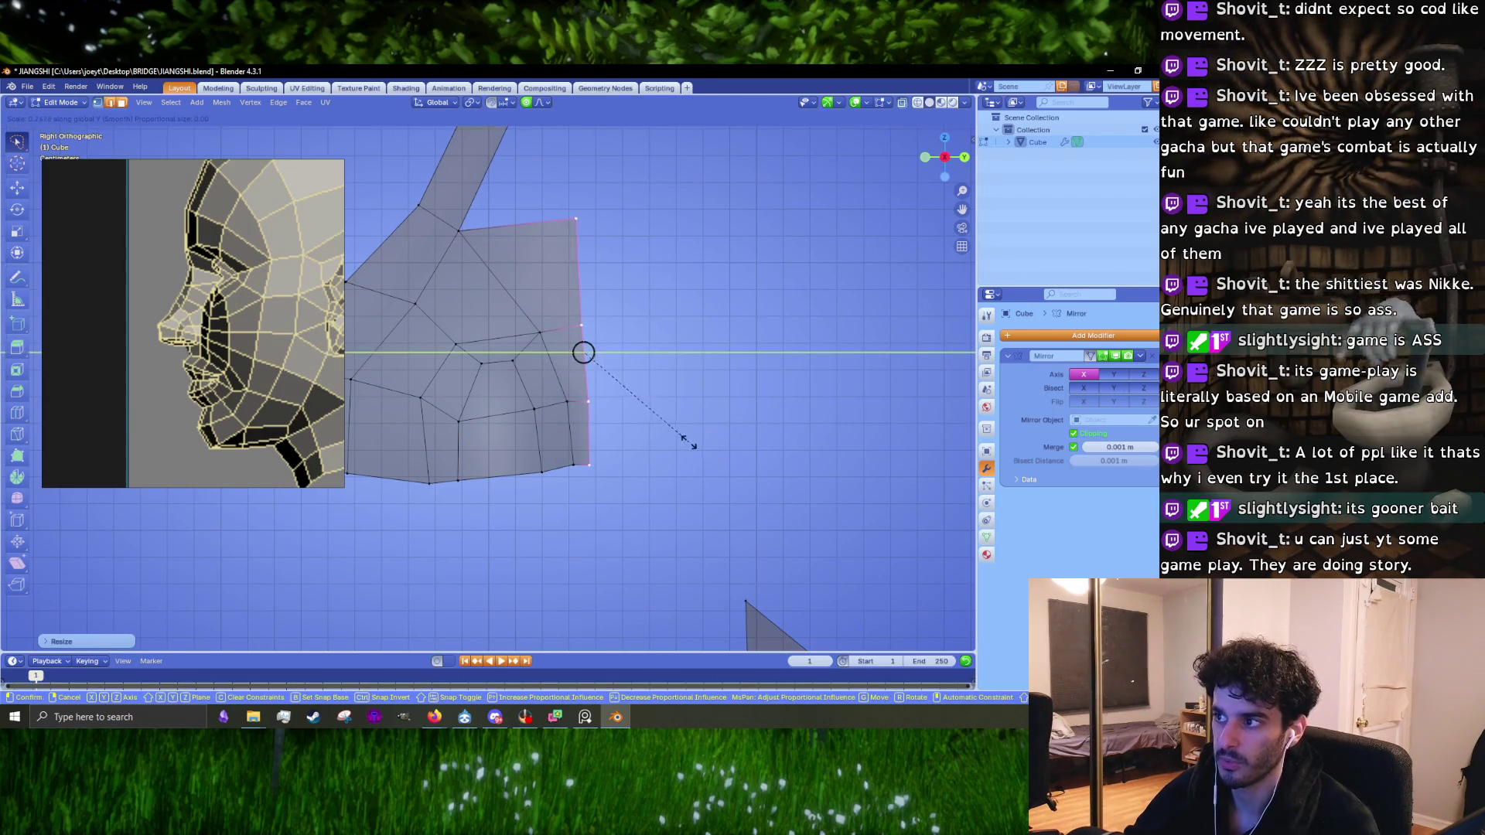
pyautogui.click(709, 441)
pyautogui.press('g')
pyautogui.click(703, 448)
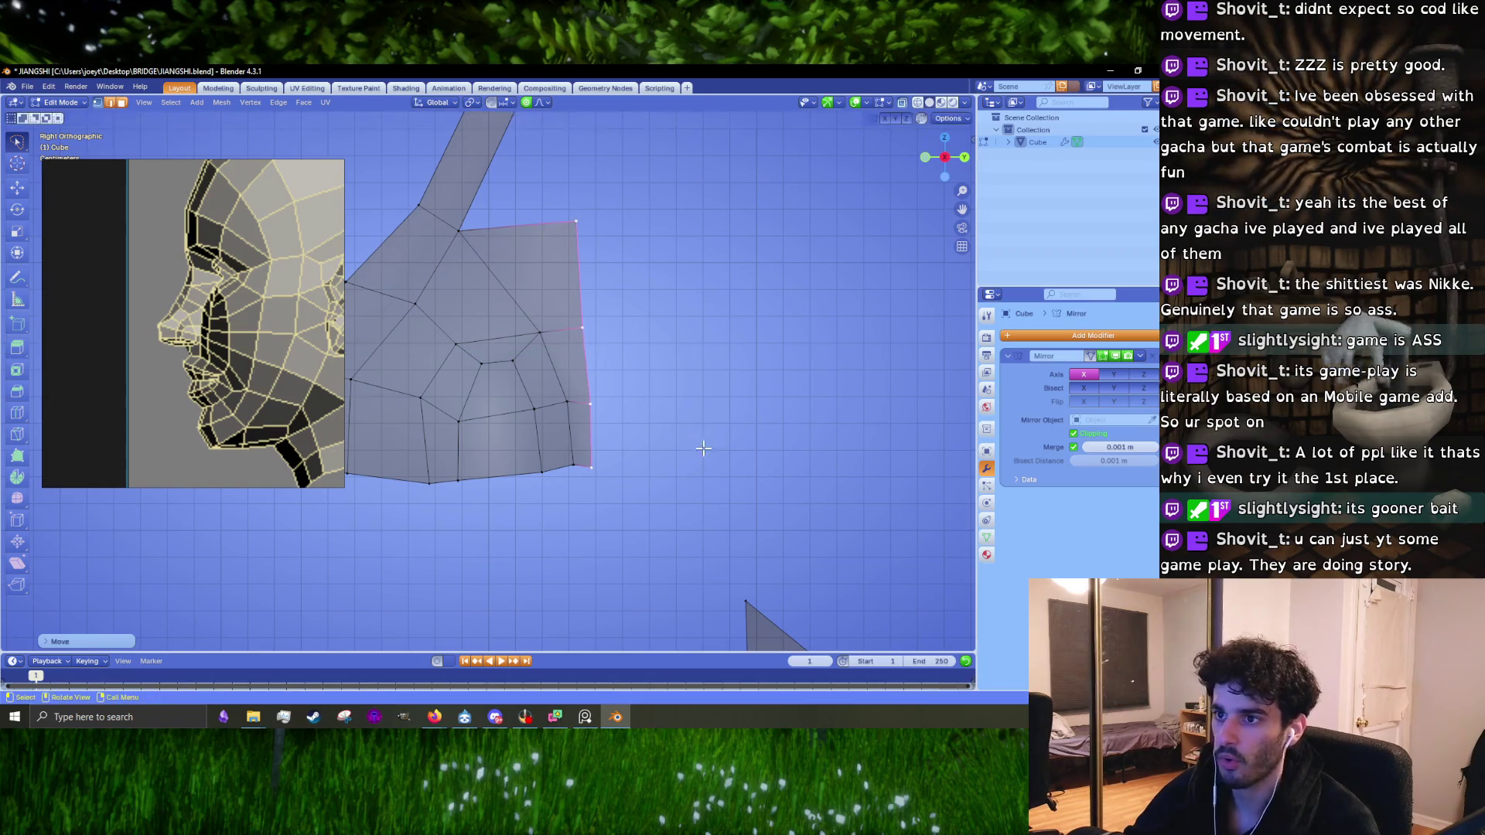
pyautogui.scroll(-4, 577, 450)
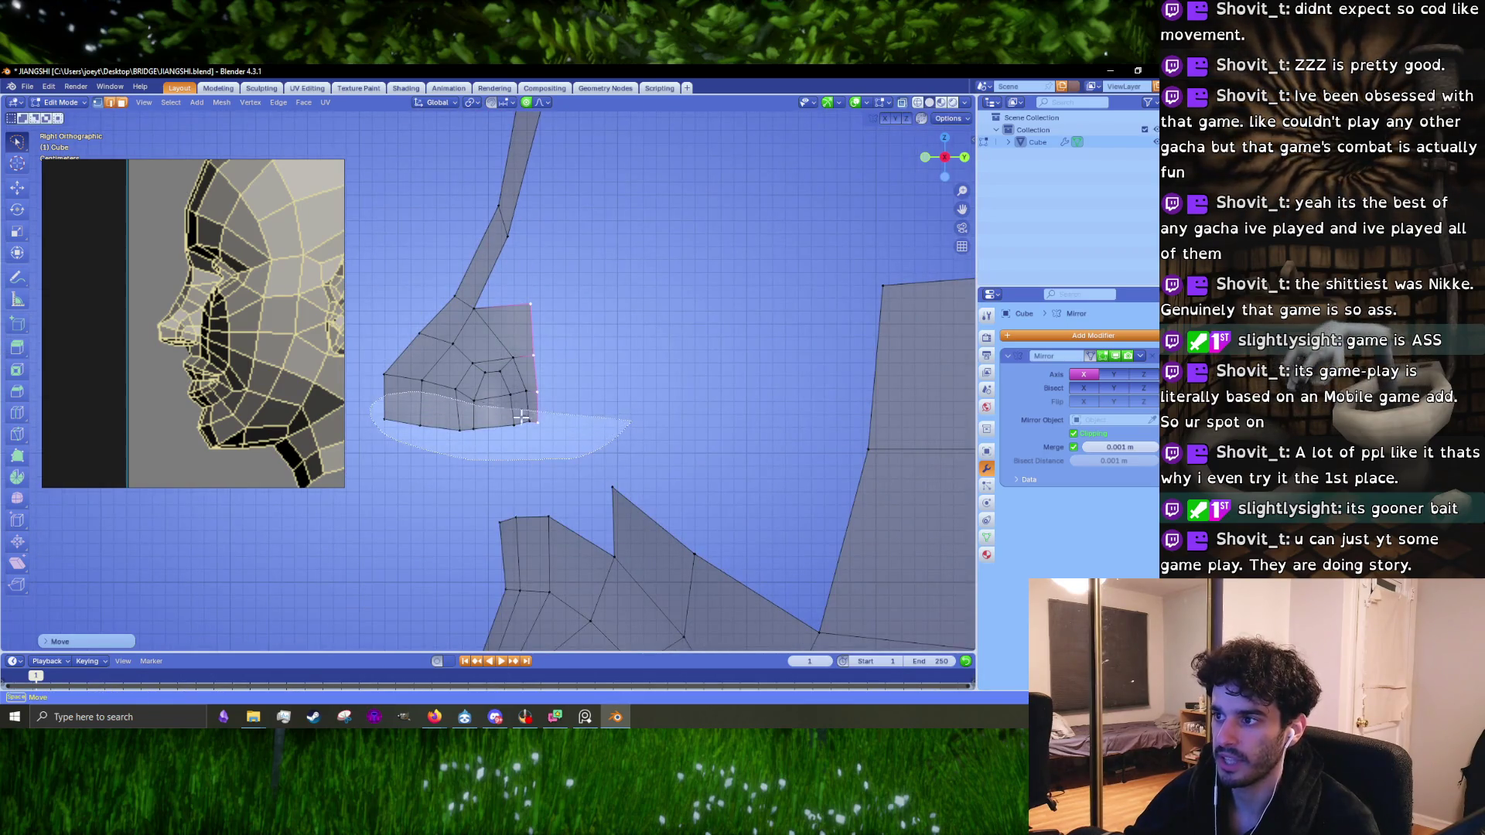
# Step: Reselect the patch's bottom-edge vertices and shift them with smooth proportional falloff
pyautogui.moveTo(521, 417); pyautogui.dragTo(653, 414)
pyautogui.moveTo(391, 429); pyautogui.dragTo(587, 294)
pyautogui.scroll(2, 587, 294)
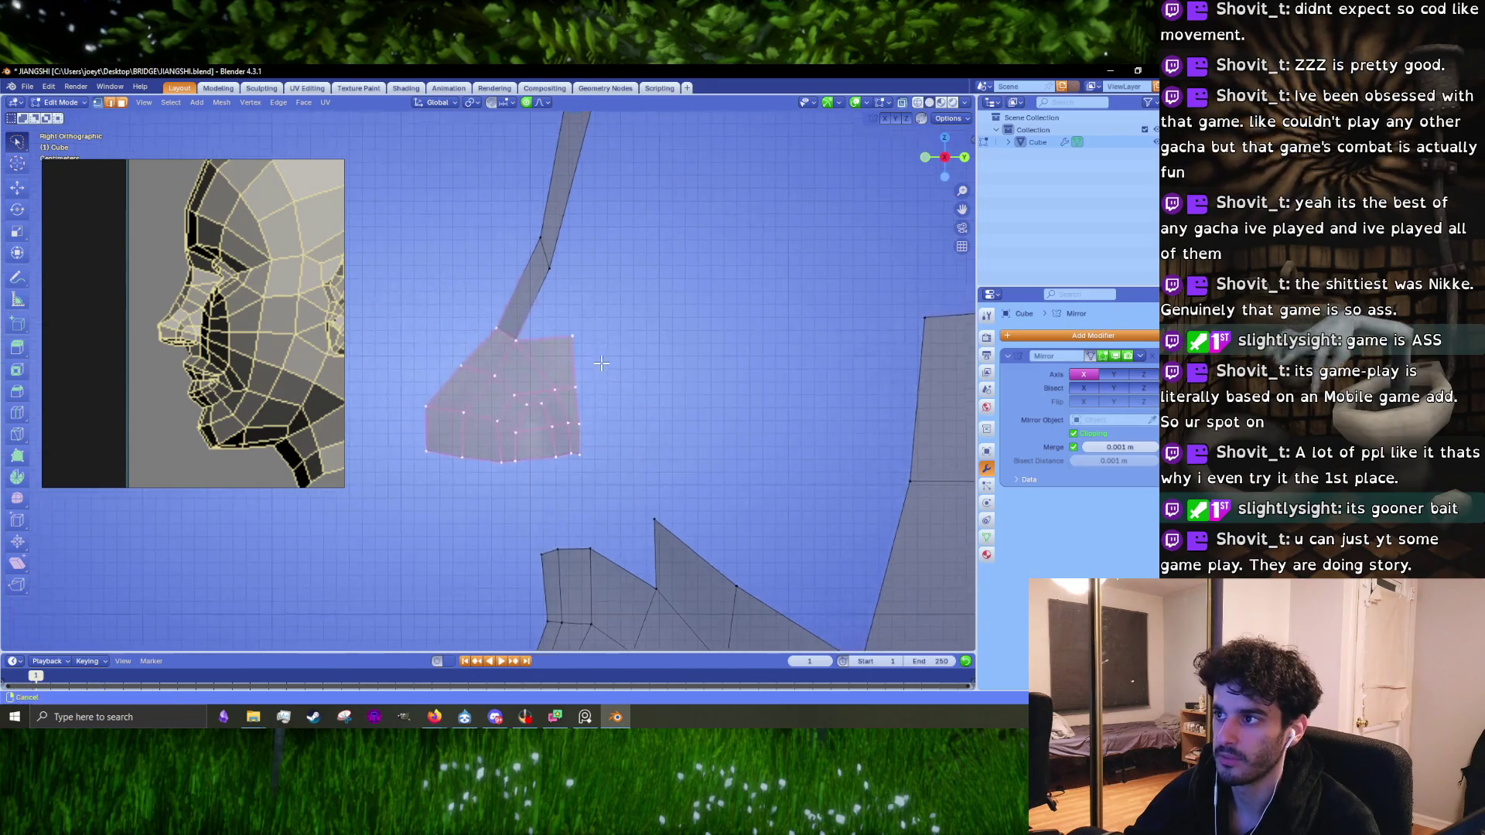
pyautogui.press('r')
pyautogui.press('Escape')
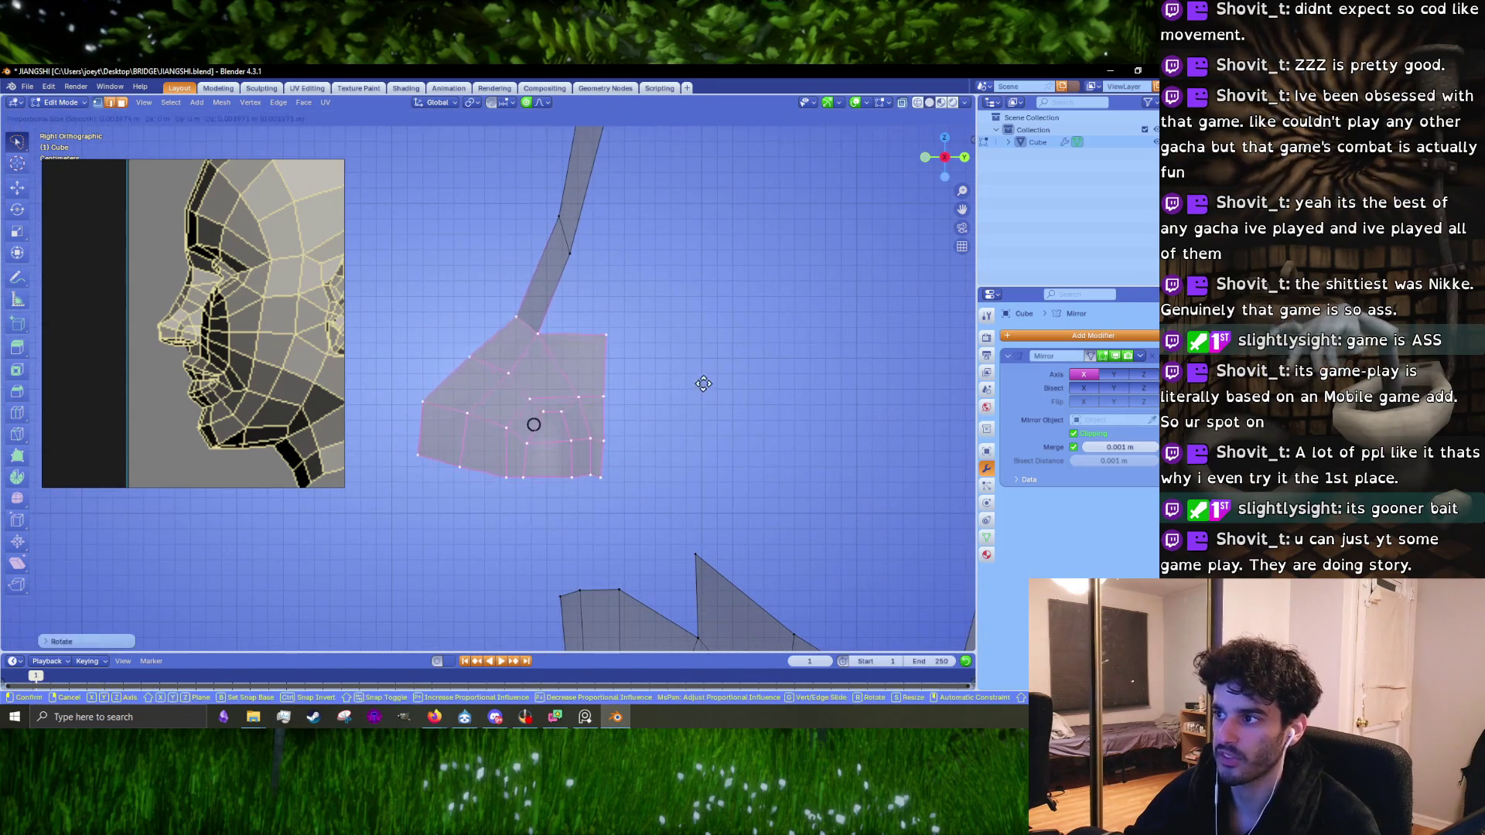
pyautogui.keyDown('ctrl'); pyautogui.moveTo(530, 420); pyautogui.dragTo(731, 448, button='middle'); pyautogui.keyUp('ctrl')
pyautogui.moveTo(797, 460)
pyautogui.mouseDown()
pyautogui.moveTo(573, 533)
pyautogui.moveTo(774, 421)
pyautogui.moveTo(795, 460)
pyautogui.mouseUp()
pyautogui.press('g')
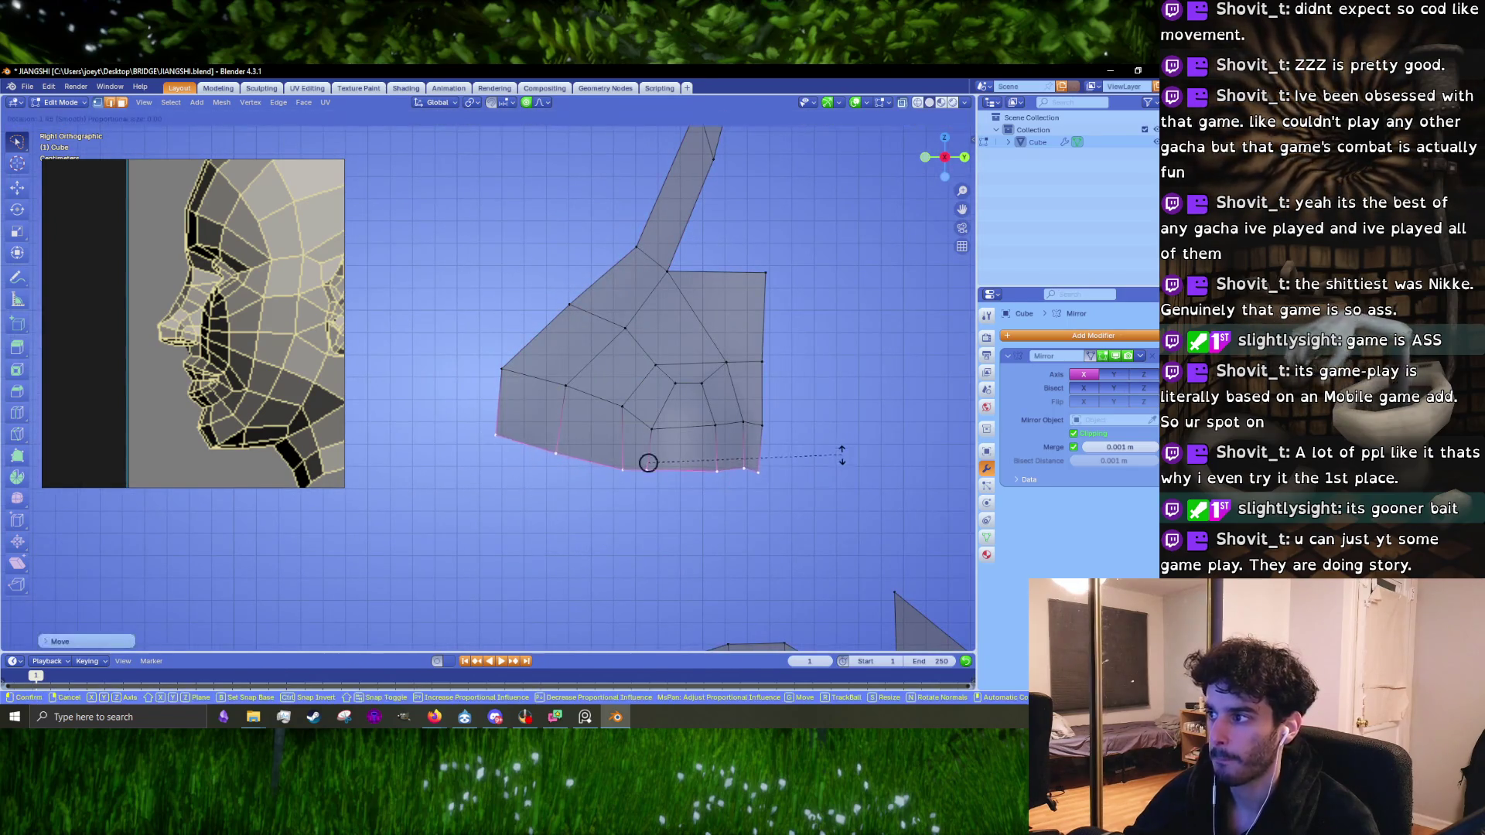
pyautogui.click(835, 457)
# Step: Select the lower band of the mesh and rotate it into a smoother curve
pyautogui.moveTo(841, 483)
pyautogui.mouseDown()
pyautogui.moveTo(533, 483)
pyautogui.moveTo(503, 364)
pyautogui.moveTo(787, 416)
pyautogui.mouseUp()
pyautogui.moveTo(779, 473)
pyautogui.mouseDown()
pyautogui.moveTo(502, 464)
pyautogui.moveTo(545, 348)
pyautogui.mouseUp()
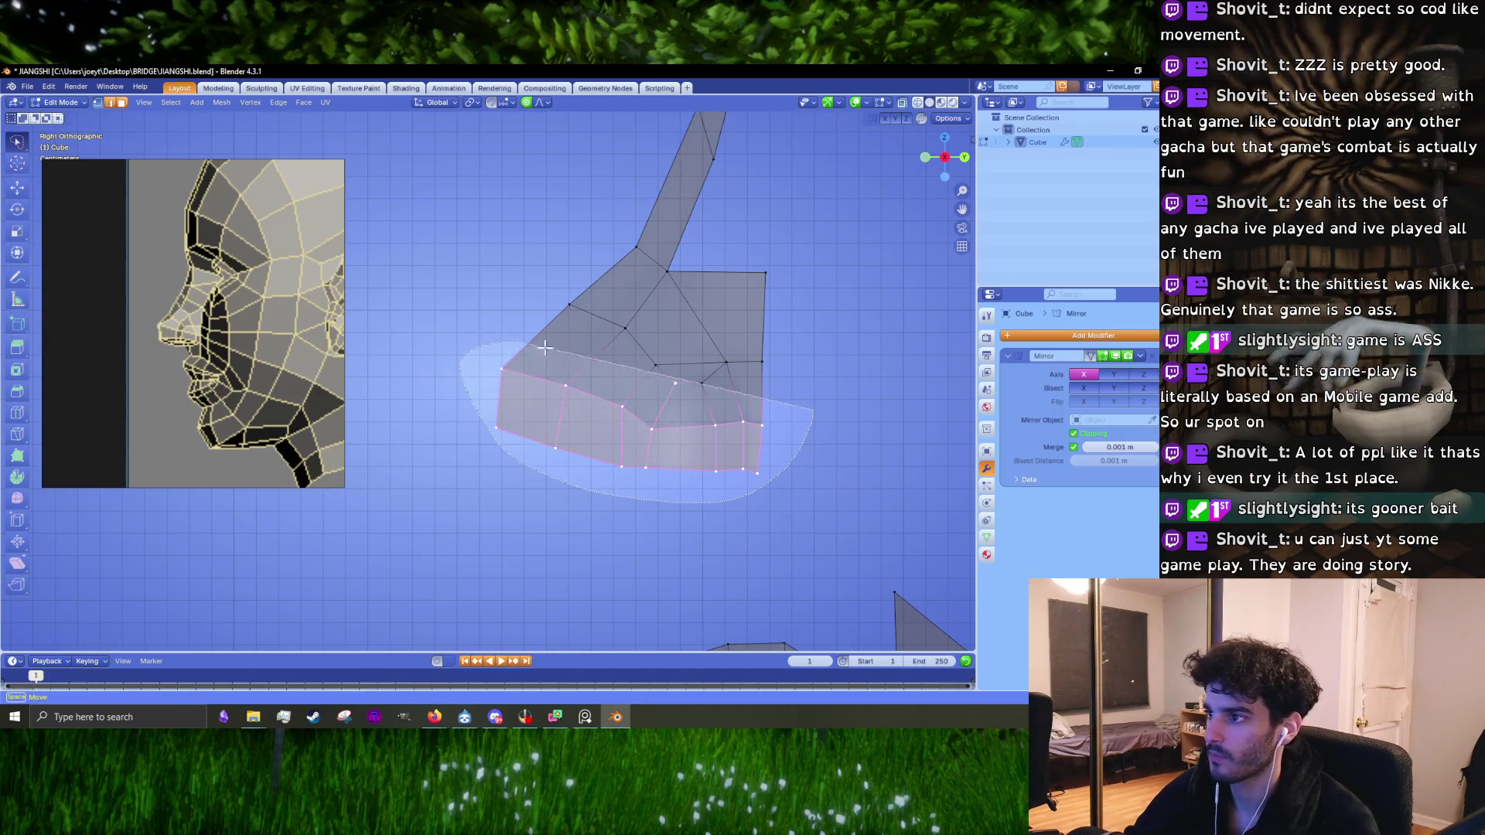
pyautogui.moveTo(800, 398); pyautogui.dragTo(801, 402)
pyautogui.press('r')
pyautogui.click(804, 420)
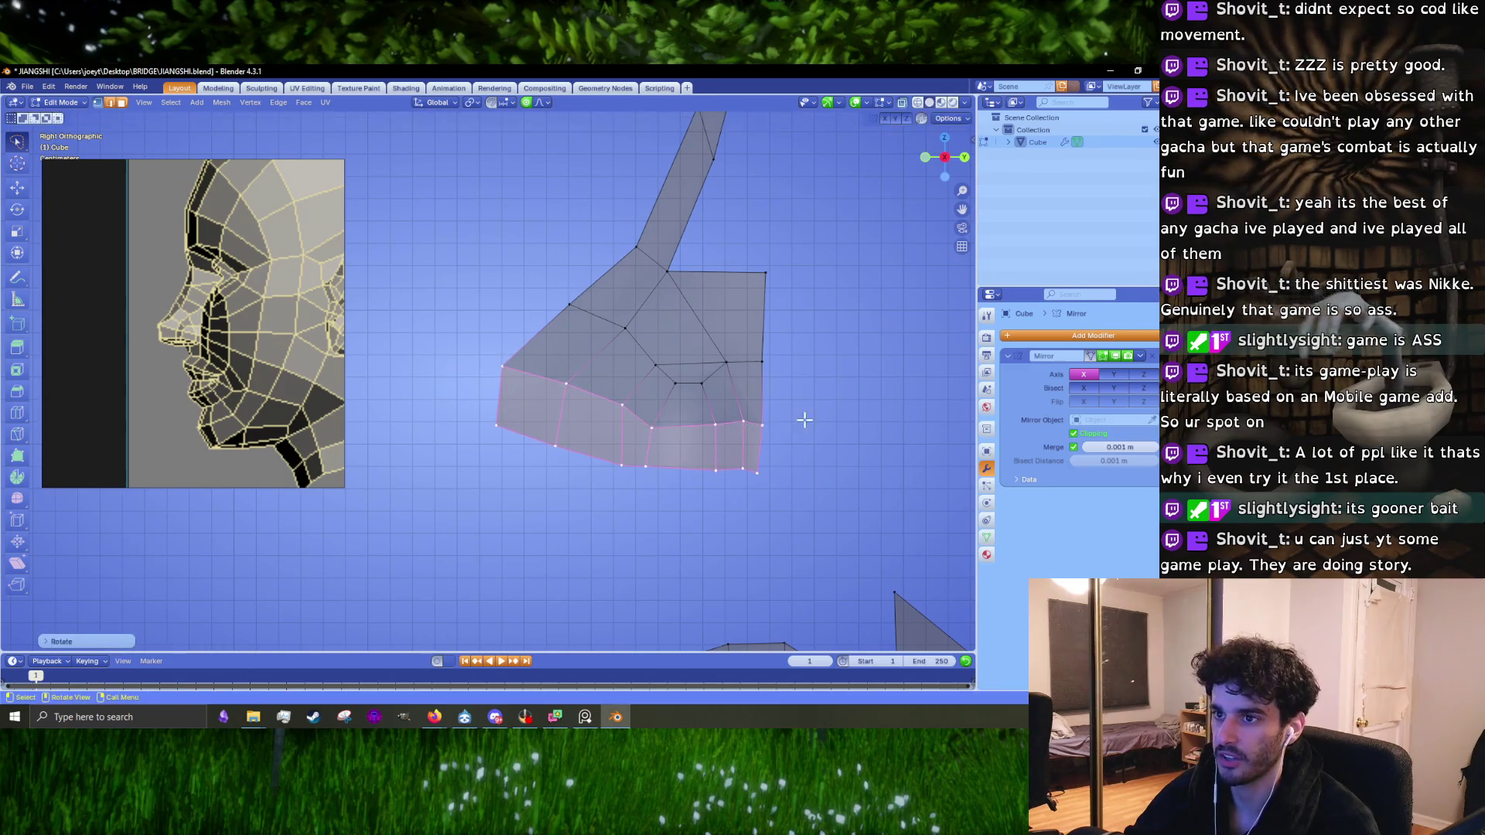
# Step: Move the left corner vertex down with smooth falloff and select the lower-left edge
pyautogui.click(534, 373)
pyautogui.press('g')
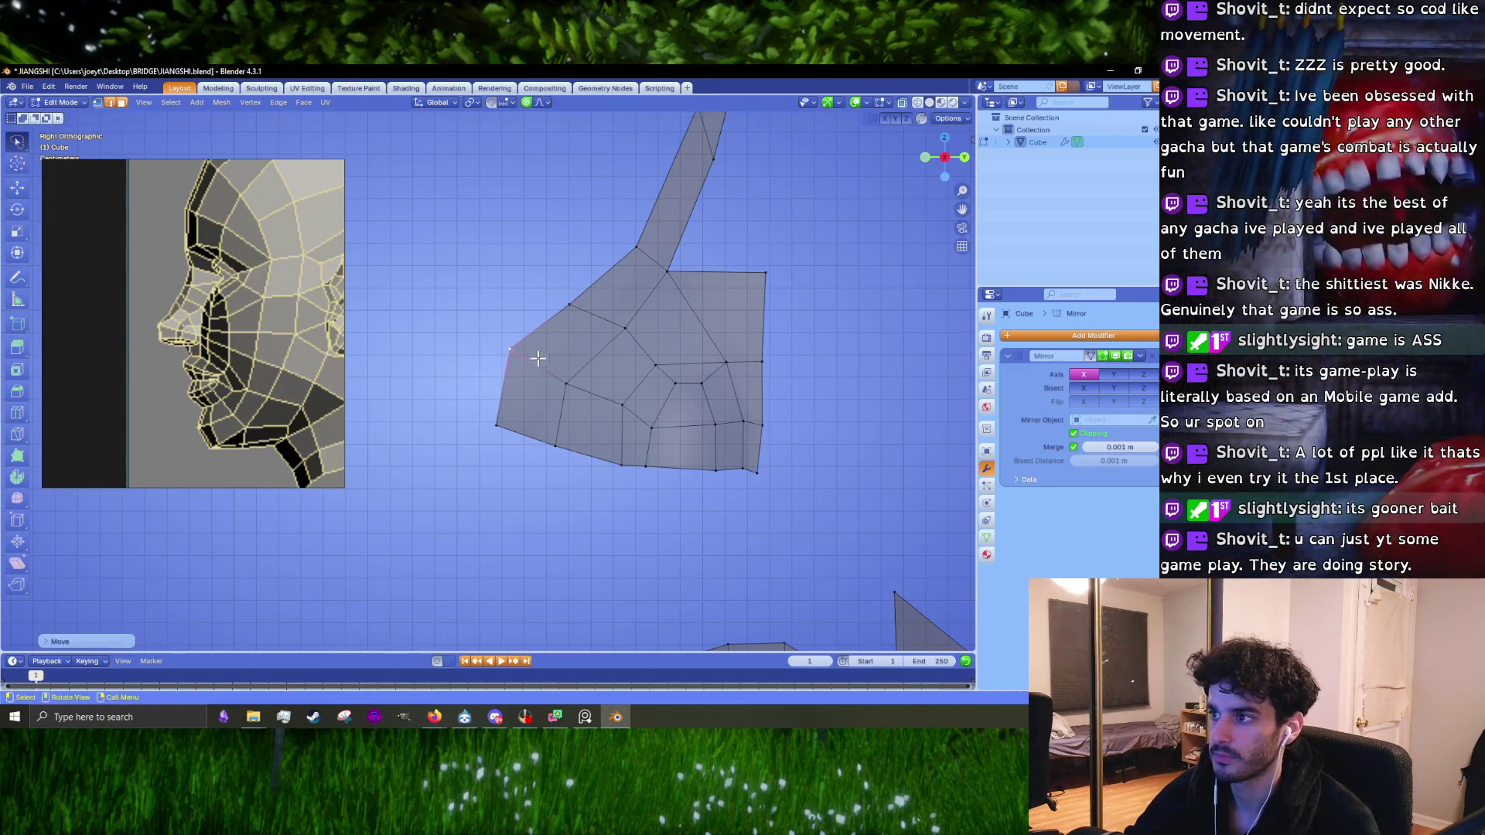
pyautogui.click(530, 390)
pyautogui.moveTo(565, 463); pyautogui.dragTo(567, 461)
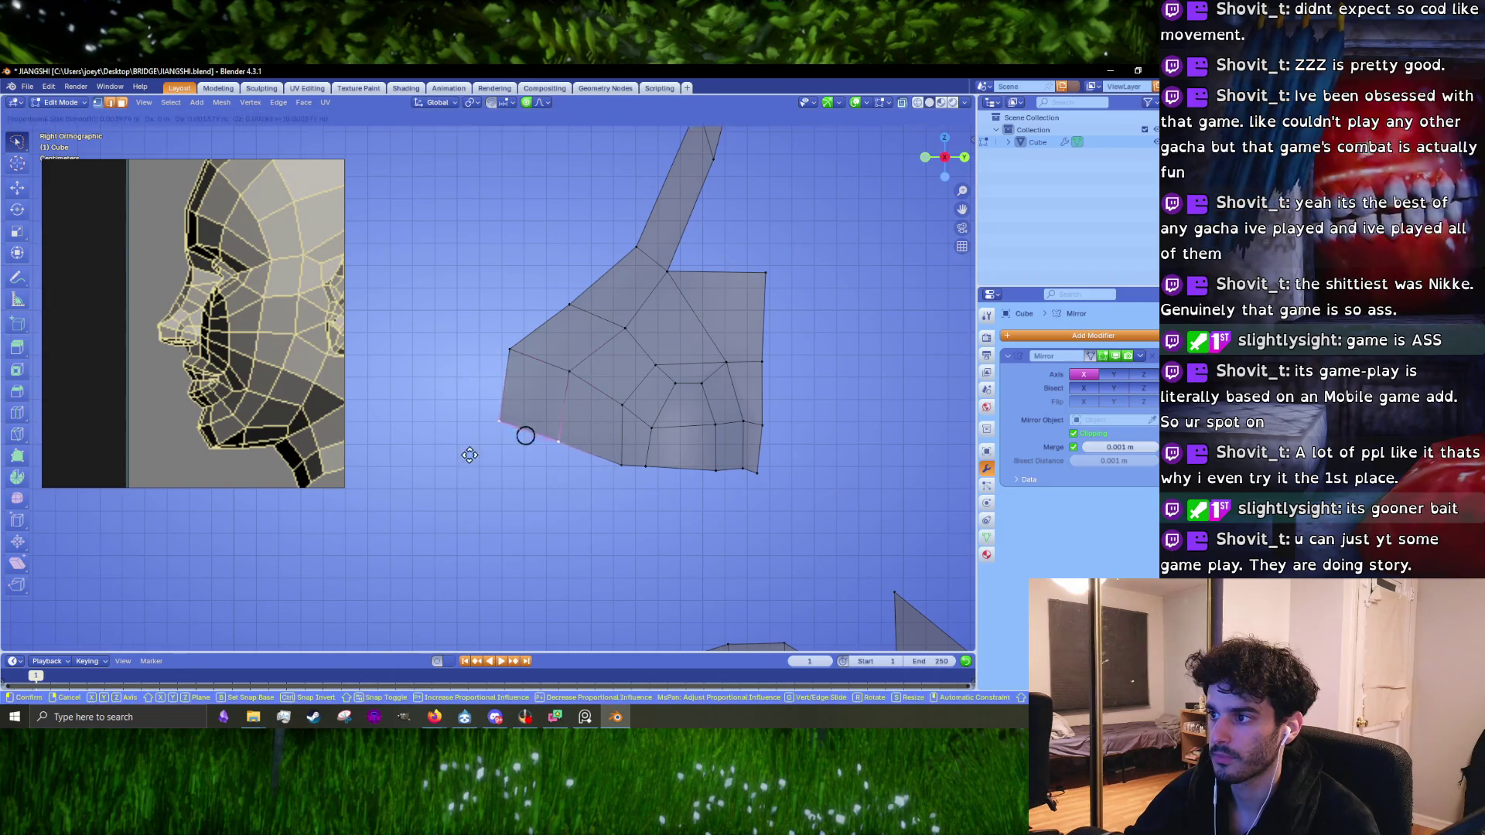
pyautogui.scroll(-5, 82, 294)
pyautogui.scroll(5, 195, 287)
pyautogui.scroll(-6, 263, 208)
pyautogui.scroll(6, 270, 271)
# Step: Orbit into perspective, turn X-ray off for a solid mesh, and bring the Twitch window forward
pyautogui.moveTo(632, 399)
pyautogui.mouseDown(button='middle')
pyautogui.moveTo(700, 341)
pyautogui.moveTo(532, 365)
pyautogui.mouseUp(button='middle')
pyautogui.click(904, 102)
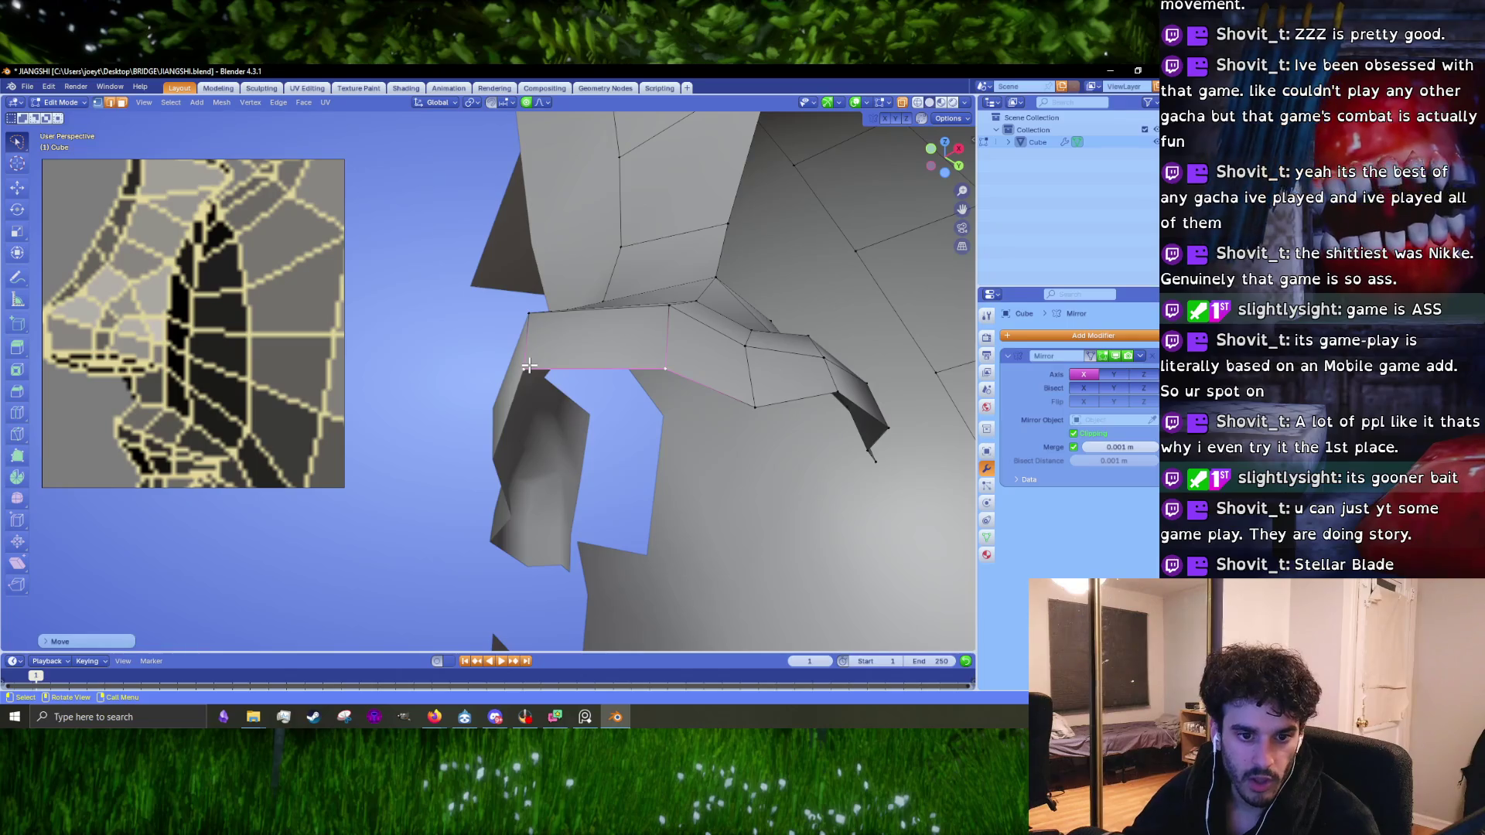
pyautogui.click(433, 717)
pyautogui.click(580, 665)
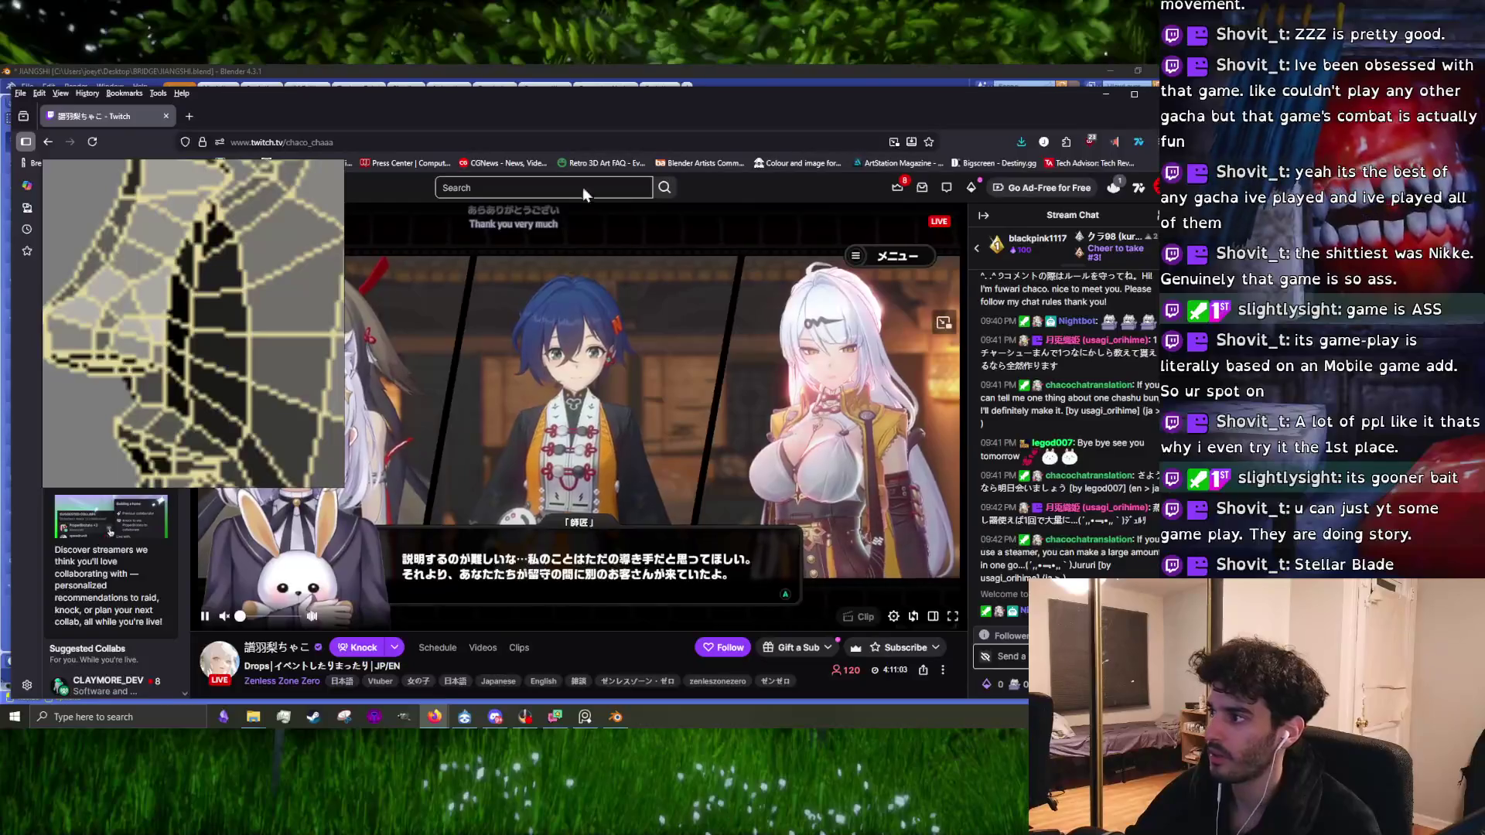
# Step: Minimise the Twitch stream and switch to the Firefox window showing the Zenless Zone Zero Combat Guide result
pyautogui.click(1106, 93)
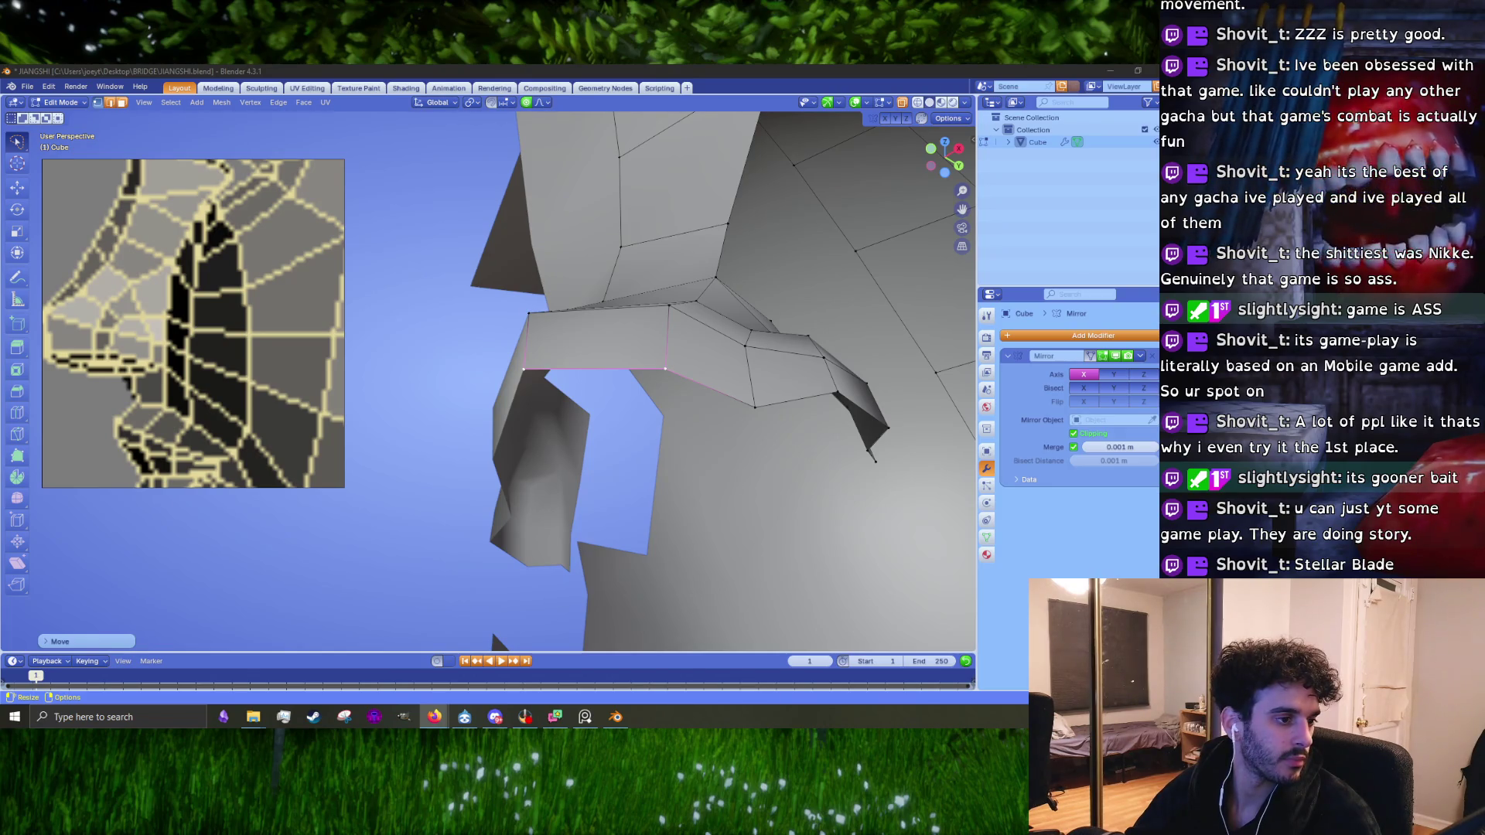
pyautogui.hotkey('alt', 'Tab')
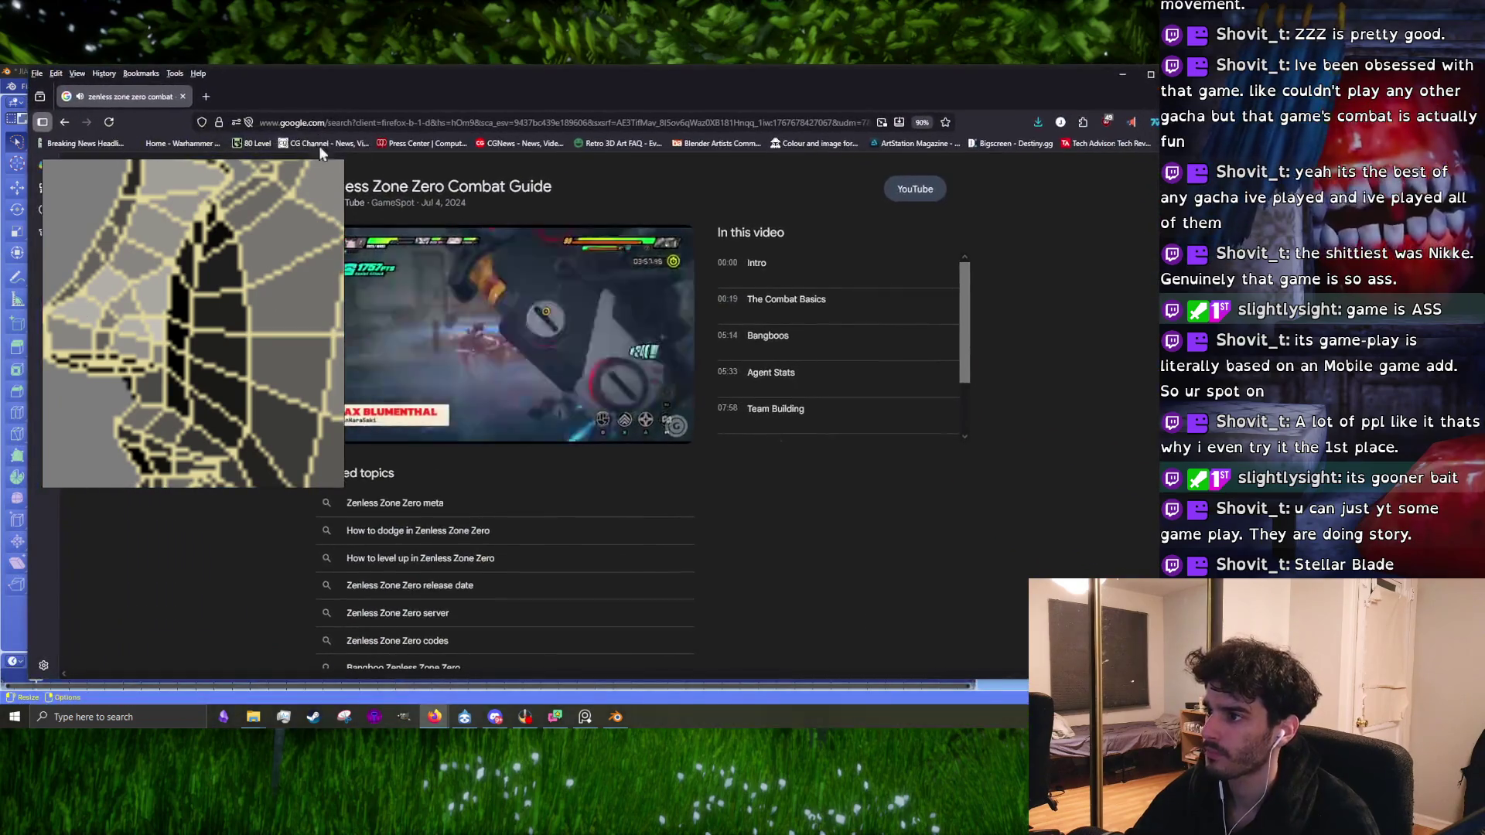
# Step: Play the combat guide fullscreen and skip ahead to 0:57, muting briefly
pyautogui.click(676, 432)
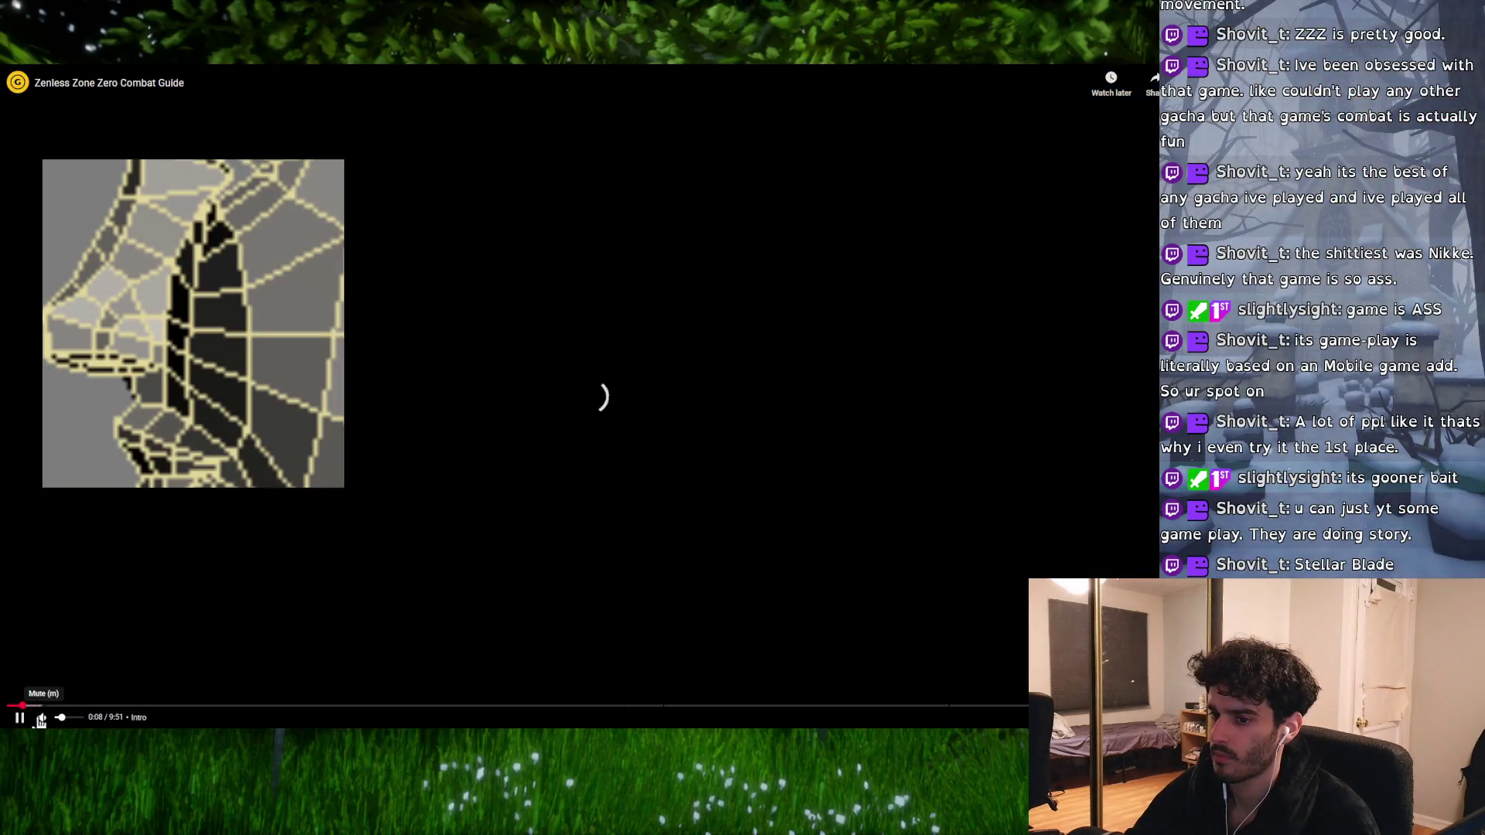
pyautogui.click(40, 721)
pyautogui.click(122, 705)
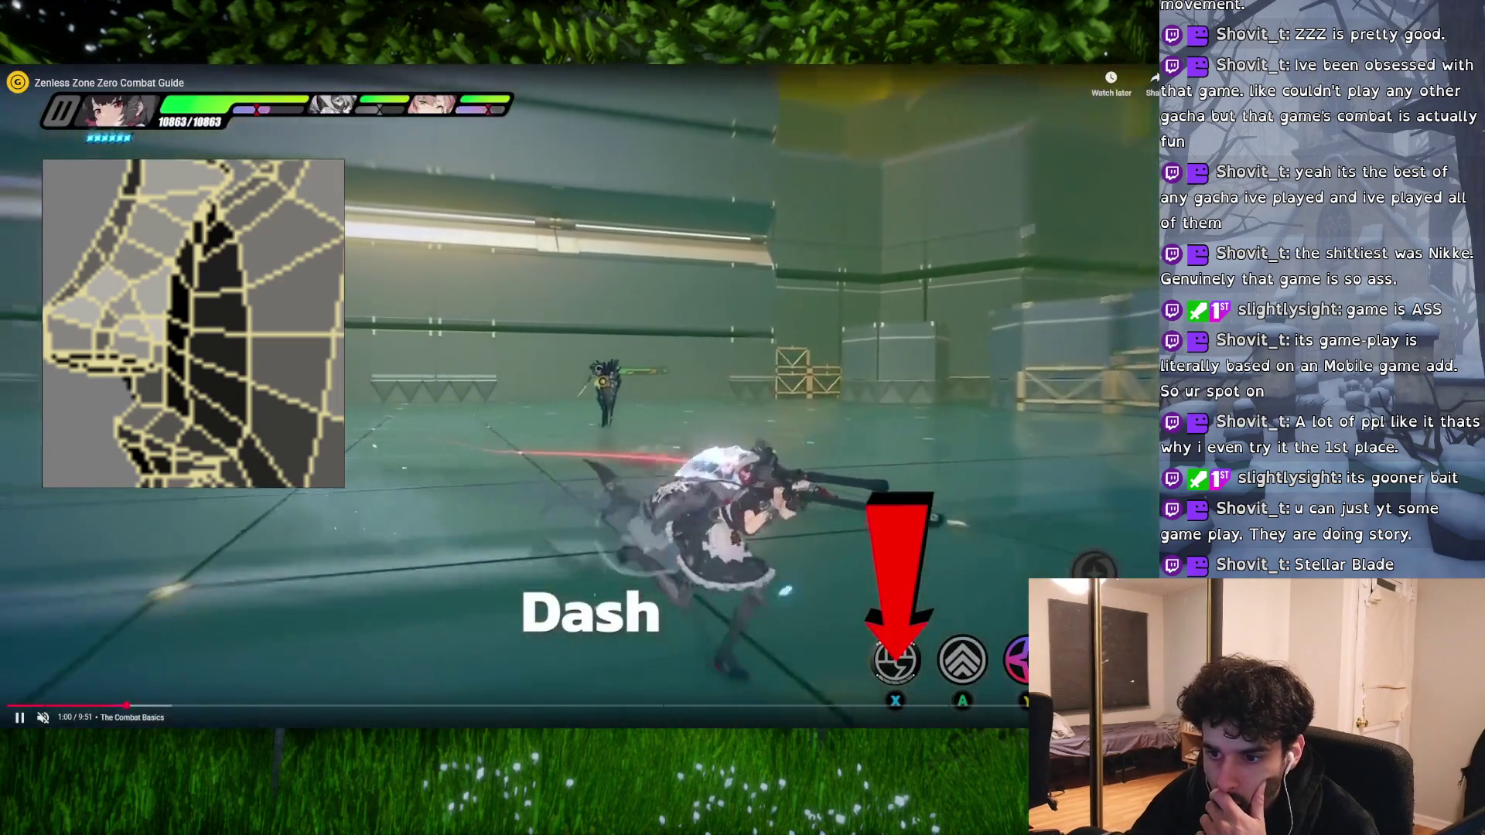
pyautogui.click(42, 718)
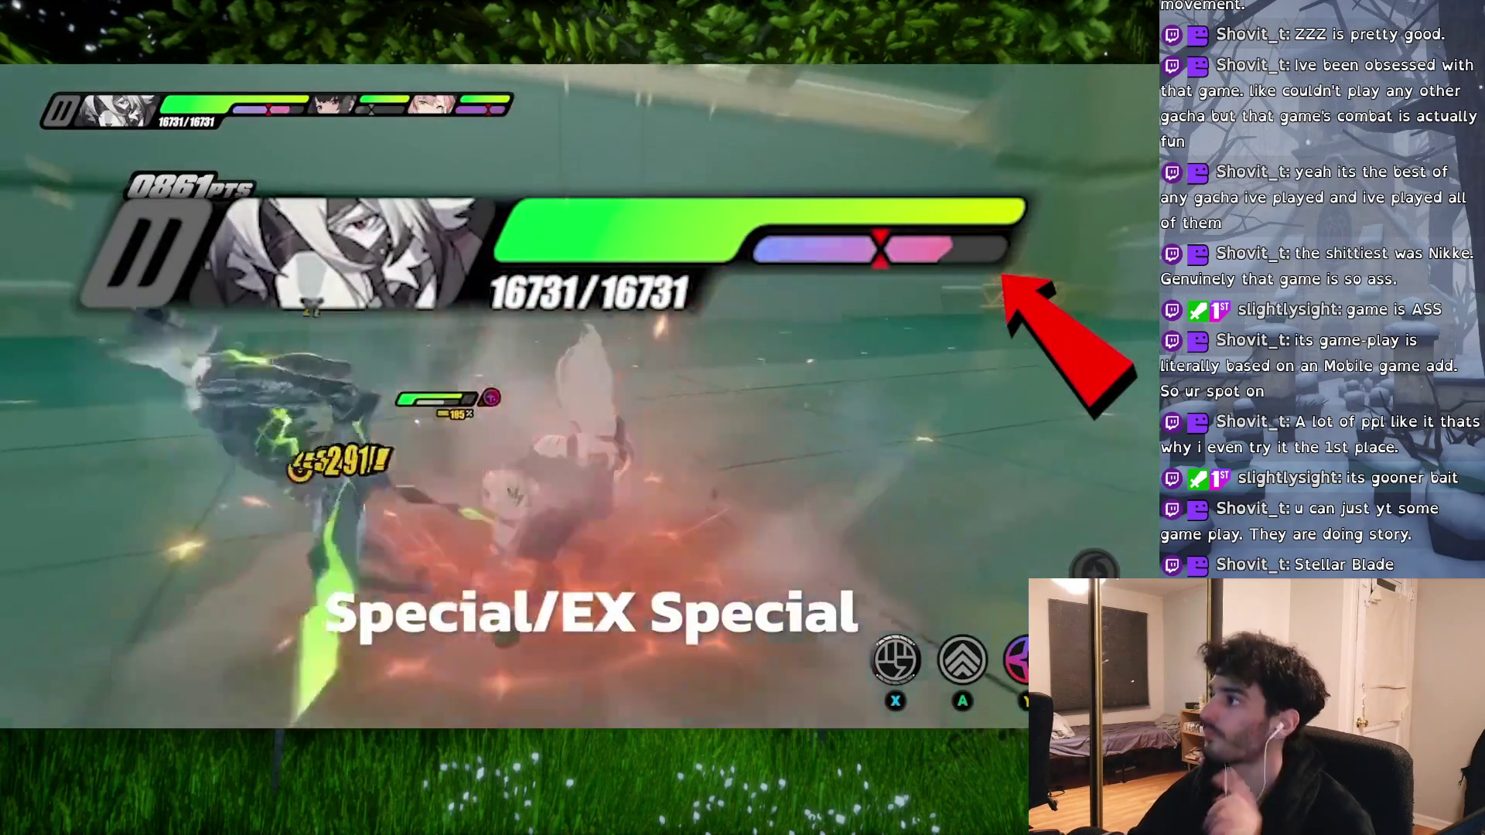
# Step: Skim the video through 1:52, 2:34, 3:36, Chain Attacks at 4:10, Agent Stats and Ellen Joe
pyautogui.moveTo(940, 548)
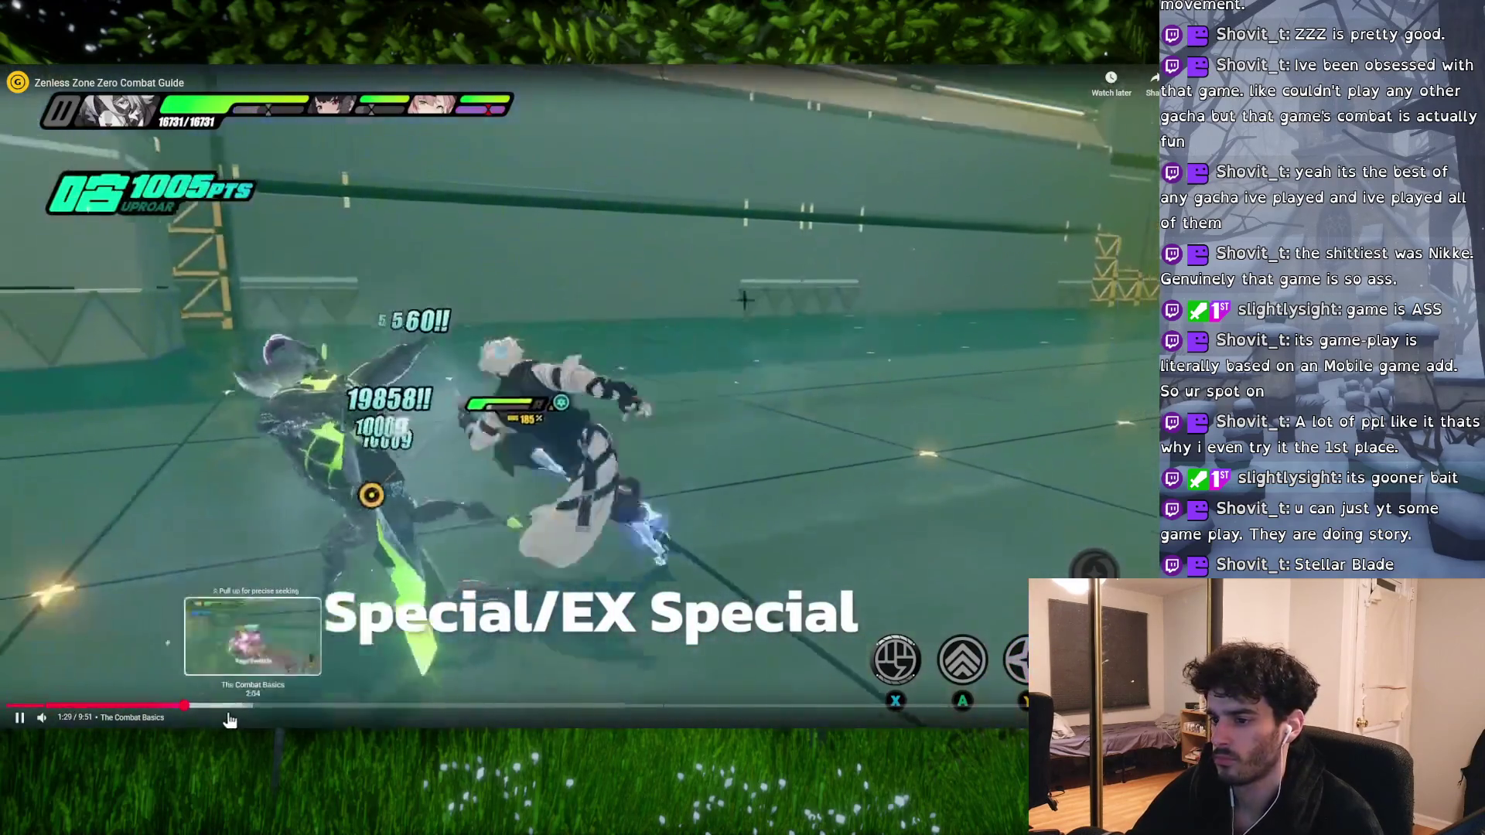
pyautogui.click(229, 708)
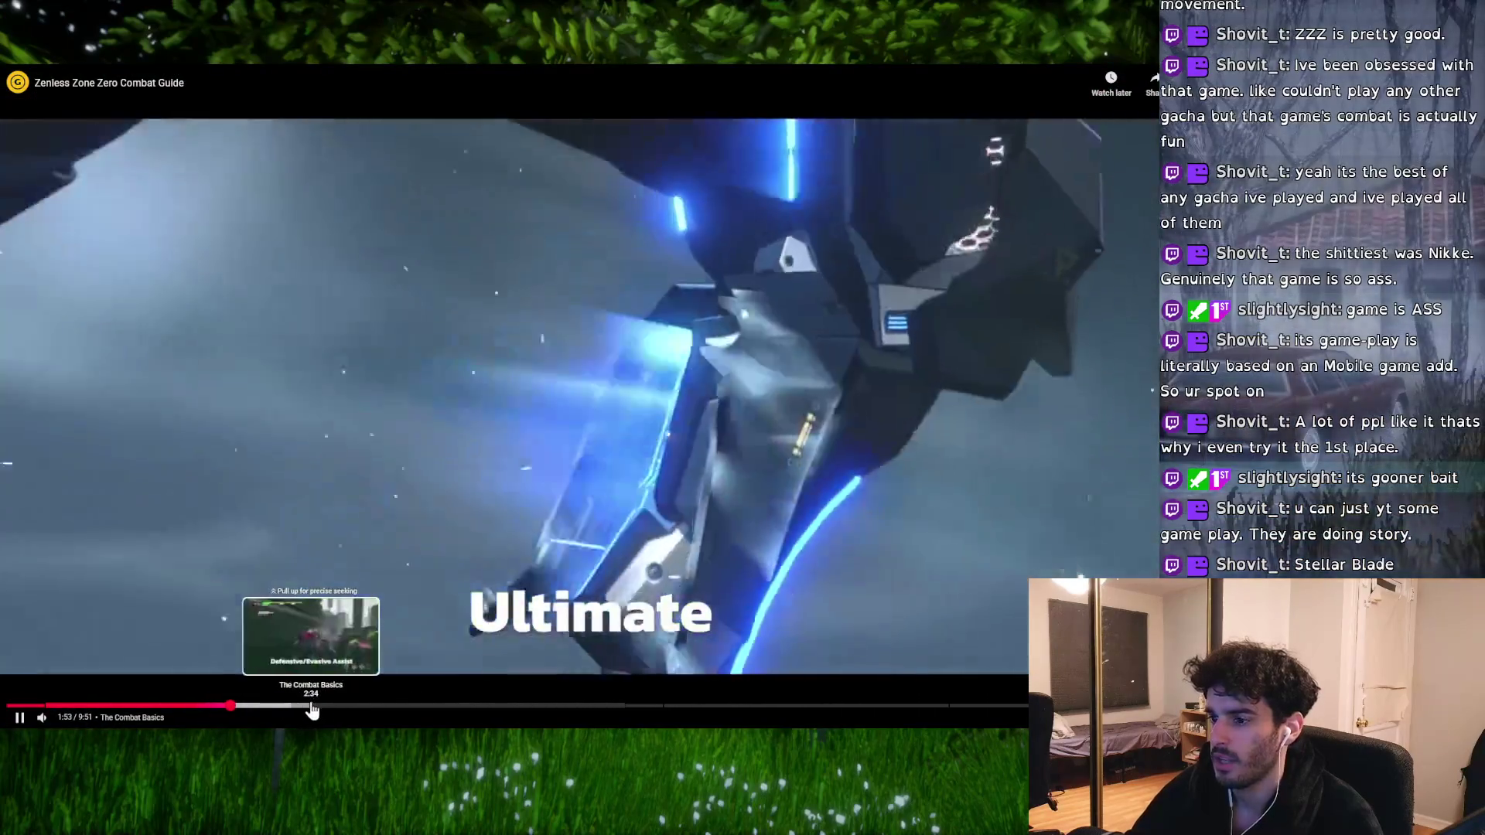
pyautogui.click(312, 707)
pyautogui.click(434, 707)
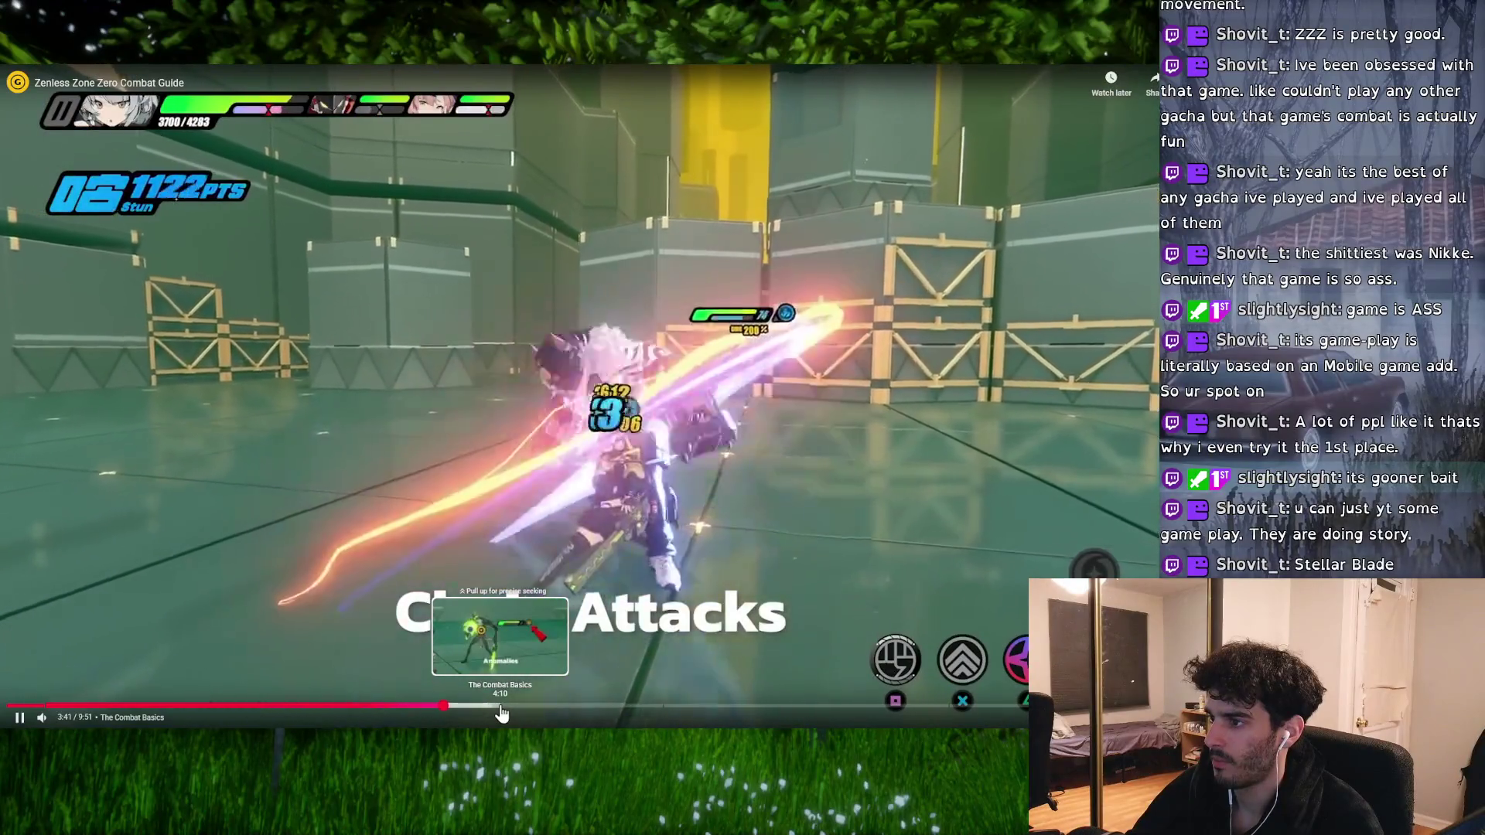
pyautogui.click(500, 708)
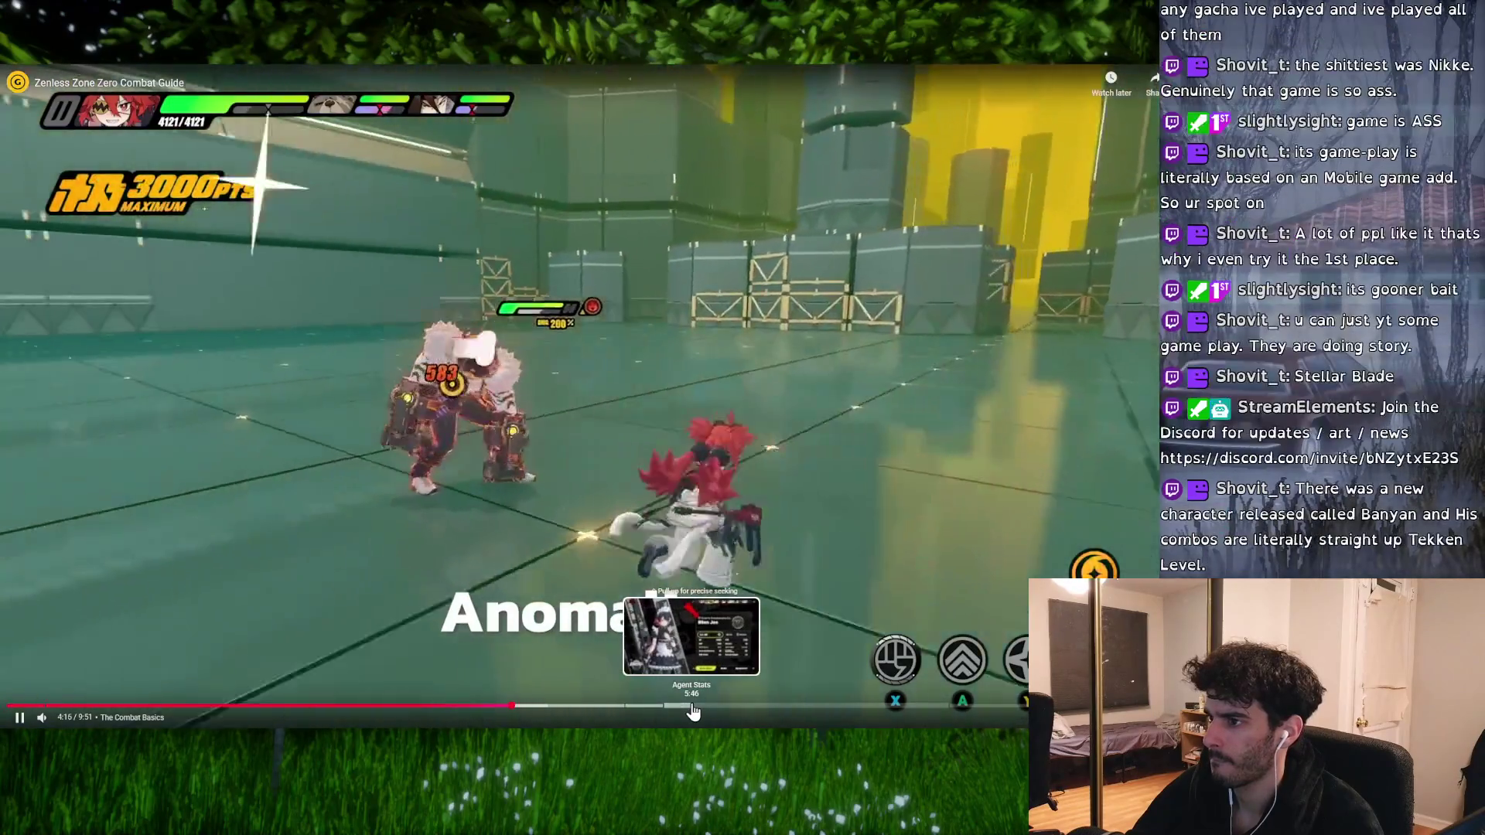
pyautogui.click(692, 707)
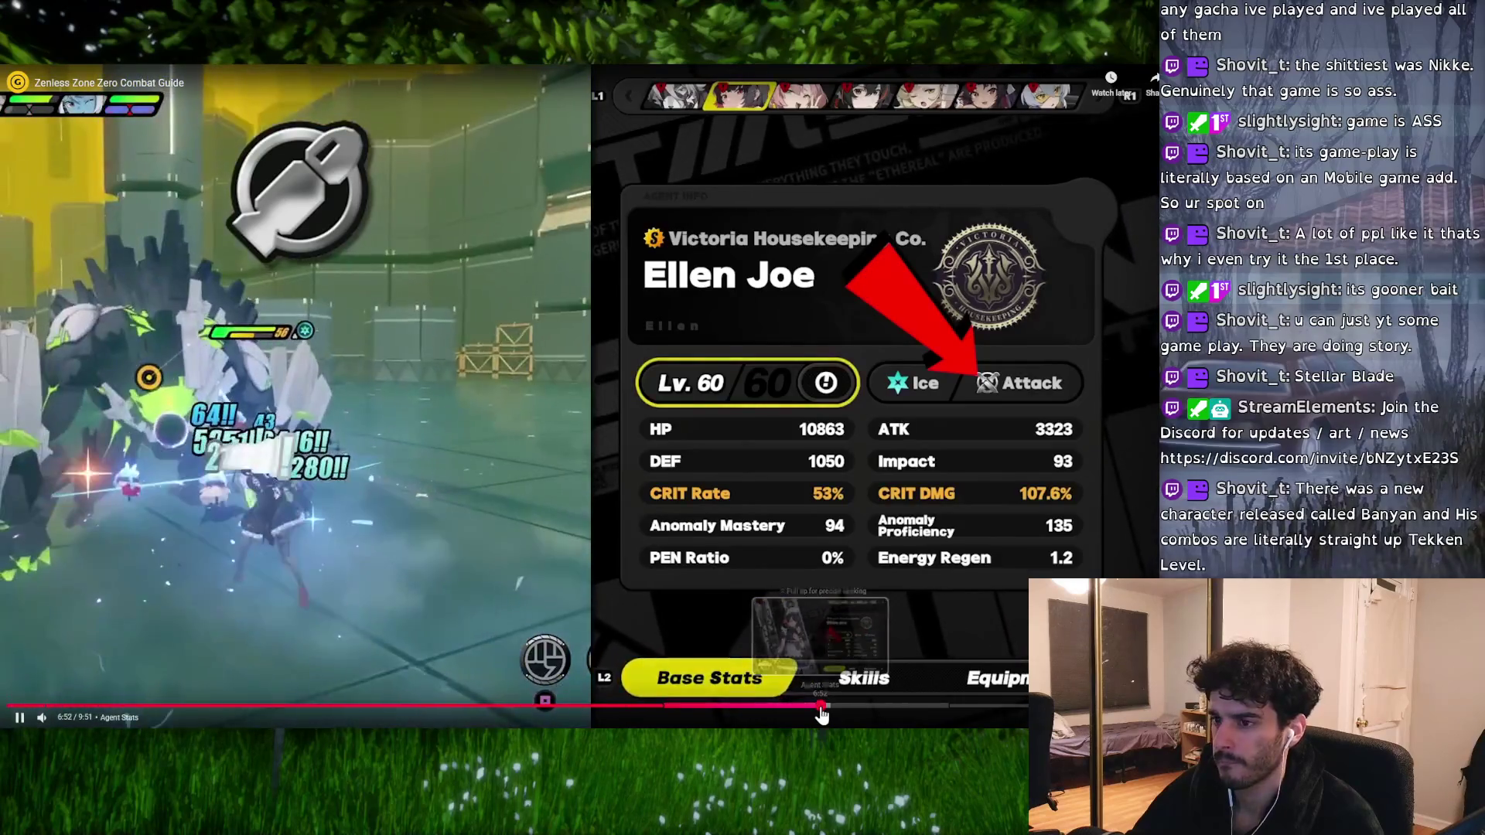
pyautogui.click(821, 708)
# Step: Skip through 7:26, 8:11 and 8:31 to Bonus Tips, exit fullscreen, and return to Blender
pyautogui.click(887, 709)
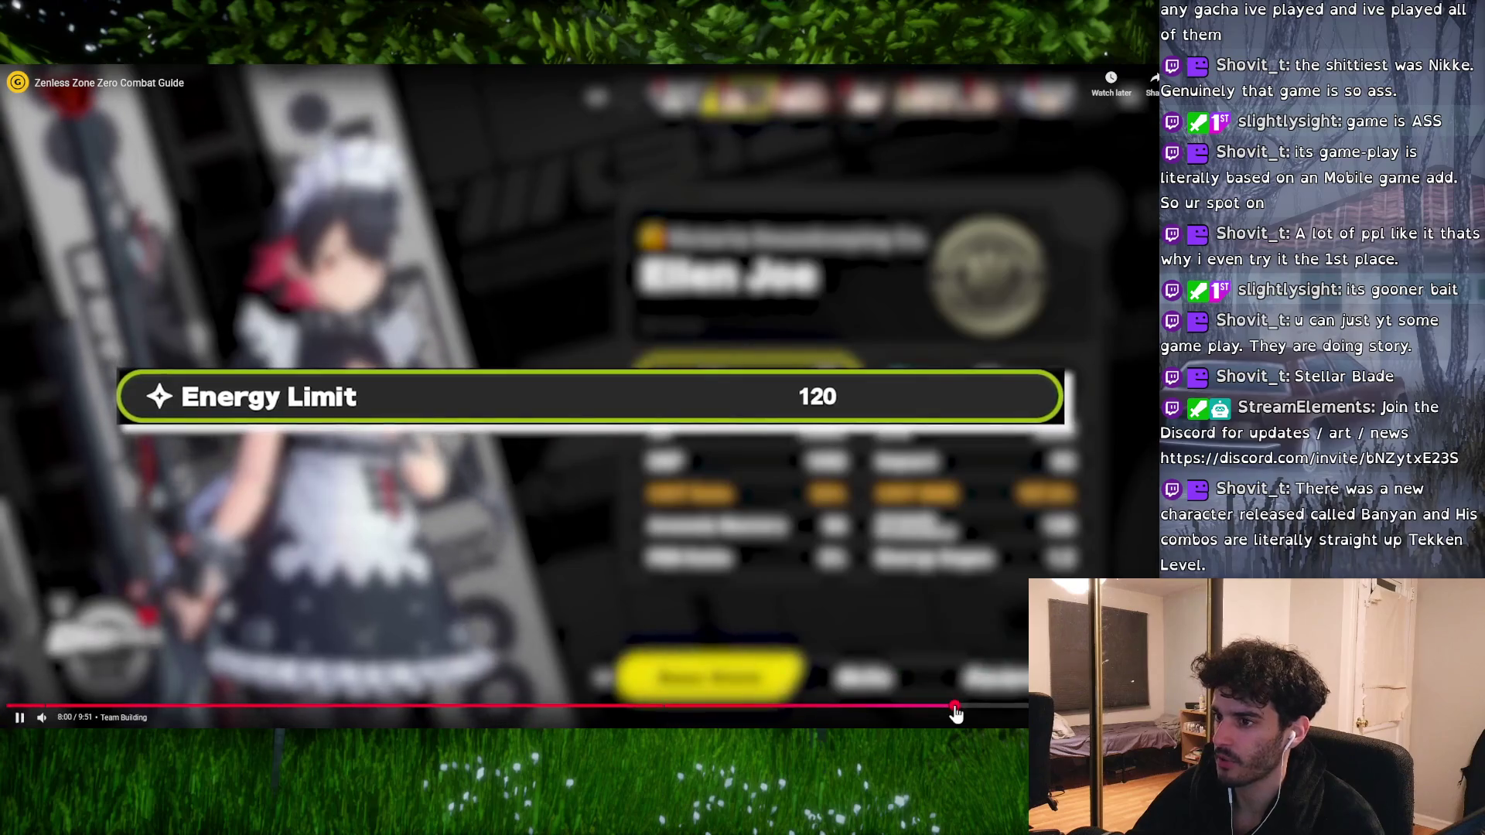
pyautogui.click(977, 707)
pyautogui.click(979, 706)
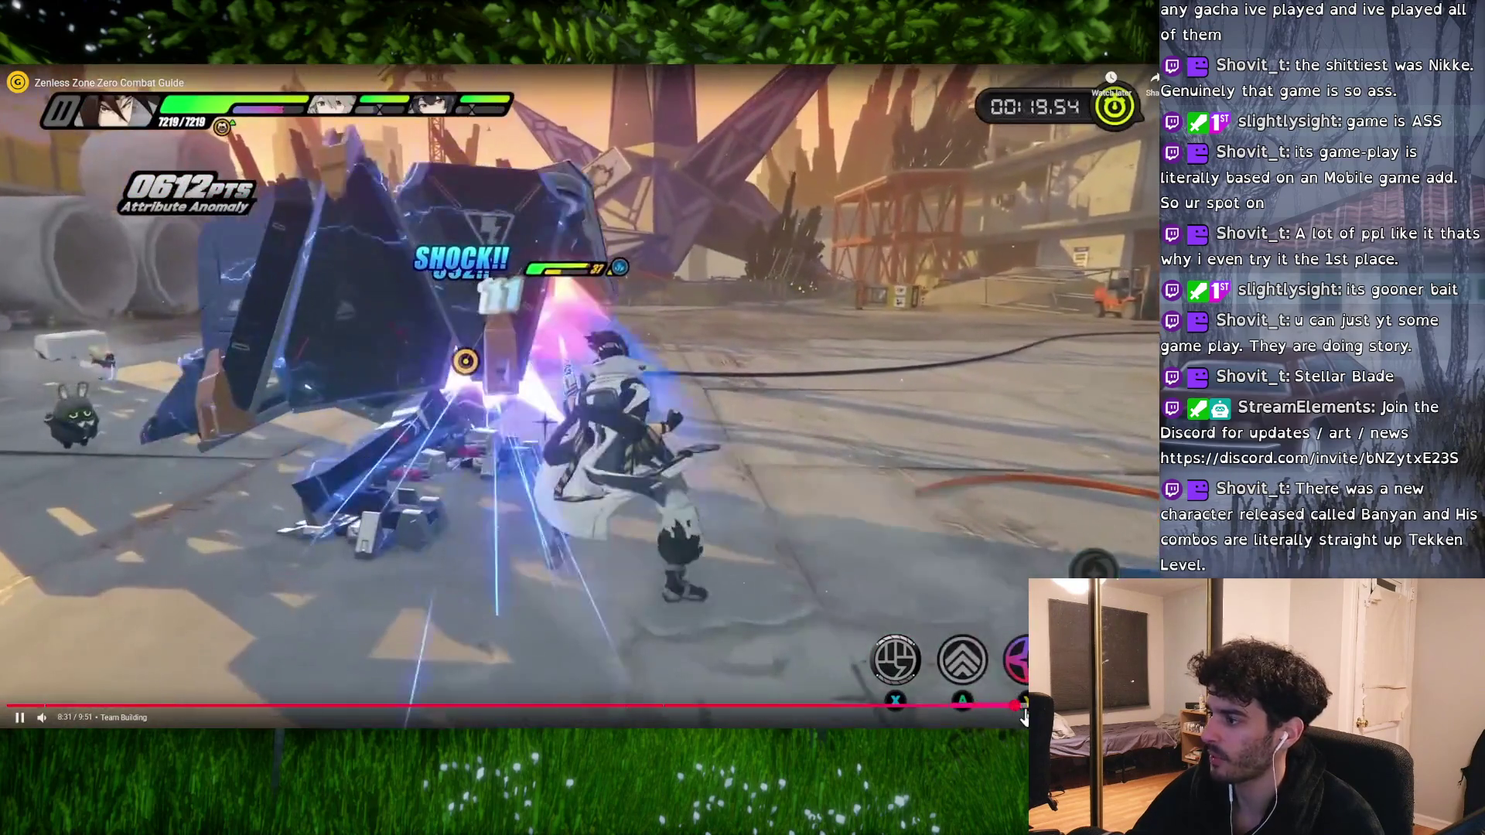
pyautogui.click(1015, 706)
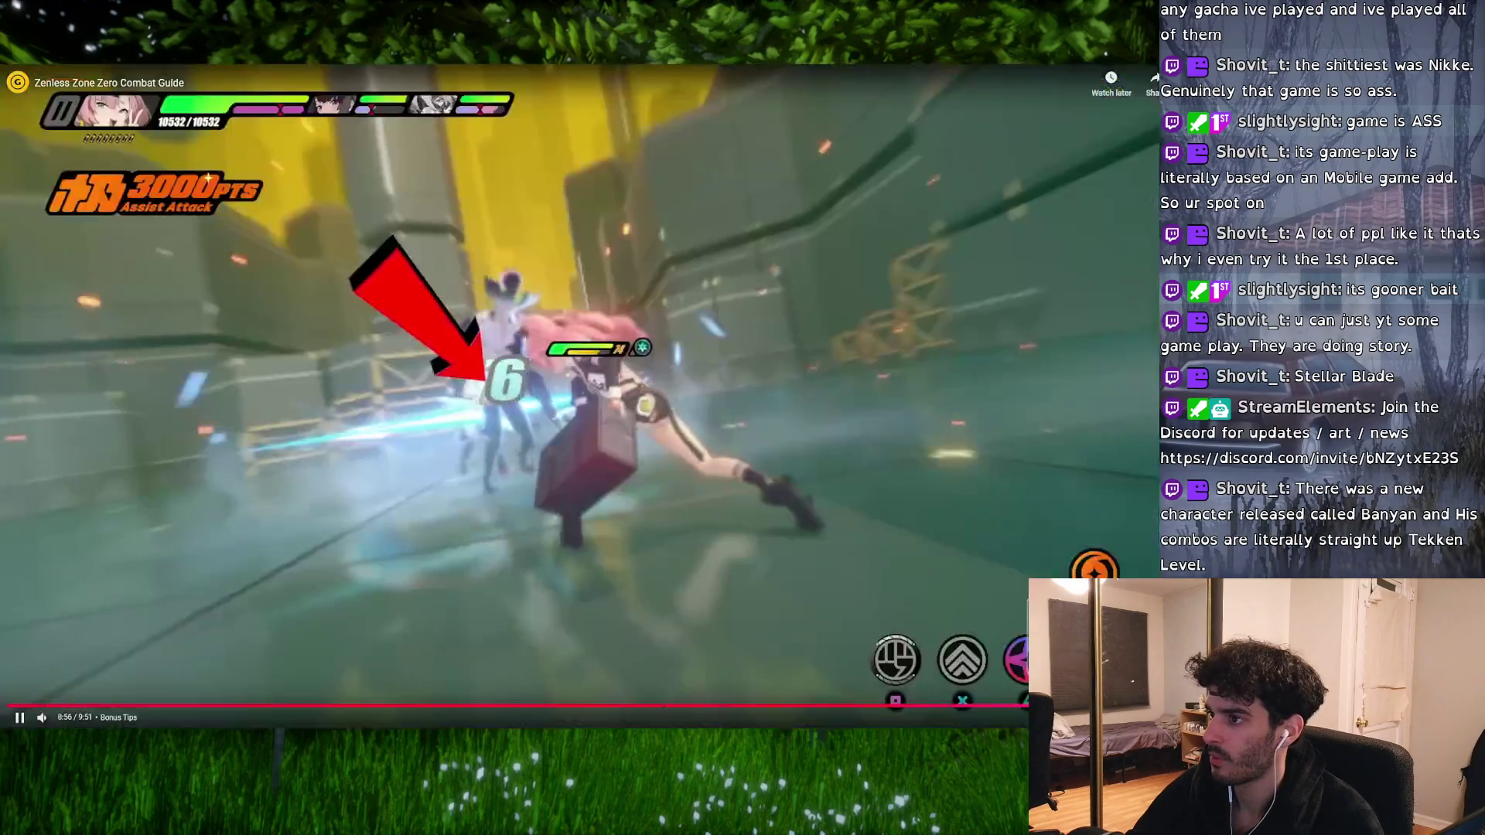
pyautogui.press('l')
pyautogui.press('l')
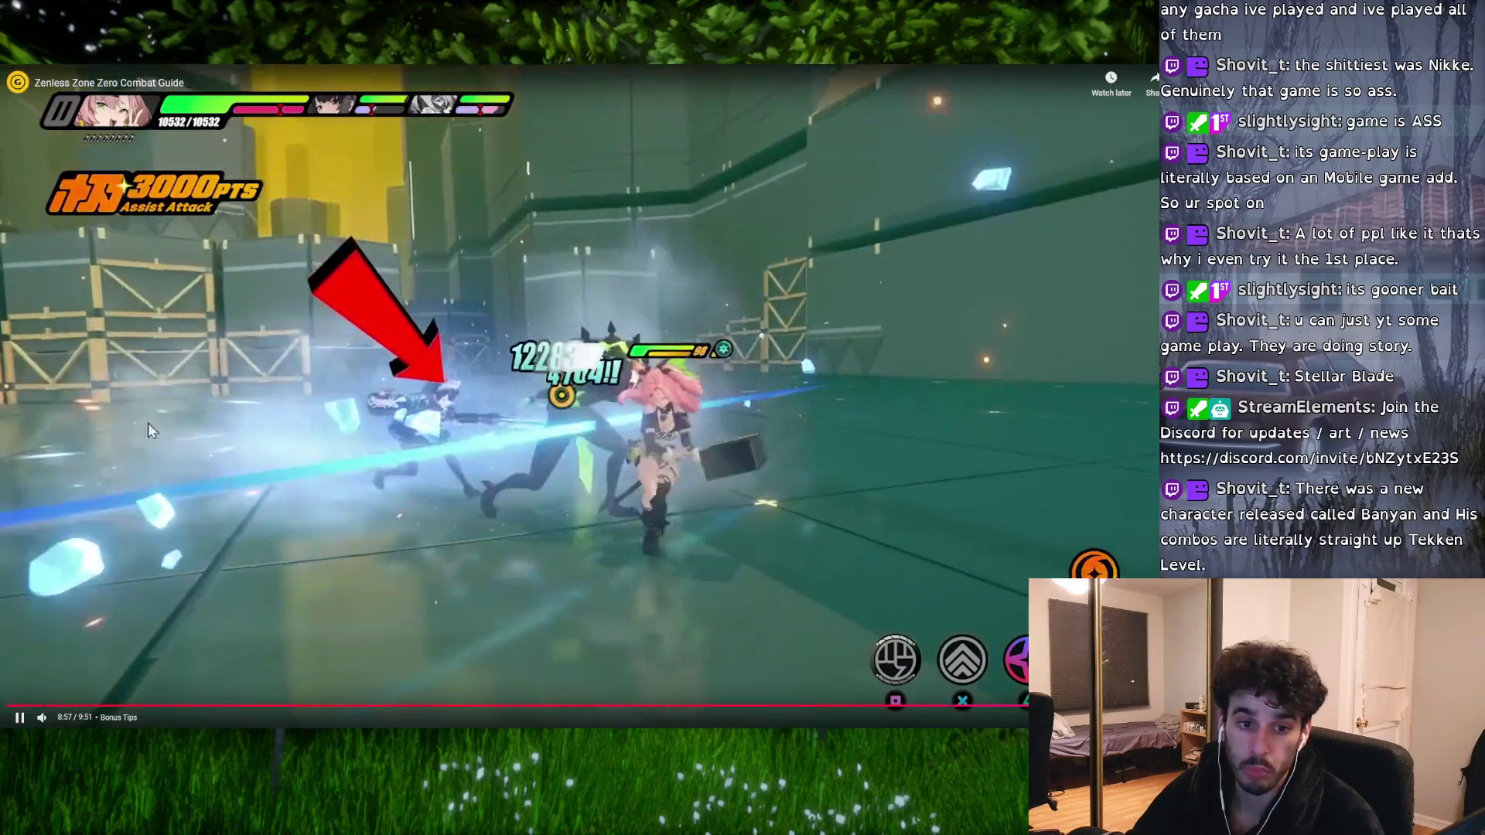
pyautogui.press('Escape')
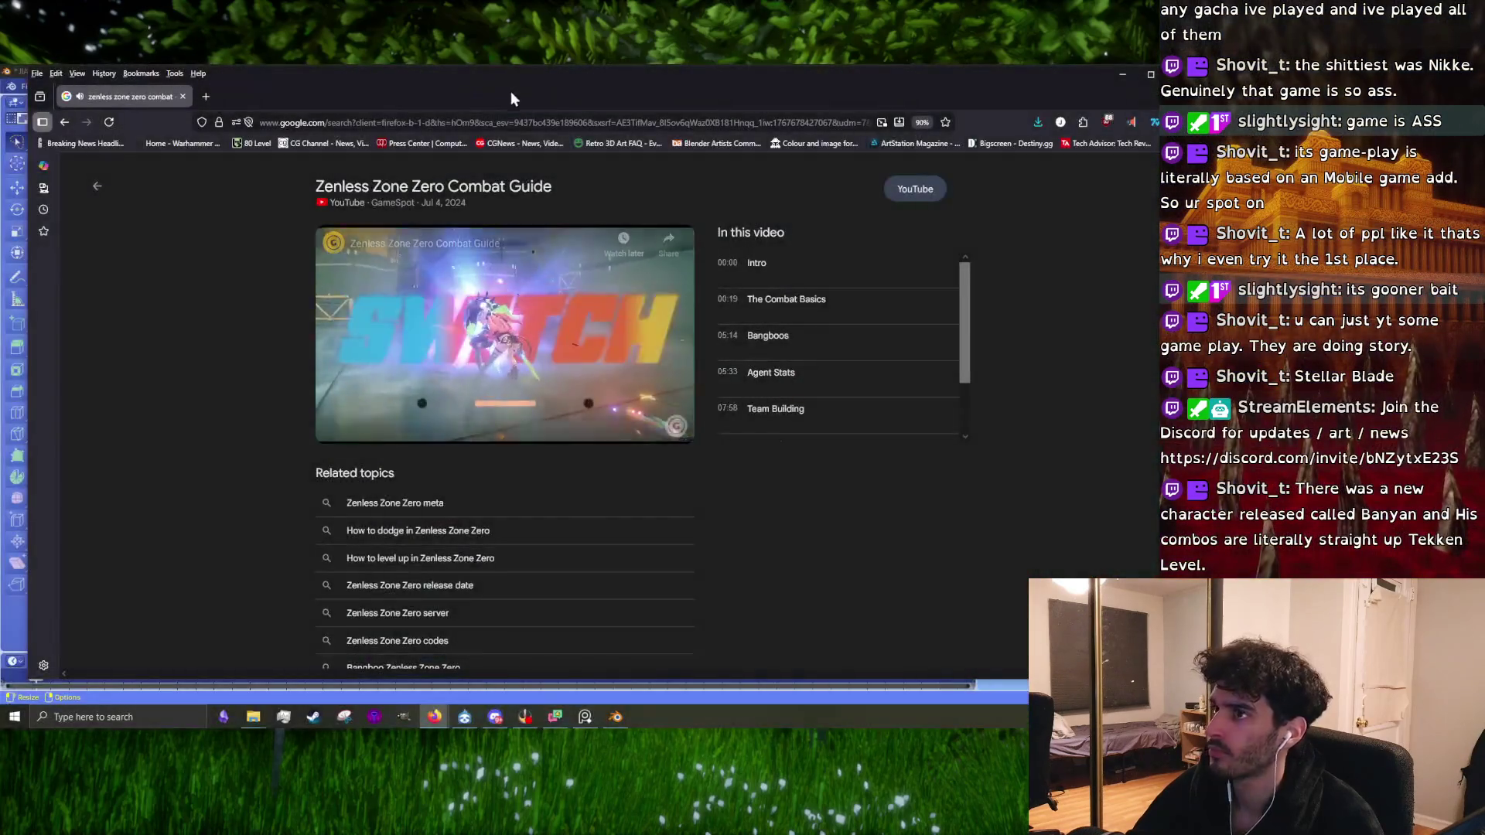
pyautogui.hotkey('alt', 'Tab')
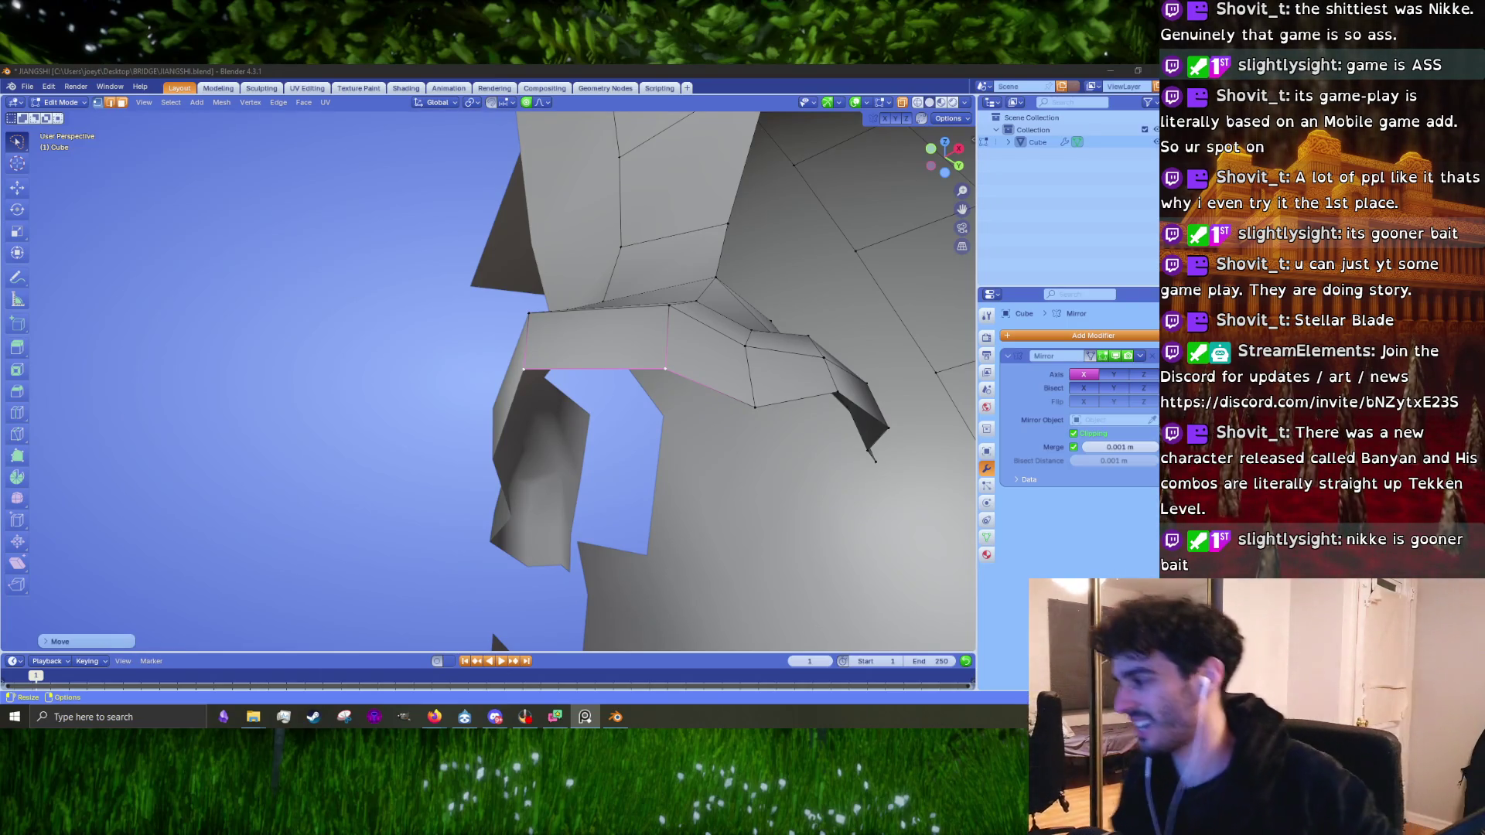
# Step: Place the reference image top-left, then move the selected nose edge with soft falloff
pyautogui.moveTo(0, 479)
pyautogui.mouseDown()
pyautogui.moveTo(0, 447)
pyautogui.moveTo(243, 289)
pyautogui.moveTo(206, 257)
pyautogui.mouseUp()
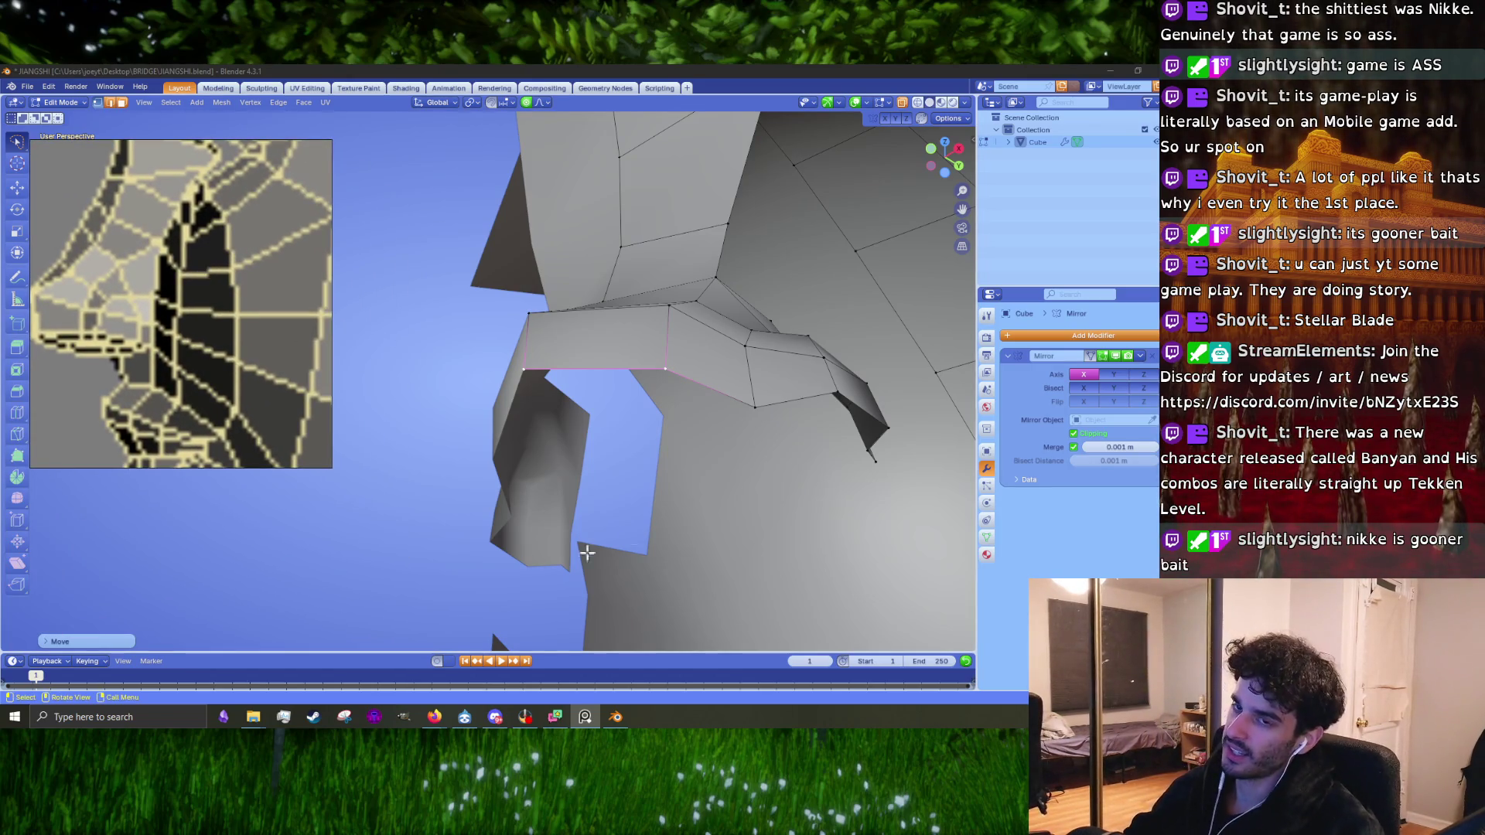
pyautogui.moveTo(729, 549); pyautogui.dragTo(511, 382, button='middle')
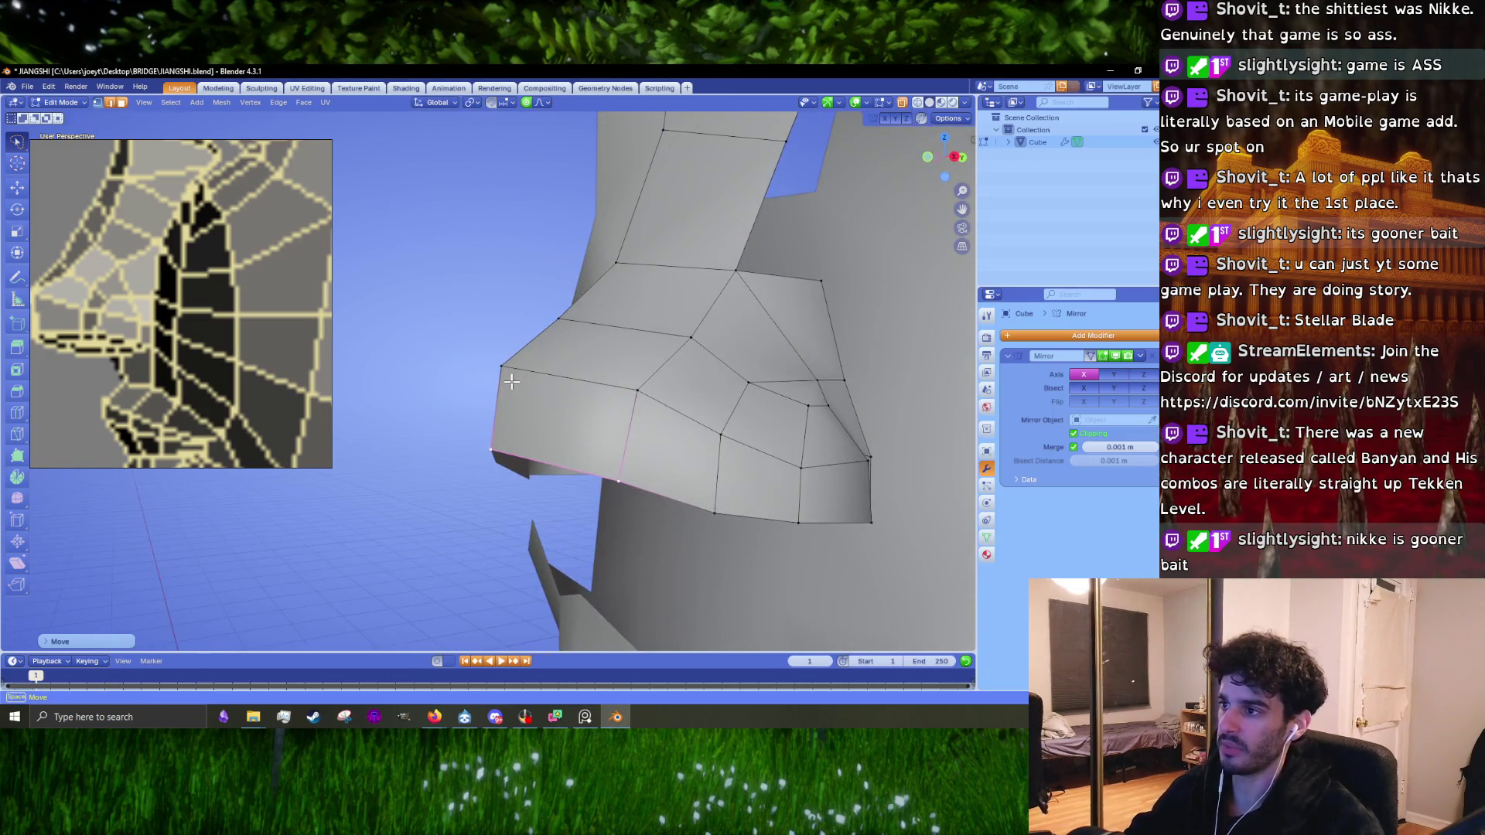
pyautogui.click(504, 358)
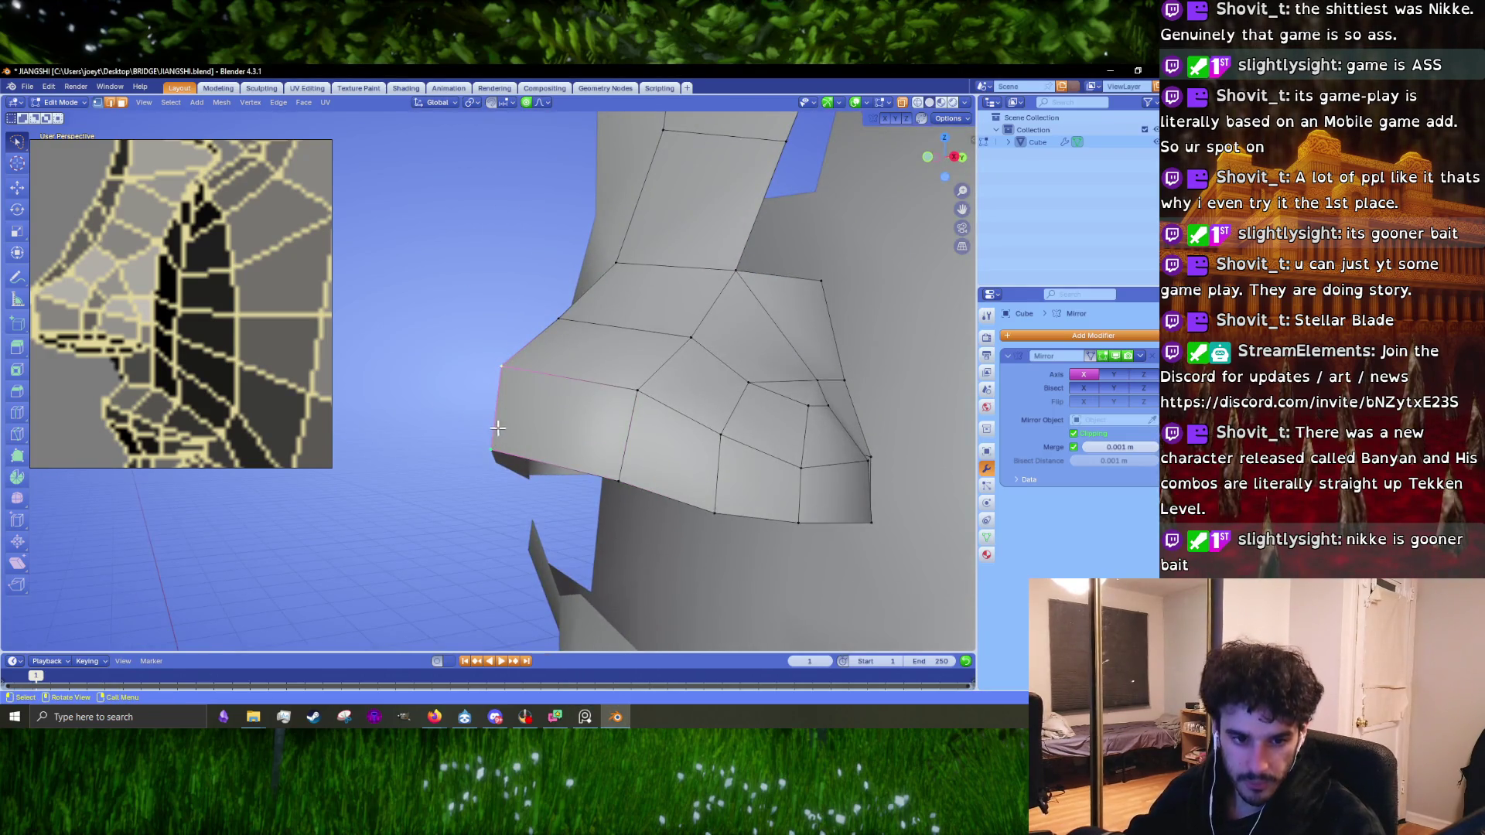
pyautogui.moveTo(551, 426); pyautogui.dragTo(526, 420, button='middle')
pyautogui.press('g')
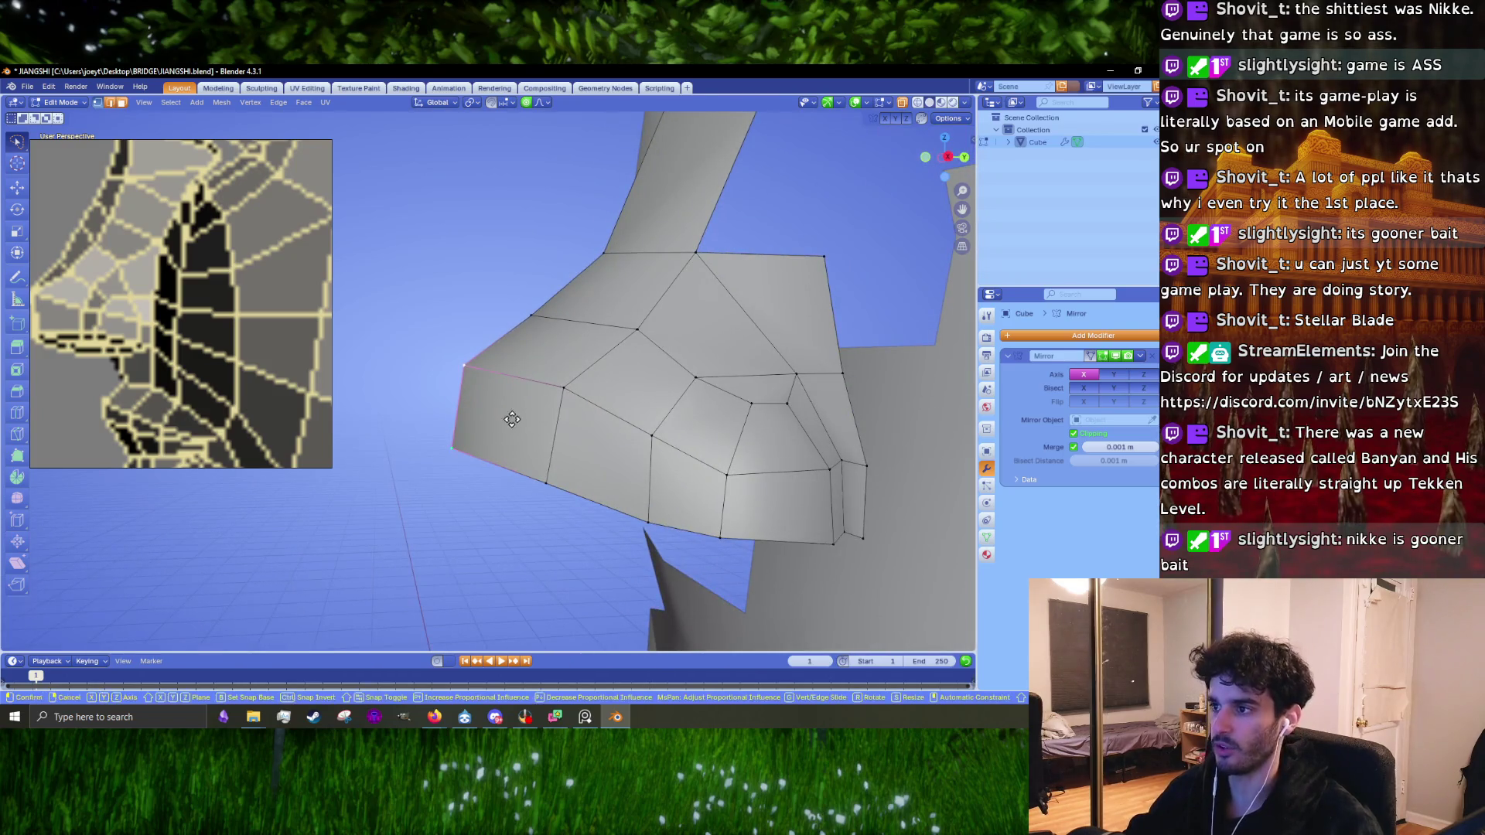
pyautogui.click(523, 422)
pyautogui.scroll(-5, 504, 386)
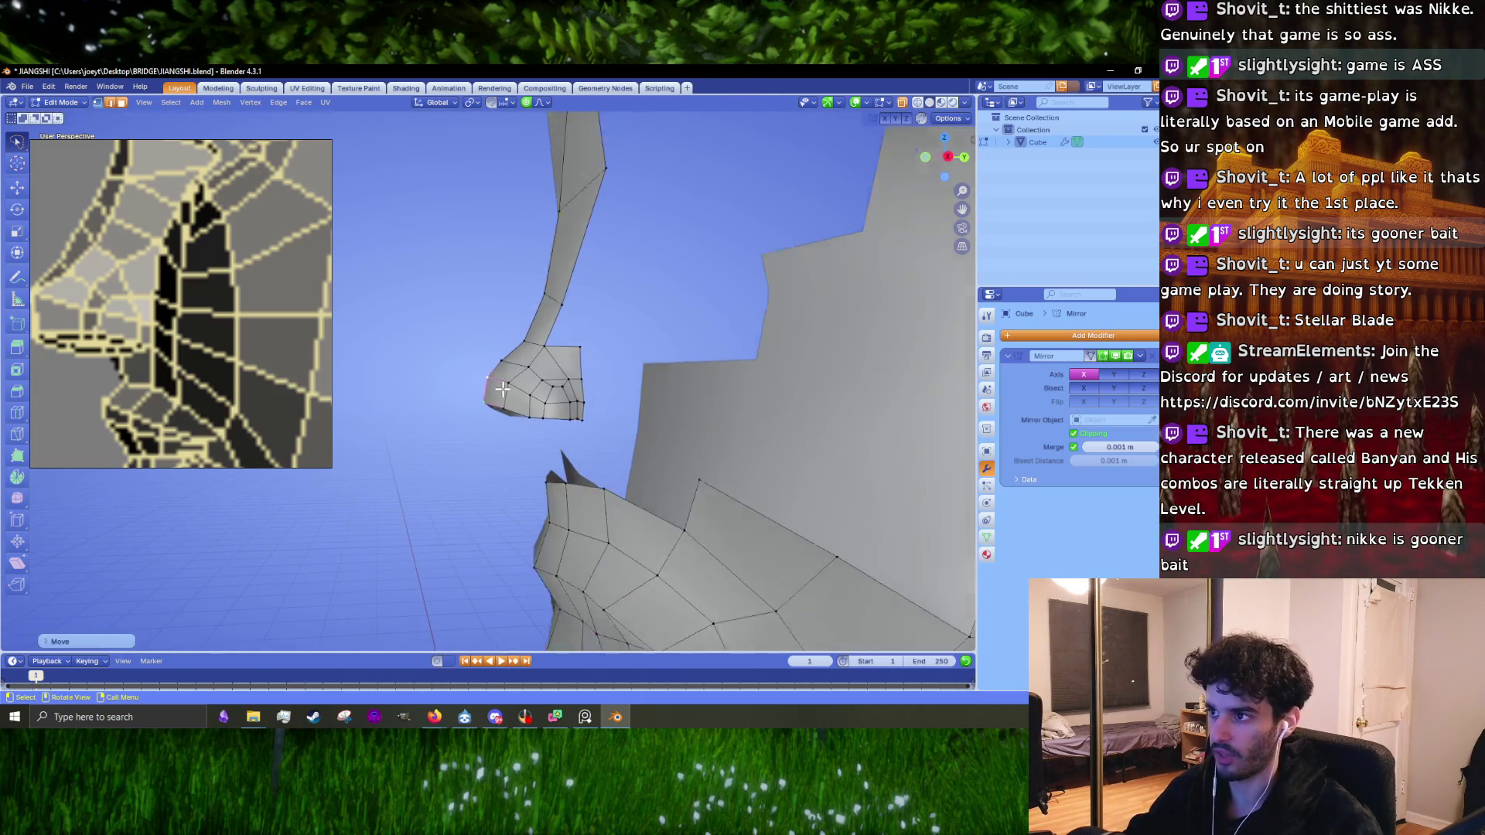
# Step: Switch to Right view and orbit around the head to compare the nose with the reference
pyautogui.press('KP_3')
pyautogui.scroll(3, 500, 385)
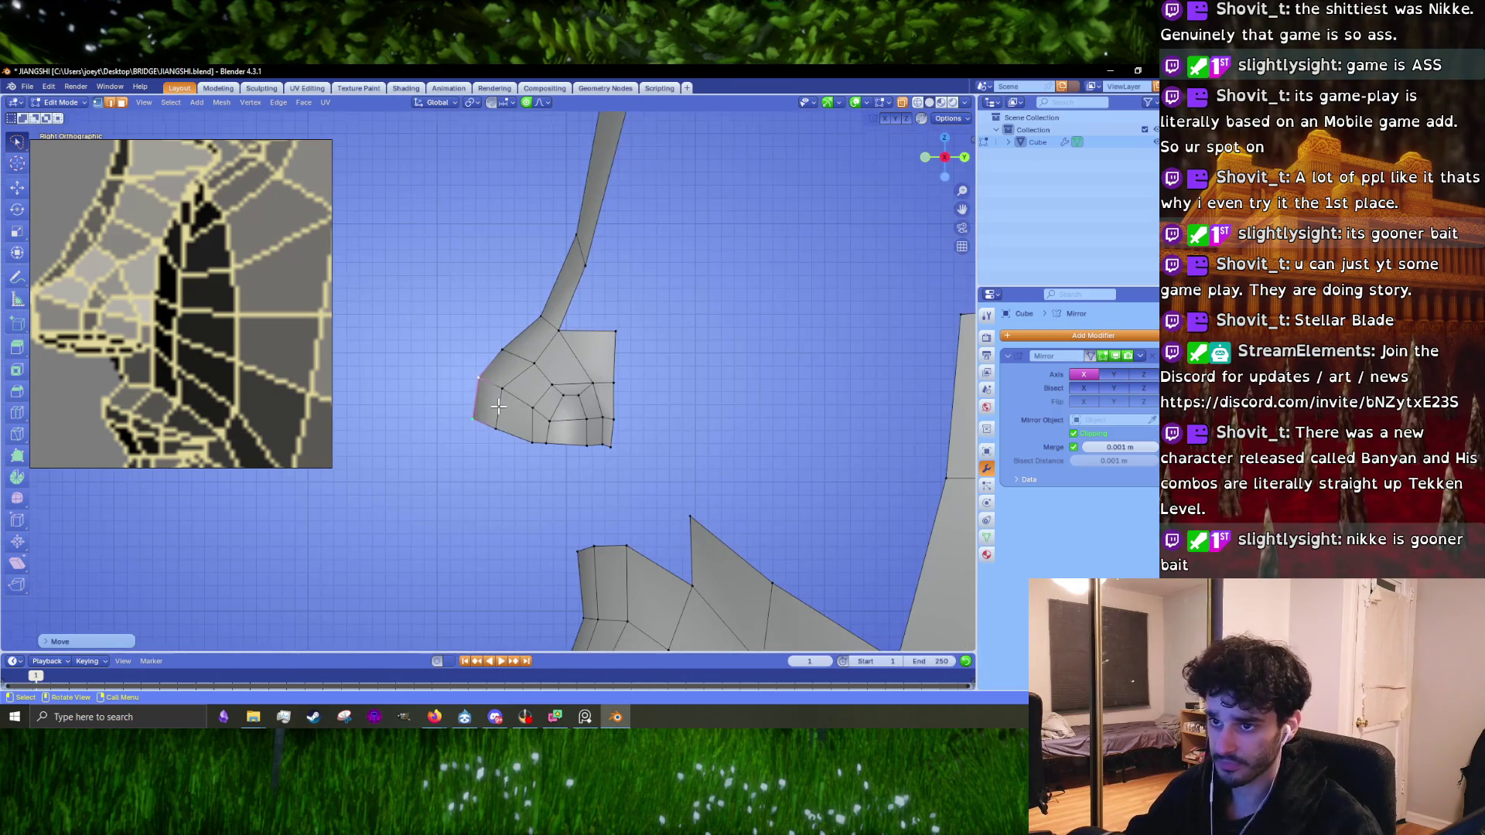
pyautogui.scroll(2, 498, 405)
pyautogui.scroll(-5, 213, 343)
pyautogui.scroll(-4, 193, 336)
pyautogui.scroll(8, 280, 325)
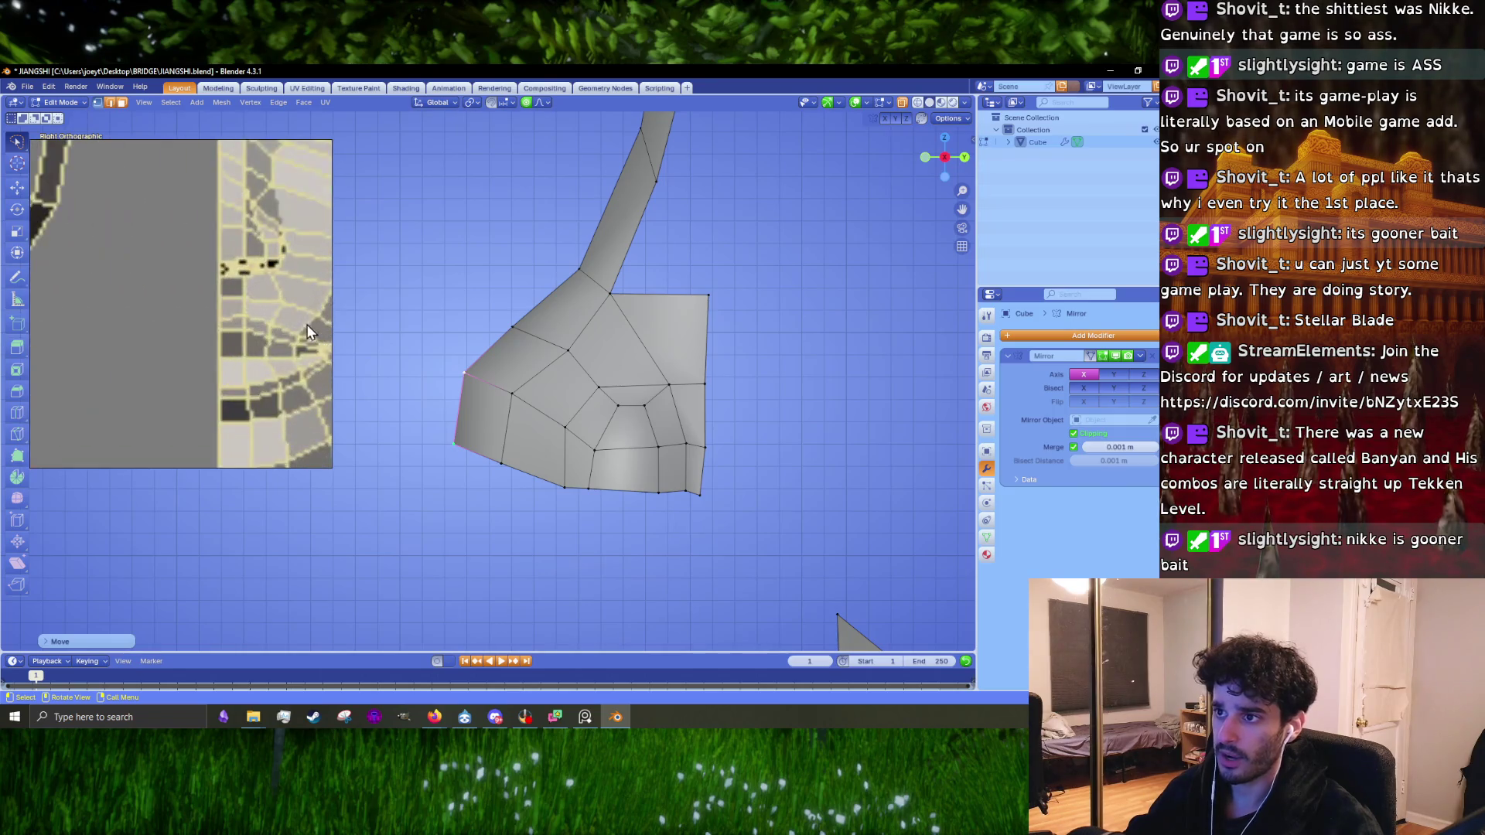
pyautogui.scroll(-6, 288, 324)
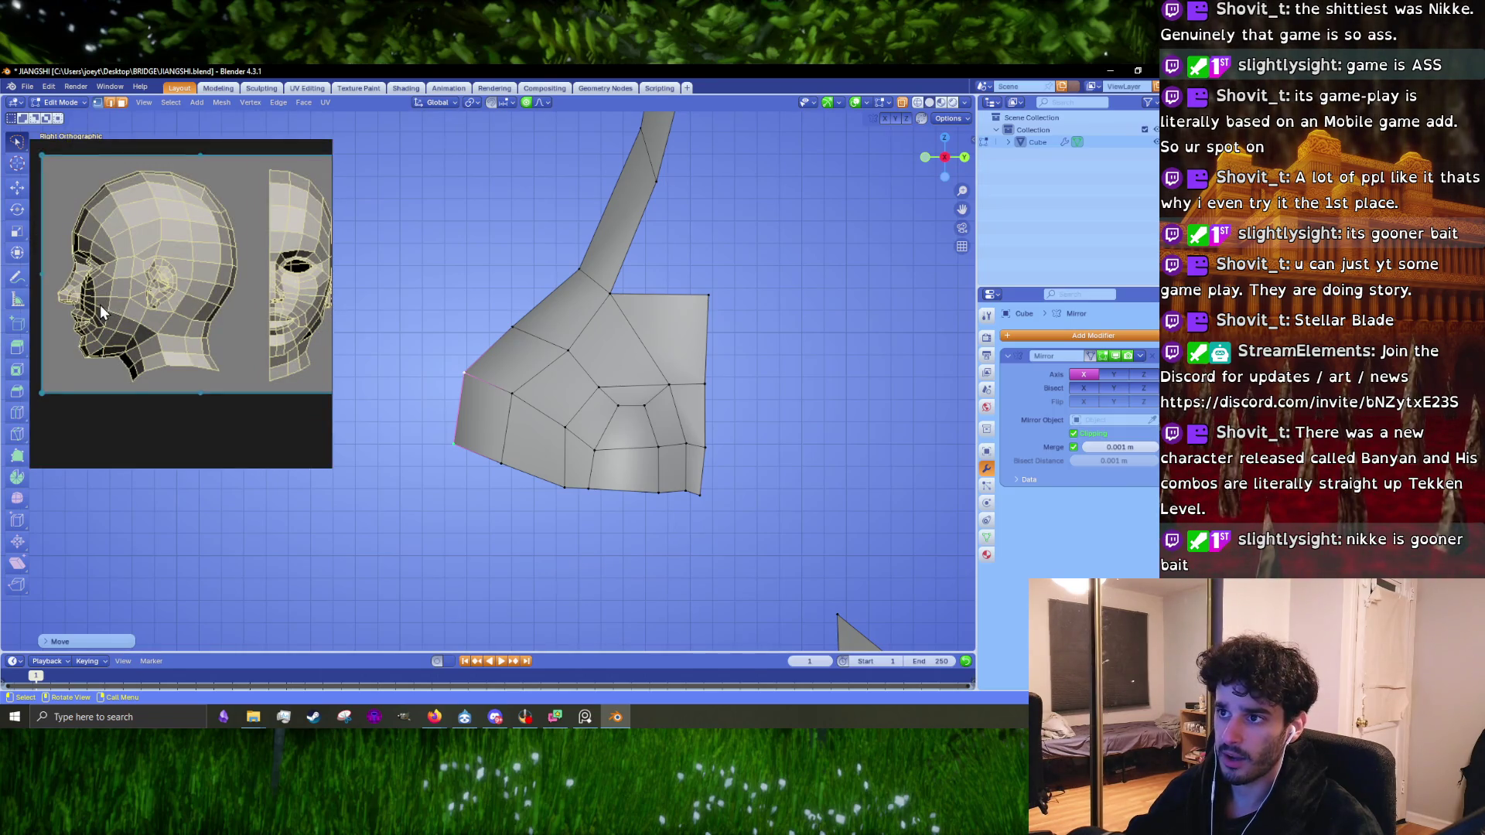
pyautogui.moveTo(503, 390); pyautogui.dragTo(569, 398, button='middle')
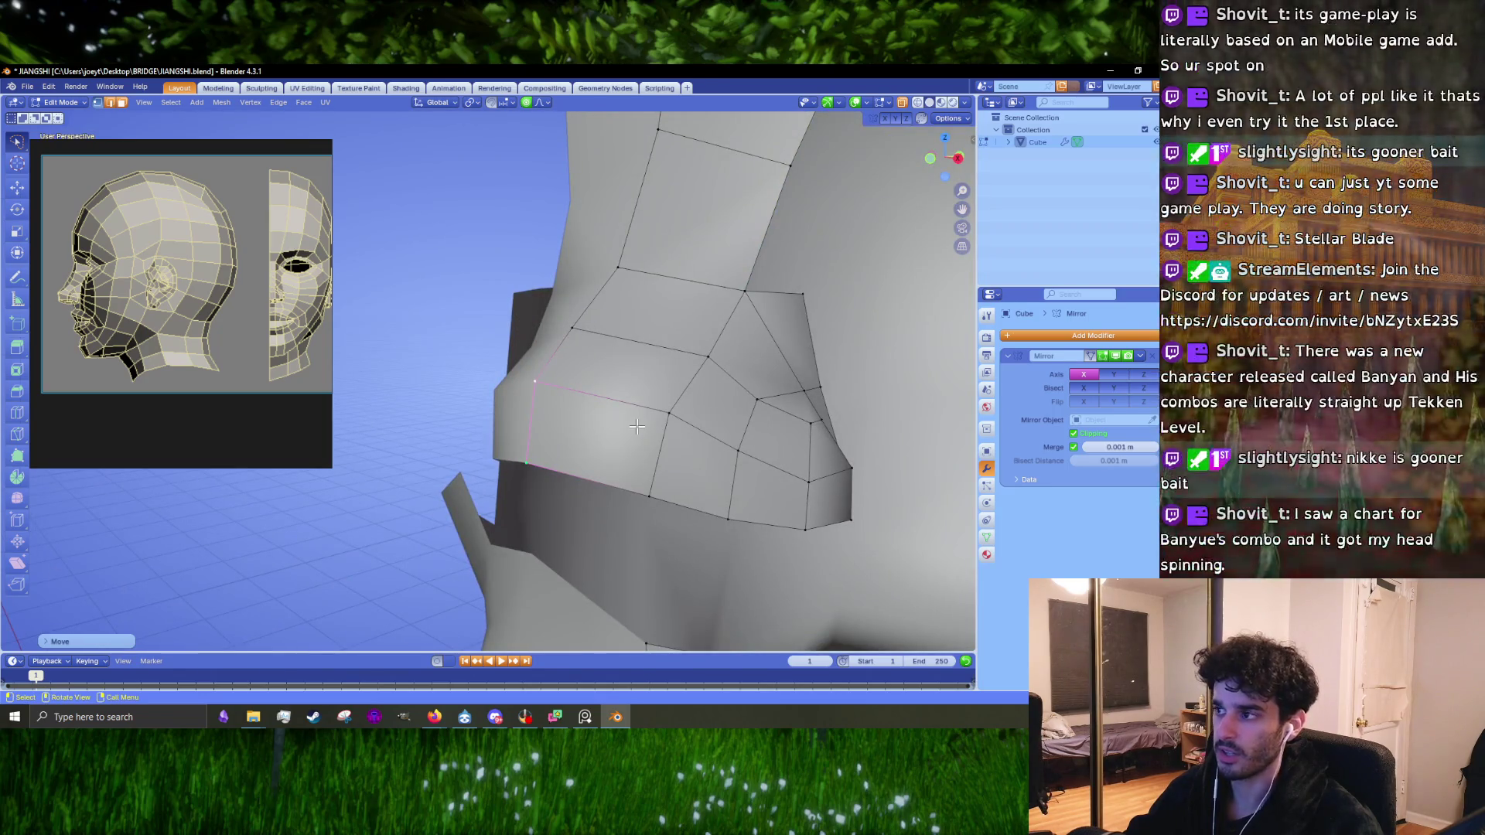
pyautogui.scroll(-5, 636, 426)
pyautogui.moveTo(630, 402); pyautogui.dragTo(632, 376, button='middle')
pyautogui.scroll(3, 547, 299)
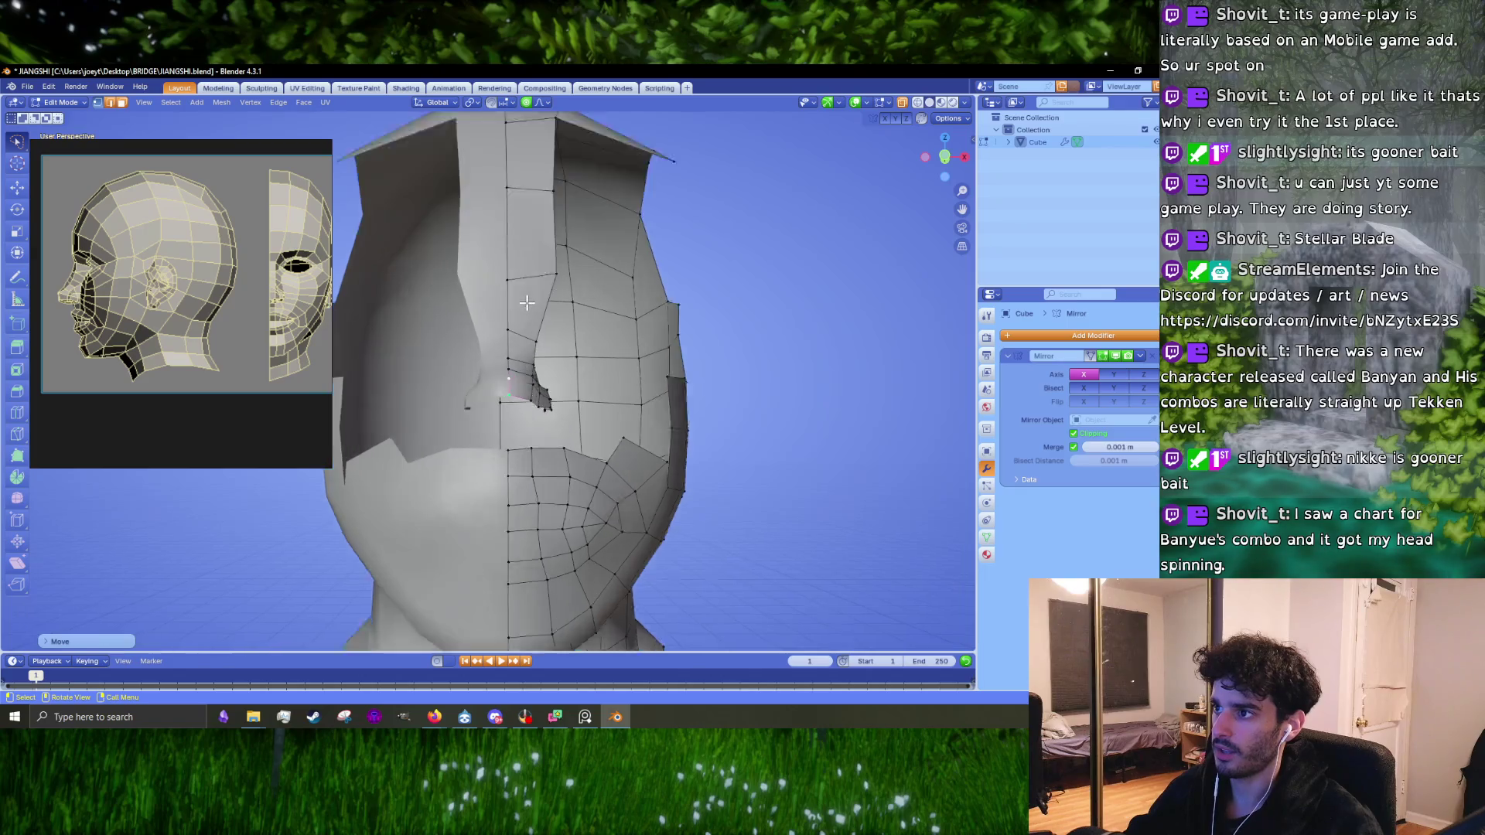
pyautogui.scroll(5, 287, 305)
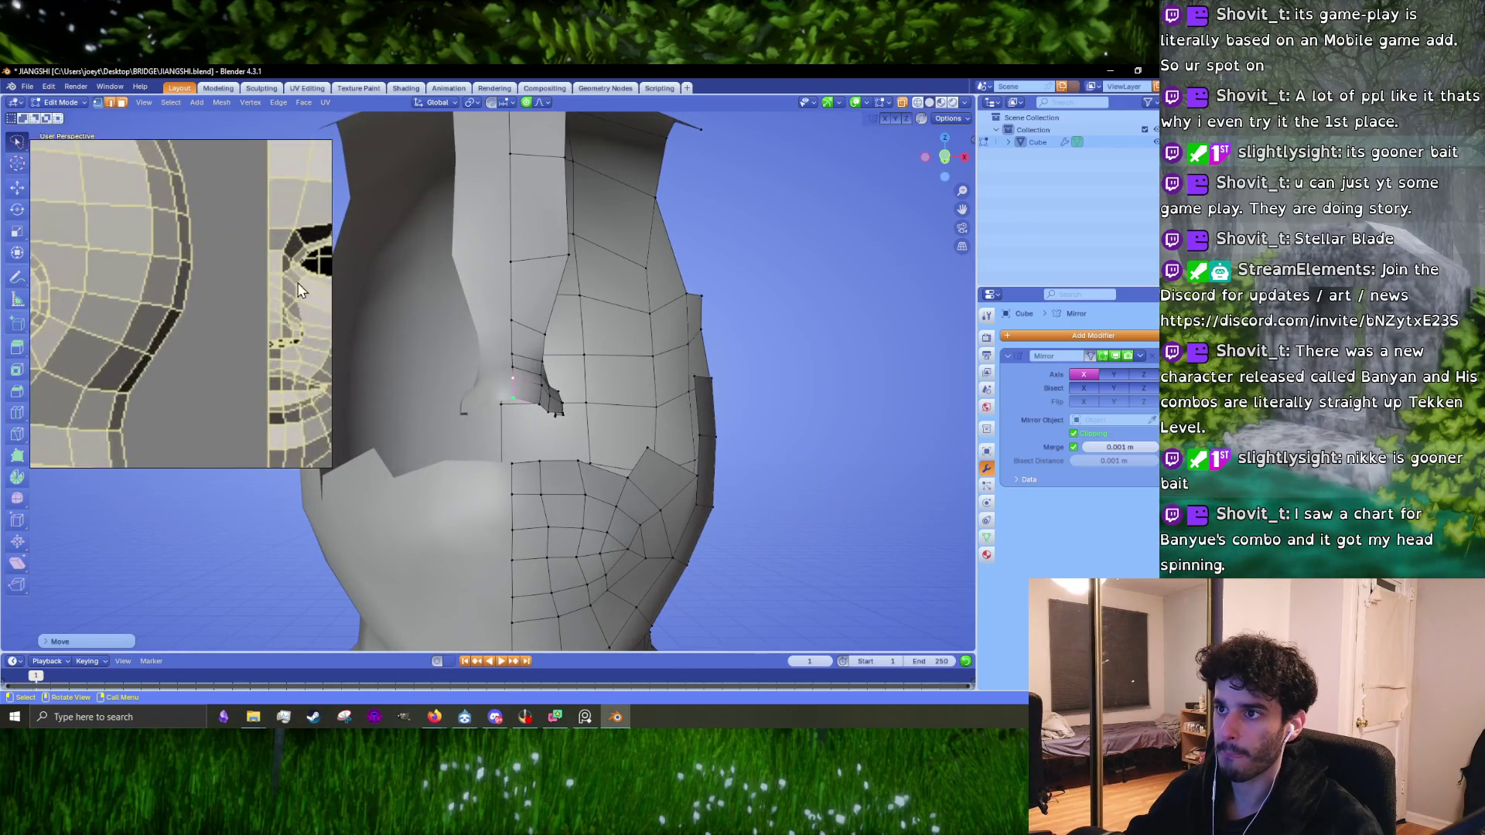
pyautogui.scroll(2, 562, 408)
pyautogui.moveTo(585, 399); pyautogui.dragTo(526, 417, button='middle')
# Step: In side view, reposition a vertex beside the nose and shift the outline's vertical edge left
pyautogui.press('g')
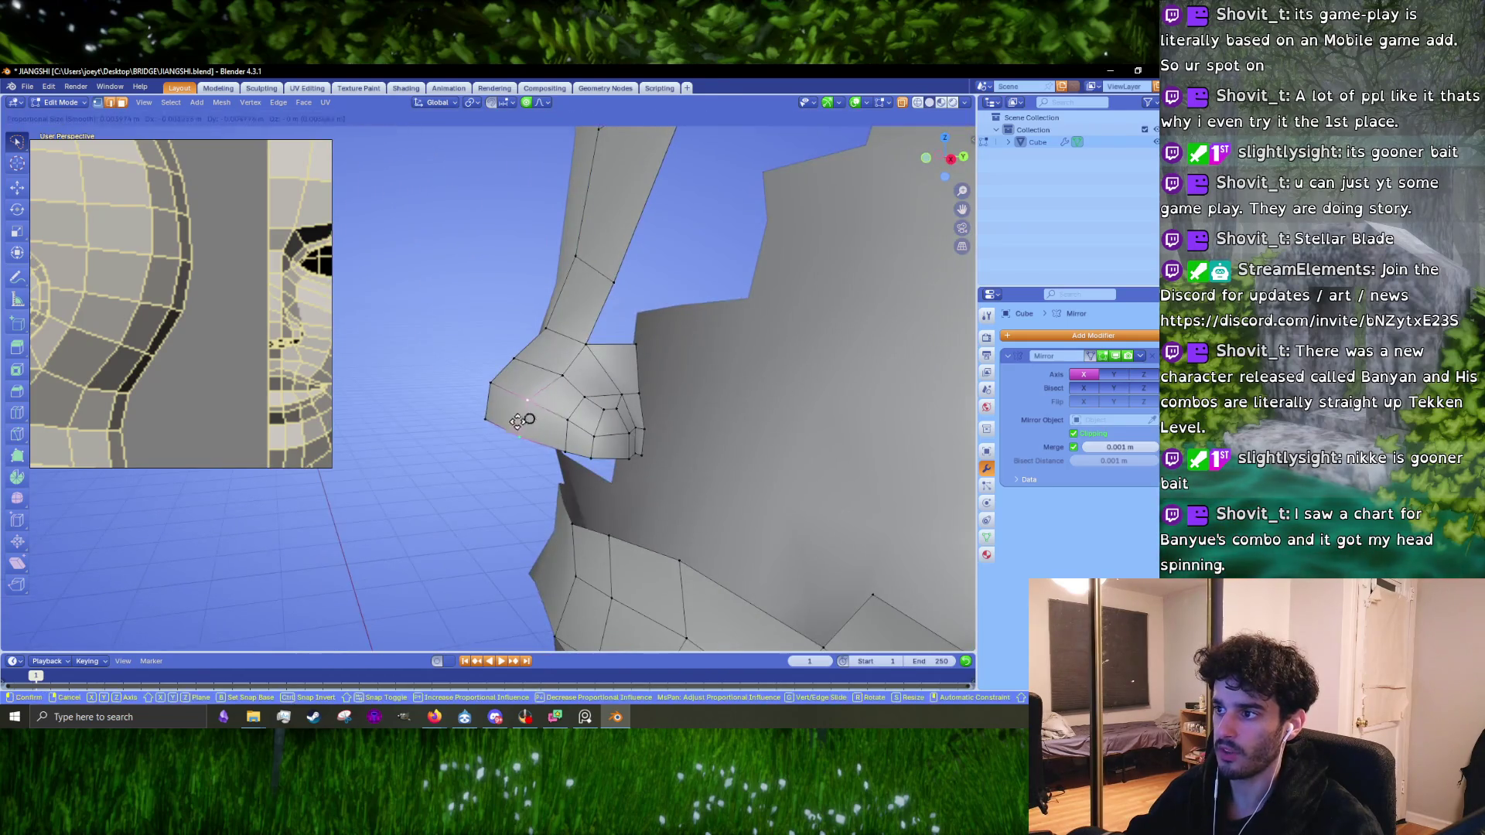
pyautogui.click(510, 419)
pyautogui.press('KP_3')
pyautogui.scroll(2, 509, 419)
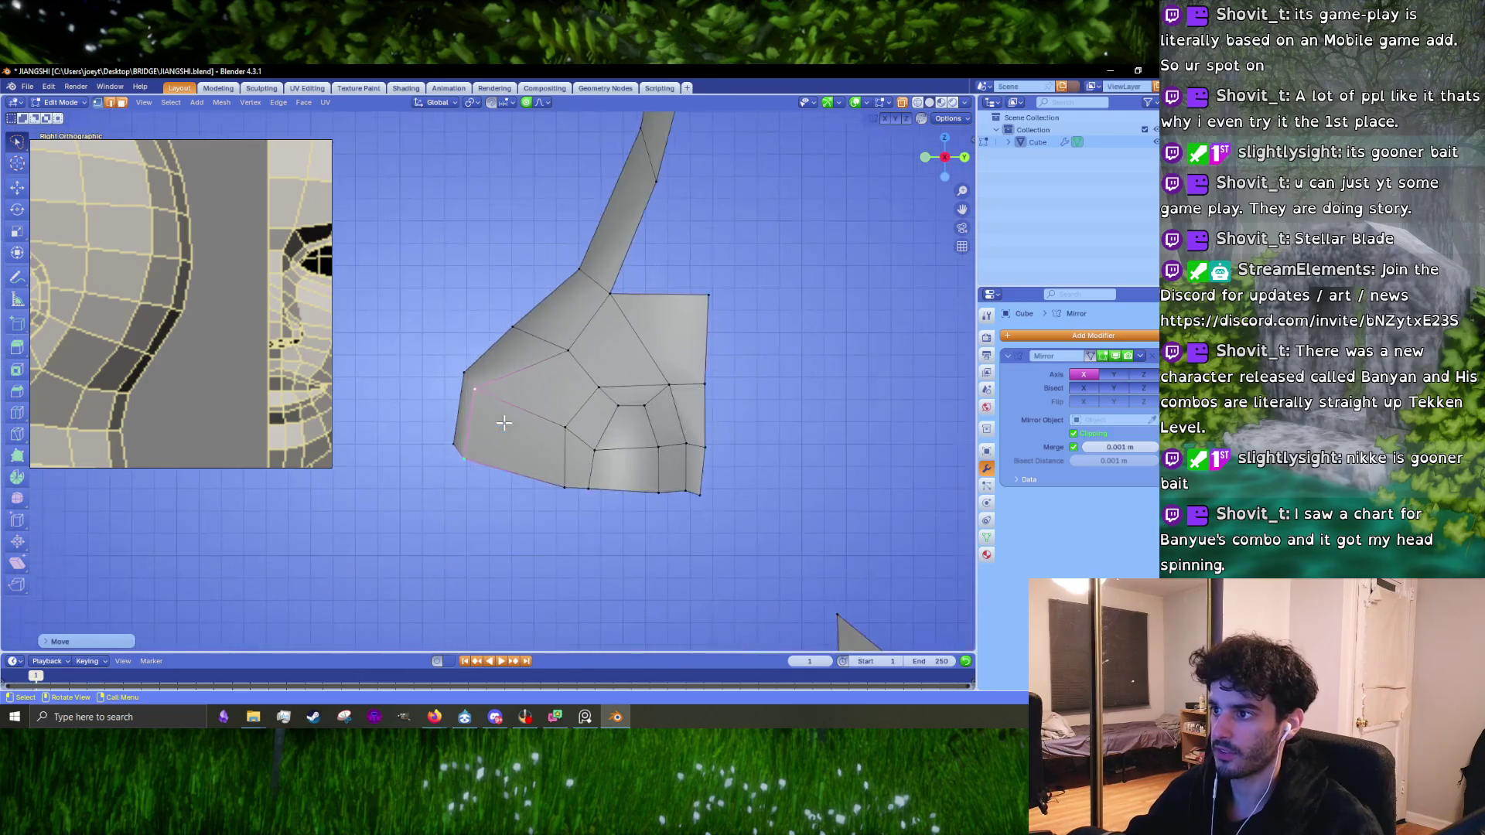
pyautogui.click(565, 426)
pyautogui.keyDown('shift'); pyautogui.click(565, 487); pyautogui.keyUp('shift')
pyautogui.press('g')
pyautogui.click(546, 455)
# Step: Nudge an upper vertex and rotate the two lower-left corner vertices inward
pyautogui.click(568, 348)
pyautogui.press('g')
pyautogui.click(563, 343)
pyautogui.scroll(-5, 106, 349)
pyautogui.scroll(8, 106, 350)
pyautogui.scroll(2, 537, 414)
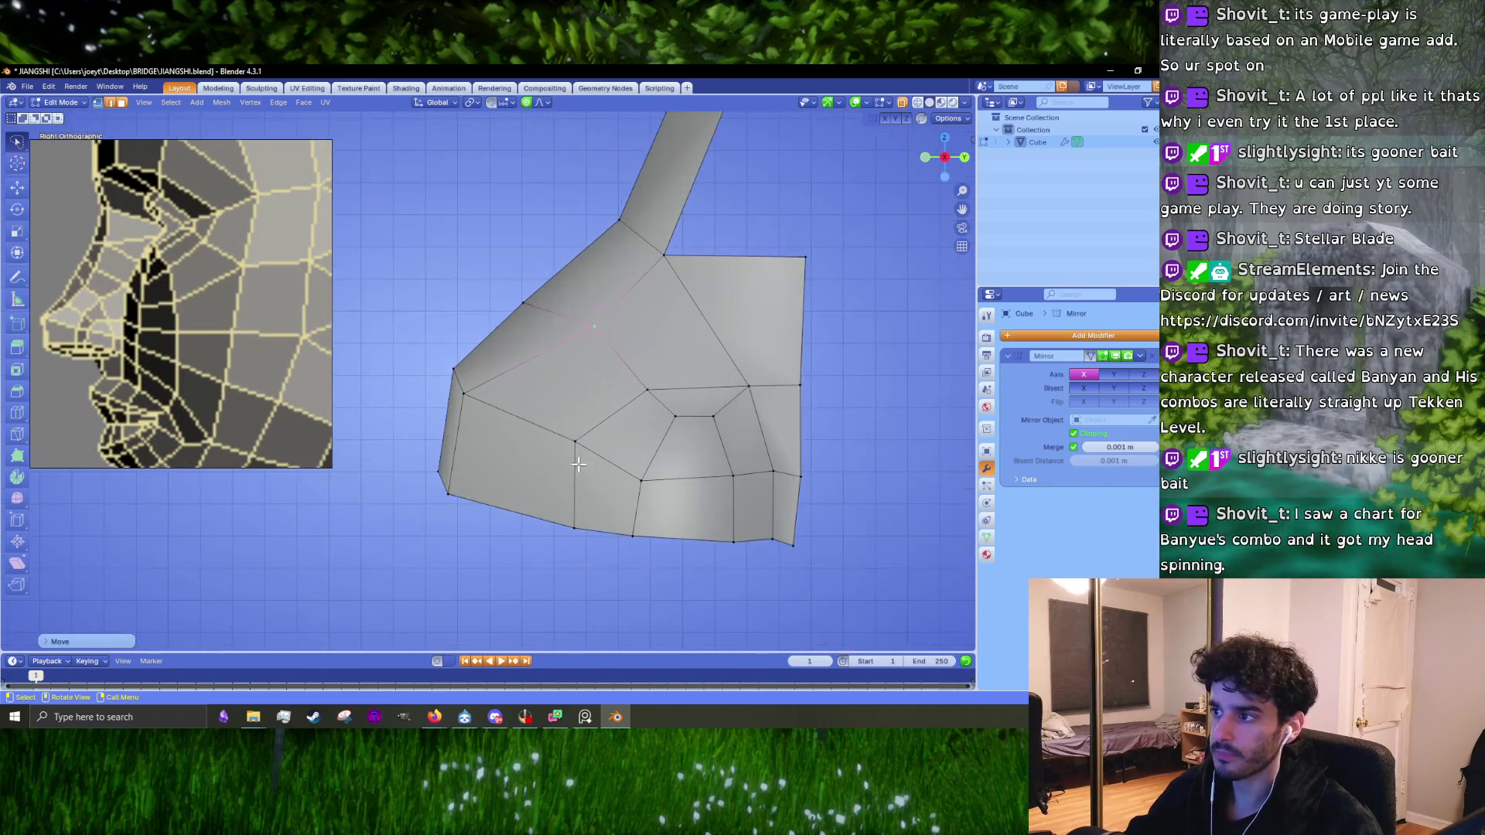
pyautogui.click(584, 451)
pyautogui.keyDown('shift'); pyautogui.click(450, 489); pyautogui.keyUp('shift')
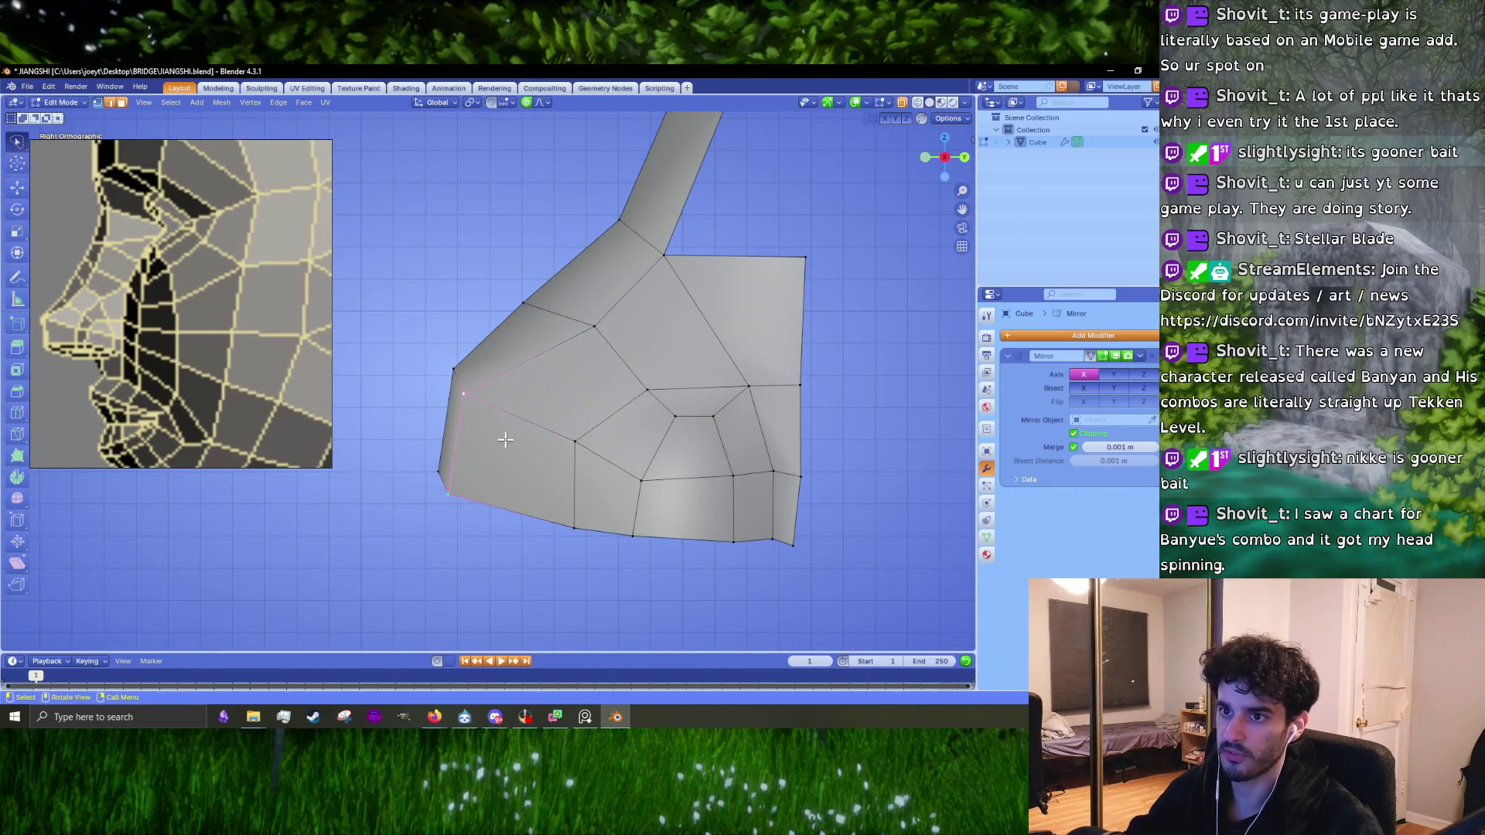
pyautogui.press('r')
pyautogui.click(464, 433)
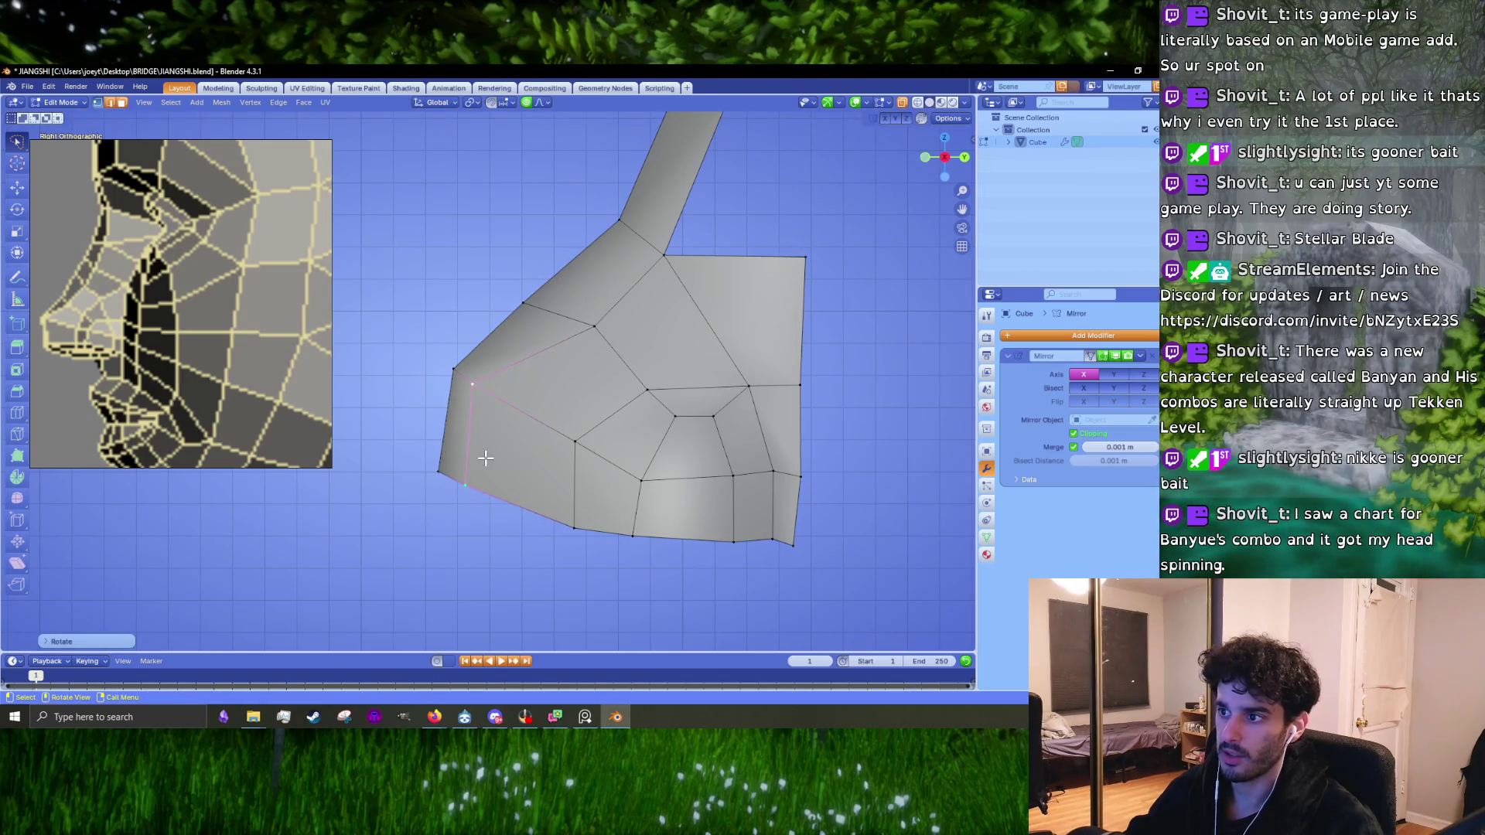
# Step: Shift the lower-left edge vertices and move the bottom vertical edge up and left
pyautogui.click(470, 492)
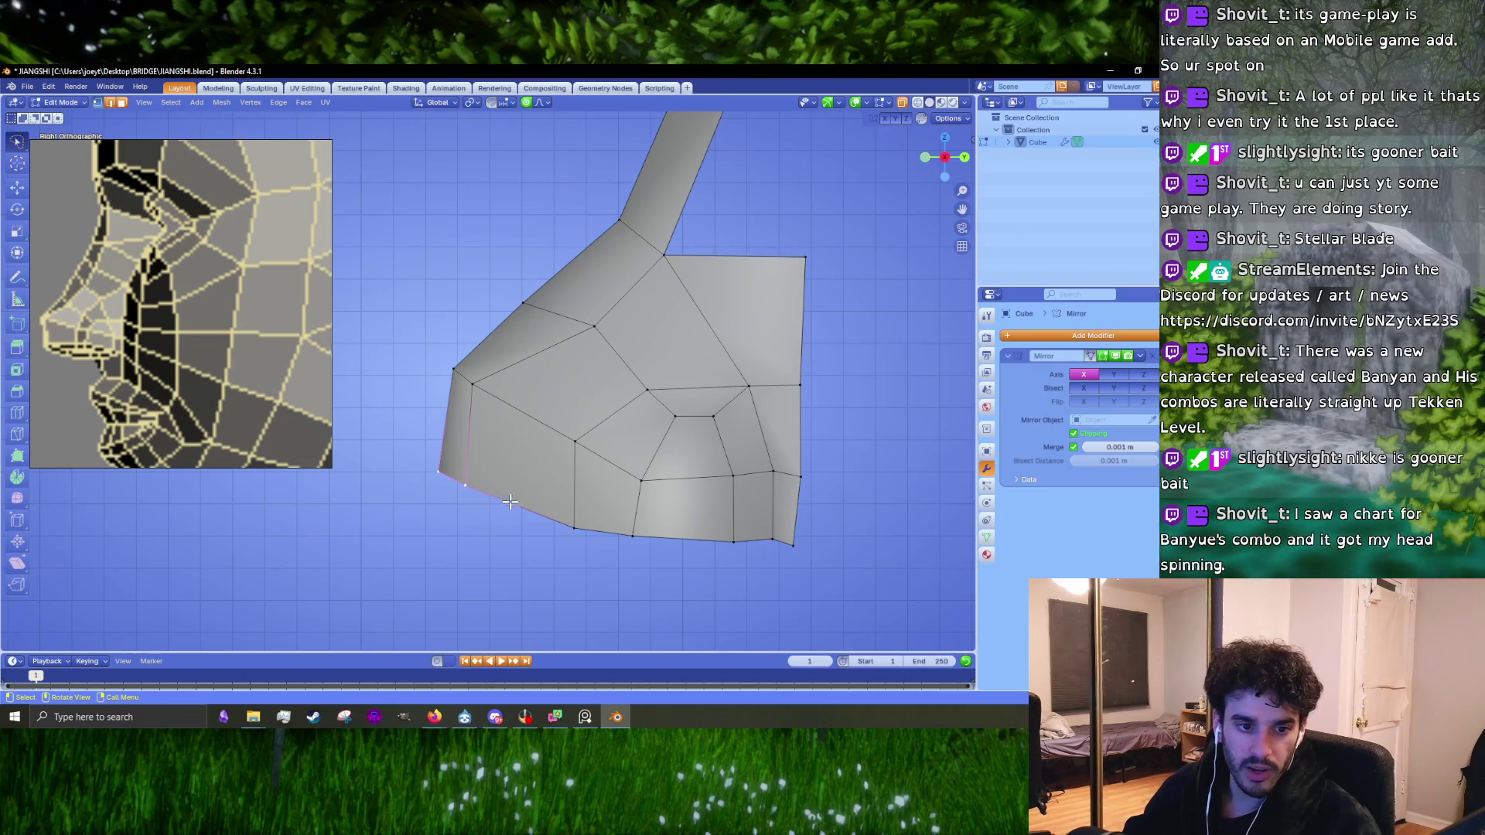
pyautogui.press('g')
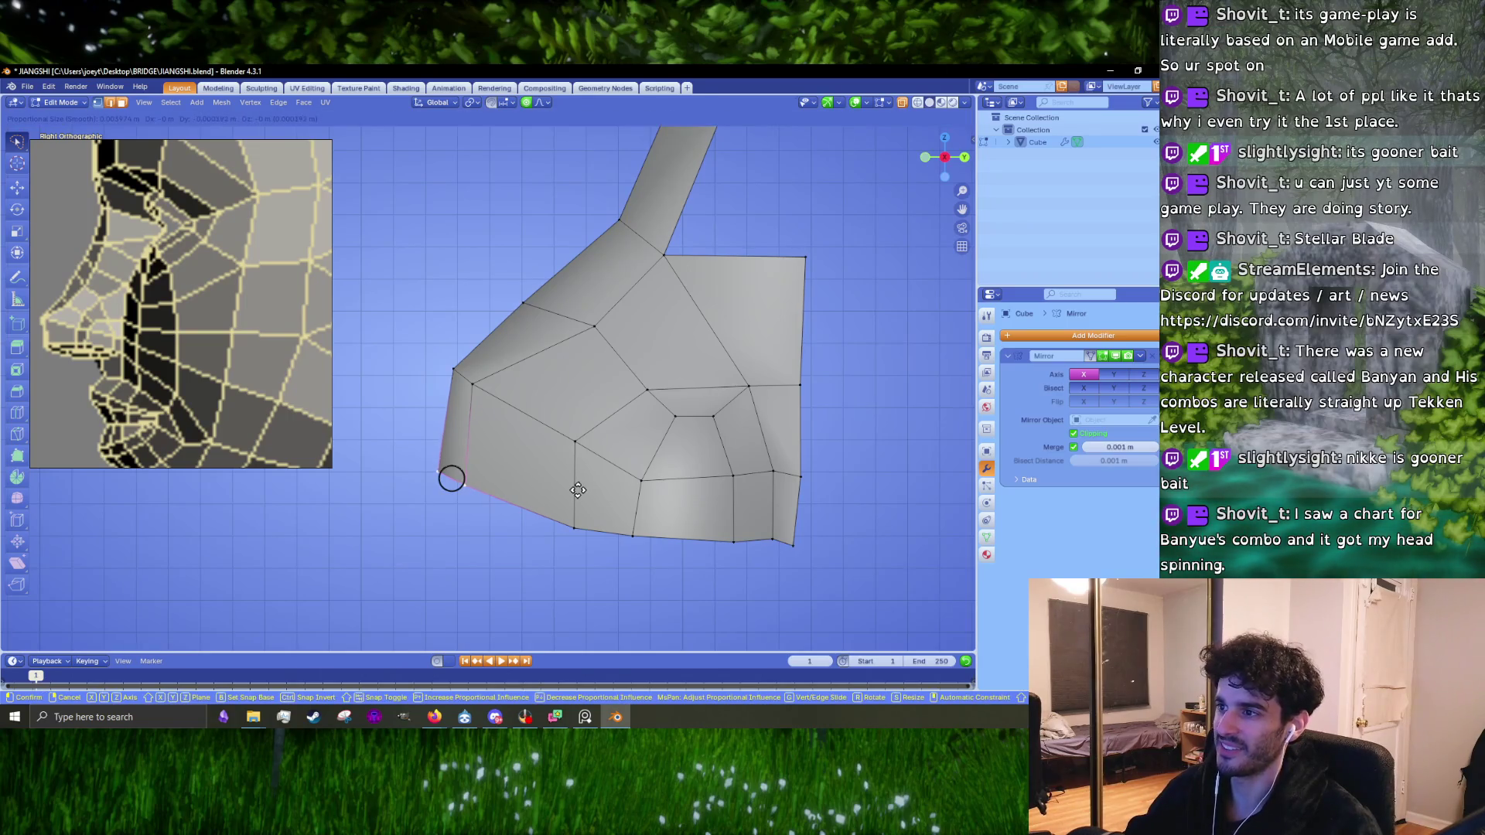
pyautogui.click(578, 489)
pyautogui.click(421, 400)
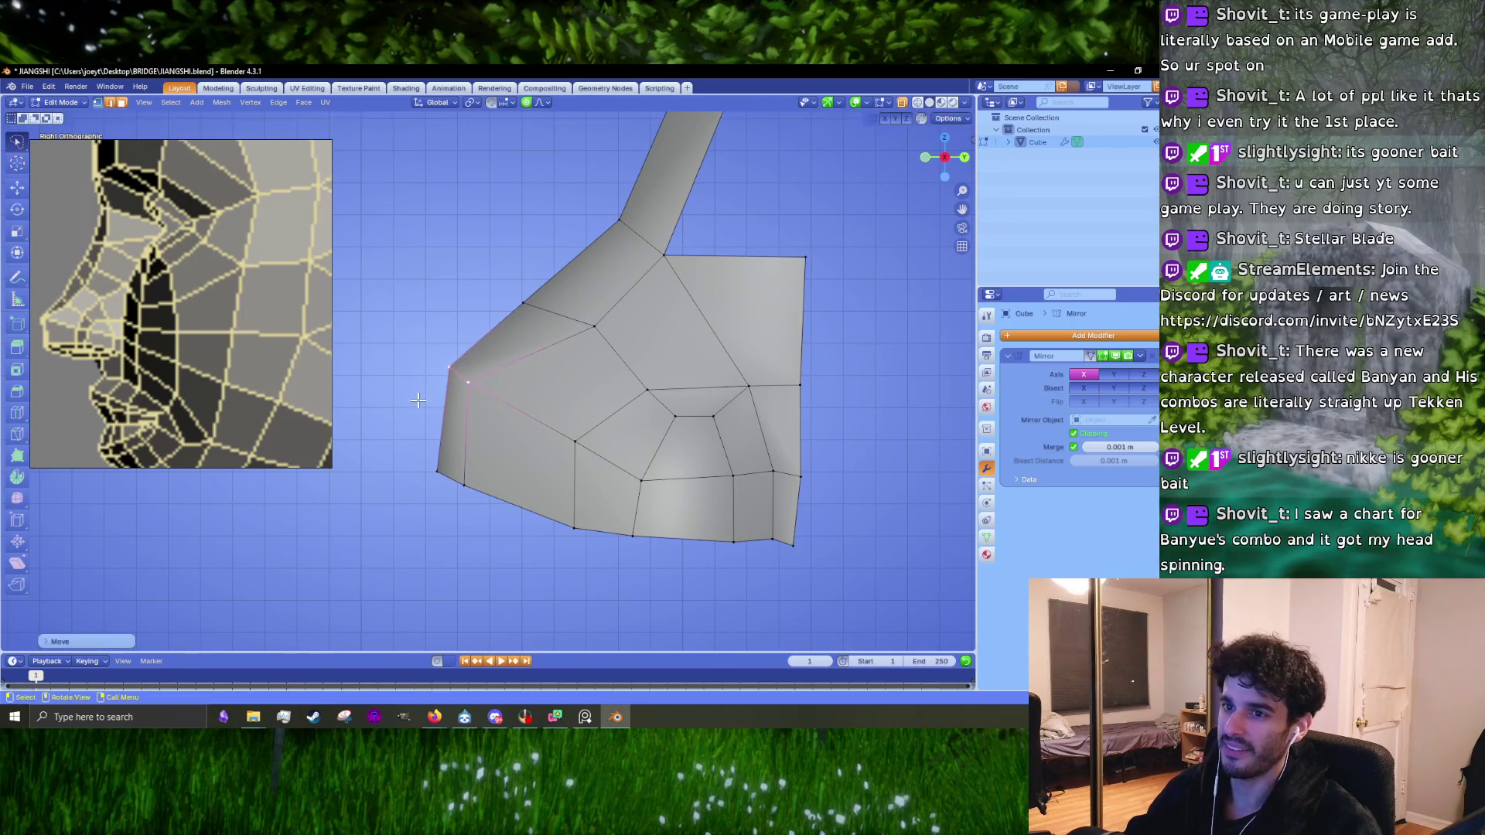
pyautogui.click(574, 483)
pyautogui.press('g')
pyautogui.click(530, 540)
pyautogui.keyDown('shift'); pyautogui.moveTo(530, 540); pyautogui.dragTo(485, 492, button='middle'); pyautogui.keyUp('shift')
pyautogui.click(593, 459)
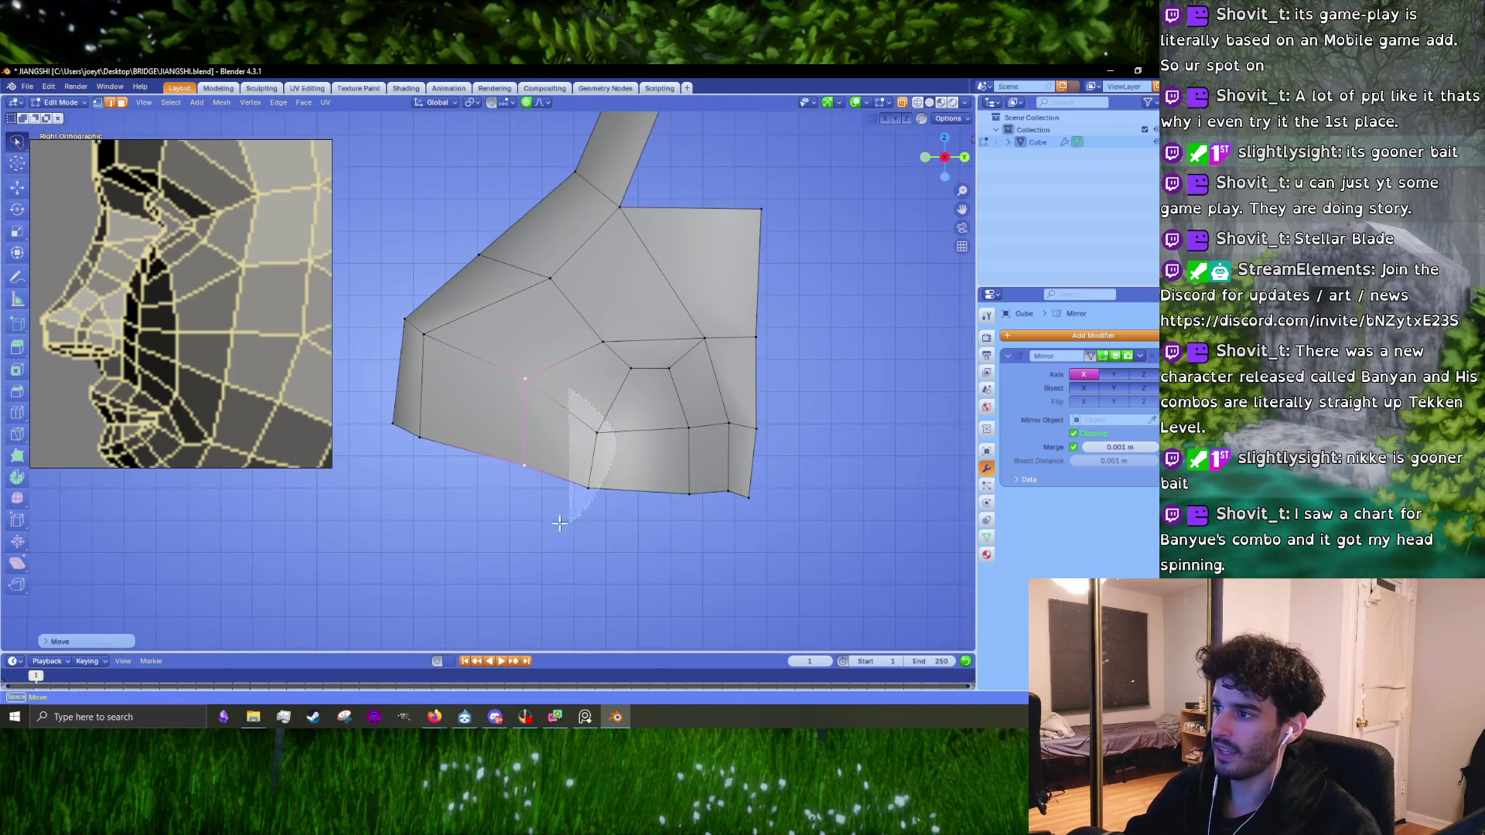
# Step: Lasso the inner face's four vertices and raise them up
pyautogui.moveTo(581, 418)
pyautogui.keyDown('ctrl'); pyautogui.mouseDown(button='right')
pyautogui.moveTo(802, 420)
pyautogui.moveTo(524, 514)
pyautogui.mouseUp(button='right'); pyautogui.keyUp('ctrl')
pyautogui.press('g')
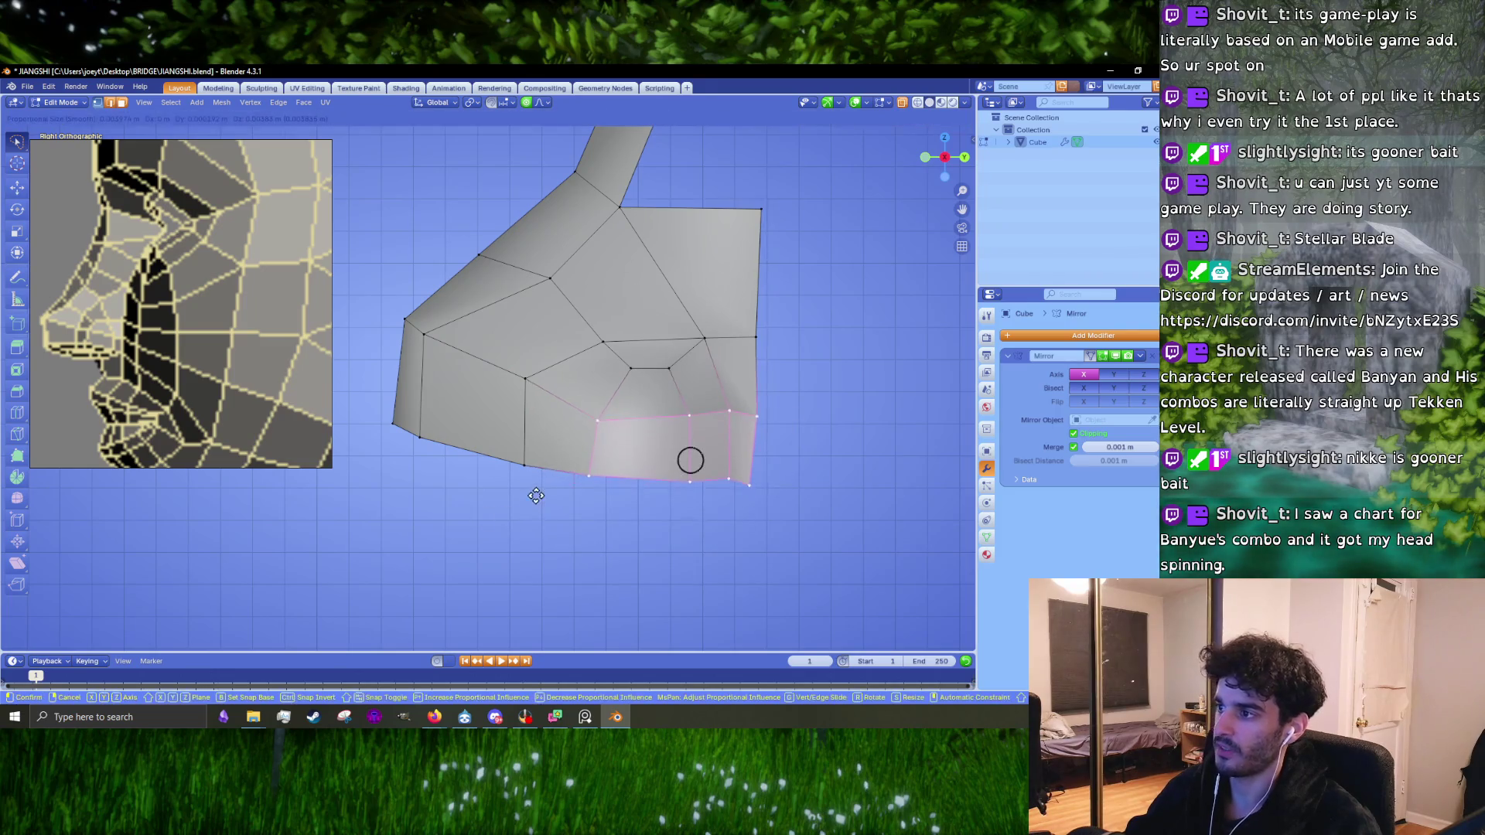
pyautogui.click(528, 493)
pyautogui.moveTo(584, 323)
pyautogui.keyDown('ctrl'); pyautogui.mouseDown(button='right')
pyautogui.moveTo(710, 329)
pyautogui.moveTo(665, 388)
pyautogui.moveTo(581, 348)
pyautogui.mouseUp(button='right'); pyautogui.keyUp('ctrl')
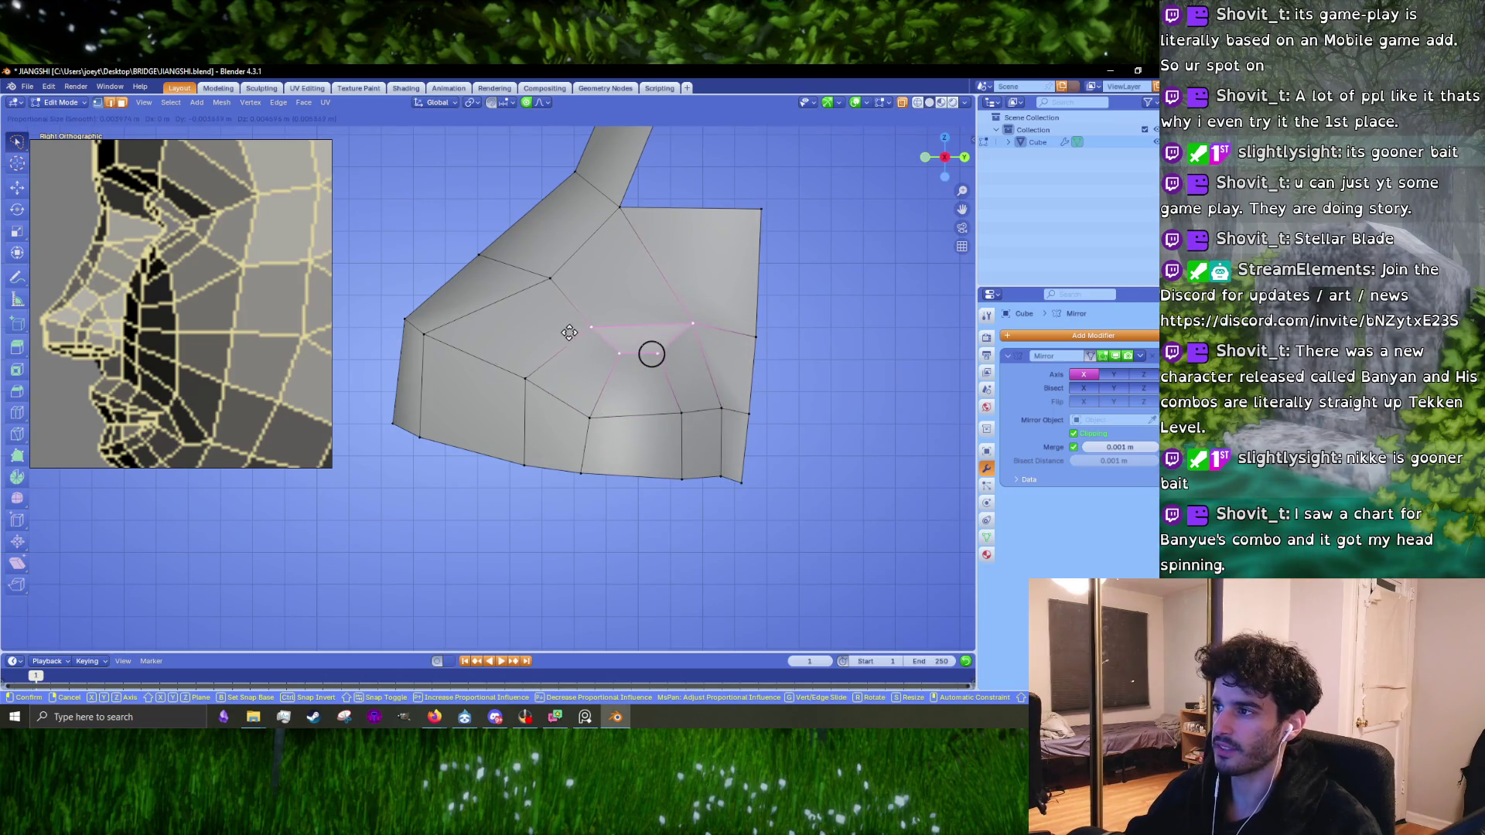
pyautogui.click(568, 332)
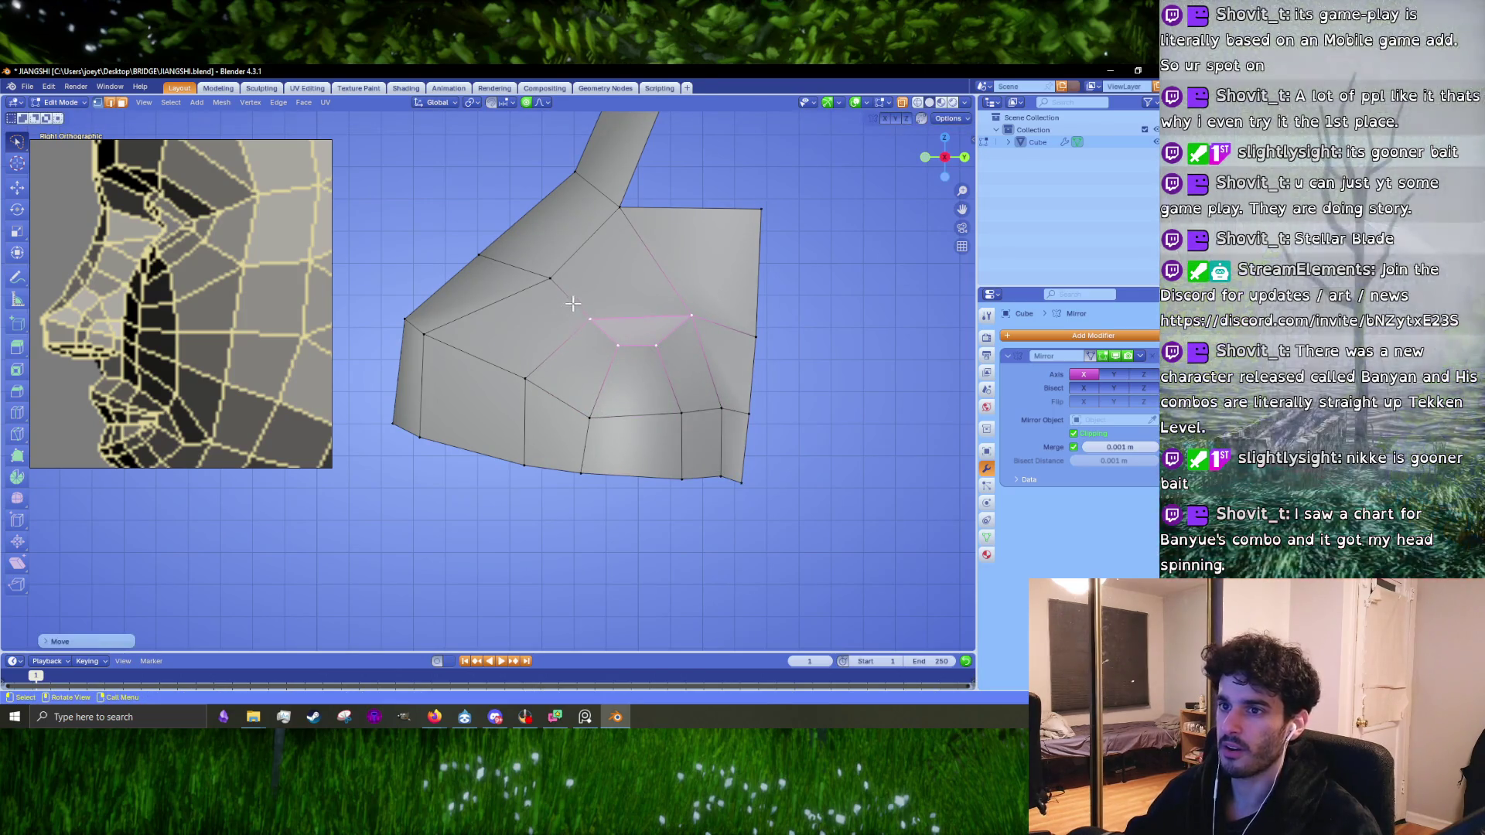
pyautogui.press('g')
pyautogui.click(551, 278)
pyautogui.press('g')
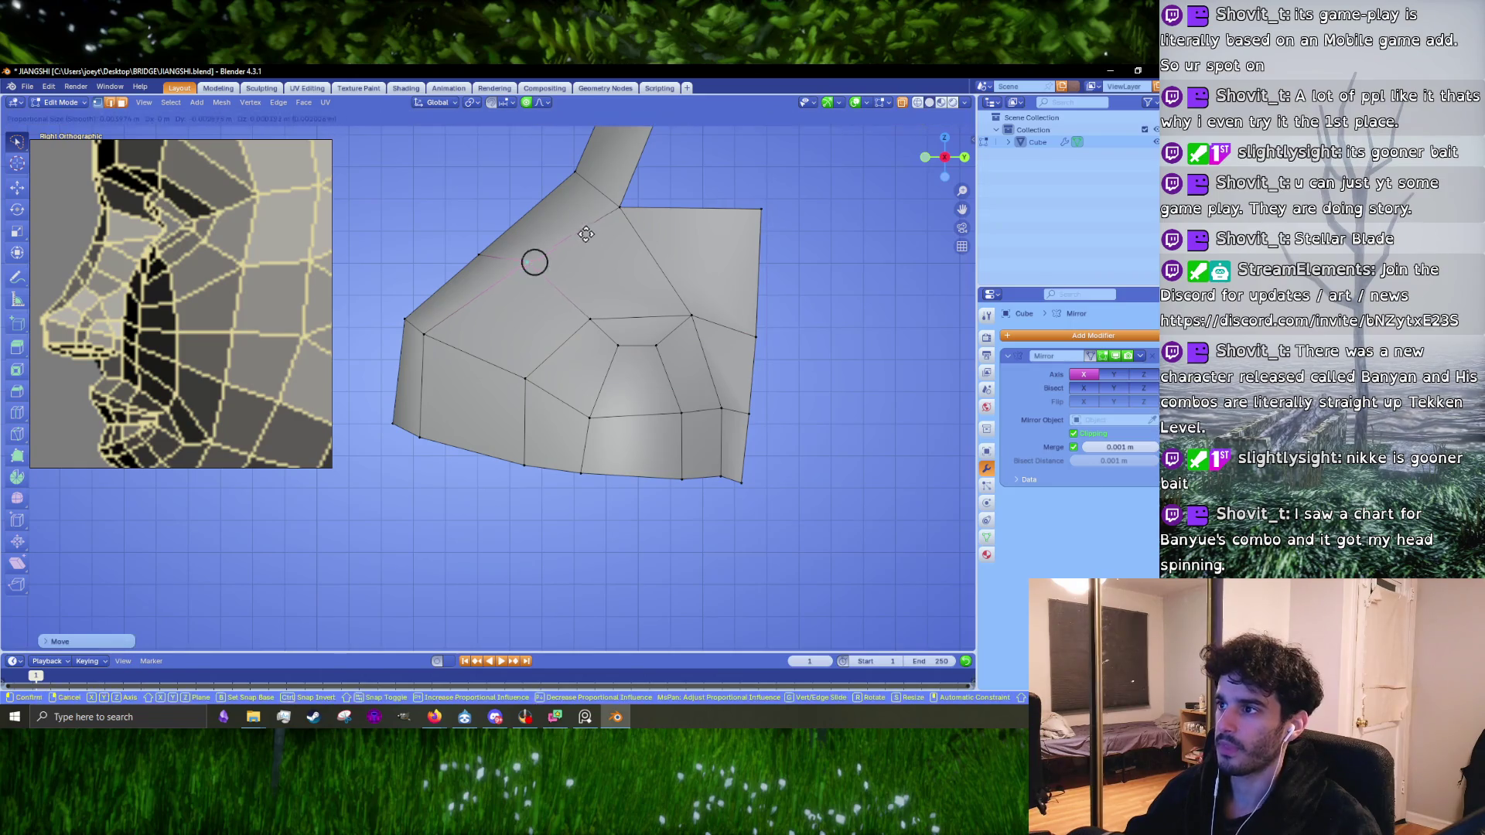
pyautogui.click(576, 236)
pyautogui.press('g')
# Step: Pull the top-right corner vertex outward to widen the top of the nose piece
pyautogui.click(614, 205)
pyautogui.keyDown('shift'); pyautogui.moveTo(614, 206); pyautogui.dragTo(548, 259, button='middle'); pyautogui.keyUp('shift')
pyautogui.click(682, 275)
pyautogui.press('g')
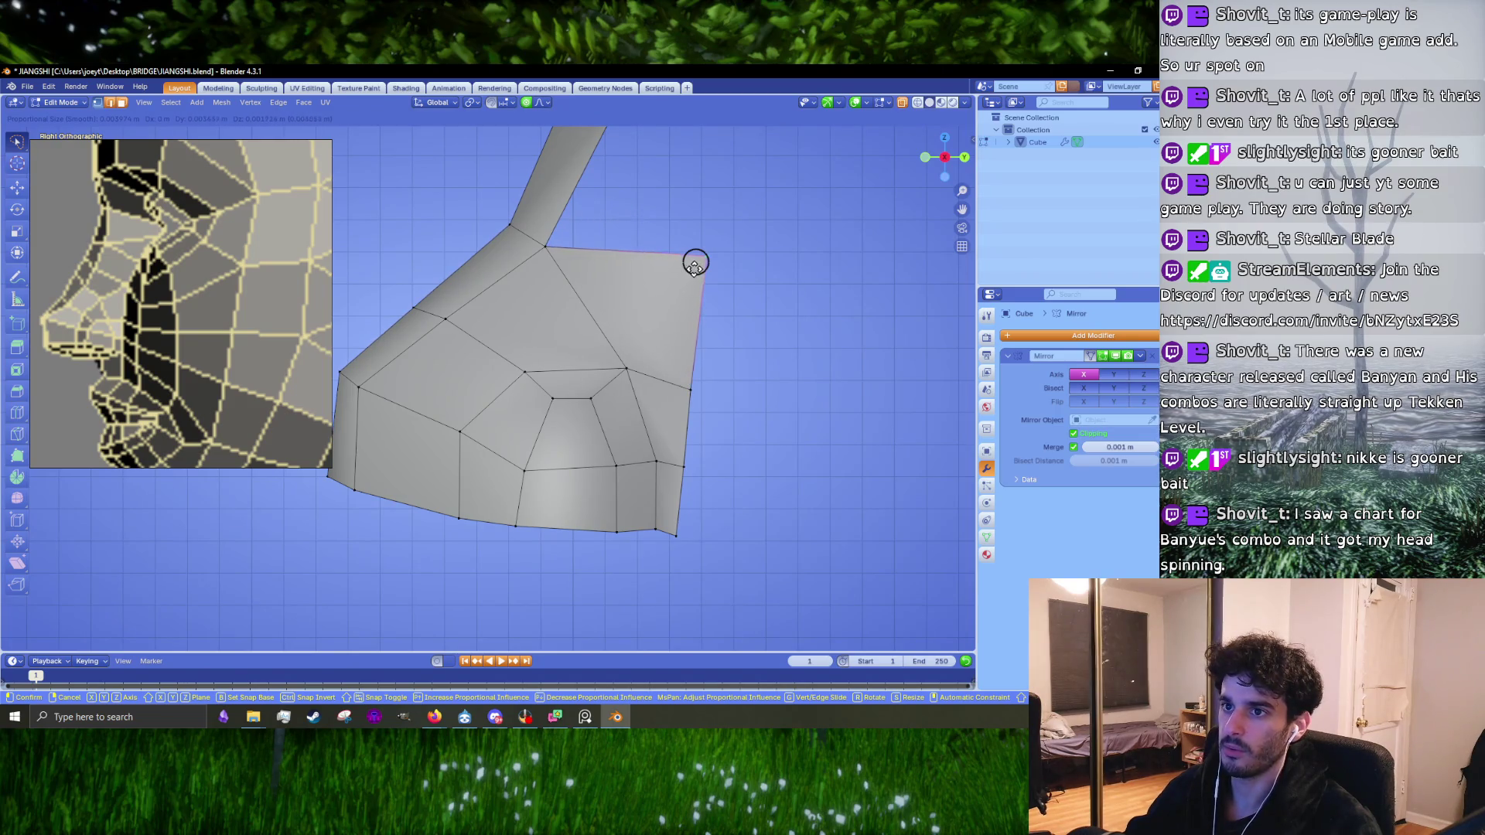
pyautogui.click(696, 263)
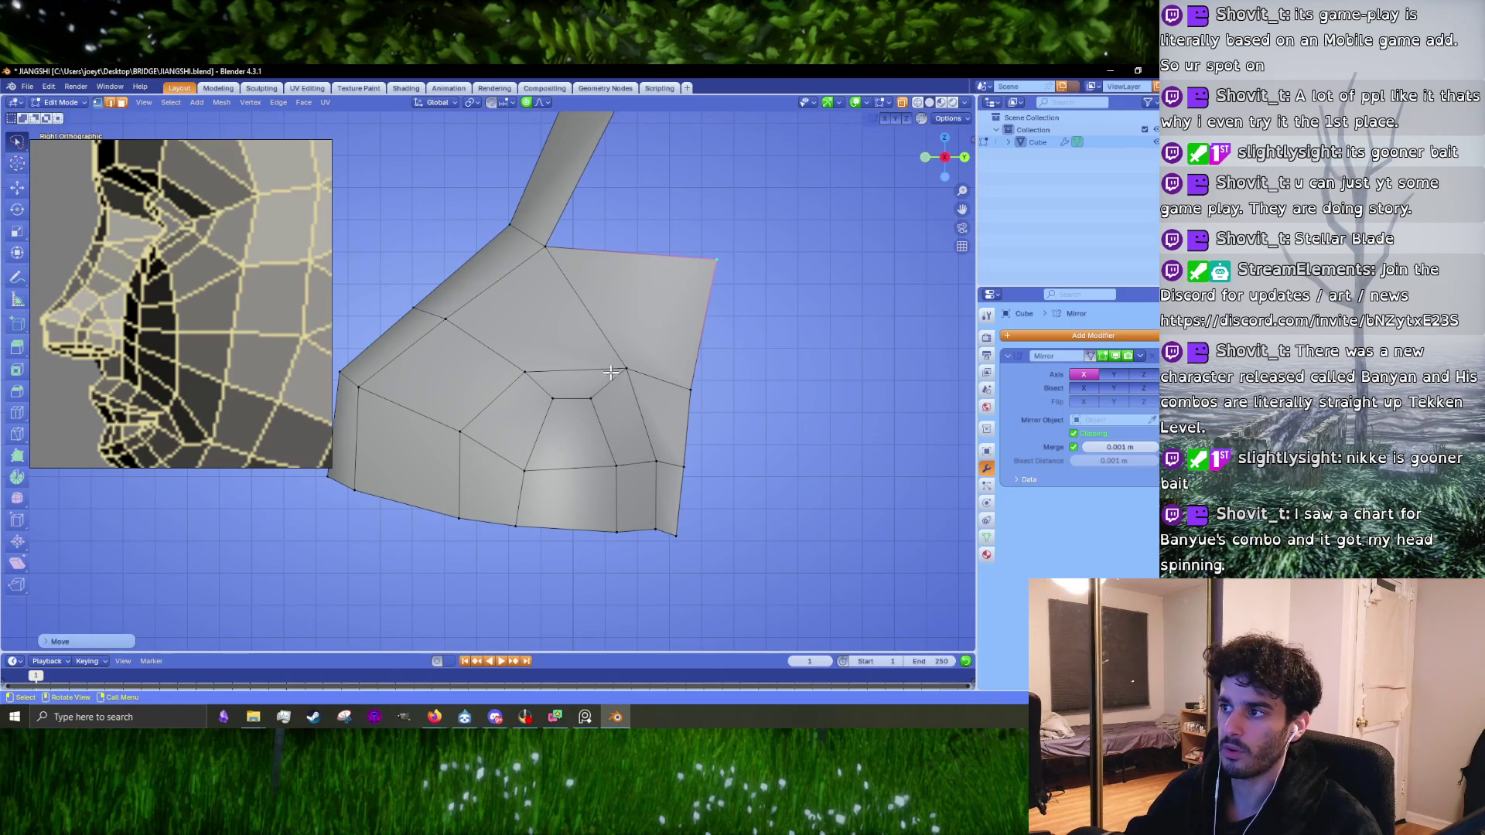
# Step: In edge select mode, merge the top-right triangle into a single quad face
pyautogui.press('2')
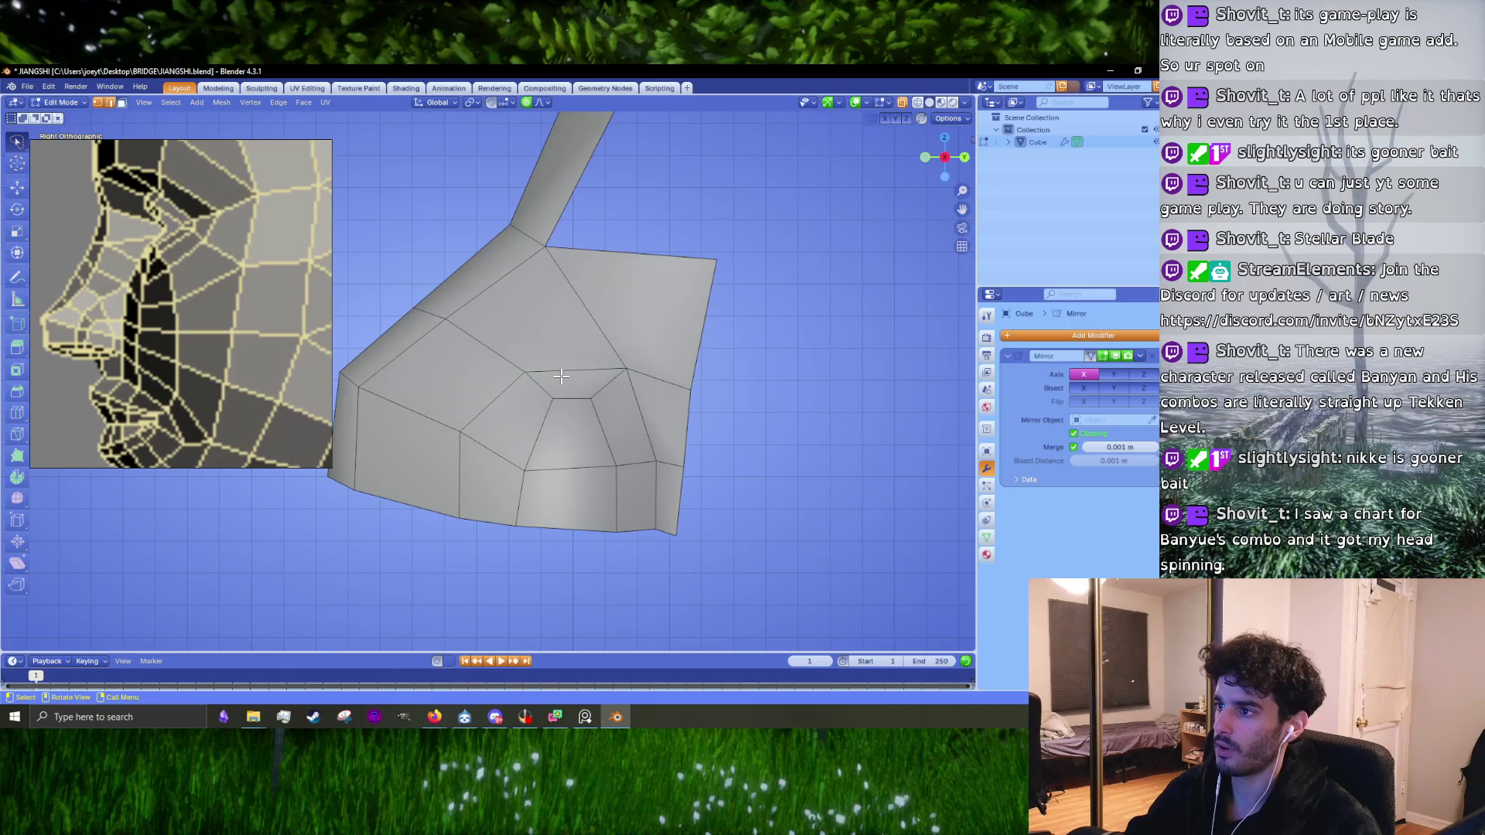
pyautogui.keyDown('shift'); pyautogui.click(572, 337); pyautogui.keyUp('shift')
pyautogui.rightClick(629, 322)
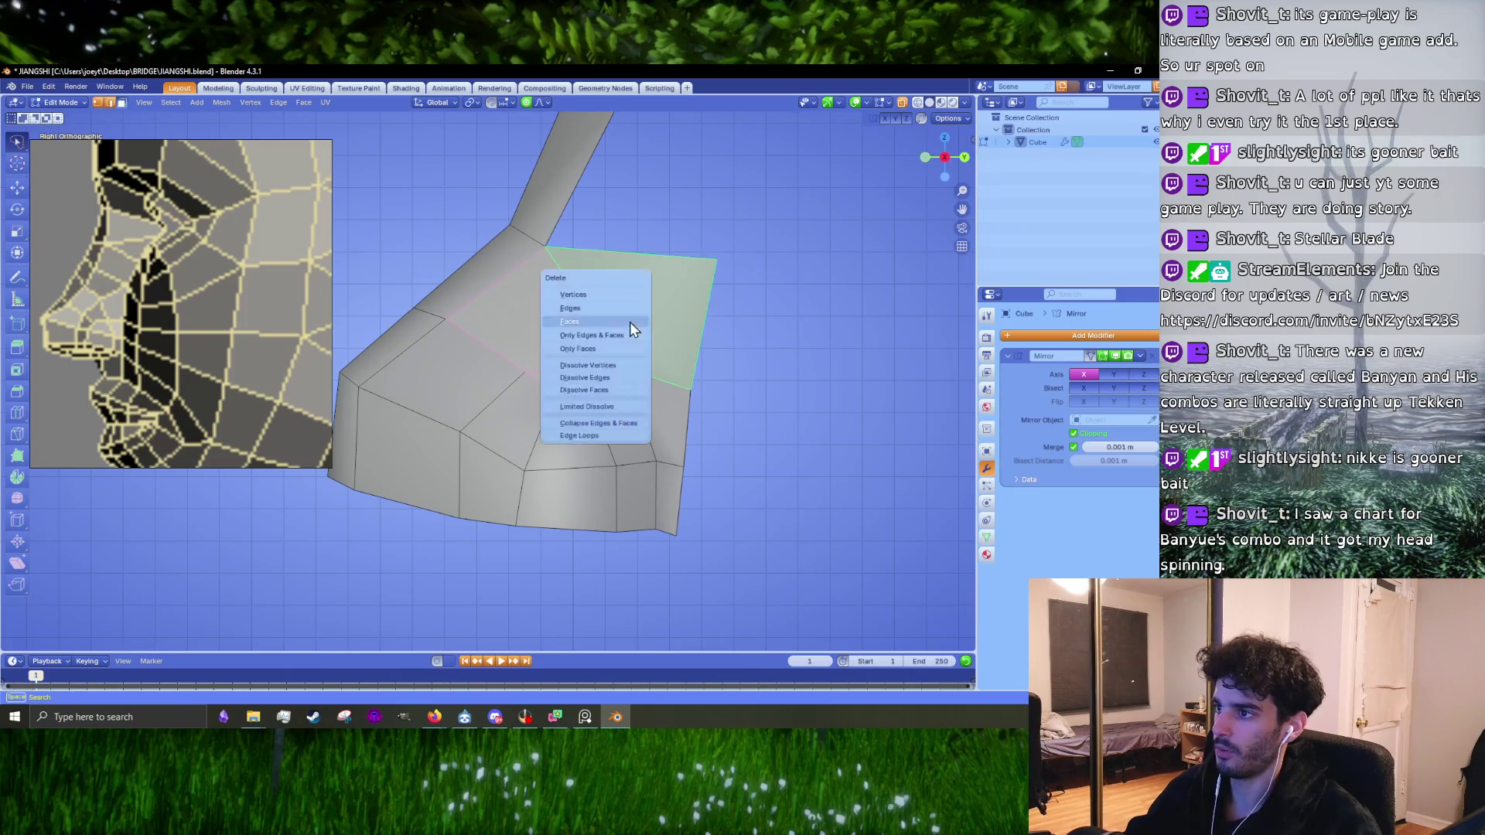
pyautogui.click(602, 381)
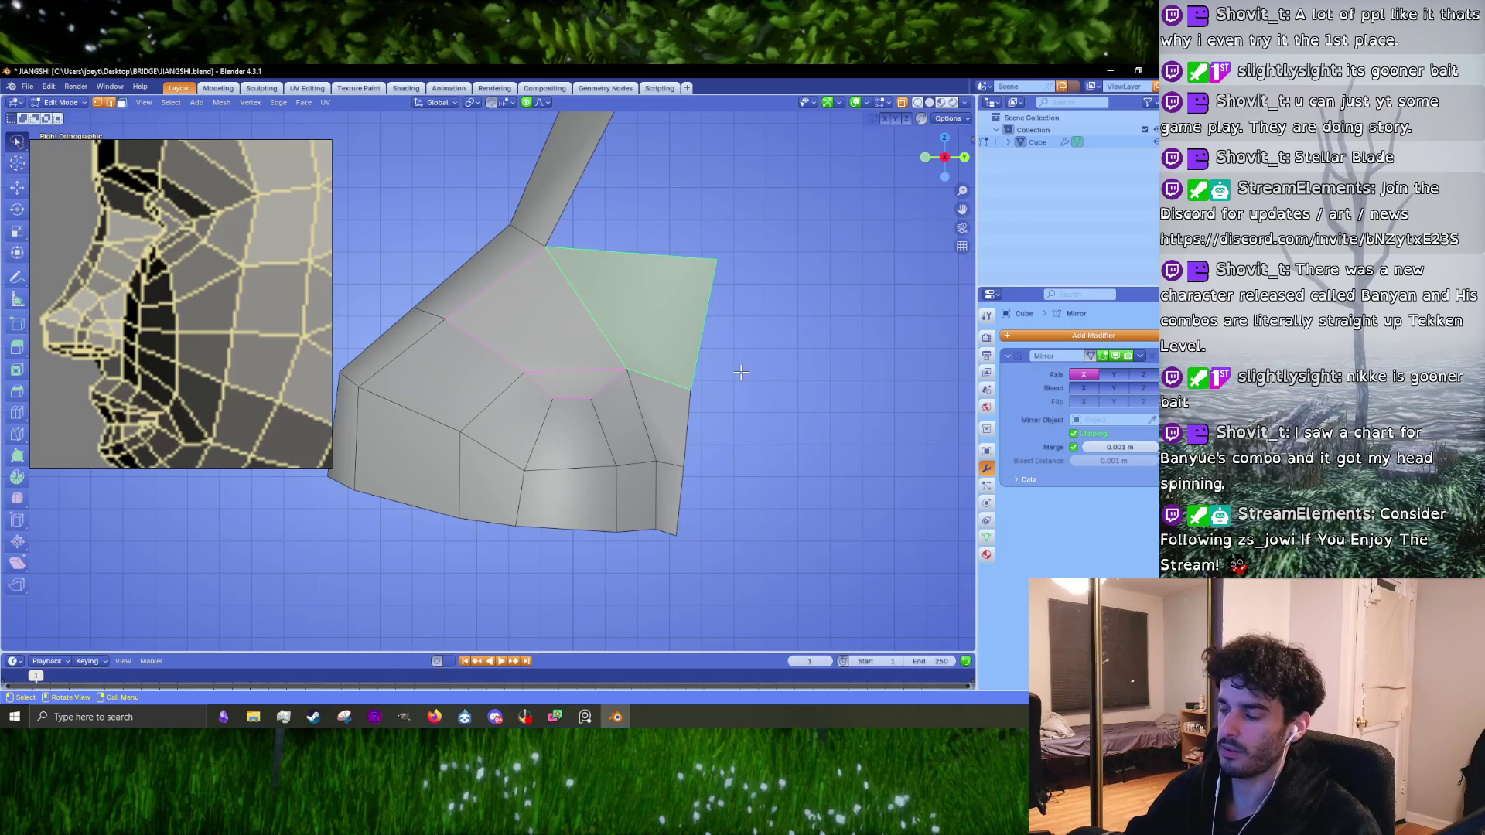
# Step: Knife-cut new edges from the inner vertex to the top-right corner
pyautogui.press('k')
pyautogui.click(524, 372)
pyautogui.click(578, 297)
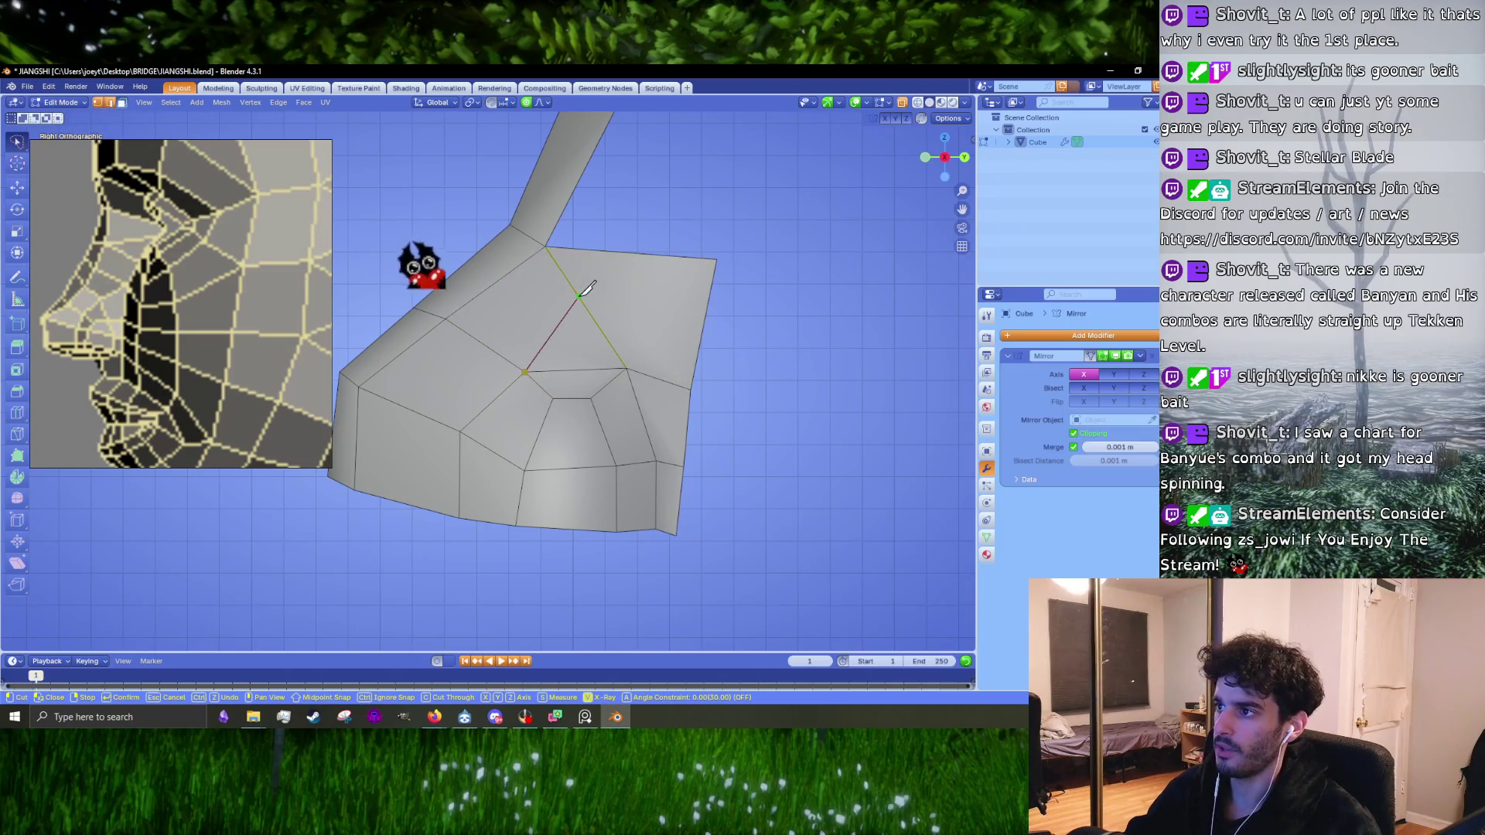
pyautogui.click(717, 260)
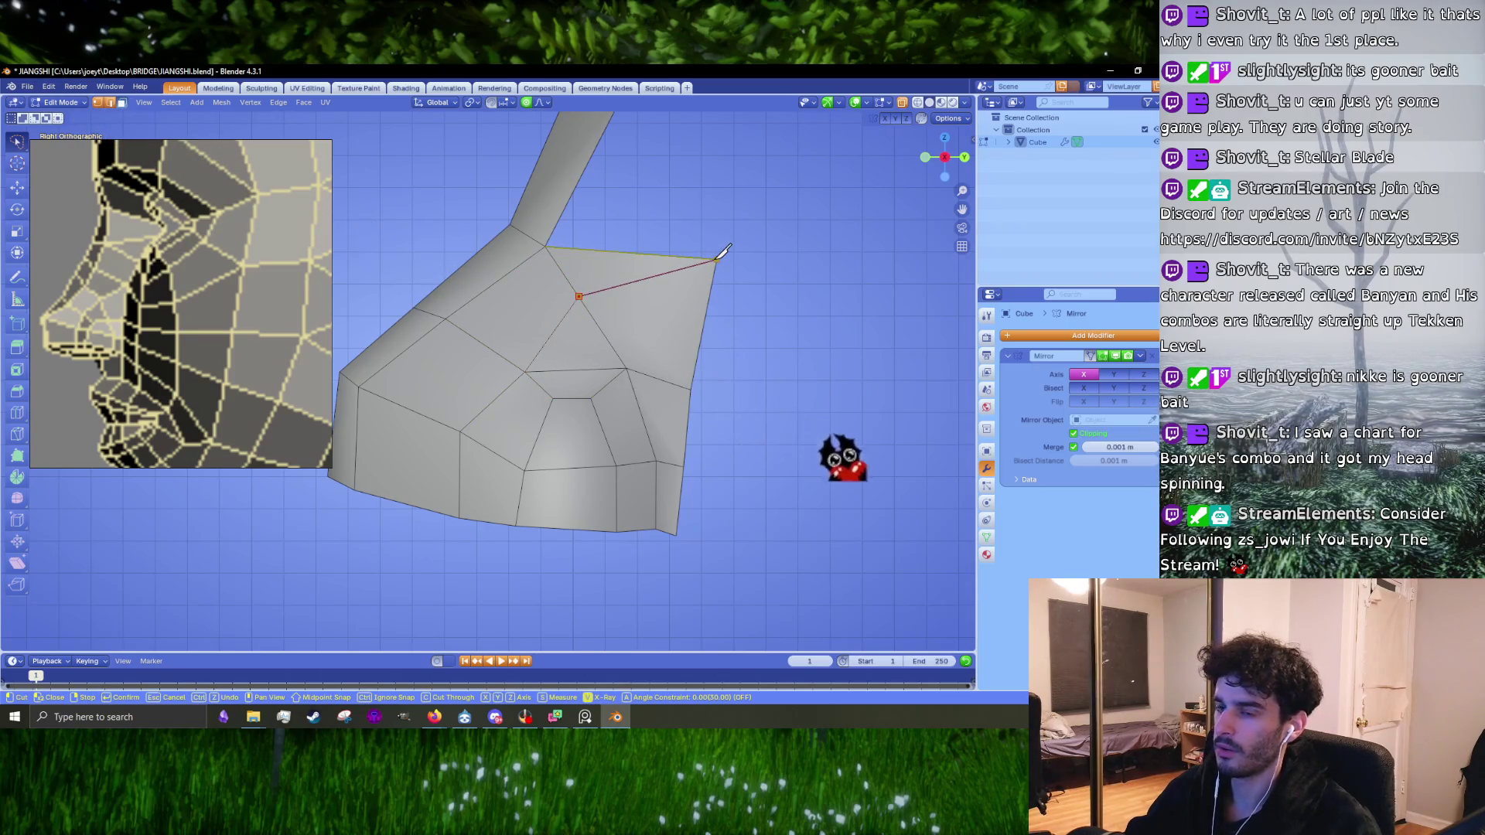
pyautogui.press('Return')
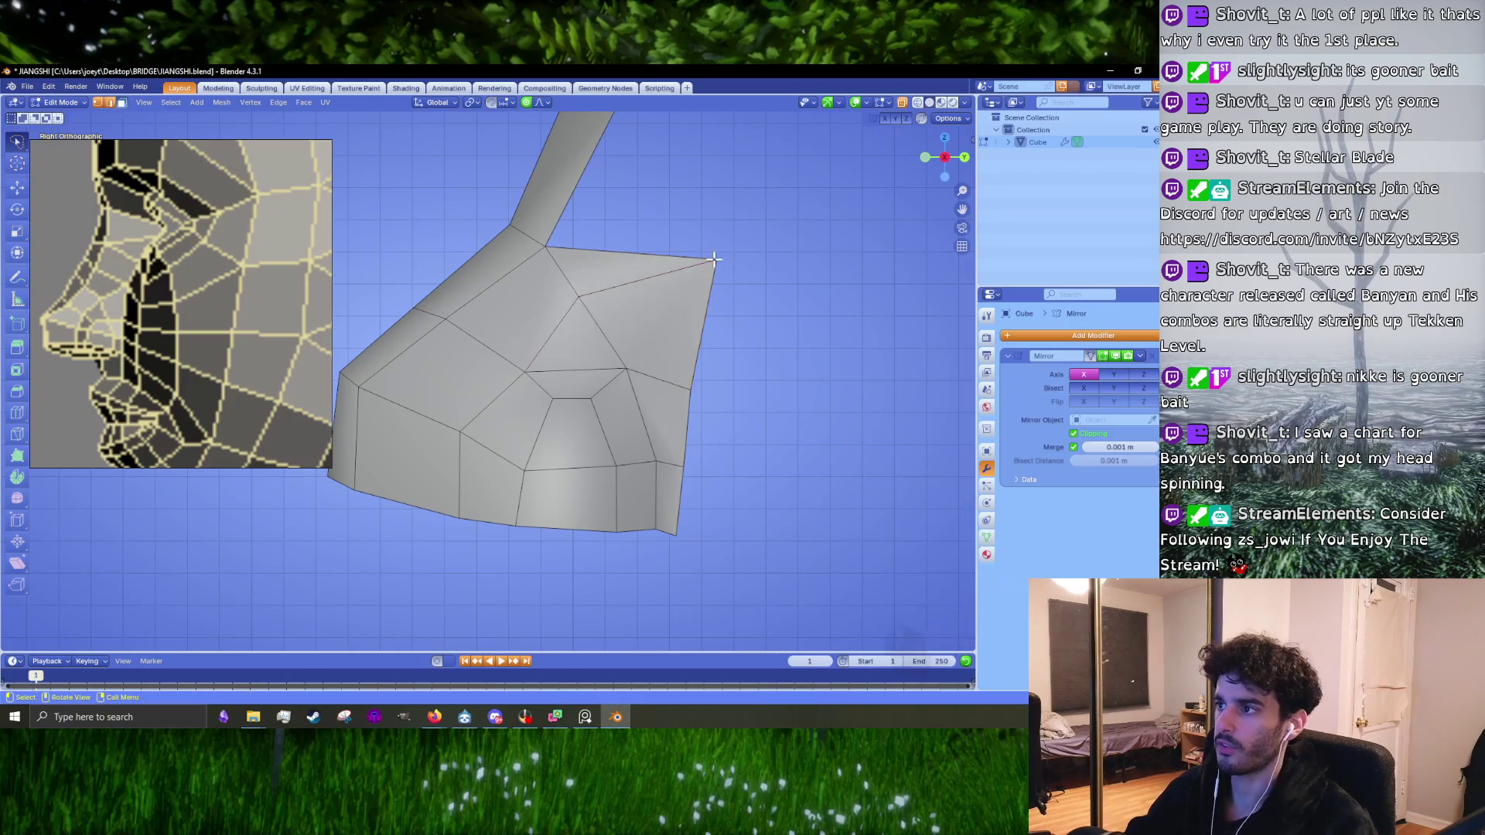
# Step: Dissolve the selected edge and the ear piece's top edge, then delete the top face
pyautogui.press('x')
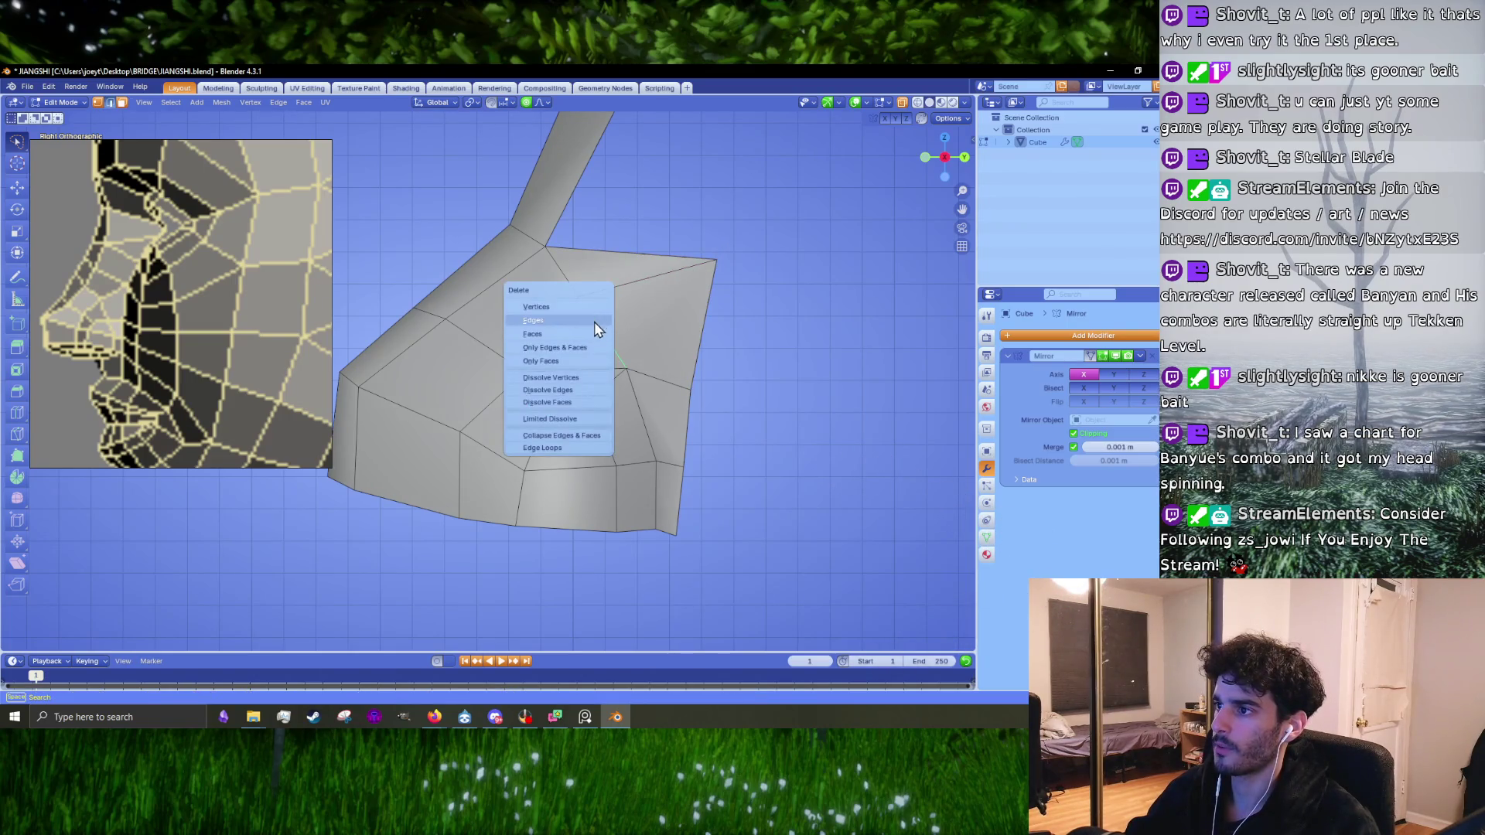
pyautogui.click(569, 392)
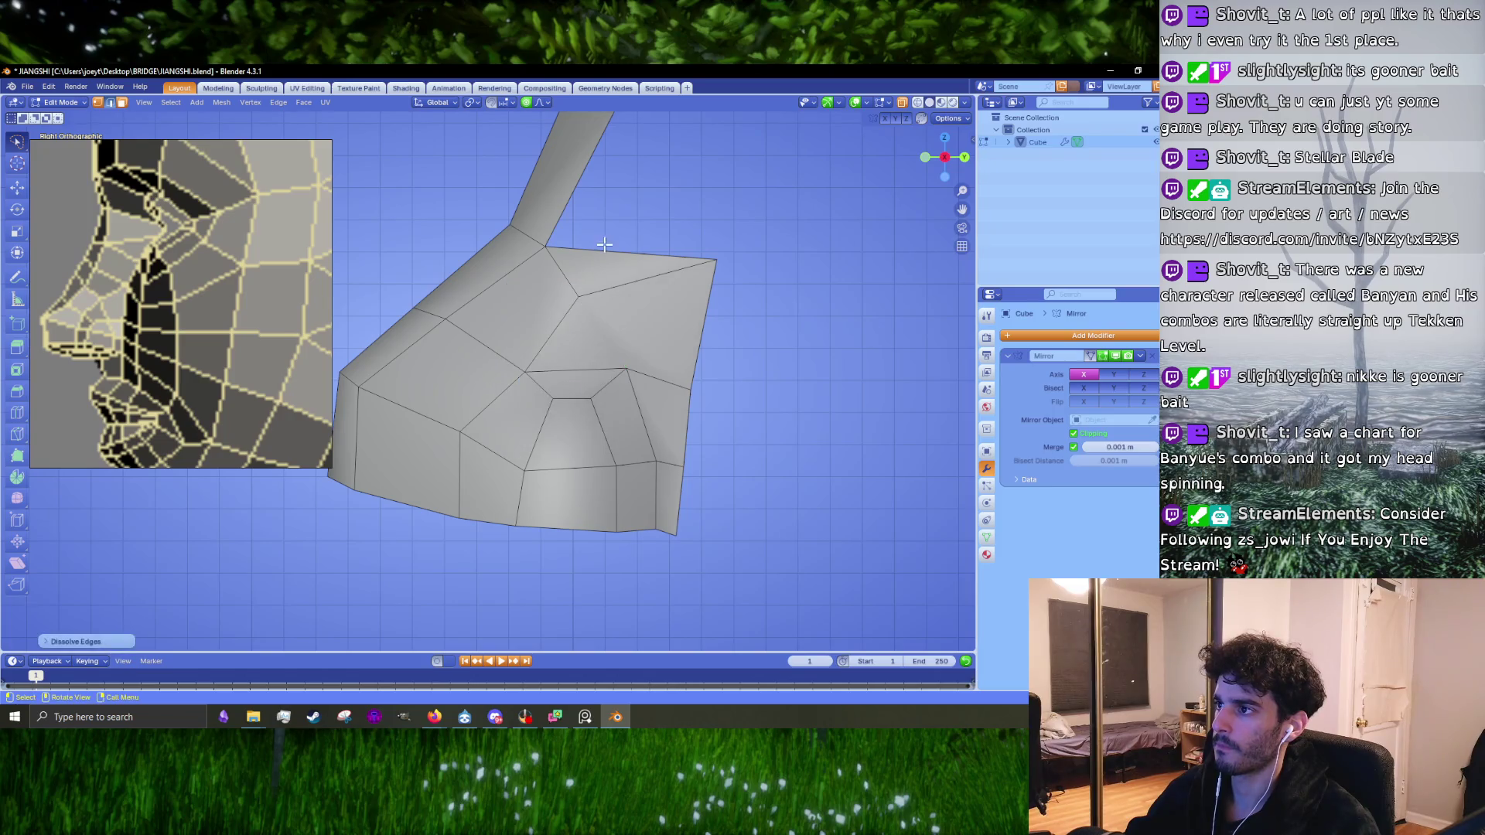
pyautogui.click(605, 246)
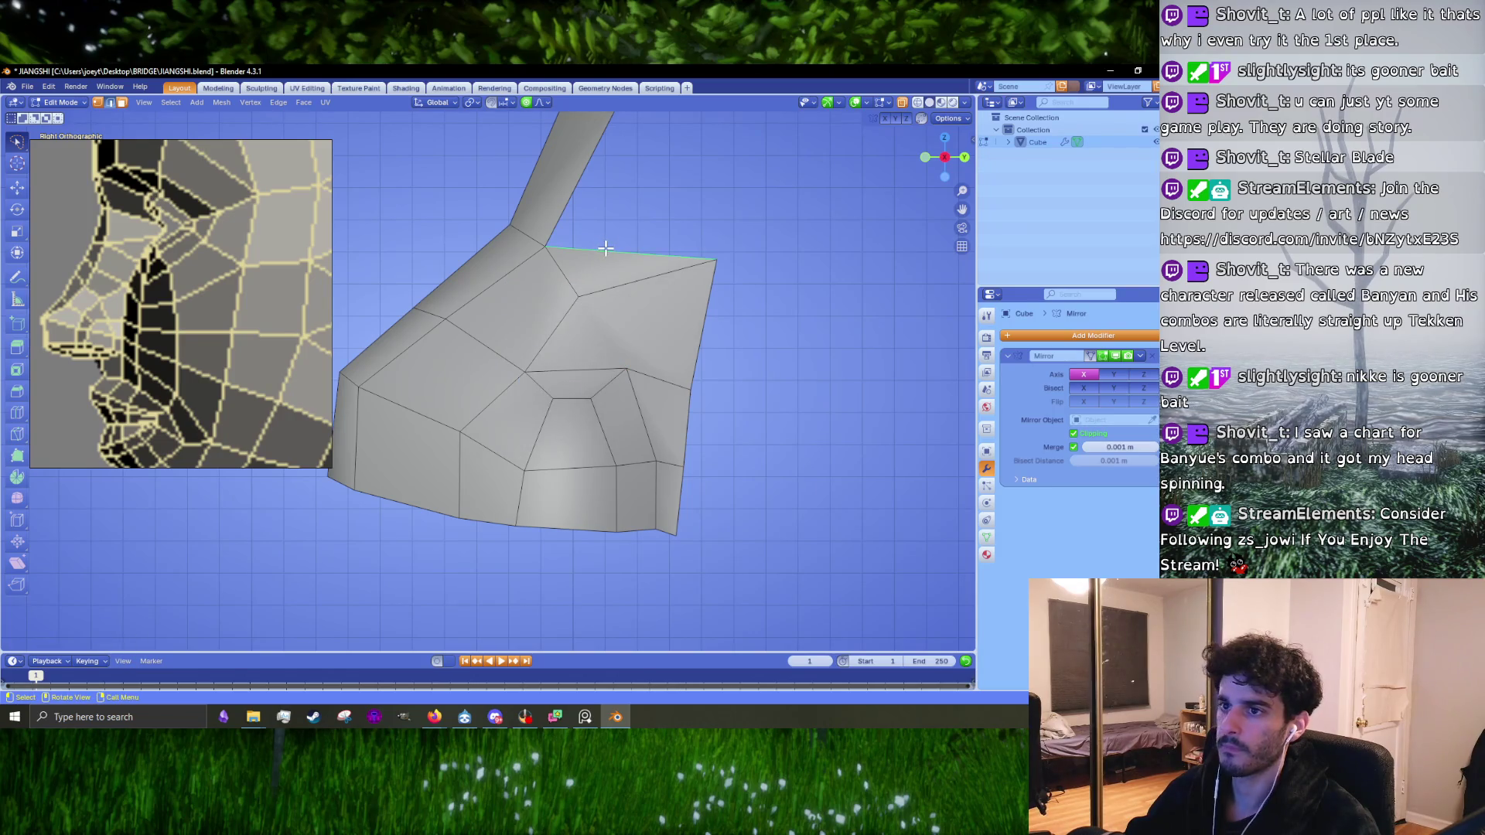
pyautogui.press('x')
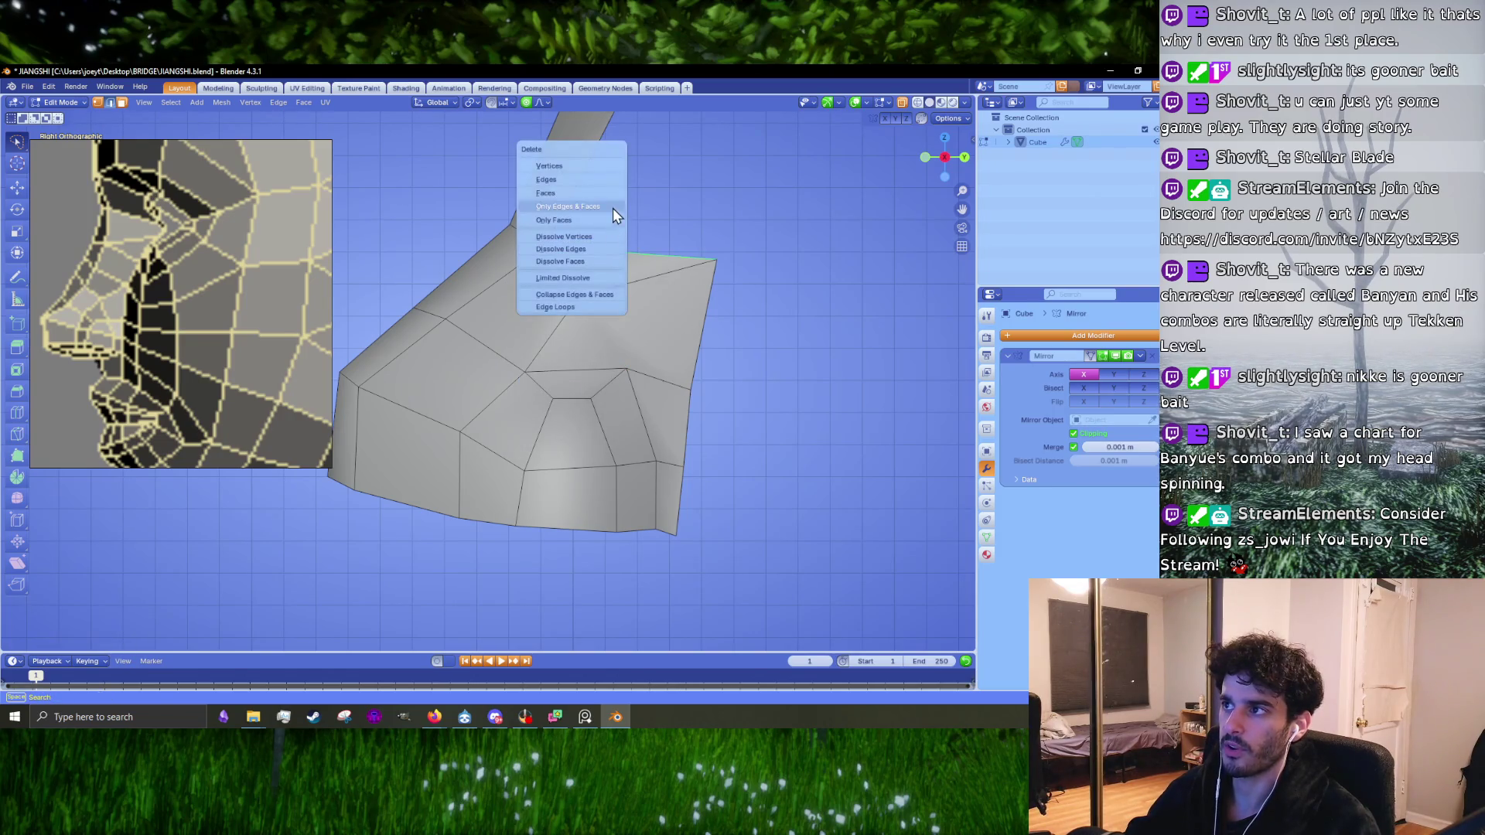
pyautogui.click(572, 248)
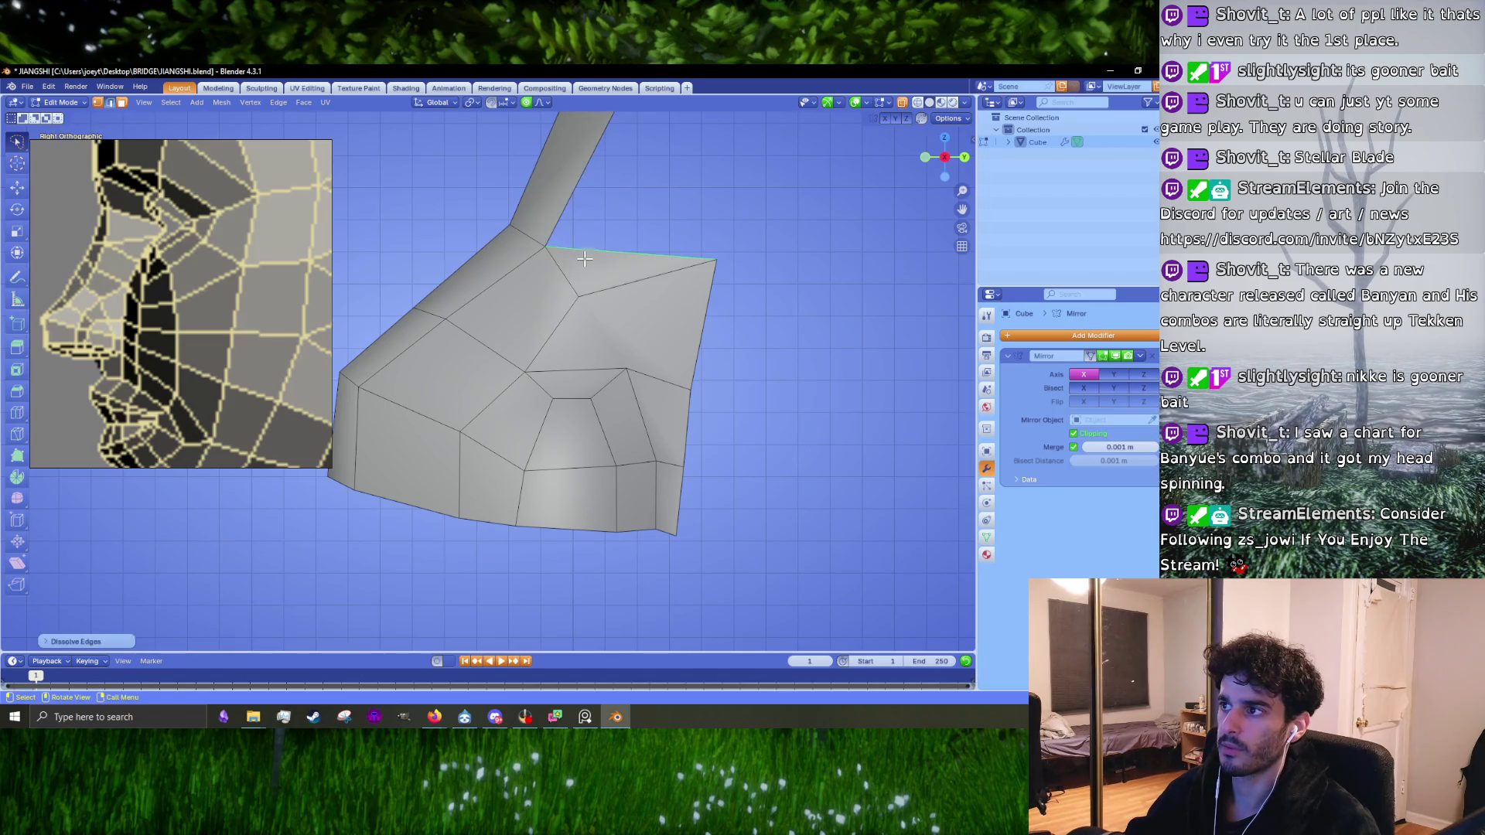
pyautogui.press('3')
pyautogui.click(586, 263)
pyautogui.press('x')
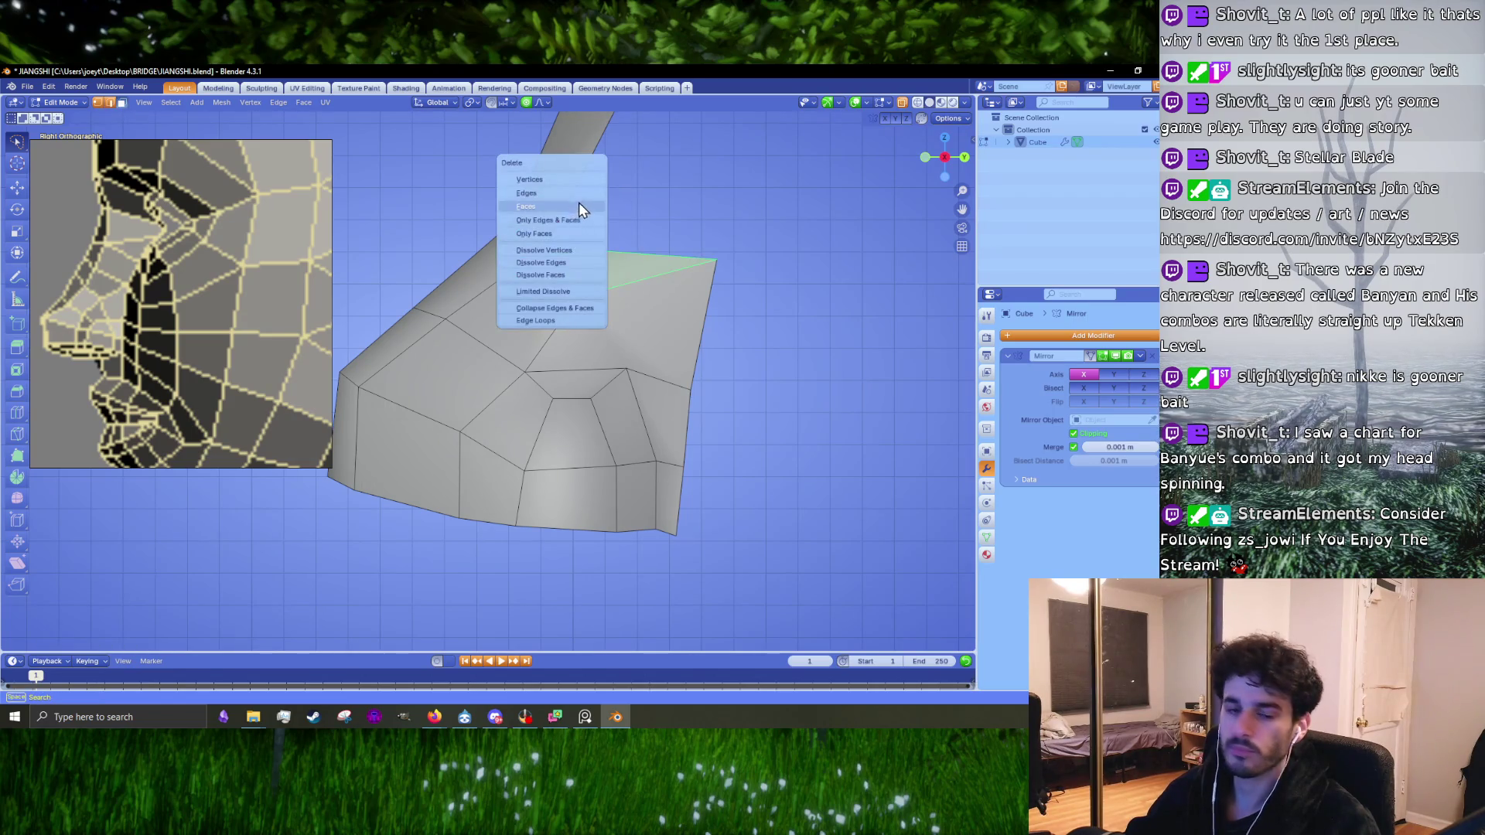
pyautogui.click(578, 206)
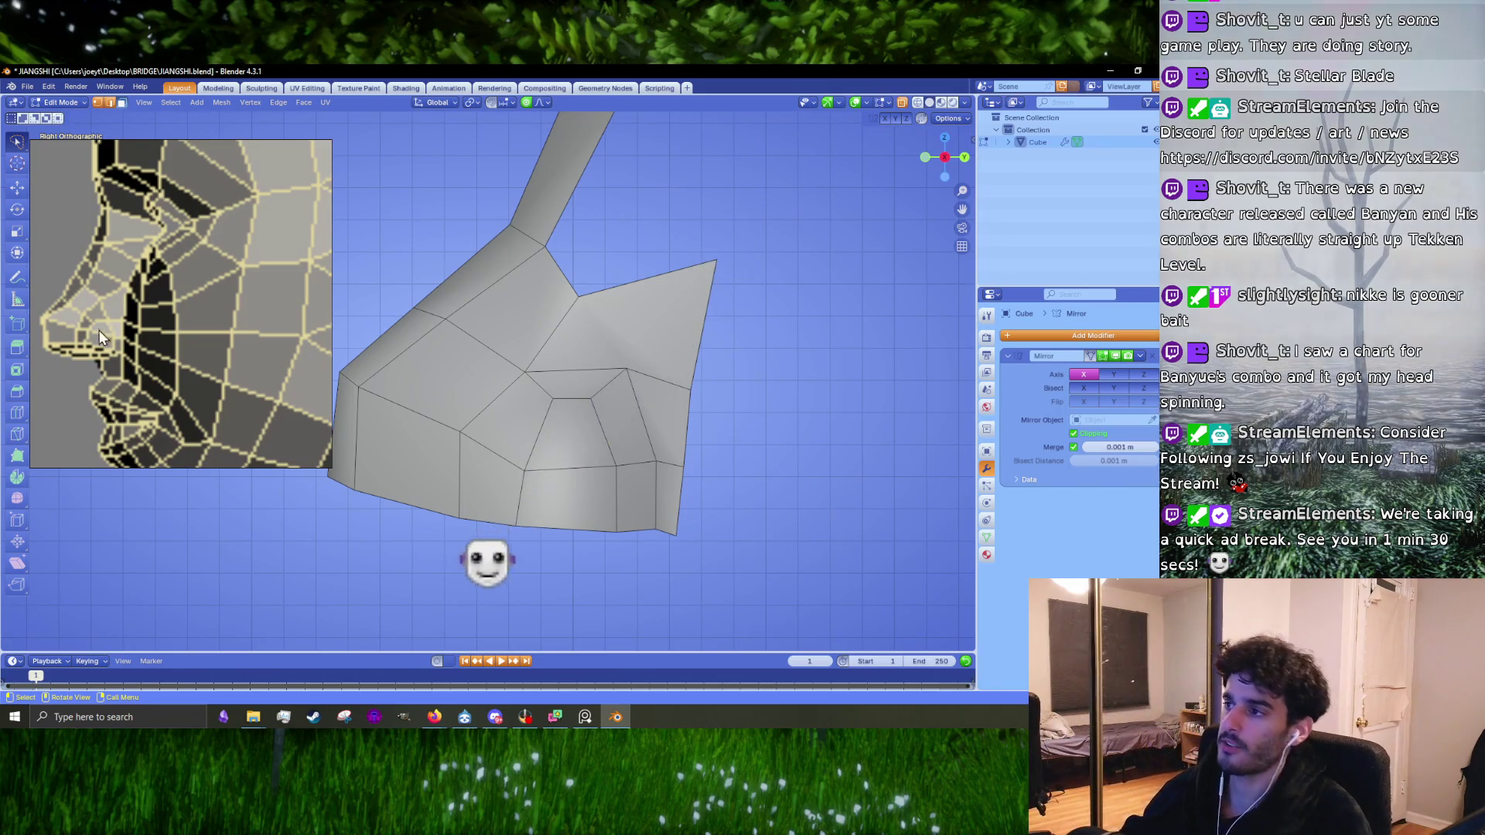
# Step: Extrude the short vertical edge into a flap and move its tip vertex
pyautogui.moveTo(480, 325)
pyautogui.mouseDown(button='middle')
pyautogui.moveTo(572, 302)
pyautogui.moveTo(540, 348)
pyautogui.moveTo(493, 310)
pyautogui.mouseUp(button='middle')
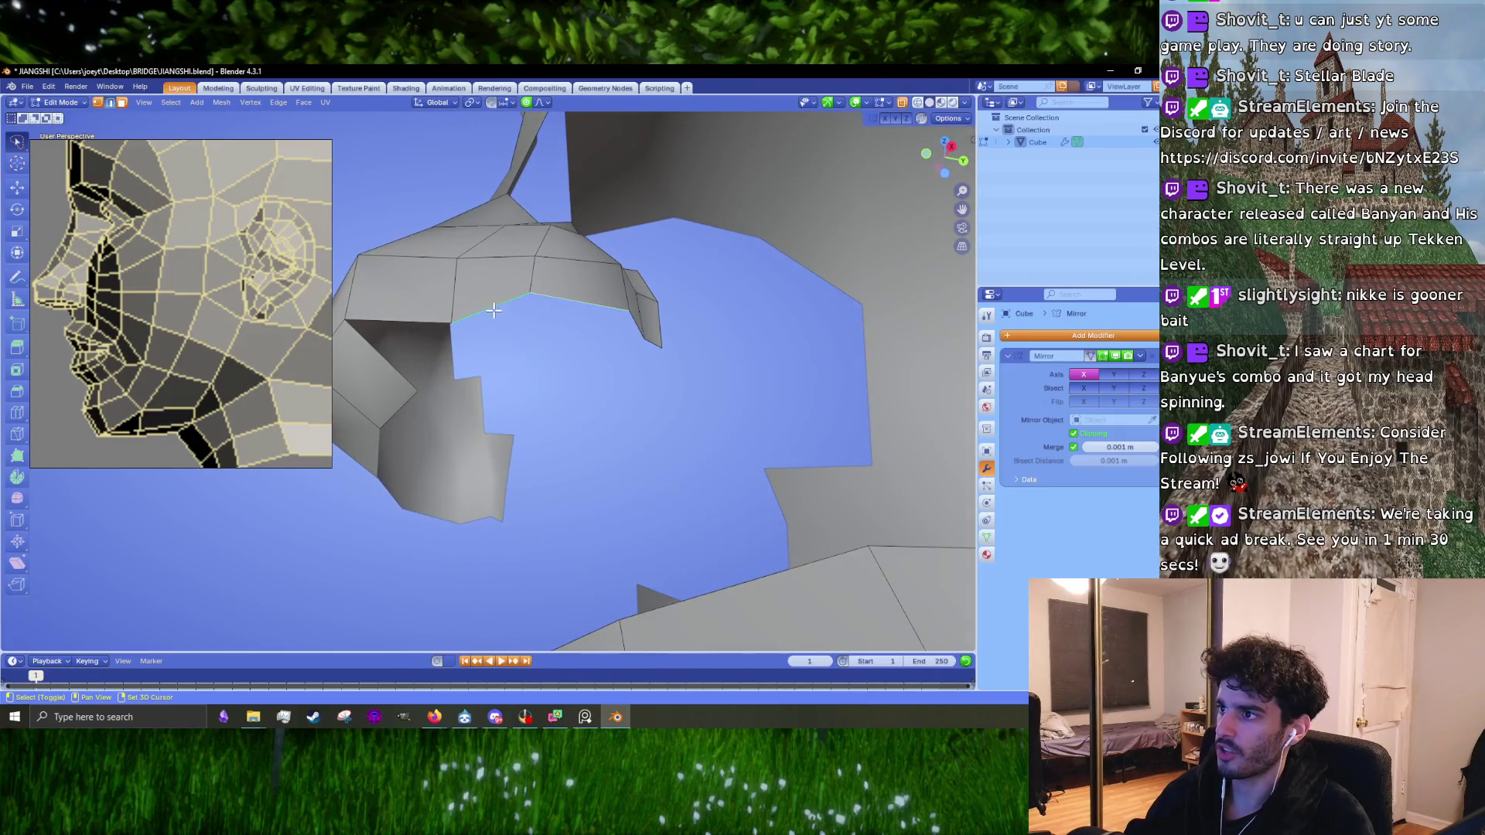
pyautogui.click(637, 325)
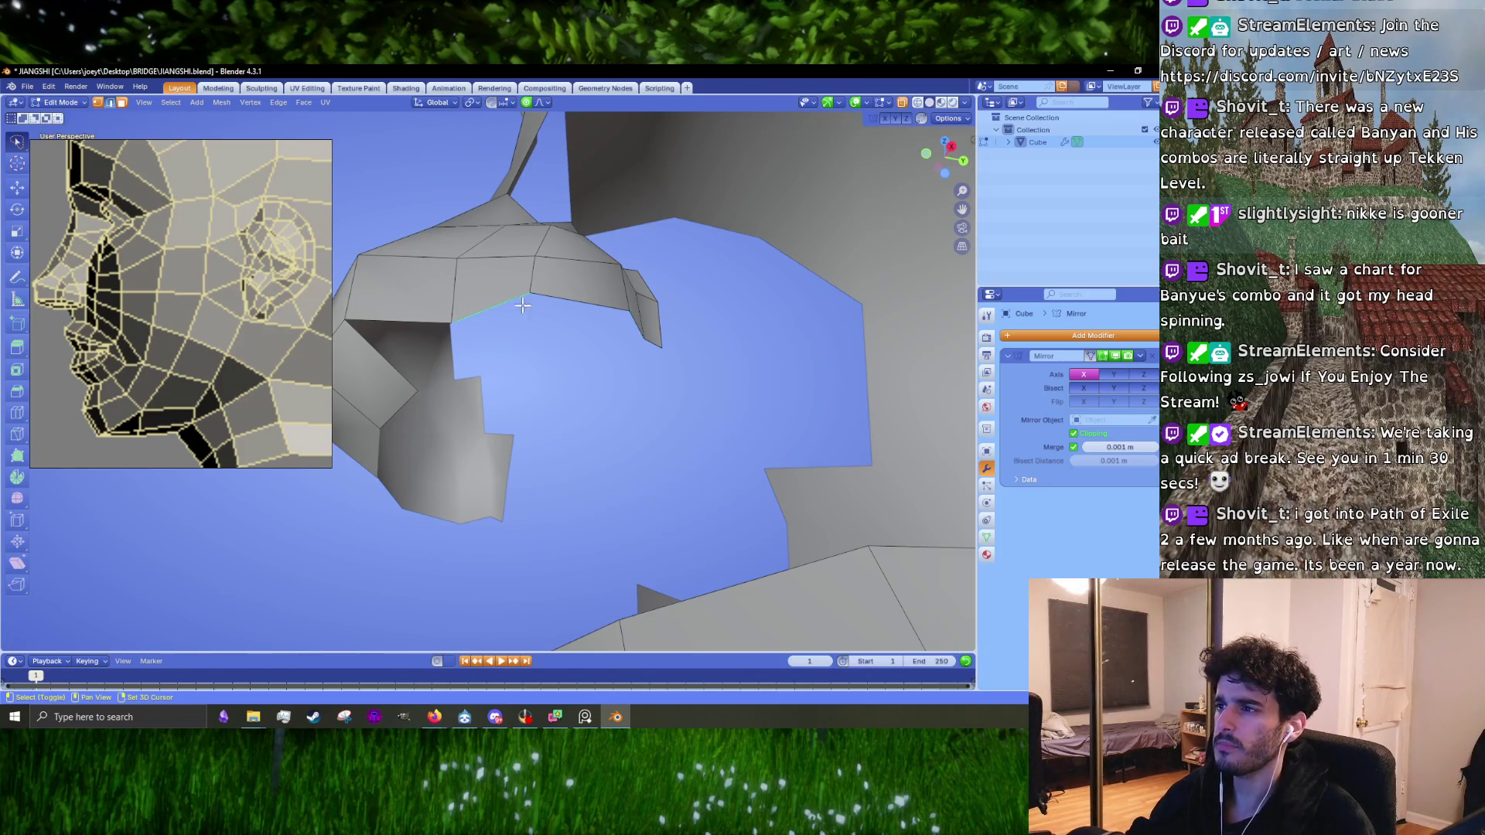
pyautogui.moveTo(541, 344); pyautogui.dragTo(589, 353, button='middle')
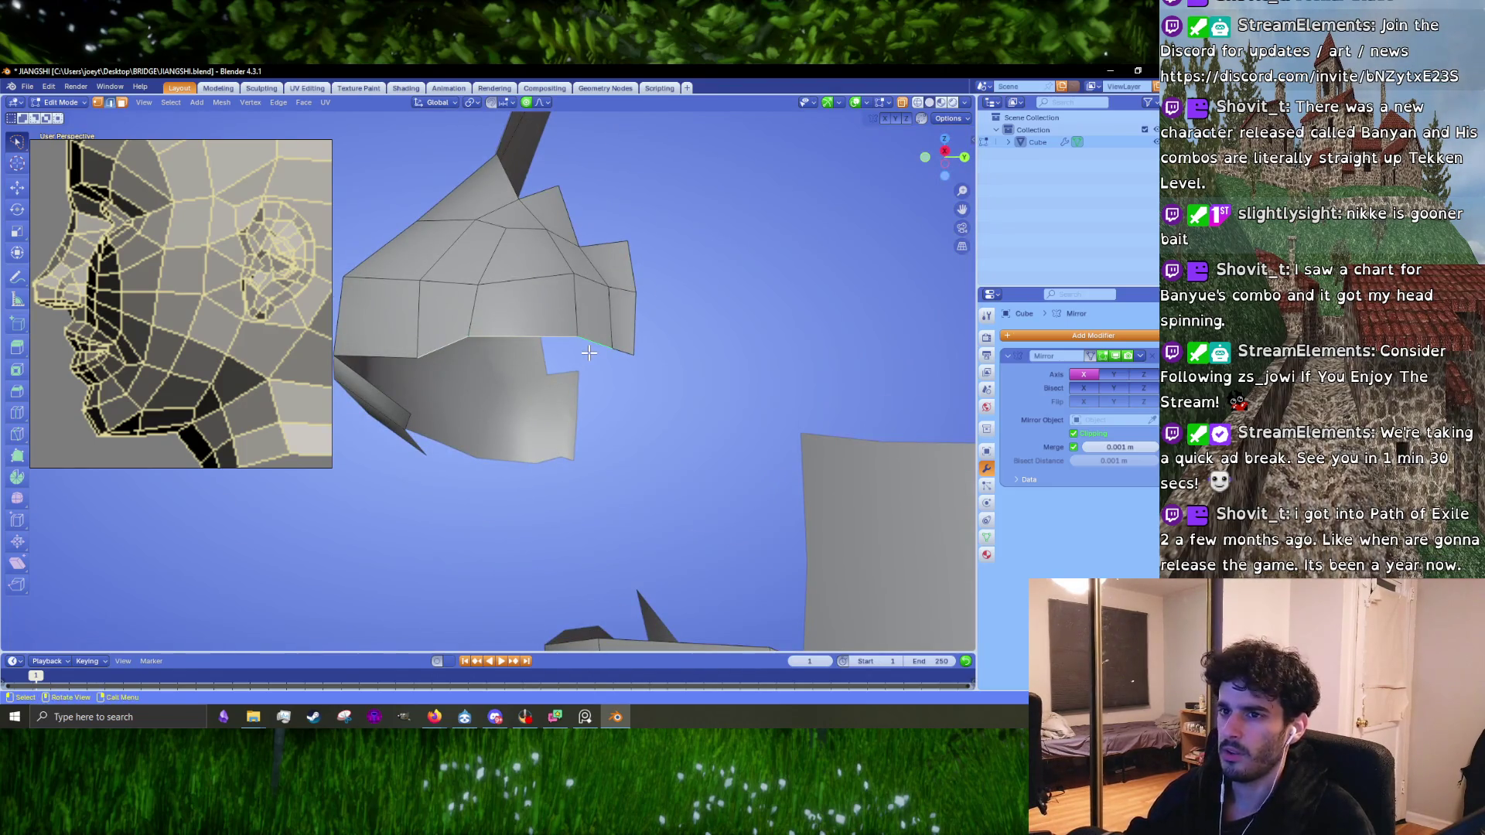
pyautogui.moveTo(555, 365)
pyautogui.mouseDown(button='middle')
pyautogui.moveTo(639, 302)
pyautogui.moveTo(600, 327)
pyautogui.moveTo(702, 332)
pyautogui.moveTo(682, 354)
pyautogui.mouseUp(button='middle')
pyautogui.press('e')
pyautogui.click(615, 396)
pyautogui.moveTo(615, 397)
pyautogui.mouseDown(button='middle')
pyautogui.moveTo(539, 380)
pyautogui.moveTo(611, 387)
pyautogui.mouseUp(button='middle')
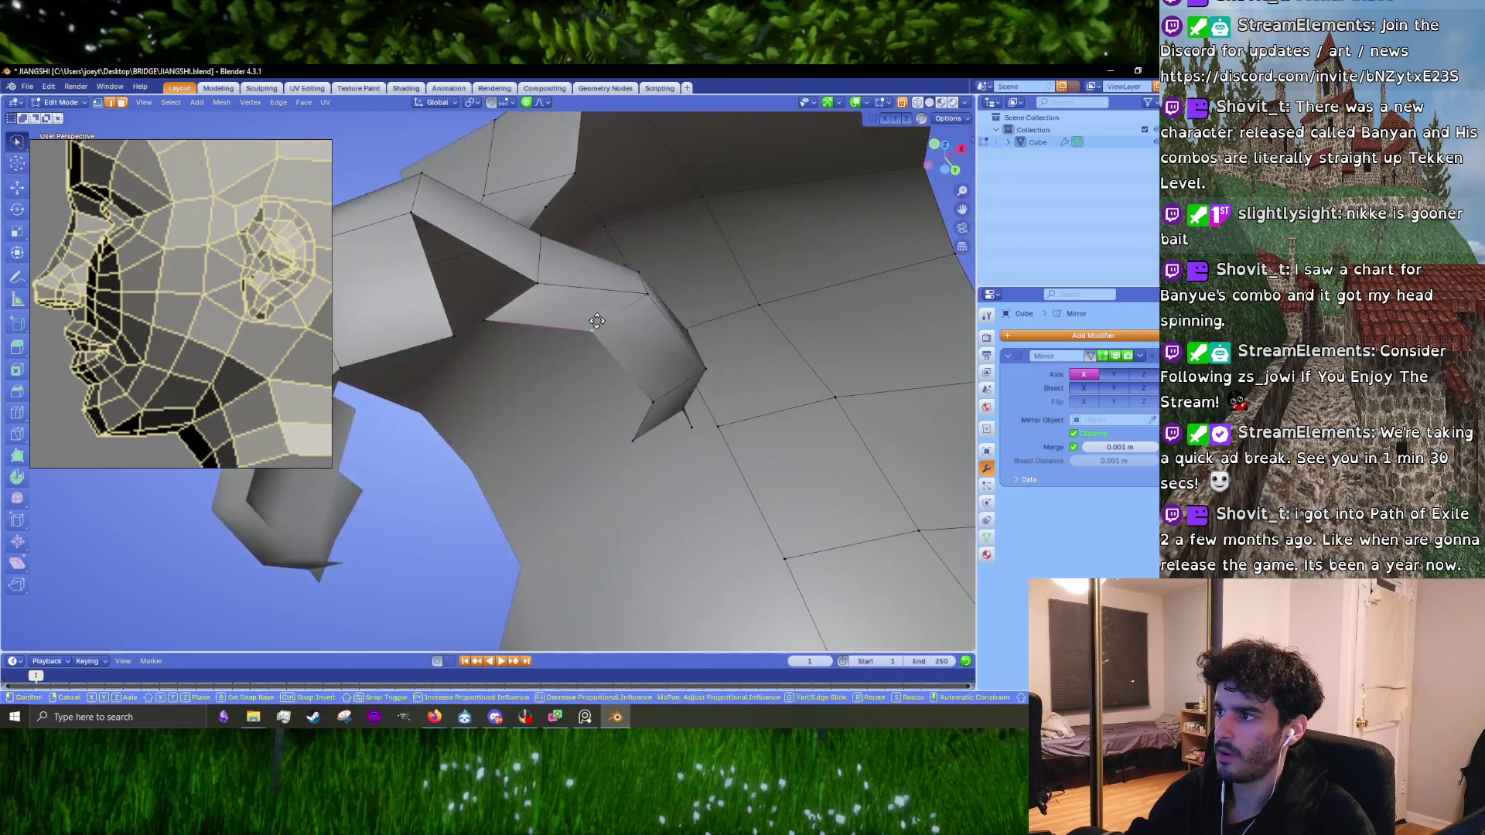
pyautogui.click(633, 392)
pyautogui.press('g')
pyautogui.click(537, 367)
# Step: Merge the flap's bottom vertices into one point and reposition it with a soft-falloff move
pyautogui.click(499, 323)
pyautogui.moveTo(567, 334); pyautogui.dragTo(503, 379, button='middle')
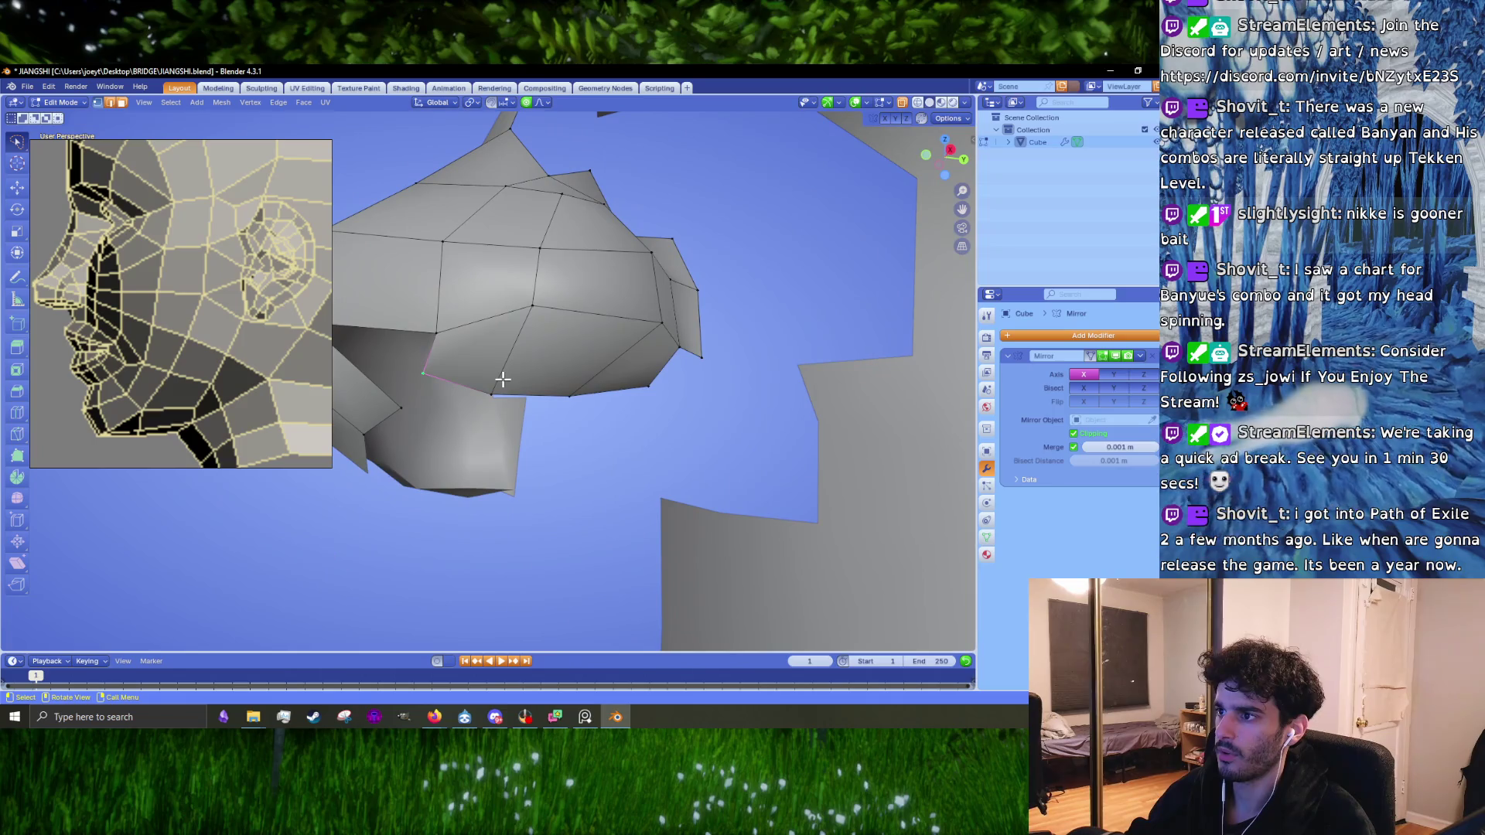
pyautogui.press('m')
pyautogui.click(630, 402)
pyautogui.moveTo(629, 401)
pyautogui.mouseDown(button='middle')
pyautogui.moveTo(630, 355)
pyautogui.moveTo(639, 403)
pyautogui.moveTo(570, 391)
pyautogui.moveTo(573, 332)
pyautogui.moveTo(637, 328)
pyautogui.mouseUp(button='middle')
pyautogui.press('g')
pyautogui.click(649, 375)
pyautogui.press('KP_1')
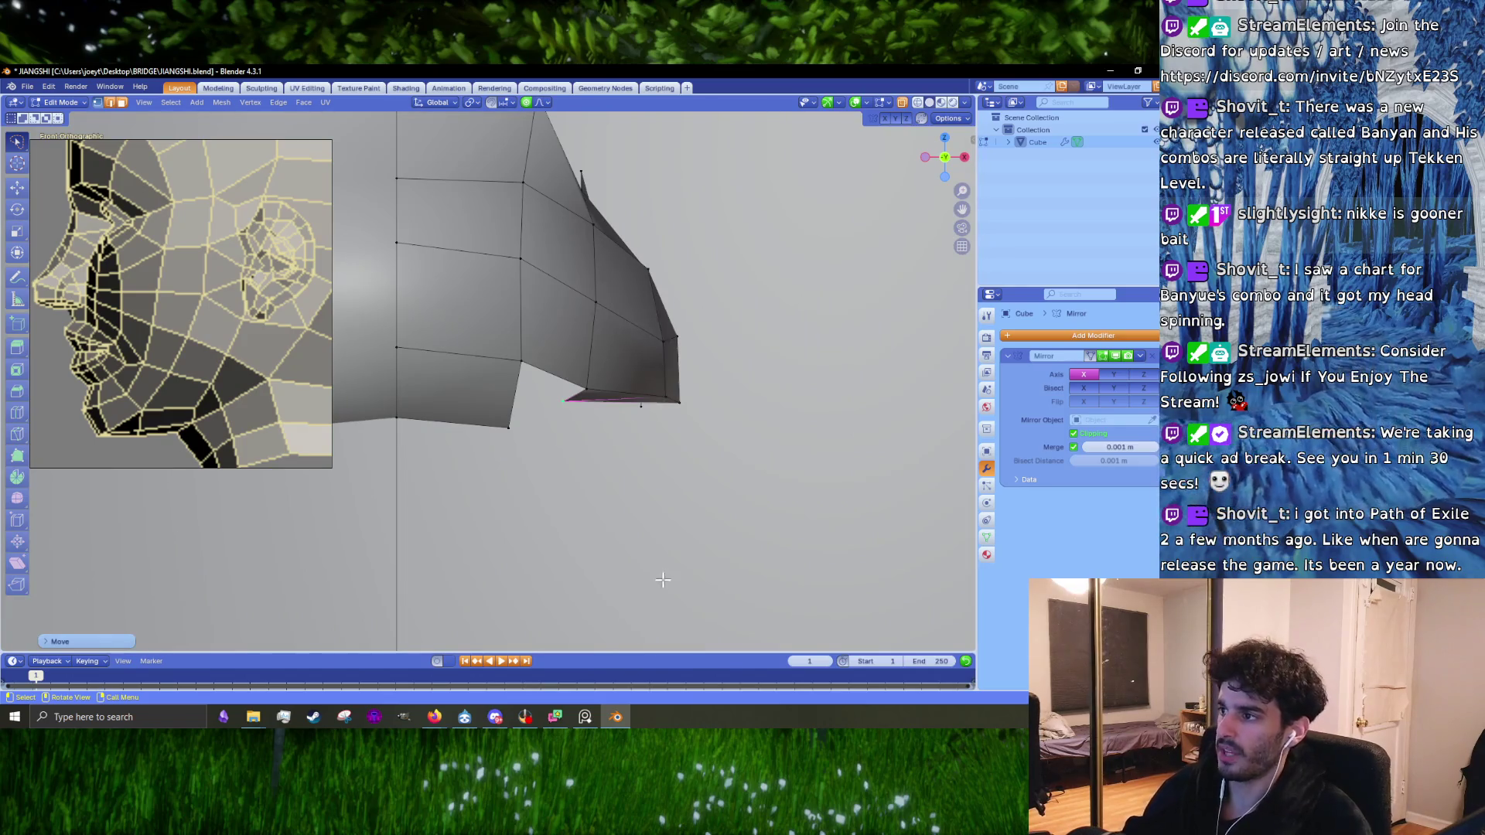
pyautogui.press('ctrl+KP_7')
pyautogui.press('KP_1')
pyautogui.press('g')
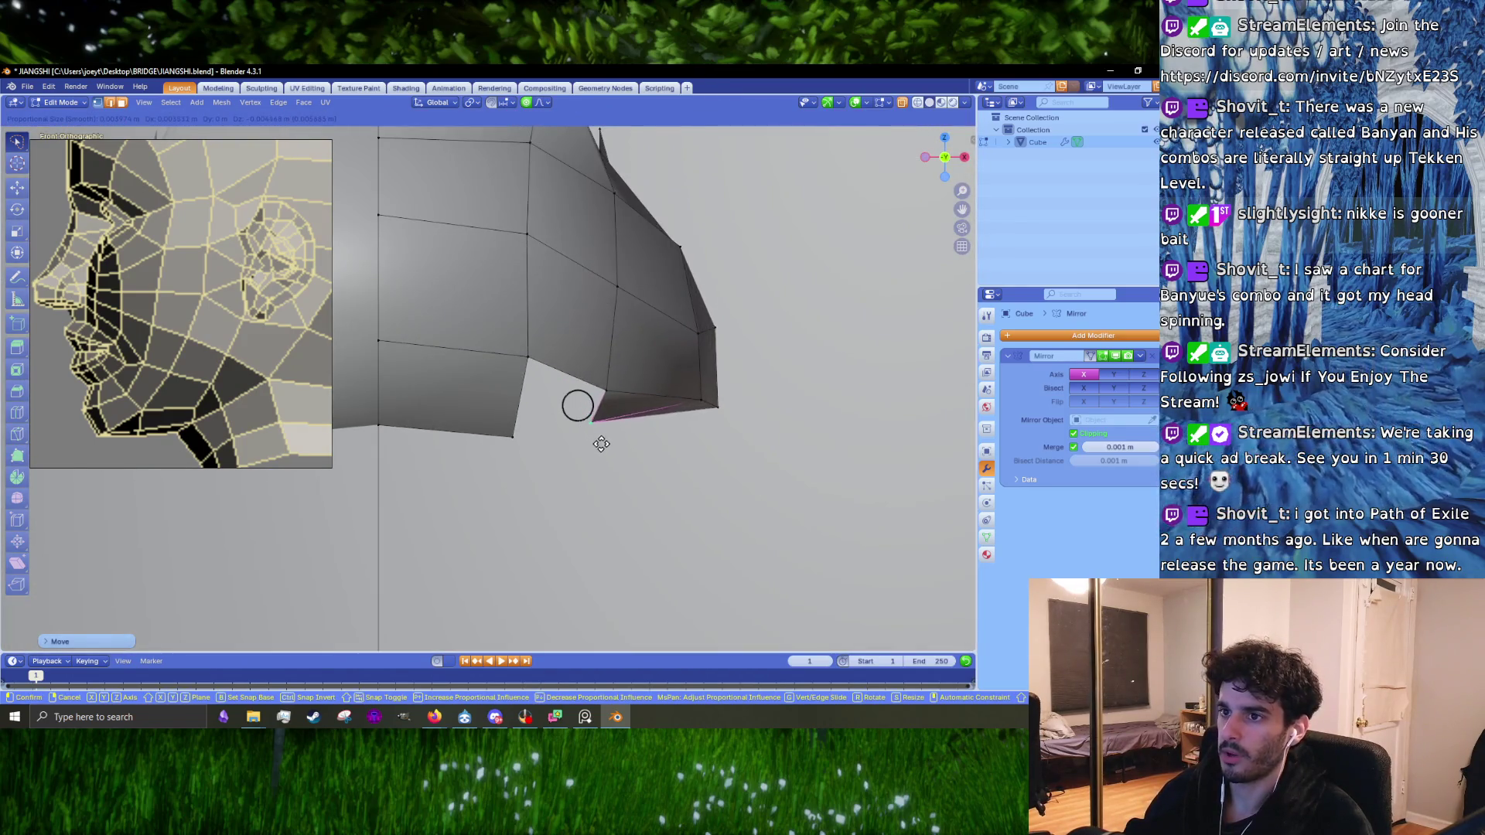
pyautogui.click(602, 445)
# Step: Reshape another vertex with soft falloff, then return to Object Mode in front view
pyautogui.press('Tab')
pyautogui.moveTo(602, 445)
pyautogui.mouseDown(button='middle')
pyautogui.moveTo(606, 476)
pyautogui.moveTo(453, 449)
pyautogui.moveTo(541, 373)
pyautogui.moveTo(540, 398)
pyautogui.moveTo(524, 371)
pyautogui.moveTo(574, 421)
pyautogui.mouseUp(button='middle')
pyautogui.press('Tab')
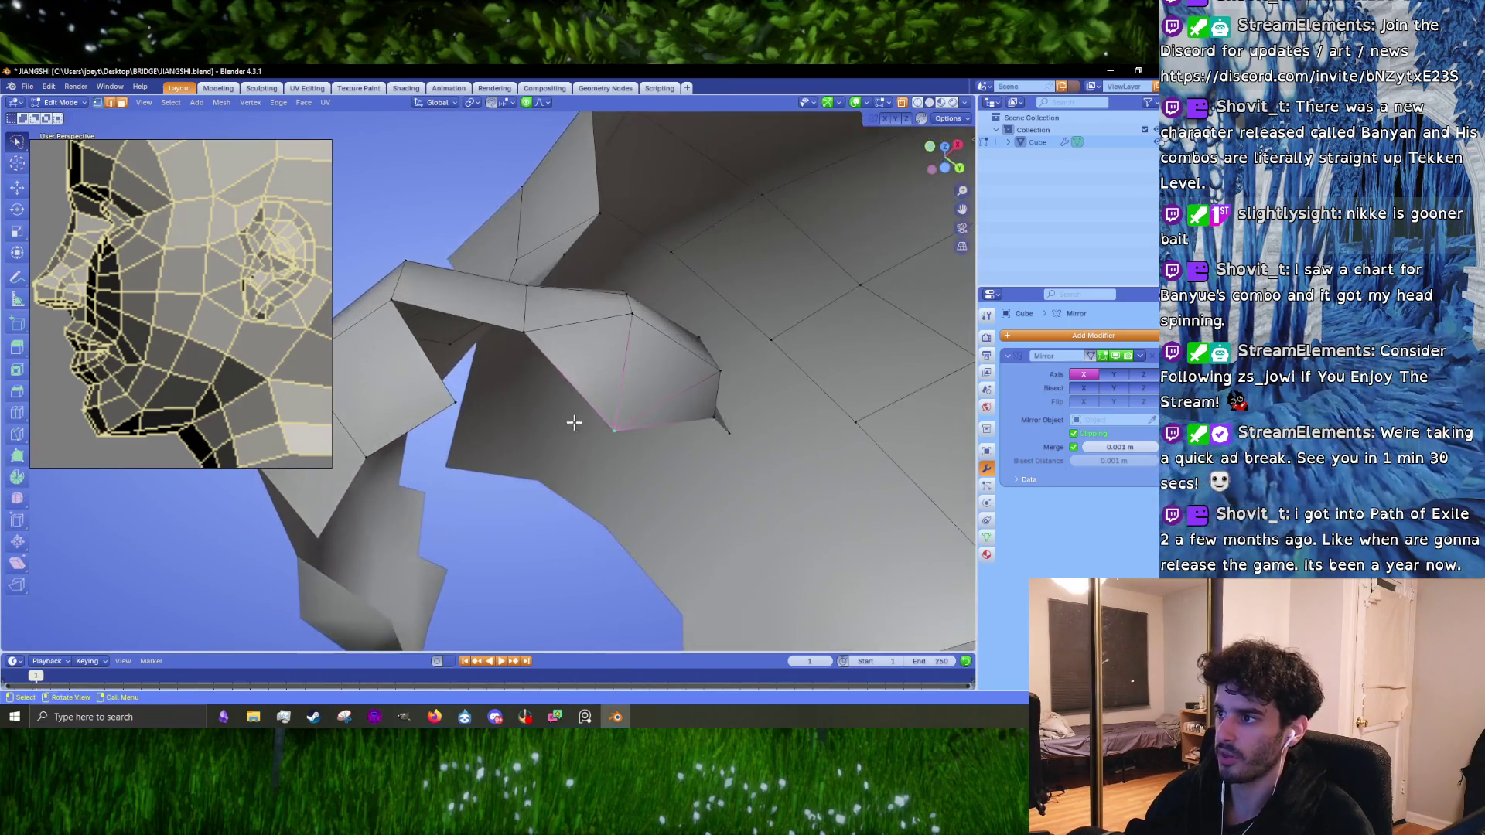
pyautogui.press('g')
pyautogui.click(579, 410)
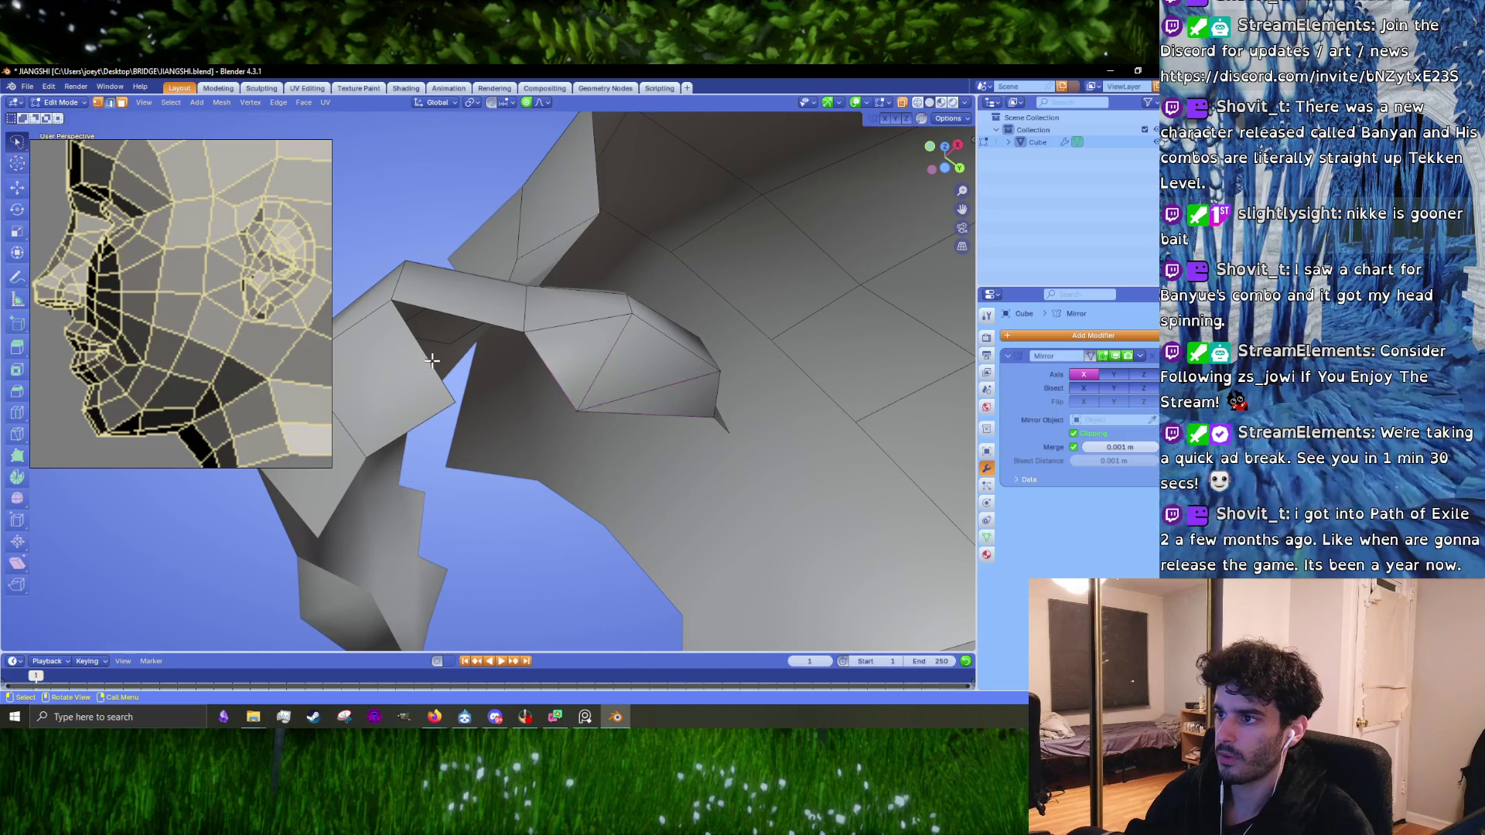
pyautogui.keyDown('shift'); pyautogui.click(553, 360); pyautogui.keyUp('shift')
pyautogui.press('Tab')
pyautogui.moveTo(553, 360)
pyautogui.mouseDown(button='middle')
pyautogui.moveTo(546, 436)
pyautogui.moveTo(566, 462)
pyautogui.moveTo(597, 461)
pyautogui.mouseUp(button='middle')
pyautogui.press('KP_1')
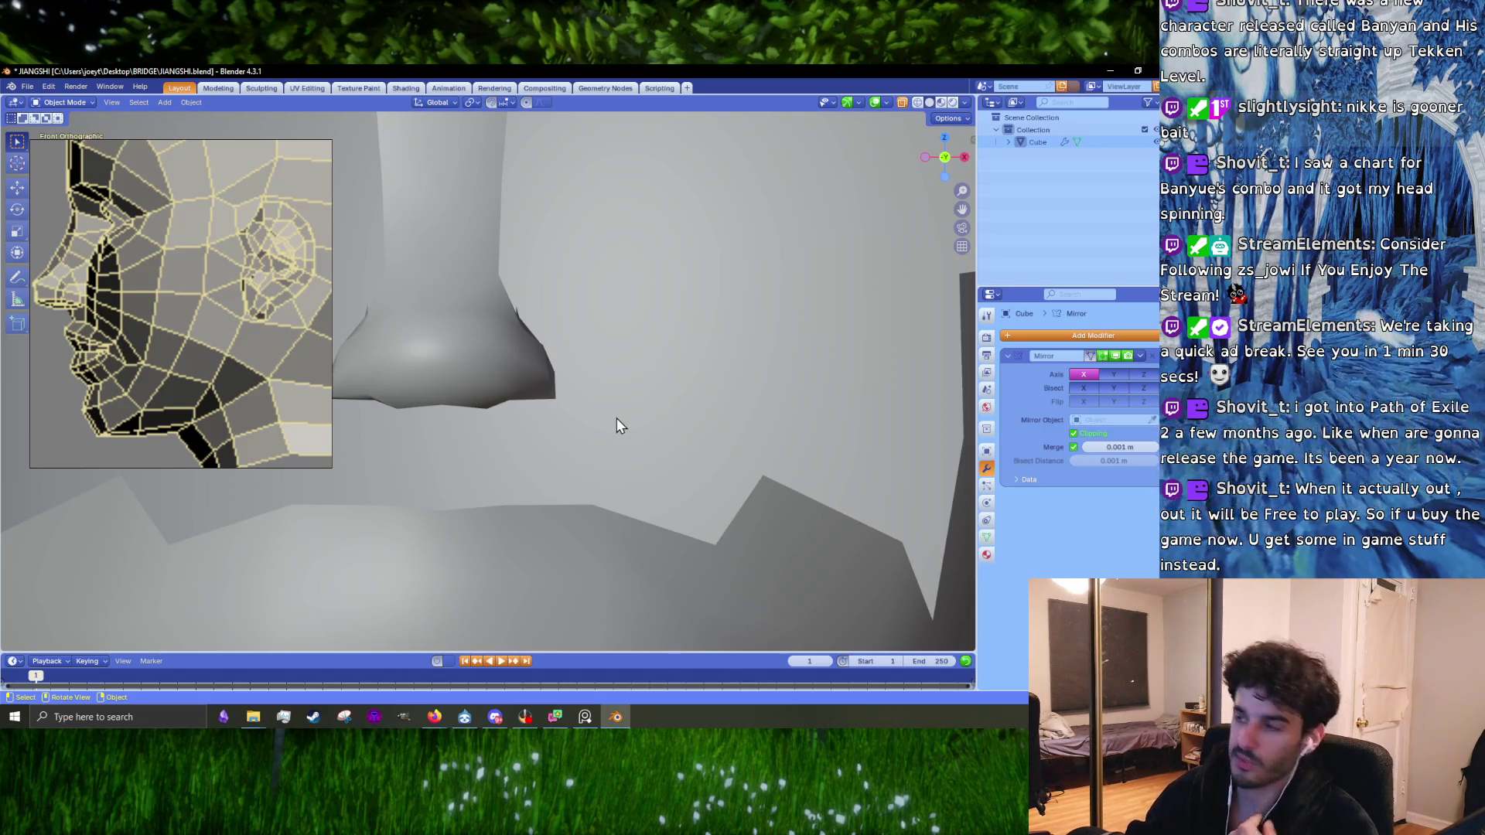
# Step: Scroll the reference to the front-view head wireframe, then lower and tilt the nose's bottom edge
pyautogui.scroll(-5, 263, 367)
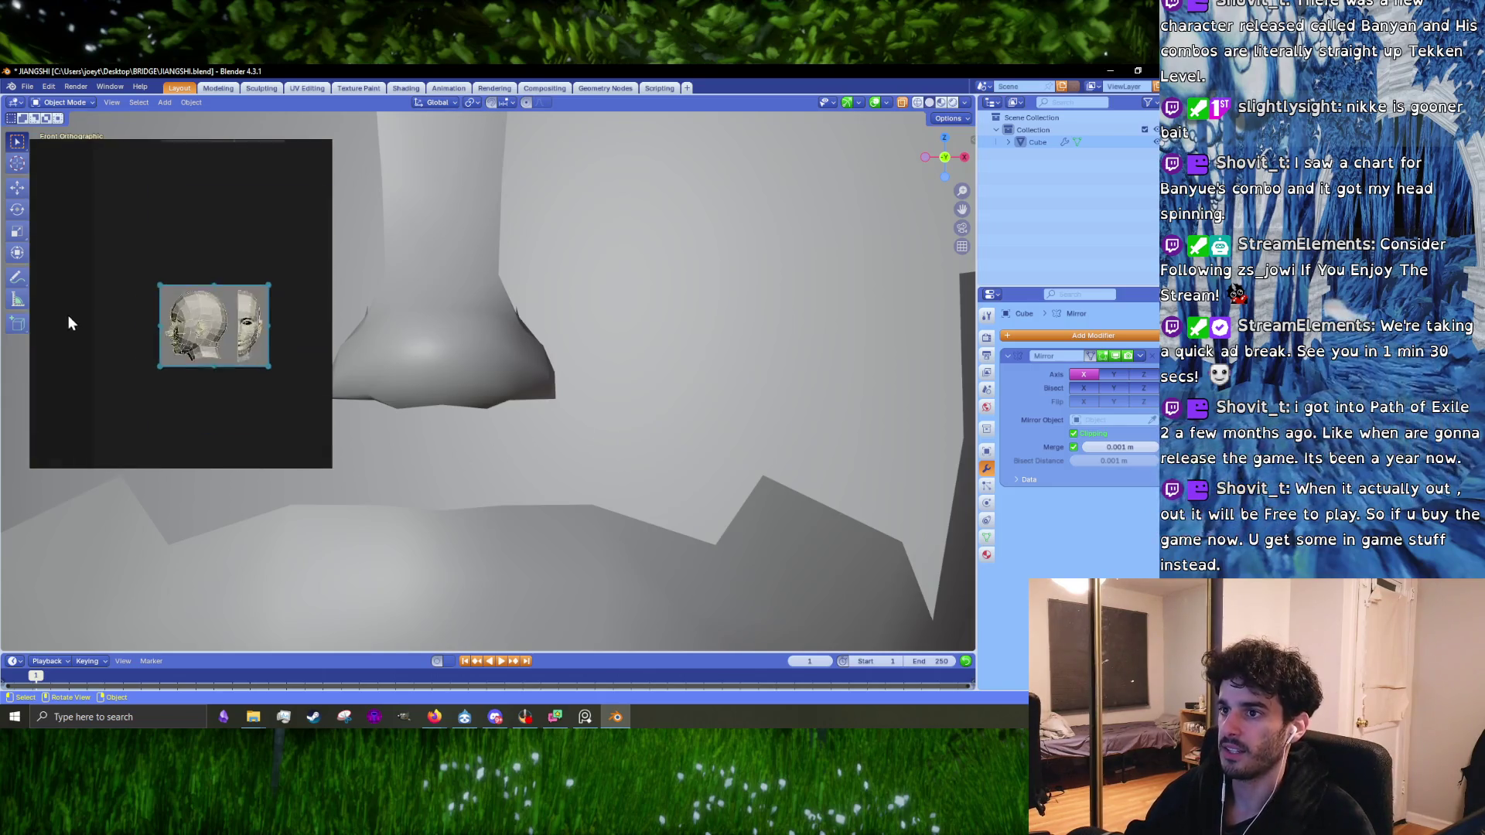
pyautogui.scroll(6, 193, 348)
pyautogui.scroll(2, 534, 427)
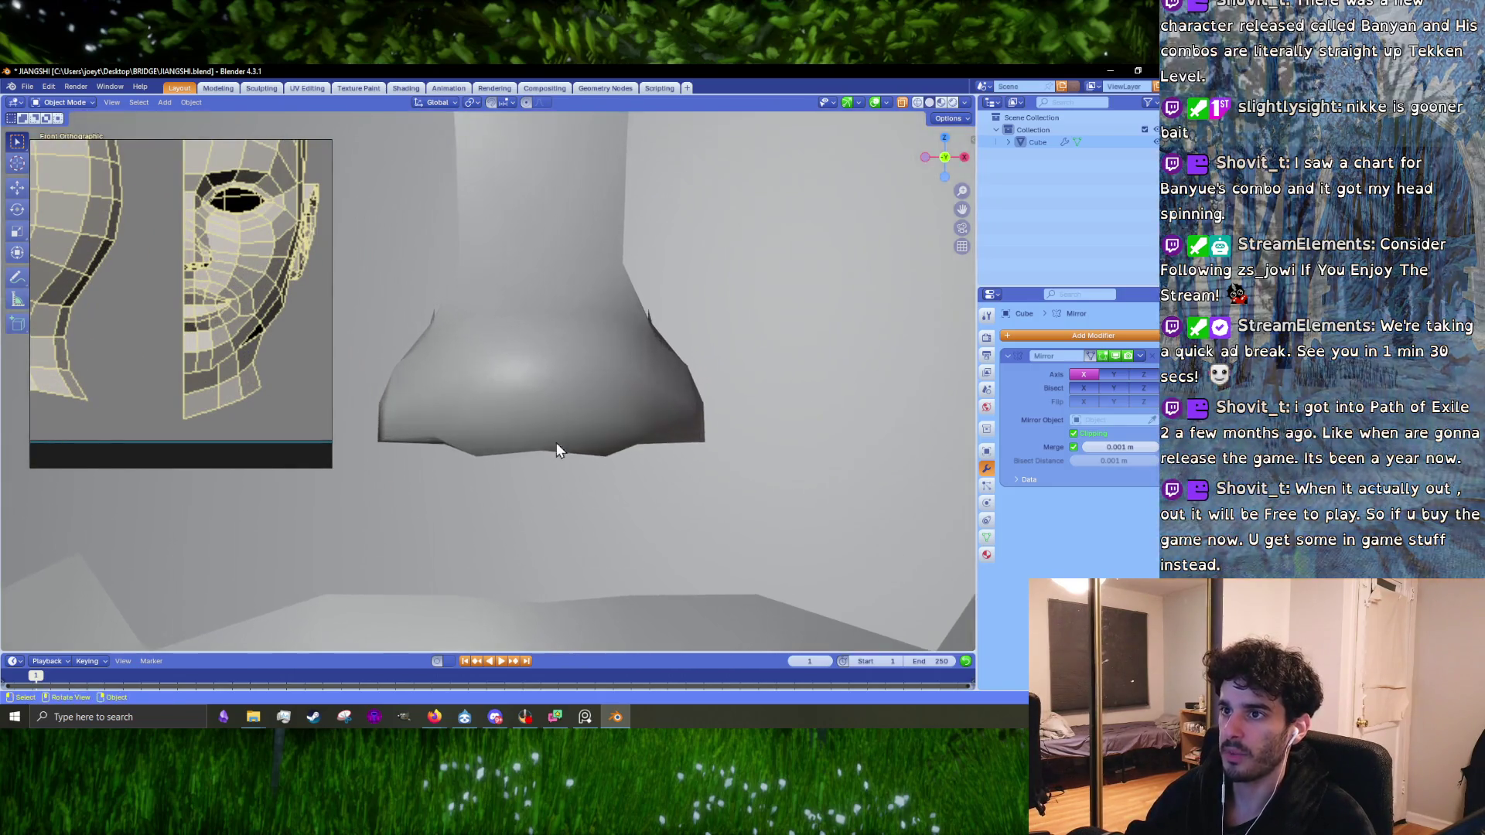
pyautogui.press('Tab')
pyautogui.scroll(2, 557, 484)
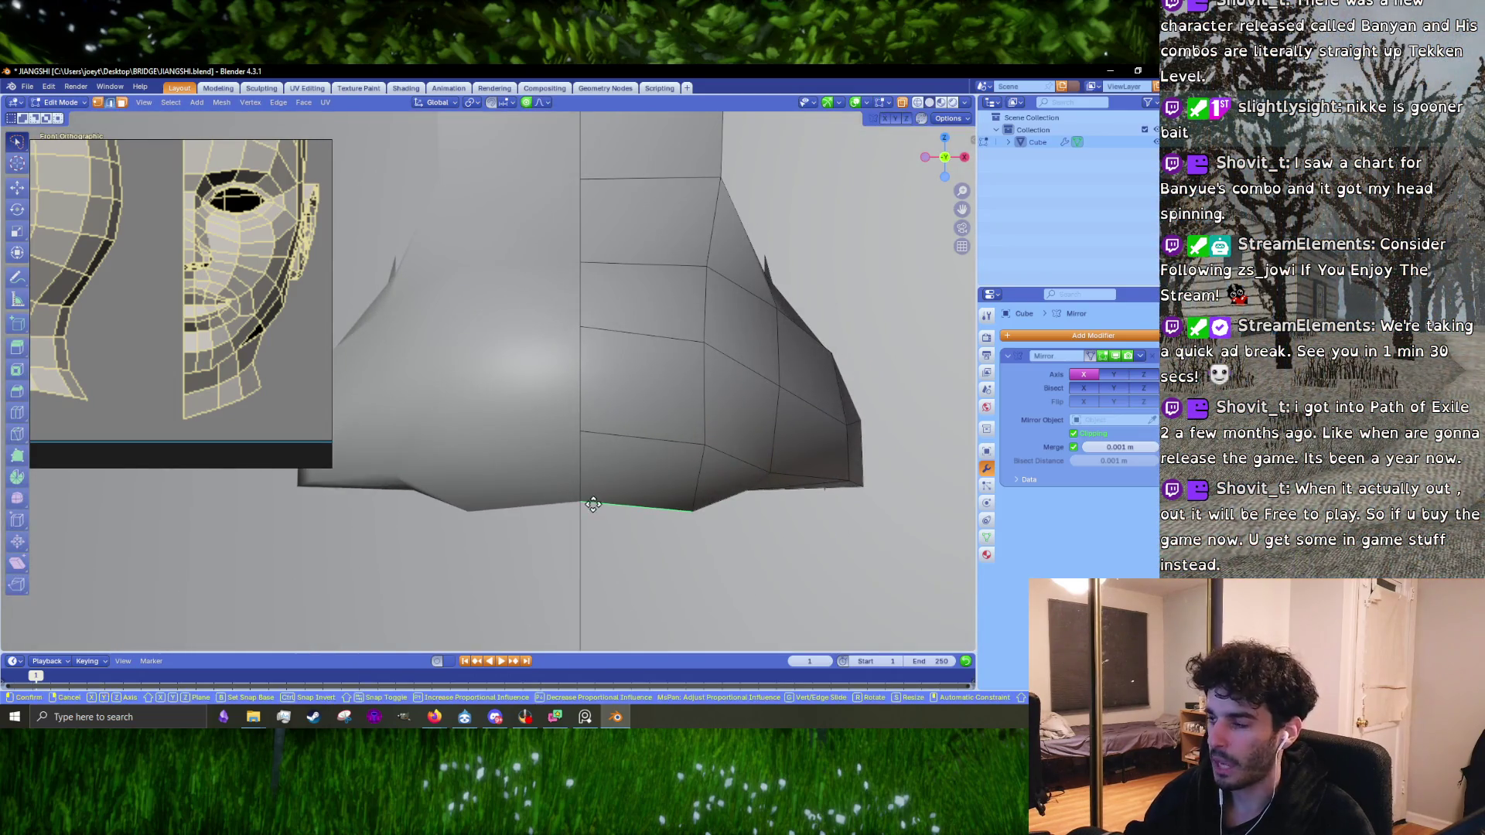
pyautogui.press('g')
pyautogui.click(727, 533)
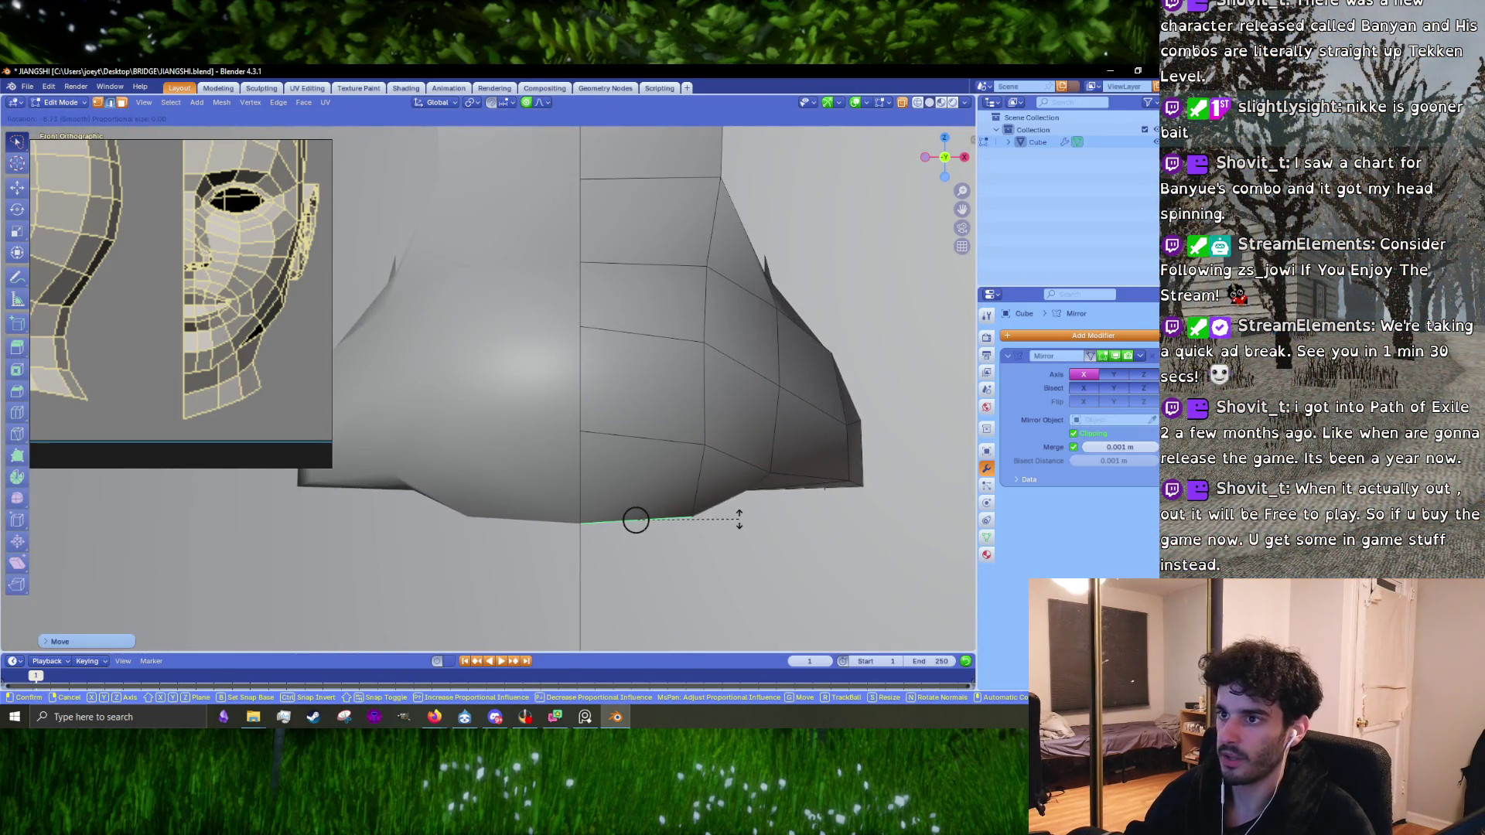
pyautogui.click(736, 525)
# Step: Move a vertex on the nose's side
pyautogui.moveTo(736, 525)
pyautogui.keyDown('shift'); pyautogui.mouseDown(button='middle')
pyautogui.moveTo(587, 467)
pyautogui.moveTo(596, 404)
pyautogui.mouseUp(button='middle'); pyautogui.keyUp('shift')
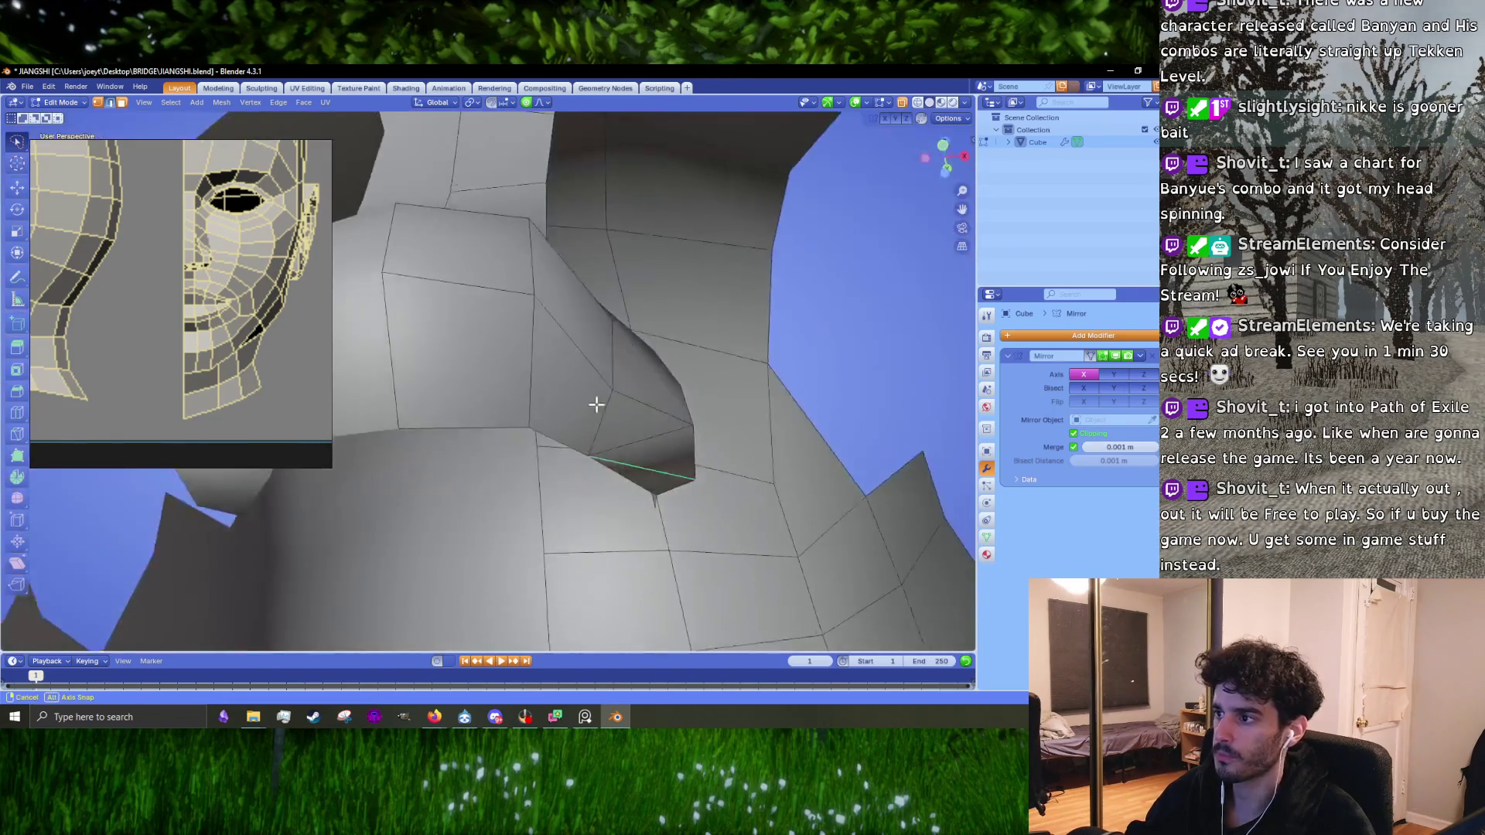
pyautogui.moveTo(590, 457)
pyautogui.mouseDown(button='middle')
pyautogui.moveTo(464, 501)
pyautogui.moveTo(540, 439)
pyautogui.moveTo(566, 345)
pyautogui.moveTo(588, 364)
pyautogui.moveTo(640, 344)
pyautogui.moveTo(623, 428)
pyautogui.moveTo(606, 389)
pyautogui.moveTo(533, 340)
pyautogui.moveTo(437, 366)
pyautogui.mouseUp(button='middle')
pyautogui.press('g')
pyautogui.click(562, 479)
pyautogui.scroll(-3, 562, 479)
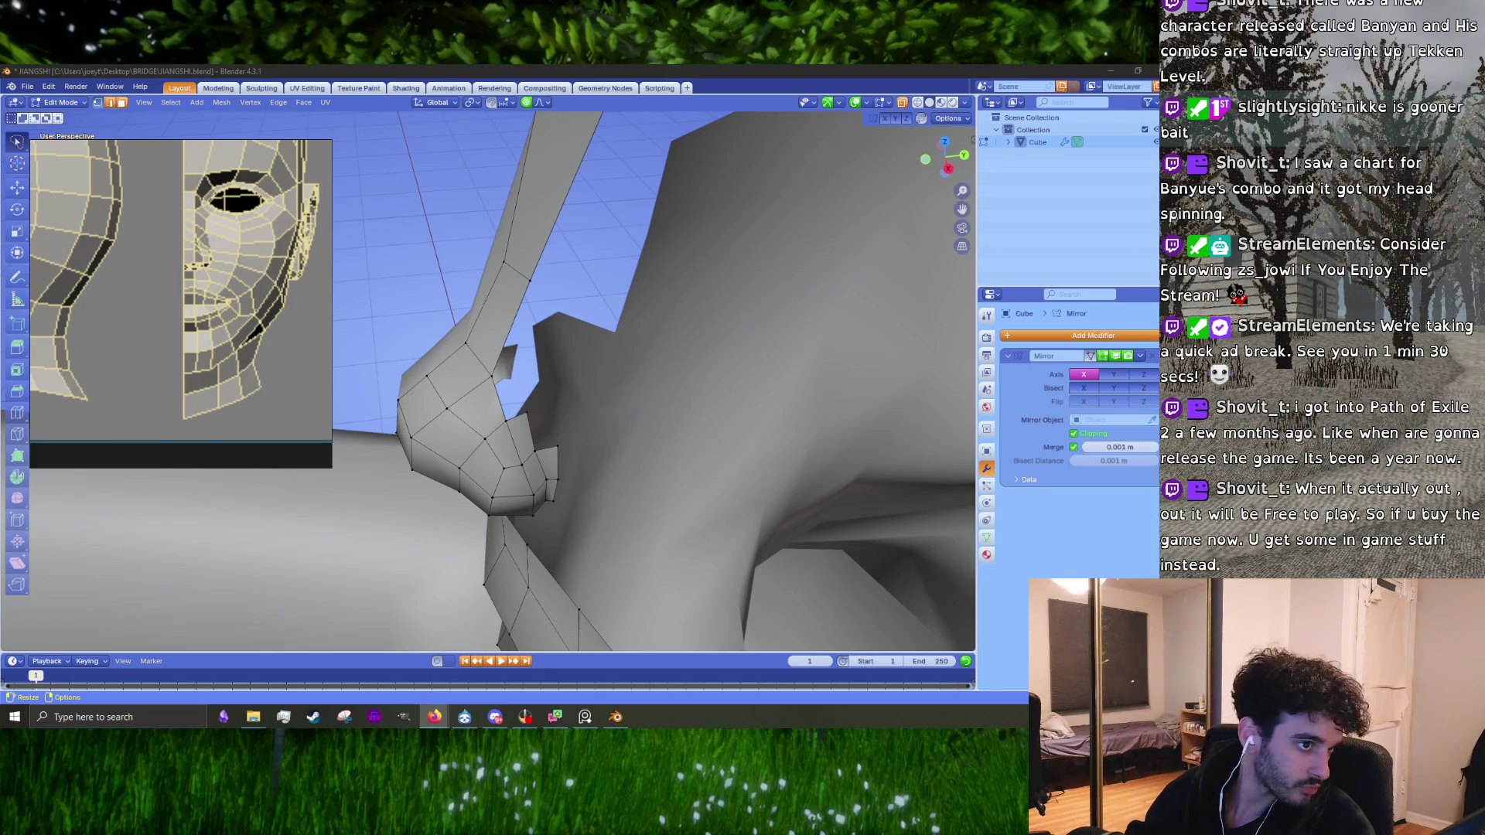
pyautogui.moveTo(161, 442); pyautogui.dragTo(161, 442)
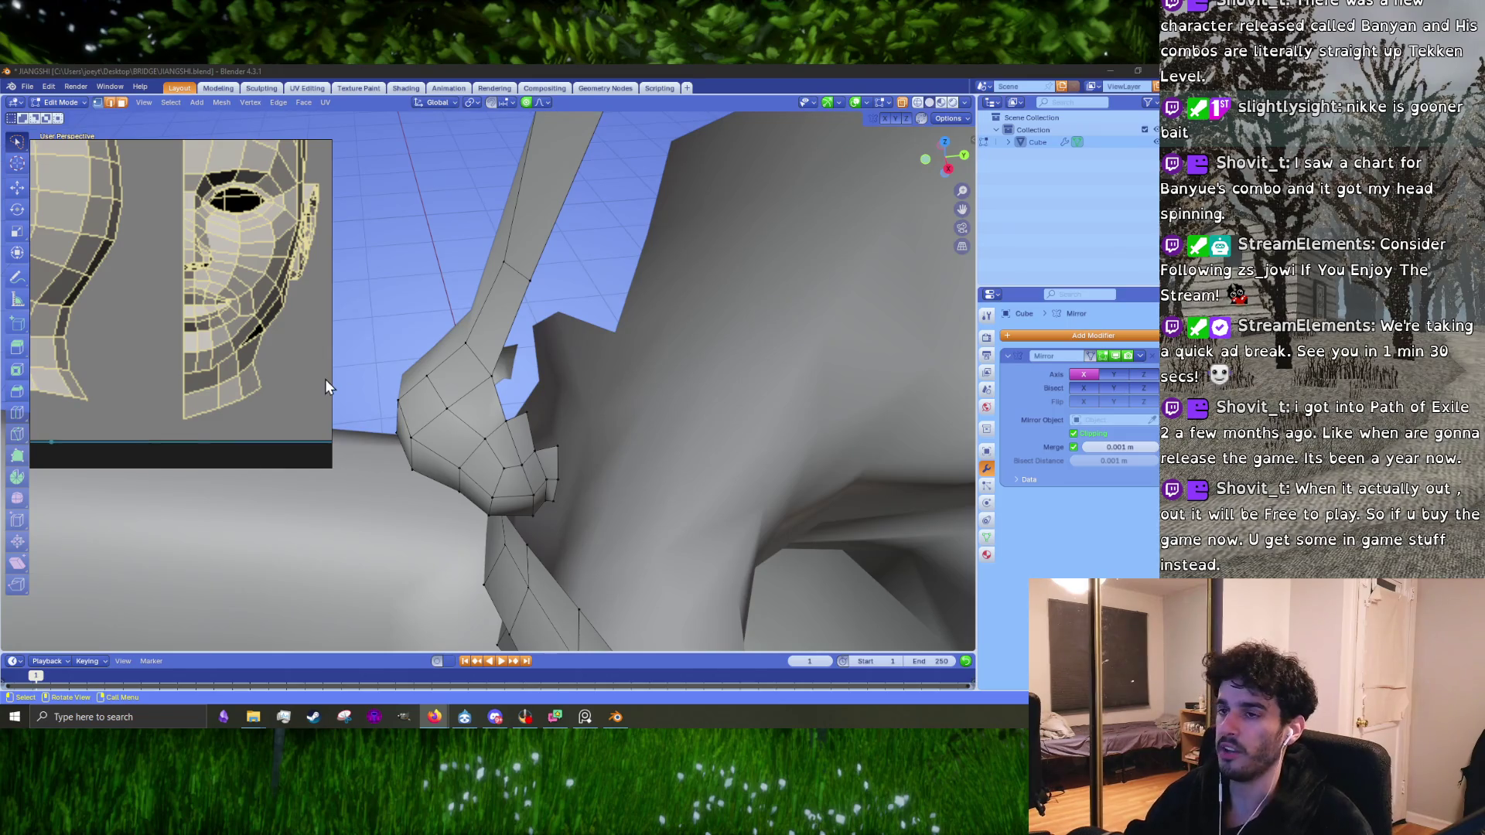
pyautogui.moveTo(570, 513); pyautogui.dragTo(659, 537, button='middle')
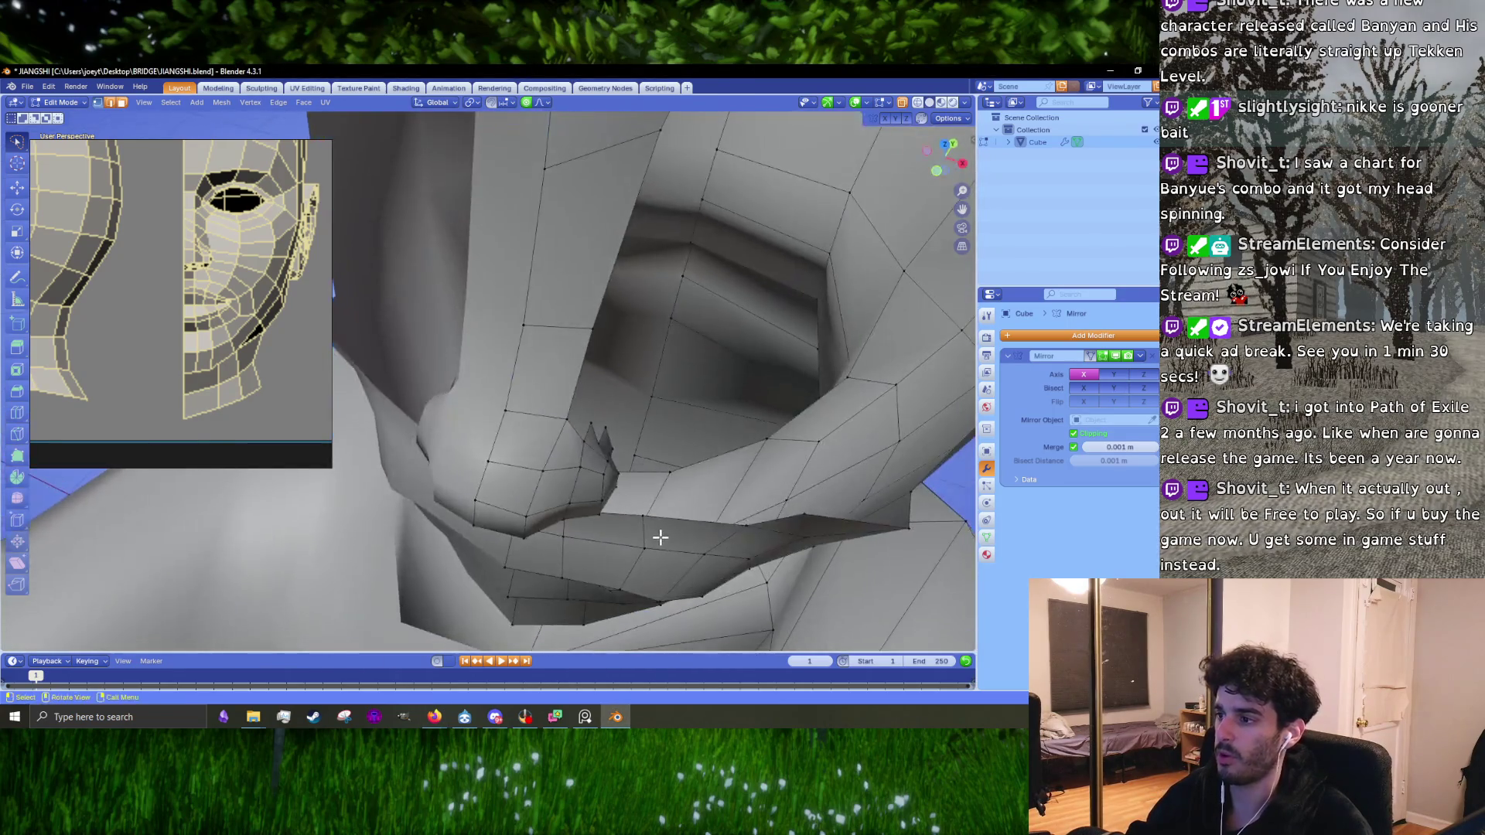
pyautogui.scroll(-6, 659, 537)
pyautogui.press('KP_1')
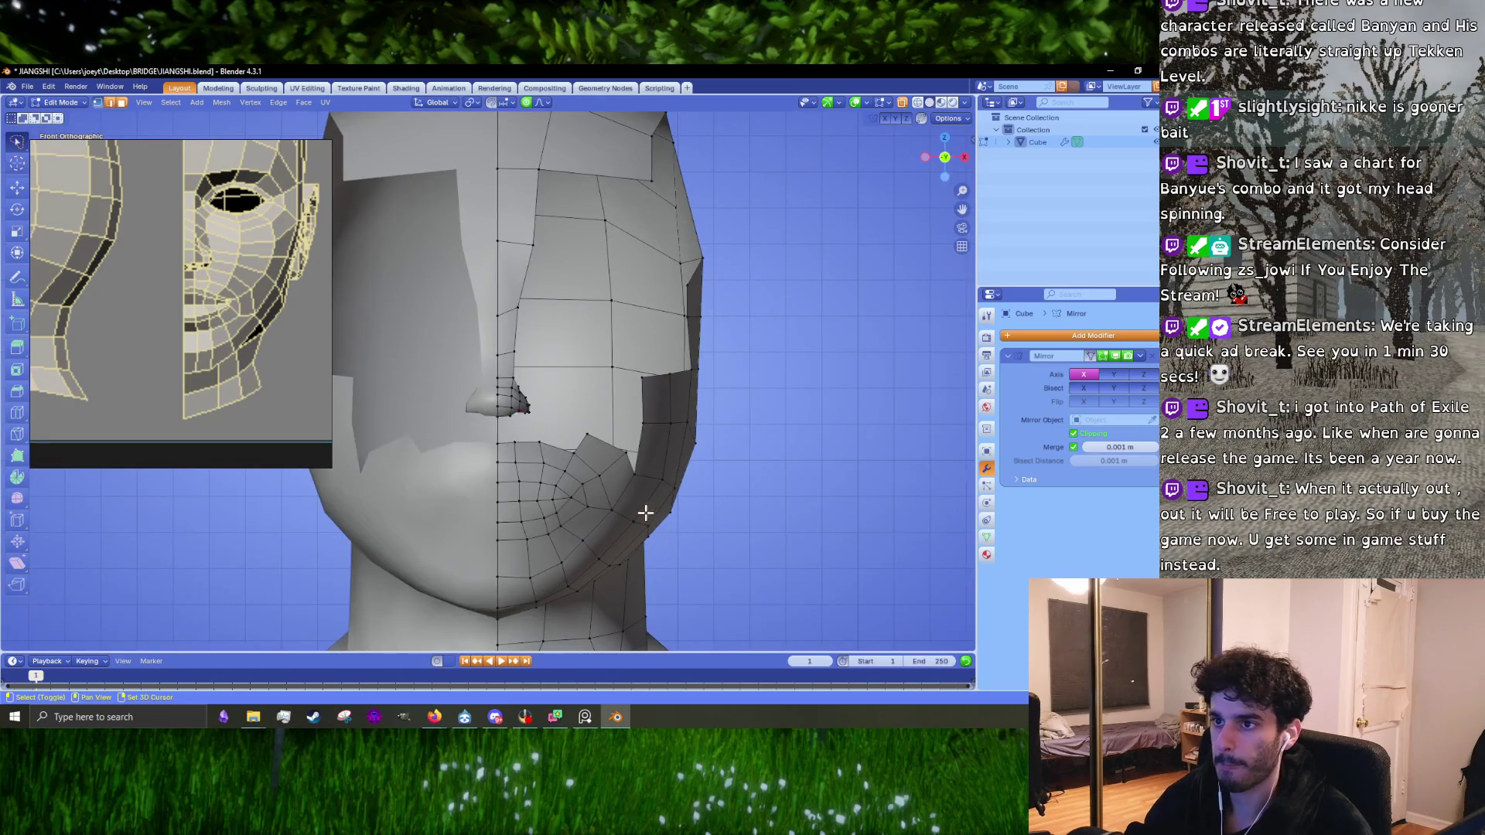
pyautogui.scroll(5, 230, 271)
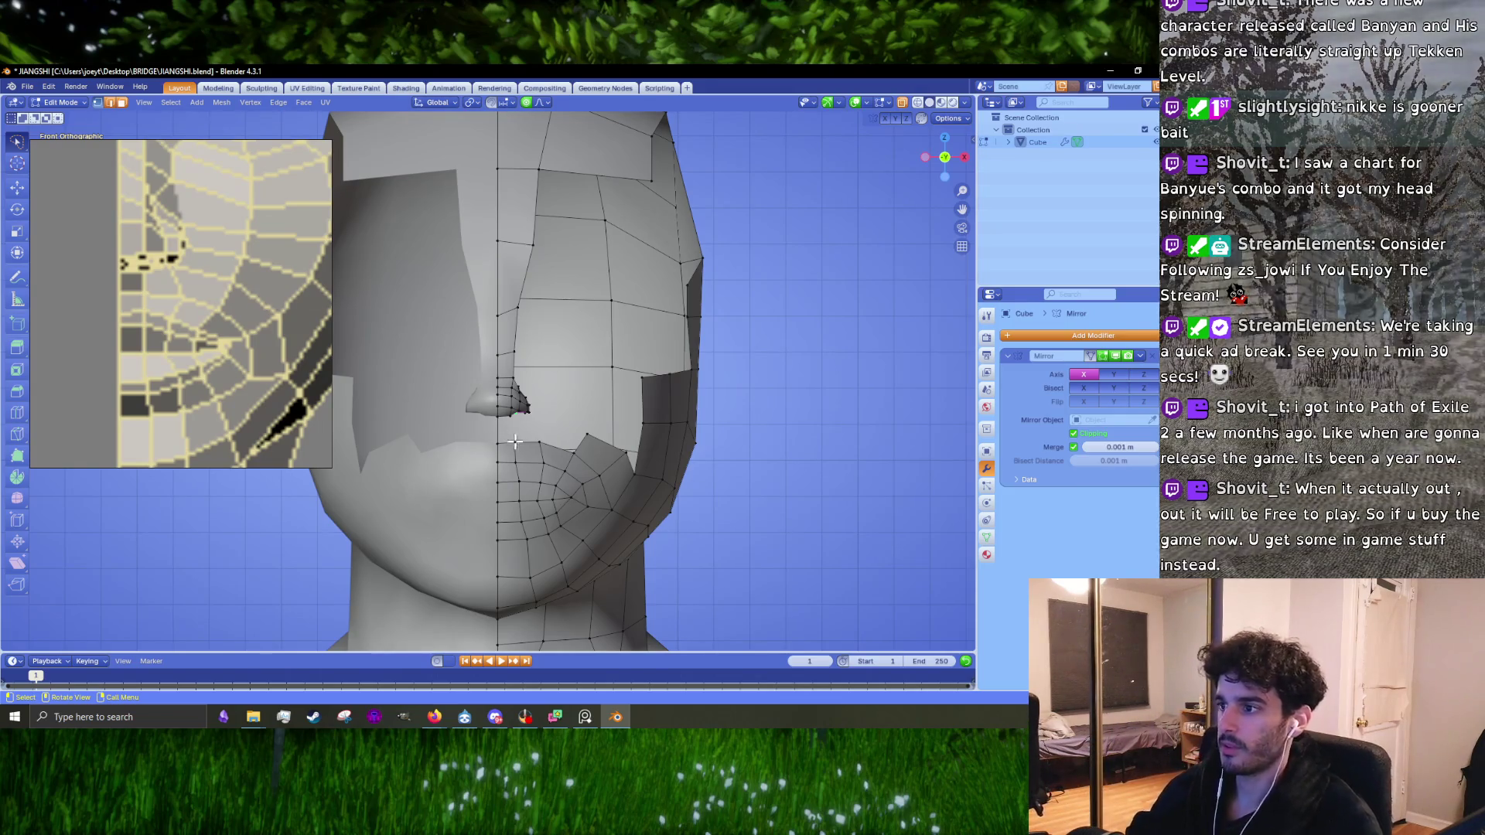
pyautogui.scroll(4, 498, 441)
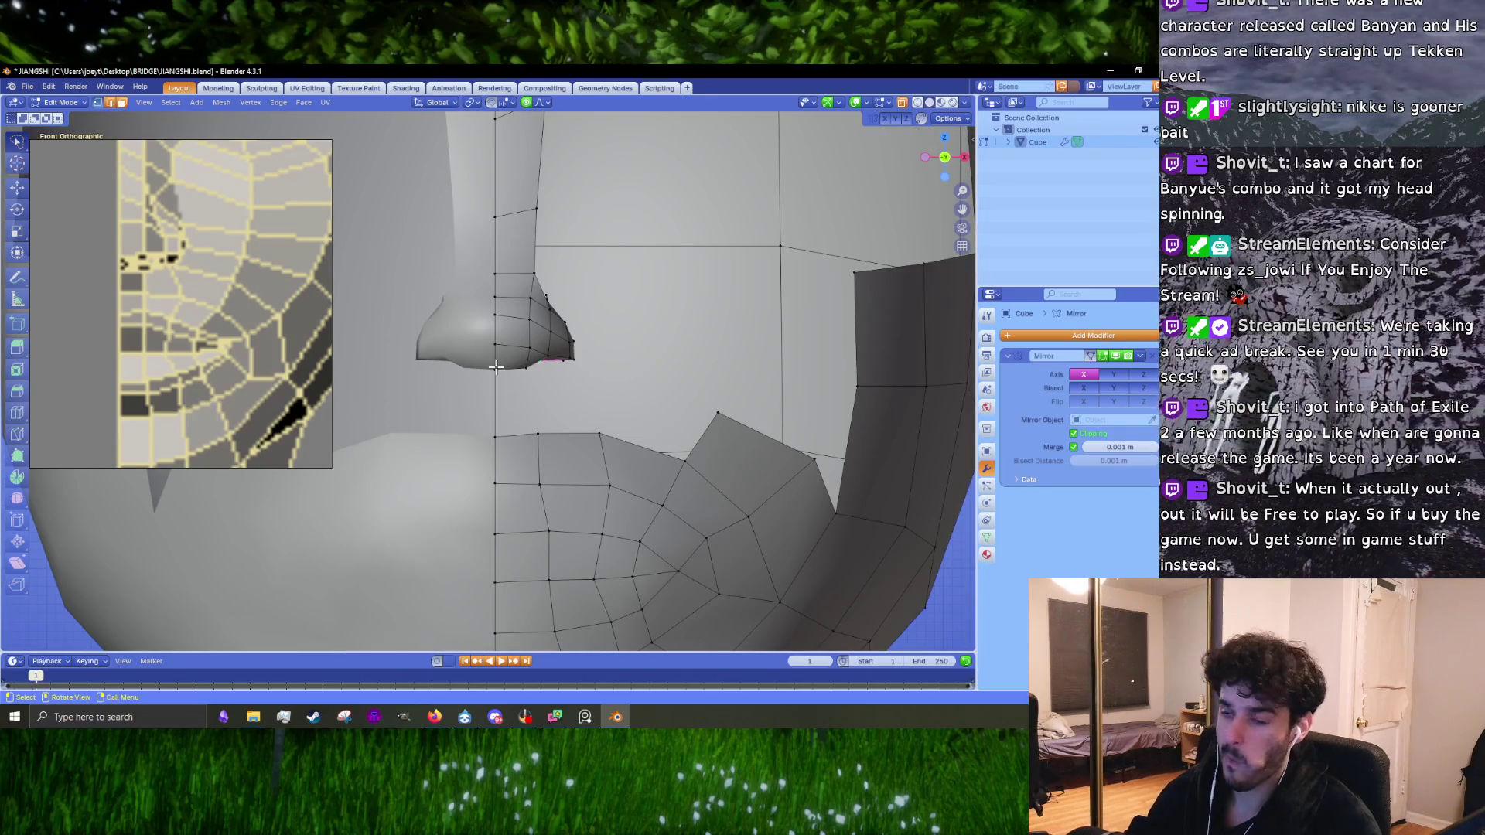
# Step: Nudge an edge along the jaw side, cancelling a vertical scale to keep its slant
pyautogui.moveTo(622, 267)
pyautogui.mouseDown()
pyautogui.moveTo(384, 345)
pyautogui.moveTo(379, 372)
pyautogui.mouseUp()
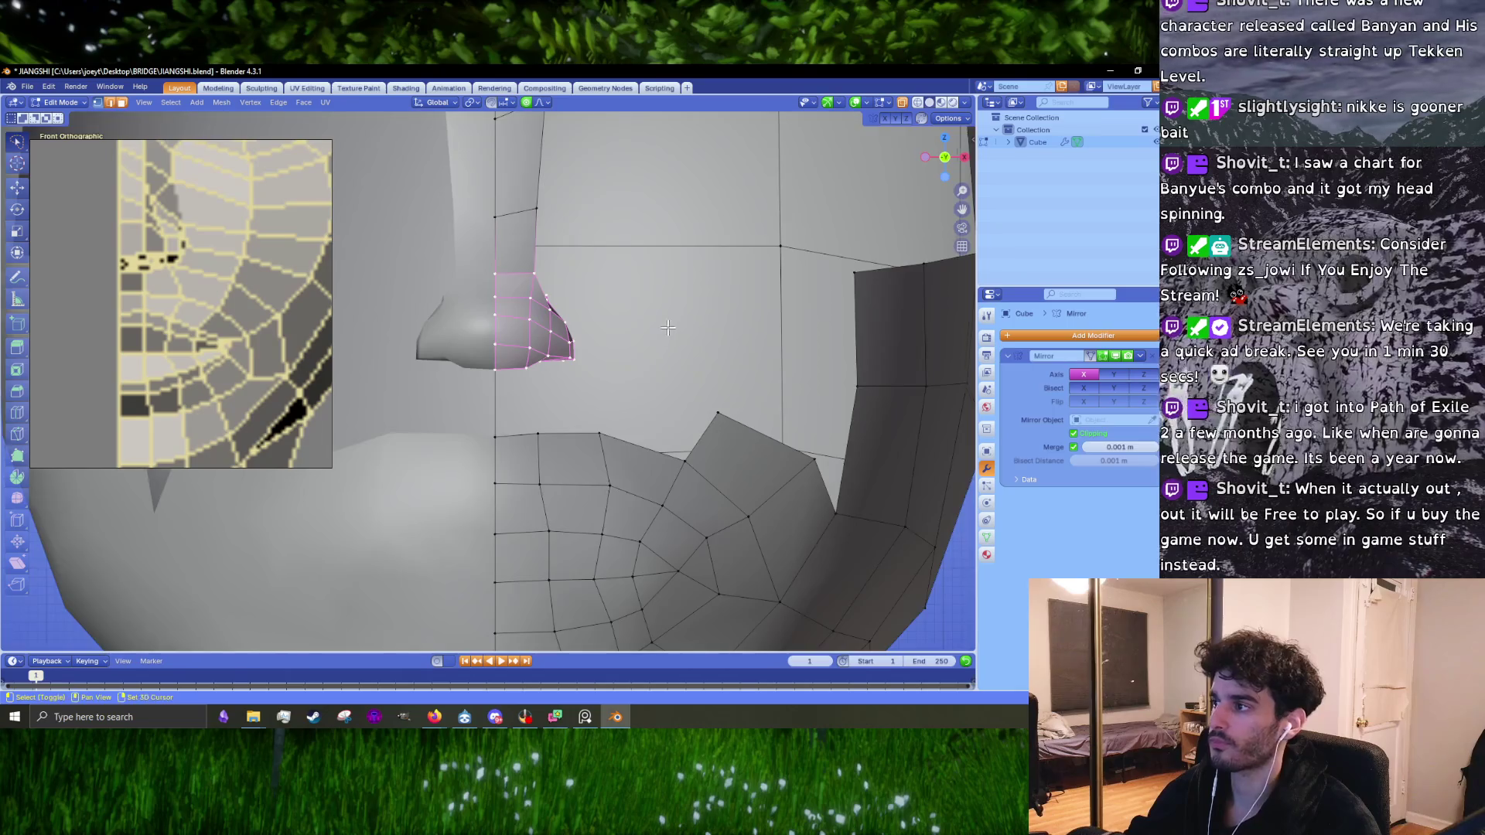
pyautogui.keyDown('shift'); pyautogui.moveTo(668, 328); pyautogui.dragTo(580, 315, button='middle'); pyautogui.keyUp('shift')
pyautogui.scroll(-5, 99, 309)
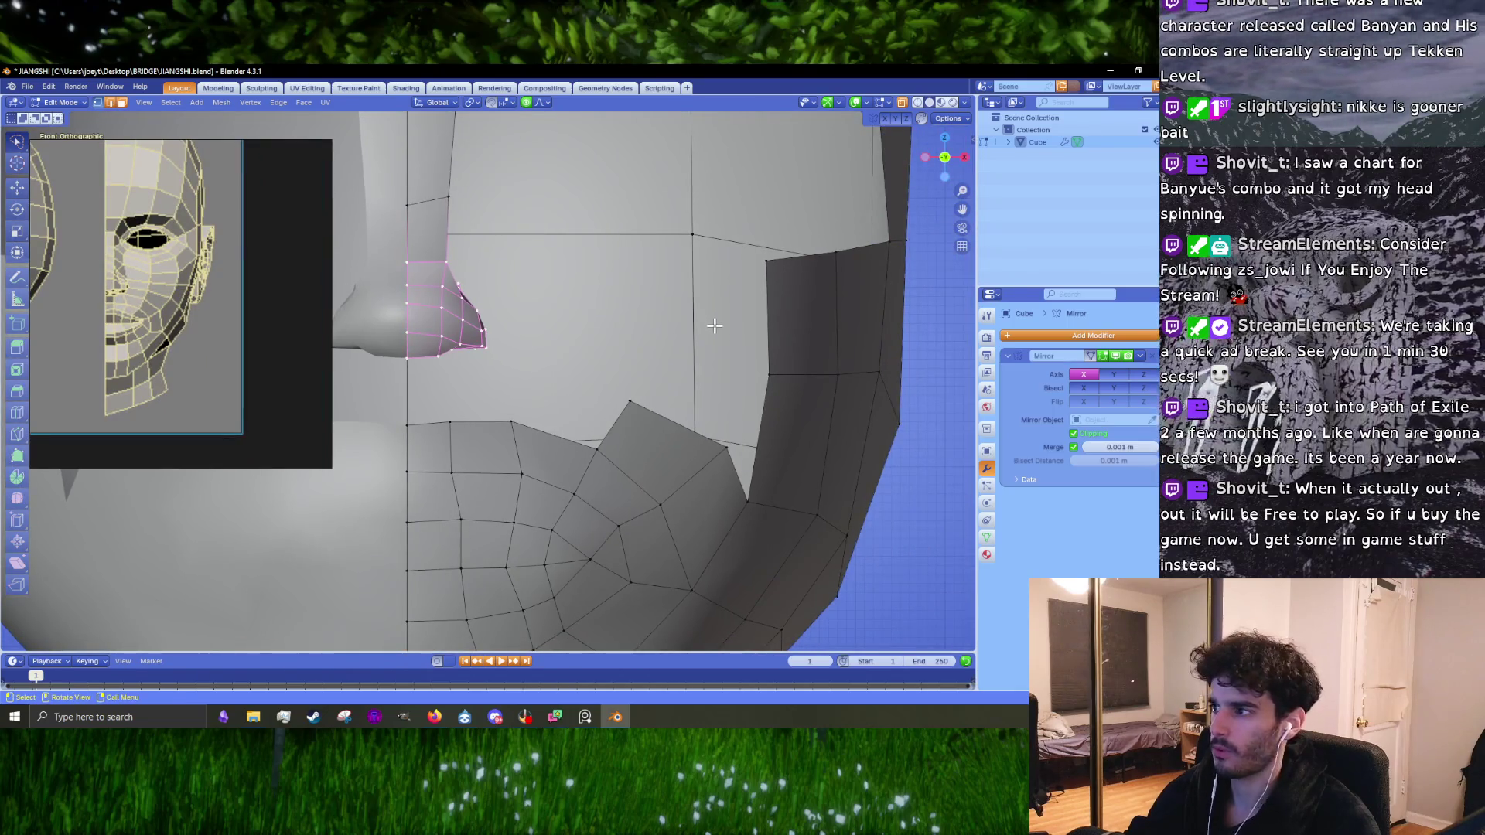
pyautogui.keyDown('shift'); pyautogui.moveTo(716, 329); pyautogui.dragTo(604, 315, button='middle'); pyautogui.keyUp('shift')
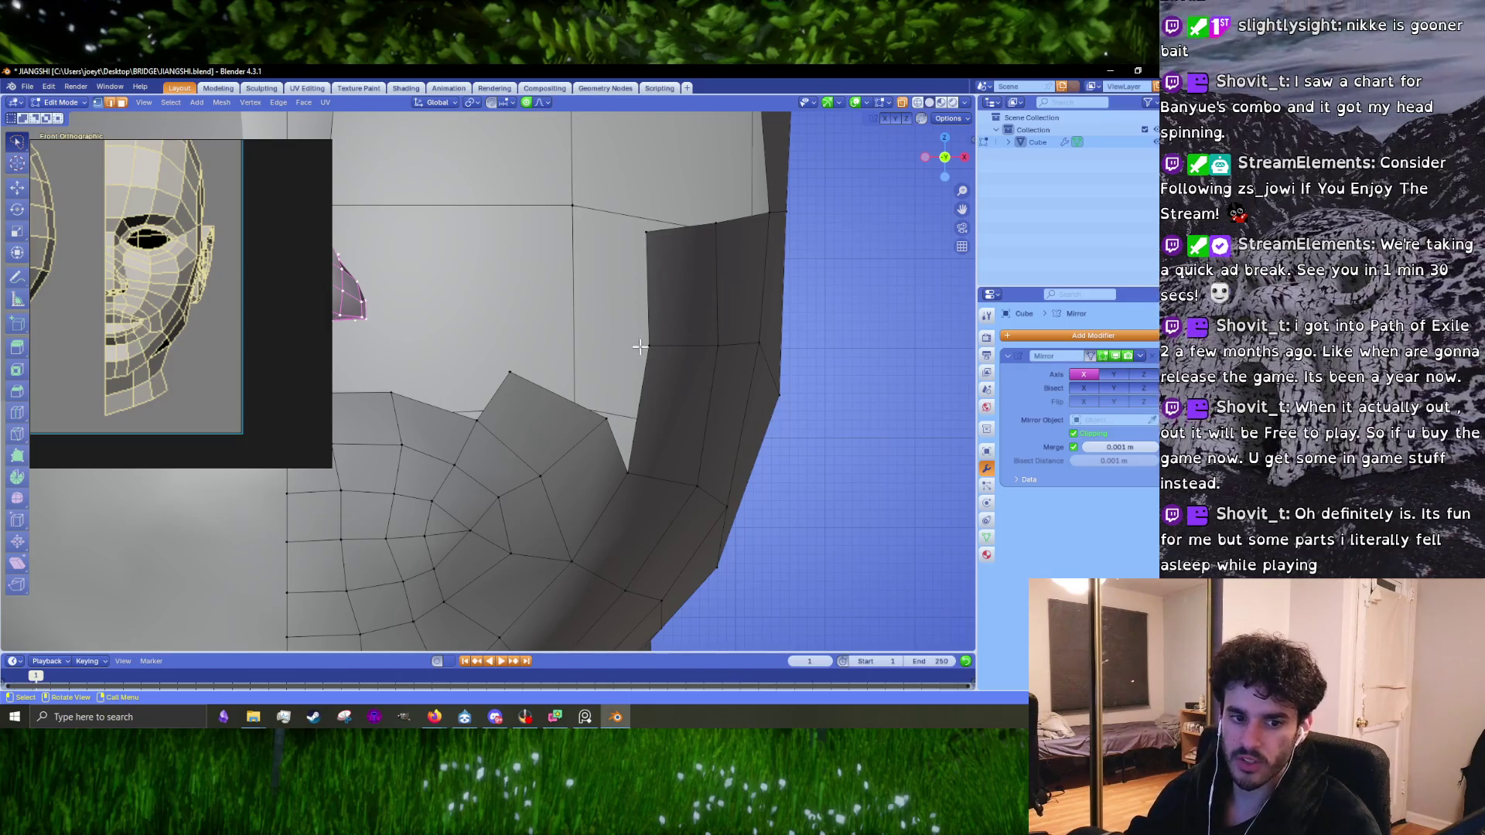
pyautogui.click(645, 373)
pyautogui.keyDown('shift'); pyautogui.moveTo(706, 395); pyautogui.dragTo(656, 374, button='middle'); pyautogui.keyUp('shift')
pyautogui.press('g')
pyautogui.click(664, 371)
pyautogui.press('s')
pyautogui.press('z')
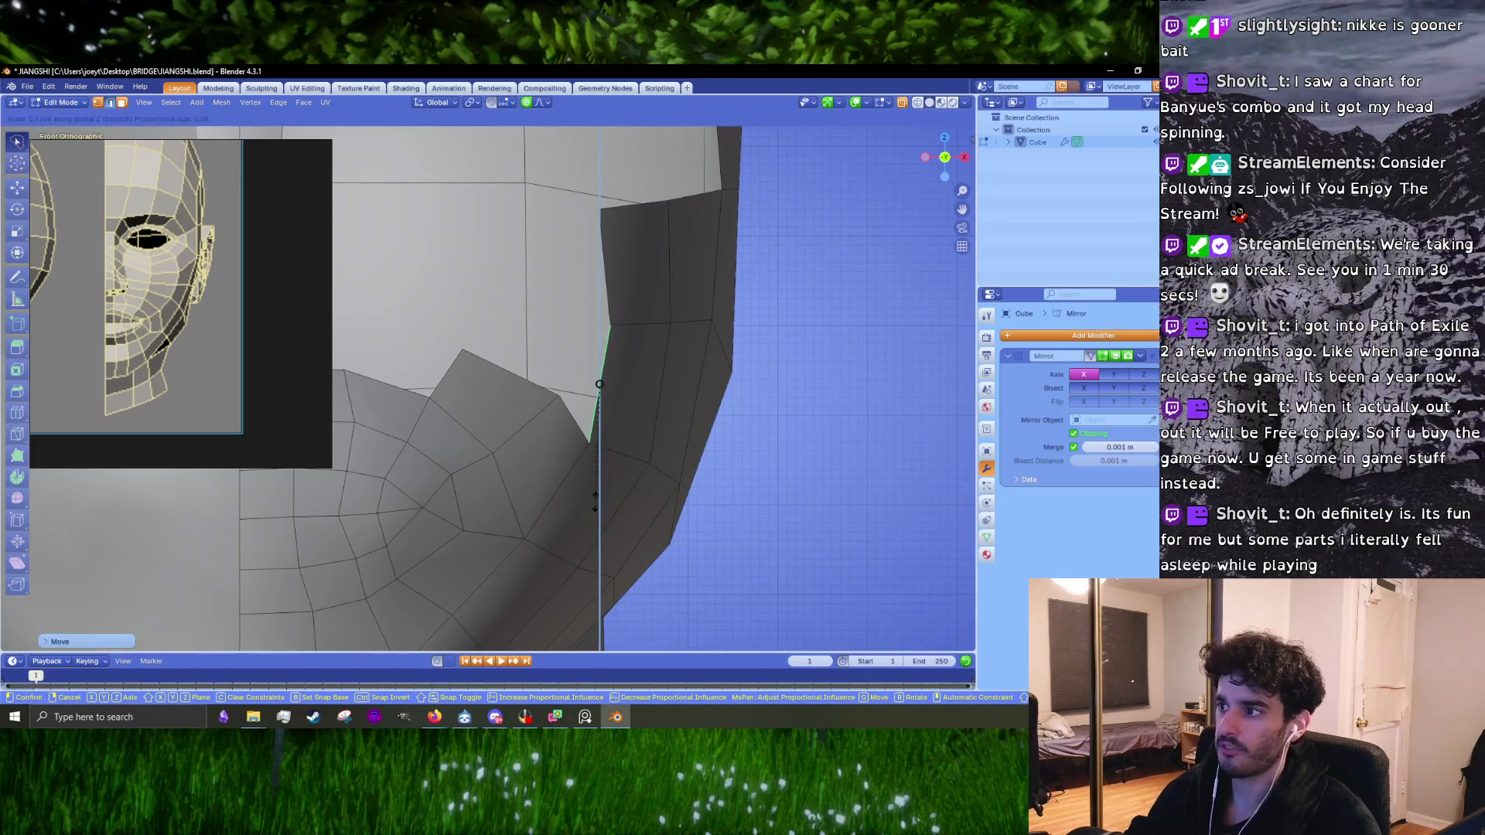
pyautogui.press('Escape')
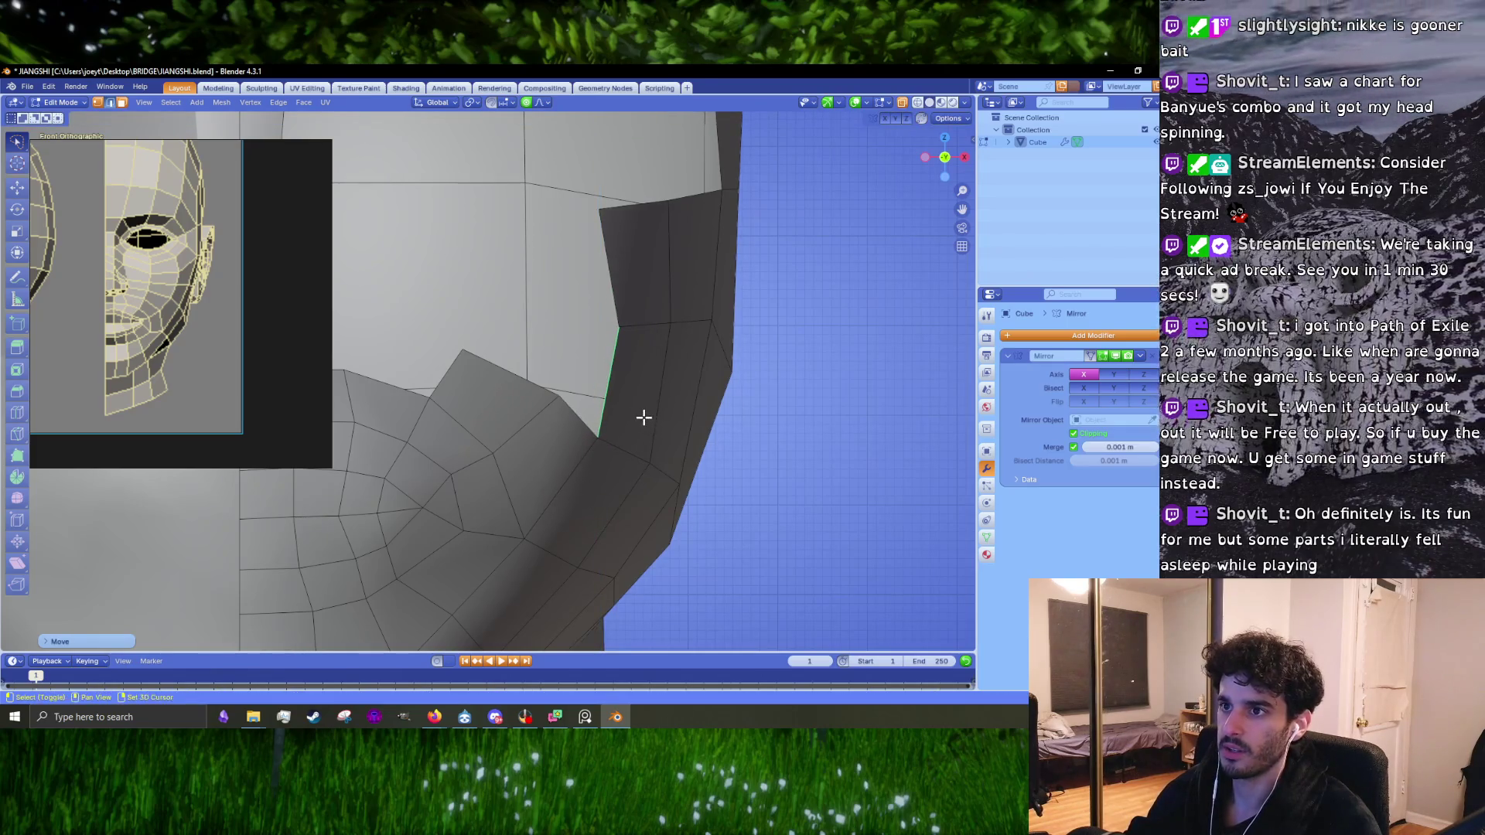
# Step: Inspect the jaw in perspective and front view, then switch to Right Orthographic view
pyautogui.keyDown('shift'); pyautogui.moveTo(643, 418); pyautogui.dragTo(660, 462, button='middle'); pyautogui.keyUp('shift')
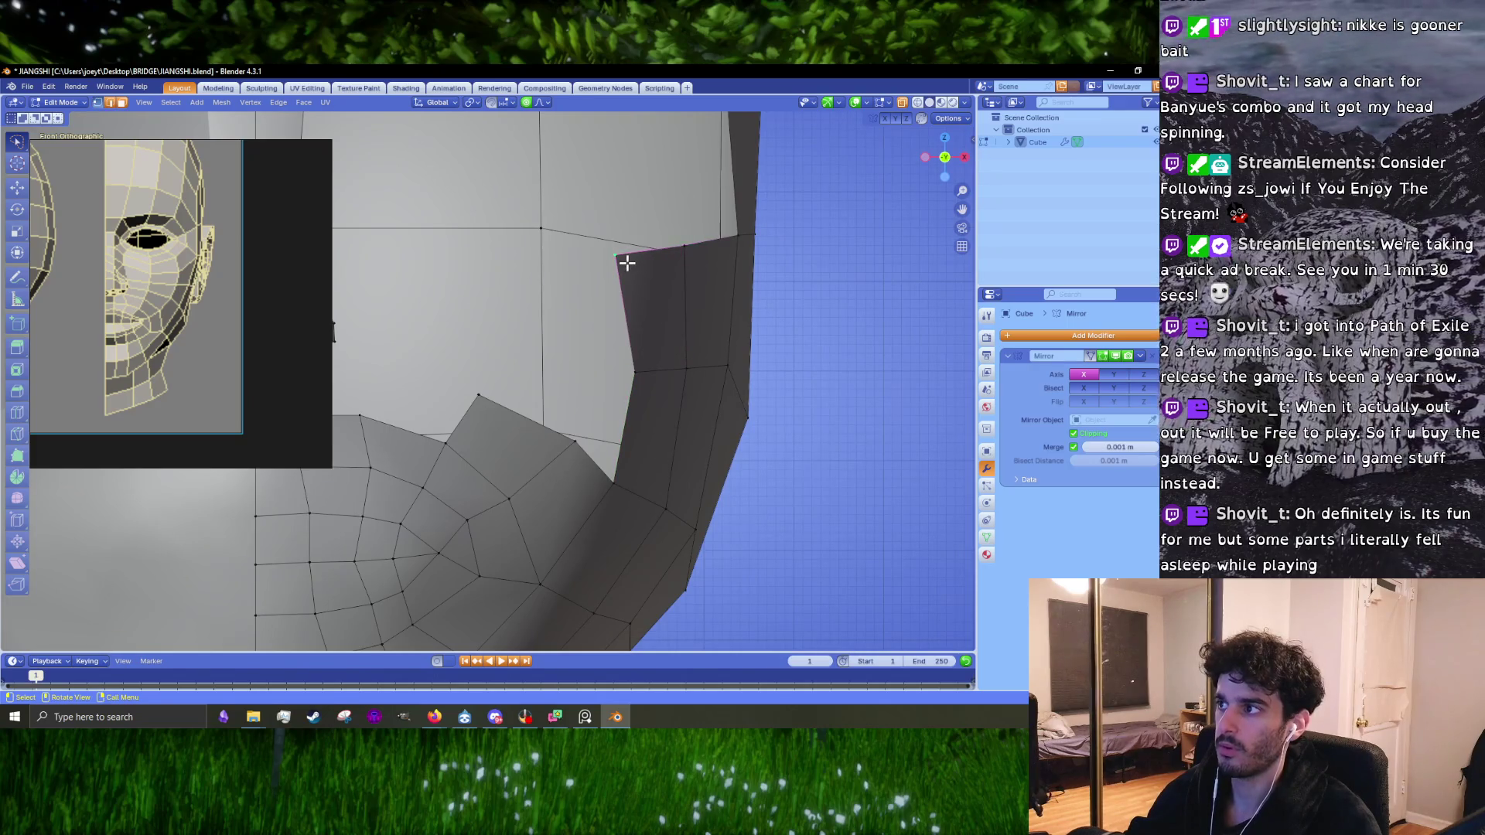
pyautogui.scroll(-4, 623, 298)
pyautogui.scroll(4, 624, 299)
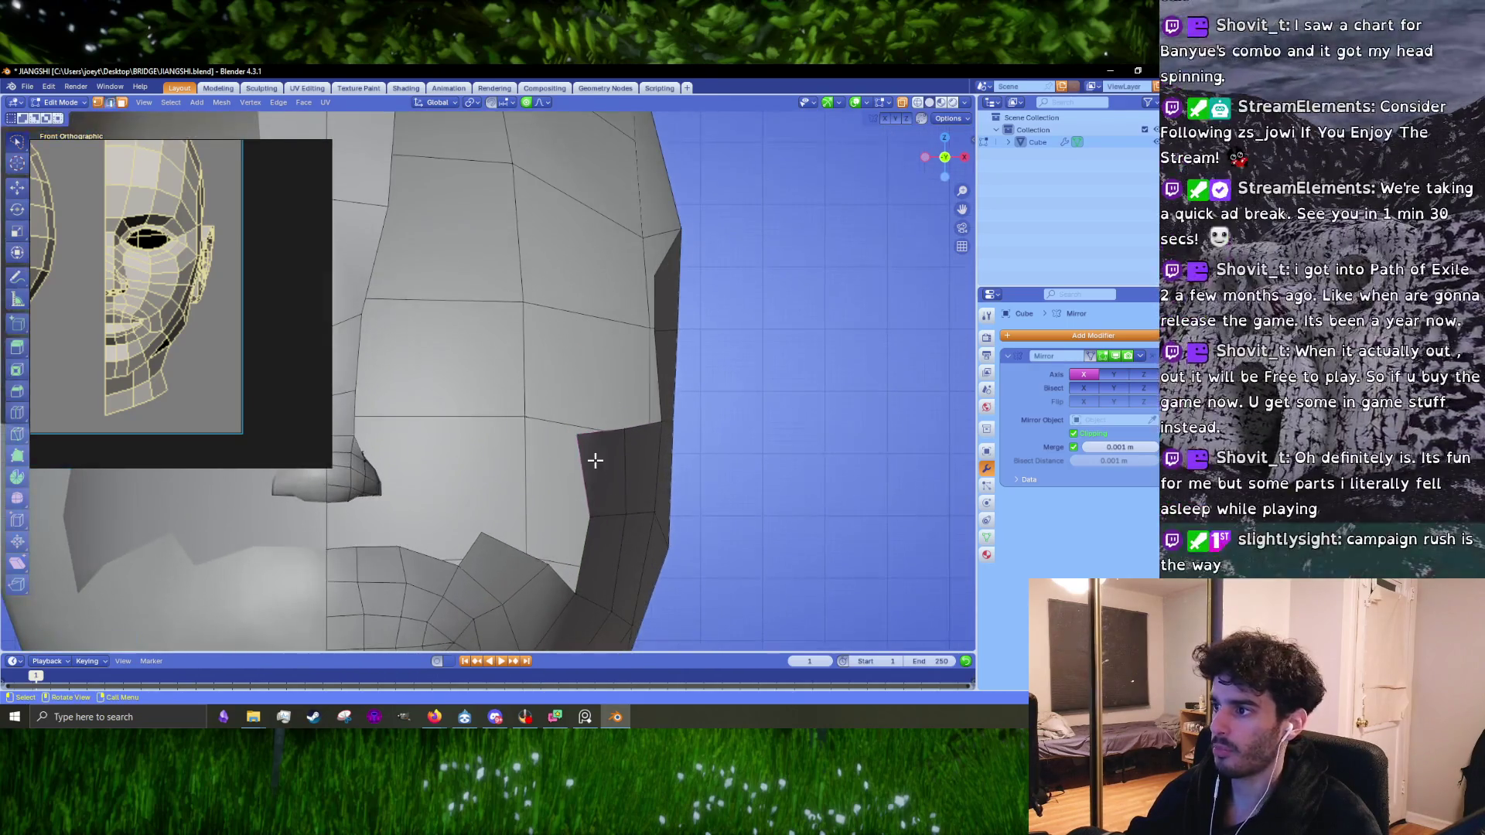
pyautogui.scroll(-3, 605, 379)
pyautogui.moveTo(571, 349)
pyautogui.mouseDown(button='middle')
pyautogui.moveTo(676, 318)
pyautogui.moveTo(719, 341)
pyautogui.mouseUp(button='middle')
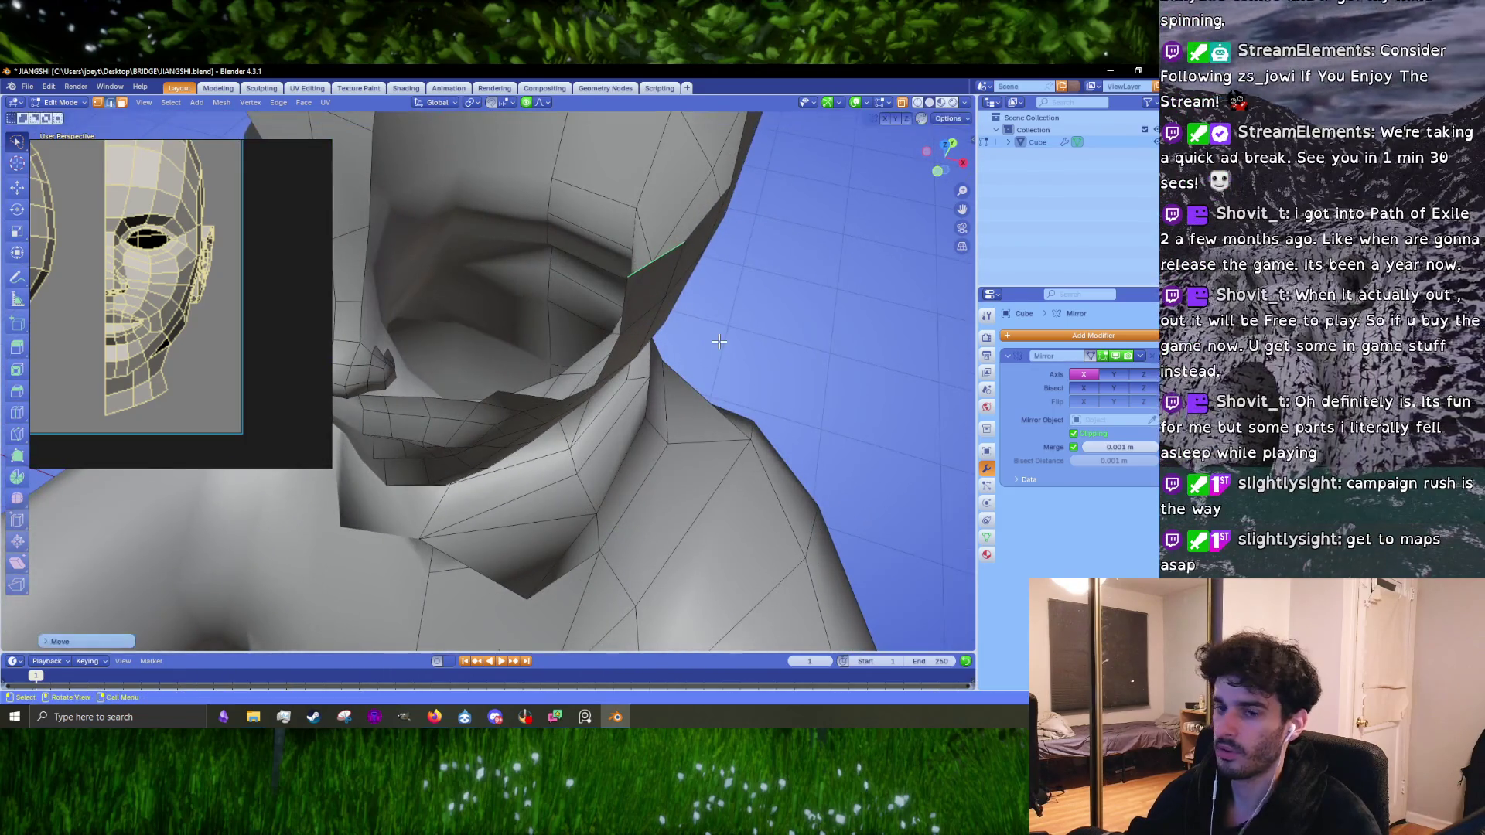
pyautogui.press('KP_1')
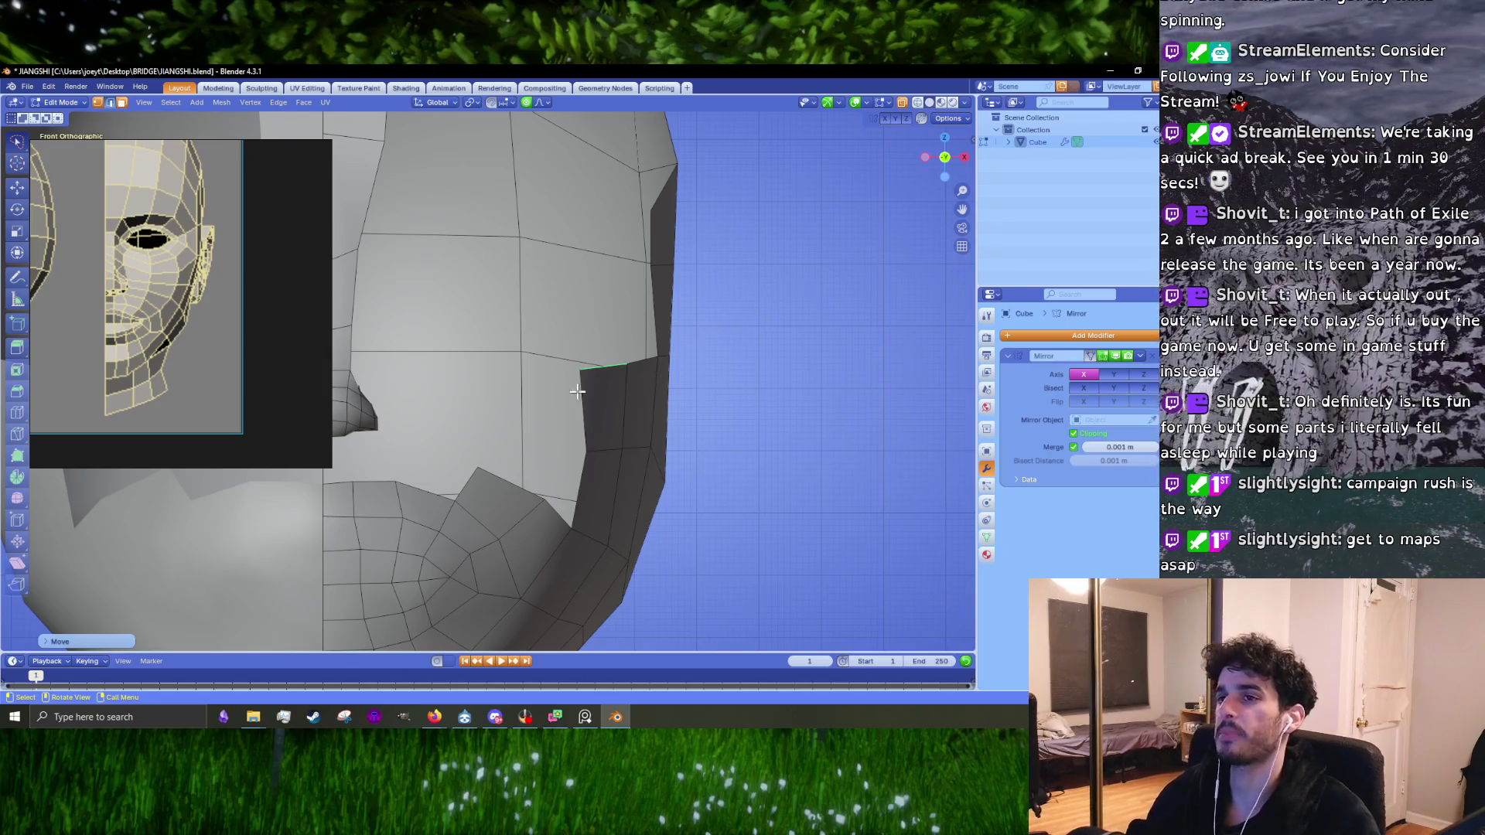
pyautogui.scroll(2, 596, 417)
pyautogui.keyDown('shift'); pyautogui.moveTo(623, 484); pyautogui.dragTo(676, 398, button='middle'); pyautogui.keyUp('shift')
pyautogui.scroll(1, 680, 406)
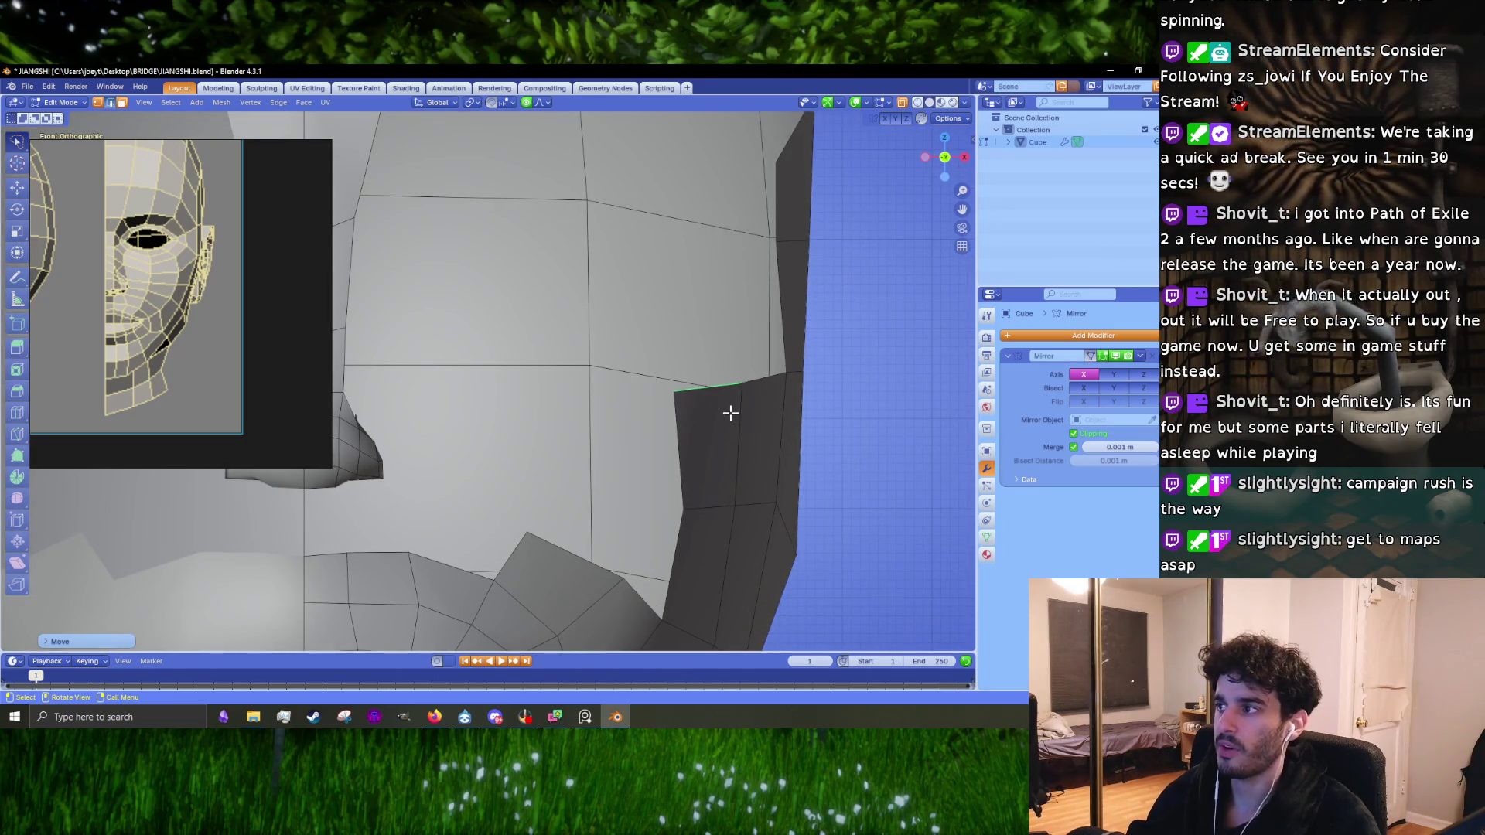
pyautogui.scroll(-3, 729, 418)
pyautogui.scroll(1, 636, 402)
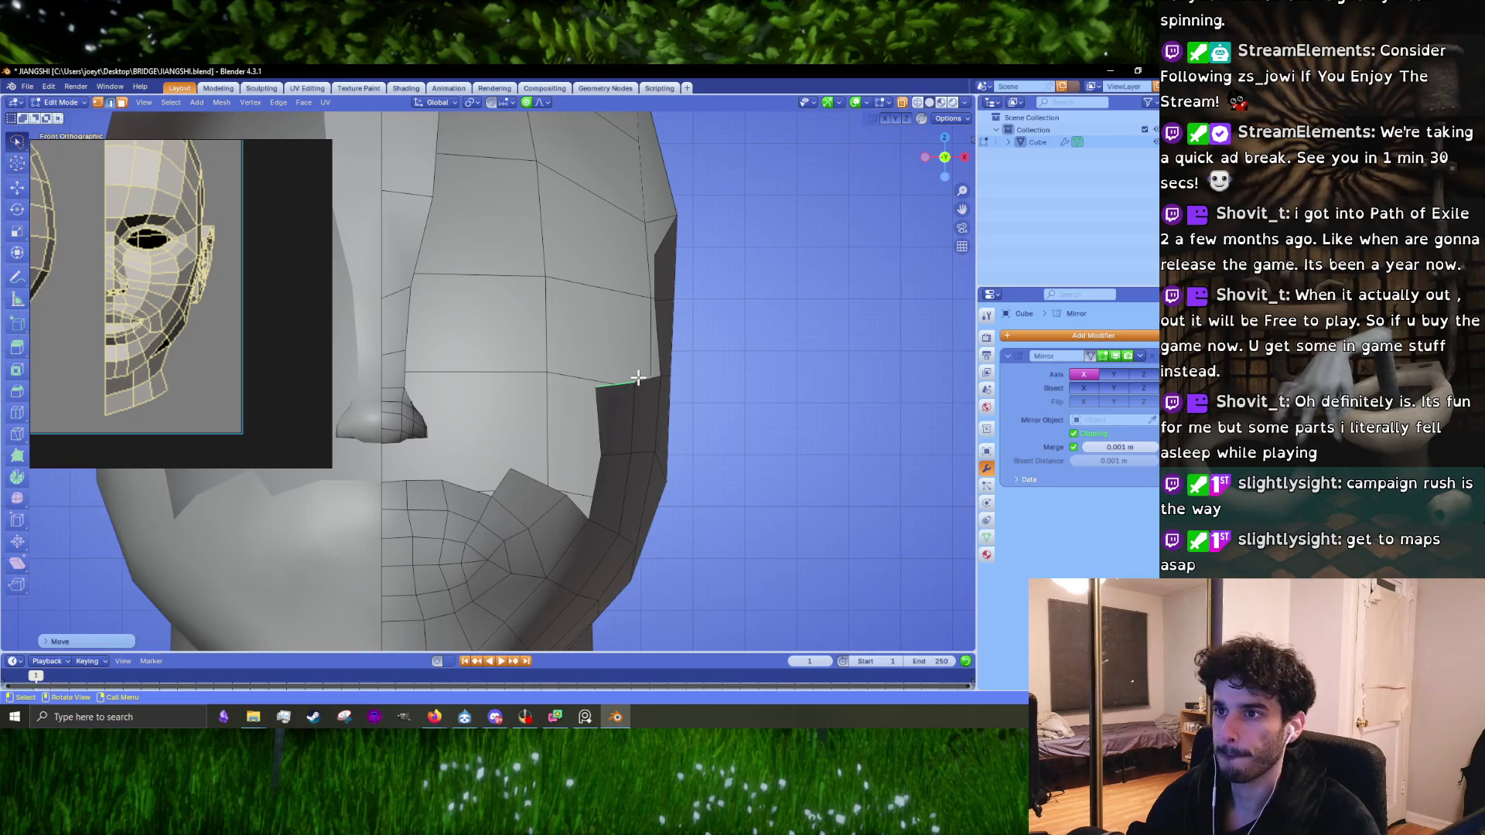
pyautogui.scroll(1, 680, 406)
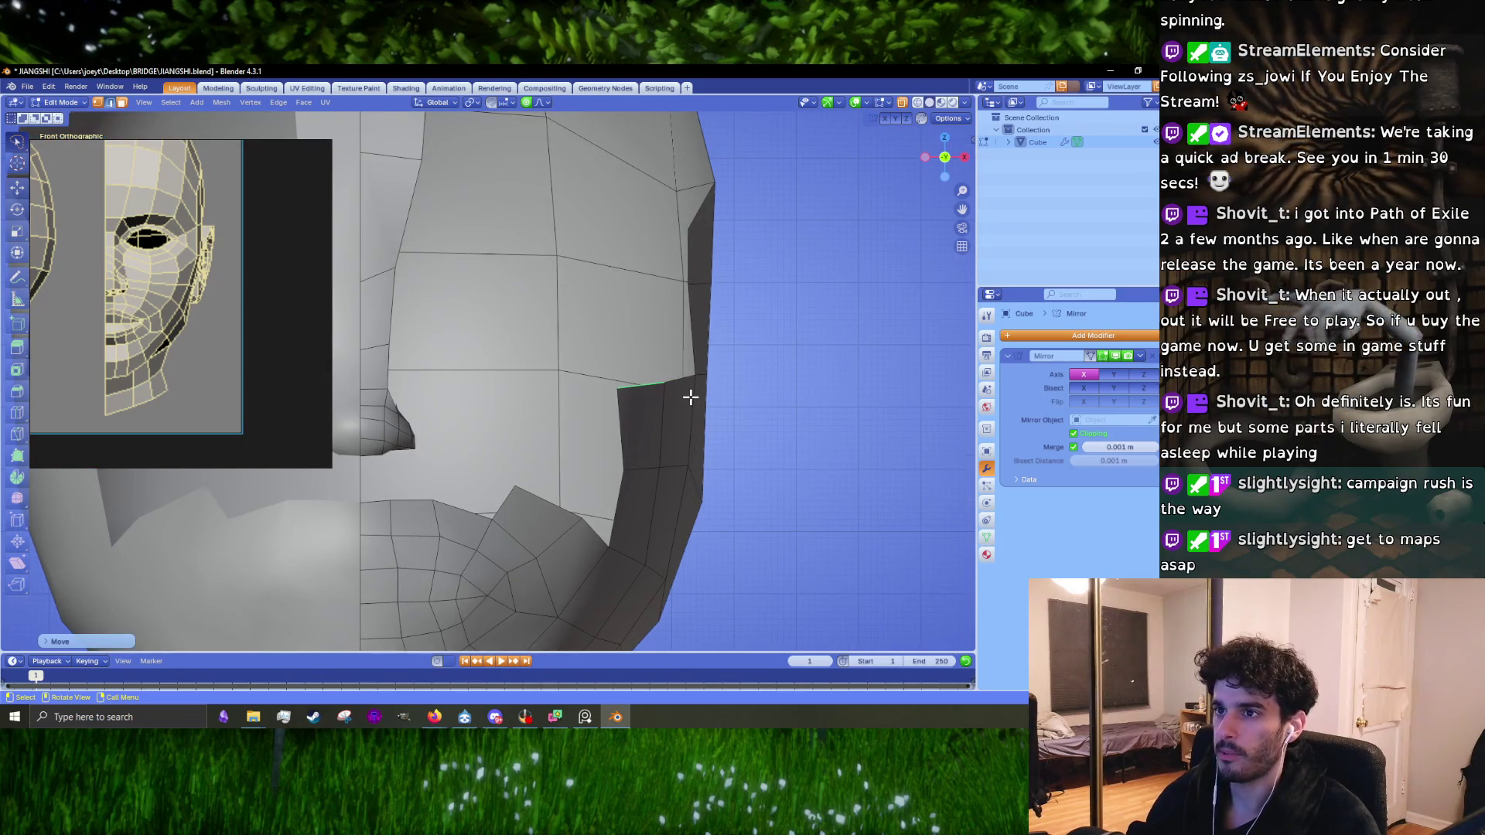
pyautogui.press('KP_3')
pyautogui.scroll(3, 58, 267)
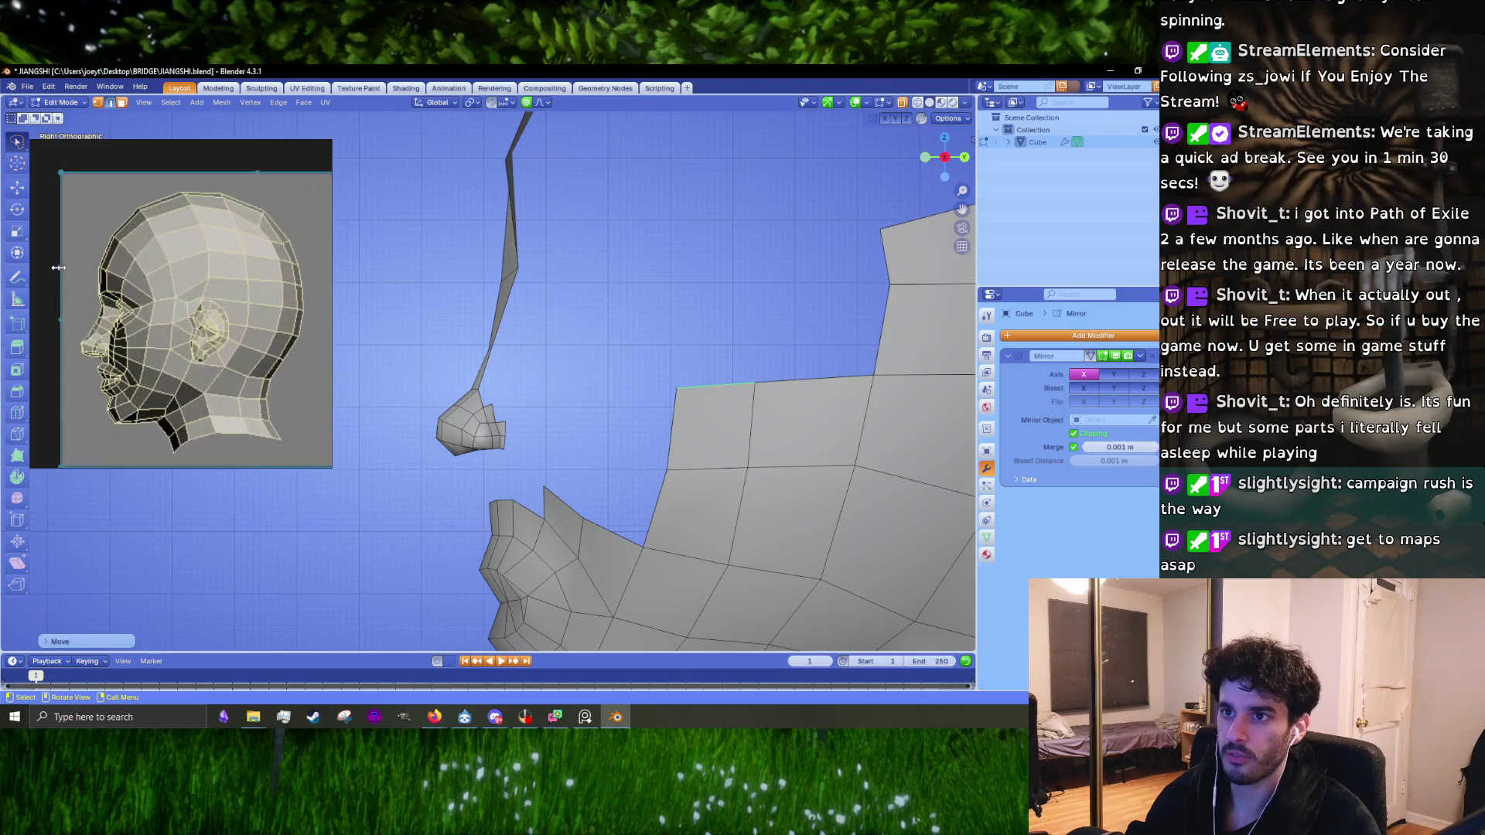
# Step: Frame the side cheek patch in vertex select mode and pick a top corner vertex of its upper border
pyautogui.scroll(2, 58, 267)
pyautogui.keyDown('shift'); pyautogui.moveTo(867, 397); pyautogui.dragTo(638, 389, button='middle'); pyautogui.keyUp('shift')
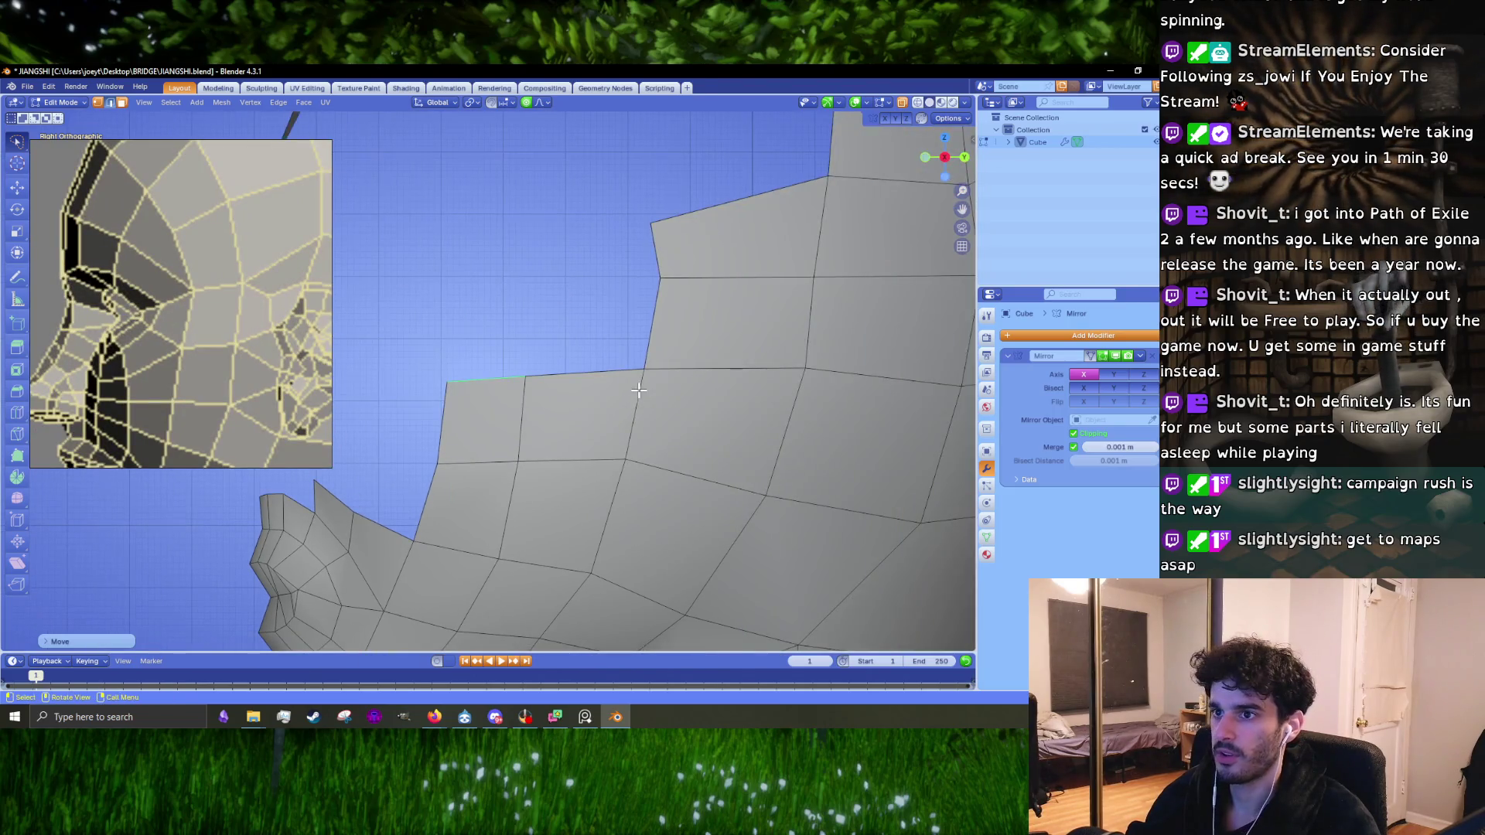
pyautogui.scroll(-5, 638, 389)
pyautogui.scroll(2, 619, 373)
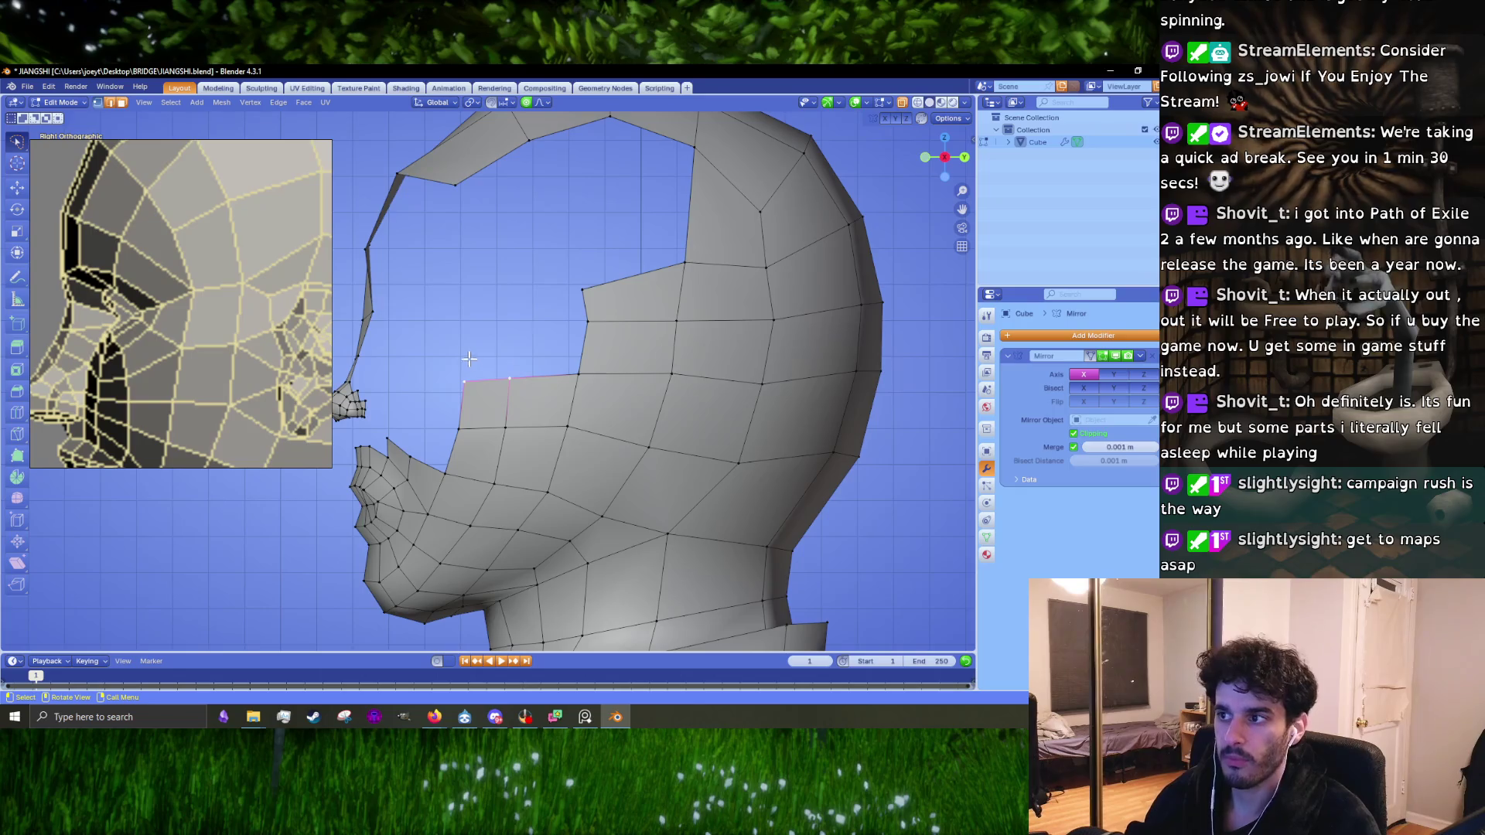
pyautogui.scroll(3, 470, 358)
pyautogui.scroll(-2, 469, 358)
pyautogui.scroll(-2, 174, 290)
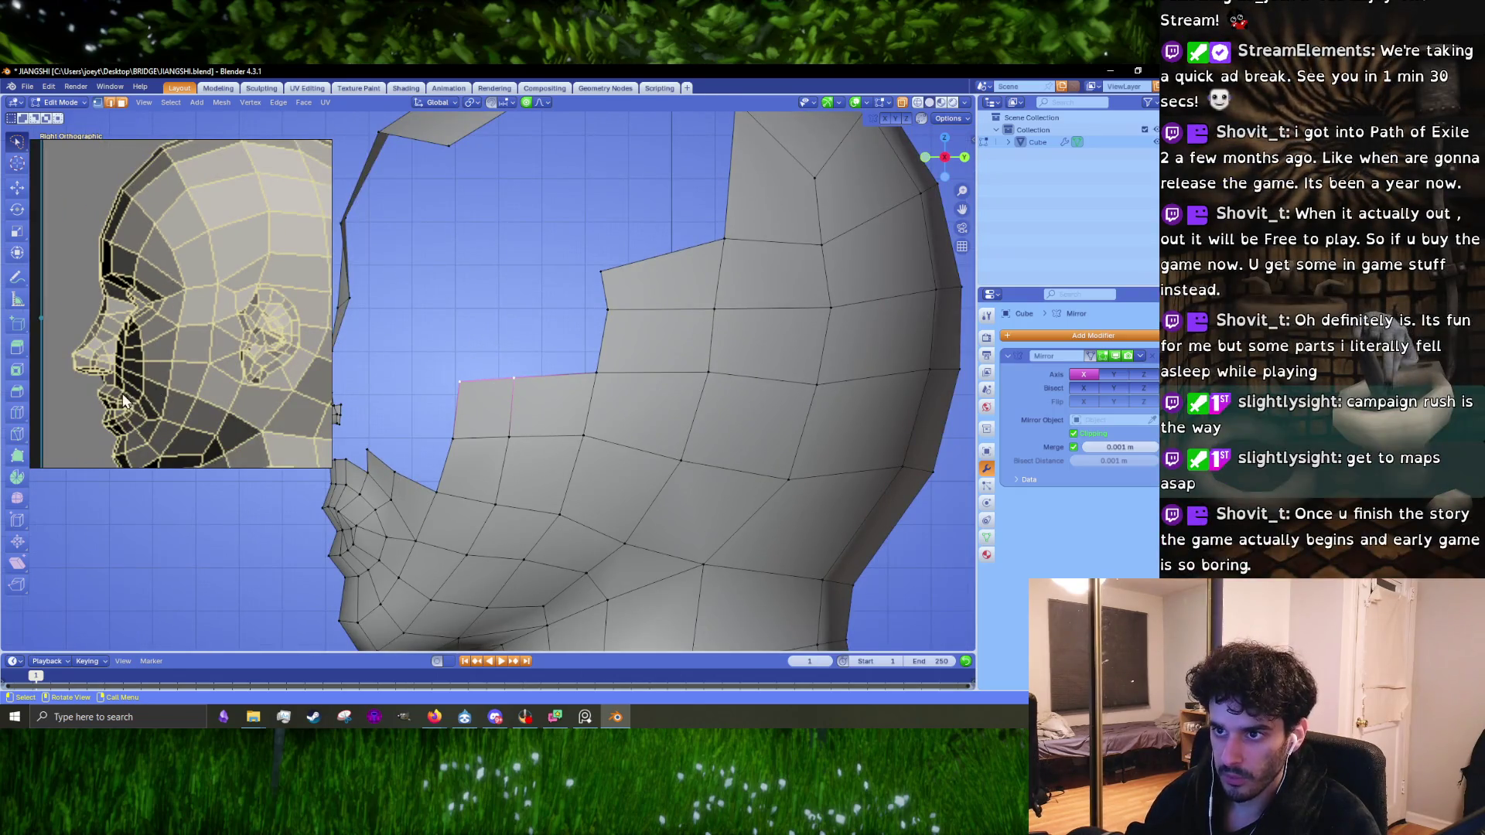
pyautogui.keyDown('shift'); pyautogui.moveTo(460, 499); pyautogui.dragTo(519, 475, button='middle'); pyautogui.keyUp('shift')
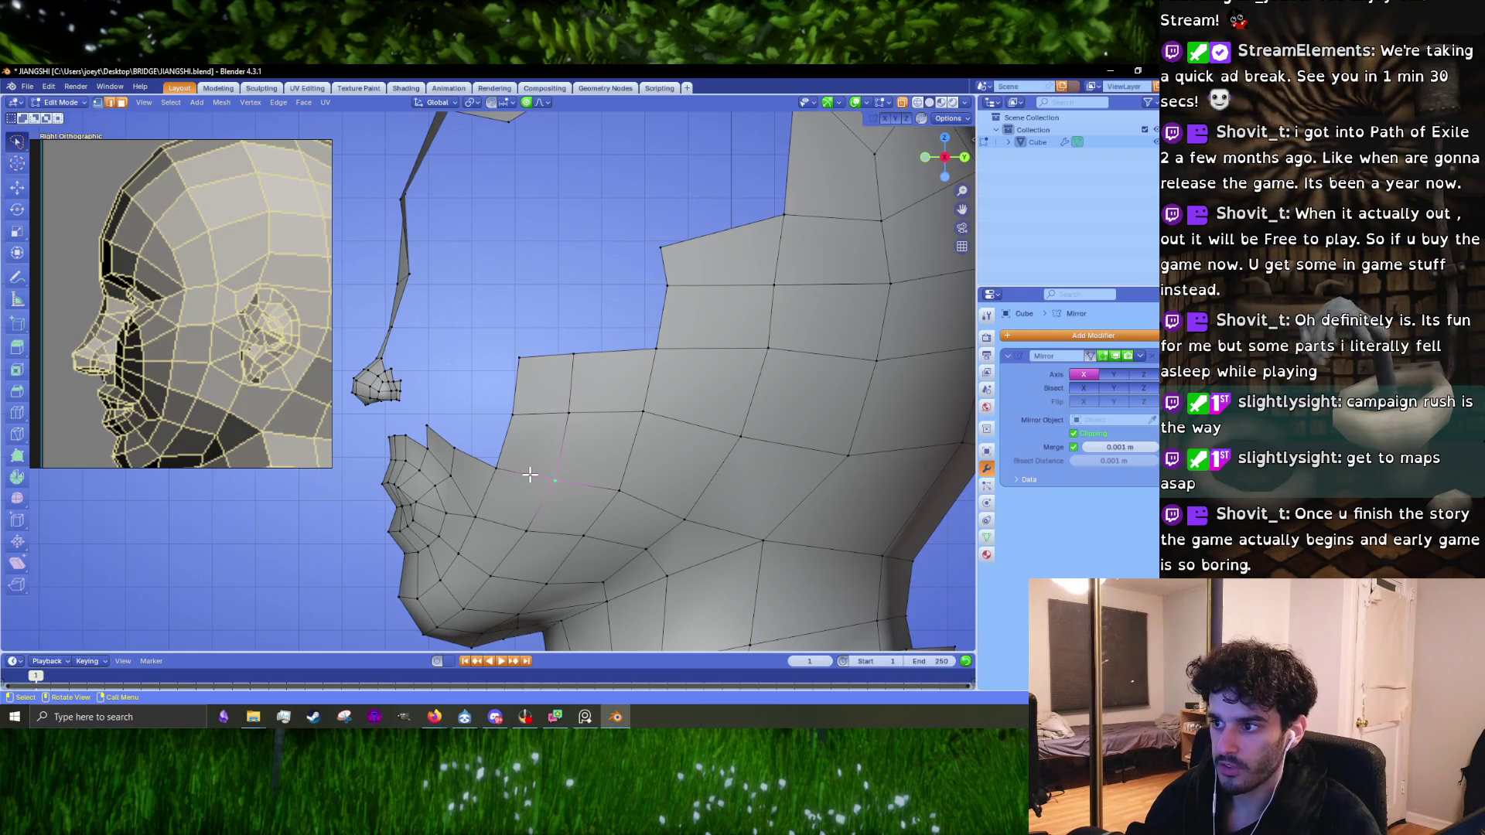
pyautogui.press('1')
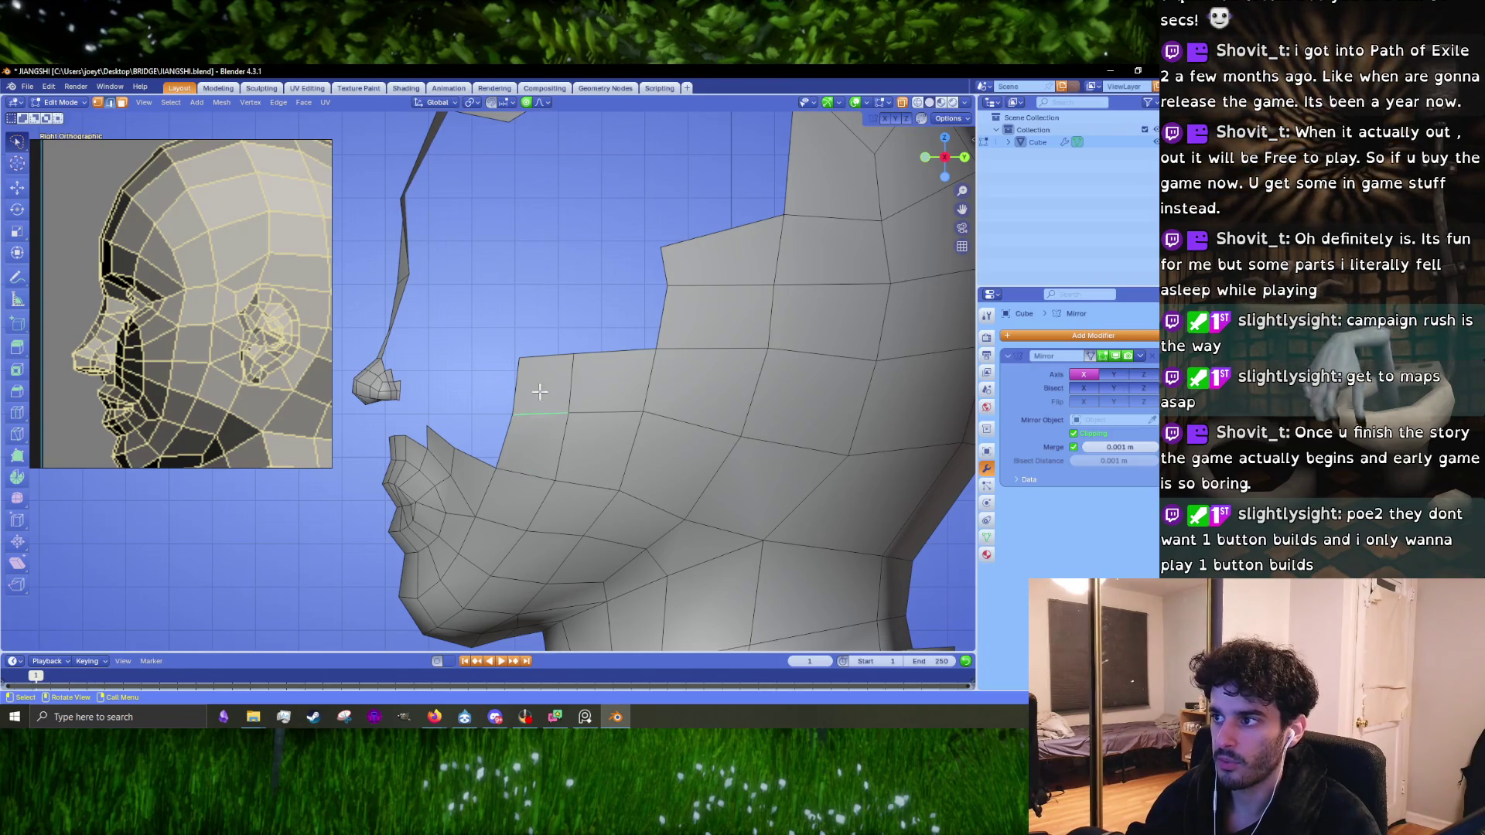
pyautogui.click(541, 364)
pyautogui.keyDown('shift'); pyautogui.click(611, 358); pyautogui.keyUp('shift')
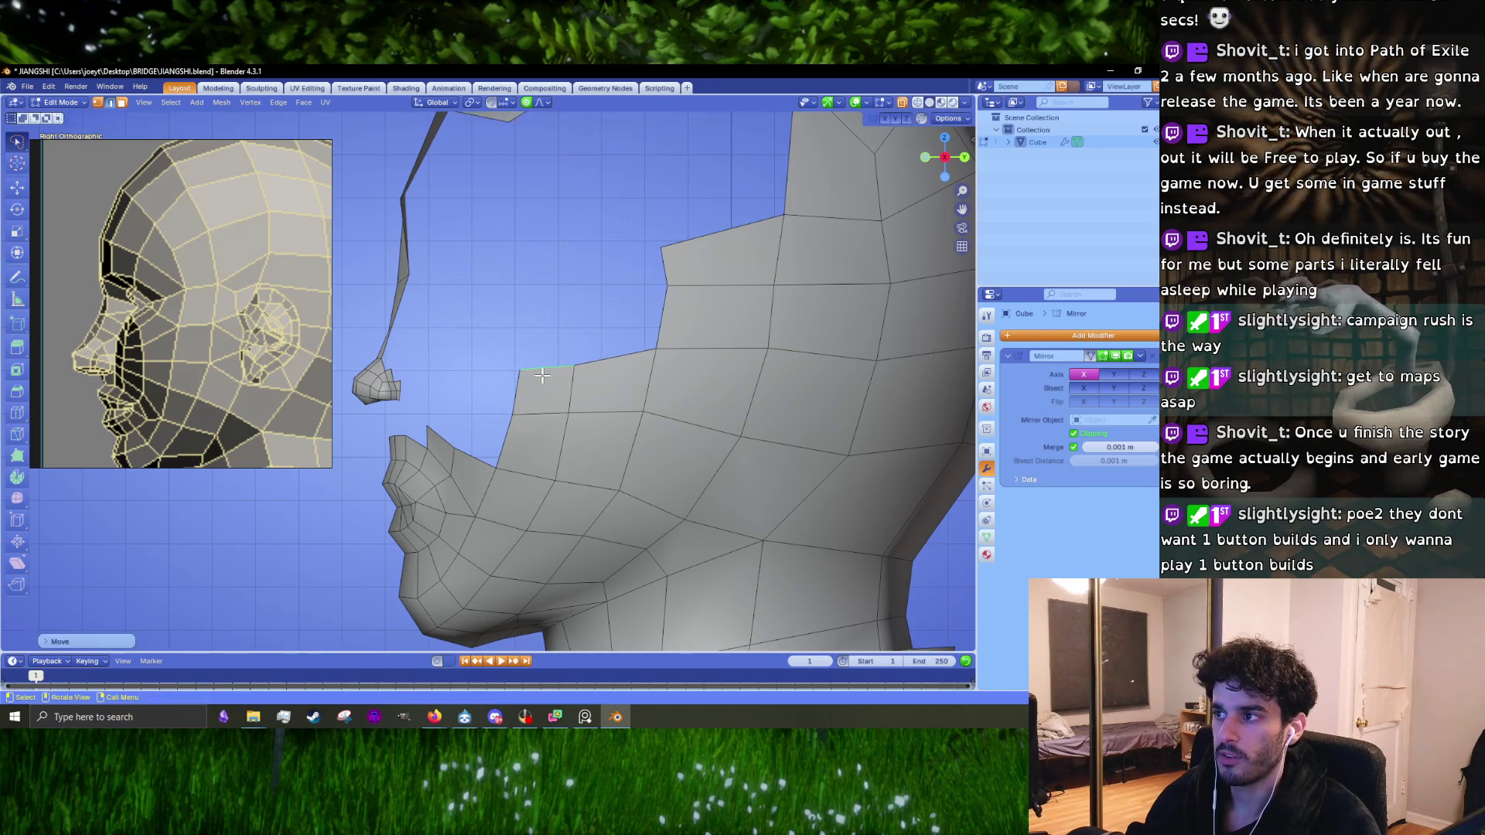
pyautogui.click(541, 374)
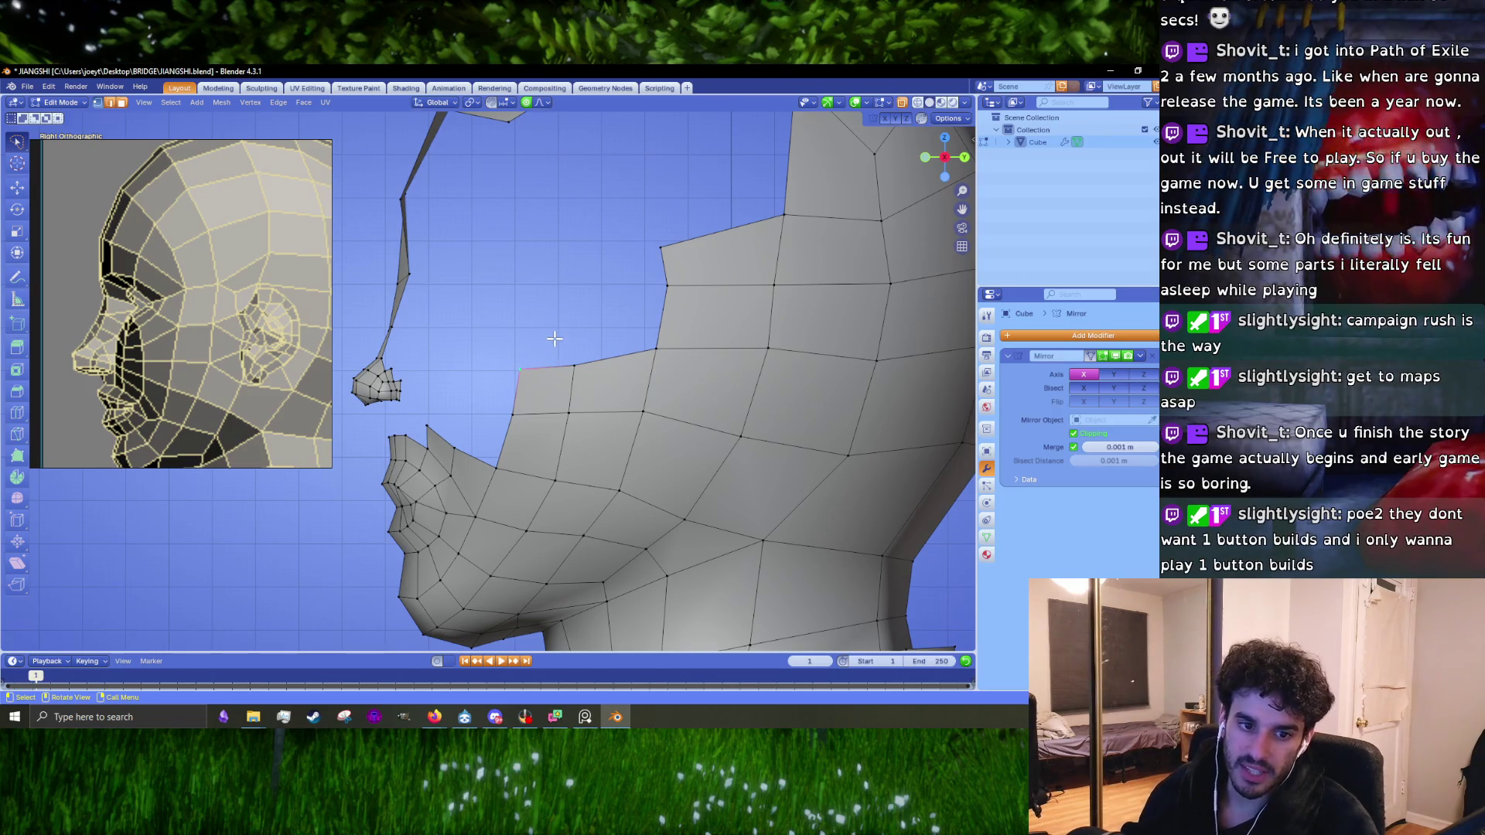
pyautogui.scroll(3, 562, 352)
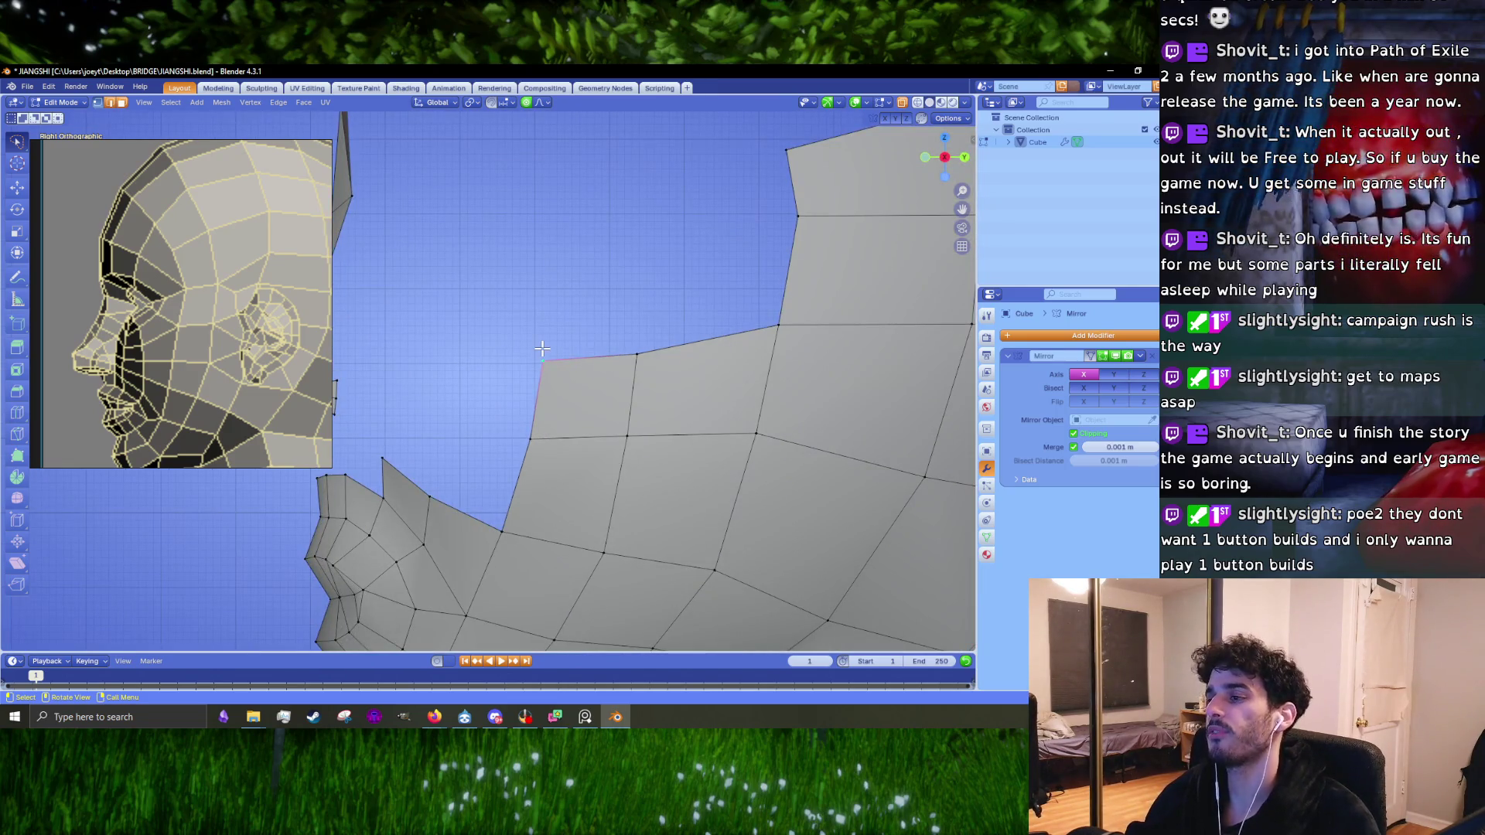
# Step: Move the middle top-border vertex slightly down and left toward the side reference, then select the next vertex
pyautogui.press('g')
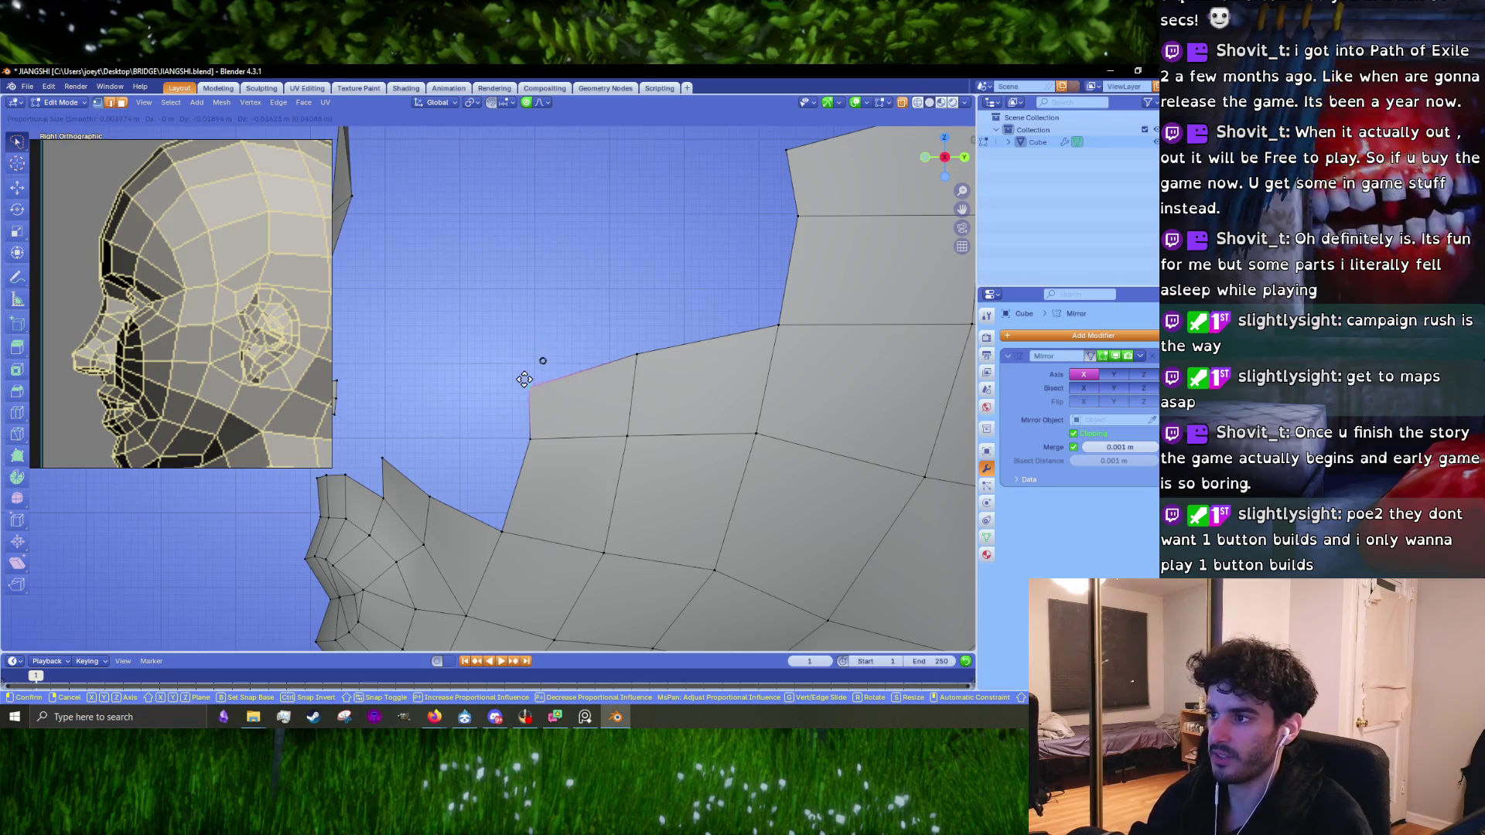
pyautogui.press('Escape')
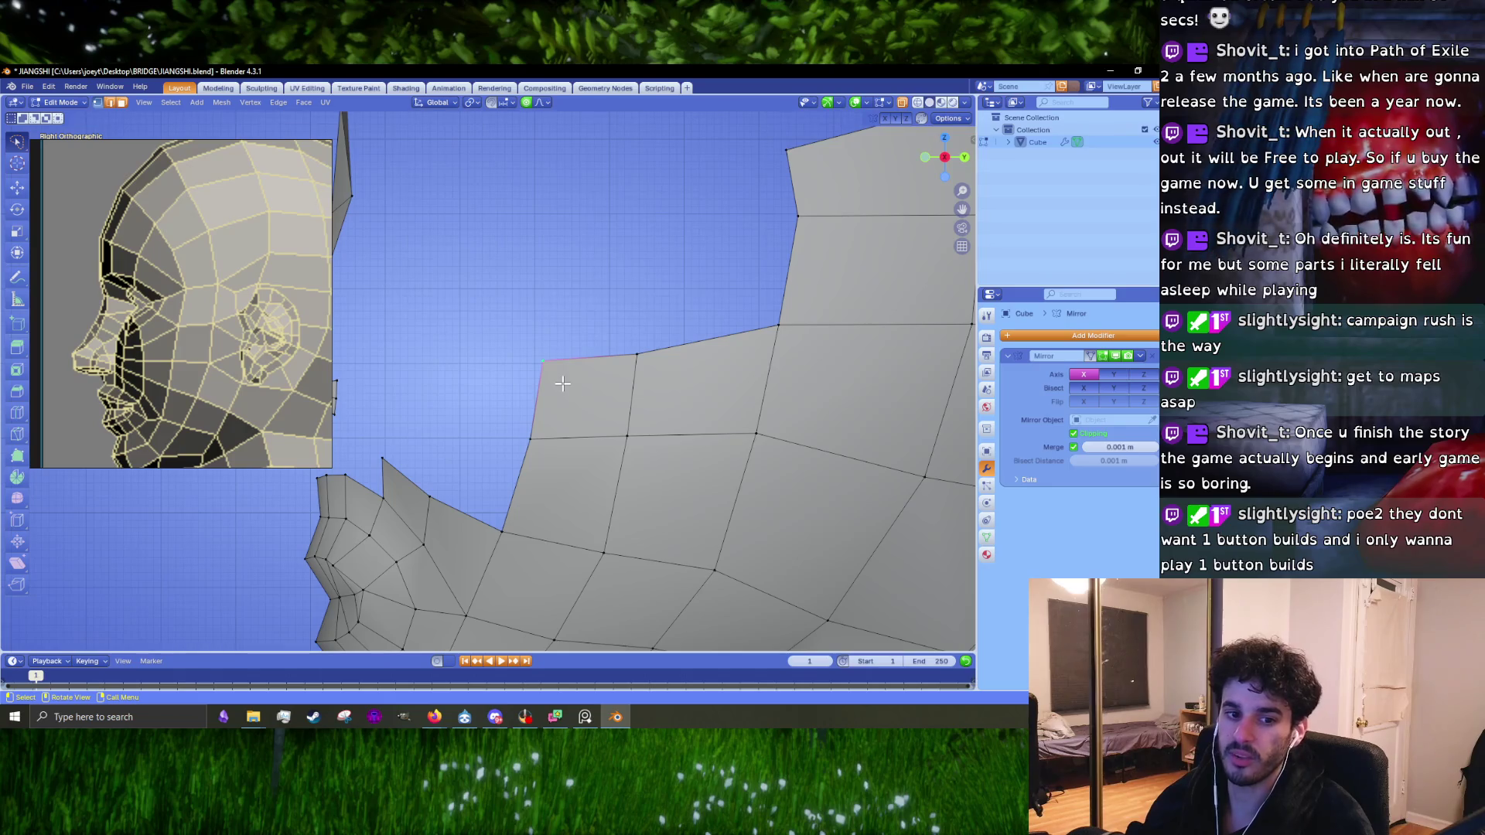
pyautogui.scroll(-5, 611, 391)
pyautogui.scroll(5, 595, 394)
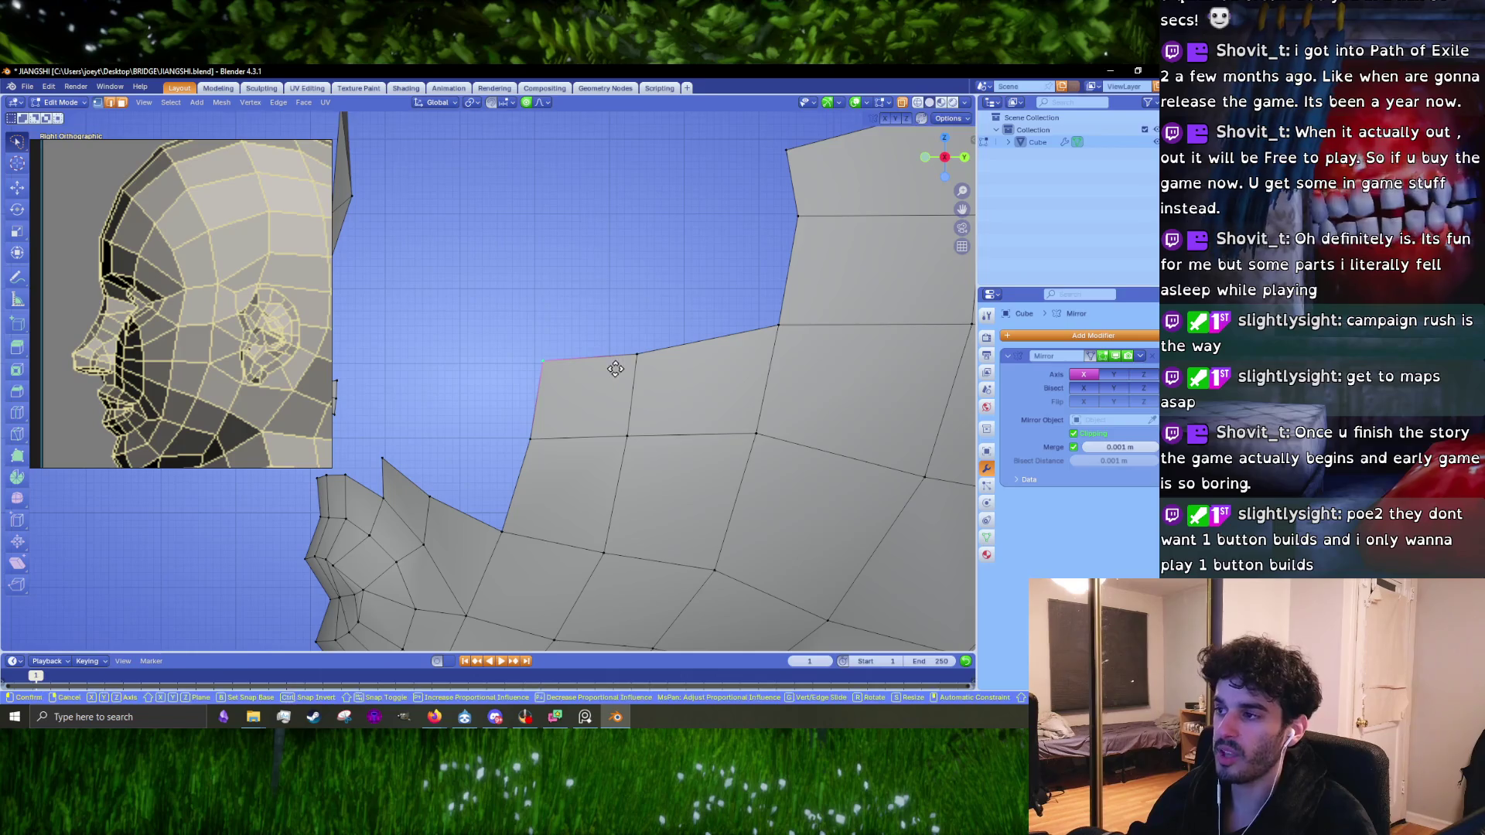
pyautogui.keyDown('shift'); pyautogui.click(636, 354); pyautogui.keyUp('shift')
pyautogui.press('g')
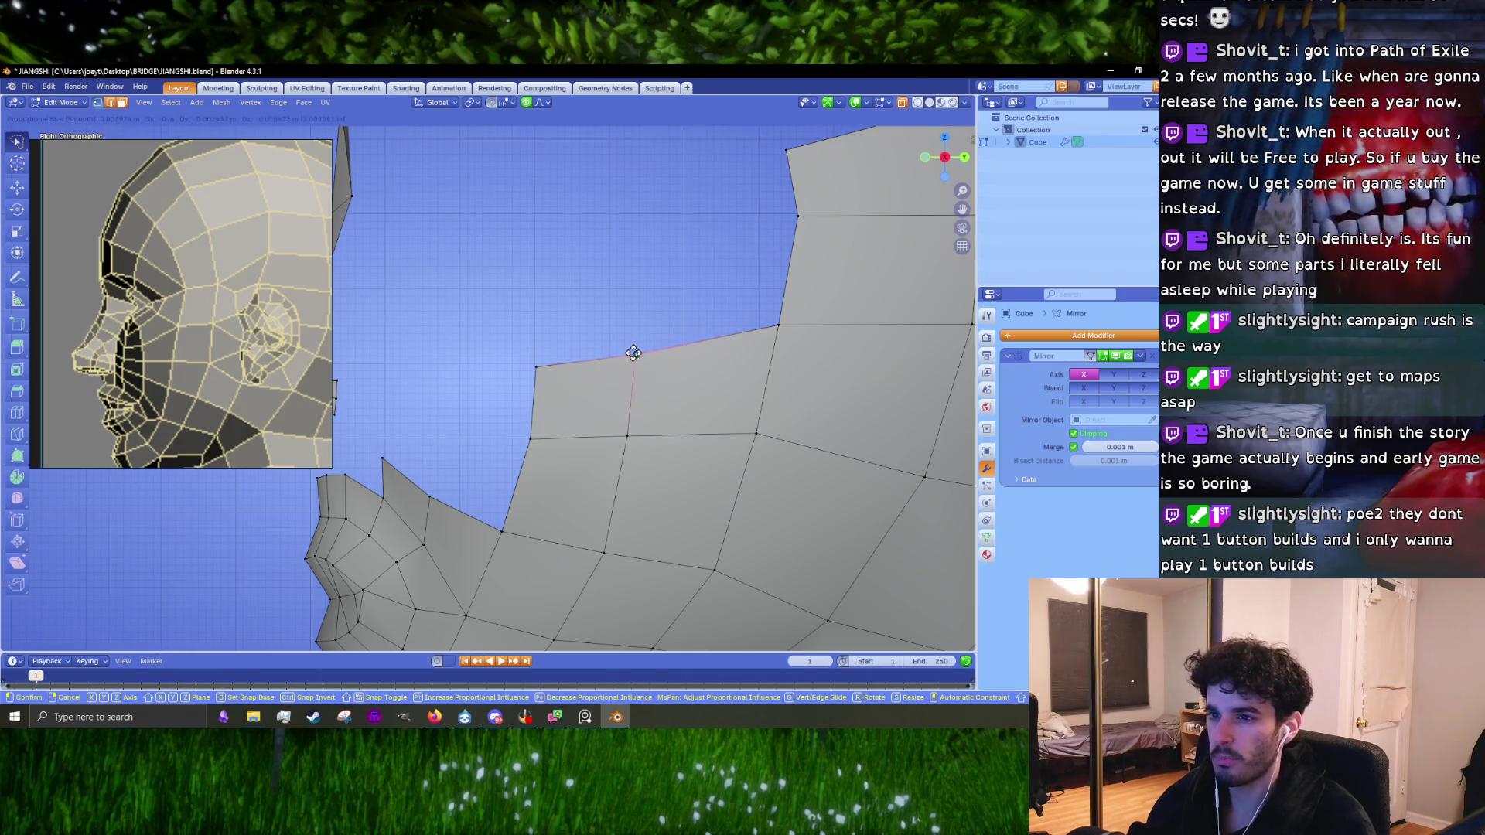
pyautogui.click(622, 355)
pyautogui.scroll(-3, 622, 355)
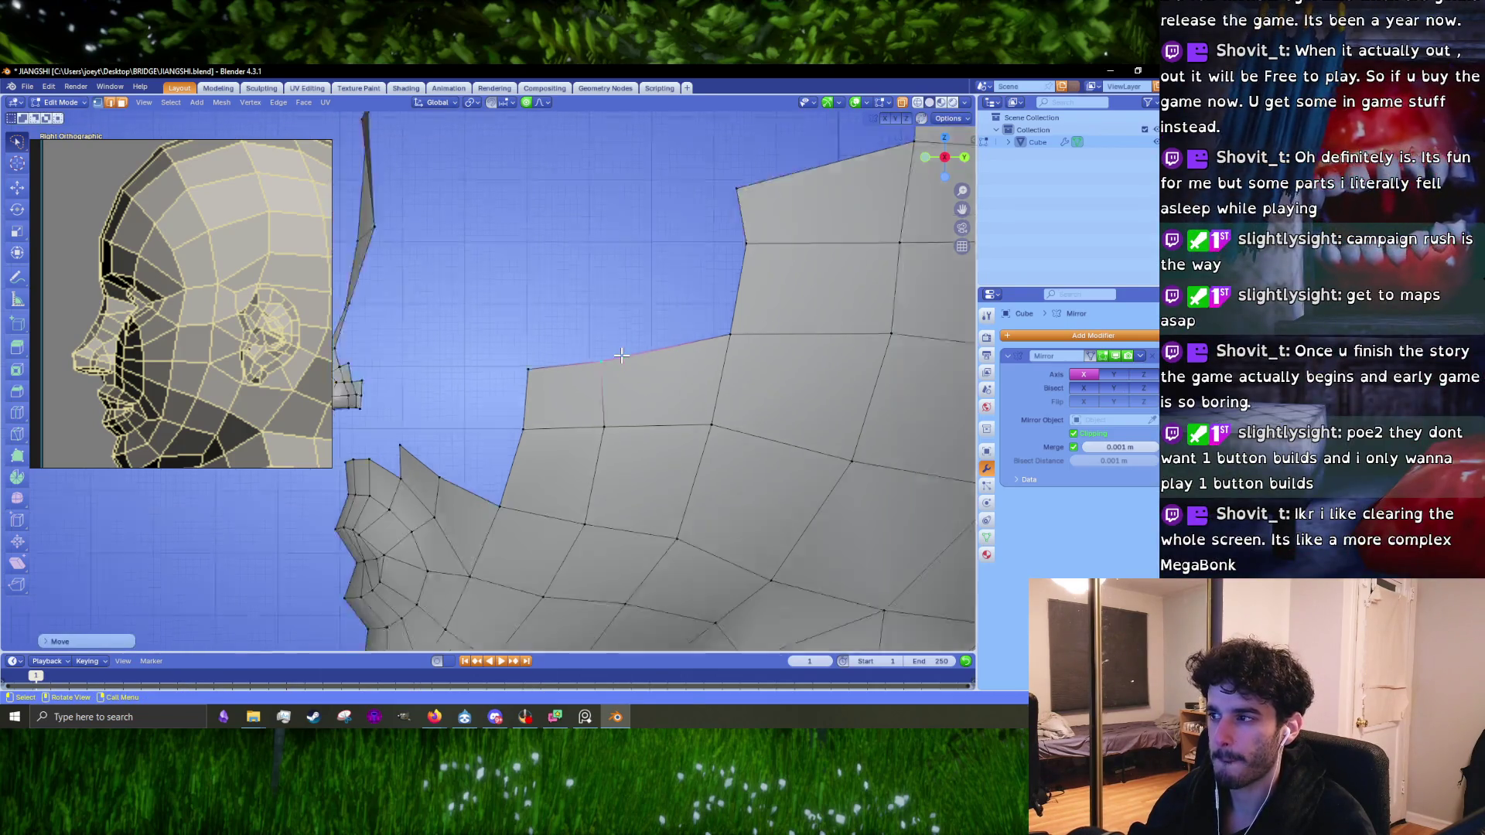
pyautogui.click(669, 345)
pyautogui.keyDown('shift'); pyautogui.moveTo(669, 345); pyautogui.dragTo(626, 368, button='middle'); pyautogui.keyUp('shift')
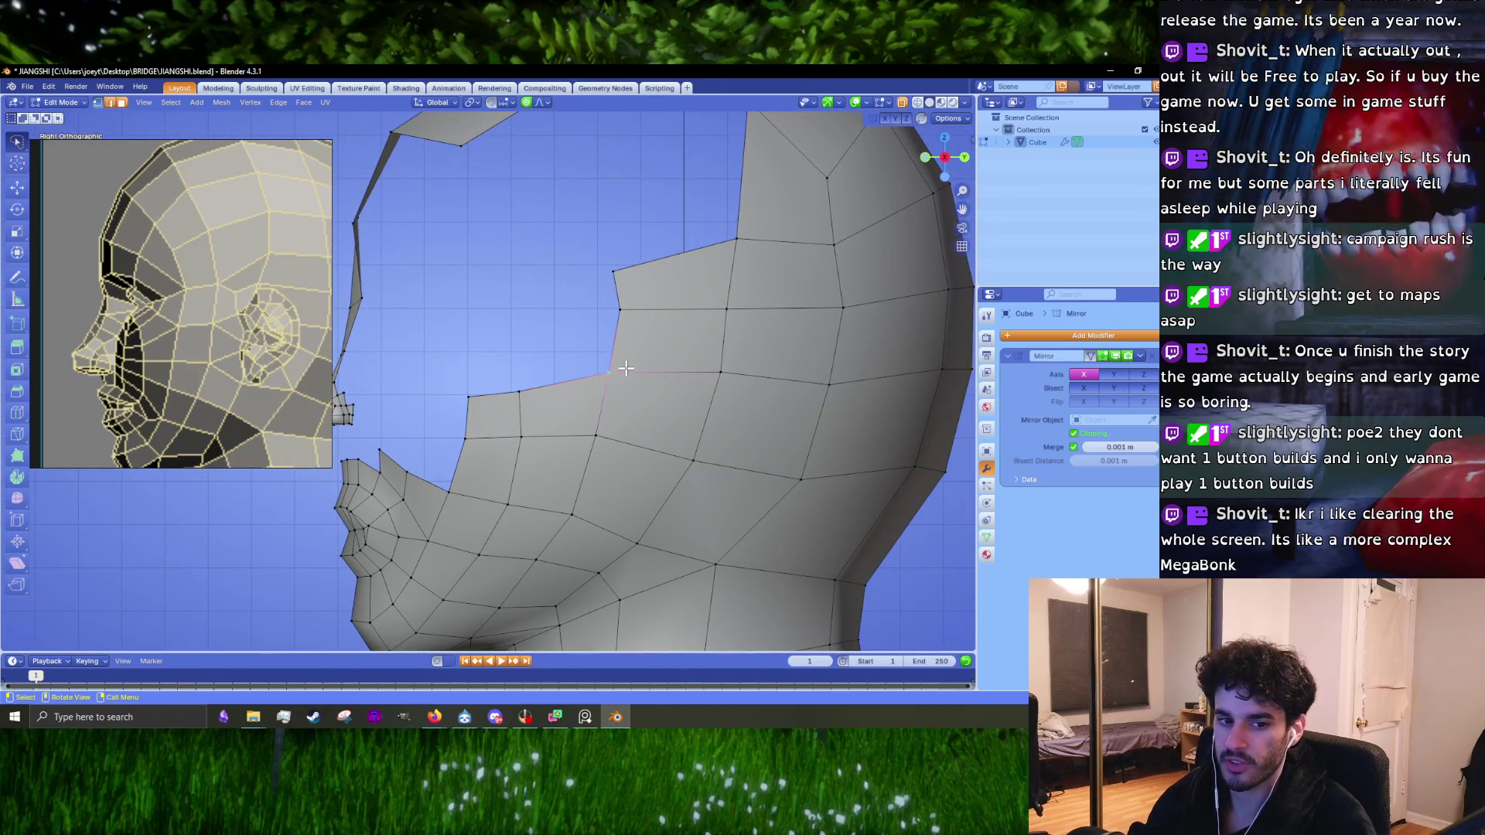
pyautogui.scroll(1, 626, 368)
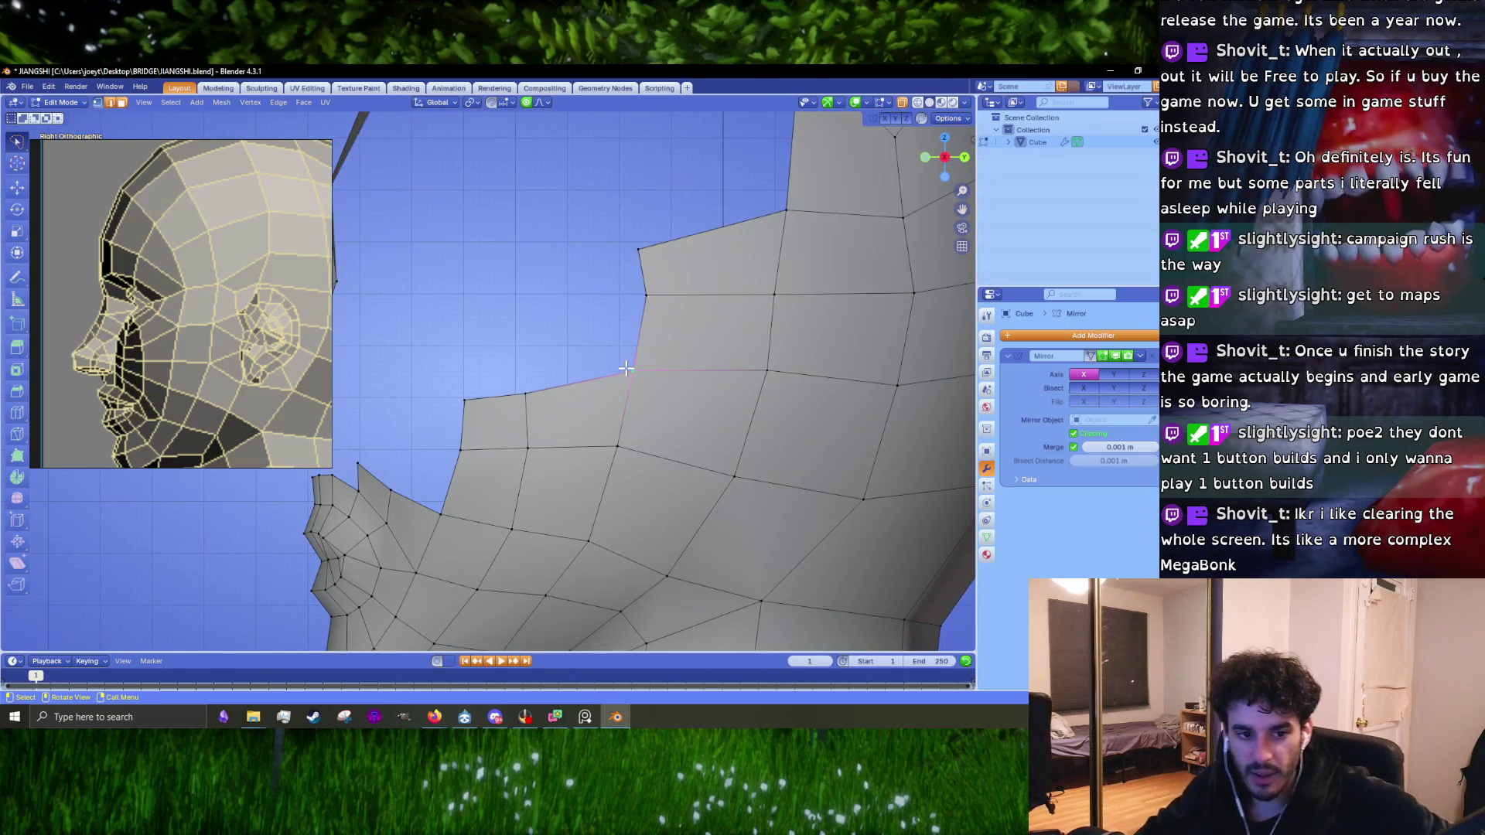
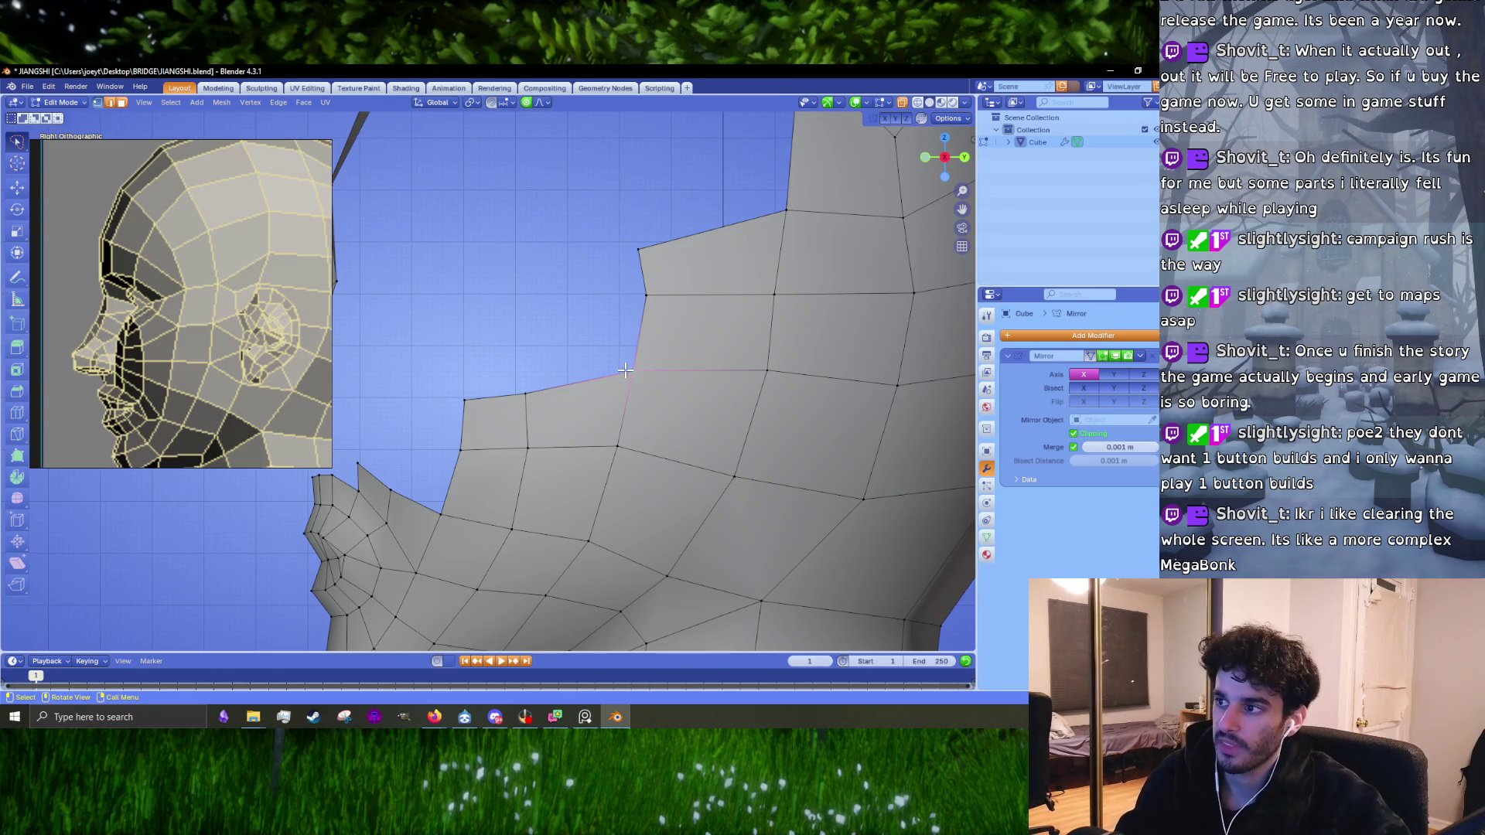
# Step: Extrude the cheek's top boundary edge into a new face, then scale and move it into place
pyautogui.press('1')
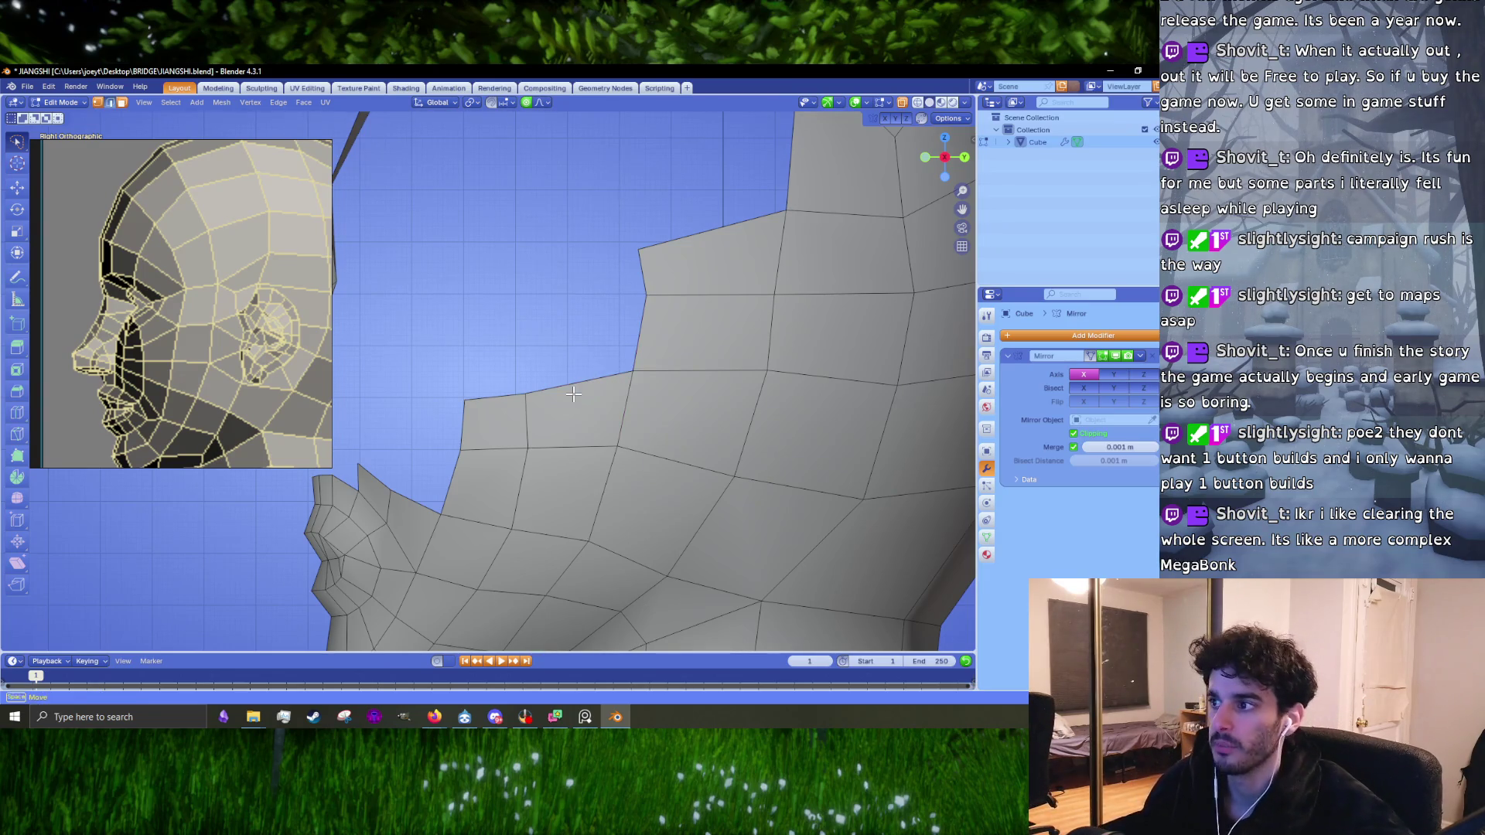
pyautogui.click(585, 387)
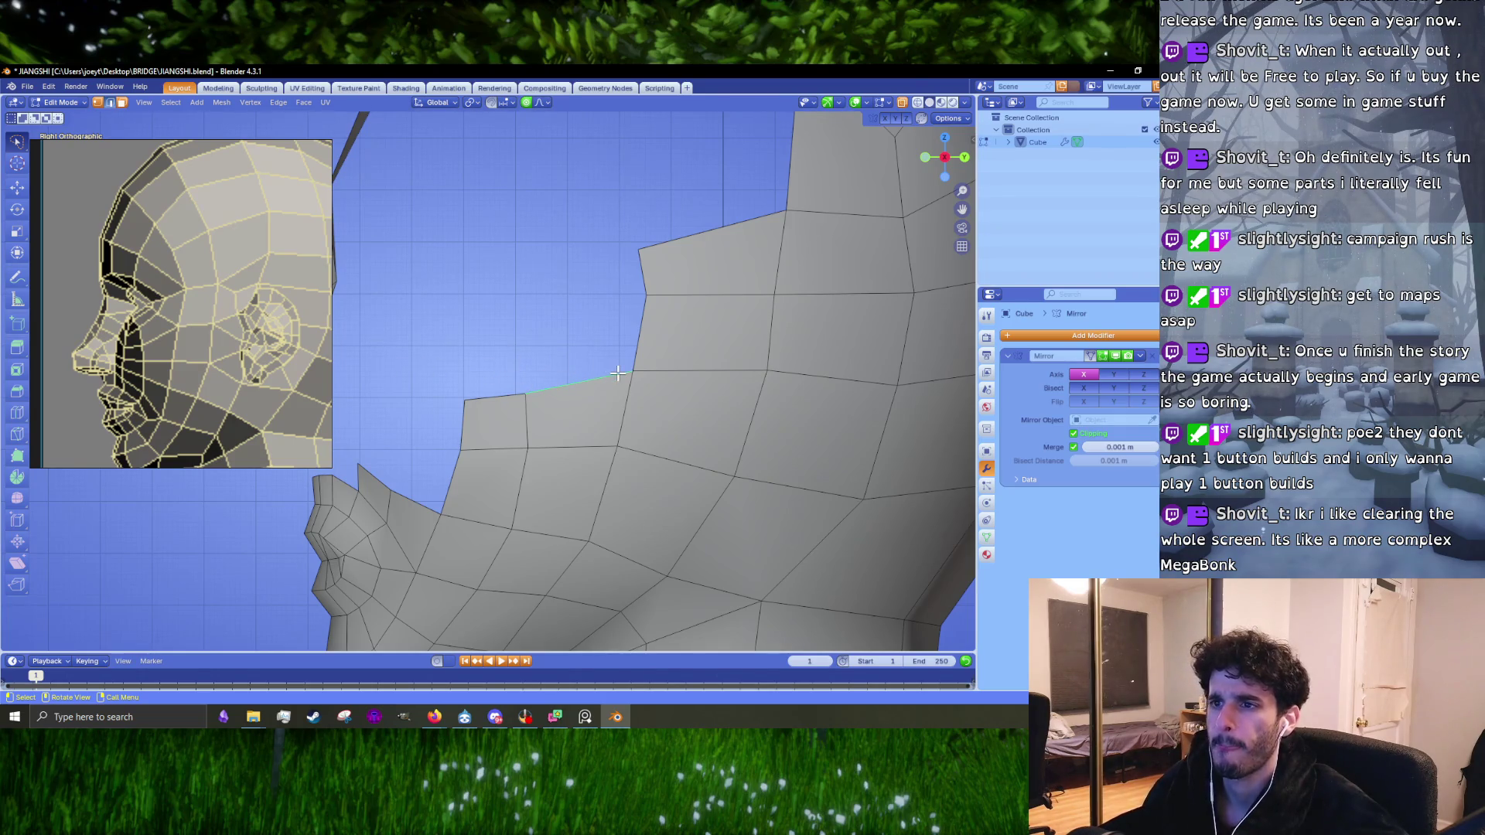
pyautogui.moveTo(617, 373)
pyautogui.mouseDown(button='middle')
pyautogui.moveTo(577, 381)
pyautogui.moveTo(590, 381)
pyautogui.mouseUp(button='middle')
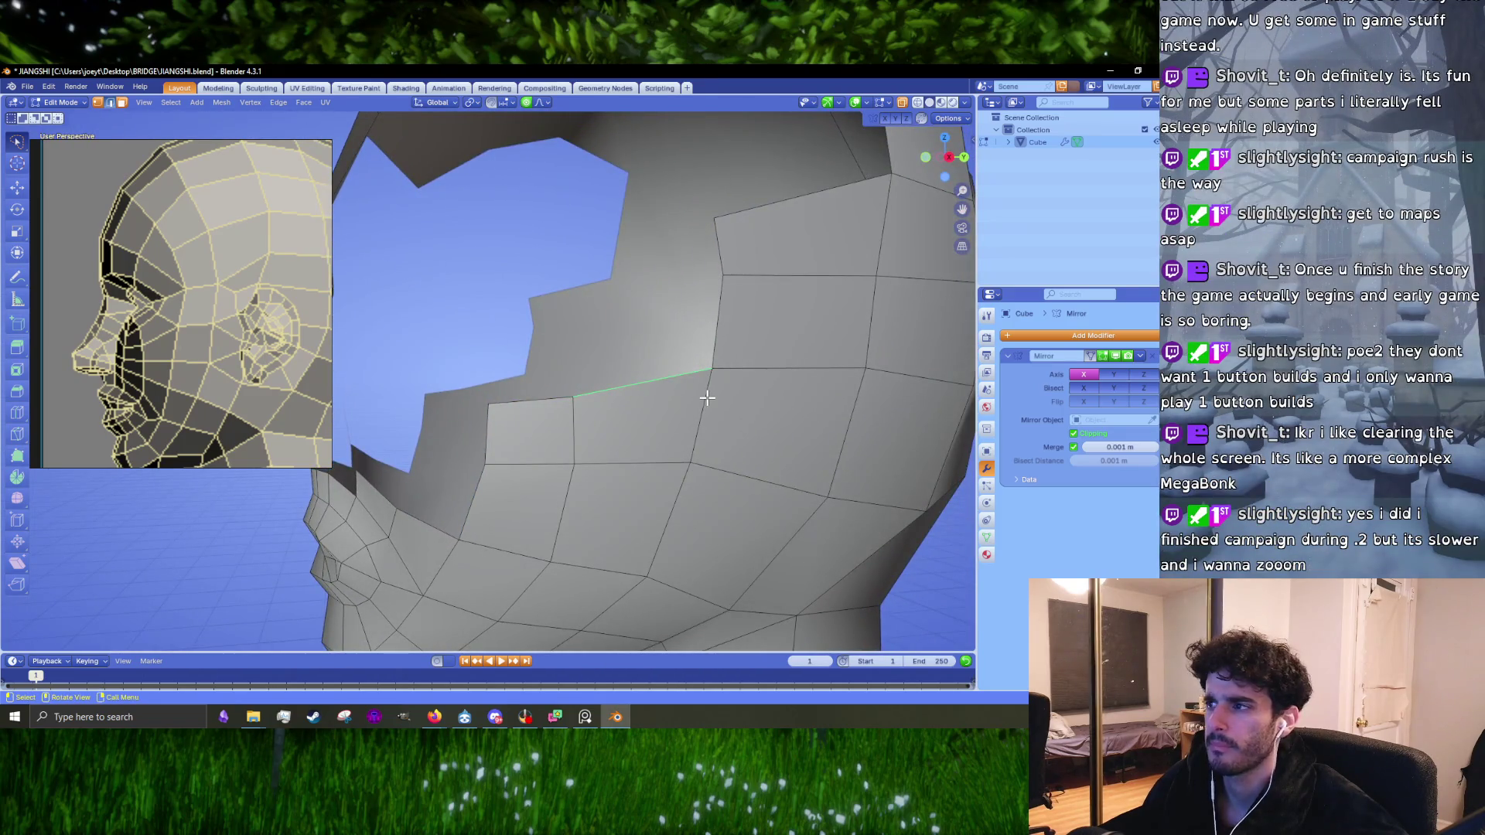
pyautogui.press('e')
pyautogui.click(644, 325)
pyautogui.moveTo(644, 328); pyautogui.dragTo(719, 326, button='middle')
pyautogui.press('s')
pyautogui.click(719, 330)
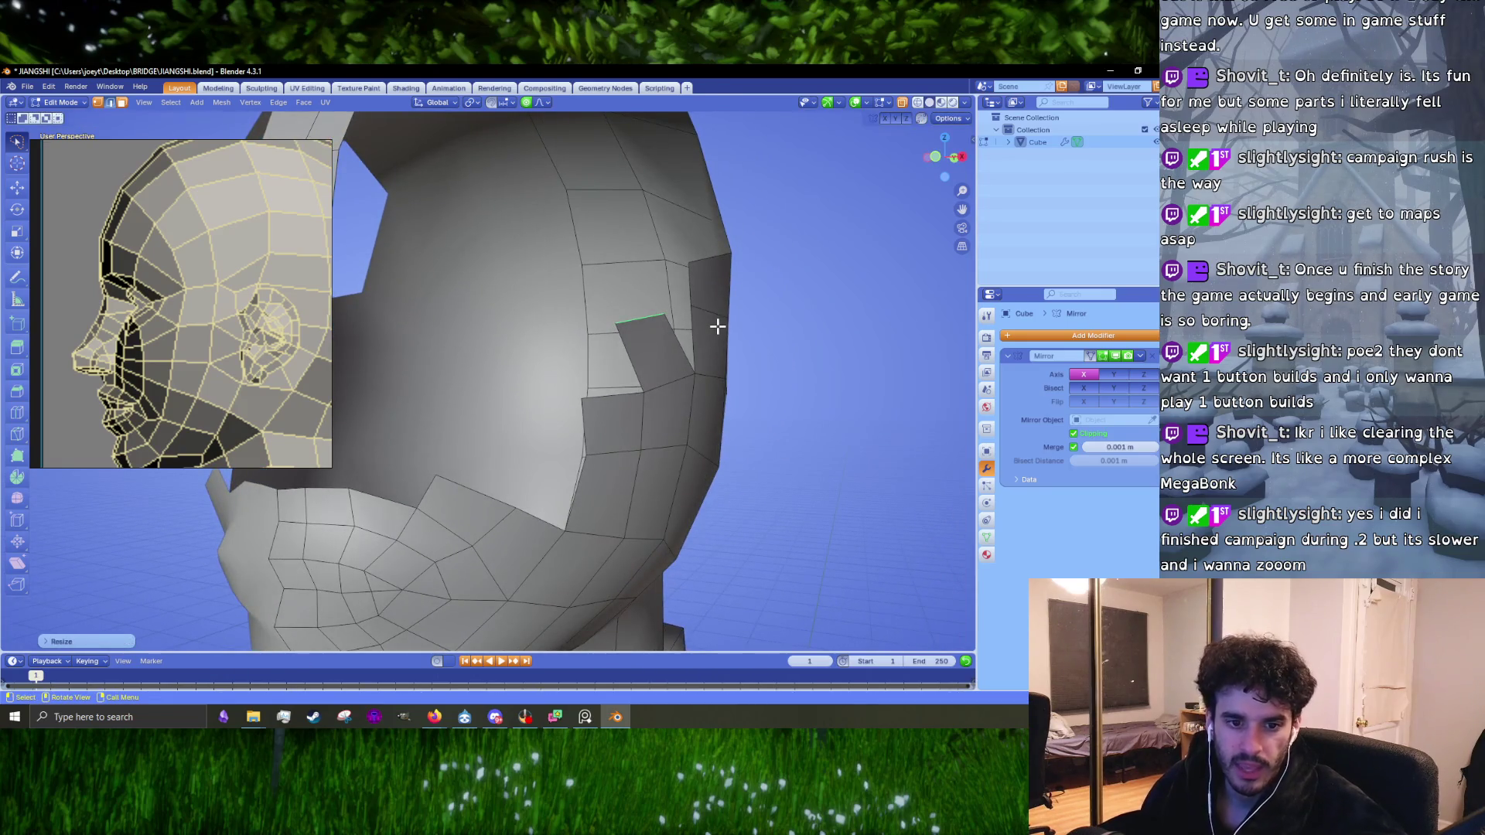
pyautogui.press('g')
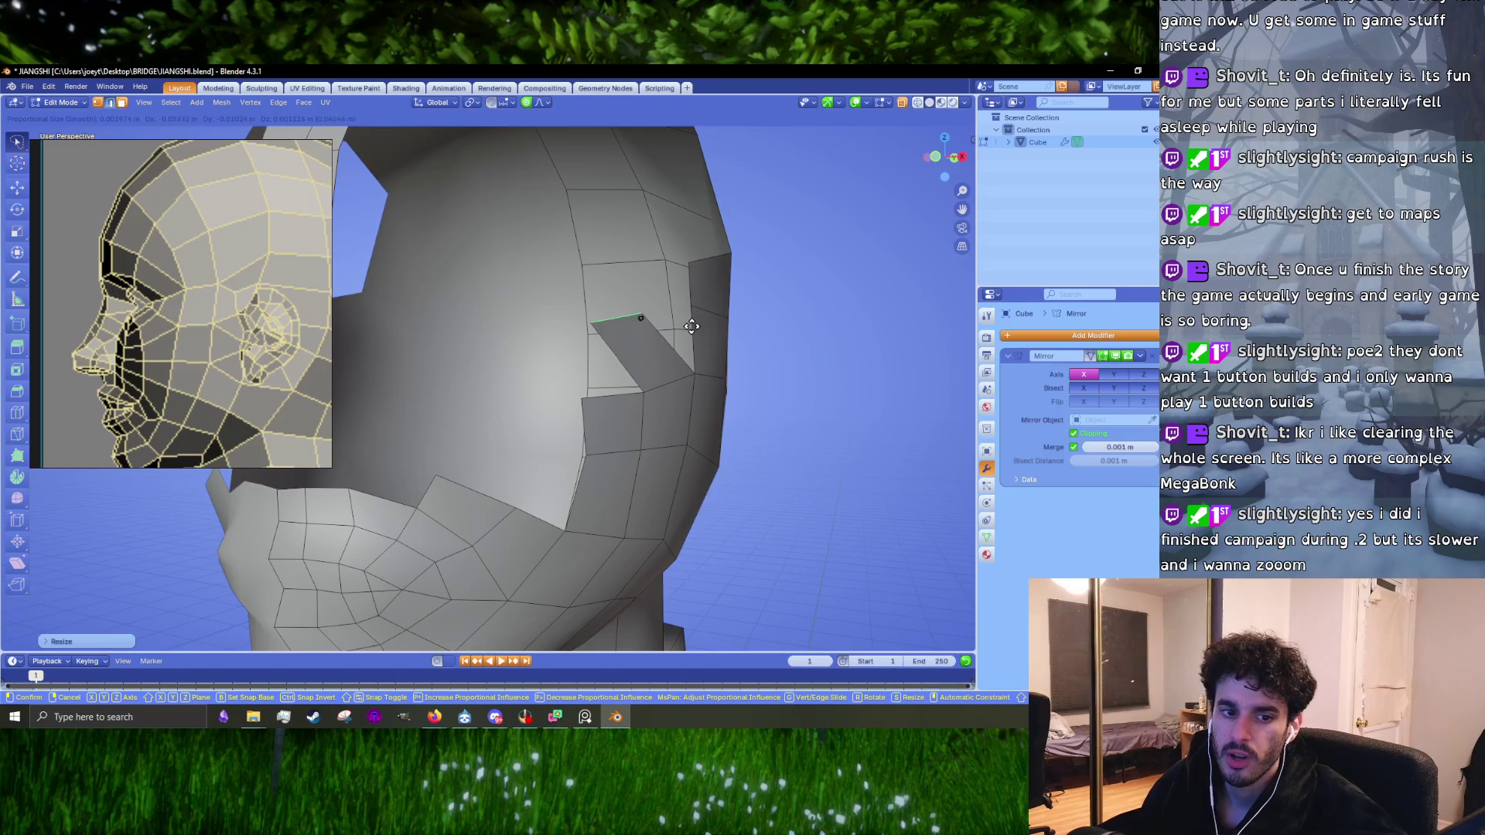
pyautogui.click(689, 322)
pyautogui.moveTo(689, 322); pyautogui.dragTo(738, 333, button='middle')
pyautogui.press('KP_3')
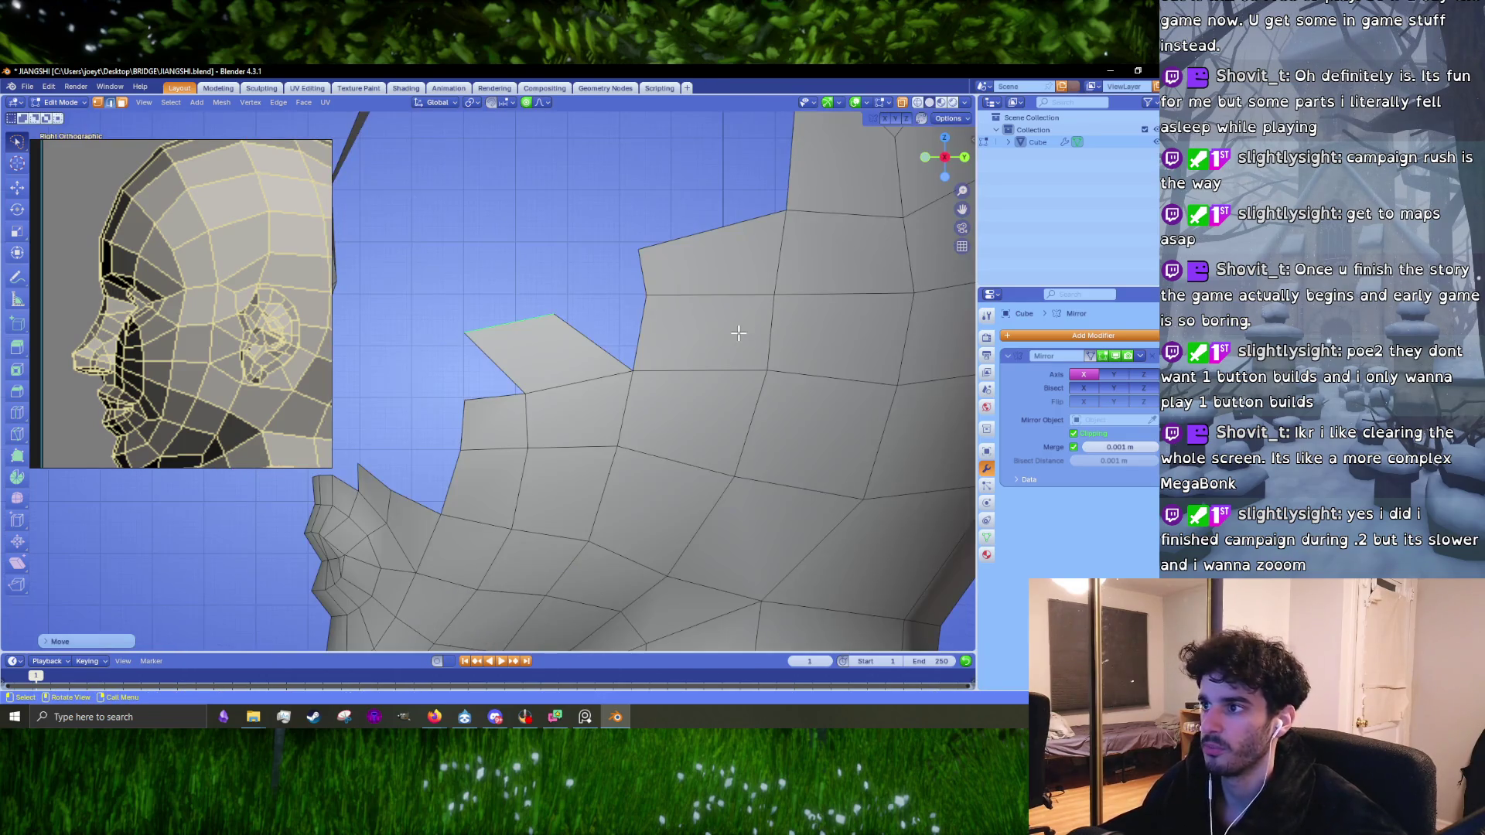
# Step: Rotate and reposition the new flap, then undo that move and return to a closer side view
pyautogui.press('r')
pyautogui.click(682, 356)
pyautogui.press('g')
pyautogui.moveTo(652, 318)
pyautogui.mouseDown(button='middle')
pyautogui.moveTo(774, 371)
pyautogui.moveTo(540, 381)
pyautogui.moveTo(544, 354)
pyautogui.mouseUp(button='middle')
pyautogui.click(773, 370)
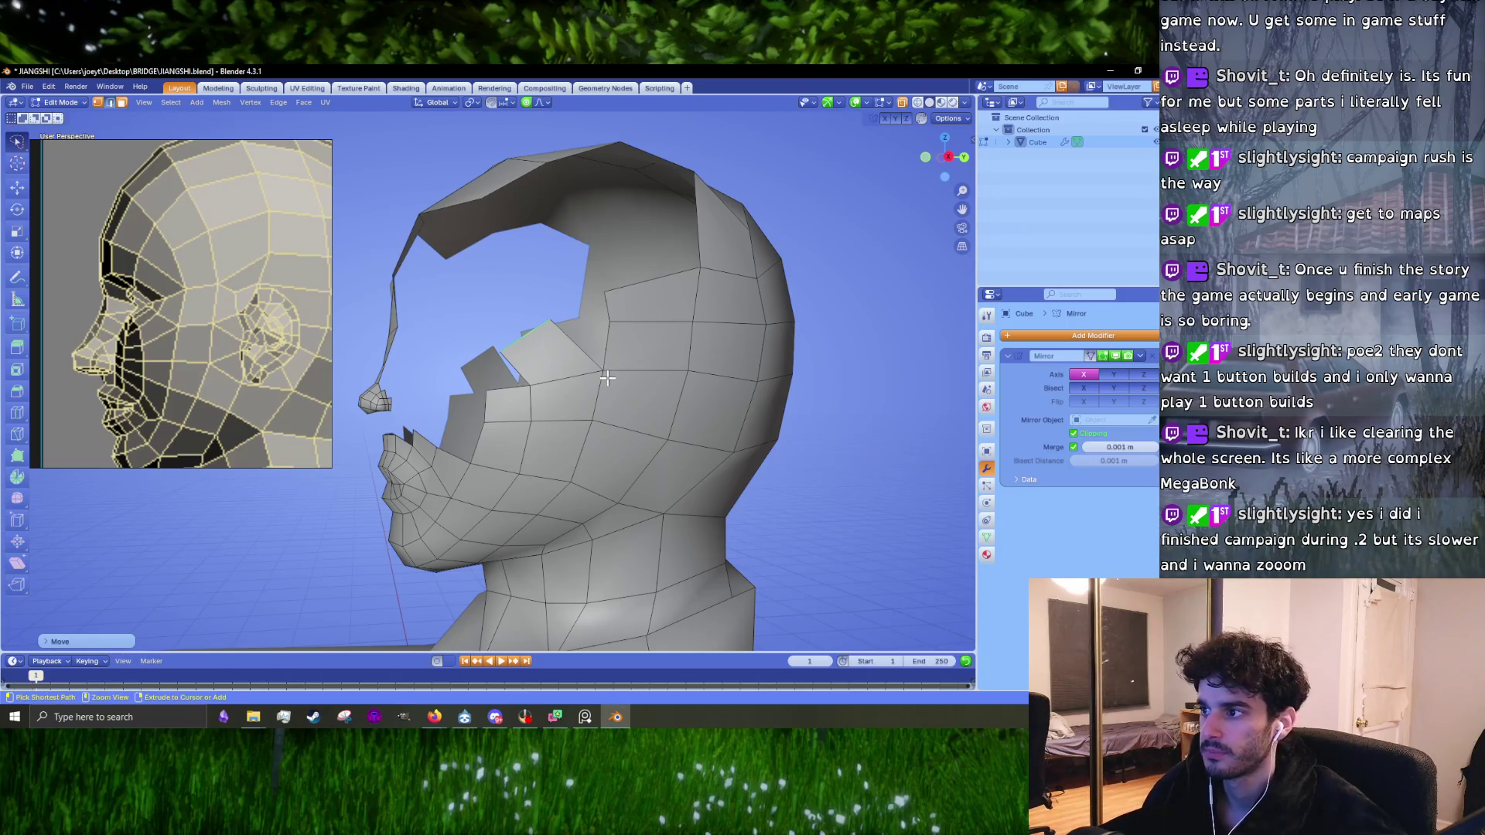
pyautogui.hotkey('ctrl', 'z')
pyautogui.hotkey('ctrl', 'z')
pyautogui.hotkey('ctrl', 'z')
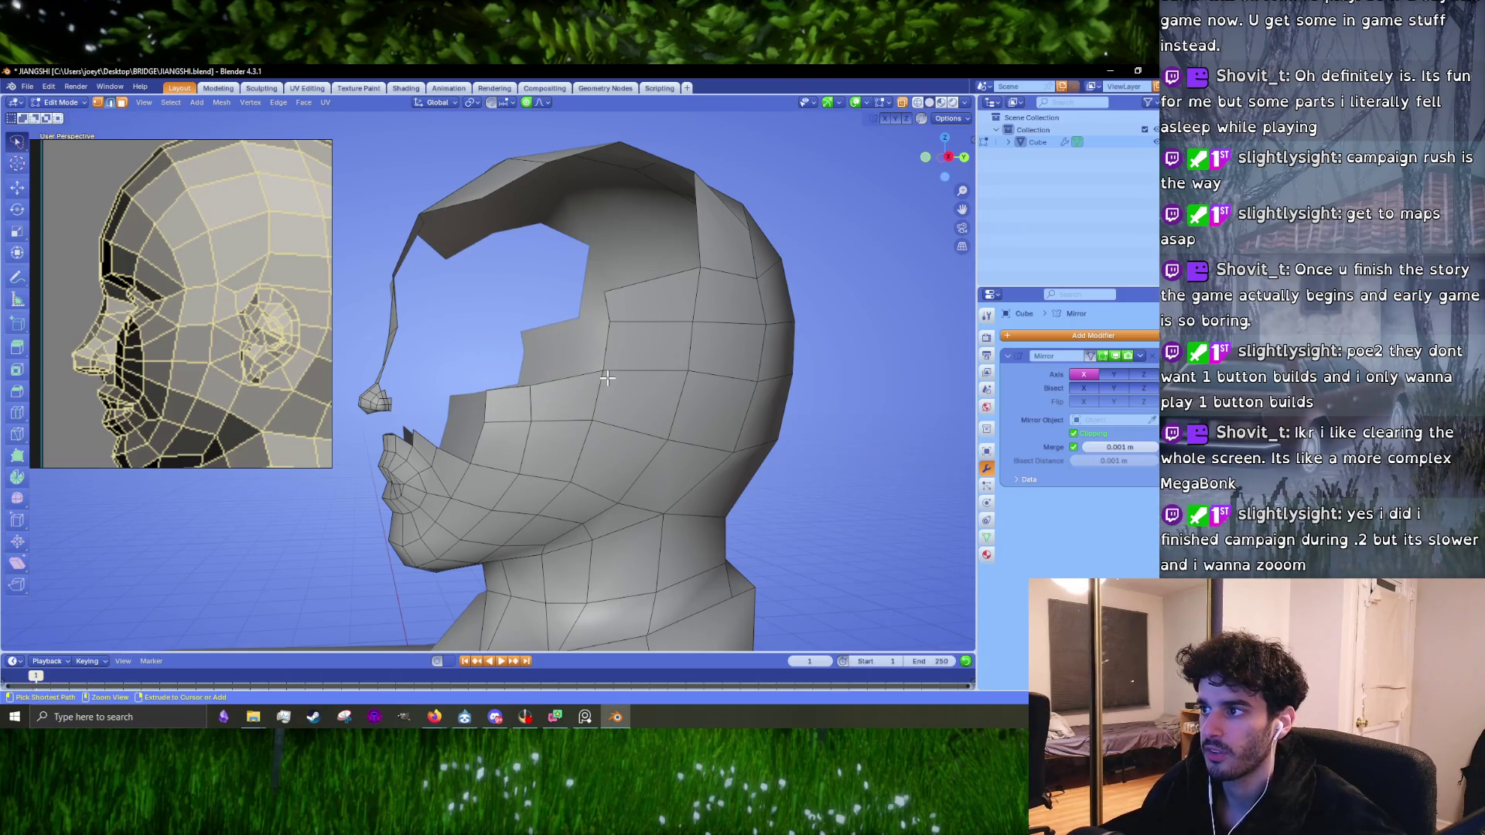
pyautogui.press('KP_3')
pyautogui.moveTo(608, 377); pyautogui.dragTo(575, 420, button='middle')
pyautogui.keyDown('ctrl'); pyautogui.scroll(3, 564, 309); pyautogui.keyUp('ctrl')
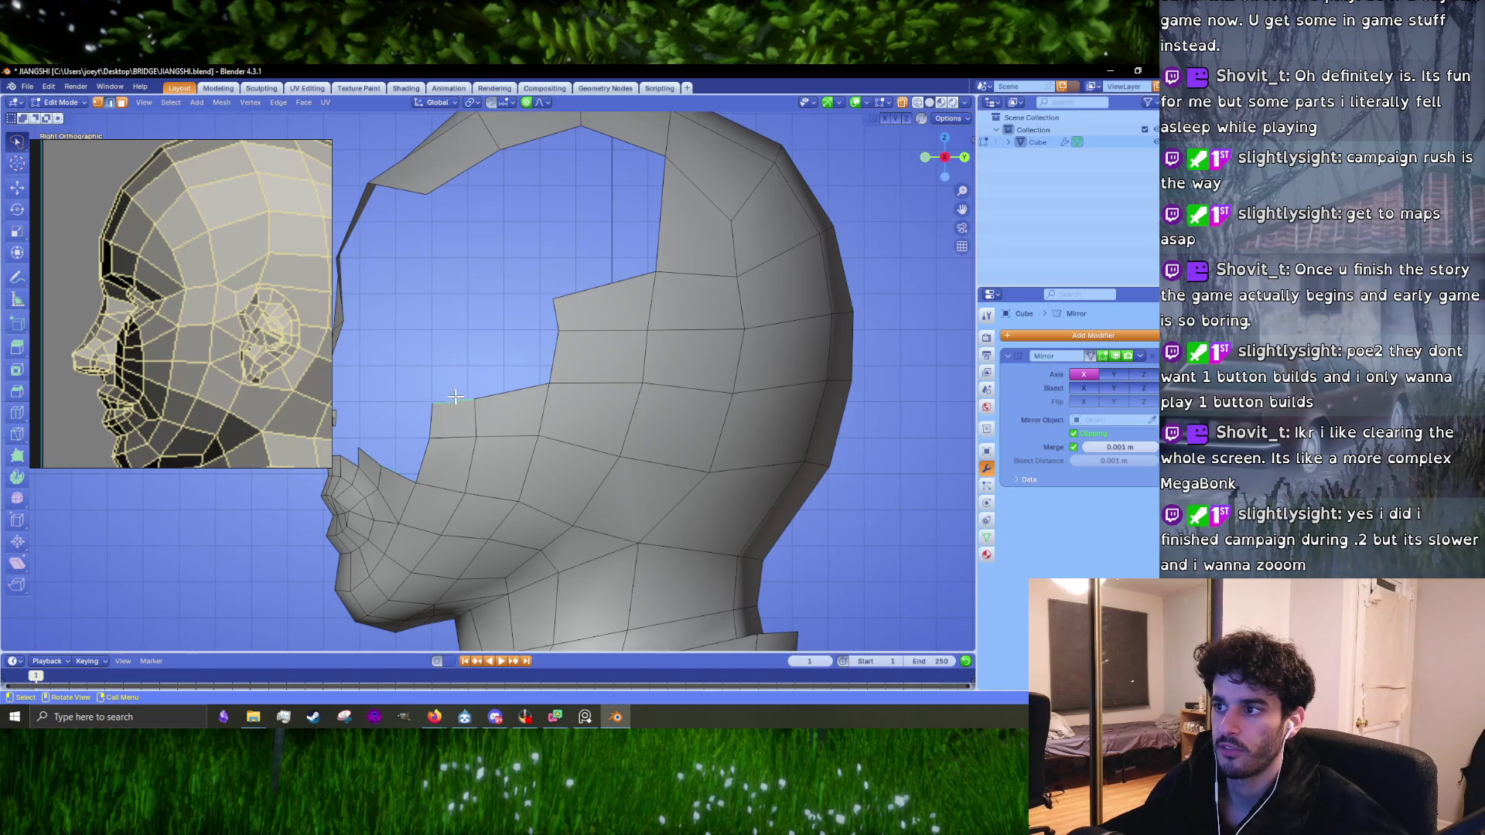
# Step: Shift a cheek vertex left, raise the cheek's top edge, and merge two top-edge vertices
pyautogui.press('g')
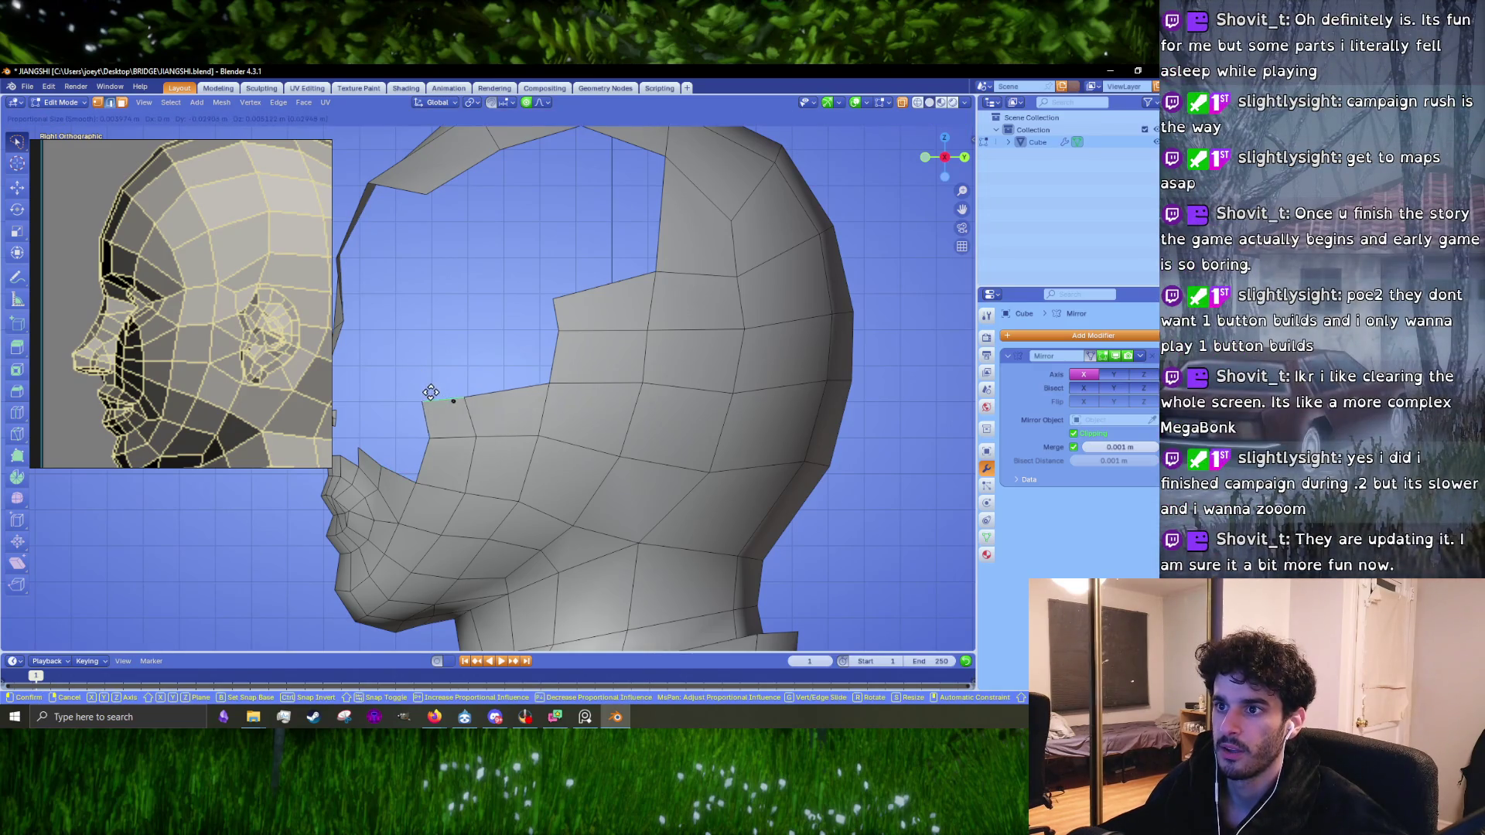
pyautogui.click(431, 392)
pyautogui.click(504, 389)
pyautogui.scroll(2, 503, 389)
pyautogui.press('g')
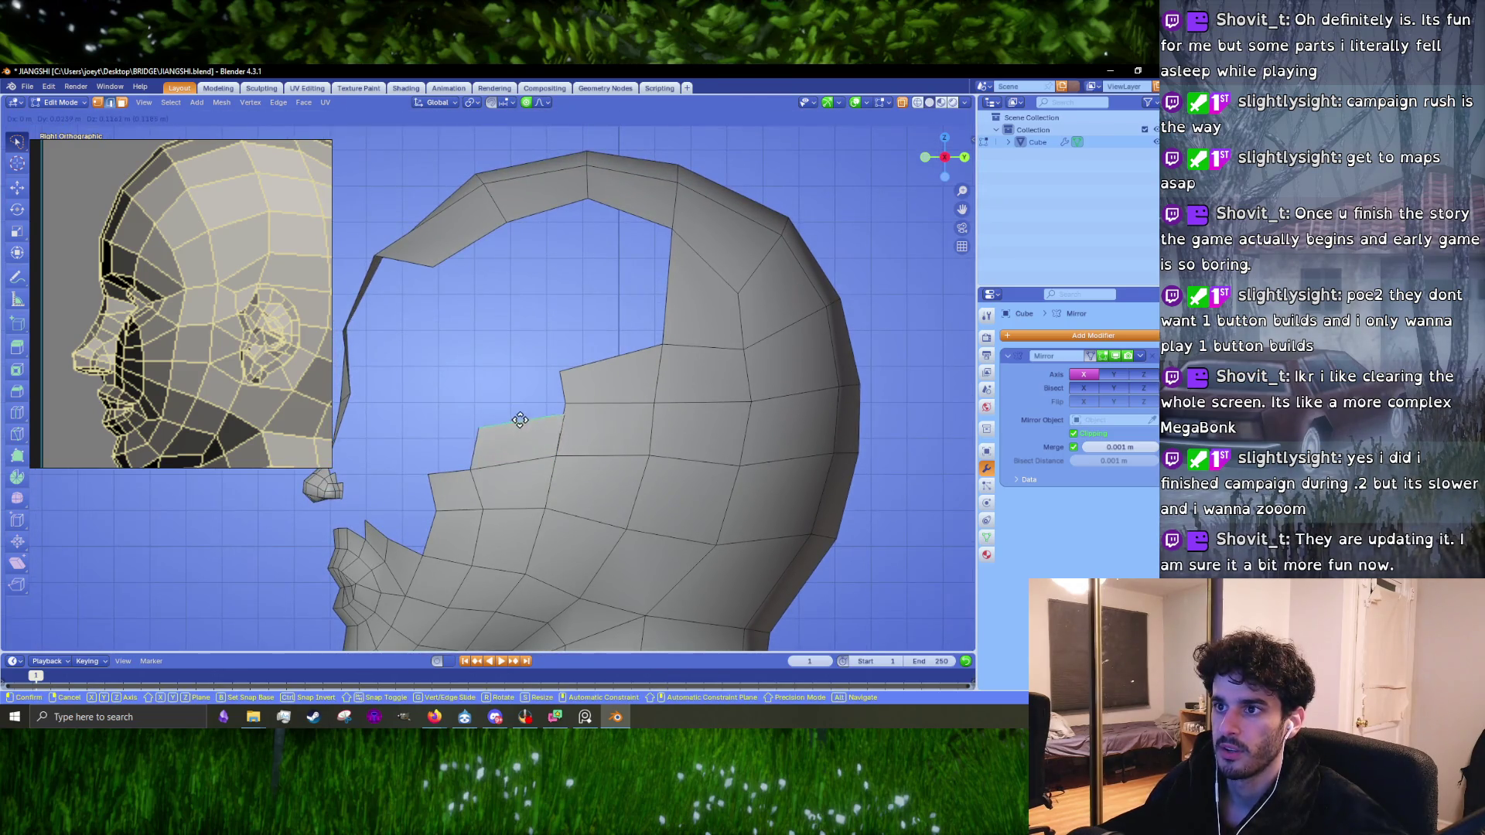
pyautogui.click(520, 401)
pyautogui.click(563, 397)
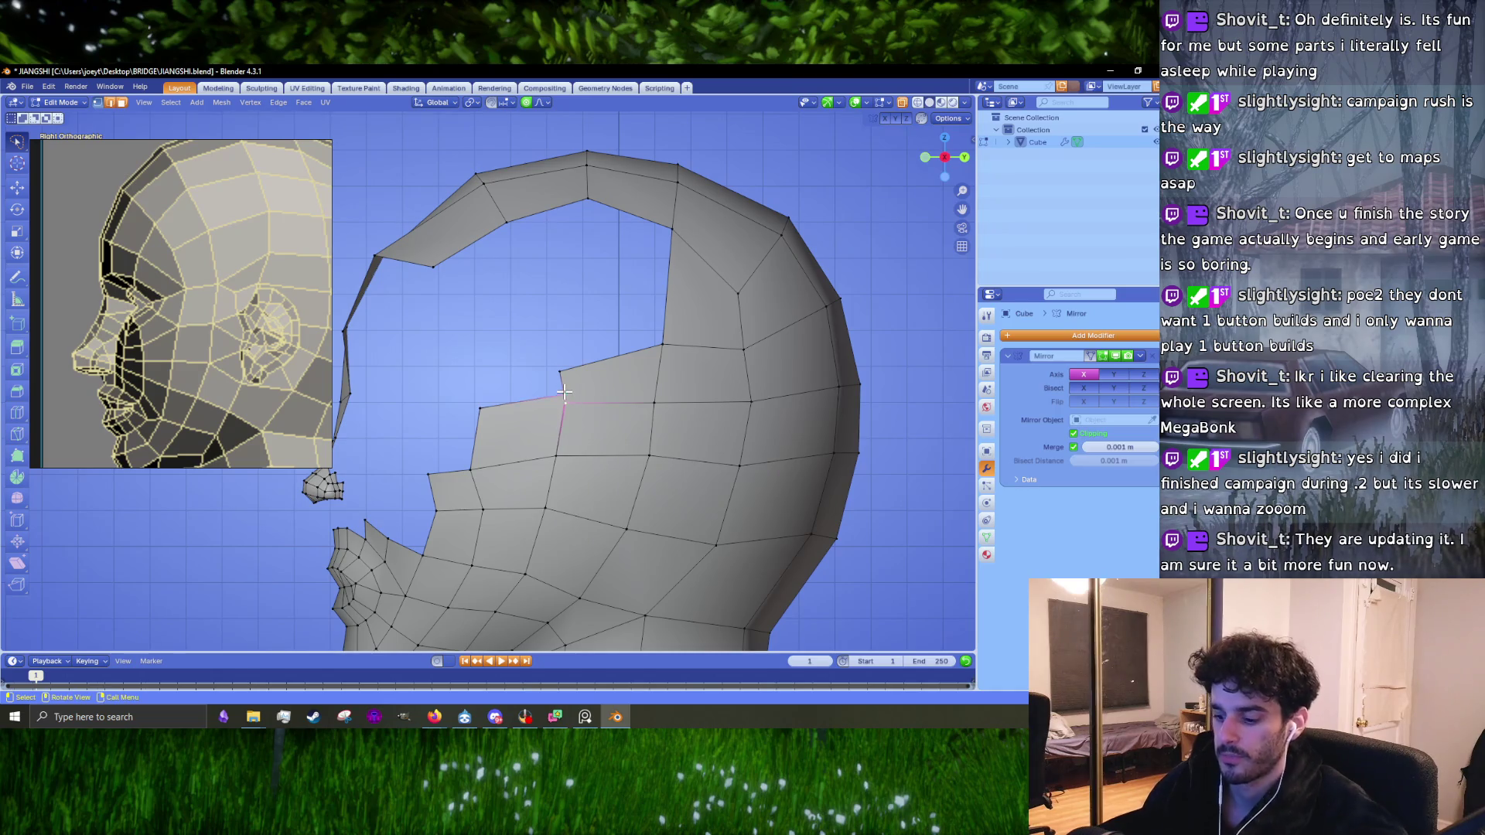
pyautogui.press('m')
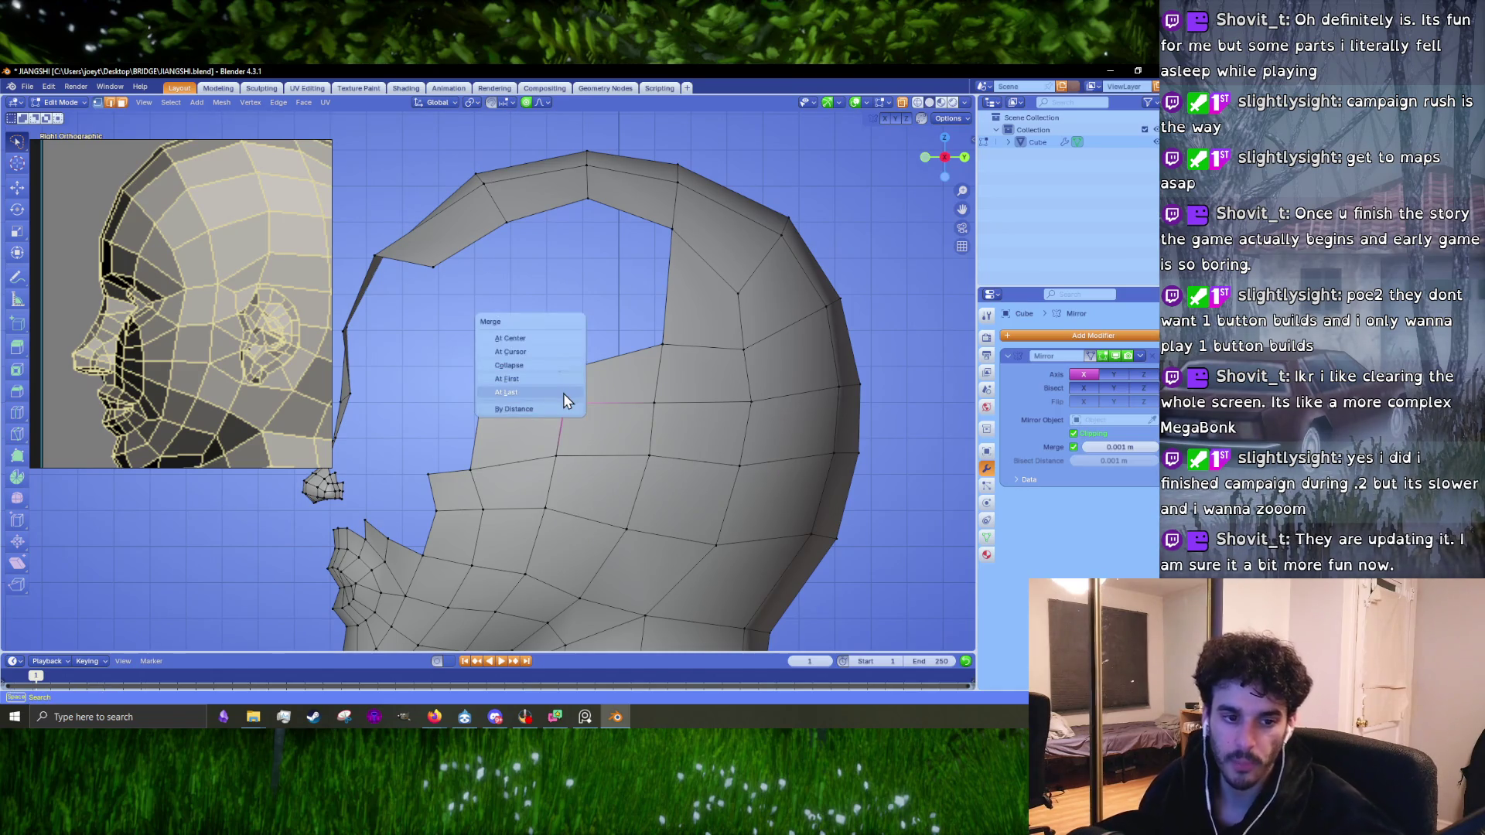
pyautogui.click(547, 342)
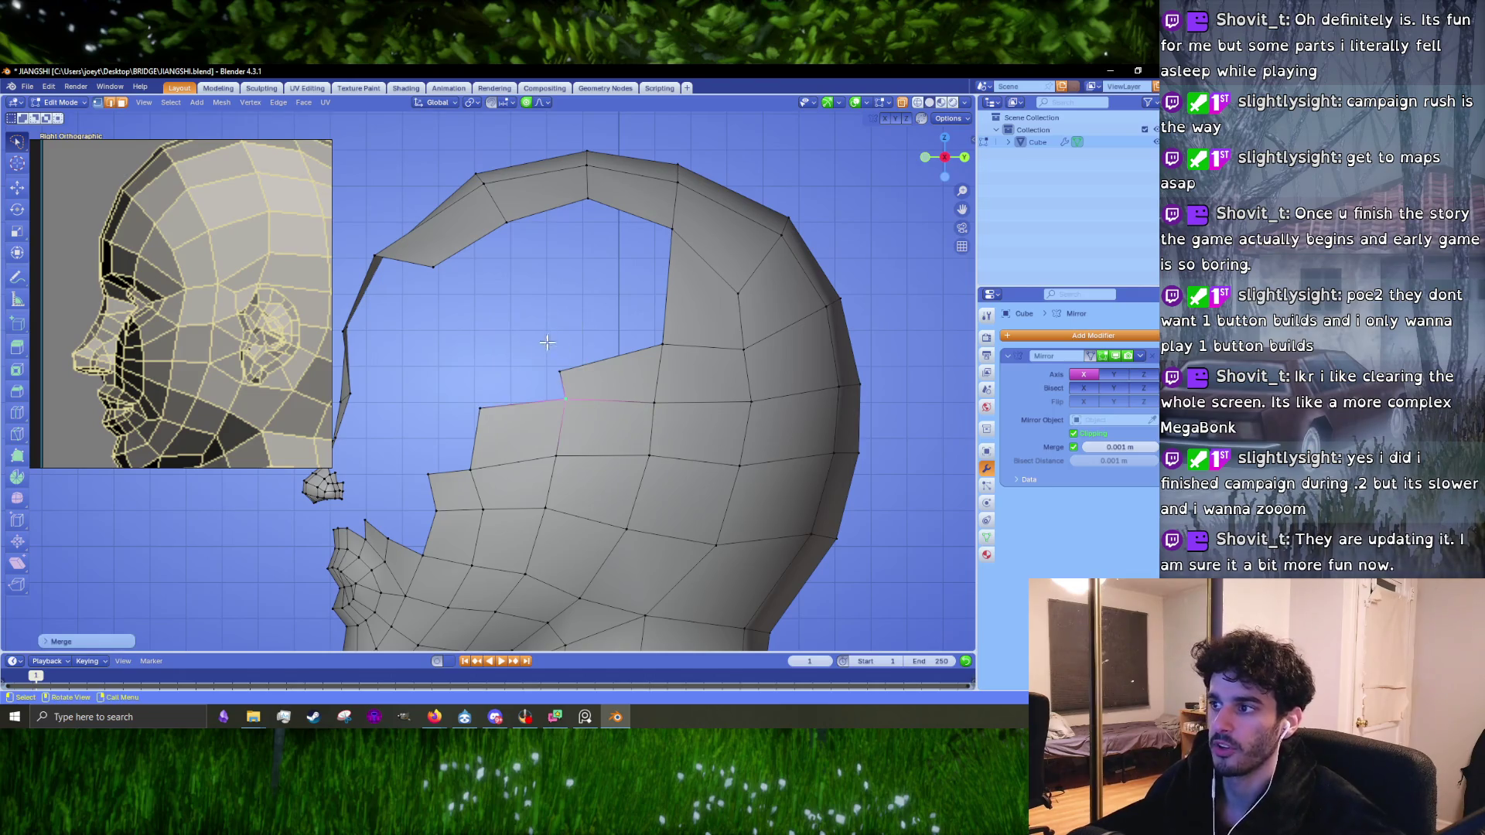
# Step: Lower the neighbouring vertices on the cheek's top edge
pyautogui.click(478, 410)
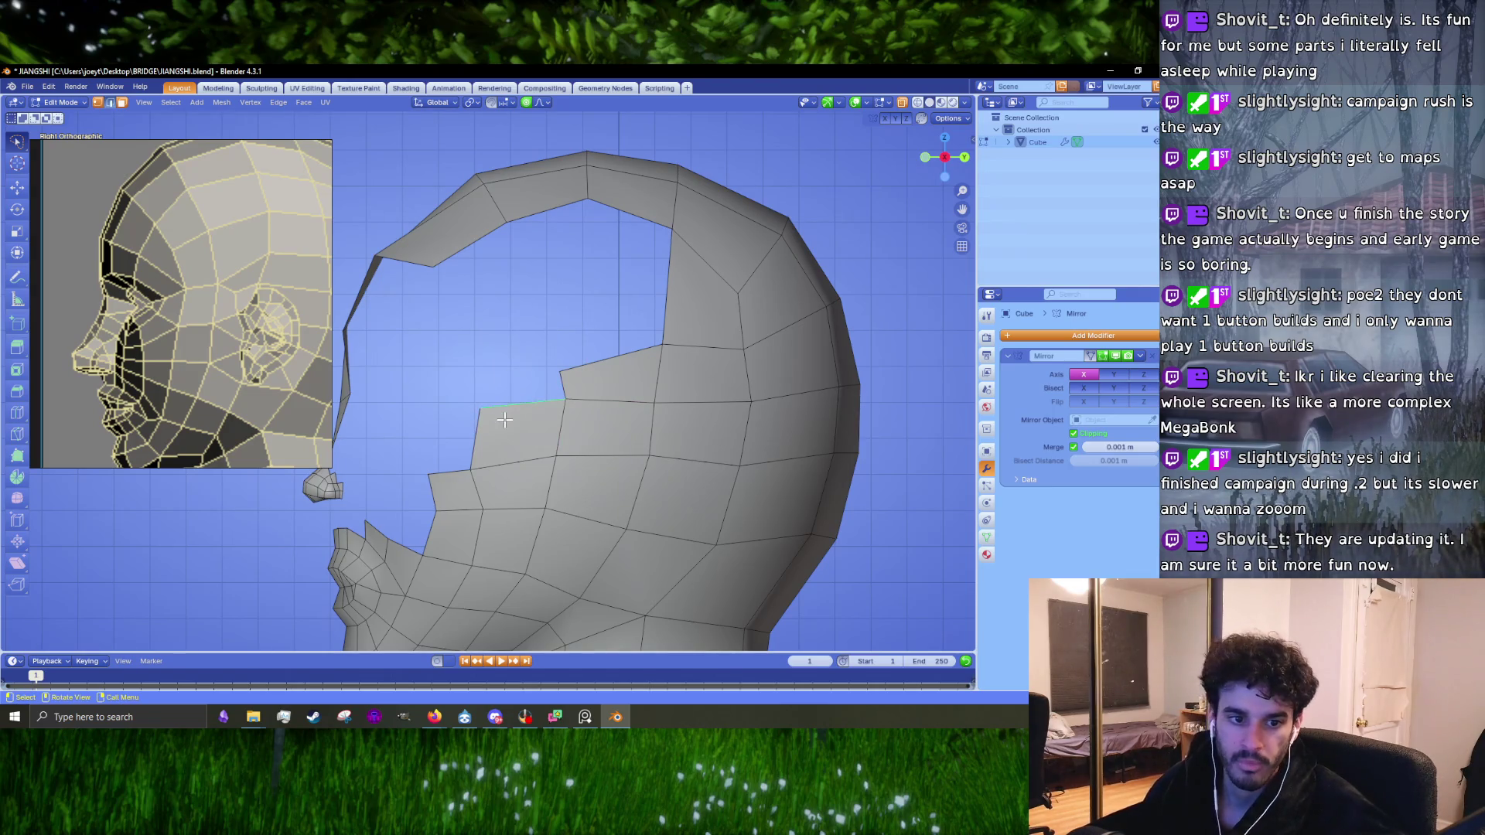
pyautogui.press('g')
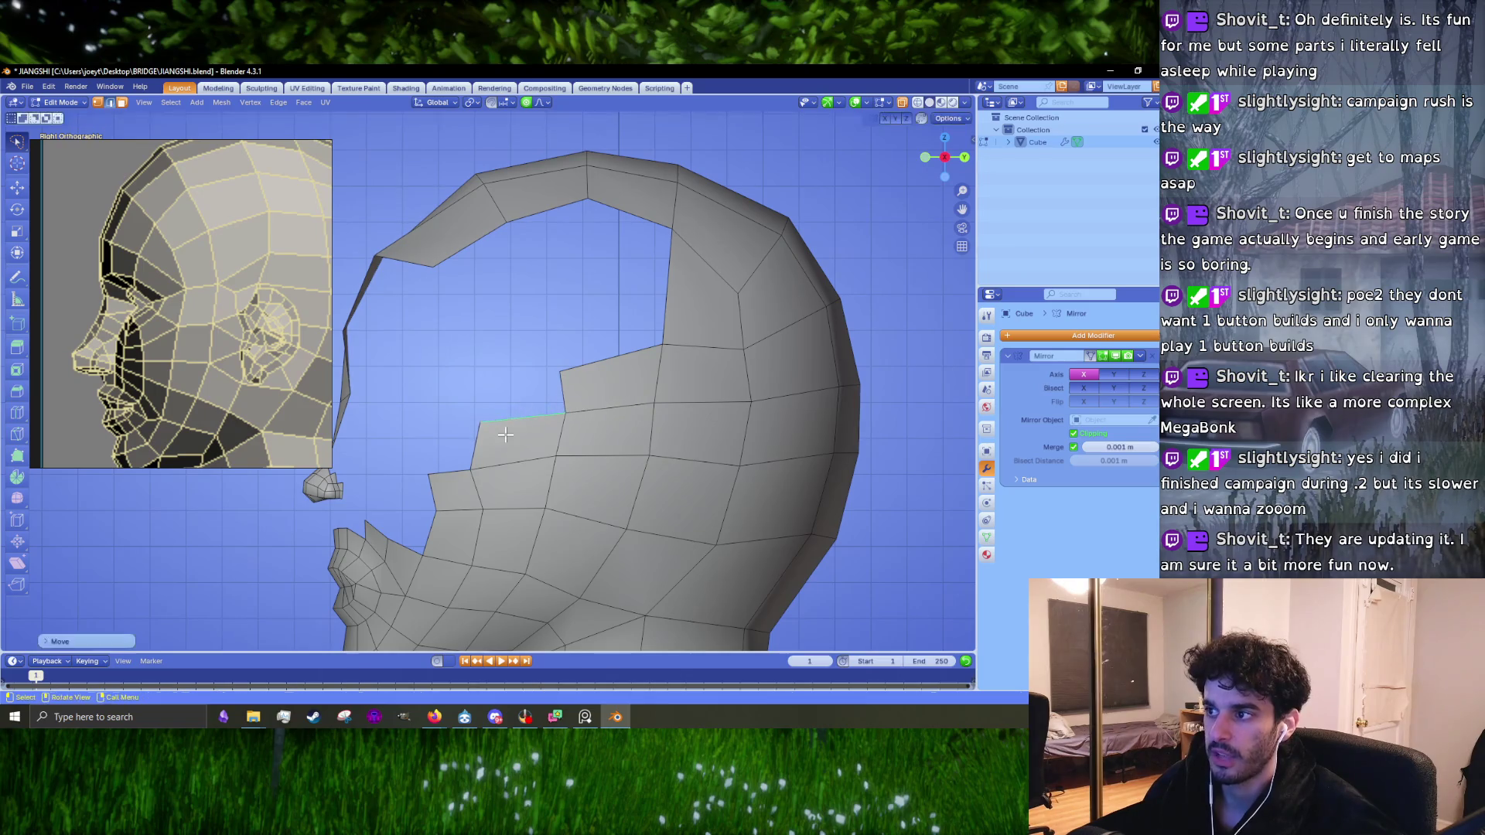
pyautogui.click(475, 442)
pyautogui.press('r')
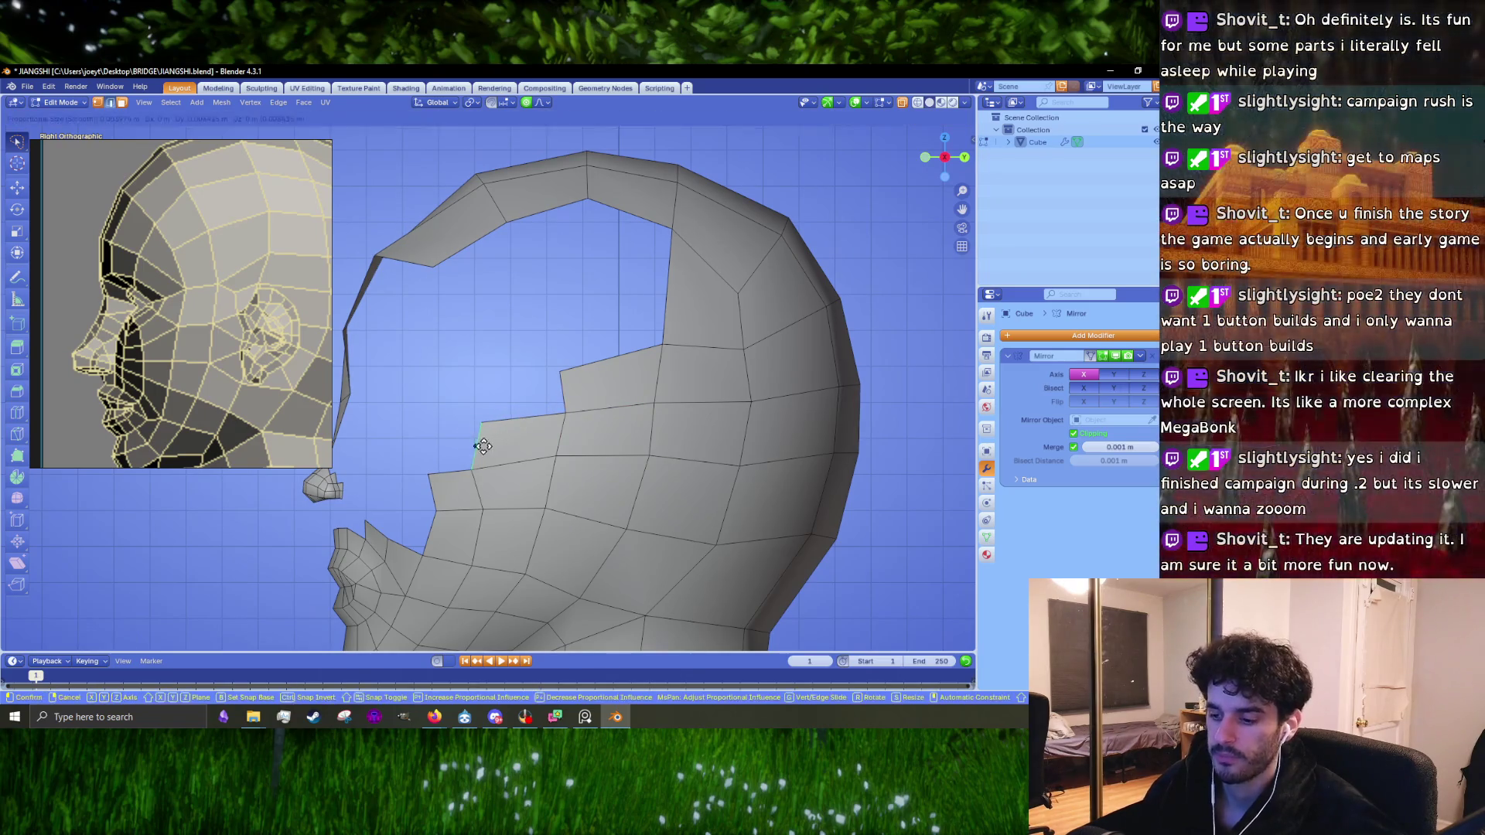
pyautogui.press('Escape')
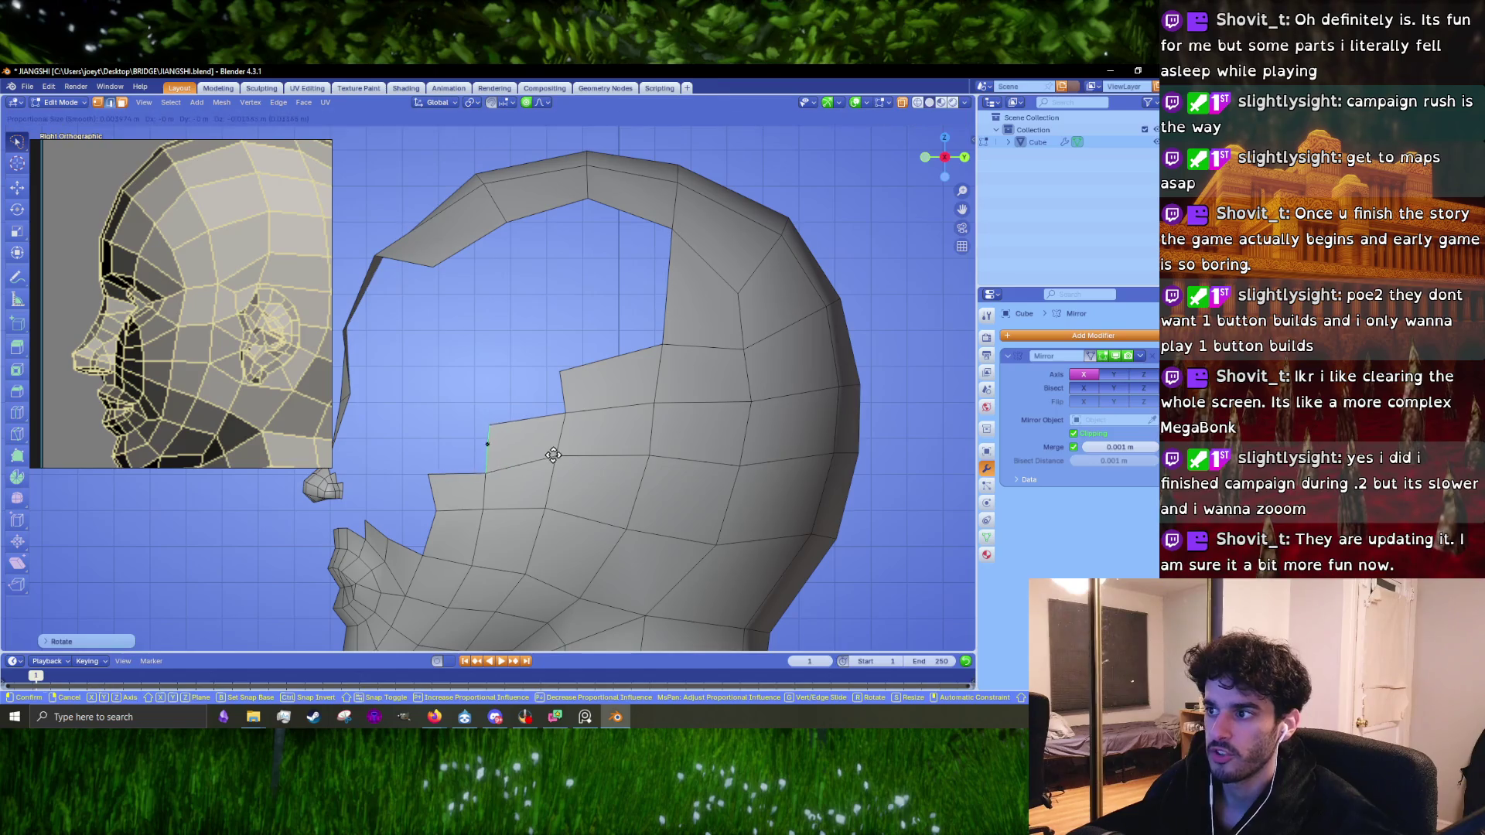
# Step: Extrude the cheek's front vertical edge upward into a face and merge its vertices at center
pyautogui.click(560, 419)
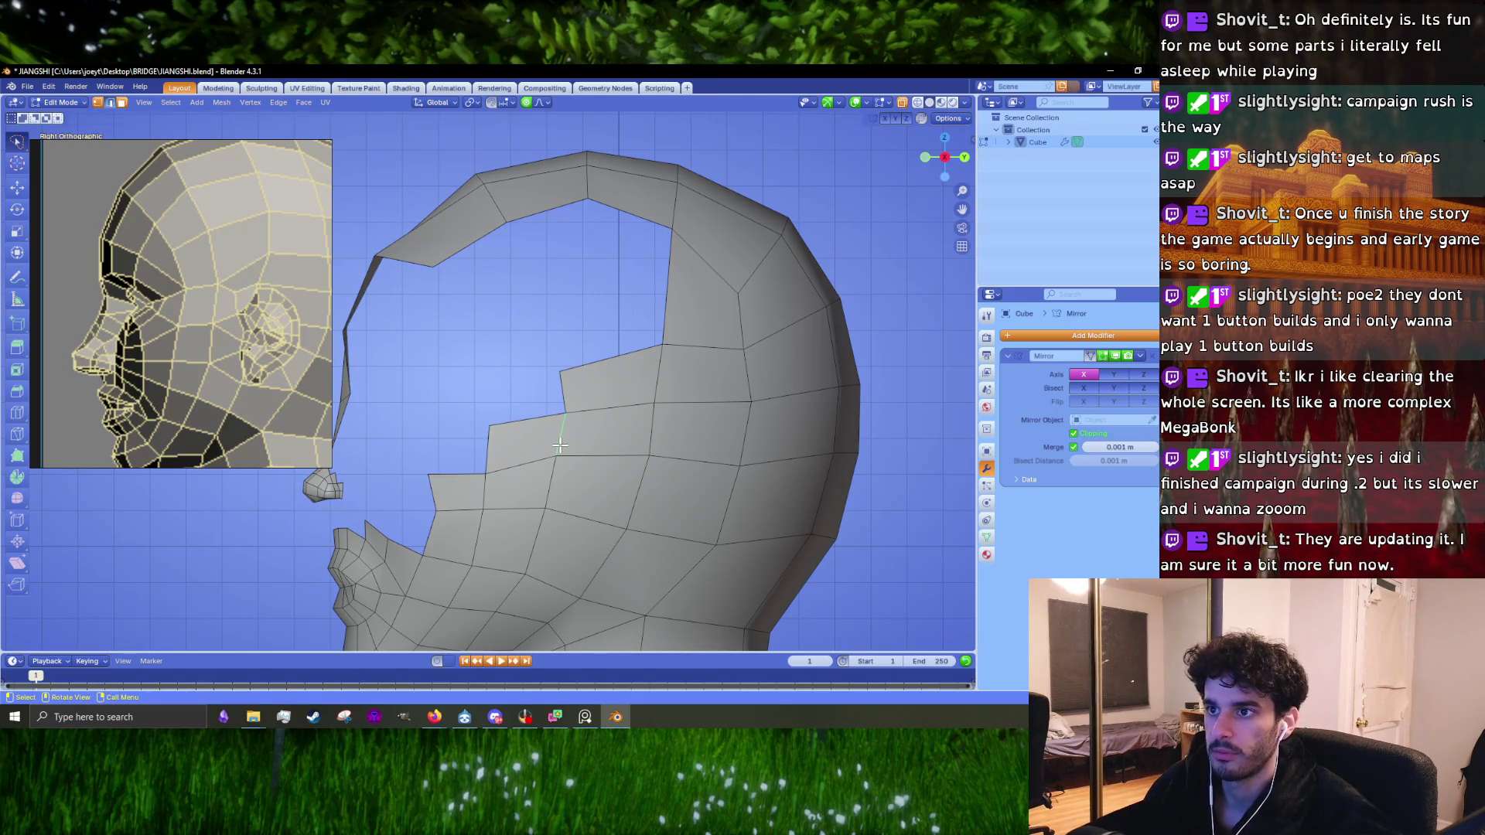
pyautogui.click(558, 380)
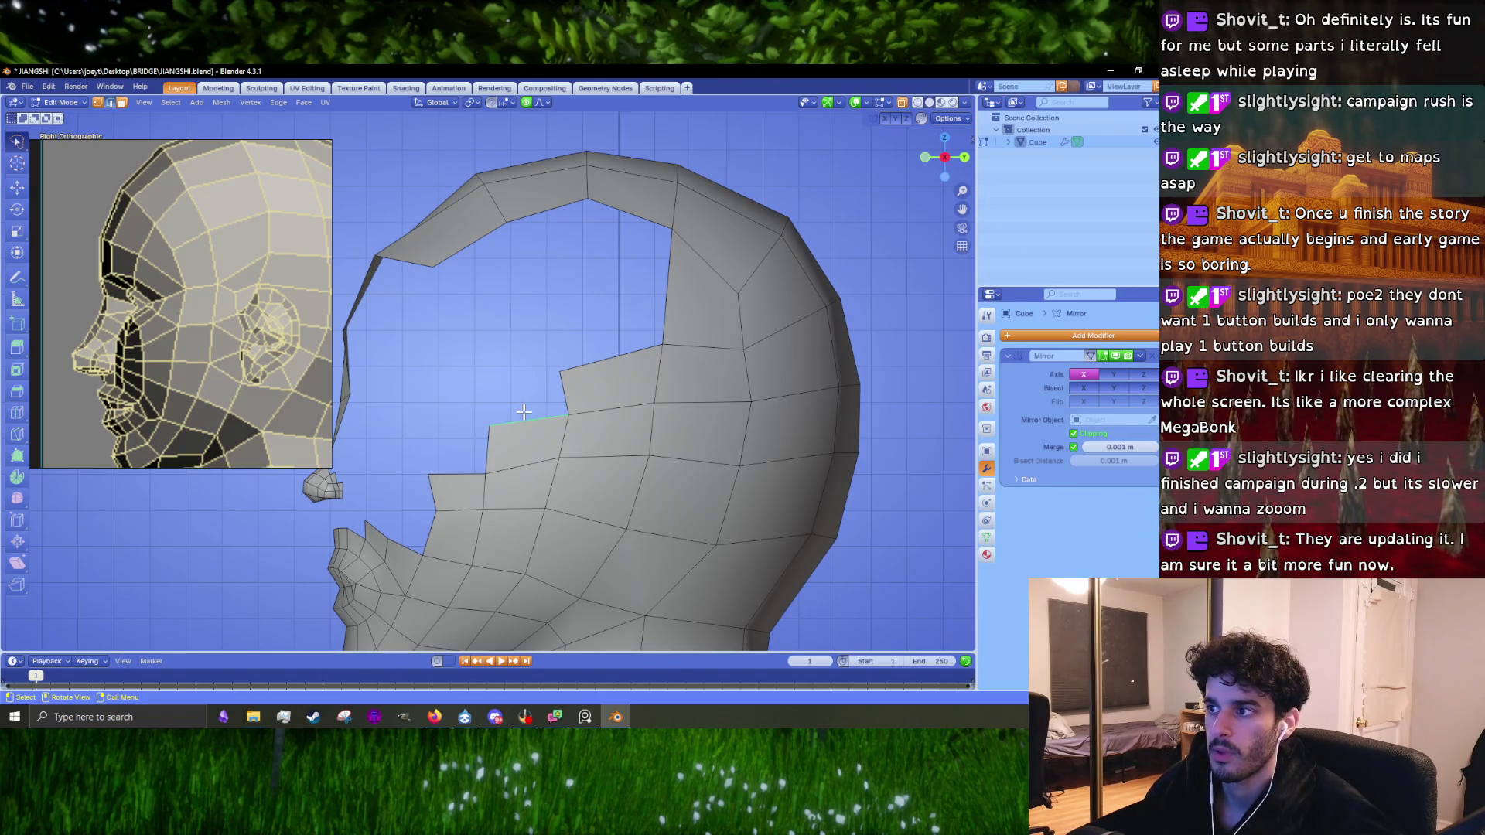
pyautogui.press('e')
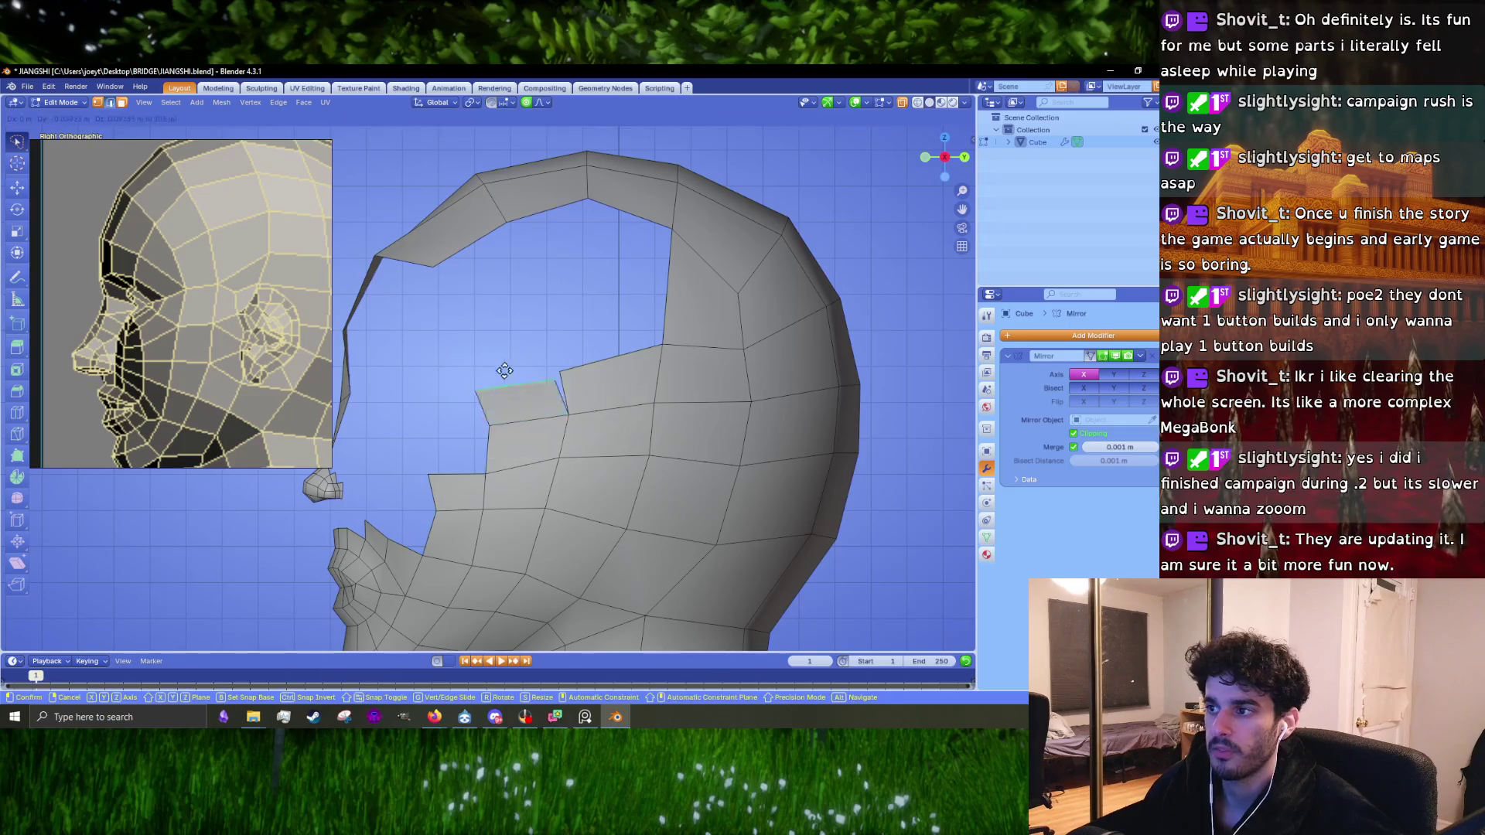
pyautogui.click(508, 367)
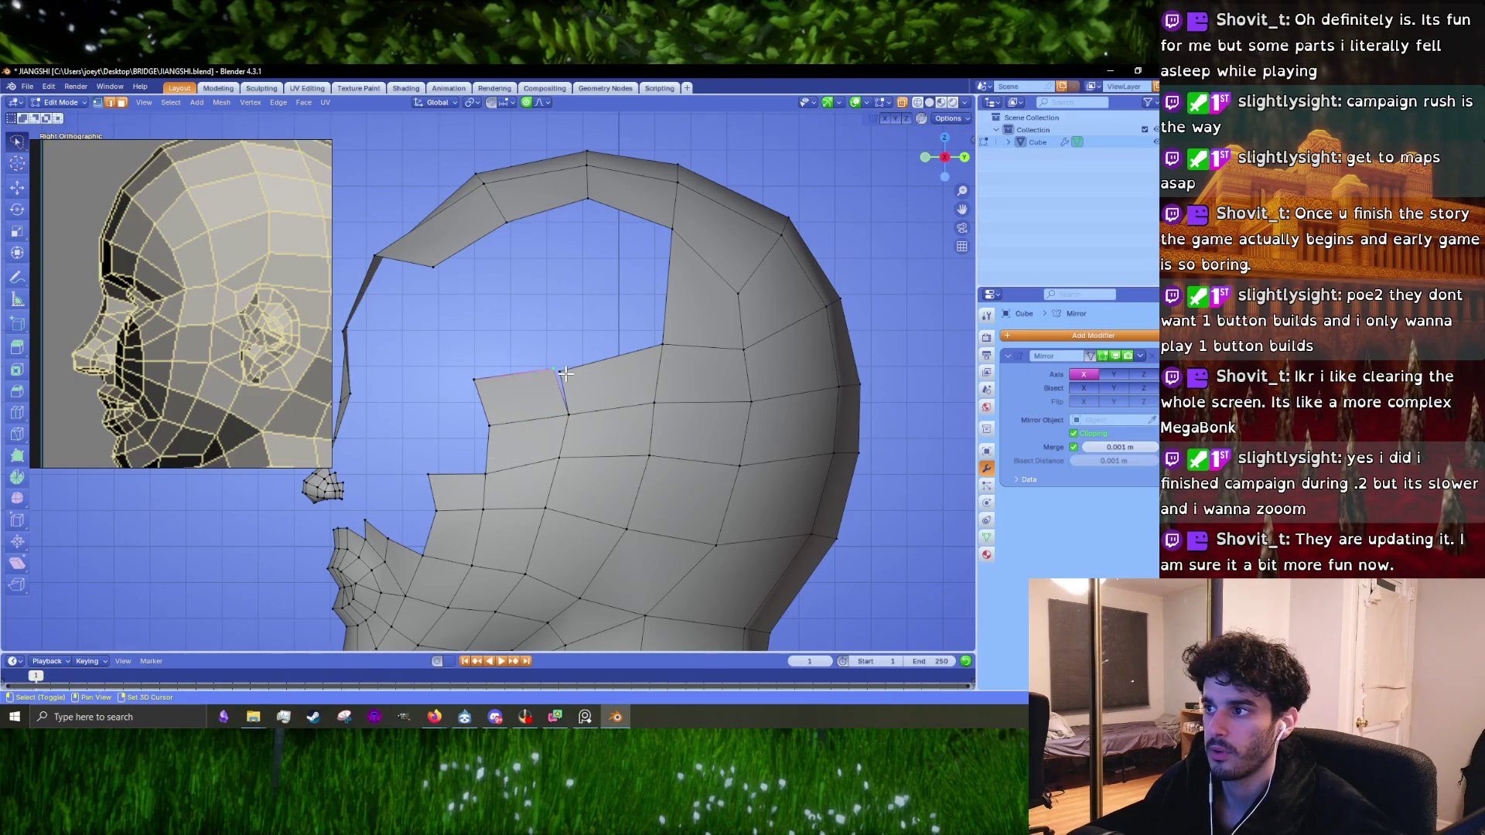
pyautogui.press('m')
pyautogui.click(567, 374)
# Step: Extrude the new face's top edge upward and fill the gap to the upper strip
pyautogui.click(544, 393)
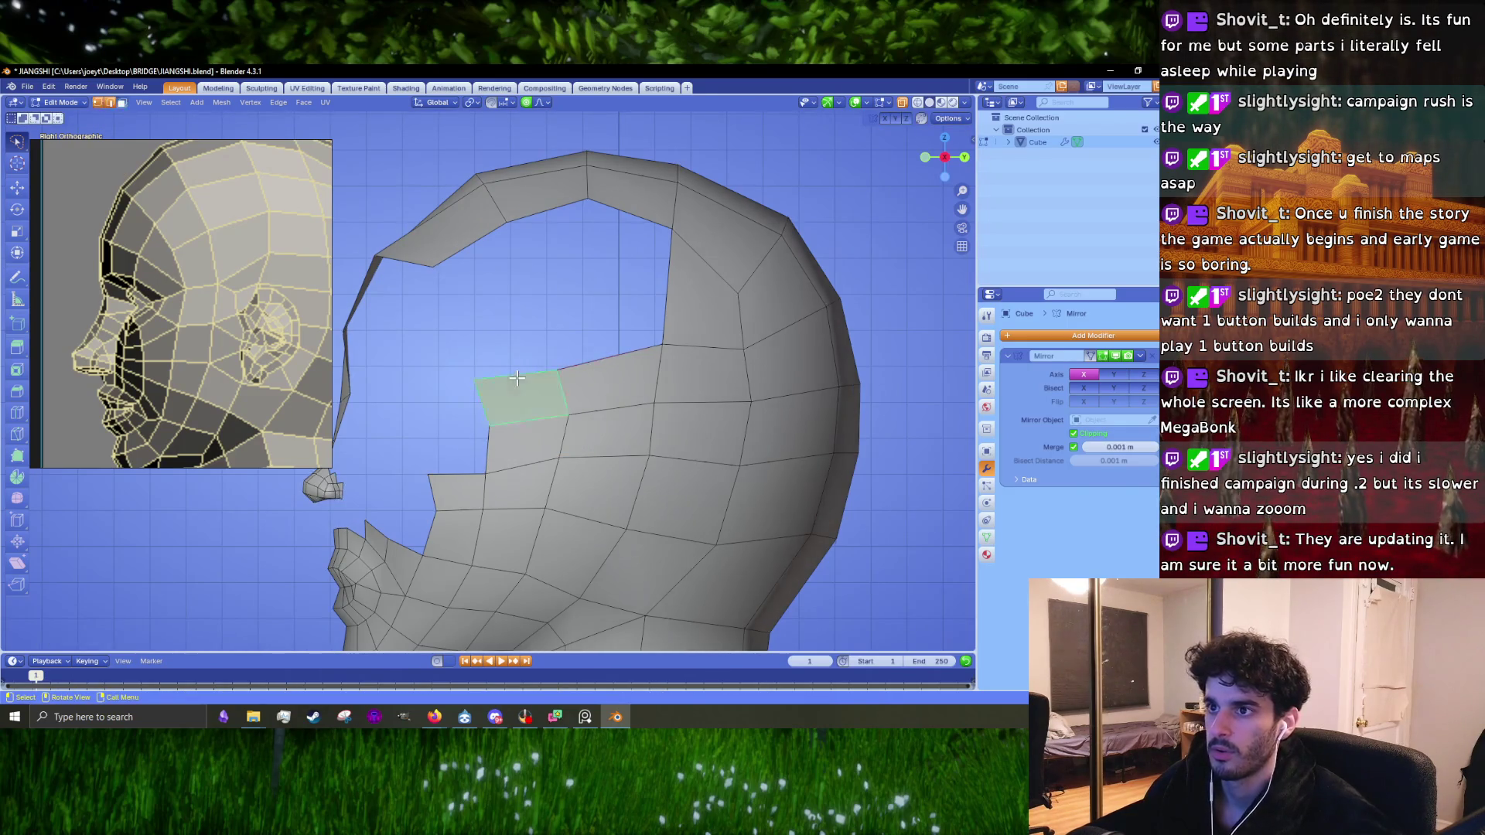
pyautogui.scroll(1, 545, 395)
pyautogui.click(531, 387)
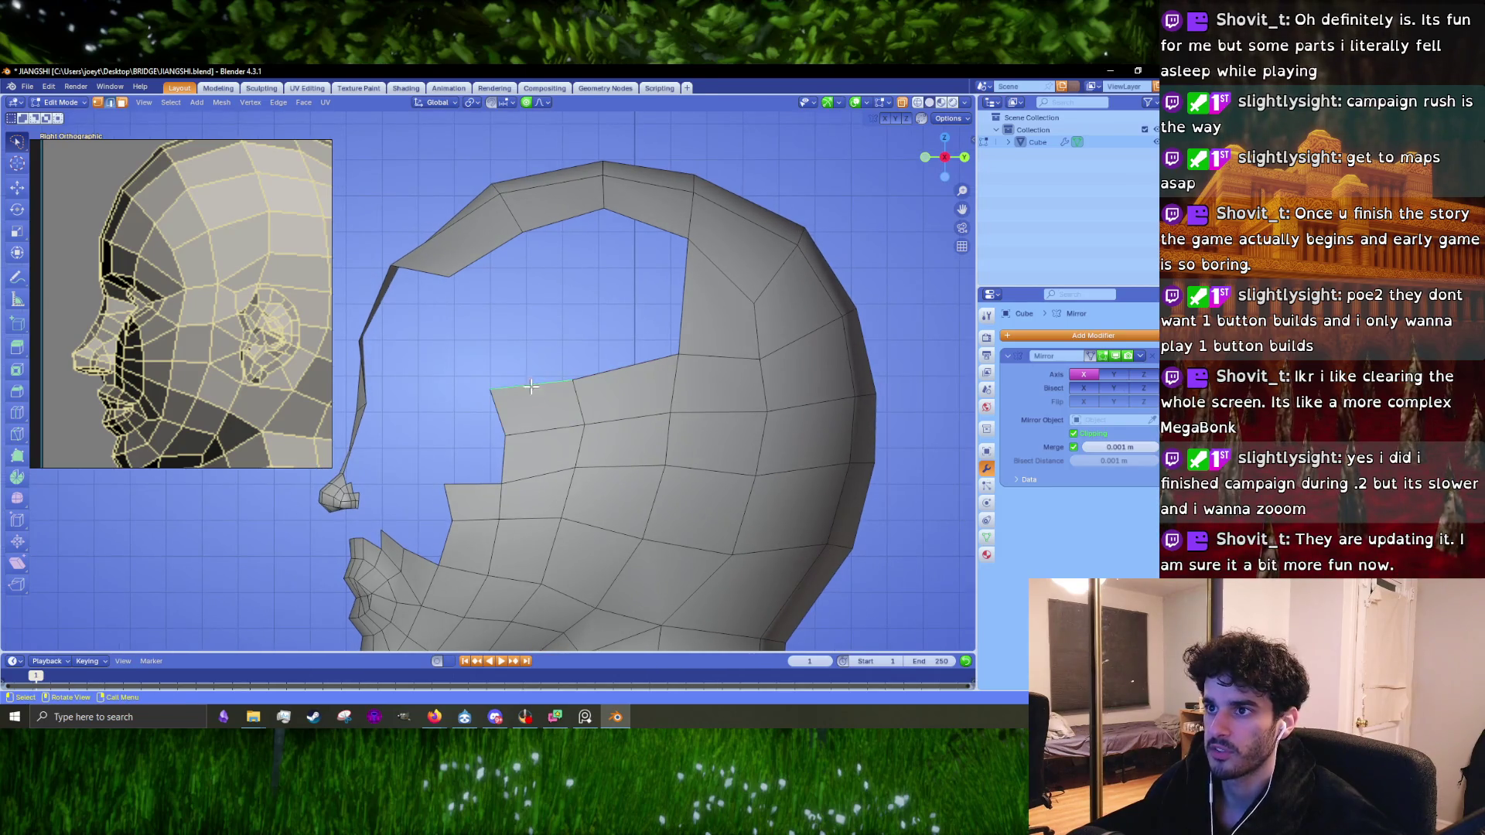
pyautogui.press('e')
pyautogui.click(515, 327)
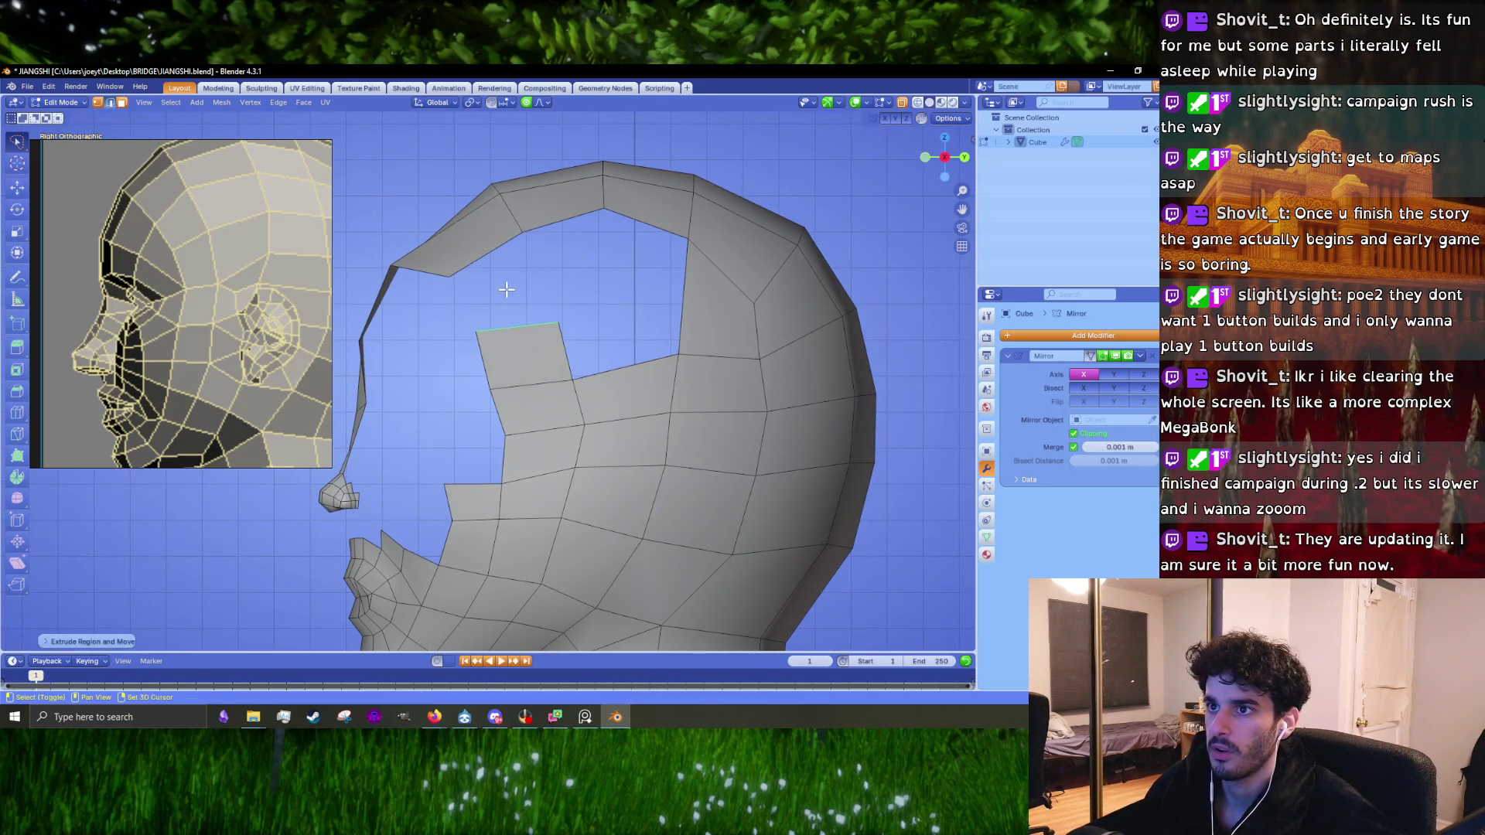
pyautogui.click(487, 257)
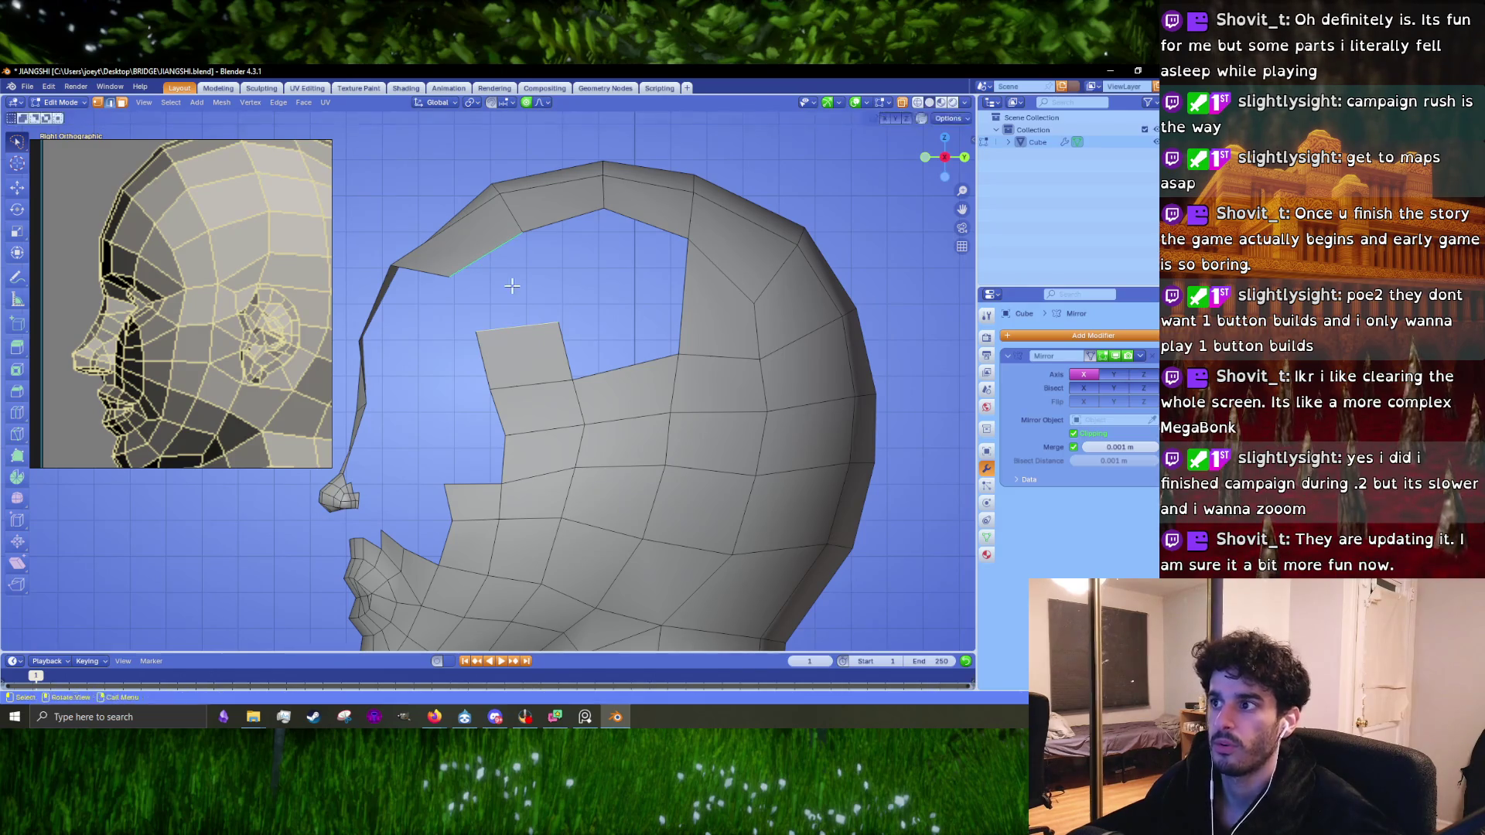
pyautogui.press('f')
pyautogui.press('KP_1')
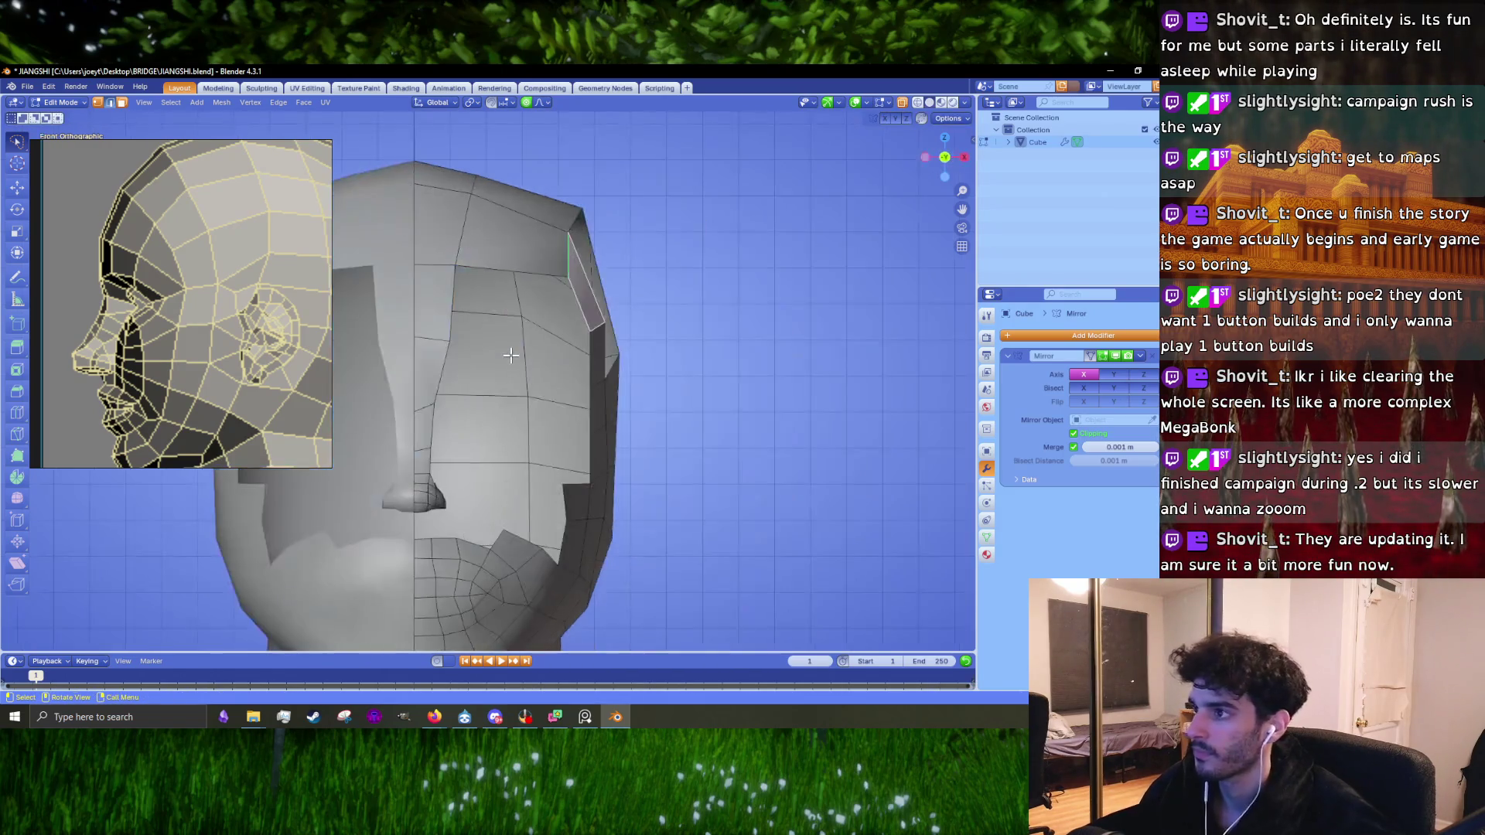
# Step: Move the edge on the side of the head up to the corner vertex
pyautogui.scroll(1, 559, 294)
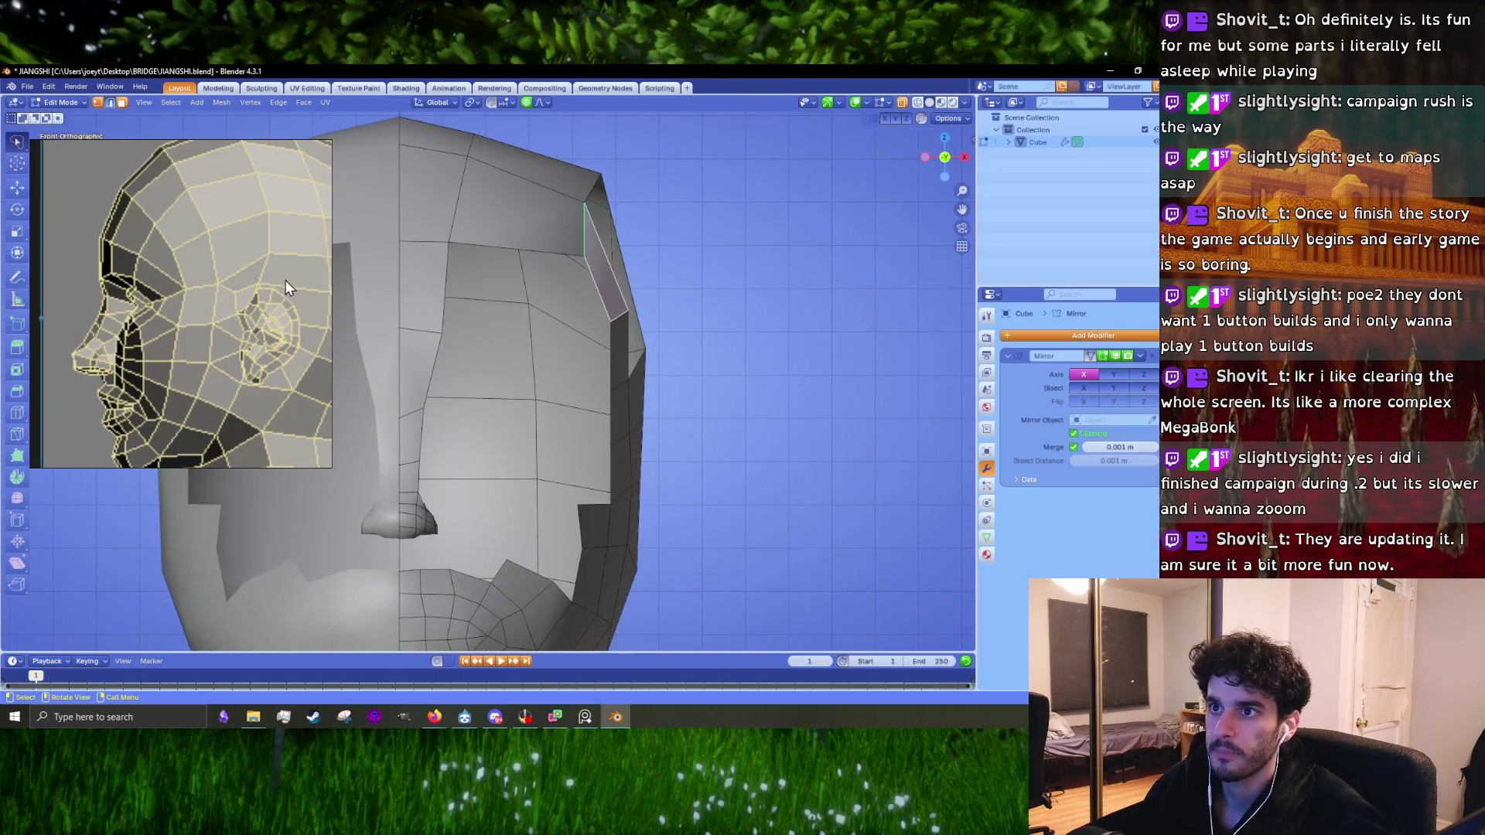
pyautogui.scroll(-5, 285, 288)
pyautogui.scroll(6, 247, 255)
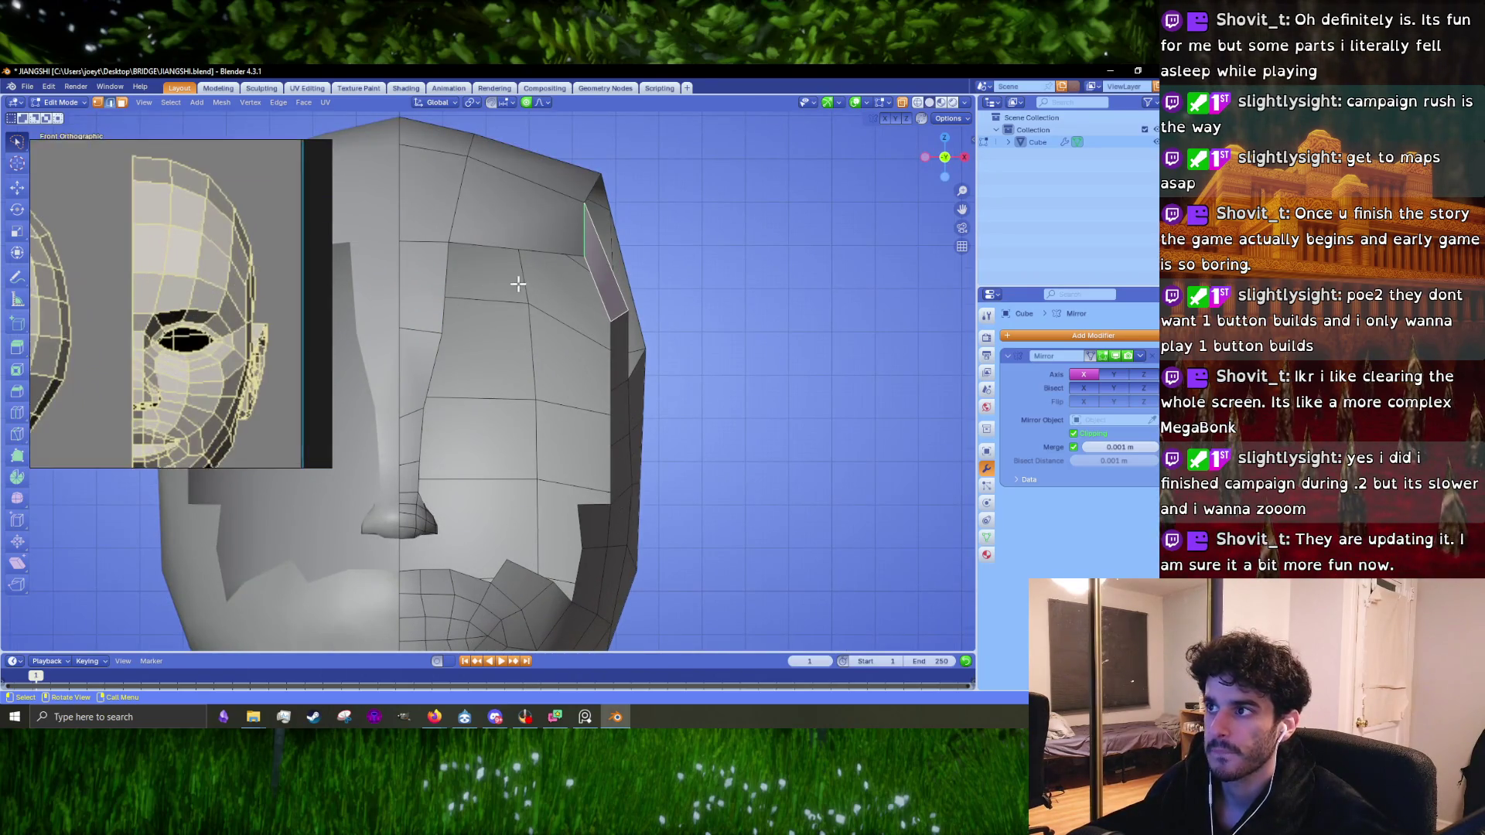
pyautogui.keyDown('shift'); pyautogui.scroll(4, 540, 289); pyautogui.keyUp('shift')
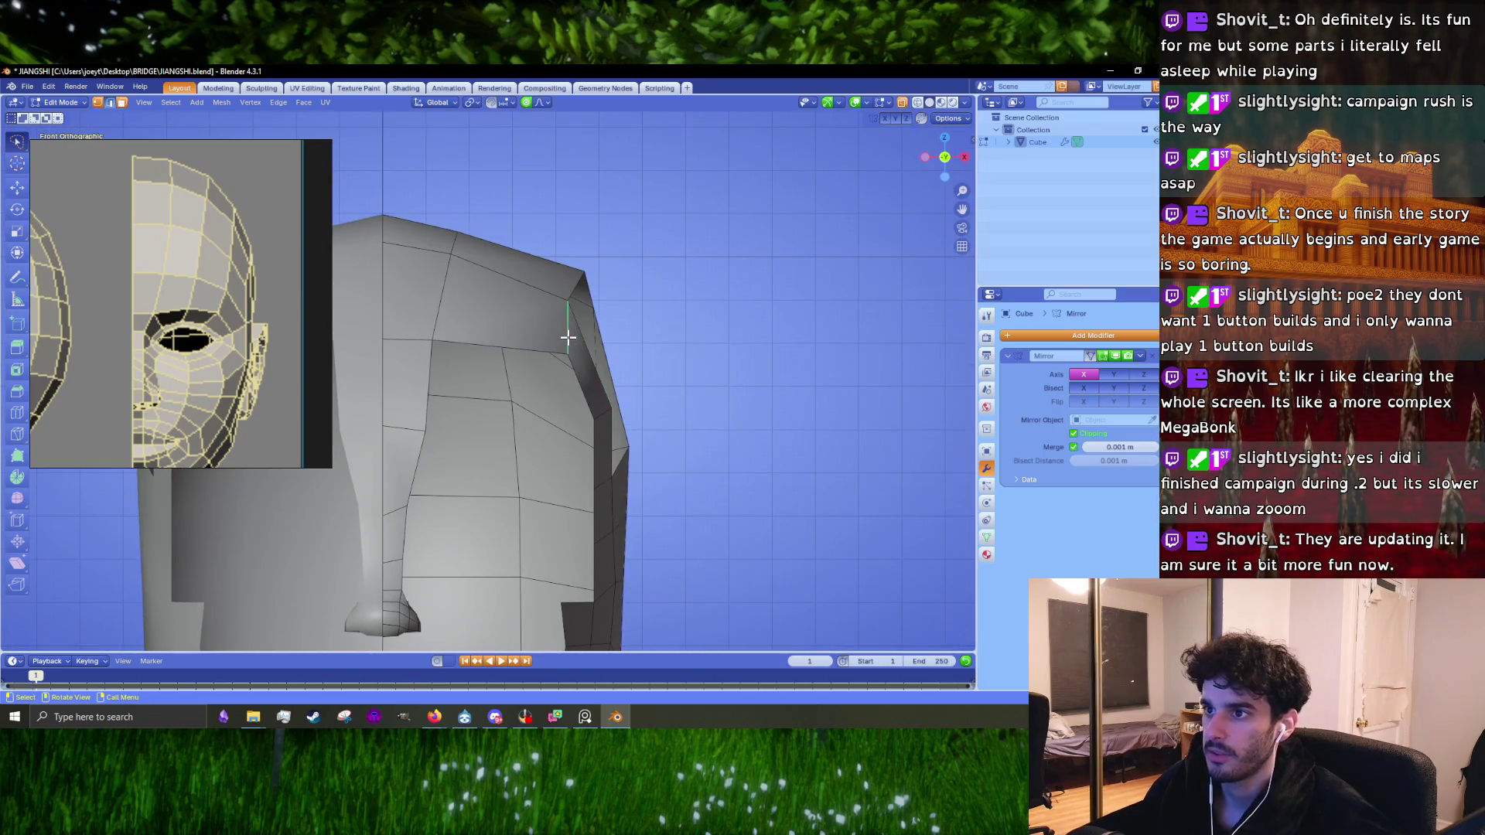
pyautogui.press('g')
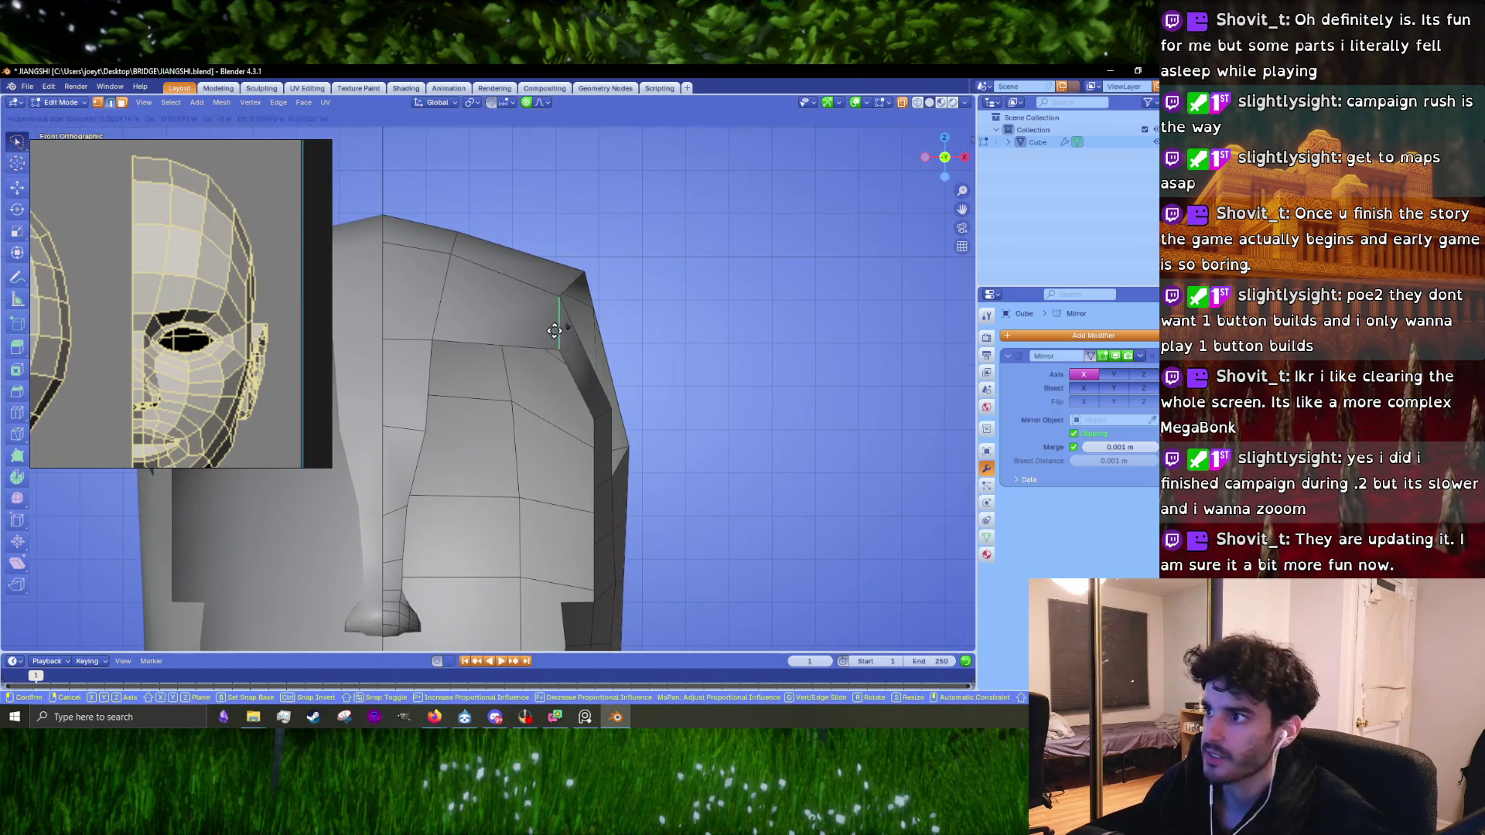
pyautogui.click(588, 314)
pyautogui.press('g')
pyautogui.click(573, 279)
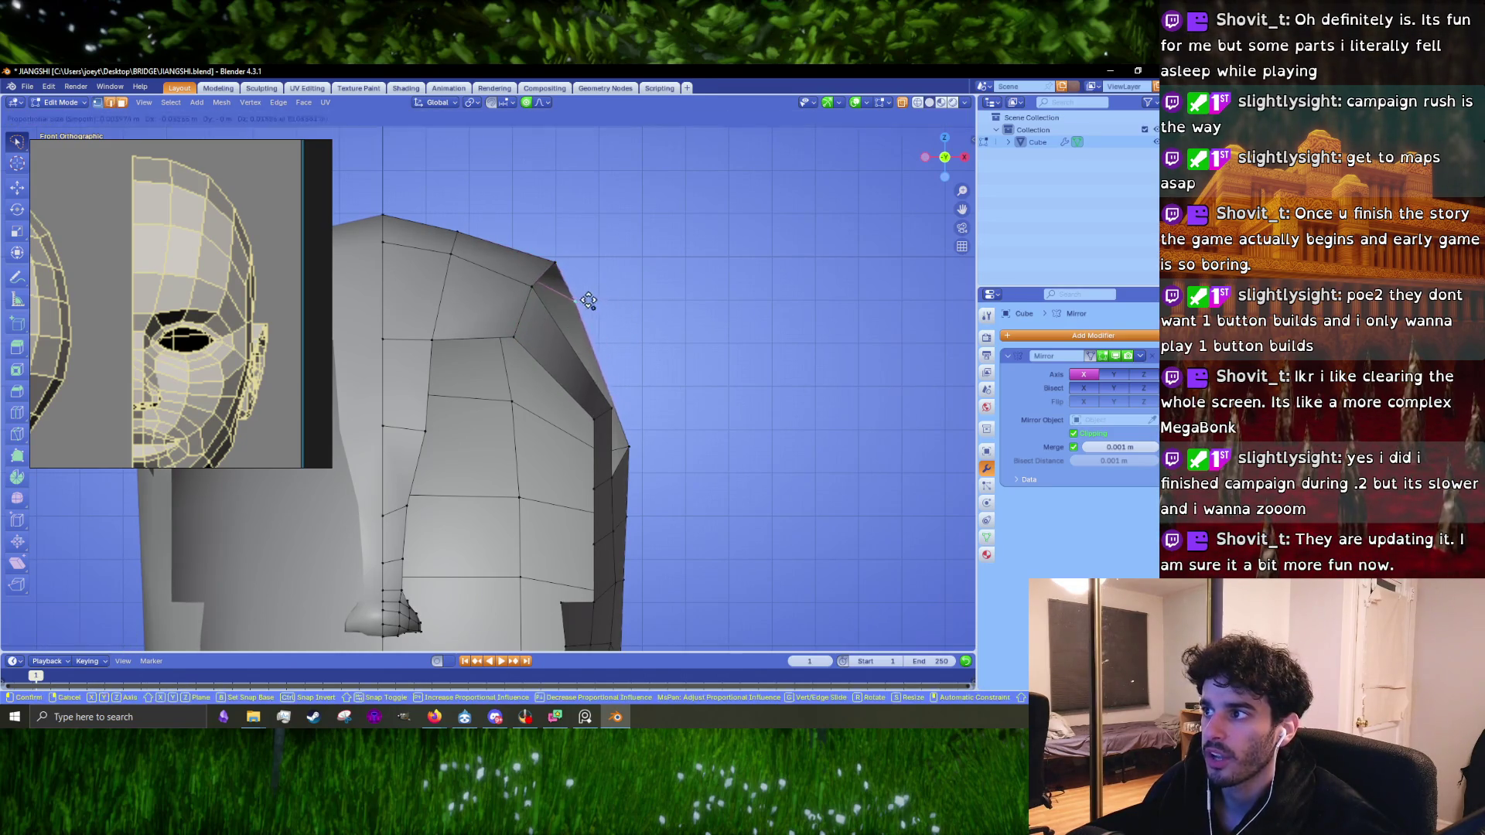
pyautogui.keyDown('shift'); pyautogui.scroll(-3, 596, 329); pyautogui.keyUp('shift')
pyautogui.moveTo(618, 364); pyautogui.dragTo(618, 354, button='middle')
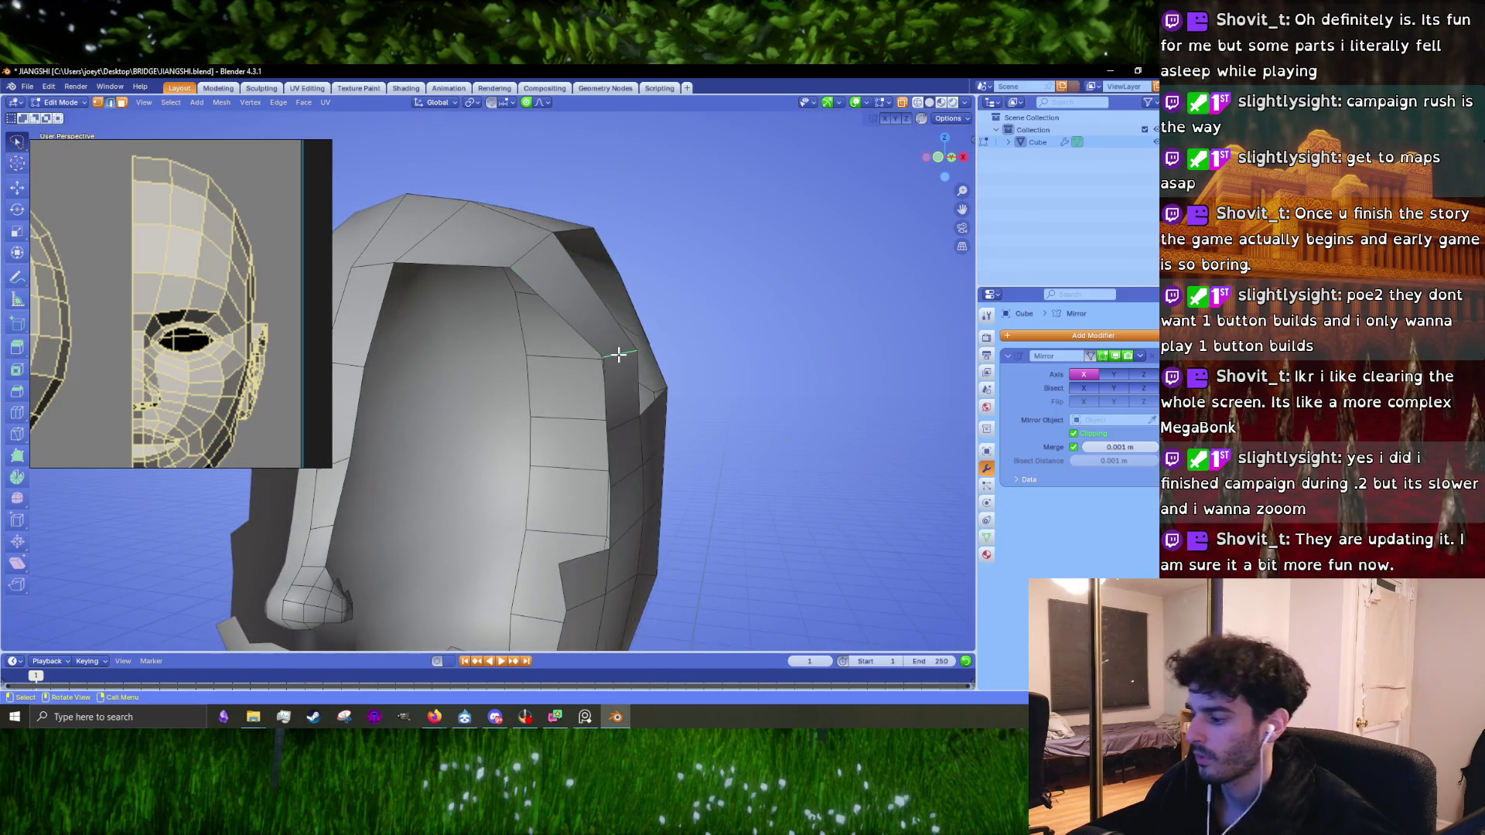
pyautogui.press('KP_1')
# Step: Refine the side edge's position up and to the left, checking it from the front view
pyautogui.press('g')
pyautogui.click(583, 309)
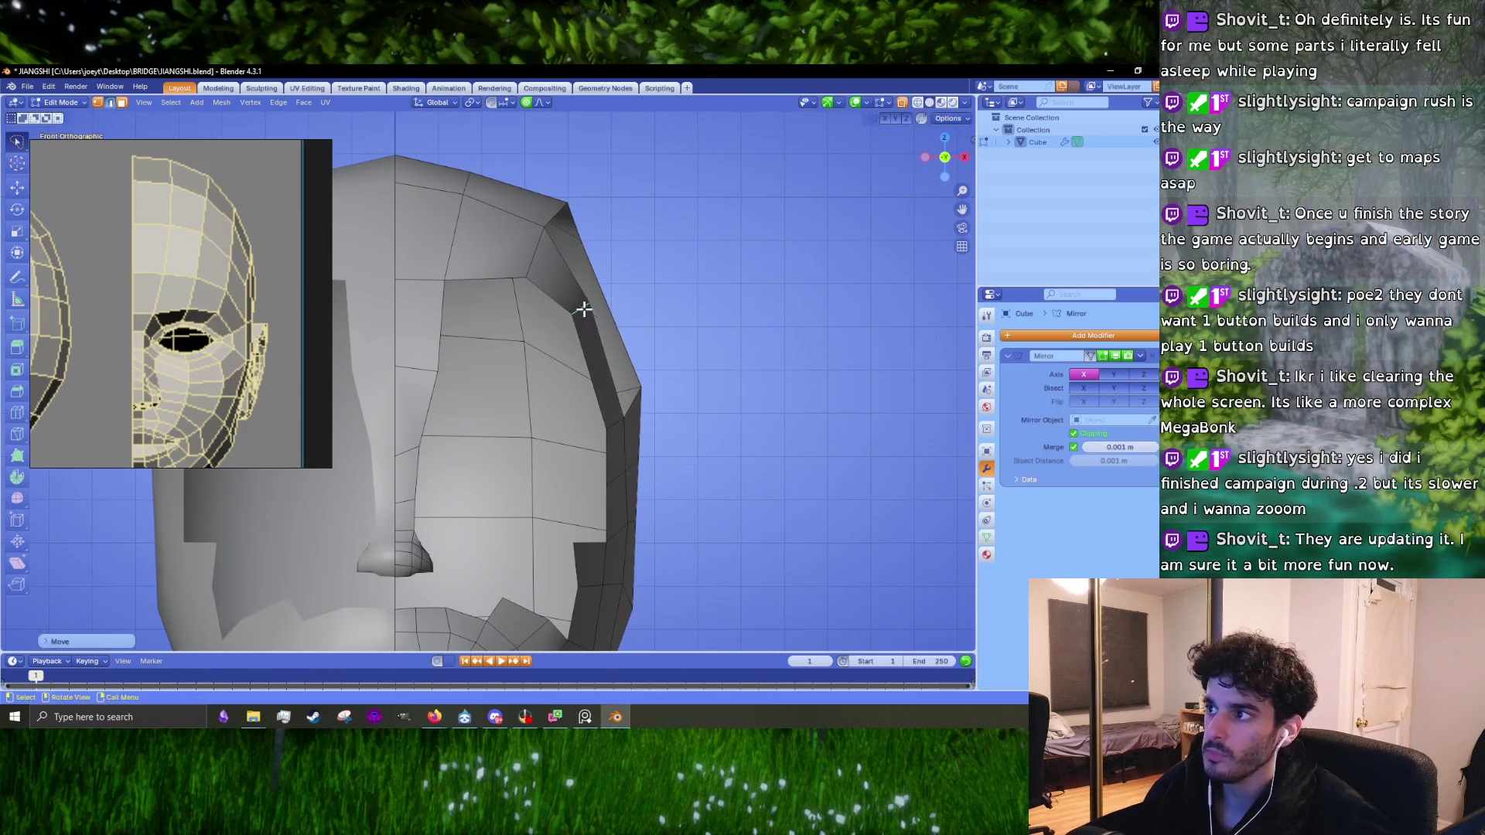
pyautogui.press('r')
pyautogui.click(649, 318)
pyautogui.moveTo(650, 318)
pyautogui.mouseDown(button='middle')
pyautogui.moveTo(525, 308)
pyautogui.moveTo(666, 288)
pyautogui.mouseUp(button='middle')
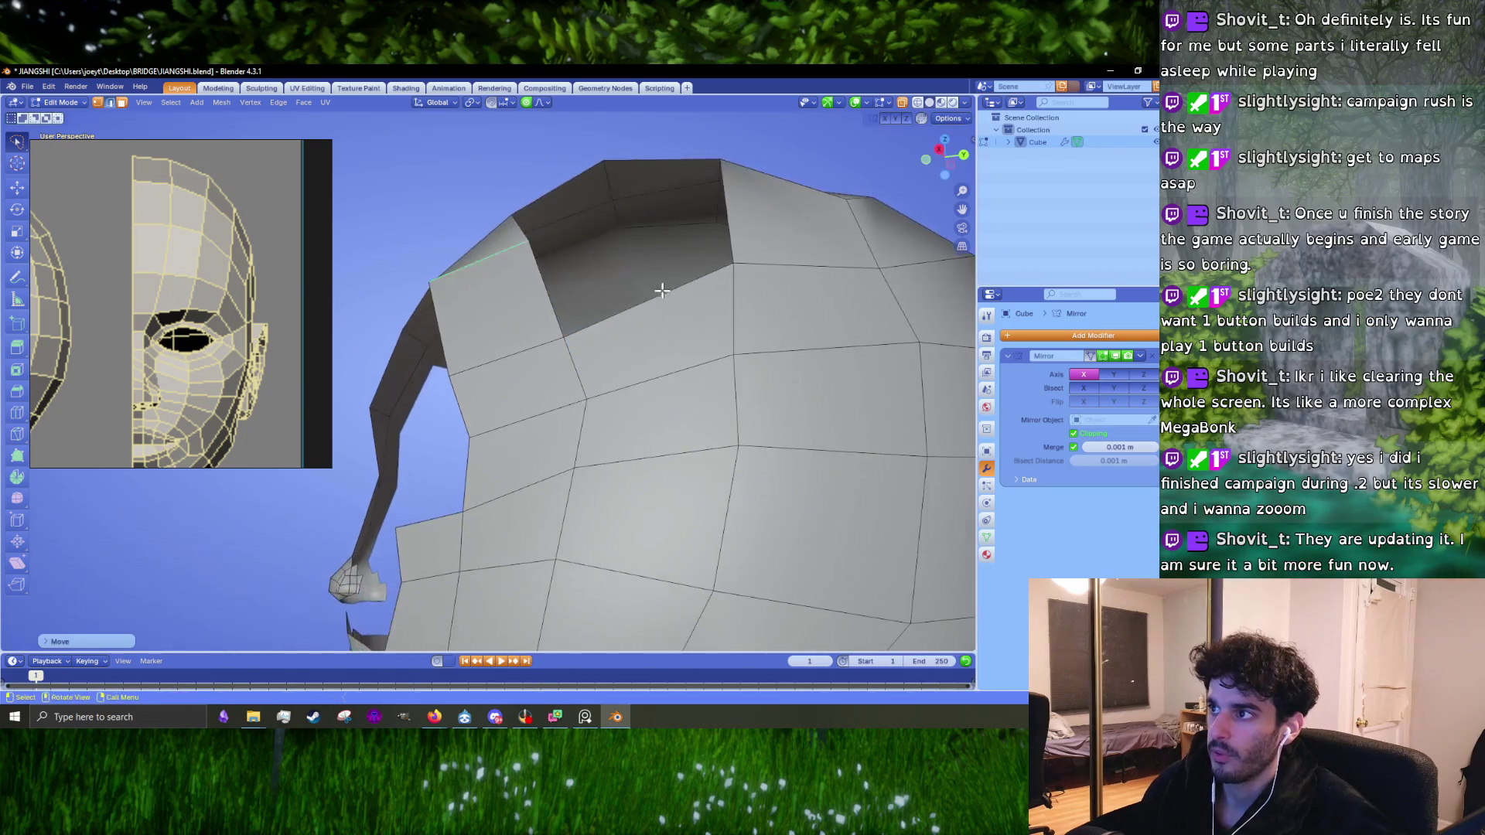
pyautogui.press('KP_1')
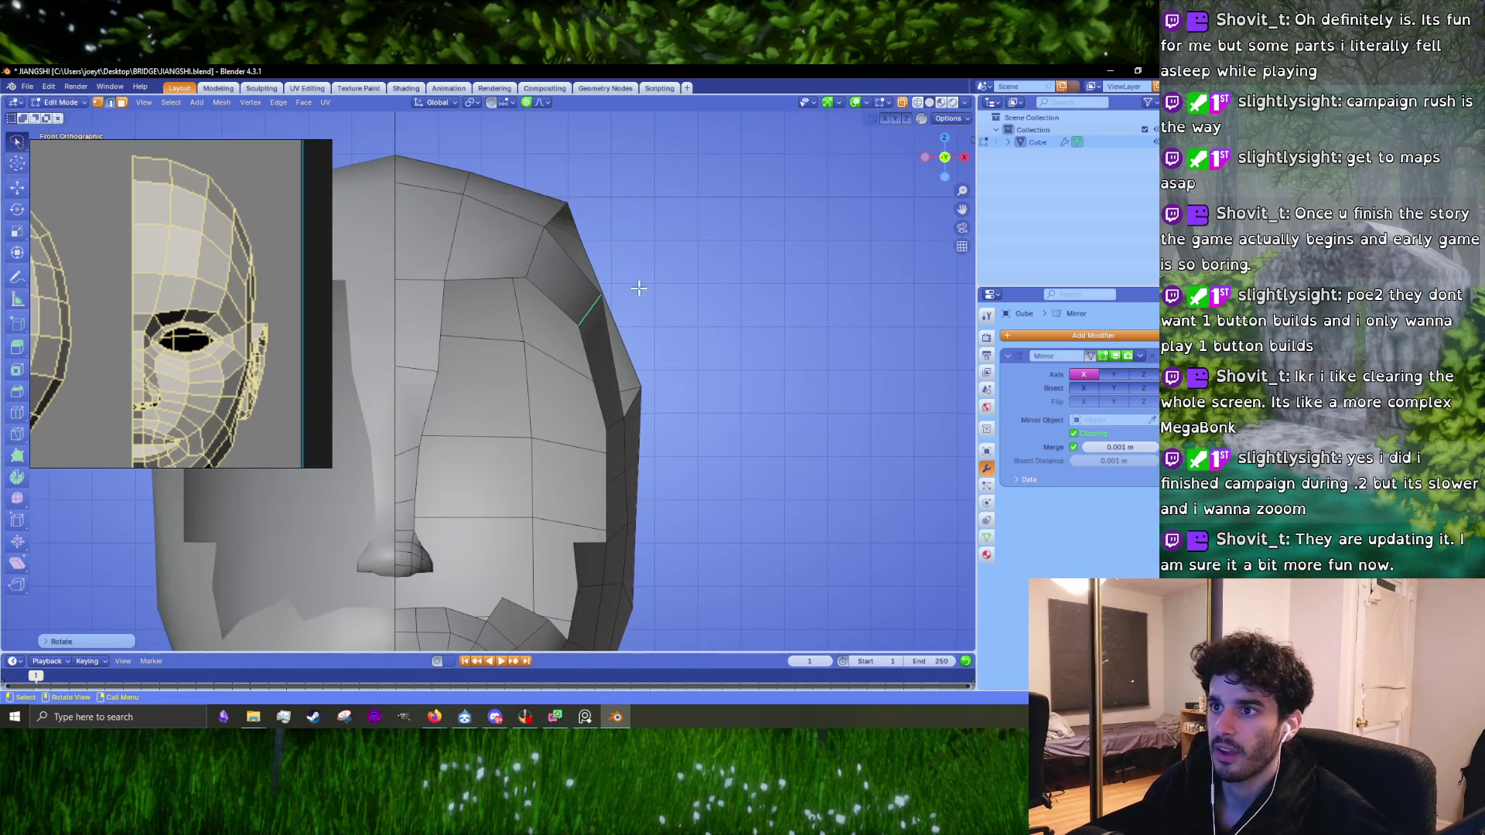
pyautogui.press('g')
pyautogui.click(619, 290)
pyautogui.keyDown('shift'); pyautogui.moveTo(619, 290); pyautogui.dragTo(697, 247, button='middle'); pyautogui.keyUp('shift')
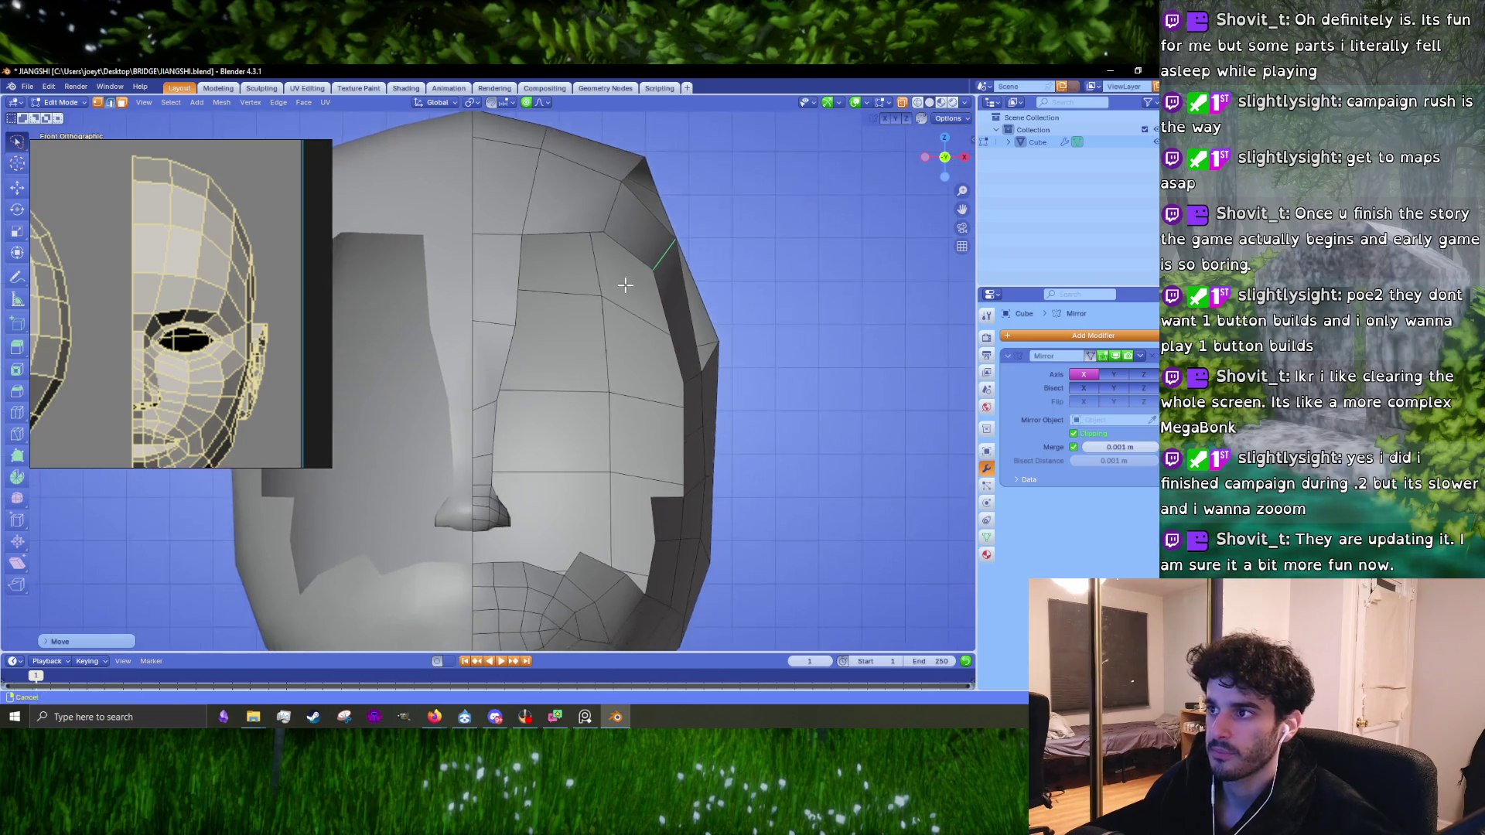
# Step: Shorten the vertical edge beside the nose bridge by scaling it along Z
pyautogui.click(523, 292)
pyautogui.press('g')
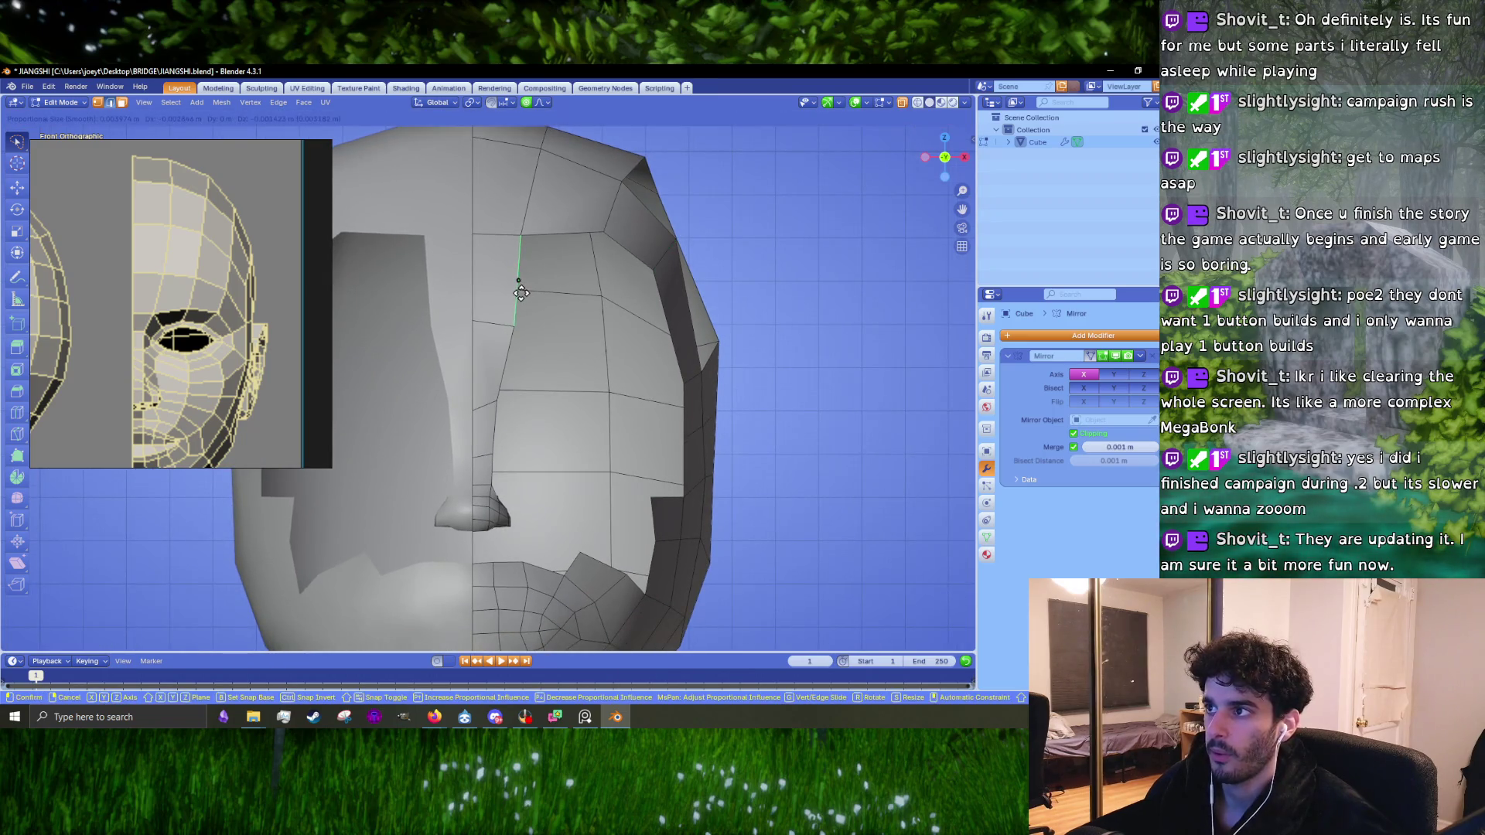
pyautogui.click(516, 290)
pyautogui.press('s')
pyautogui.press('z')
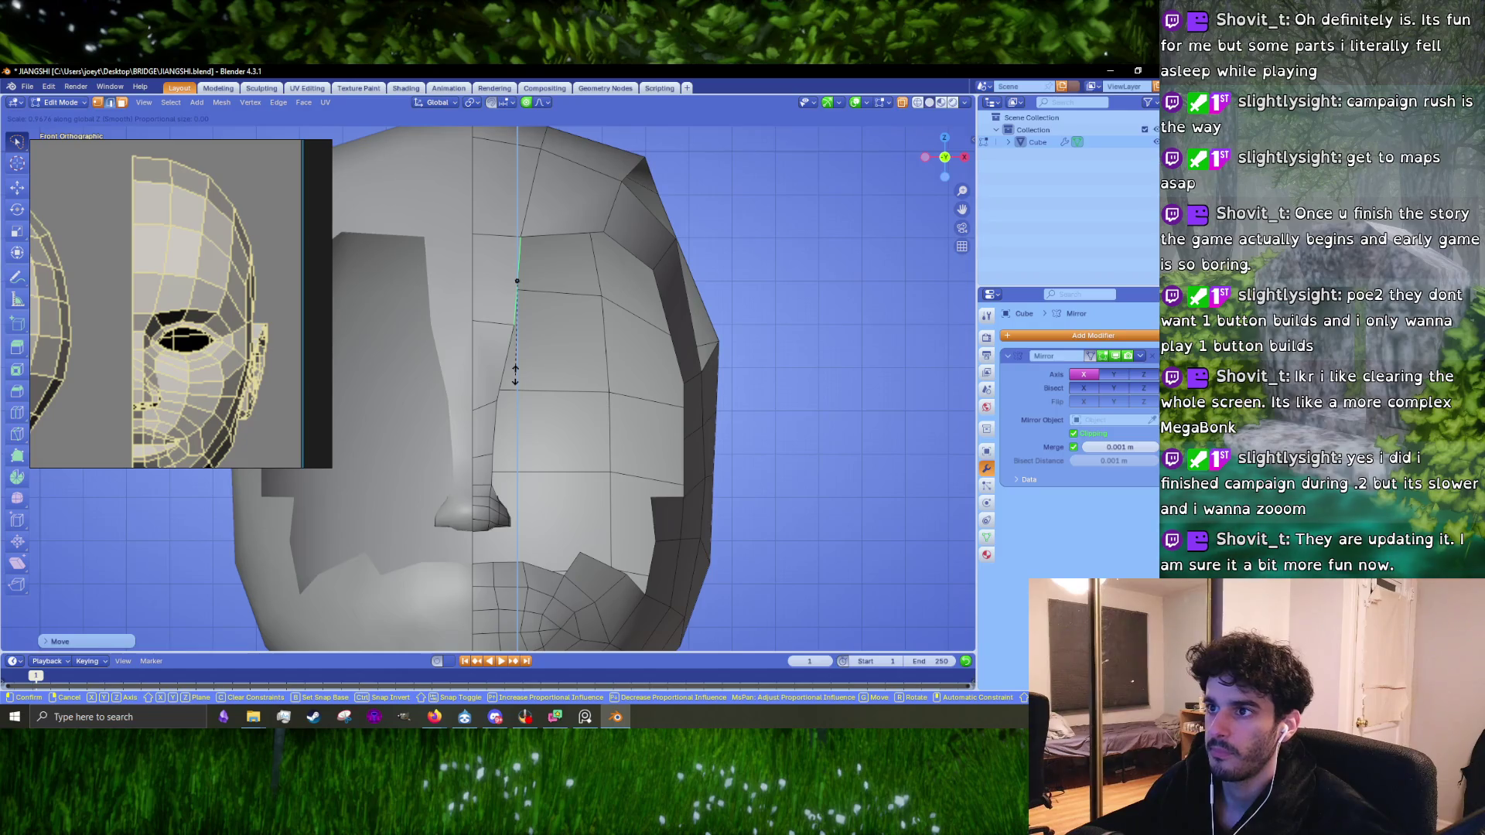
pyautogui.click(515, 375)
pyautogui.scroll(-3, 525, 363)
pyautogui.scroll(4, 534, 352)
pyautogui.keyDown('shift'); pyautogui.moveTo(549, 318); pyautogui.dragTo(523, 423, button='middle'); pyautogui.keyUp('shift')
pyautogui.scroll(-2, 523, 424)
pyautogui.keyDown('shift'); pyautogui.moveTo(518, 495); pyautogui.dragTo(532, 448, button='middle'); pyautogui.keyUp('shift')
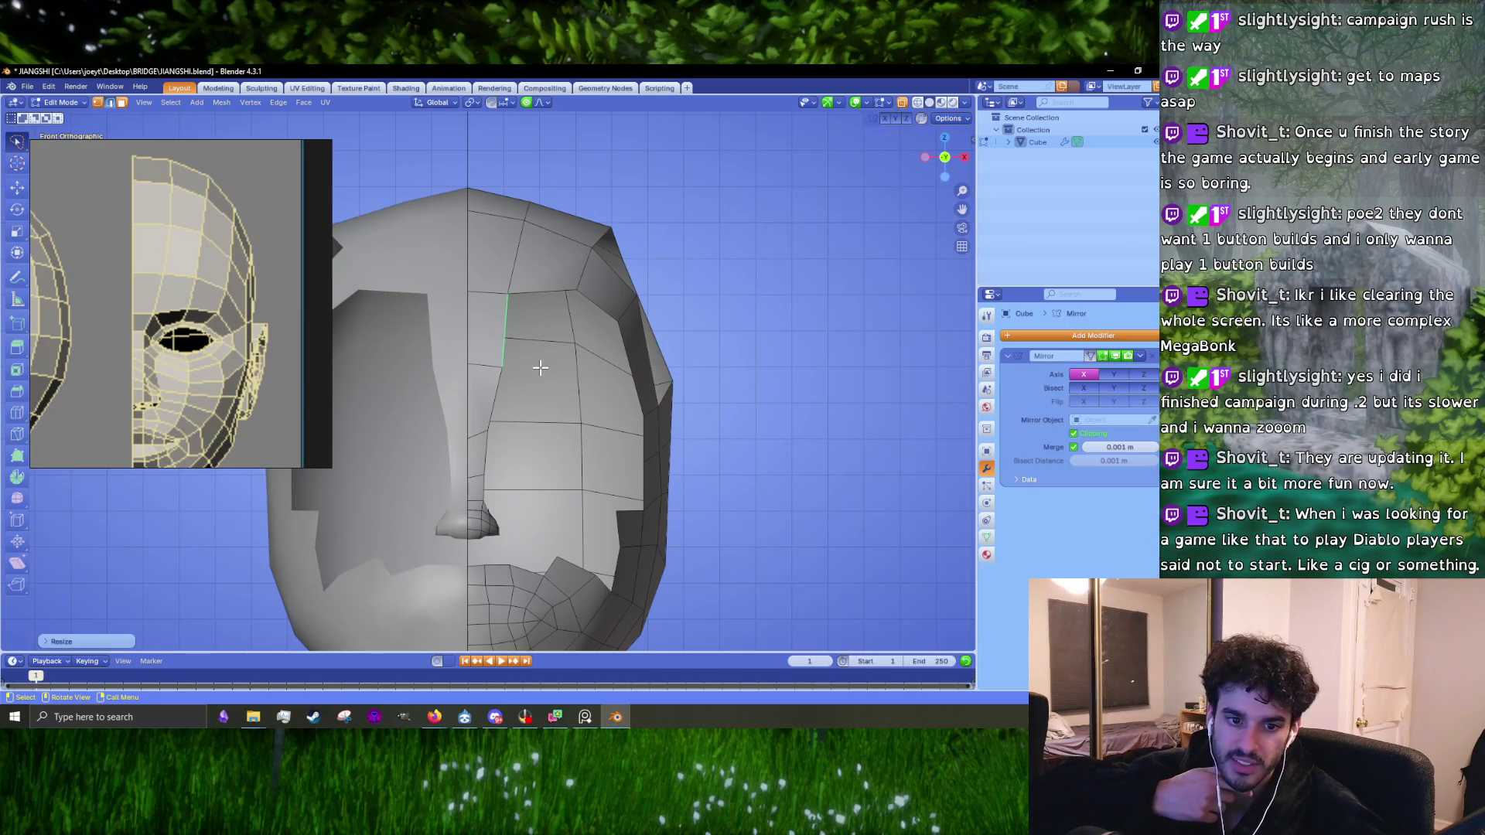
pyautogui.scroll(1, 540, 371)
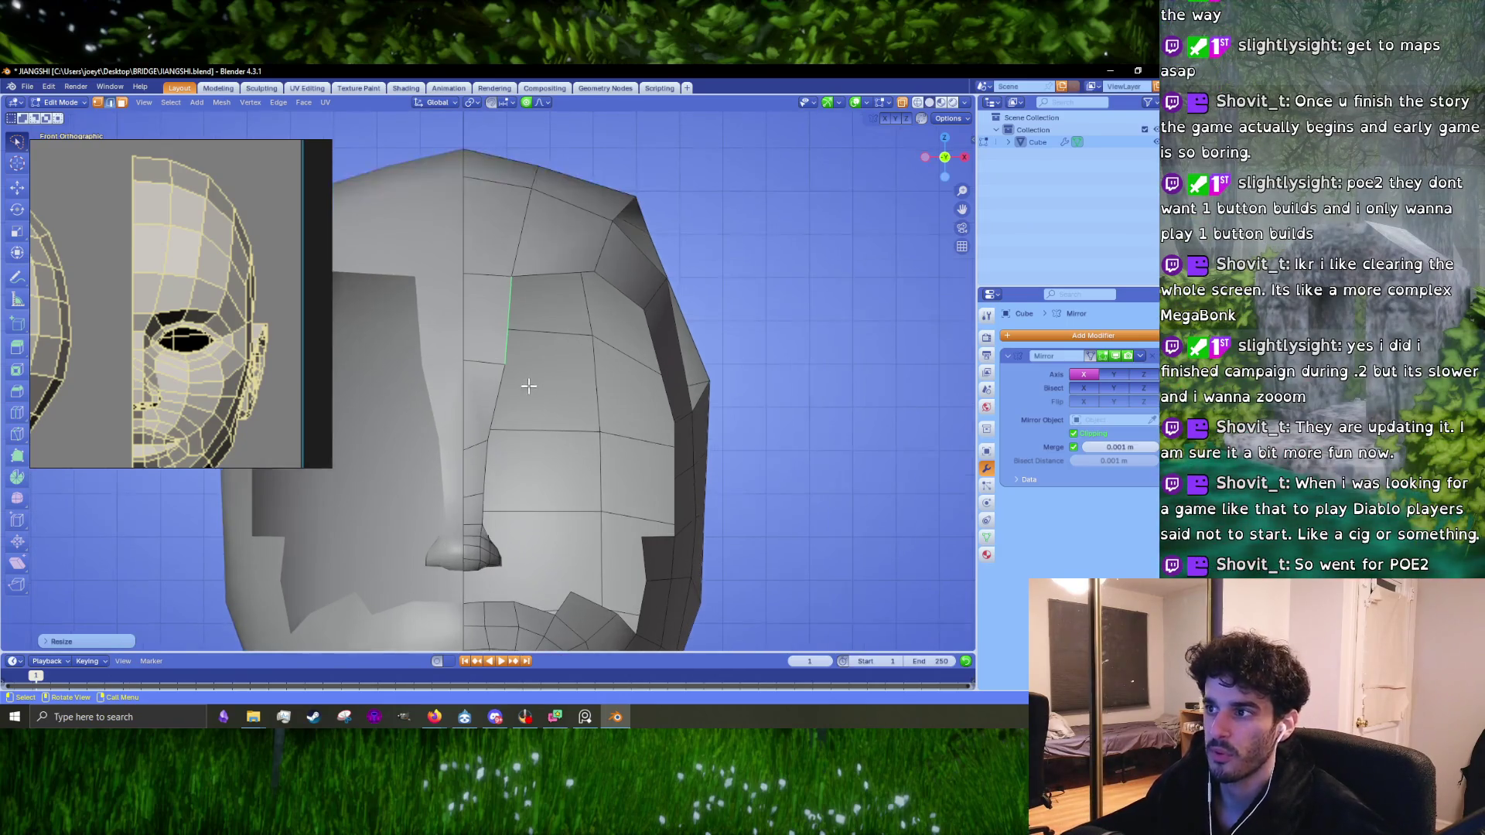
# Step: Select the centre-line vertex on the nose bridge, centre the view on it, and try a move
pyautogui.click(461, 447)
pyautogui.press('1')
pyautogui.click(461, 448)
pyautogui.press('KP_Decimal')
pyautogui.scroll(2, 497, 397)
pyautogui.press('g')
pyautogui.click(482, 417)
pyautogui.hotkey('ctrl', 'z')
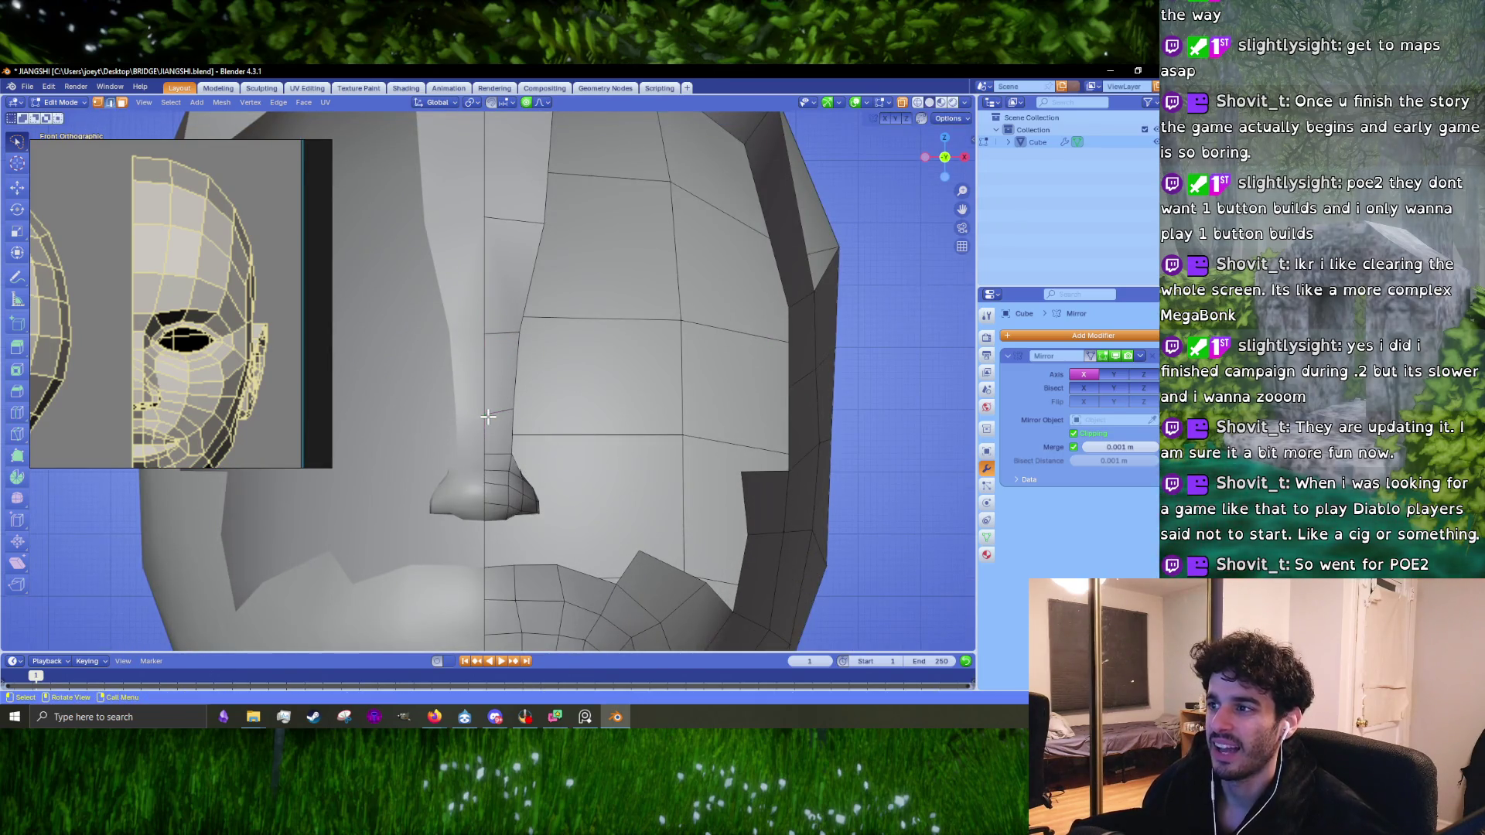
# Step: Nudge the nose-bridge centre-line vertices and the adjacent vertex with soft falloff moves
pyautogui.press('g')
pyautogui.click(501, 383)
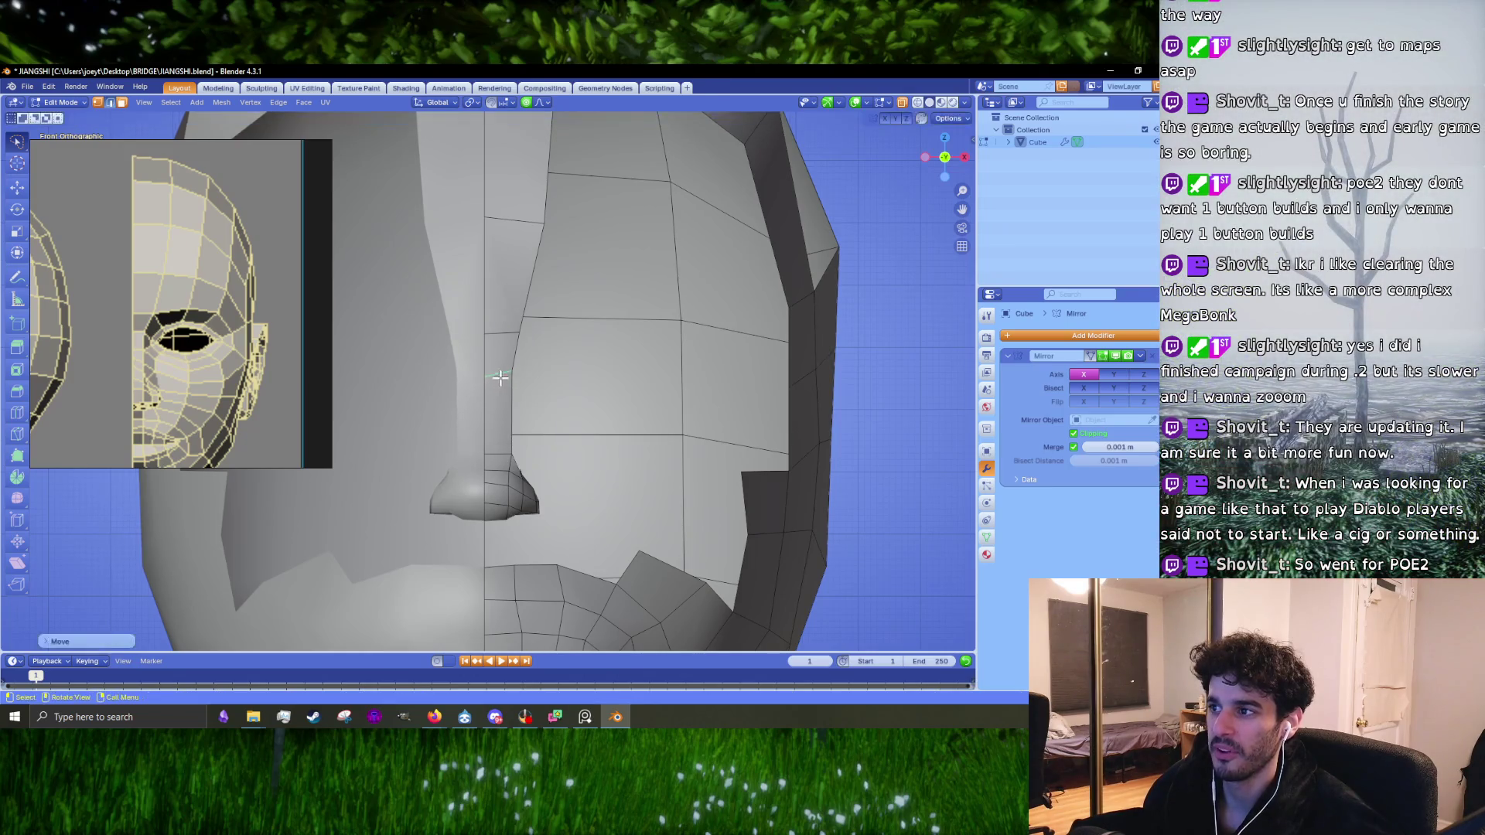
pyautogui.press('g')
pyautogui.click(508, 378)
pyautogui.press('1')
pyautogui.scroll(2, 503, 456)
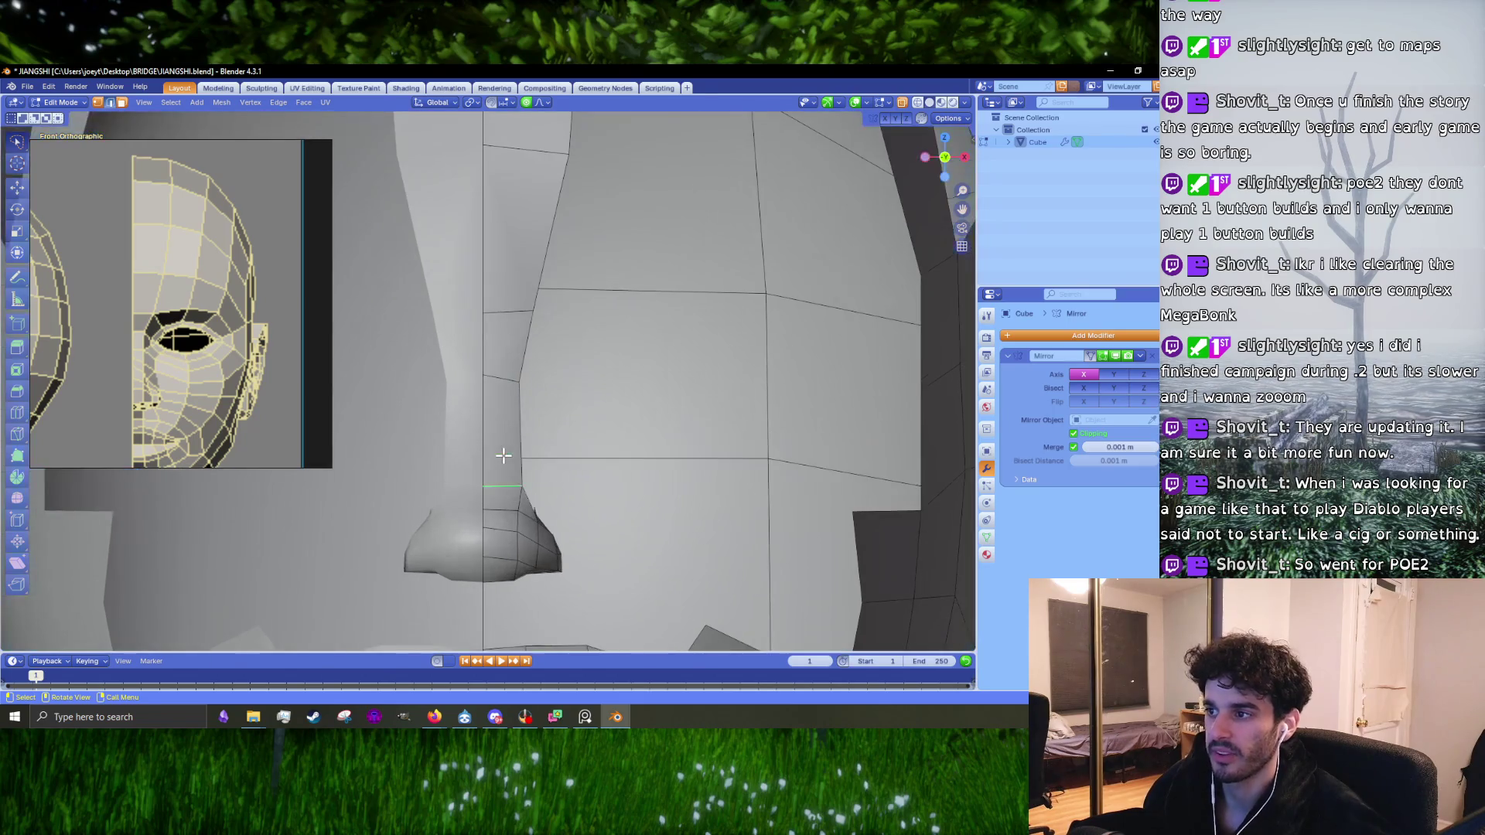
pyautogui.press('g')
pyautogui.click(501, 447)
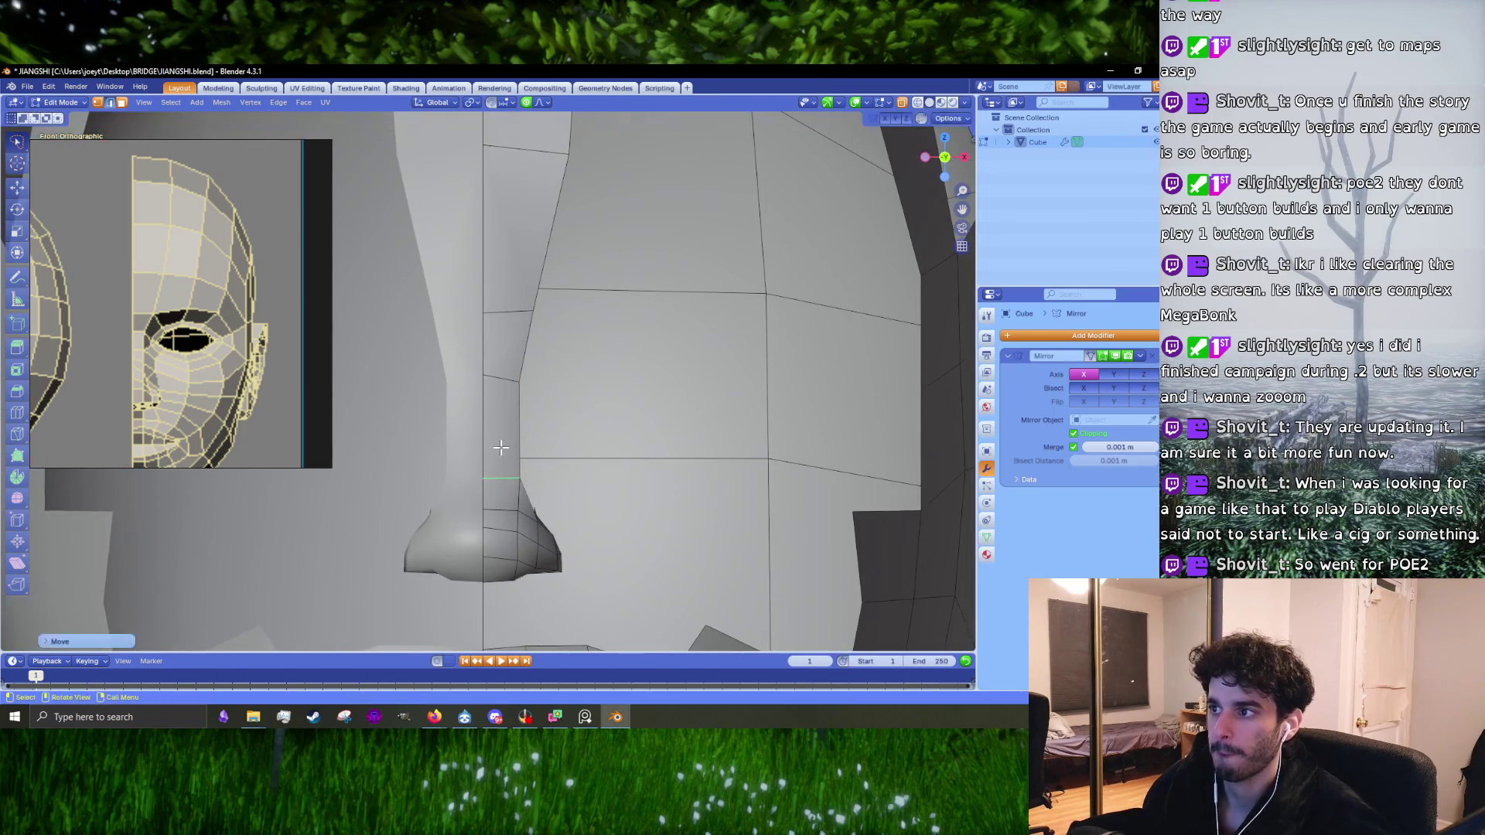
pyautogui.click(480, 377)
pyautogui.press('g')
pyautogui.click(483, 384)
# Step: In edge mode, Ctrl+right-click to extrude a new short edge beside the nose bridge
pyautogui.scroll(-2, 483, 385)
pyautogui.press('2')
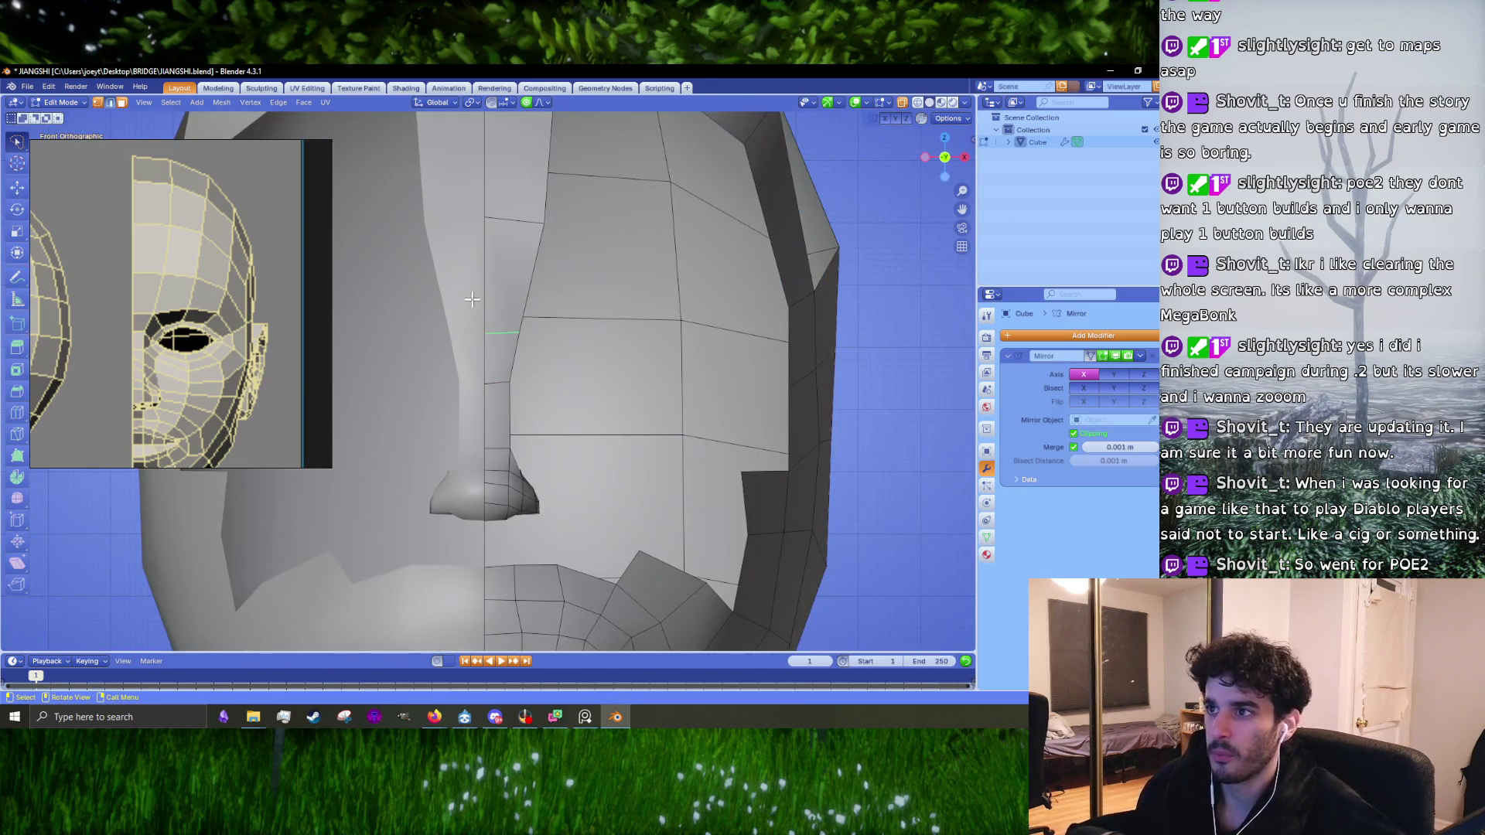
pyautogui.keyDown('shift'); pyautogui.moveTo(505, 259); pyautogui.dragTo(512, 313, button='middle'); pyautogui.keyUp('shift')
pyautogui.press('ctrl')
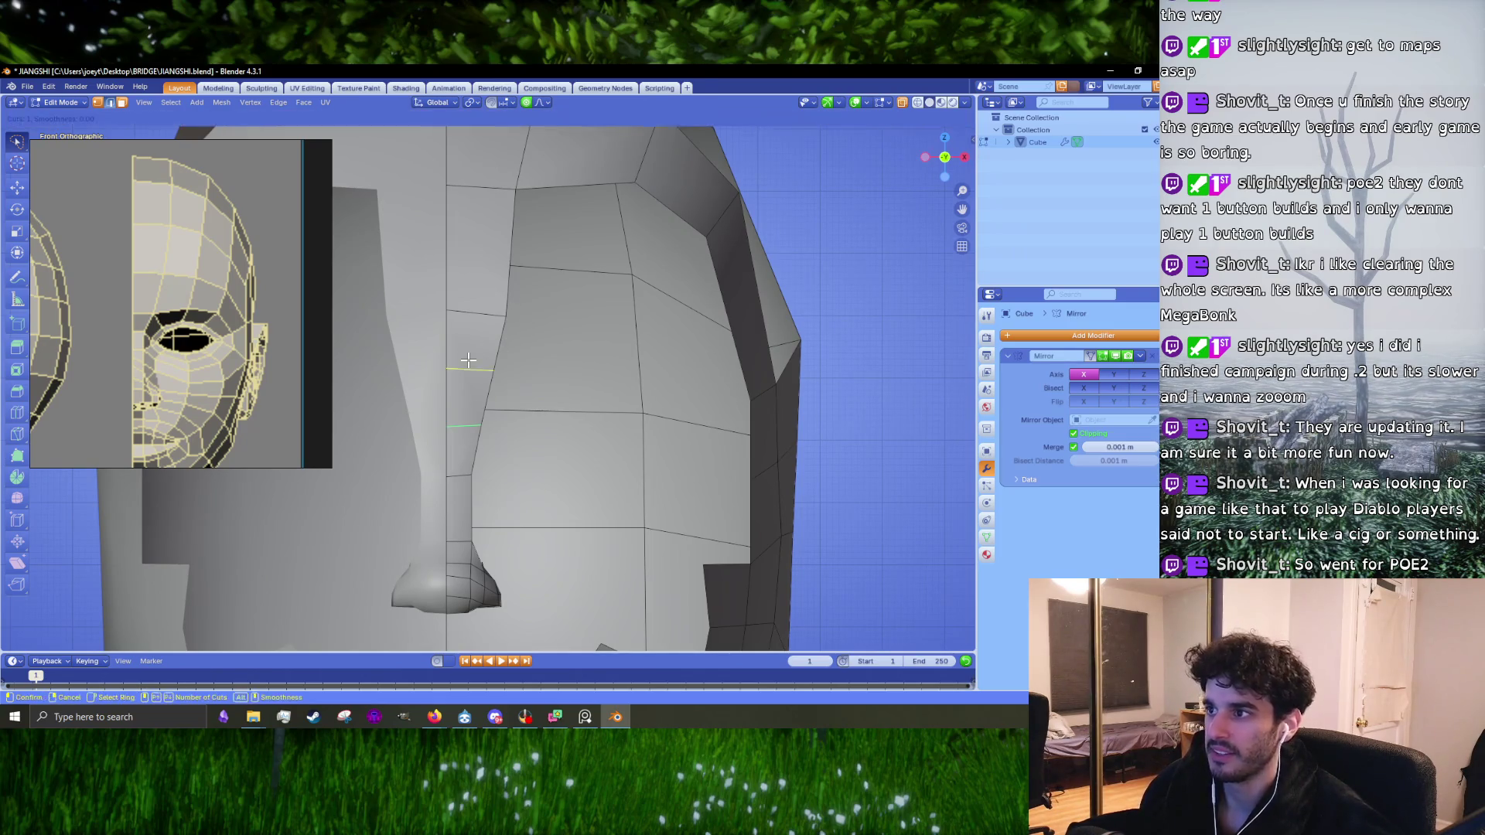
pyautogui.keyDown('ctrl'); pyautogui.rightClick(467, 371); pyautogui.keyUp('ctrl')
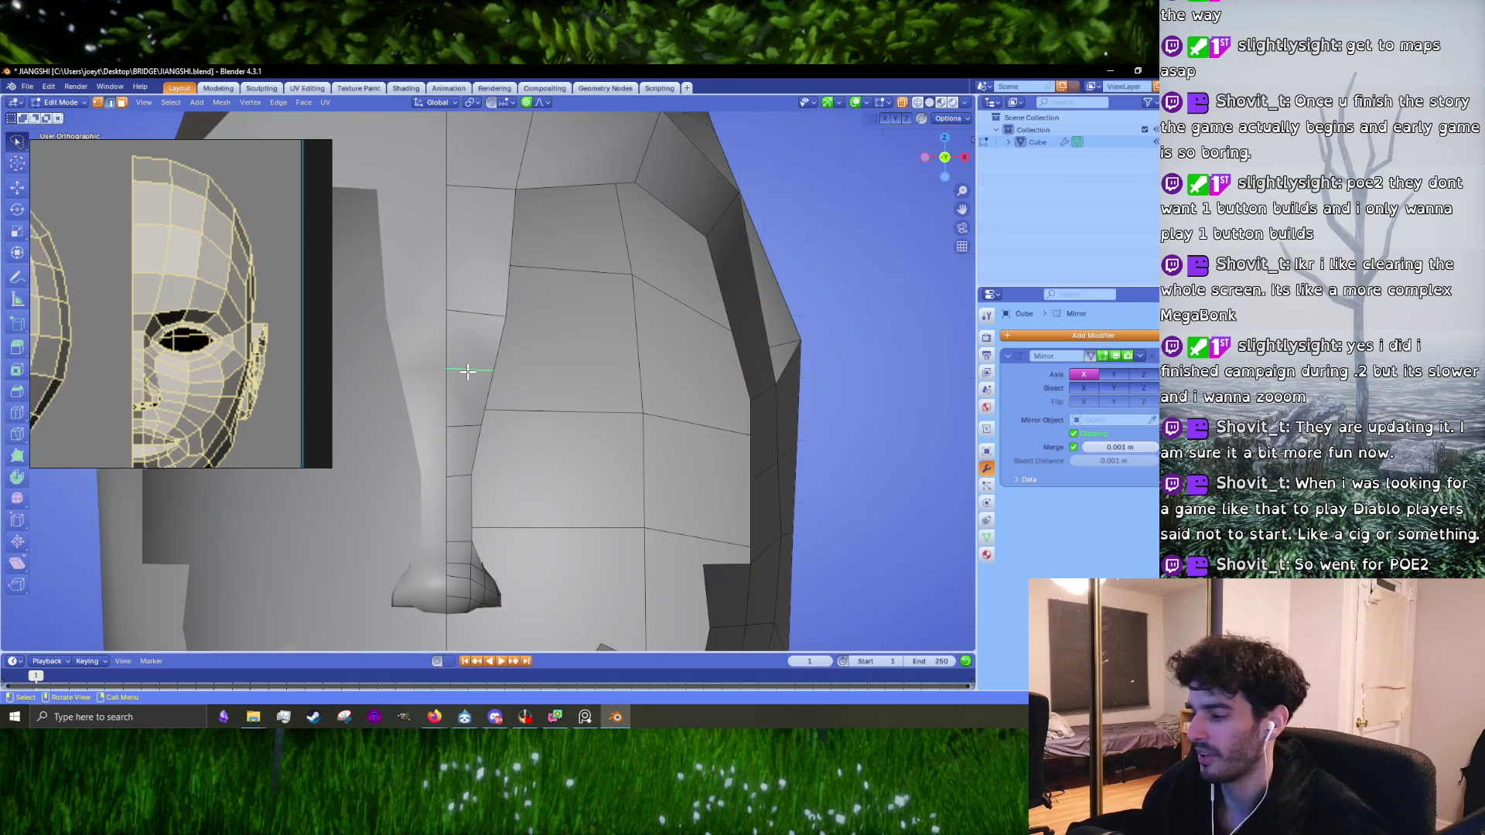
# Step: In the right side view, move the selected nose-and-brow profile vertex to a new position
pyautogui.press('KP_3')
pyautogui.scroll(-3, 225, 332)
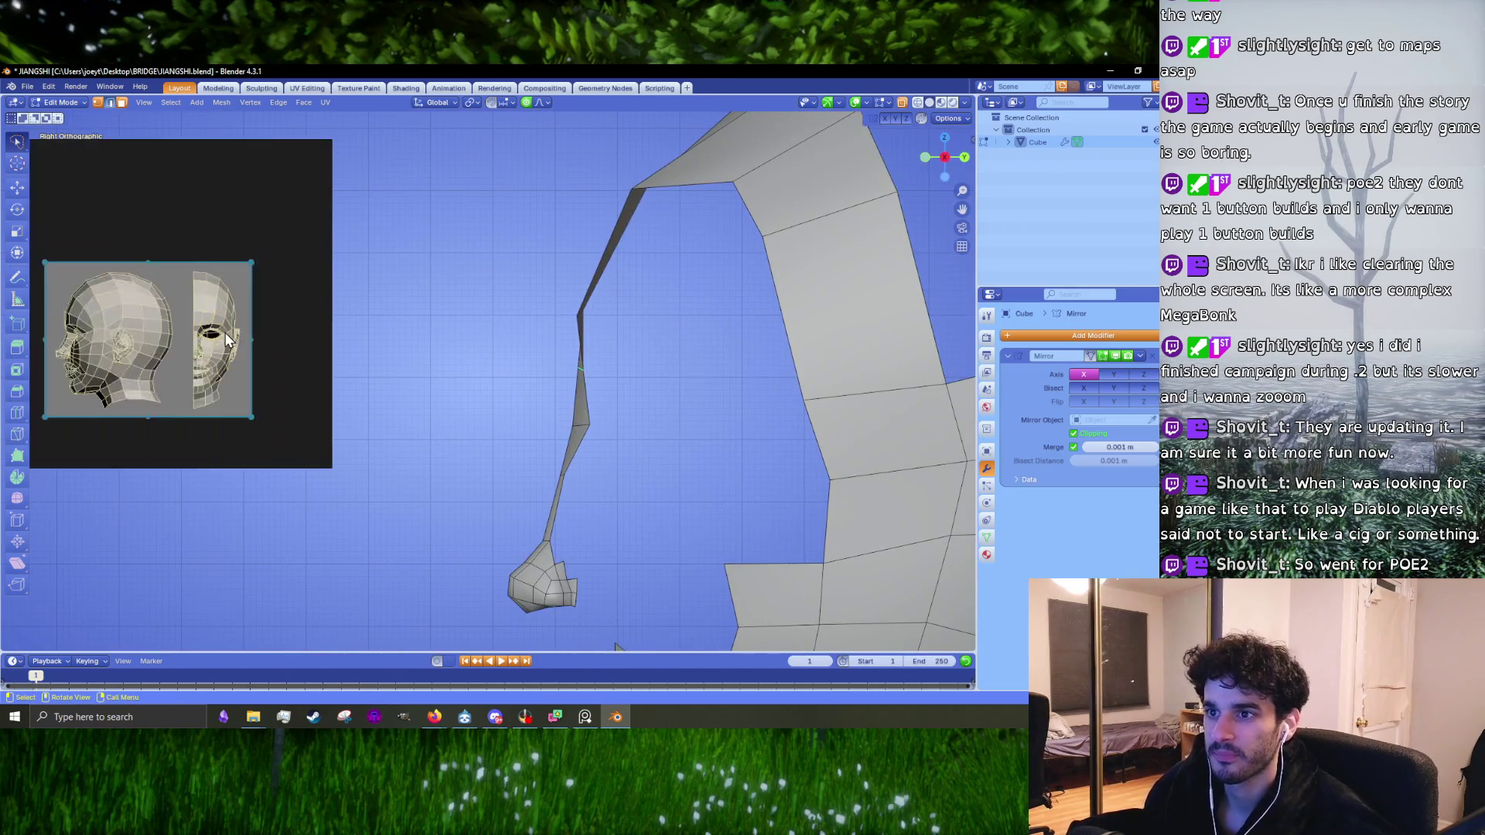
pyautogui.scroll(4, 99, 348)
pyautogui.scroll(1, 663, 410)
pyautogui.press('g')
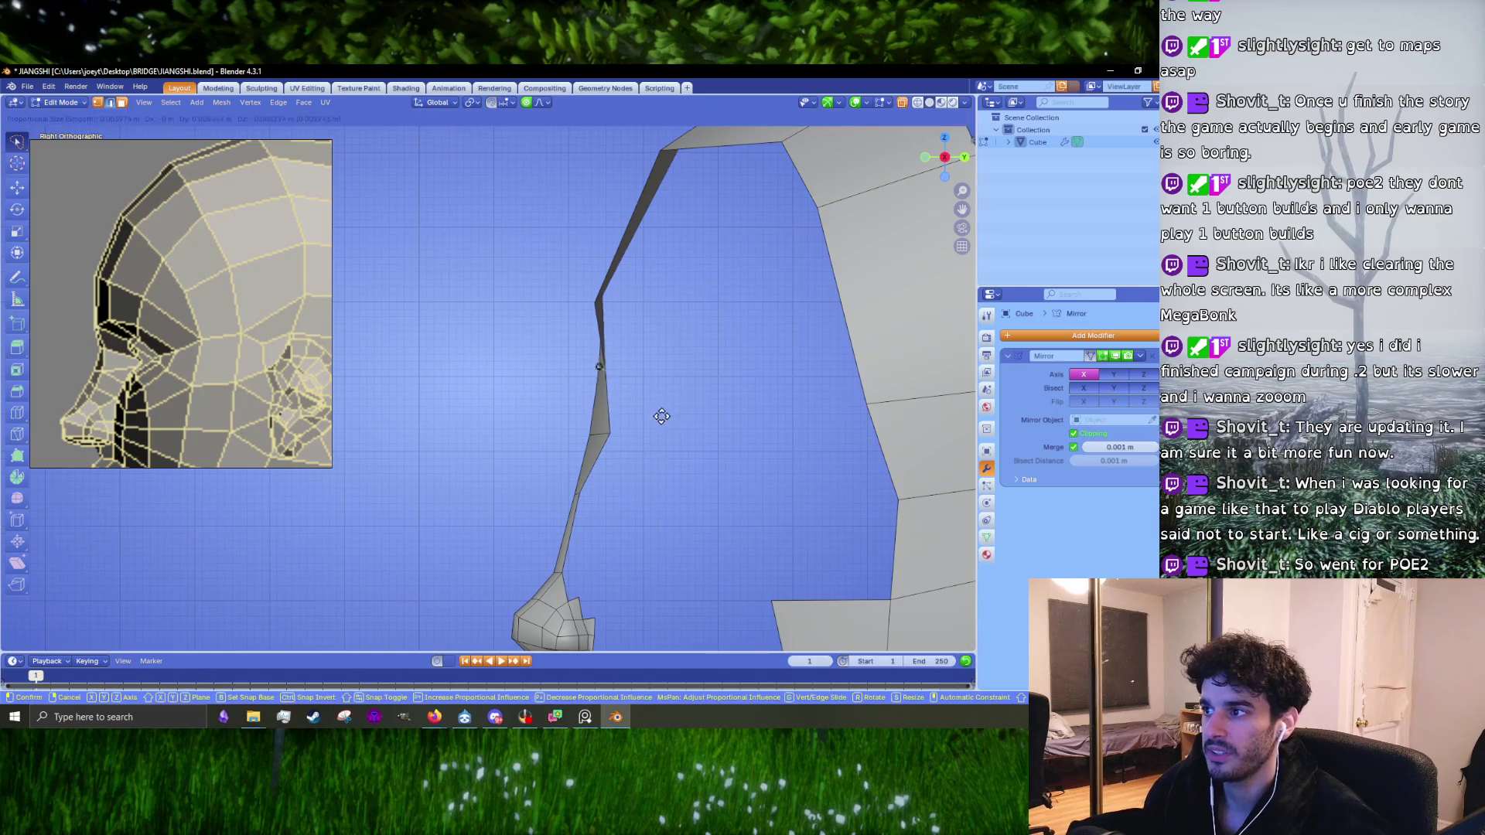
pyautogui.click(515, 340)
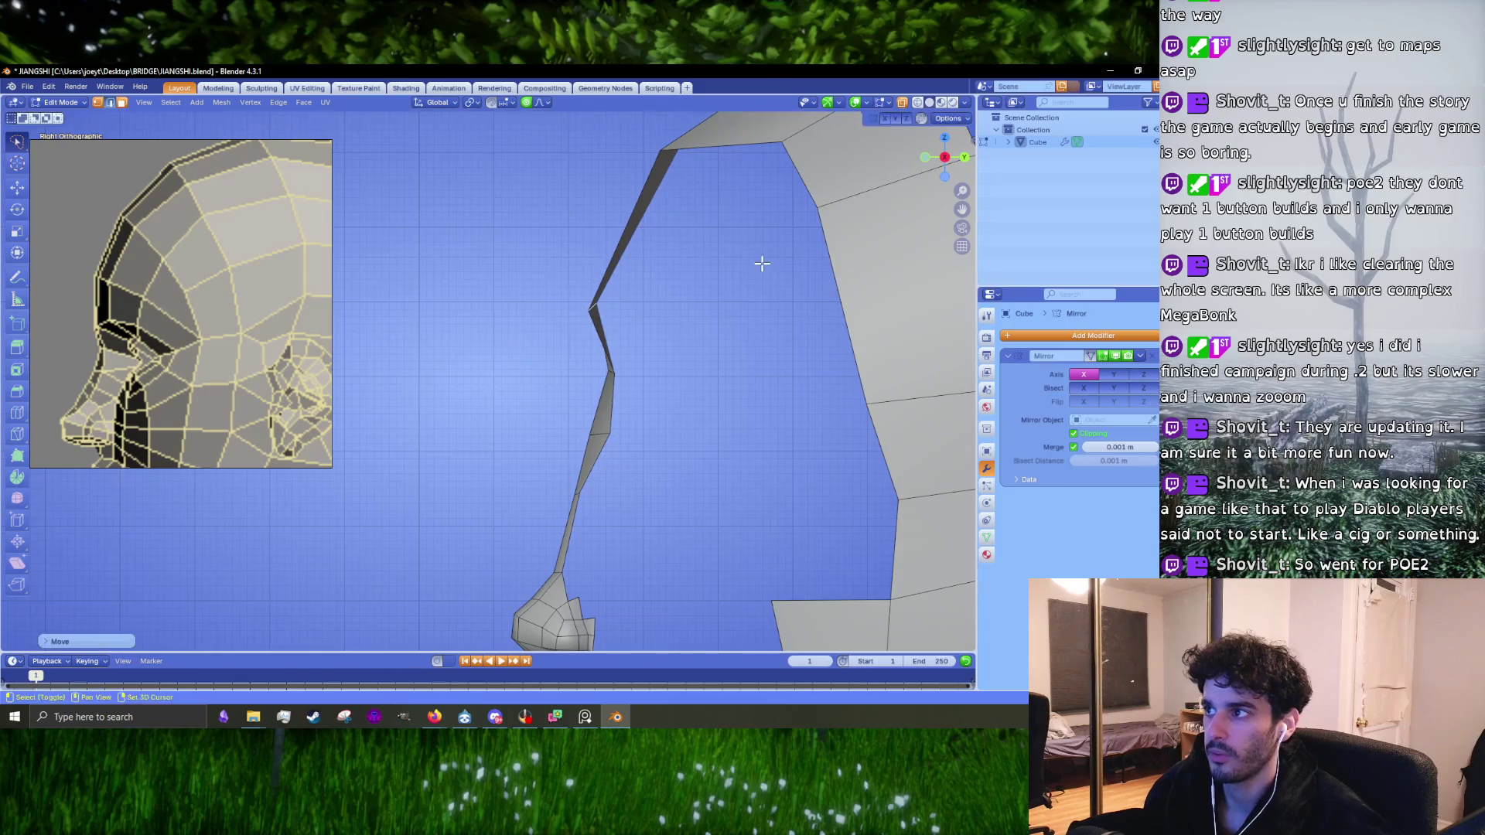
# Step: Abandon an edge-loop insert and reposition another profile vertex after checking the head in 3D
pyautogui.keyDown('shift'); pyautogui.moveTo(685, 241); pyautogui.dragTo(585, 342, button='middle'); pyautogui.keyUp('shift')
pyautogui.scroll(-2, 542, 324)
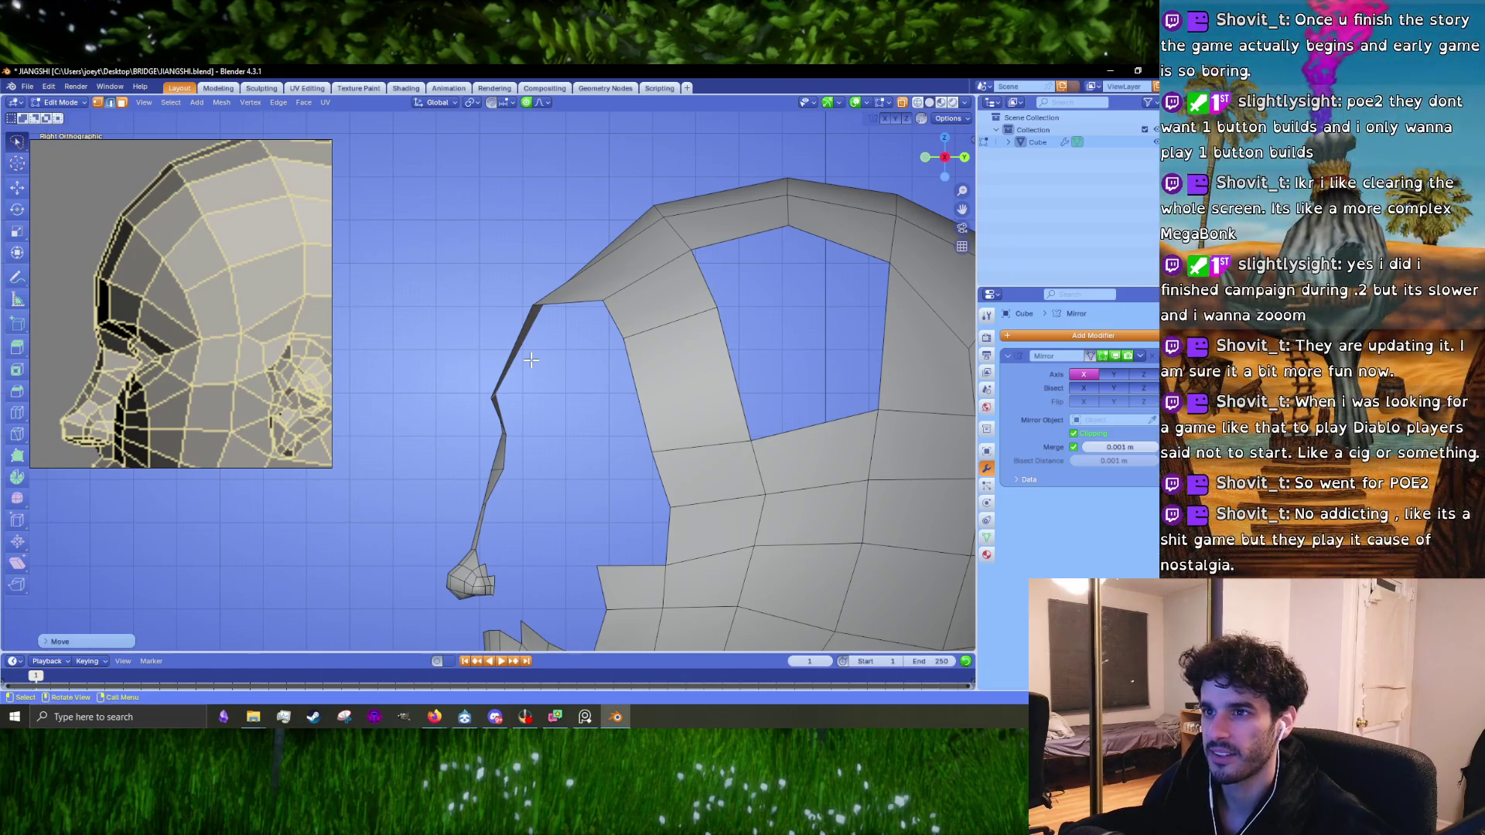
pyautogui.scroll(-3, 532, 359)
pyautogui.scroll(2, 533, 358)
pyautogui.hotkey('ctrl', 'r')
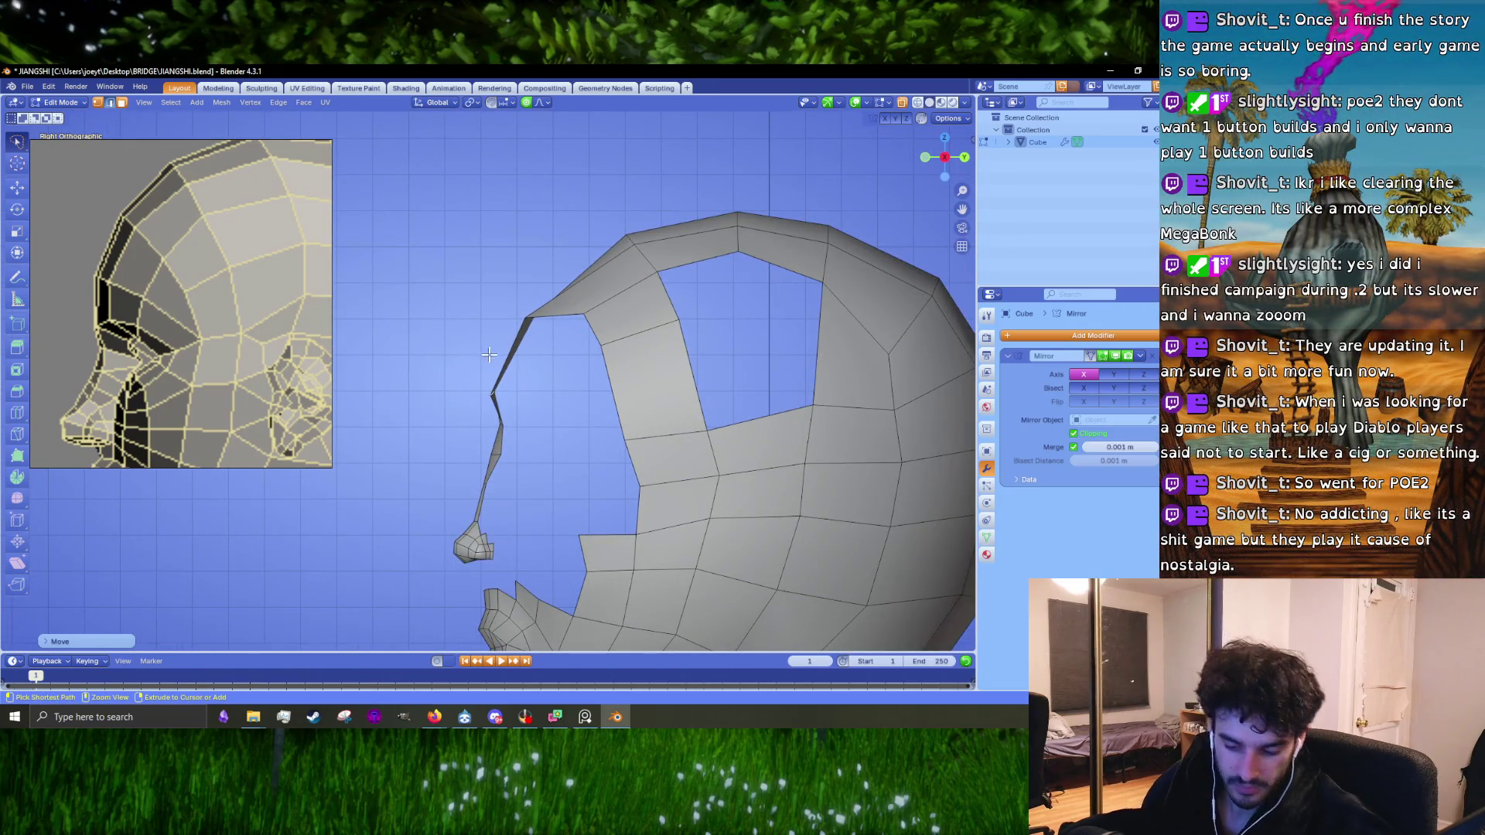
pyautogui.press('Escape')
pyautogui.scroll(3, 525, 348)
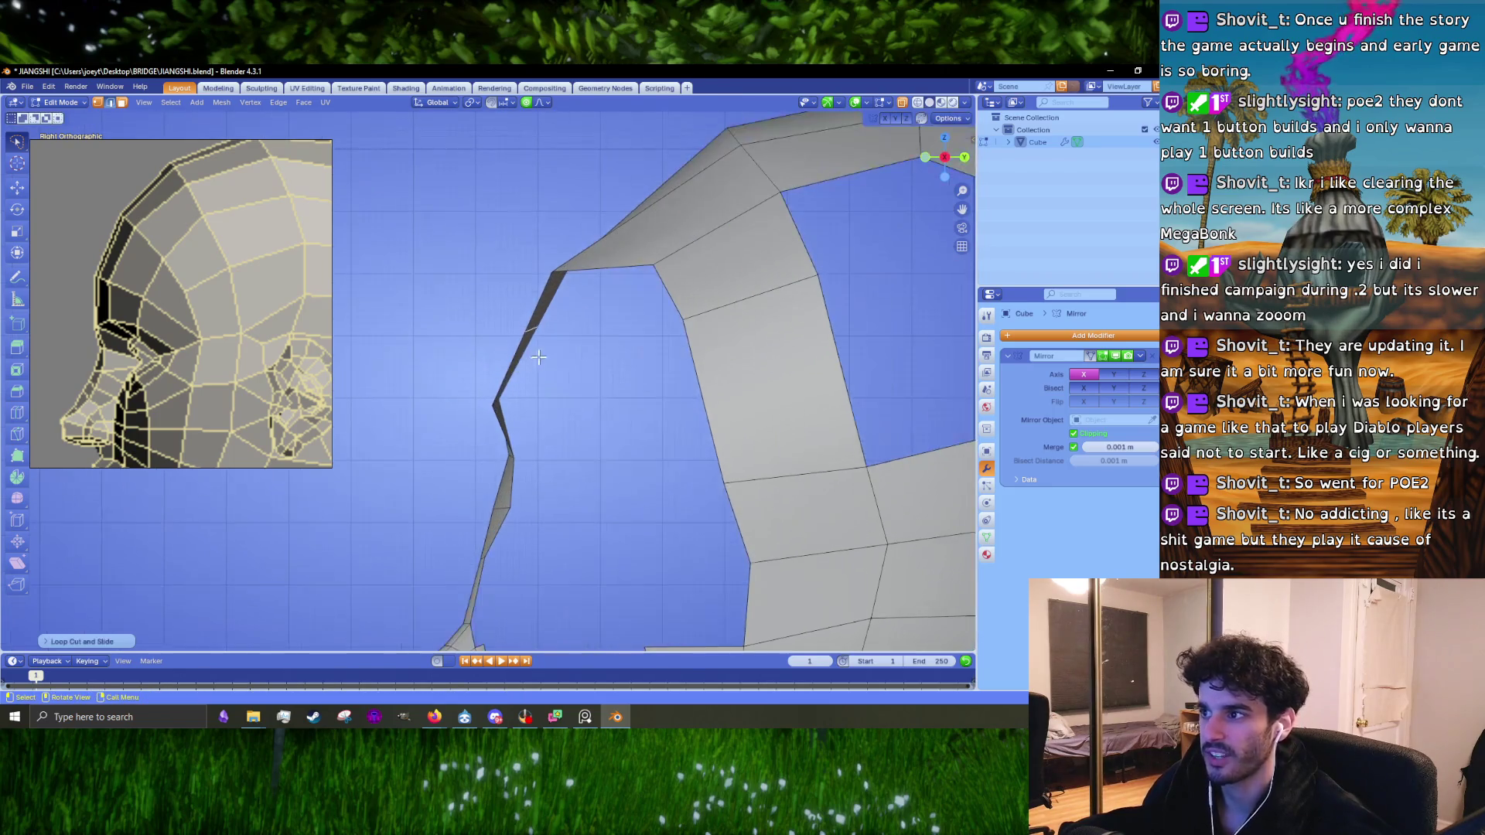
pyautogui.moveTo(546, 328)
pyautogui.mouseDown(button='middle')
pyautogui.moveTo(611, 366)
pyautogui.moveTo(606, 345)
pyautogui.moveTo(595, 386)
pyautogui.mouseUp(button='middle')
pyautogui.press('g')
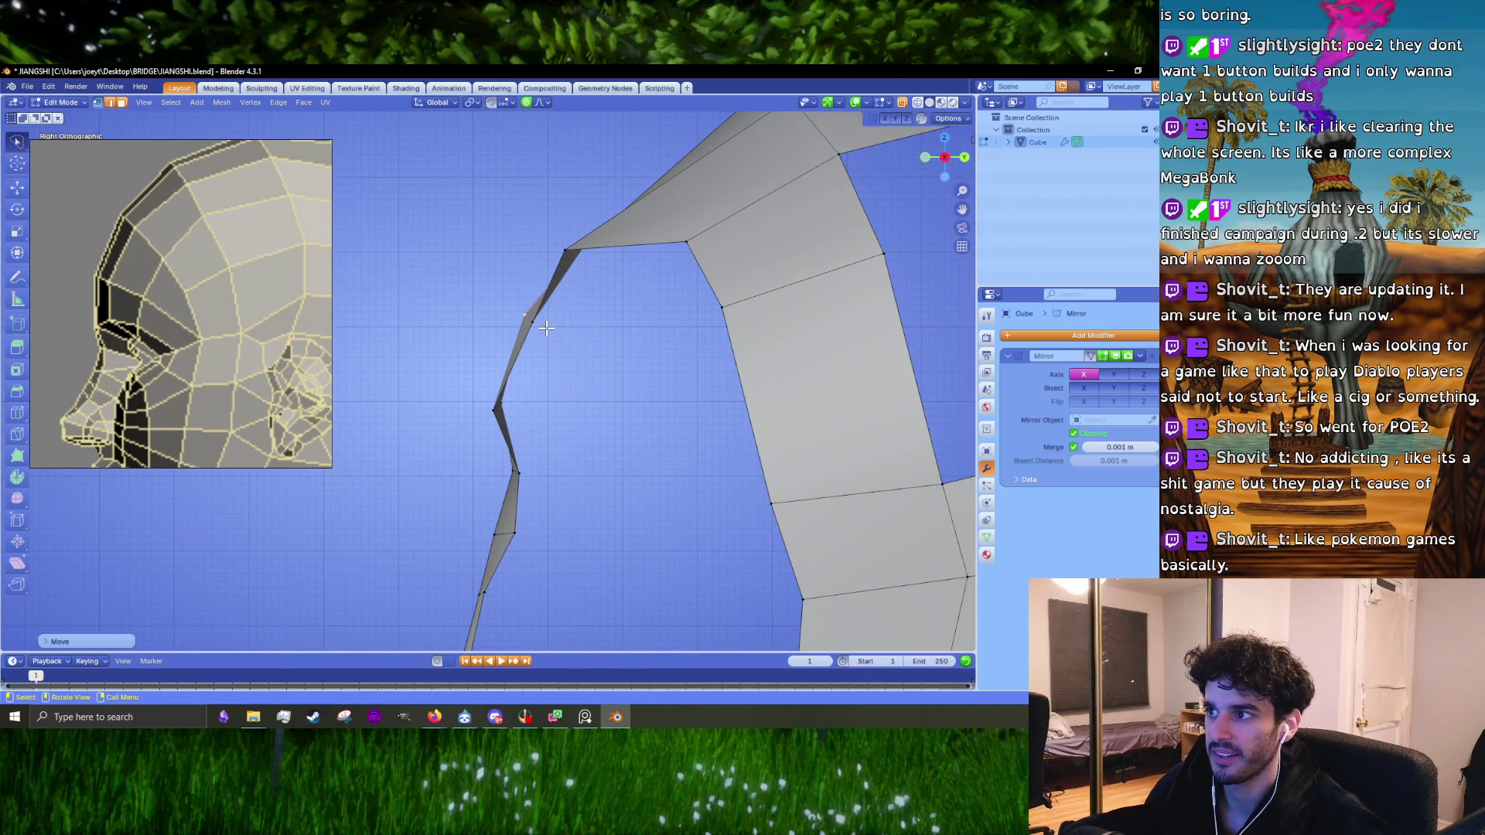
pyautogui.click(610, 255)
# Step: Shift the brow tip vertex up and left and adjust the profile's top vertex
pyautogui.press('g')
pyautogui.click(622, 263)
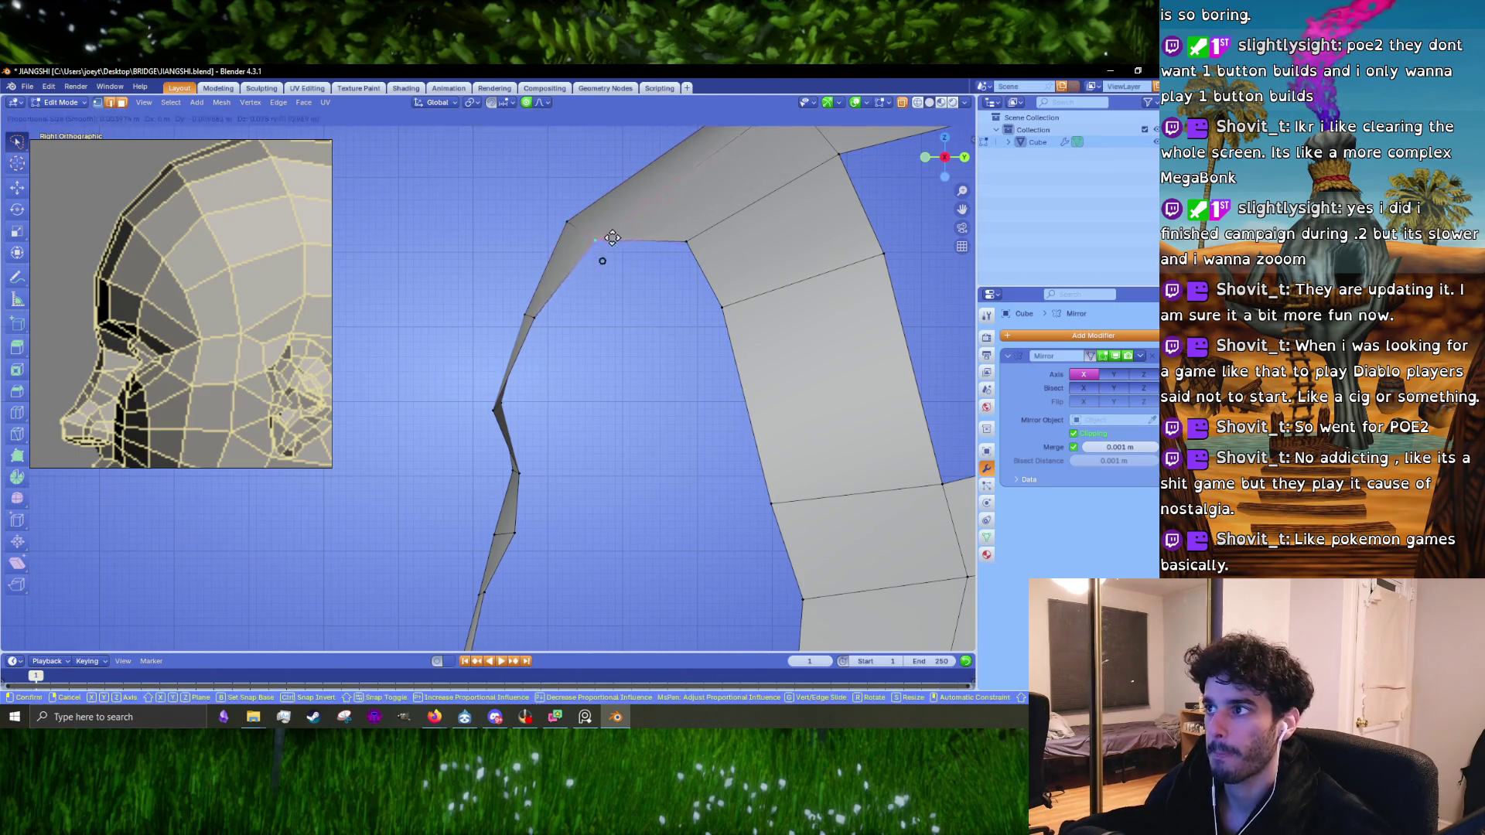
pyautogui.scroll(-3, 623, 267)
pyautogui.press('g')
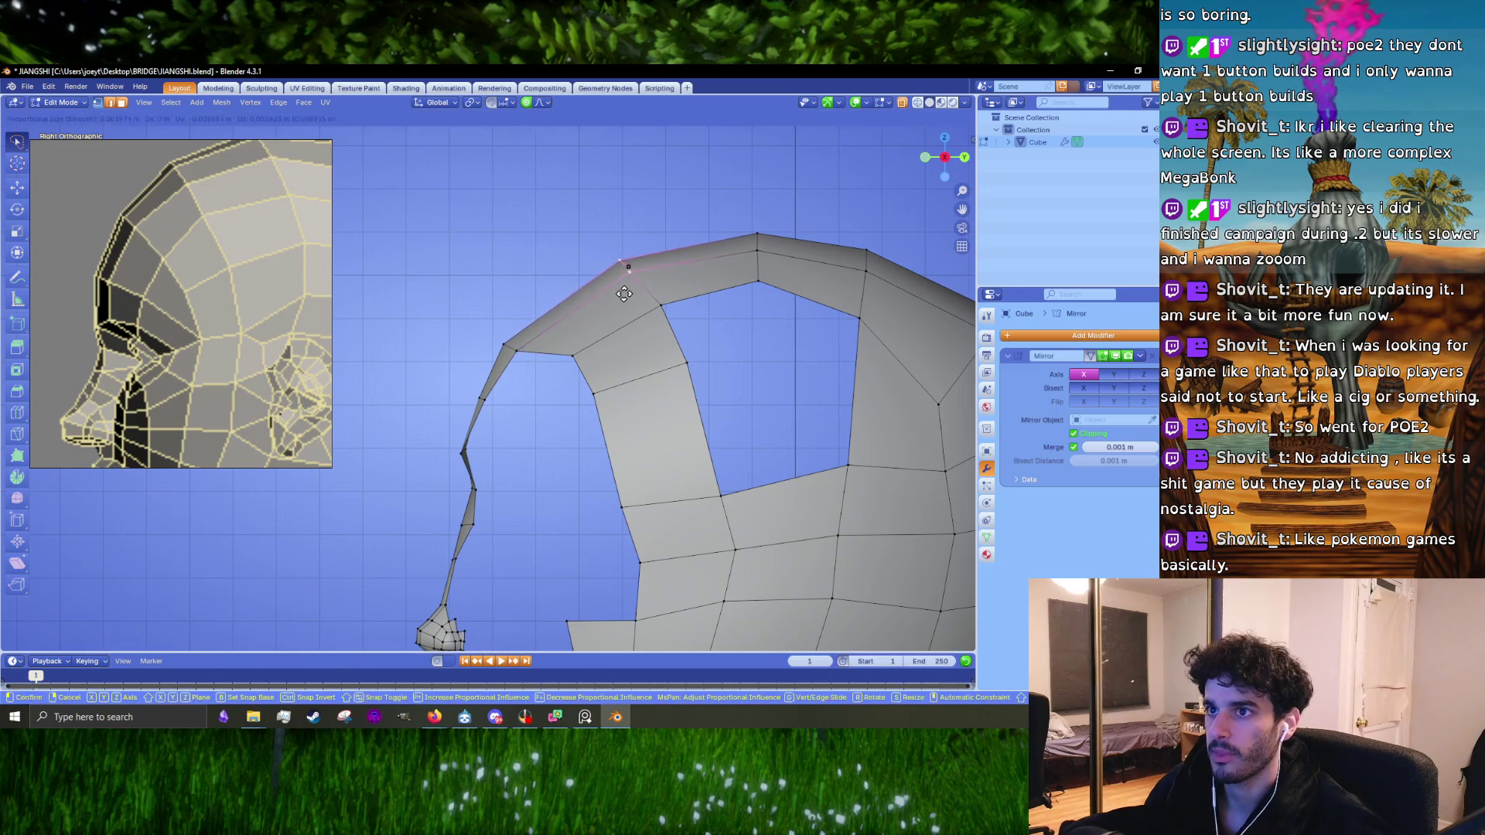
pyautogui.click(617, 287)
# Step: Soft-move a lower nose vertex and raise another lower profile vertex slightly
pyautogui.click(504, 346)
pyautogui.press('g')
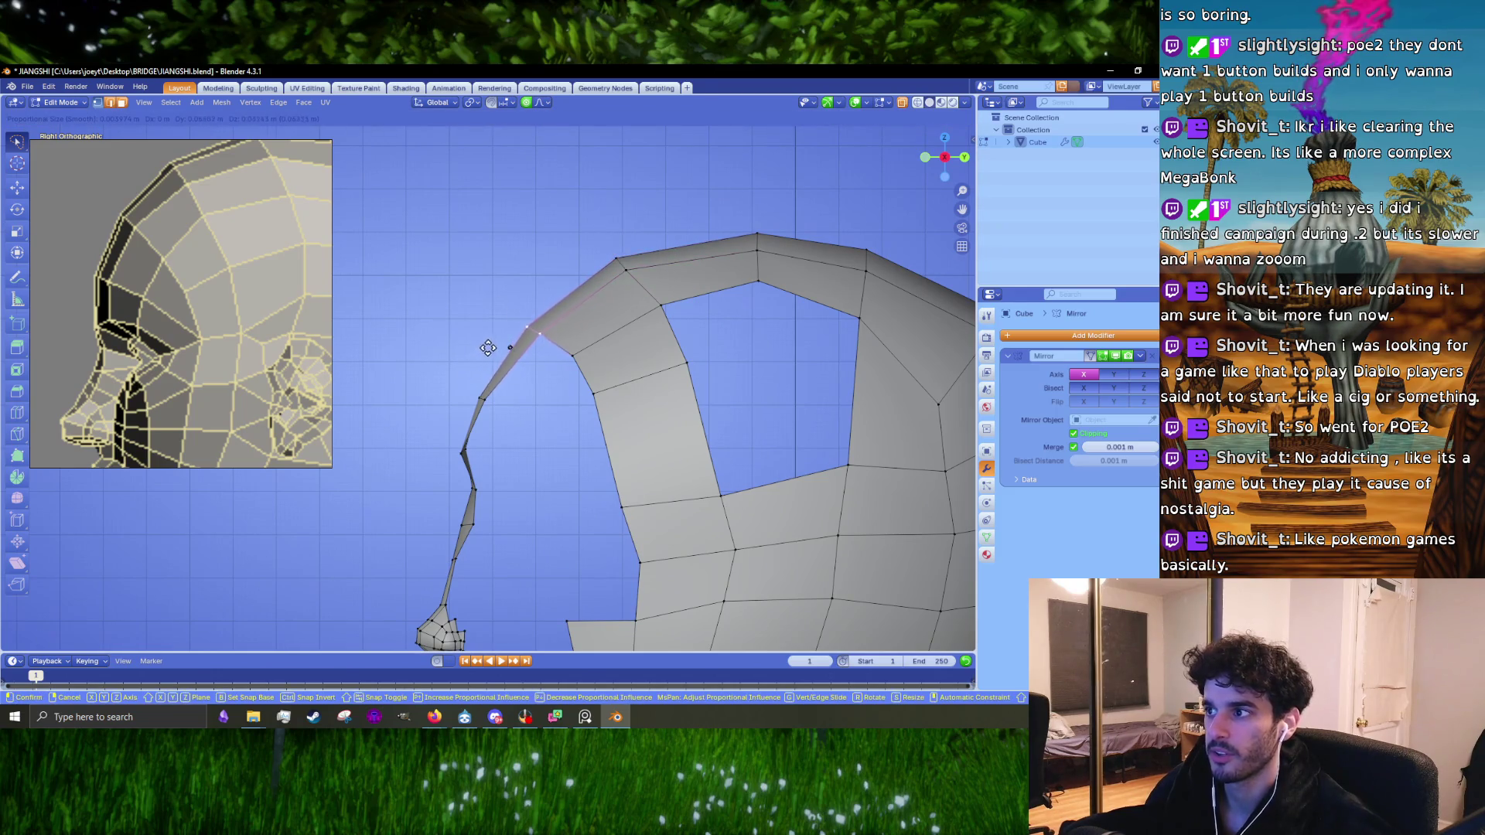
pyautogui.click(484, 341)
pyautogui.scroll(2, 487, 339)
pyautogui.click(532, 328)
pyautogui.press('g')
pyautogui.click(530, 315)
pyautogui.moveTo(545, 333)
pyautogui.keyDown('shift'); pyautogui.mouseDown(button='middle')
pyautogui.moveTo(498, 334)
pyautogui.moveTo(513, 304)
pyautogui.moveTo(590, 305)
pyautogui.moveTo(590, 292)
pyautogui.moveTo(596, 318)
pyautogui.moveTo(660, 331)
pyautogui.moveTo(669, 291)
pyautogui.moveTo(600, 295)
pyautogui.mouseUp(button='middle'); pyautogui.keyUp('shift')
pyautogui.click(501, 331)
# Step: Extrude a new face from the cheek edge, rotate it and soft-move it into place
pyautogui.press('e')
pyautogui.press('r')
pyautogui.click(665, 333)
pyautogui.press('g')
pyautogui.click(670, 288)
pyautogui.scroll(-2, 601, 295)
pyautogui.press('KP_1')
pyautogui.scroll(-4, 236, 290)
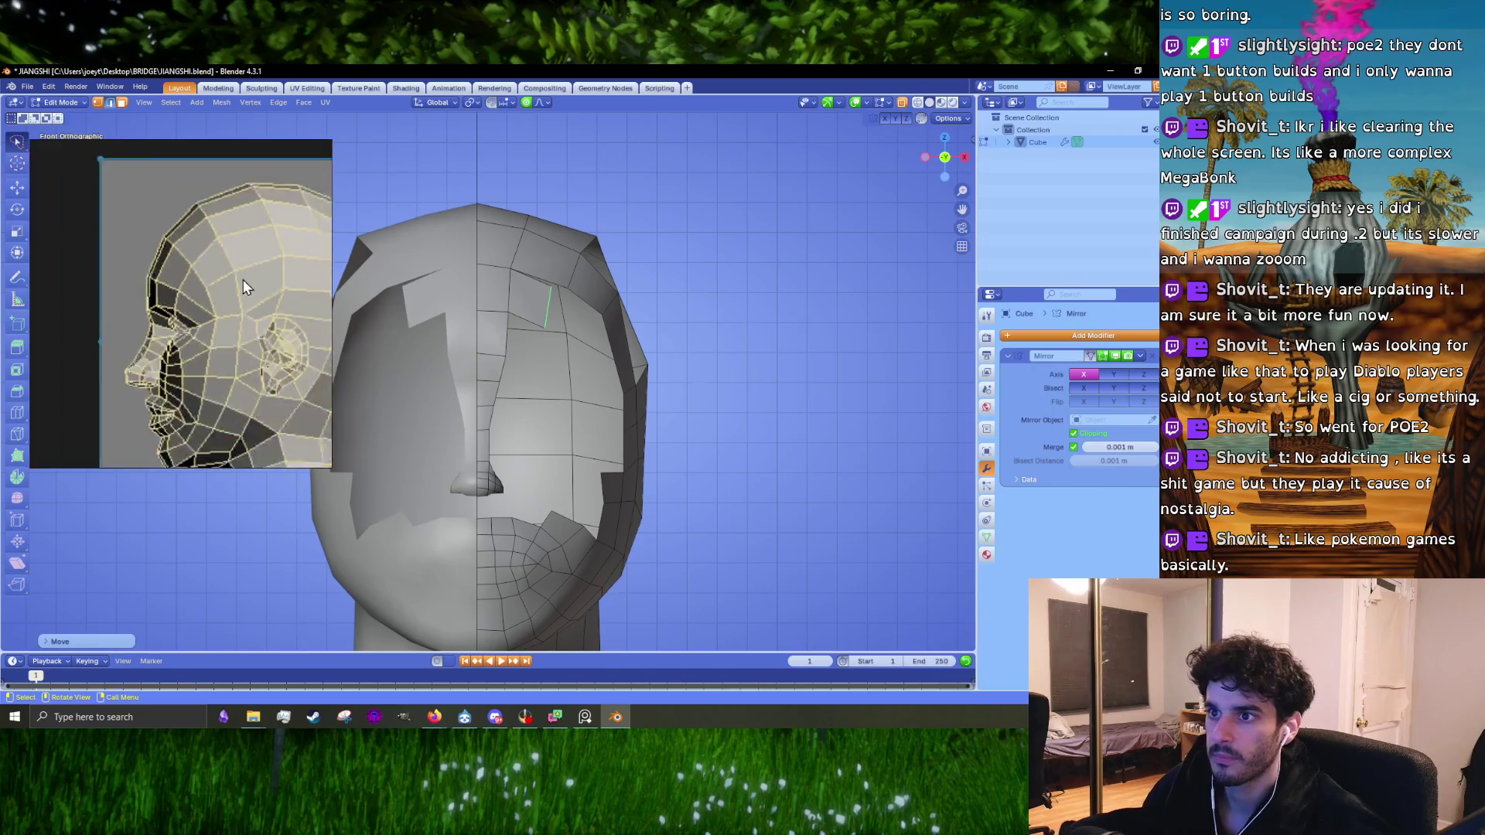
# Step: Extrude the selected edge into a new face, rotating and moving it to follow the head
pyautogui.scroll(5, 229, 302)
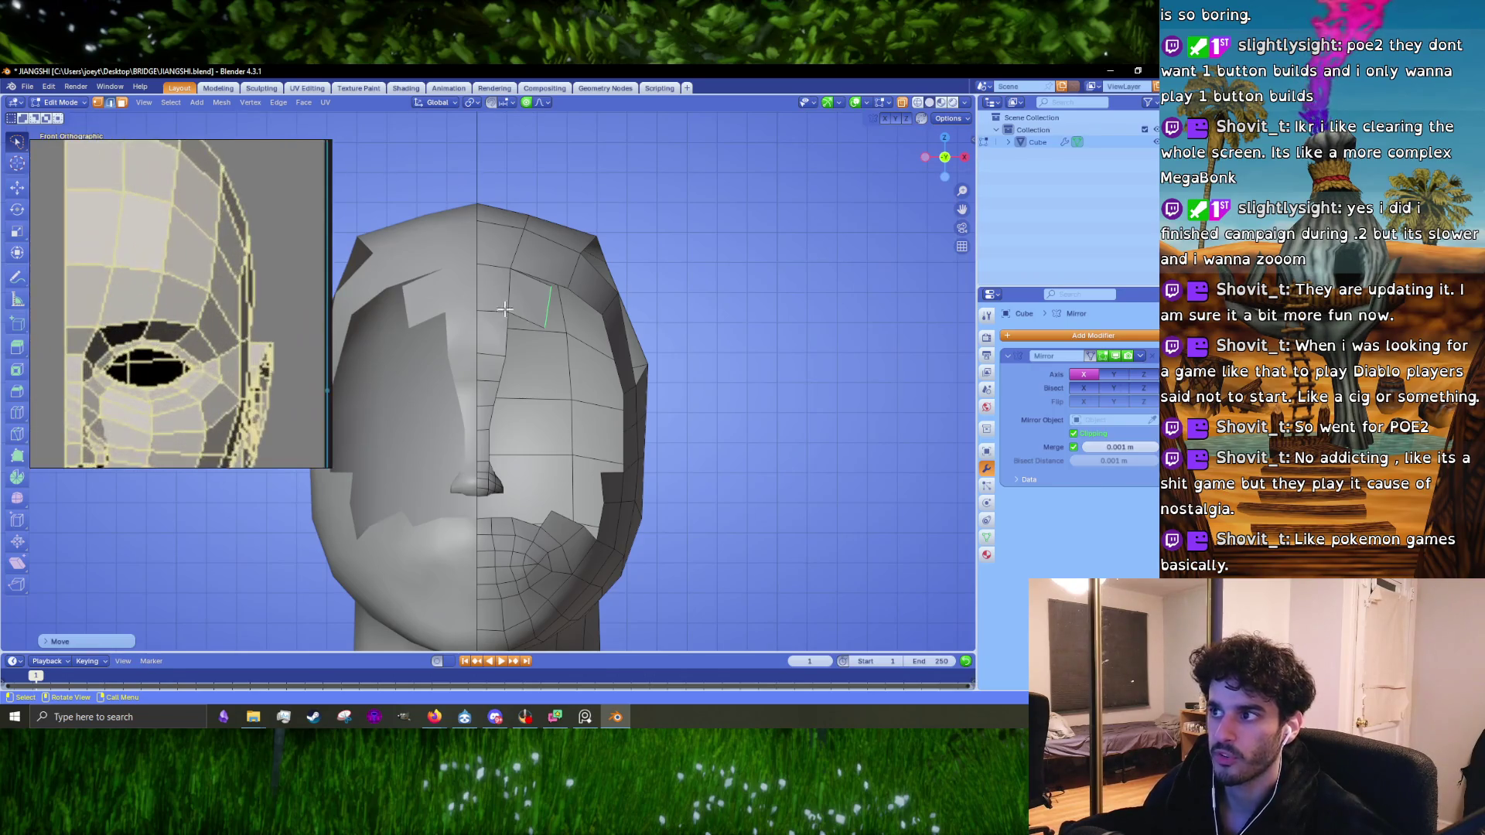
pyautogui.scroll(3, 590, 314)
pyautogui.press('e')
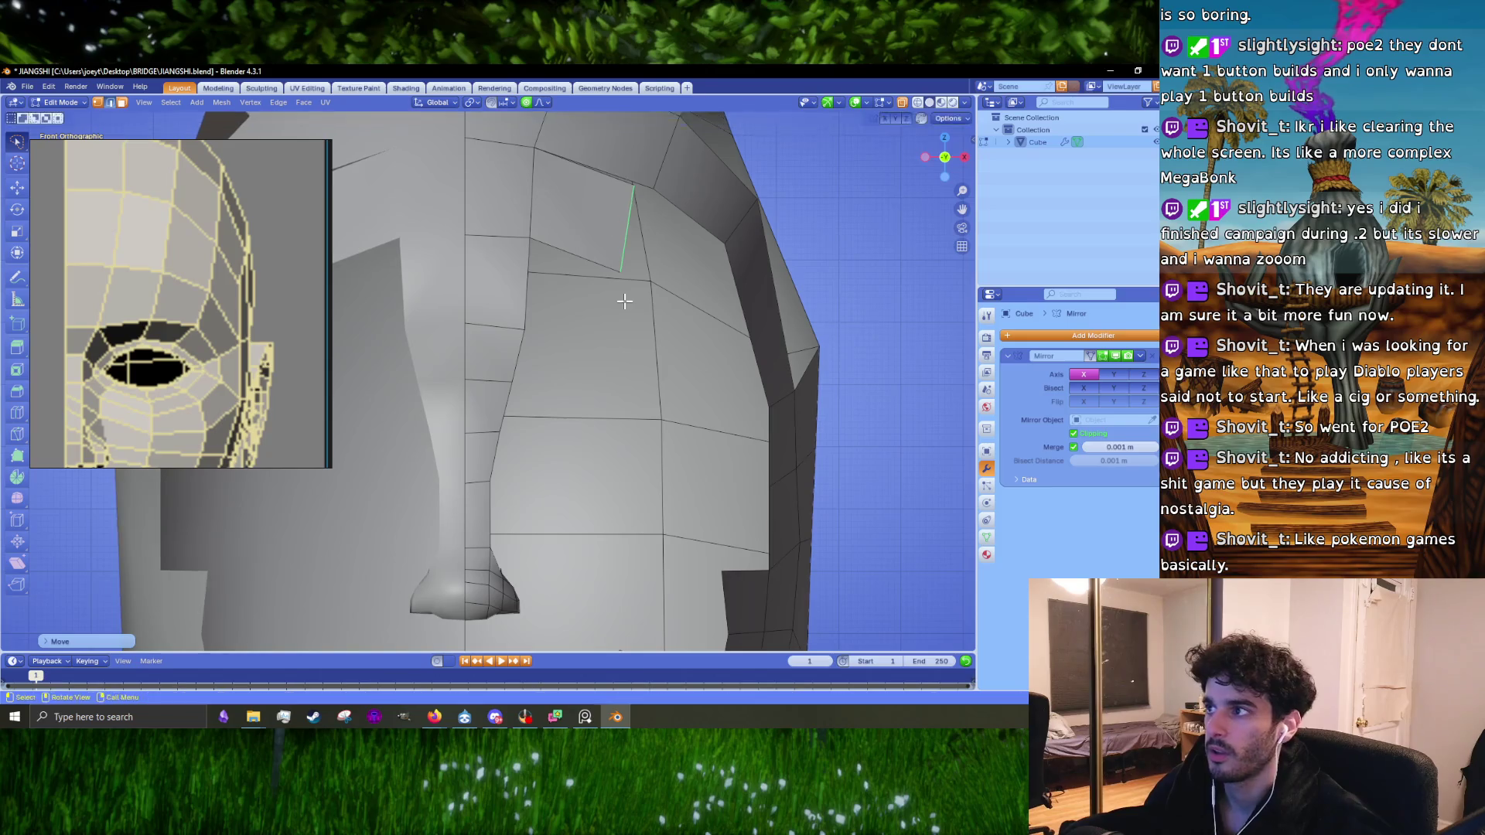
pyautogui.click(789, 364)
pyautogui.press('r')
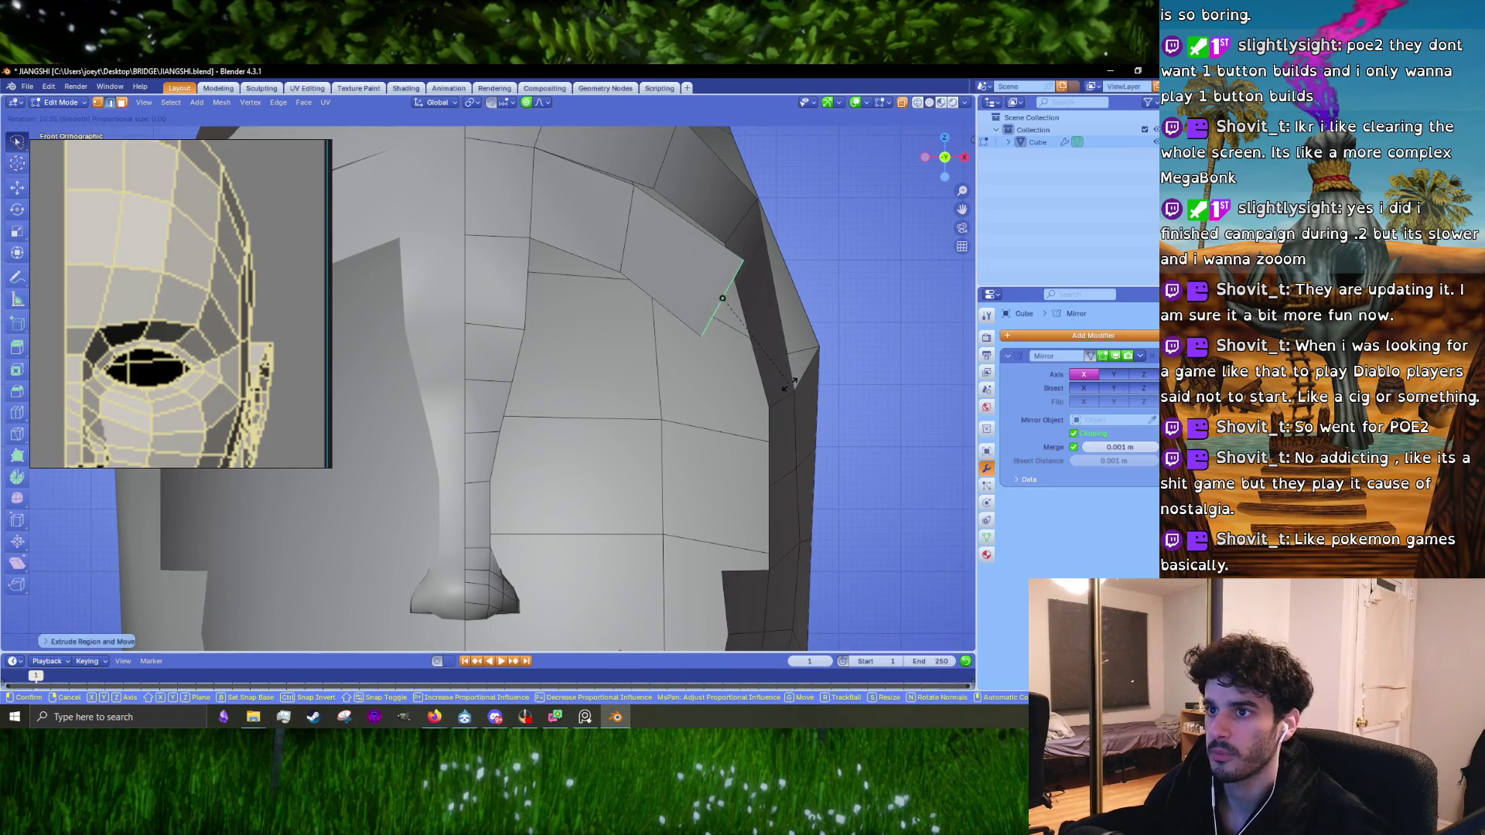
pyautogui.press('g')
pyautogui.click(750, 383)
pyautogui.moveTo(750, 383); pyautogui.dragTo(675, 363)
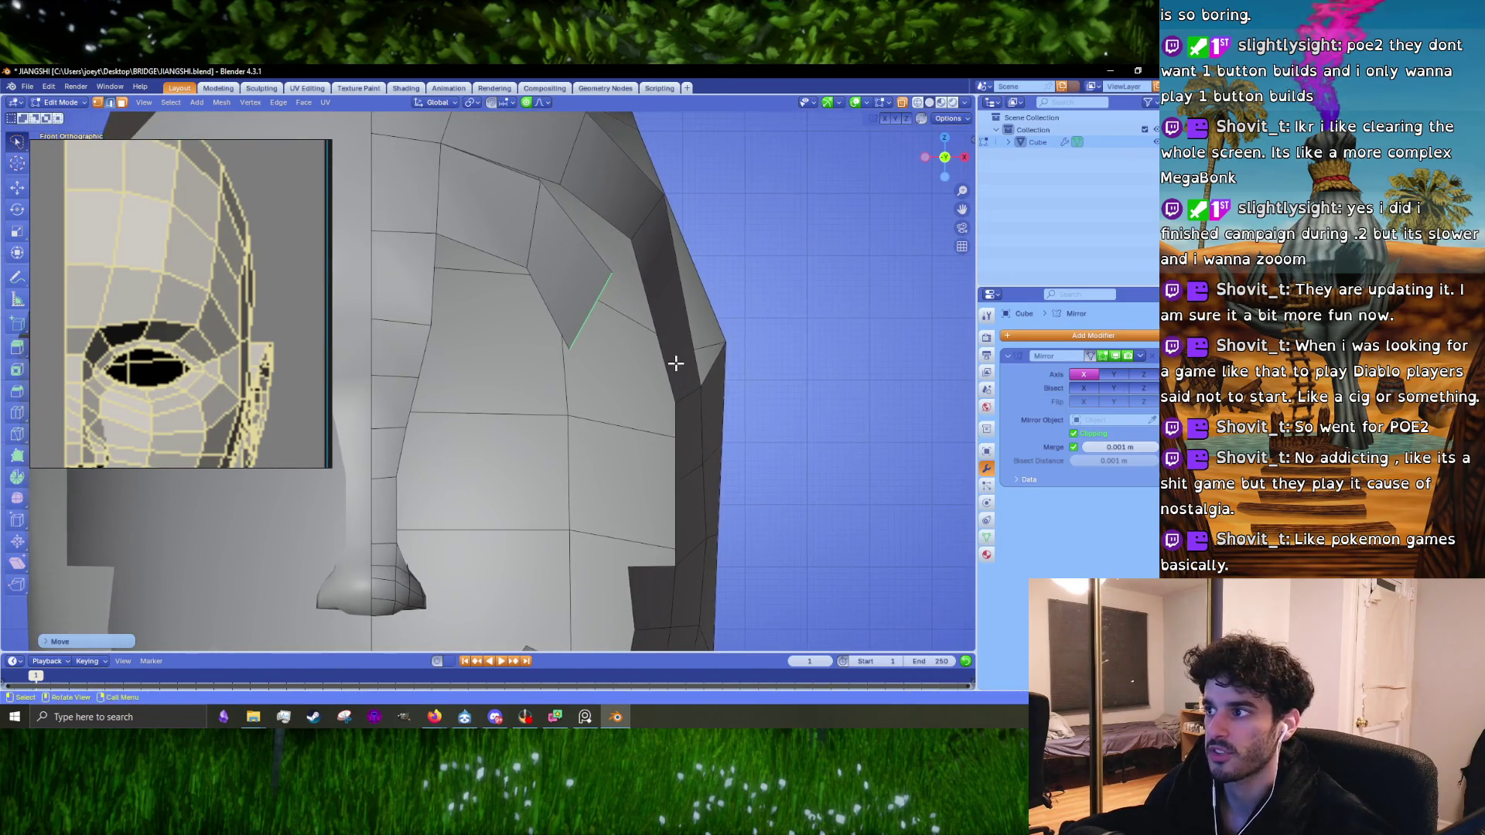
# Step: Extrude another face from the strip's outer edge and position it in Right Ortho view
pyautogui.press('e')
pyautogui.click(728, 490)
pyautogui.moveTo(729, 490); pyautogui.dragTo(671, 433, button='middle')
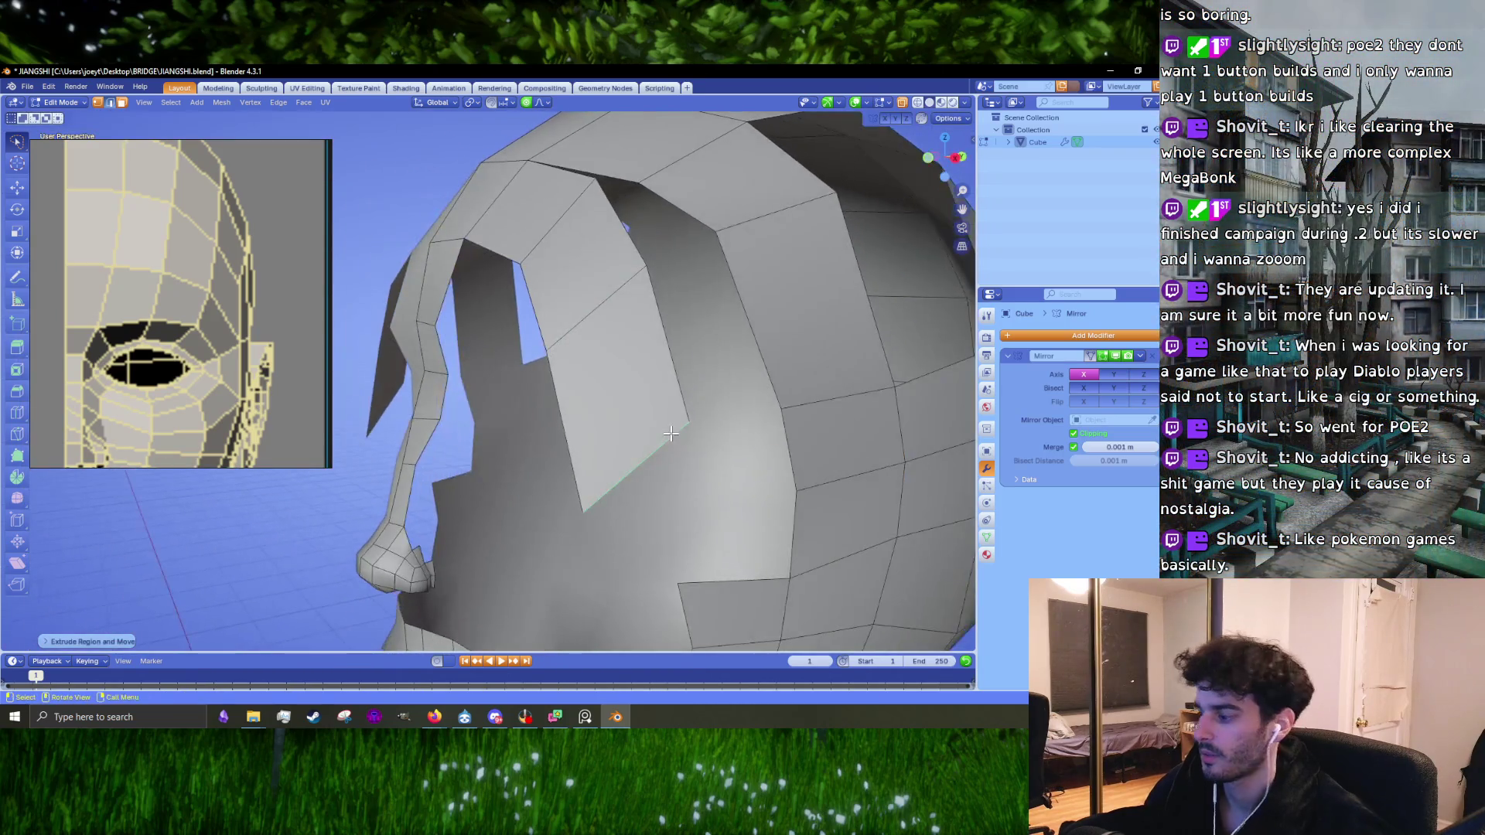
pyautogui.press('KP_3')
pyautogui.press('g')
pyautogui.click(525, 277)
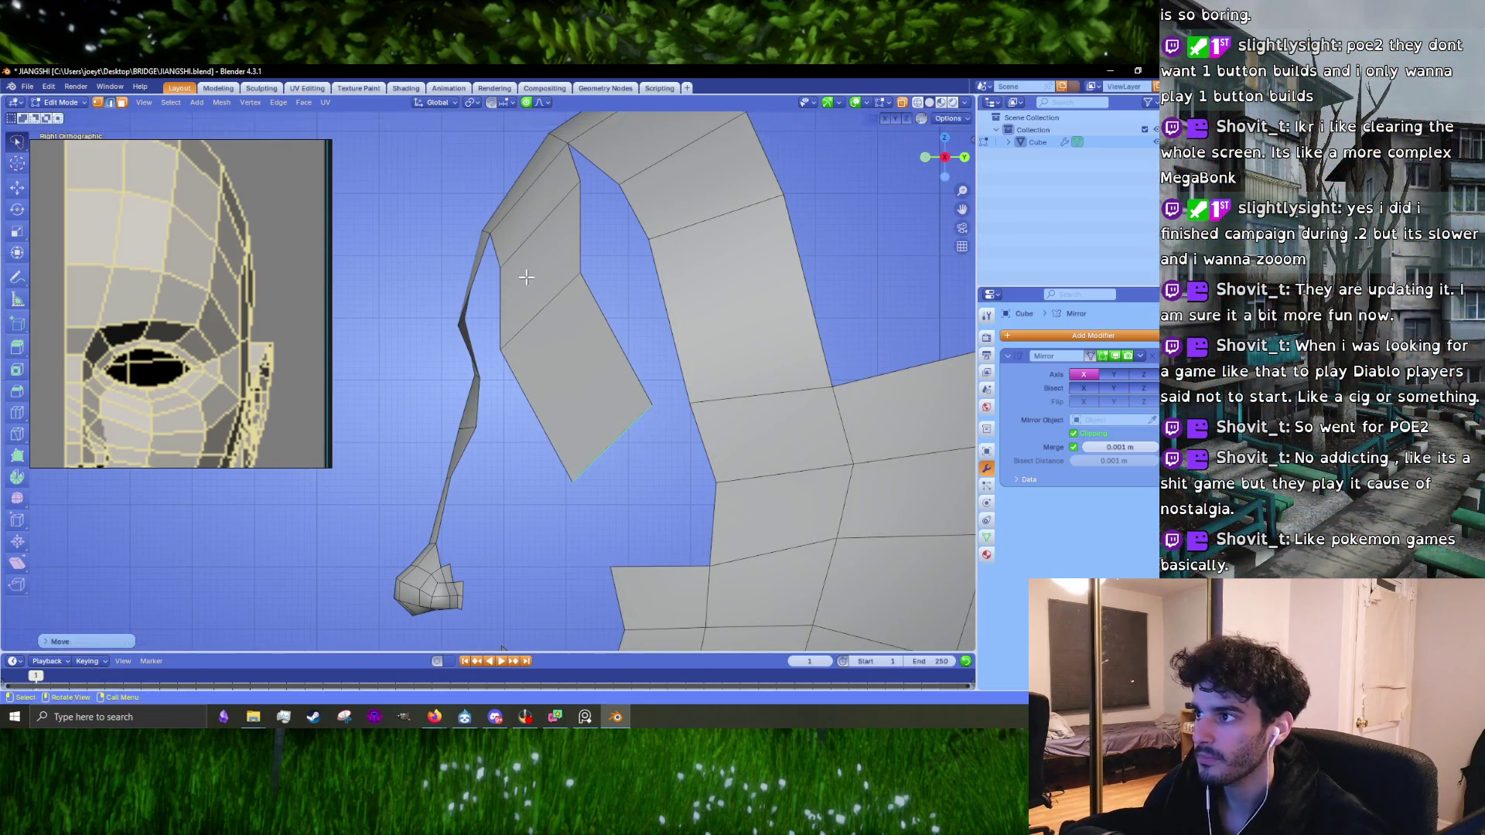
# Step: Move another strip edge and reshape the surrounding mesh with proportional falloff
pyautogui.click(533, 270)
pyautogui.press('g')
pyautogui.click(570, 292)
pyautogui.press('g')
pyautogui.click(575, 227)
# Step: Merge the strip's corner vertices with the neighbouring head vertices at their centre
pyautogui.click(641, 183)
pyautogui.click(641, 186)
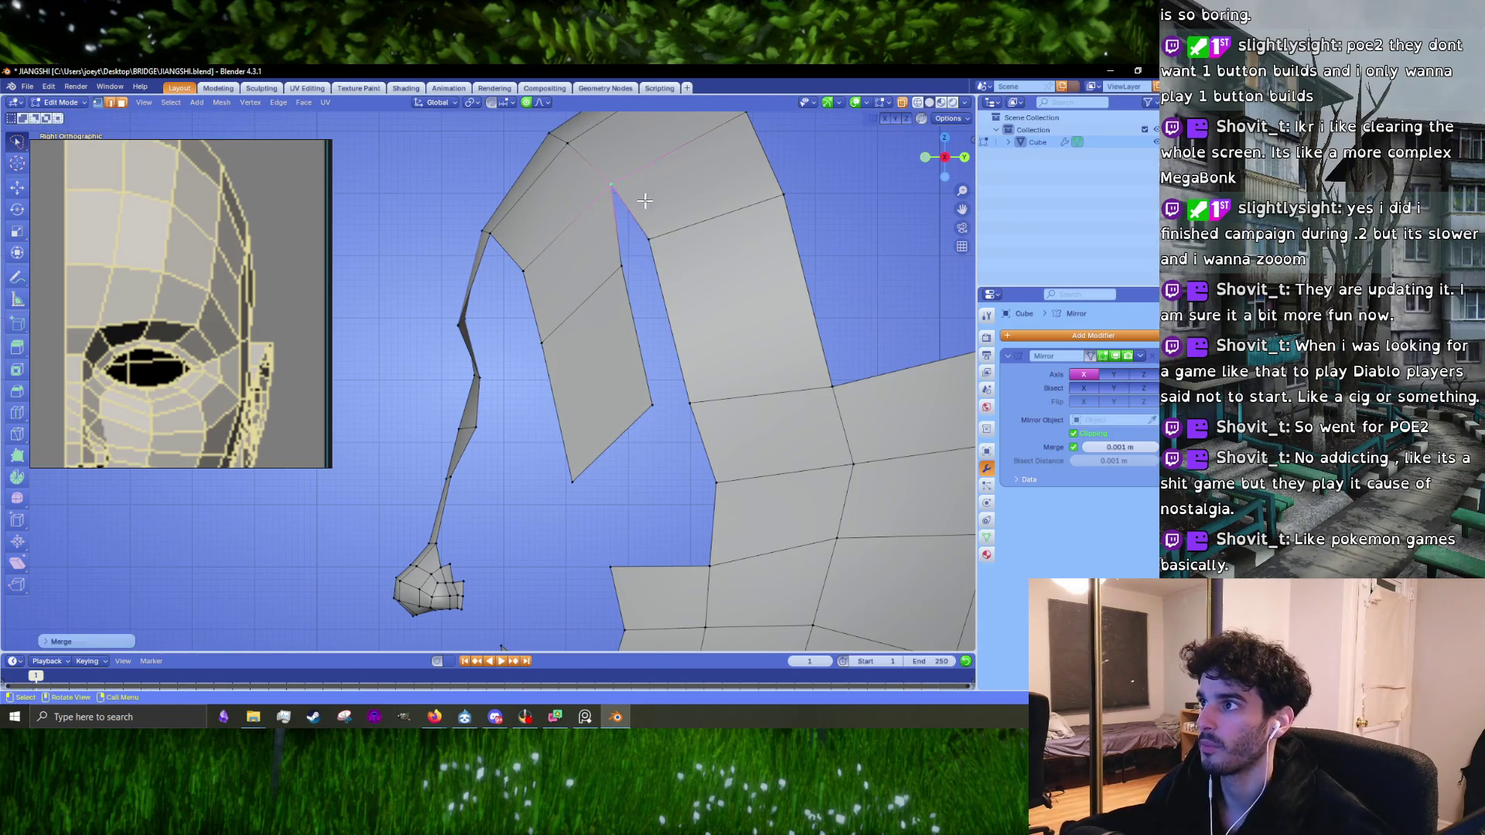
pyautogui.click(651, 403)
pyautogui.keyDown('shift'); pyautogui.click(688, 403); pyautogui.keyUp('shift')
pyautogui.press('m')
pyautogui.click(678, 398)
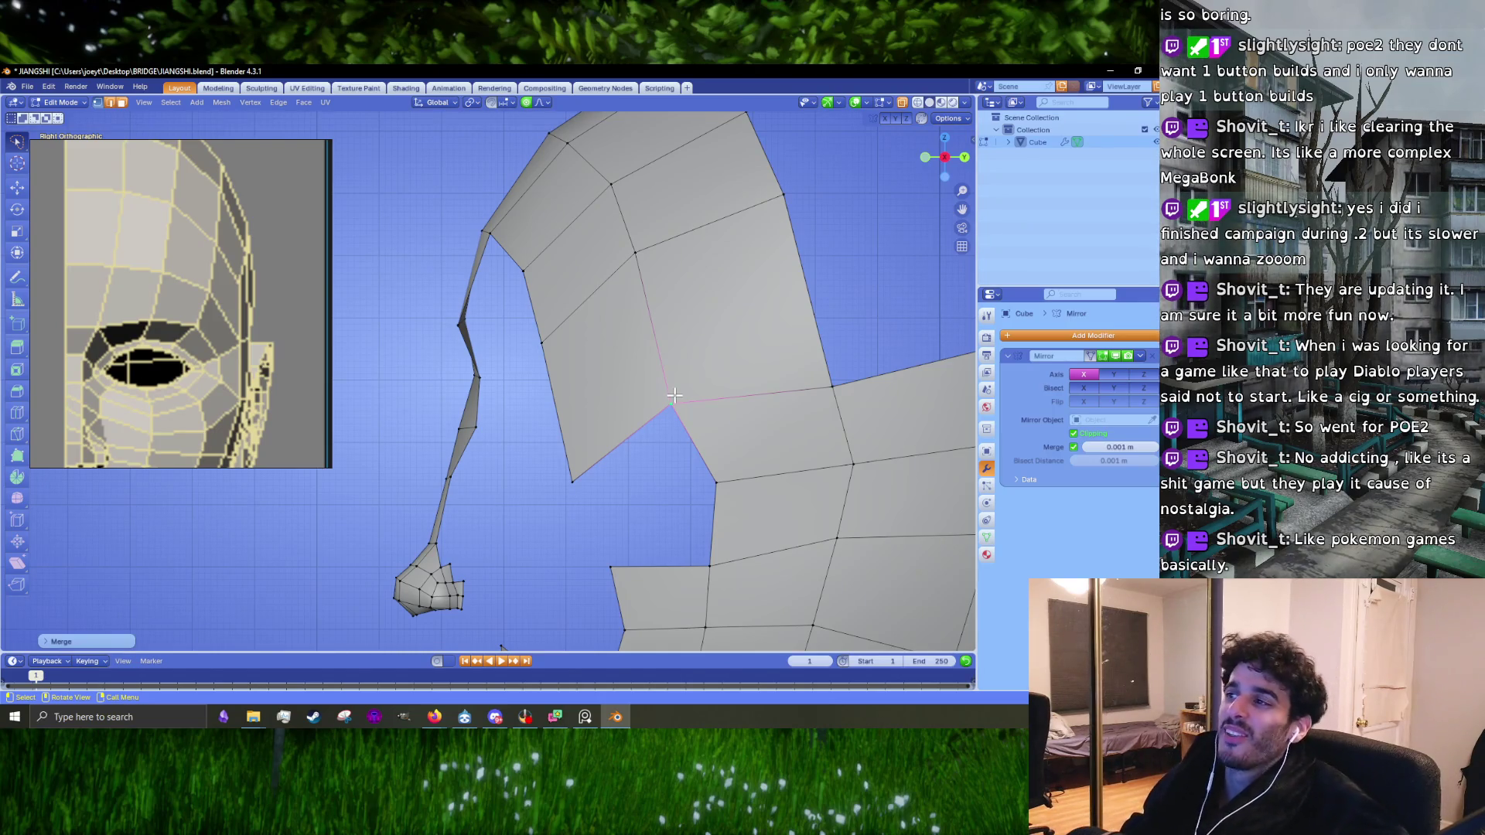
pyautogui.click(670, 394)
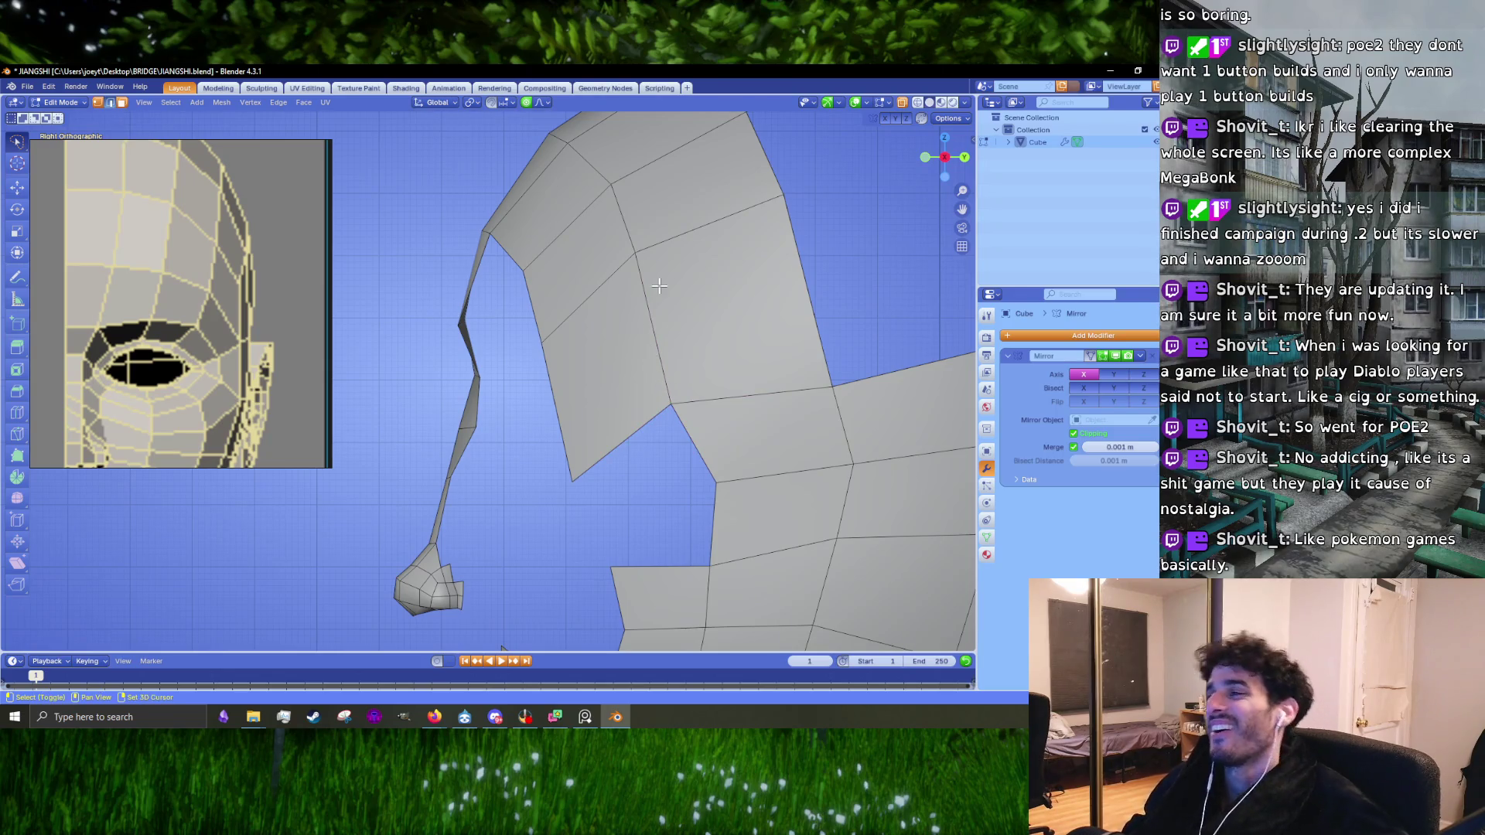
# Step: Move the strip's inner vertical edge and scale it along Z
pyautogui.keyDown('shift'); pyautogui.moveTo(650, 353); pyautogui.dragTo(607, 473, button='middle'); pyautogui.keyUp('shift')
pyautogui.click(602, 436)
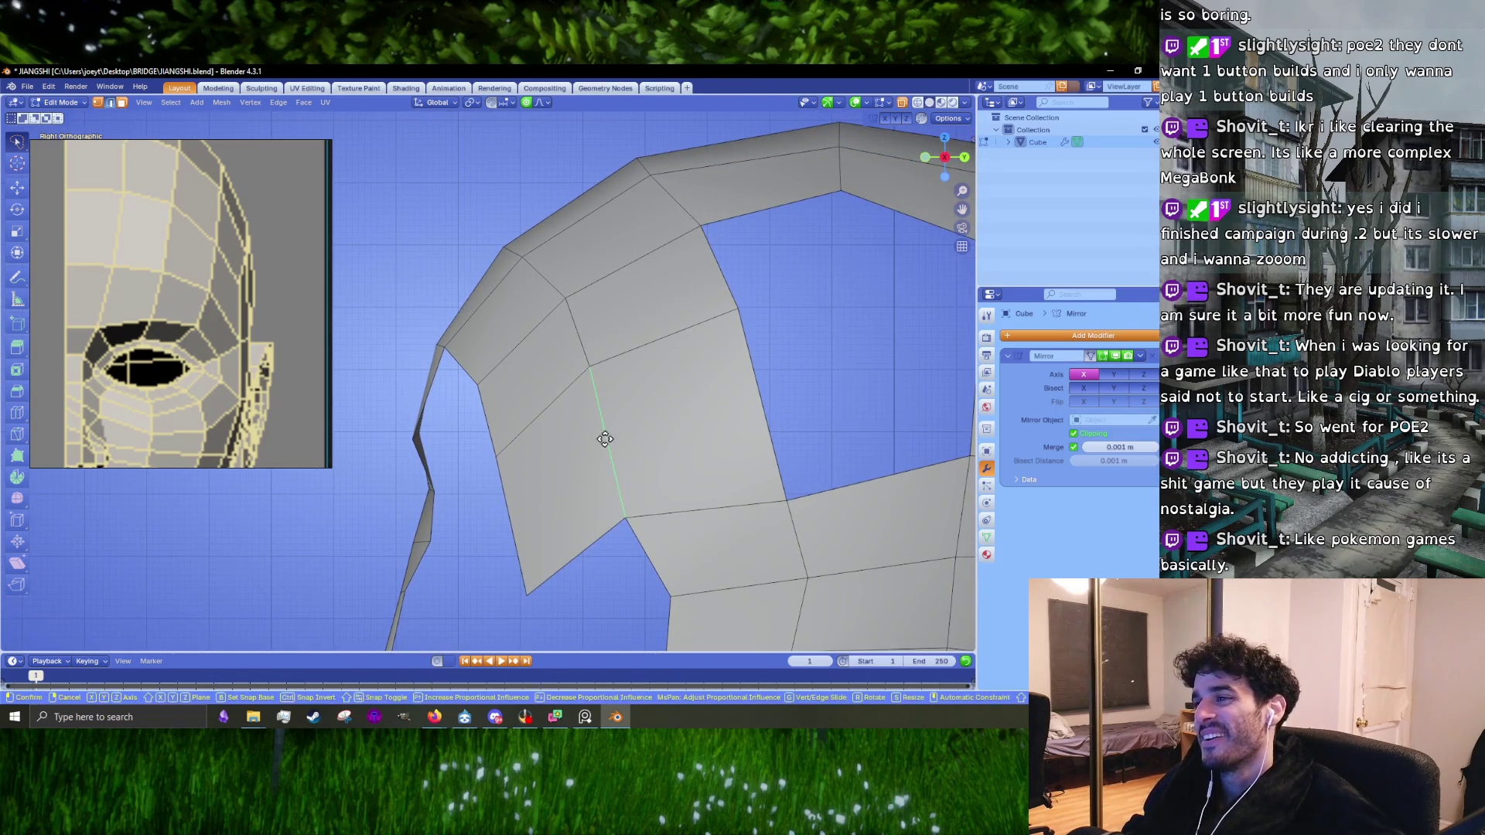
pyautogui.press('g')
pyautogui.click(617, 431)
pyautogui.press('s')
pyautogui.press('z')
pyautogui.click(736, 595)
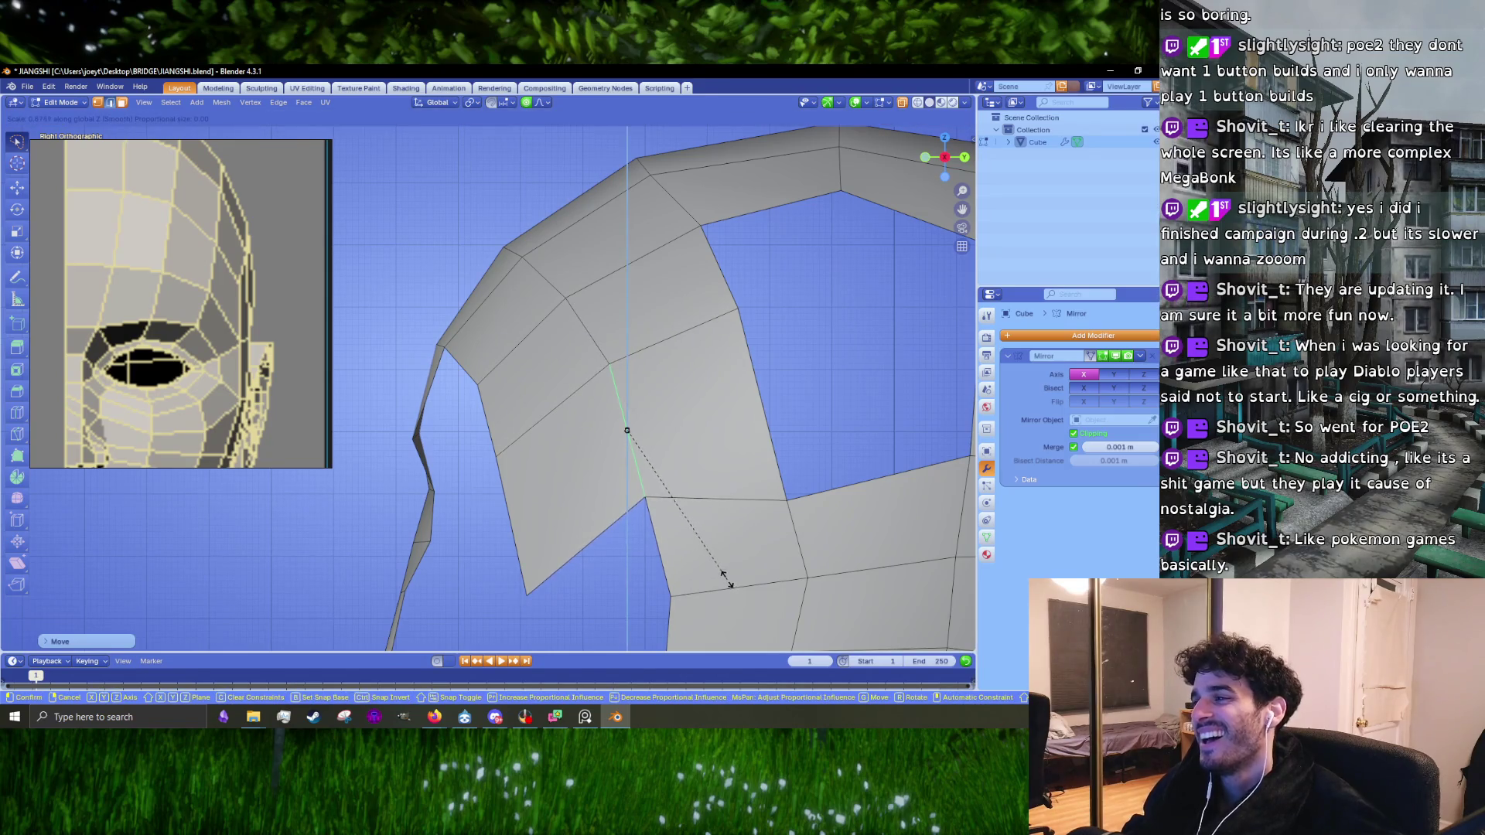
# Step: Raise the next edge near the nose and shorten it vertically with S Z
pyautogui.keyDown('shift'); pyautogui.moveTo(588, 534); pyautogui.dragTo(547, 441, button='middle'); pyautogui.keyUp('shift')
pyautogui.press('g')
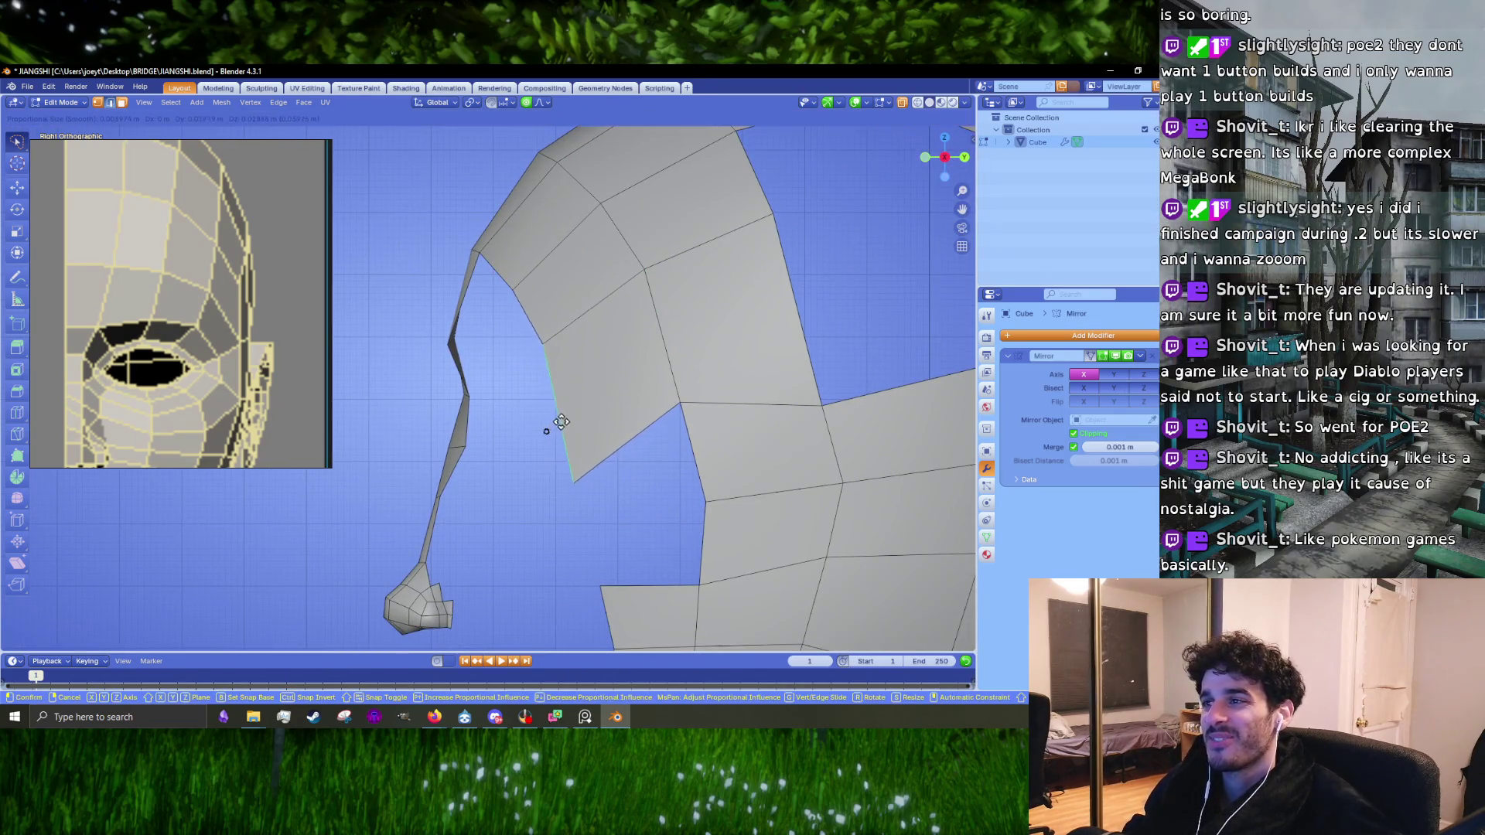
pyautogui.click(560, 421)
pyautogui.press('s')
pyautogui.press('z')
pyautogui.click(598, 506)
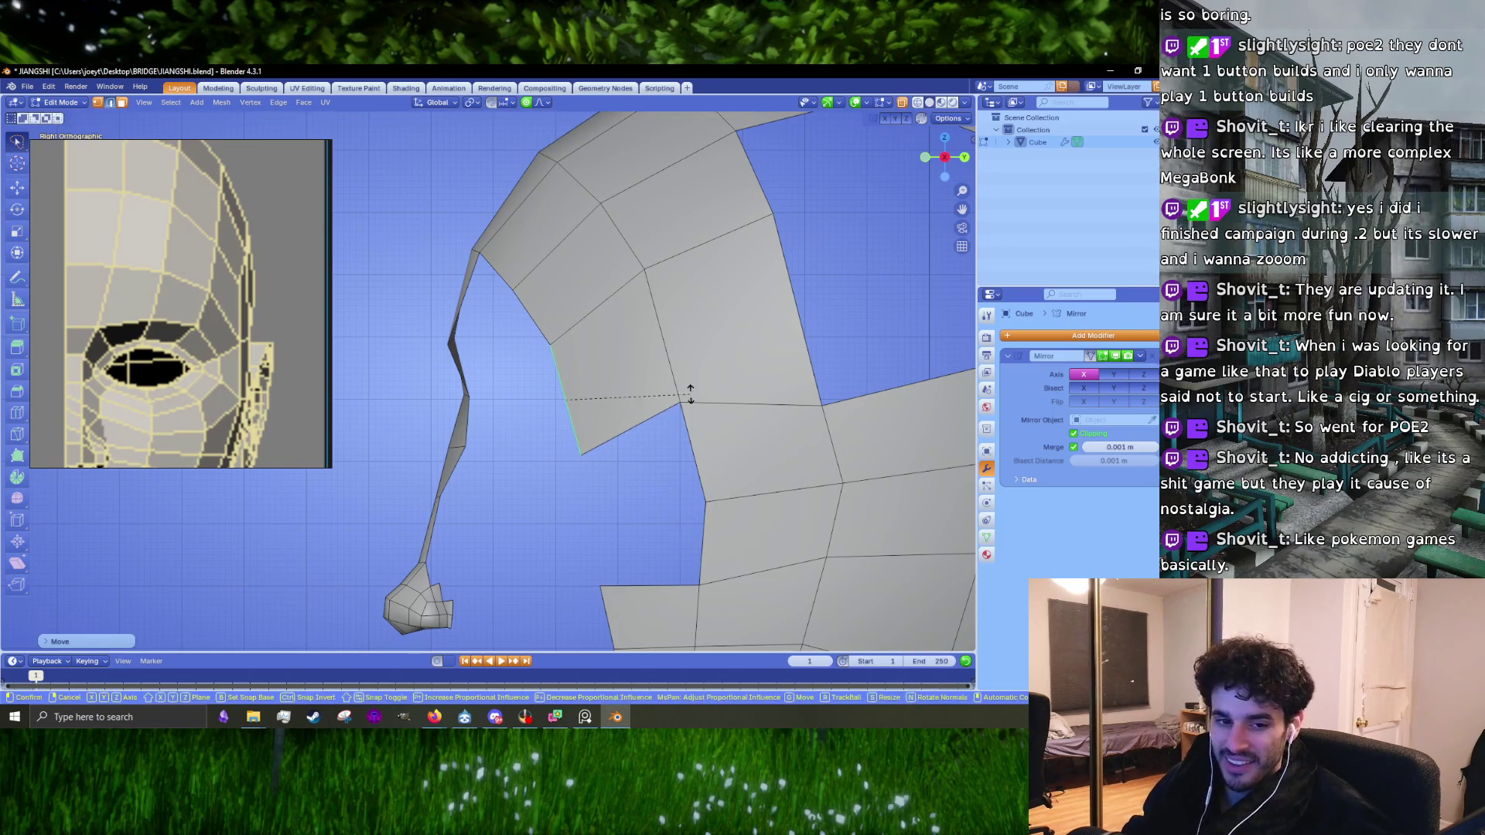
# Step: In vertex mode, raise the strip's lower vertex
pyautogui.keyDown('shift'); pyautogui.scroll(3, 499, 435); pyautogui.keyUp('shift')
pyautogui.press('1')
pyautogui.click(503, 429)
pyautogui.press('g')
pyautogui.click(497, 415)
pyautogui.keyDown('shift'); pyautogui.scroll(-2, 590, 501); pyautogui.keyUp('shift')
# Step: Reposition and shorten the slanted edge beside the strip
pyautogui.click(576, 490)
pyautogui.keyDown('ctrl'); pyautogui.scroll(-3, 618, 461); pyautogui.keyUp('ctrl')
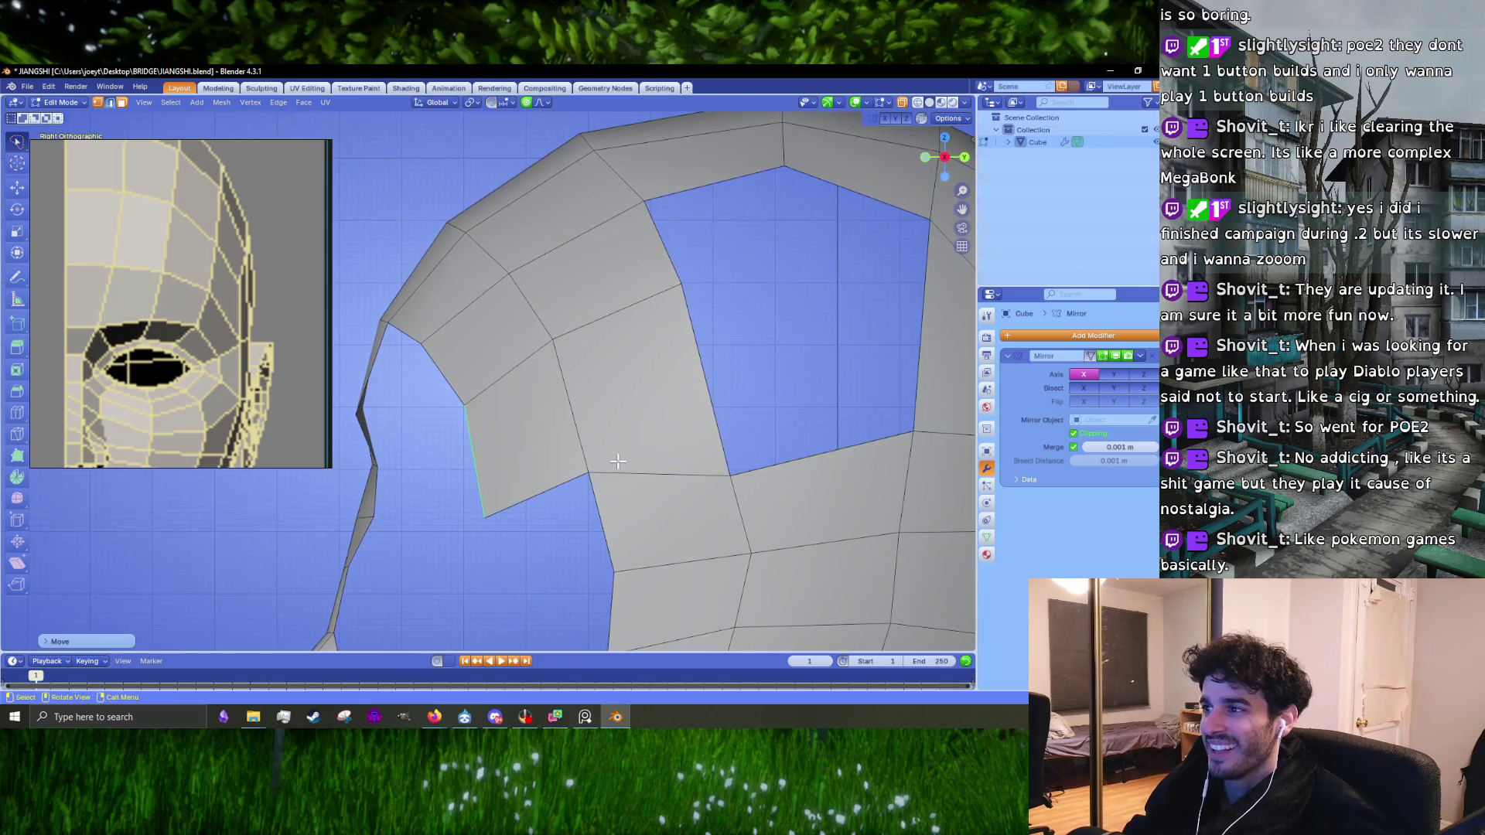
pyautogui.click(686, 383)
pyautogui.press('s')
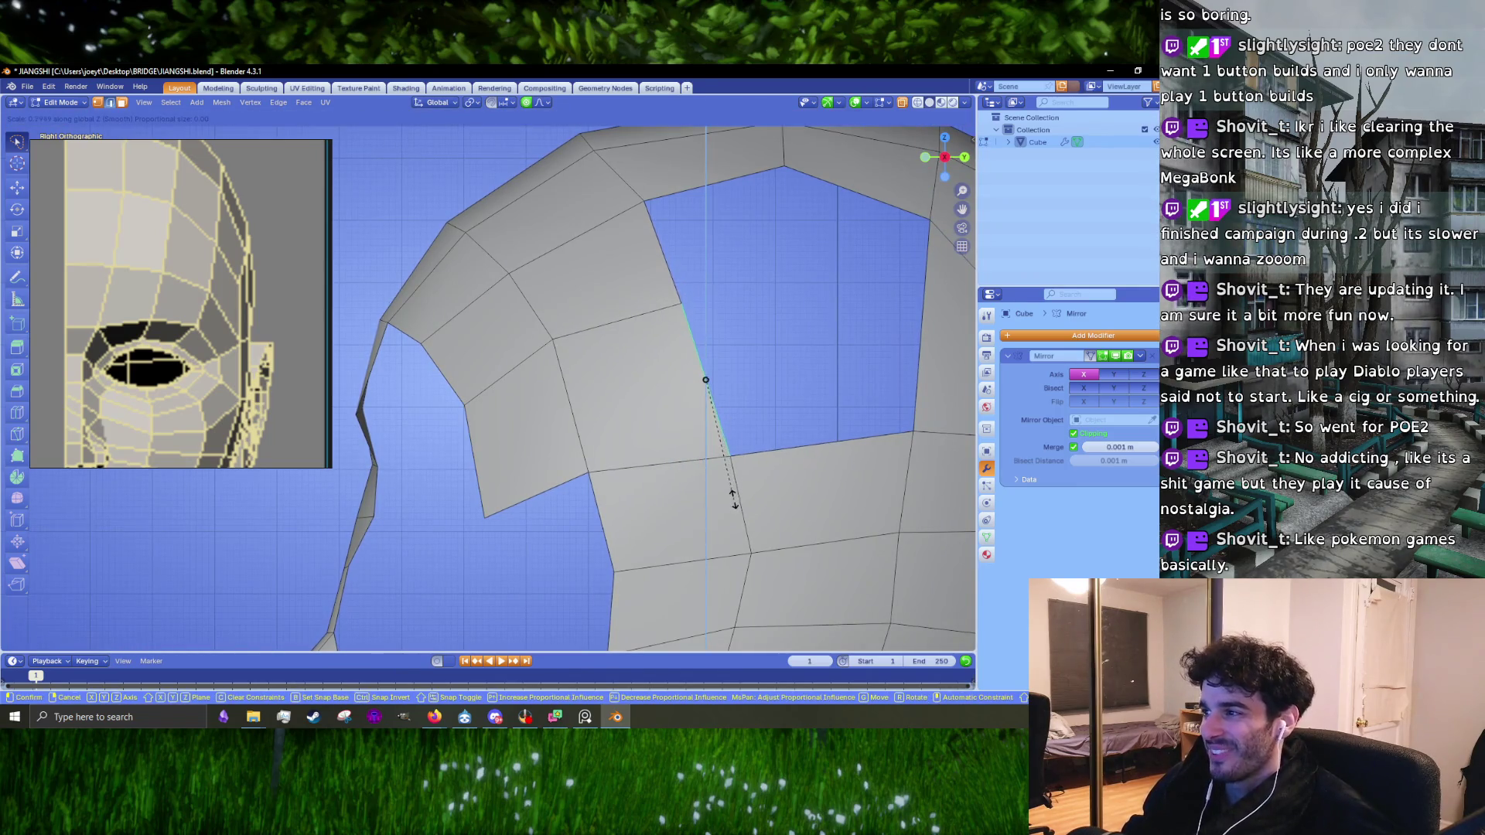
pyautogui.click(738, 534)
pyautogui.press('g')
pyautogui.click(754, 550)
pyautogui.press('s')
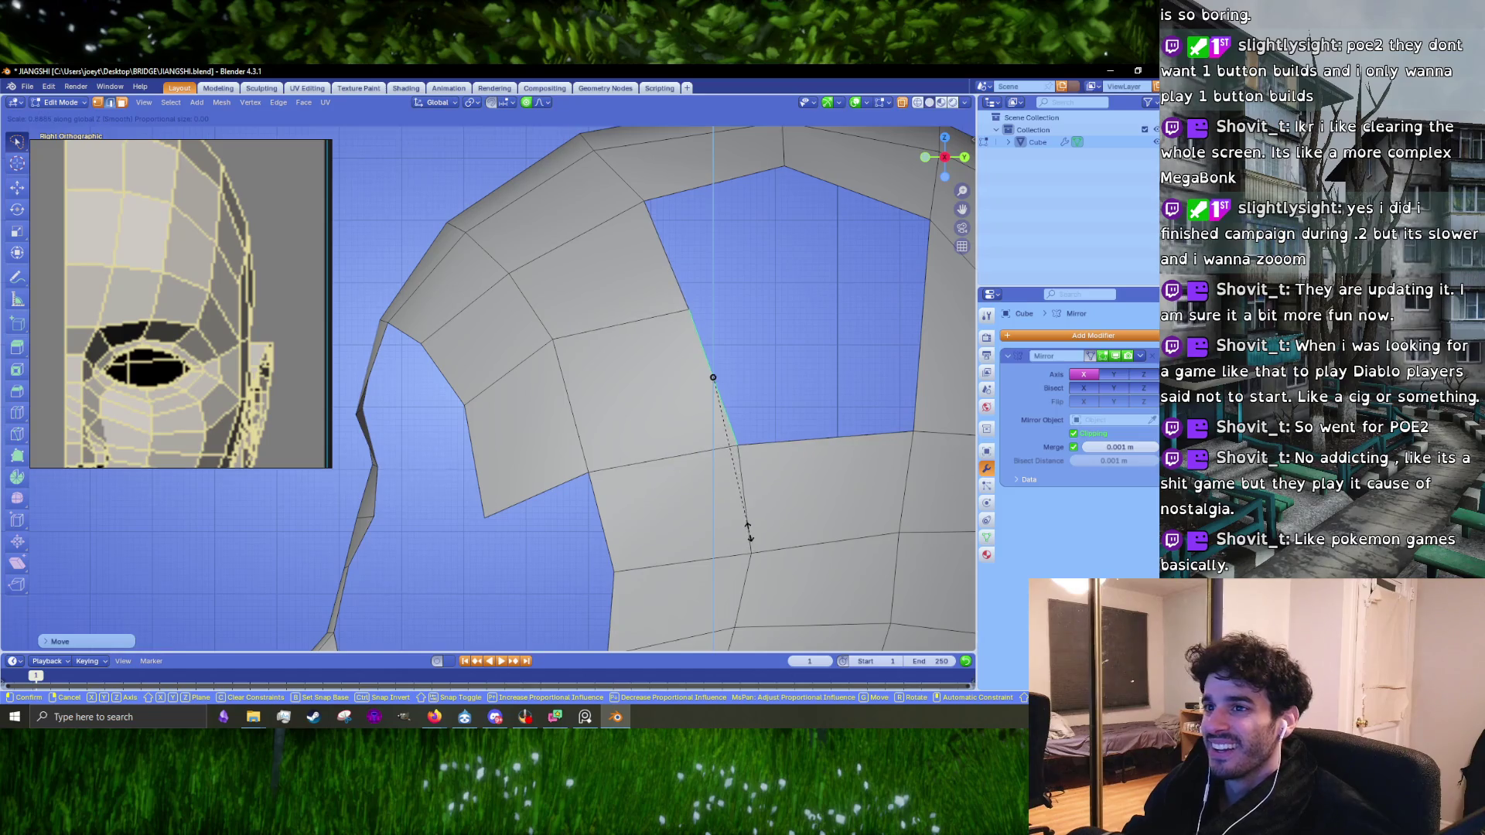
pyautogui.click(748, 533)
pyautogui.scroll(-2, 524, 464)
pyautogui.scroll(-4, 159, 237)
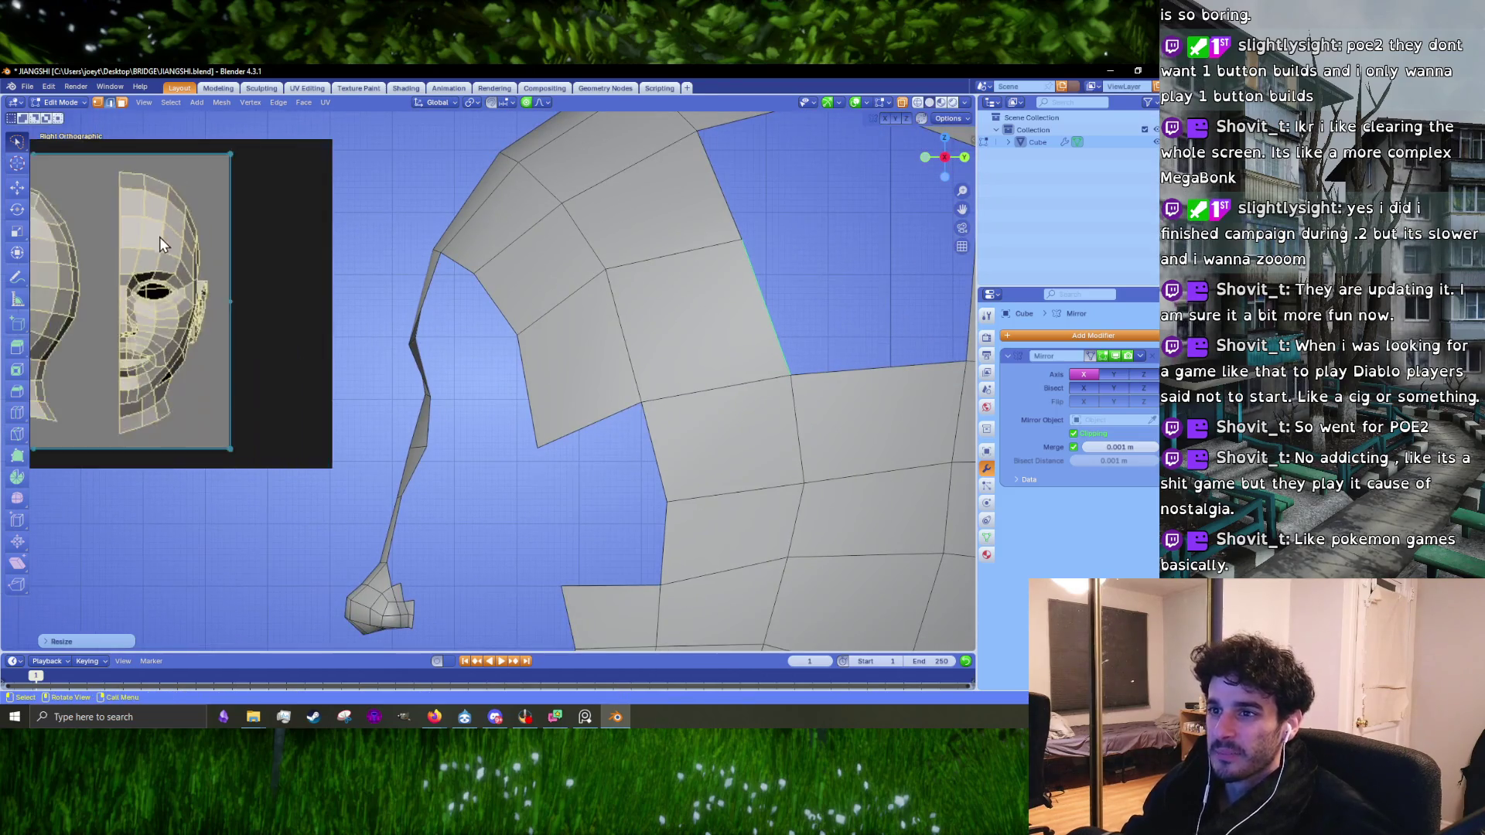
pyautogui.scroll(3, 98, 292)
pyautogui.scroll(2, 98, 292)
pyautogui.keyDown('shift'); pyautogui.moveTo(502, 386); pyautogui.dragTo(545, 387, button='middle'); pyautogui.keyUp('shift')
pyautogui.scroll(-2, 203, 303)
pyautogui.scroll(2, 203, 304)
pyautogui.scroll(2, 603, 441)
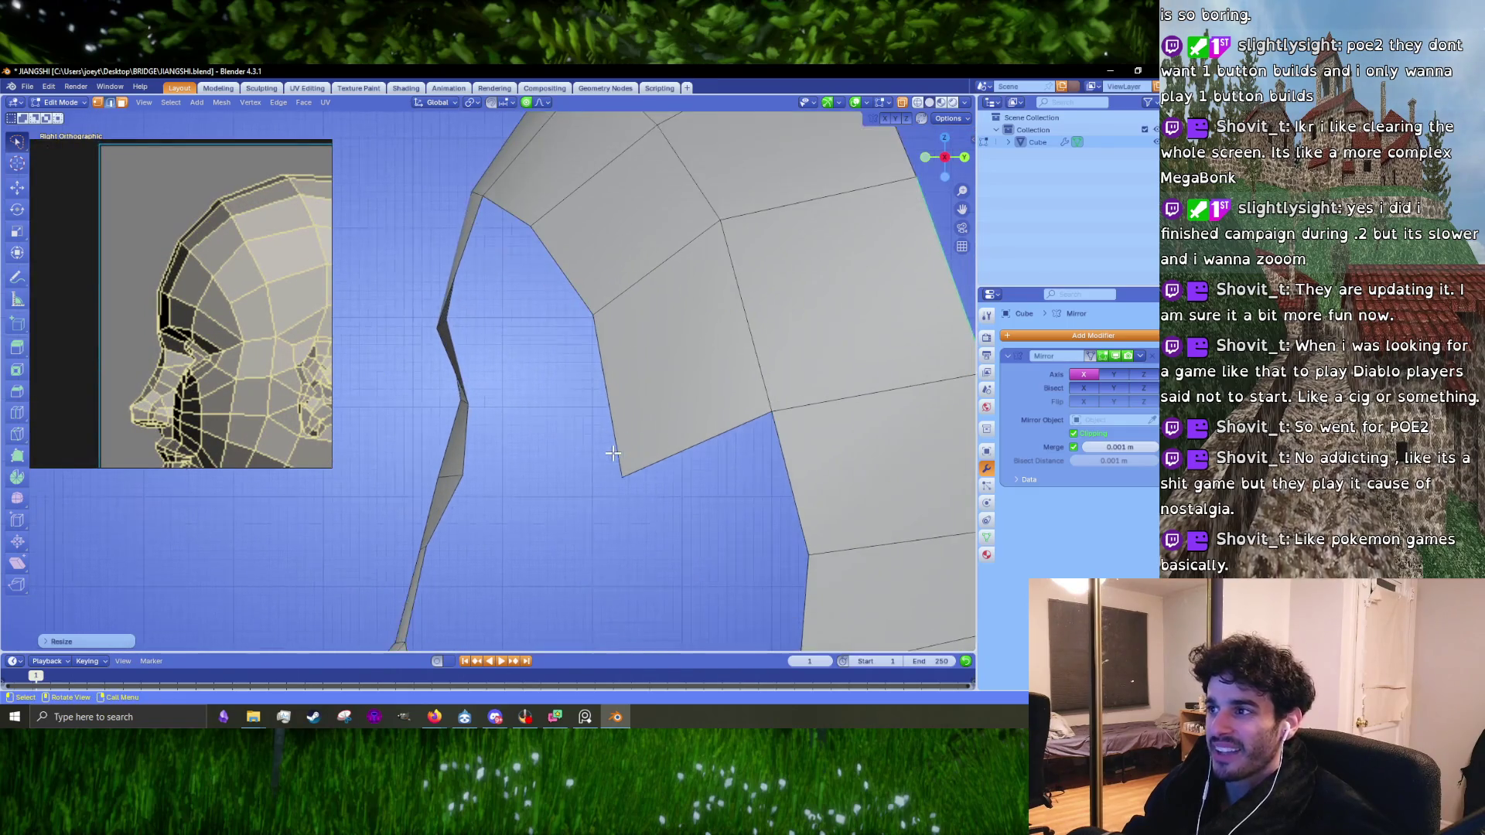
# Step: Pull the strip's lower corner vertex toward the adjoining face and select its neighbour
pyautogui.press('2')
pyautogui.click(617, 442)
pyautogui.keyDown('shift'); pyautogui.moveTo(618, 449); pyautogui.dragTo(525, 480, button='middle'); pyautogui.keyUp('shift')
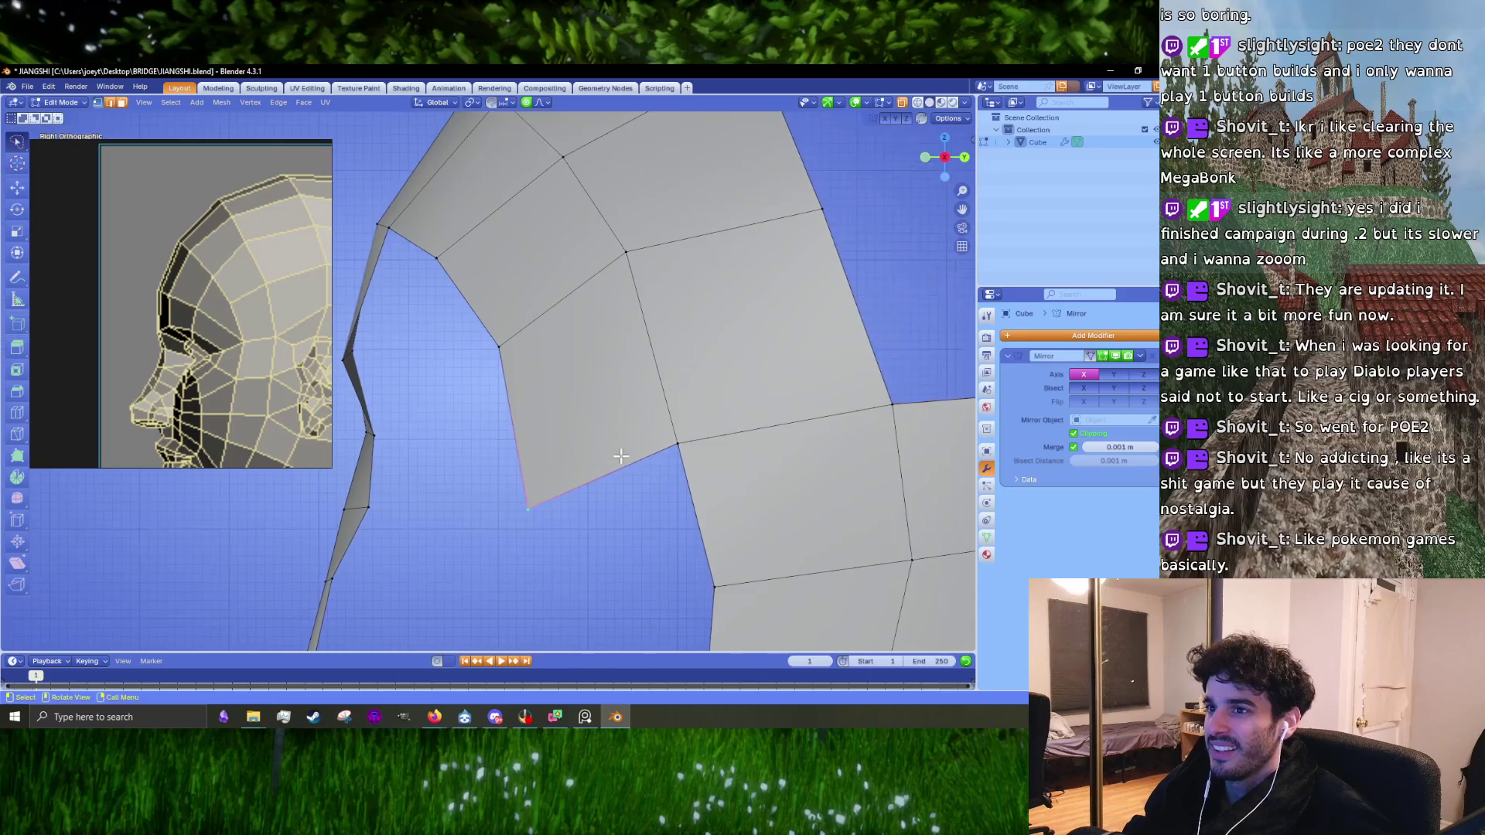
pyautogui.scroll(-4, 608, 378)
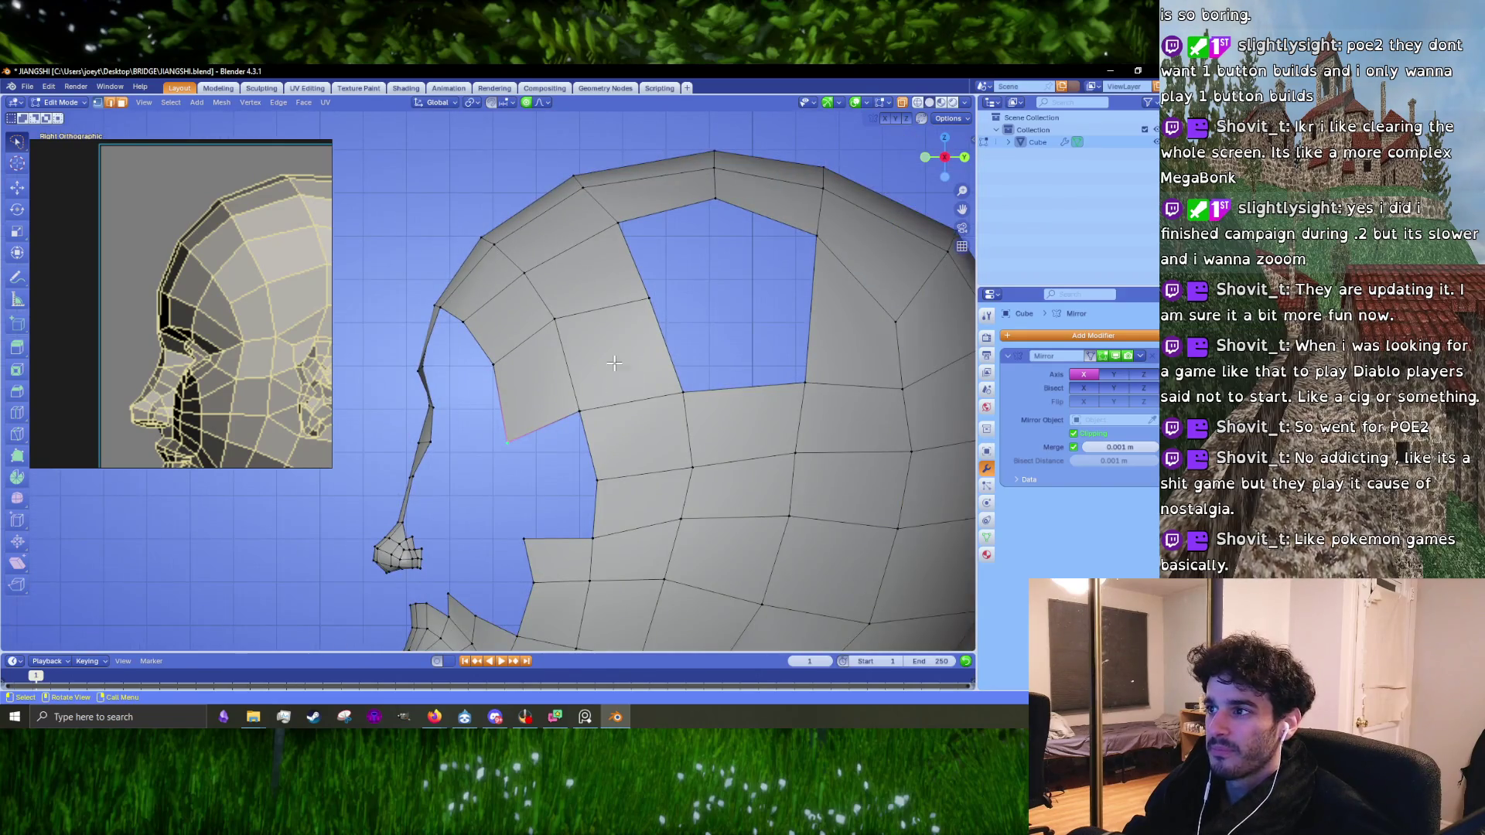
pyautogui.scroll(3, 609, 360)
pyautogui.press('1')
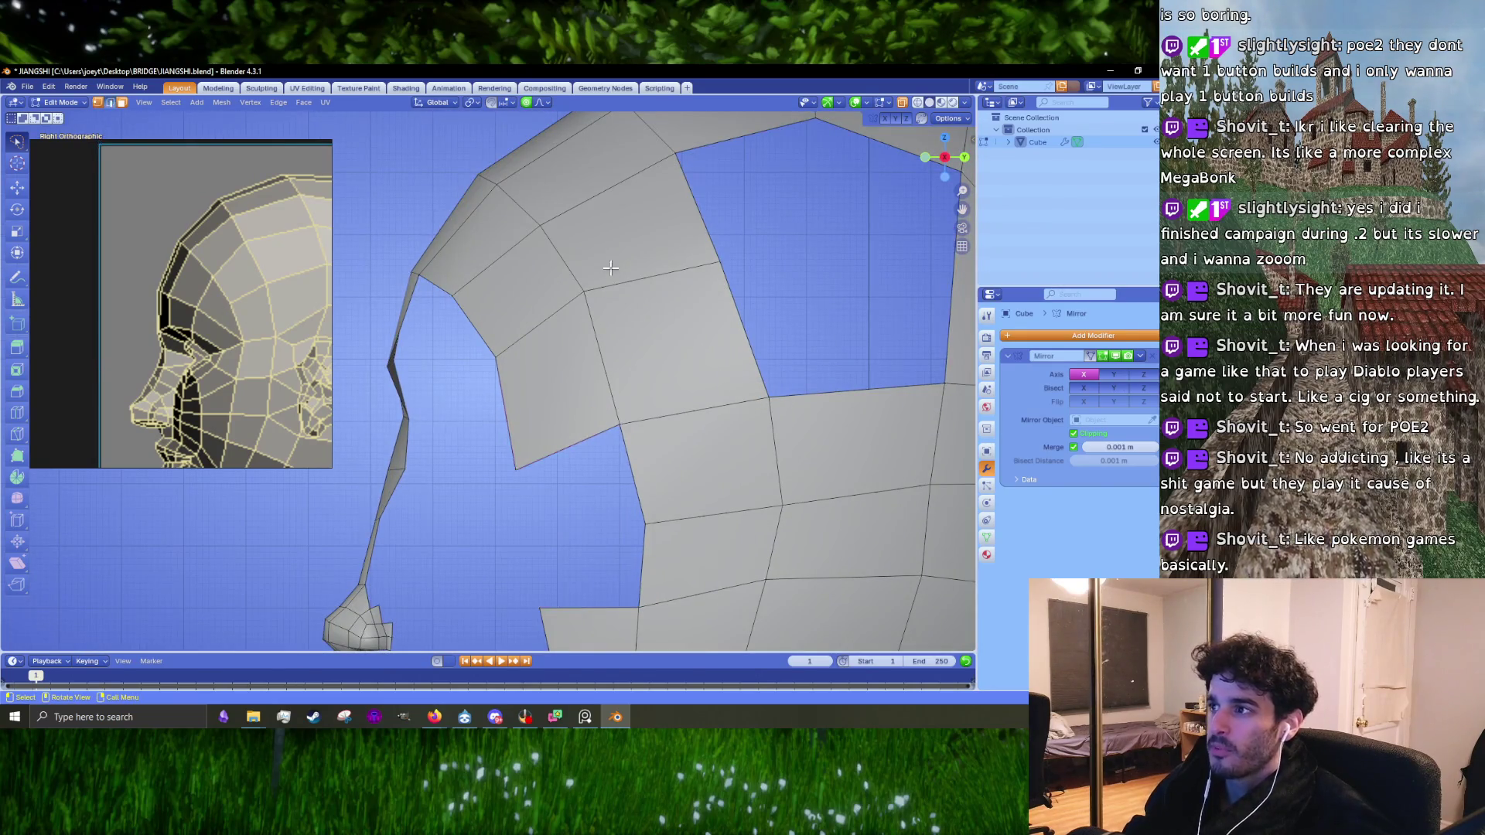
pyautogui.click(550, 446)
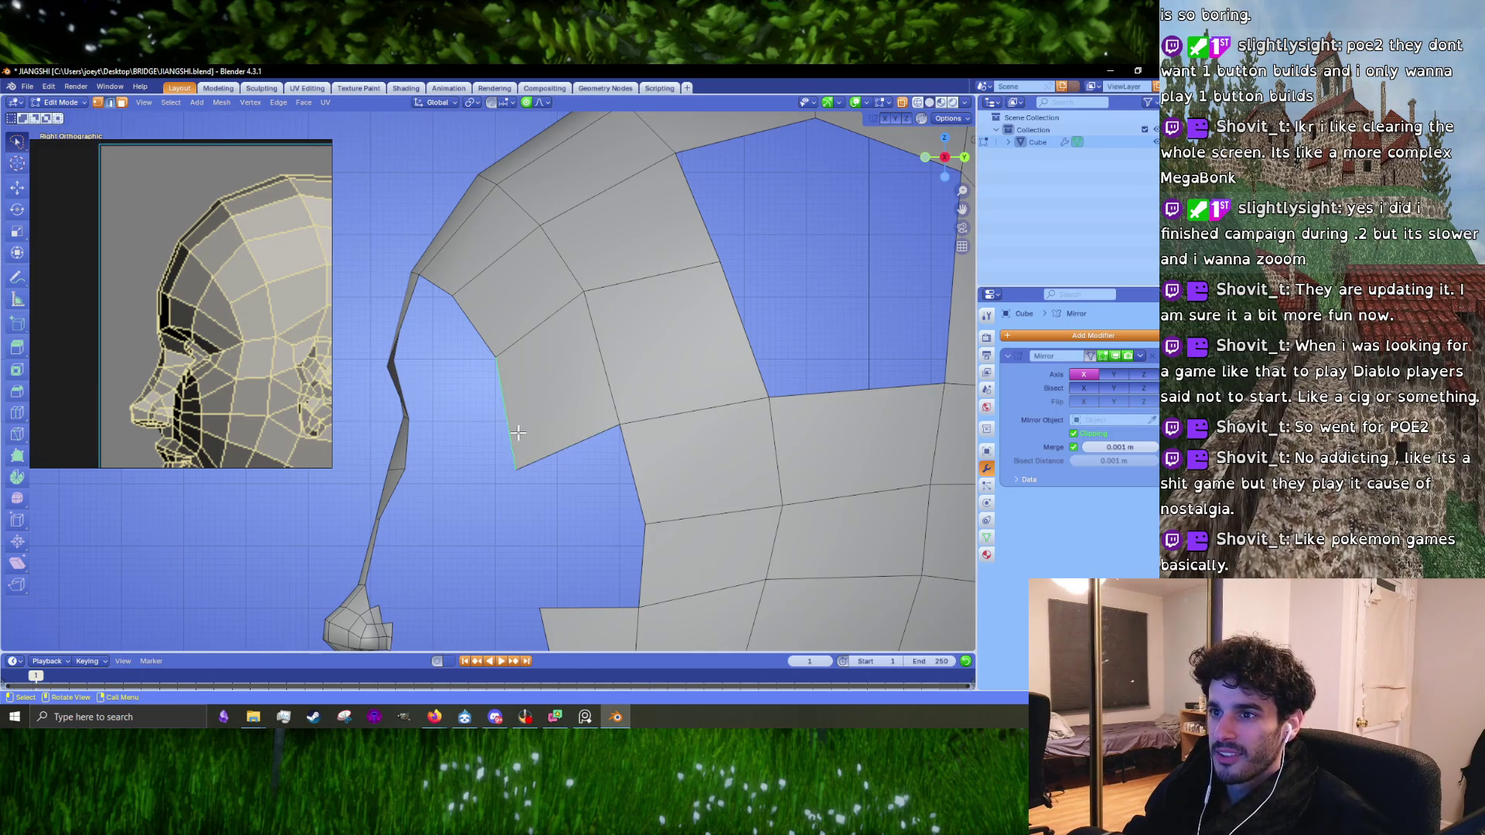
pyautogui.click(518, 464)
pyautogui.press('1')
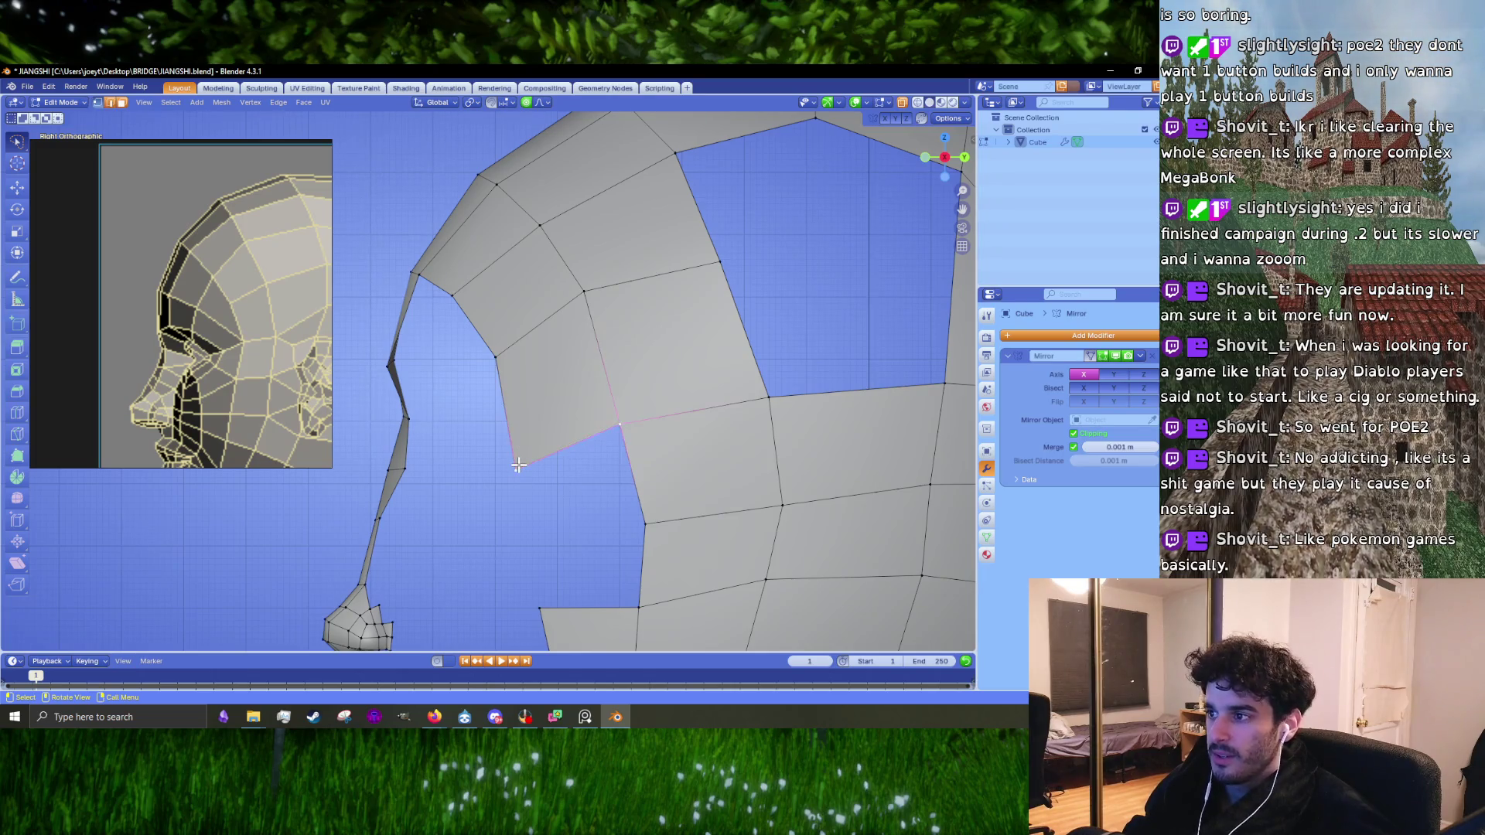
pyautogui.press('g')
pyautogui.click(591, 435)
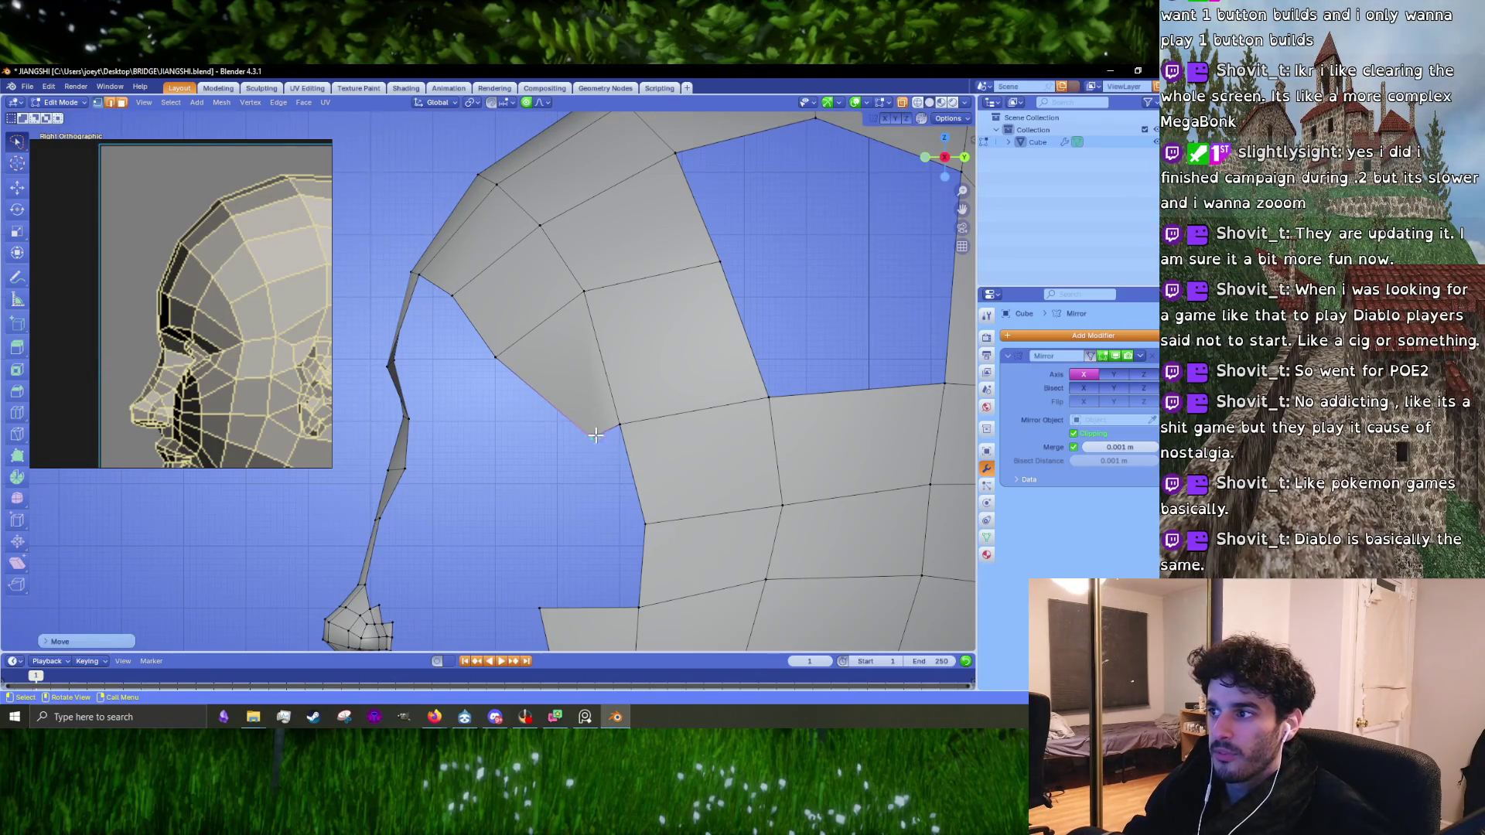
pyautogui.keyDown('shift'); pyautogui.click(623, 427); pyautogui.keyUp('shift')
# Step: Merge the two corner vertices at the last one, then select the strip's vertical edge
pyautogui.press('m')
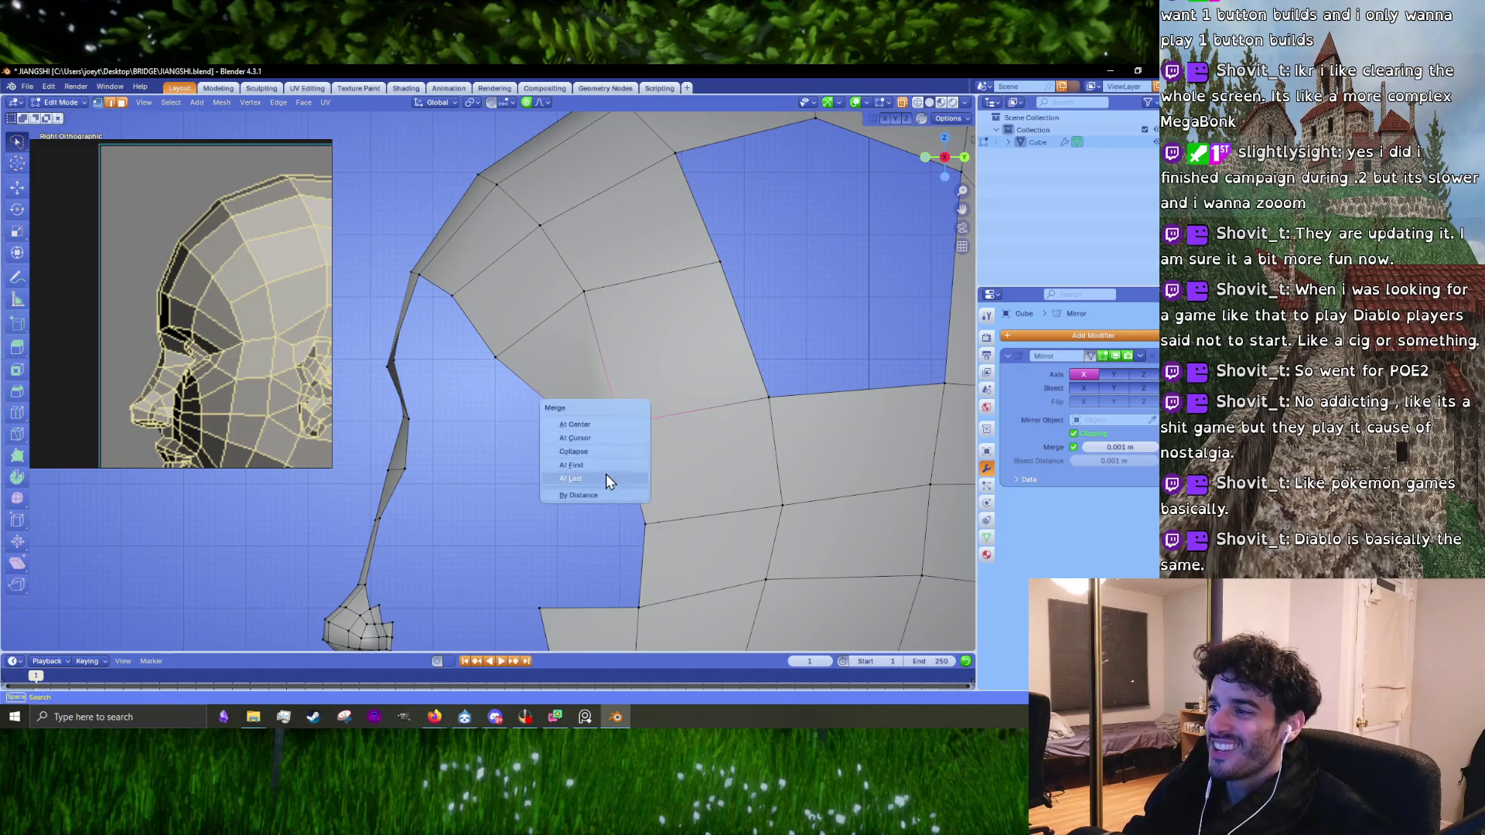
pyautogui.click(607, 479)
pyautogui.press('2')
pyautogui.click(604, 316)
# Step: Slide the vertical strip edge upward along the faces after abandoning two knife cuts
pyautogui.press('k')
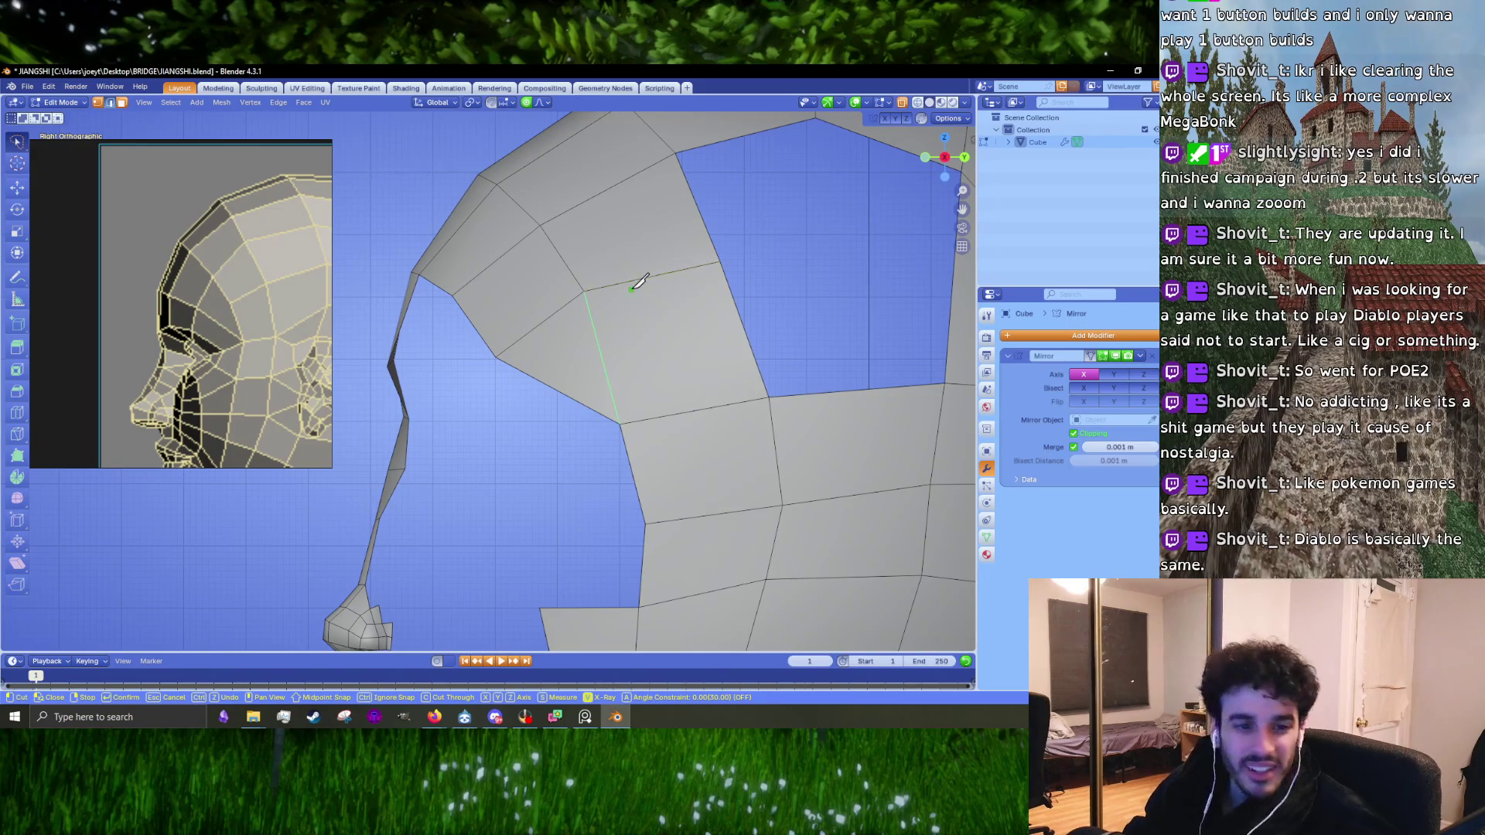
pyautogui.press('Escape')
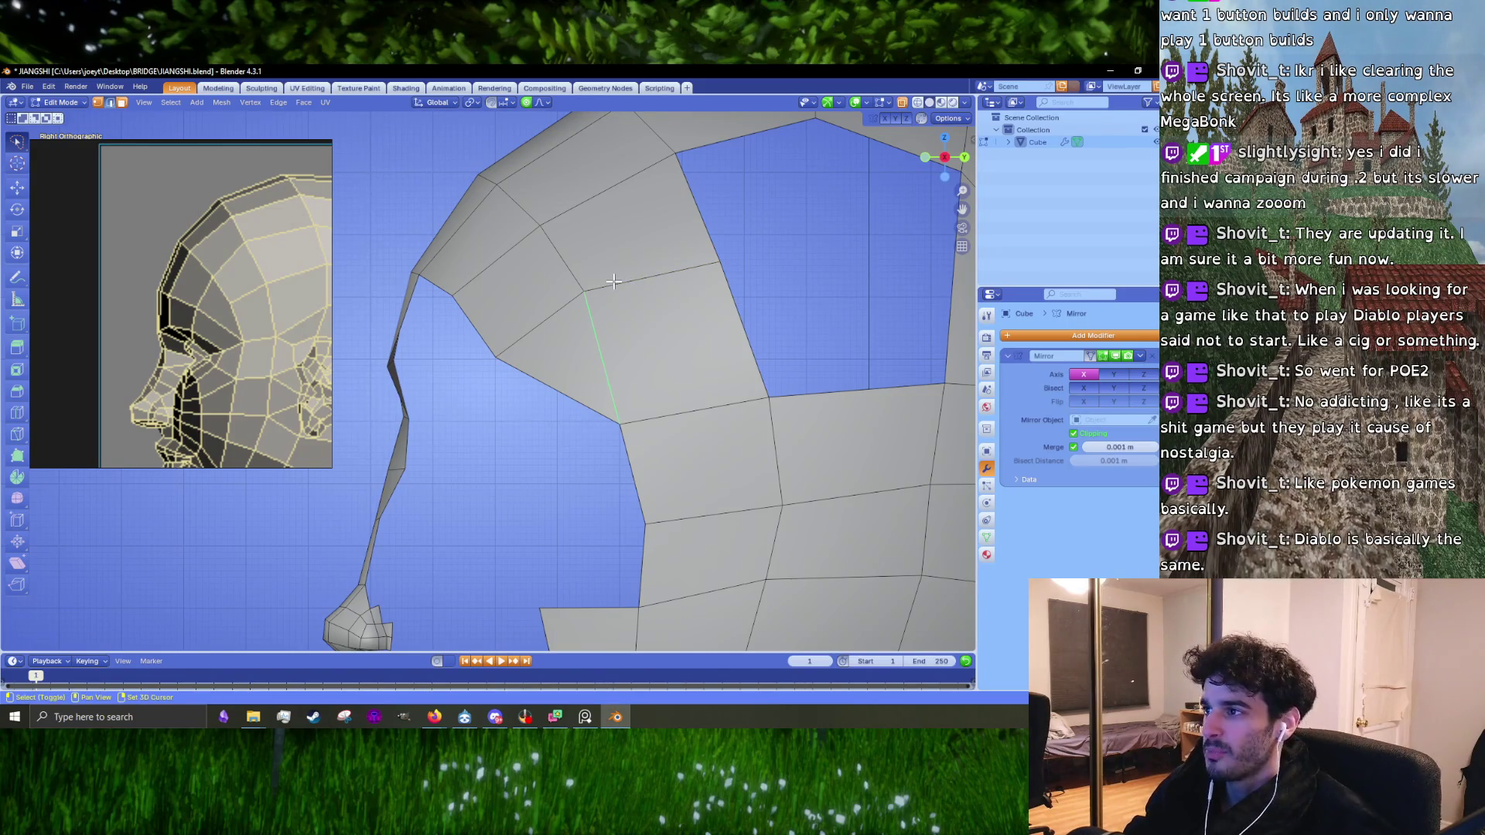
pyautogui.keyDown('shift'); pyautogui.moveTo(669, 291); pyautogui.dragTo(627, 341, button='middle'); pyautogui.keyUp('shift')
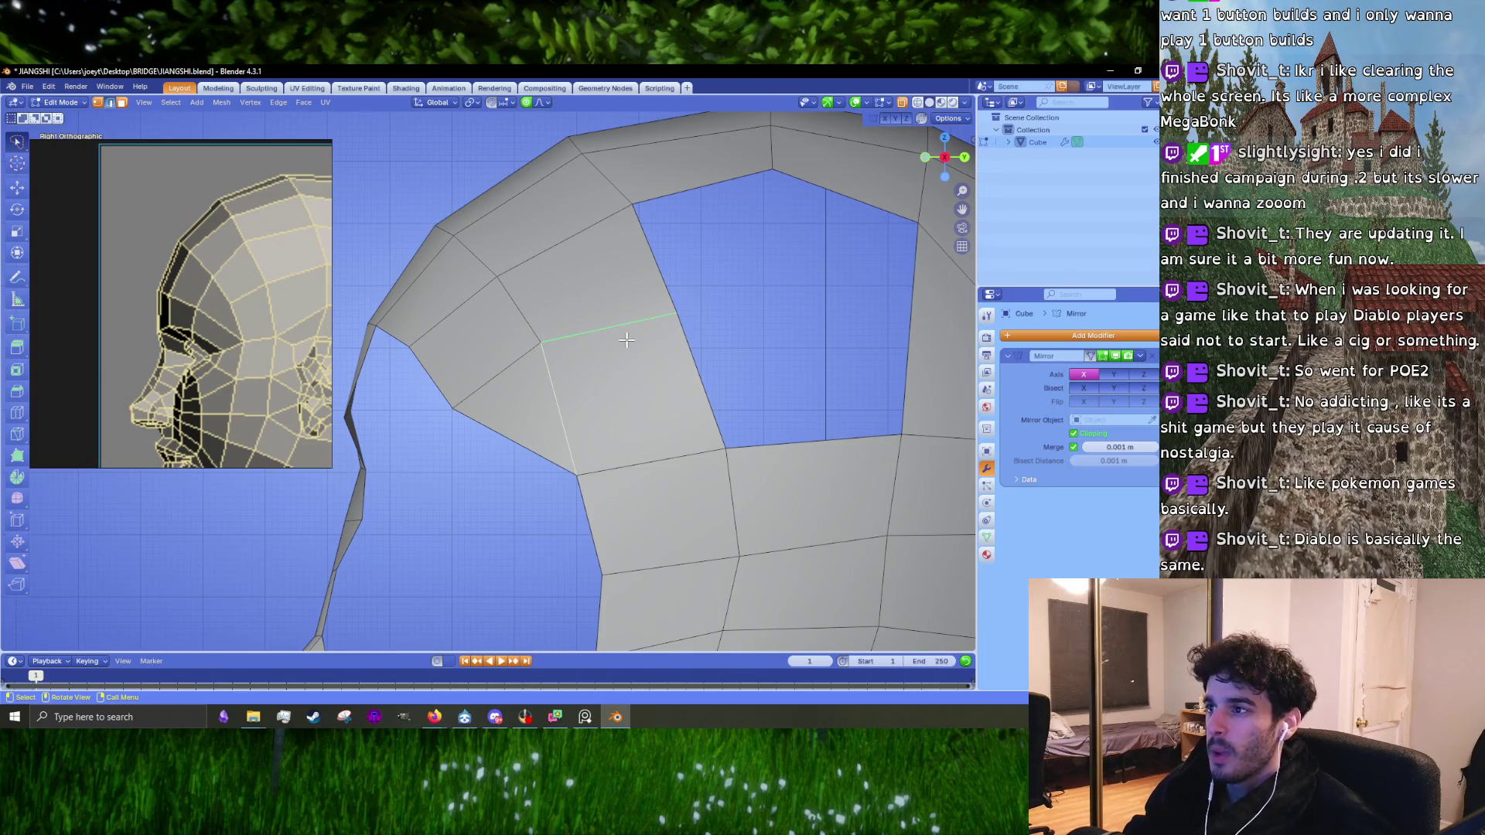
pyautogui.press('k')
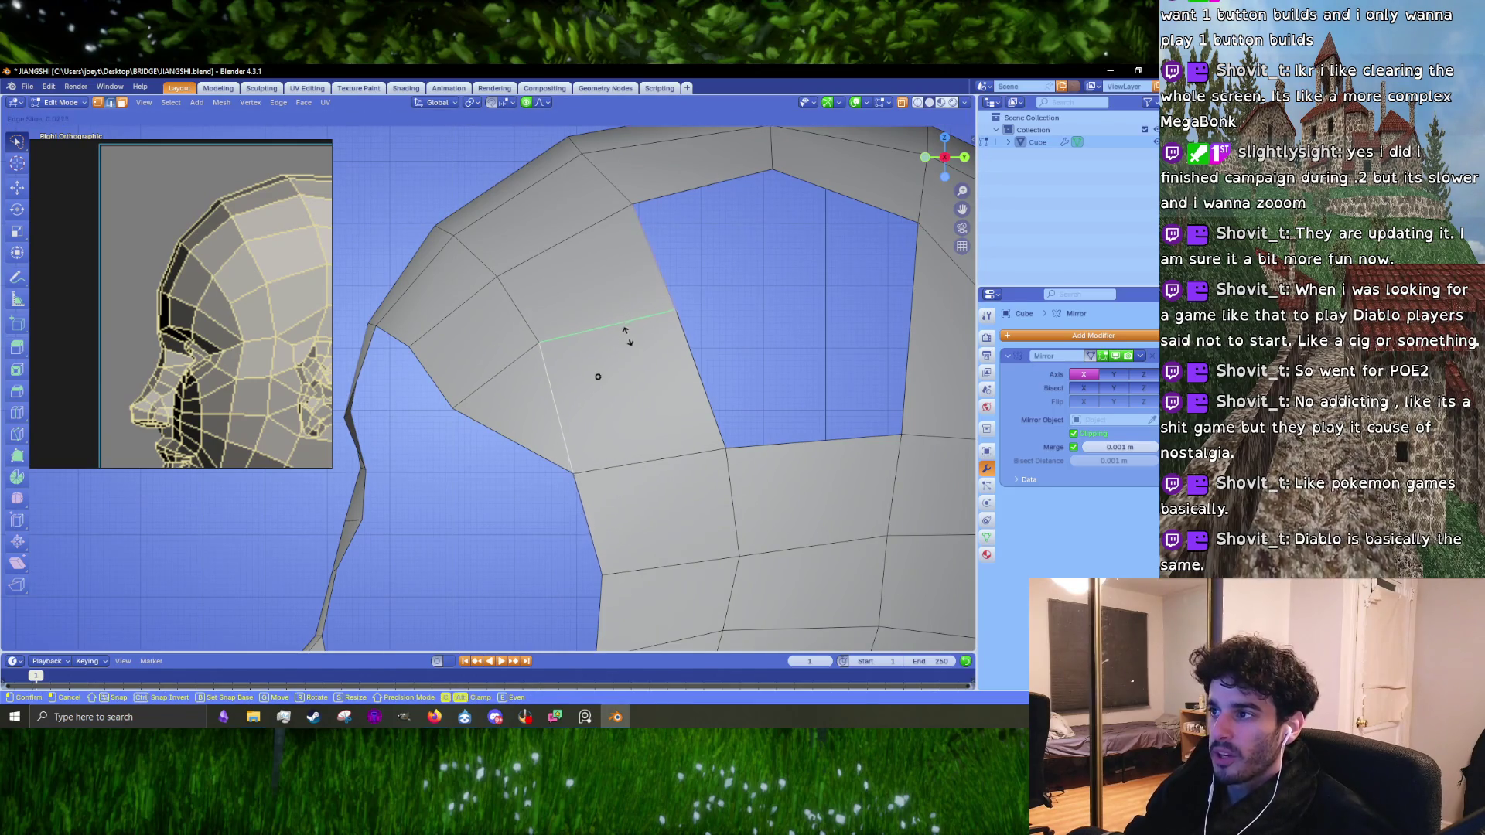
pyautogui.press('Escape')
pyautogui.press('g')
pyautogui.press('g')
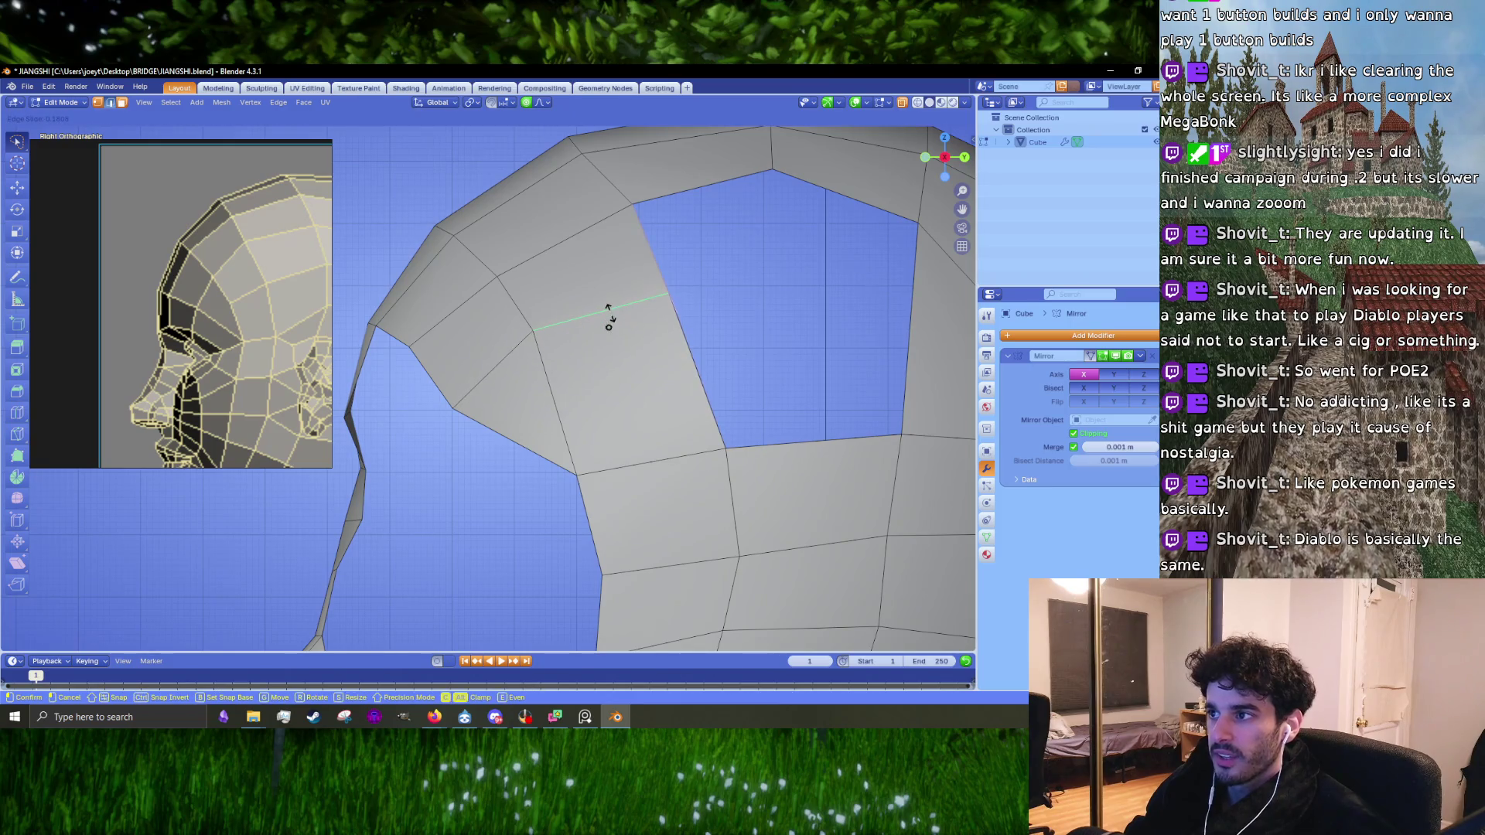
pyautogui.click(613, 326)
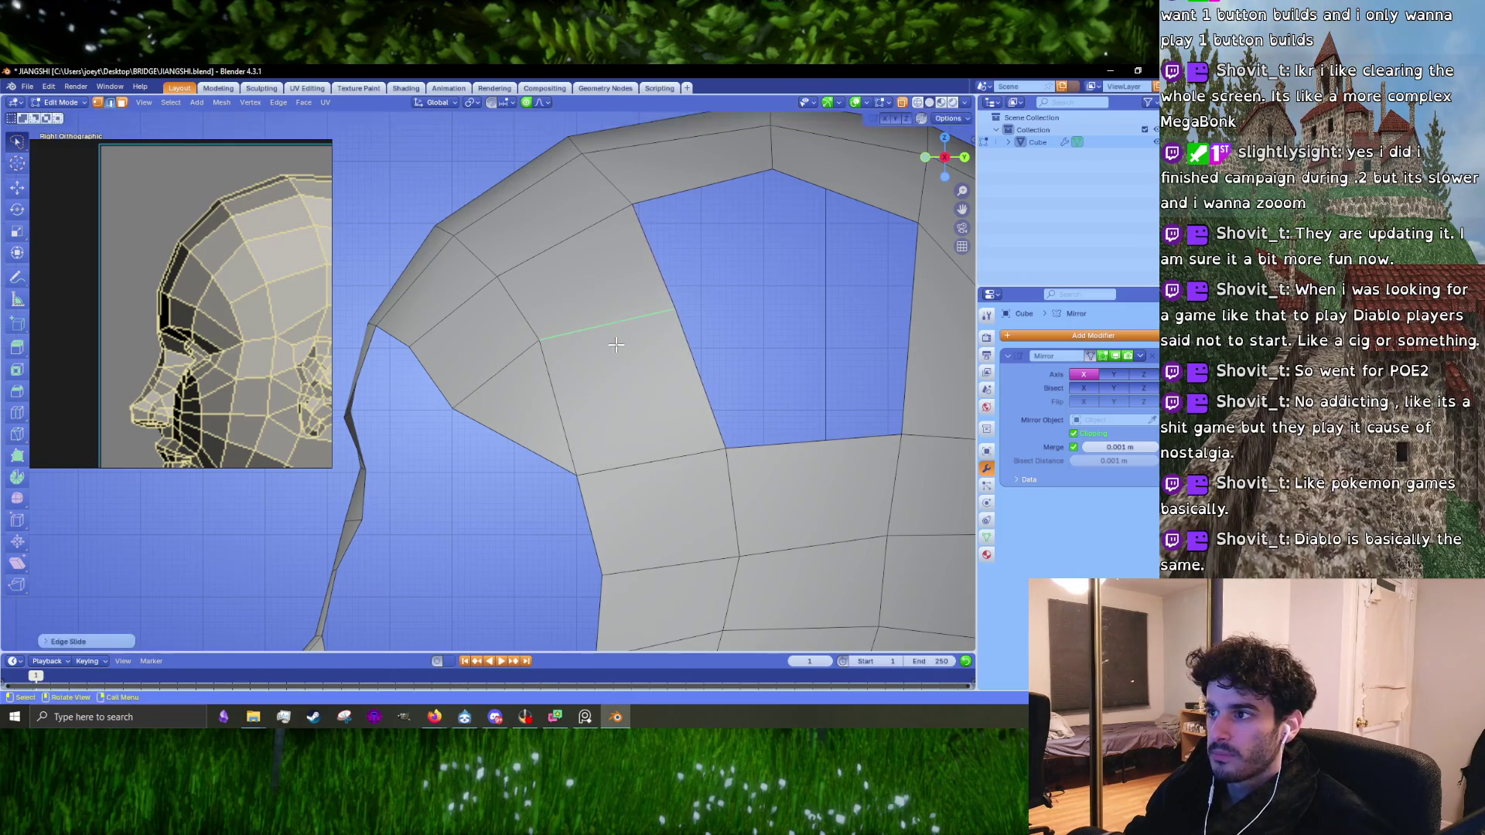
# Step: Move the edge crossing the side of the head, then dissolve it
pyautogui.click(491, 379)
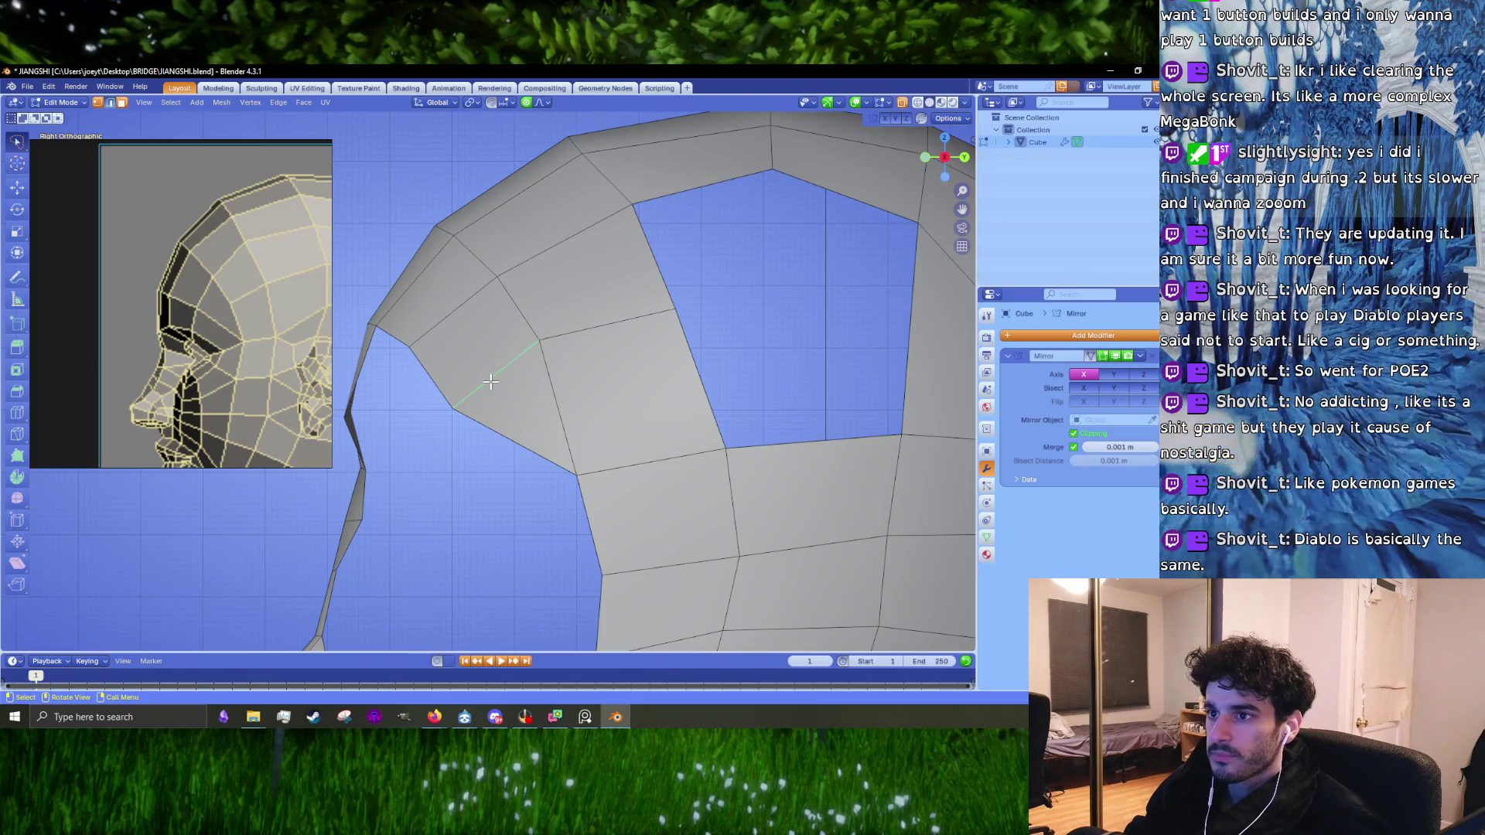
pyautogui.press('x')
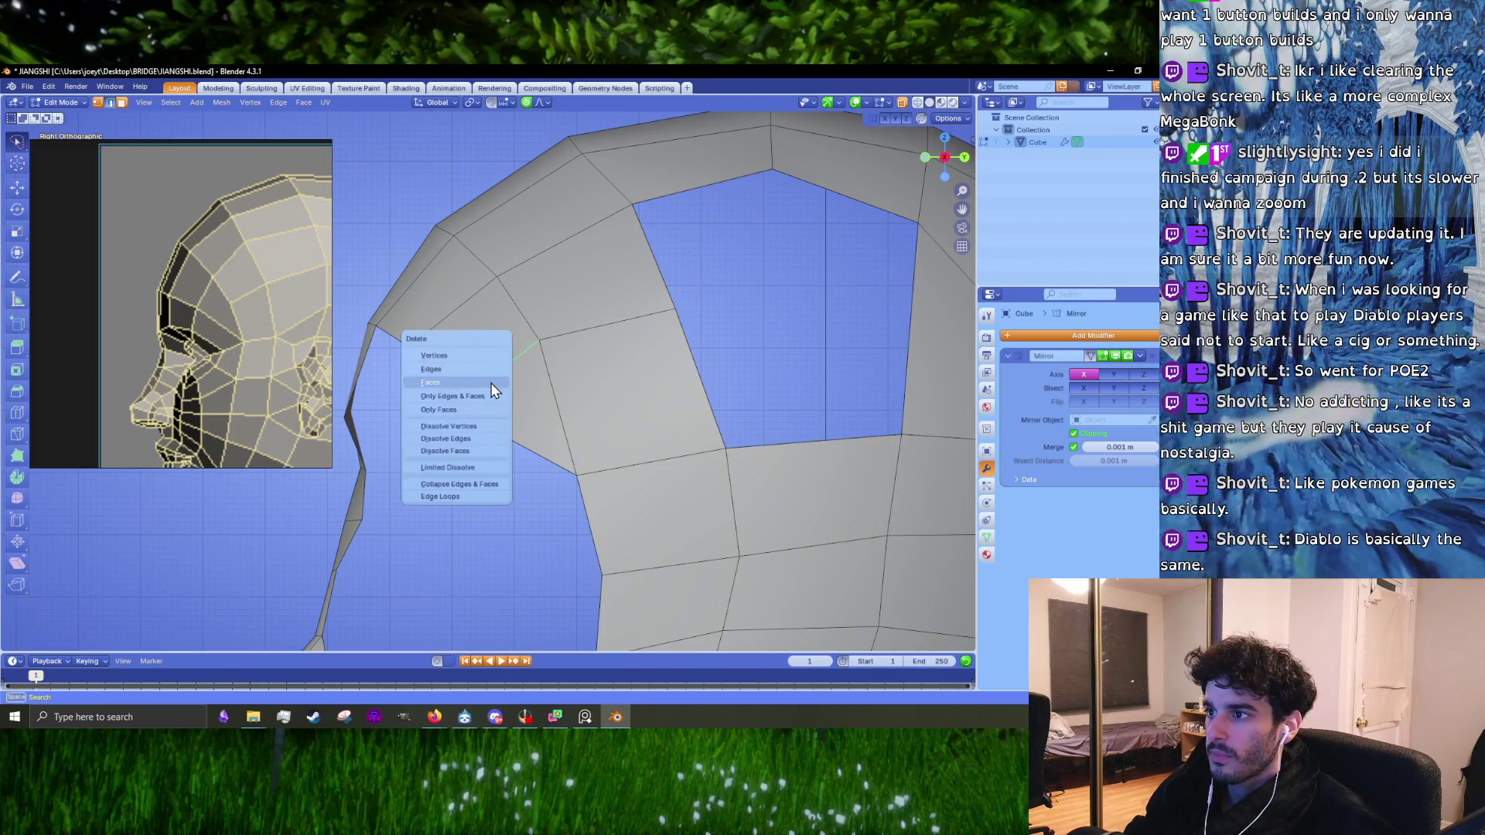
pyautogui.click(493, 390)
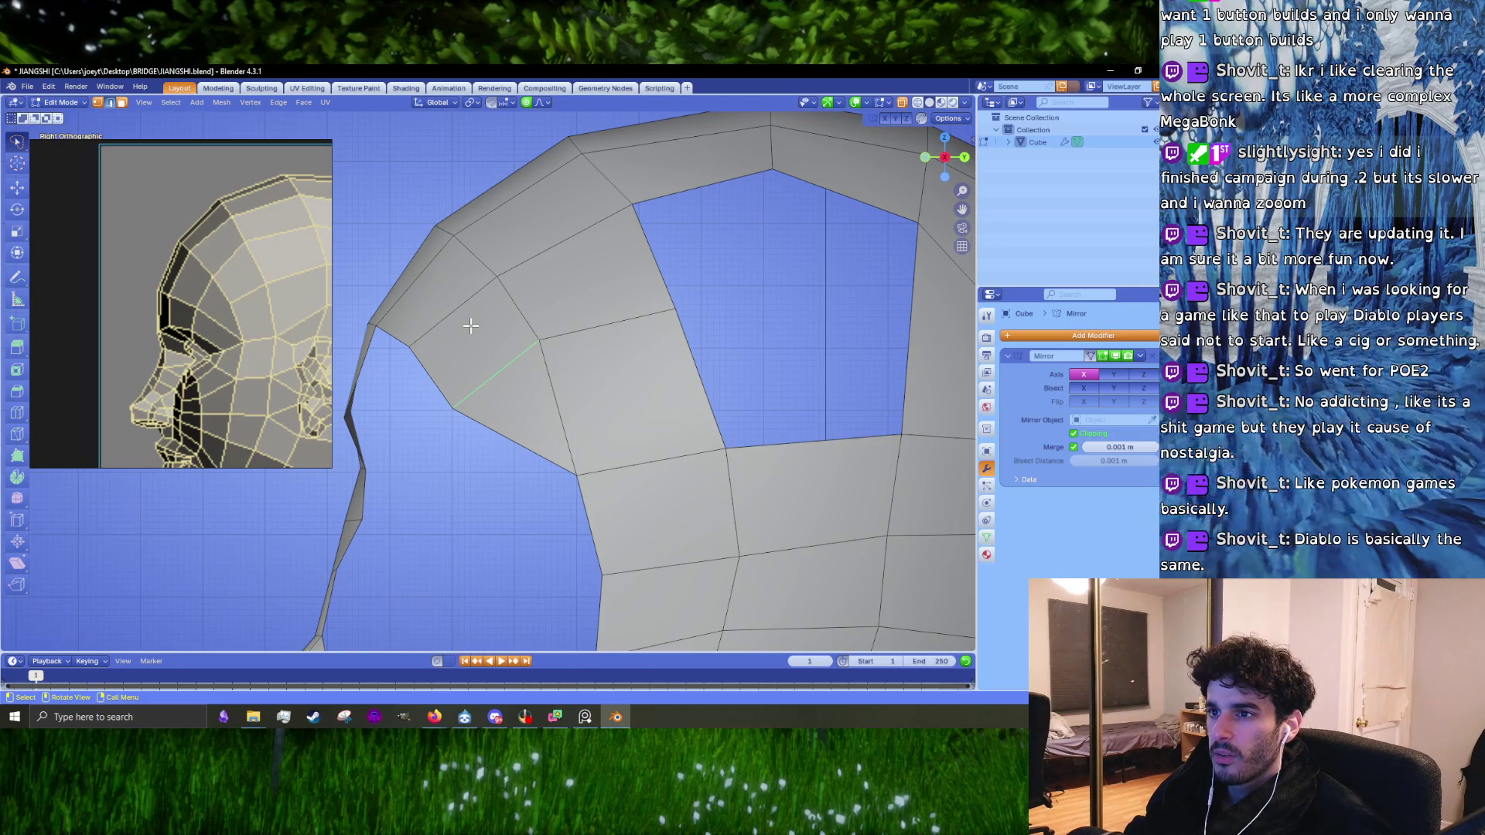
pyautogui.press('g')
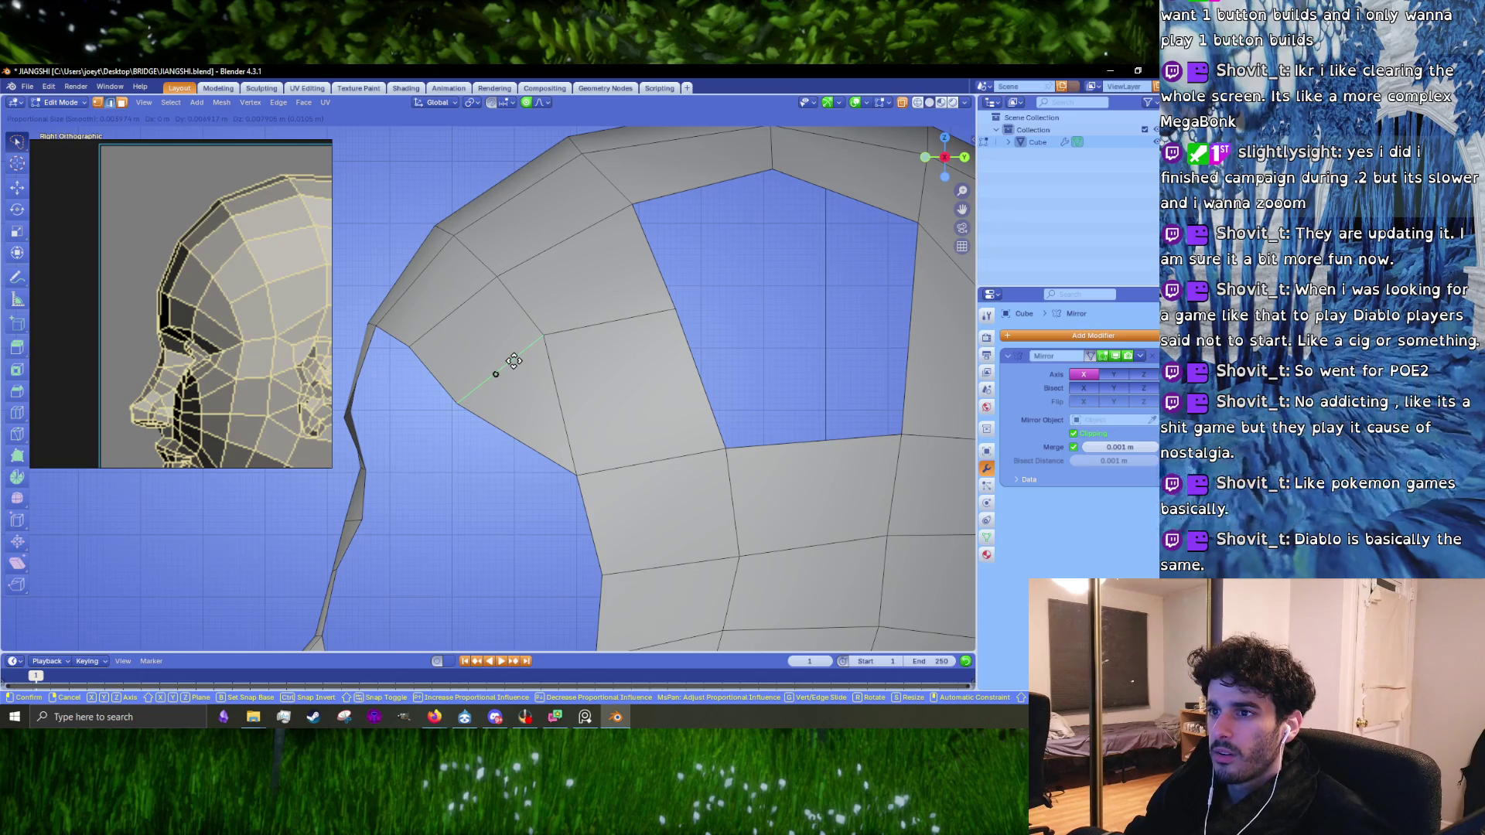
pyautogui.click(513, 362)
pyautogui.press('x')
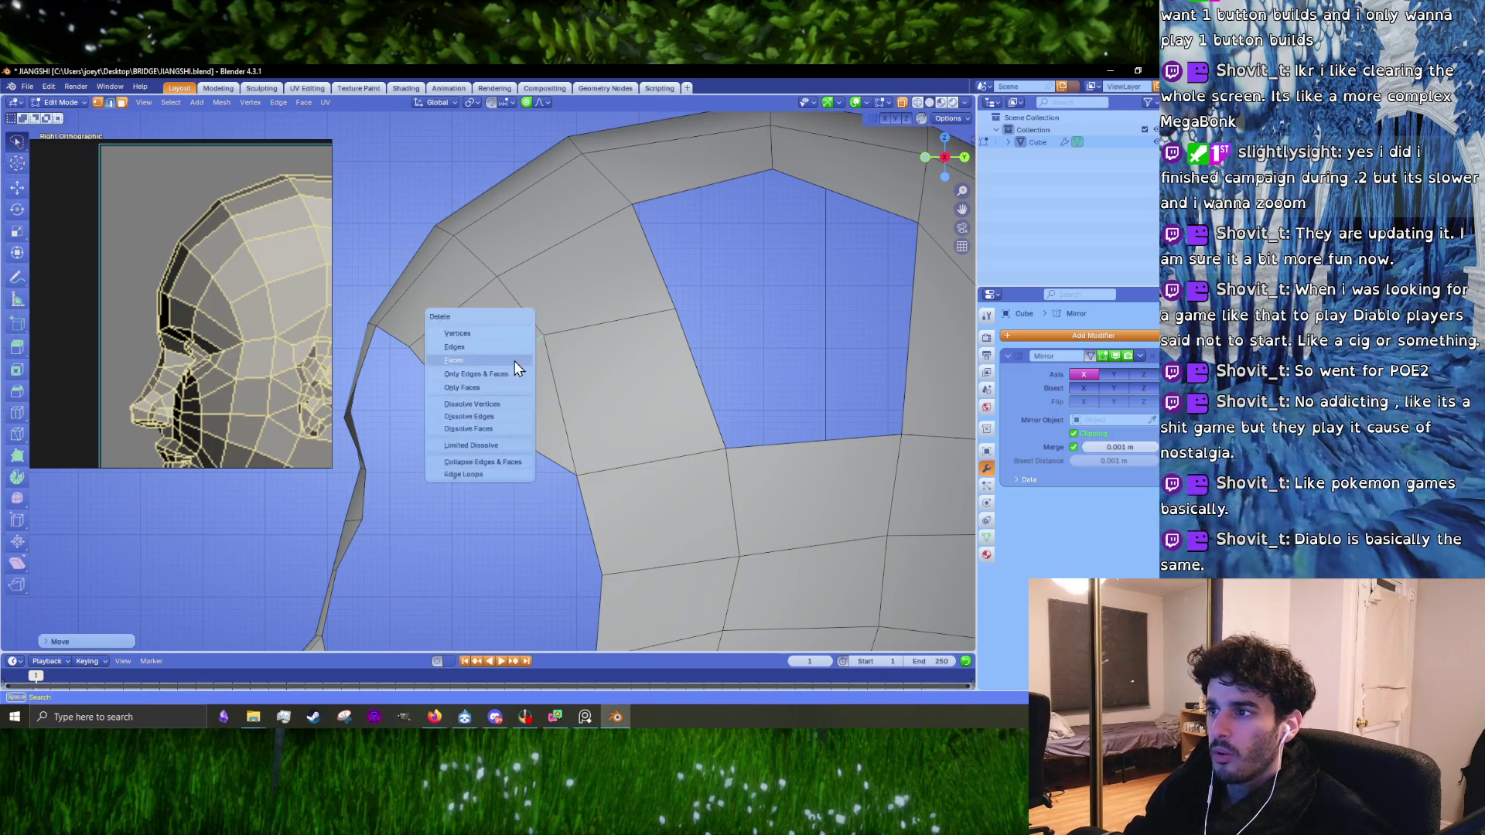
pyautogui.press('Escape')
pyautogui.press('x')
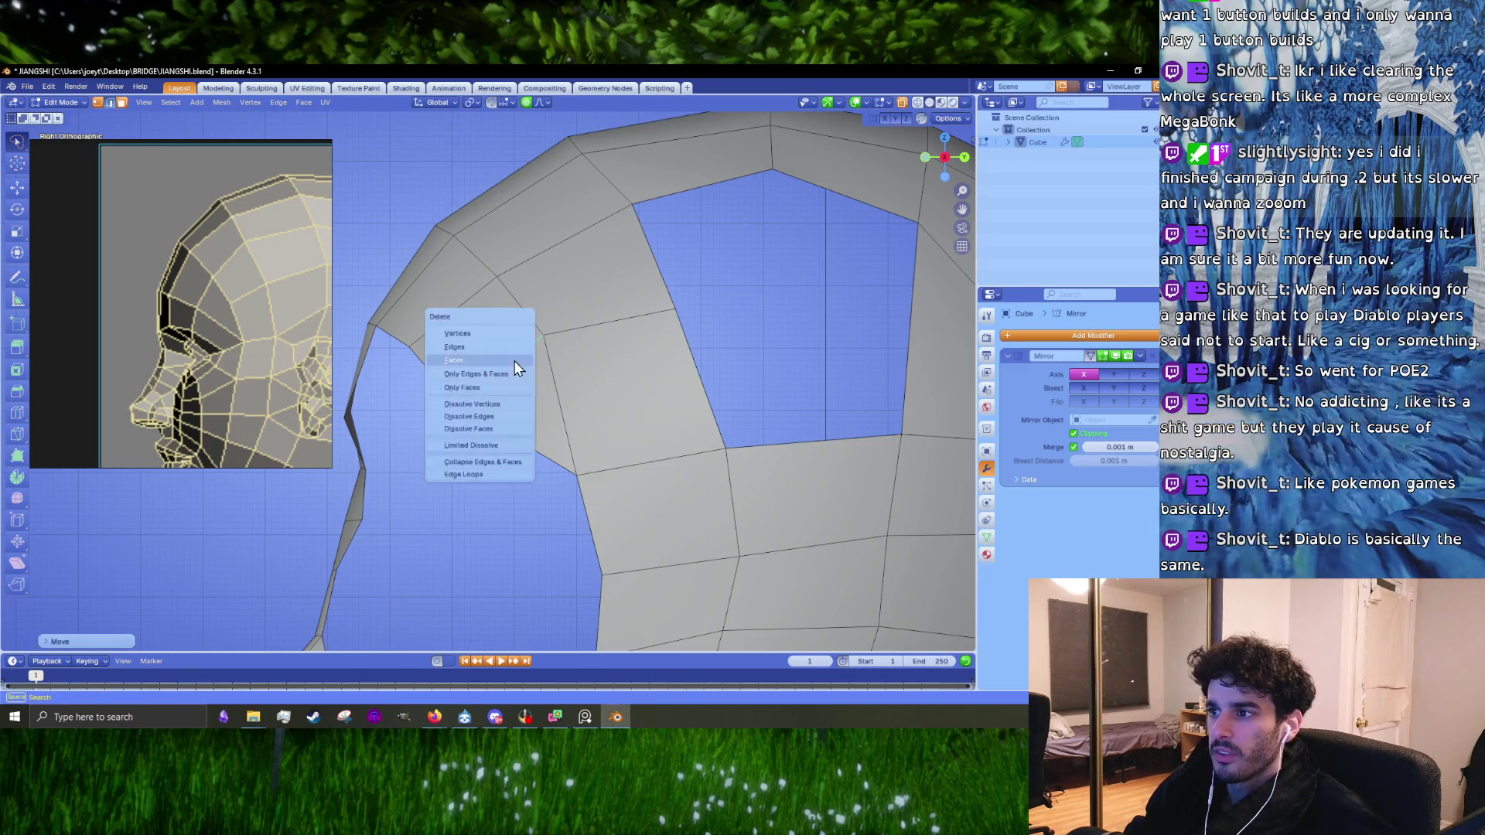
pyautogui.click(484, 417)
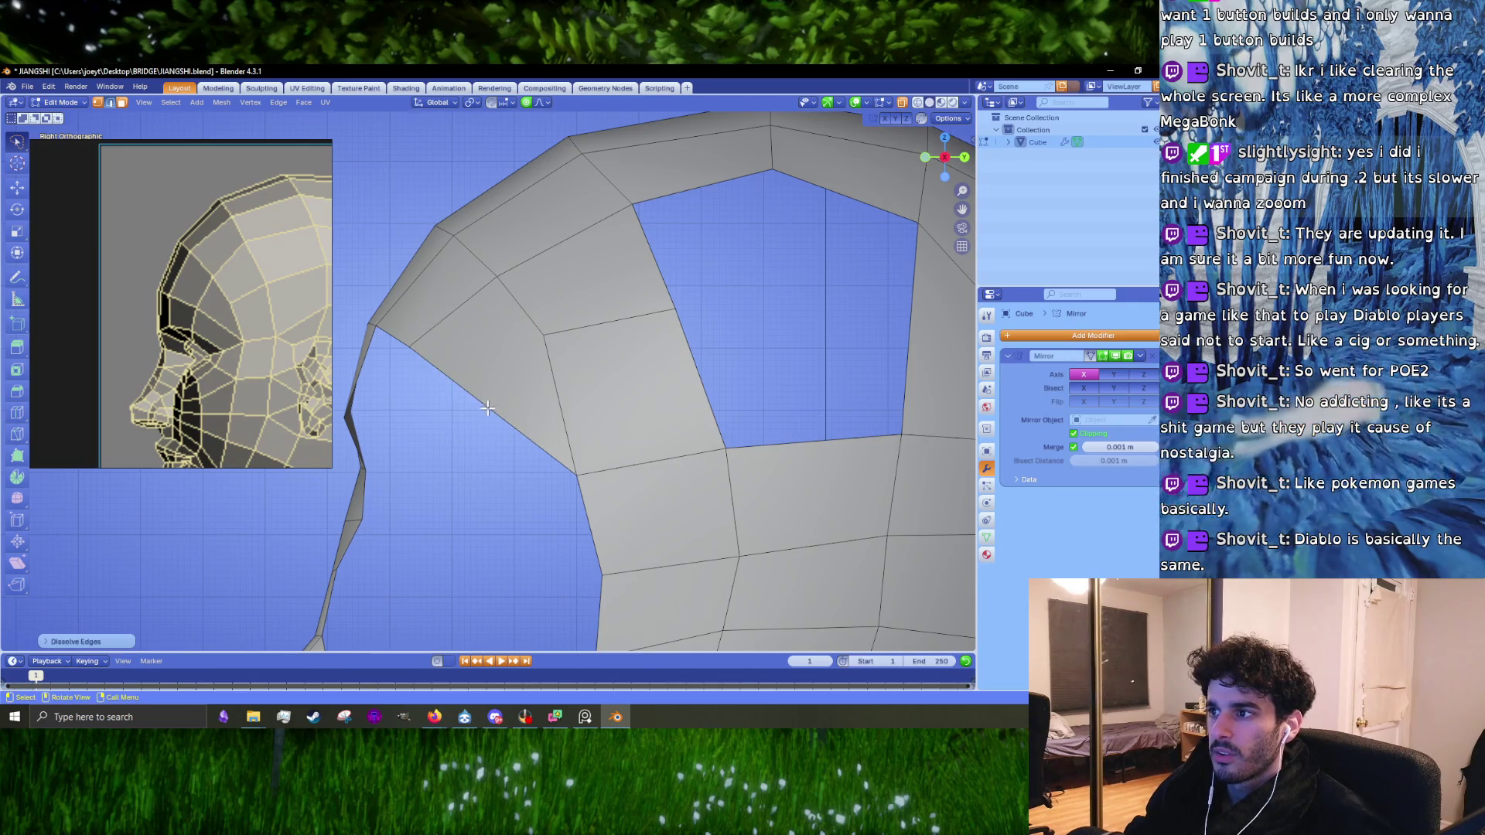
# Step: Select a vertex on the side of the head and orbit to inspect the mesh
pyautogui.press('1')
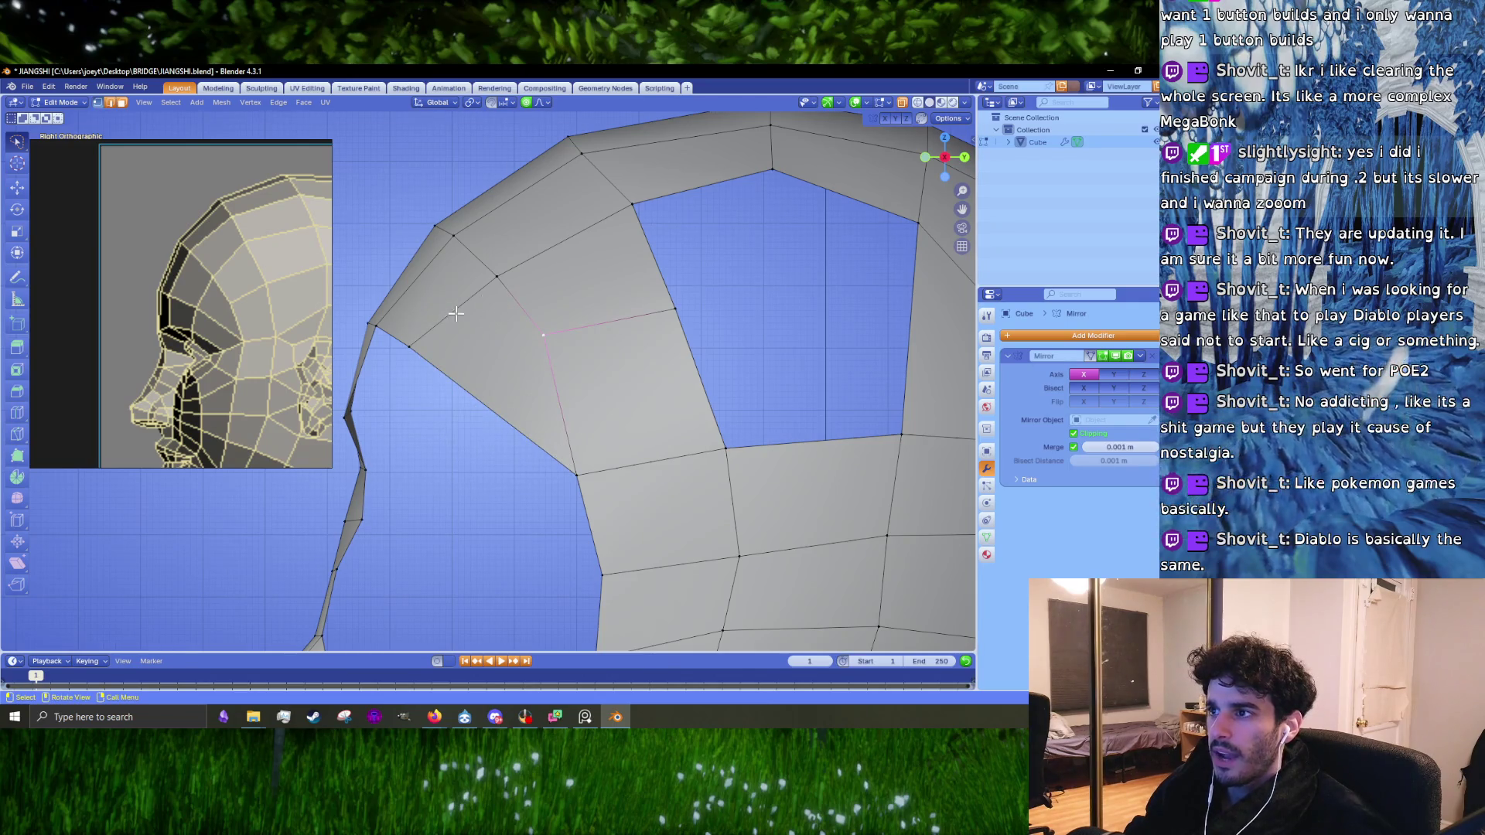
pyautogui.click(430, 348)
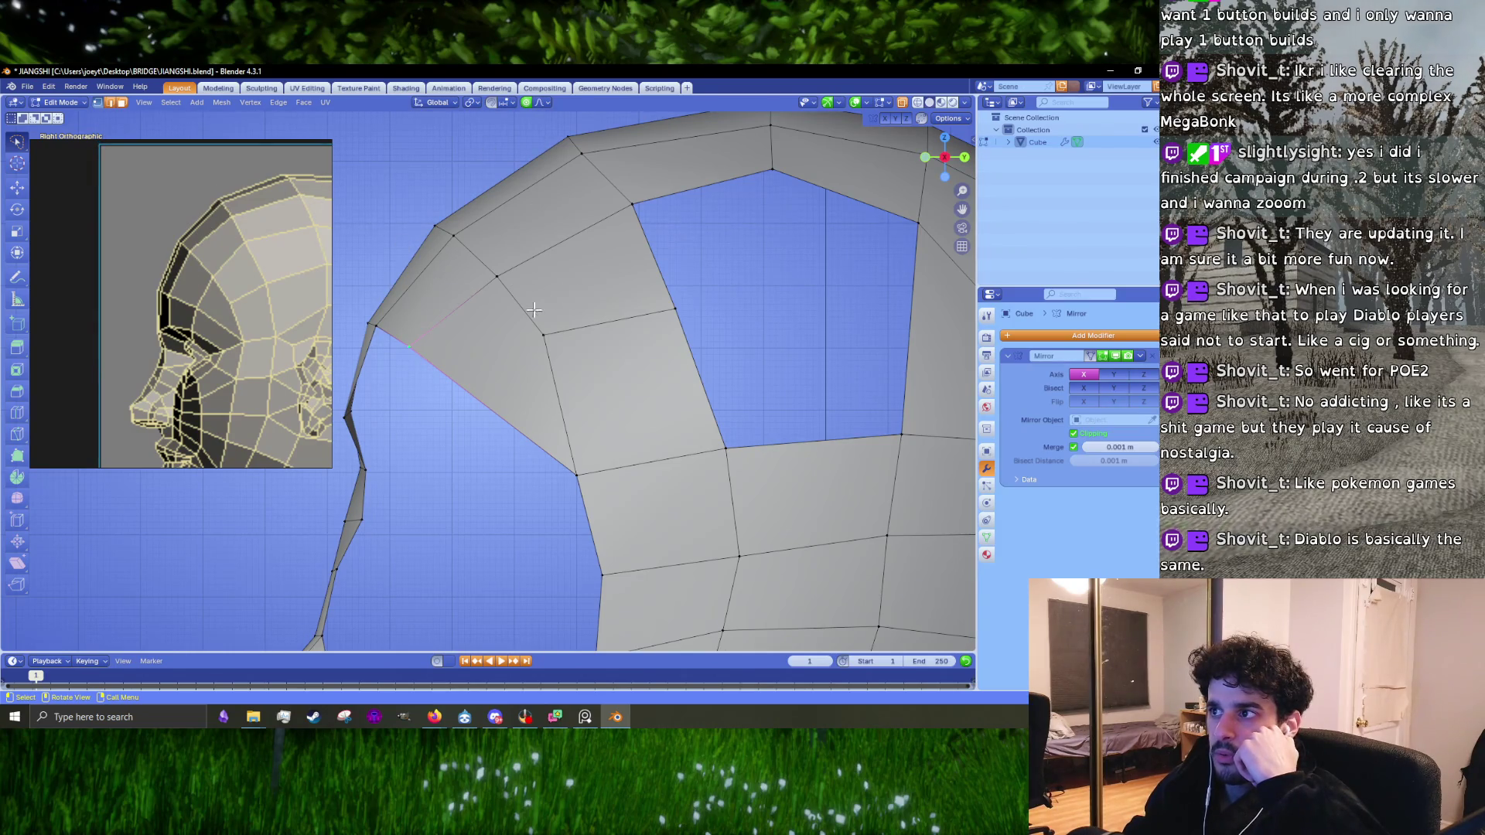
pyautogui.scroll(-5, 529, 347)
pyautogui.moveTo(560, 311)
pyautogui.mouseDown(button='middle')
pyautogui.moveTo(706, 335)
pyautogui.moveTo(598, 427)
pyautogui.mouseUp(button='middle')
pyautogui.moveTo(467, 382); pyautogui.dragTo(542, 377, button='middle')
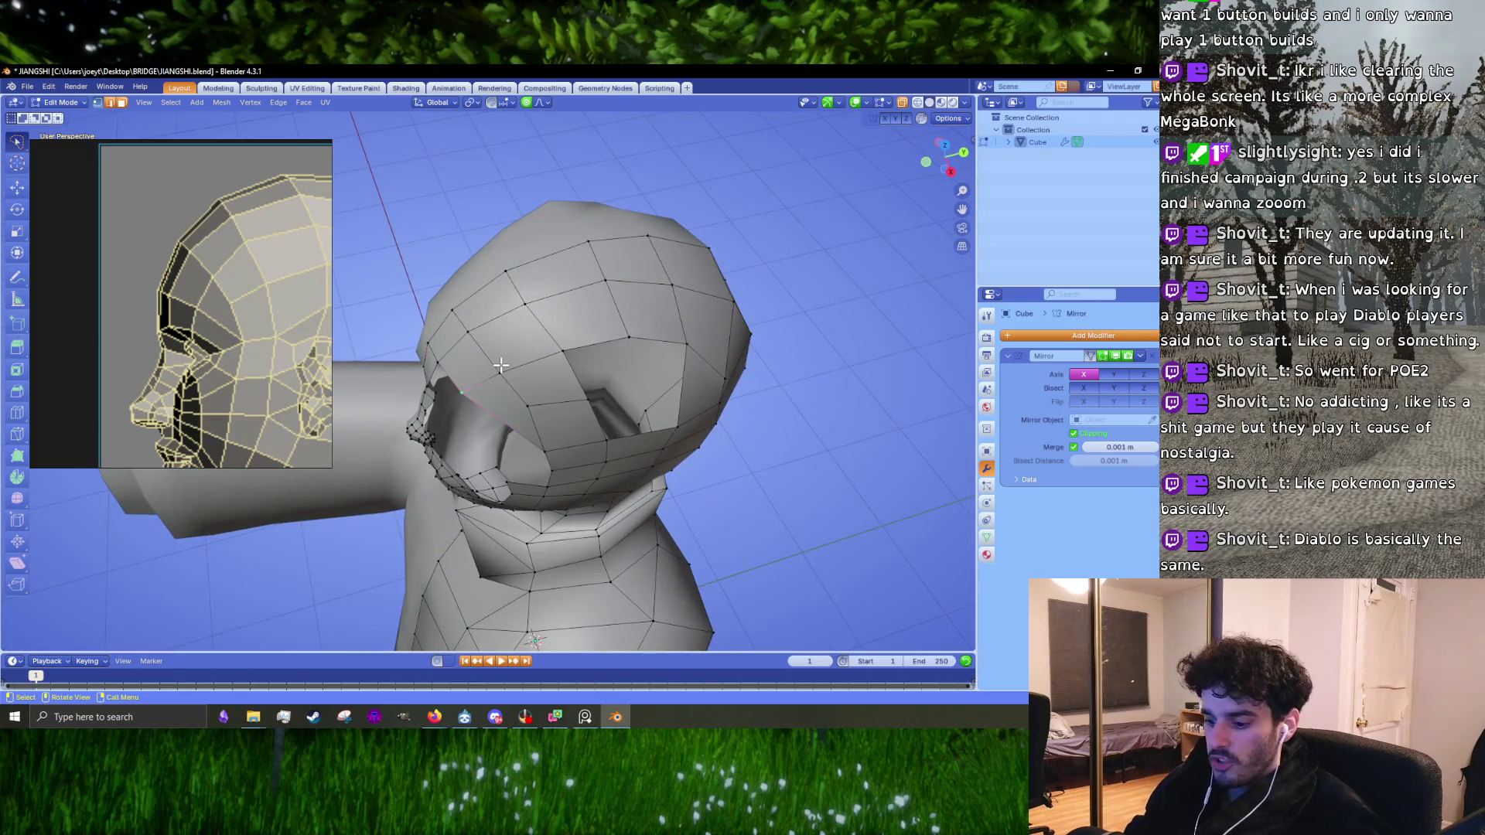
# Step: Knife-cut a new edge across the upper side of the head between two vertices
pyautogui.scroll(3, 505, 363)
pyautogui.press('k')
pyautogui.click(557, 238)
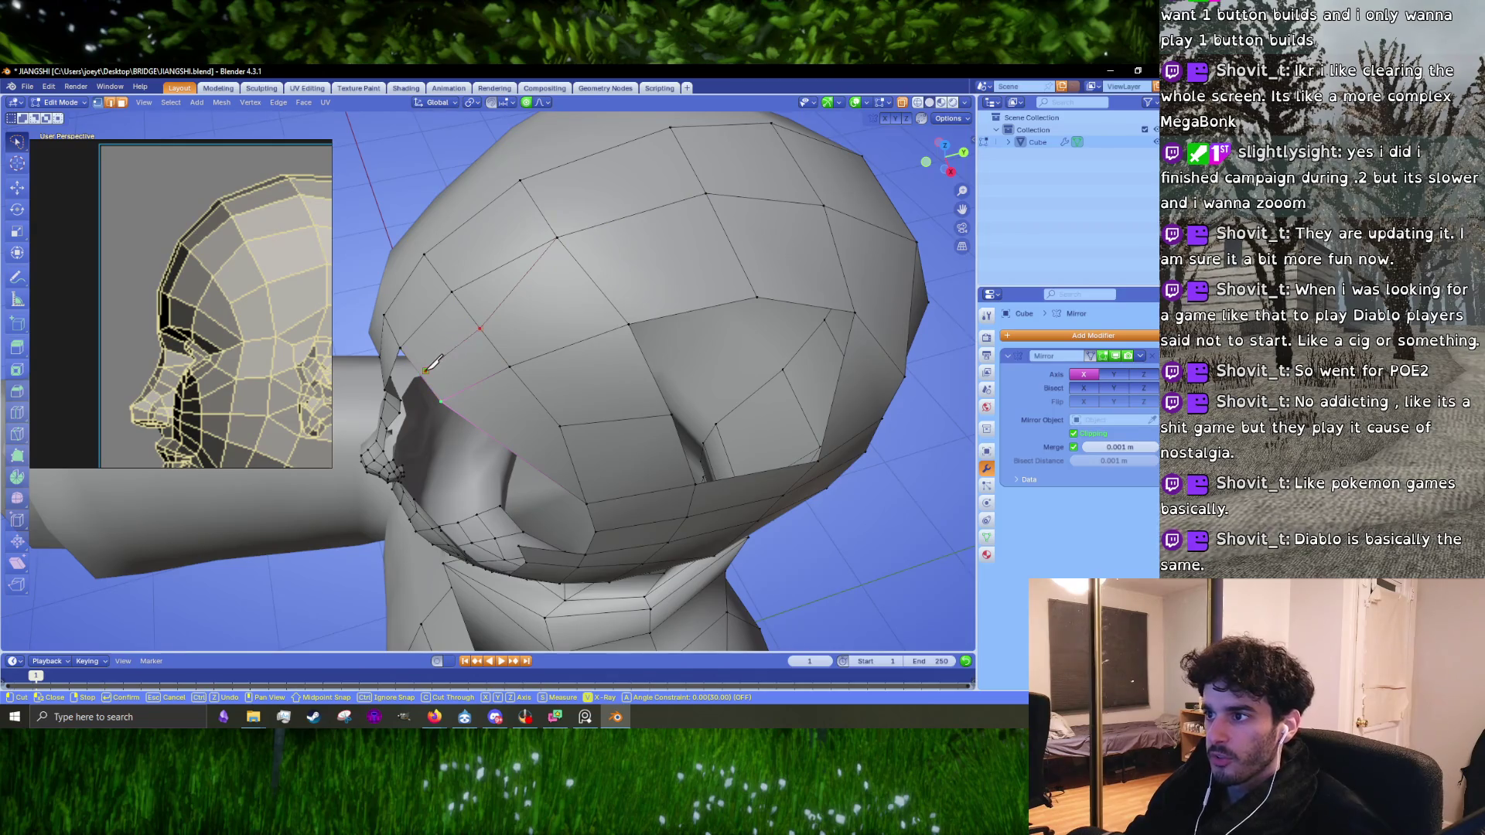
pyautogui.click(419, 373)
pyautogui.press('Return')
pyautogui.scroll(5, 402, 379)
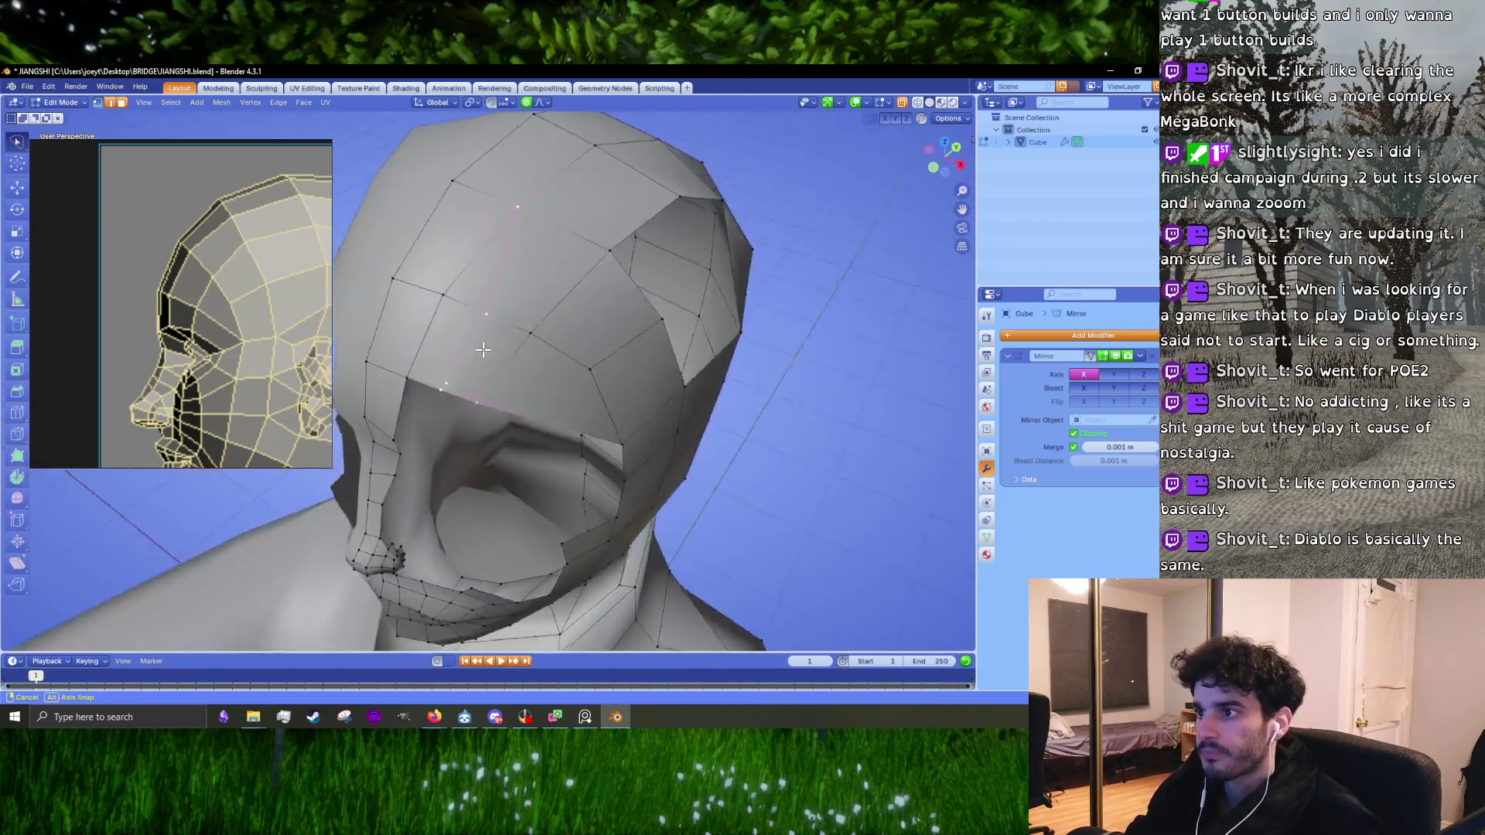
# Step: Merge the loose vertex into its neighbour with Merge At Last
pyautogui.press('m')
pyautogui.moveTo(274, 350); pyautogui.dragTo(143, 383)
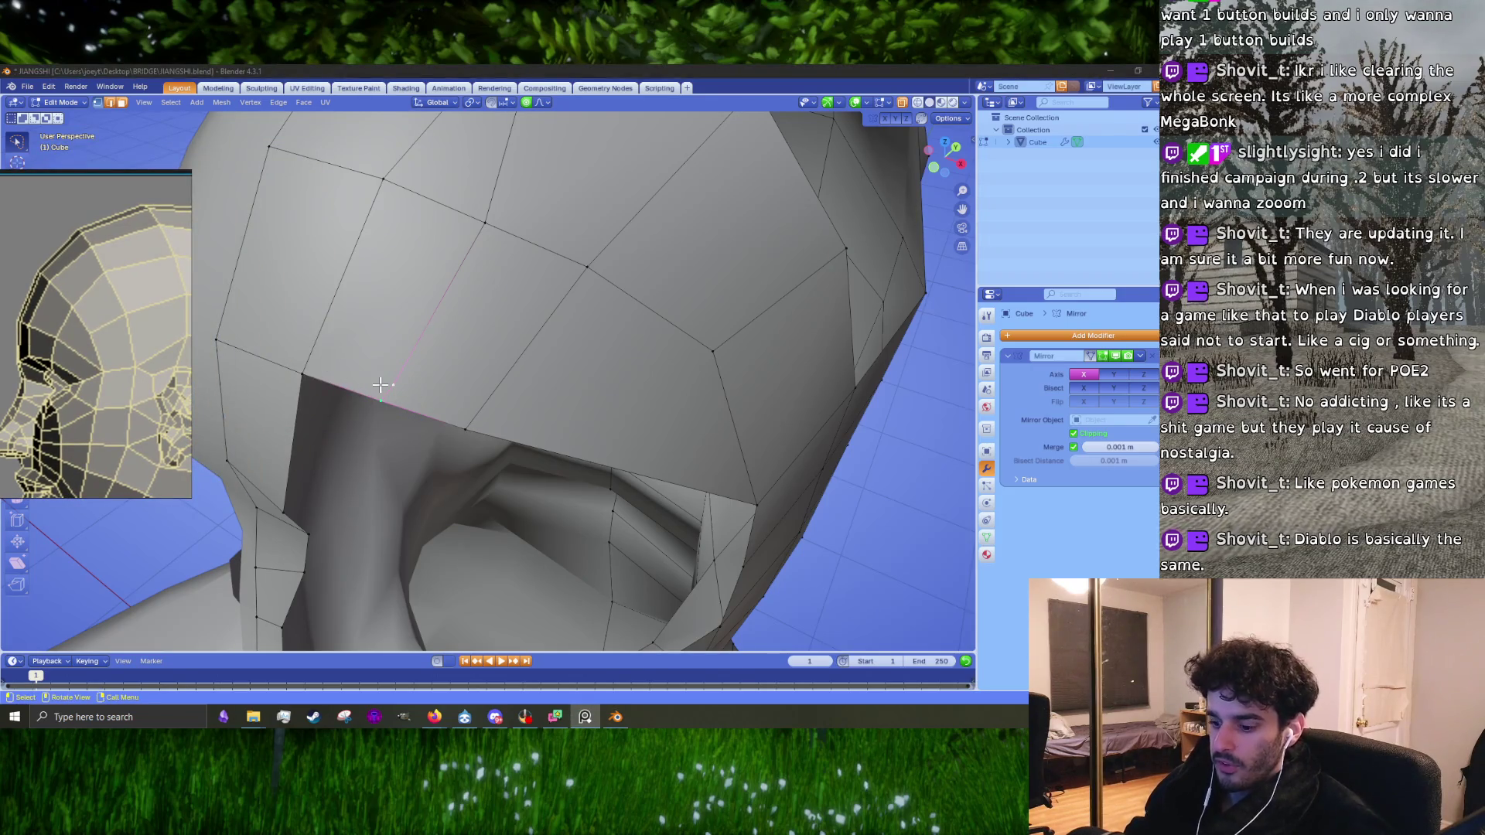
pyautogui.press('m')
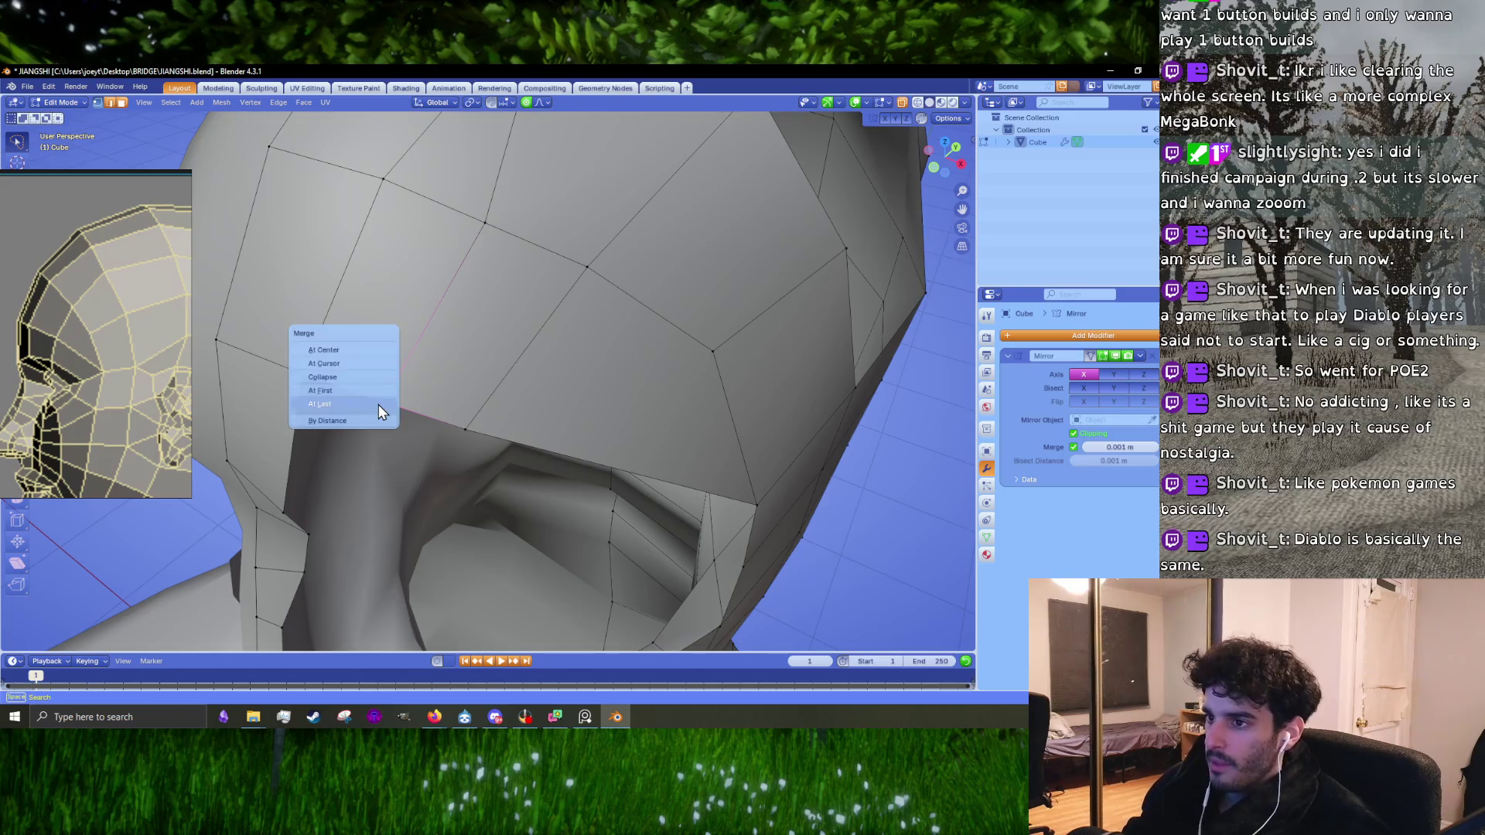
pyautogui.click(377, 405)
pyautogui.press('KP_1')
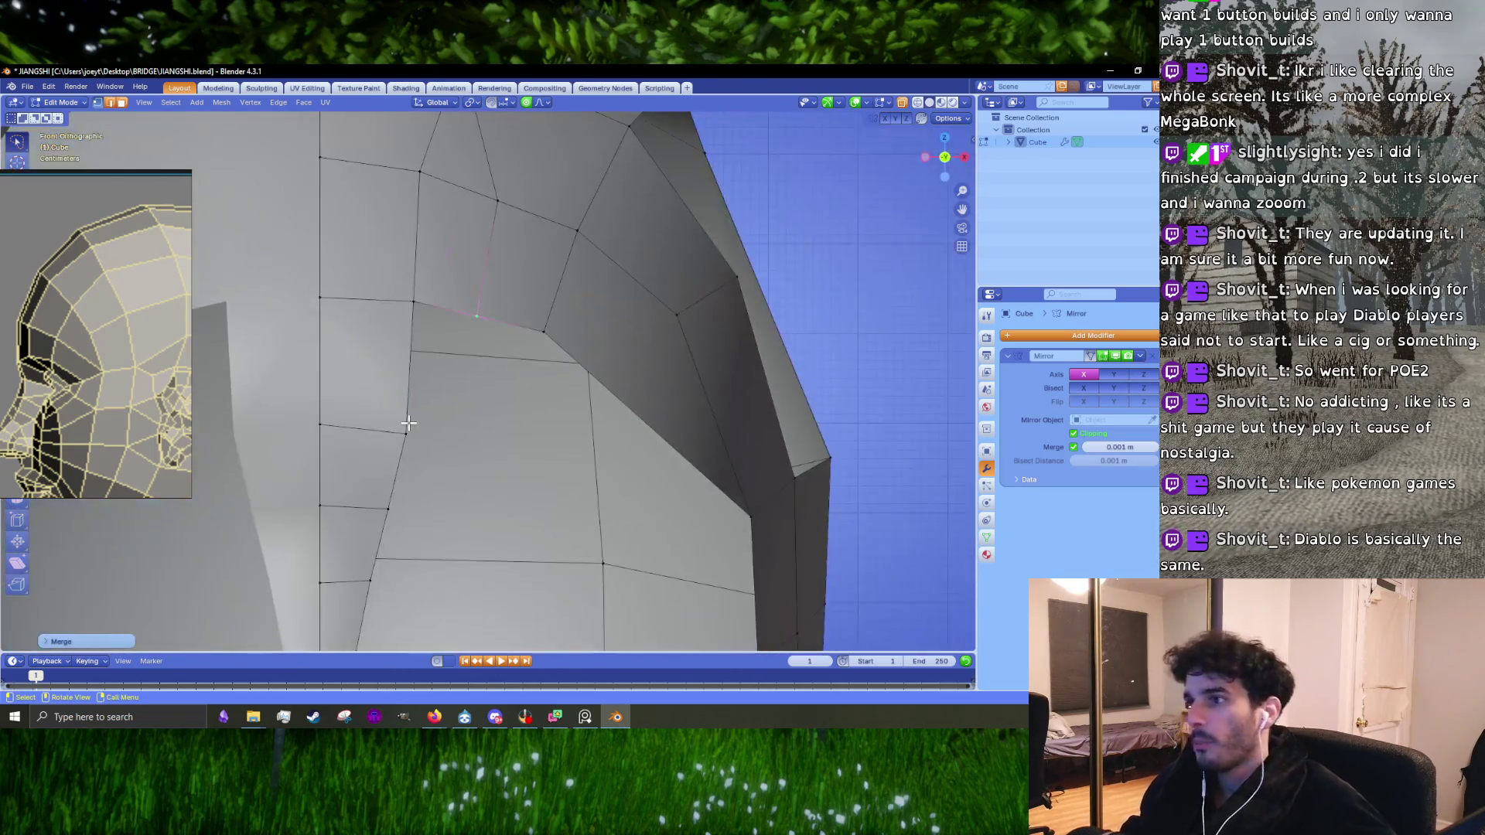
pyautogui.scroll(-3, 503, 238)
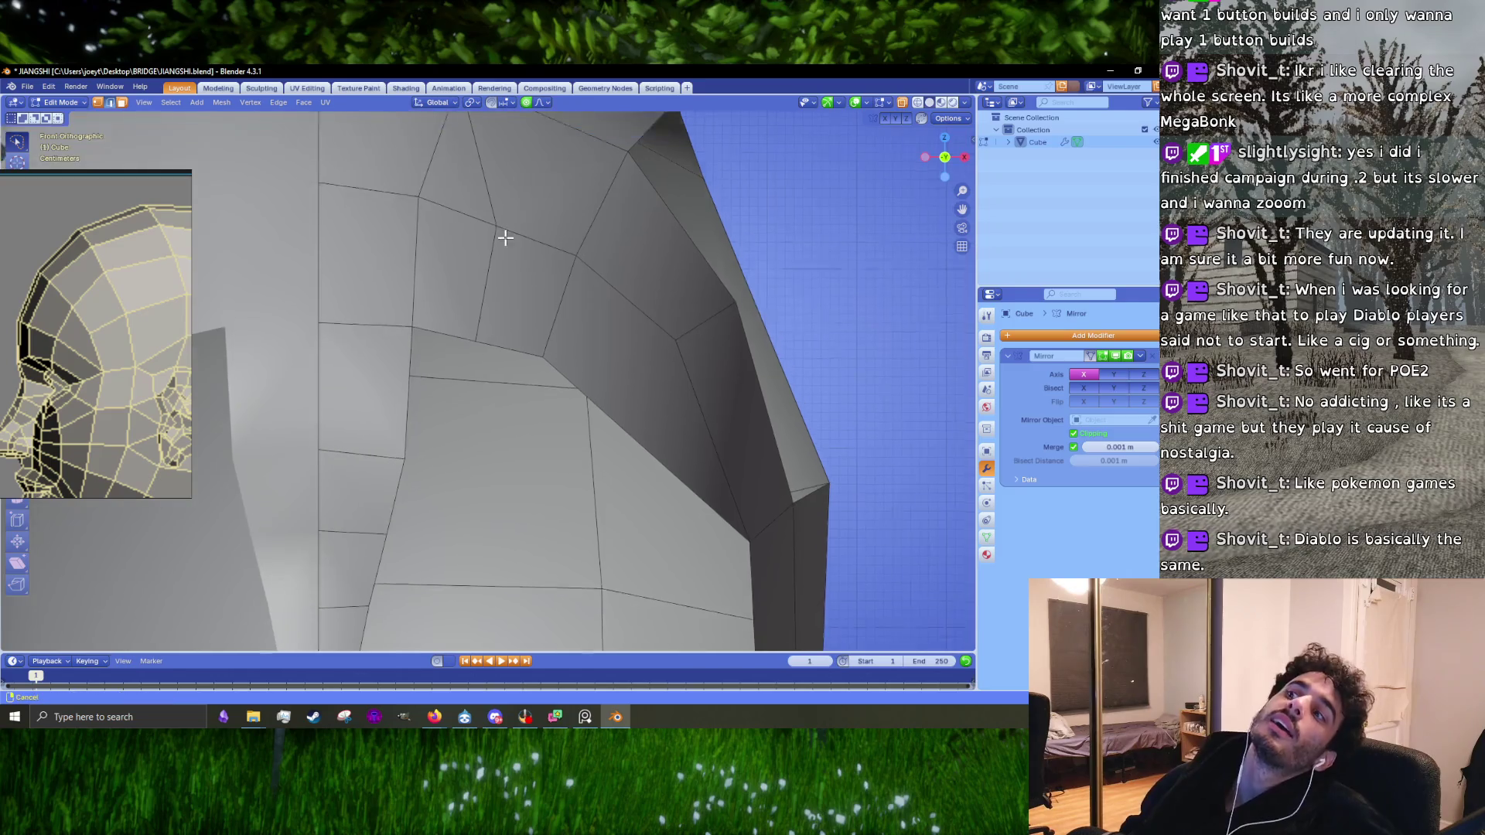
# Step: Move the selected edge rightward into position in front view
pyautogui.press('g')
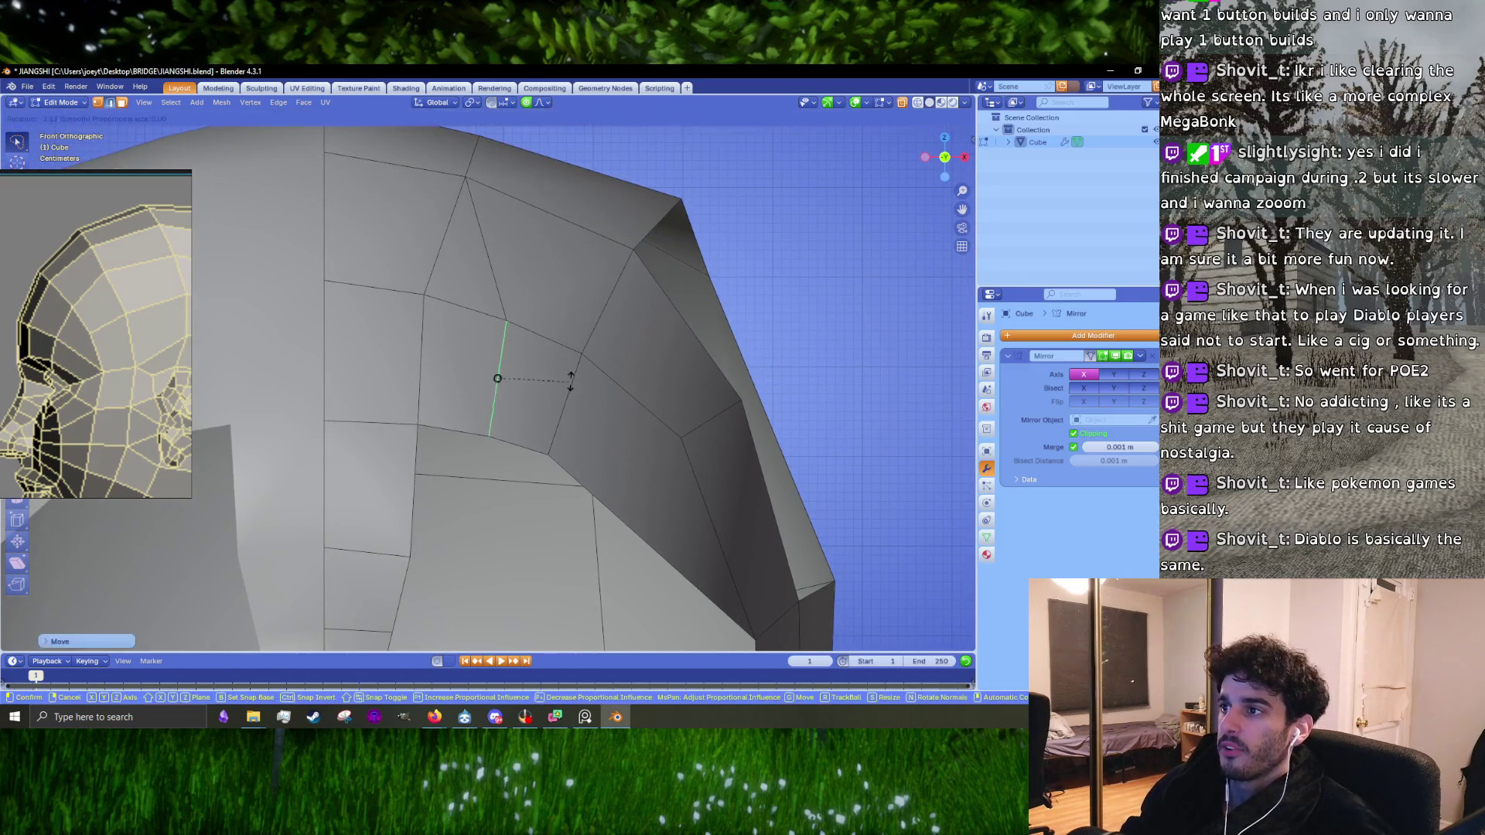
pyautogui.click(497, 375)
pyautogui.press('g')
pyautogui.click(563, 402)
pyautogui.press('g')
pyautogui.click(513, 386)
# Step: Rotate the edge in right side view to adjust its angle
pyautogui.press('KP_3')
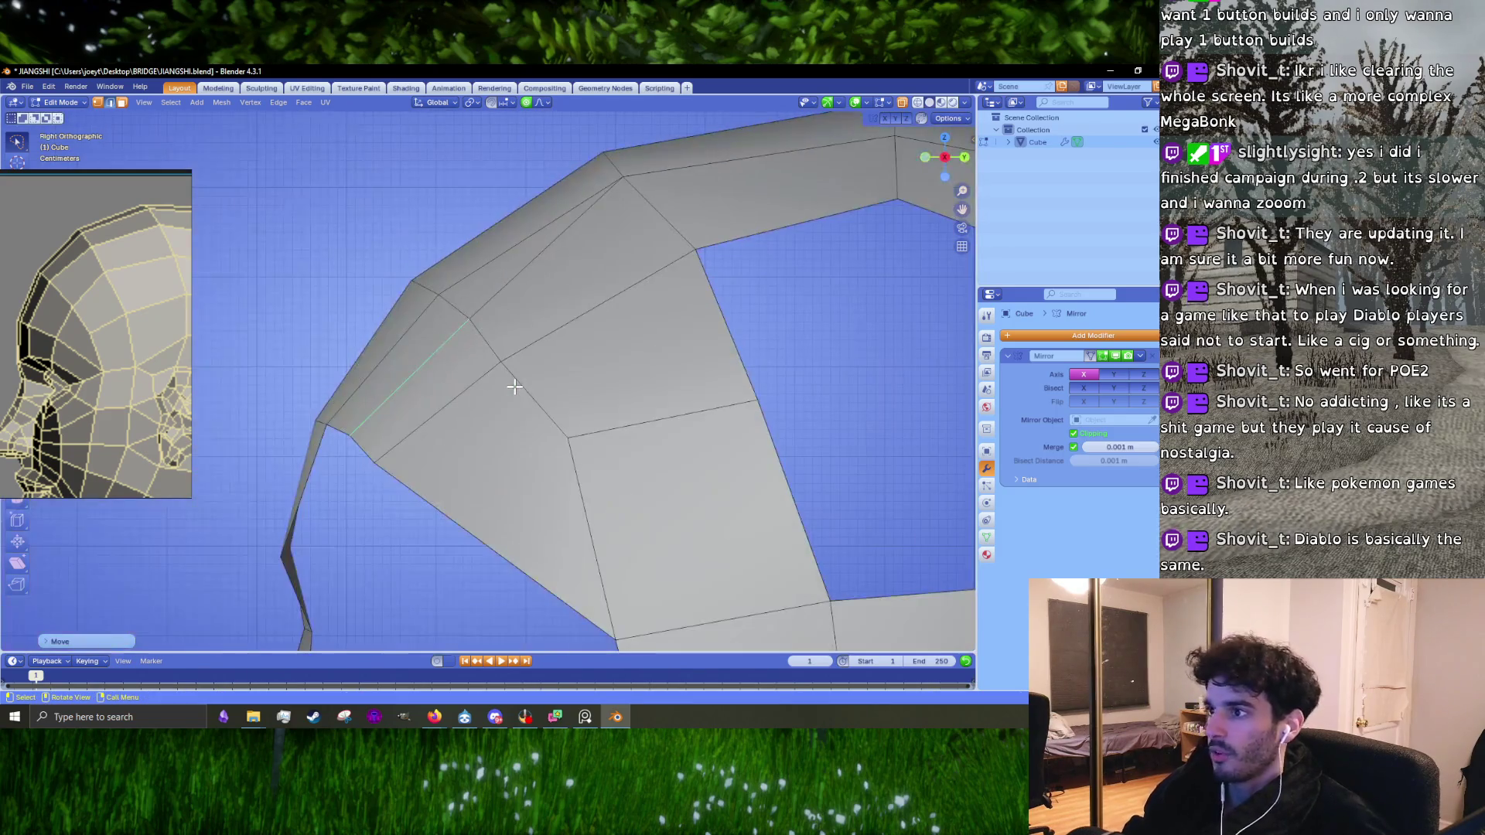
pyautogui.press('r')
pyautogui.click(433, 414)
pyautogui.press('r')
pyautogui.click(616, 450)
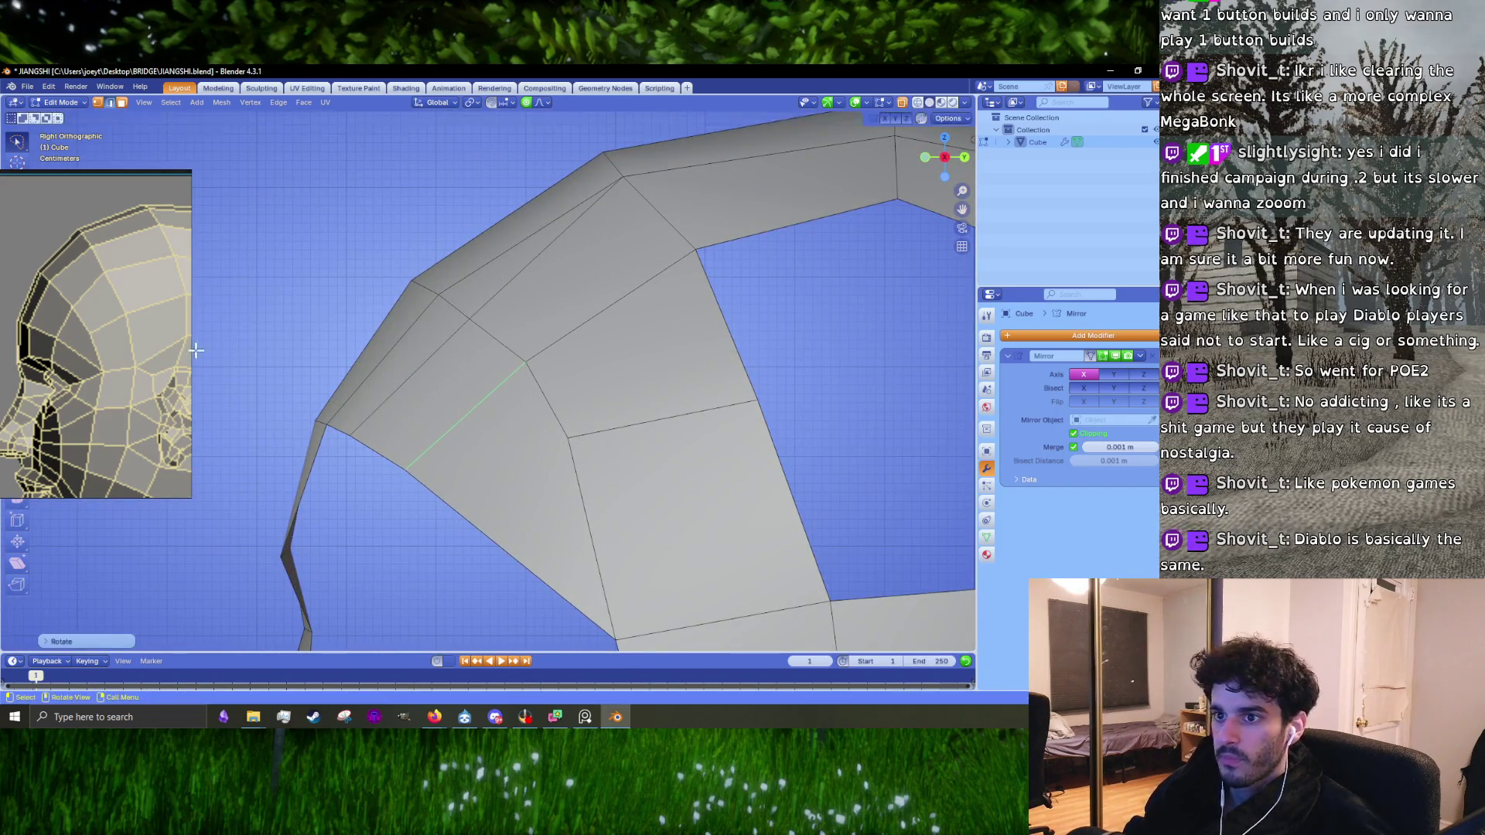
pyautogui.click(146, 309)
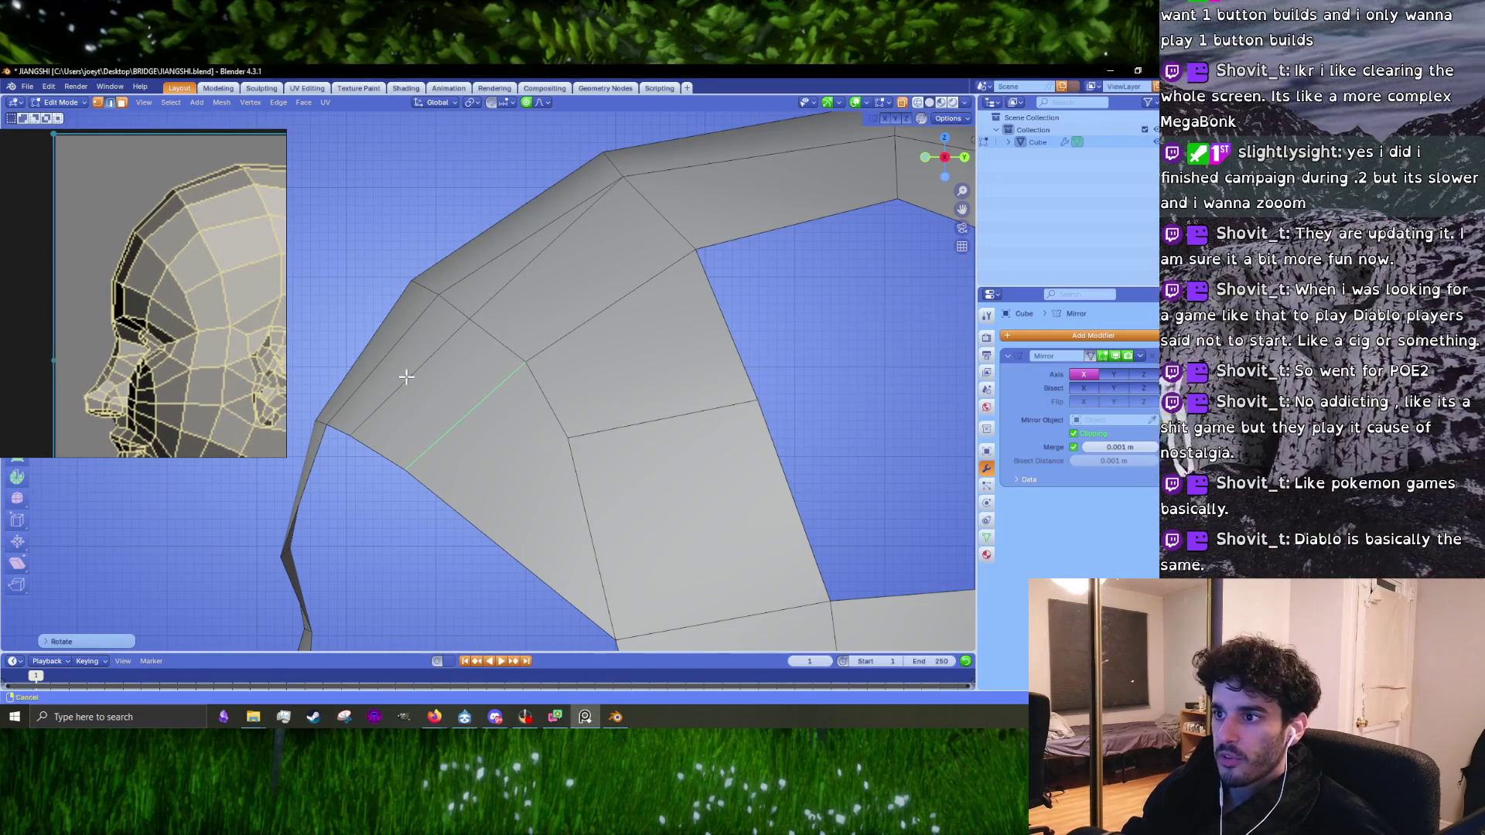
pyautogui.keyDown('shift'); pyautogui.moveTo(329, 399); pyautogui.dragTo(445, 361, button='middle'); pyautogui.keyUp('shift')
# Step: Push the short edge and the upper silhouette loop outward onto the head's outline
pyautogui.press('g')
pyautogui.click(540, 219)
pyautogui.keyDown('alt'); pyautogui.click(502, 283); pyautogui.keyUp('alt')
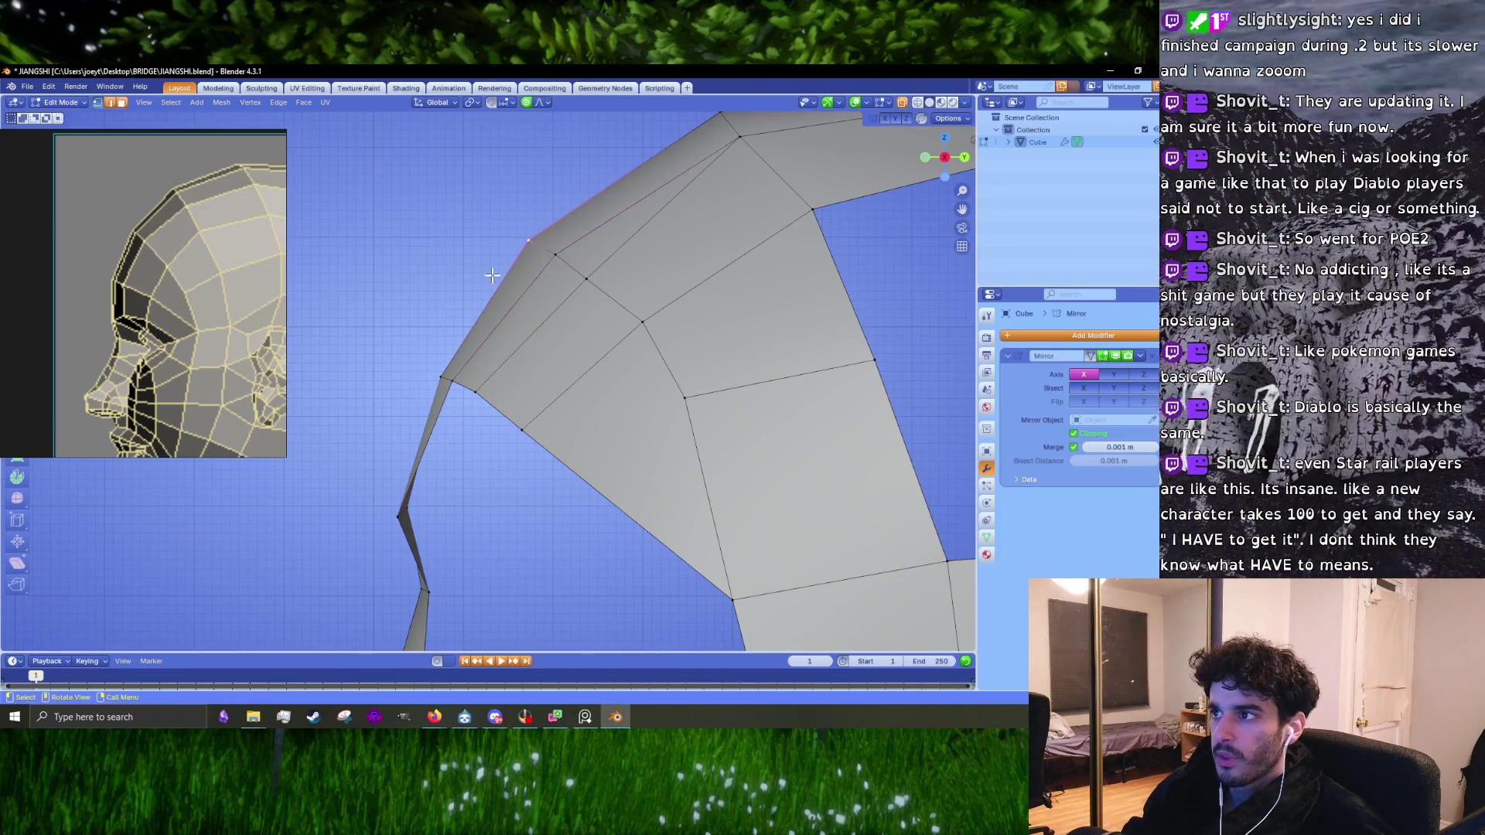
pyautogui.press('g')
pyautogui.click(557, 259)
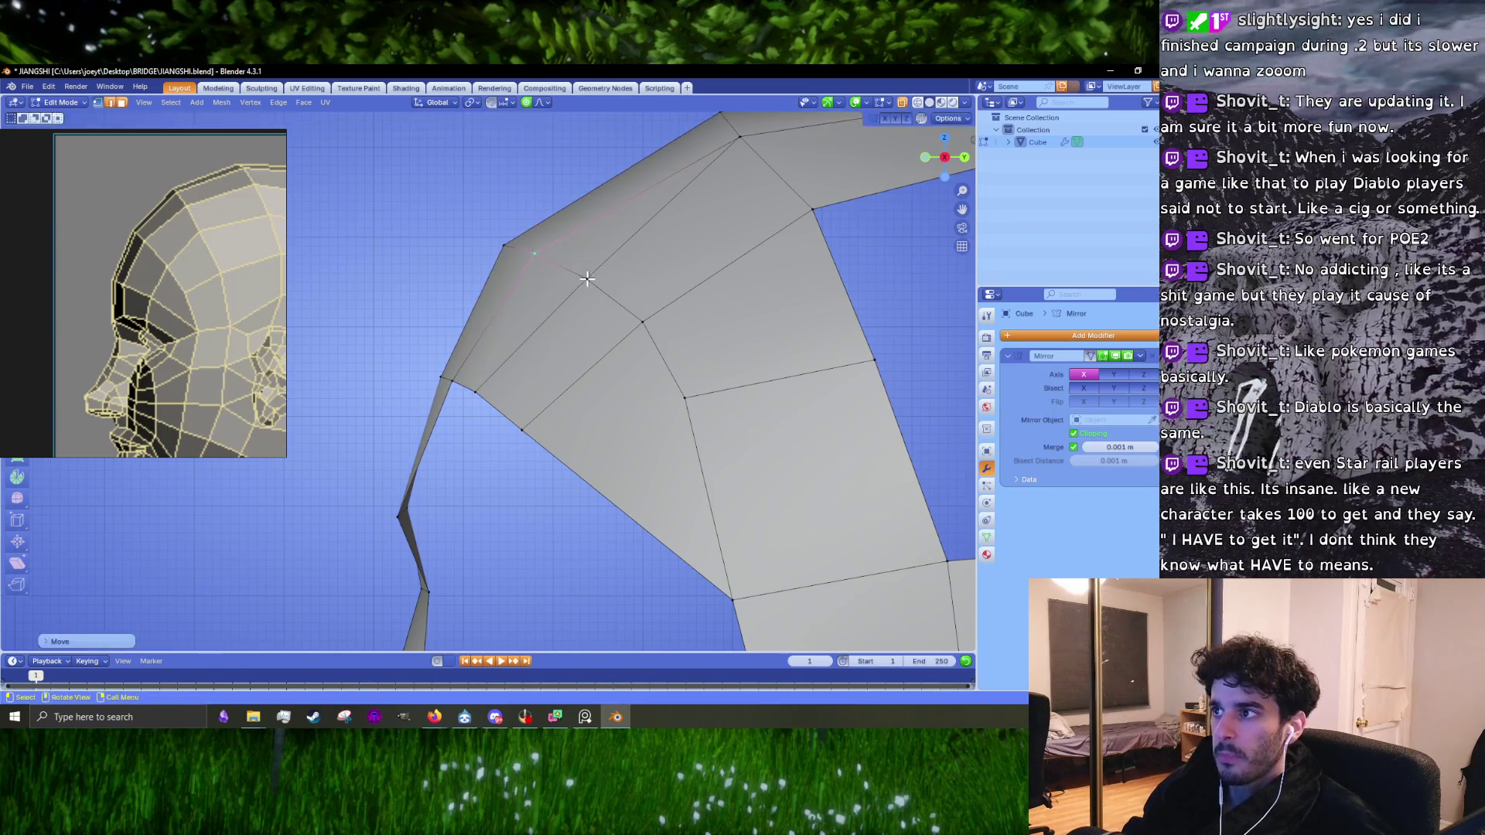
pyautogui.press('g')
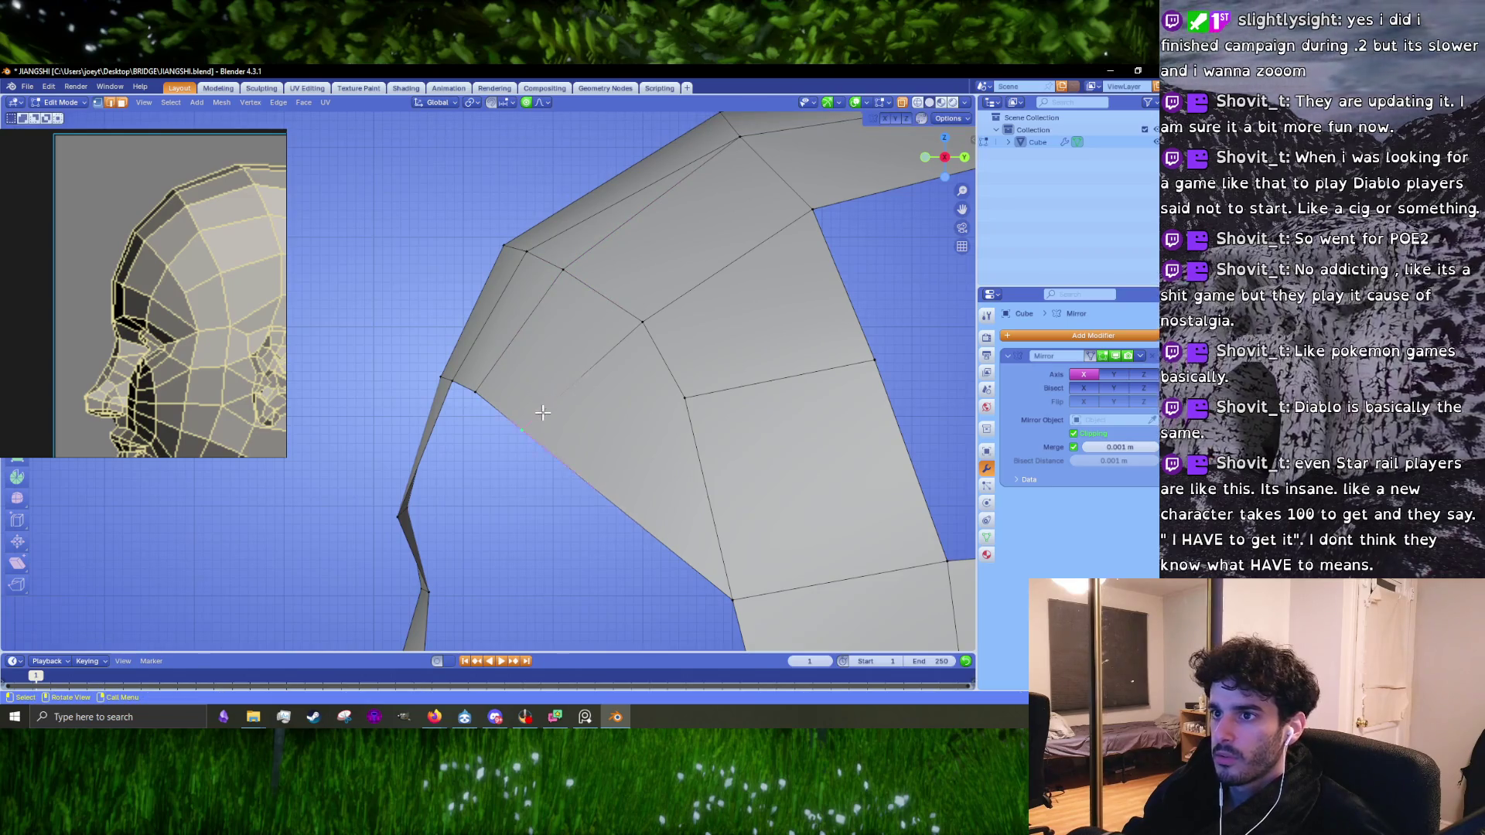
pyautogui.click(597, 429)
pyautogui.moveTo(642, 321); pyautogui.dragTo(616, 312)
pyautogui.press('KP_Decimal')
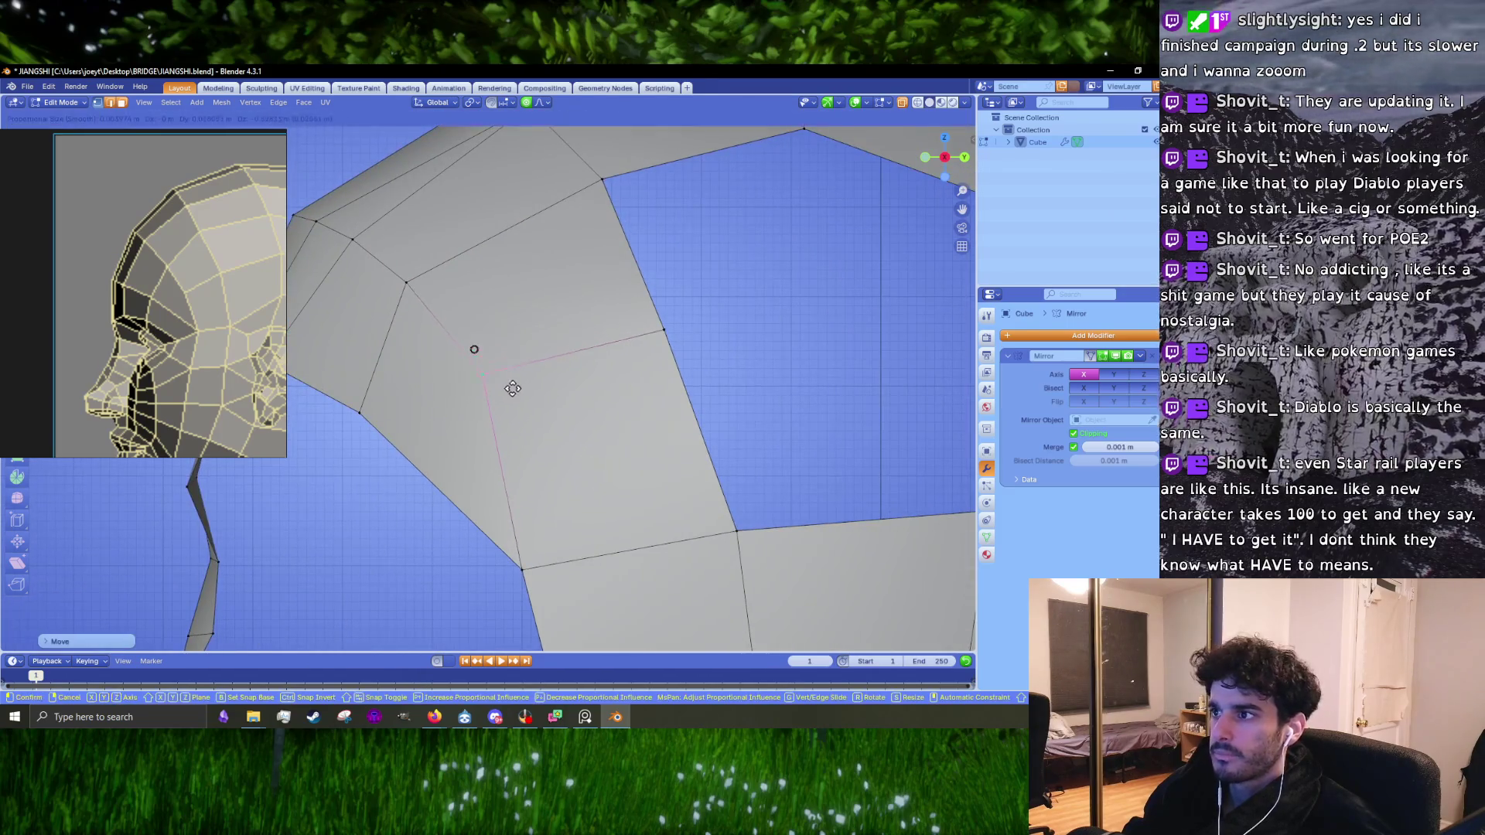
# Step: Switch to vertex select mode and push the edge's vertex outward
pyautogui.click(682, 364)
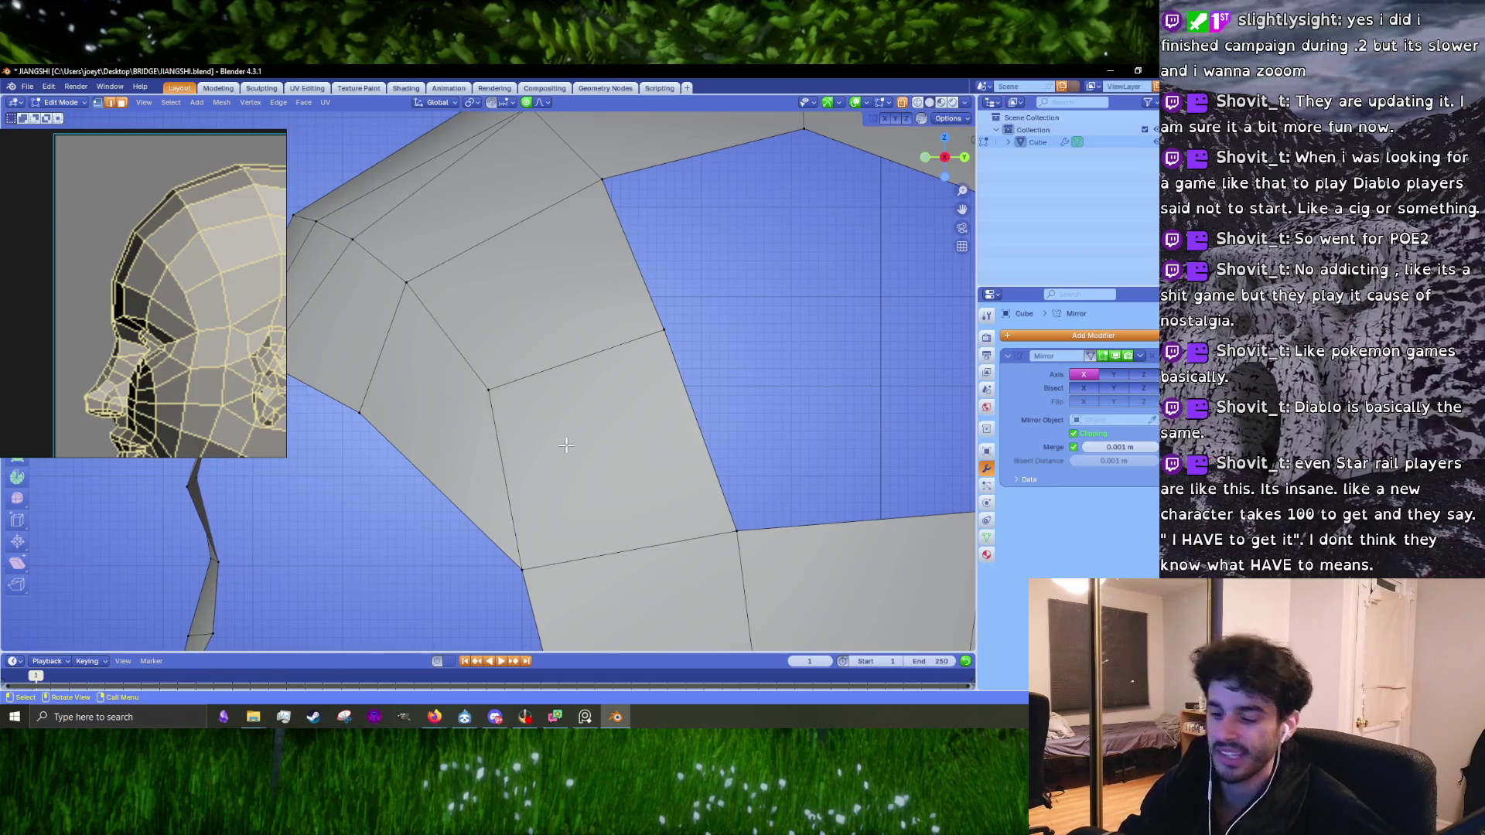
pyautogui.press('1')
pyautogui.keyDown('shift'); pyautogui.moveTo(565, 374); pyautogui.dragTo(653, 314, button='middle'); pyautogui.keyUp('shift')
pyautogui.press('g')
pyautogui.click(674, 341)
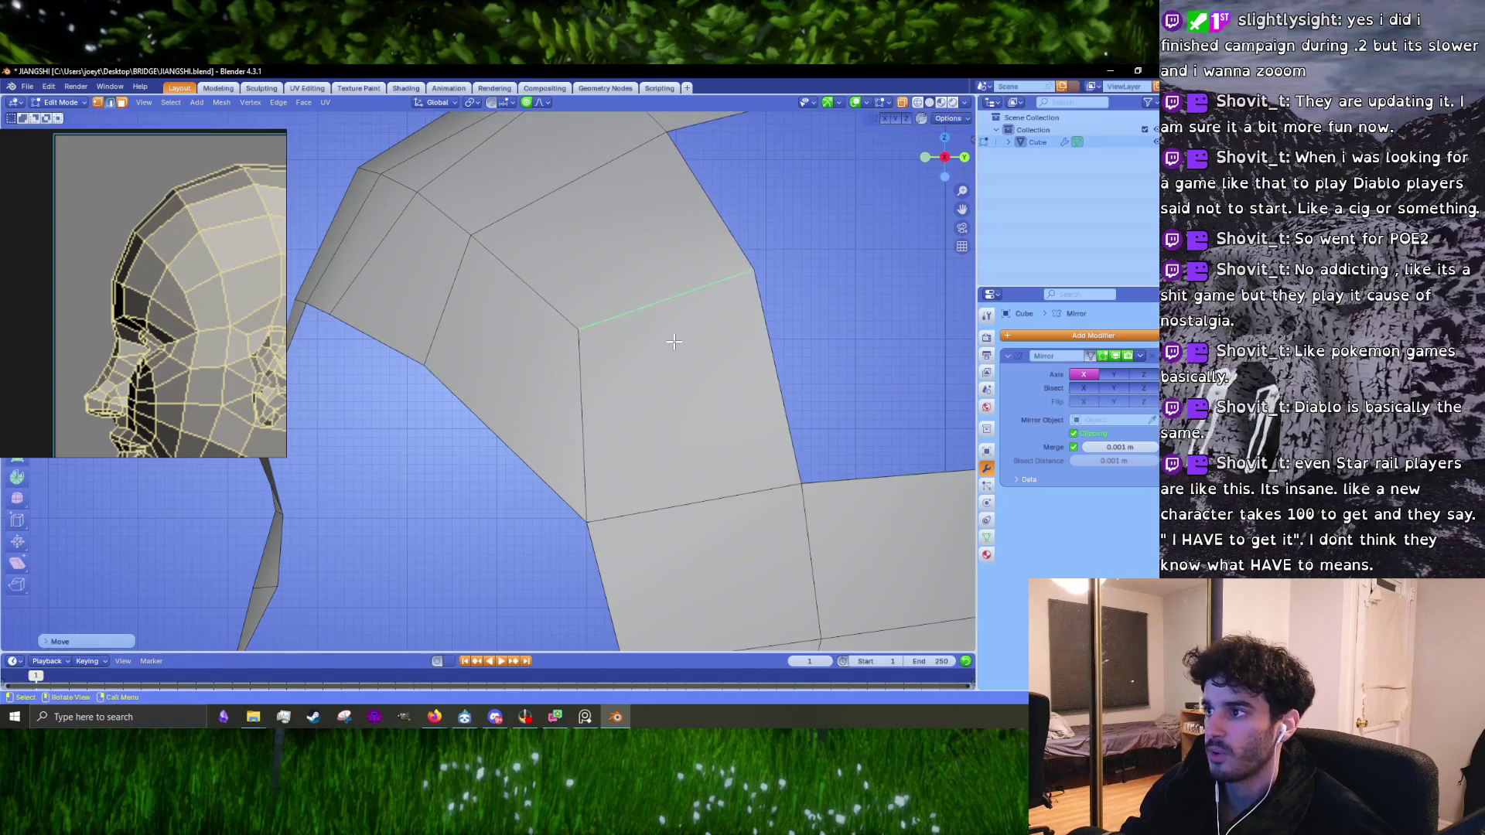
pyautogui.keyDown('shift'); pyautogui.scroll(-5, 633, 249); pyautogui.keyUp('shift')
pyautogui.press('1')
# Step: Nudge the vertex near the cheek into place
pyautogui.click(580, 375)
pyautogui.press('g')
pyautogui.click(589, 372)
pyautogui.keyDown('shift'); pyautogui.scroll(4, 589, 373); pyautogui.keyUp('shift')
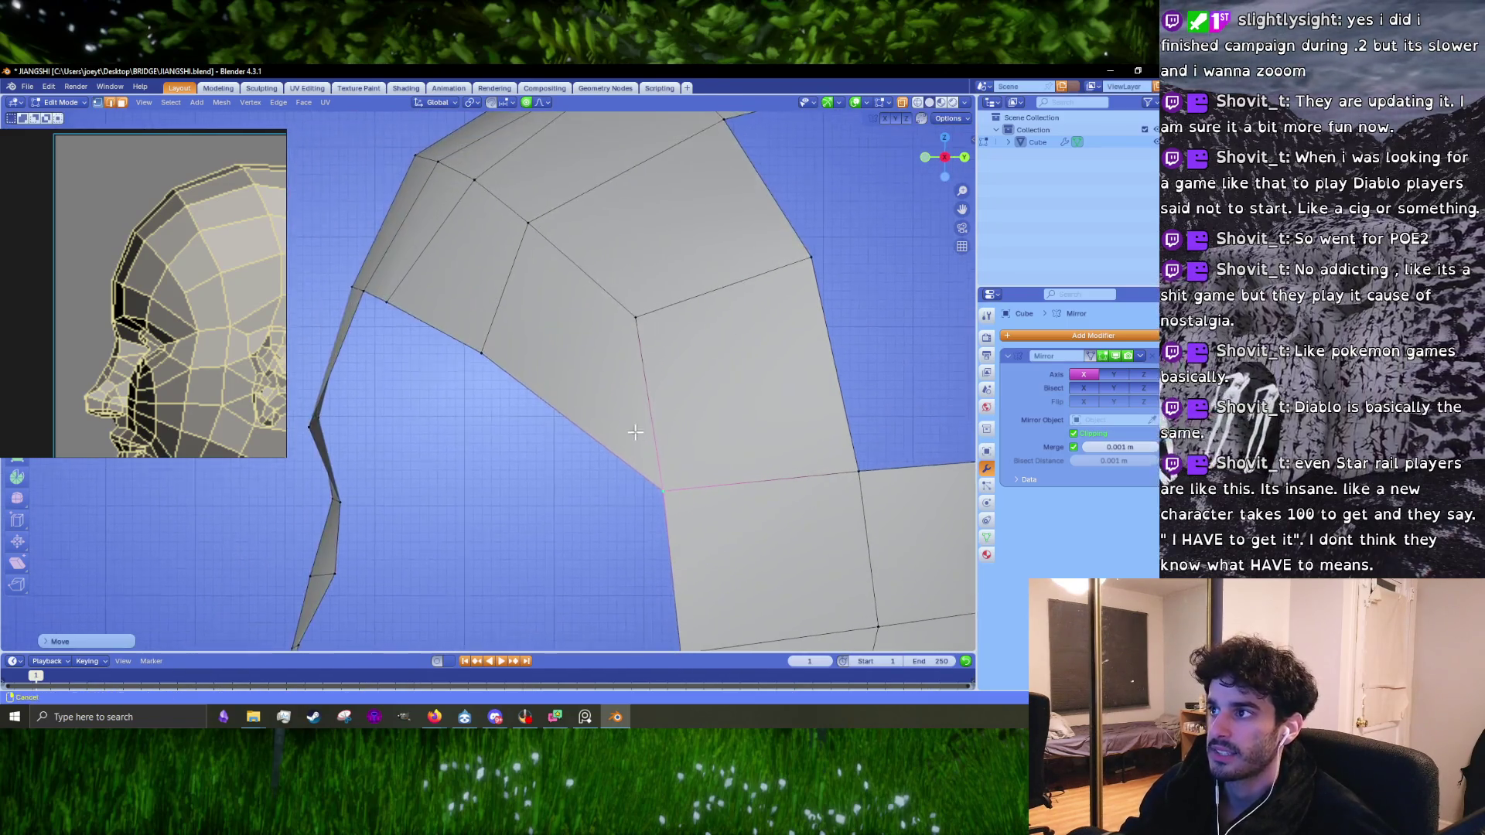
# Step: Reposition the lower vertex over several adjustments
pyautogui.click(480, 353)
pyautogui.press('g')
pyautogui.click(468, 352)
pyautogui.press('g')
pyautogui.click(494, 351)
pyautogui.press('g')
pyautogui.click(418, 317)
pyautogui.scroll(-2, 581, 361)
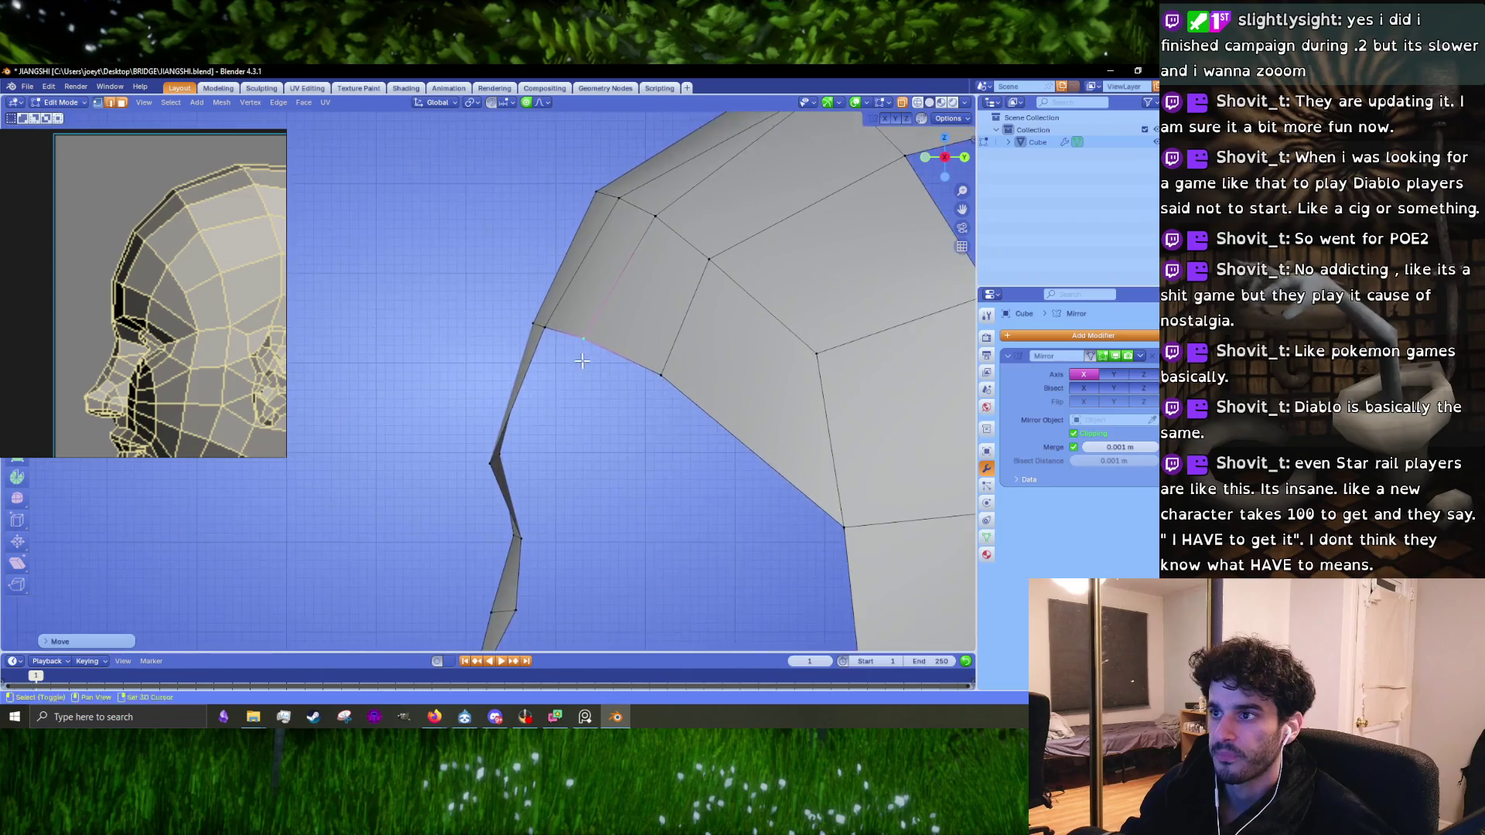
# Step: Move the vertex at the nose's edge into place
pyautogui.click(535, 324)
pyautogui.press('g')
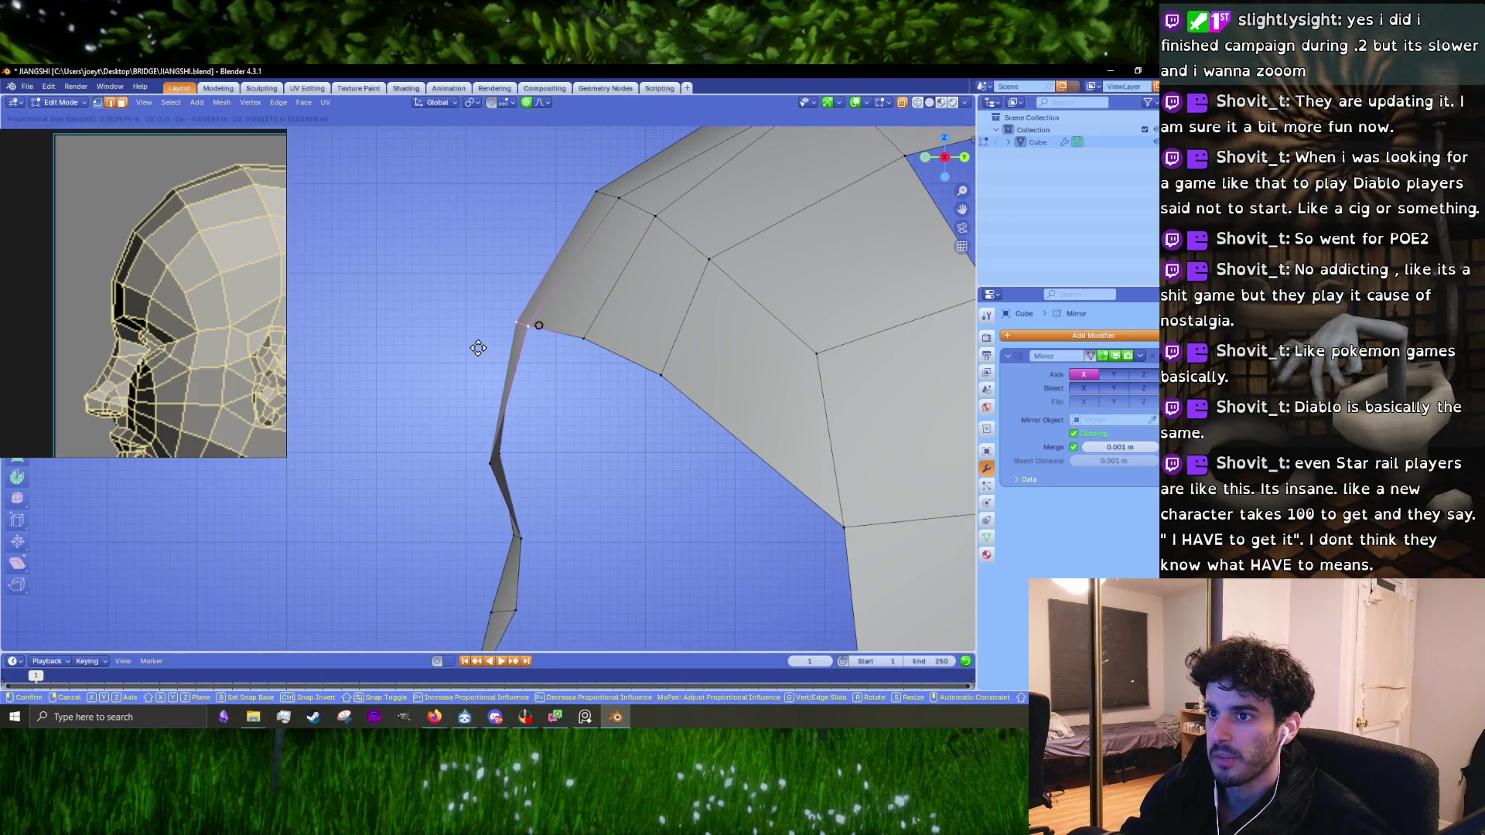
pyautogui.click(473, 346)
# Step: Scale the lower profile vertex selection along Y and move it into position
pyautogui.click(493, 461)
pyautogui.keyDown('shift'); pyautogui.moveTo(535, 421); pyautogui.dragTo(574, 369, button='middle'); pyautogui.keyUp('shift')
pyautogui.press('s')
pyautogui.press('y')
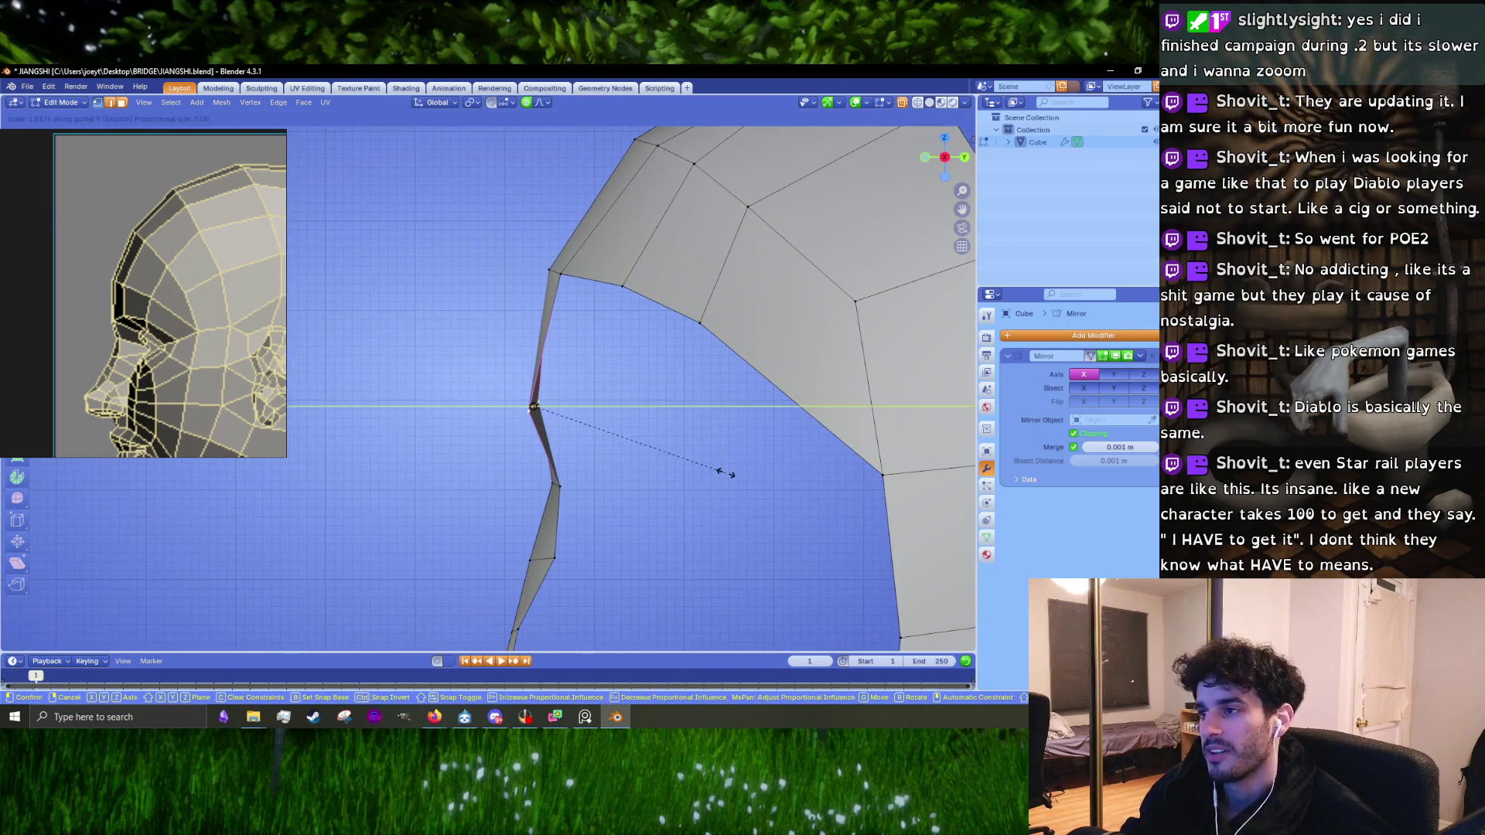
pyautogui.click(532, 410)
pyautogui.press('g')
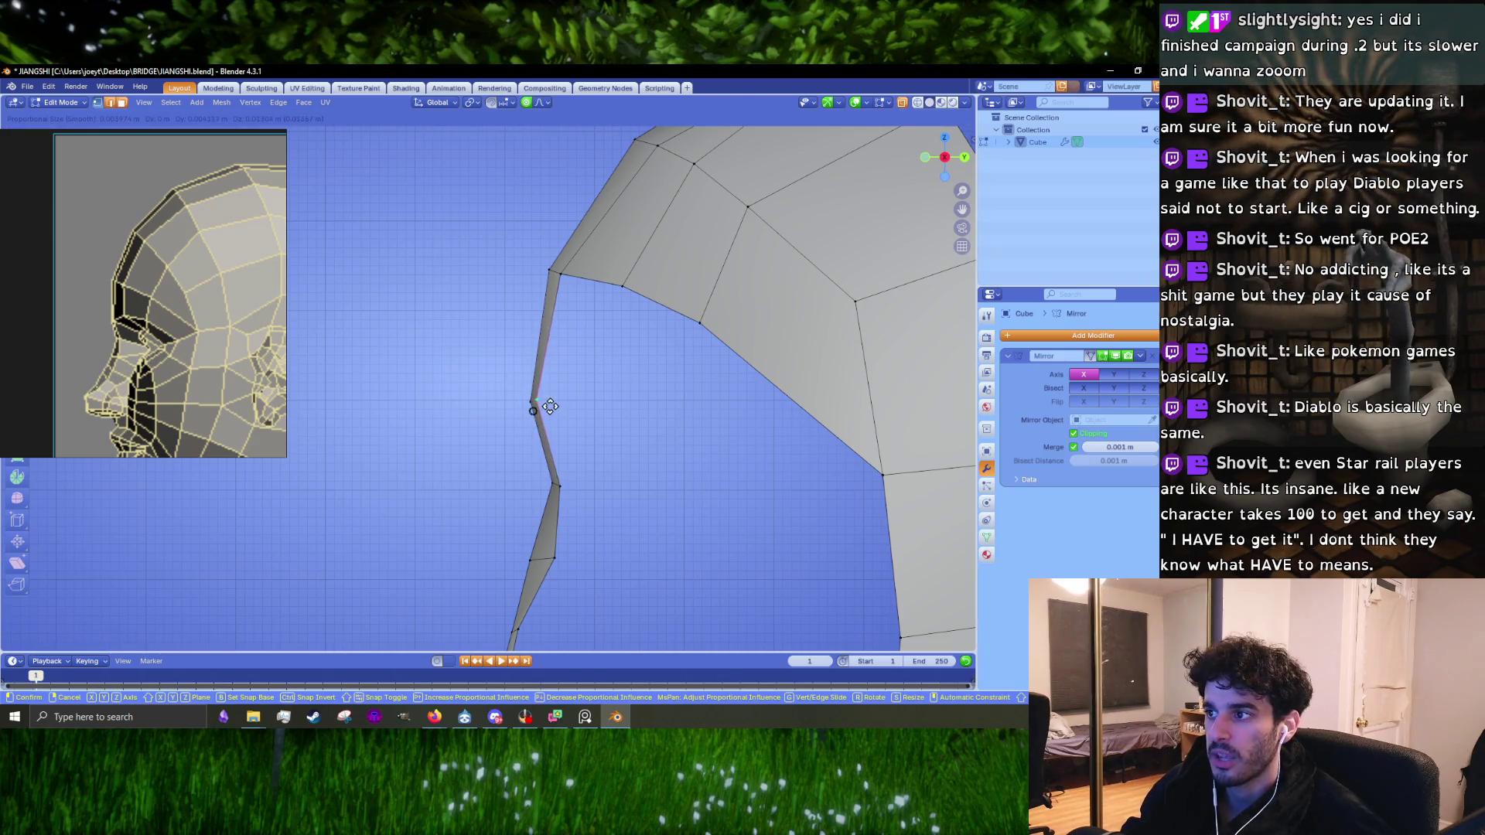
pyautogui.click(550, 406)
# Step: Clear the selection and orbit the head into a perspective view
pyautogui.keyDown('shift'); pyautogui.moveTo(549, 406); pyautogui.dragTo(567, 378, button='middle'); pyautogui.keyUp('shift')
pyautogui.keyDown('shift'); pyautogui.moveTo(560, 332); pyautogui.dragTo(515, 419, button='middle'); pyautogui.keyUp('shift')
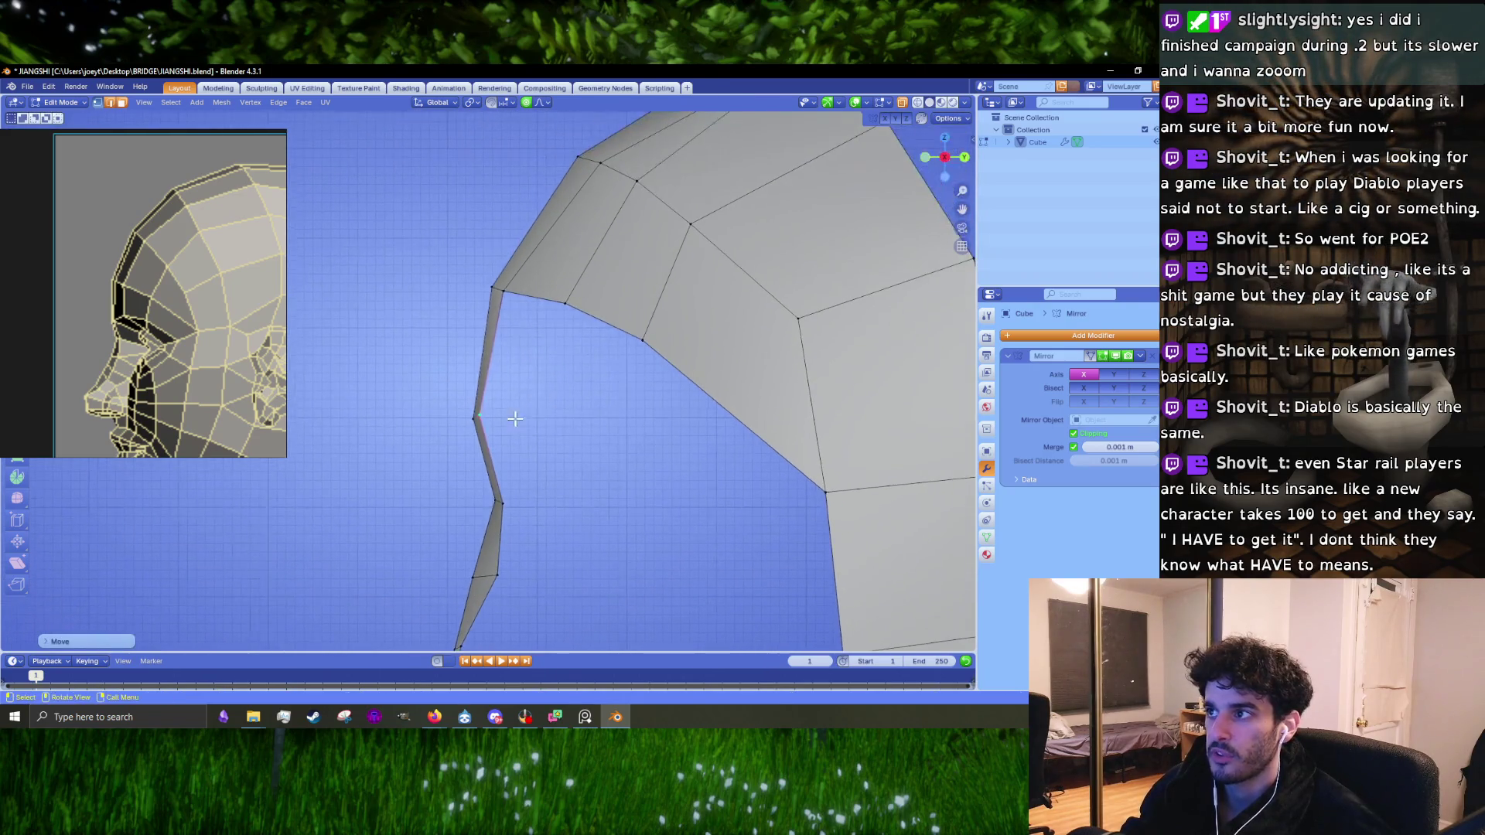
pyautogui.click(508, 368)
pyautogui.moveTo(508, 368); pyautogui.dragTo(566, 392, button='middle')
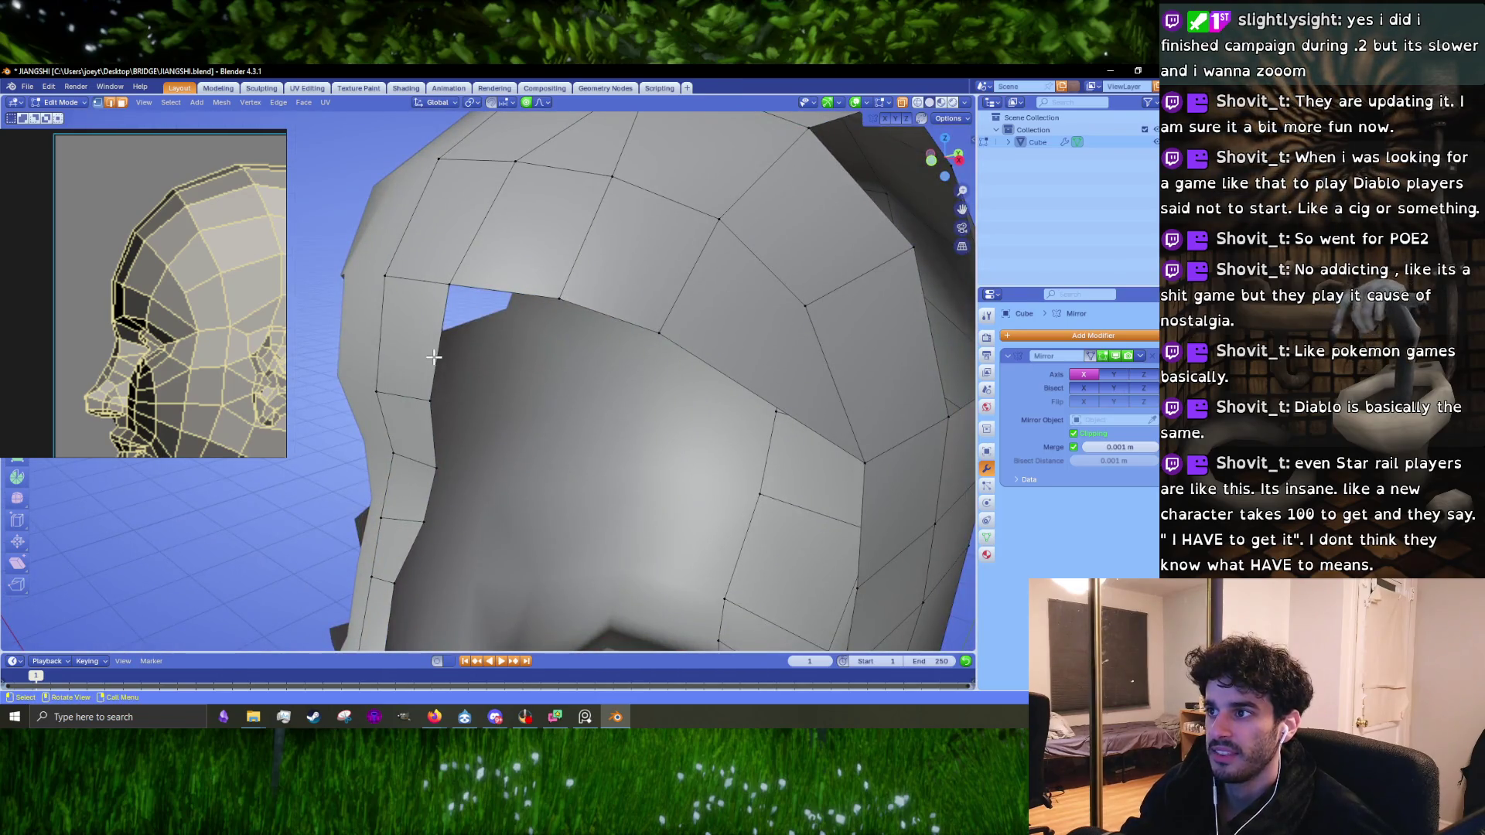
# Step: Select the brow-edge vertices and extrude them into a new face in the cheek gap
pyautogui.moveTo(437, 356); pyautogui.dragTo(495, 371, button='middle')
pyautogui.press('g')
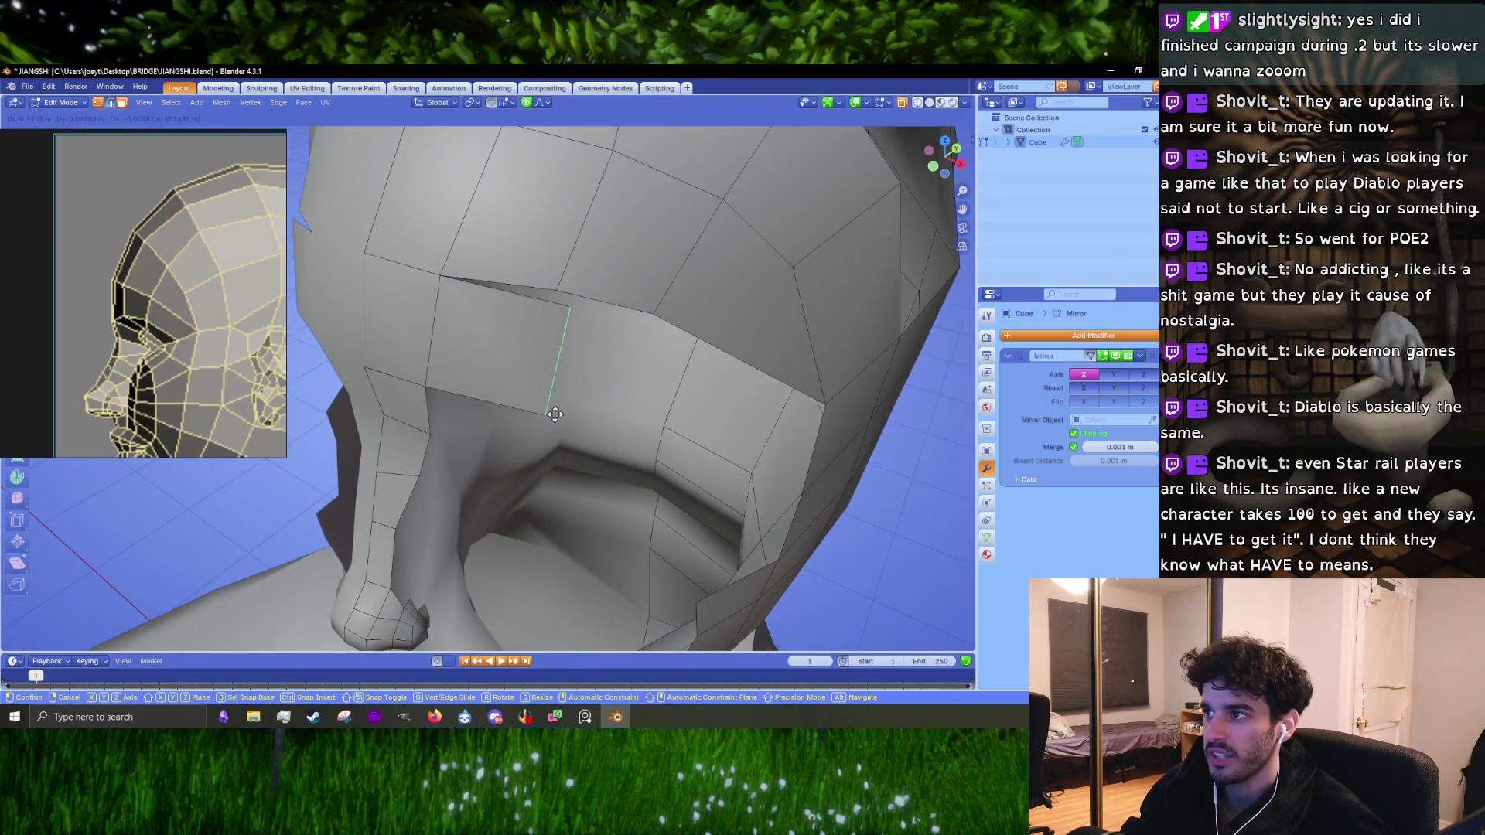
pyautogui.rightClick(556, 405)
pyautogui.click(558, 288)
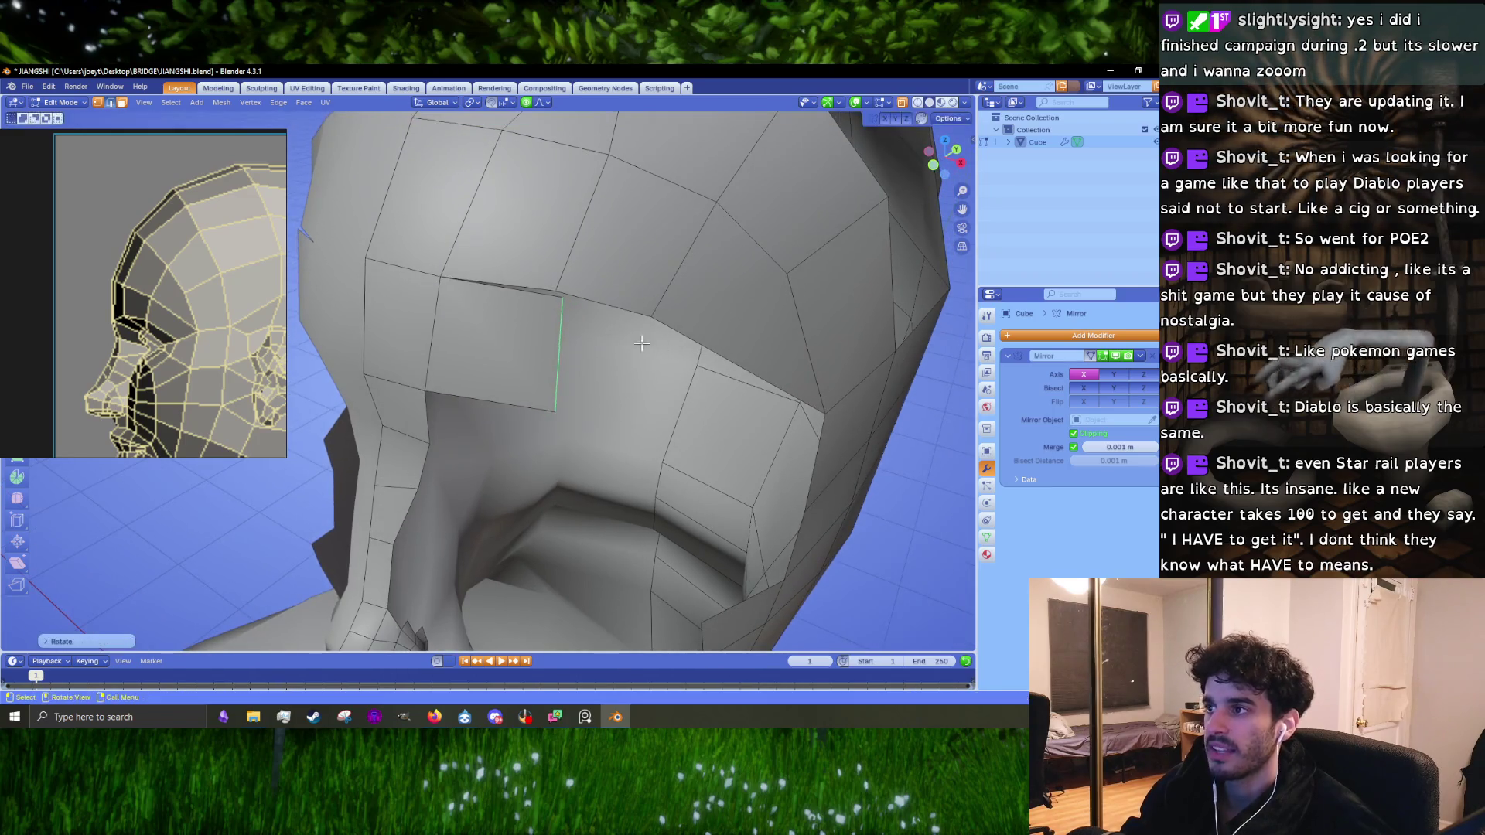
pyautogui.click(563, 291)
pyautogui.moveTo(563, 291)
pyautogui.mouseDown(button='middle')
pyautogui.moveTo(523, 341)
pyautogui.moveTo(549, 367)
pyautogui.moveTo(581, 392)
pyautogui.moveTo(606, 335)
pyautogui.mouseUp(button='middle')
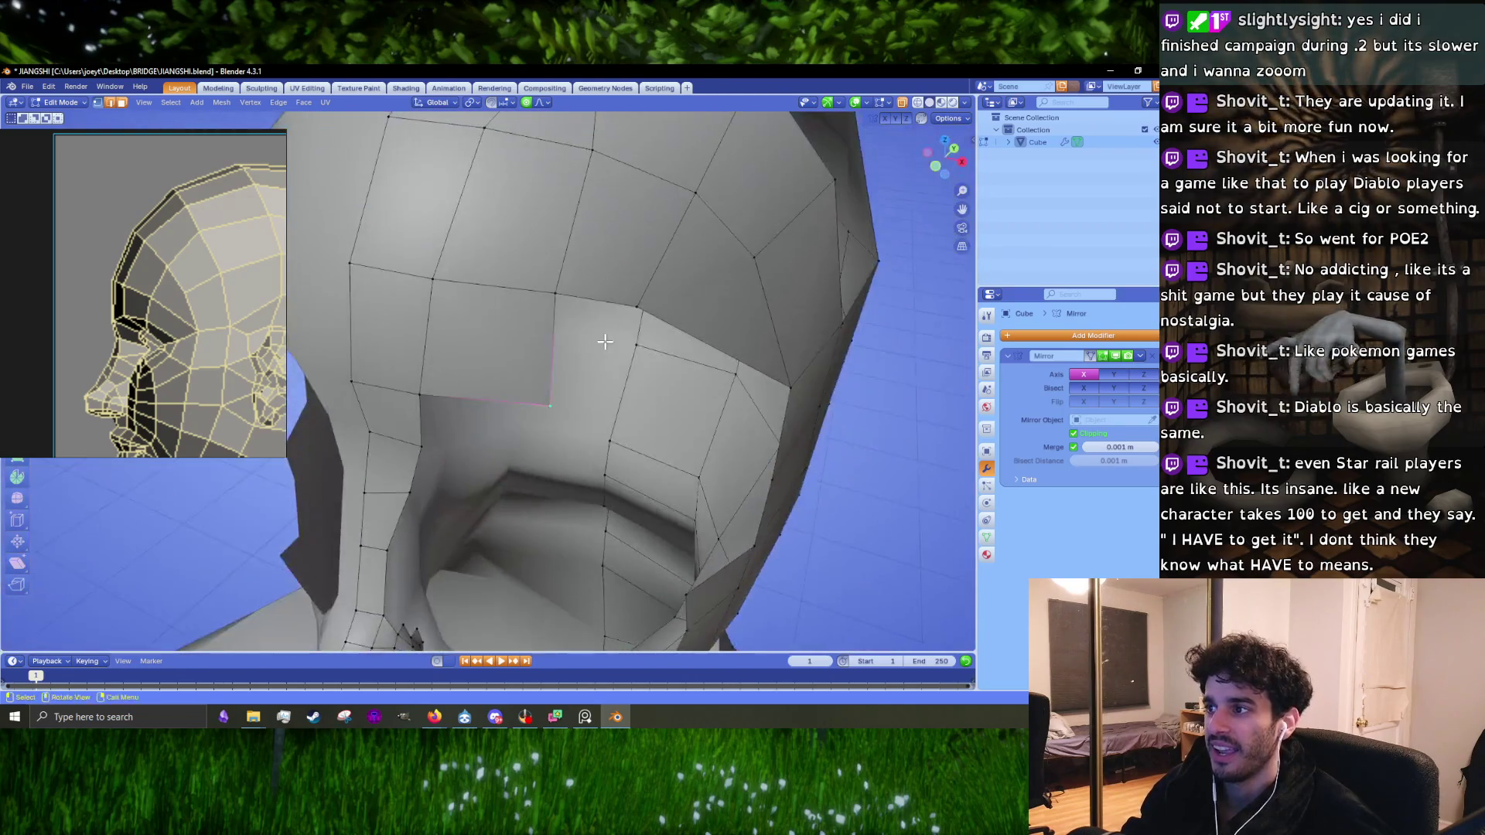
pyautogui.press('e')
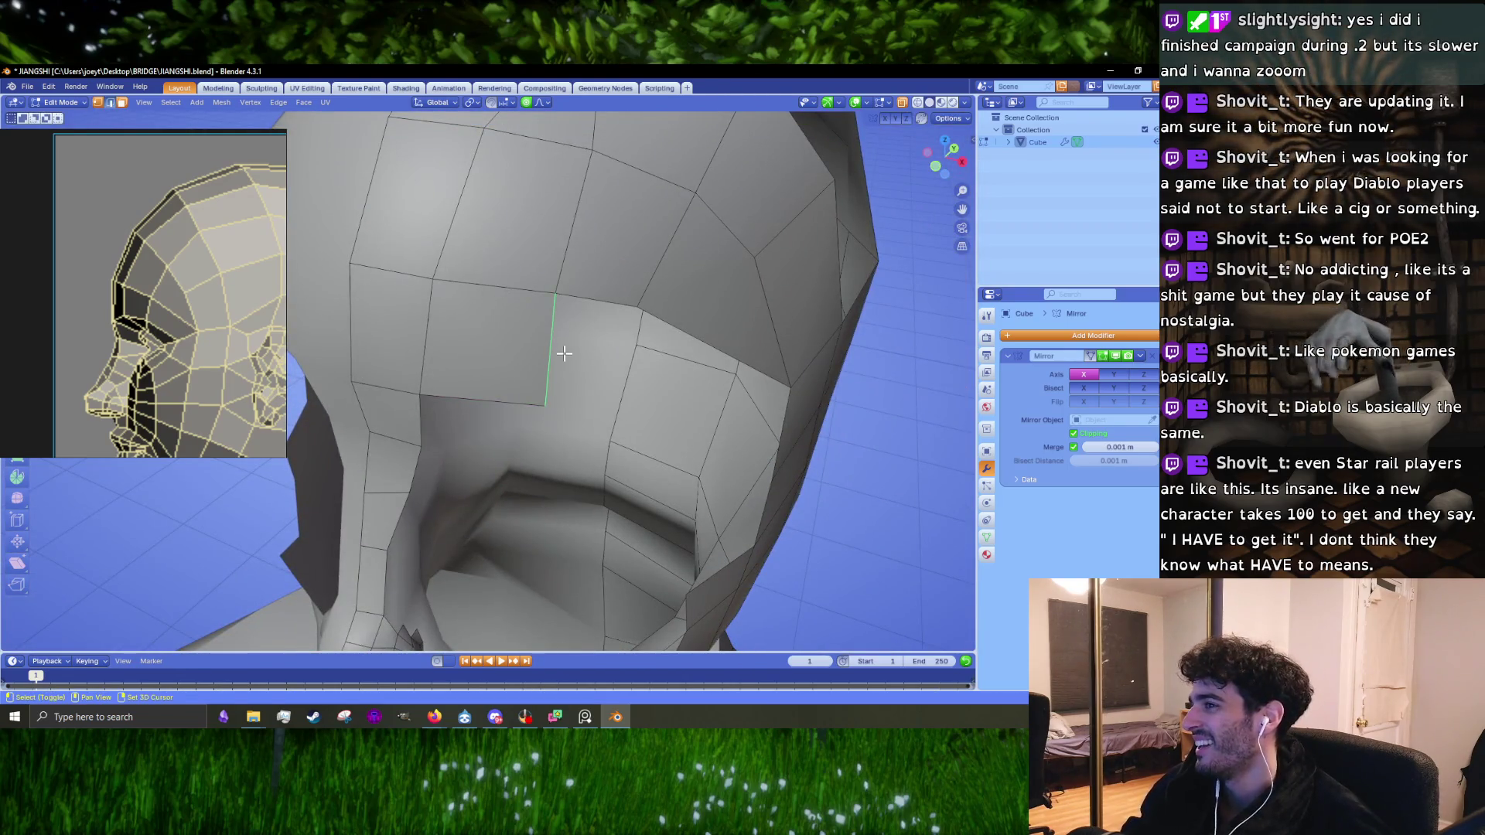
pyautogui.click(639, 325)
# Step: Merge two corner vertices of the new face at center and square the flap
pyautogui.click(638, 292)
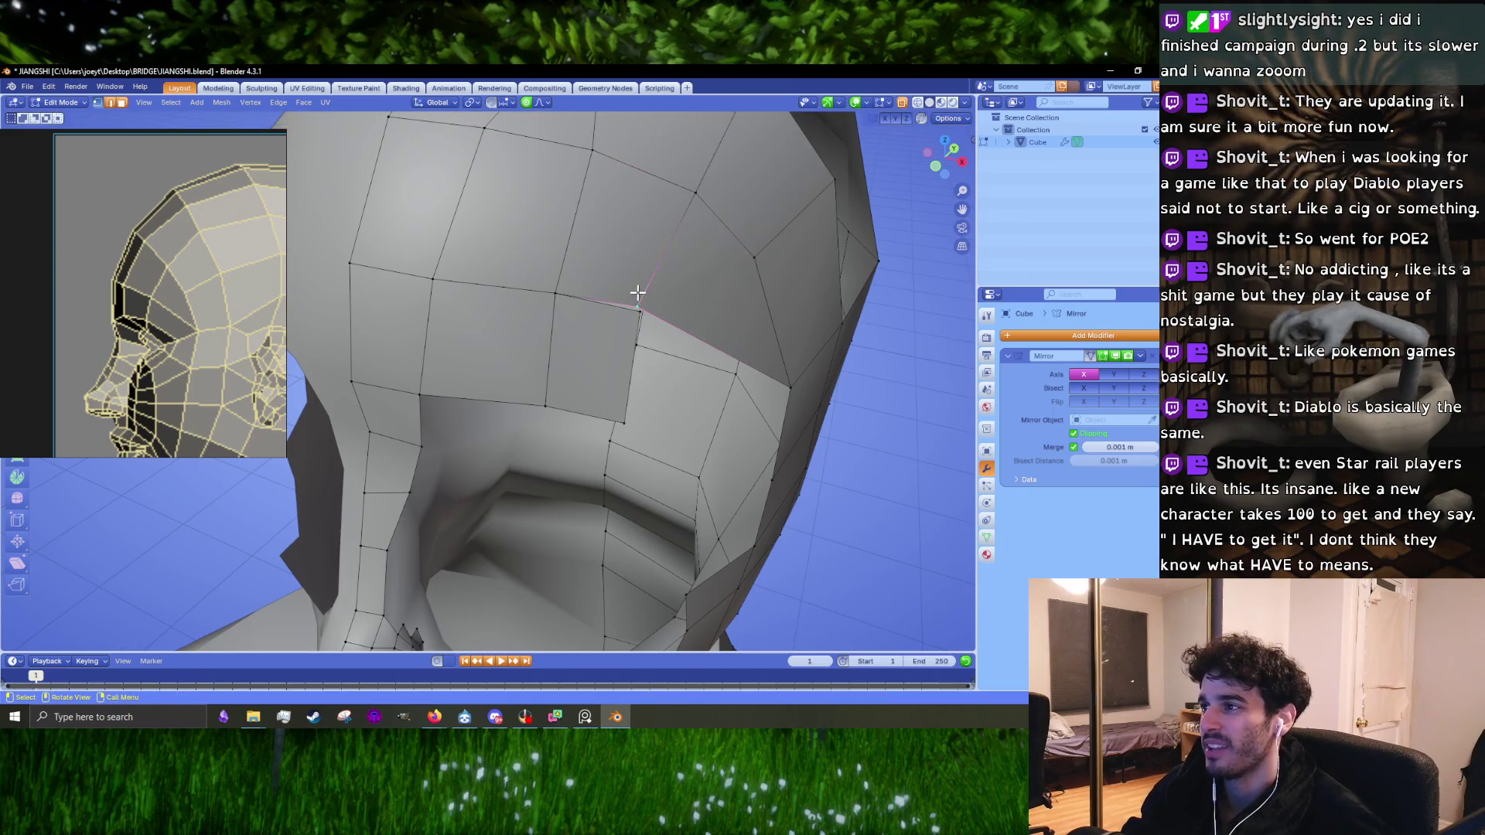
pyautogui.moveTo(638, 294)
pyautogui.mouseDown(button='middle')
pyautogui.moveTo(624, 346)
pyautogui.moveTo(674, 364)
pyautogui.moveTo(616, 374)
pyautogui.mouseUp(button='middle')
pyautogui.click(612, 365)
pyautogui.keyDown('shift'); pyautogui.click(680, 368); pyautogui.keyUp('shift')
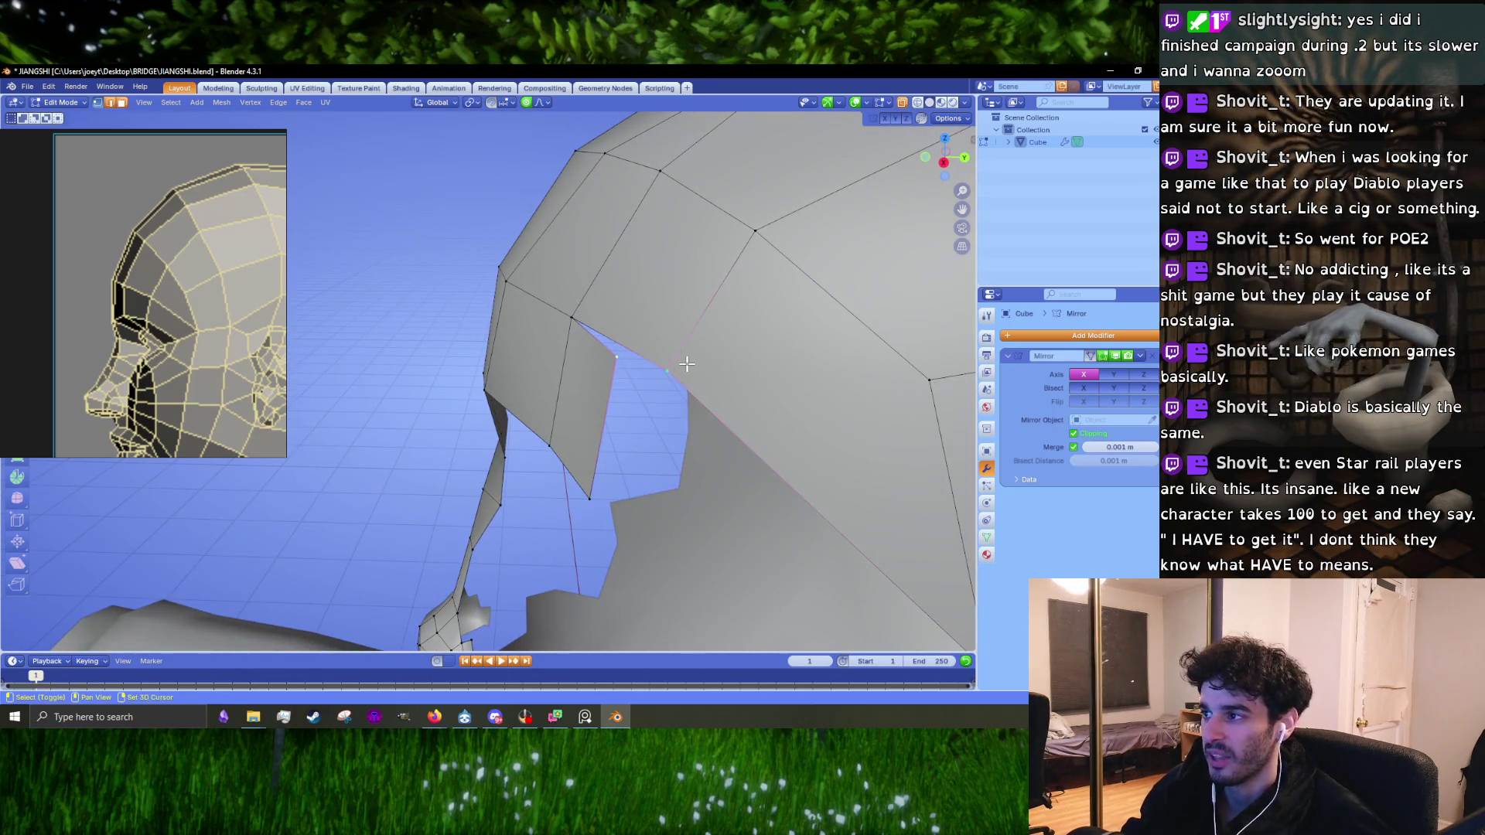
pyautogui.press('m')
pyautogui.click(681, 365)
pyautogui.moveTo(681, 365); pyautogui.dragTo(591, 439, button='middle')
pyautogui.moveTo(590, 439); pyautogui.dragTo(652, 434)
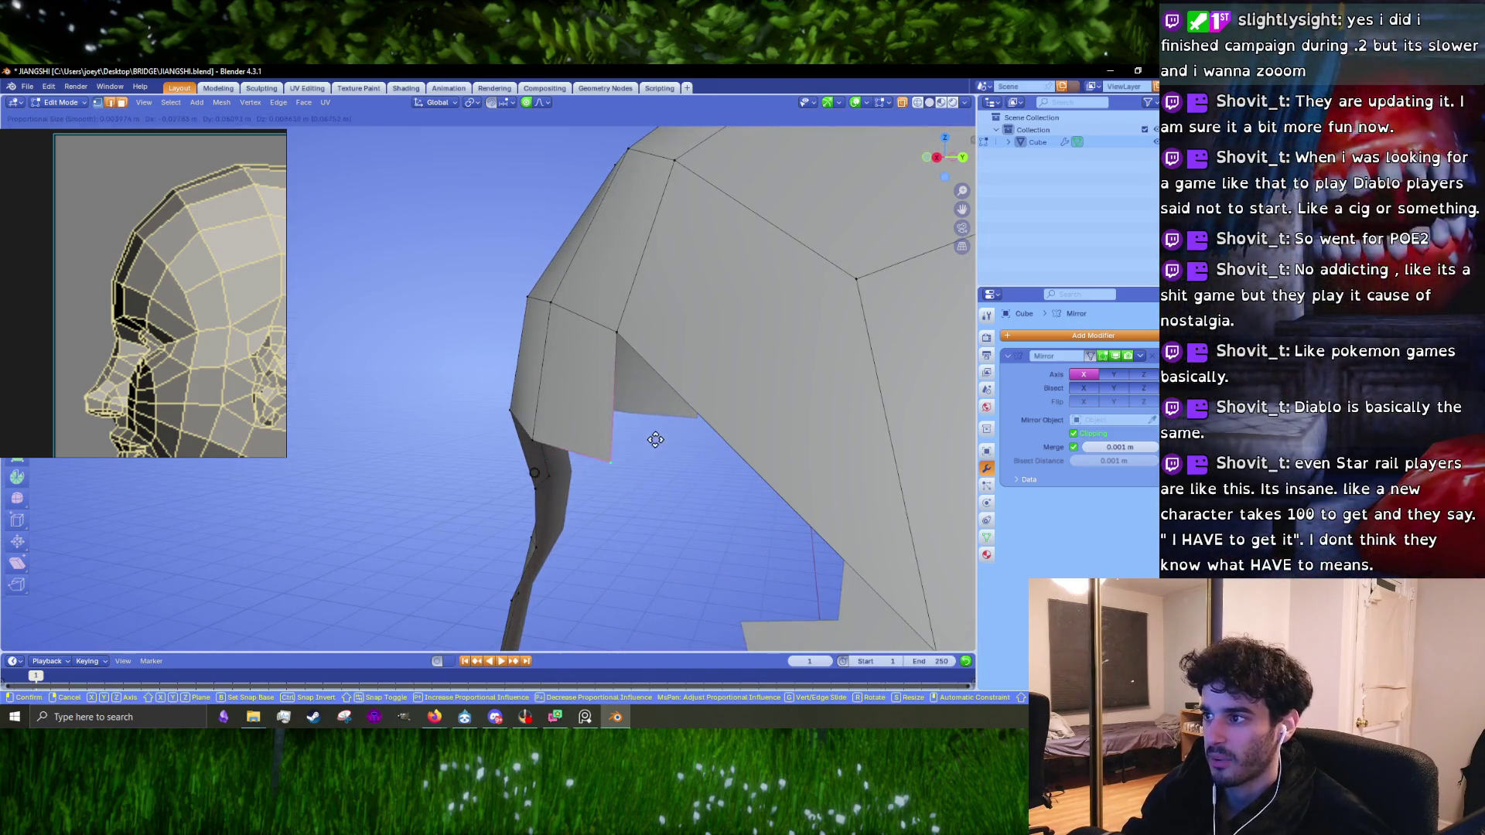
# Step: In front view, move the vertex right to match the reference
pyautogui.press('KP_1')
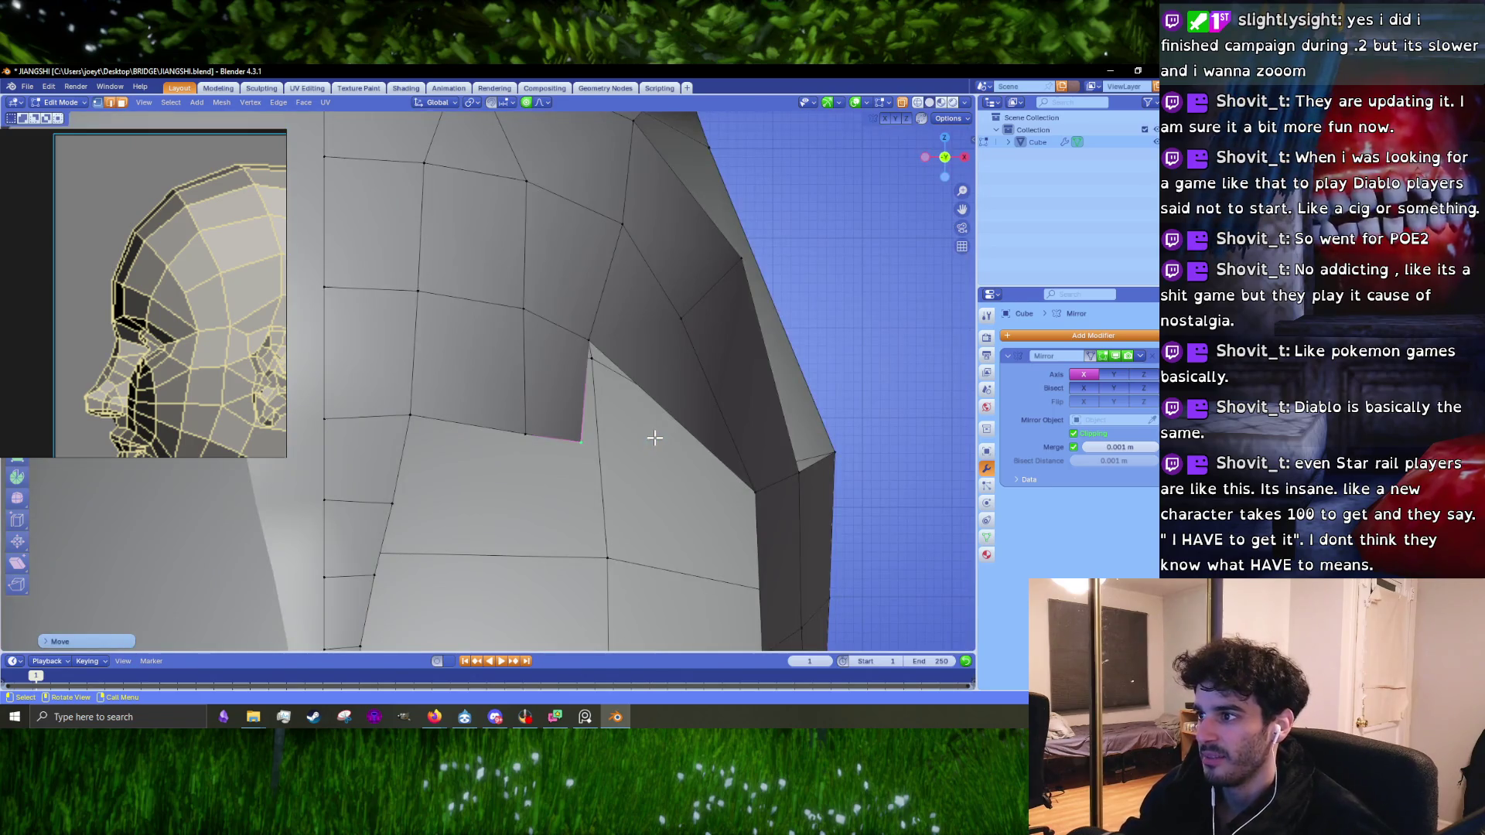
pyautogui.scroll(-5, 587, 410)
pyautogui.scroll(5, 575, 385)
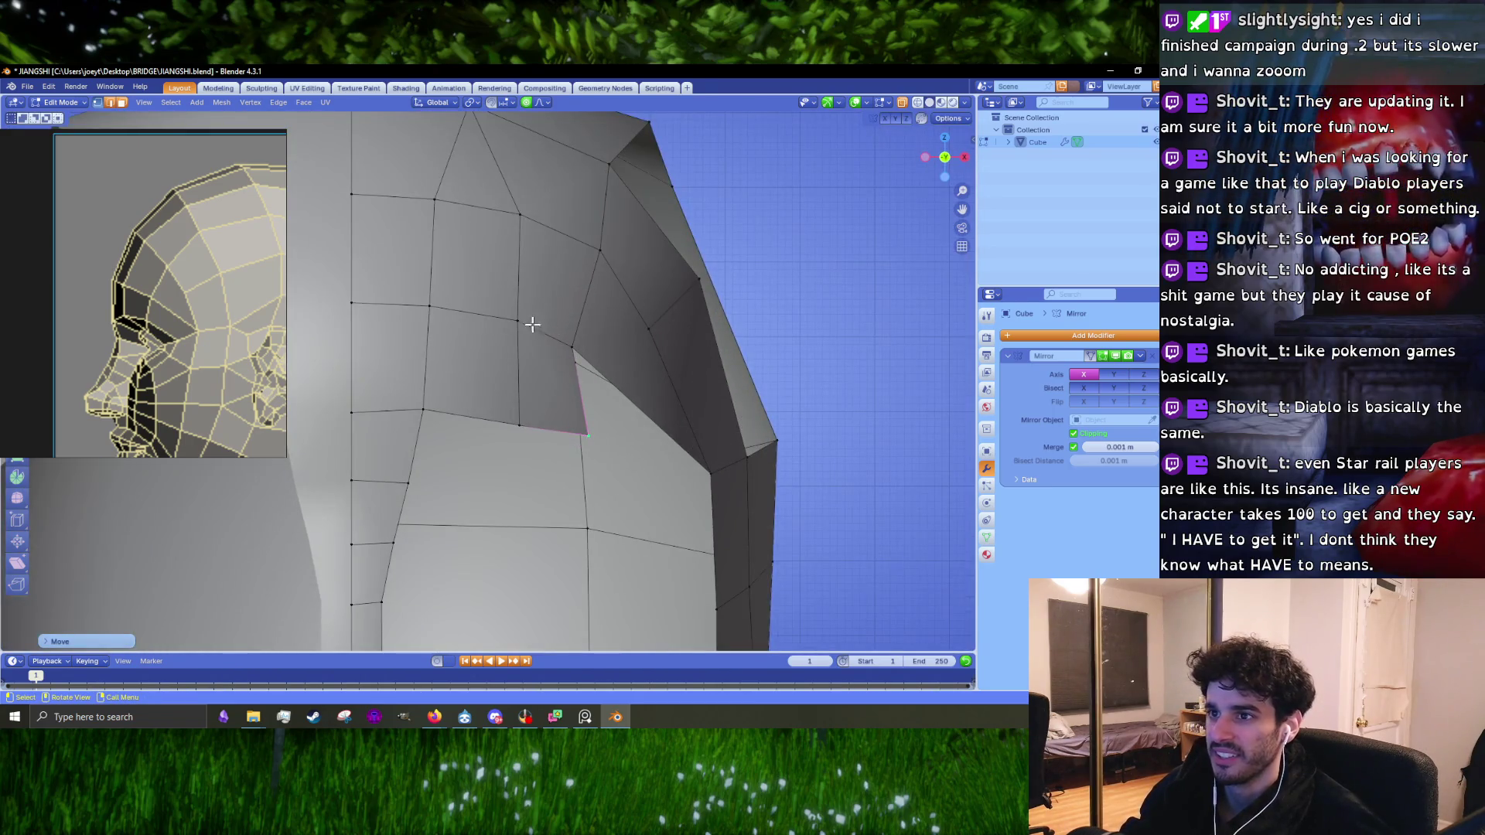
pyautogui.scroll(-5, 198, 298)
pyautogui.scroll(6, 263, 298)
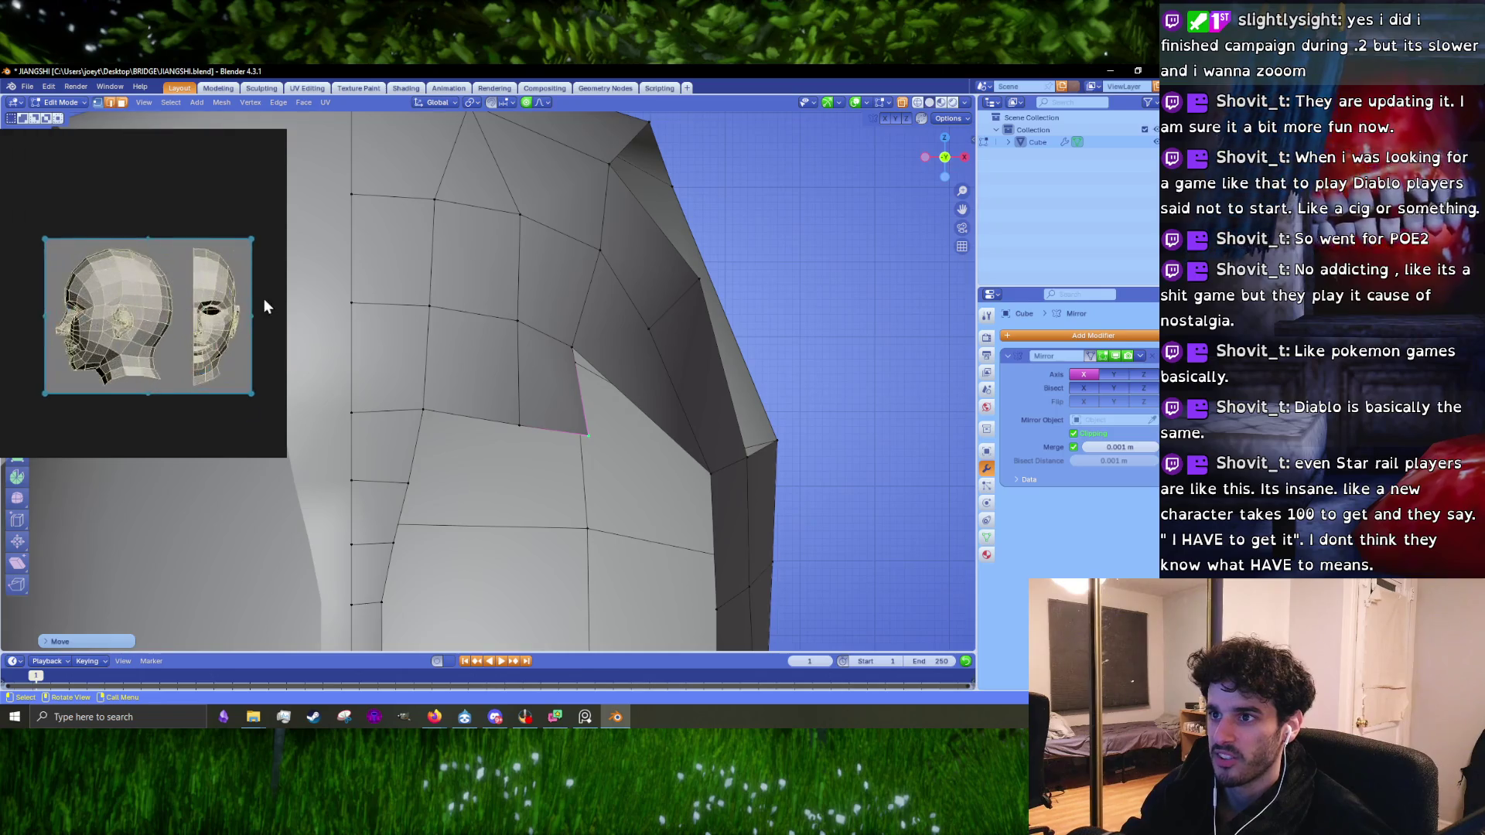
pyautogui.scroll(-4, 147, 271)
pyautogui.scroll(4, 124, 271)
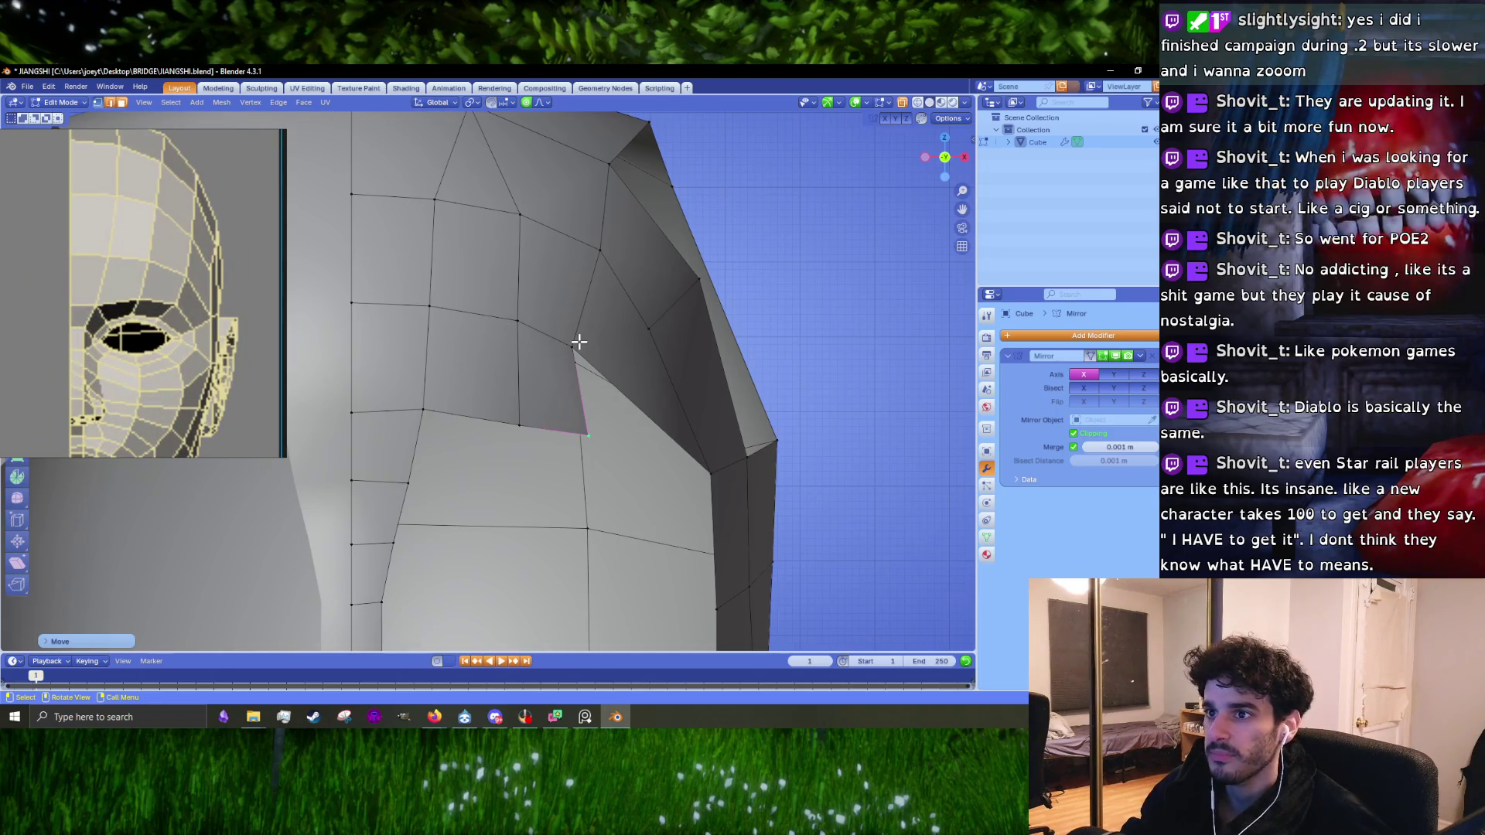
pyautogui.moveTo(578, 343)
pyautogui.mouseDown()
pyautogui.moveTo(602, 350)
pyautogui.moveTo(696, 307)
pyautogui.mouseUp()
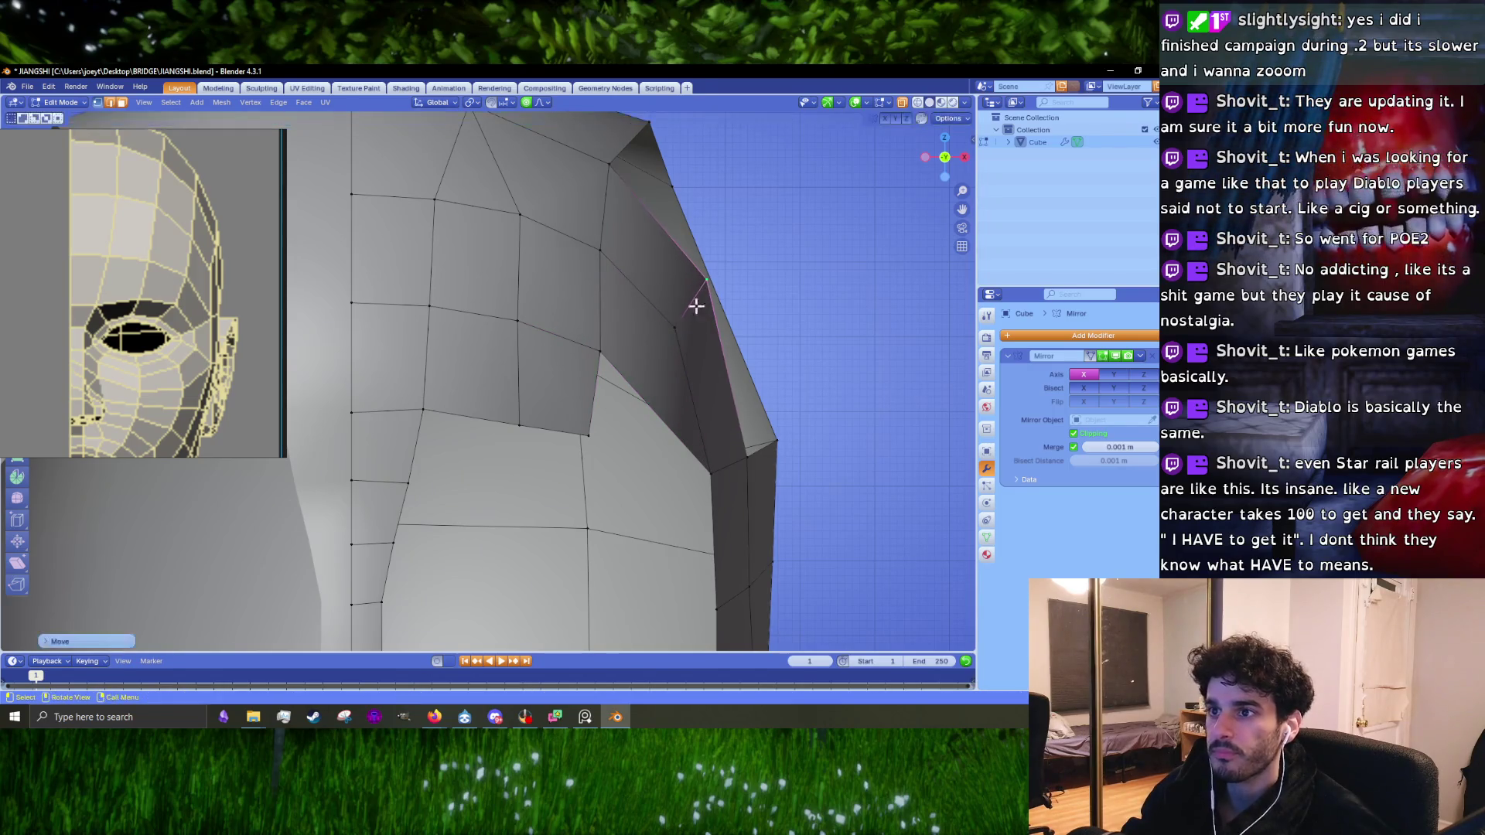
# Step: Move another vertex to reshape the nearby edges
pyautogui.scroll(-3, 623, 223)
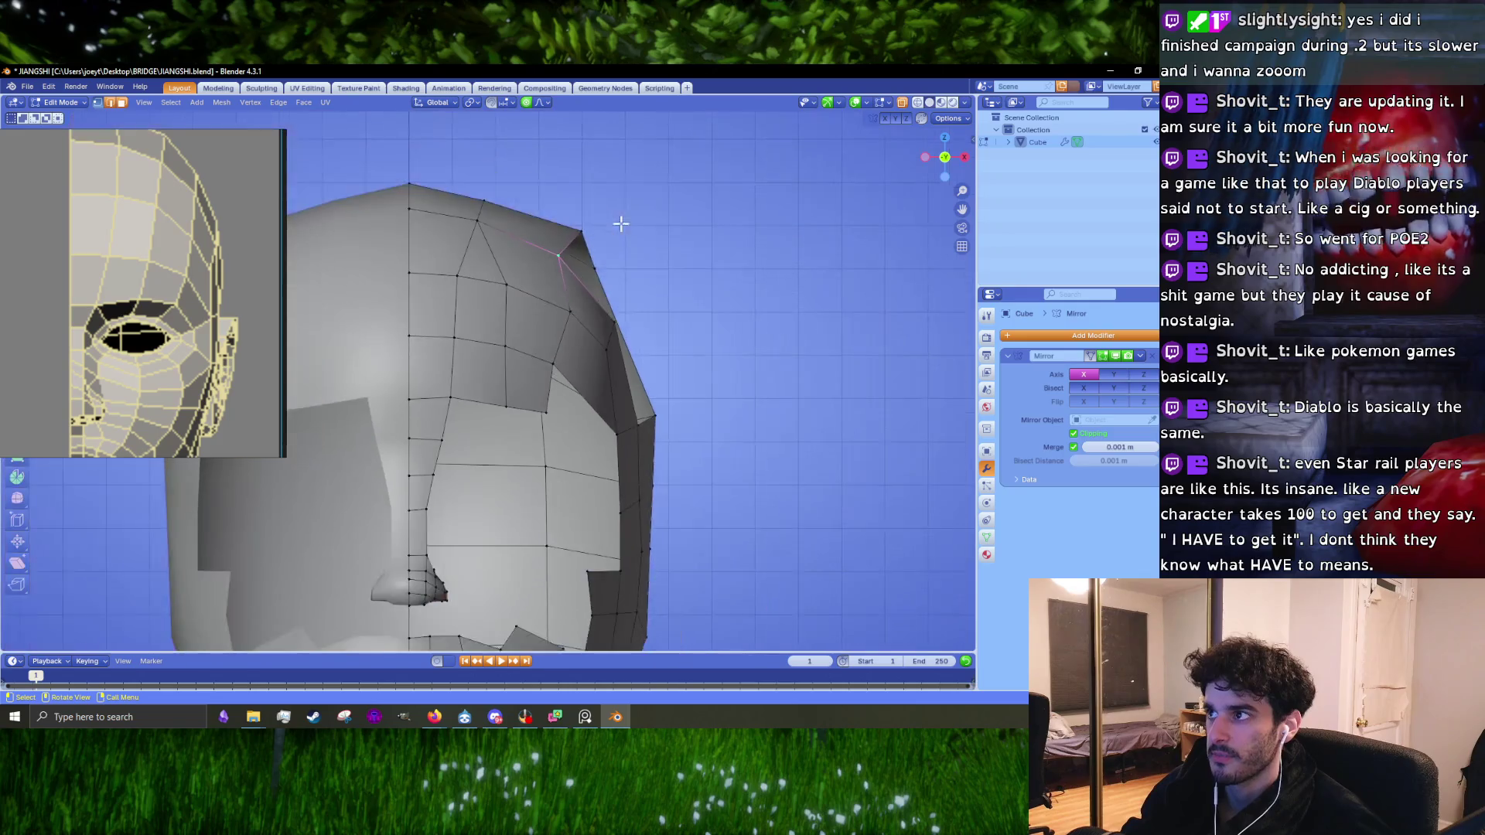
pyautogui.scroll(3, 621, 224)
pyautogui.moveTo(563, 321)
pyautogui.mouseDown()
pyautogui.moveTo(597, 318)
pyautogui.moveTo(603, 335)
pyautogui.mouseUp()
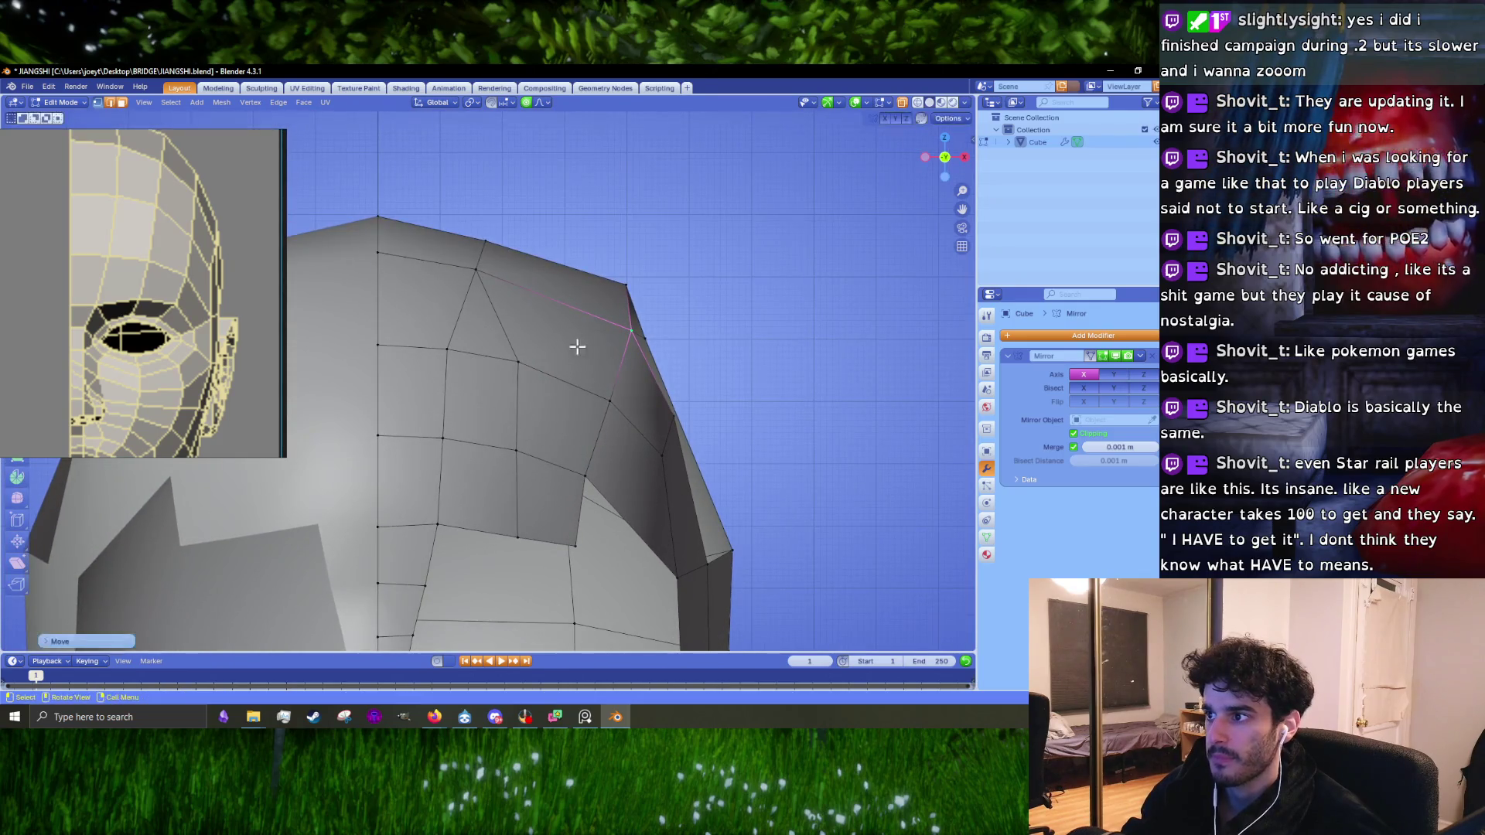
pyautogui.moveTo(542, 293); pyautogui.dragTo(509, 374, button='middle')
# Step: Knife-cut new edges across the head, then dissolve those cut edges
pyautogui.press('k')
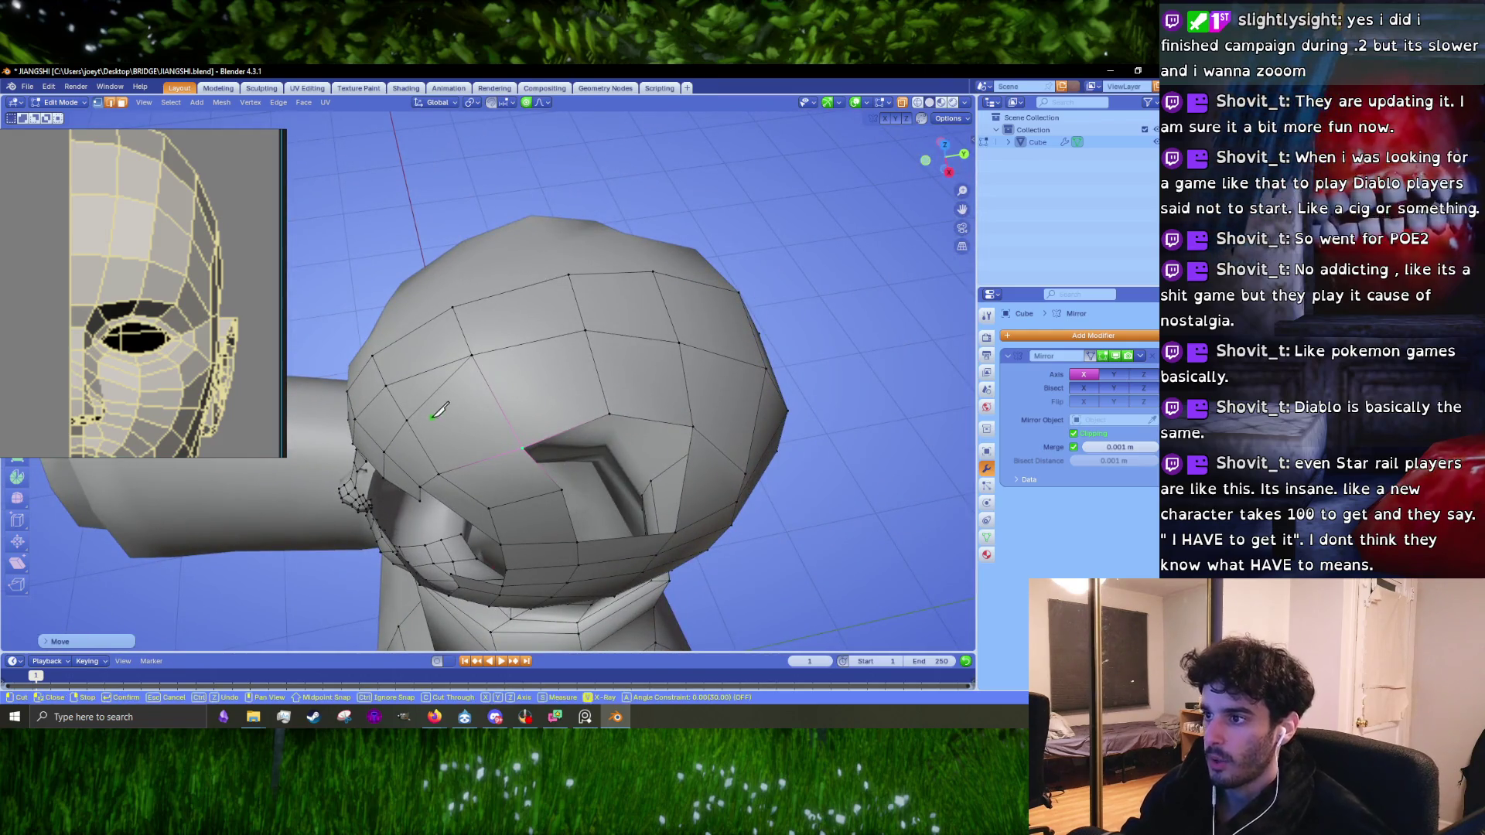
pyautogui.click(594, 363)
pyautogui.moveTo(641, 365); pyautogui.dragTo(607, 464, button='middle')
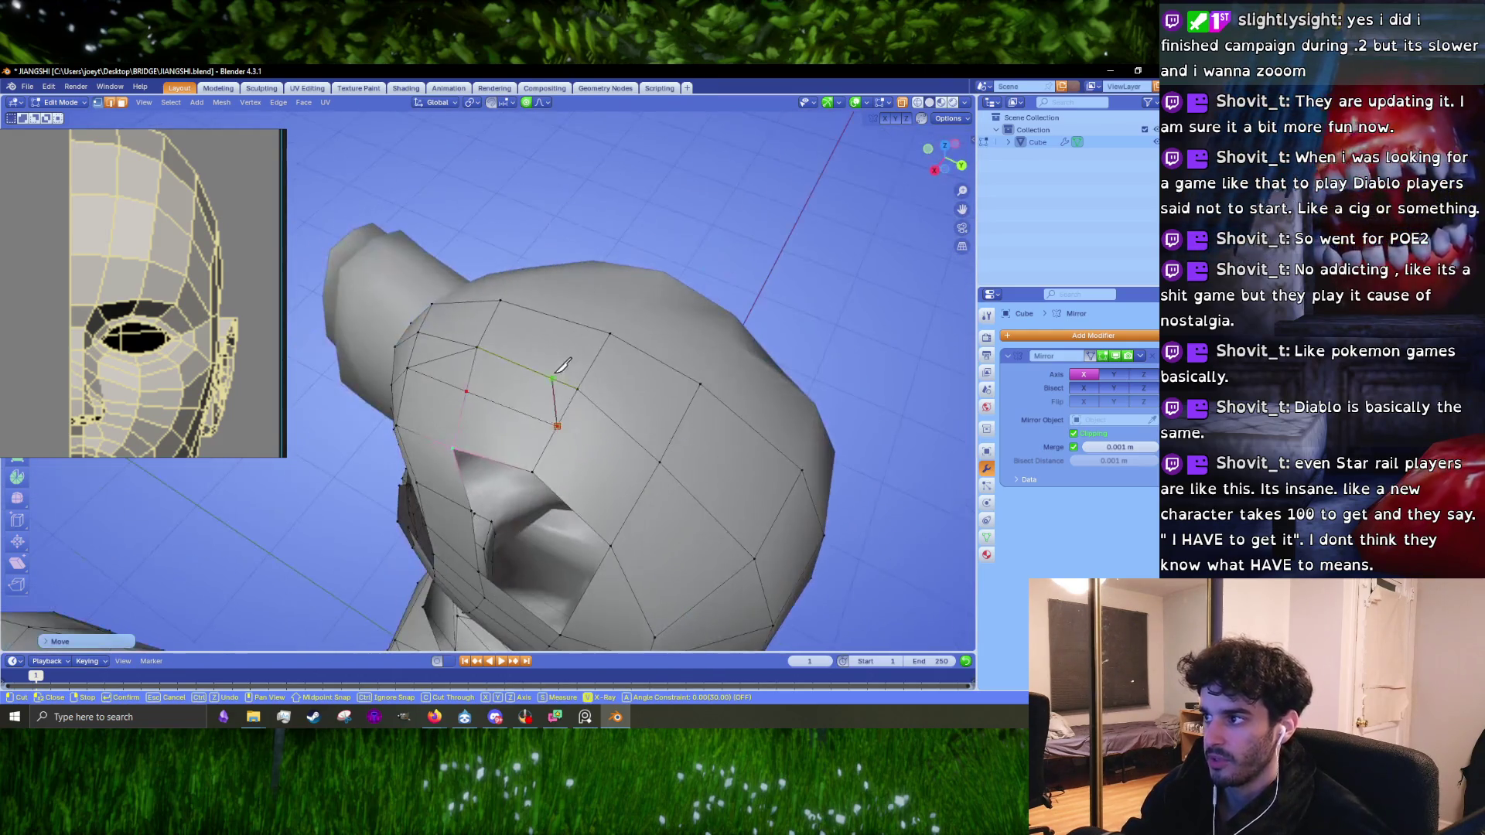
pyautogui.click(709, 590)
pyautogui.press('Return')
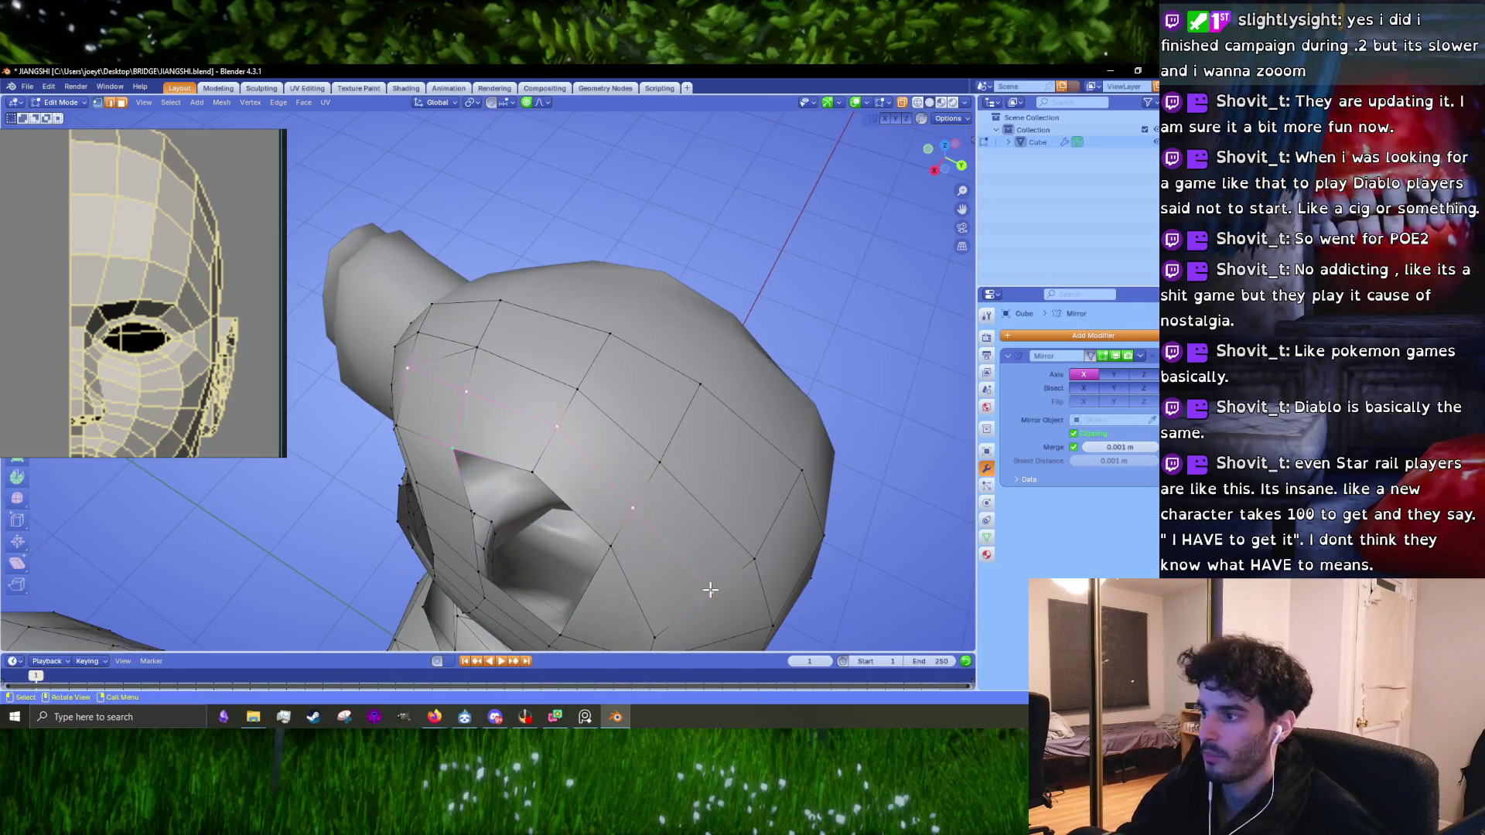
pyautogui.press('KP_1')
pyautogui.scroll(3, 512, 378)
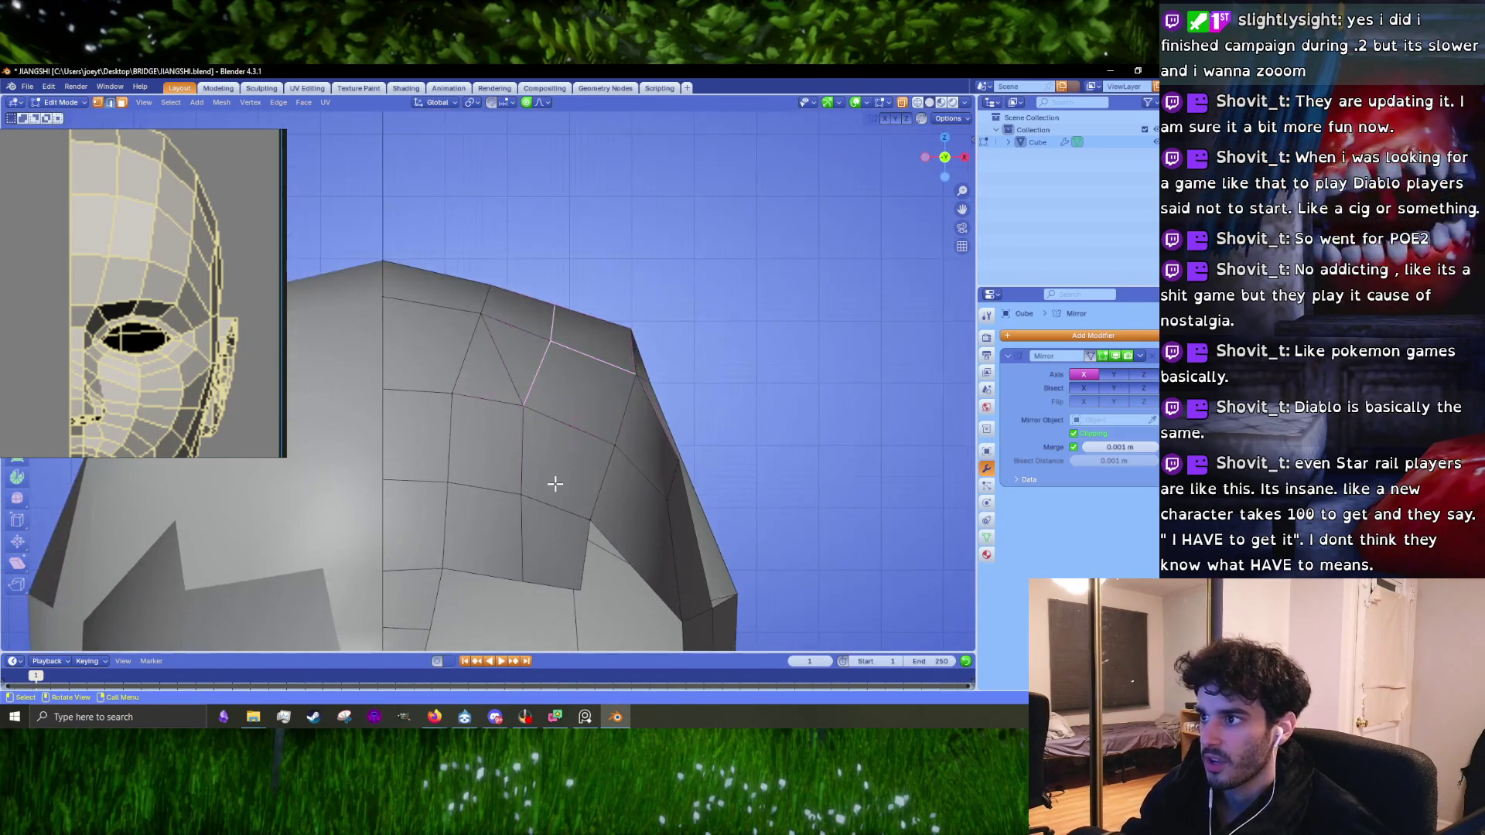
pyautogui.press('x')
pyautogui.click(512, 378)
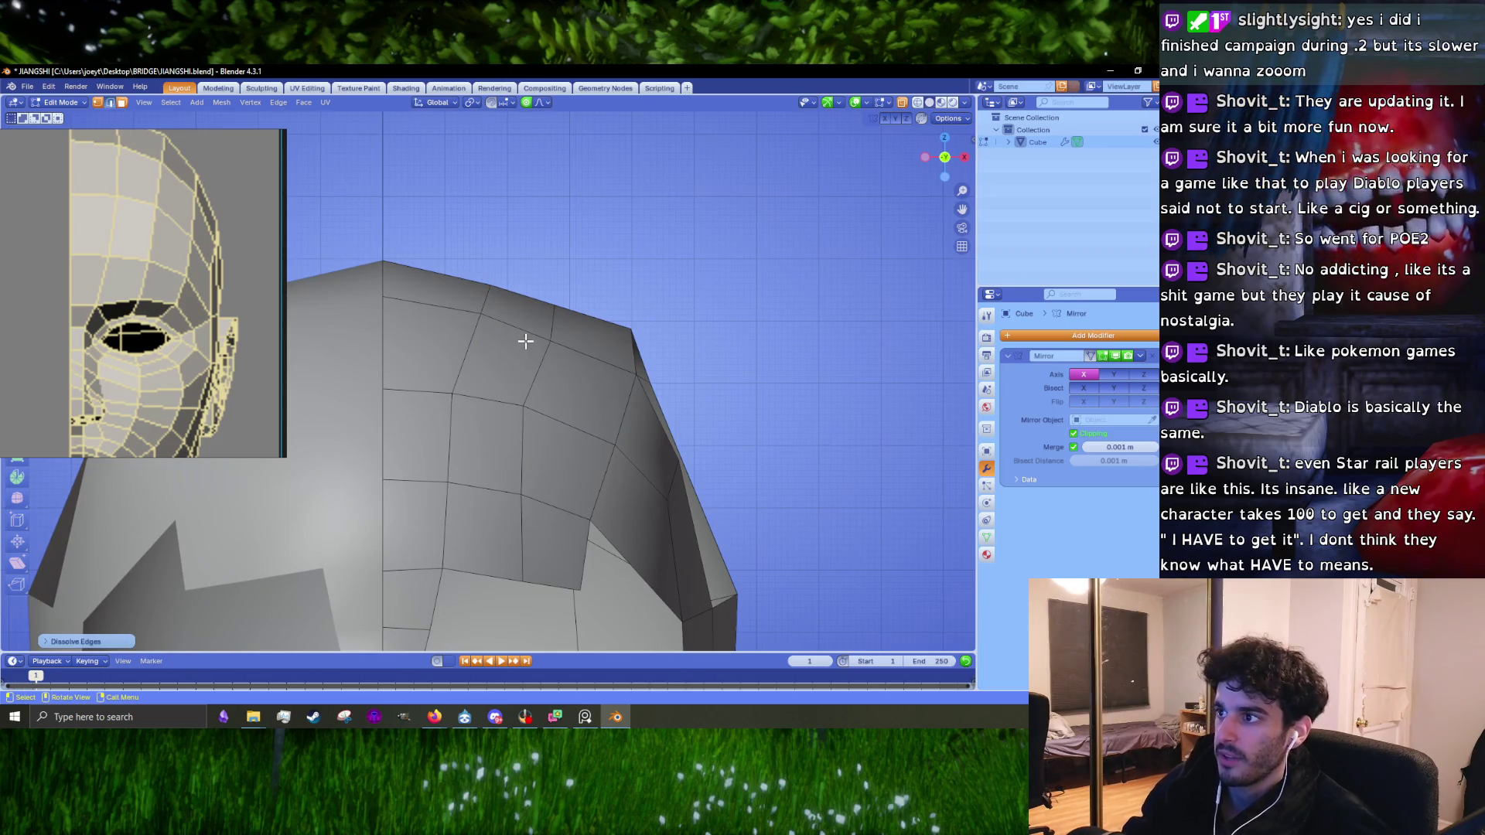
# Step: Reposition the vertices along the top edge one by one to raise the border
pyautogui.press('1')
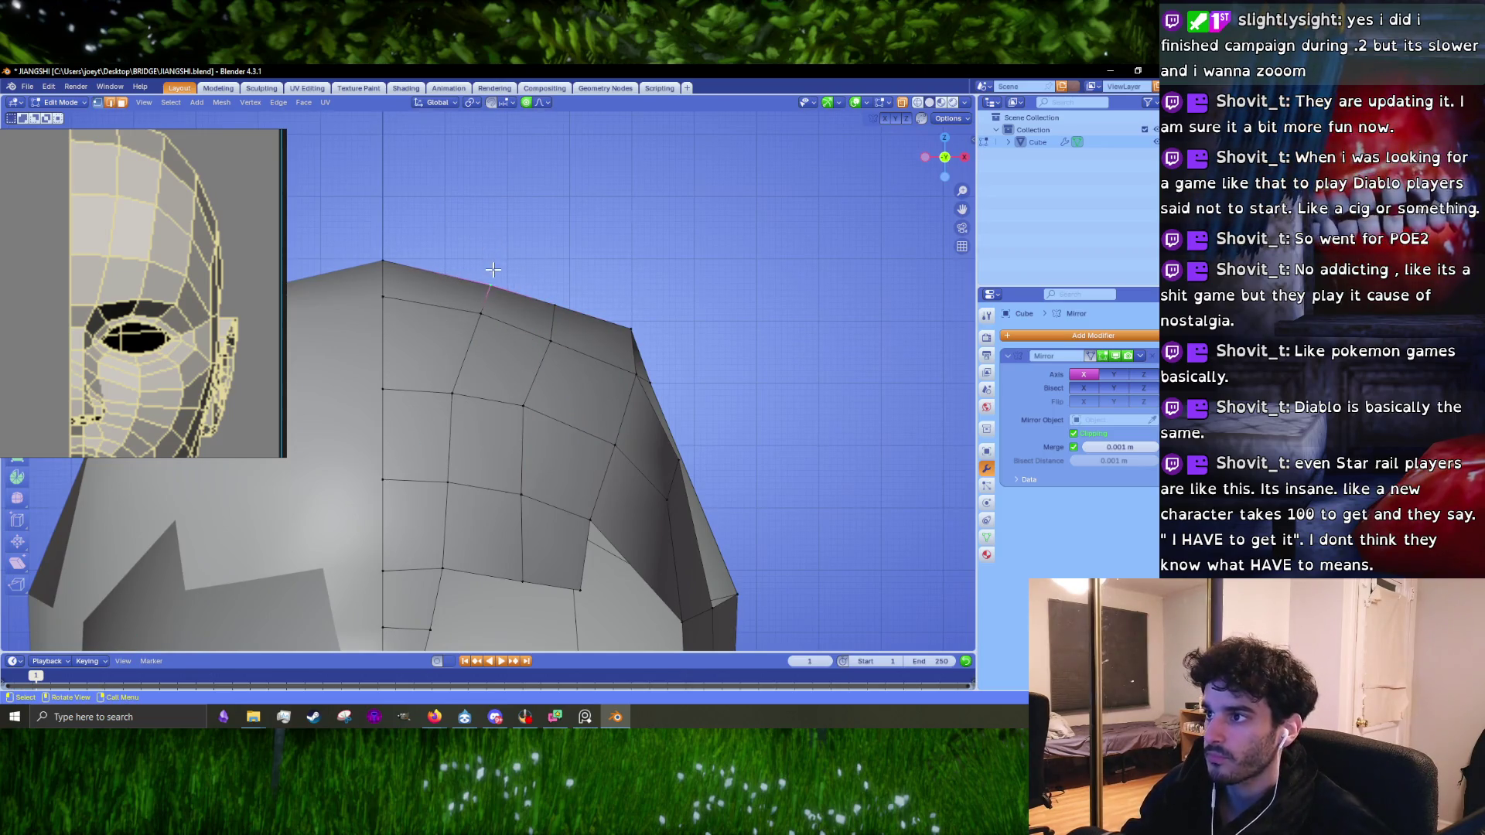
pyautogui.scroll(-3, 164, 345)
pyautogui.press('g')
pyautogui.click(508, 259)
pyautogui.click(481, 312)
pyautogui.press('g')
pyautogui.click(470, 305)
pyautogui.click(552, 305)
pyautogui.press('g')
pyautogui.click(552, 292)
pyautogui.click(631, 328)
pyautogui.press('g')
pyautogui.click(631, 324)
# Step: Knife-cut across the brow faces in front view and shift the new vertex with proportional falloff
pyautogui.moveTo(631, 325)
pyautogui.mouseDown(button='middle')
pyautogui.moveTo(640, 225)
pyautogui.moveTo(543, 258)
pyautogui.mouseUp(button='middle')
pyautogui.press('KP_1')
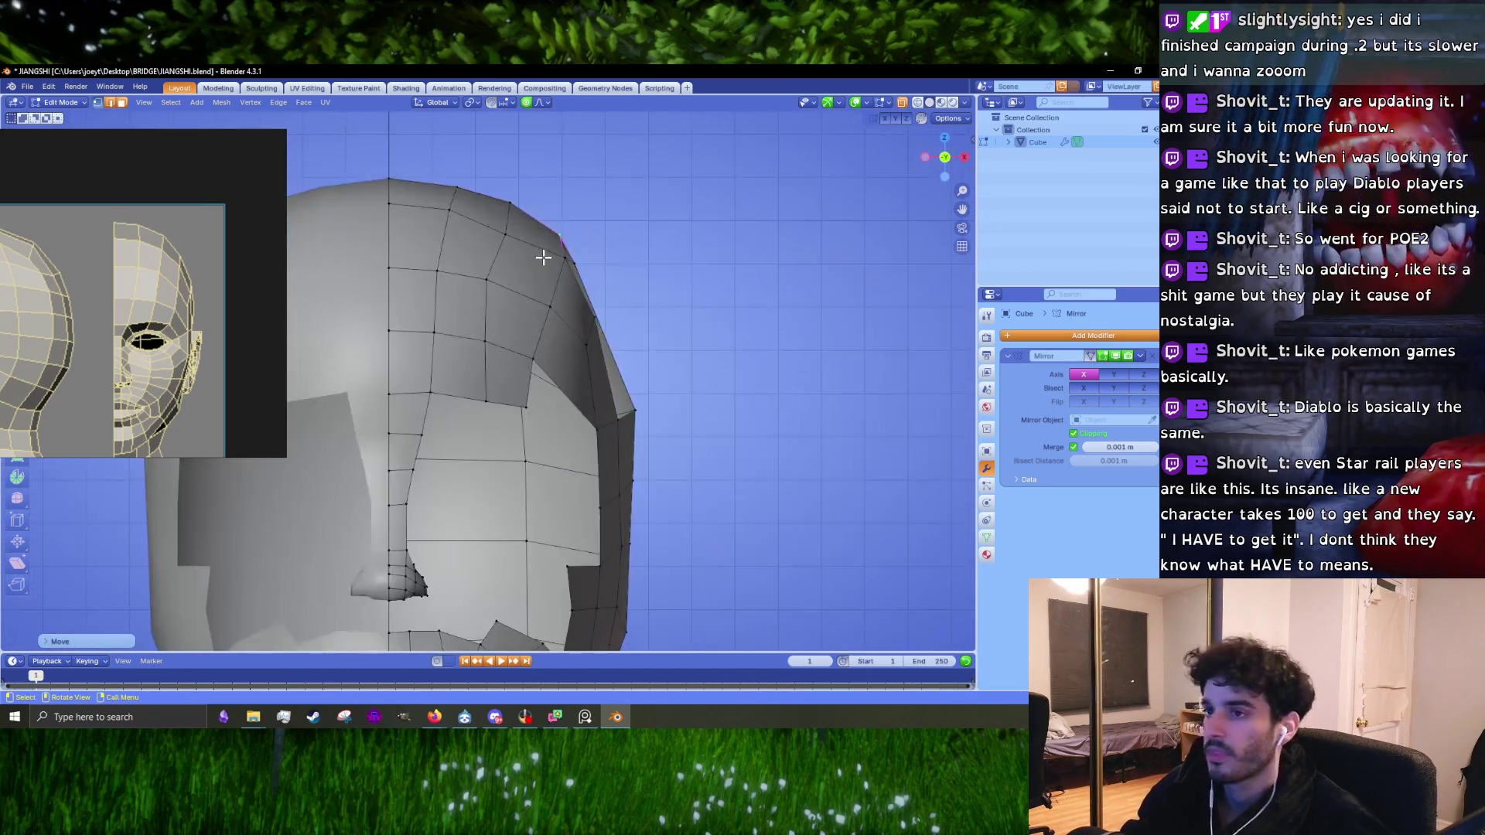
pyautogui.scroll(3, 540, 267)
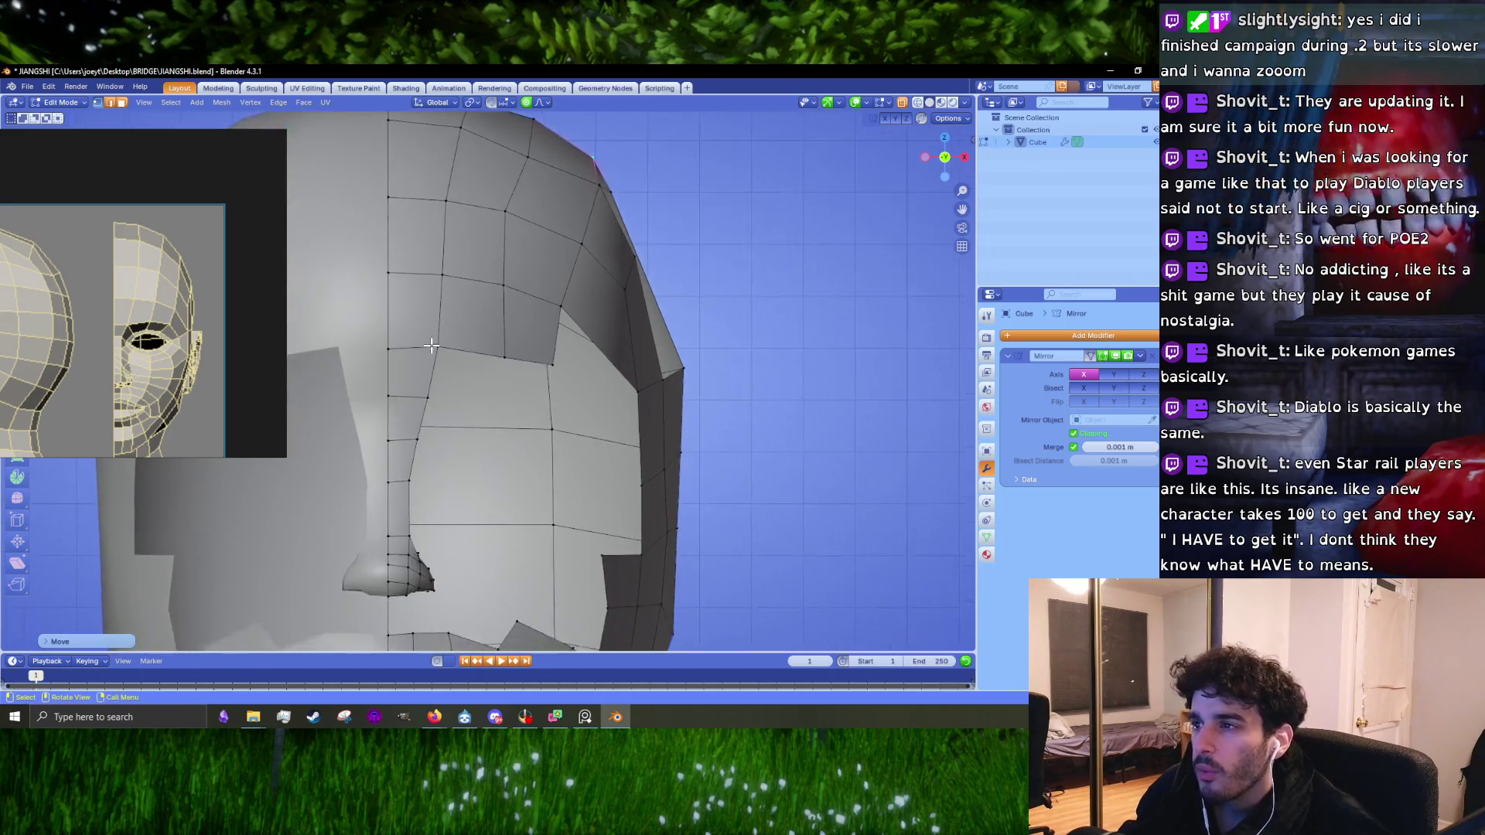
pyautogui.press('k')
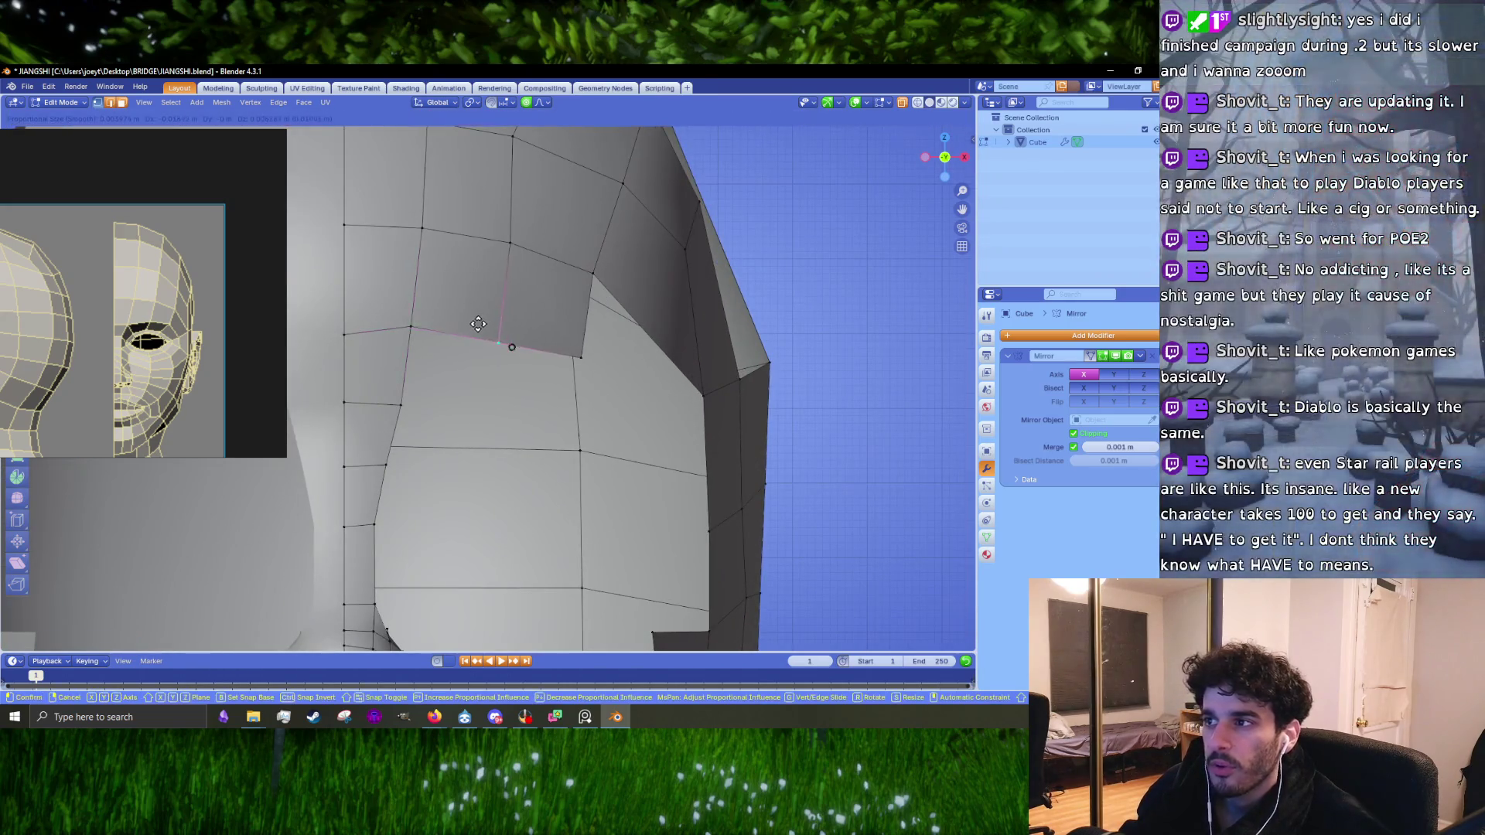
pyautogui.click(574, 354)
pyautogui.click(607, 272)
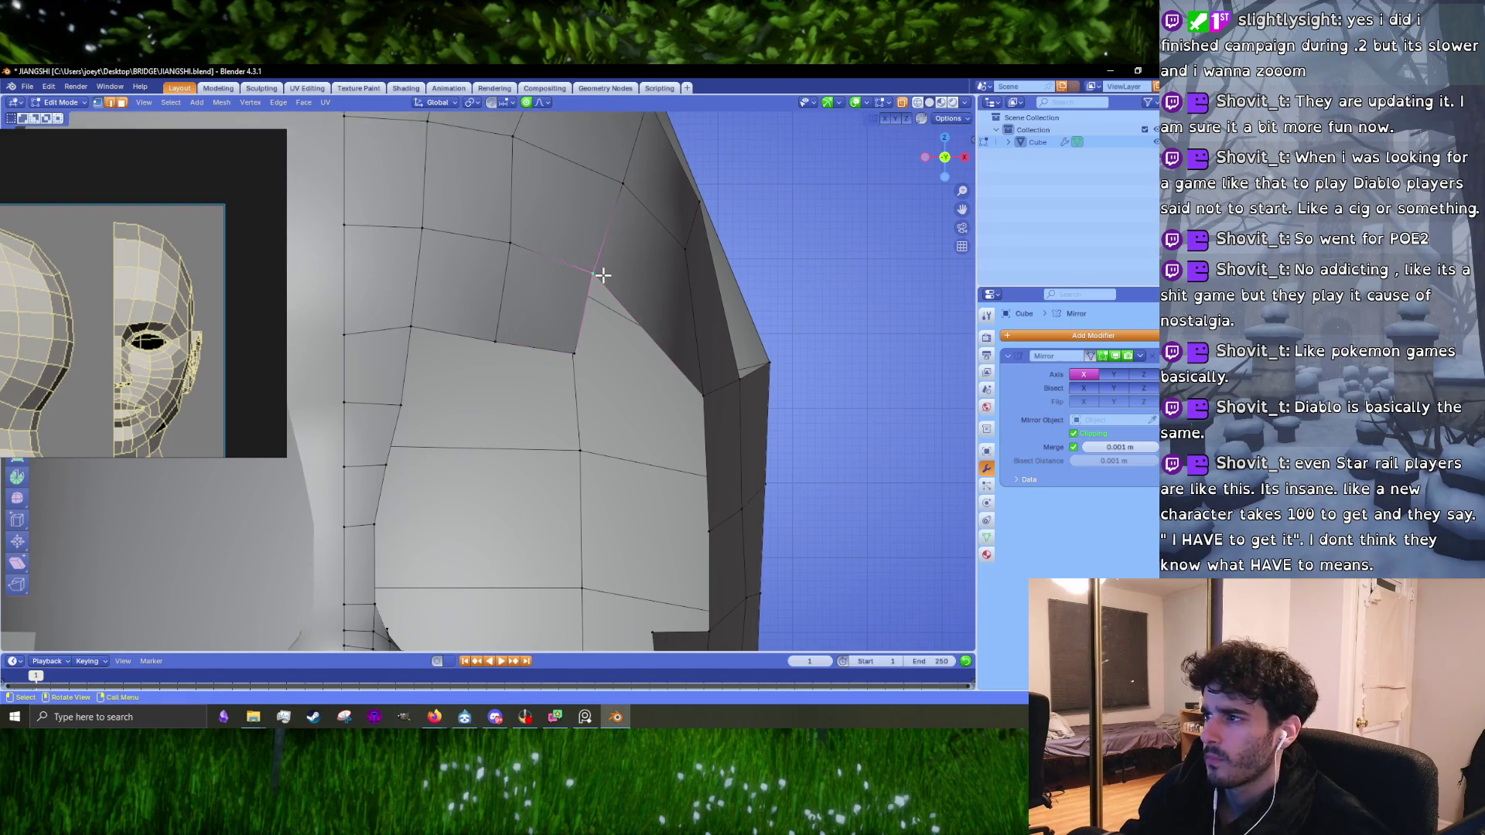
pyautogui.keyDown('shift'); pyautogui.moveTo(619, 273); pyautogui.dragTo(519, 358, button='middle'); pyautogui.keyUp('shift')
pyautogui.scroll(3, 163, 311)
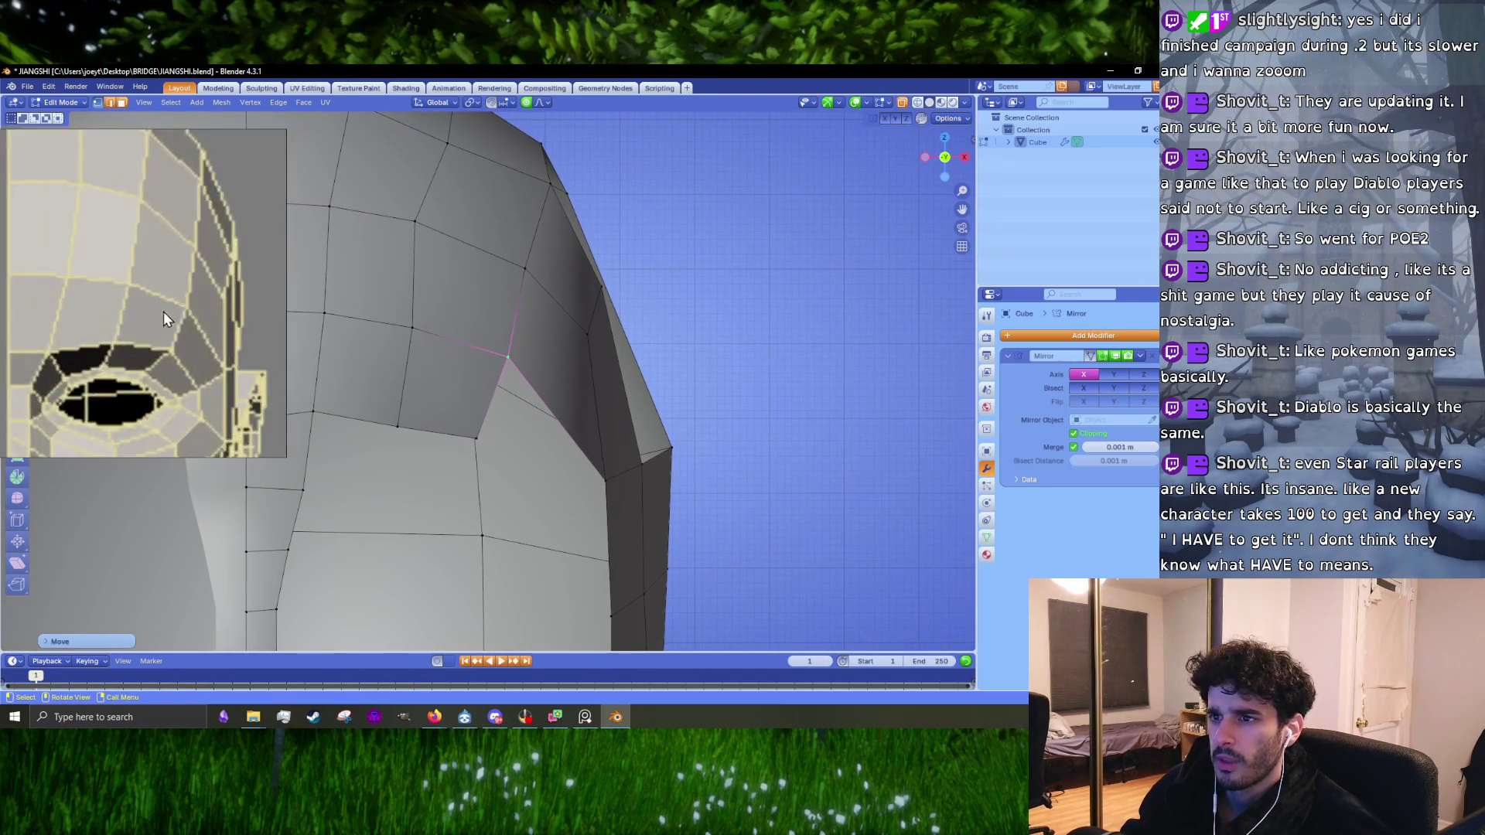
pyautogui.scroll(2, 153, 330)
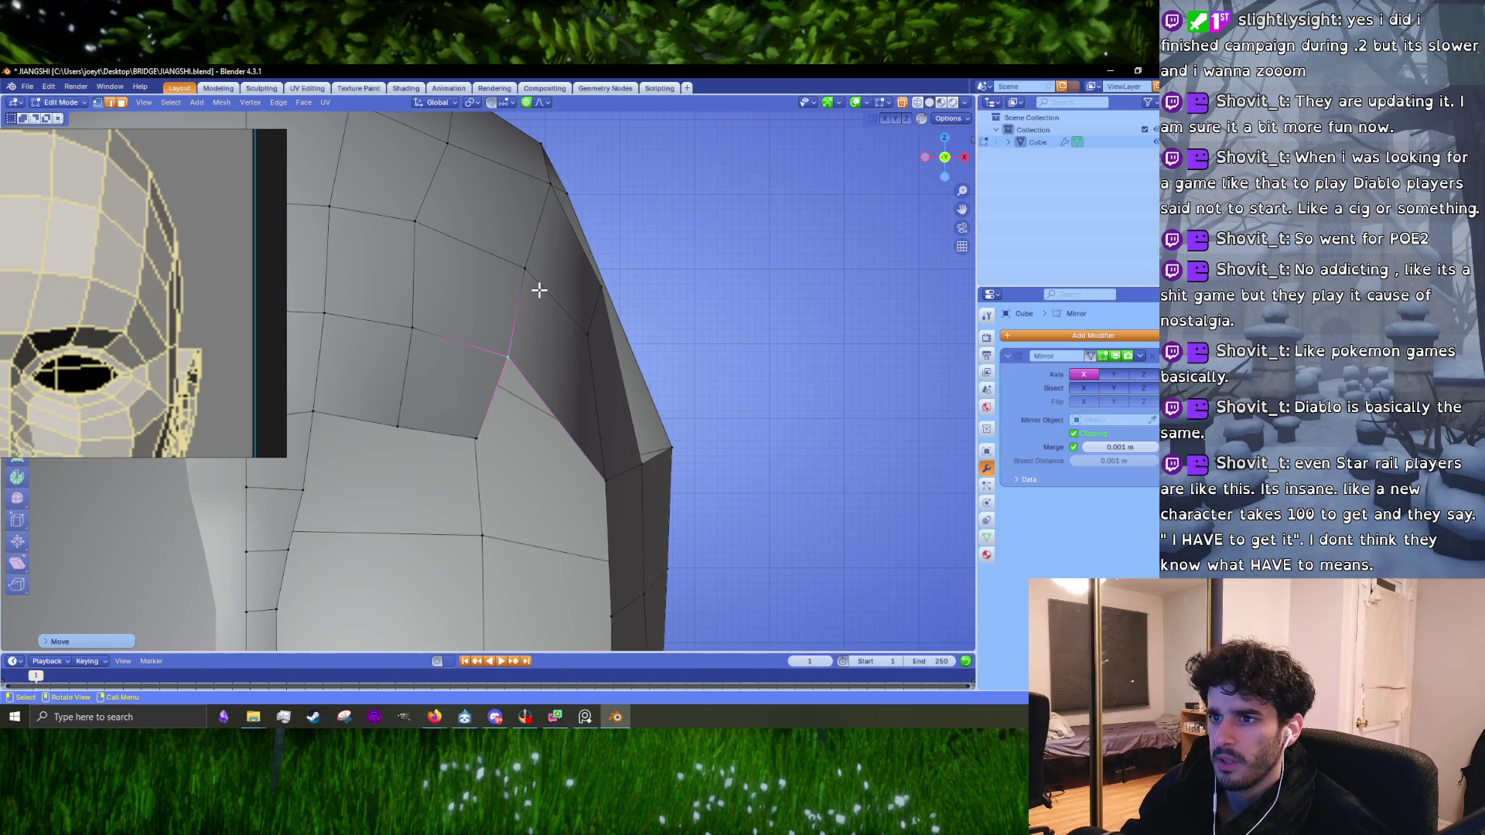
pyautogui.press('g')
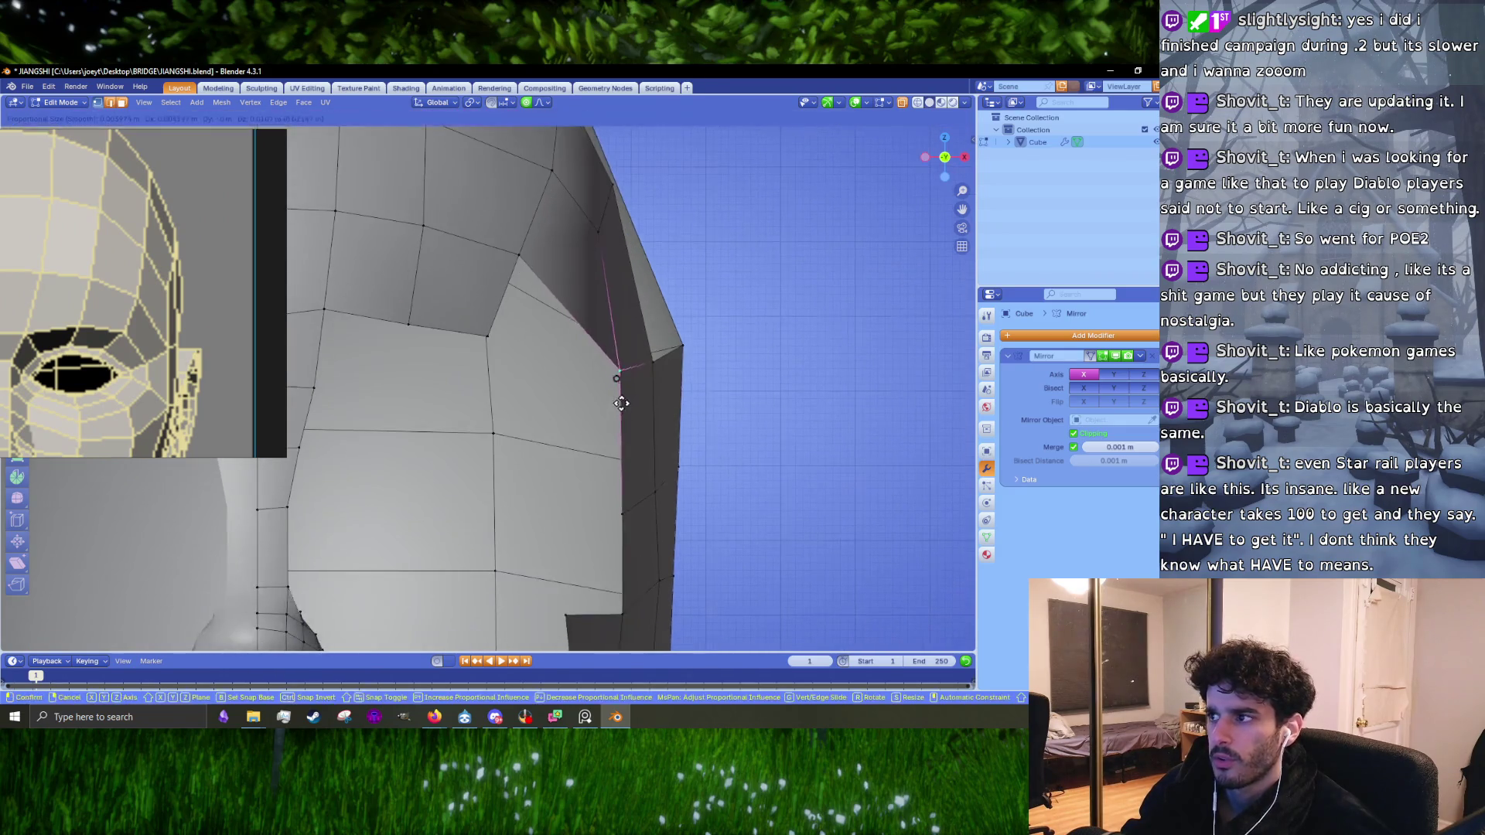
pyautogui.click(514, 354)
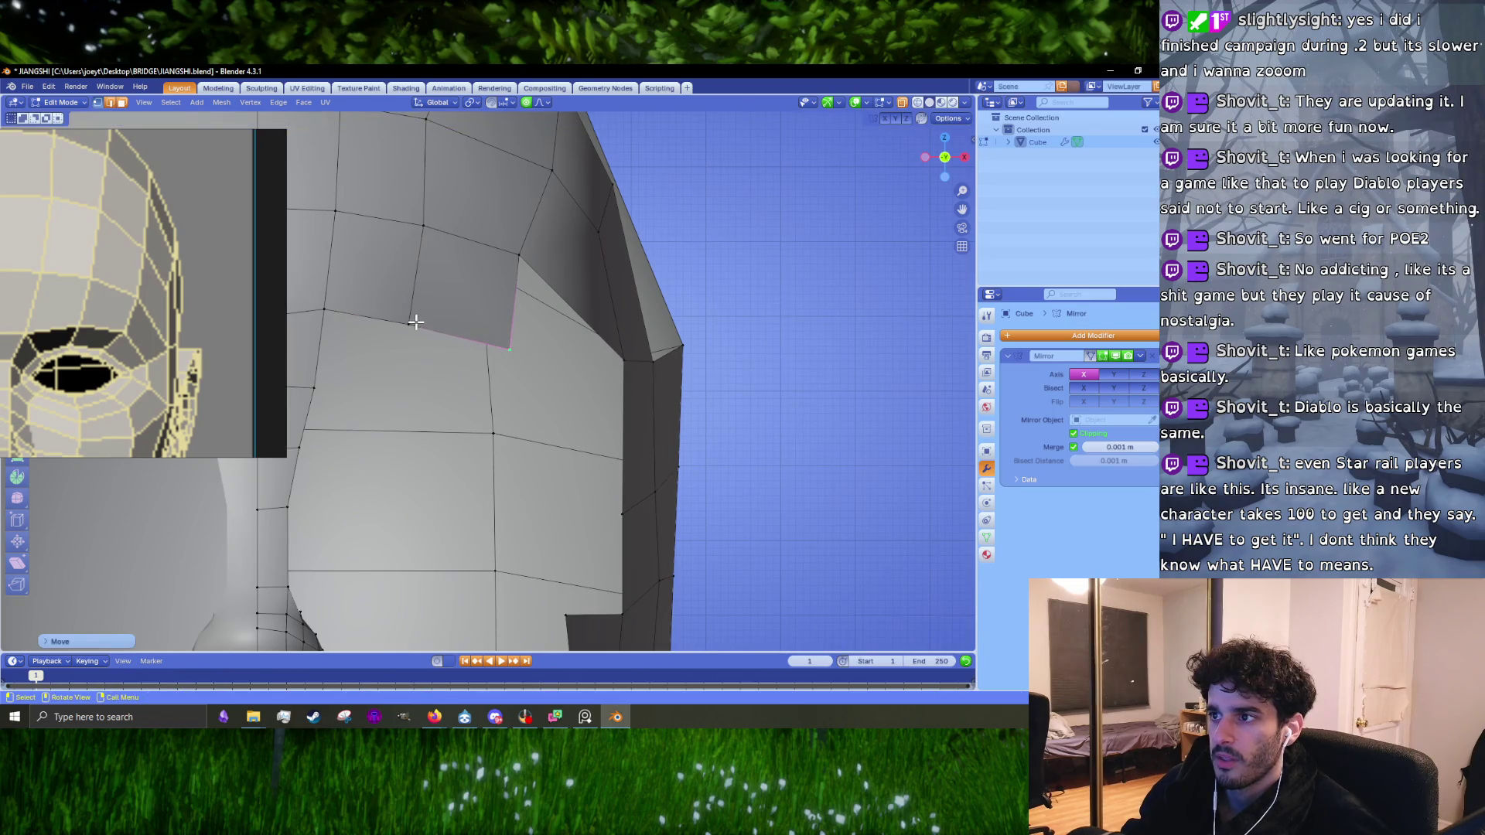
pyautogui.moveTo(507, 341); pyautogui.dragTo(570, 352, button='middle')
# Step: Extrude a vertex from the cheek border and fill the first gap with a quad face
pyautogui.press('2')
pyautogui.click(542, 352)
pyautogui.press('1')
pyautogui.press('e')
pyautogui.click(488, 399)
pyautogui.keyDown('shift'); pyautogui.click(405, 334); pyautogui.keyUp('shift')
pyautogui.keyDown('shift'); pyautogui.click(590, 352); pyautogui.keyUp('shift')
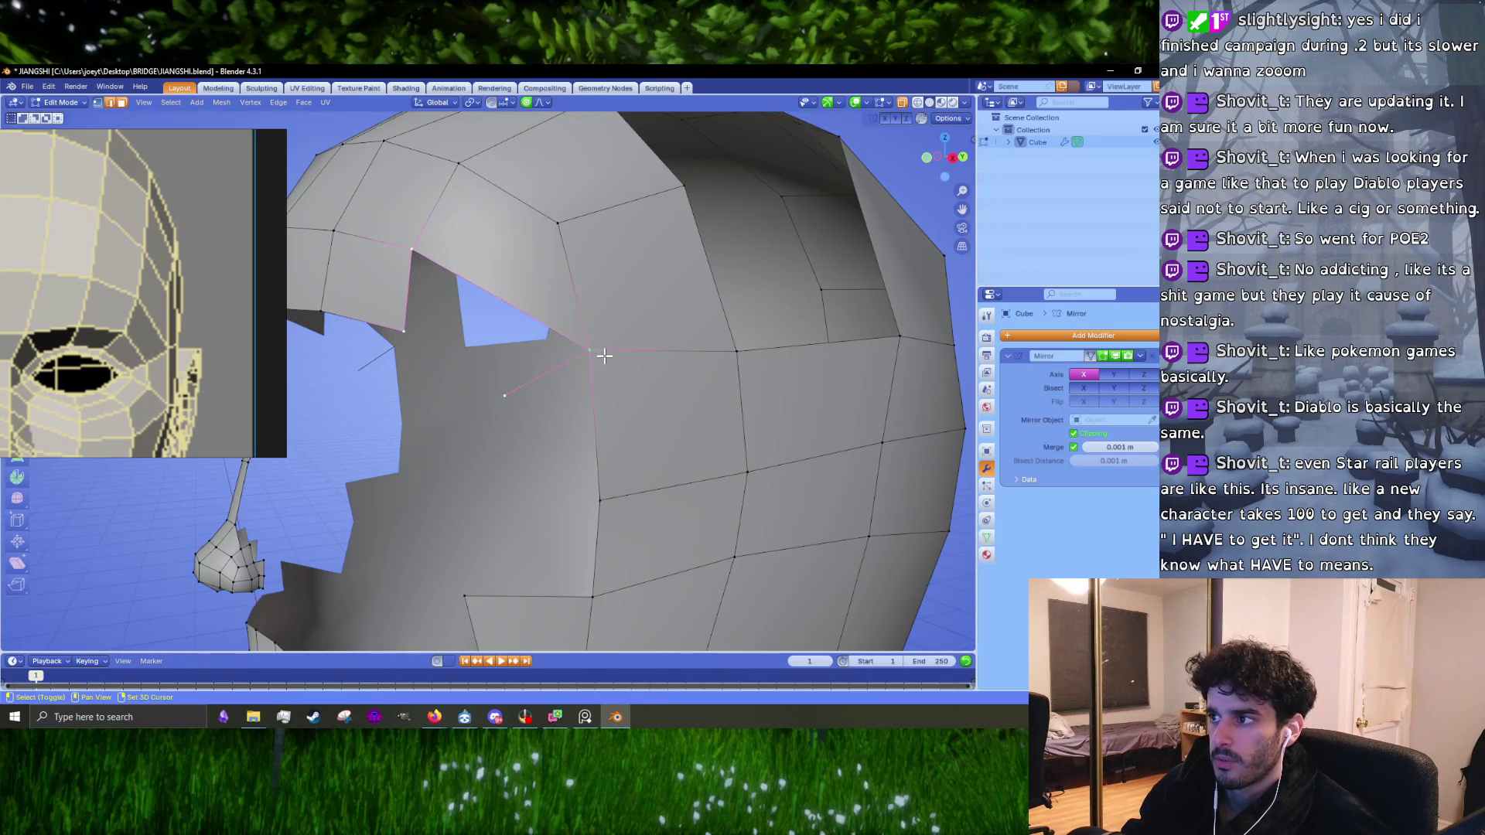
pyautogui.press('f')
# Step: Fill the remaining gap beside the brow with a second quad face
pyautogui.moveTo(597, 355); pyautogui.dragTo(544, 391, button='middle')
pyautogui.click(655, 429)
pyautogui.keyDown('ctrl'); pyautogui.rightClick(552, 427); pyautogui.keyUp('ctrl')
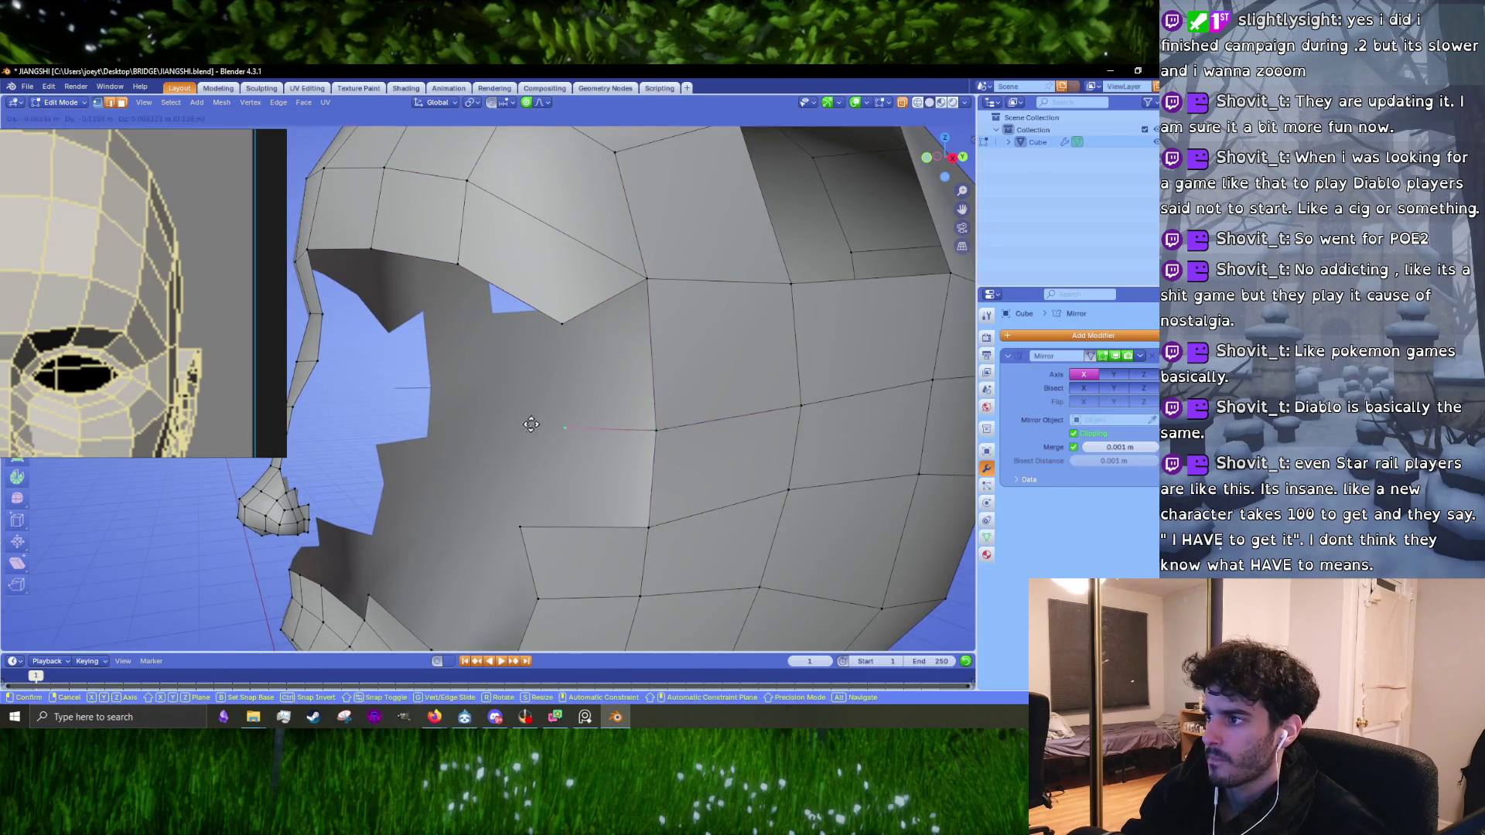
pyautogui.keyDown('shift'); pyautogui.click(626, 282); pyautogui.keyUp('shift')
pyautogui.keyDown('shift'); pyautogui.click(657, 423); pyautogui.keyUp('shift')
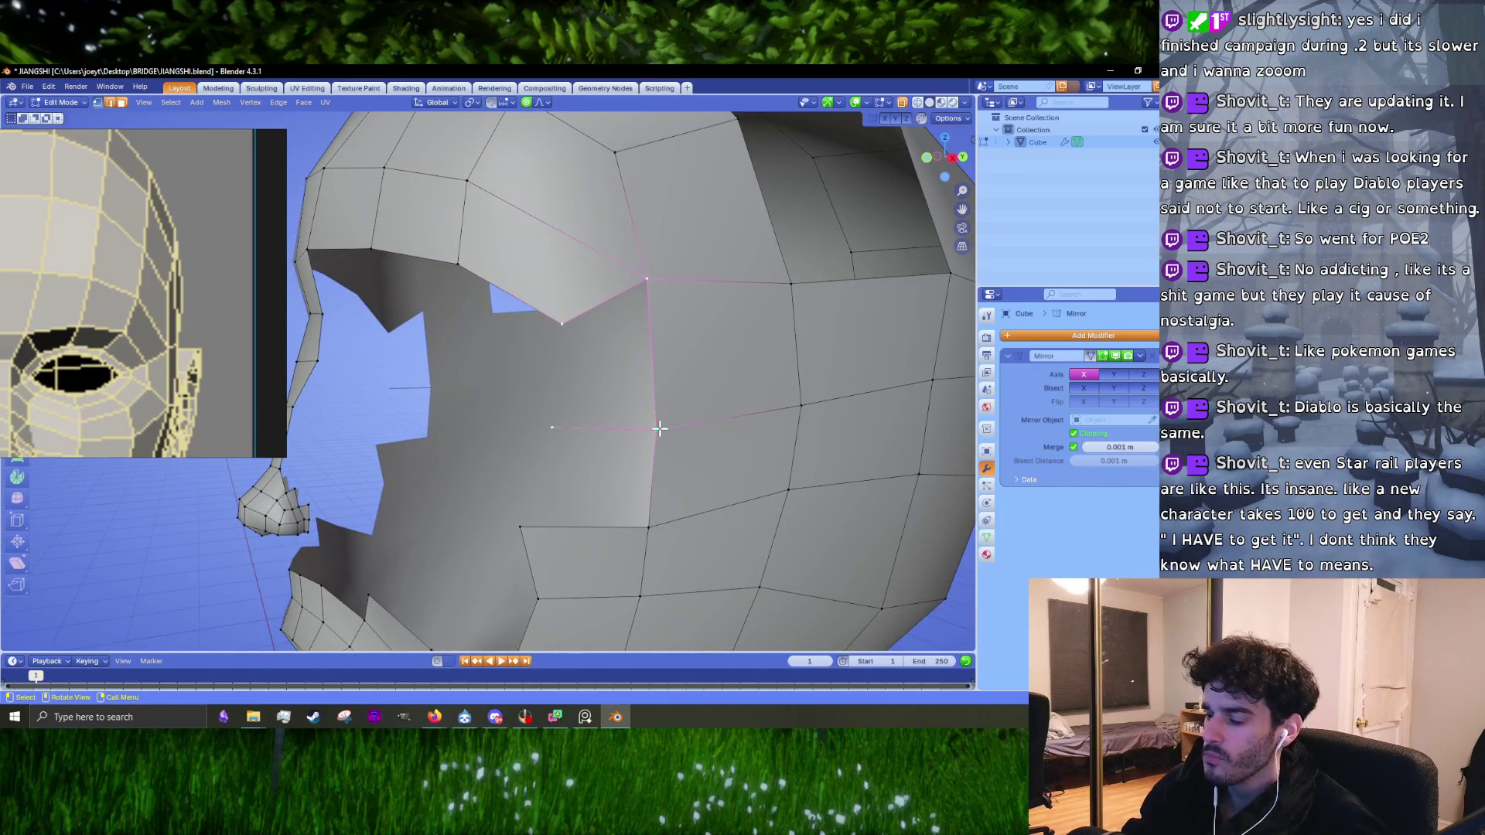
pyautogui.press('f')
pyautogui.press('KP_3')
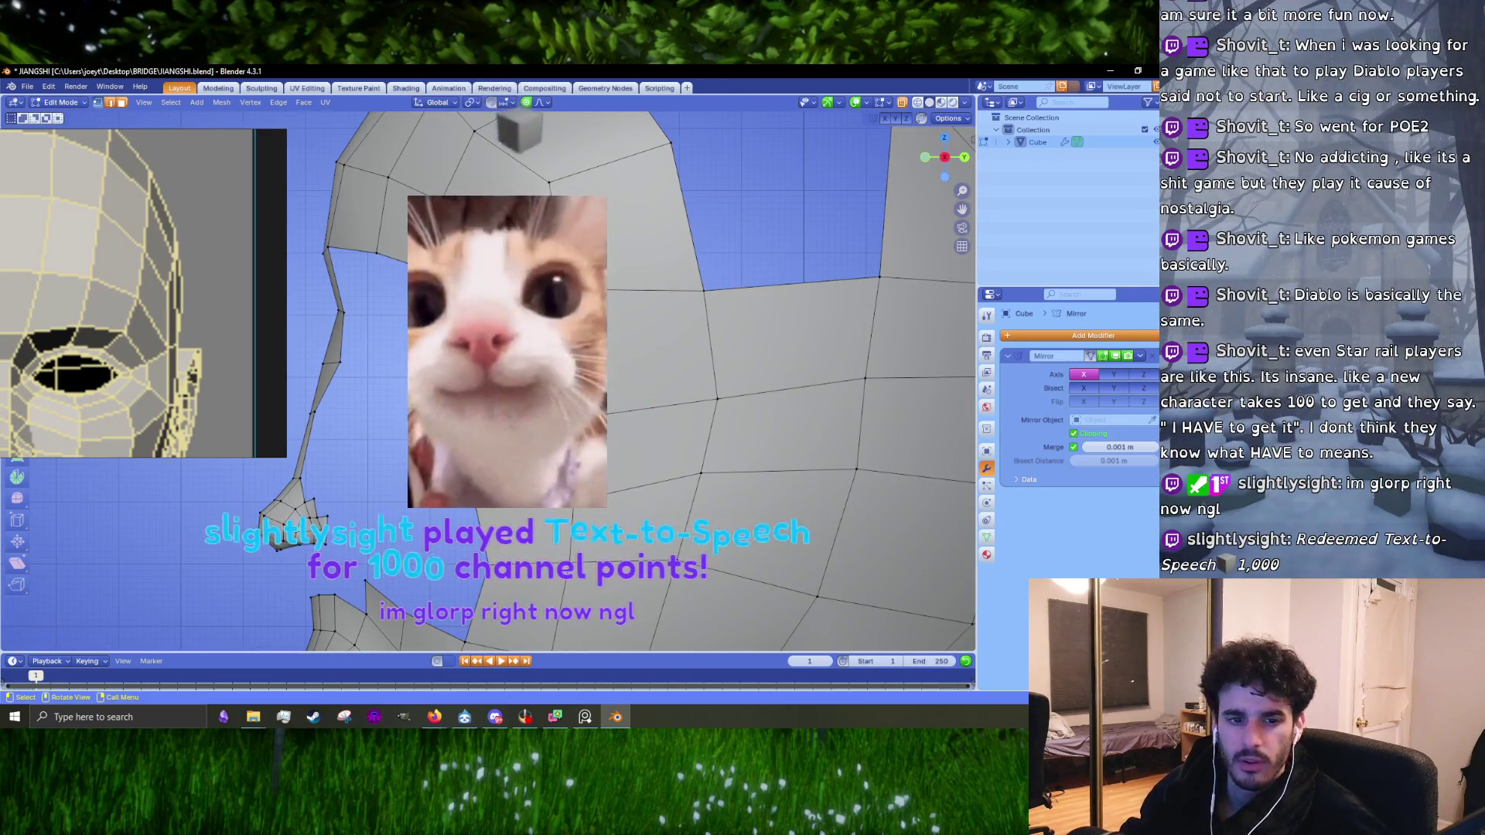
# Step: Grab the selected cheek geometry to its new spot in side view, then orbit to an angled view
pyautogui.press('g')
pyautogui.press('Return')
pyautogui.moveTo(619, 348)
pyautogui.mouseDown(button='middle')
pyautogui.moveTo(656, 493)
pyautogui.moveTo(736, 594)
pyautogui.mouseUp(button='middle')
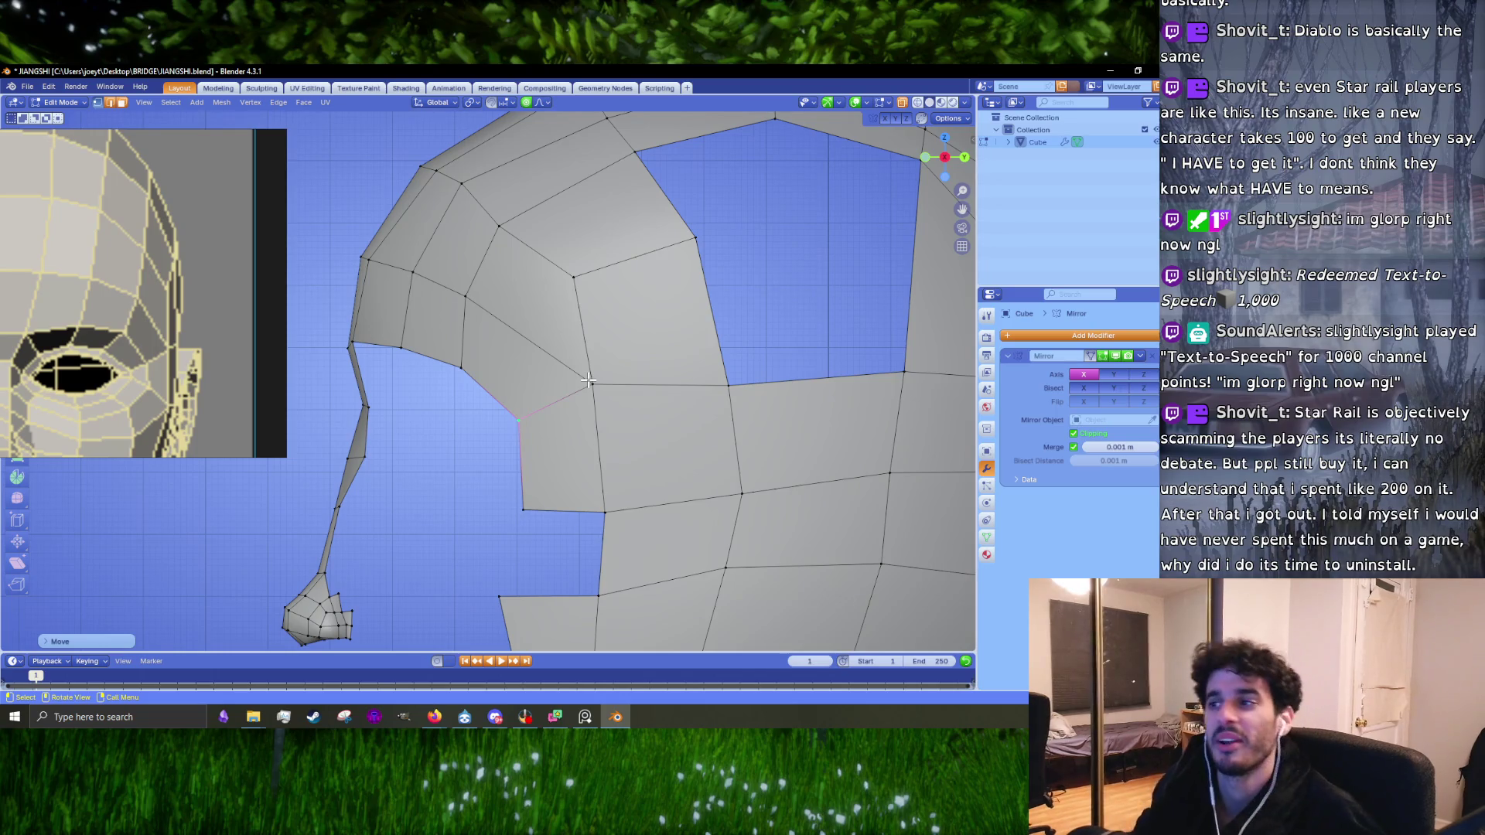
pyautogui.moveTo(582, 396); pyautogui.dragTo(619, 363, button='middle')
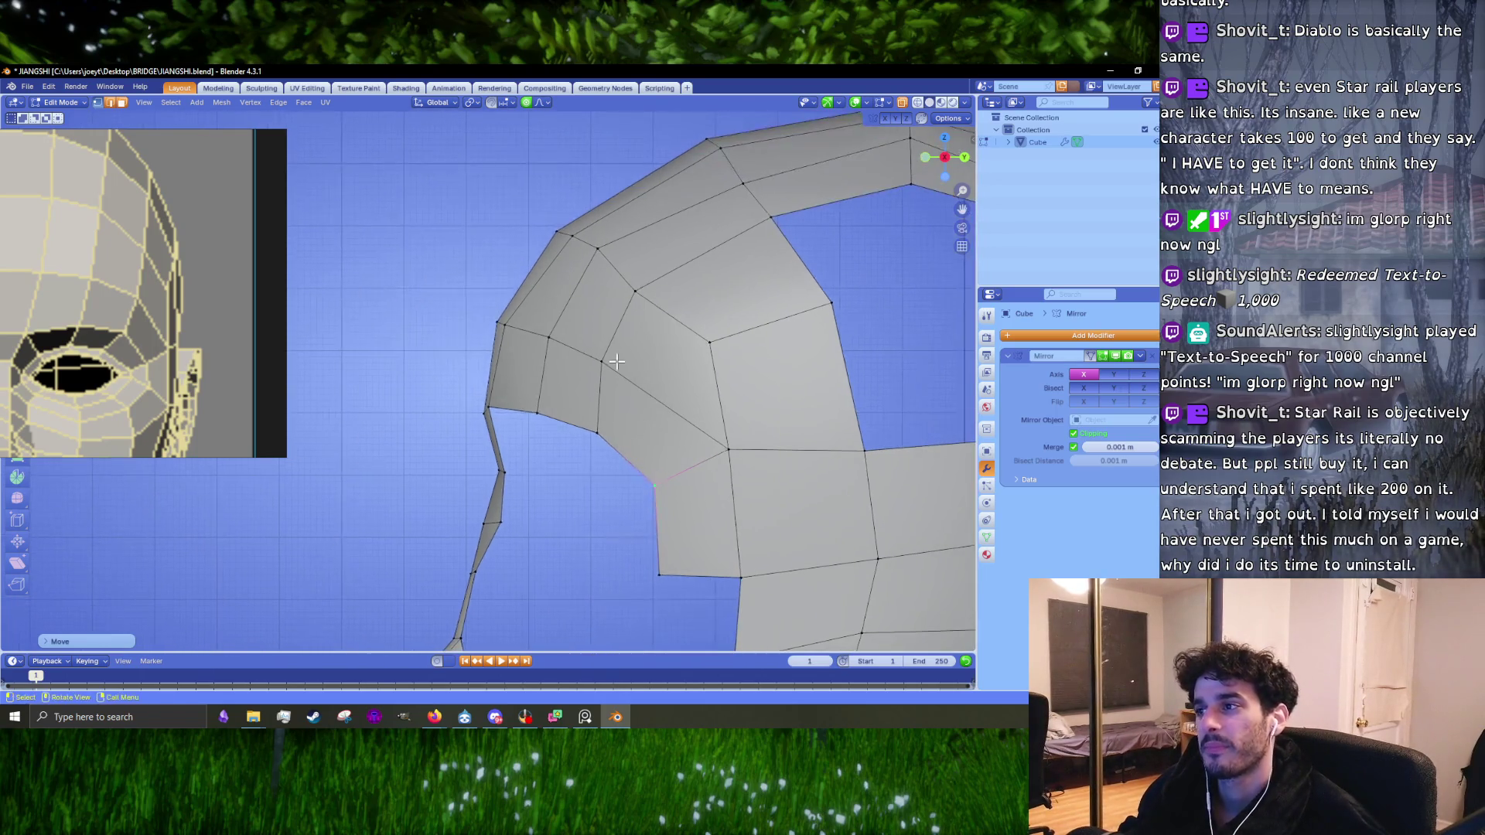
# Step: Shift two cheek-strip vertices right and move an edge up and to the right
pyautogui.click(625, 359)
pyautogui.scroll(-3, 625, 359)
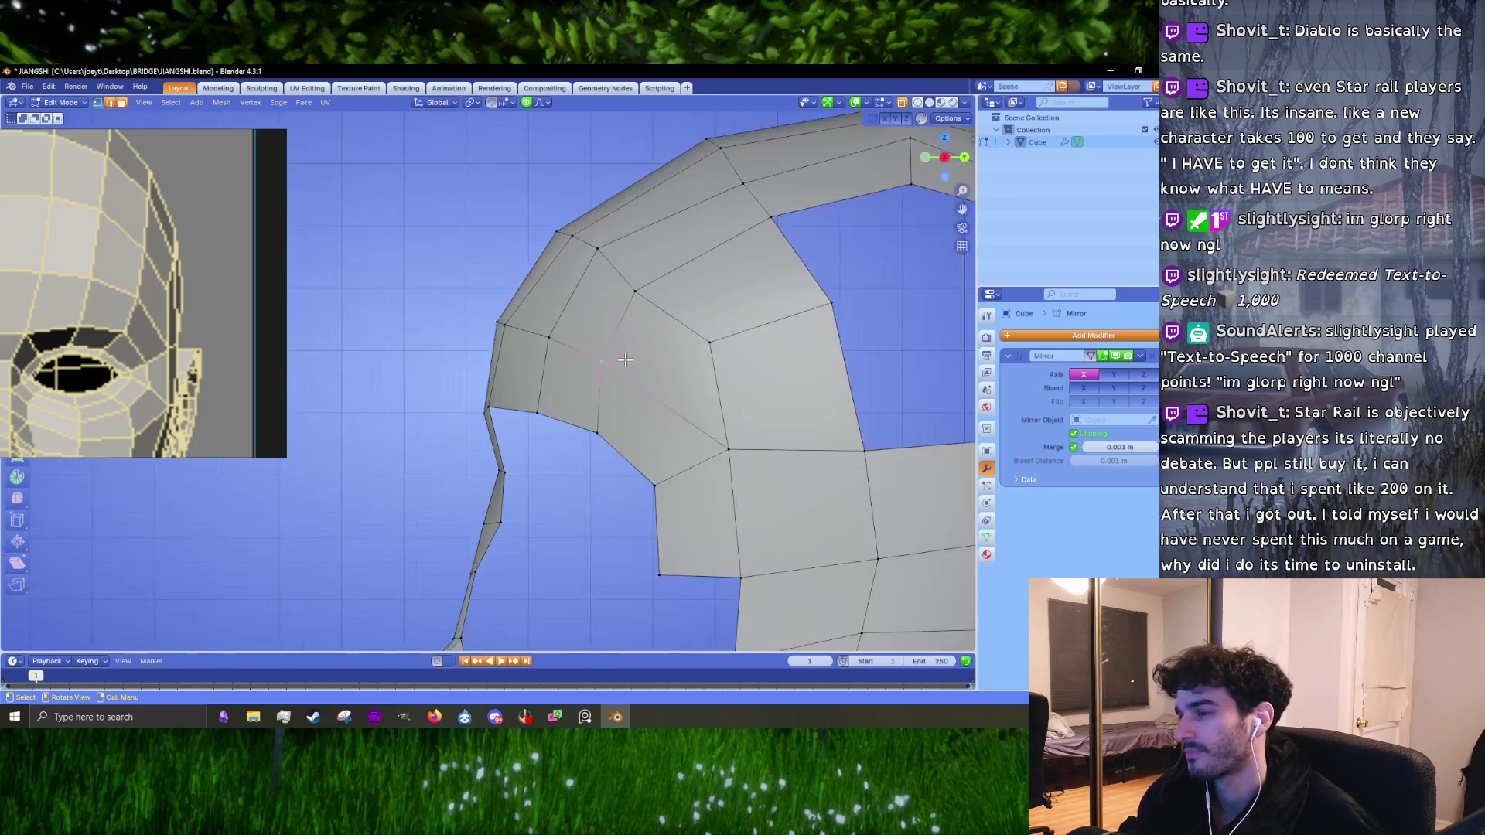
pyautogui.press('KP_1')
pyautogui.press('g')
pyautogui.click(652, 360)
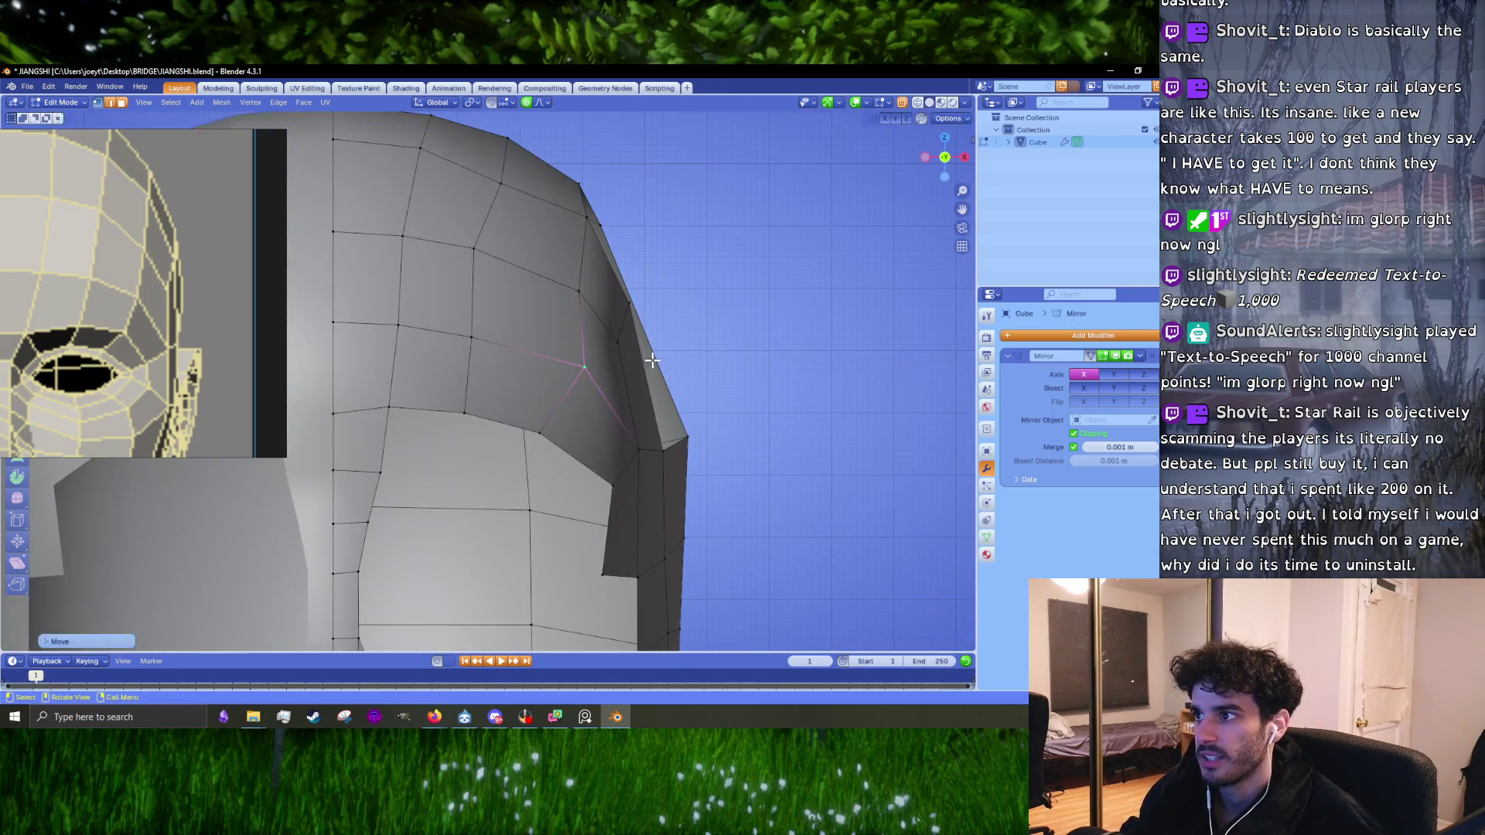
pyautogui.click(540, 433)
pyautogui.press('g')
pyautogui.click(553, 435)
pyautogui.scroll(-3, 165, 289)
pyautogui.scroll(2, 534, 363)
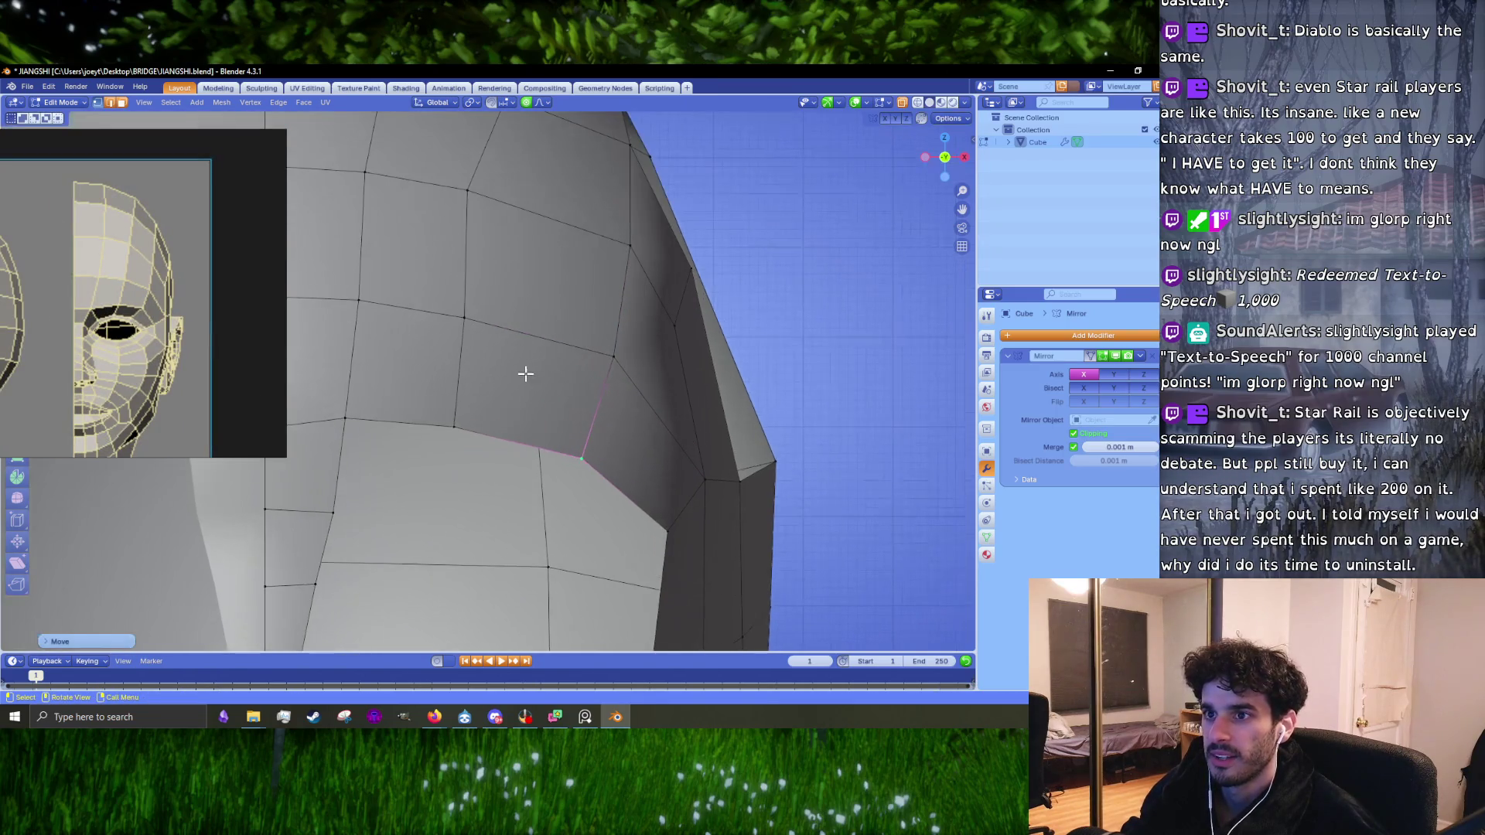
pyautogui.click(454, 382)
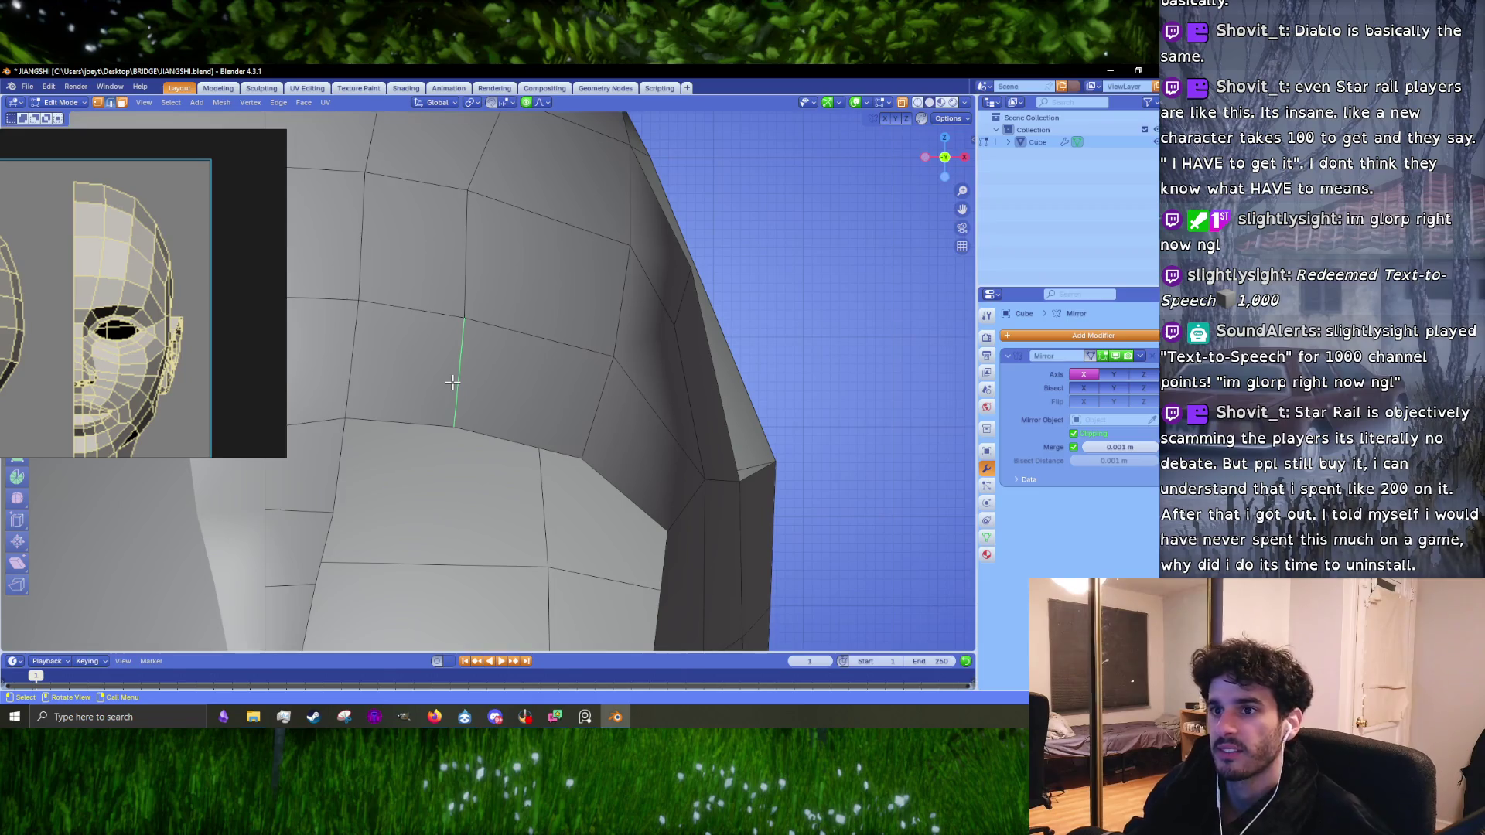
pyautogui.press('g')
pyautogui.click(467, 362)
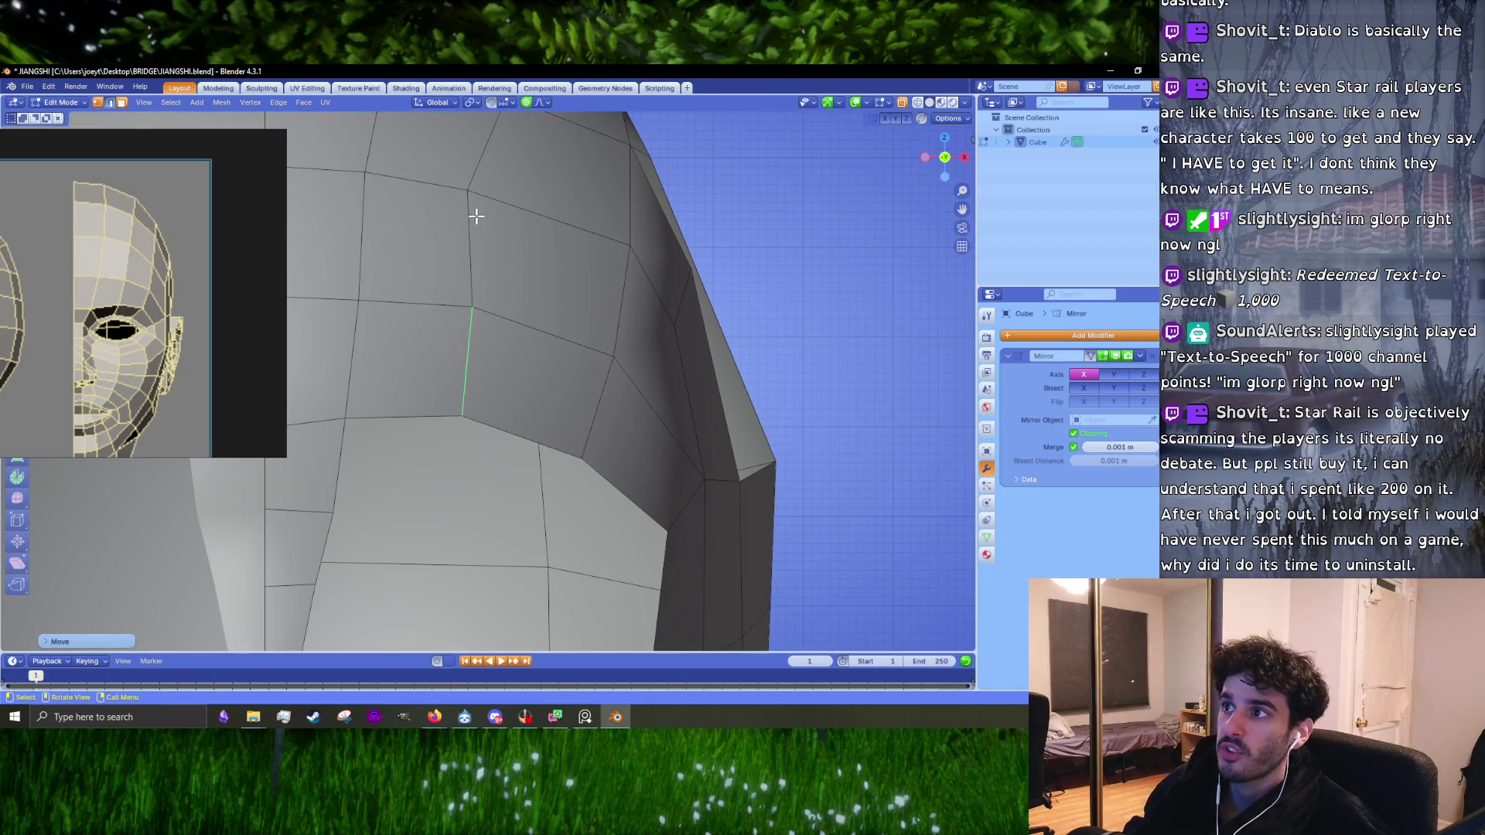
# Step: Move the brow vertices with proportional editing for a smooth falloff
pyautogui.press('1')
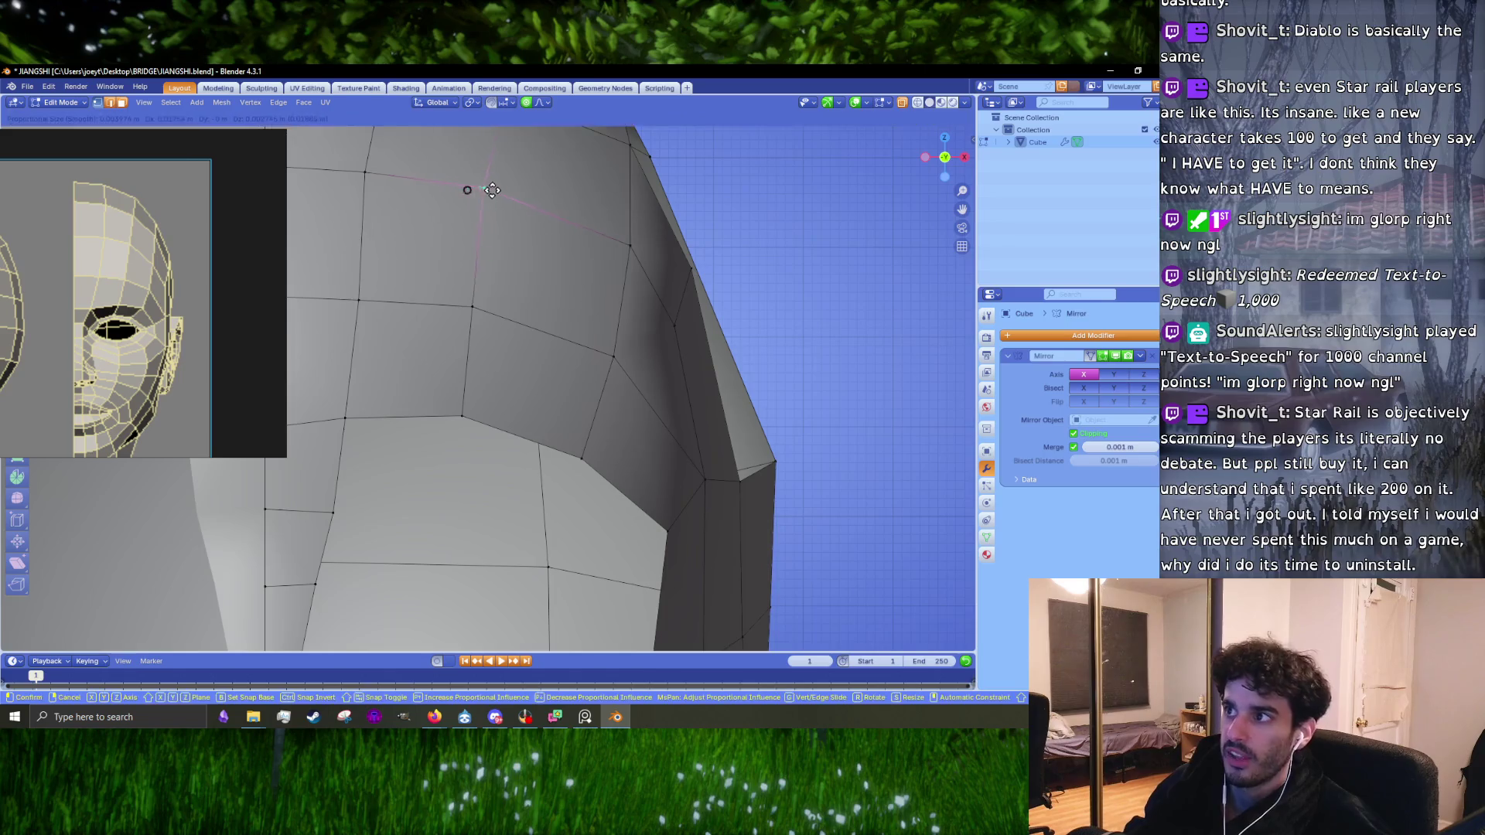
pyautogui.click(484, 188)
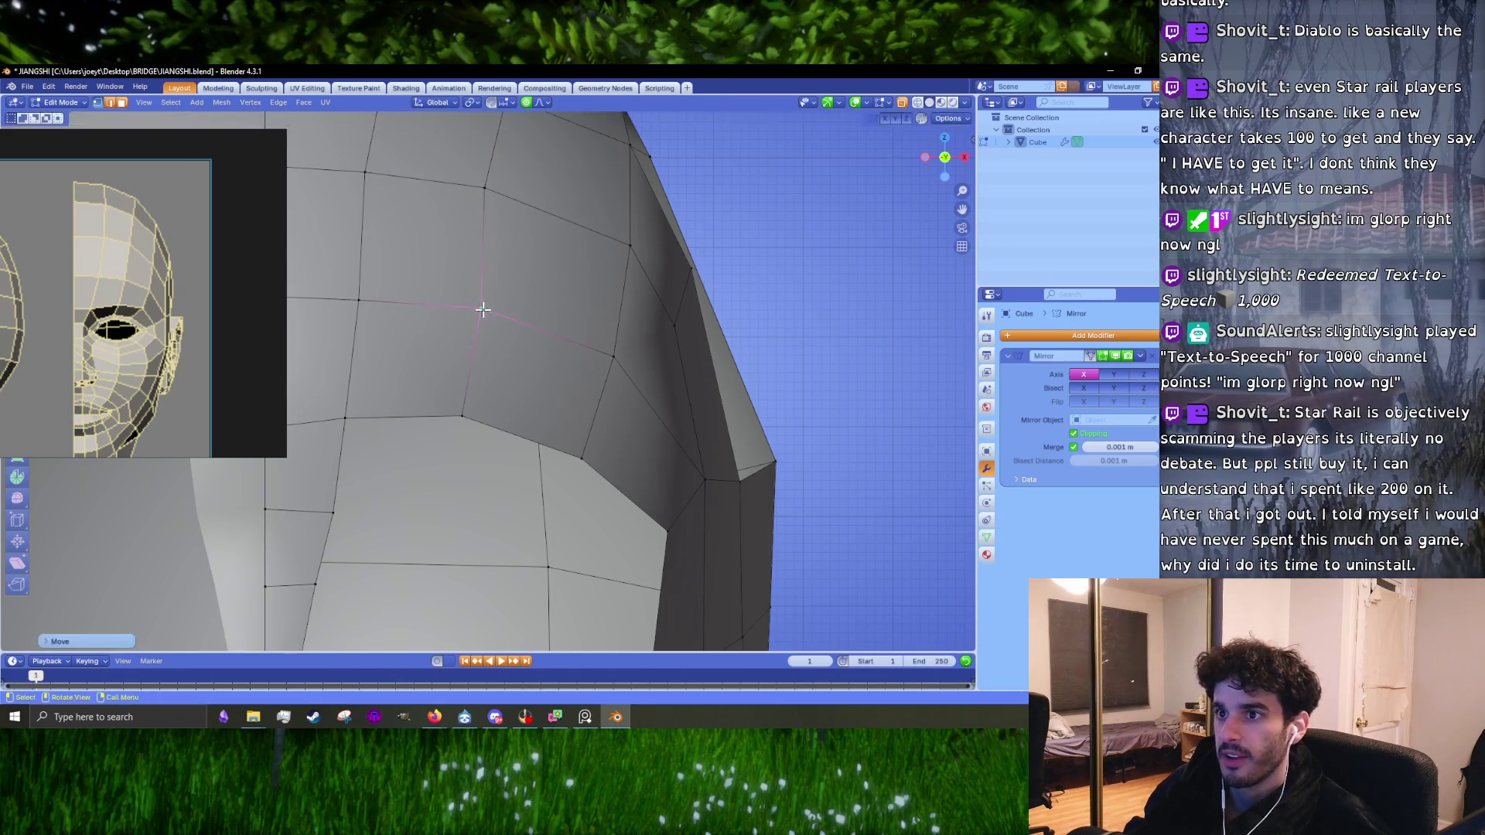
pyautogui.moveTo(457, 392); pyautogui.dragTo(451, 378)
pyautogui.moveTo(451, 379); pyautogui.dragTo(504, 315, button='middle')
pyautogui.press('g')
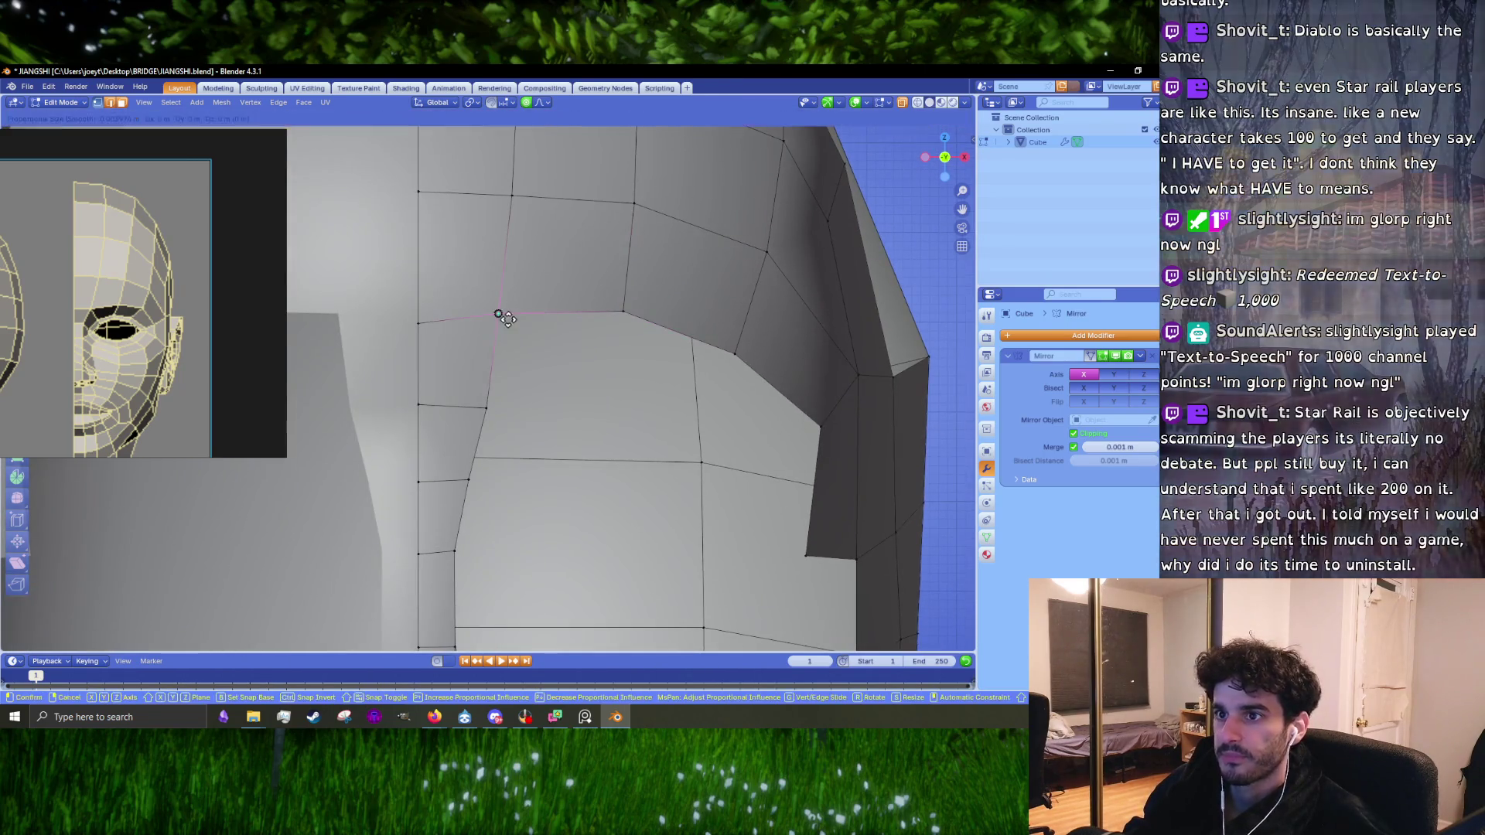
pyautogui.click(487, 402)
pyautogui.scroll(-3, 503, 371)
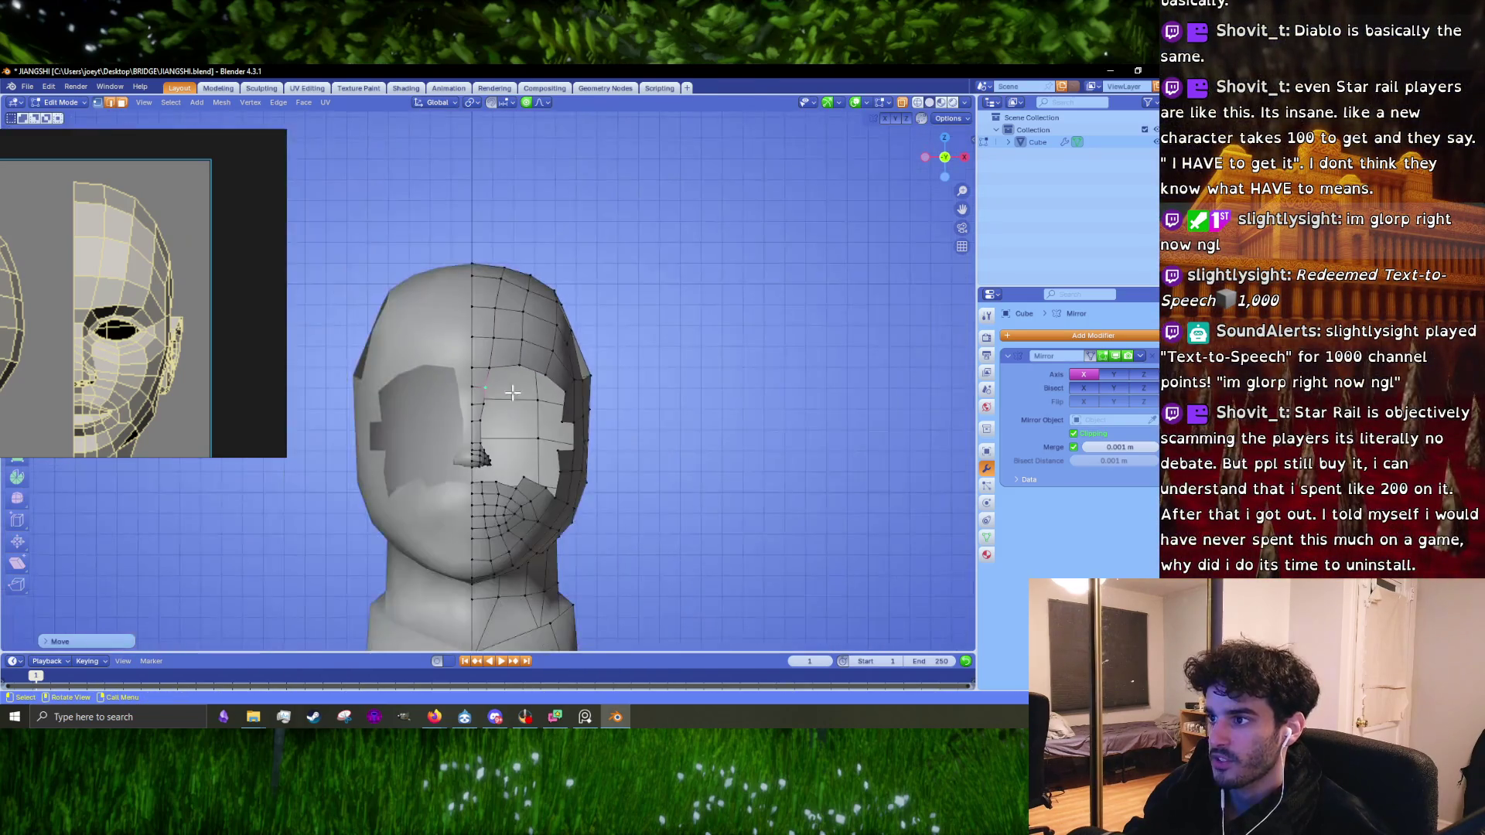
pyautogui.scroll(3, 505, 355)
pyautogui.scroll(-3, 506, 354)
# Step: Select two forehead faces and move them to a new position
pyautogui.press('3')
pyautogui.click(510, 372)
pyautogui.scroll(4, 510, 372)
pyautogui.keyDown('shift'); pyautogui.click(704, 372); pyautogui.keyUp('shift')
pyautogui.keyDown('shift'); pyautogui.moveTo(731, 409); pyautogui.dragTo(714, 390, button='middle'); pyautogui.keyUp('shift')
pyautogui.press('g')
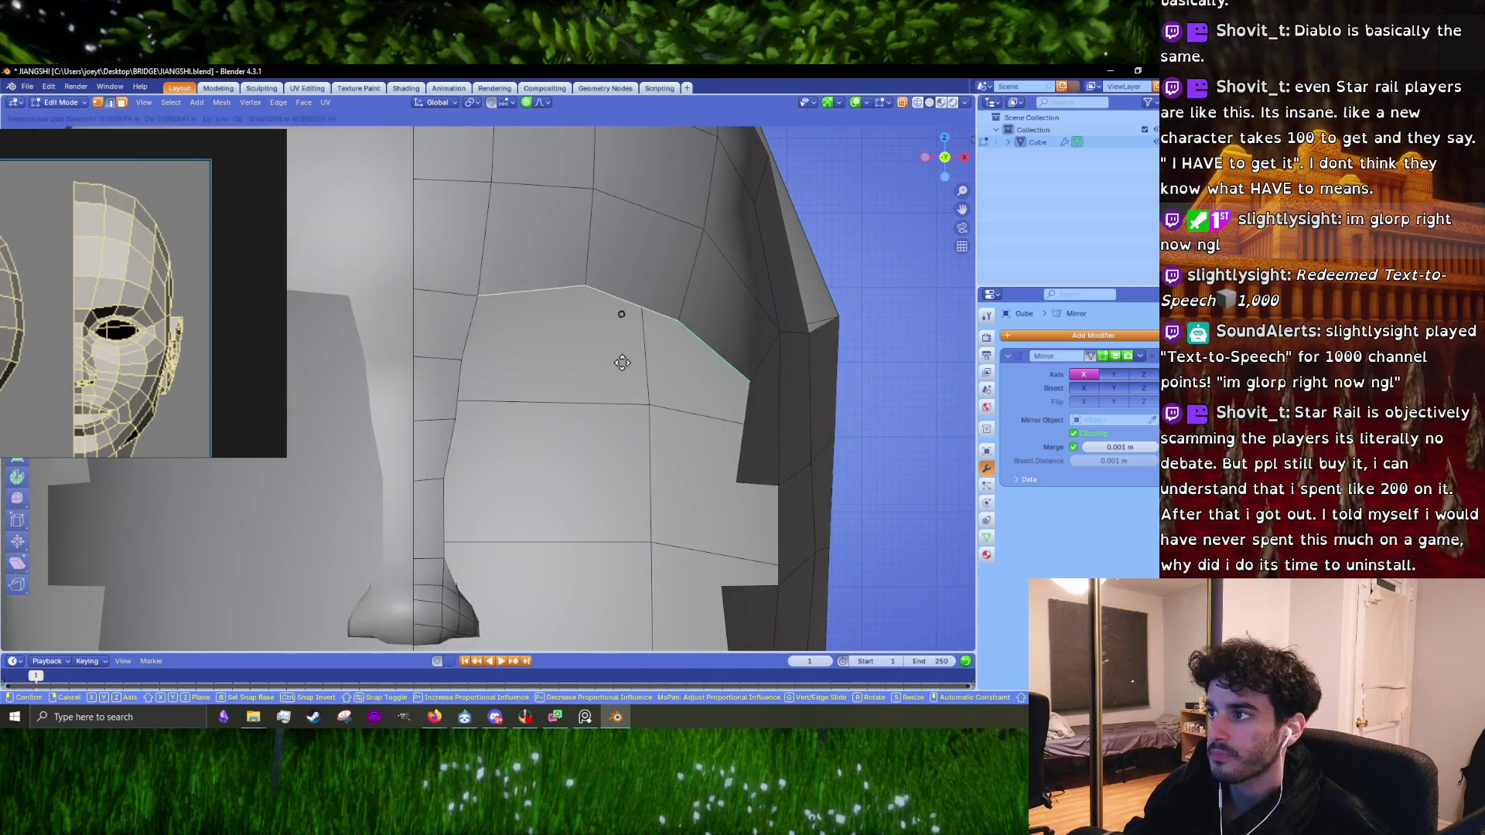
pyautogui.click(506, 323)
# Step: Nudge two vertices beside the nose downward with smooth-falloff moves
pyautogui.press('1')
pyautogui.click(414, 288)
pyautogui.press('g')
pyautogui.click(409, 309)
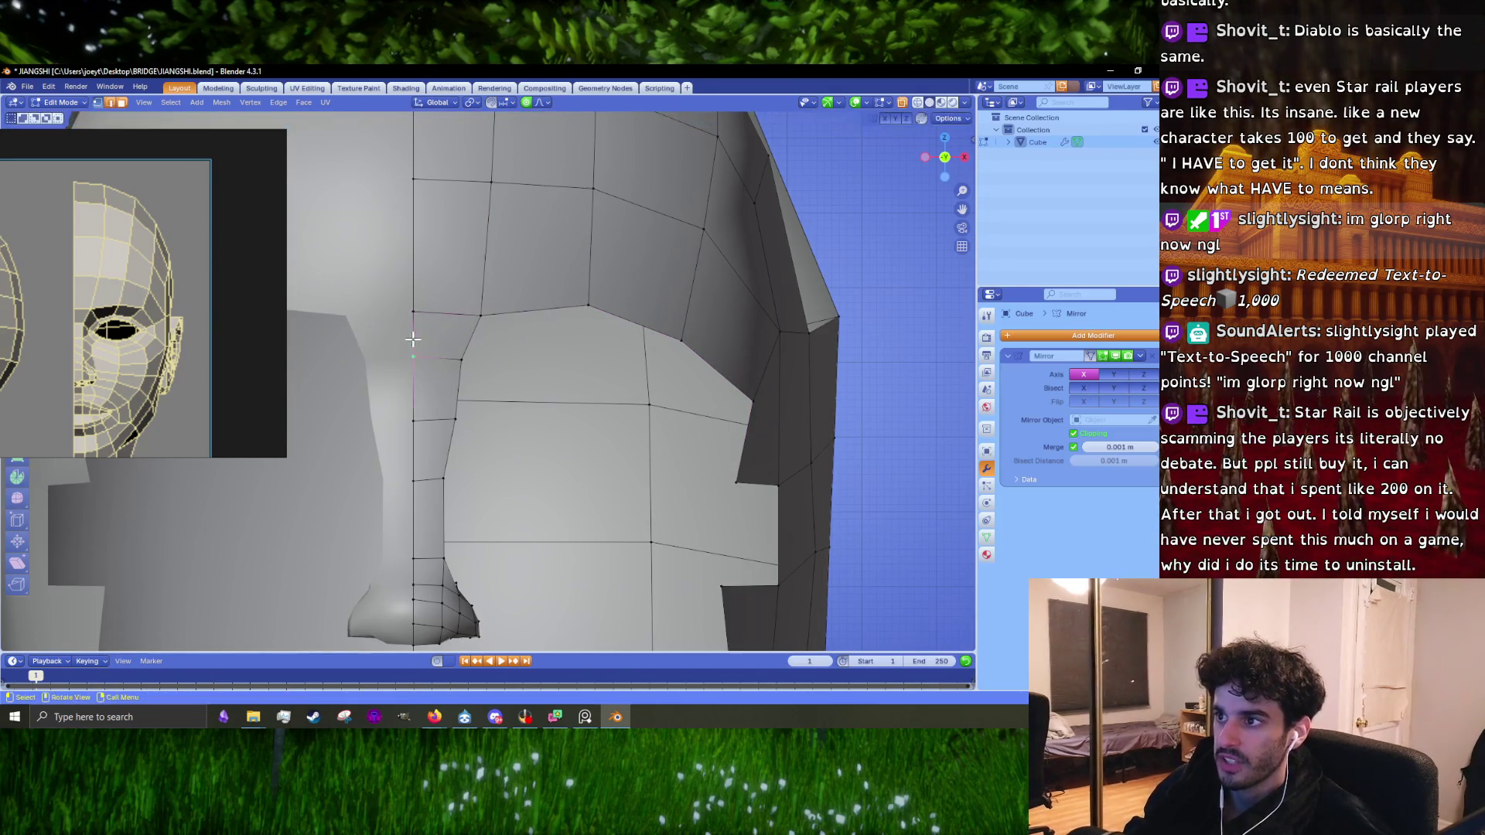
pyautogui.click(411, 355)
pyautogui.press('g')
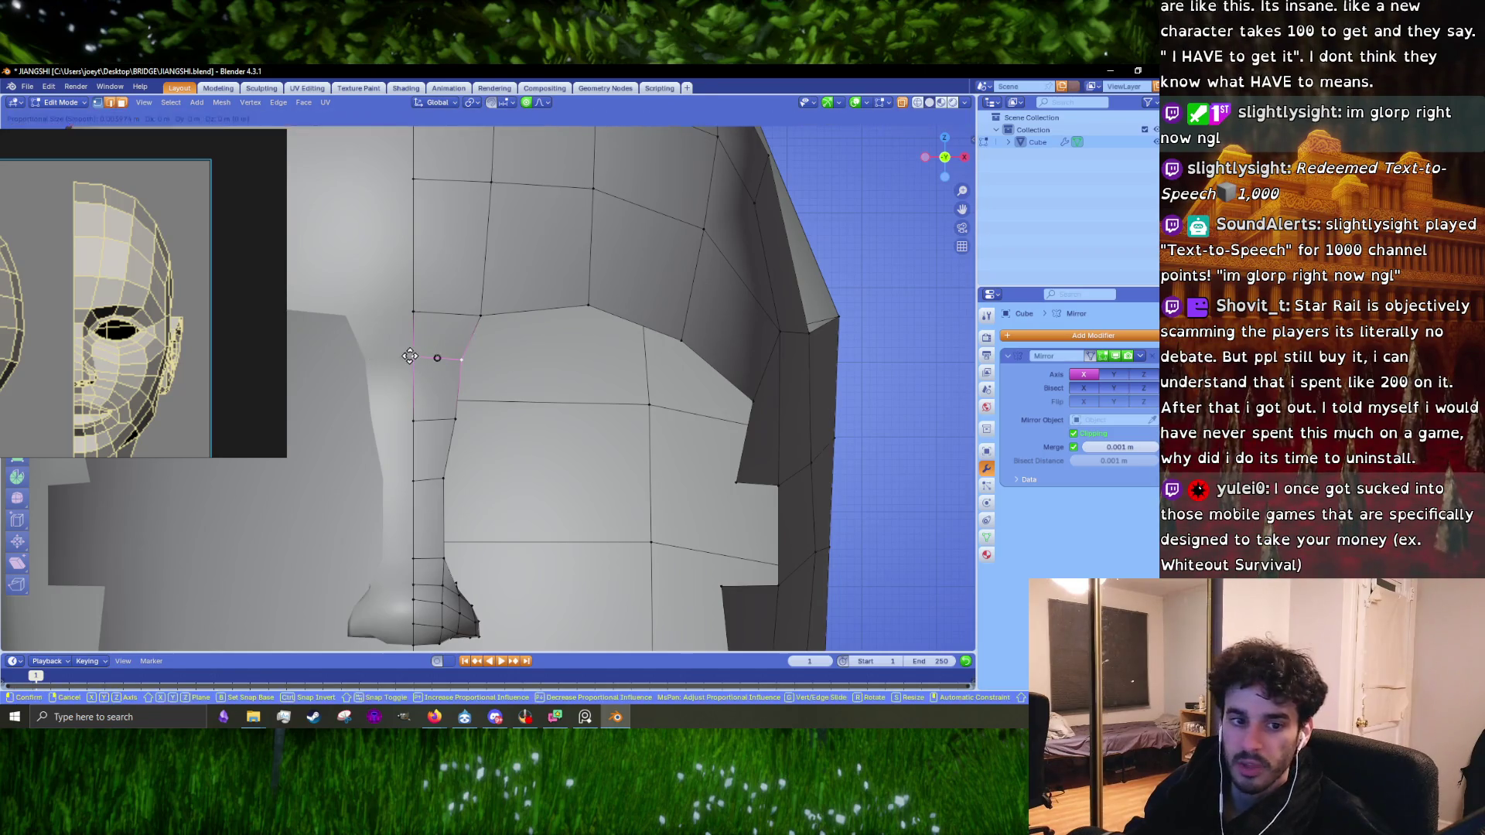
pyautogui.click(405, 382)
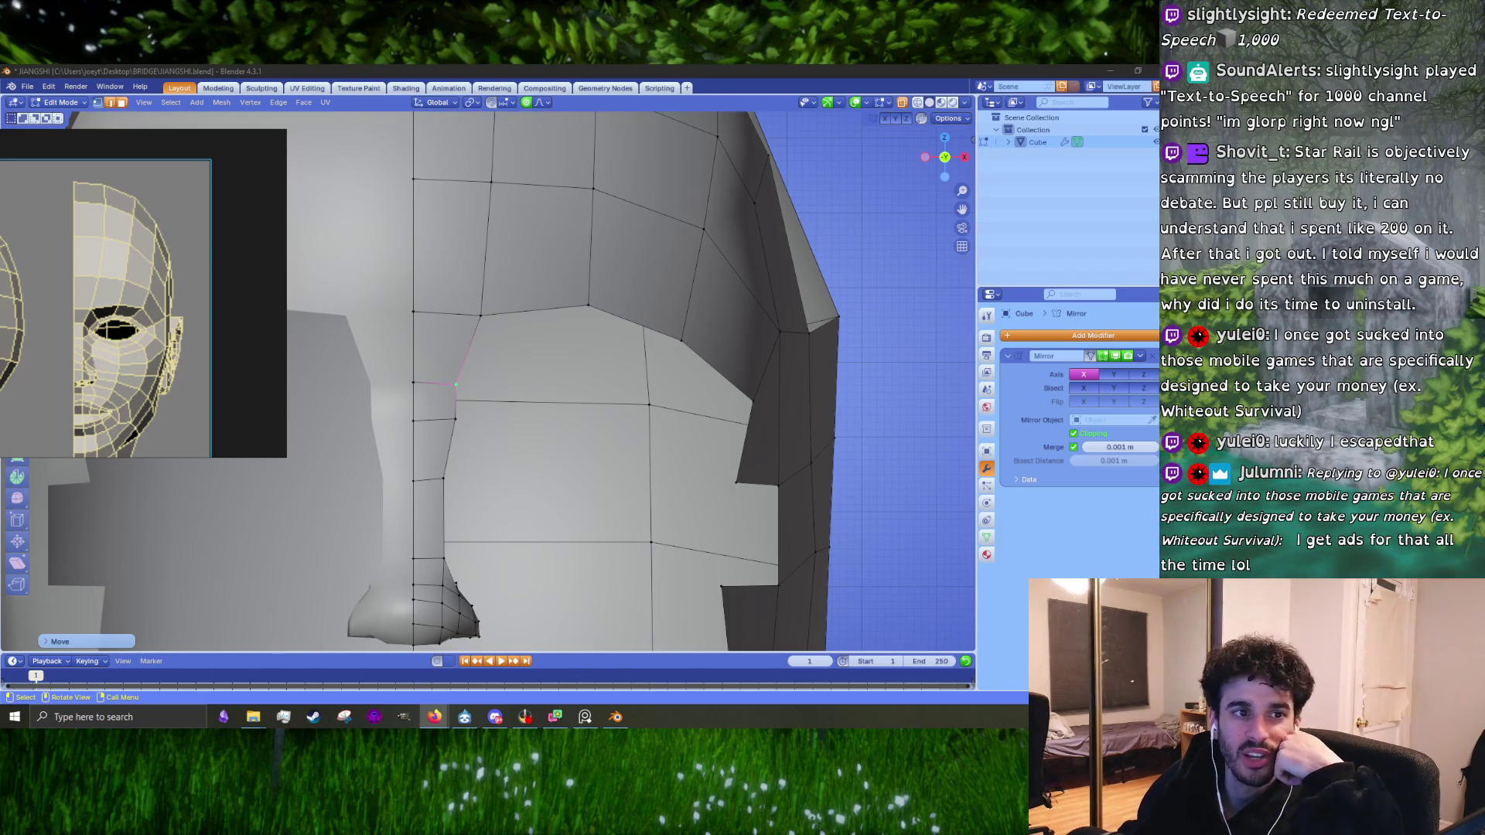
pyautogui.hotkey('alt', 'Tab')
pyautogui.scroll(-3, 590, 502)
pyautogui.scroll(3, 589, 503)
# Step: Preview Whiteout Survival screenshots, including the Expand the City and MuMu Player images, then return to Blender
pyautogui.click(588, 501)
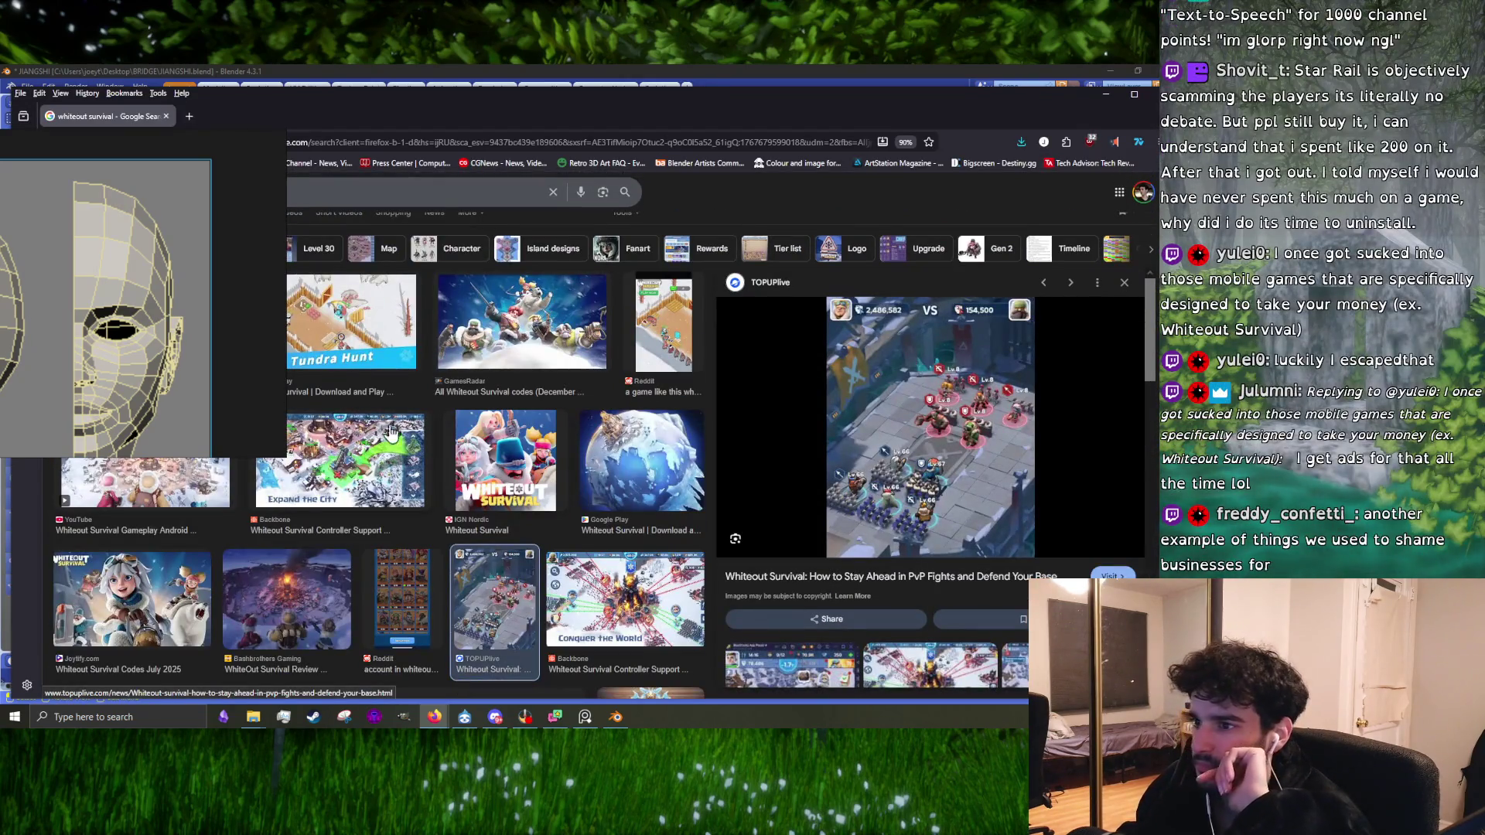
pyautogui.click(391, 433)
pyautogui.scroll(-2, 432, 472)
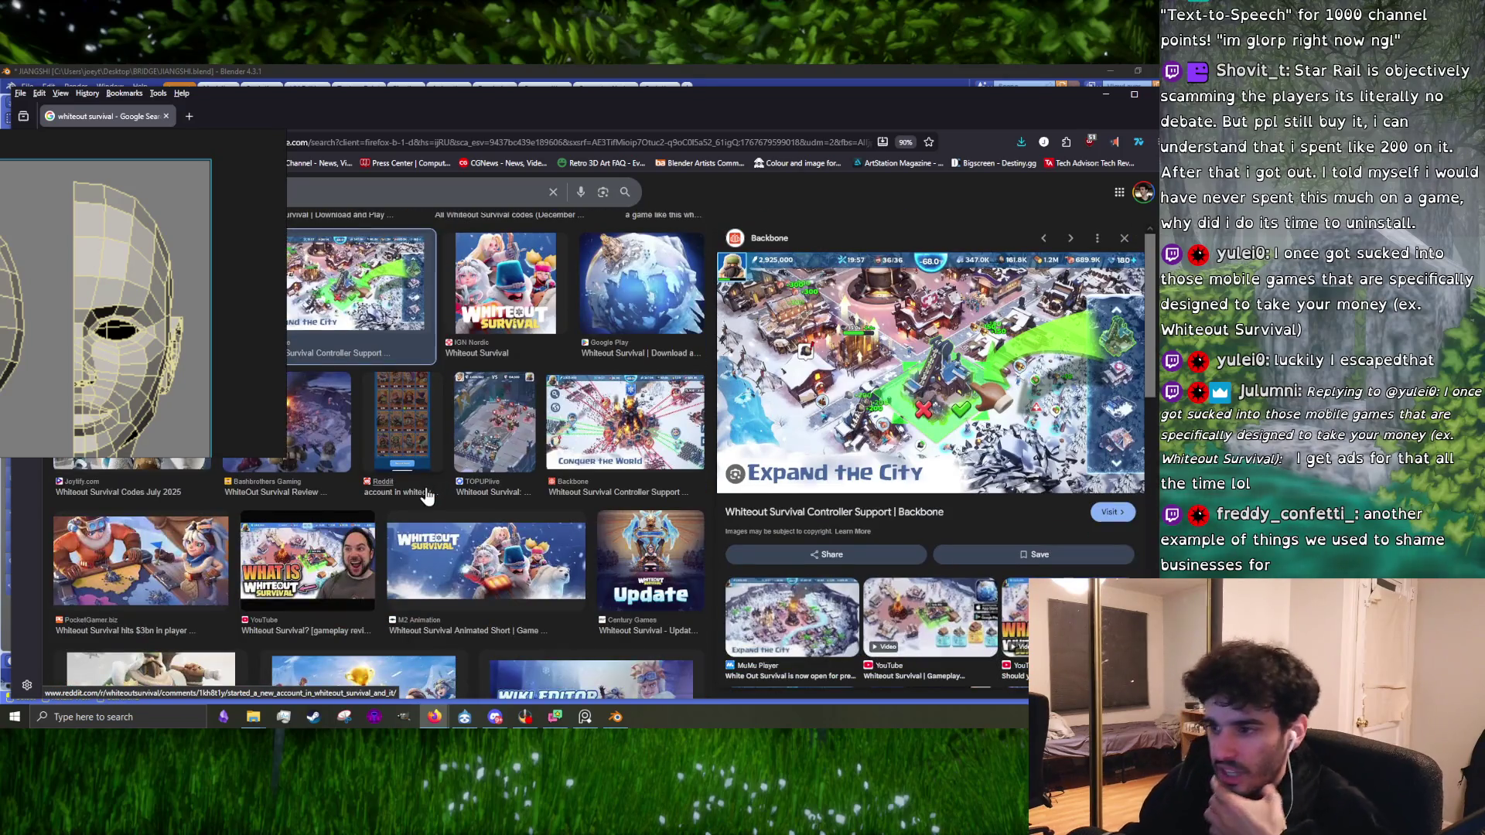
pyautogui.scroll(-5, 425, 487)
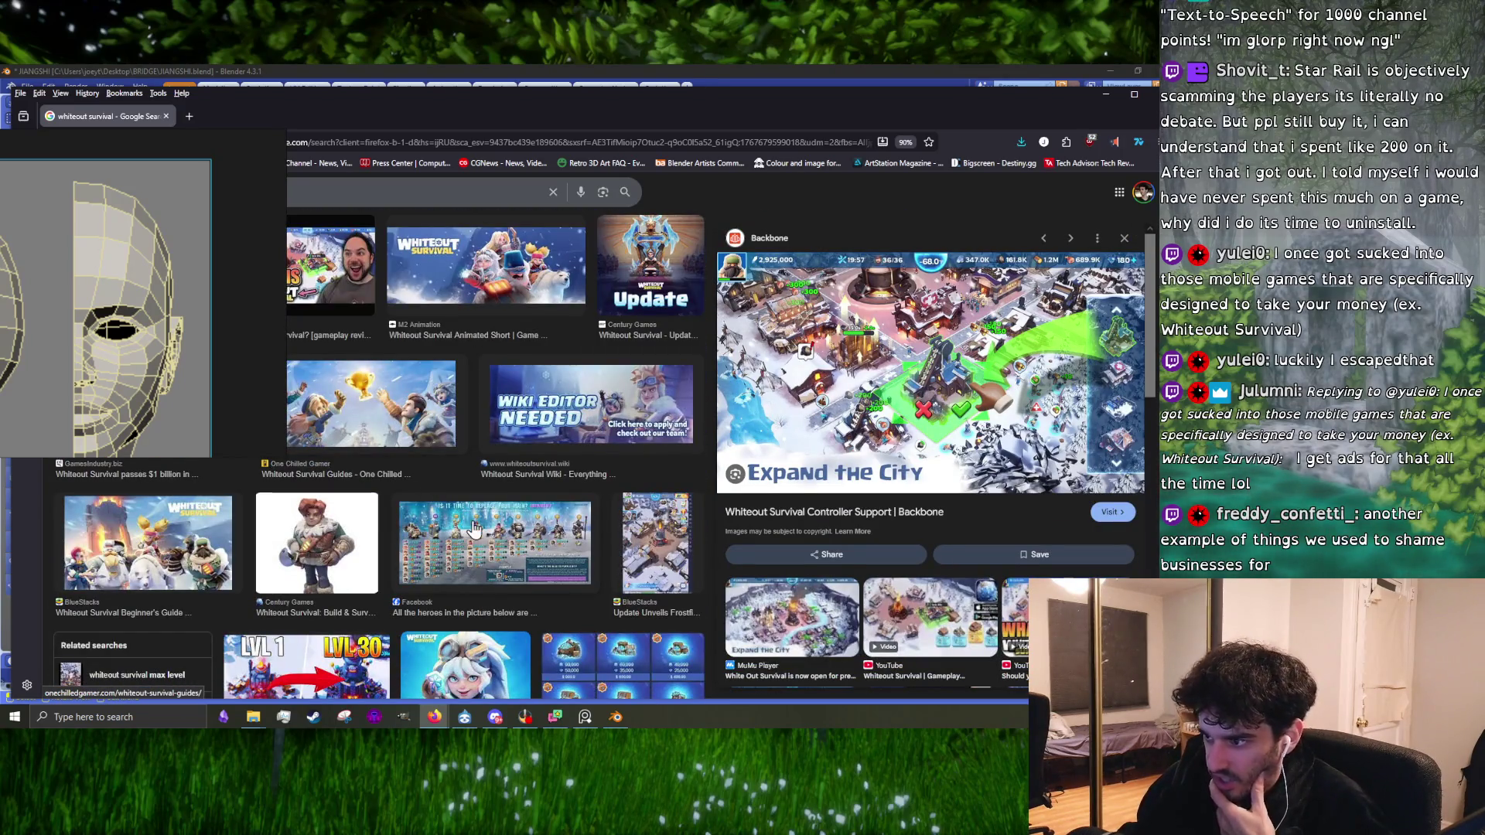
pyautogui.scroll(-3, 476, 524)
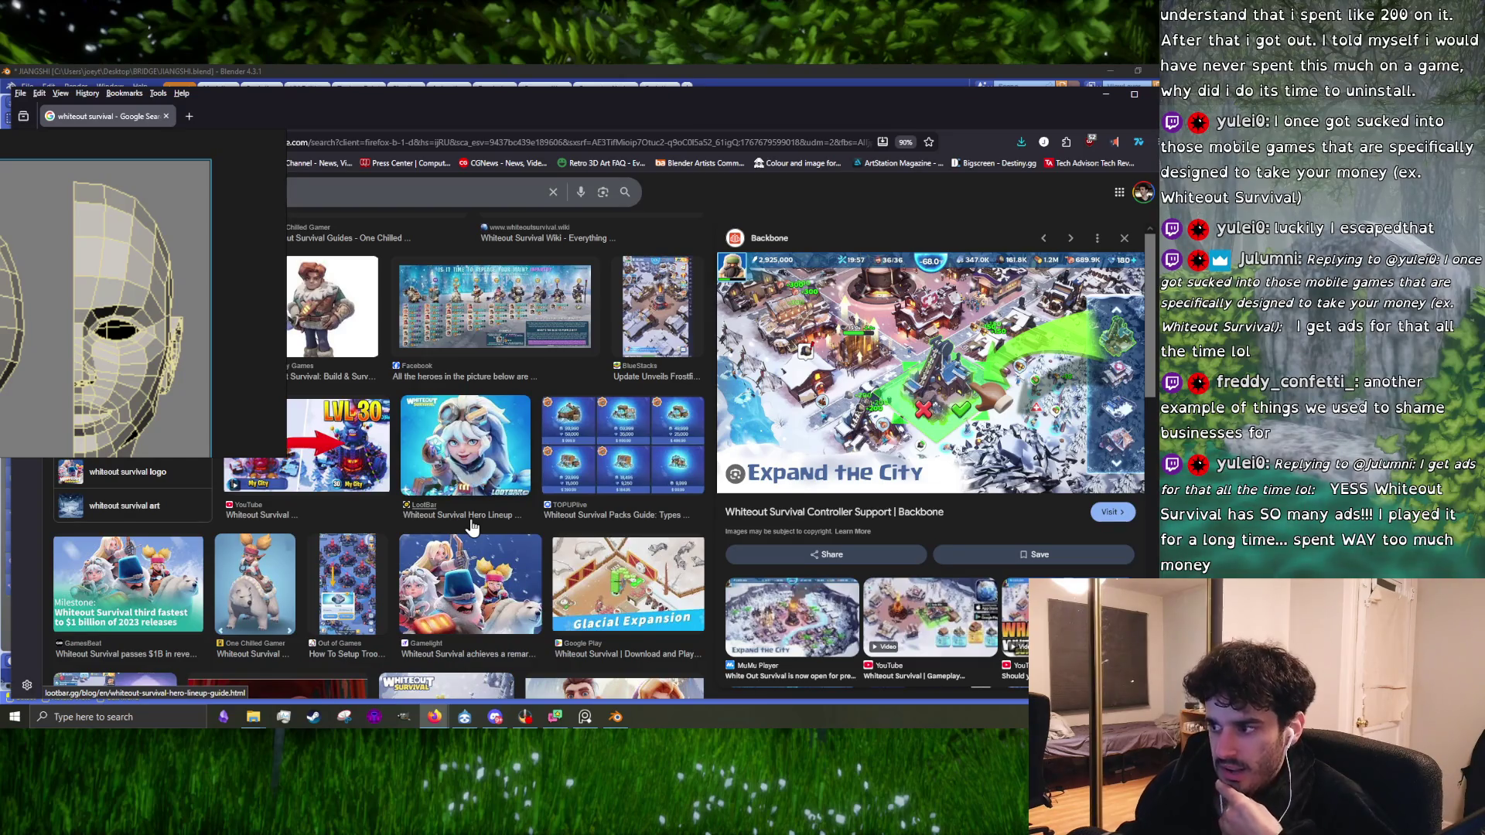
pyautogui.scroll(-3, 472, 527)
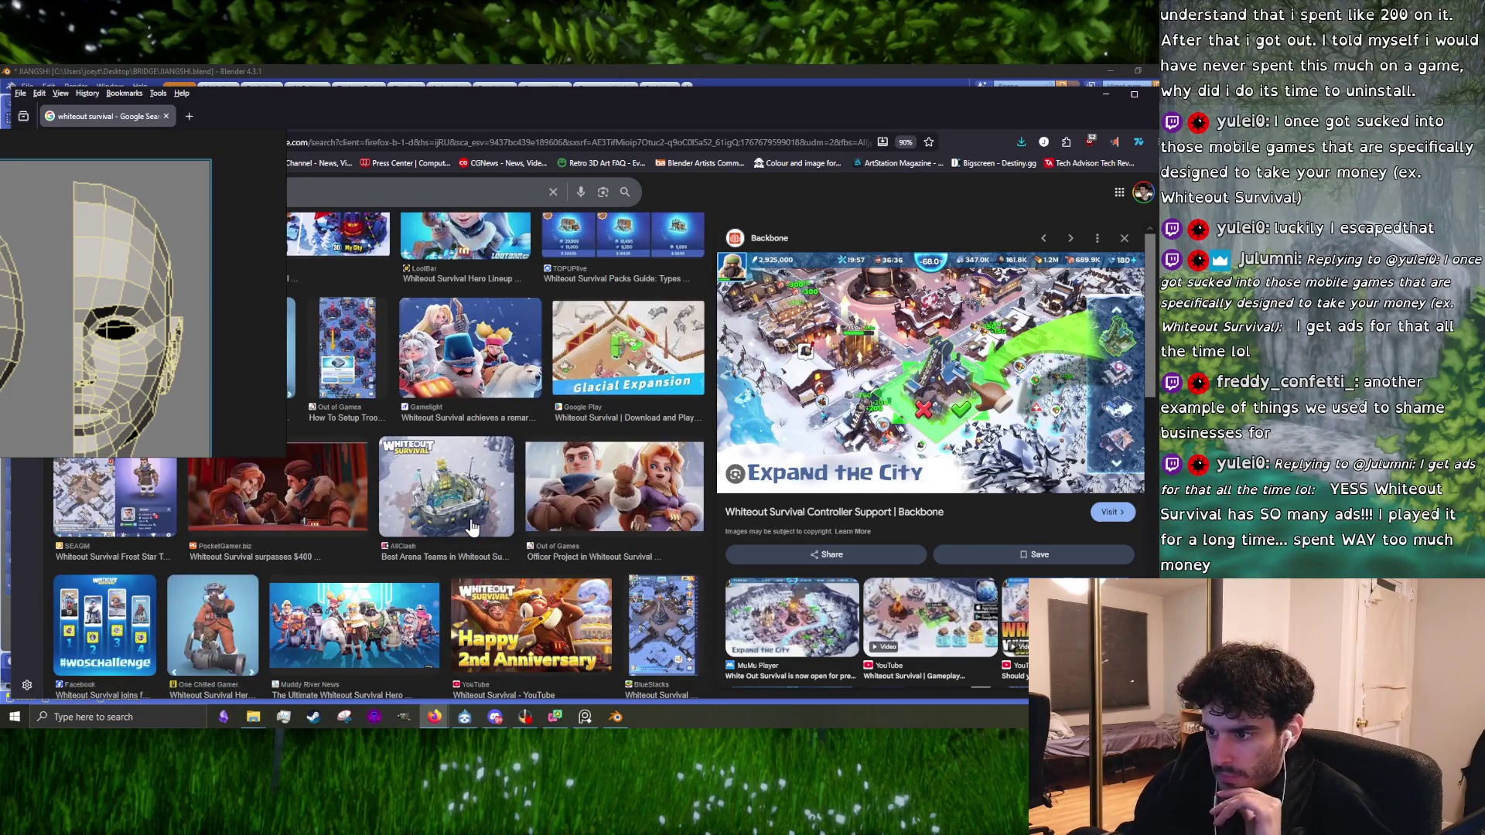
pyautogui.scroll(-4, 495, 554)
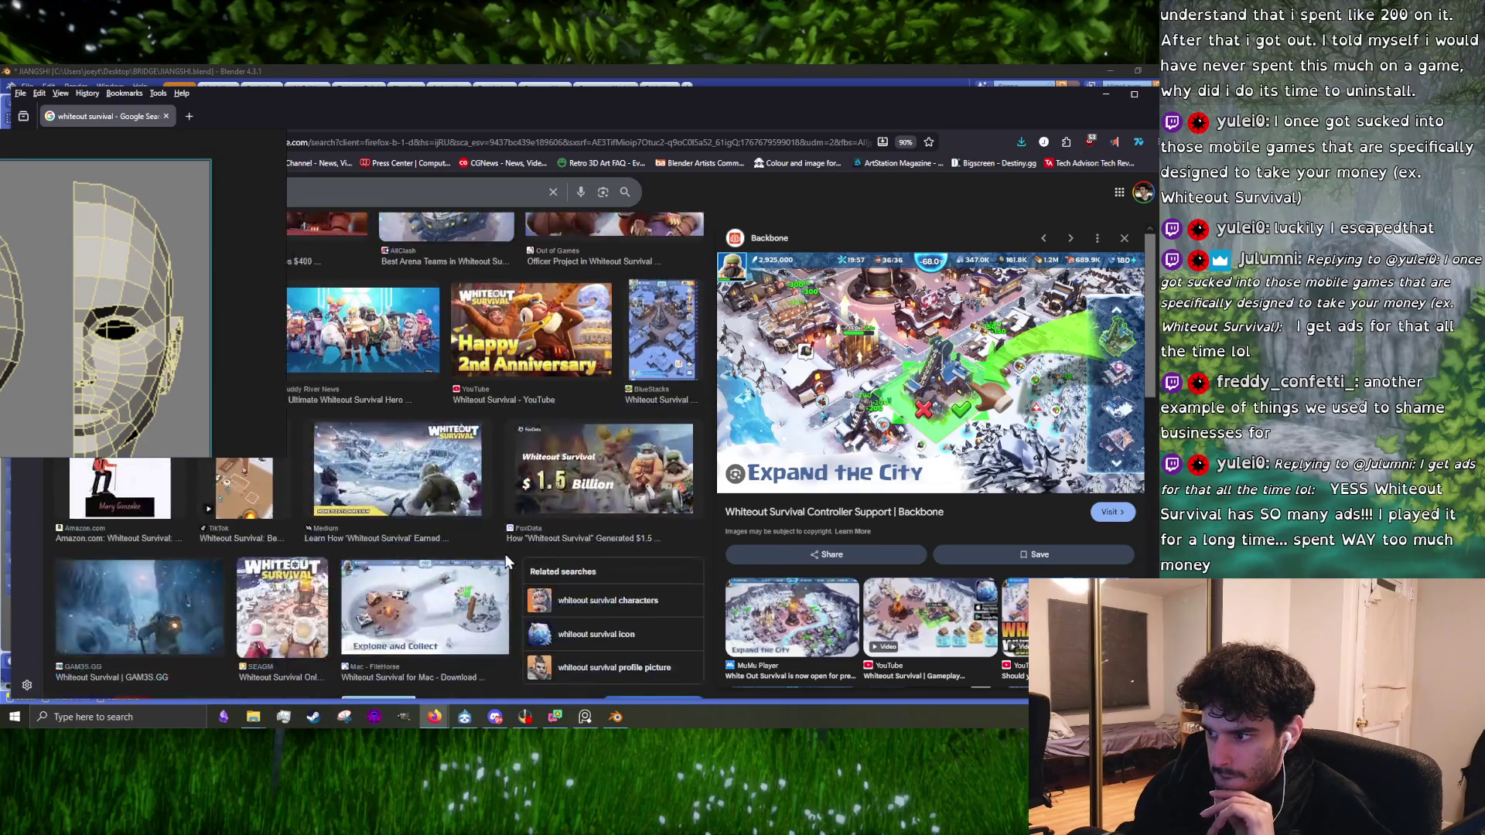
pyautogui.scroll(-2, 485, 550)
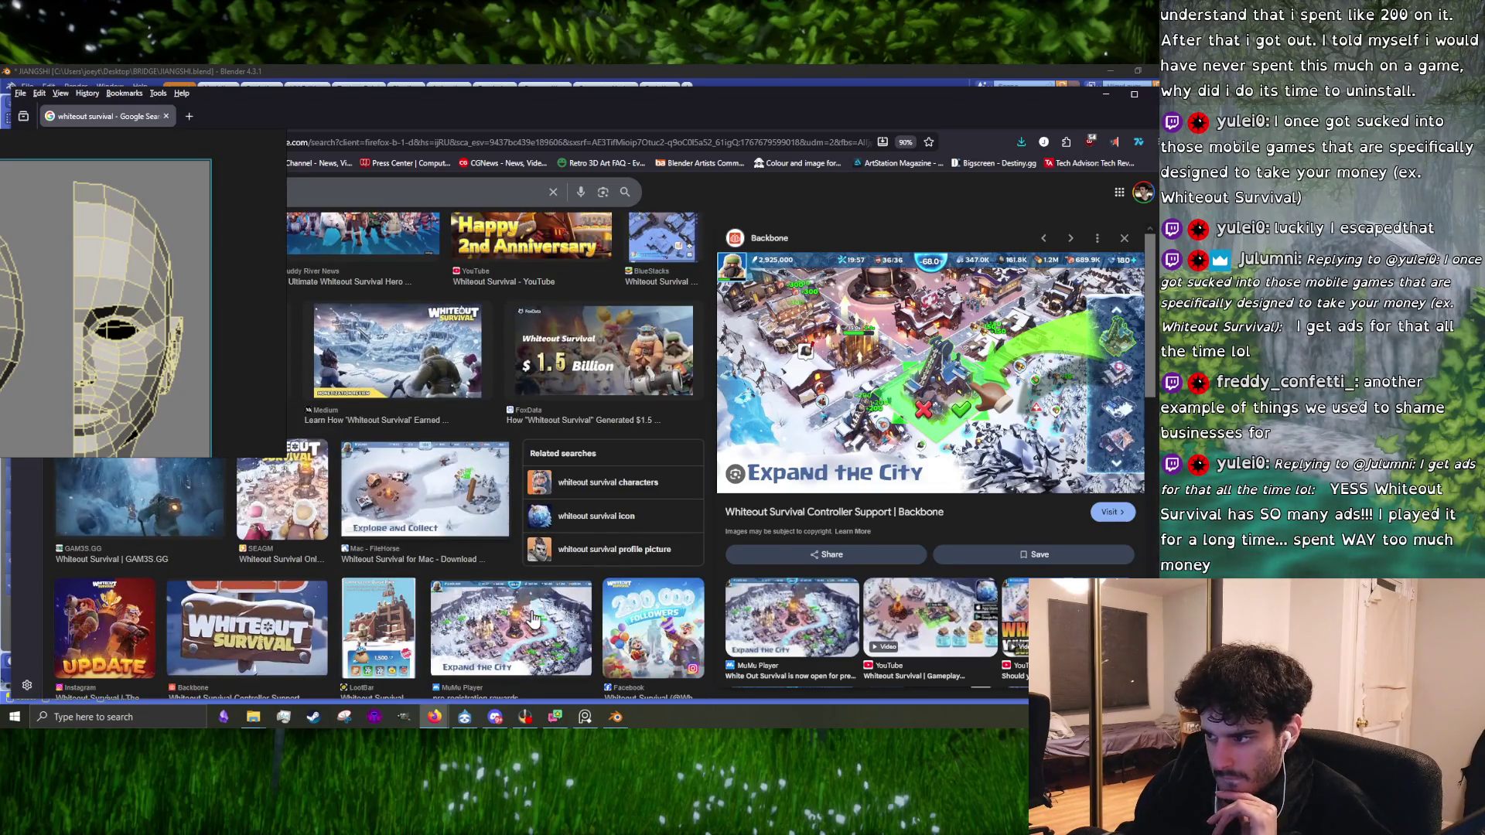
pyautogui.click(534, 619)
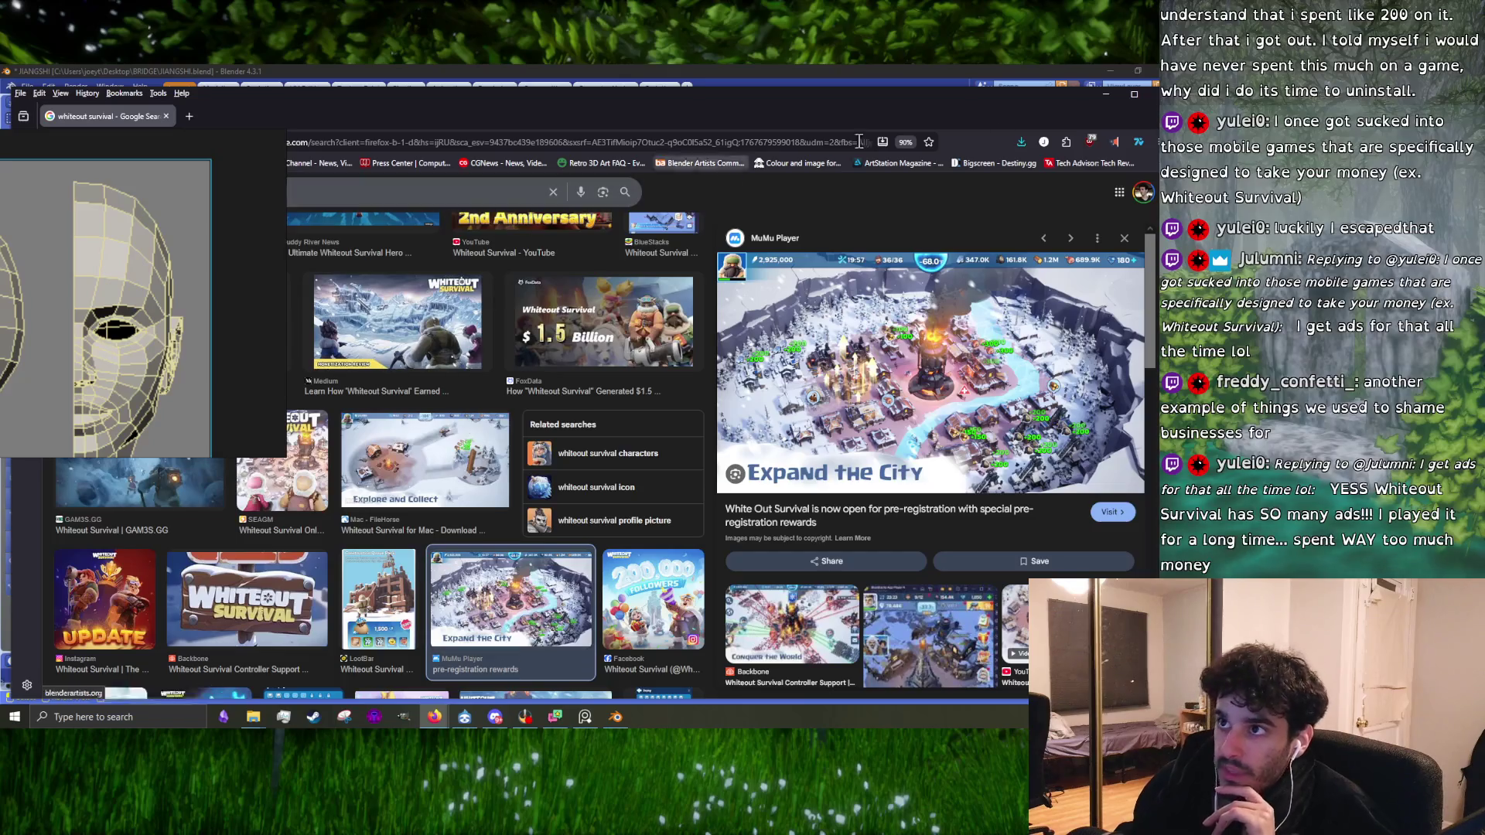
pyautogui.hotkey('alt', 'Tab')
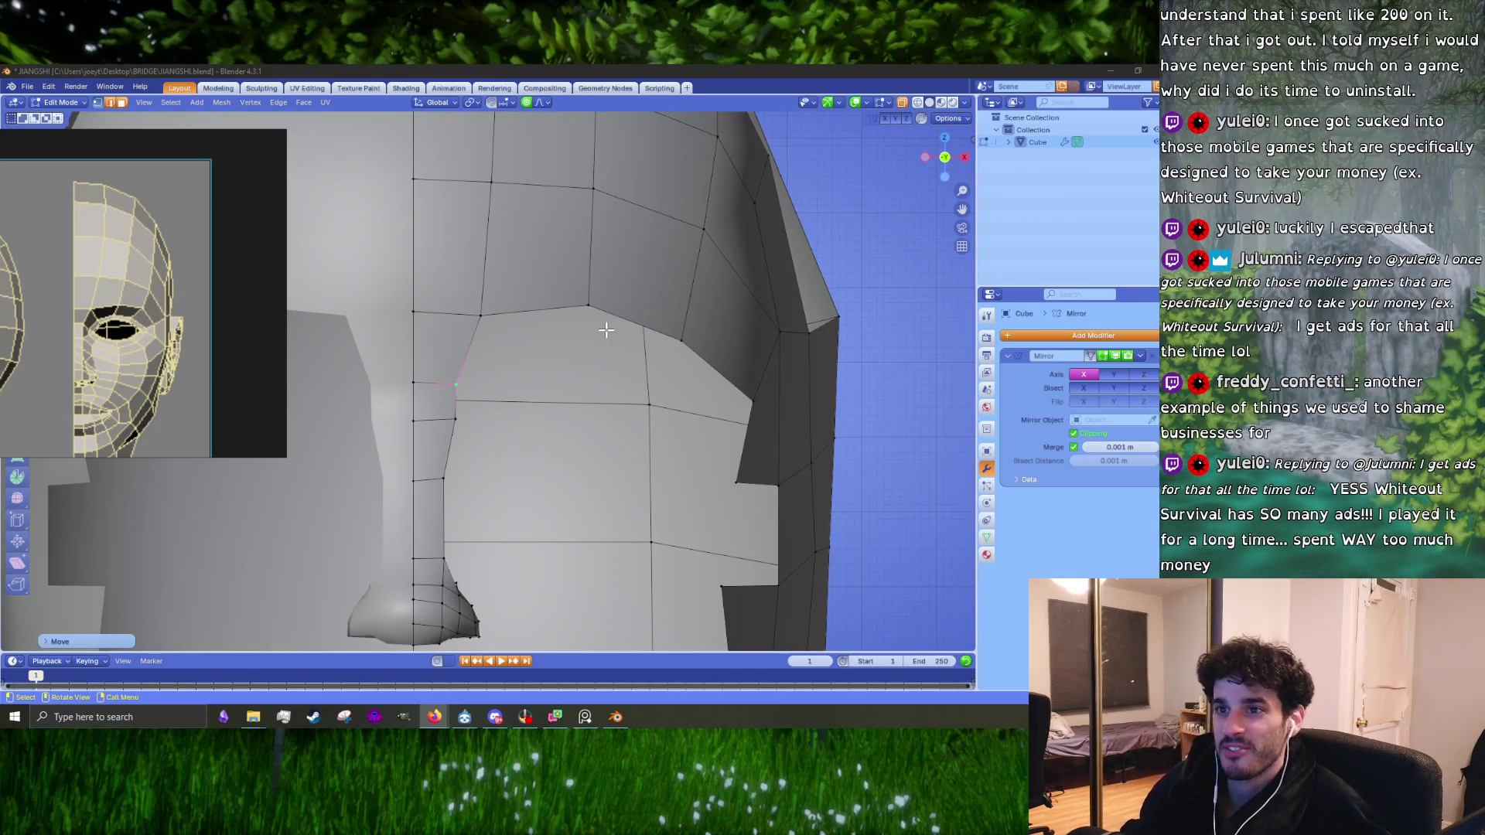
# Step: Box-select the crown vertices and move them outward with proportional editing
pyautogui.scroll(-5, 449, 391)
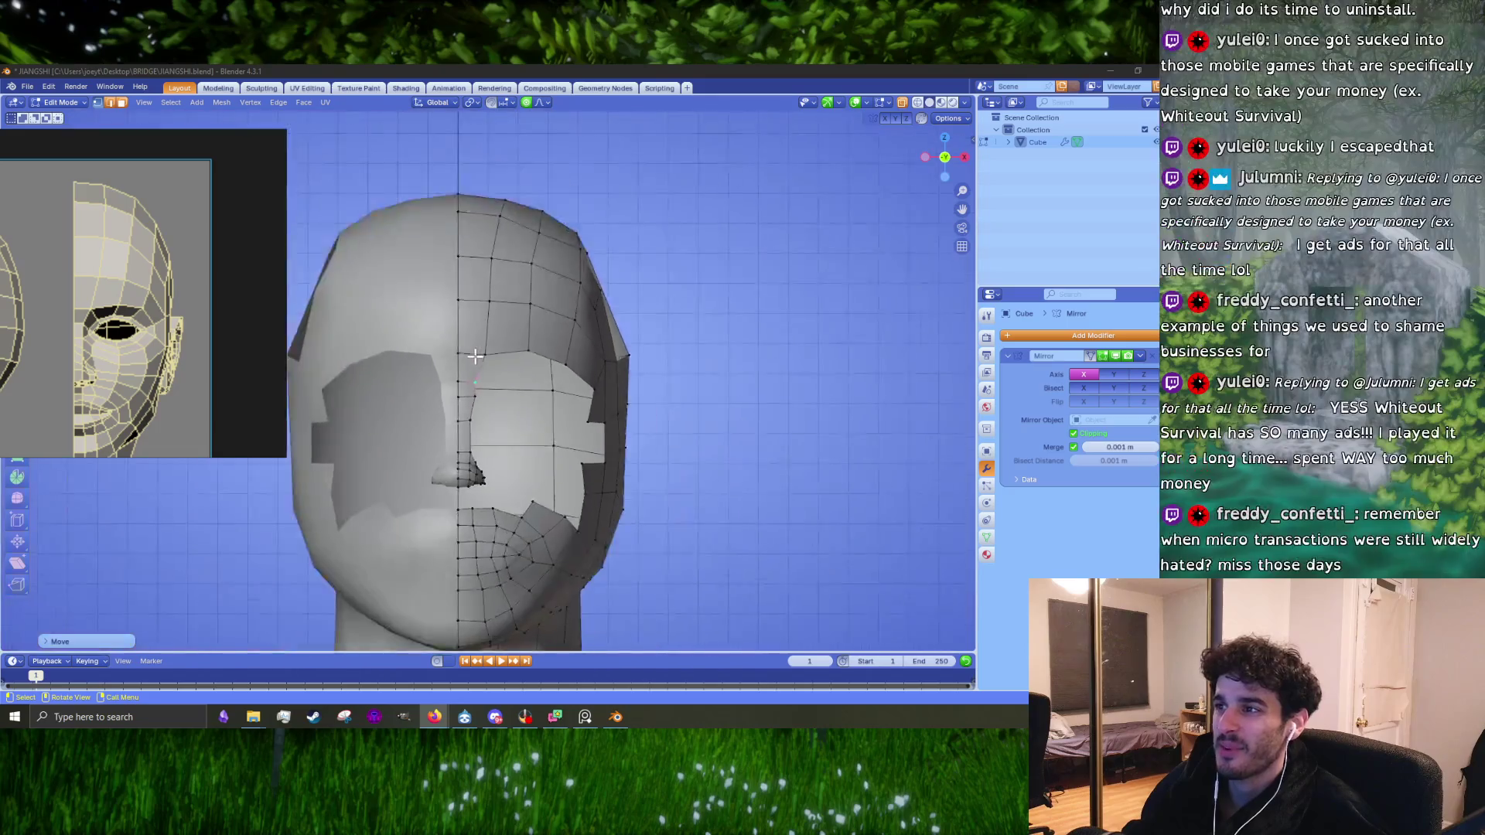
pyautogui.scroll(5, 479, 363)
pyautogui.keyDown('shift'); pyautogui.scroll(5, 624, 275); pyautogui.keyUp('shift')
pyautogui.moveTo(648, 288)
pyautogui.keyDown('ctrl'); pyautogui.mouseDown(button='right')
pyautogui.moveTo(576, 326)
pyautogui.moveTo(632, 293)
pyautogui.mouseUp(button='right'); pyautogui.keyUp('ctrl')
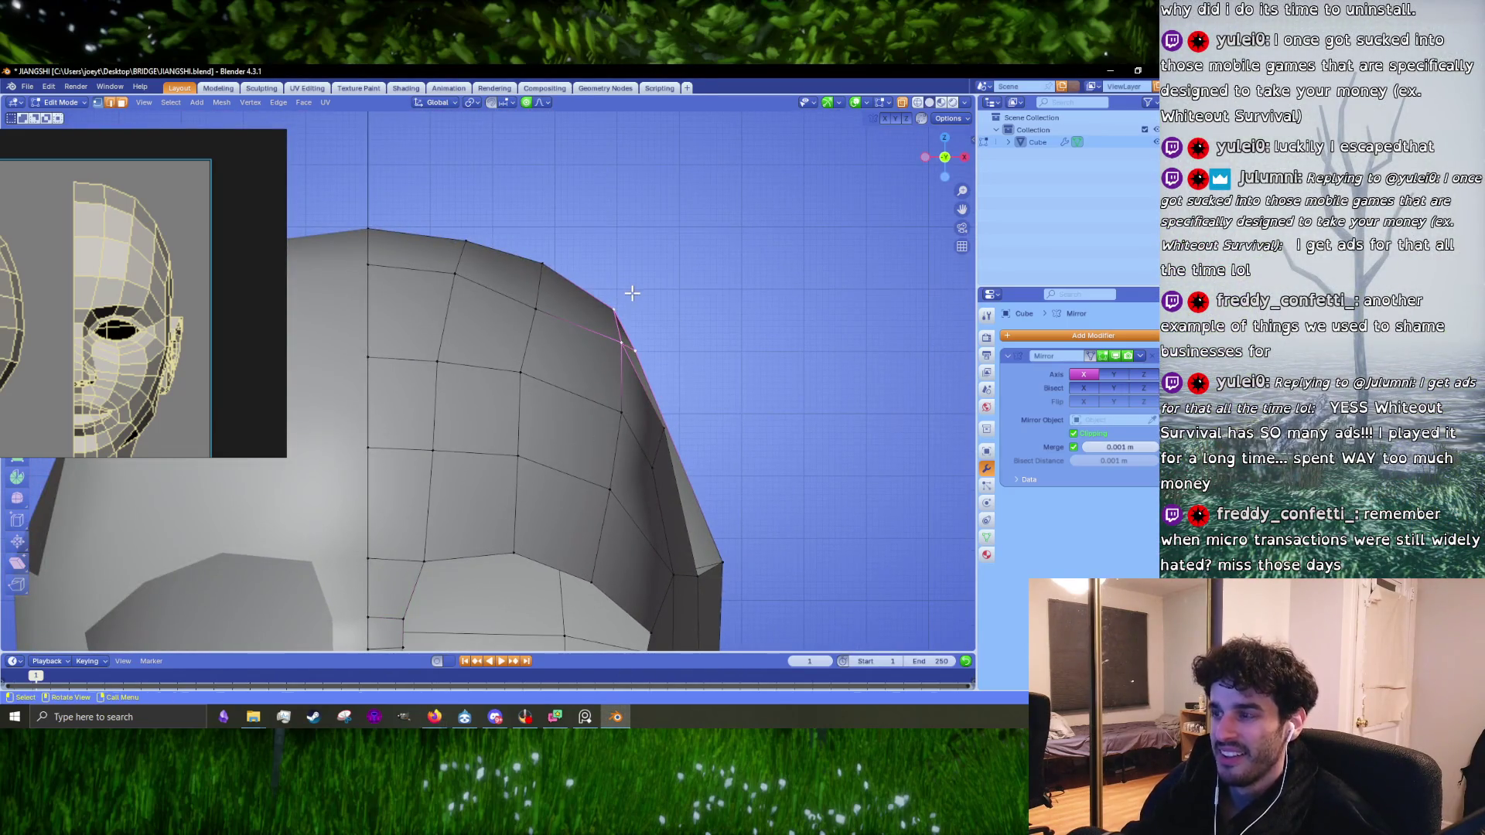
pyautogui.press('g')
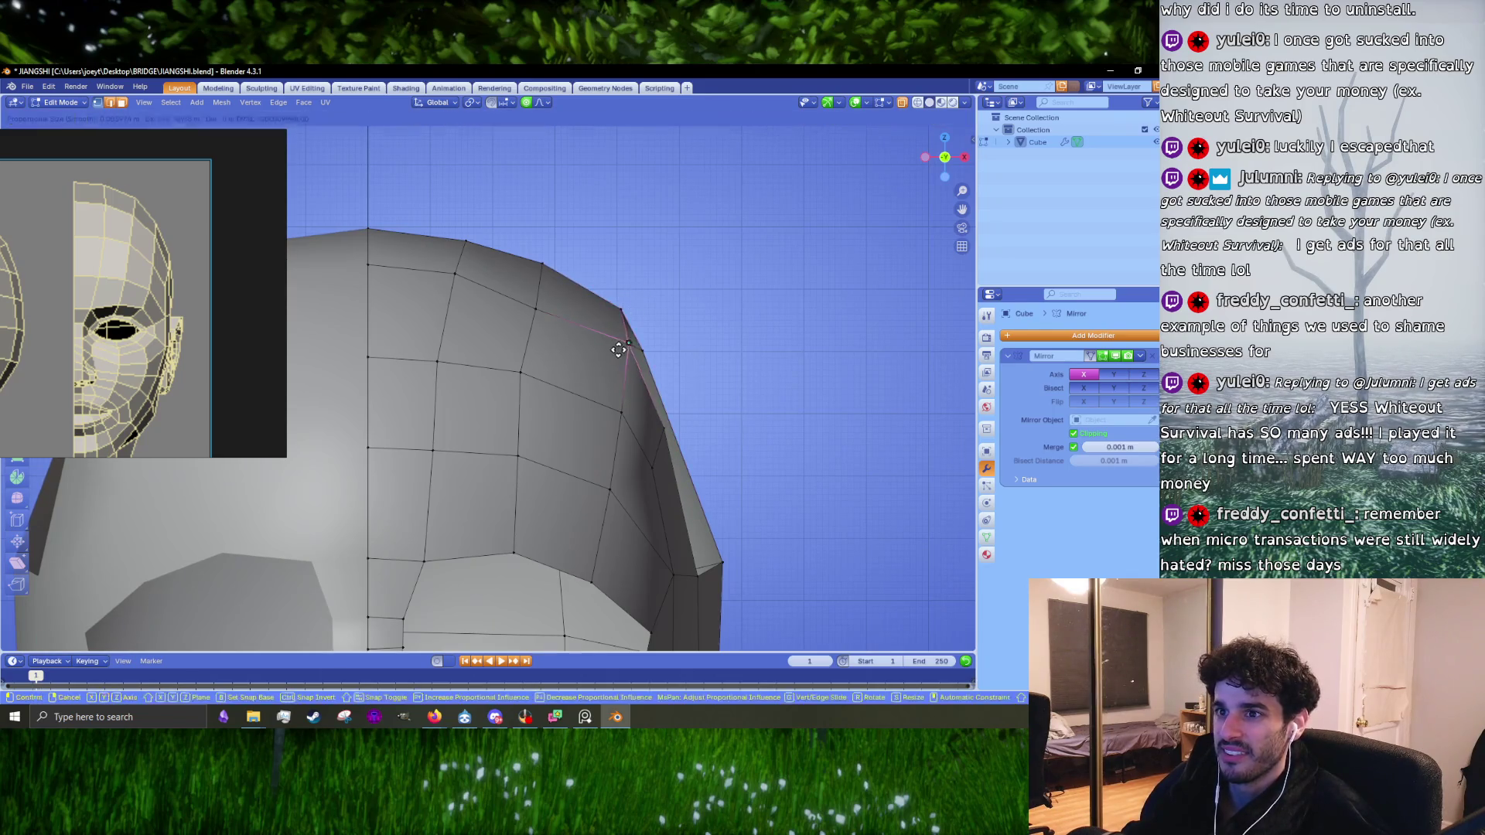
pyautogui.click(619, 349)
# Step: Bring the face into view and select the brow edges and the edge beside the nose bridge
pyautogui.scroll(-3, 606, 345)
pyautogui.moveTo(578, 426)
pyautogui.keyDown('shift'); pyautogui.mouseDown(button='middle')
pyautogui.moveTo(557, 431)
pyautogui.moveTo(584, 306)
pyautogui.mouseUp(button='middle'); pyautogui.keyUp('shift')
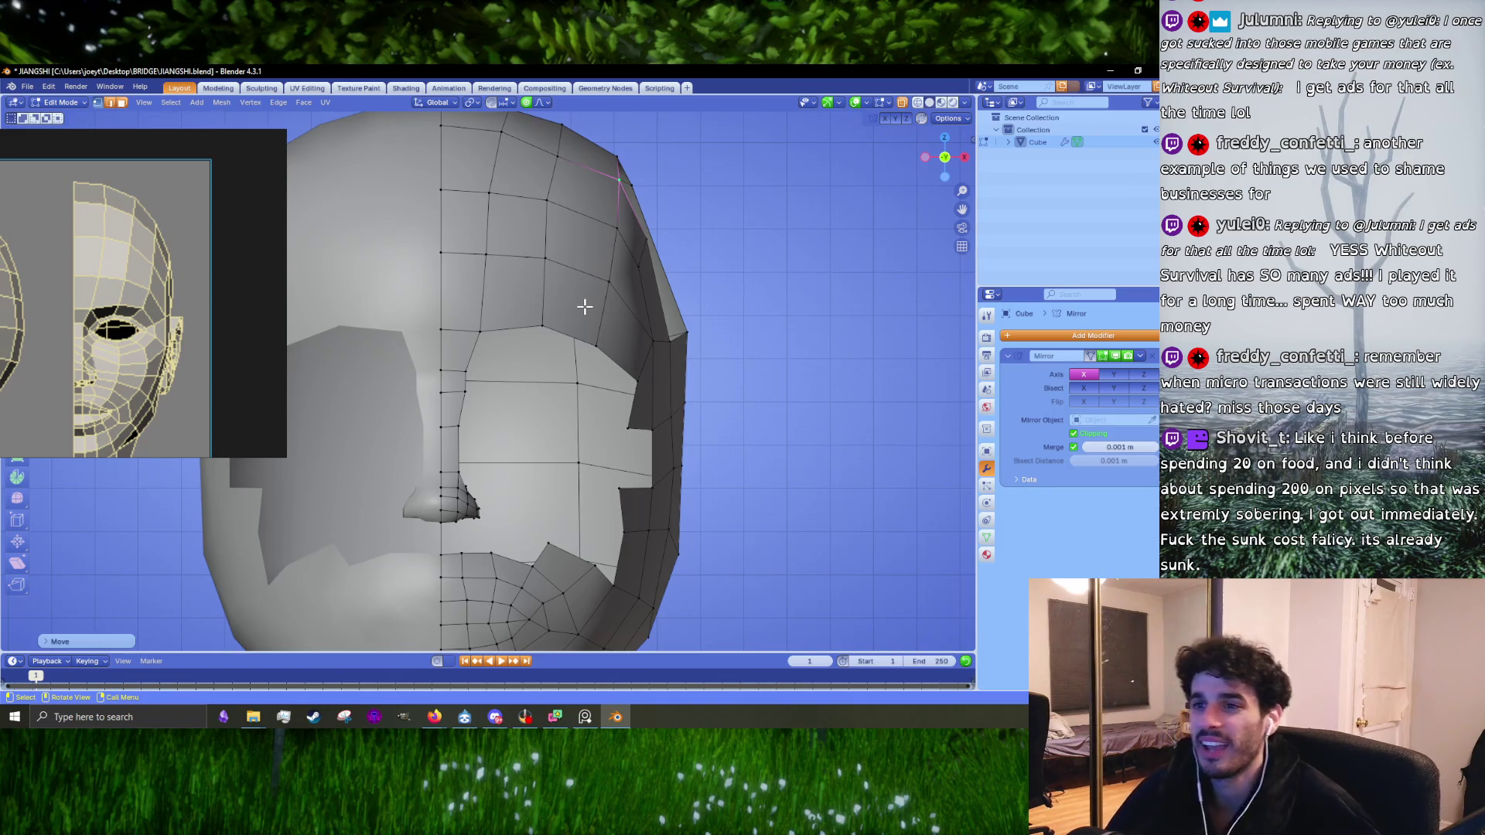
pyautogui.scroll(2, 580, 308)
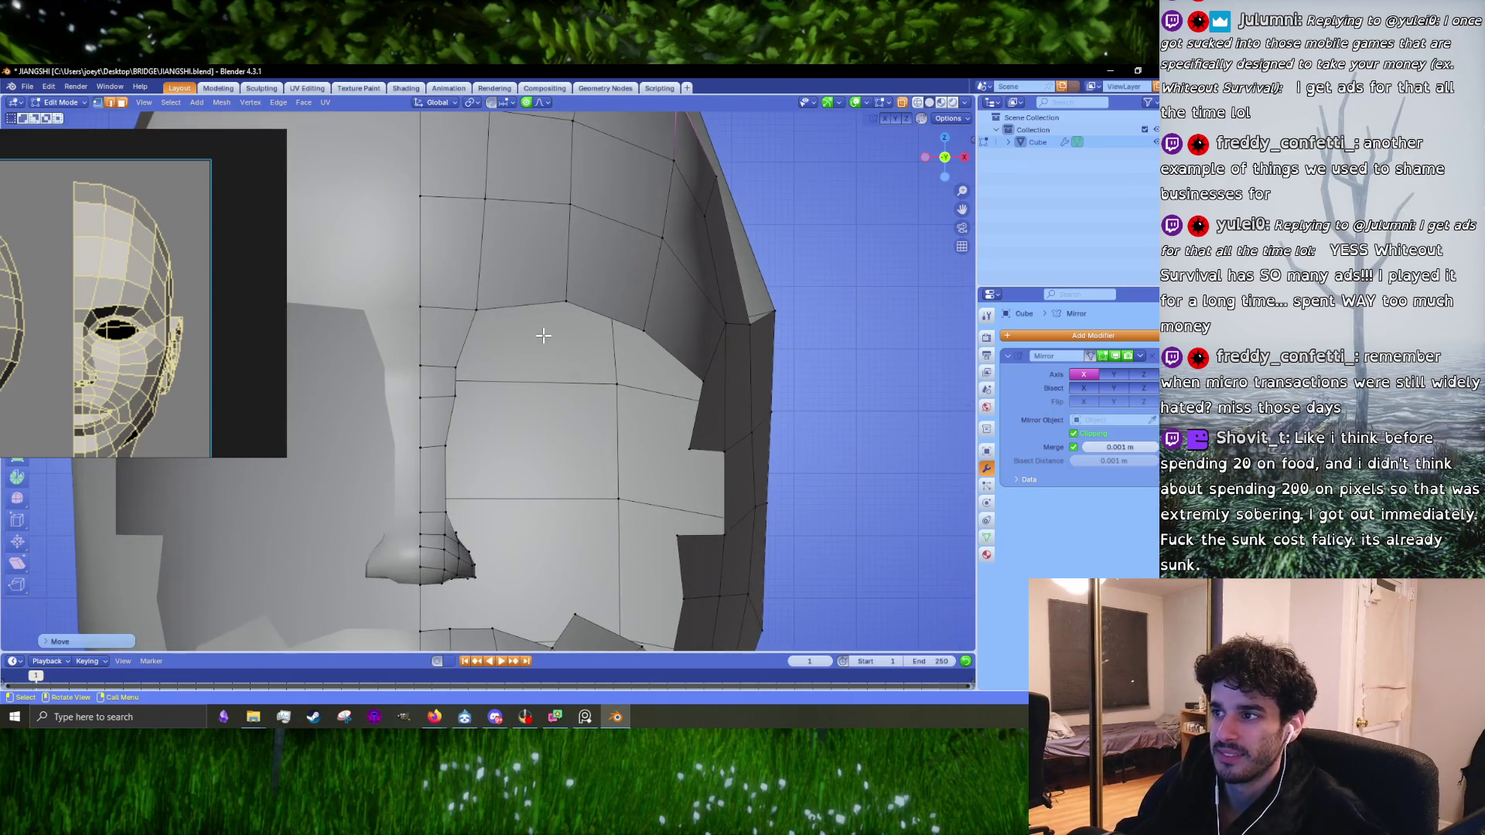
pyautogui.click(476, 309)
pyautogui.press('2')
pyautogui.click(514, 304)
pyautogui.keyDown('shift'); pyautogui.click(469, 333); pyautogui.keyUp('shift')
pyautogui.keyDown('shift'); pyautogui.click(584, 310); pyautogui.keyUp('shift')
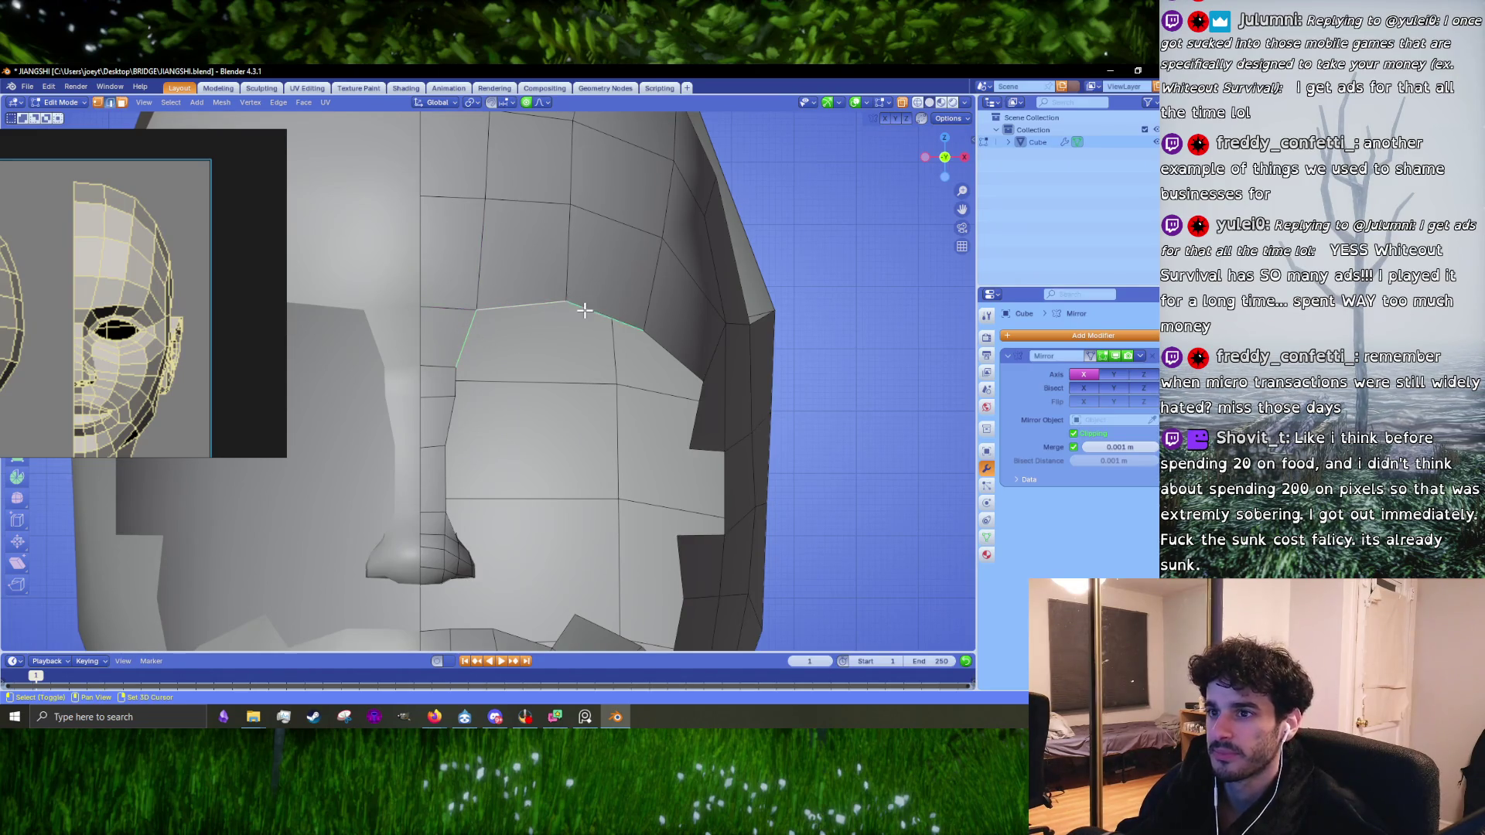
pyautogui.keyDown('shift'); pyautogui.click(692, 426); pyautogui.keyUp('shift')
pyautogui.click(452, 408)
pyautogui.scroll(2, 447, 410)
pyautogui.click(443, 384)
pyautogui.click(439, 387)
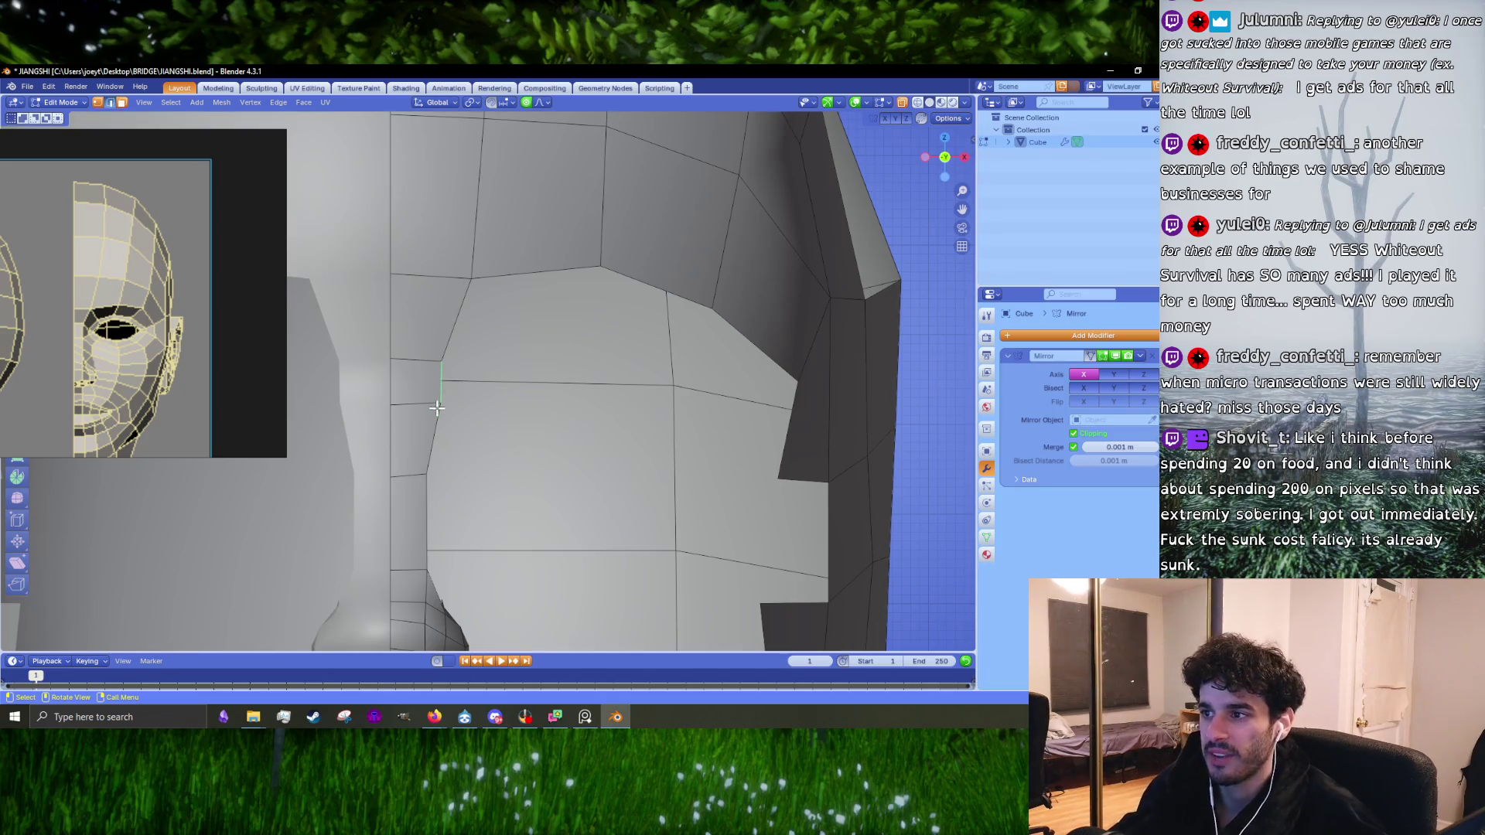
# Step: Extrude a first cheek face from the edge beside the nose, then scale and reposition it
pyautogui.keyDown('shift'); pyautogui.moveTo(461, 414); pyautogui.dragTo(456, 372, button='middle'); pyautogui.keyUp('shift')
pyautogui.click(434, 382)
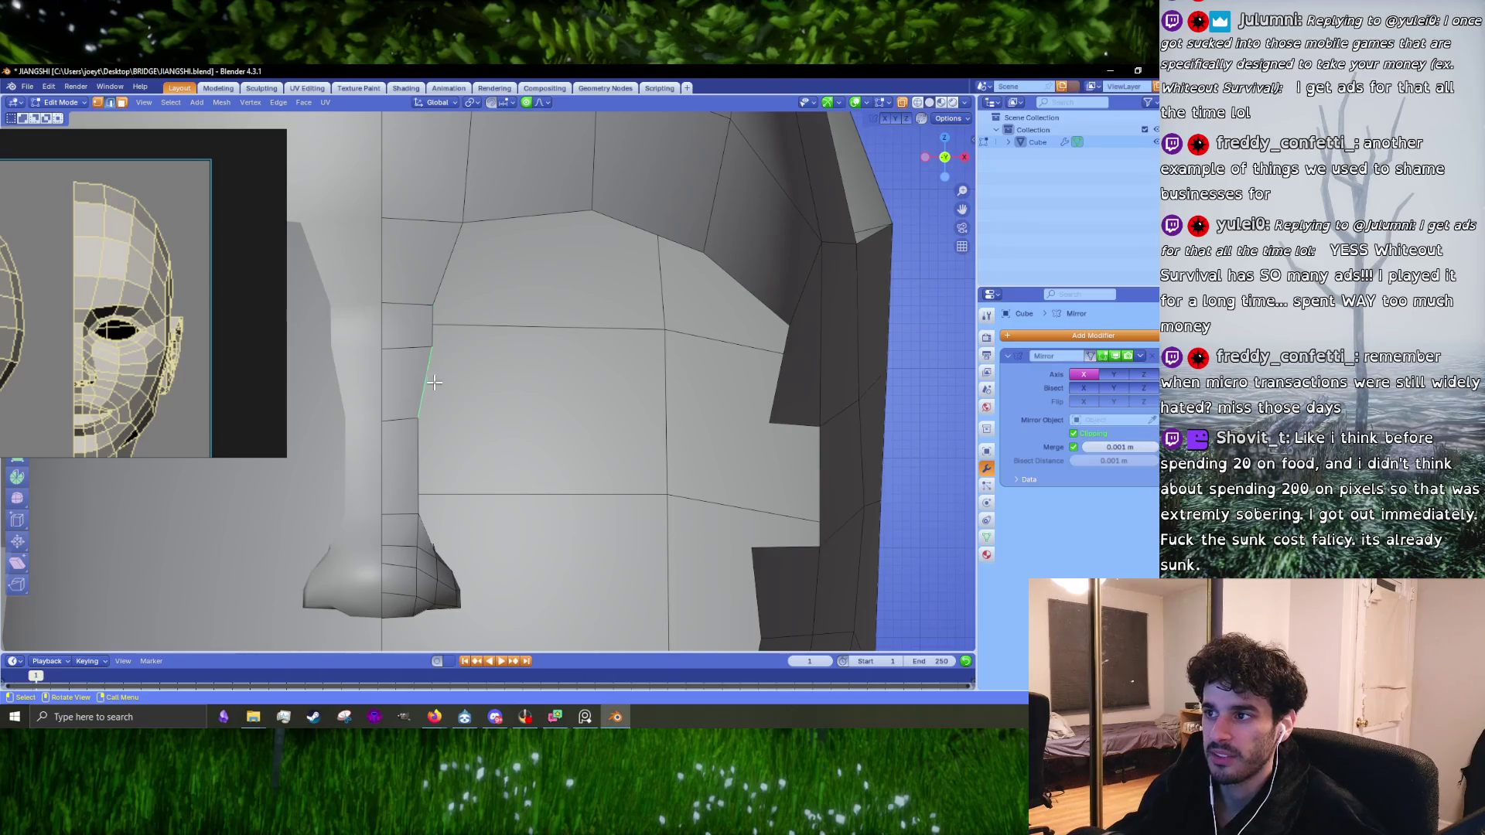
pyautogui.press('e')
pyautogui.click(505, 423)
pyautogui.moveTo(564, 413); pyautogui.dragTo(492, 430, button='middle')
pyautogui.press('g')
pyautogui.click(492, 429)
pyautogui.press('s')
pyautogui.click(586, 411)
pyautogui.press('KP_1')
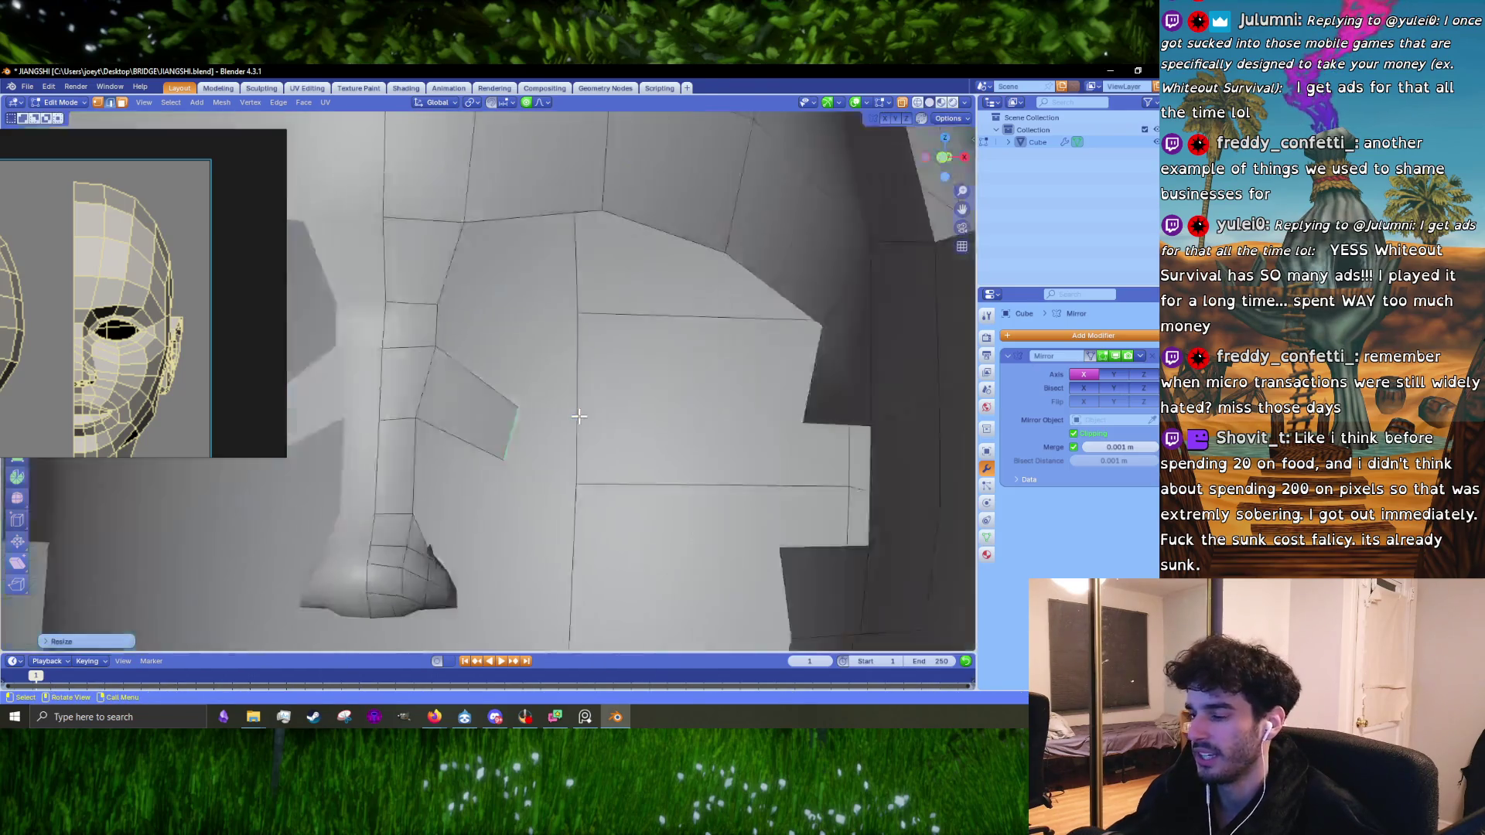
pyautogui.press('g')
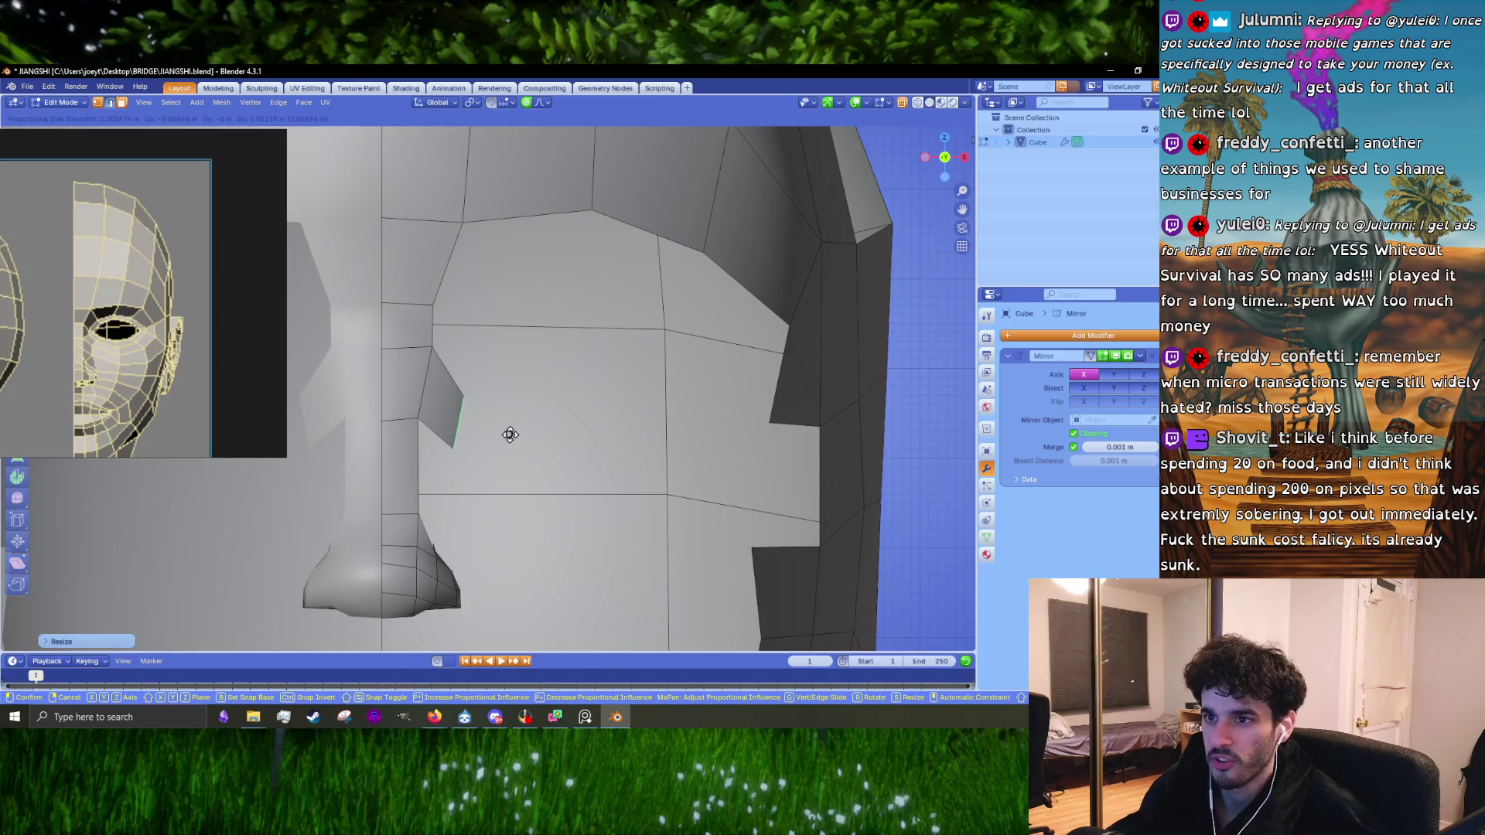
pyautogui.click(516, 435)
pyautogui.moveTo(516, 435); pyautogui.dragTo(467, 380, button='middle')
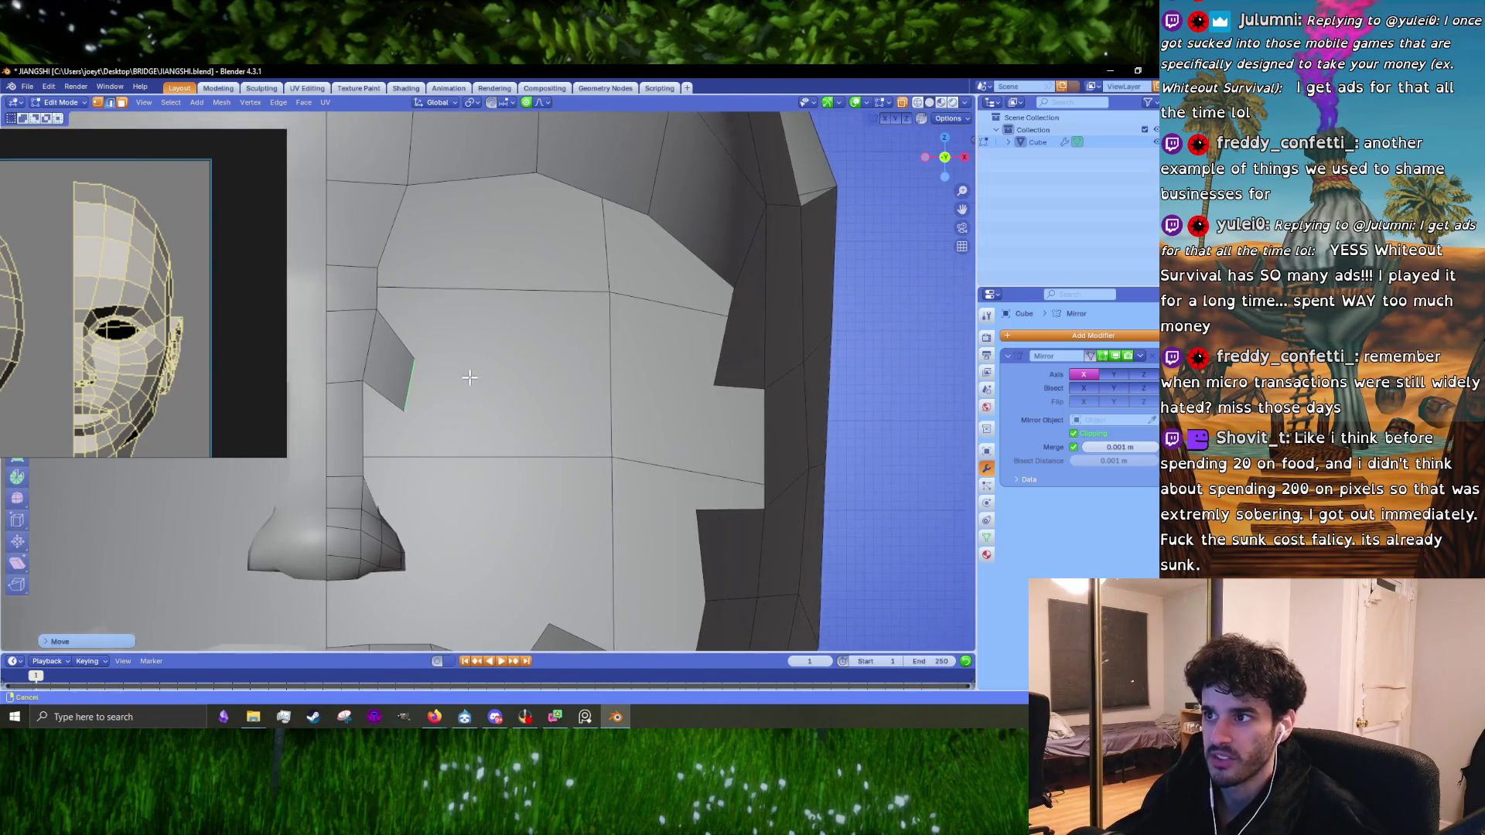
# Step: Extrude a second face across the cheek and nudge its new edge into place
pyautogui.press('e')
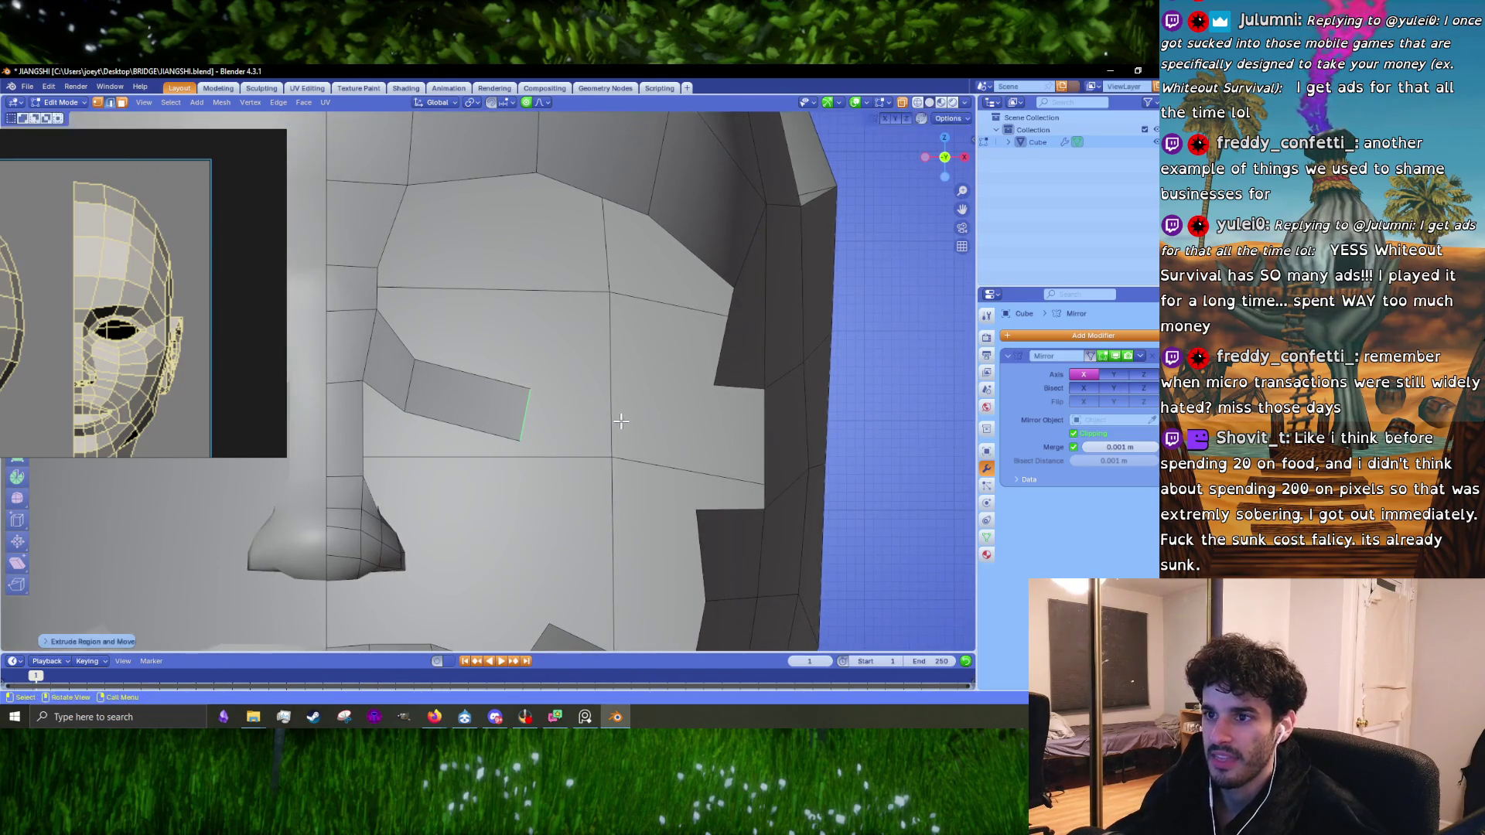
pyautogui.click(620, 400)
pyautogui.press('g')
pyautogui.click(632, 406)
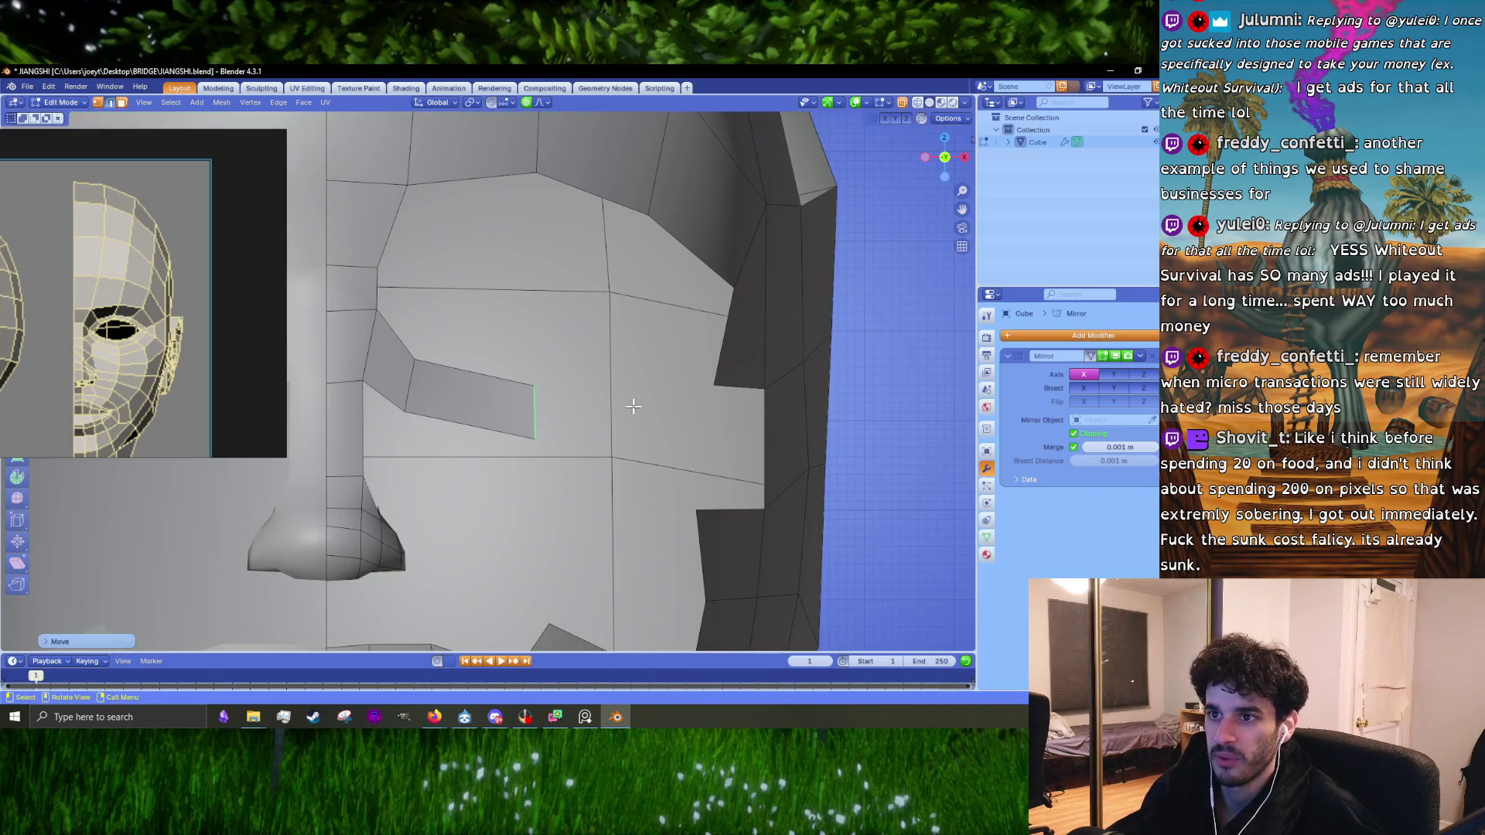
pyautogui.press('g')
pyautogui.click(667, 434)
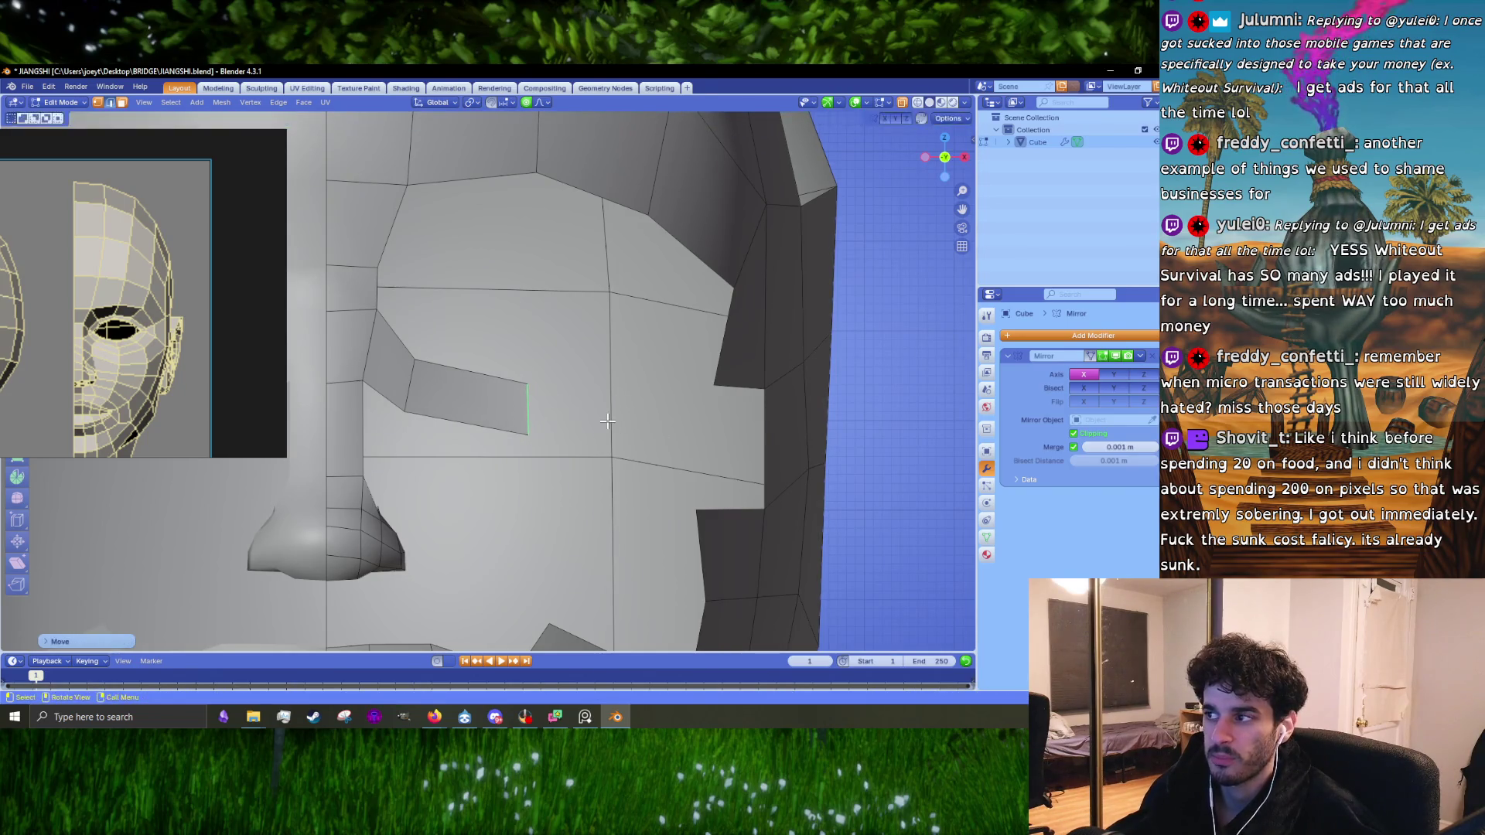
# Step: Extend the strip toward the head's side, rotating, moving and scaling the end edge
pyautogui.press('e')
pyautogui.click(724, 411)
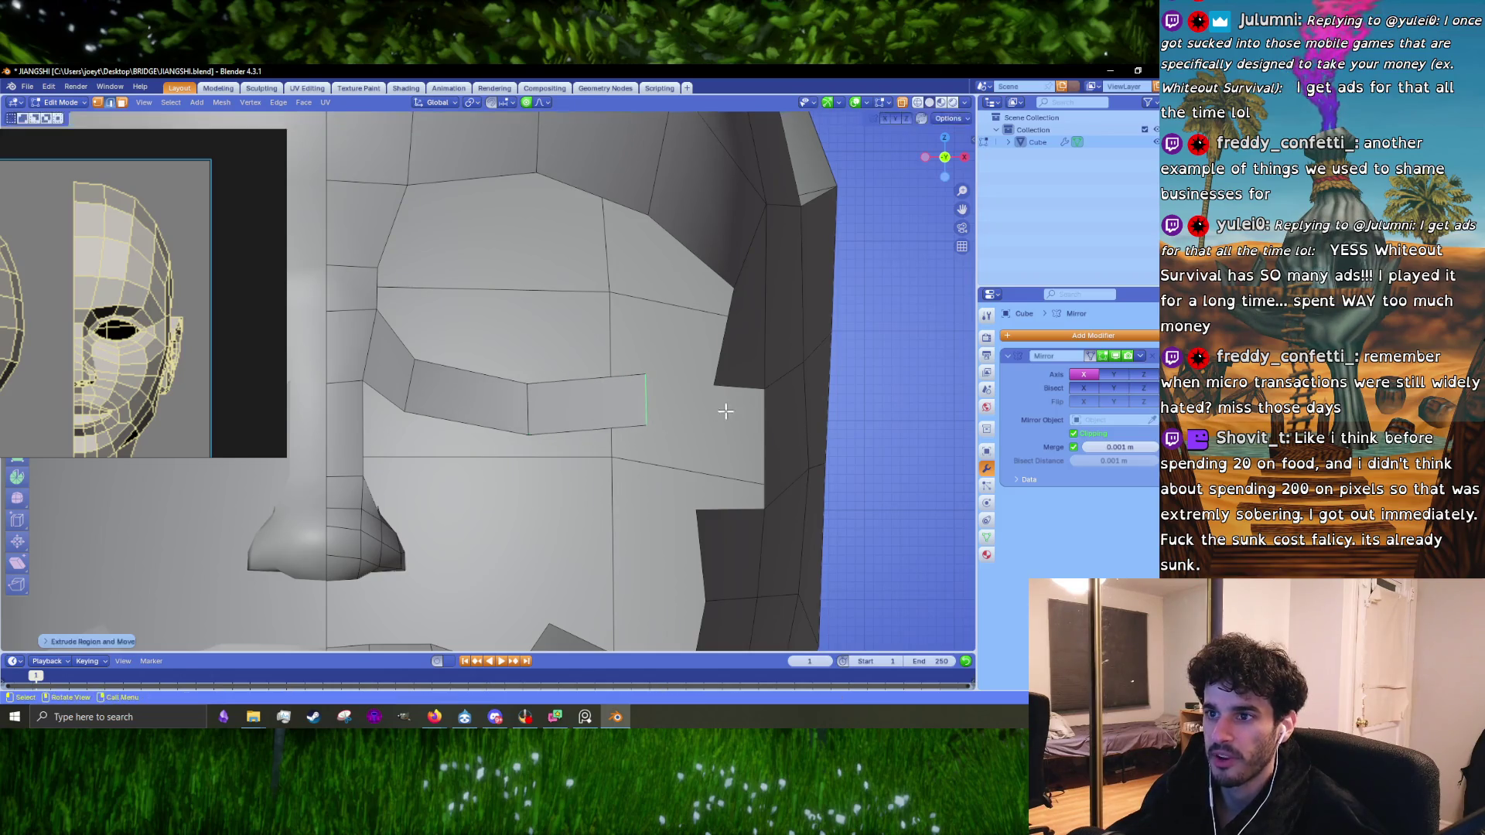
pyautogui.press('r')
pyautogui.click(719, 401)
pyautogui.press('g')
pyautogui.click(694, 403)
pyautogui.press('s')
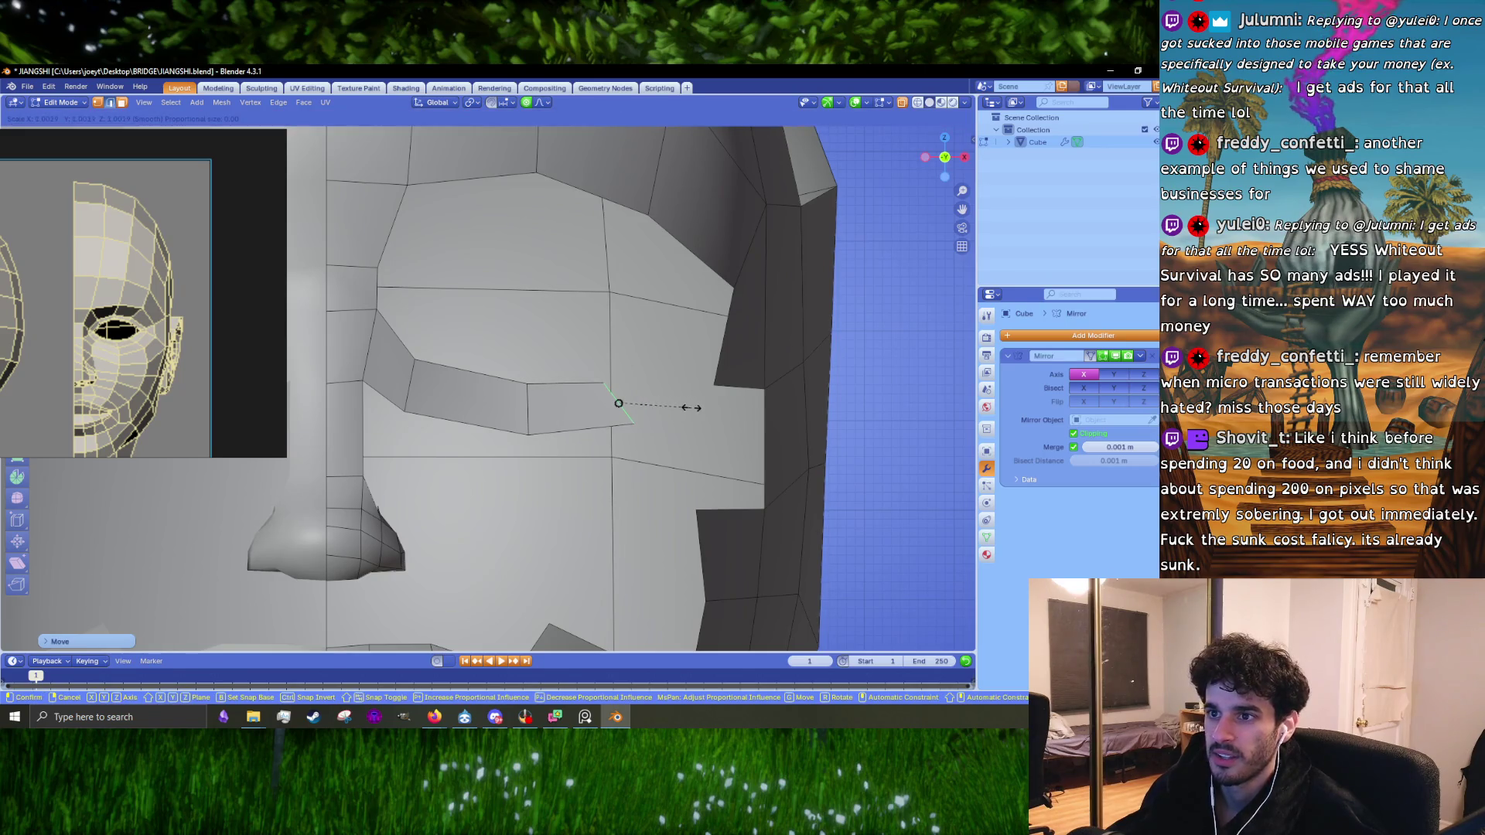
pyautogui.click(681, 409)
# Step: Adjust the end vertices and fill a face joining the strip to the head's side edge
pyautogui.keyDown('shift'); pyautogui.moveTo(660, 406); pyautogui.dragTo(594, 438, button='middle'); pyautogui.keyUp('shift')
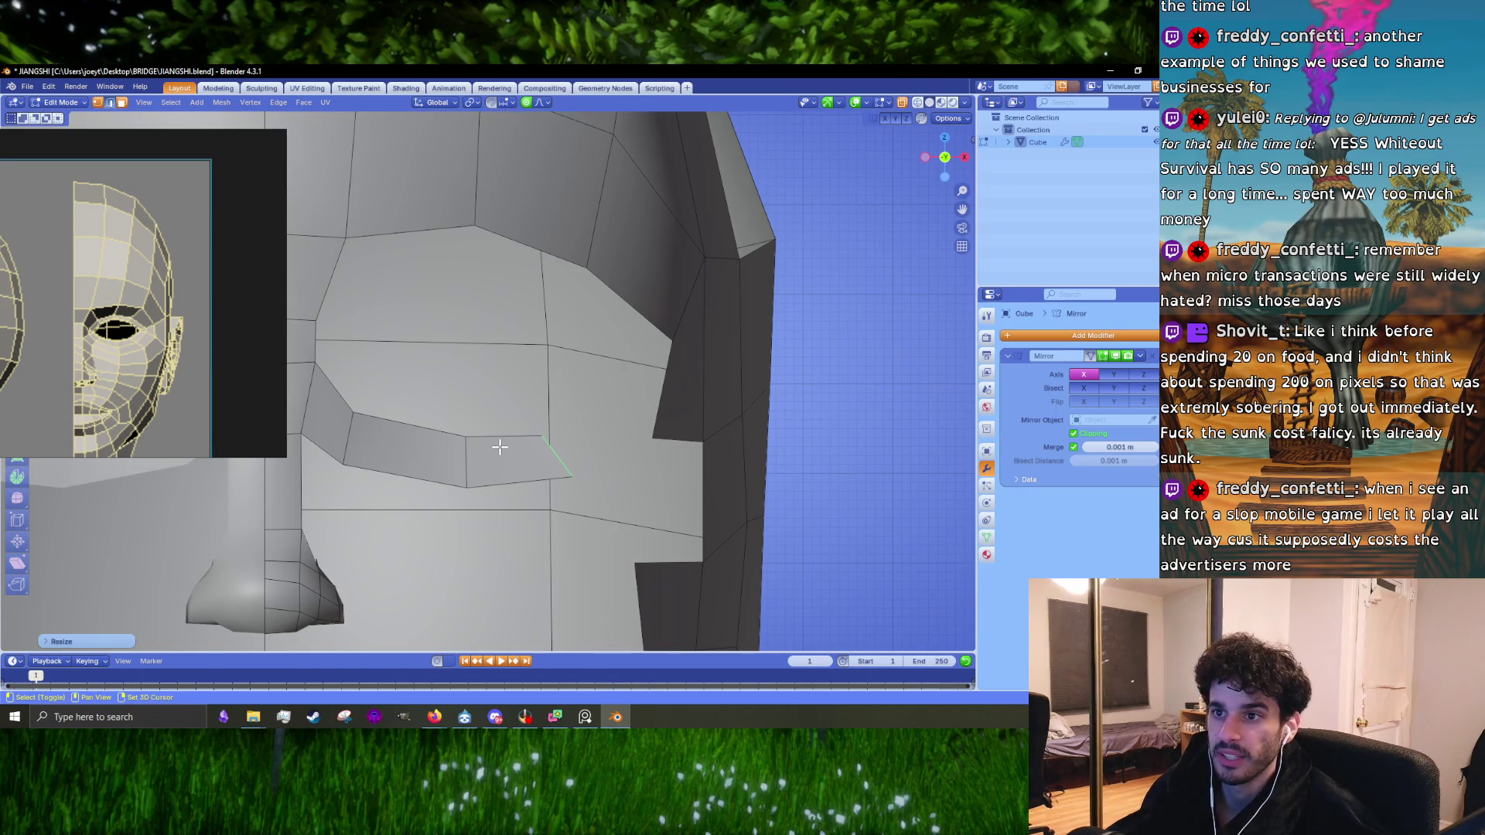
pyautogui.click(658, 436)
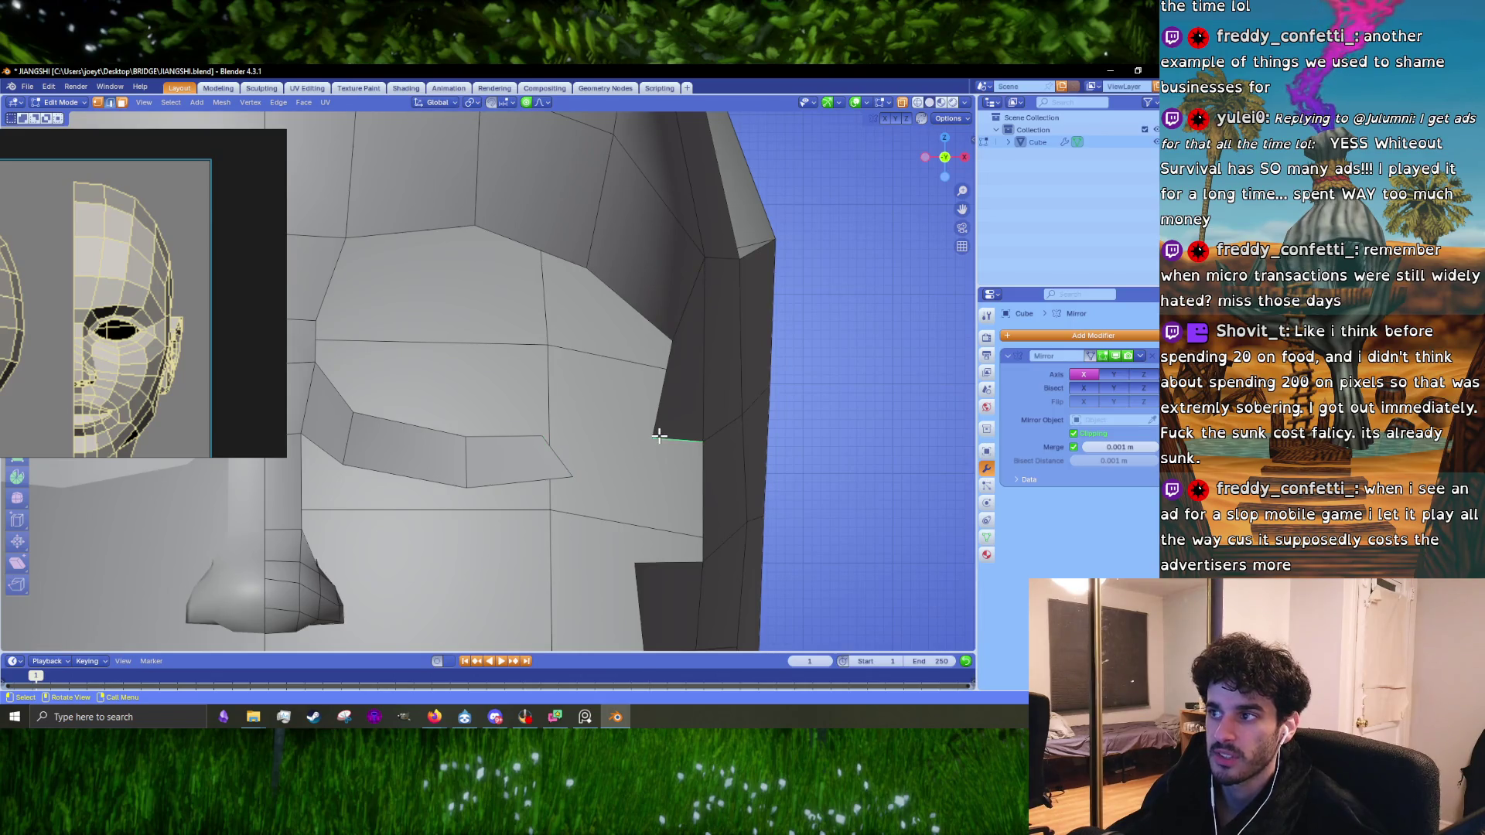
pyautogui.press('2')
pyautogui.press('g')
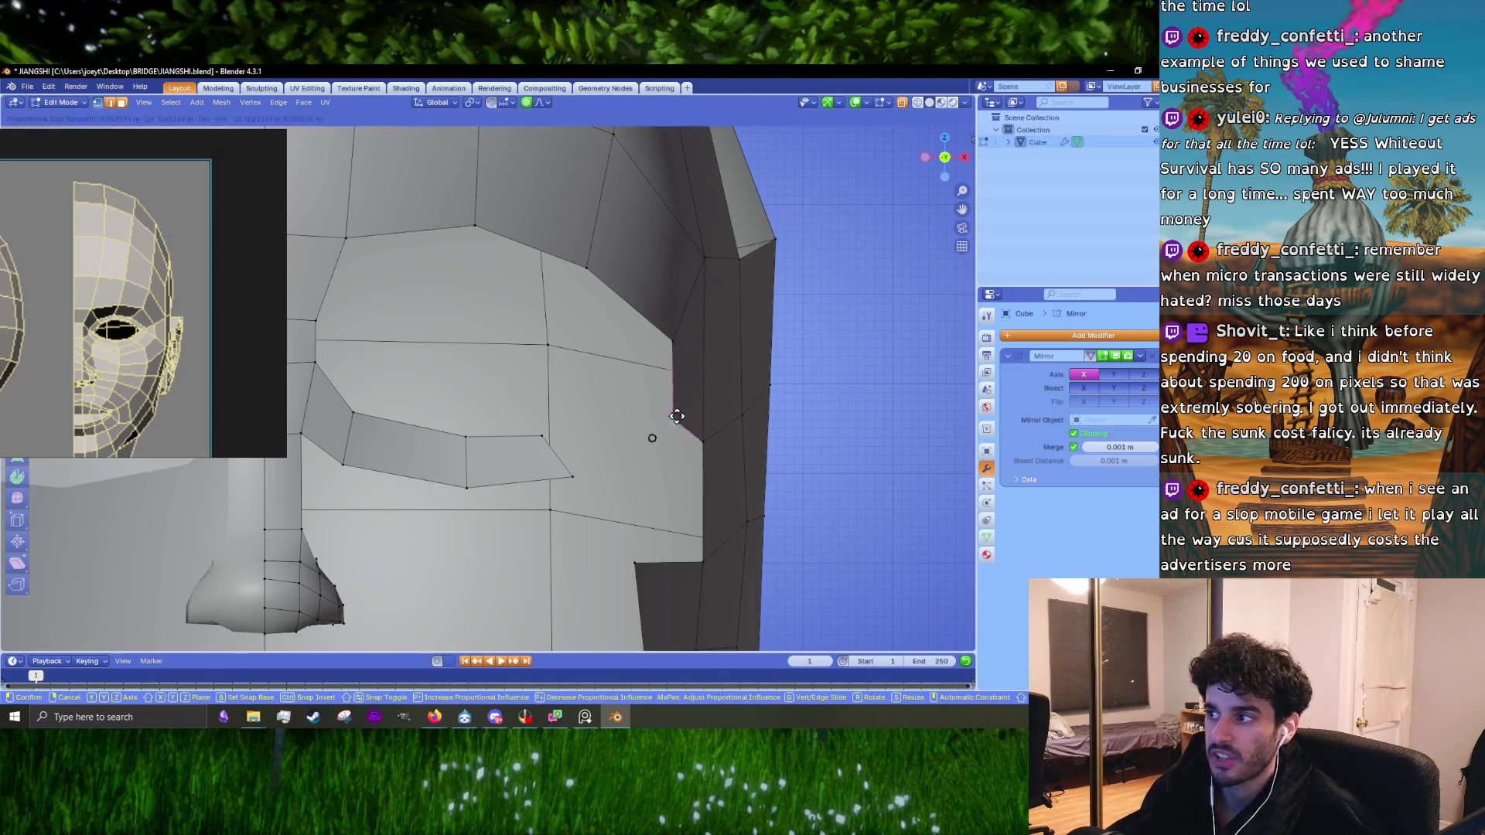
pyautogui.click(678, 398)
pyautogui.press('1')
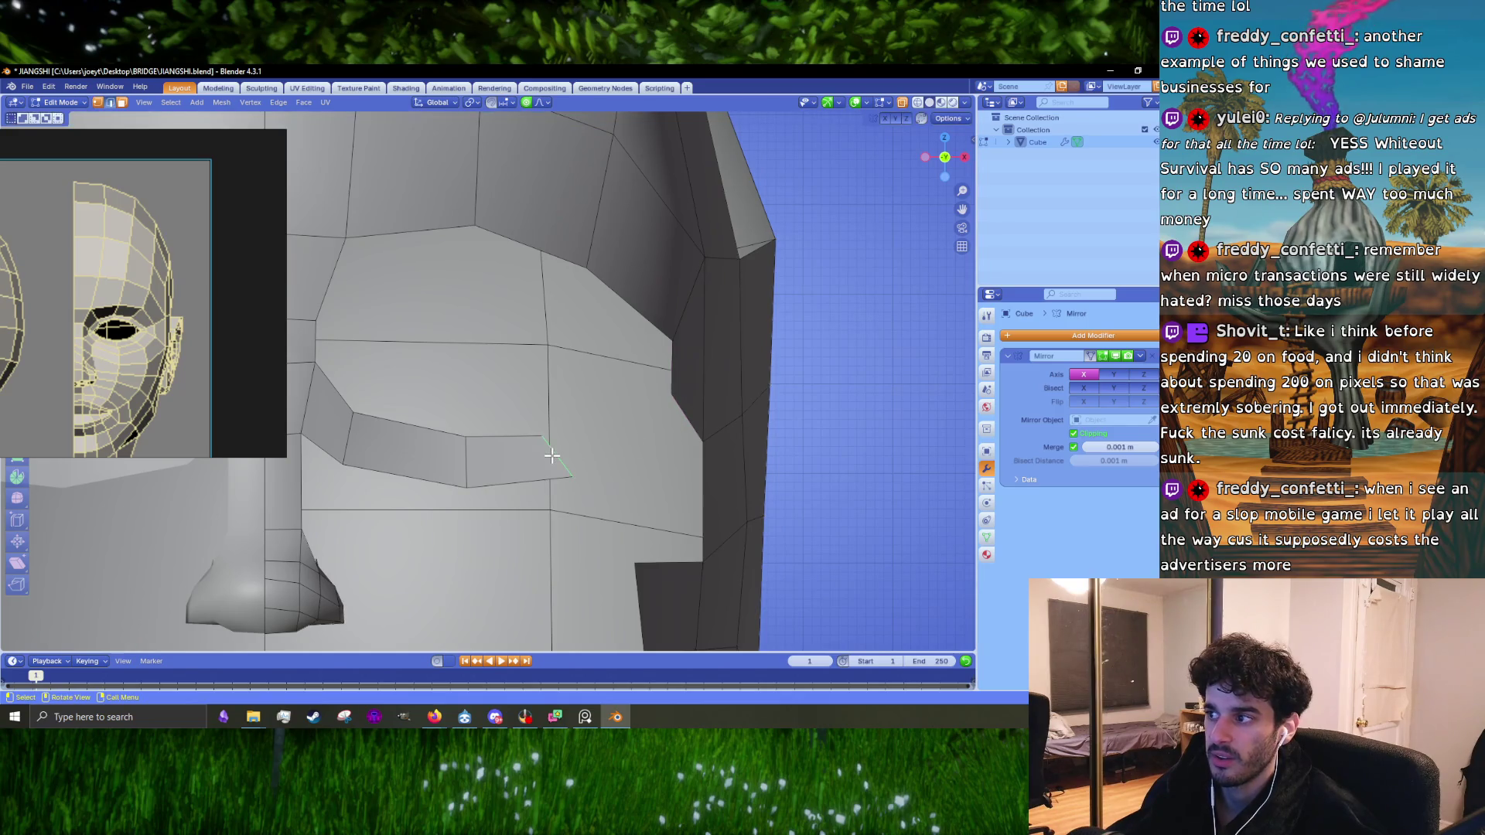
pyautogui.press('g')
pyautogui.click(558, 469)
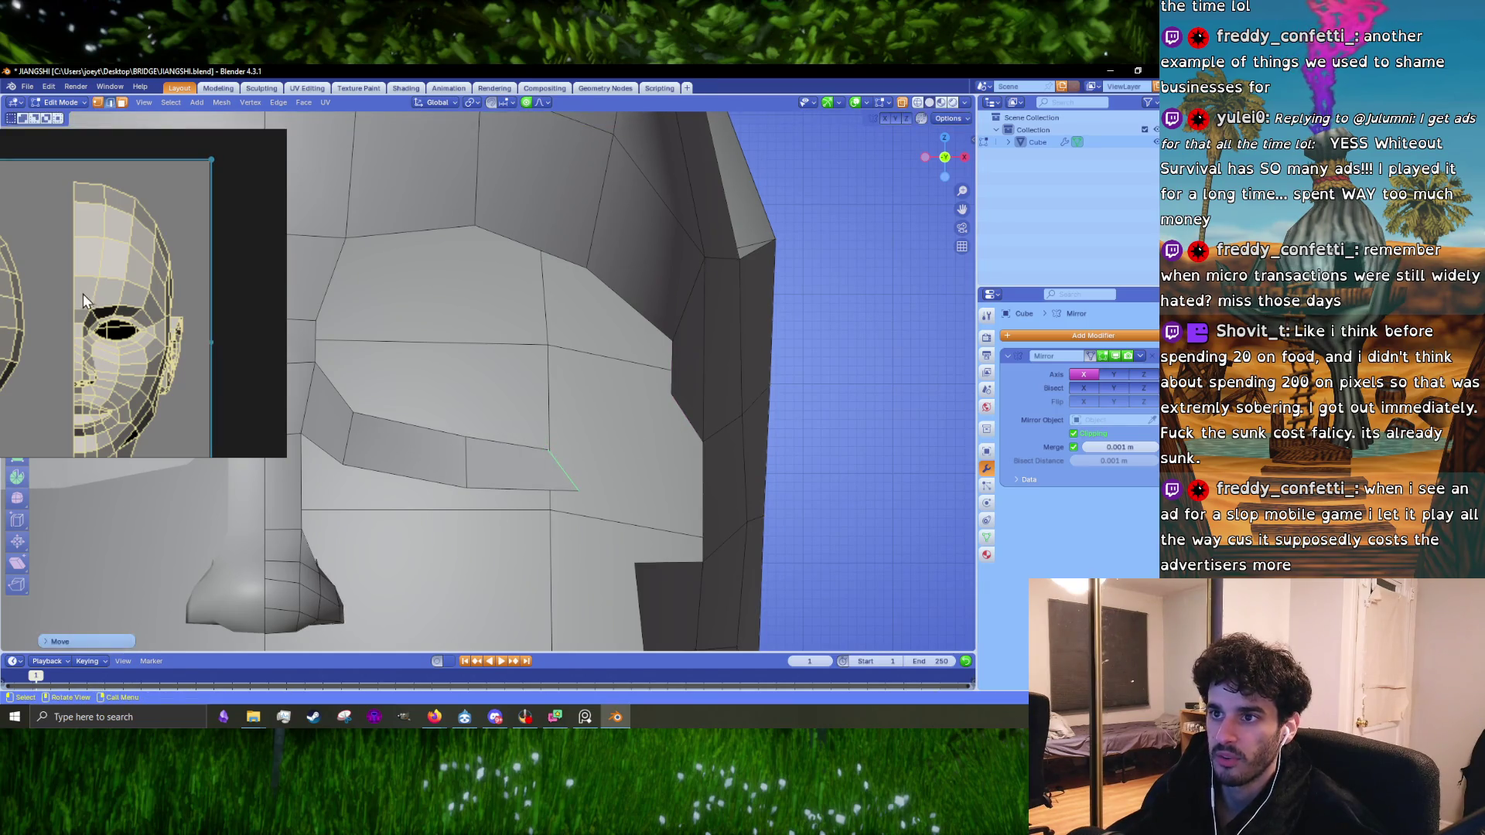
pyautogui.click(686, 407)
pyautogui.press('f')
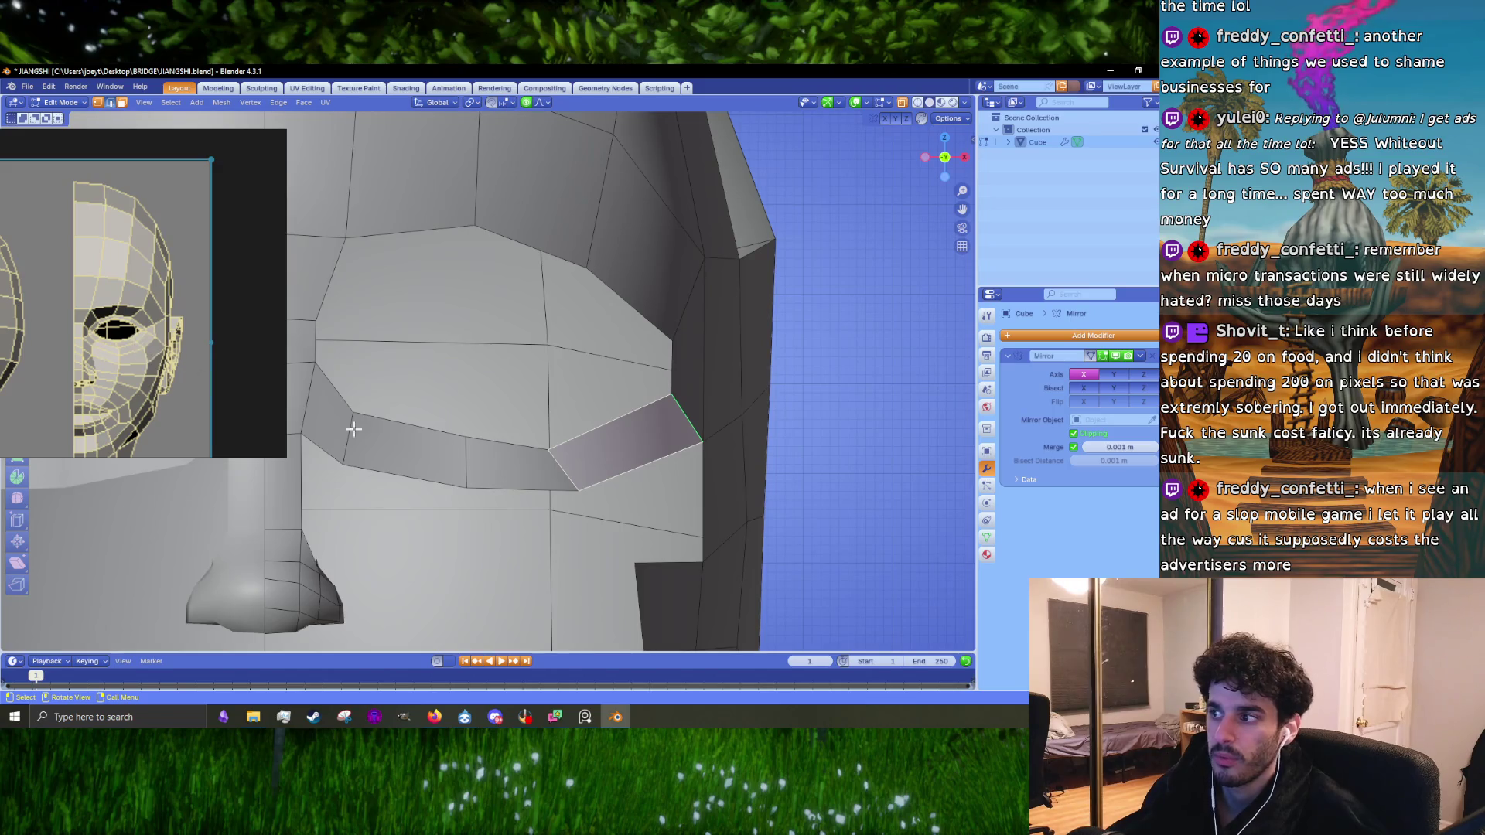
# Step: Shift the vertex at the cheek strip's bend to the right to smooth the strip's angle
pyautogui.scroll(-3, 650, 474)
pyautogui.scroll(2, 588, 469)
pyautogui.scroll(1, 587, 470)
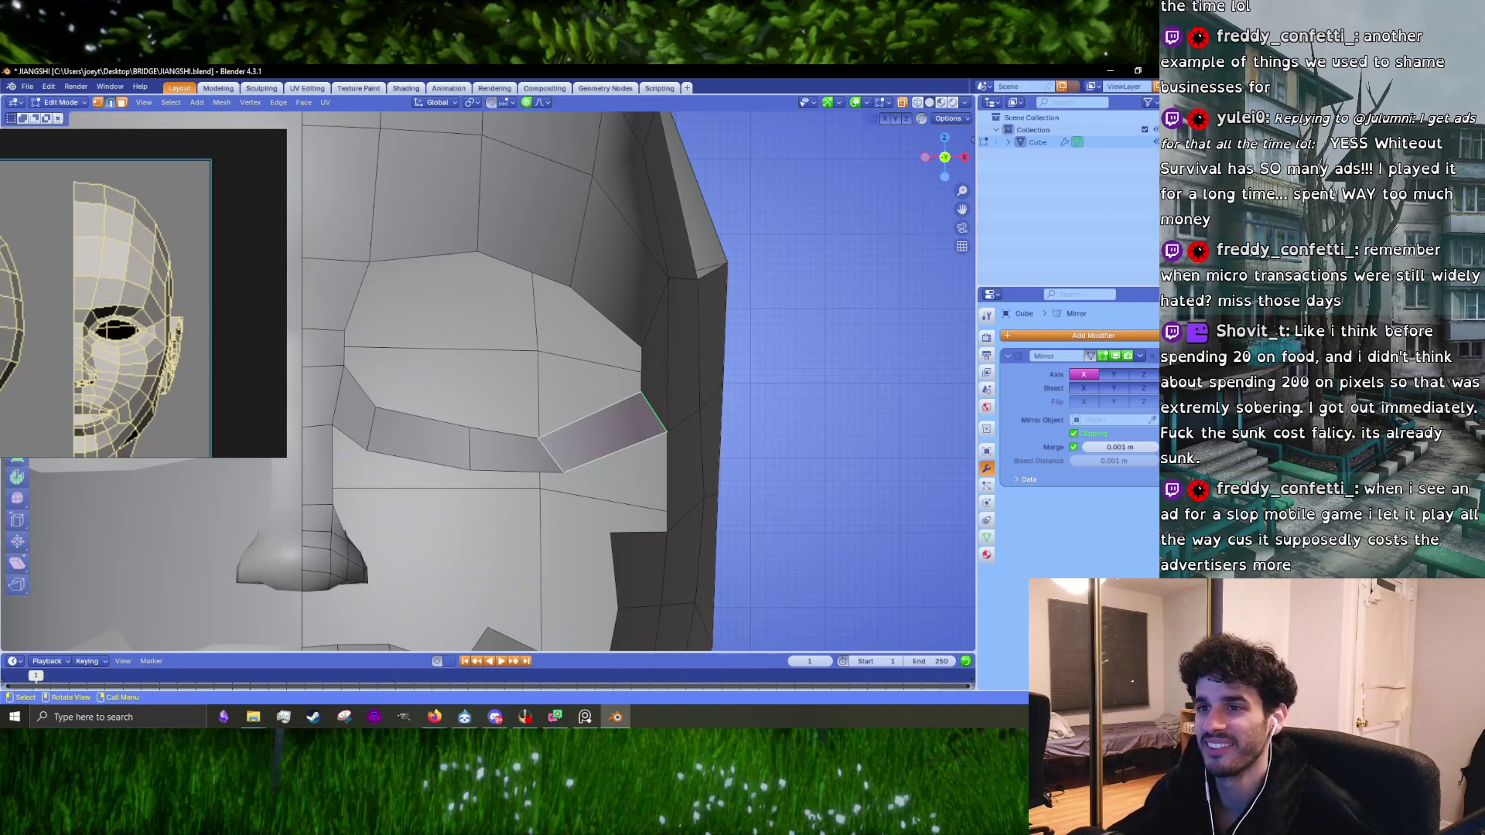
pyautogui.scroll(2, 603, 422)
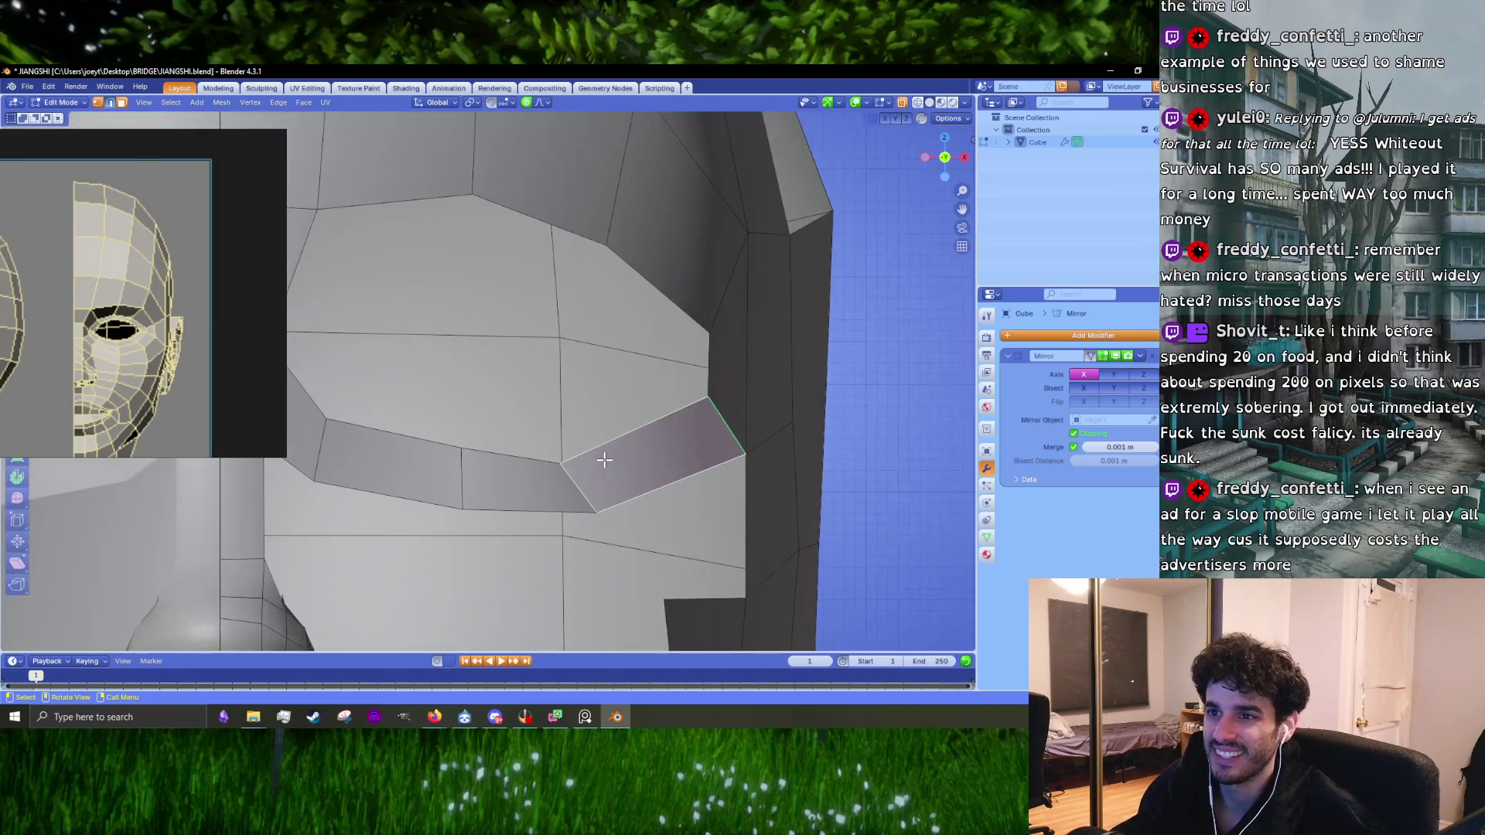
pyautogui.click(565, 467)
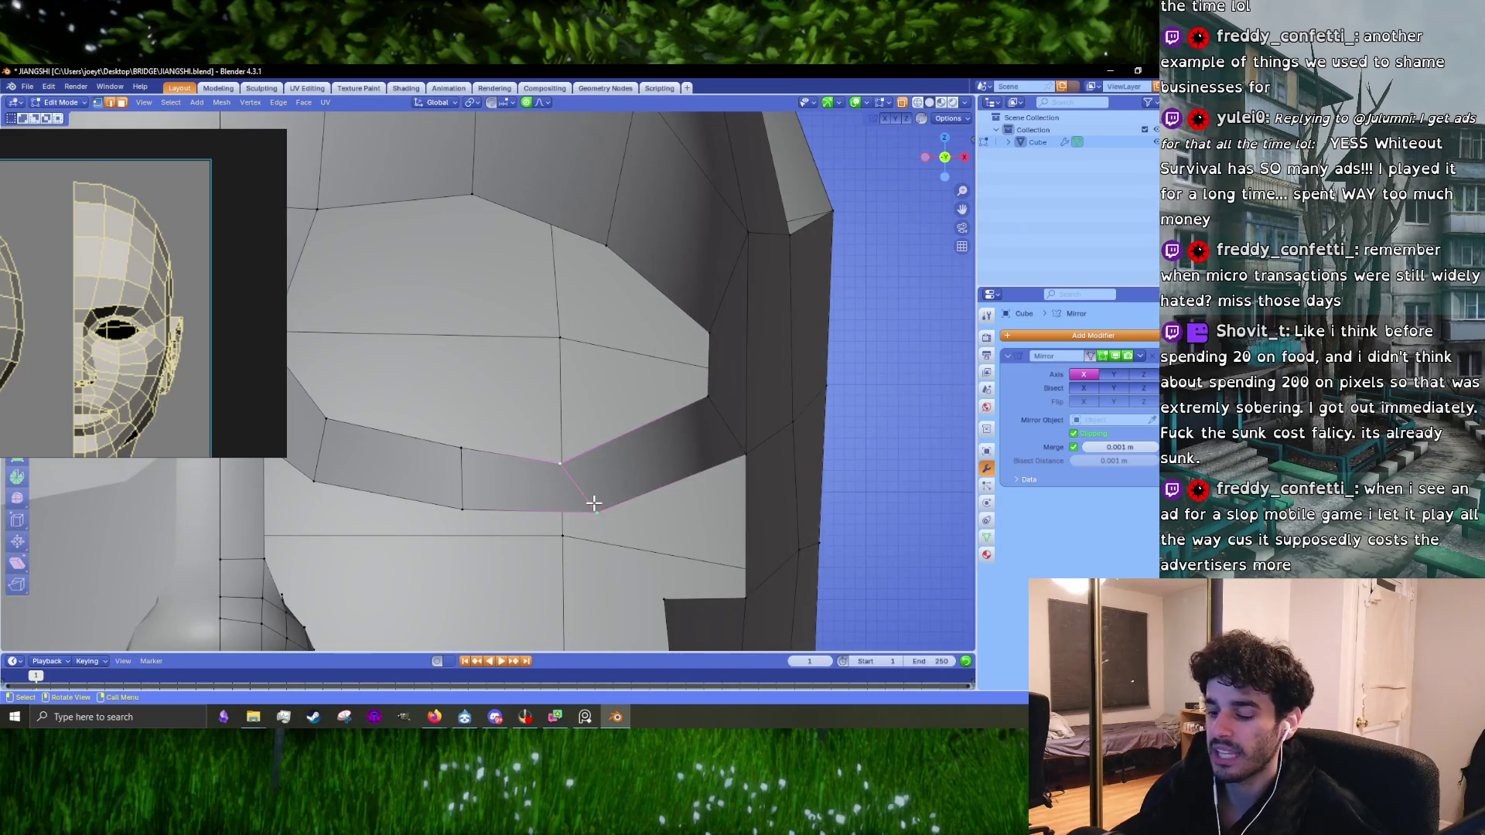
pyautogui.press('g')
pyautogui.click(624, 486)
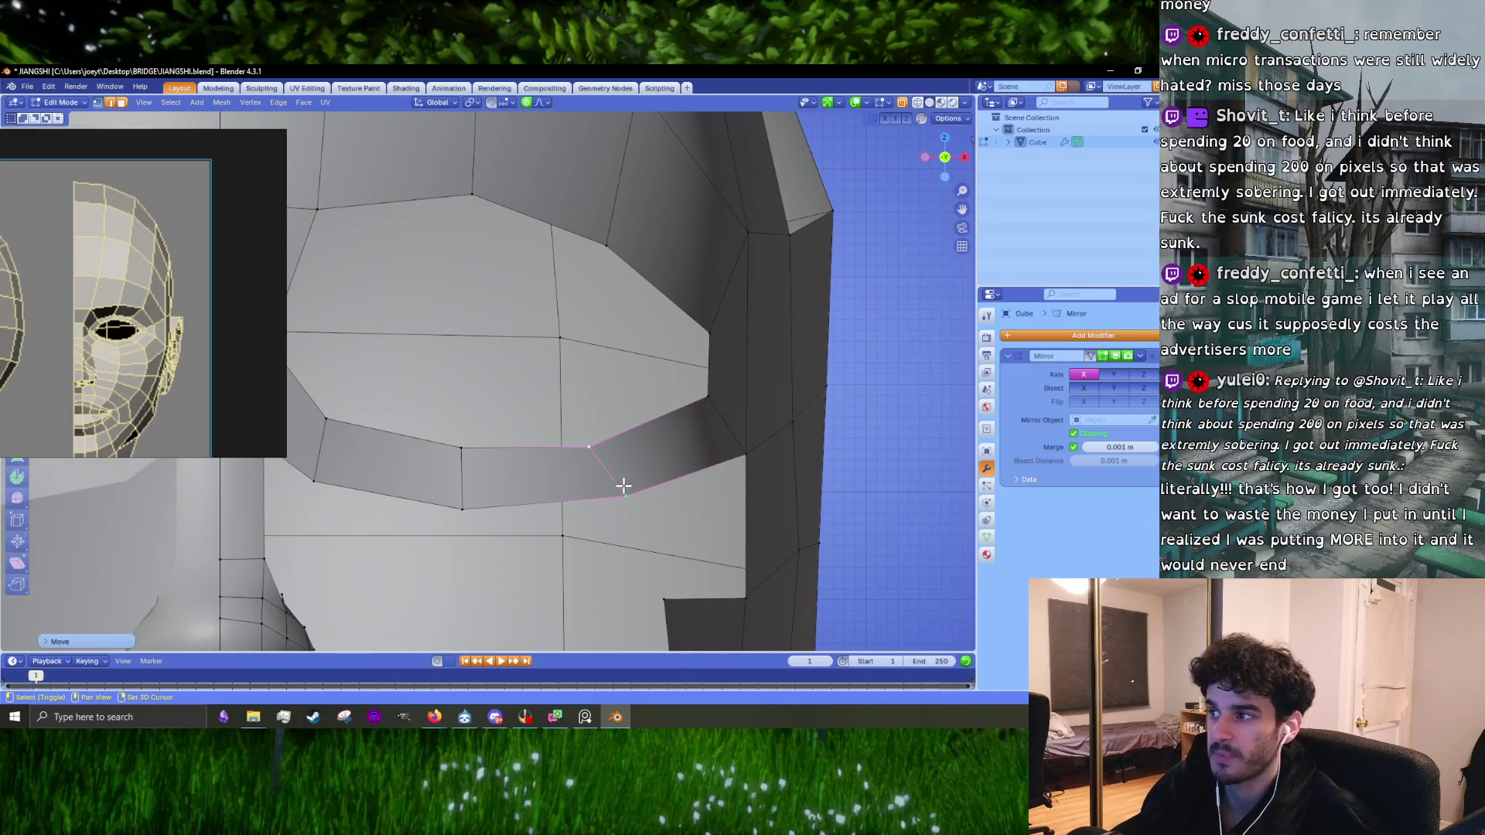
pyautogui.moveTo(621, 485); pyautogui.dragTo(634, 448, button='middle')
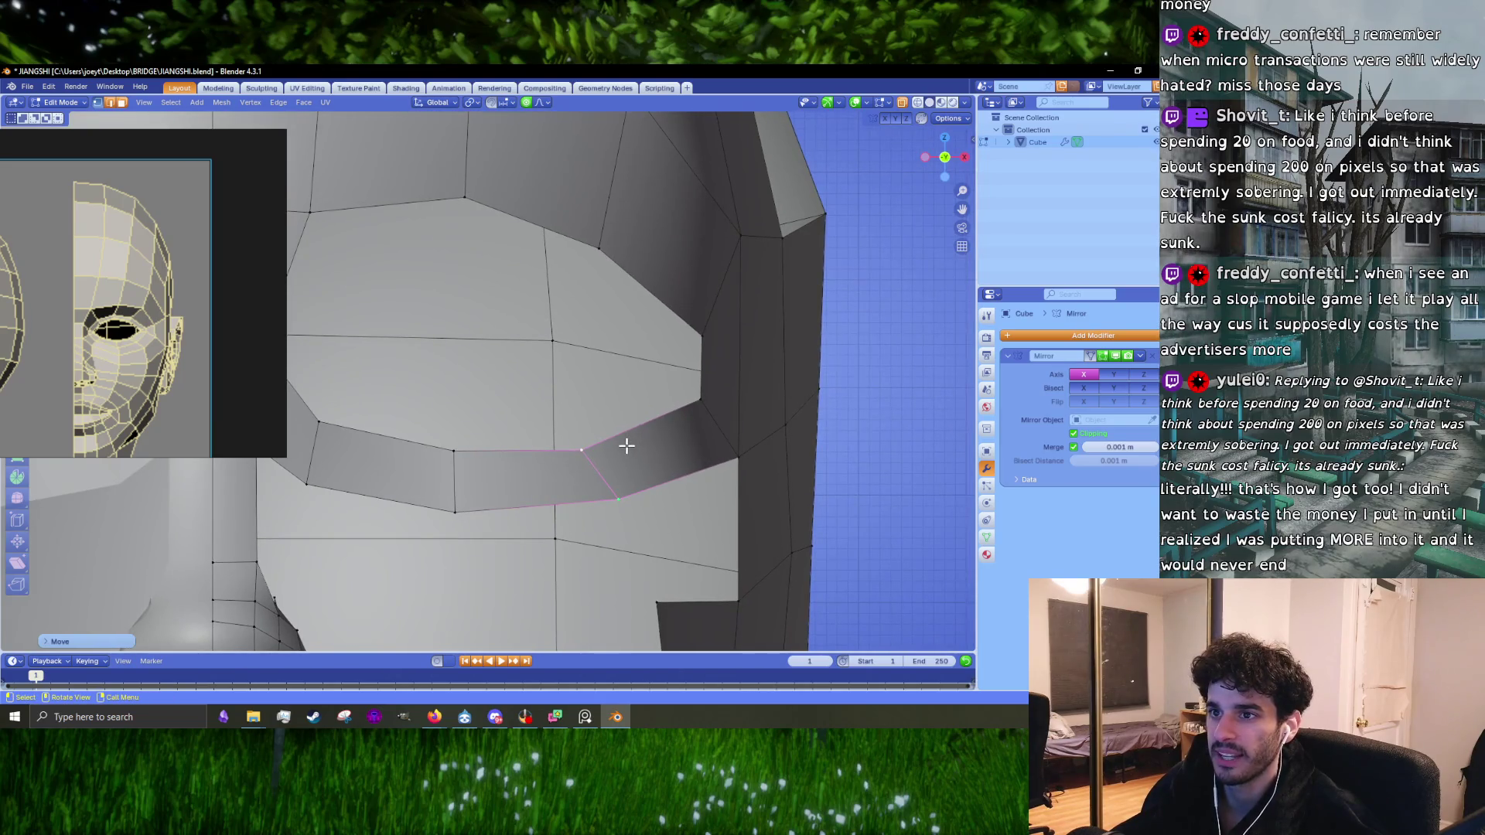
pyautogui.keyDown('ctrl'); pyautogui.scroll(2, 628, 439); pyautogui.keyUp('ctrl')
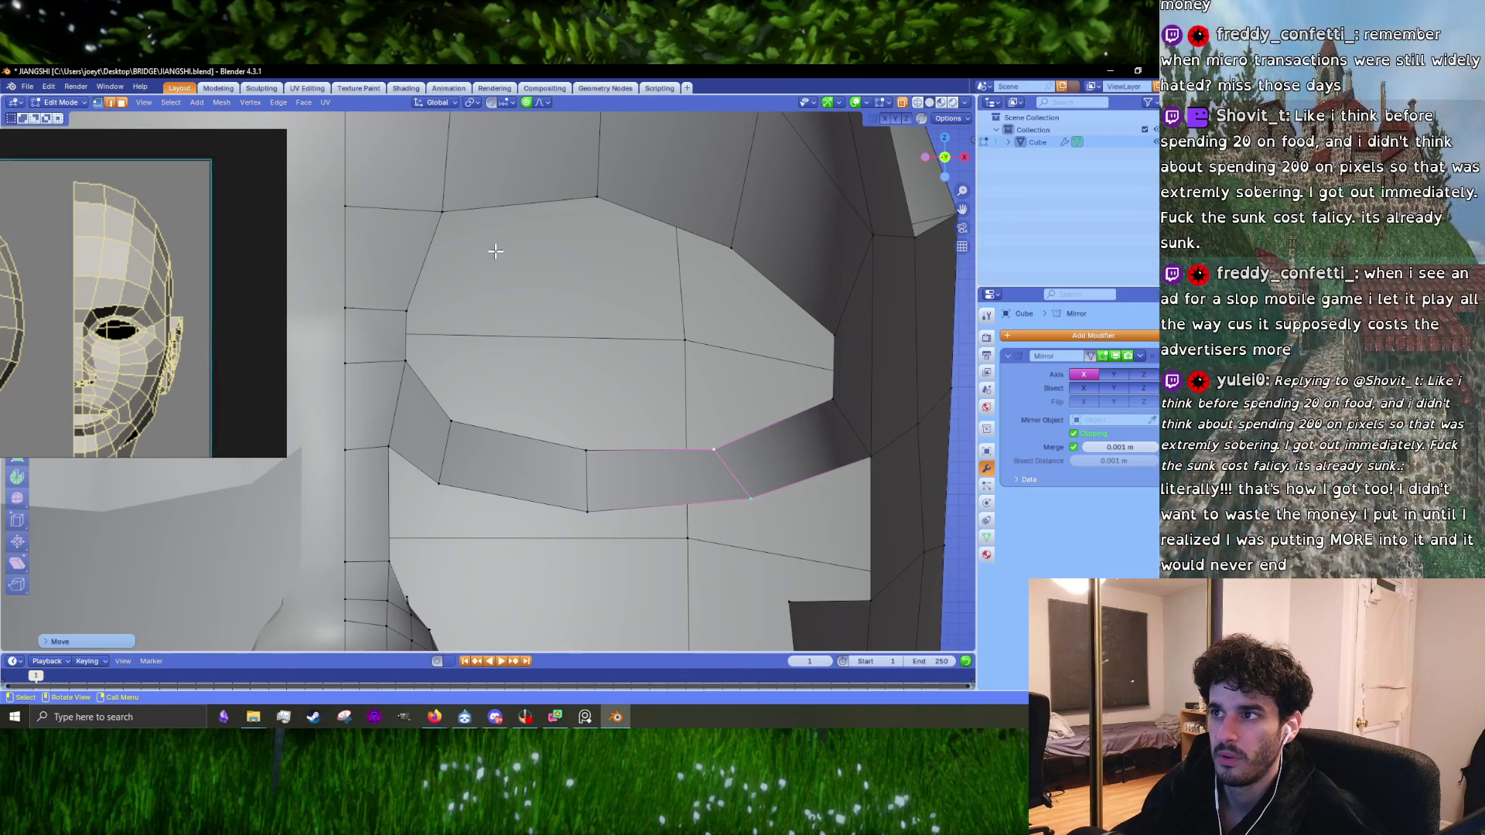
pyautogui.keyDown('shift'); pyautogui.click(450, 210); pyautogui.keyUp('shift')
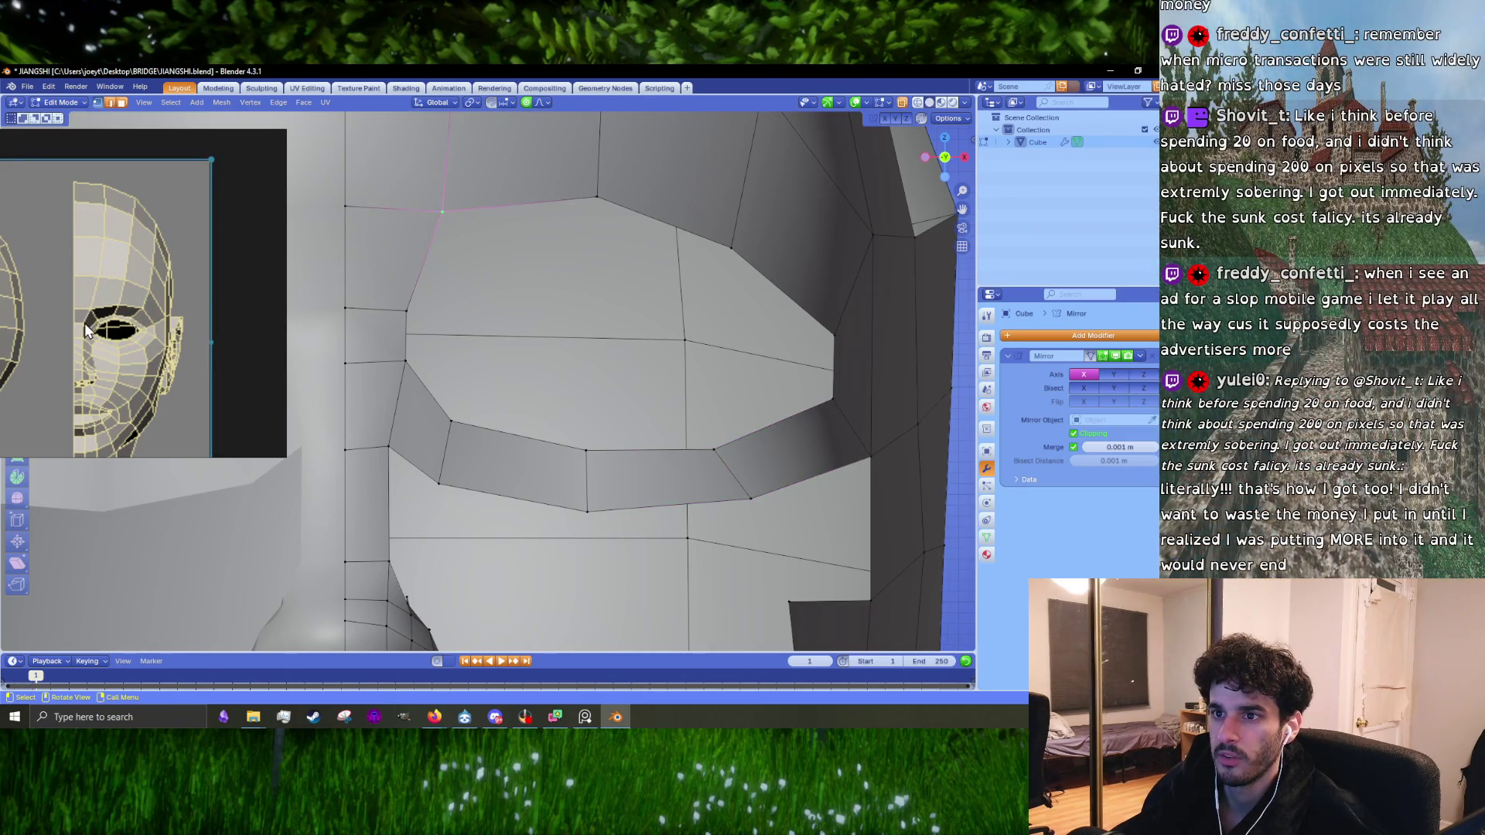
pyautogui.click(407, 313)
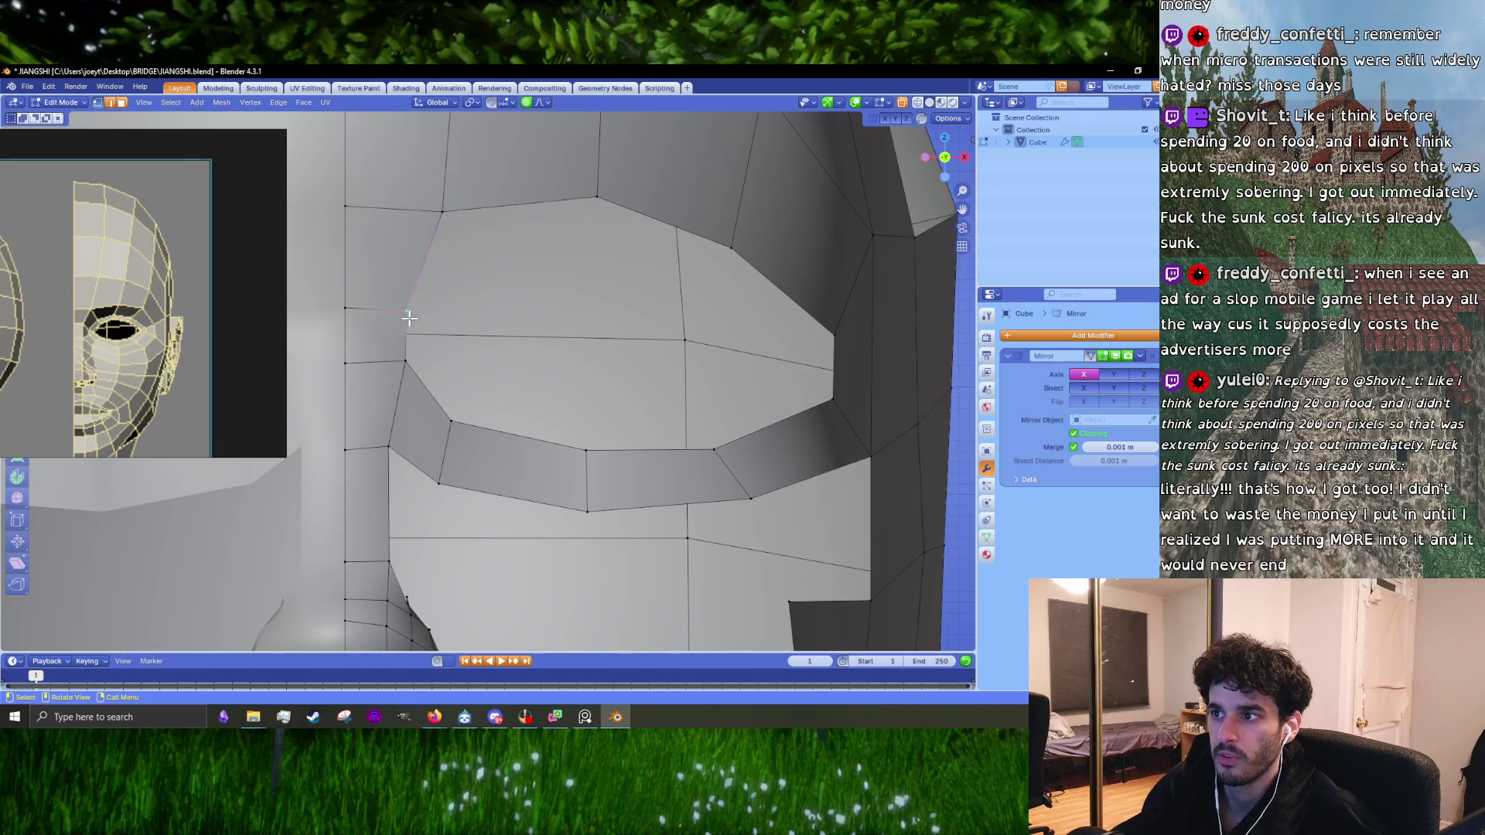
pyautogui.click(424, 430)
pyautogui.press('x')
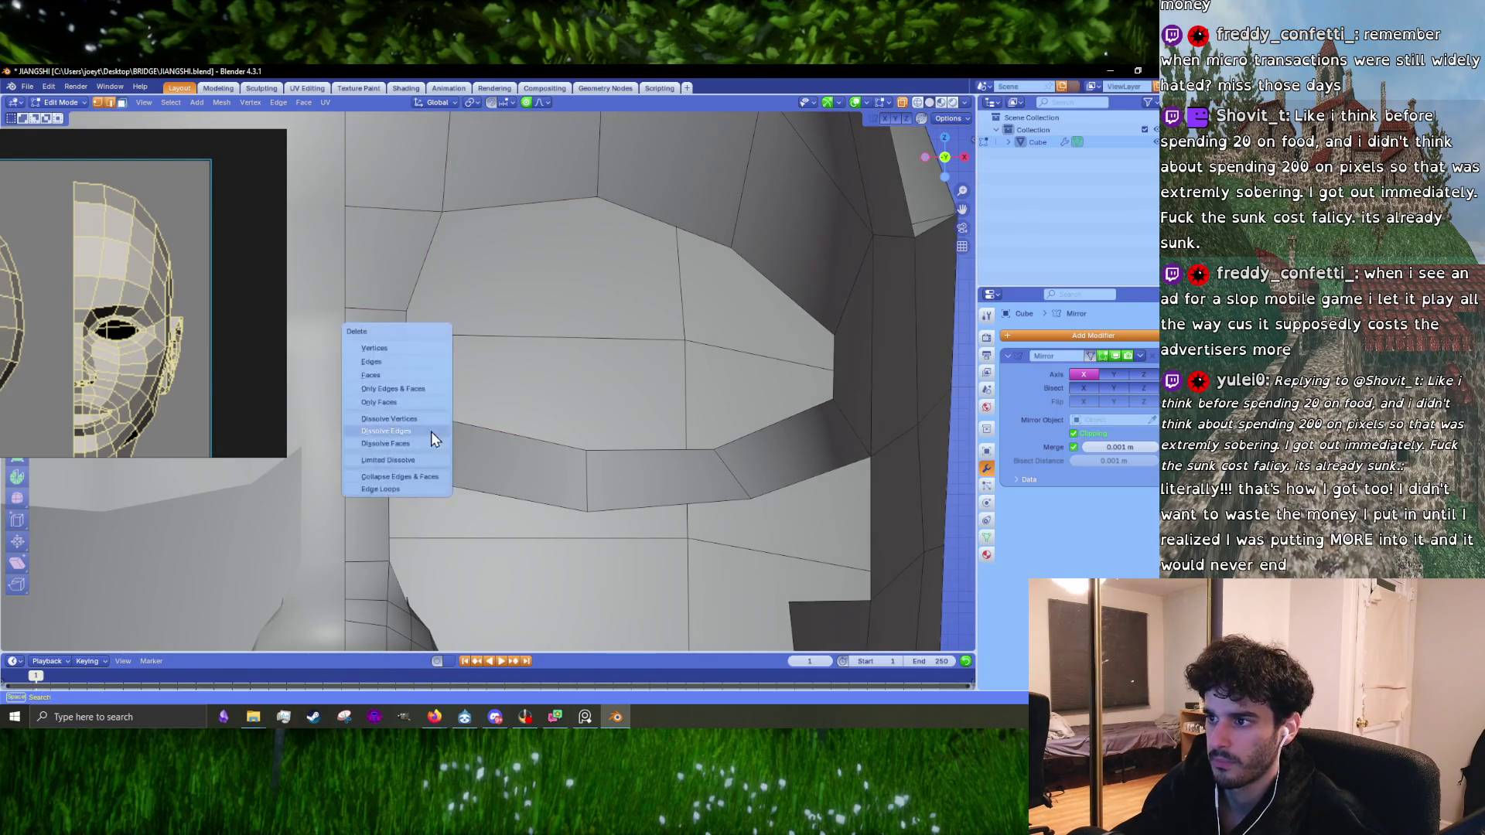
pyautogui.press('Escape')
pyautogui.click(446, 450)
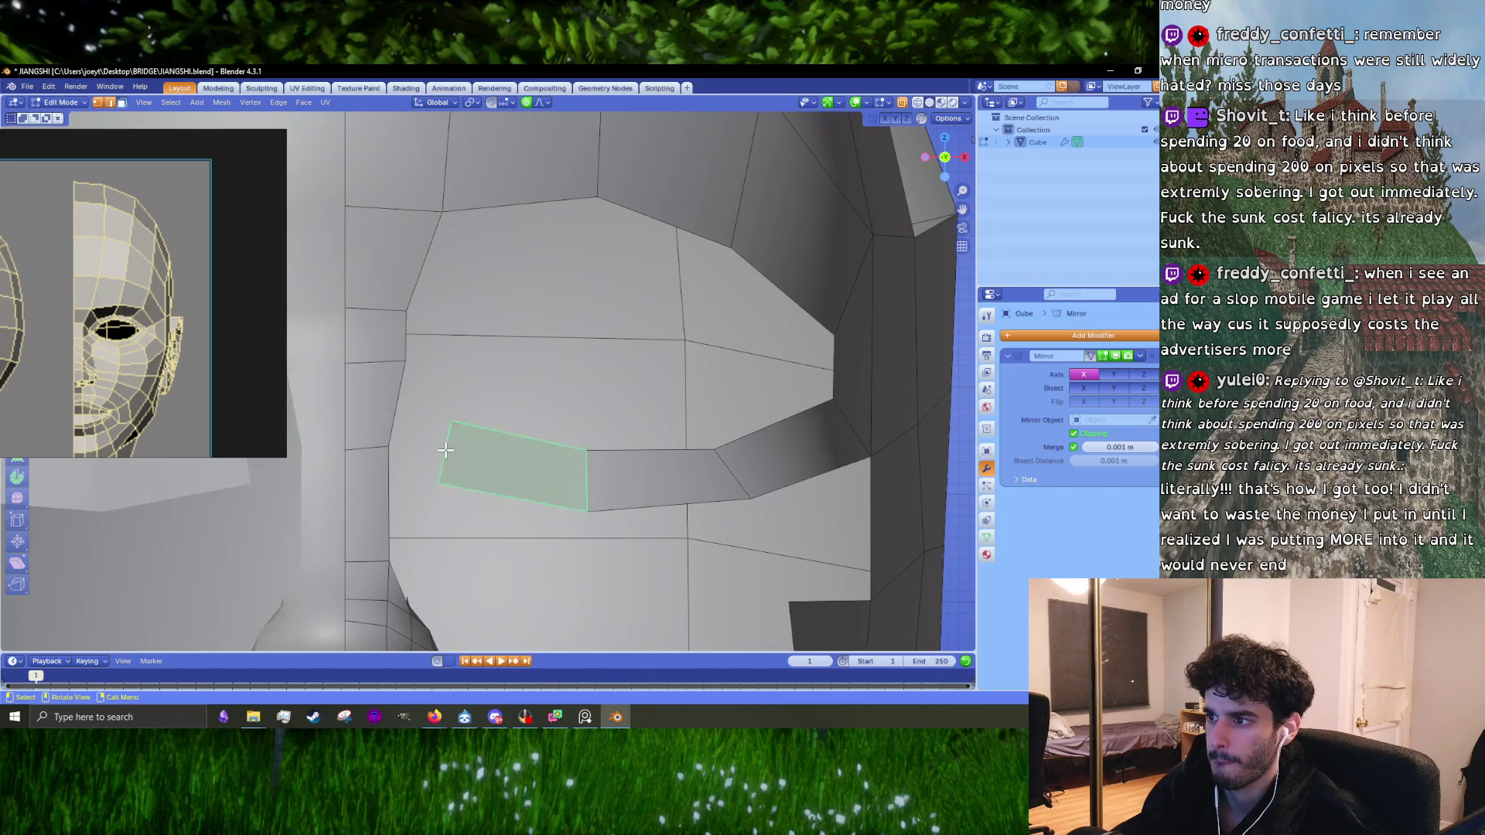
pyautogui.keyDown('shift'); pyautogui.click(445, 450); pyautogui.keyUp('shift')
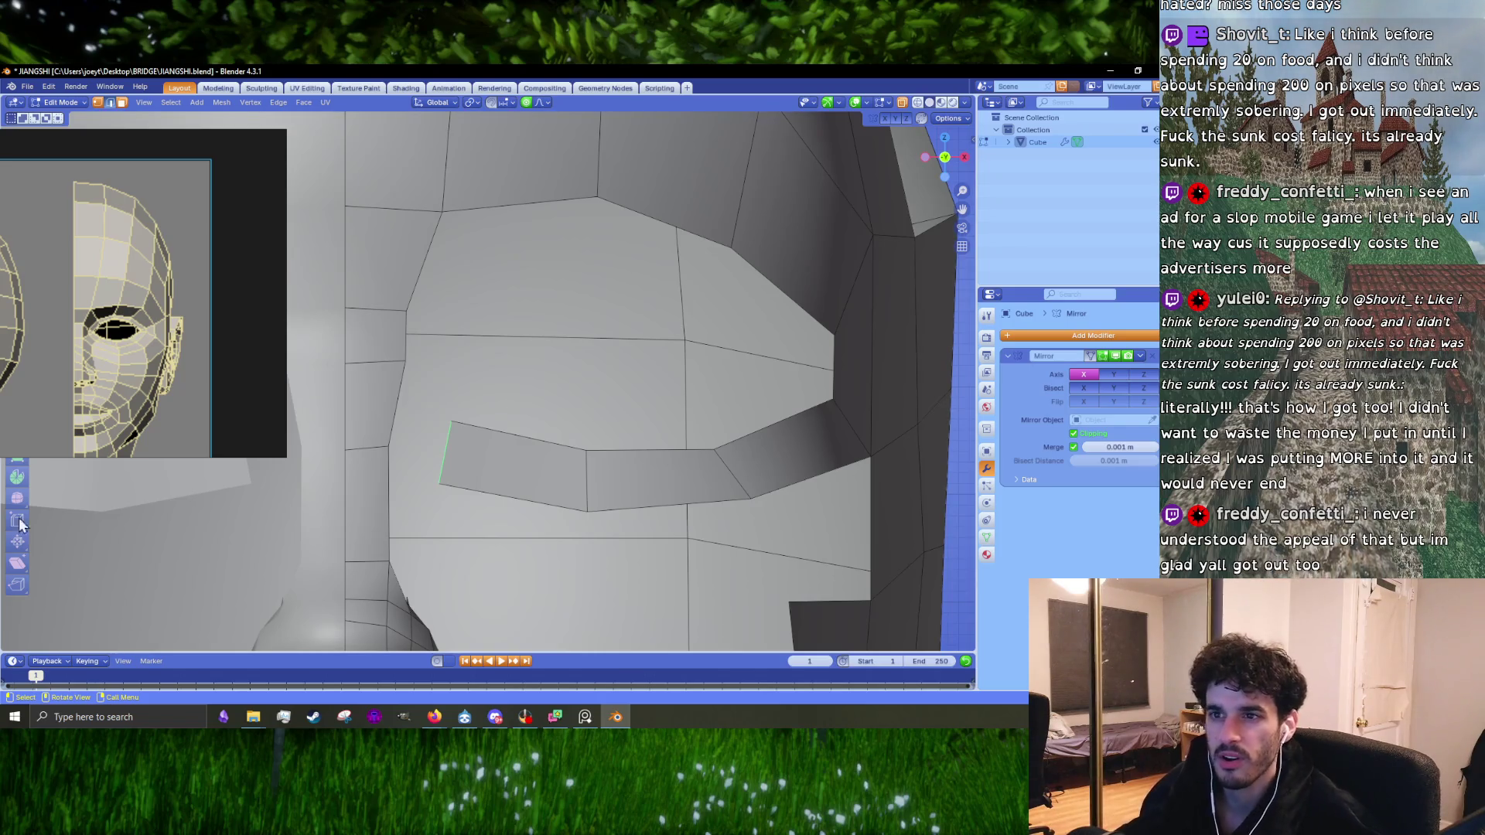
pyautogui.press('g')
pyautogui.click(626, 503)
# Step: Move the strip's middle edge right, then trial-fill a face to the nose edge and undo it
pyautogui.click(588, 480)
pyautogui.press('g')
pyautogui.click(602, 495)
pyautogui.click(464, 475)
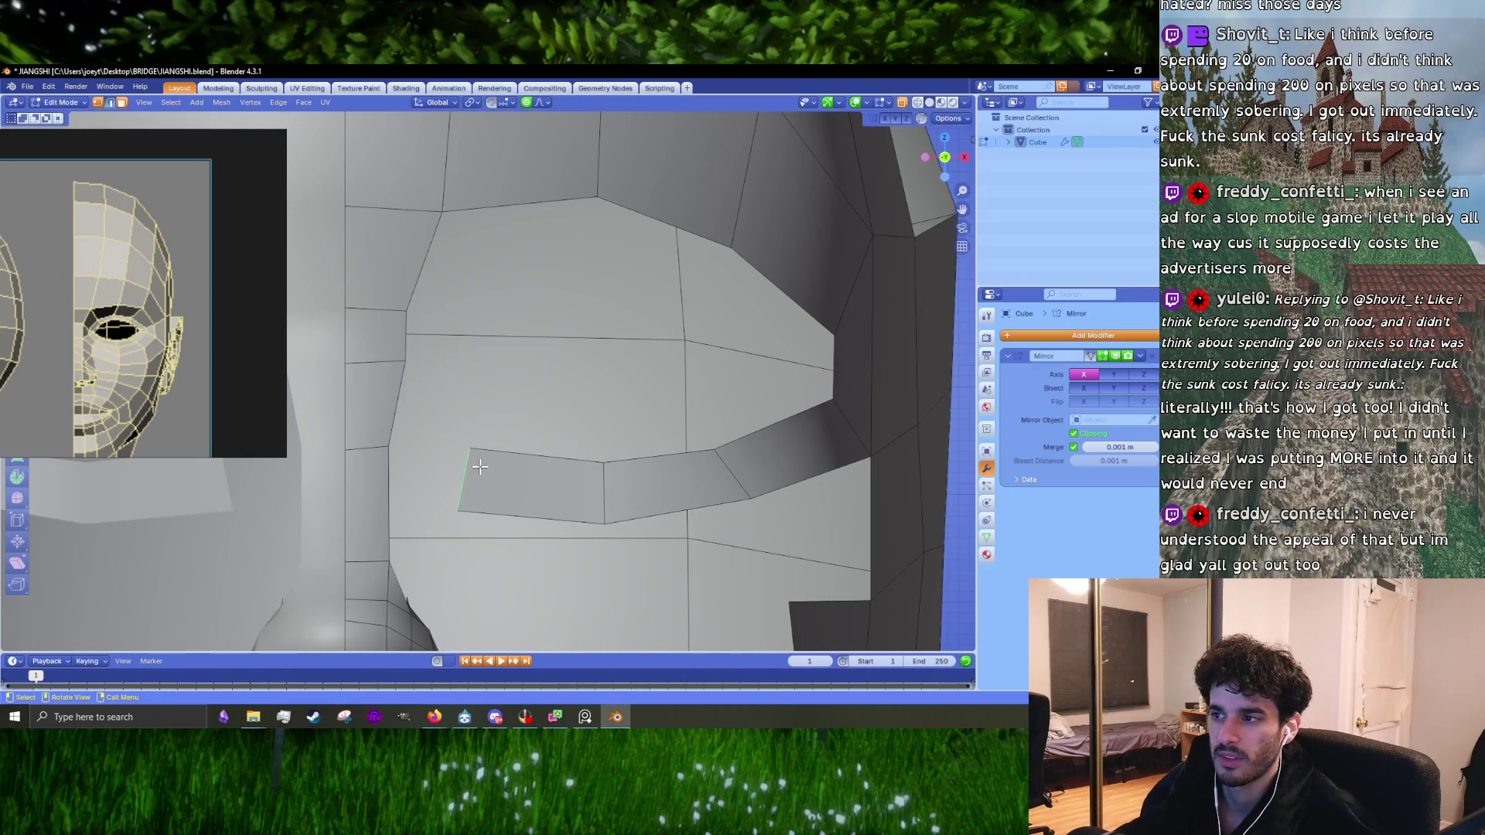
pyautogui.keyDown('shift'); pyautogui.moveTo(464, 477); pyautogui.dragTo(537, 448, button='middle'); pyautogui.keyUp('shift')
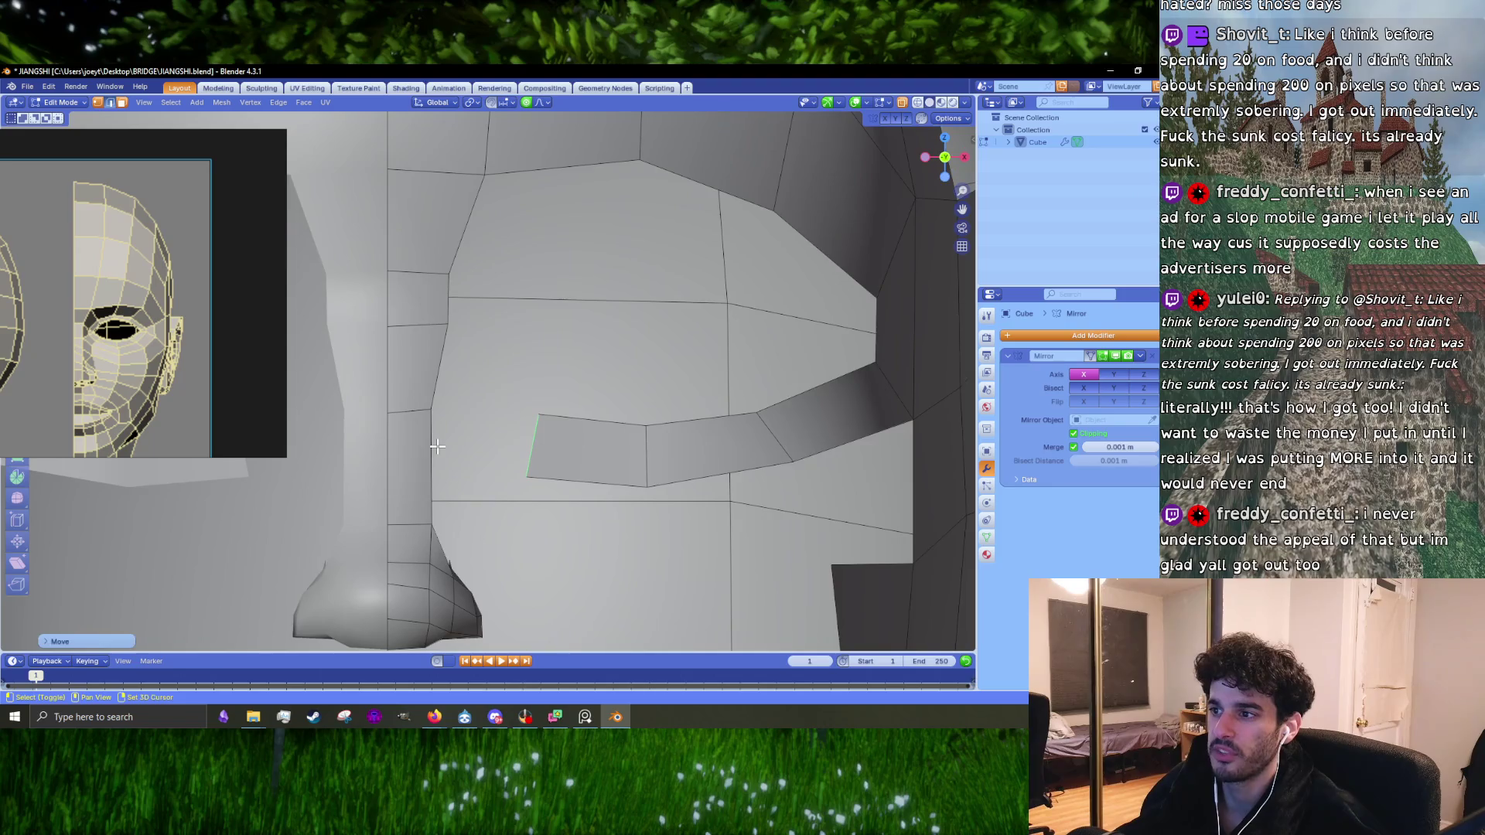
pyautogui.click(433, 450)
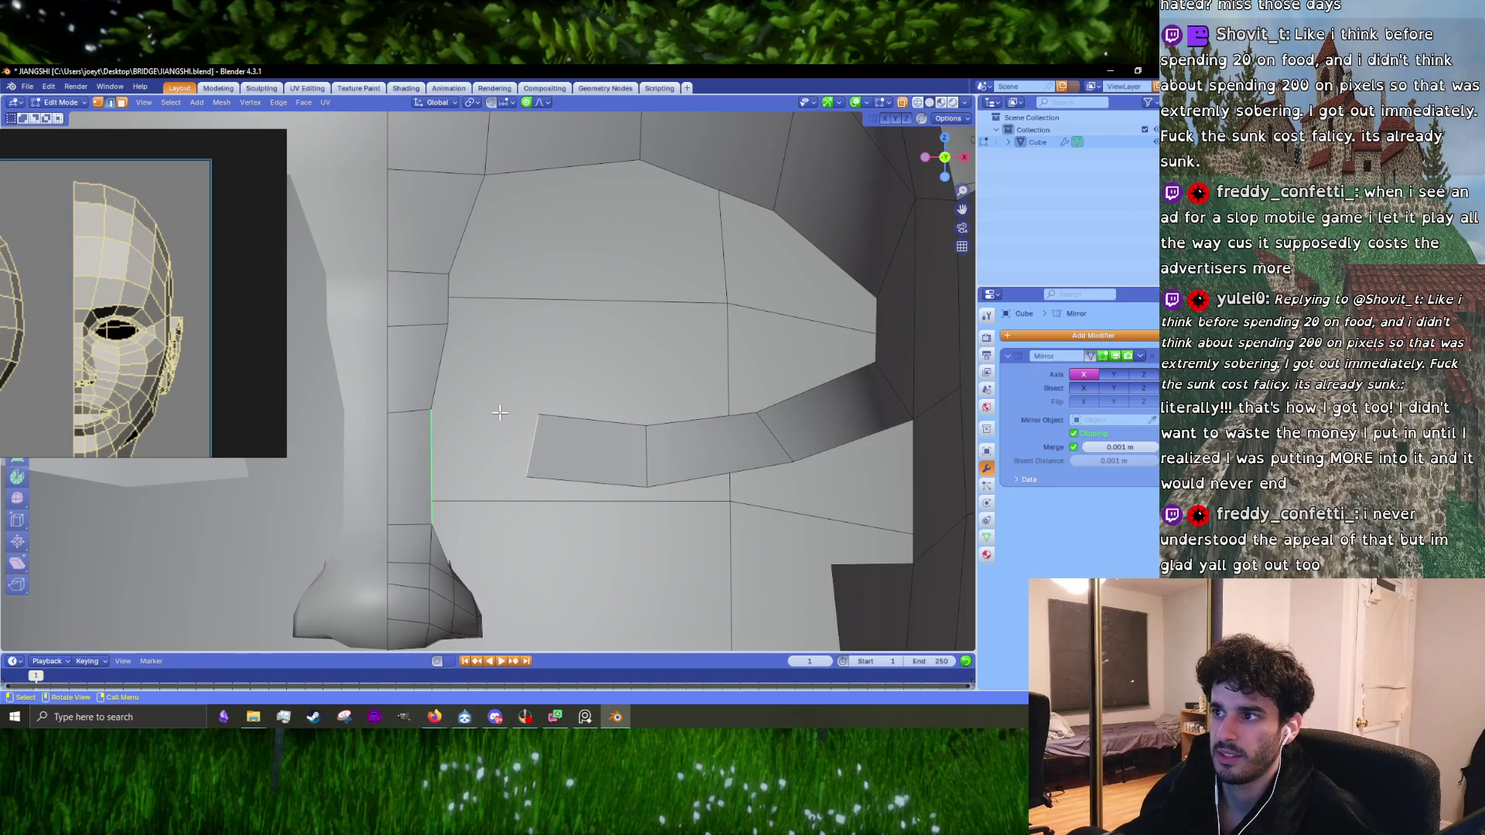
pyautogui.press('f')
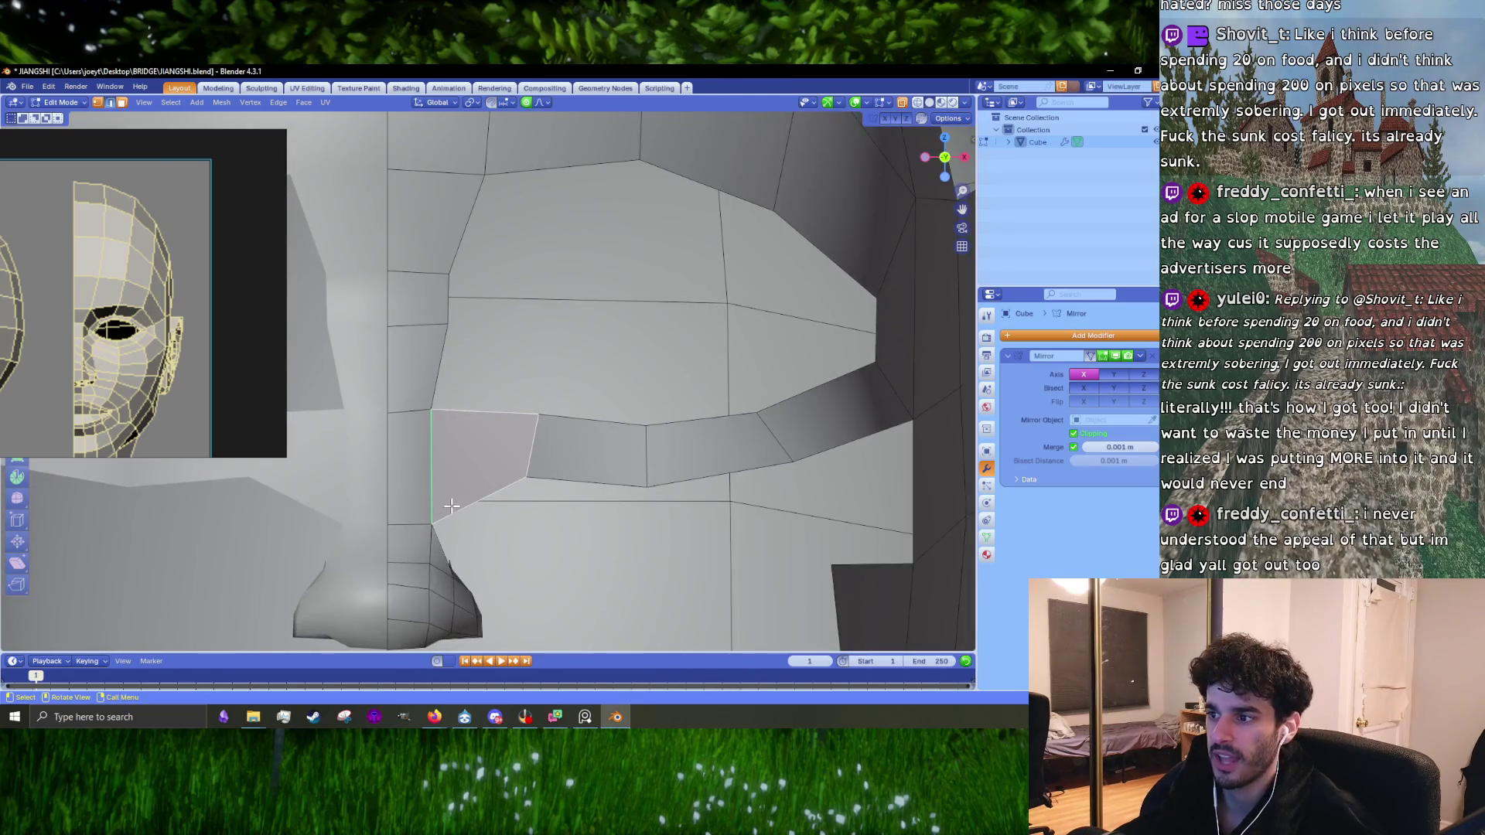
pyautogui.moveTo(419, 525); pyautogui.dragTo(410, 513, button='middle')
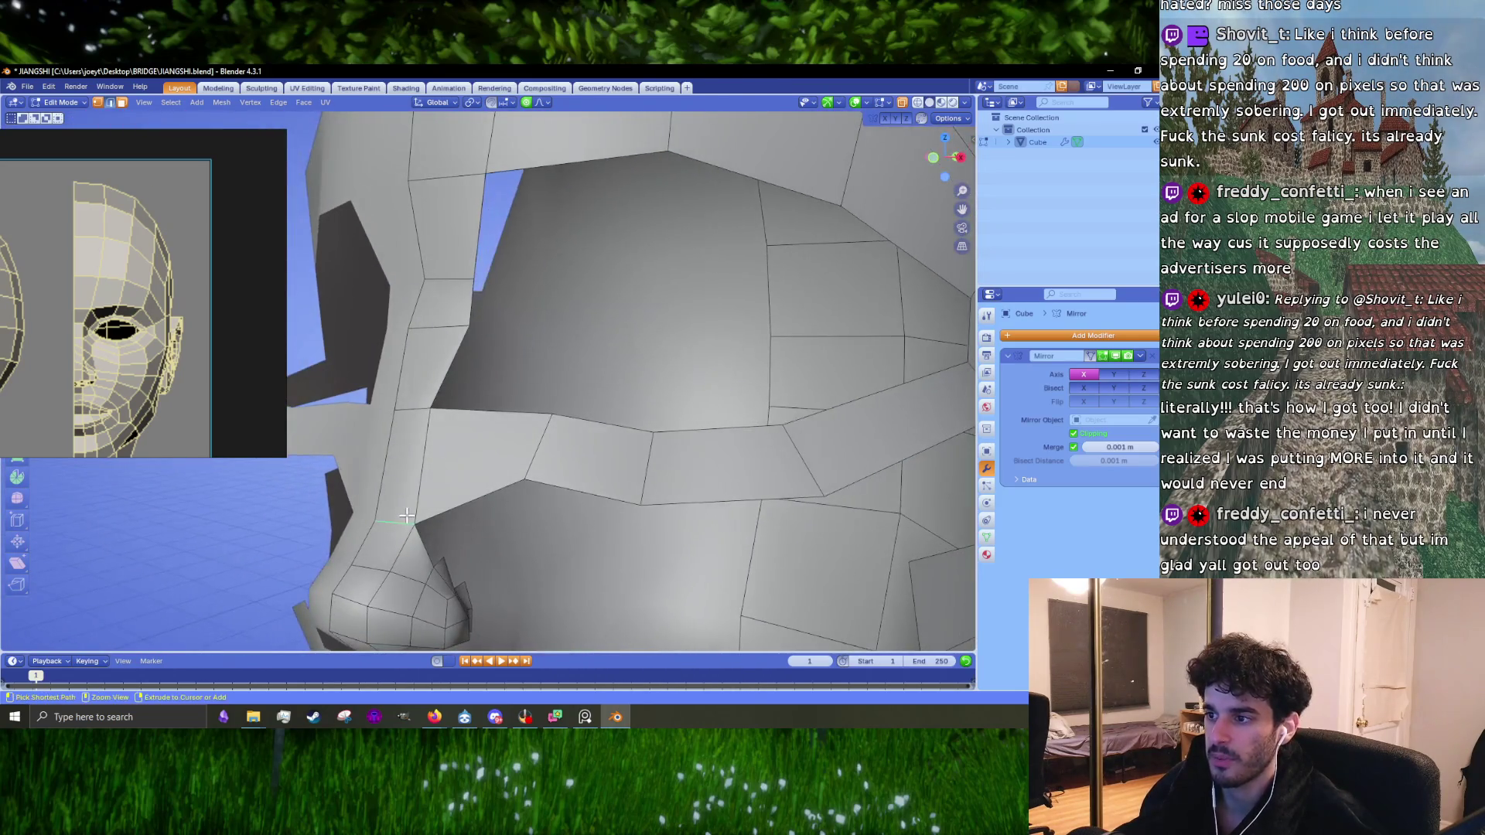
pyautogui.hotkey('ctrl', 'z')
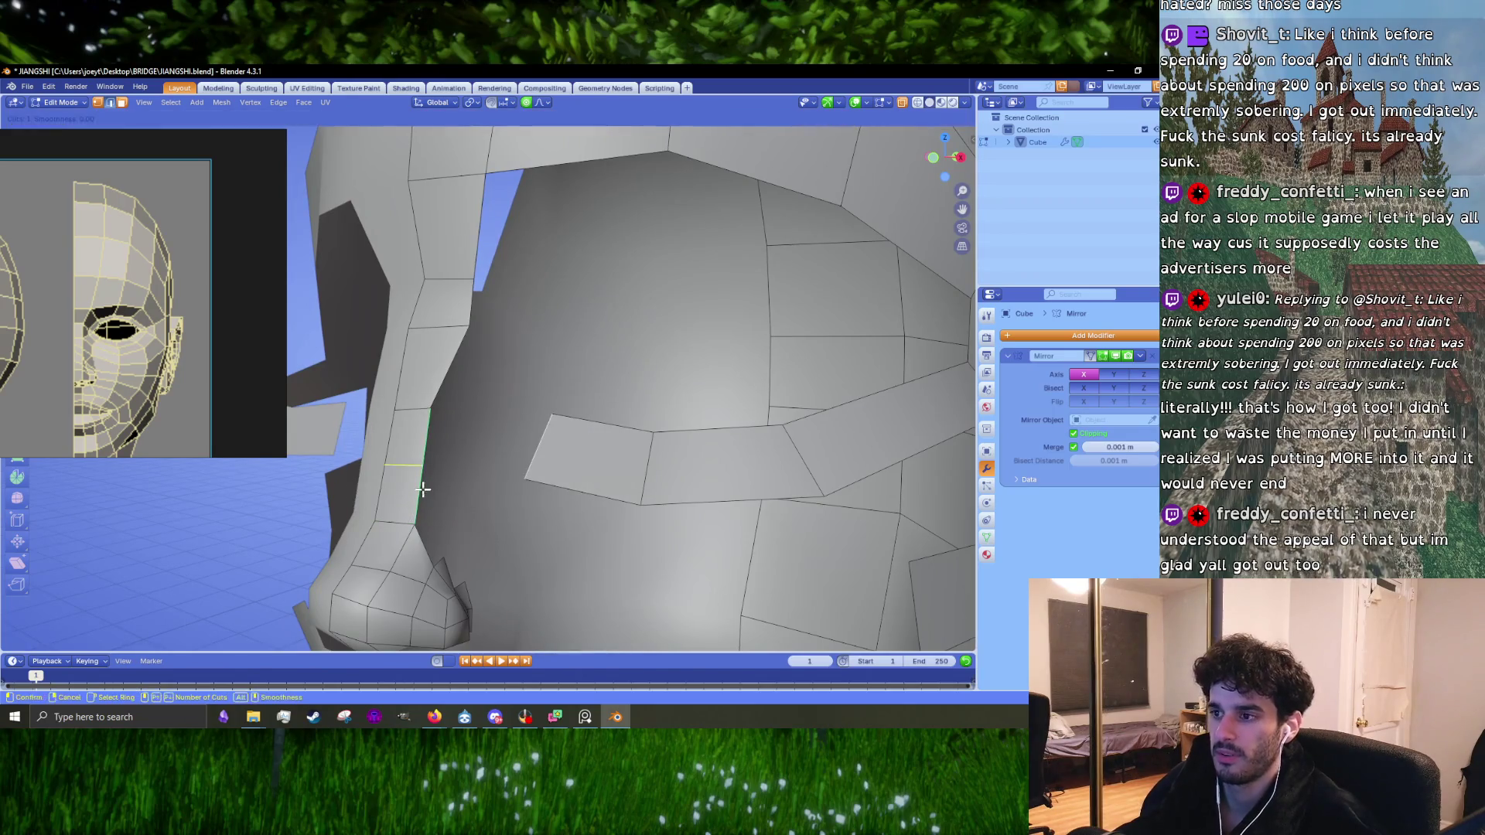
pyautogui.hotkey('ctrl', 'z')
# Step: Fill faces linking the strip's inner edge to the vertical edge beside the nose
pyautogui.keyDown('shift'); pyautogui.click(530, 445); pyautogui.keyUp('shift')
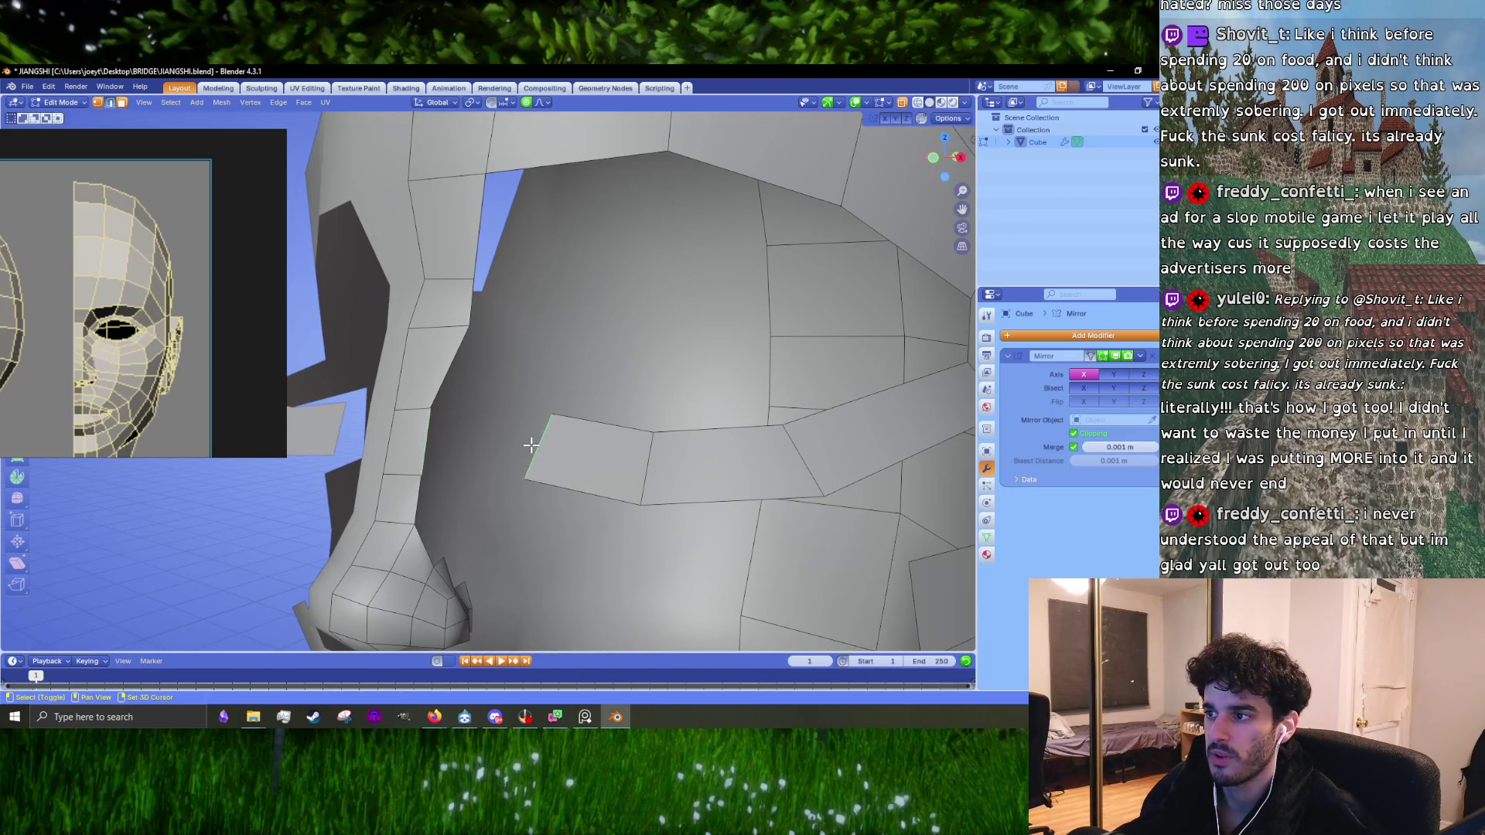
pyautogui.press('f')
pyautogui.press('KP_1')
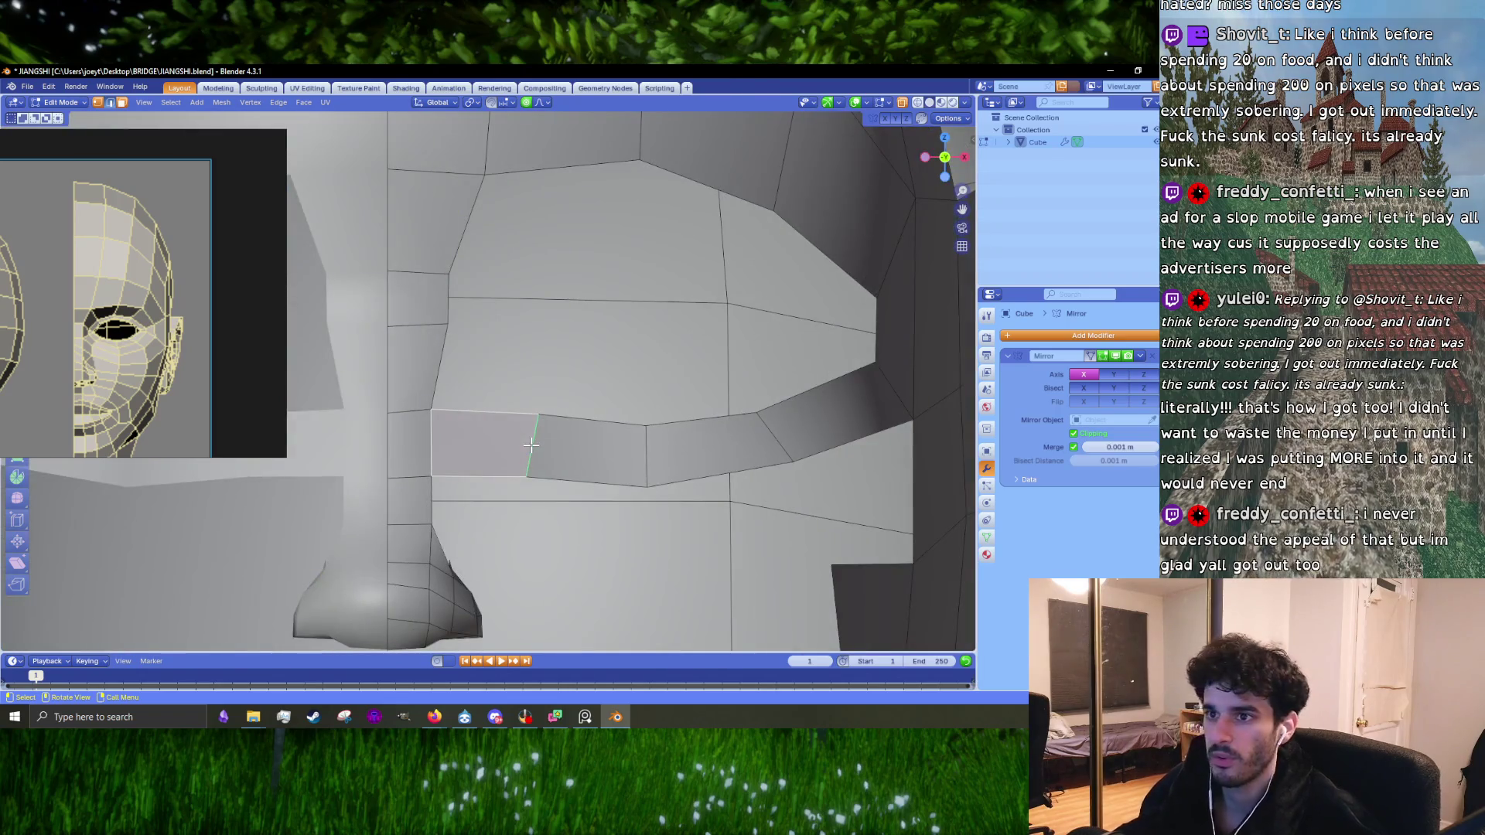
pyautogui.moveTo(465, 443); pyautogui.dragTo(408, 458, button='middle')
pyautogui.click(408, 457)
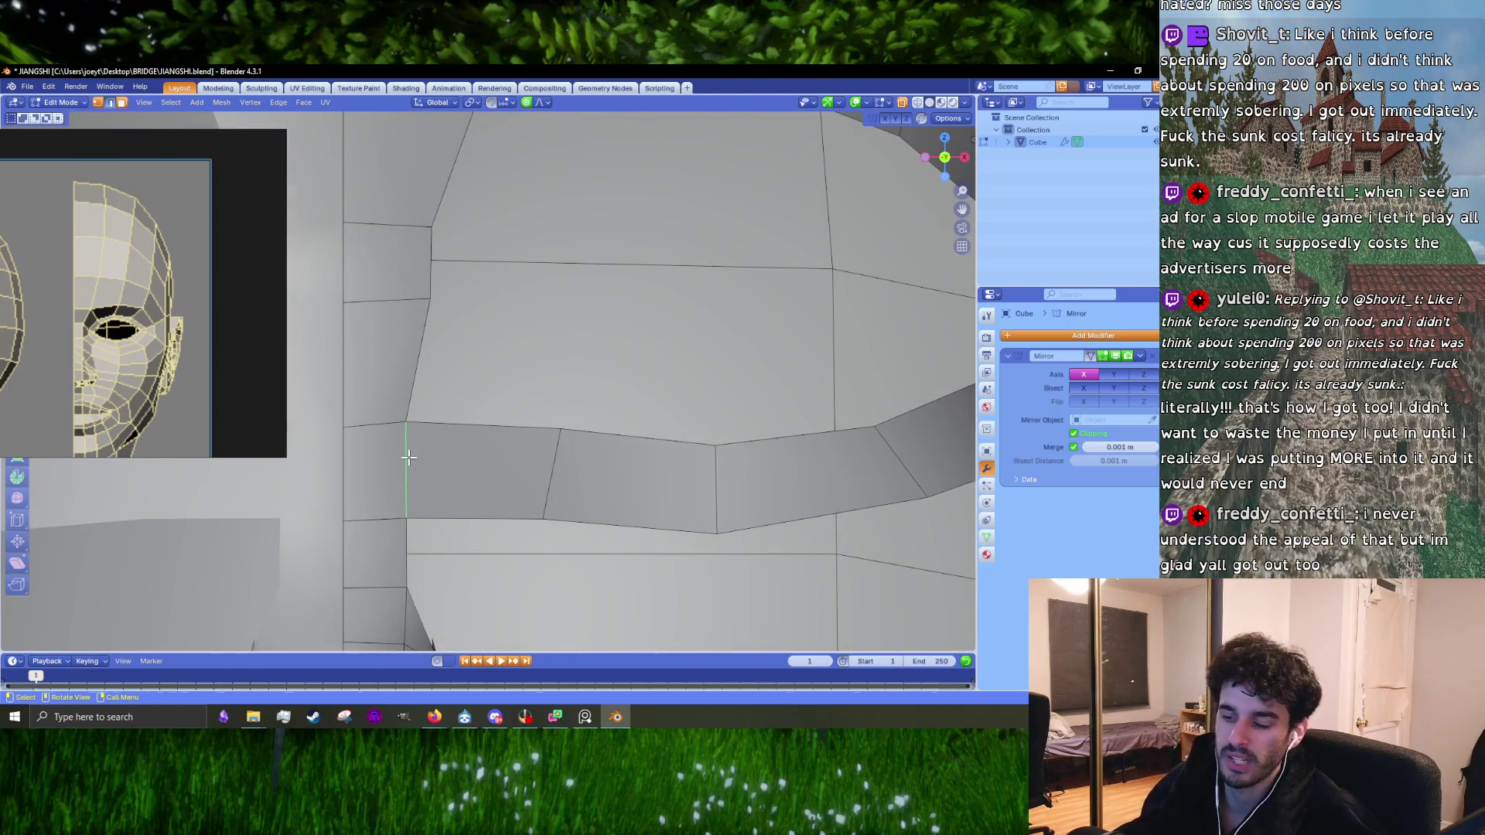
pyautogui.press('f')
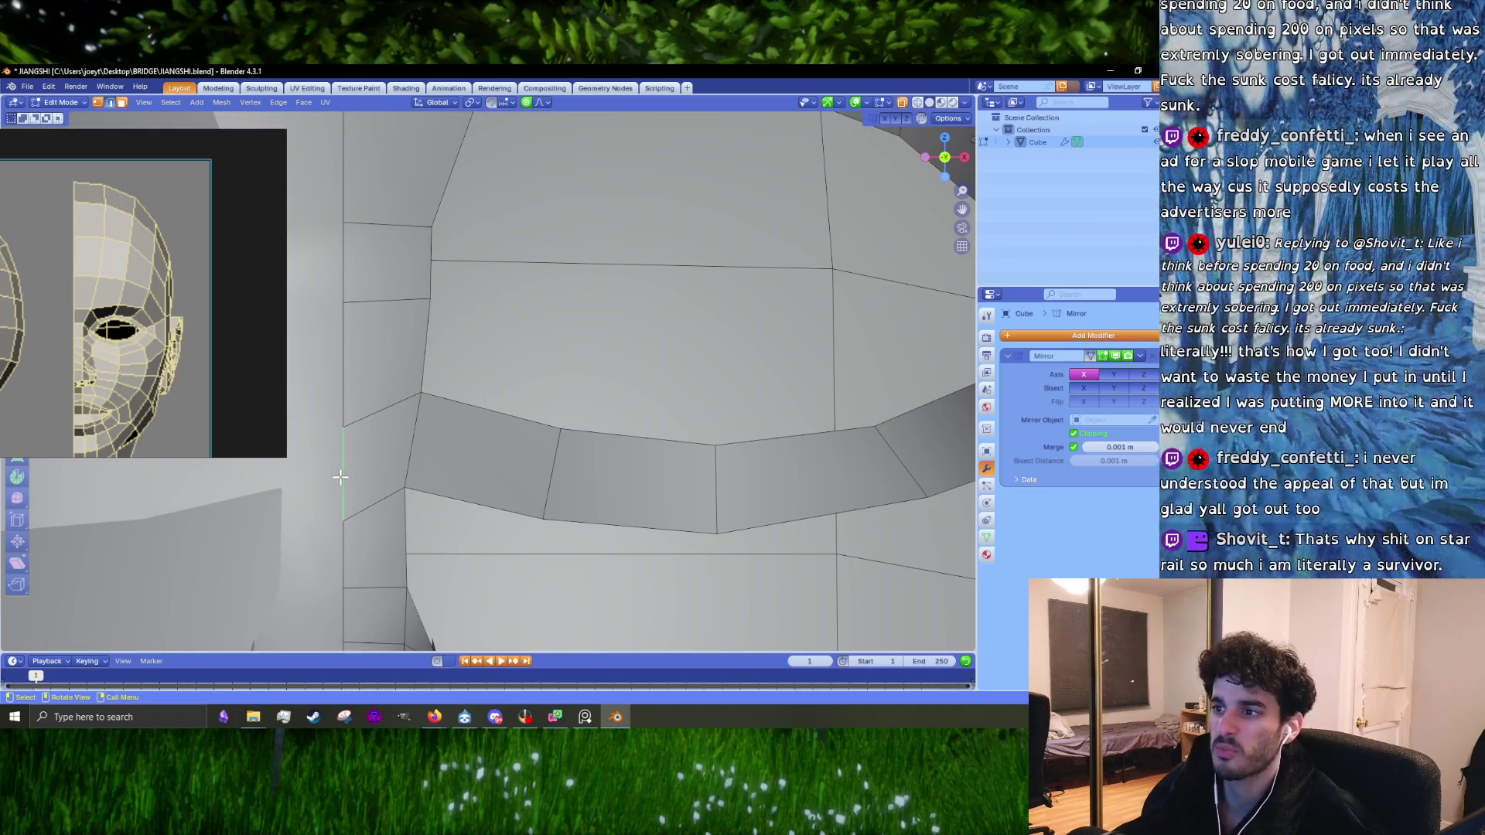
# Step: Move the strip's inner vertical edge right and the upper nose-side edge slightly left
pyautogui.moveTo(341, 471); pyautogui.dragTo(397, 425, button='middle')
pyautogui.click(422, 422)
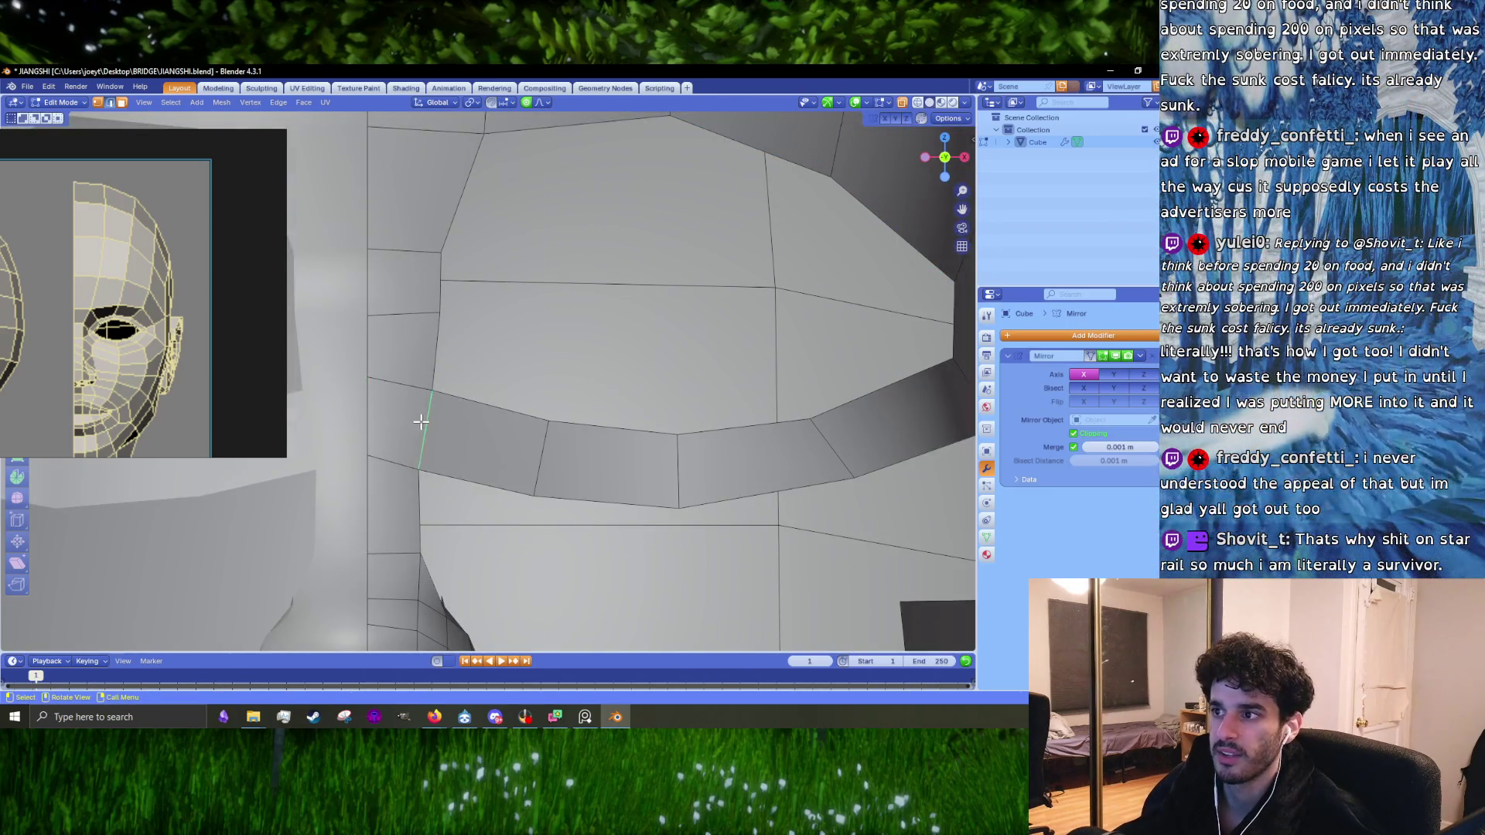
pyautogui.press('g')
pyautogui.click(447, 415)
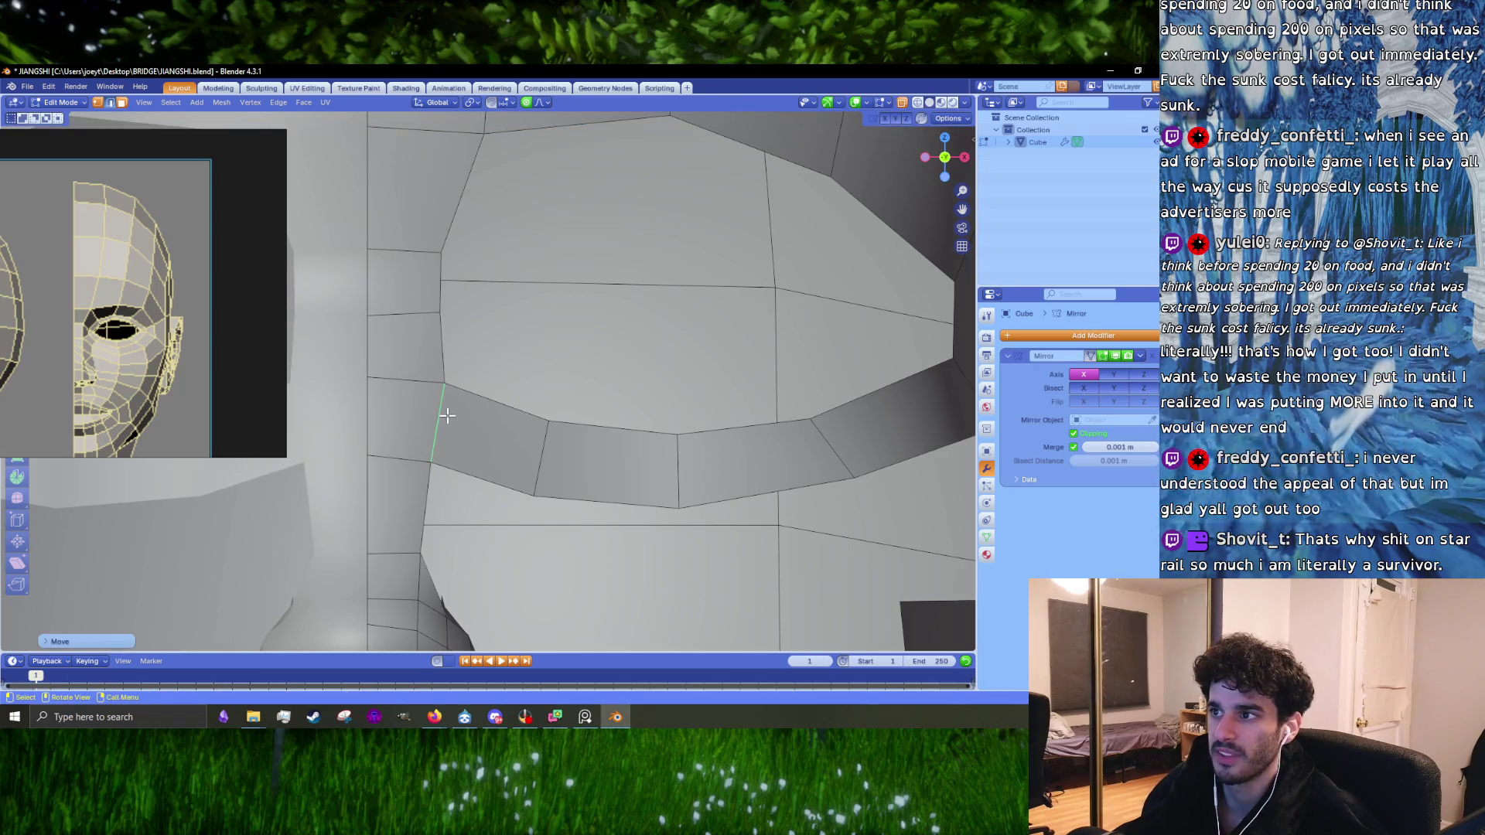
pyautogui.click(441, 294)
pyautogui.press('g')
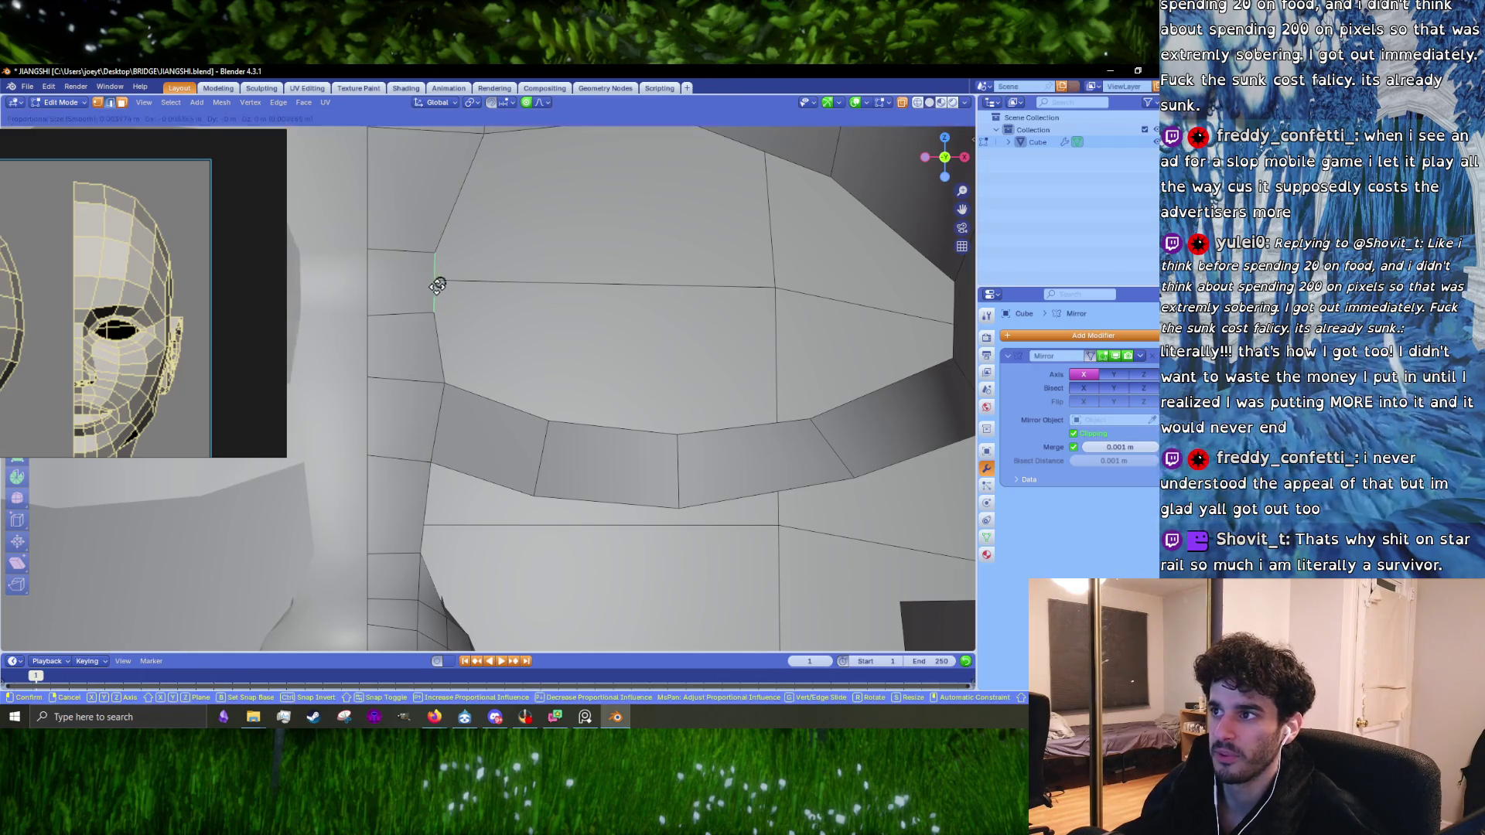
pyautogui.click(431, 282)
# Step: Shift the eye-loop vertical edge and the strip's middle edge to the right
pyautogui.scroll(-2, 527, 345)
pyautogui.click(749, 370)
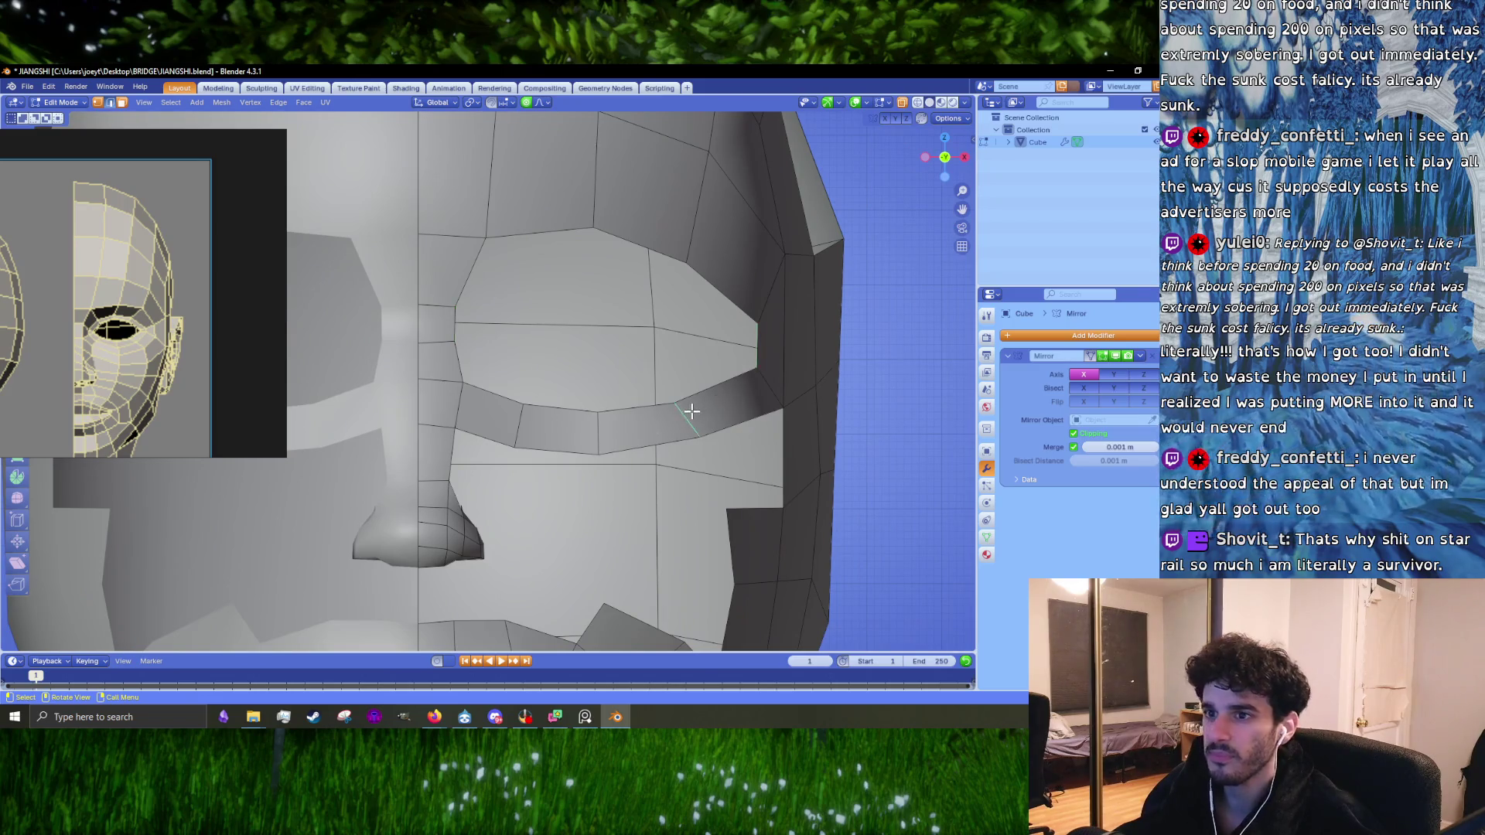
pyautogui.scroll(1, 691, 411)
pyautogui.click(602, 447)
pyautogui.press('g')
pyautogui.click(619, 441)
pyautogui.click(541, 430)
pyautogui.press('g')
pyautogui.click(552, 433)
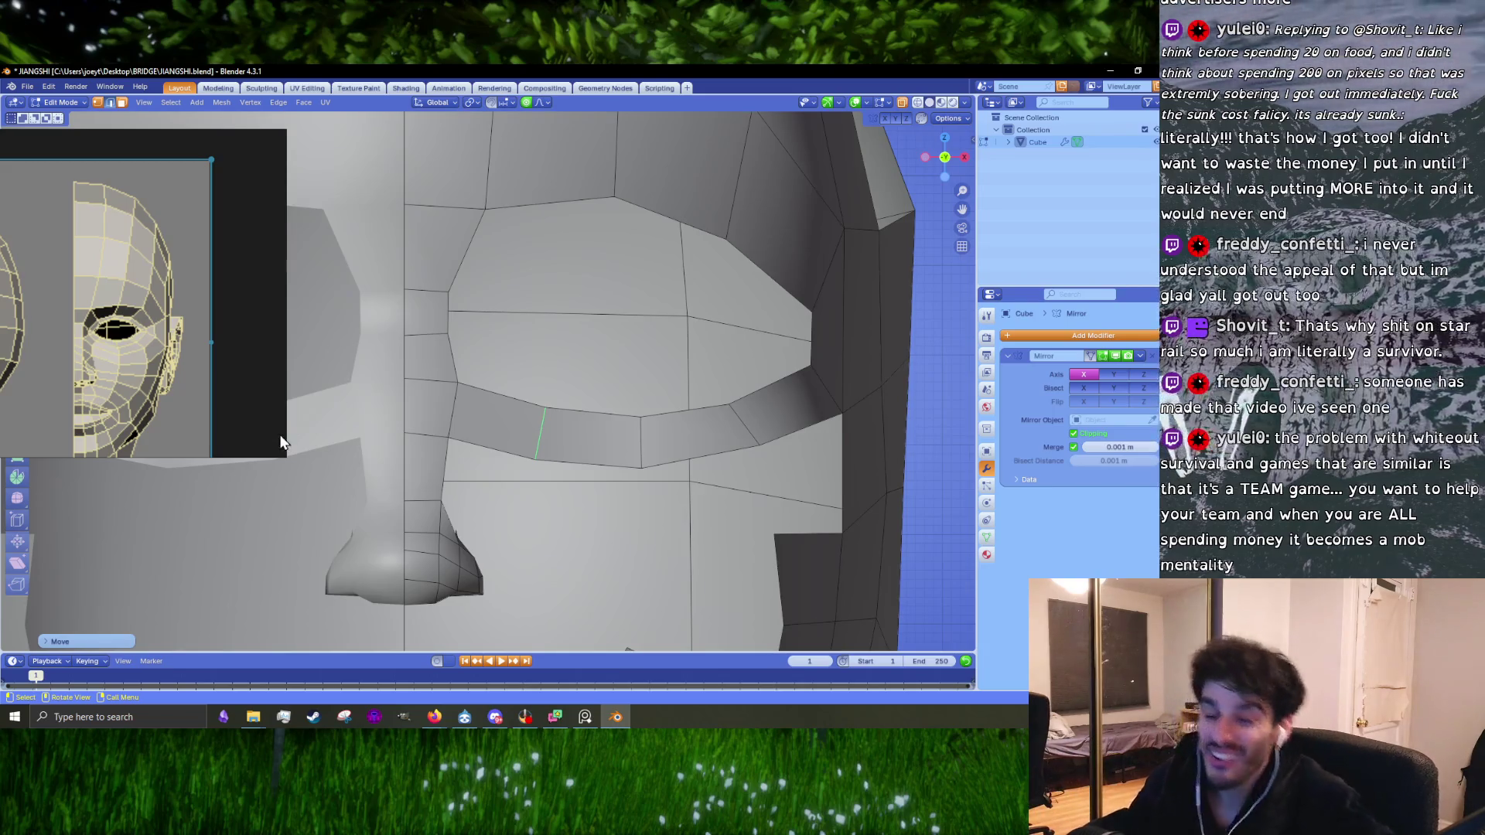
# Step: Scale the strip edge nearer the nose and move the outer face's inner edge right
pyautogui.click(450, 414)
pyautogui.press('s')
pyautogui.click(491, 472)
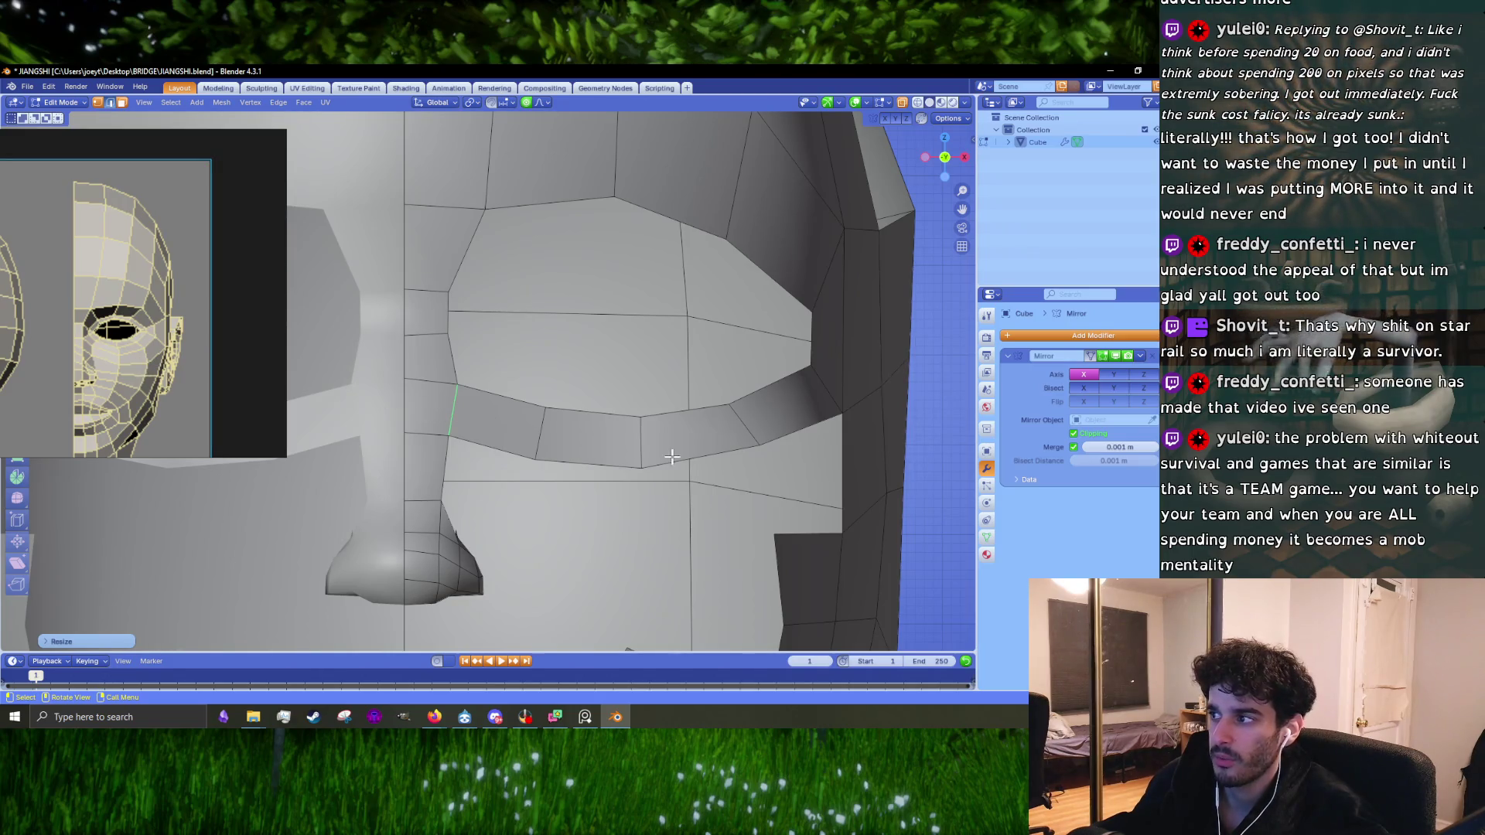
pyautogui.moveTo(766, 417)
pyautogui.keyDown('shift'); pyautogui.mouseDown(button='middle')
pyautogui.moveTo(731, 340)
pyautogui.moveTo(803, 425)
pyautogui.moveTo(734, 425)
pyautogui.mouseUp(button='middle'); pyautogui.keyUp('shift')
pyautogui.click(738, 344)
pyautogui.click(590, 328)
pyautogui.click(590, 329)
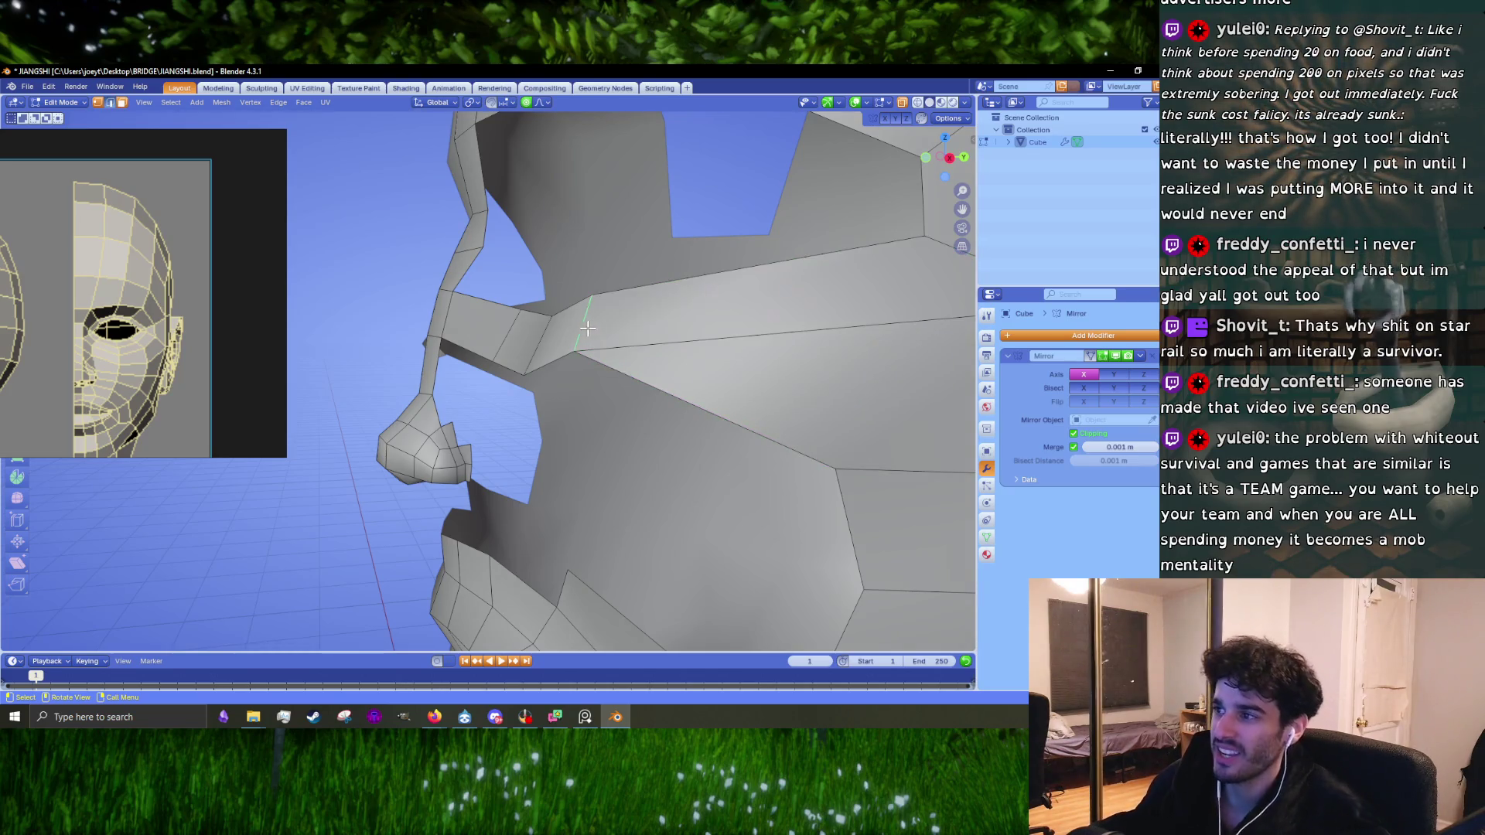
pyautogui.press('g')
pyautogui.click(723, 343)
# Step: Try rotating and moving the strip's end edge, cancelling each attempt
pyautogui.scroll(5, 724, 343)
pyautogui.moveTo(723, 343); pyautogui.dragTo(523, 427, button='middle')
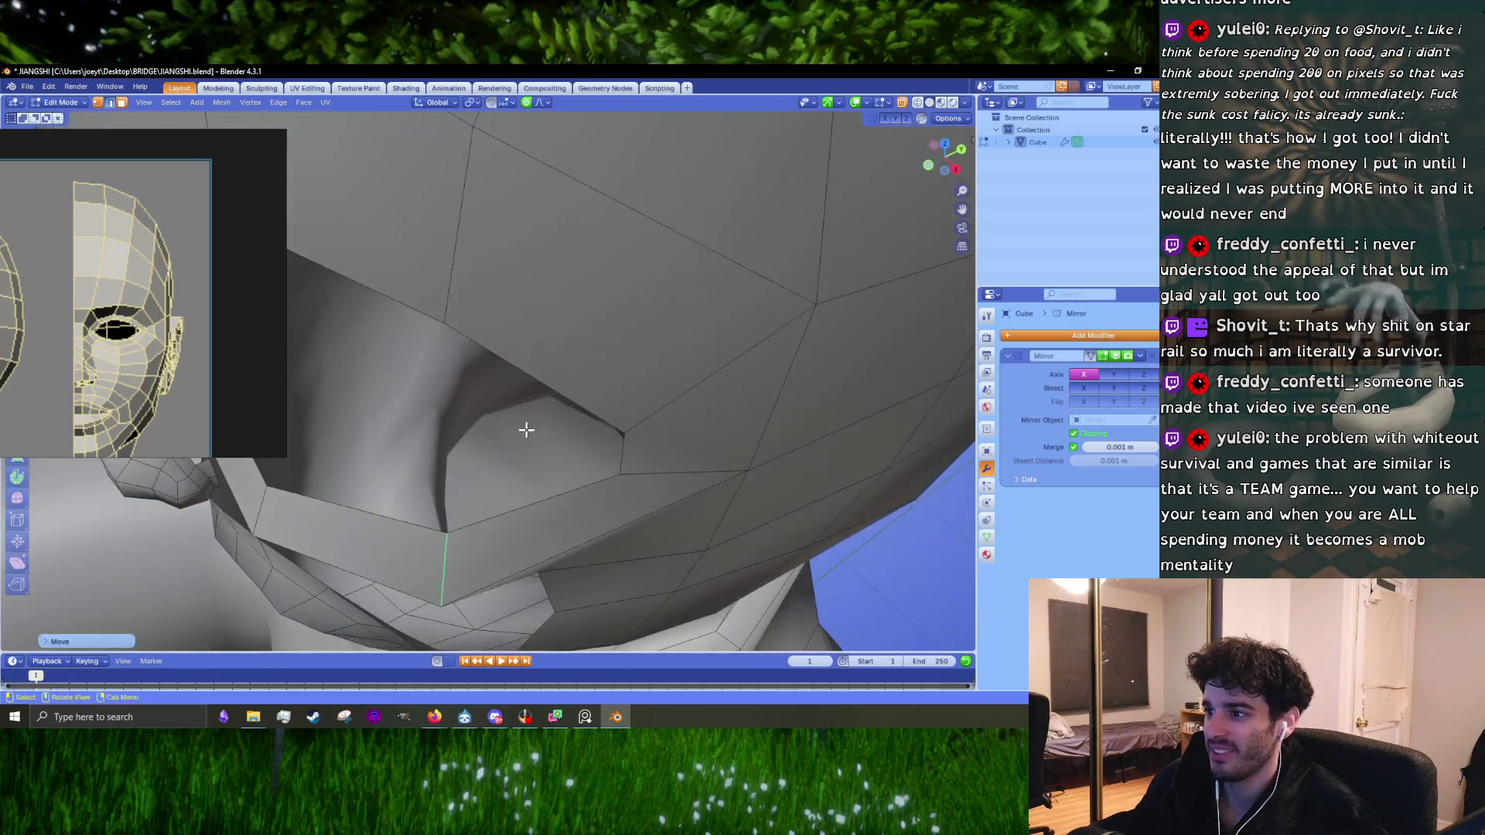
pyautogui.moveTo(630, 467)
pyautogui.mouseDown(button='middle')
pyautogui.moveTo(701, 442)
pyautogui.moveTo(735, 382)
pyautogui.moveTo(630, 401)
pyautogui.mouseUp(button='middle')
pyautogui.press('r')
pyautogui.rightClick(704, 423)
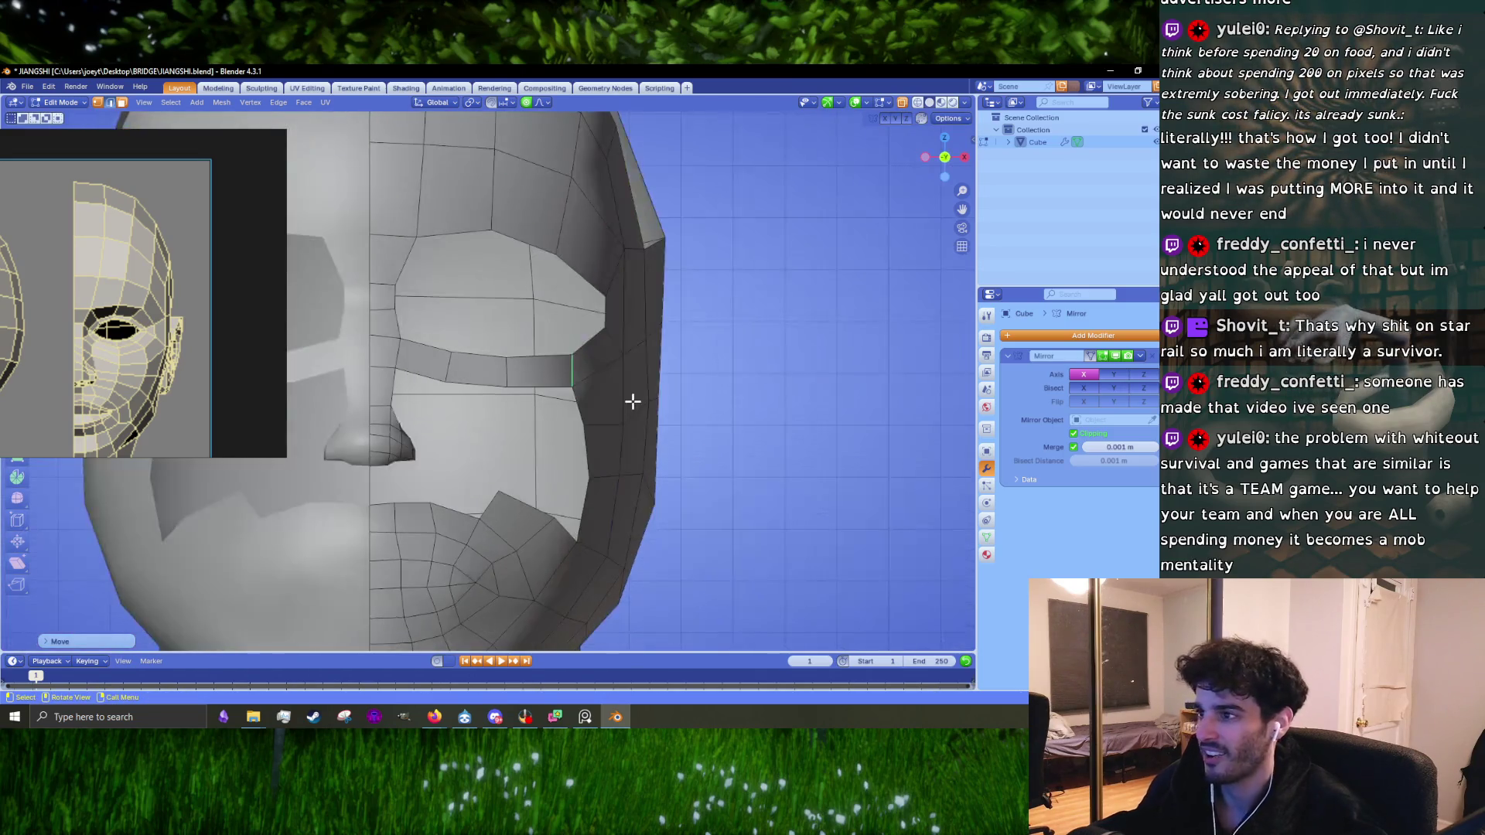
pyautogui.scroll(2, 628, 399)
pyautogui.press('r')
pyautogui.rightClick(681, 384)
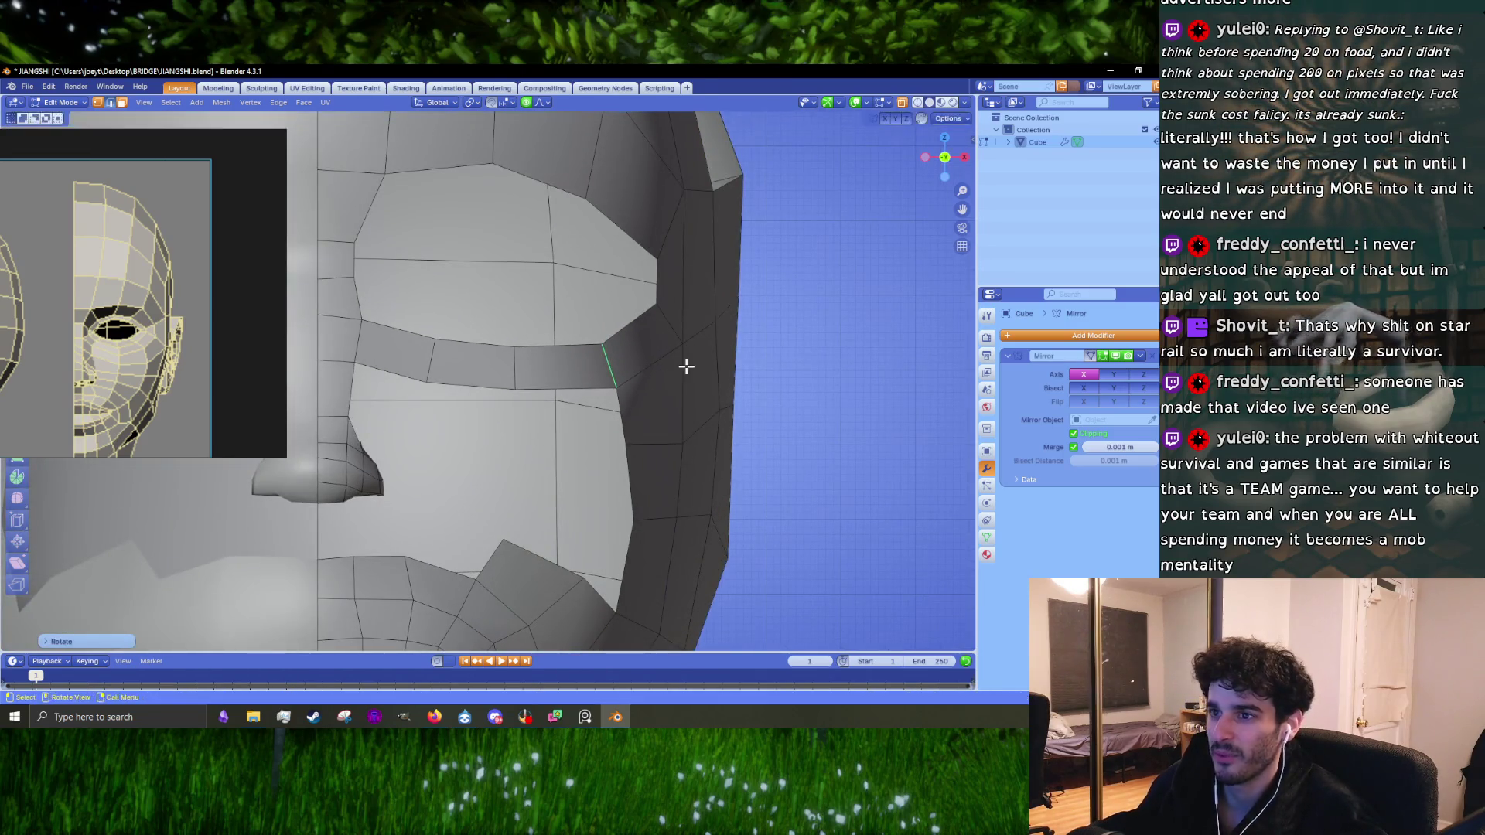
pyautogui.scroll(3, 685, 365)
pyautogui.press('g')
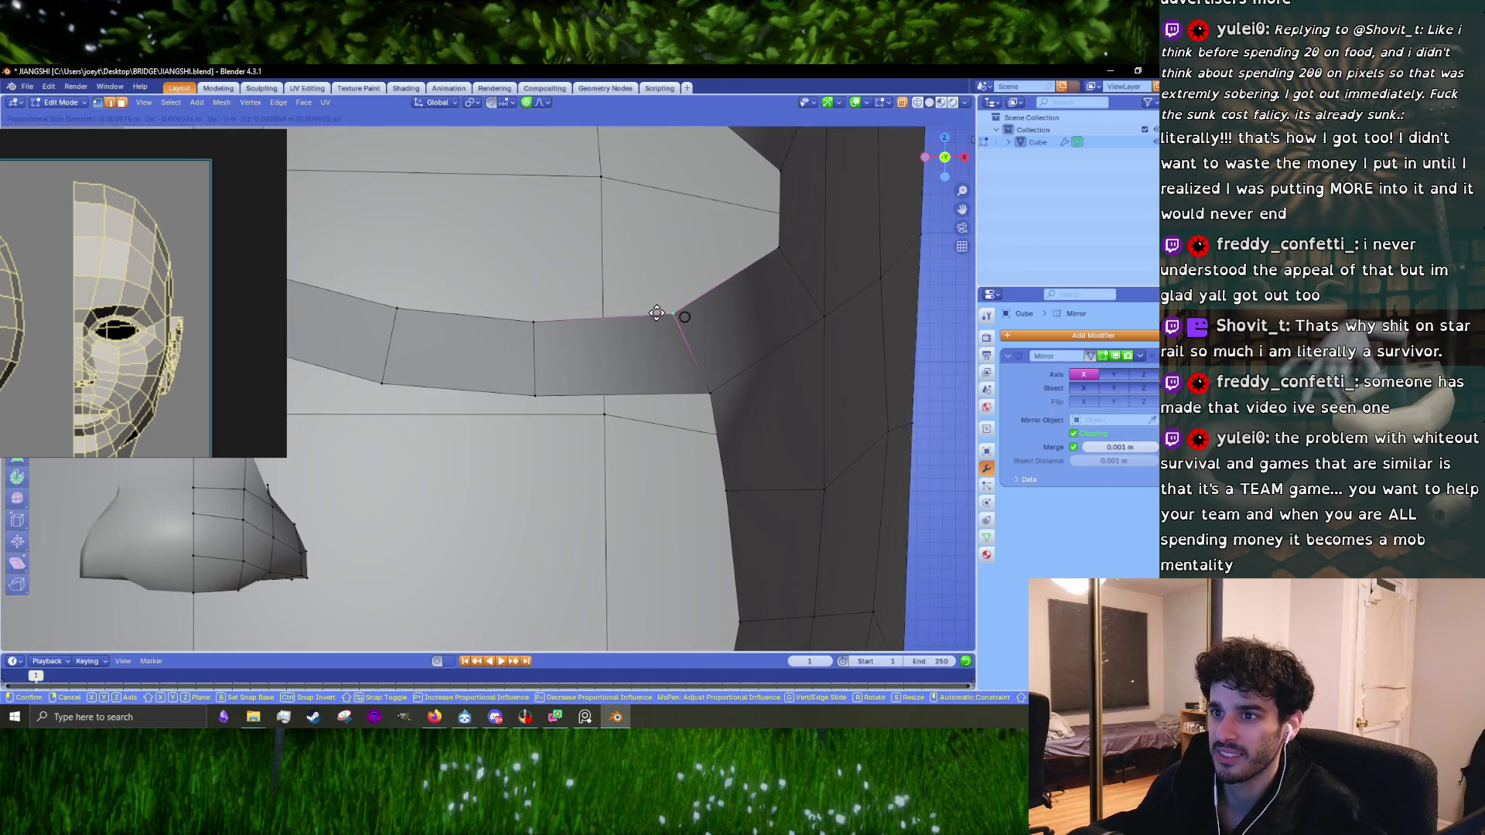
pyautogui.rightClick(669, 317)
# Step: Try moving the lower head-side vertex with proportional falloff, cancel, then select a side vertex
pyautogui.click(696, 375)
pyautogui.press('g')
pyautogui.rightClick(690, 375)
pyautogui.press('g')
pyautogui.rightClick(760, 473)
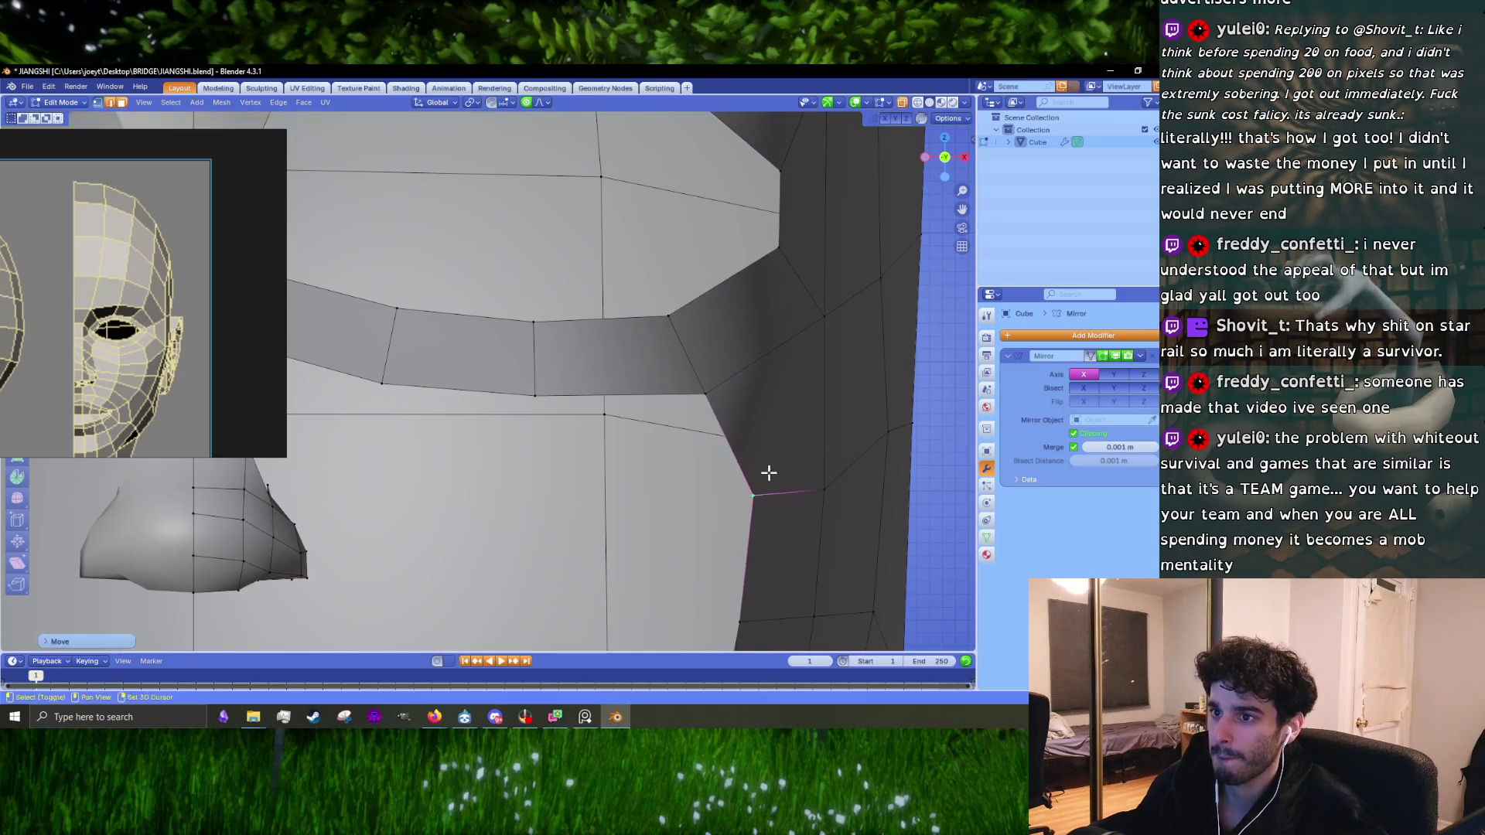
pyautogui.click(852, 438)
pyautogui.scroll(-6, 851, 437)
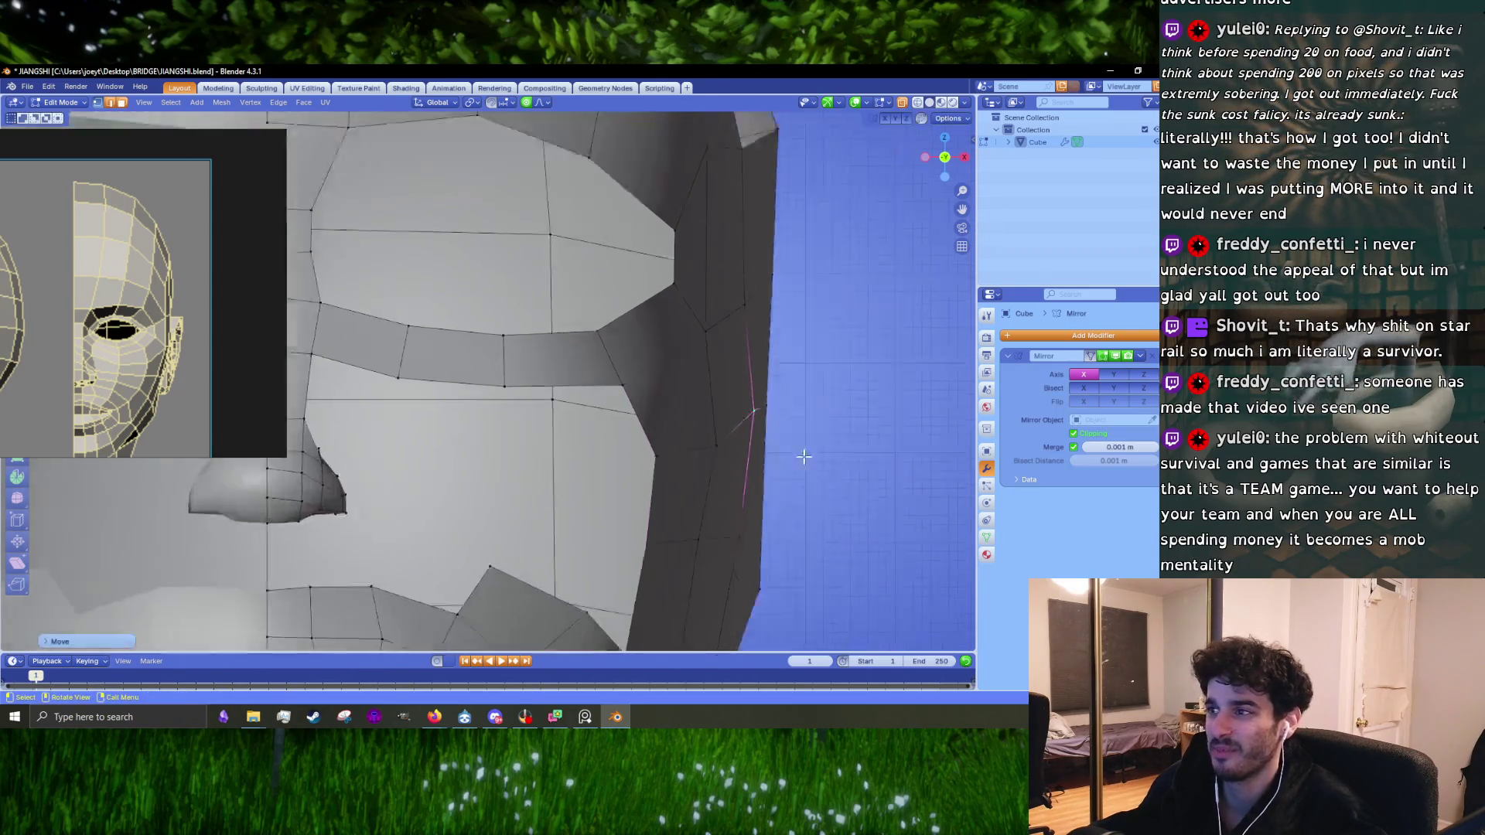
pyautogui.keyDown('shift'); pyautogui.moveTo(460, 354); pyautogui.dragTo(552, 399, button='middle'); pyautogui.keyUp('shift')
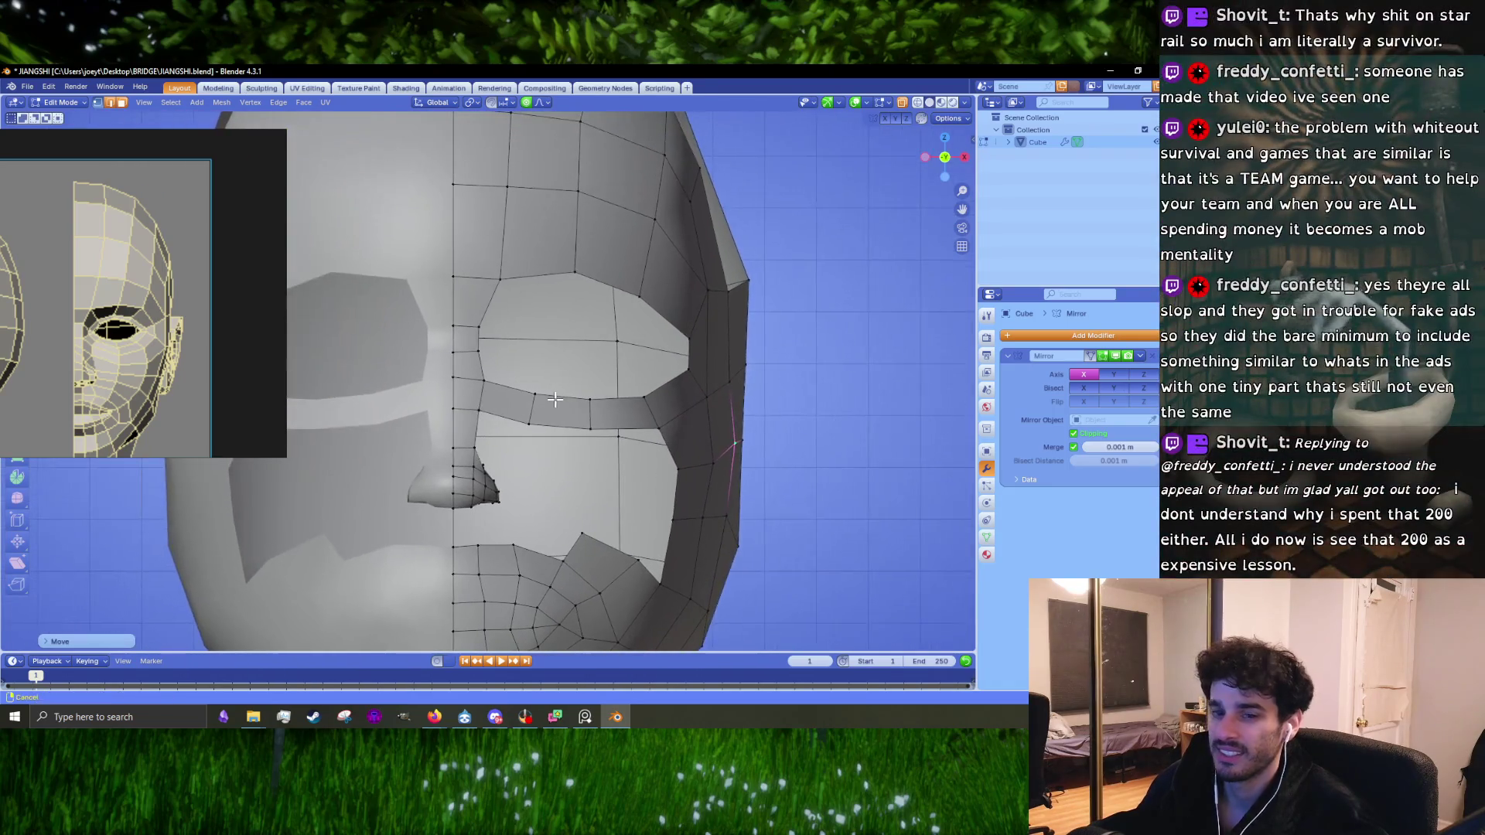
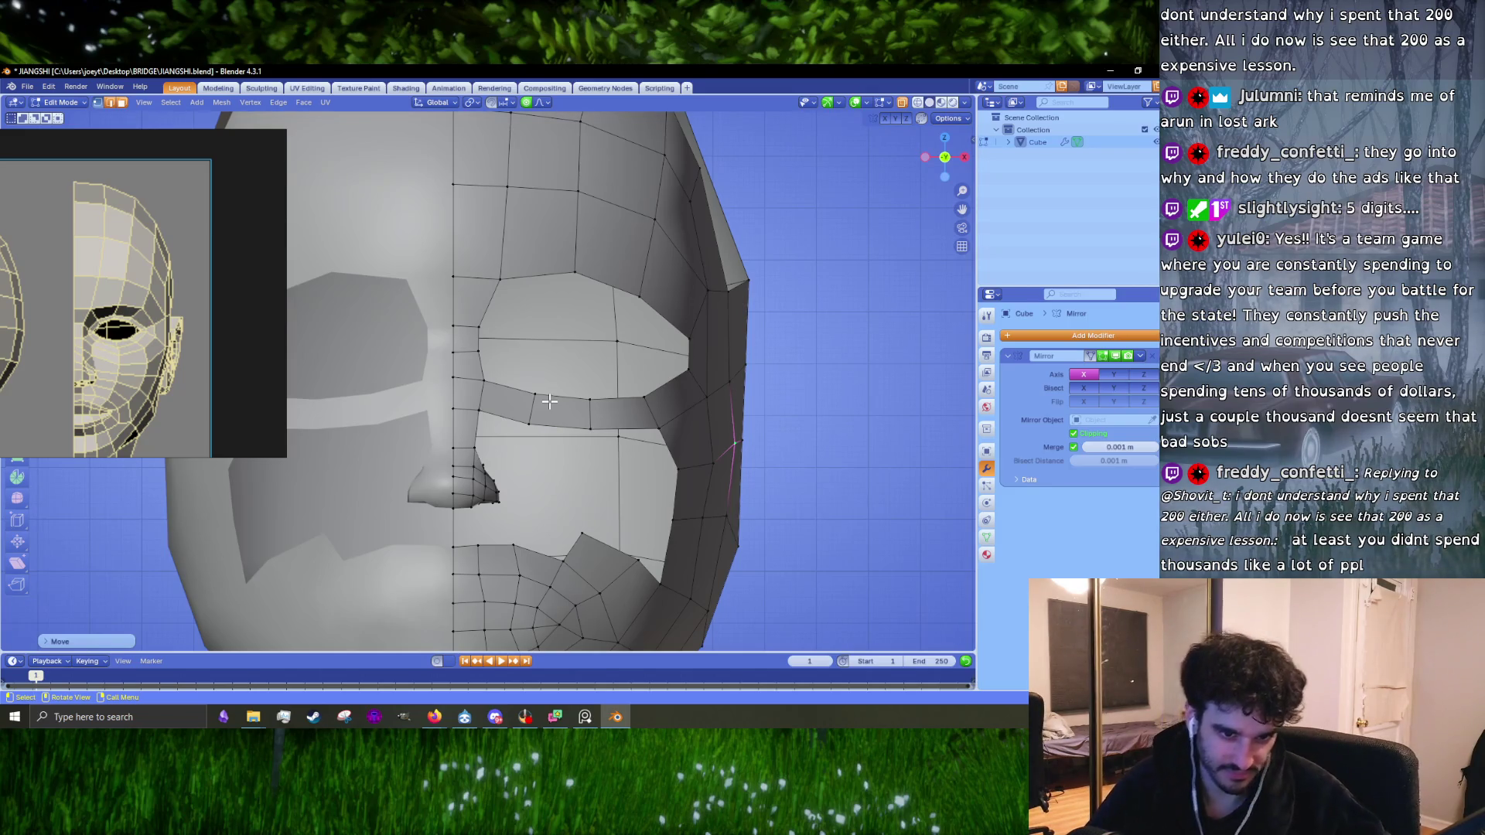
# Step: Scale and nudge the selected cheek edge slightly outward
pyautogui.press('s')
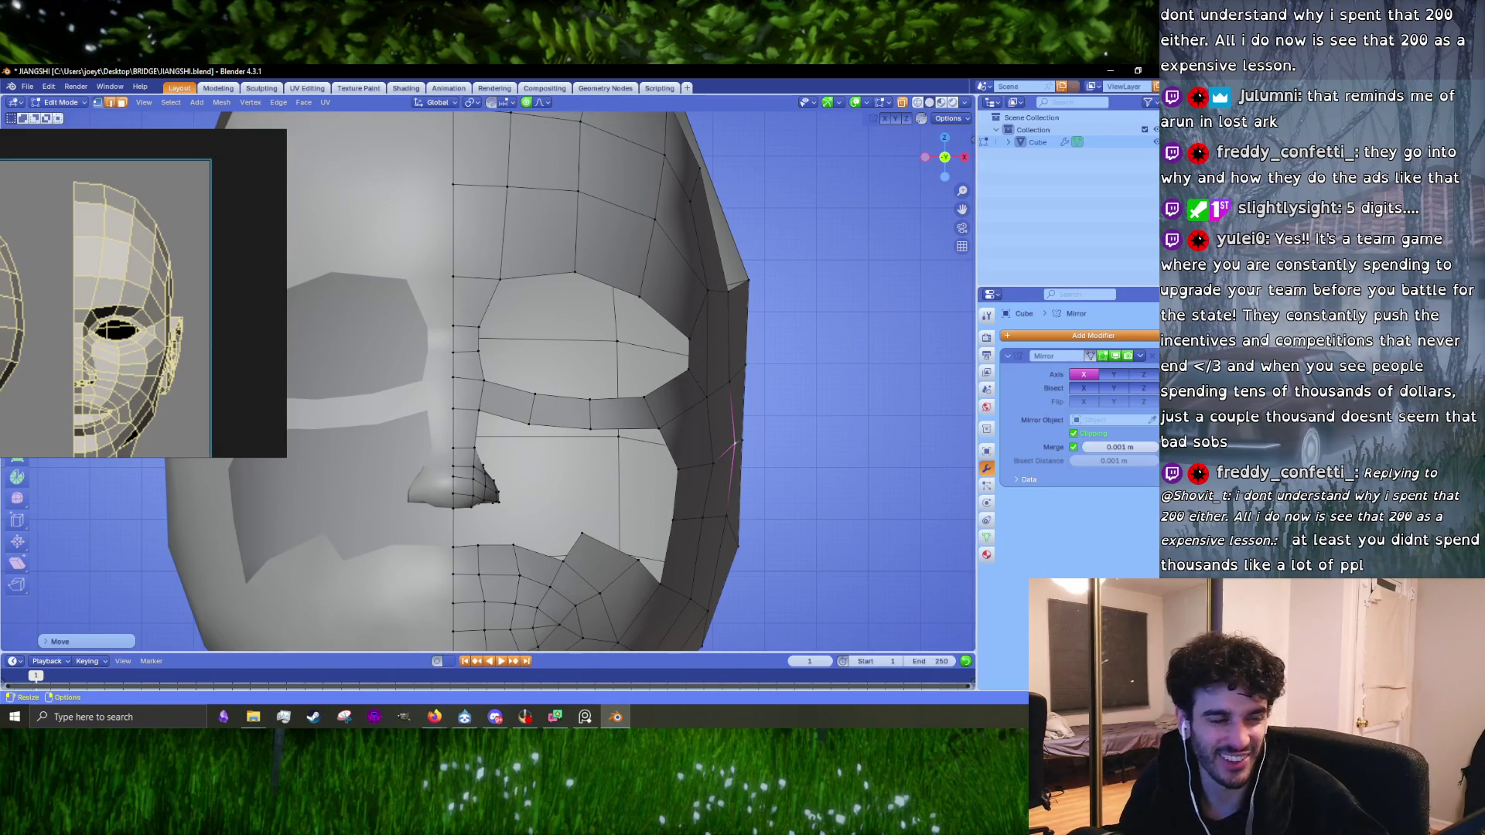
pyautogui.hotkey('alt', 'Tab')
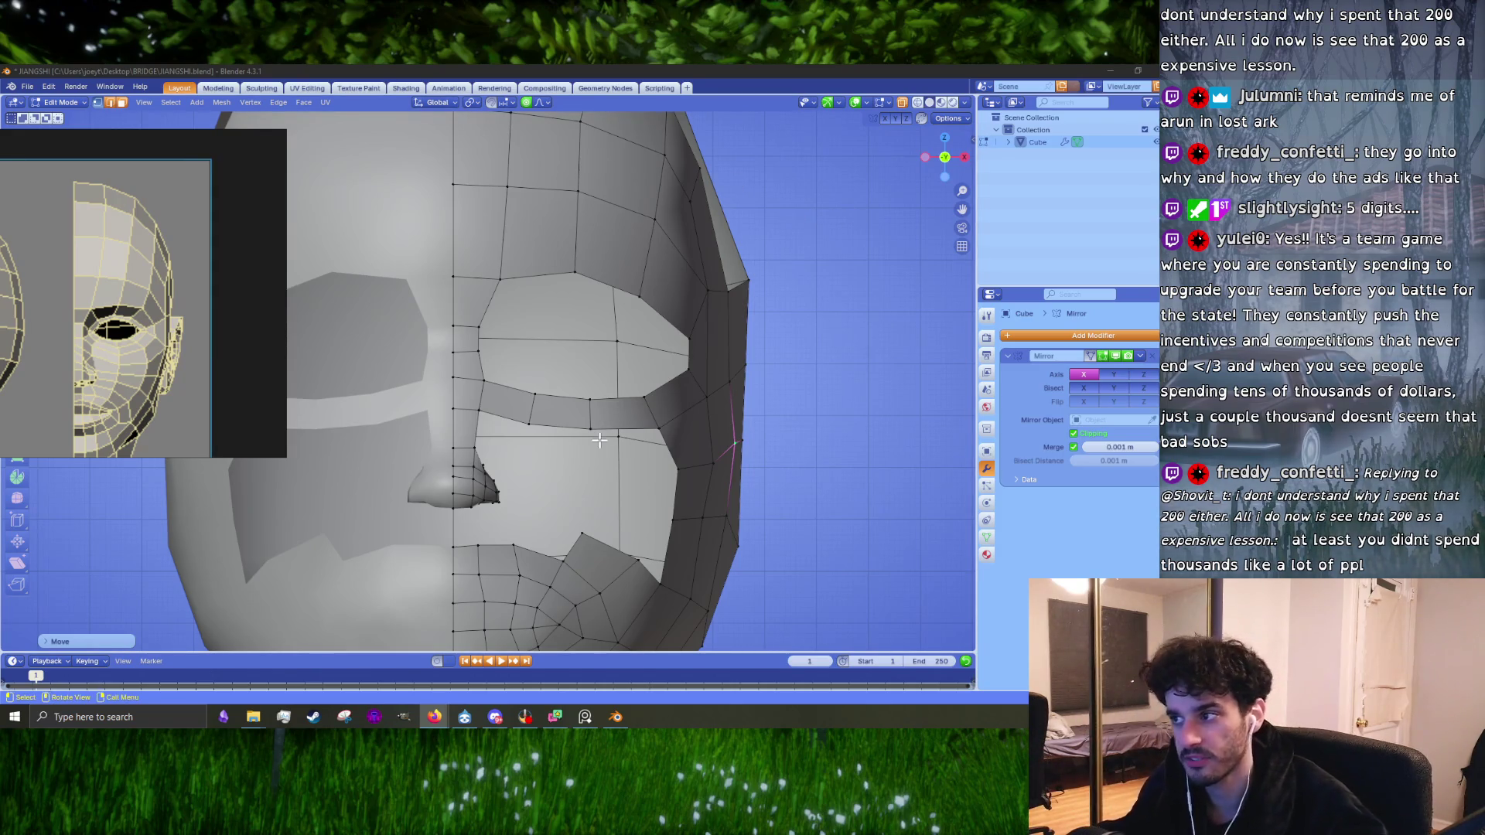
pyautogui.scroll(5, 618, 451)
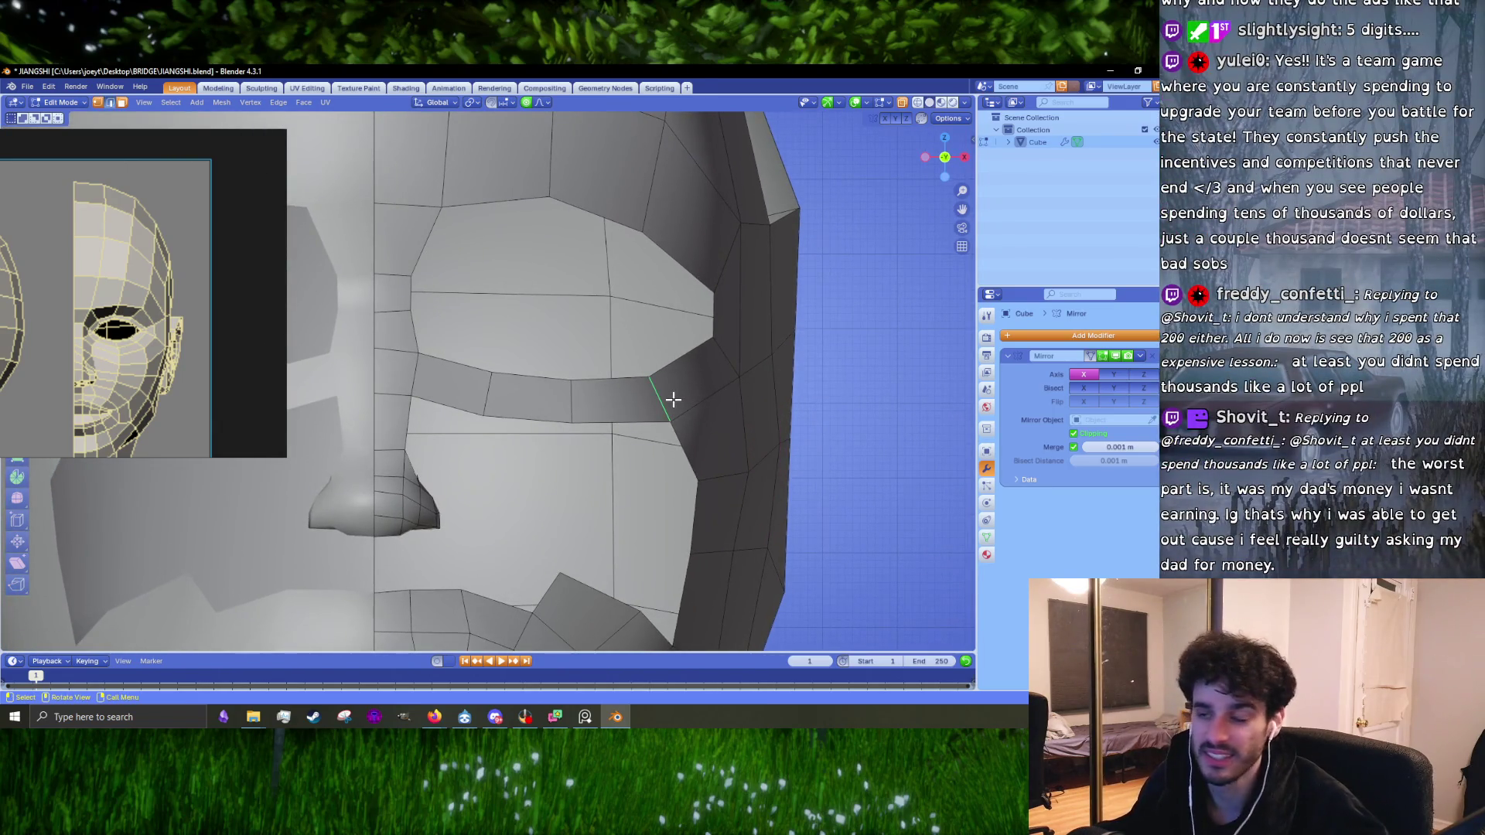
pyautogui.moveTo(673, 399); pyautogui.dragTo(678, 398)
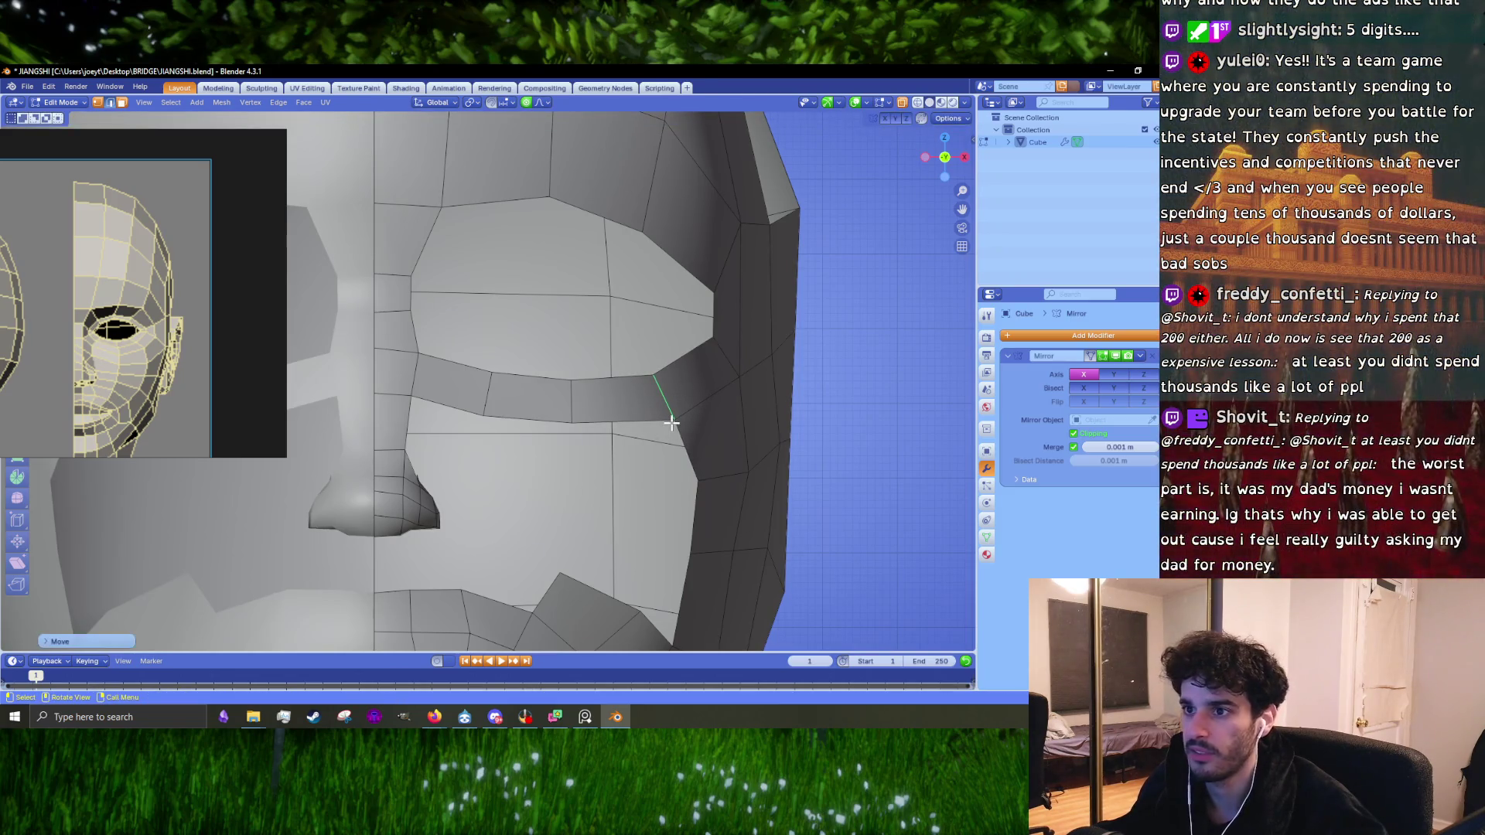
# Step: In vertex mode, move the eye loop's outer corner vertex down and outward
pyautogui.press('1')
pyautogui.click(672, 417)
pyautogui.moveTo(673, 415); pyautogui.dragTo(687, 423)
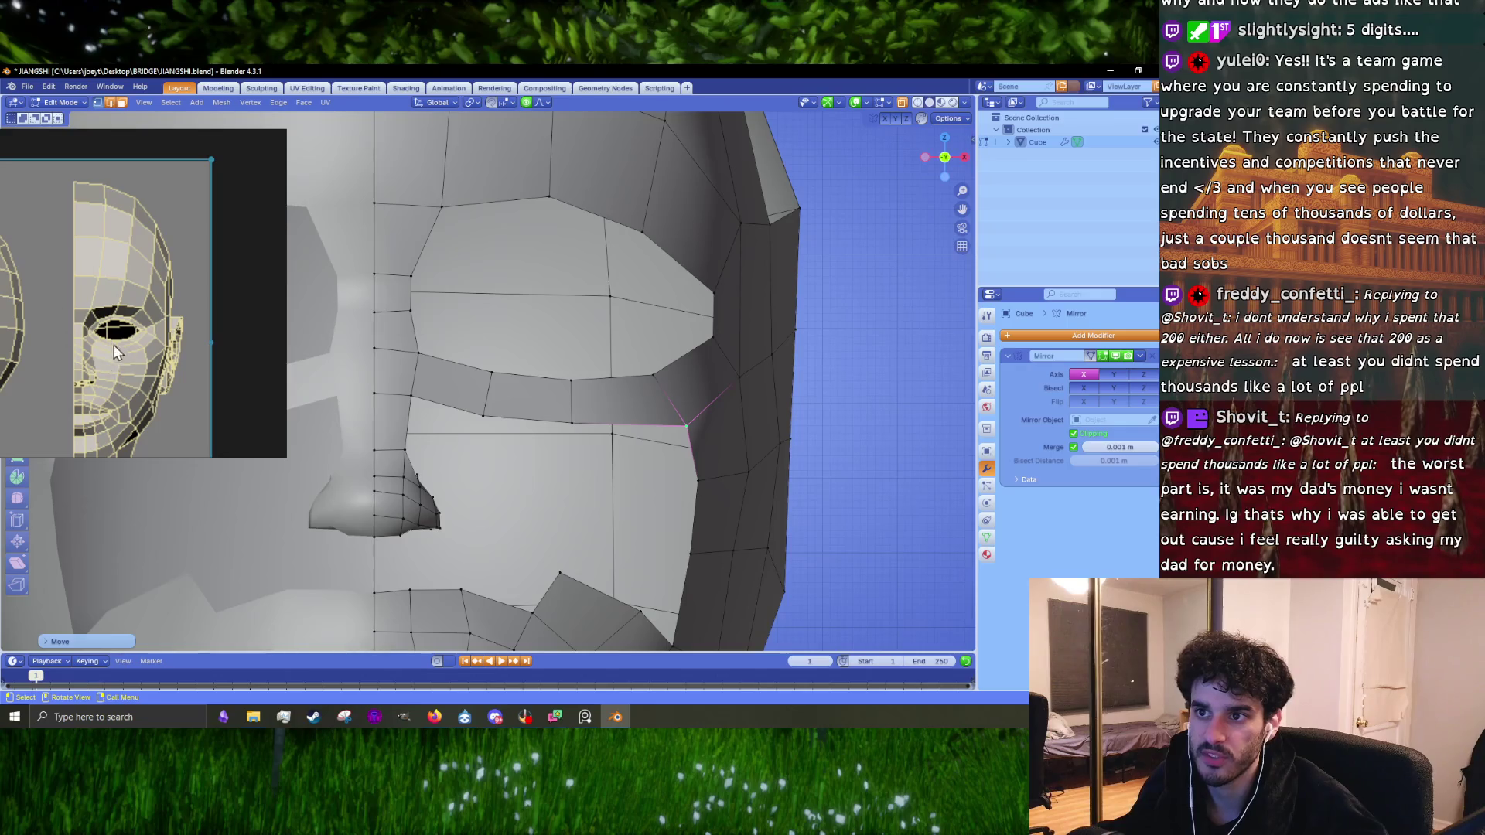
pyautogui.moveTo(648, 428); pyautogui.dragTo(657, 441)
# Step: Pull the lower eye-loop vertex near the nose, plus a neighbour, down with soft falloff
pyautogui.click(573, 416)
pyautogui.moveTo(573, 416); pyautogui.dragTo(585, 442)
pyautogui.moveTo(484, 406); pyautogui.dragTo(487, 412)
pyautogui.scroll(3, 487, 412)
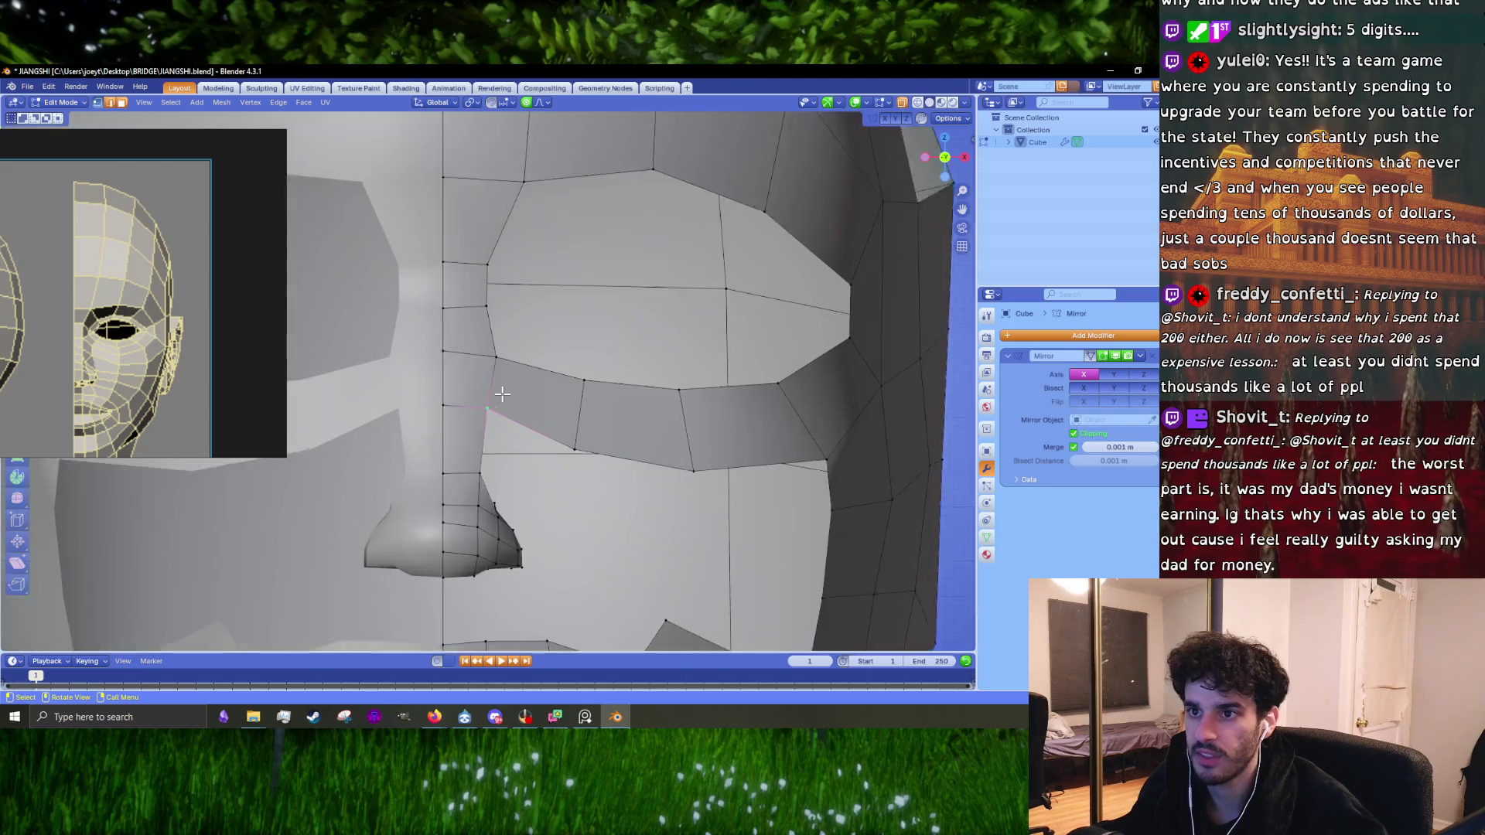
# Step: In edge mode, select the edge beside the nose bridge and orbit to the side profile
pyautogui.press('2')
pyautogui.click(497, 379)
pyautogui.moveTo(497, 379)
pyautogui.mouseDown(button='middle')
pyautogui.moveTo(425, 454)
pyautogui.moveTo(472, 446)
pyautogui.mouseUp(button='middle')
pyautogui.moveTo(472, 447); pyautogui.dragTo(437, 456)
pyautogui.moveTo(437, 456); pyautogui.dragTo(157, 399, button='middle')
pyautogui.scroll(-3, 82, 340)
pyautogui.scroll(5, 87, 331)
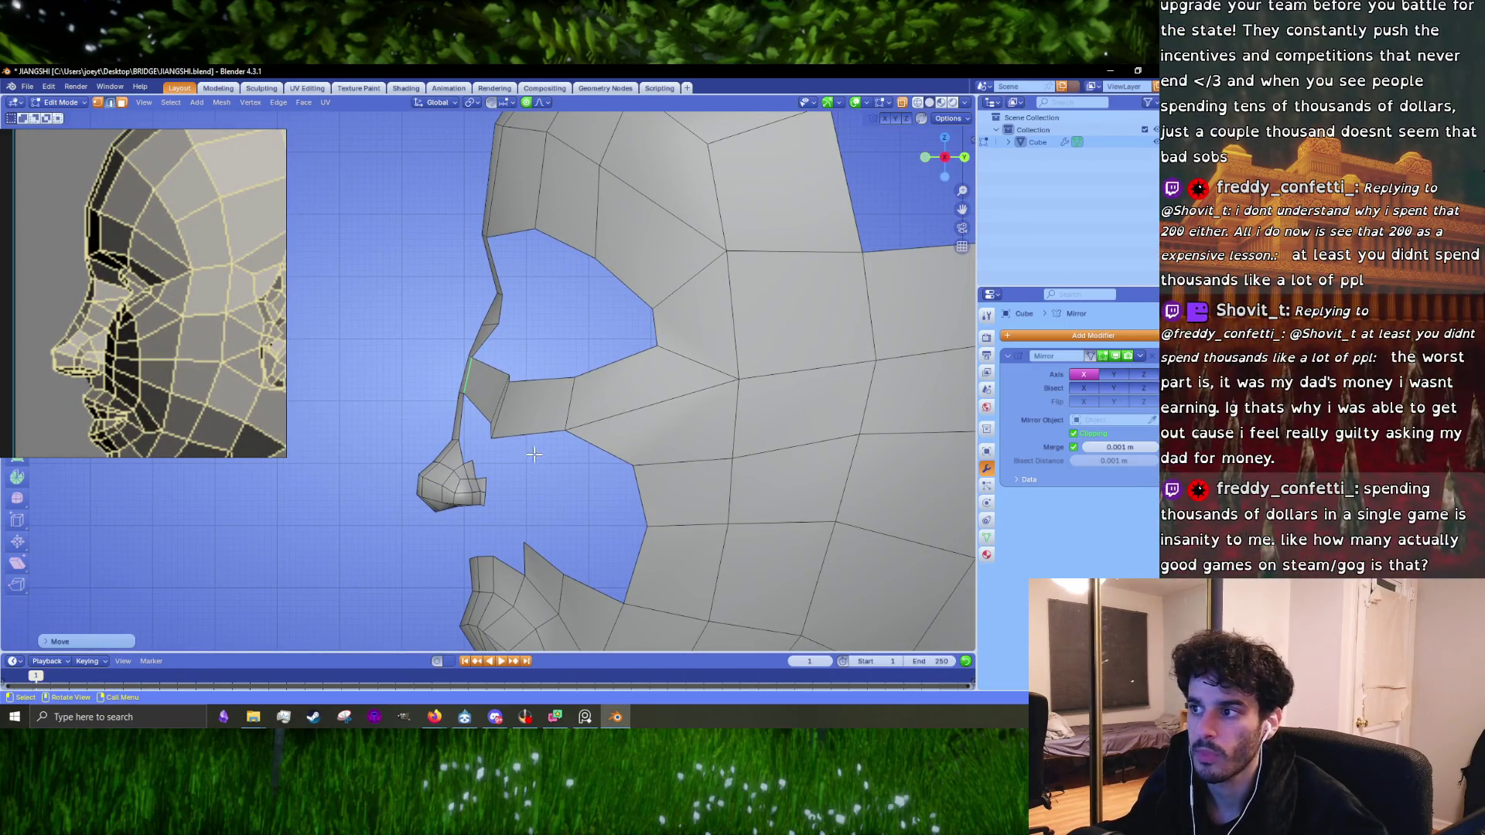
# Step: Rotate and move a vertical eye-socket band edge to follow the side reference
pyautogui.scroll(1, 567, 418)
pyautogui.click(592, 400)
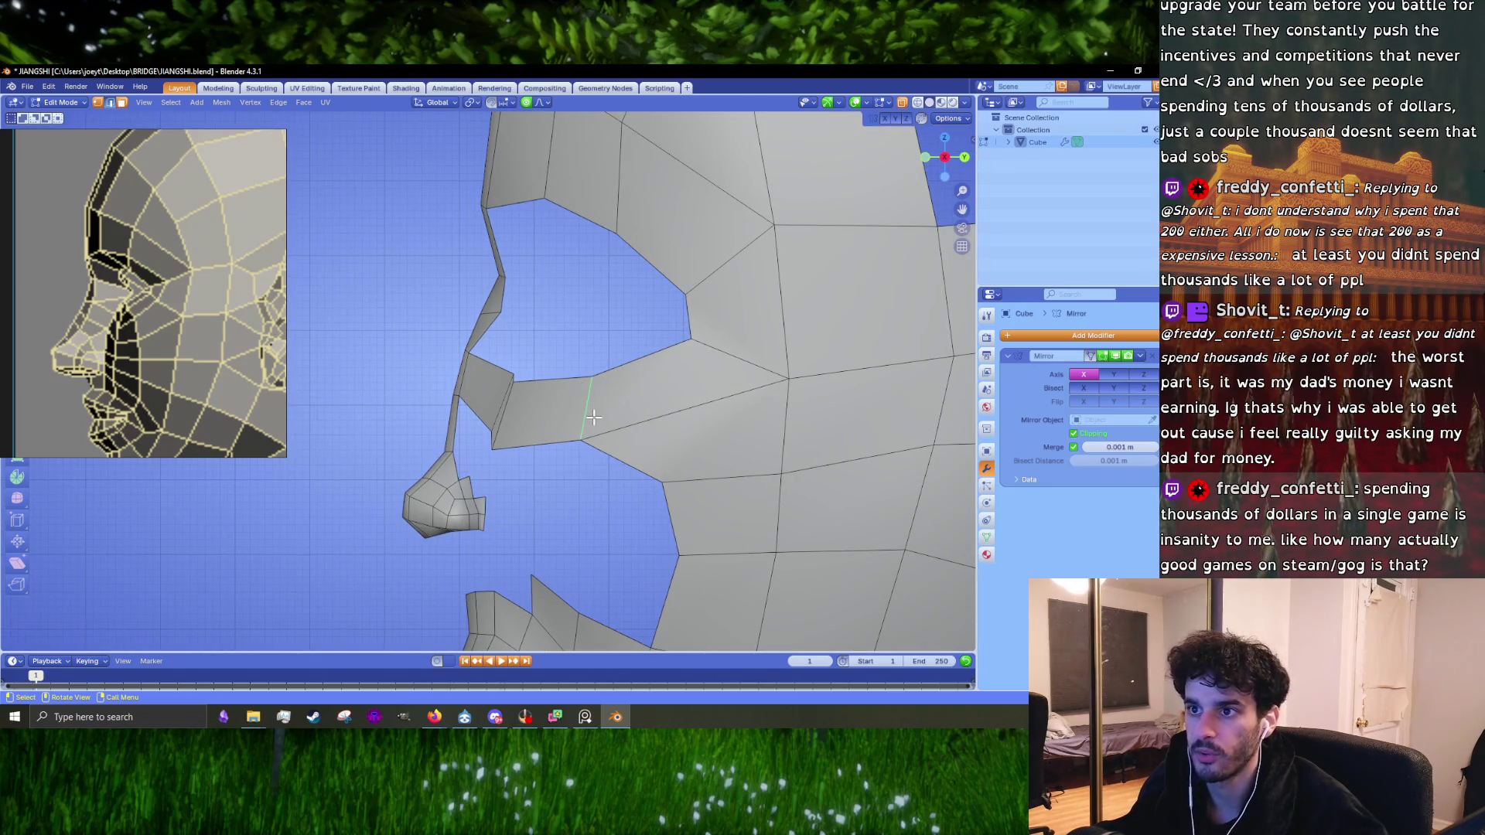
pyautogui.press('r')
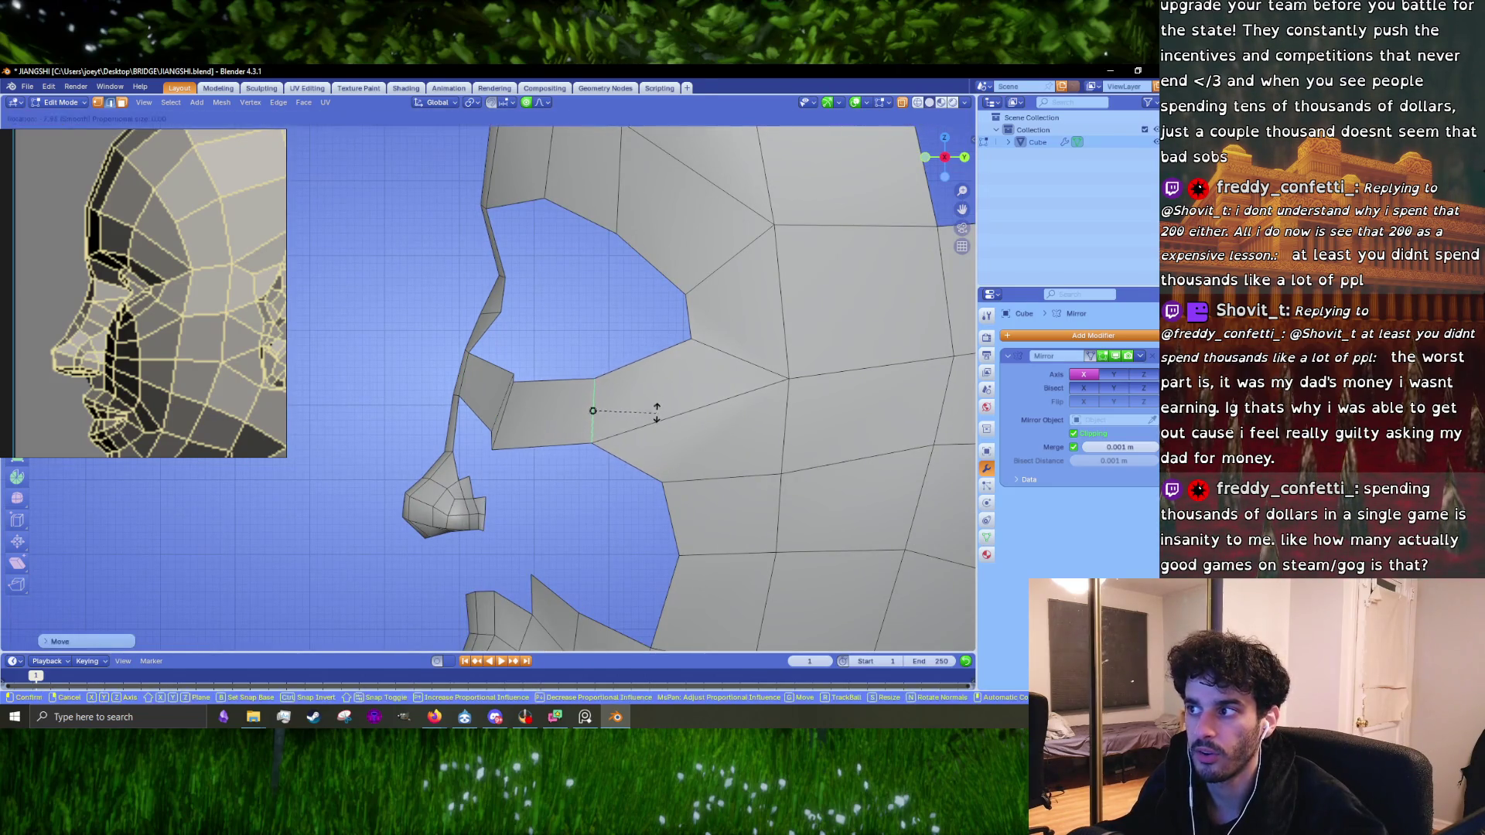
pyautogui.click(656, 408)
pyautogui.press('g')
pyautogui.click(649, 418)
pyautogui.scroll(2, 649, 418)
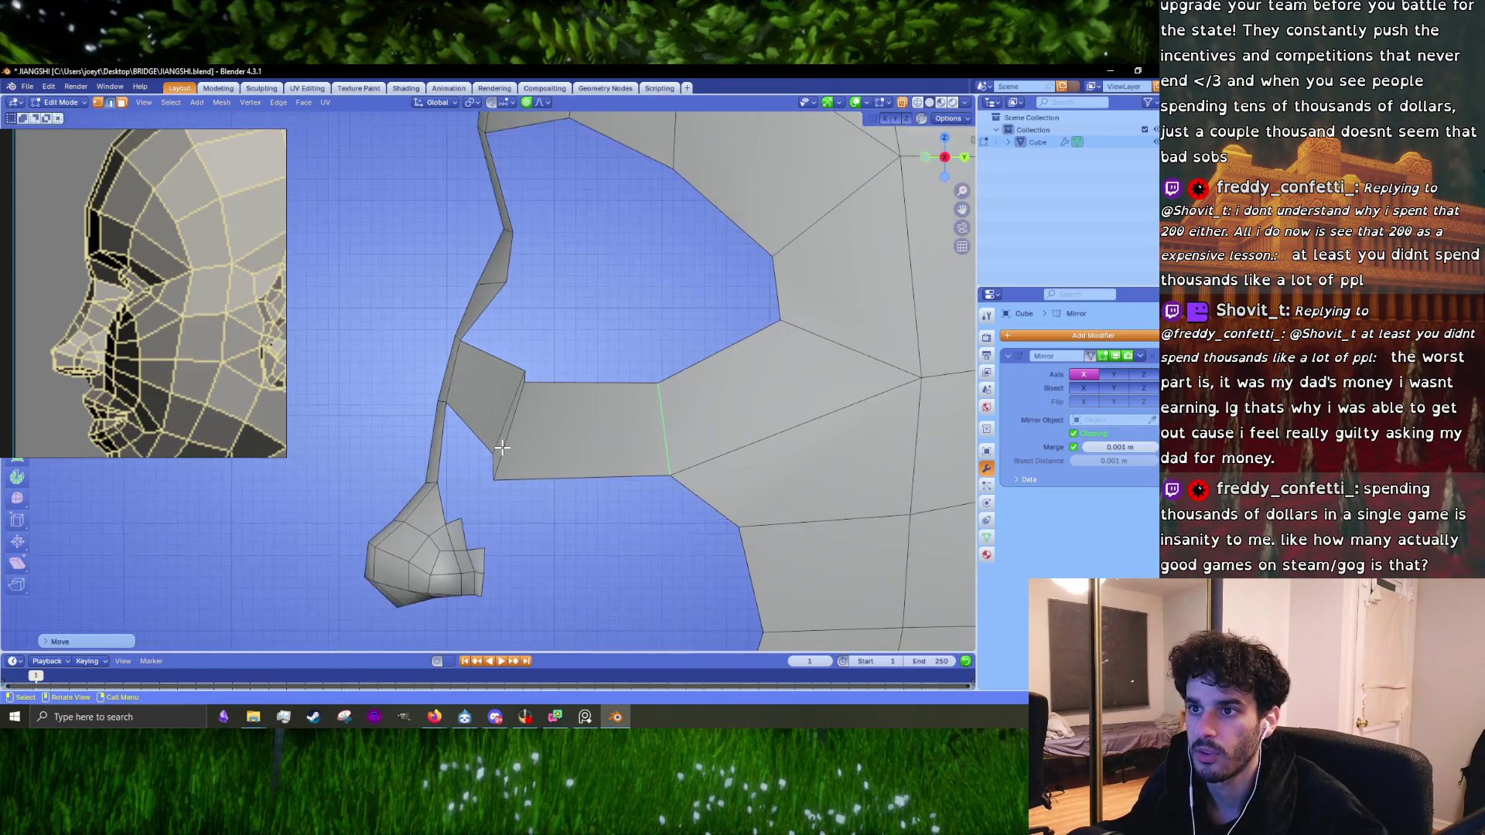
# Step: Rotate the band edge again and shift it toward the nose
pyautogui.press('r')
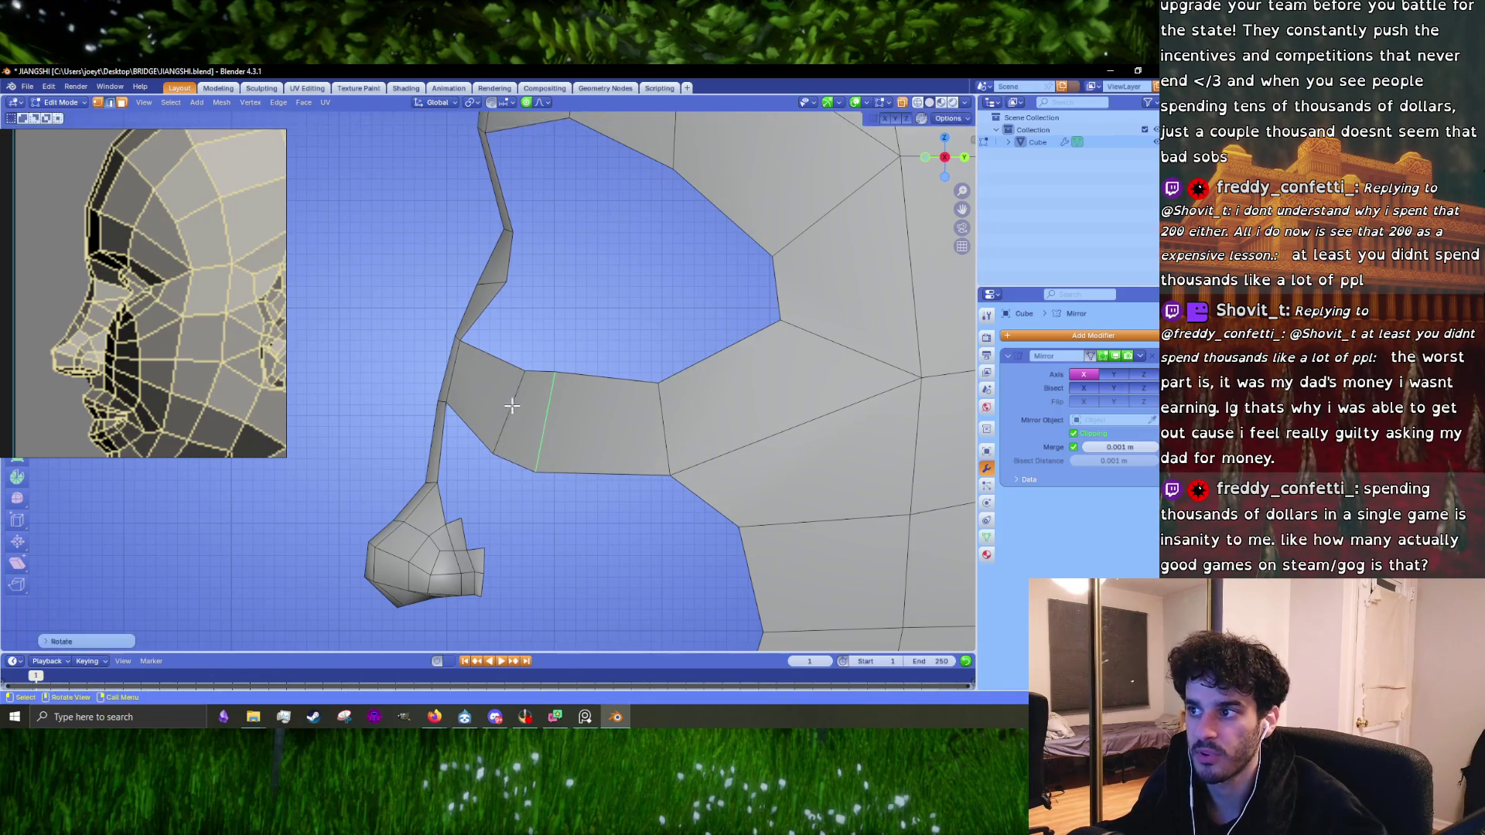
pyautogui.click(496, 385)
pyautogui.press('g')
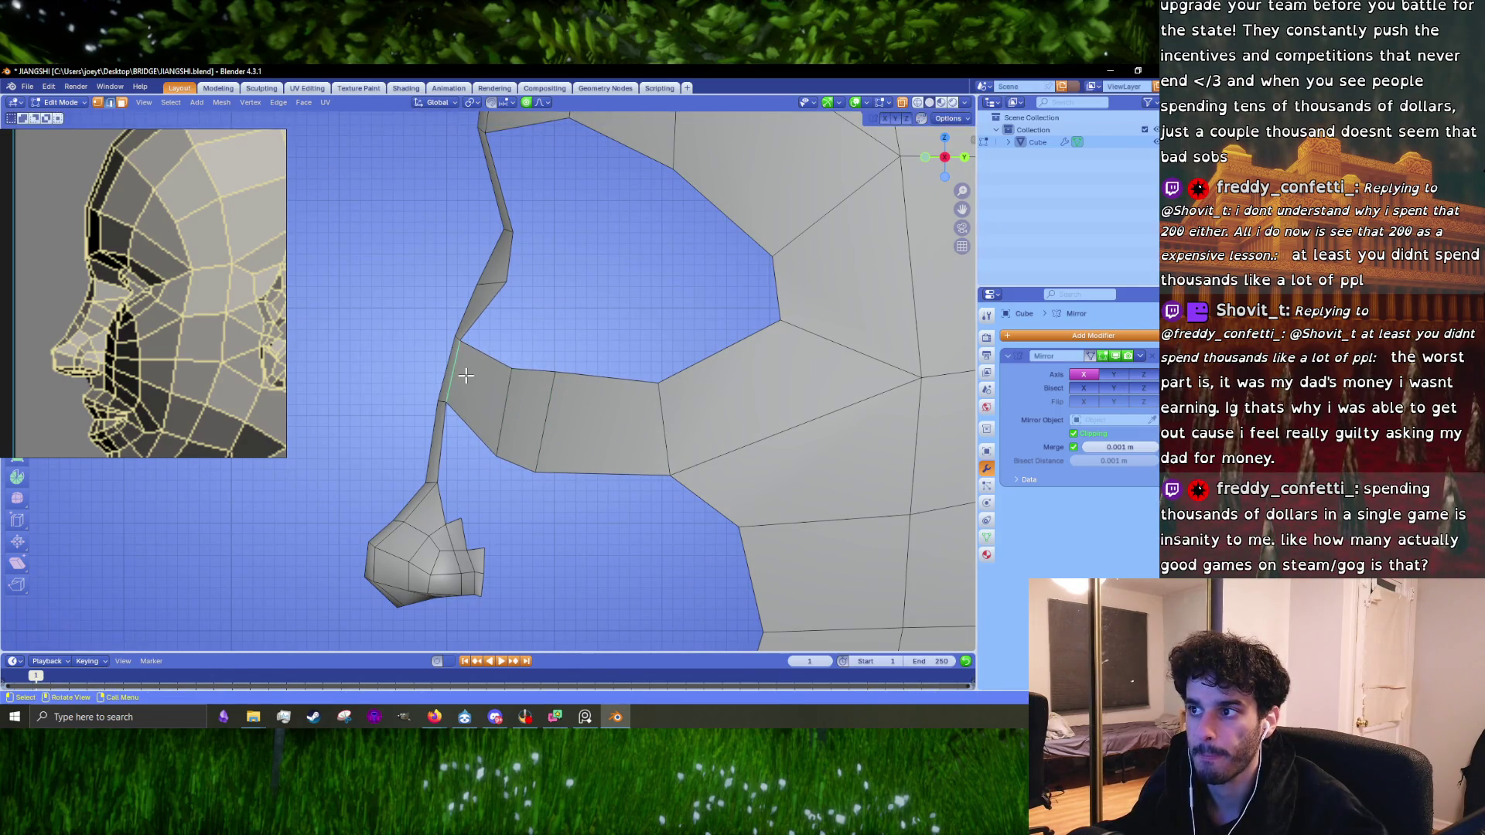
pyautogui.click(485, 378)
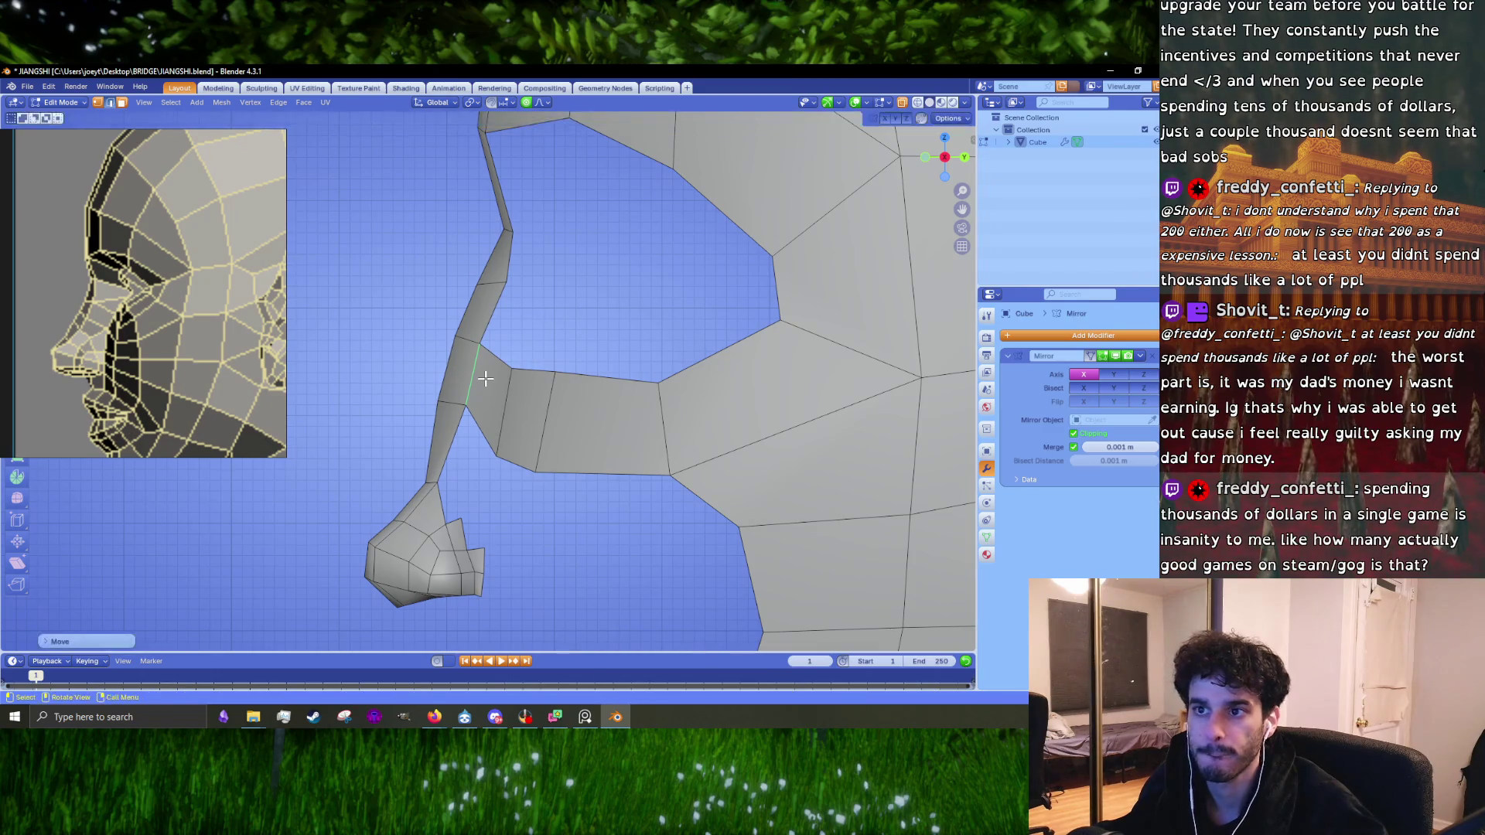
# Step: Select the edge right beside the nose bridge and shift it slightly left
pyautogui.click(452, 369)
pyautogui.click(480, 377)
pyautogui.scroll(-10, 212, 340)
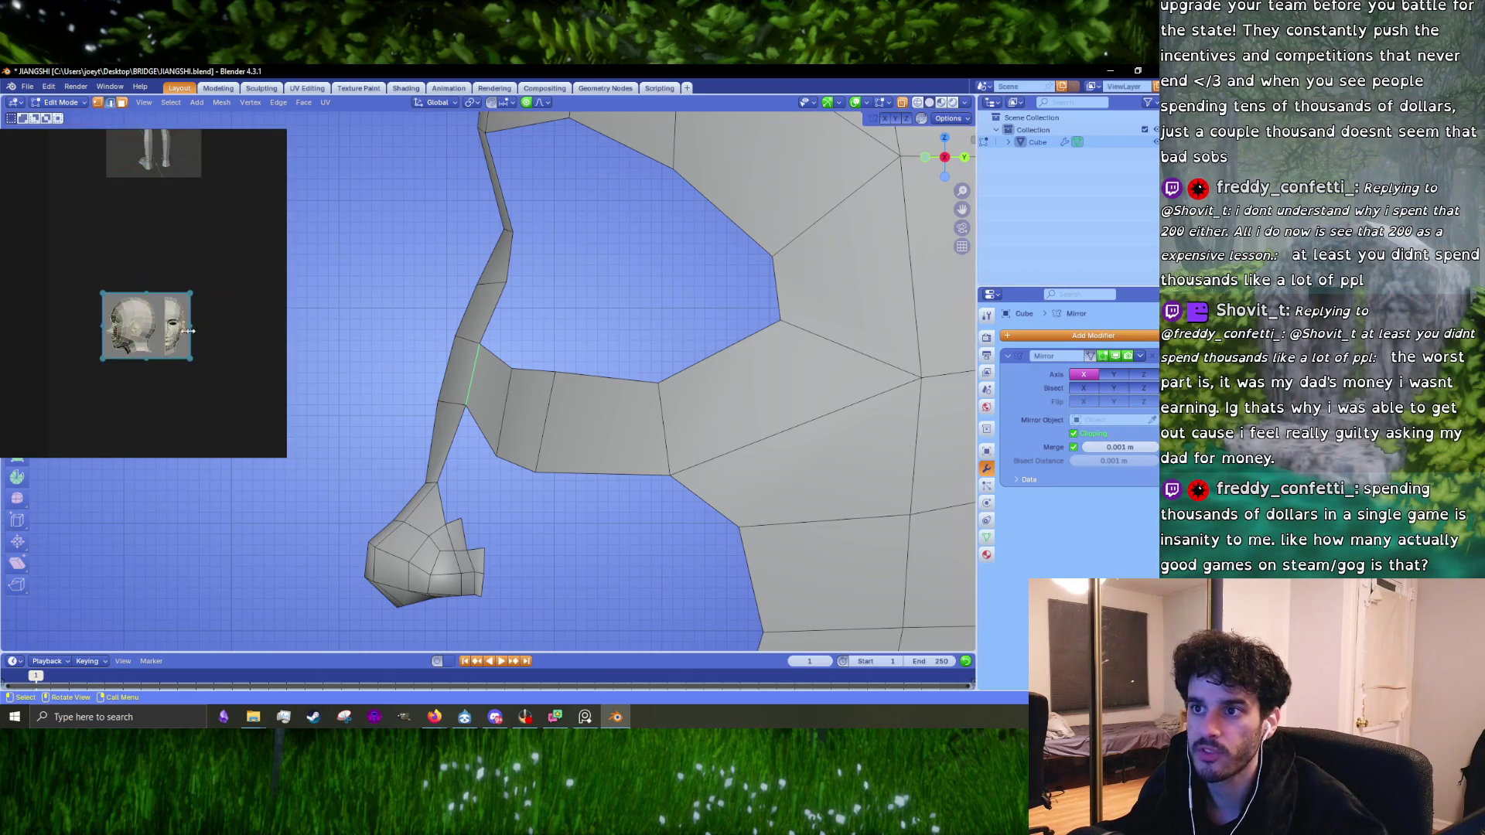
pyautogui.scroll(10, 117, 327)
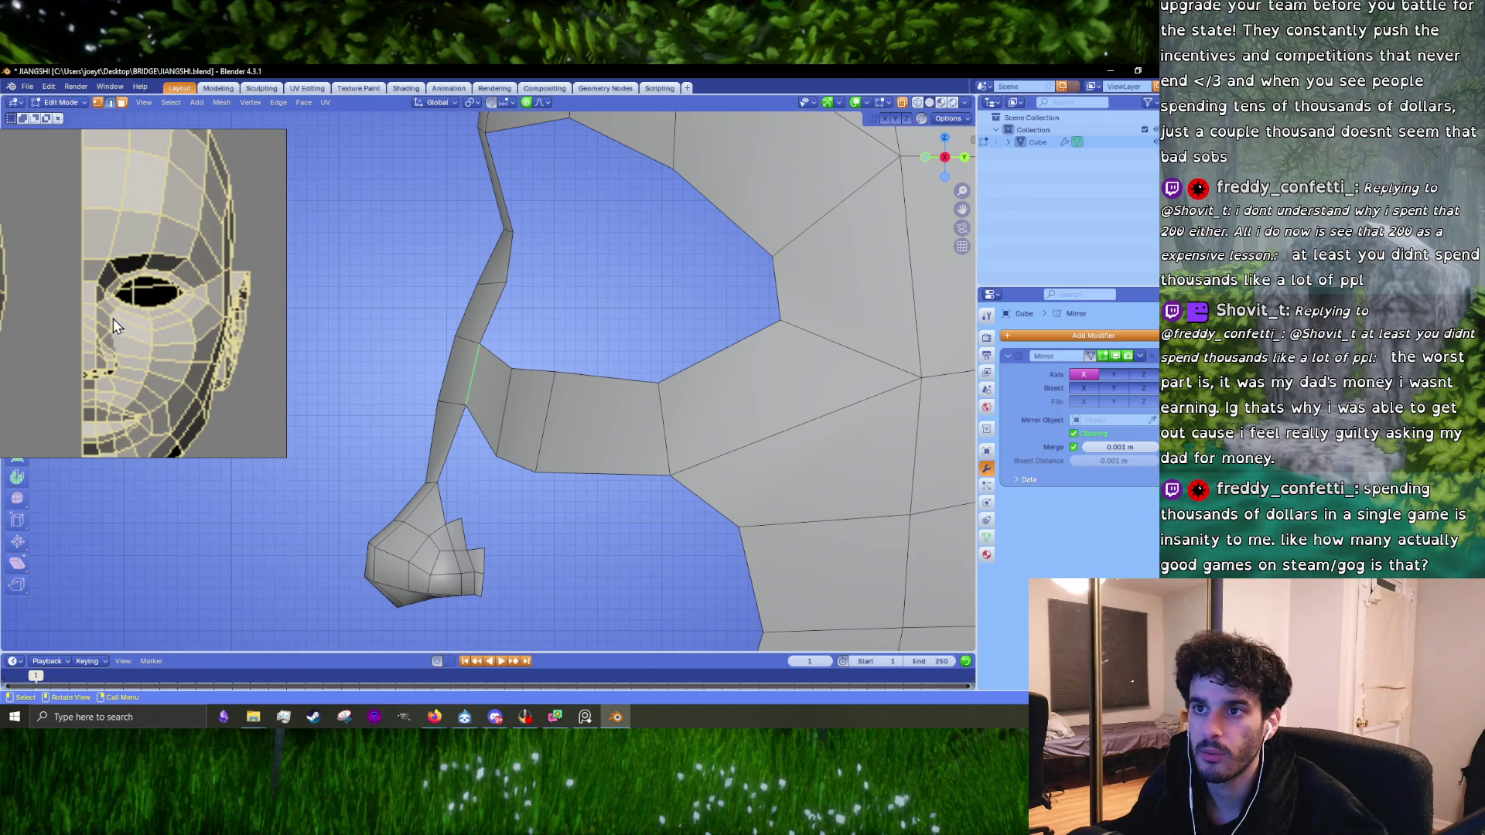
pyautogui.scroll(-10, 109, 341)
pyautogui.scroll(8, 48, 336)
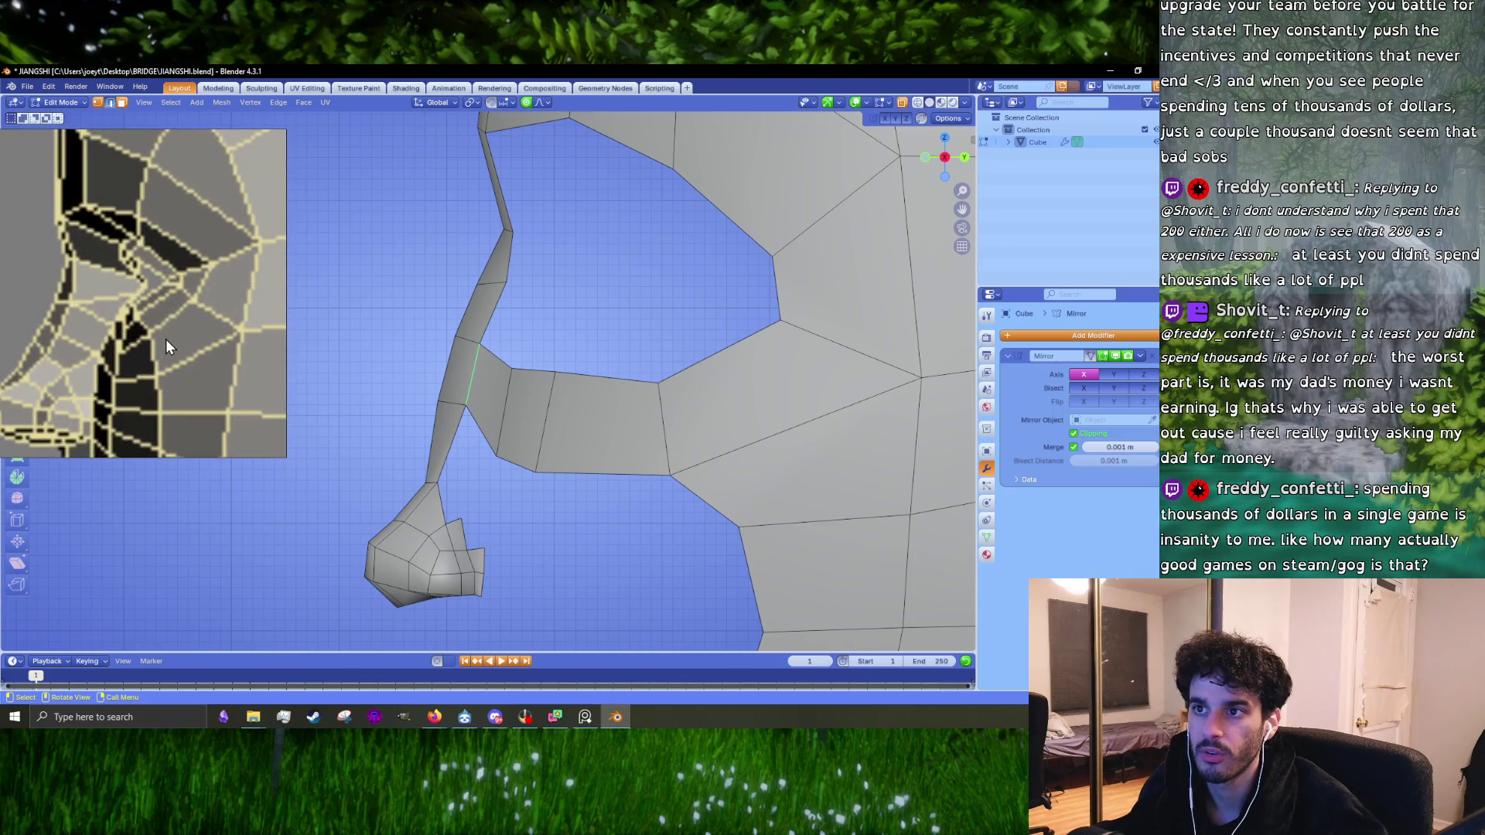
pyautogui.press('g')
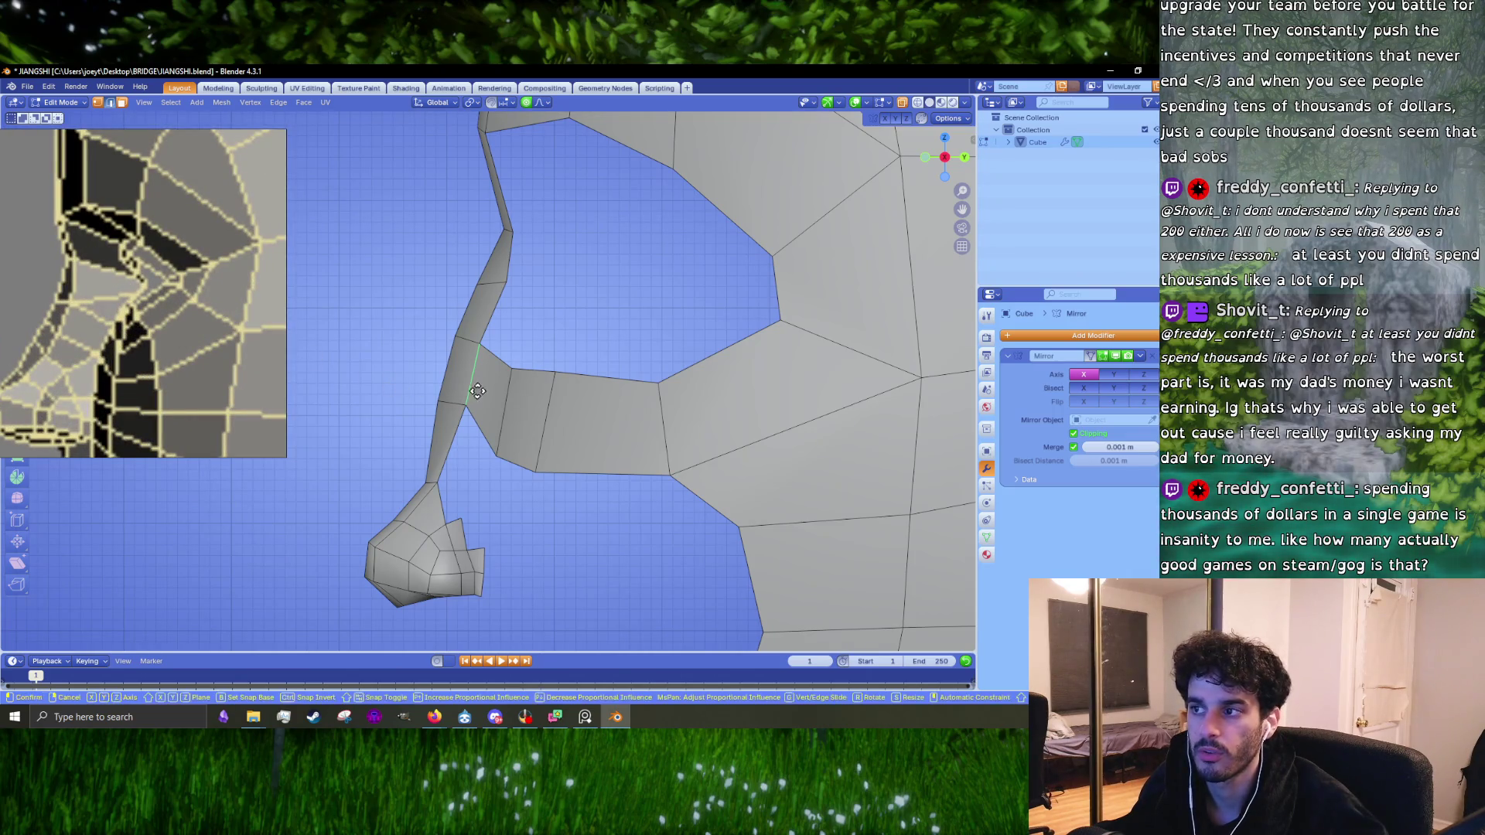
pyautogui.rightClick(489, 393)
pyautogui.press('g')
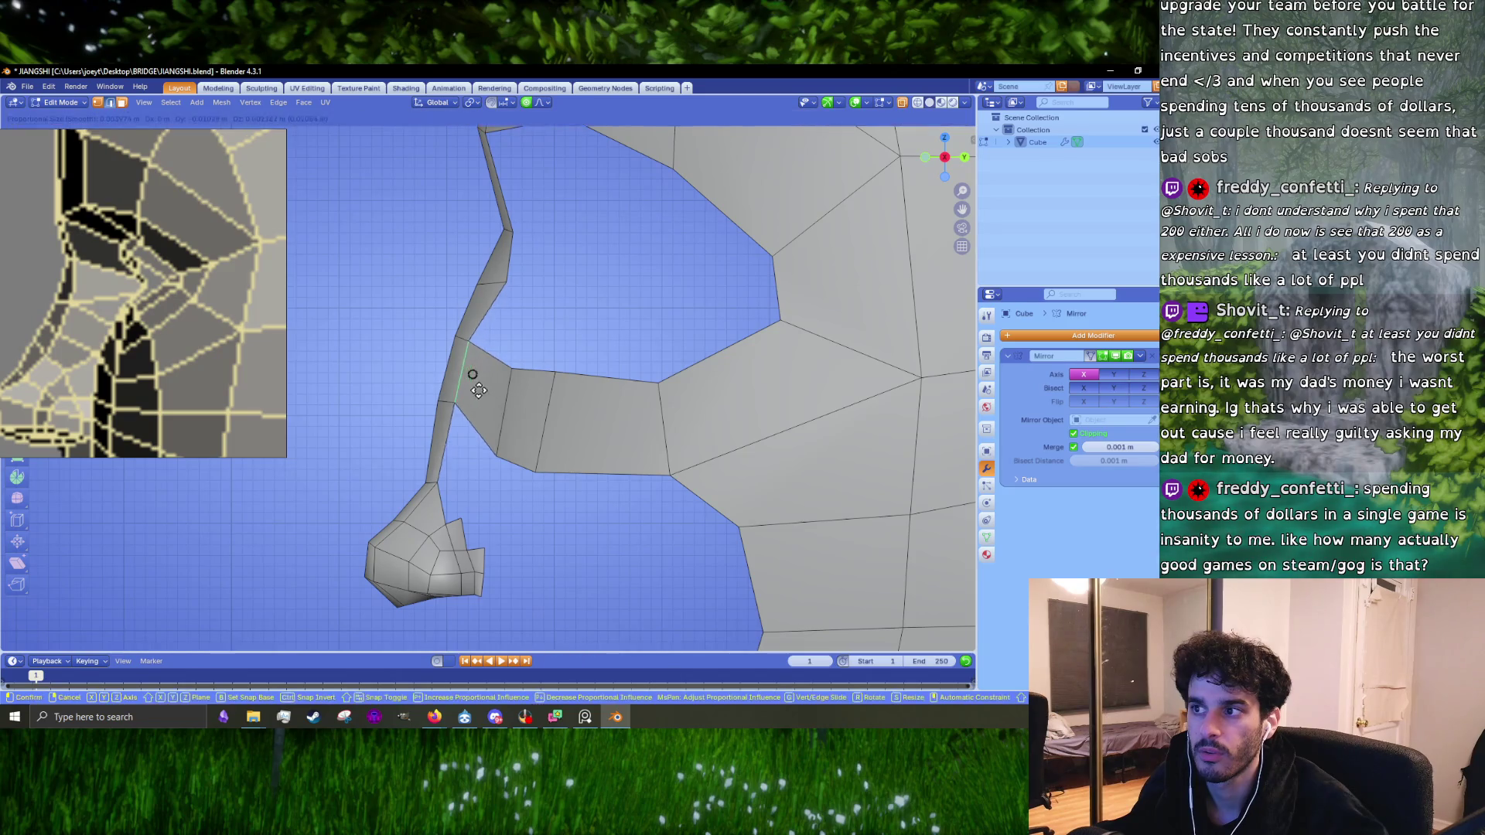
pyautogui.click(476, 389)
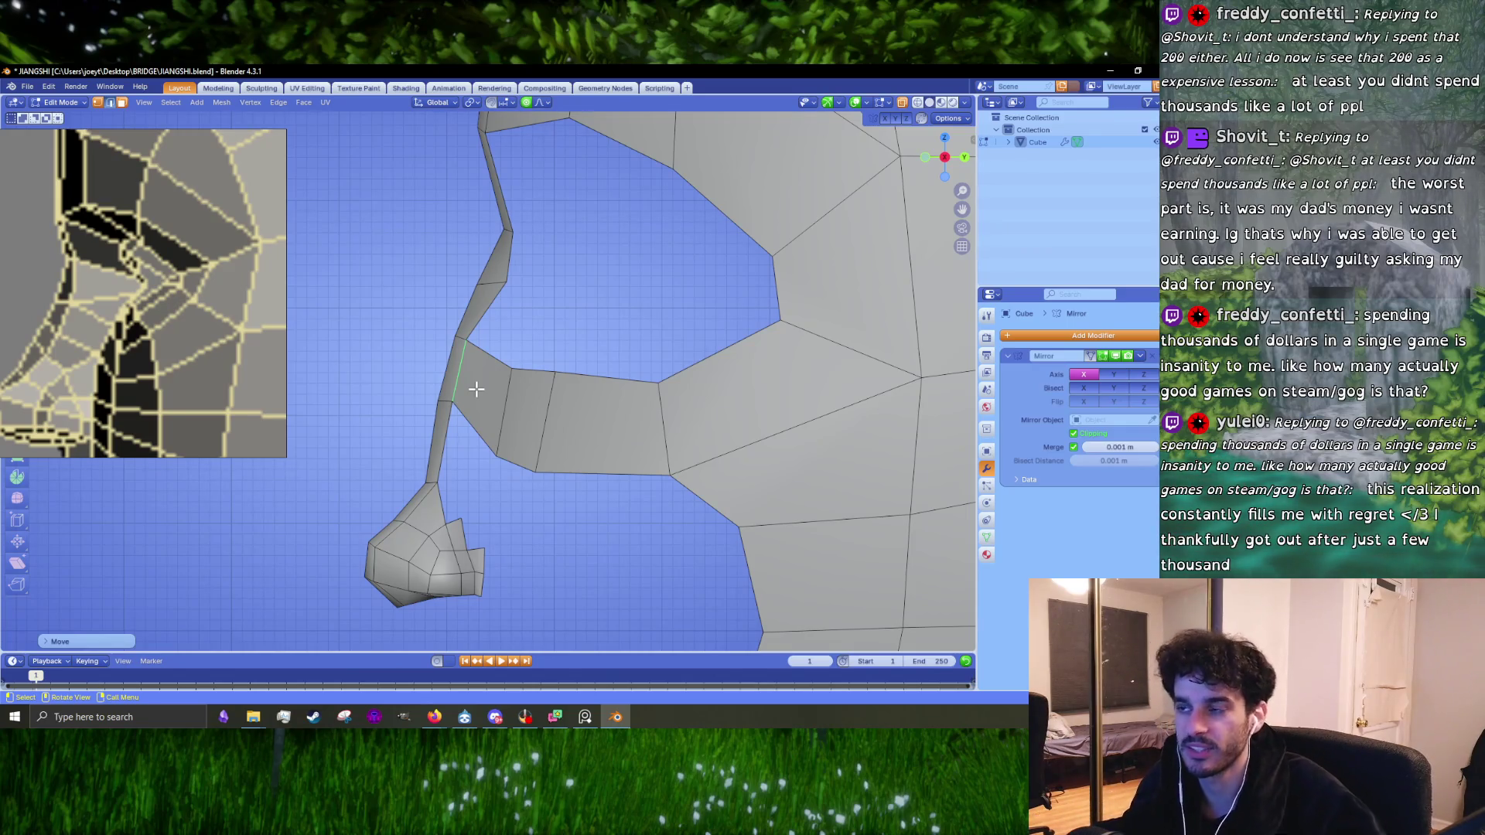
pyautogui.scroll(-3, 476, 394)
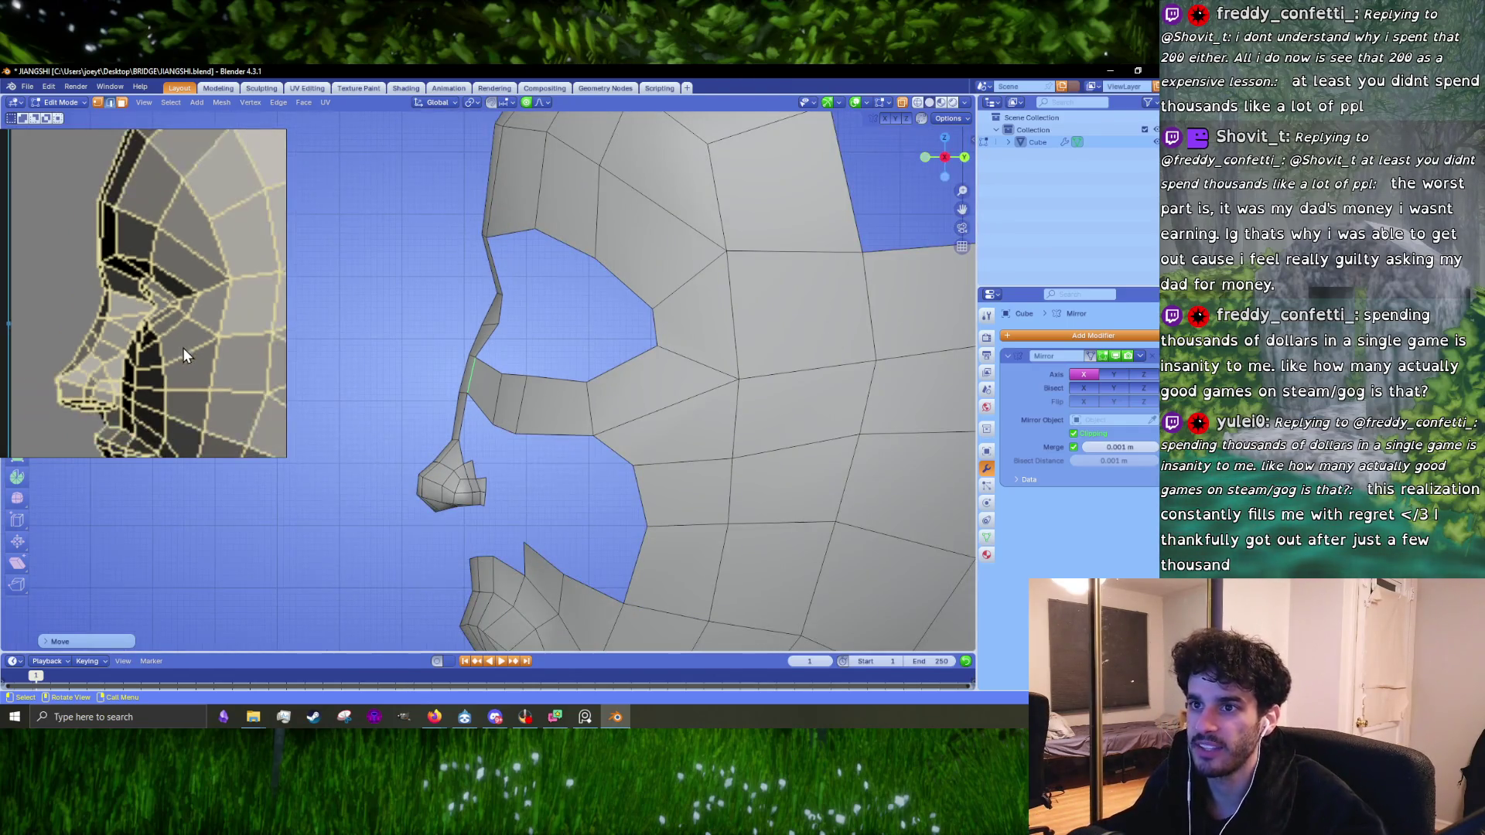
# Step: Move the selected vertex, then set the nose-bridge vertex slightly lower
pyautogui.scroll(2, 539, 385)
pyautogui.moveTo(510, 464)
pyautogui.keyDown('ctrl'); pyautogui.mouseDown(button='middle')
pyautogui.moveTo(493, 543)
pyautogui.moveTo(502, 491)
pyautogui.mouseUp(button='middle'); pyautogui.keyUp('ctrl')
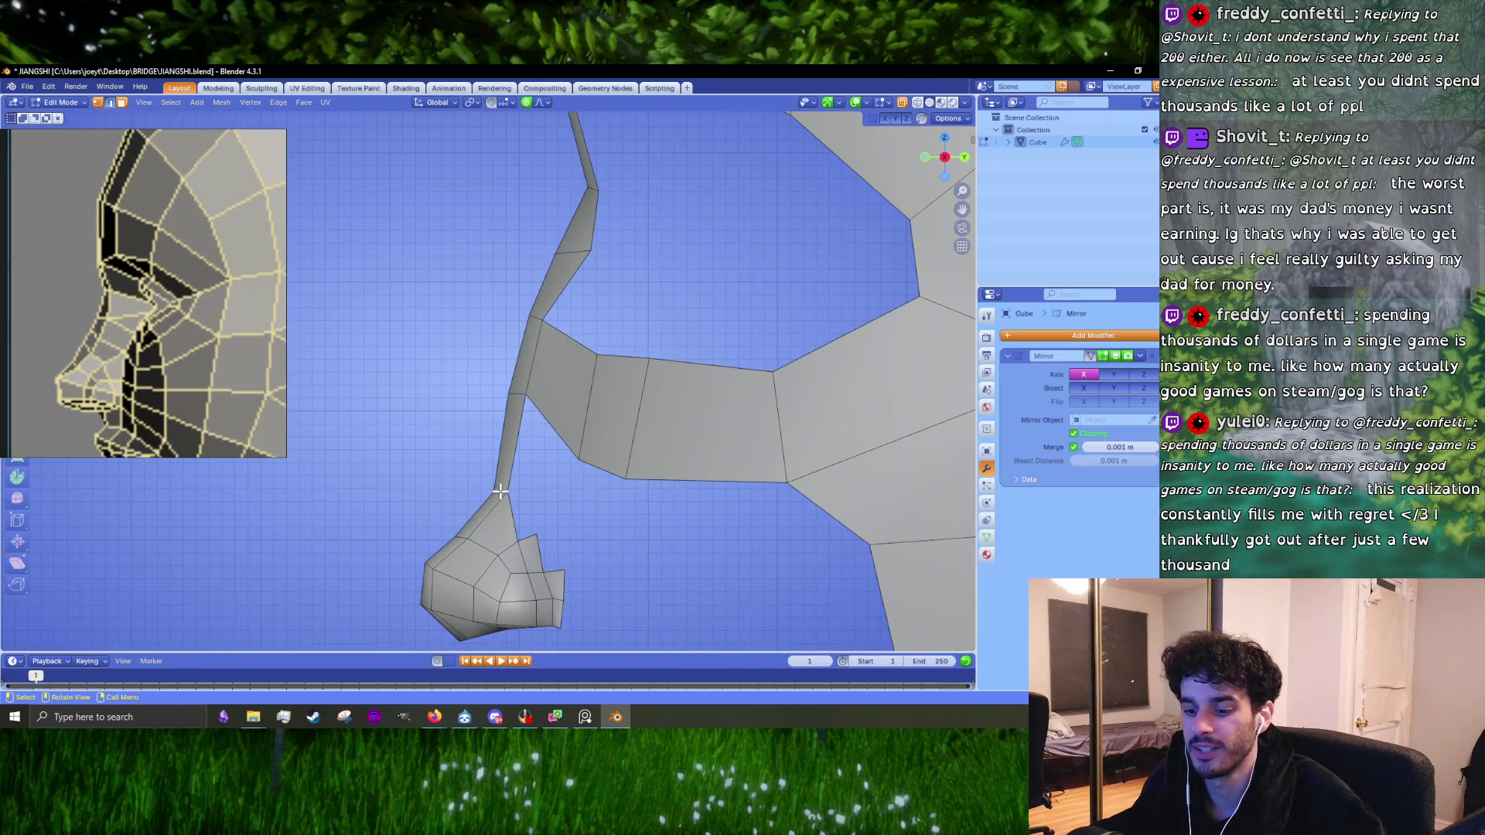
pyautogui.press('g')
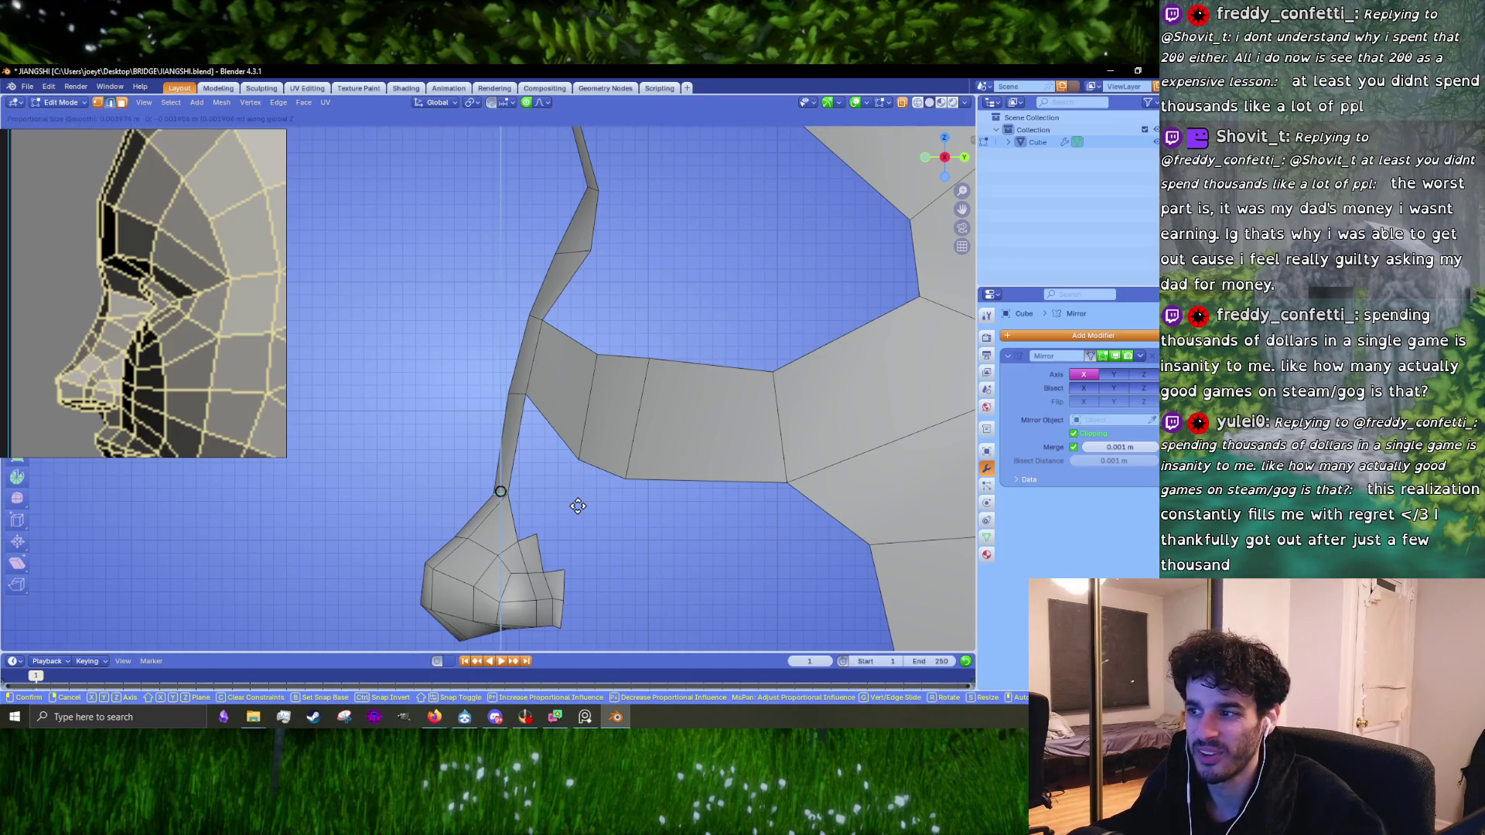
pyautogui.click(577, 507)
pyautogui.moveTo(576, 506)
pyautogui.keyDown('ctrl'); pyautogui.mouseDown(button='middle')
pyautogui.moveTo(564, 547)
pyautogui.moveTo(580, 458)
pyautogui.mouseUp(button='middle'); pyautogui.keyUp('ctrl')
pyautogui.press('g')
pyautogui.click(606, 447)
pyautogui.press('g')
pyautogui.click(600, 487)
pyautogui.press('g')
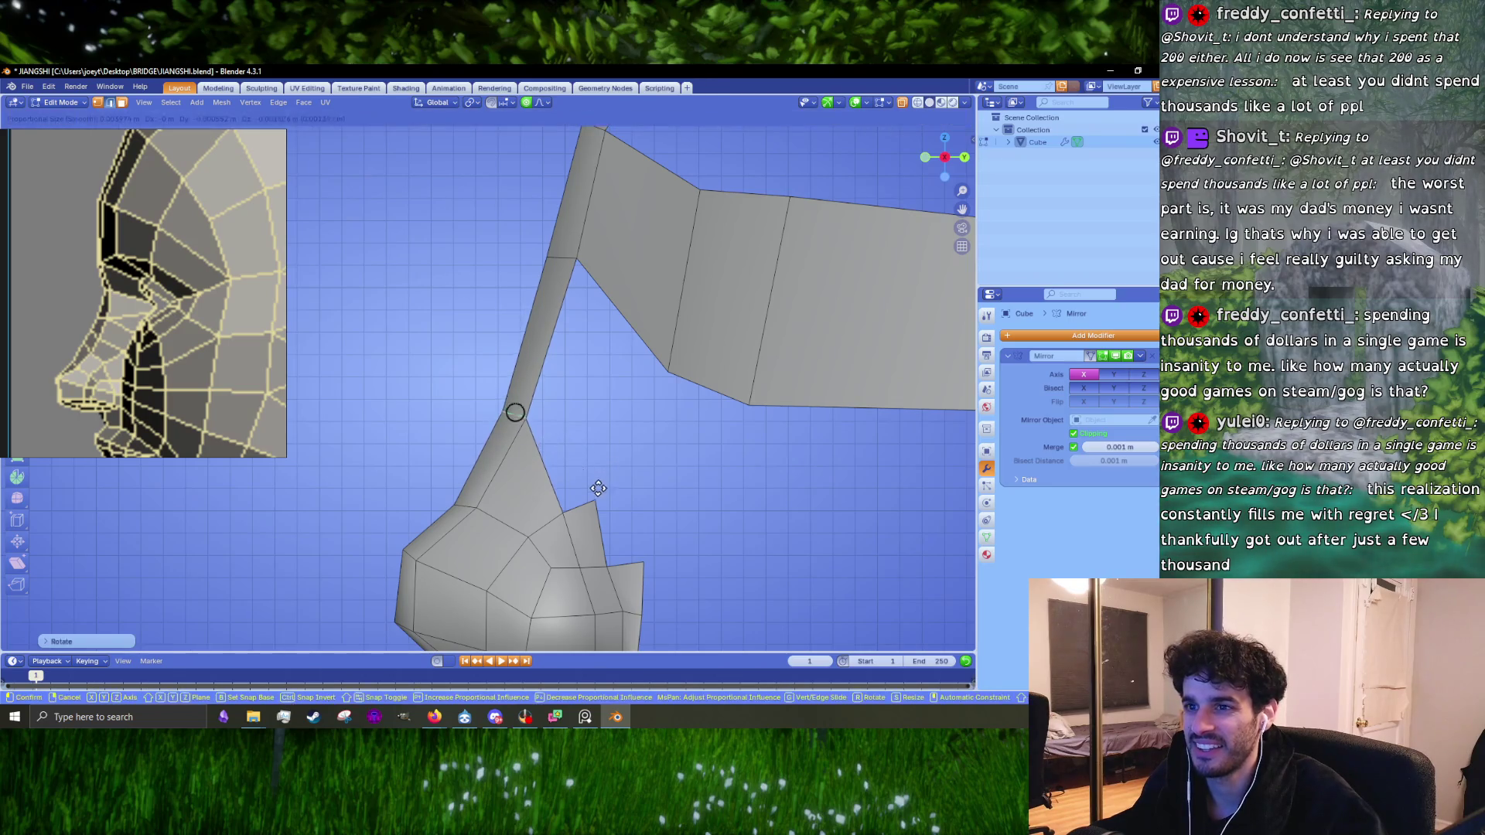
pyautogui.click(597, 495)
# Step: Lower a vertex partway up the nose bridge
pyautogui.moveTo(598, 495); pyautogui.dragTo(514, 371, button='middle')
pyautogui.click(514, 366)
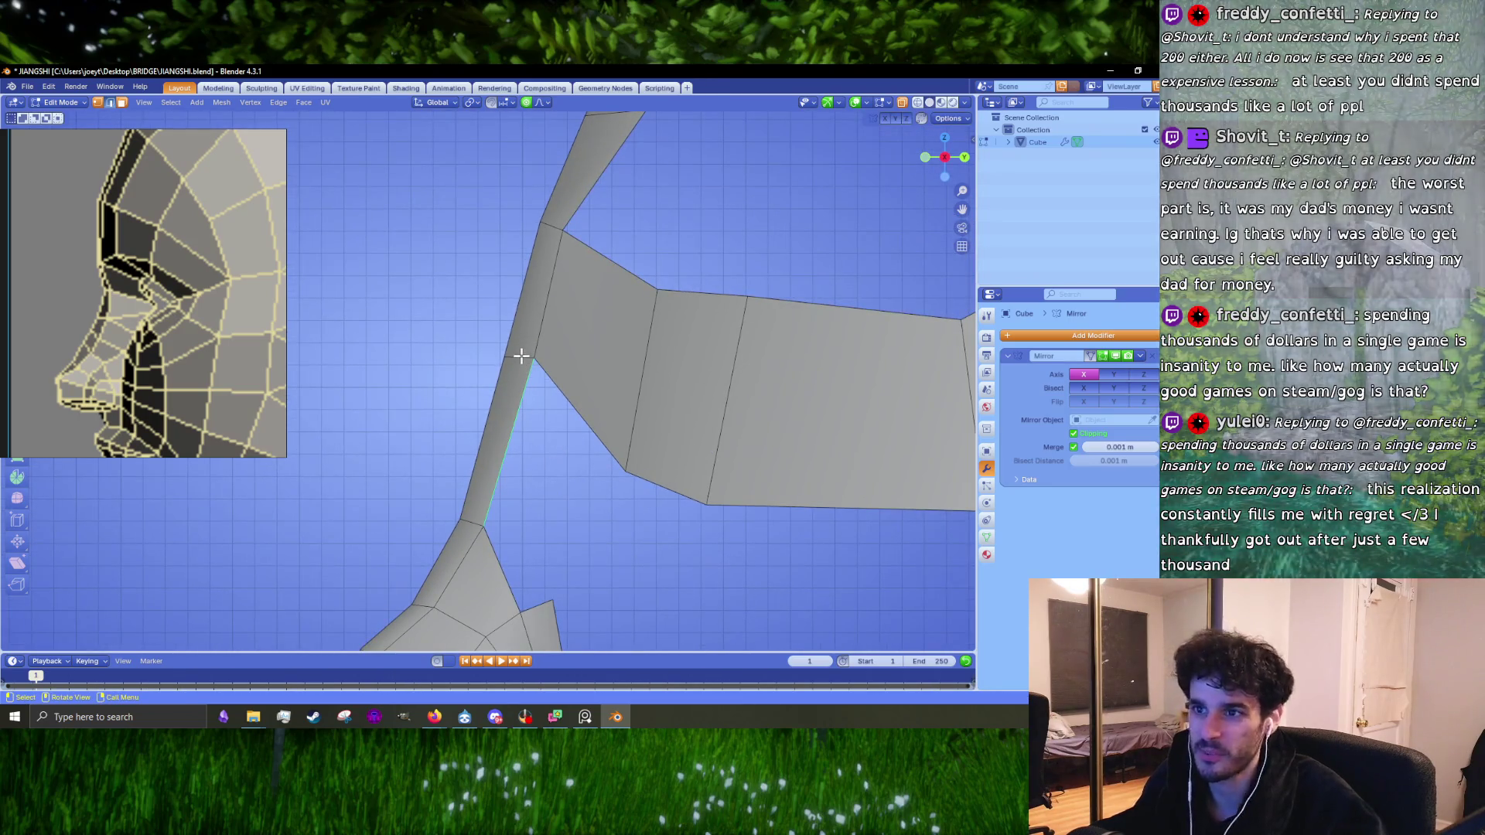
pyautogui.press('g')
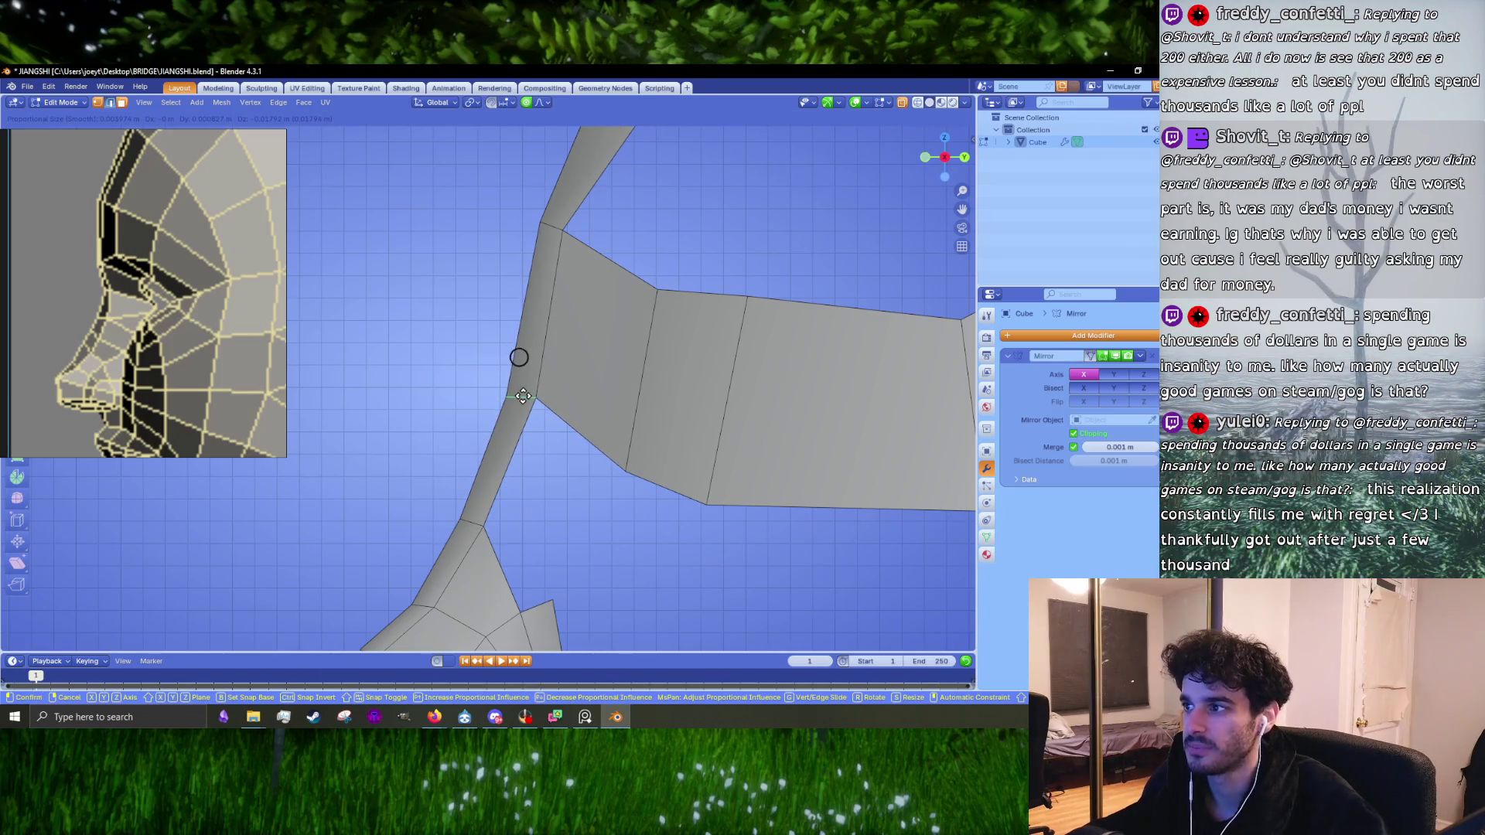
pyautogui.click(524, 391)
pyautogui.scroll(-2, 526, 390)
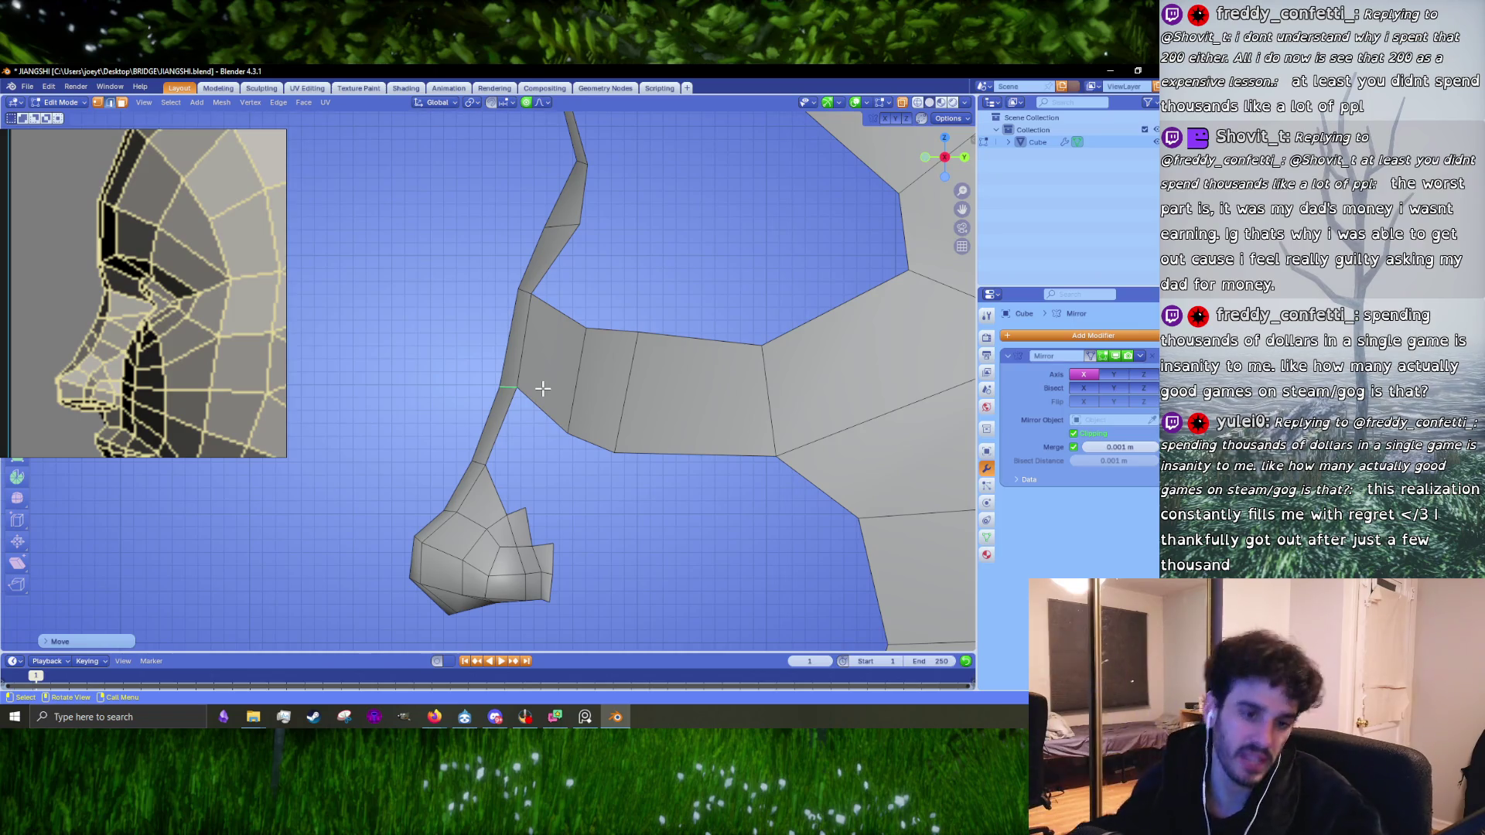
# Step: Reposition the neck edge and a neck vertex to match the side reference
pyautogui.scroll(-2, 557, 407)
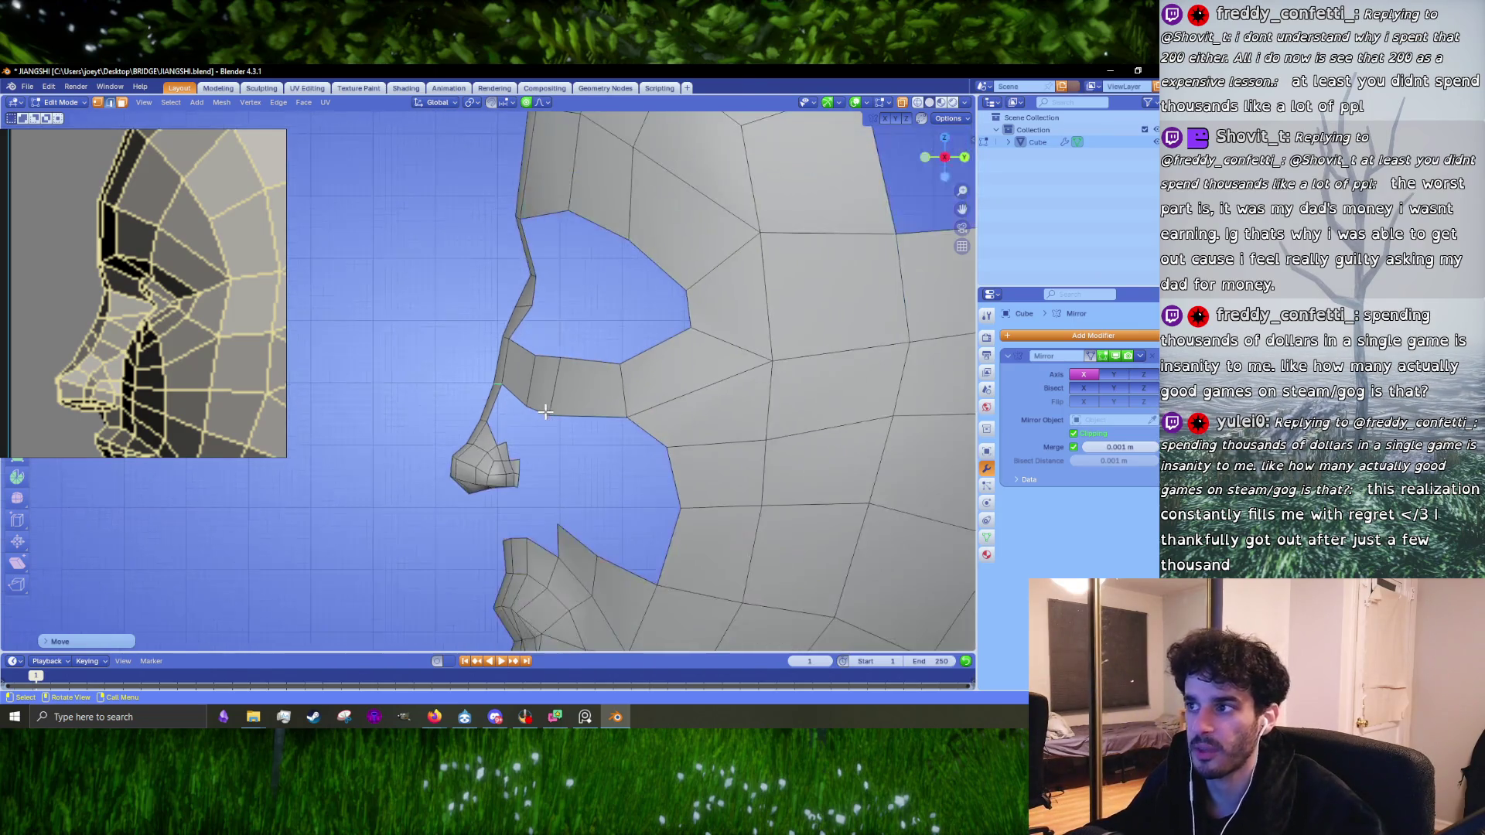
pyautogui.scroll(1, 533, 401)
pyautogui.scroll(2, 519, 370)
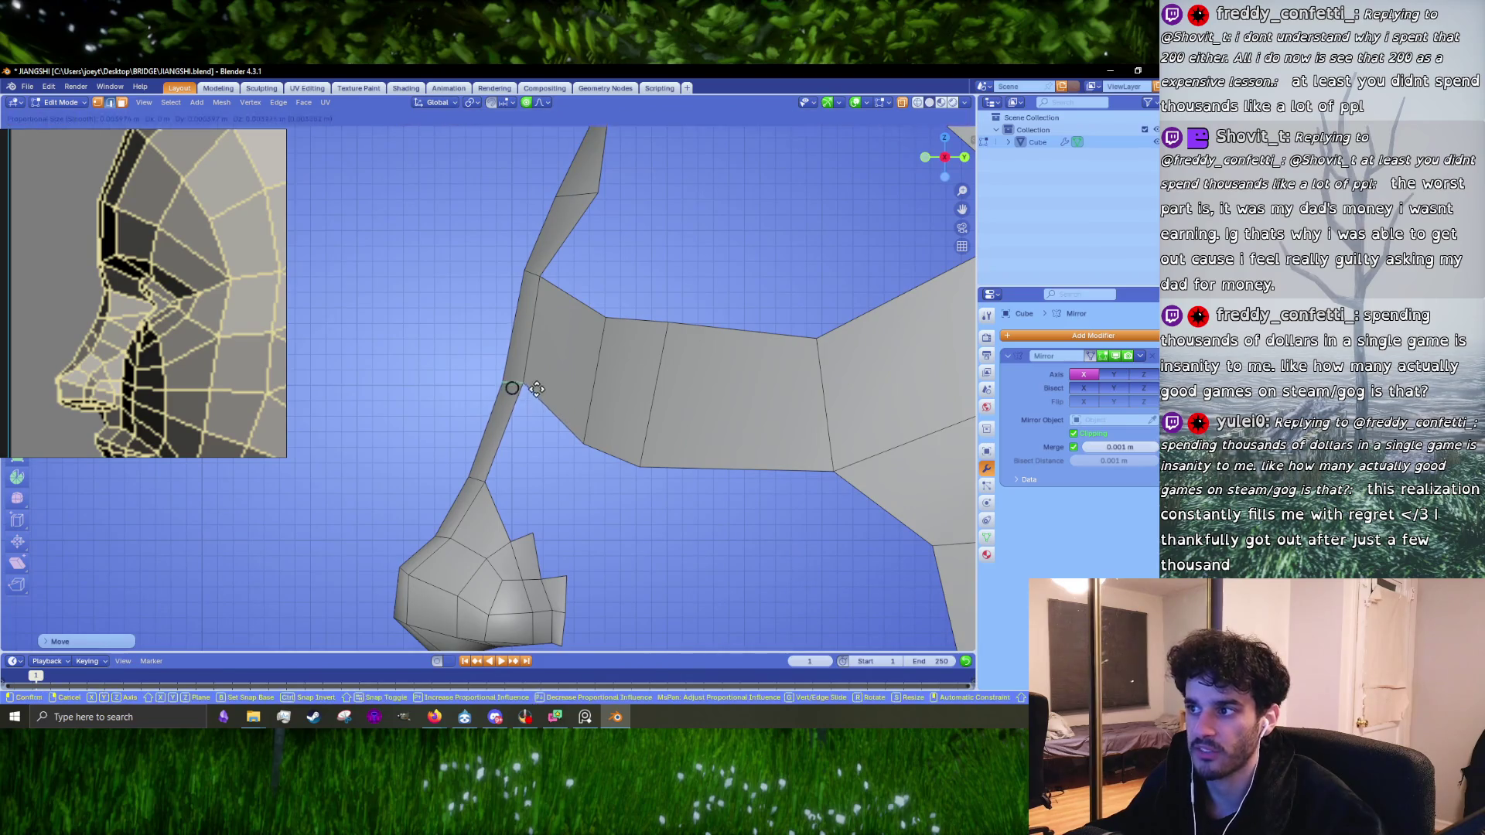
pyautogui.click(512, 380)
pyautogui.press('g')
pyautogui.click(513, 371)
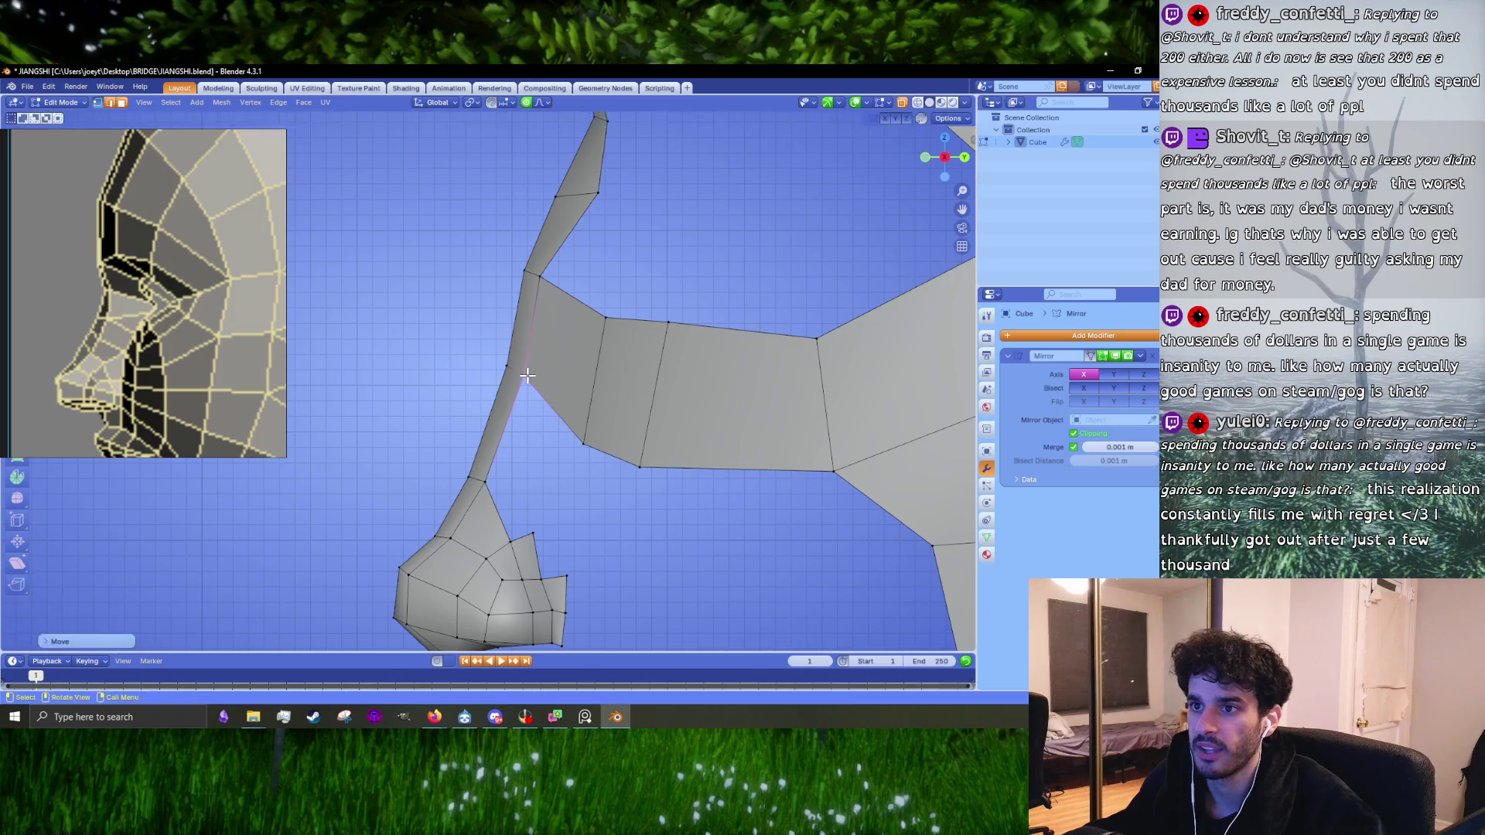
pyautogui.scroll(3, 480, 402)
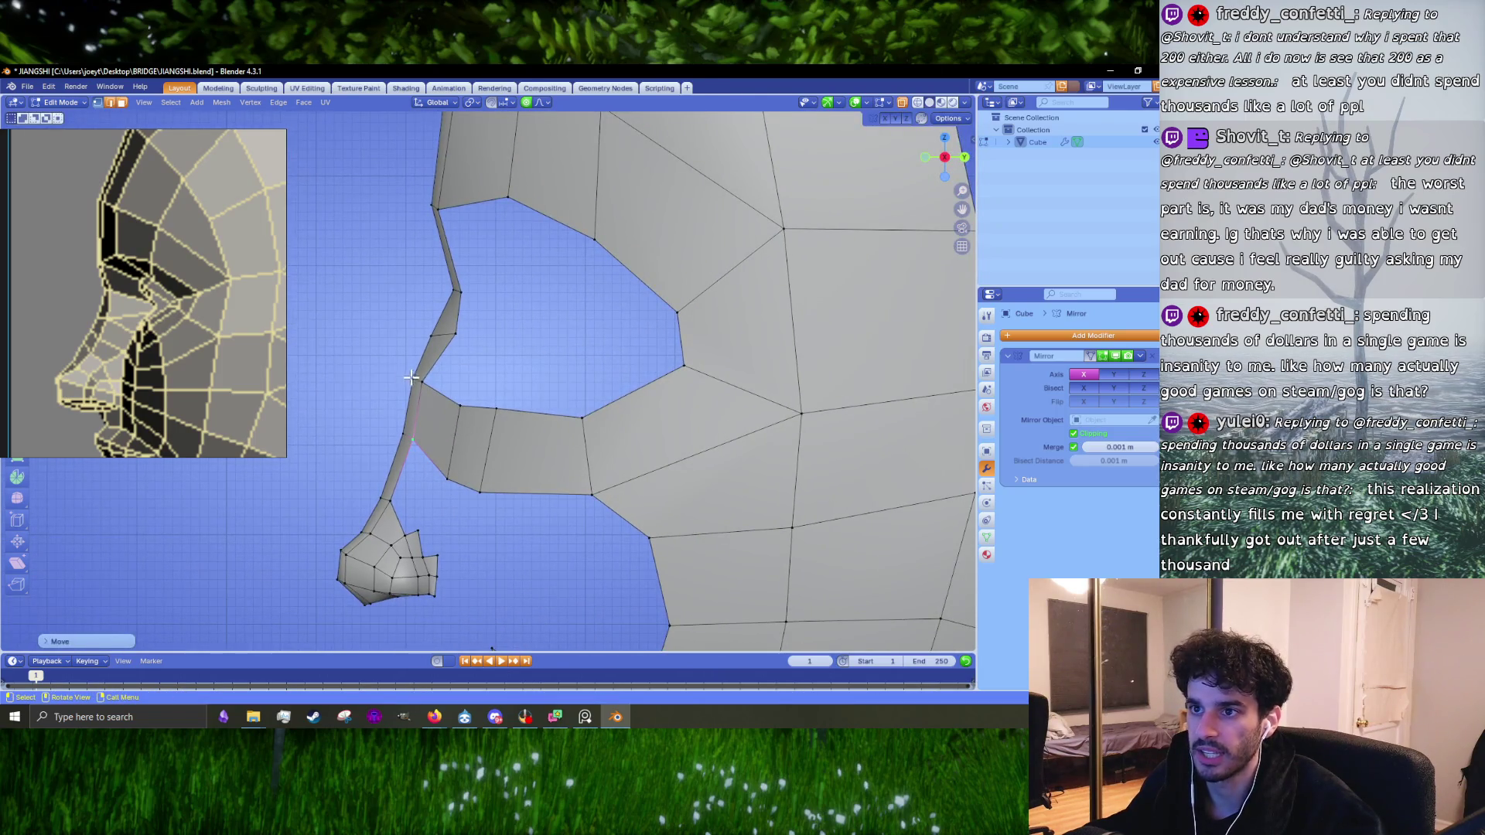
pyautogui.scroll(2, 411, 378)
pyautogui.press('g')
pyautogui.click(460, 350)
# Step: Raise the nose-bridge vertex with soft falloff and adjust the next vertex down the bridge
pyautogui.moveTo(459, 346)
pyautogui.mouseDown(button='middle')
pyautogui.moveTo(467, 376)
pyautogui.moveTo(544, 396)
pyautogui.mouseUp(button='middle')
pyautogui.scroll(3, 544, 396)
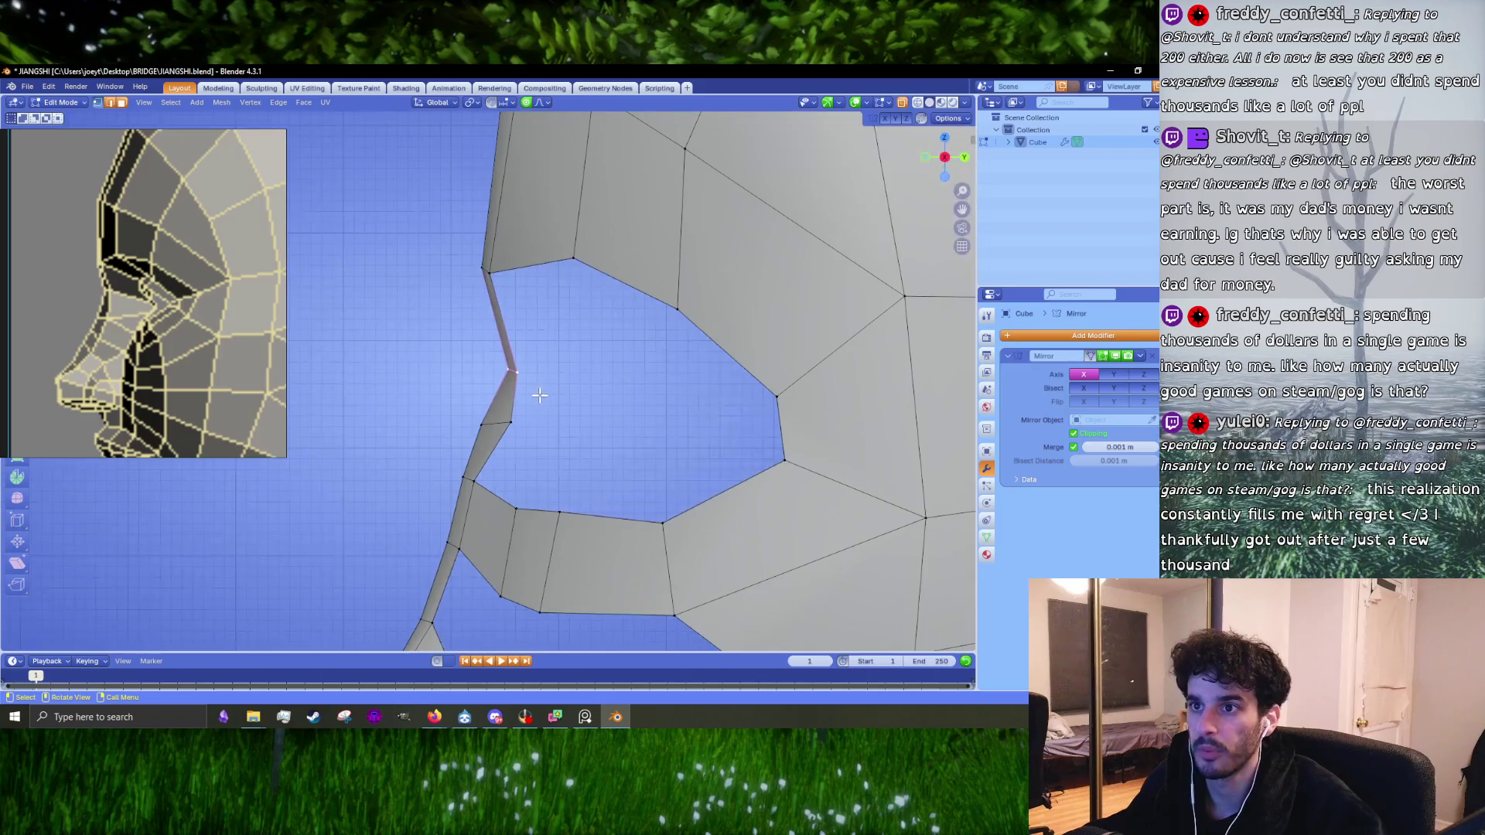
pyautogui.press('g')
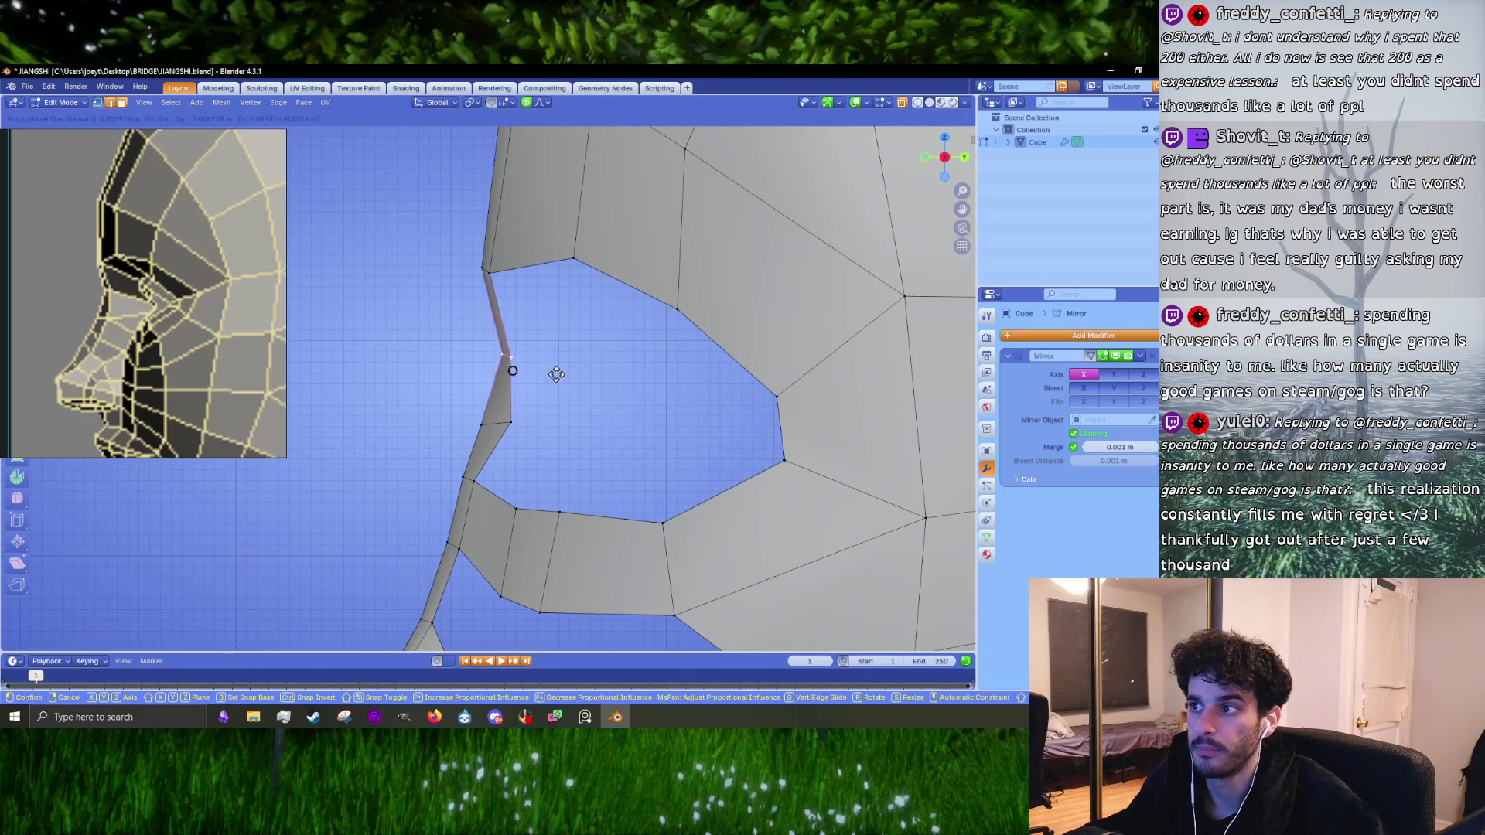
pyautogui.click(557, 359)
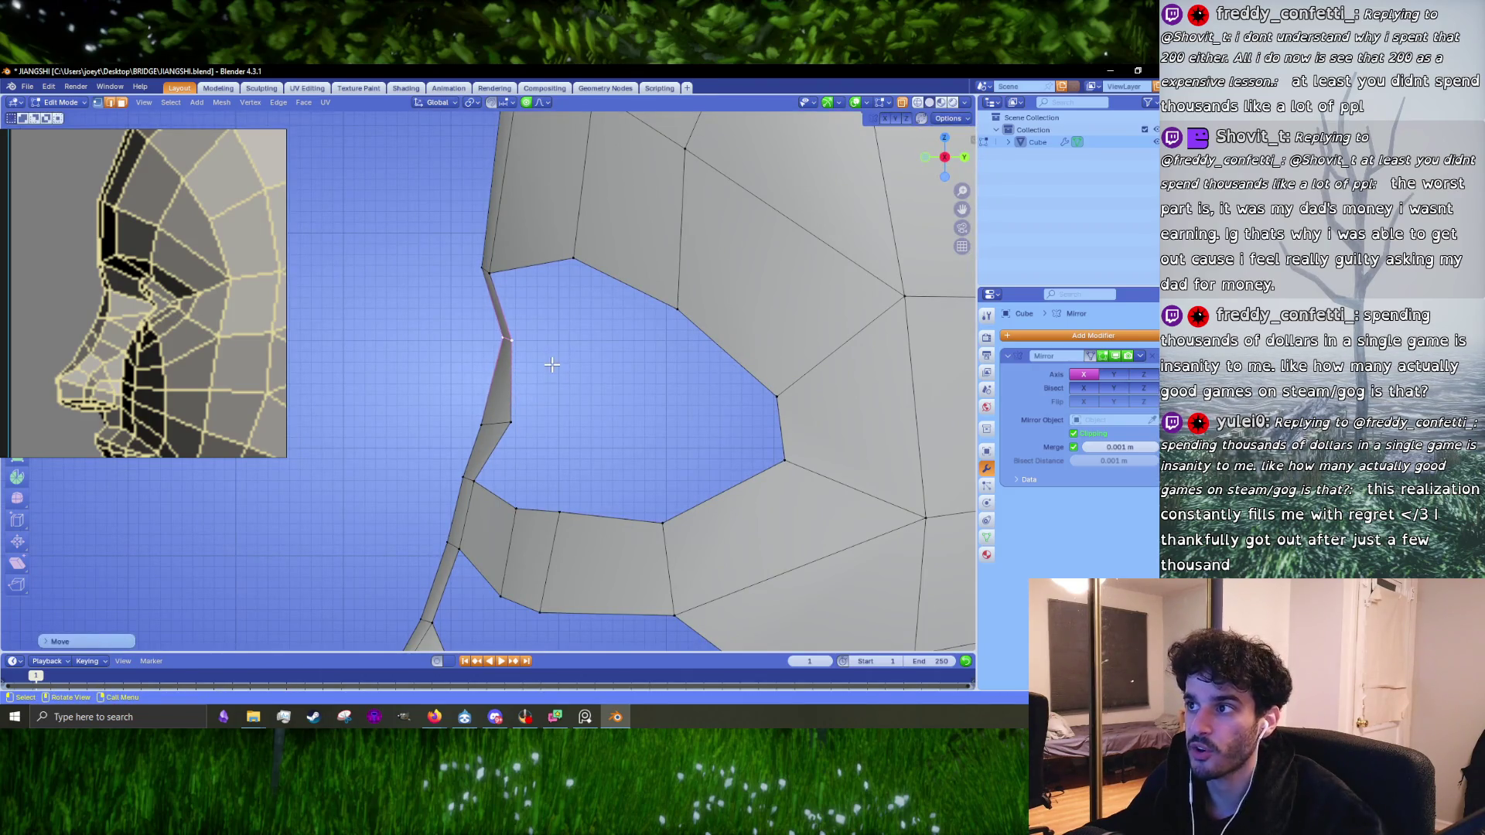
pyautogui.click(481, 425)
pyautogui.press('g')
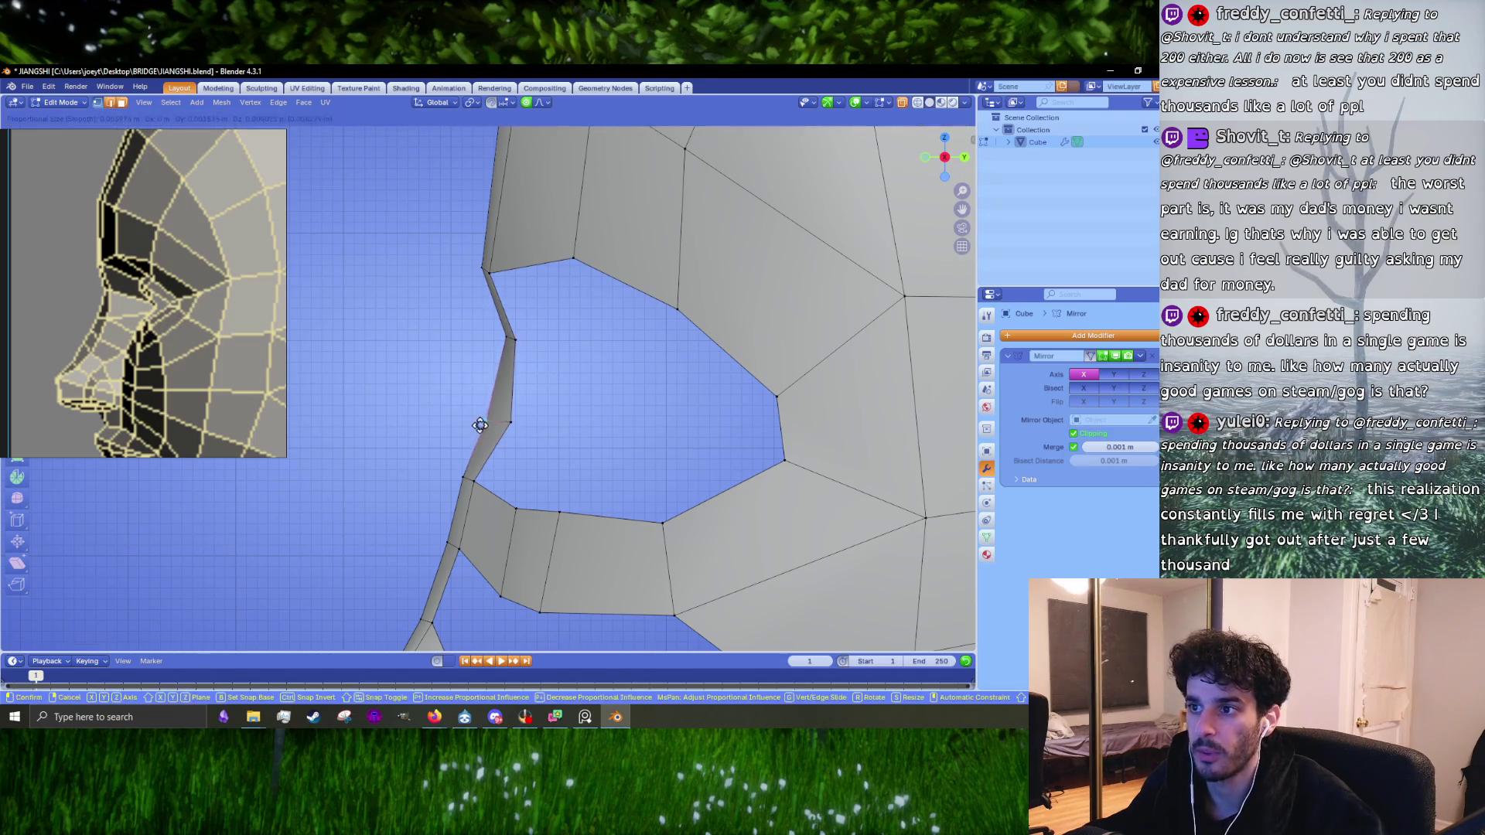
pyautogui.click(499, 407)
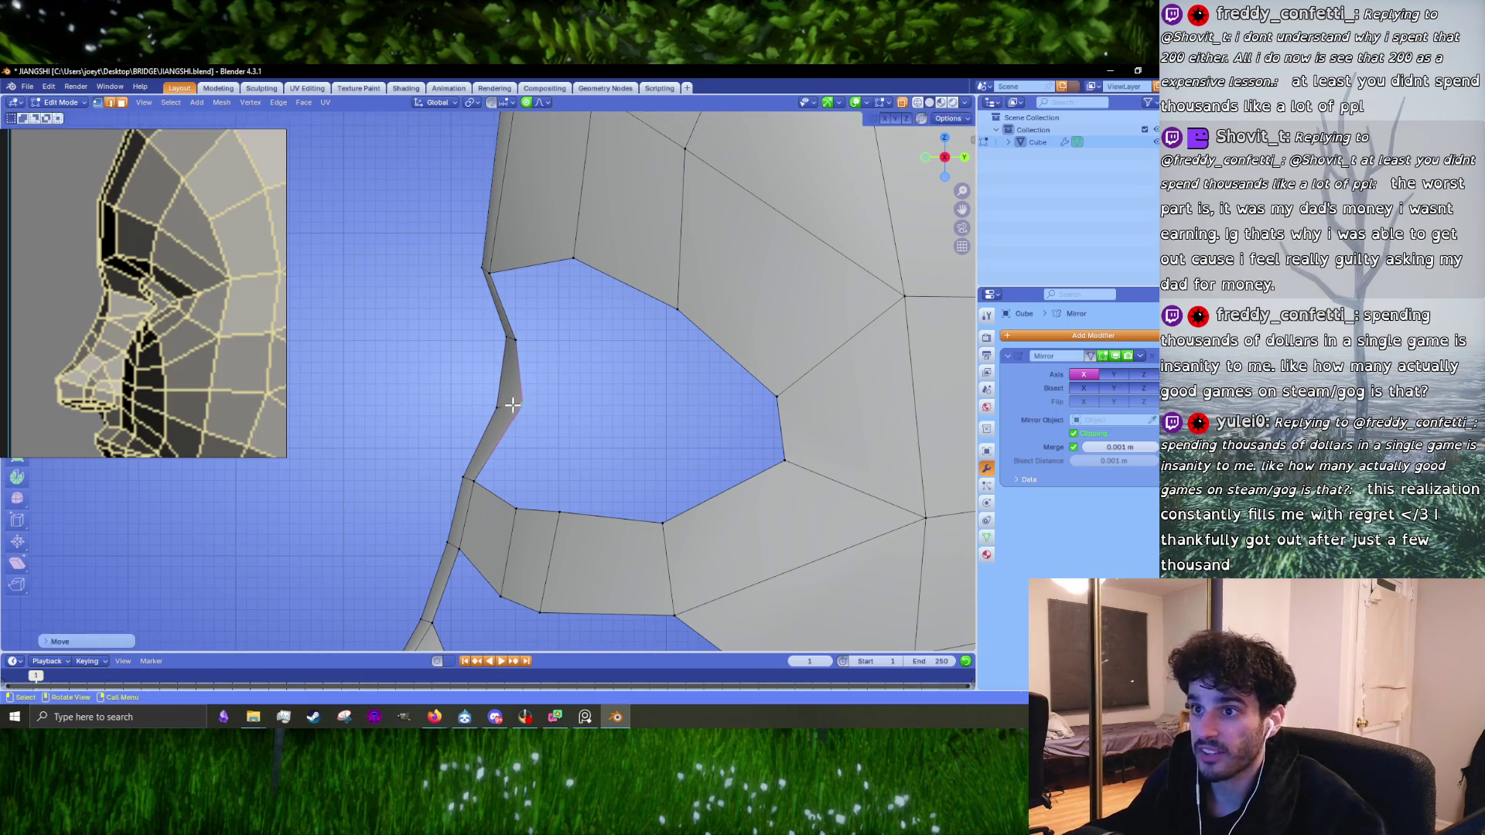
pyautogui.moveTo(464, 340)
pyautogui.mouseDown()
pyautogui.moveTo(570, 347)
pyautogui.moveTo(508, 335)
pyautogui.mouseUp()
# Step: Move the upper brow-profile vertex and the top profile vertex into place
pyautogui.scroll(-2, 507, 335)
pyautogui.scroll(2, 478, 311)
pyautogui.moveTo(394, 225); pyautogui.dragTo(506, 260)
pyautogui.press('g')
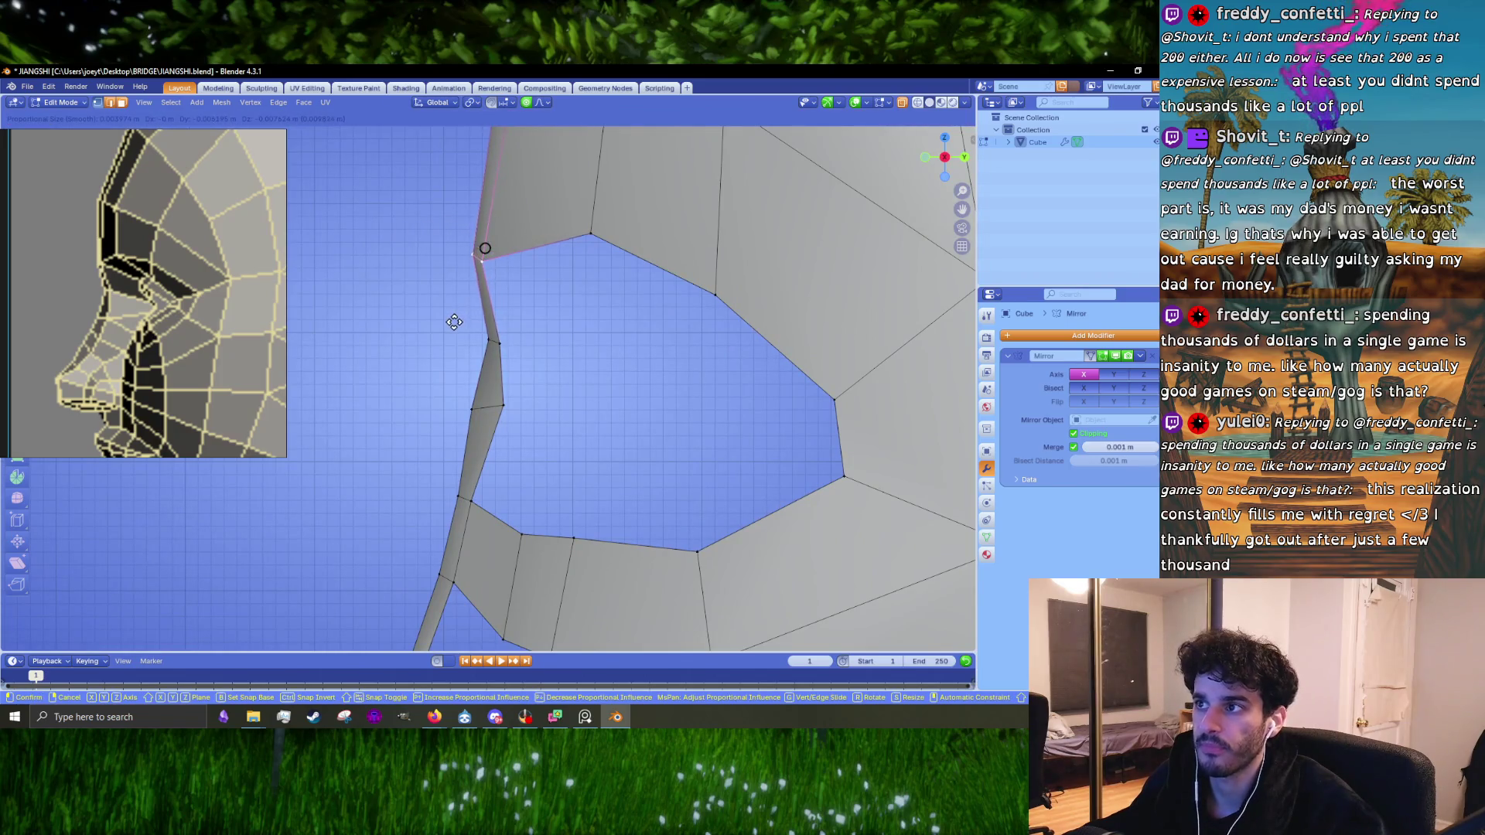
pyautogui.click(454, 321)
pyautogui.click(591, 232)
pyautogui.press('g')
pyautogui.click(624, 202)
# Step: Move the eye opening's upper-rim vertex and shift its right-side vertex slightly left
pyautogui.click(696, 271)
pyautogui.press('g')
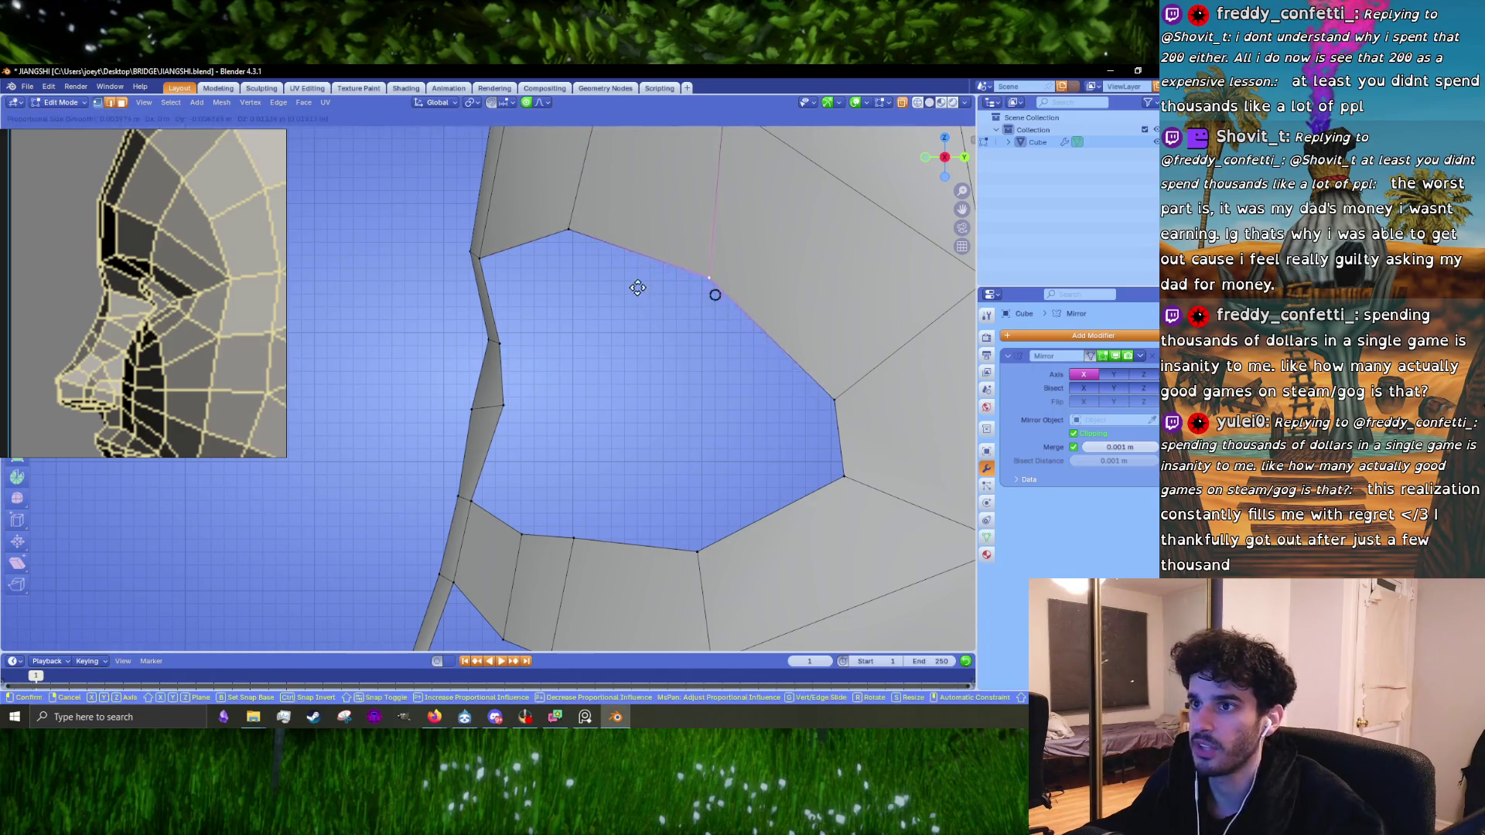
pyautogui.scroll(-2, 611, 332)
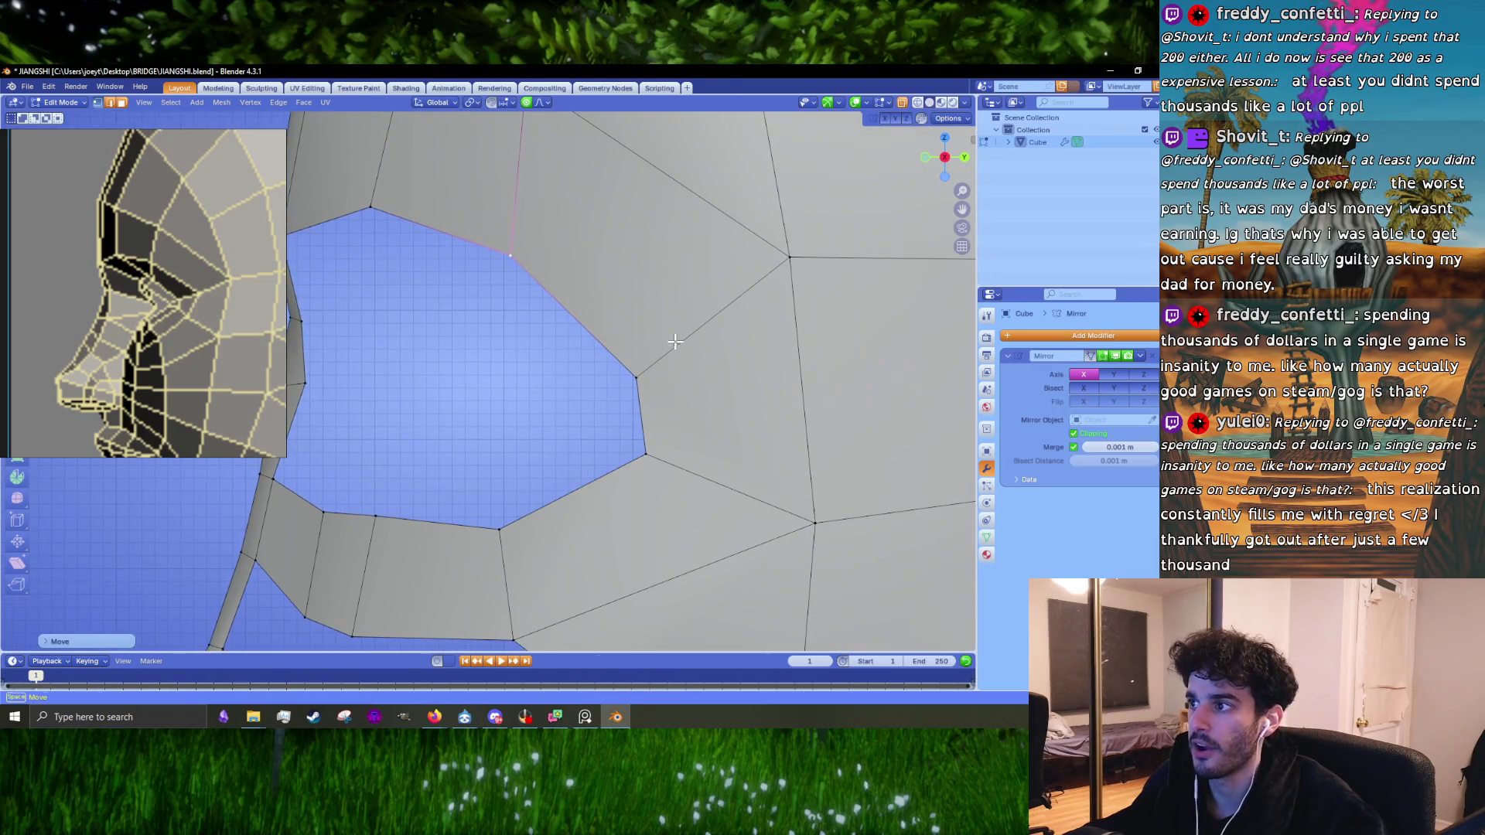
pyautogui.click(568, 369)
pyautogui.moveTo(652, 445)
pyautogui.mouseDown()
pyautogui.moveTo(672, 485)
pyautogui.moveTo(549, 485)
pyautogui.mouseUp()
pyautogui.keyDown('shift'); pyautogui.moveTo(549, 484); pyautogui.dragTo(619, 391, button='middle'); pyautogui.keyUp('shift')
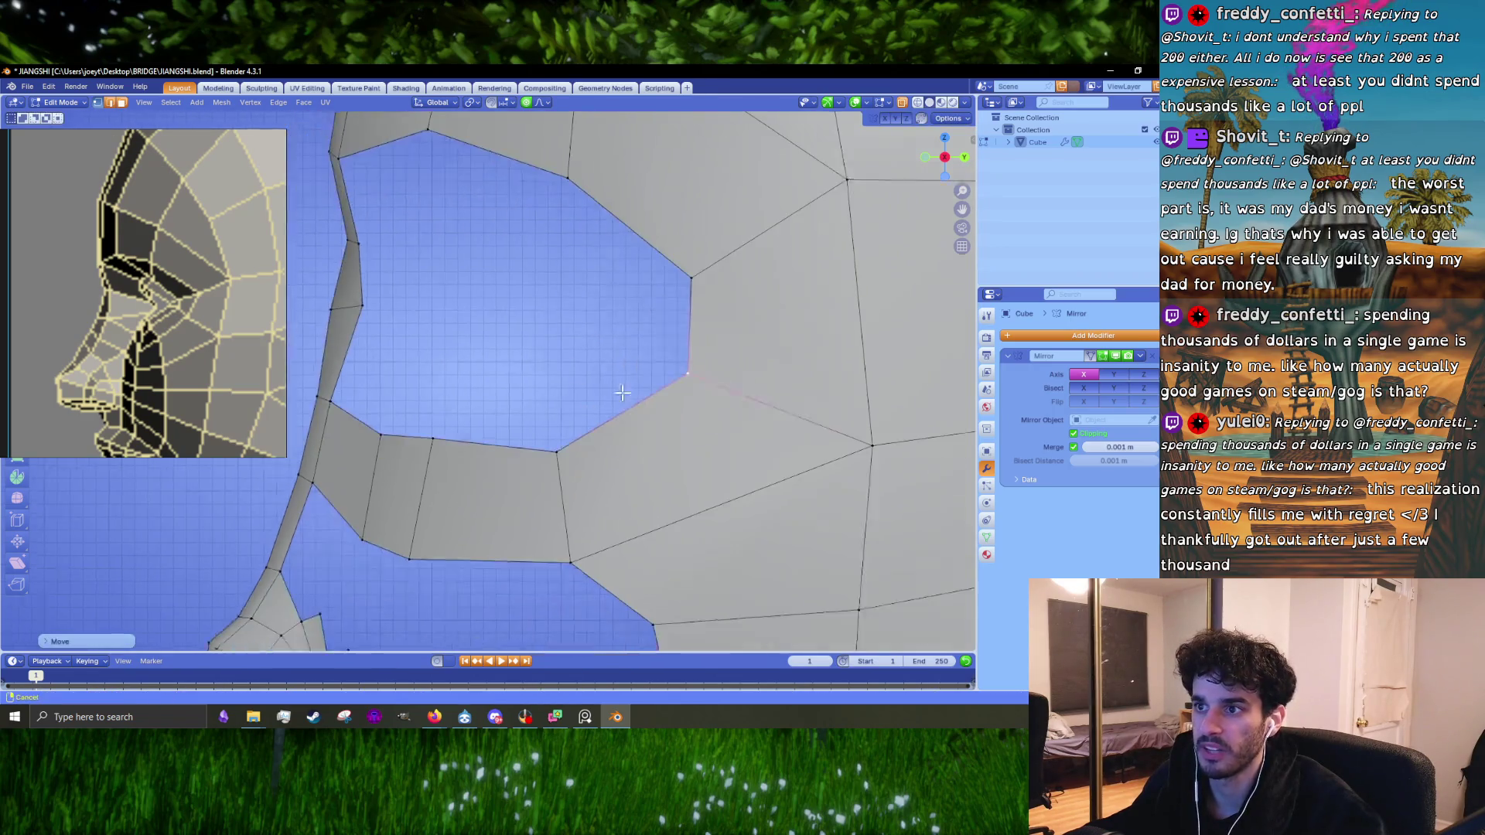
# Step: Select lower-rim geometry and nudge the strip's bottom edge slightly right
pyautogui.moveTo(601, 470); pyautogui.dragTo(592, 456)
pyautogui.click(568, 443)
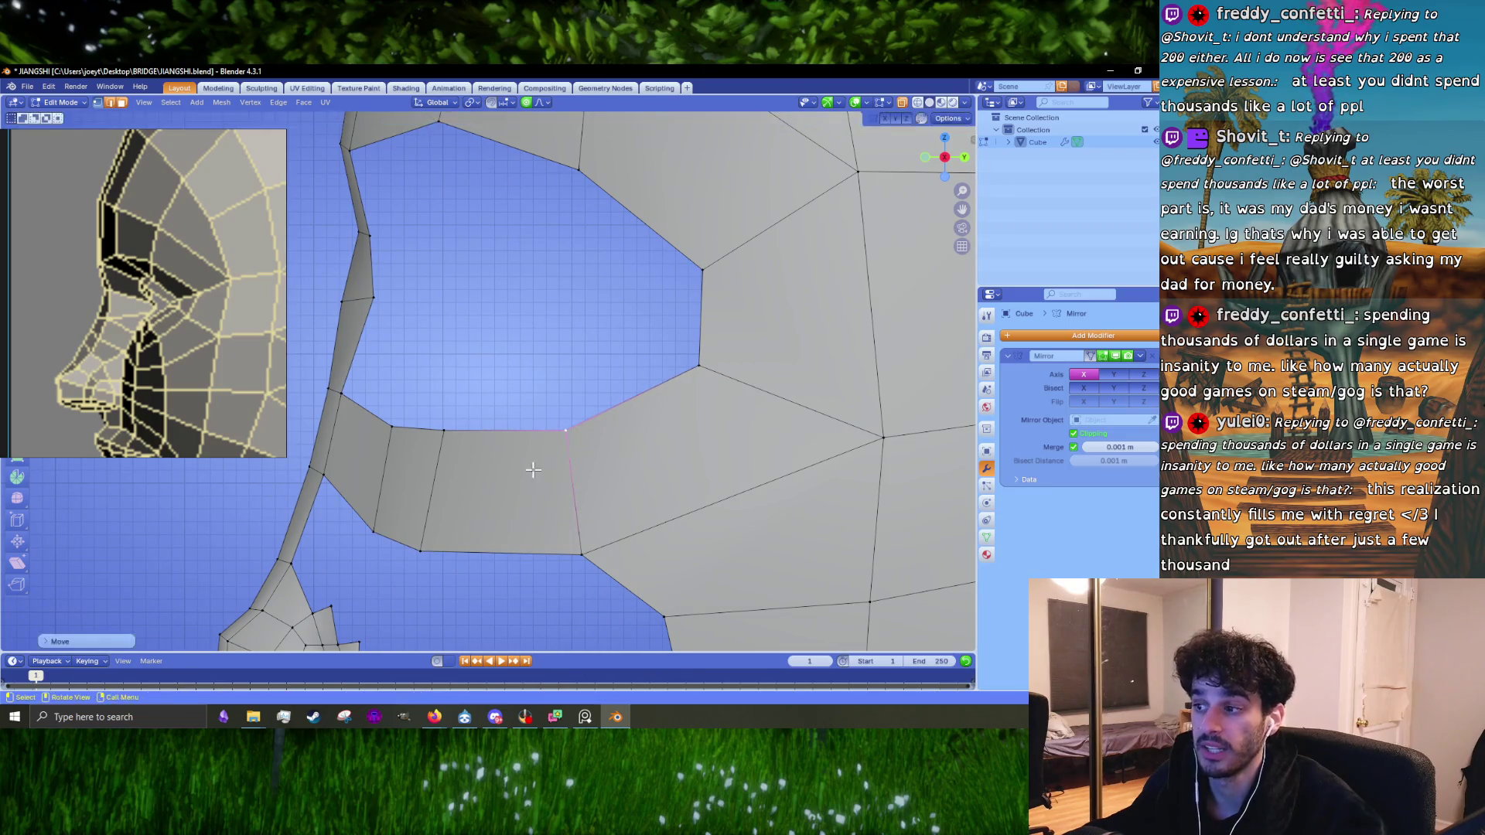
pyautogui.keyDown('shift'); pyautogui.moveTo(556, 507); pyautogui.dragTo(649, 368, button='middle'); pyautogui.keyUp('shift')
pyautogui.moveTo(649, 367)
pyautogui.mouseDown()
pyautogui.moveTo(502, 456)
pyautogui.moveTo(514, 308)
pyautogui.mouseUp()
pyautogui.moveTo(590, 420); pyautogui.dragTo(596, 421)
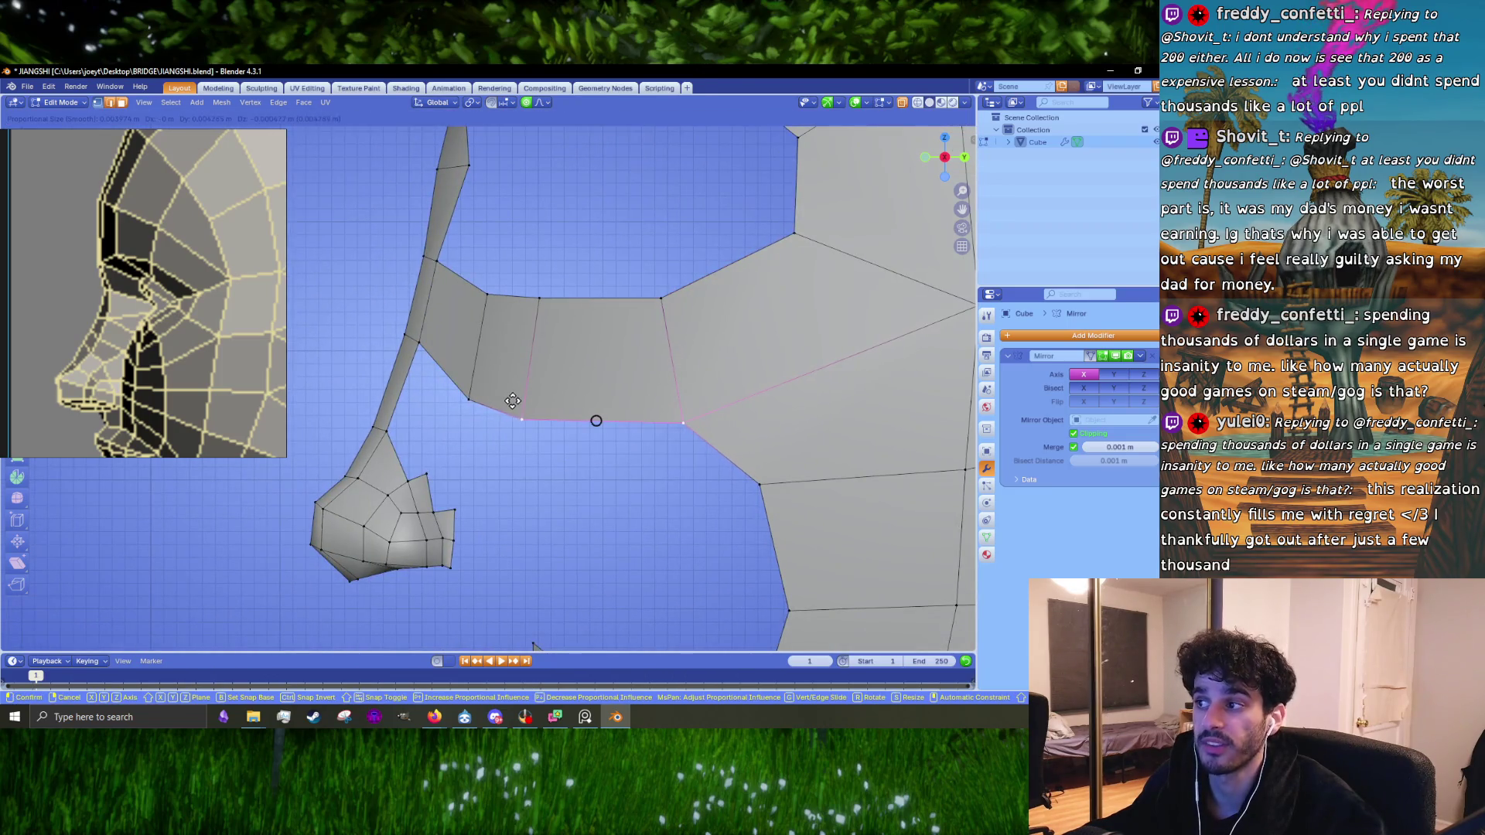
# Step: Slide two vertical edges along the strip beneath the eye opening to even spacing
pyautogui.click(524, 425)
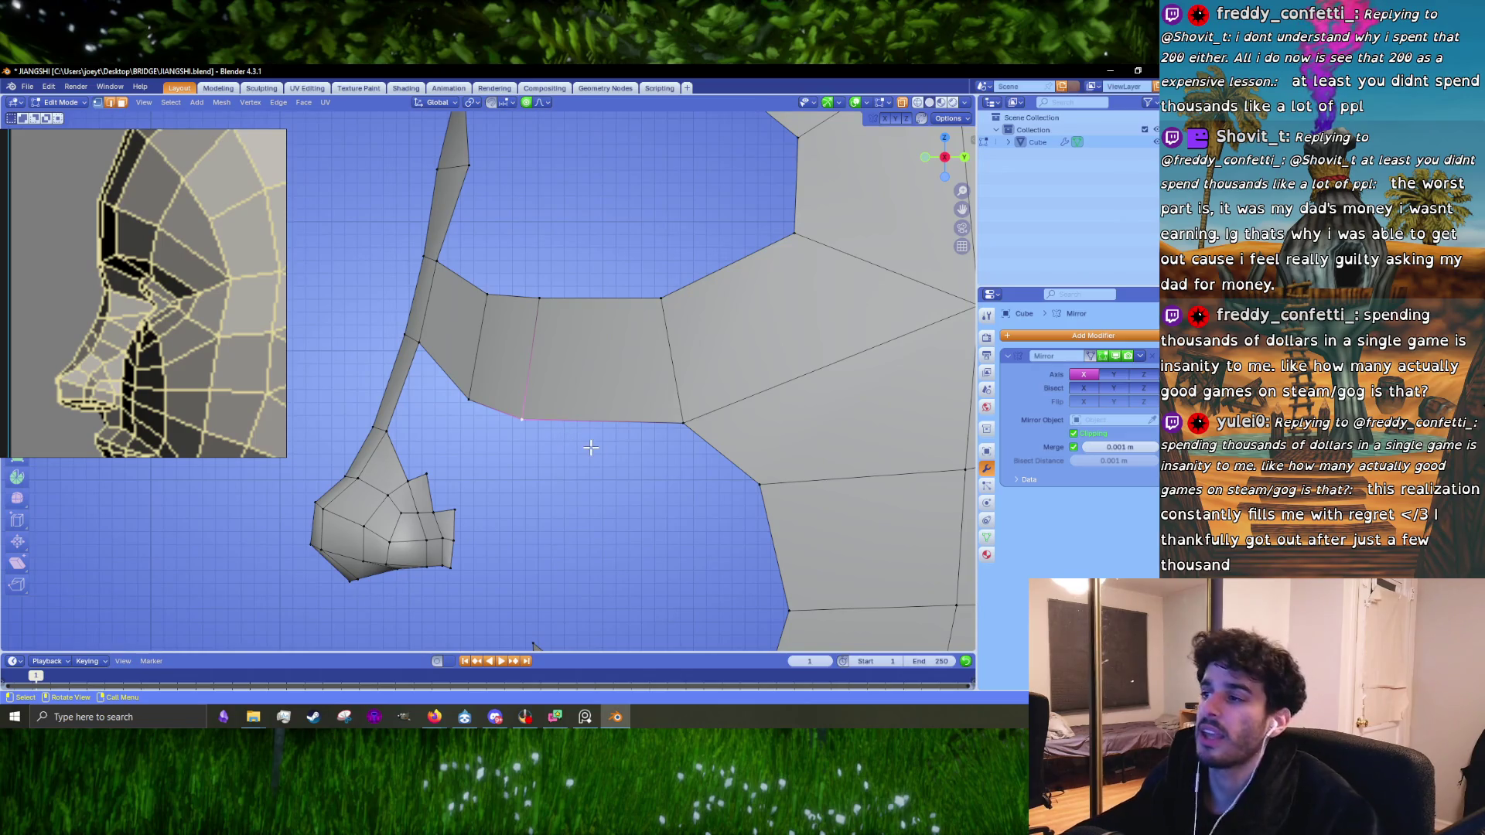
pyautogui.press('3')
pyautogui.press('3')
pyautogui.scroll(-2, 525, 403)
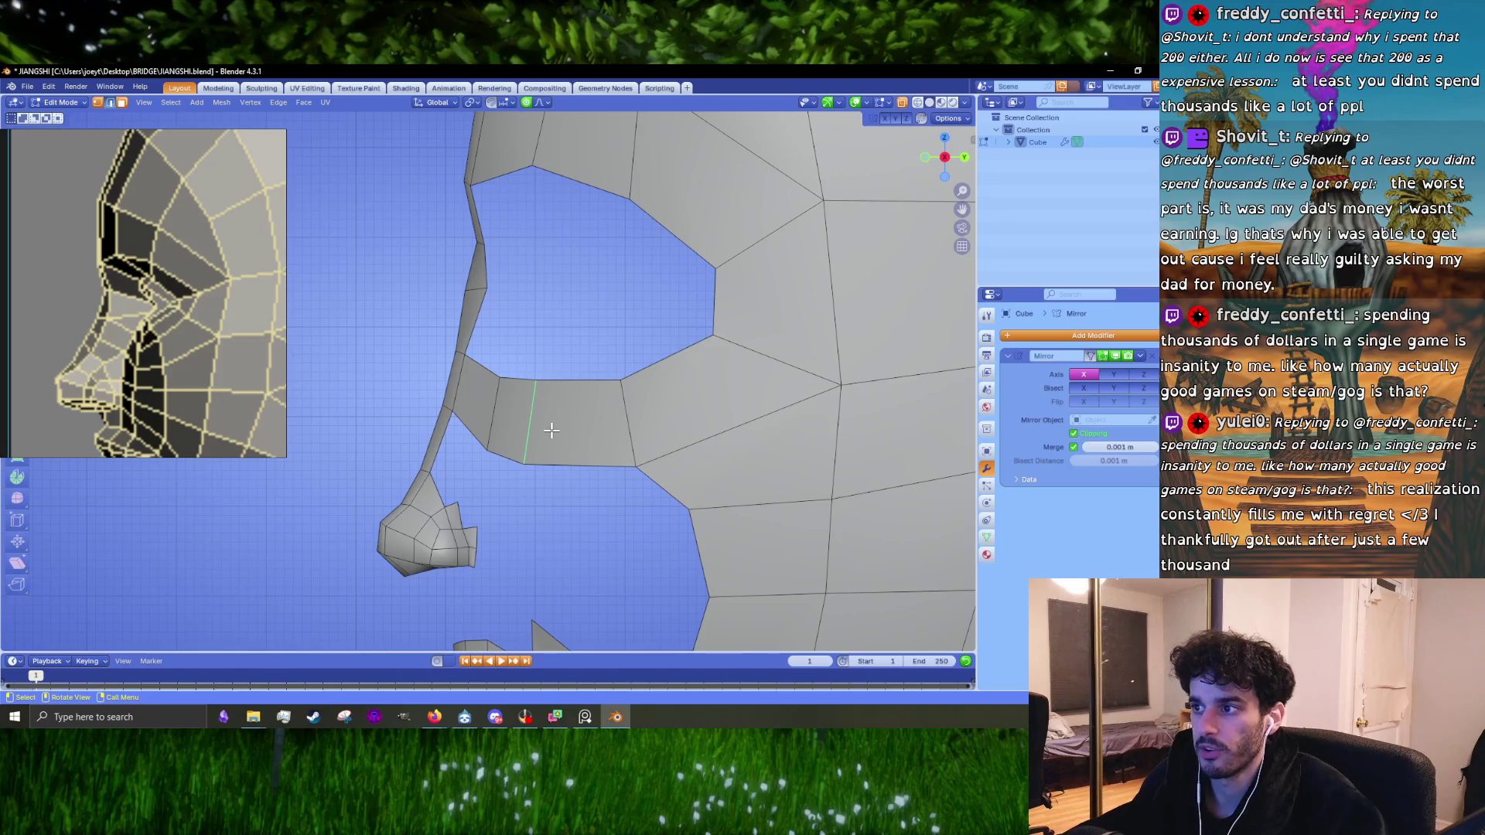
pyautogui.press('g')
pyautogui.click(547, 426)
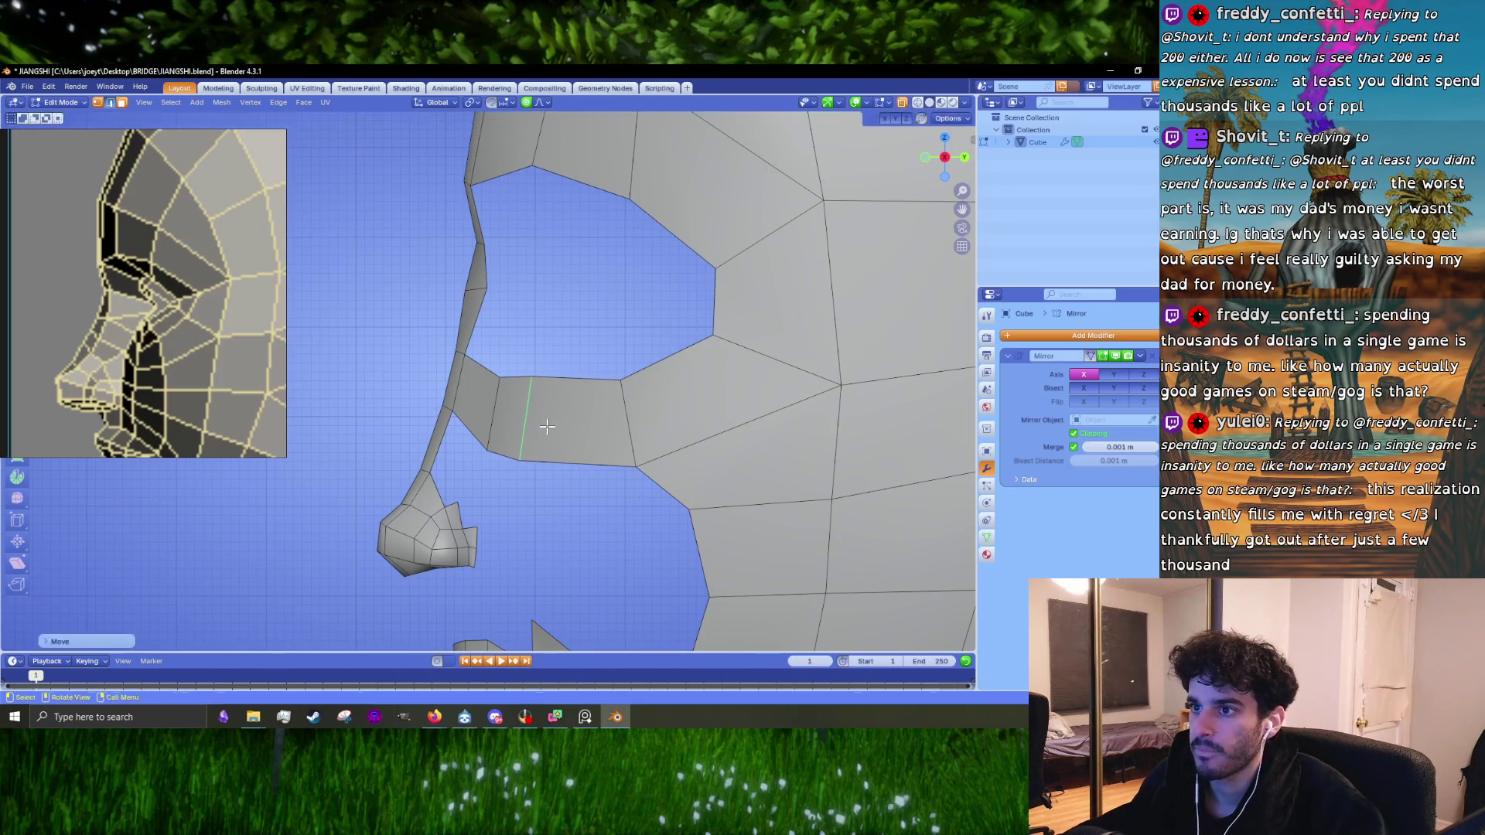
pyautogui.click(625, 414)
pyautogui.press('g')
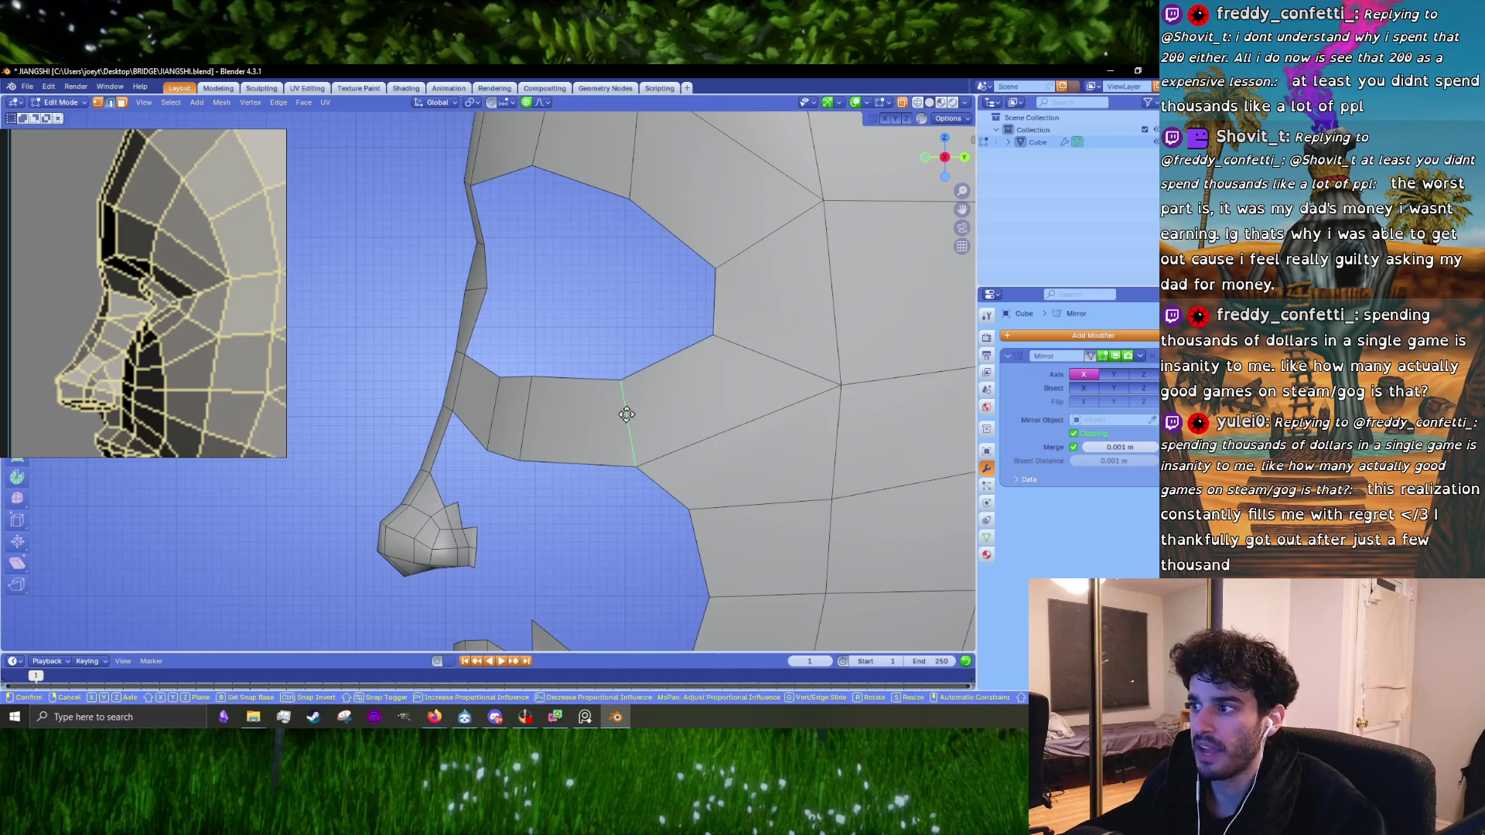
pyautogui.click(656, 447)
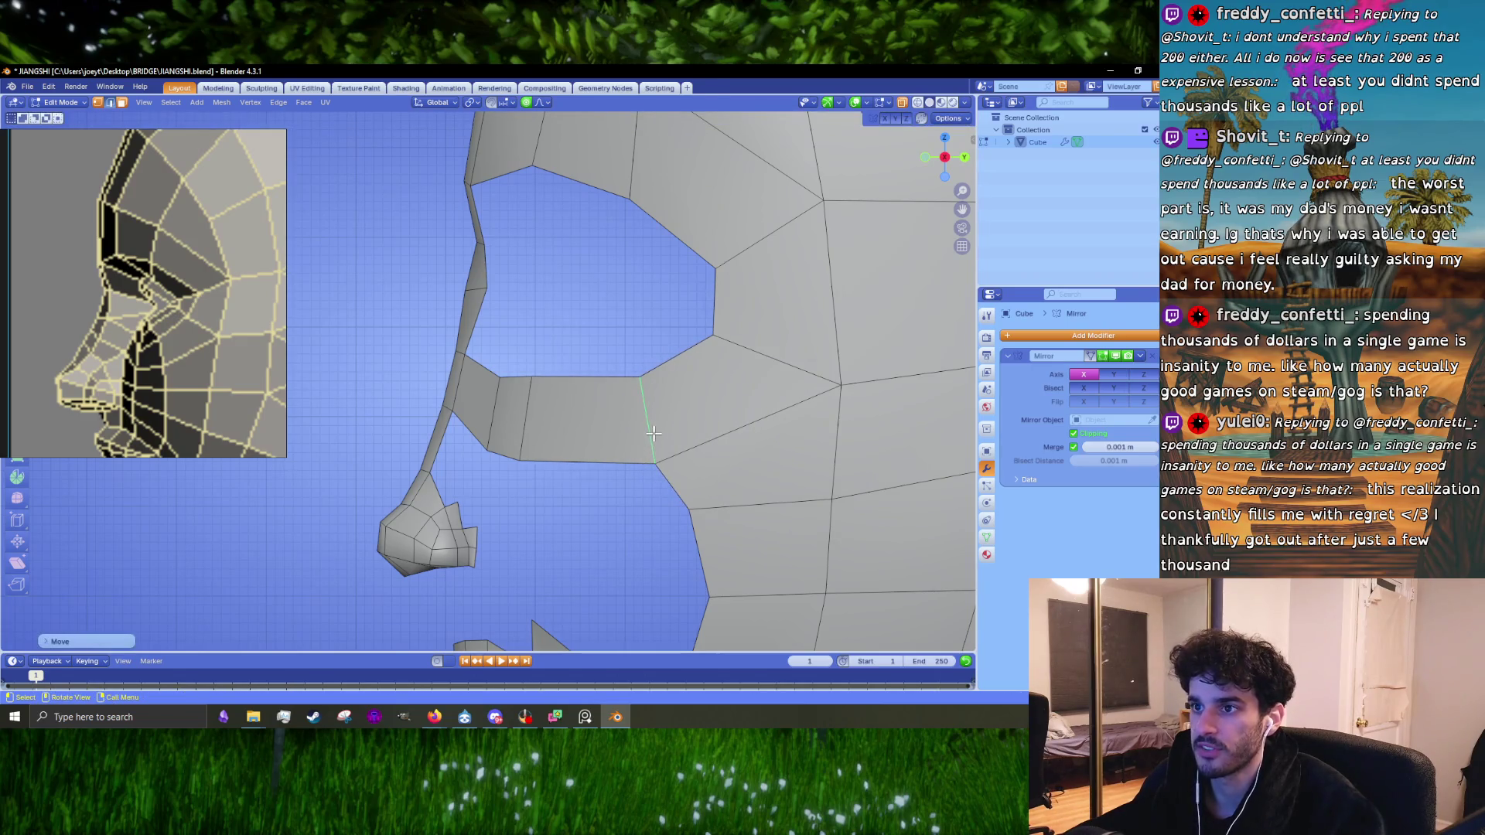
pyautogui.press('g')
pyautogui.click(650, 437)
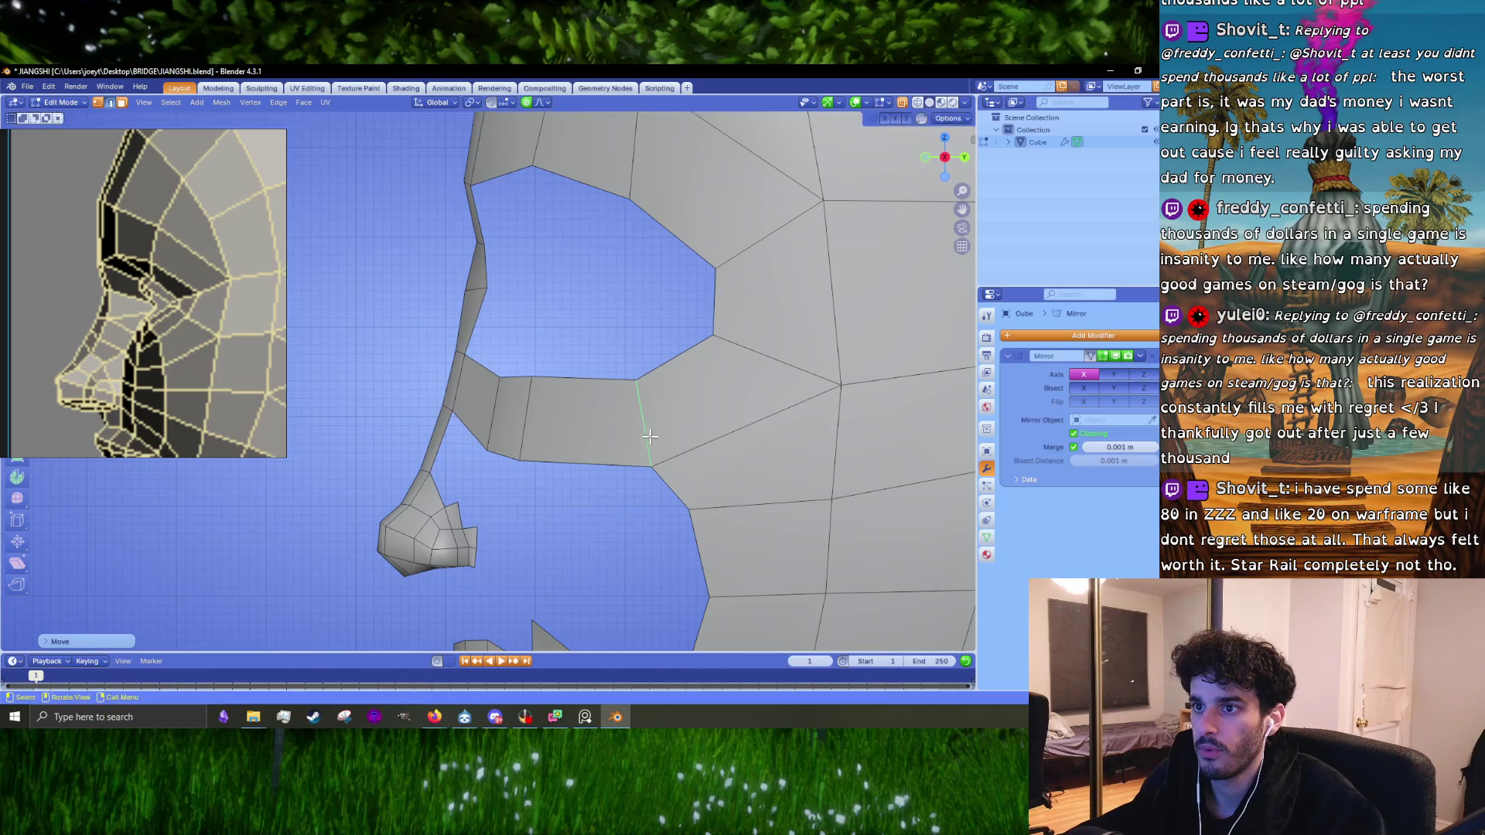
# Step: Slide the vertical edge nearest the nose bridge, then view the head from the front
pyautogui.click(490, 415)
pyautogui.press('g')
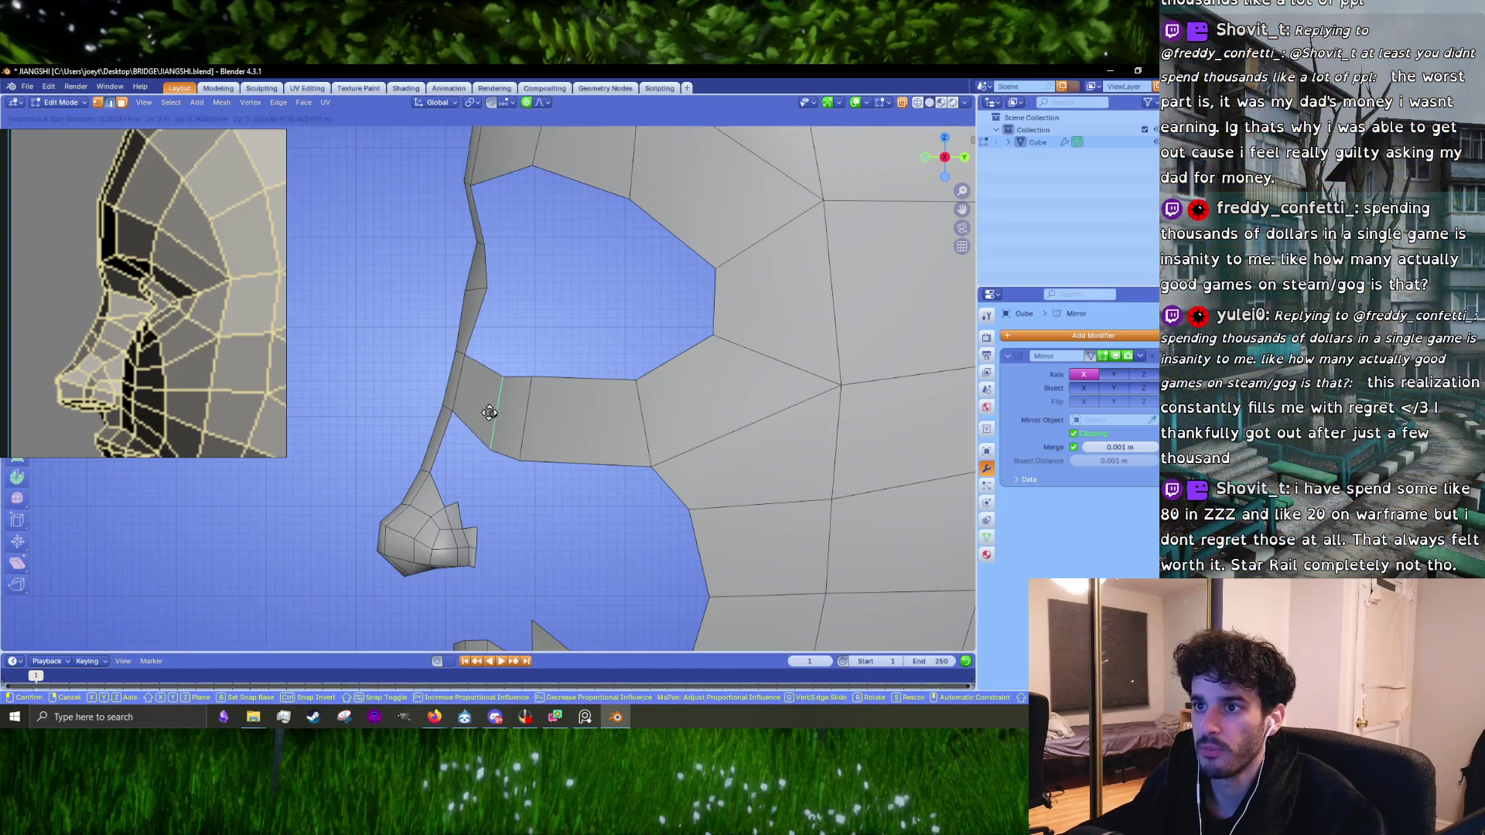
pyautogui.click(486, 400)
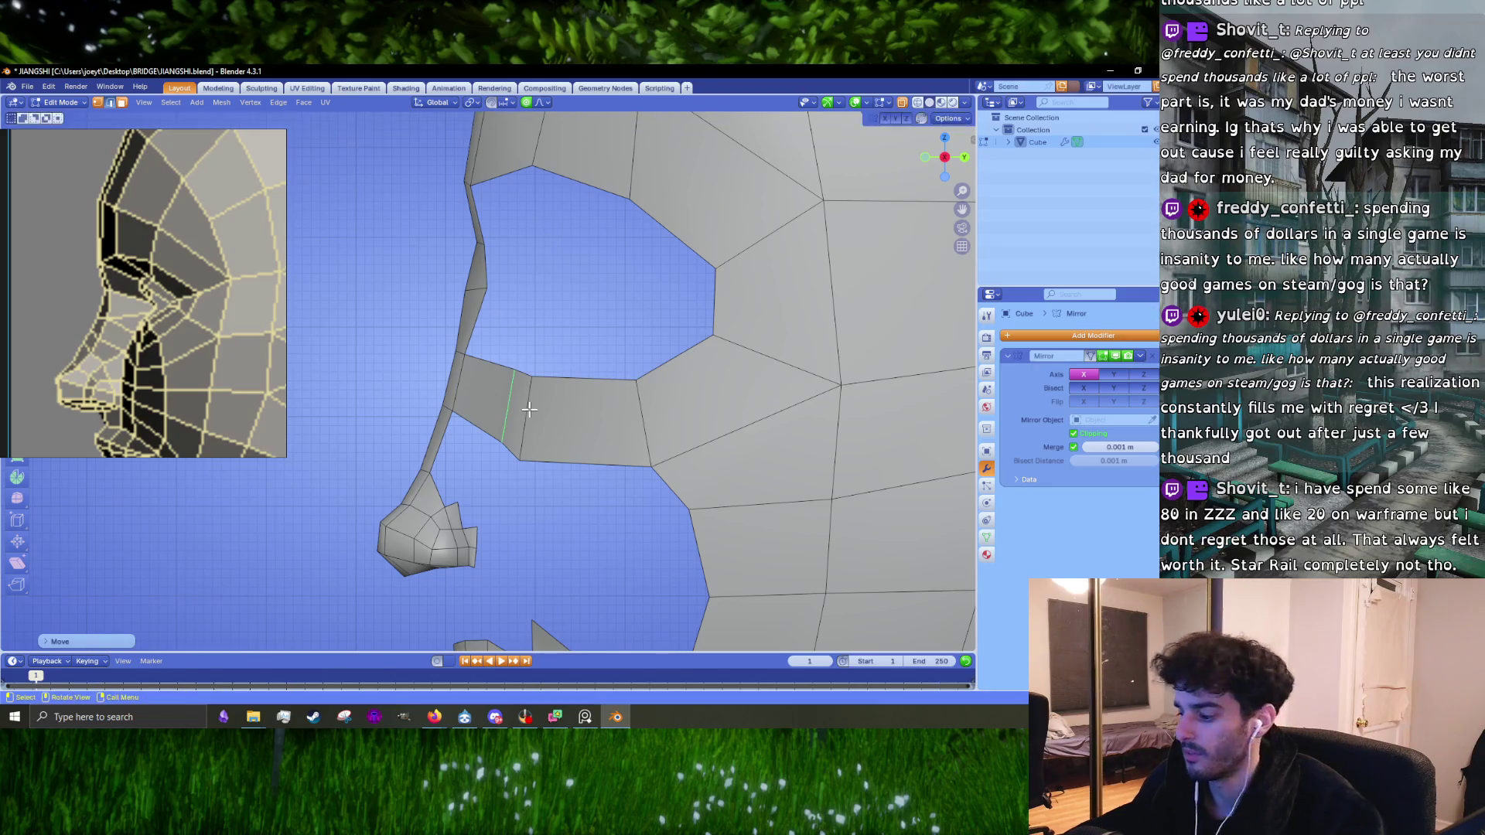
pyautogui.press('KP_1')
pyautogui.scroll(-5, 192, 341)
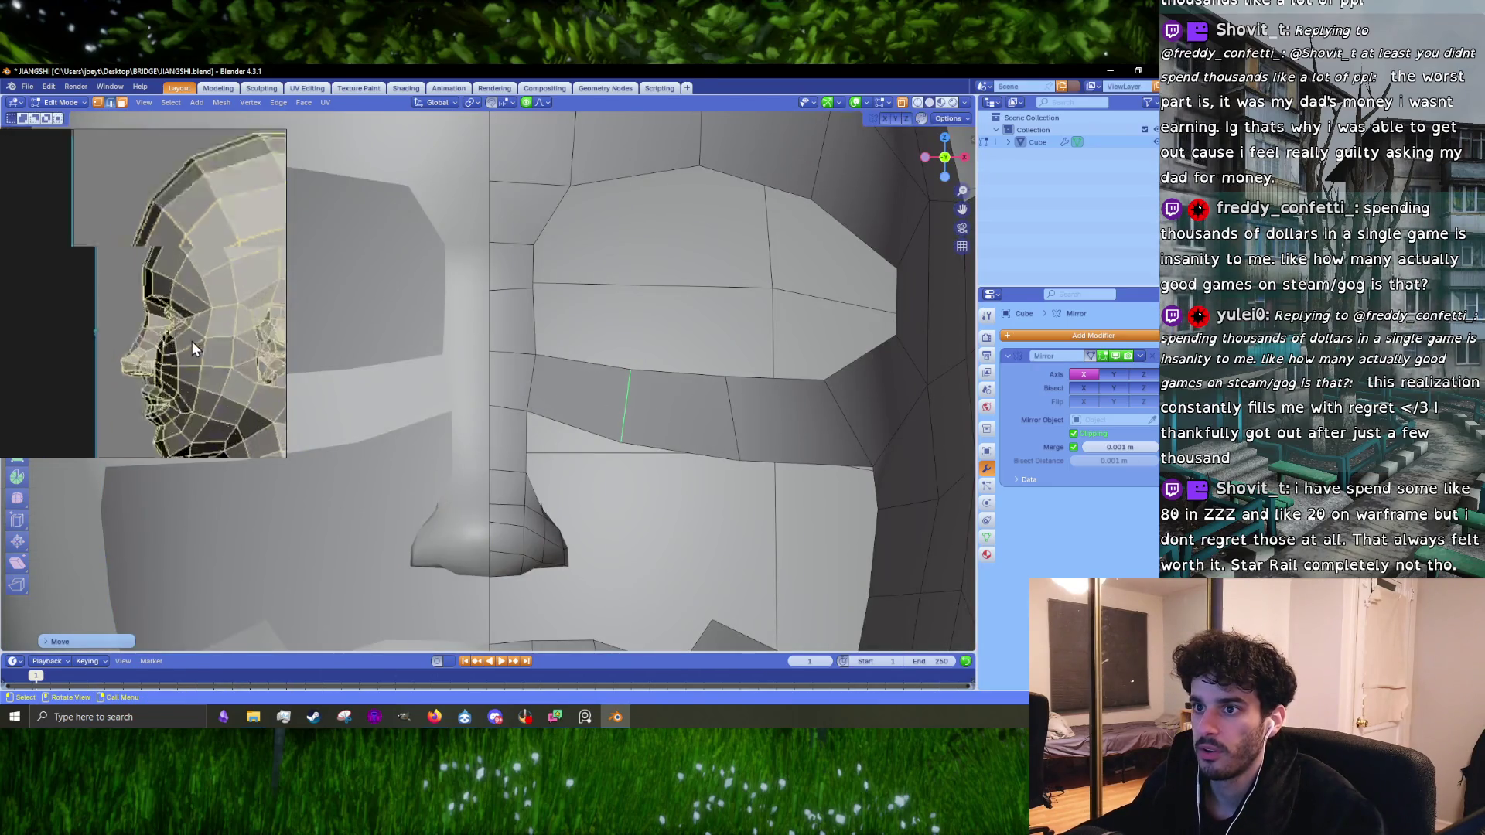
# Step: Move the selected edge beside the under-eye strip to its new position
pyautogui.scroll(6, 222, 334)
pyautogui.scroll(3, 111, 327)
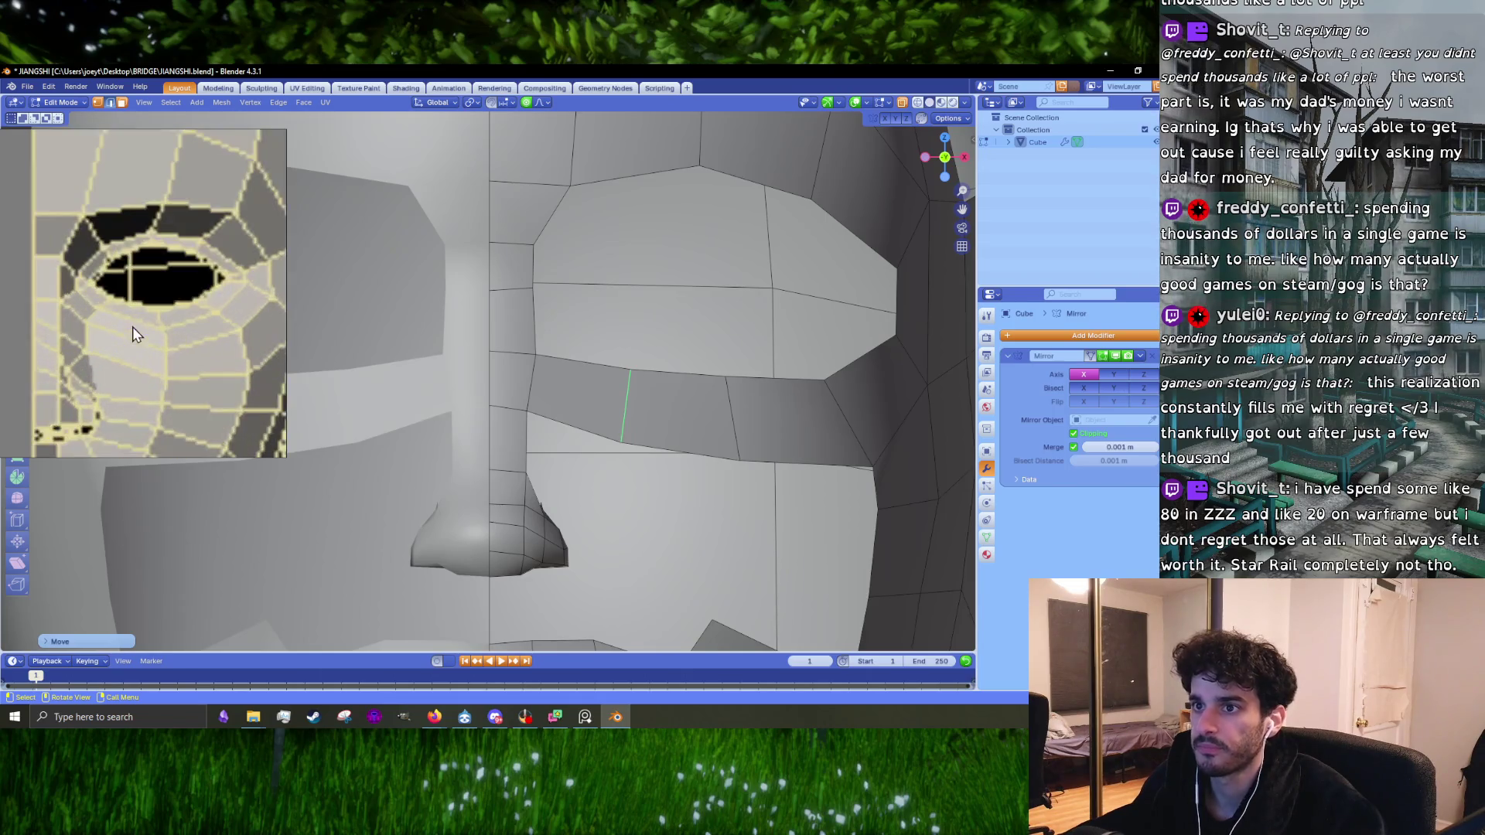
pyautogui.press('g')
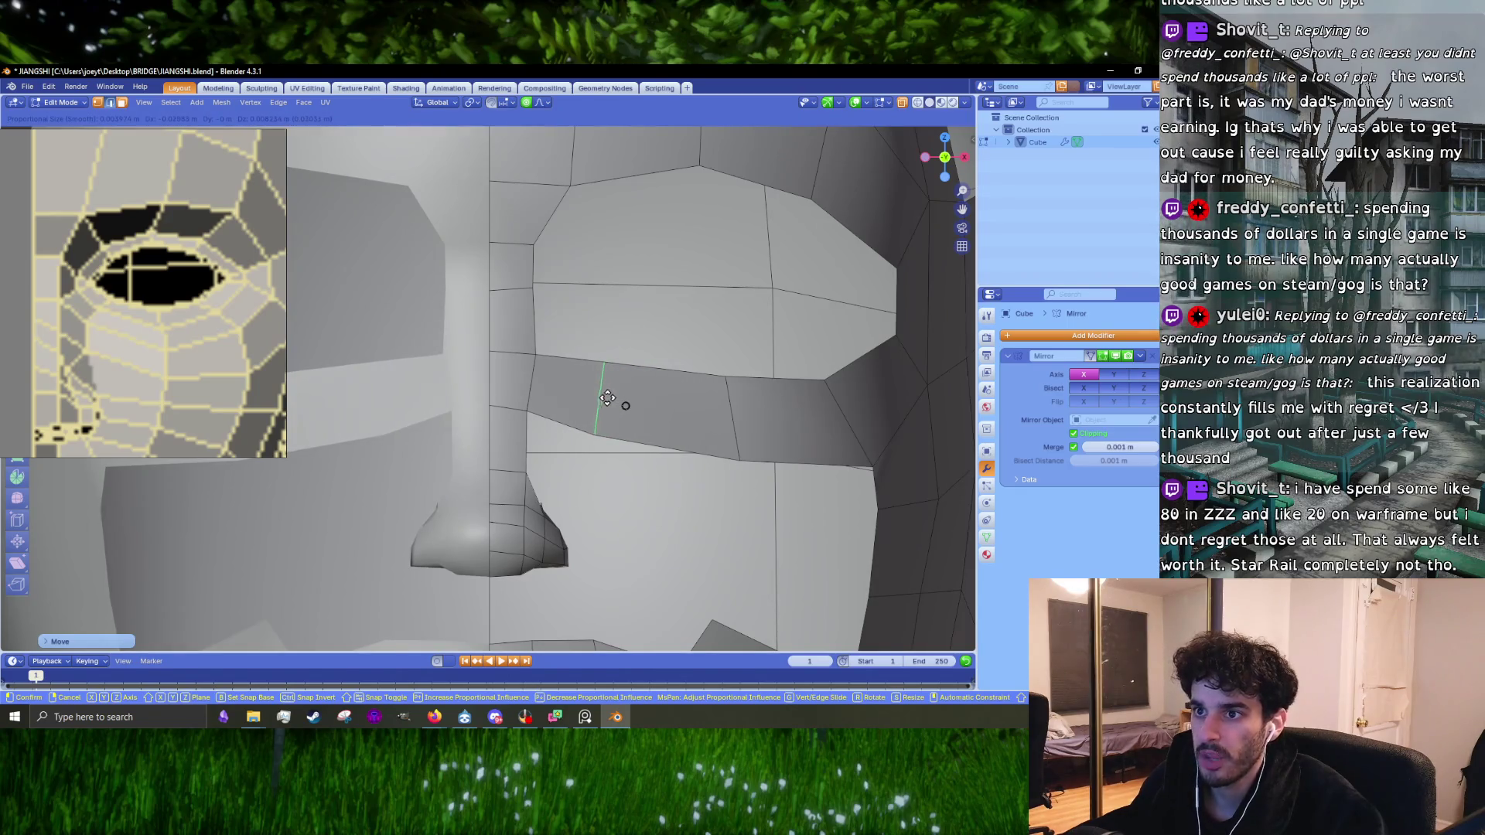
pyautogui.click(719, 408)
# Step: In vertex mode, nudge a strip vertex and the vertex on the strip's lower edge
pyautogui.press('1')
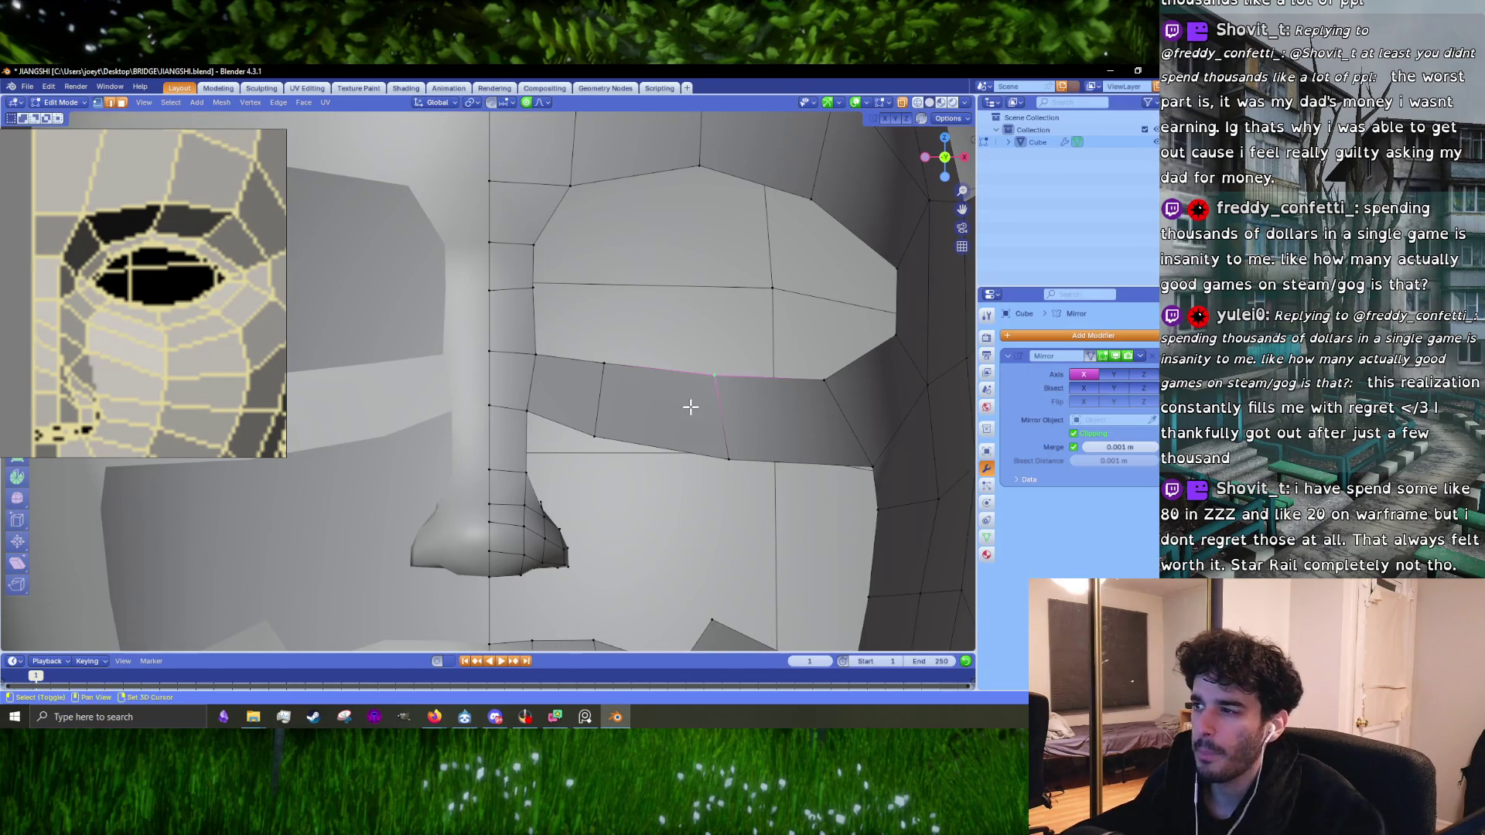
pyautogui.keyDown('shift'); pyautogui.moveTo(689, 404); pyautogui.dragTo(652, 453, button='middle'); pyautogui.keyUp('shift')
pyautogui.press('g')
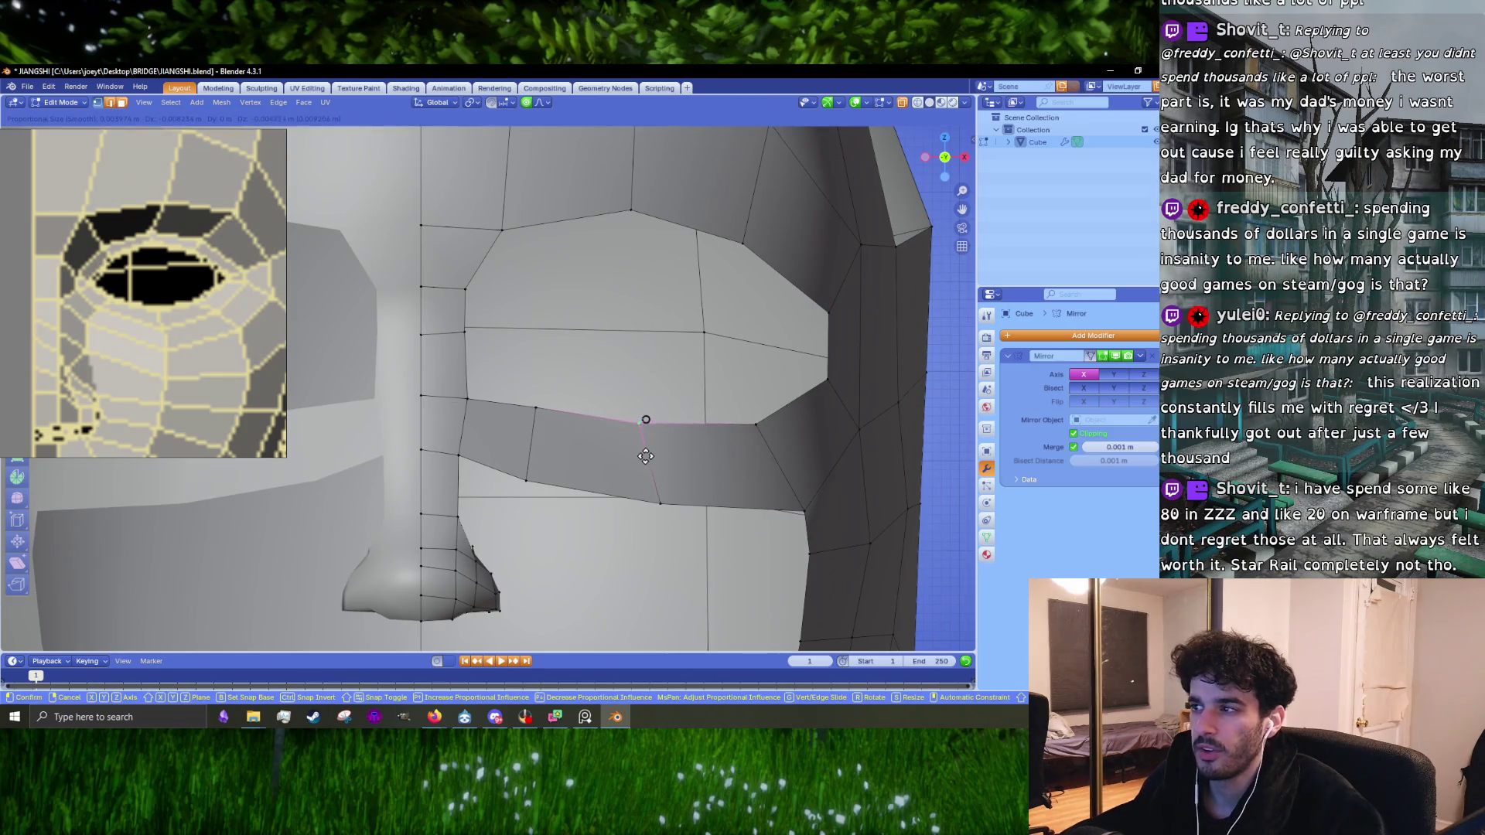
pyautogui.click(658, 466)
pyautogui.click(663, 492)
pyautogui.press('g')
pyautogui.click(663, 492)
pyautogui.keyDown('shift'); pyautogui.moveTo(663, 492); pyautogui.dragTo(656, 439, button='middle'); pyautogui.keyUp('shift')
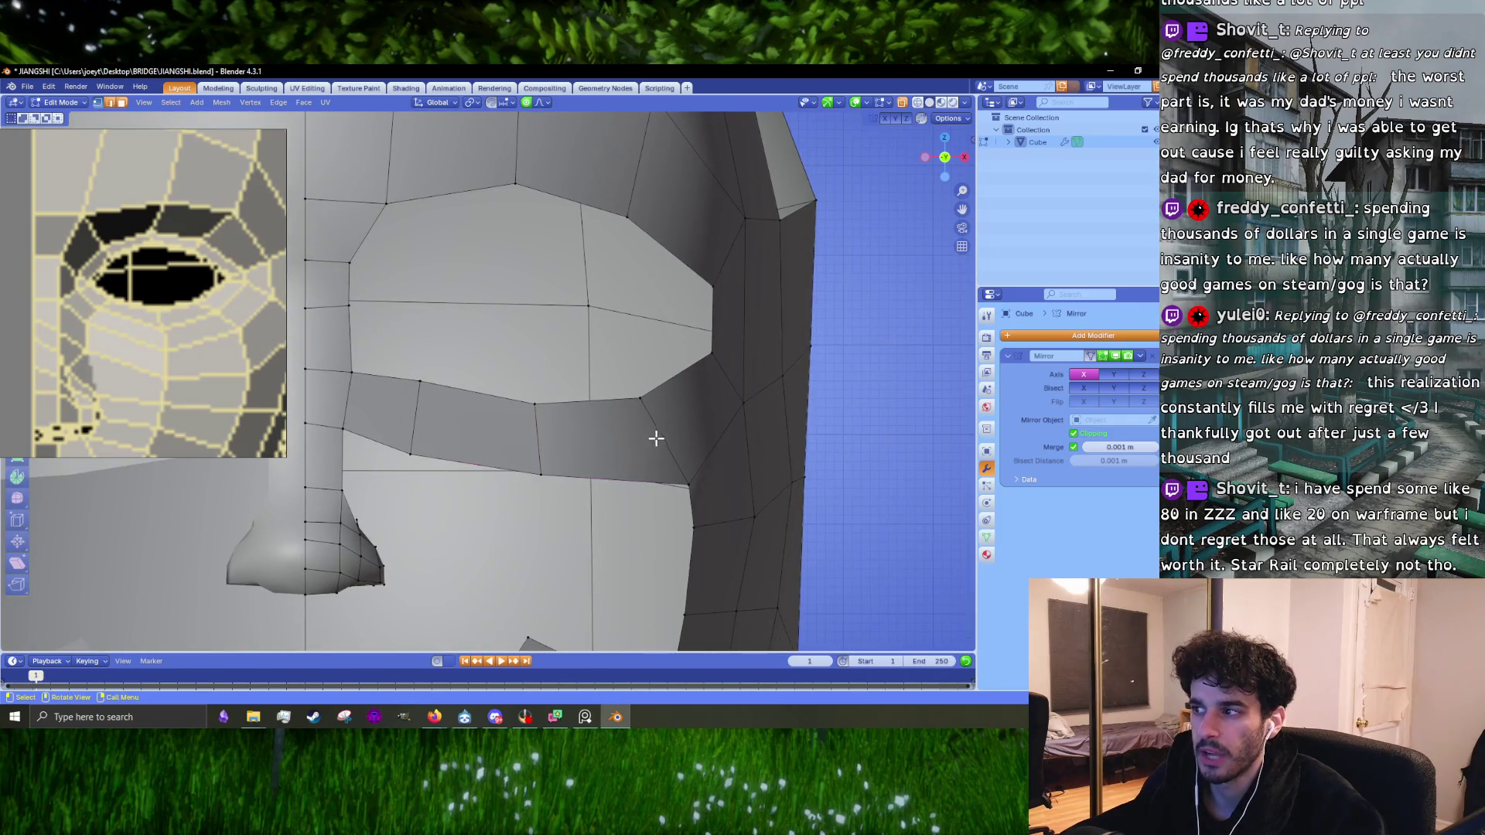
pyautogui.scroll(-2, 126, 368)
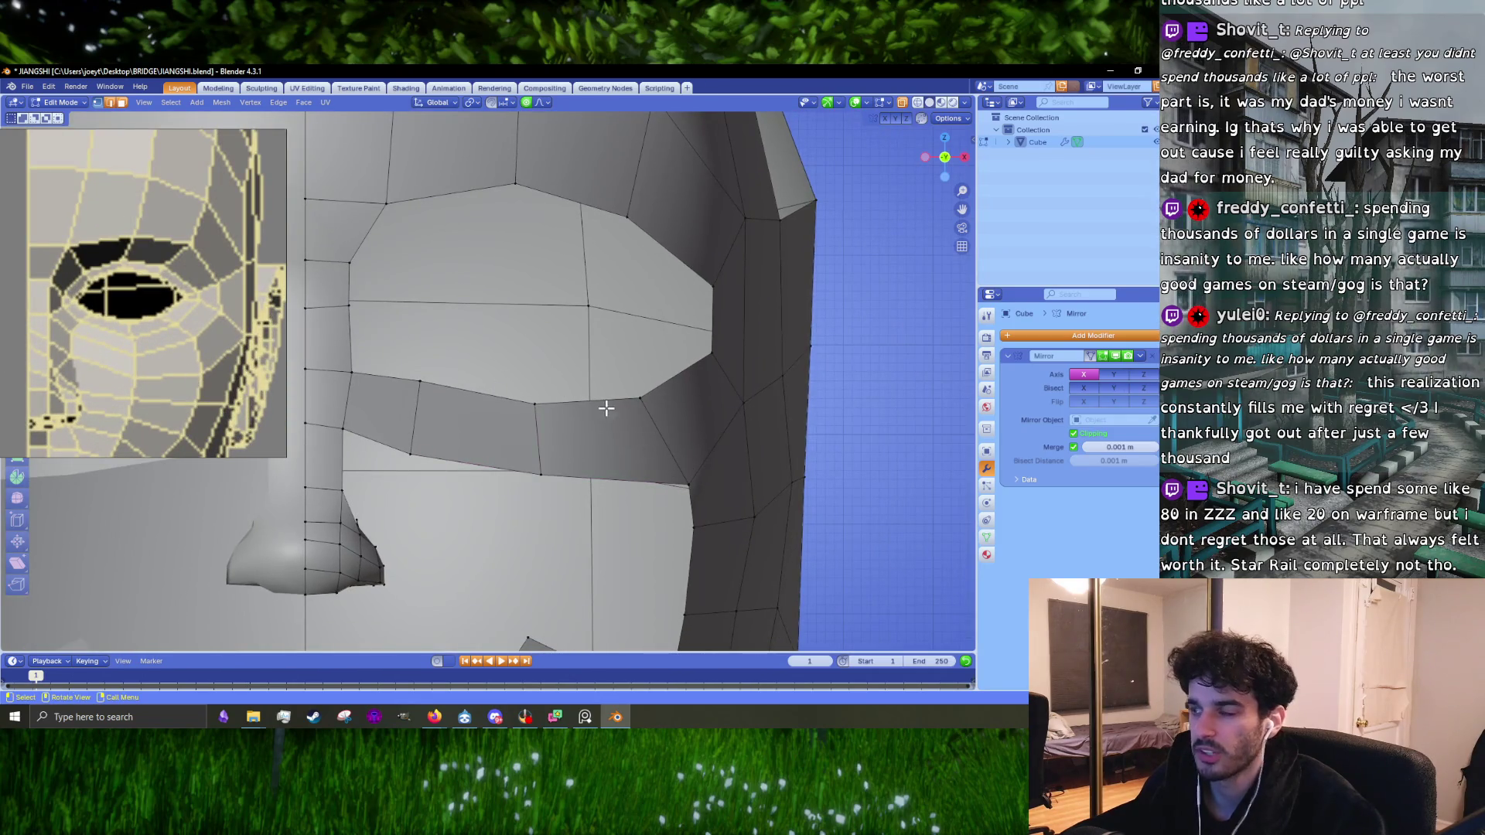
# Step: Drop the lower eye-socket corner vertex onto its neighbouring vertex
pyautogui.click(672, 397)
pyautogui.press('g')
pyautogui.click(676, 398)
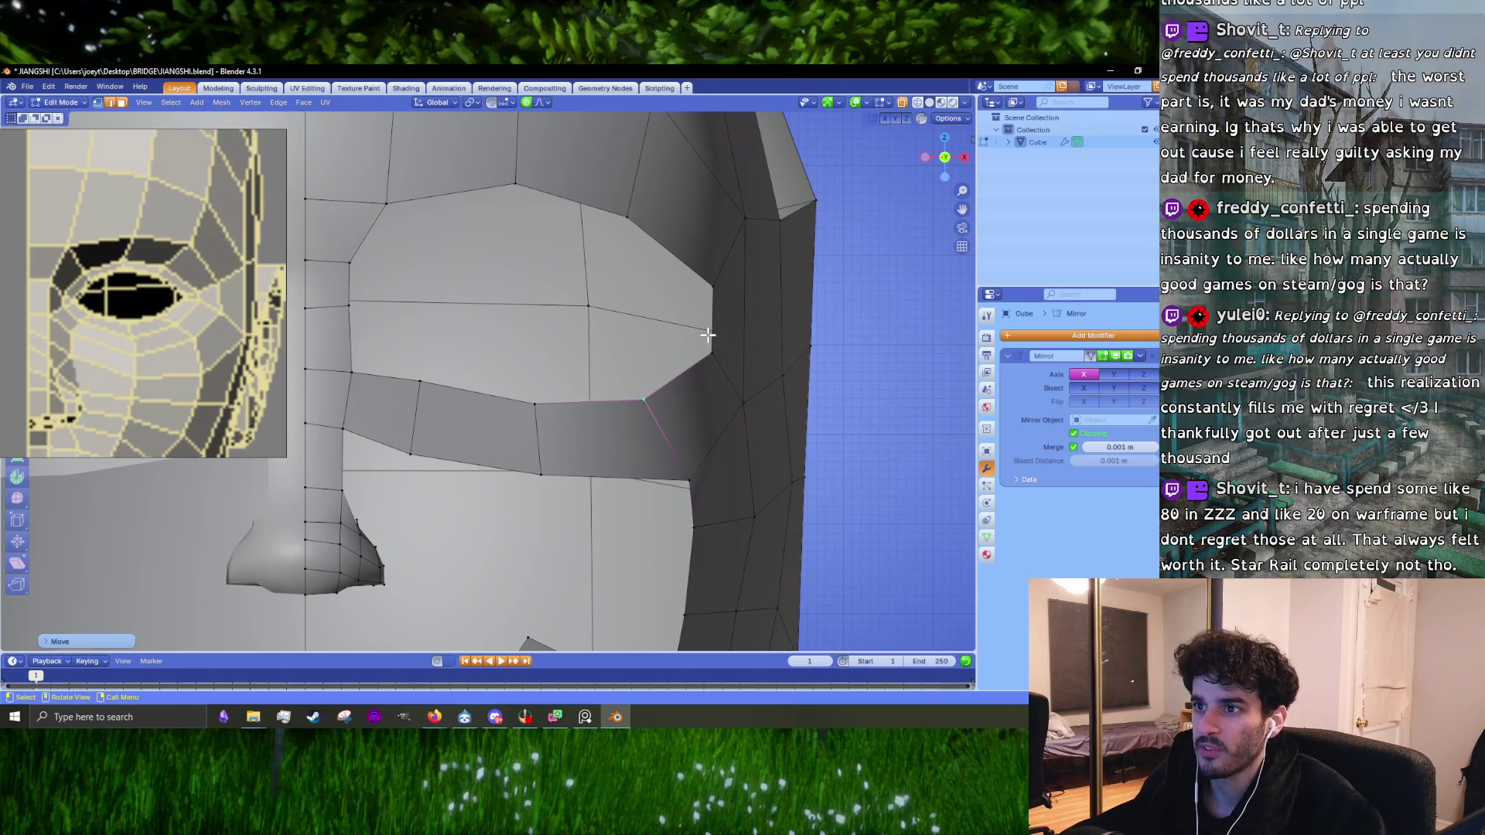
# Step: Reshape the vertical edge beside the eye socket, scaling it and nudging it slightly outward
pyautogui.press('1')
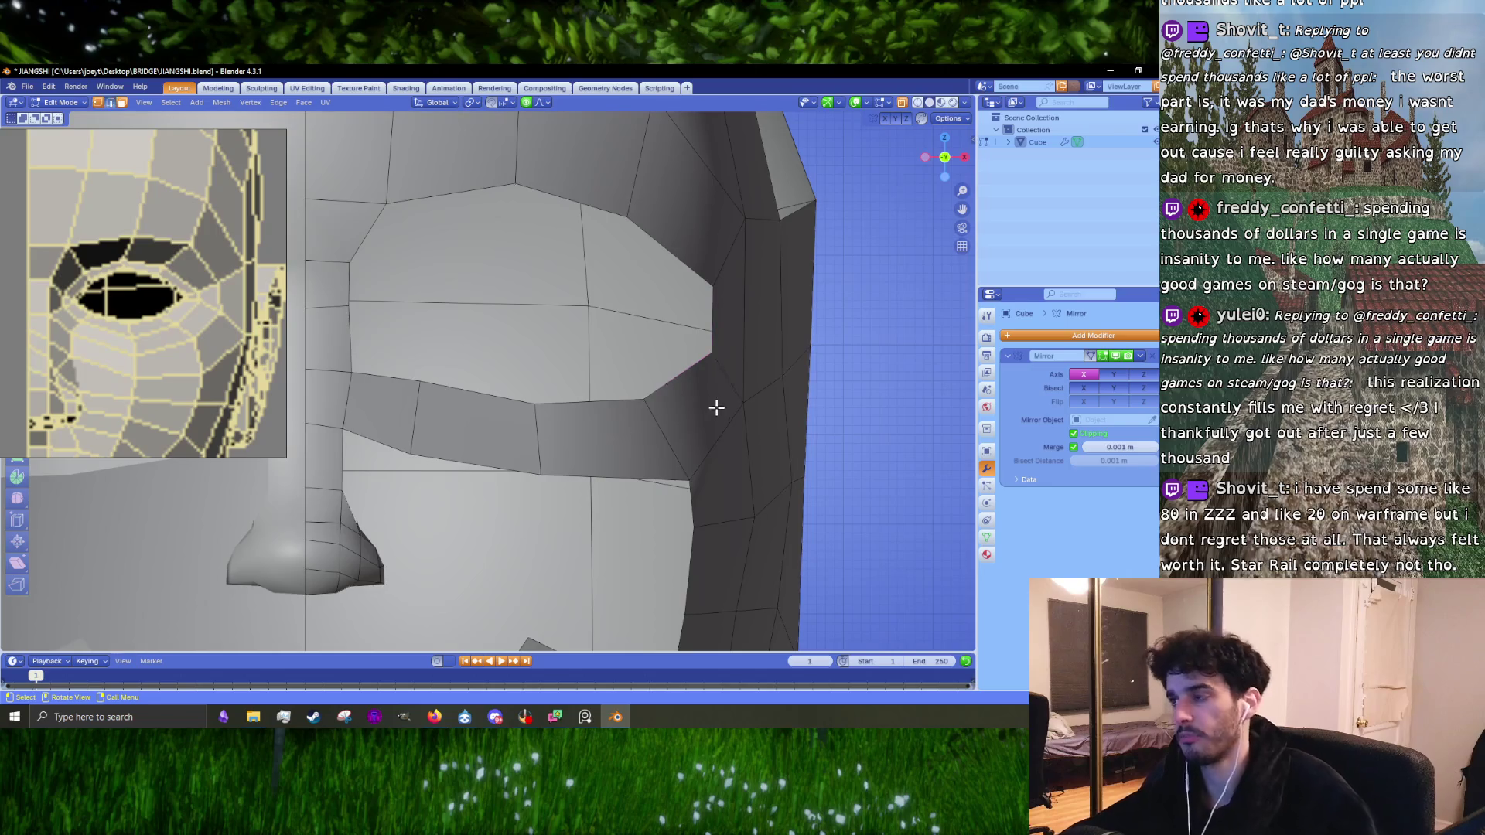
pyautogui.click(720, 336)
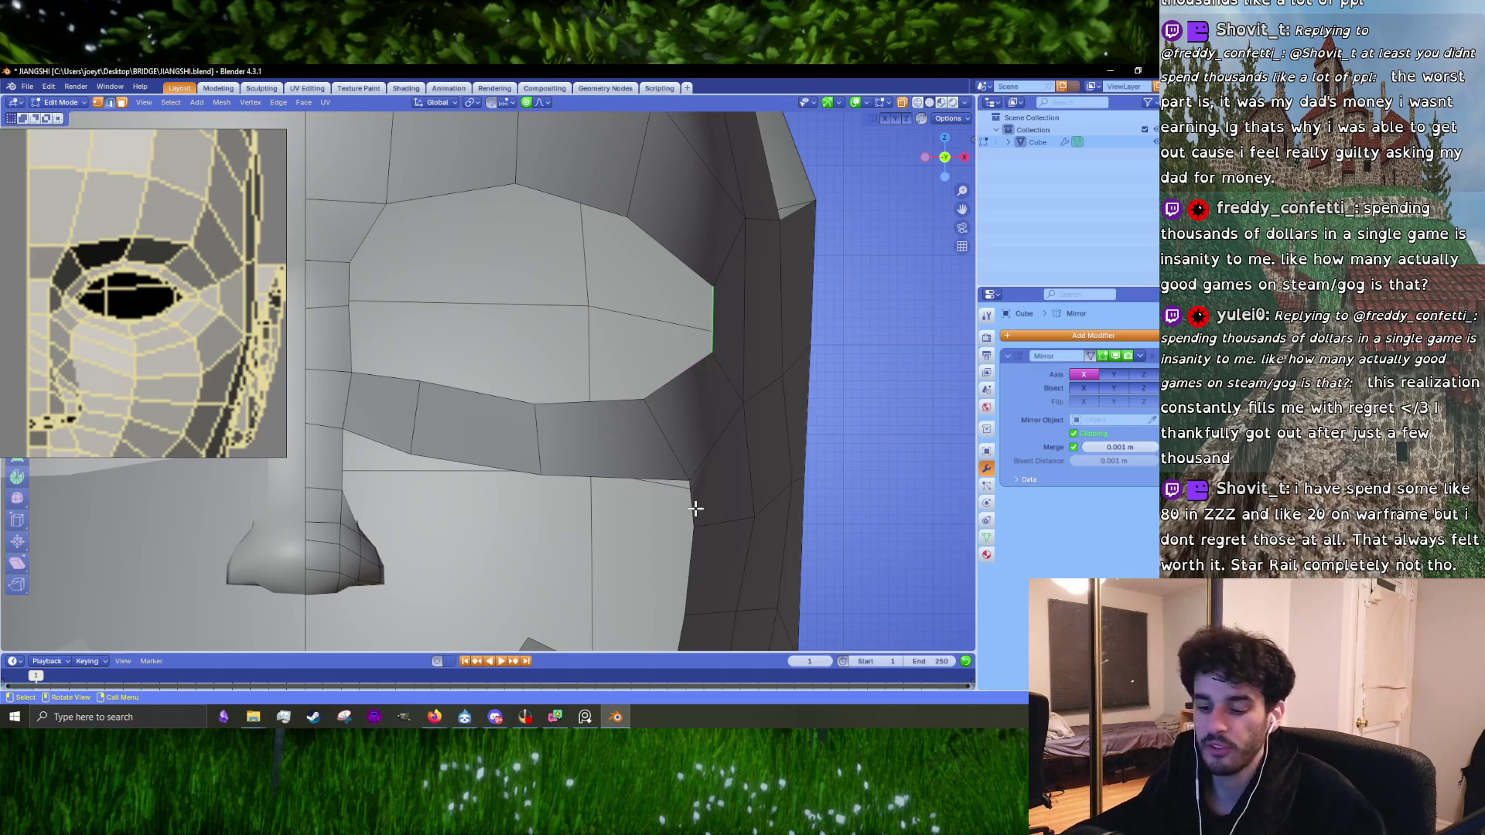
pyautogui.press('s')
pyautogui.press('x')
pyautogui.press('0')
pyautogui.press('Return')
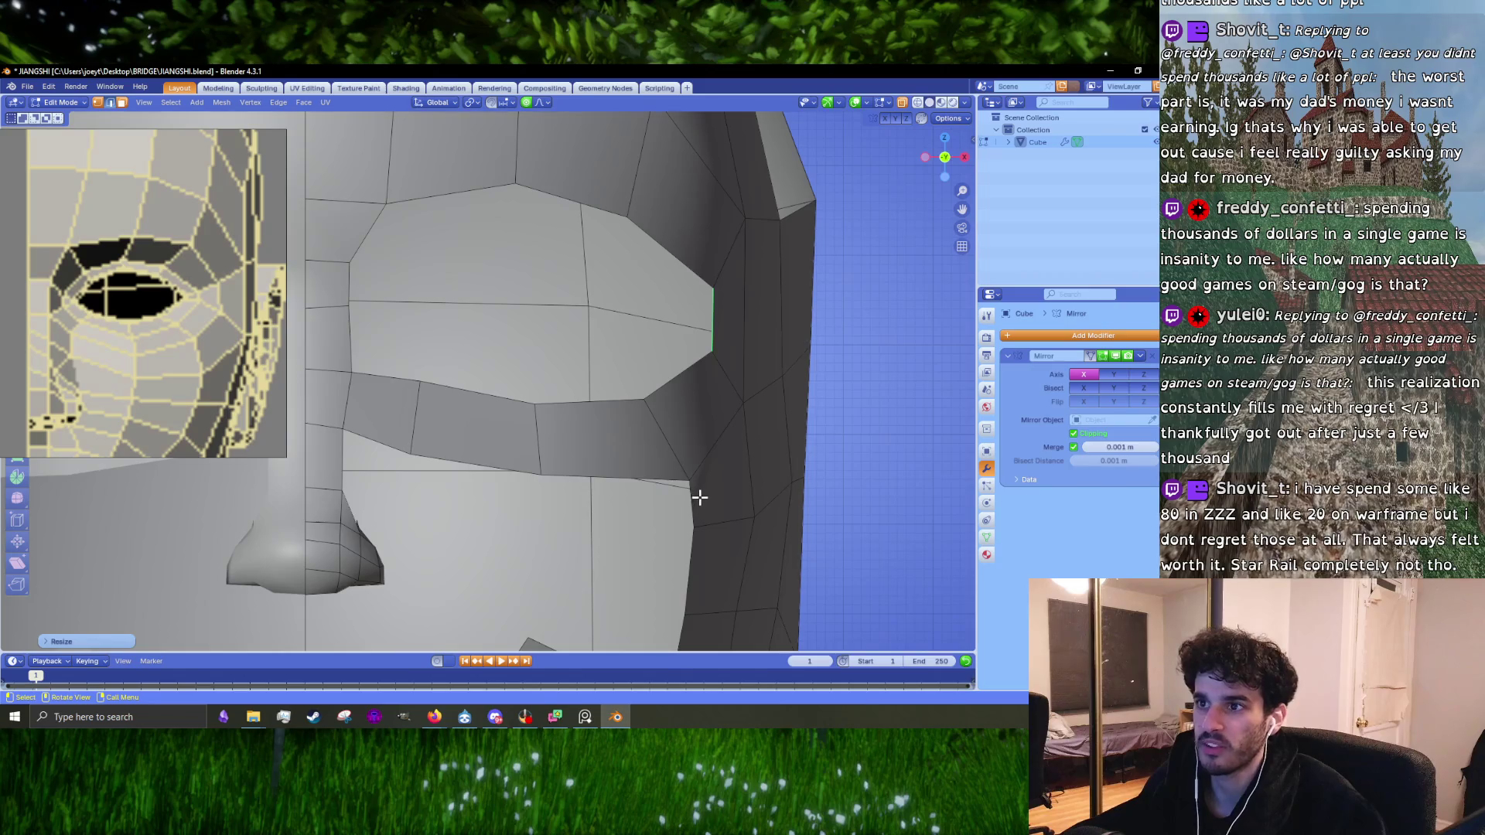
pyautogui.press('s')
pyautogui.press('z')
pyautogui.press('Escape')
pyautogui.moveTo(719, 441); pyautogui.dragTo(683, 441, button='middle')
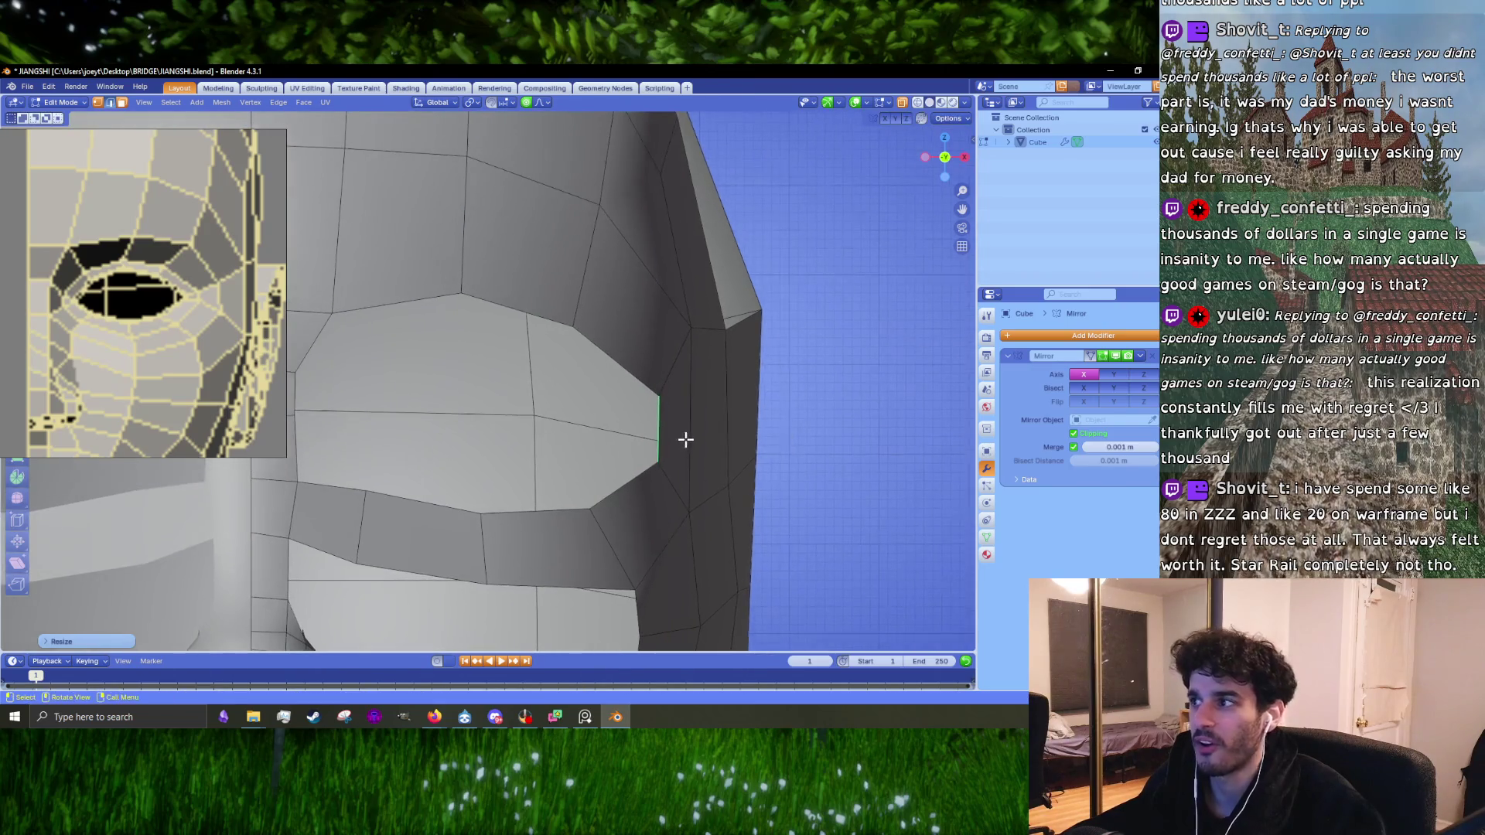
pyautogui.press('s')
pyautogui.press('Escape')
pyautogui.press('g')
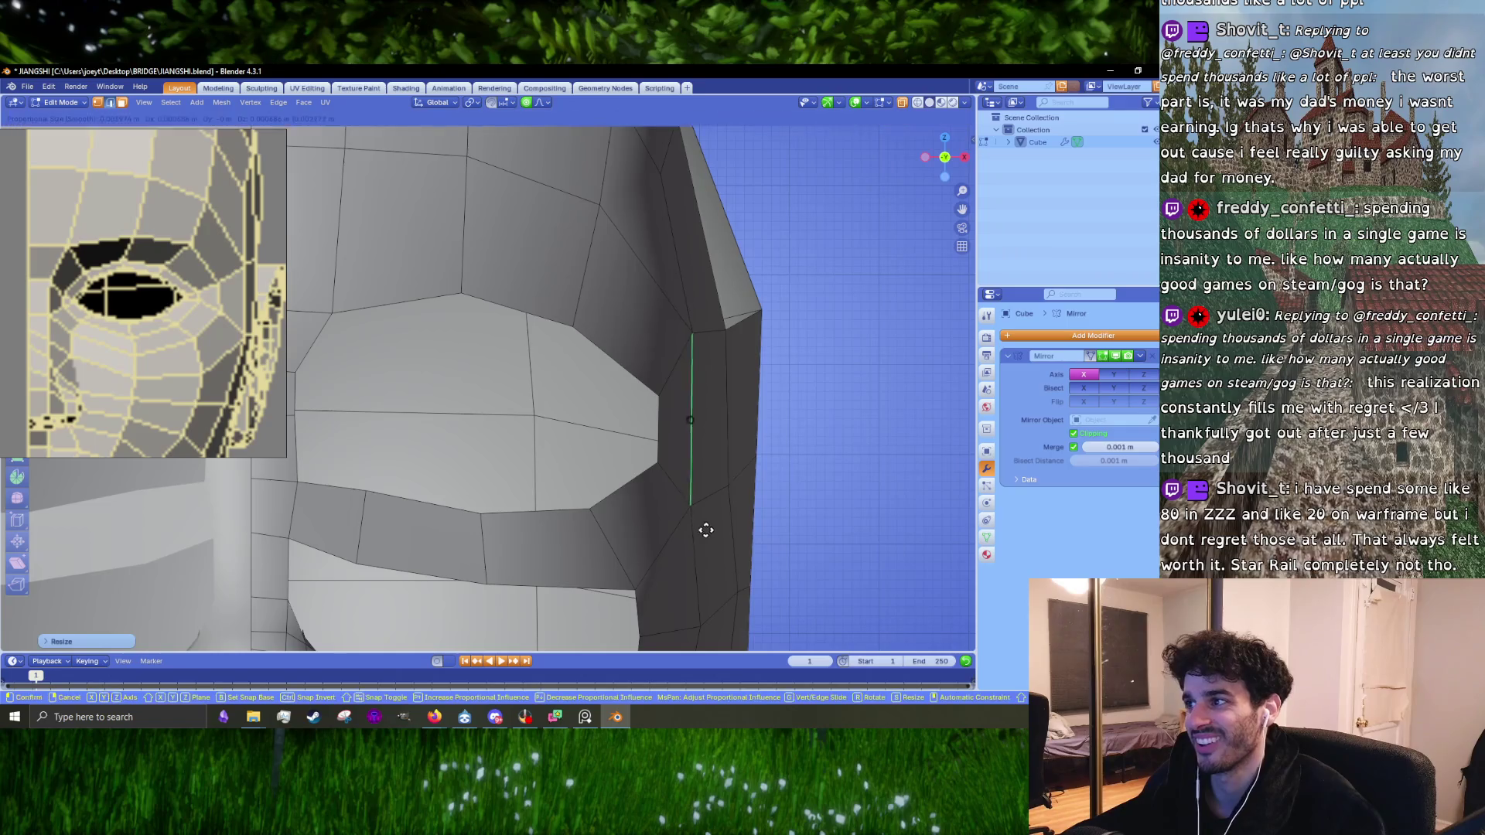
pyautogui.click(707, 619)
# Step: Reposition the lower nose-bridge vertex, then select the vertex further down the nose
pyautogui.scroll(-2, 729, 508)
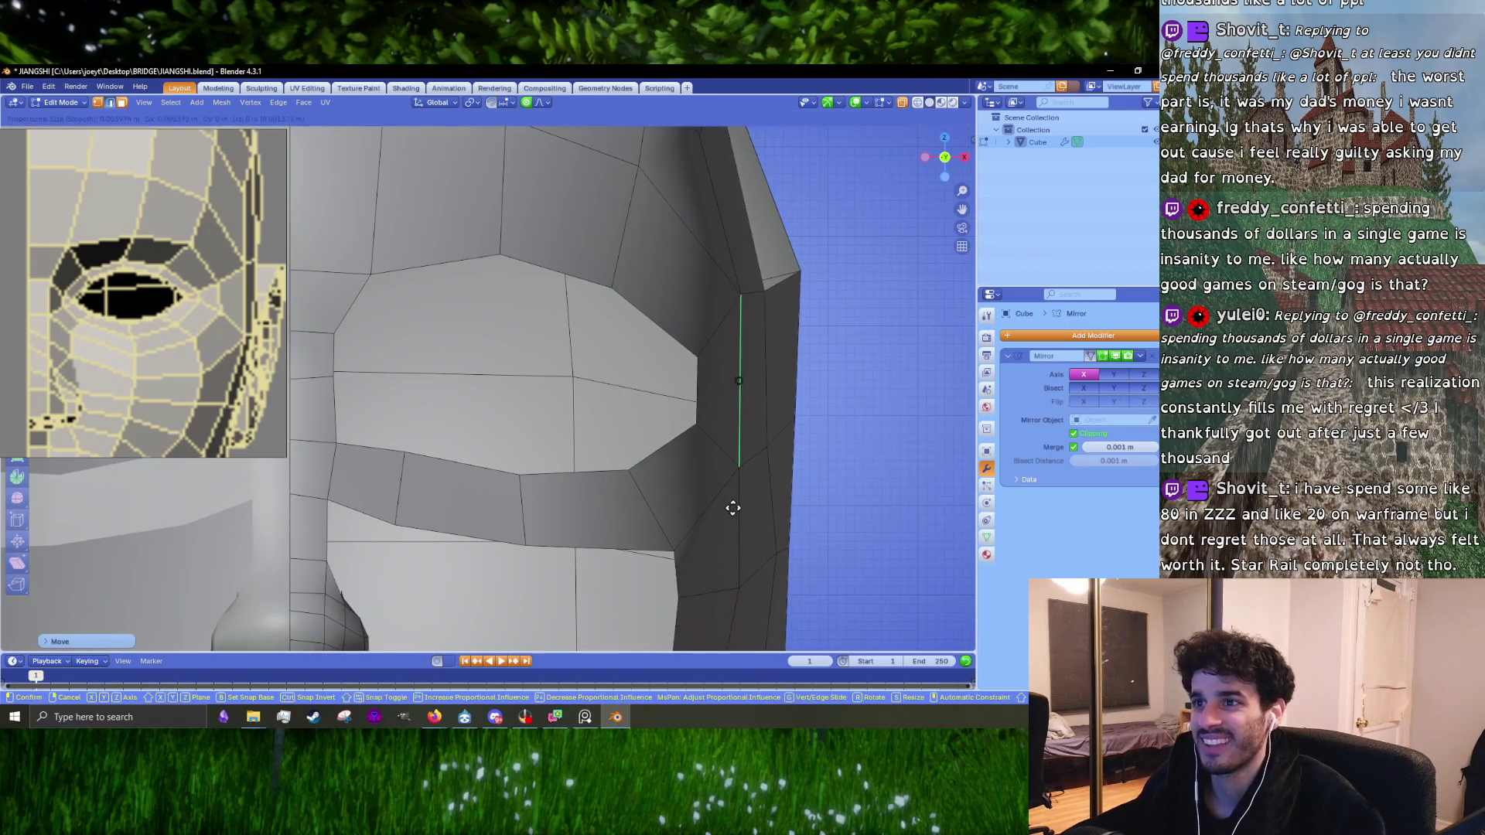
pyautogui.scroll(-4, 733, 501)
pyautogui.scroll(-2, 733, 498)
pyautogui.scroll(6, 437, 329)
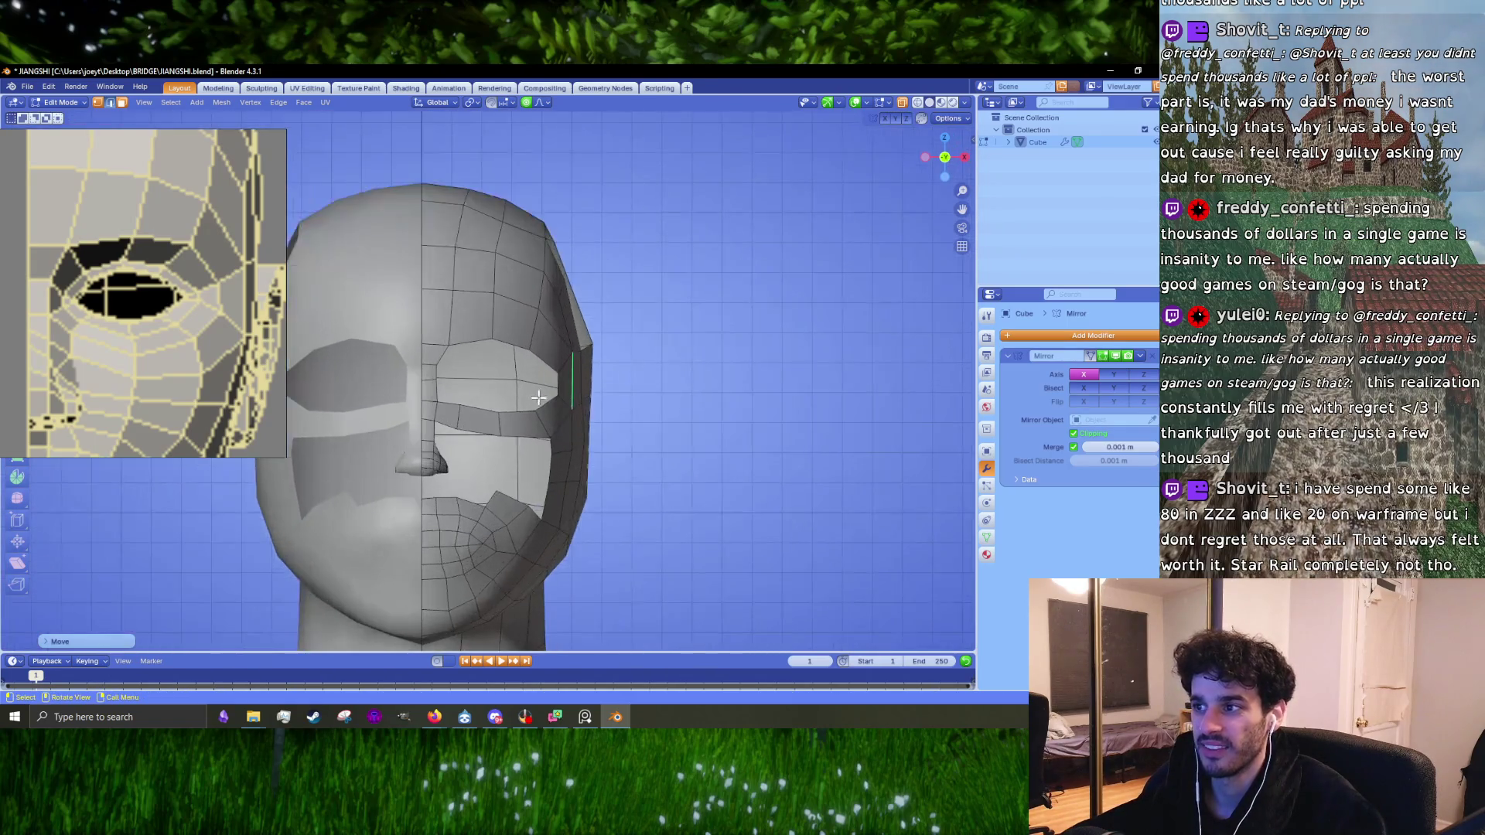
pyautogui.keyDown('shift'); pyautogui.moveTo(543, 410); pyautogui.dragTo(644, 396, button='middle'); pyautogui.keyUp('shift')
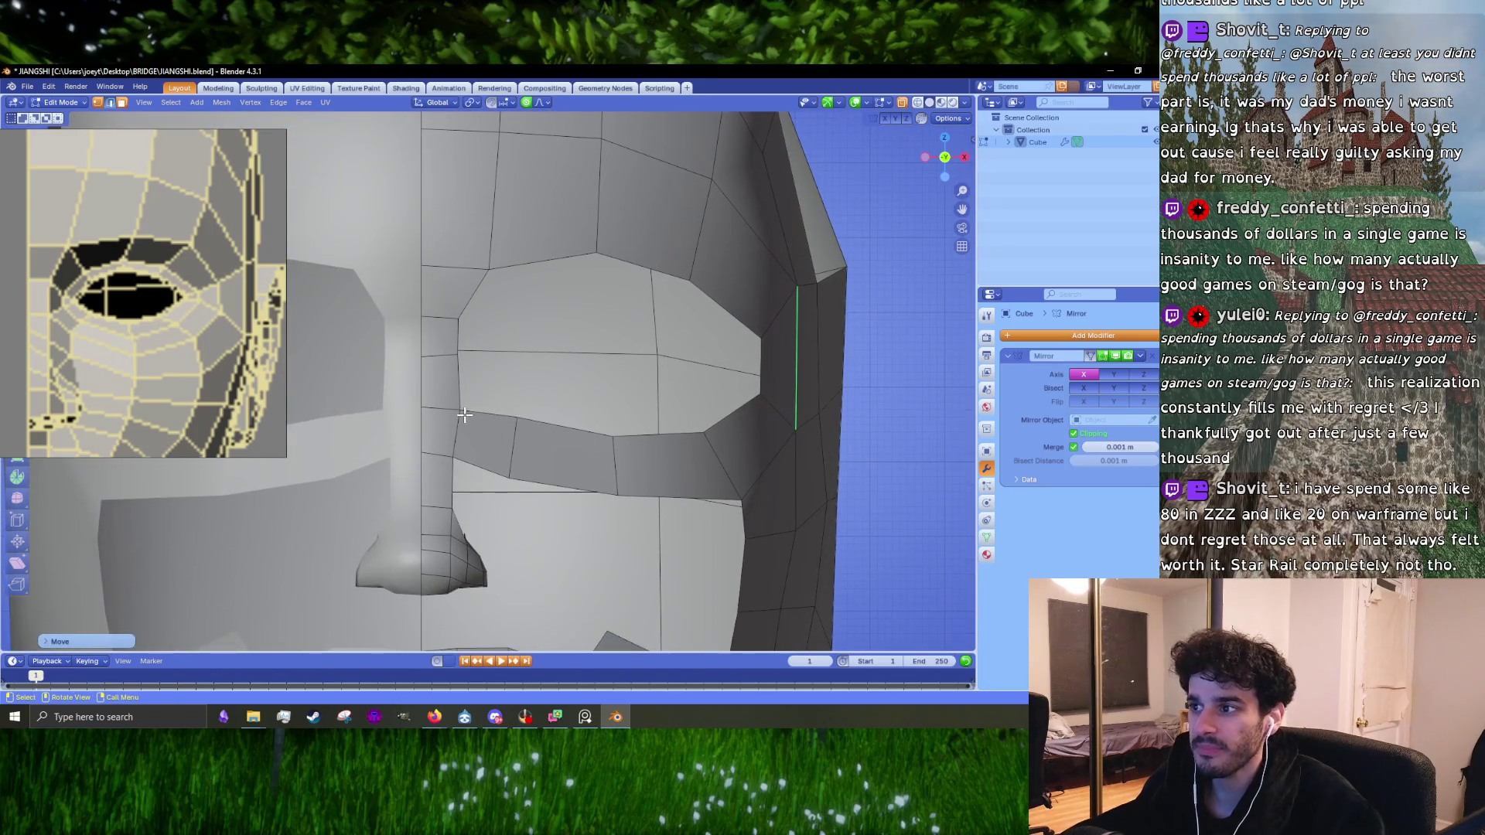
pyautogui.press('1')
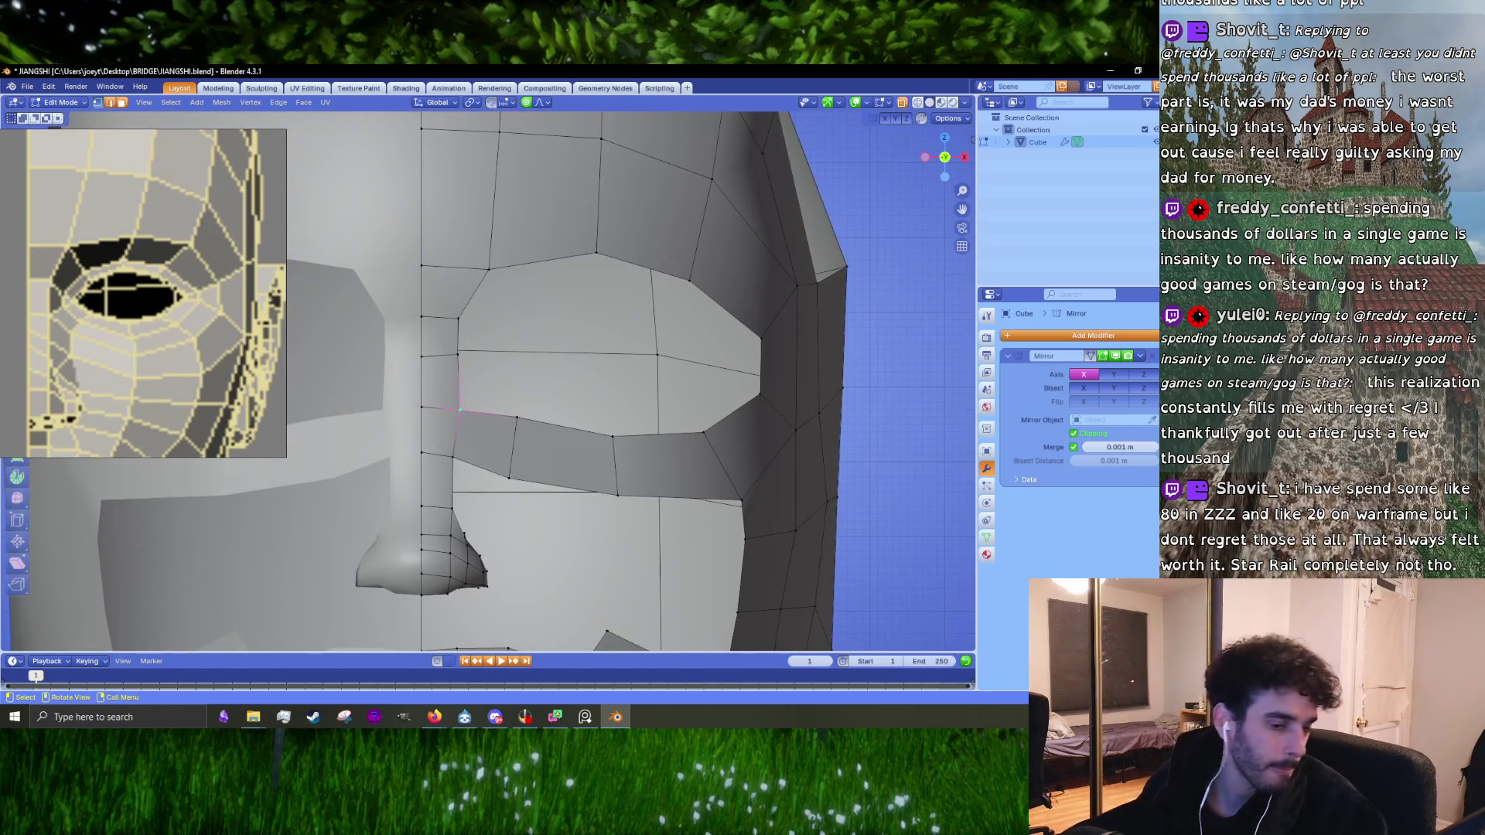
pyautogui.keyDown('shift'); pyautogui.moveTo(562, 373); pyautogui.dragTo(619, 375, button='middle'); pyautogui.keyUp('shift')
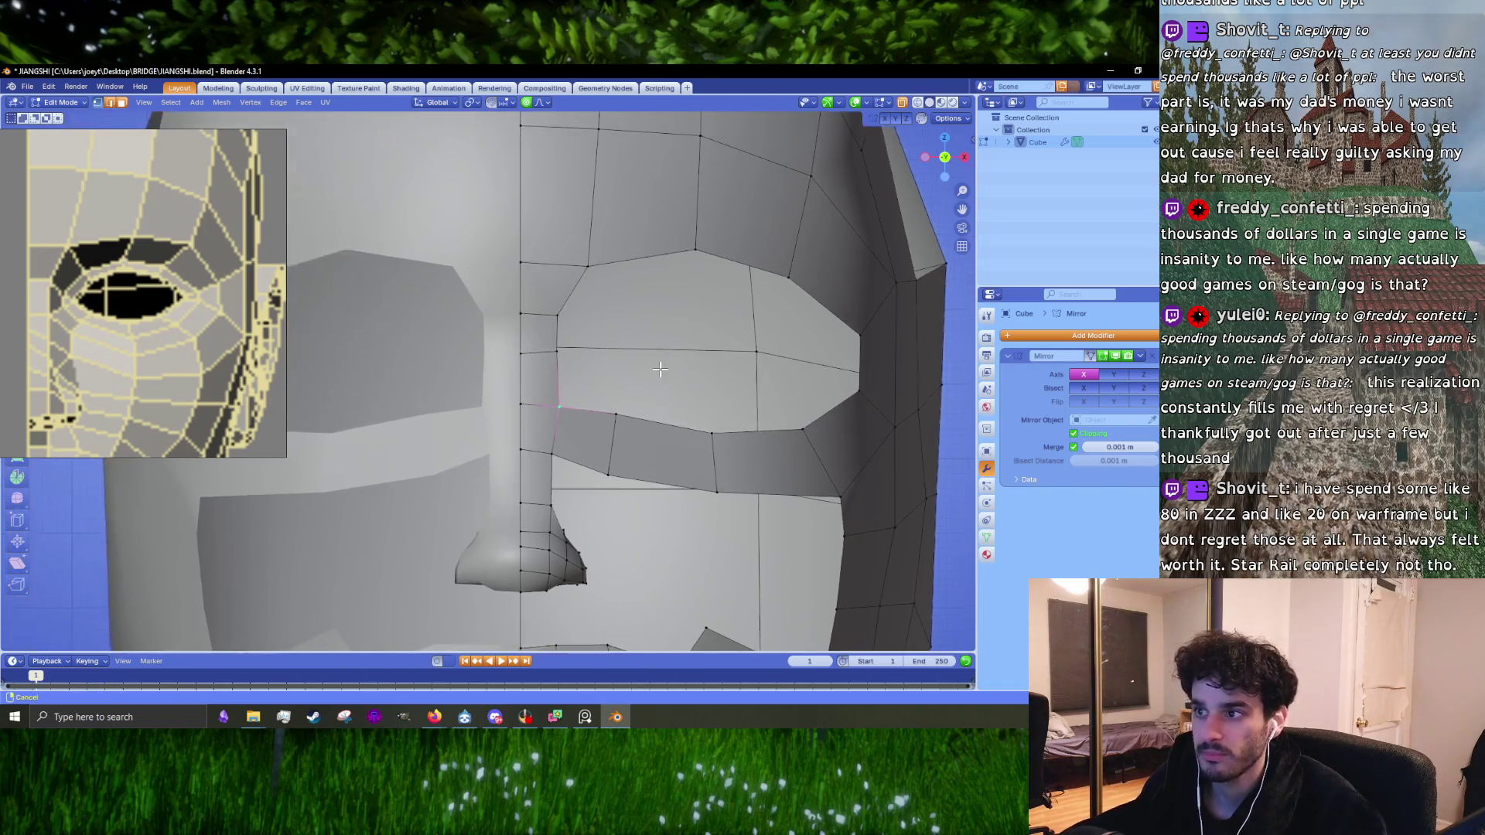
pyautogui.scroll(1, 547, 413)
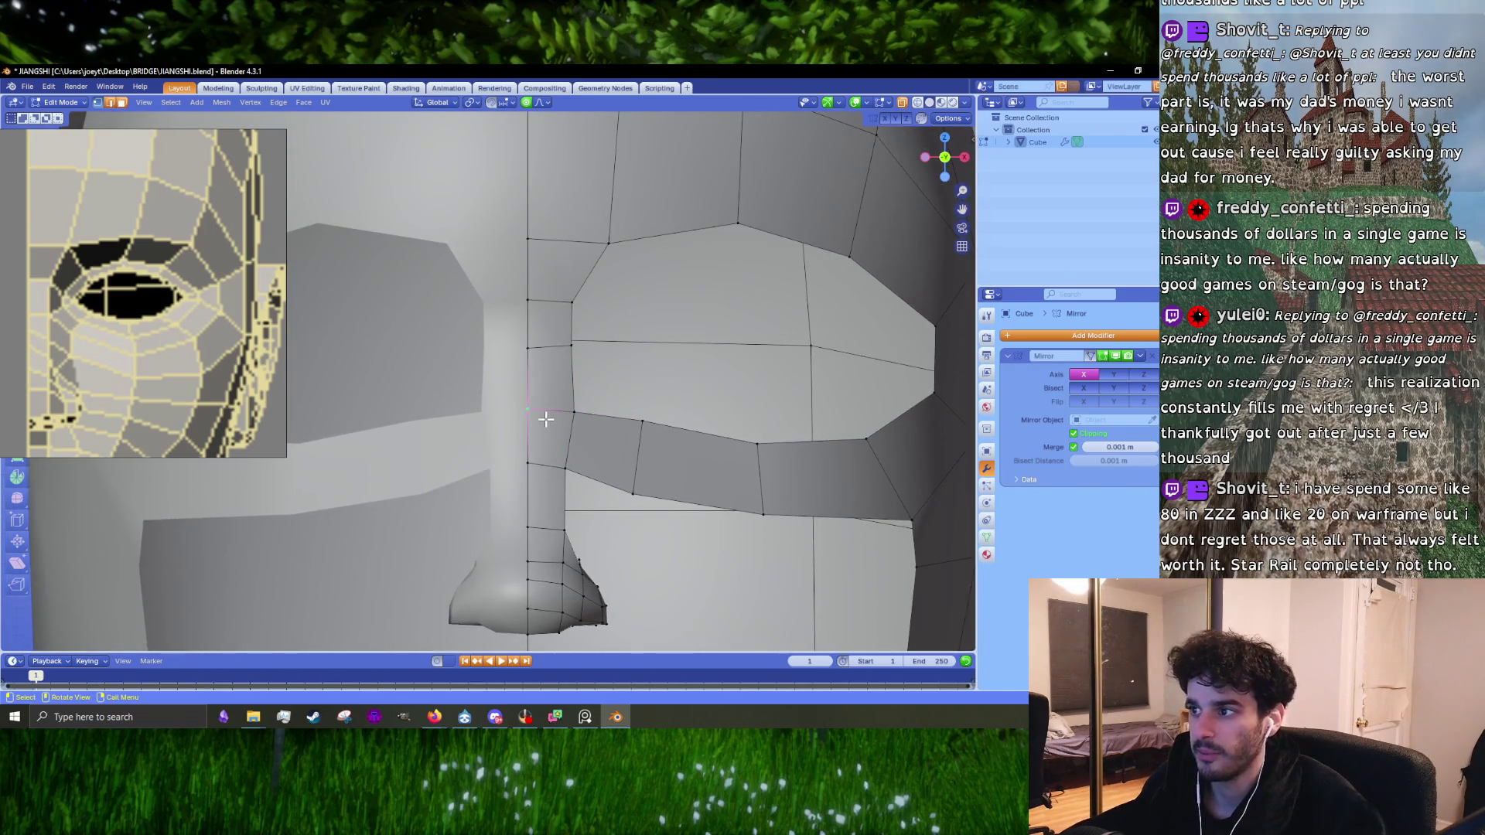
pyautogui.click(527, 462)
pyautogui.press('g')
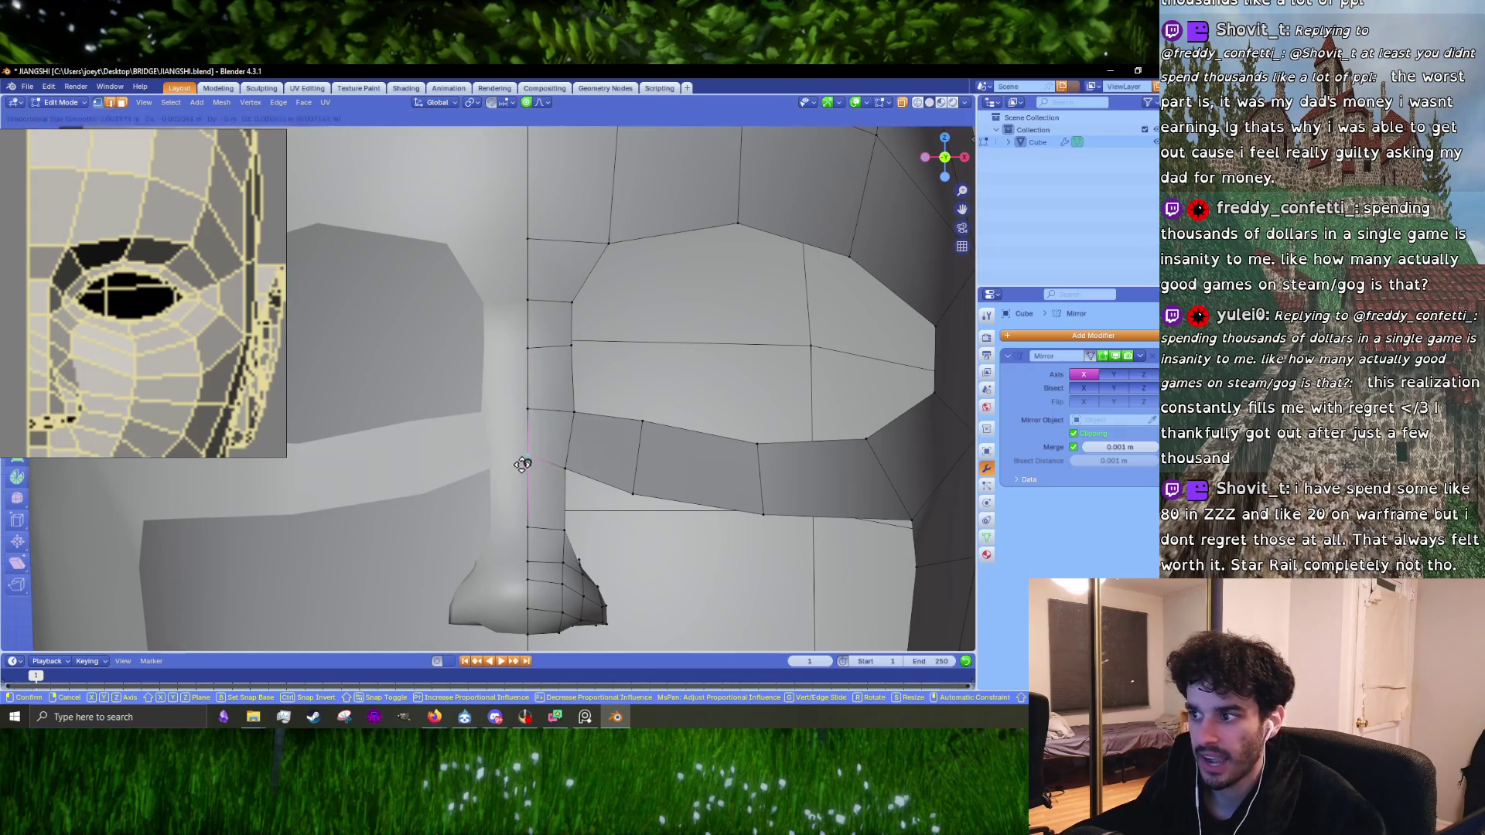
pyautogui.click(520, 464)
pyautogui.keyDown('shift'); pyautogui.moveTo(521, 464); pyautogui.dragTo(515, 402, button='middle'); pyautogui.keyUp('shift')
pyautogui.scroll(1, 514, 401)
pyautogui.click(523, 419)
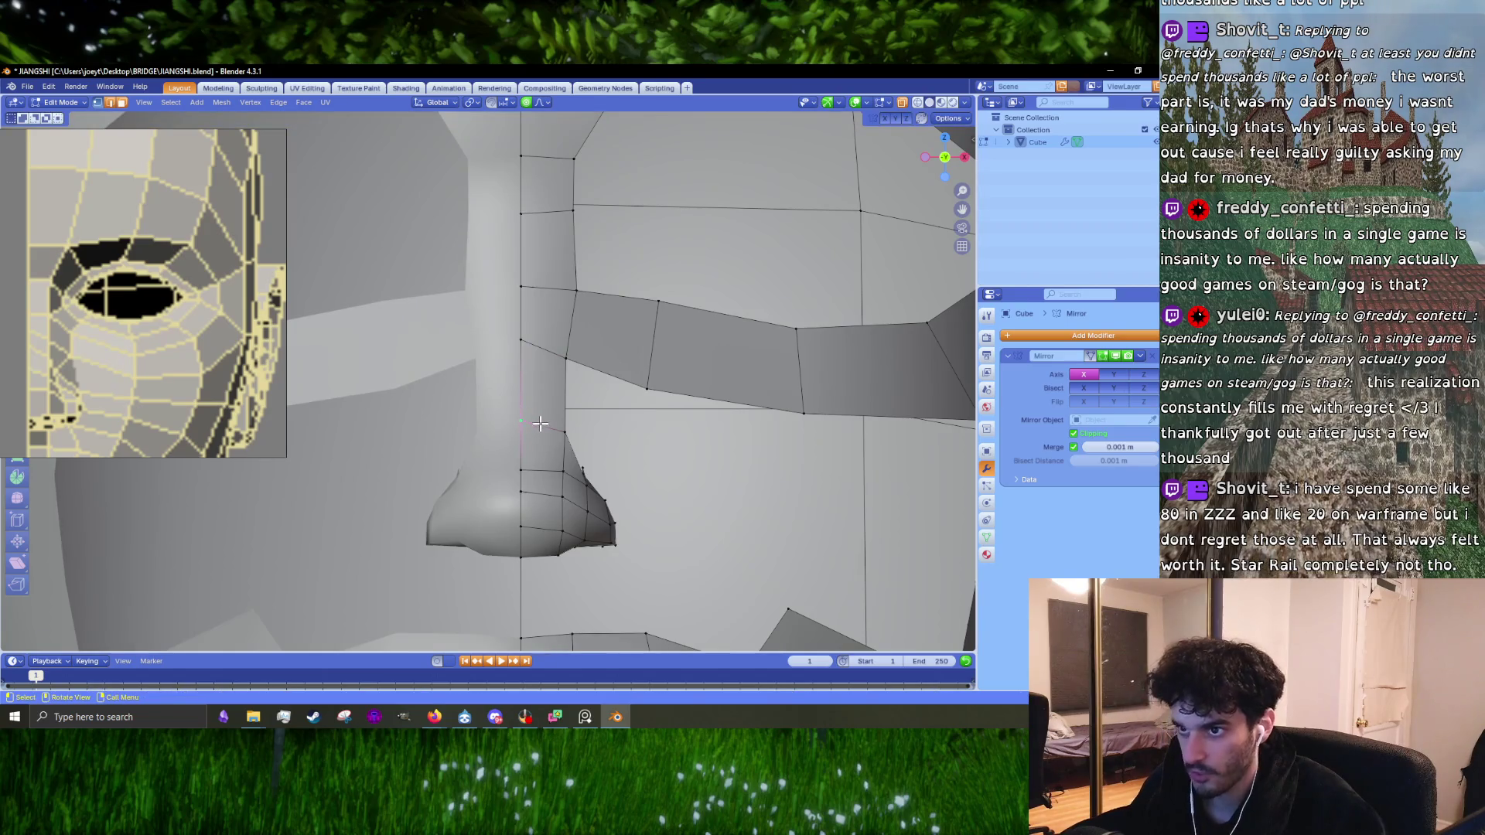
pyautogui.keyDown('shift'); pyautogui.moveTo(563, 426); pyautogui.dragTo(419, 420, button='middle'); pyautogui.keyUp('shift')
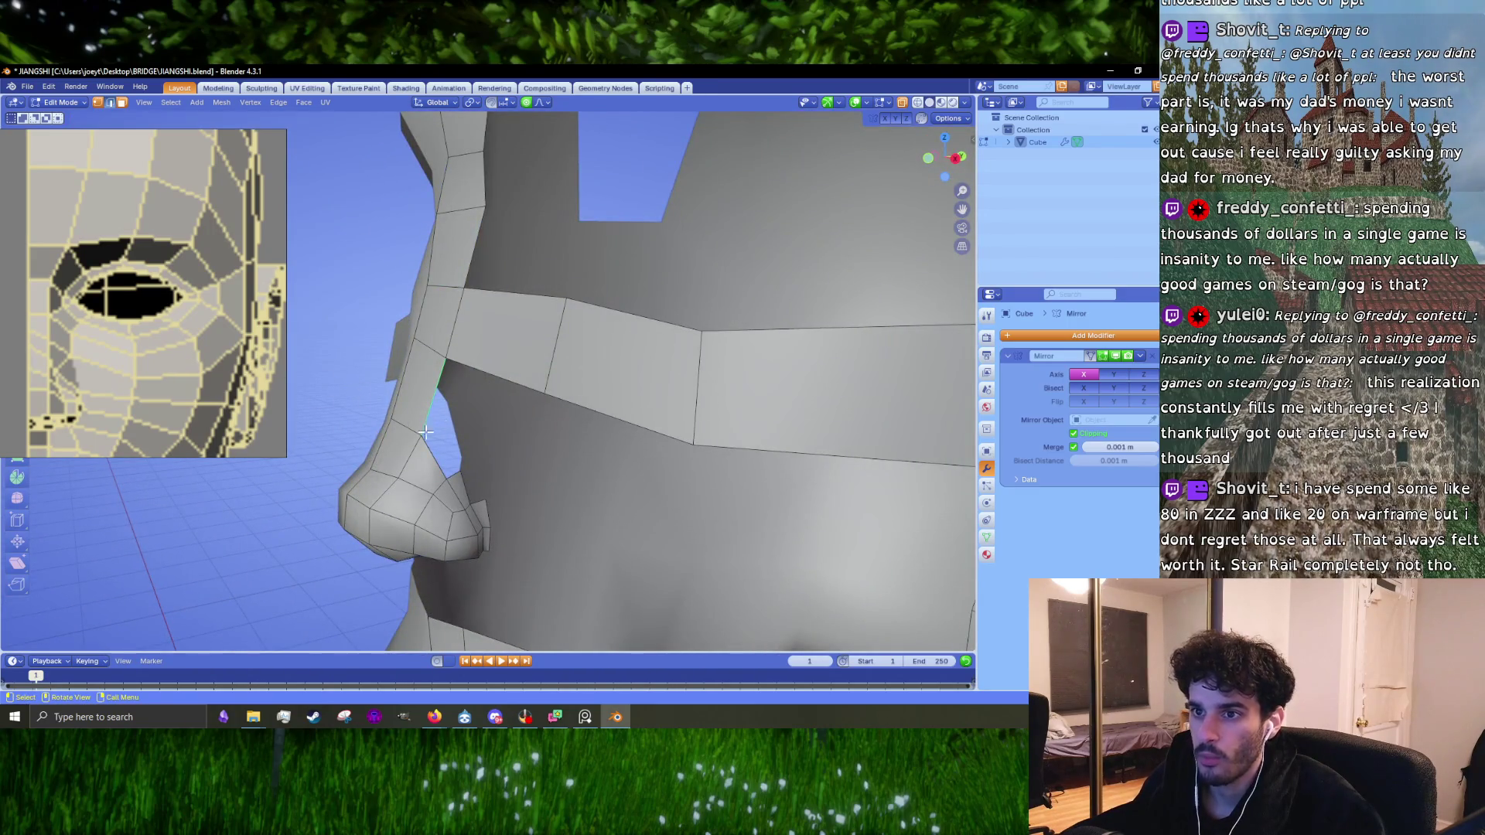
# Step: In side orthographic view (numpad 3), nudge a nose-bridge profile vertex
pyautogui.scroll(2, 457, 431)
pyautogui.scroll(-3, 475, 420)
pyautogui.moveTo(476, 421)
pyautogui.mouseDown(button='middle')
pyautogui.moveTo(530, 623)
pyautogui.moveTo(442, 426)
pyautogui.mouseUp(button='middle')
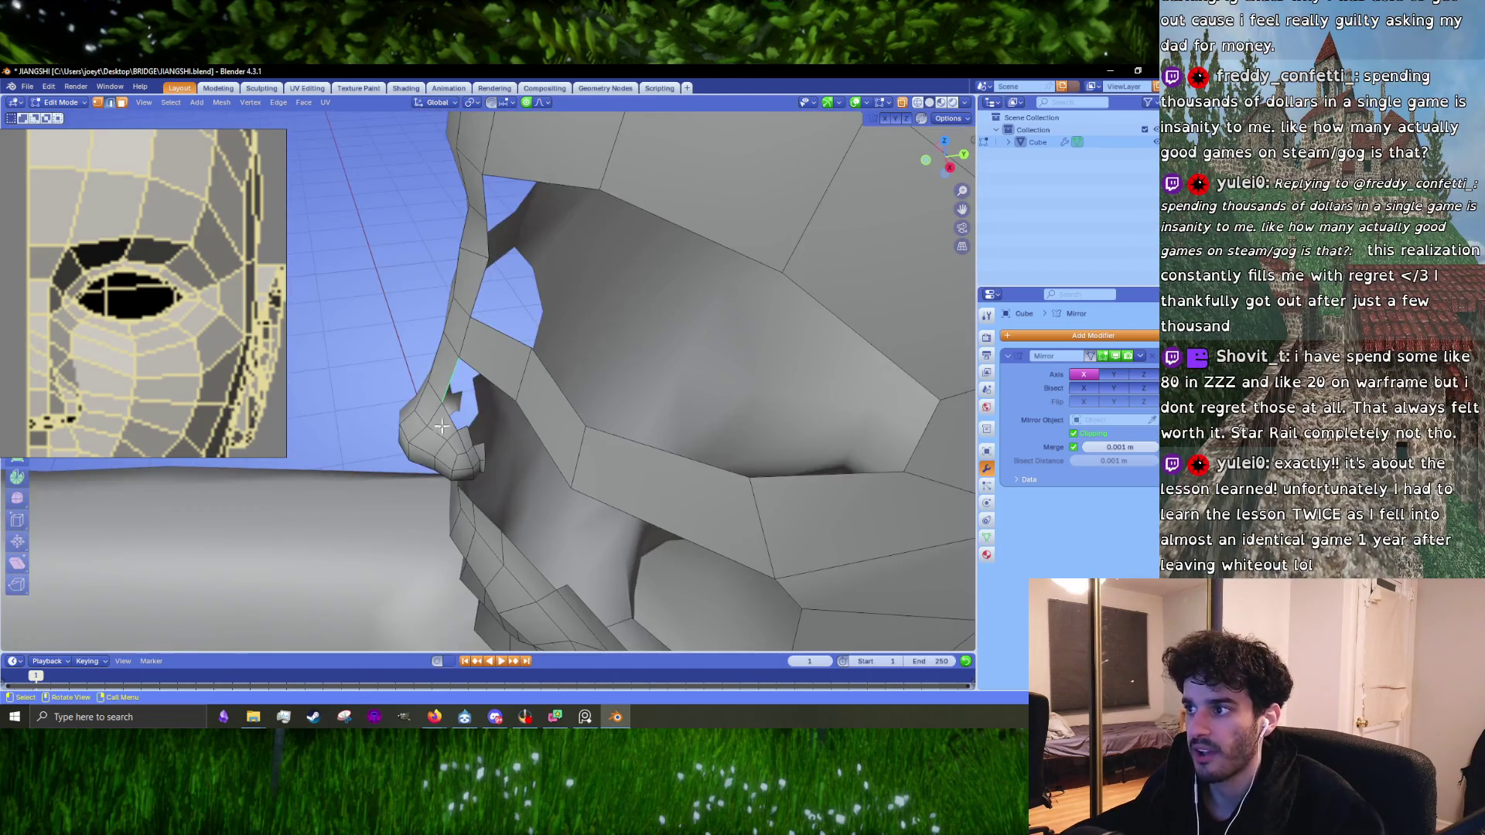
pyautogui.press('KP_3')
pyautogui.press('1')
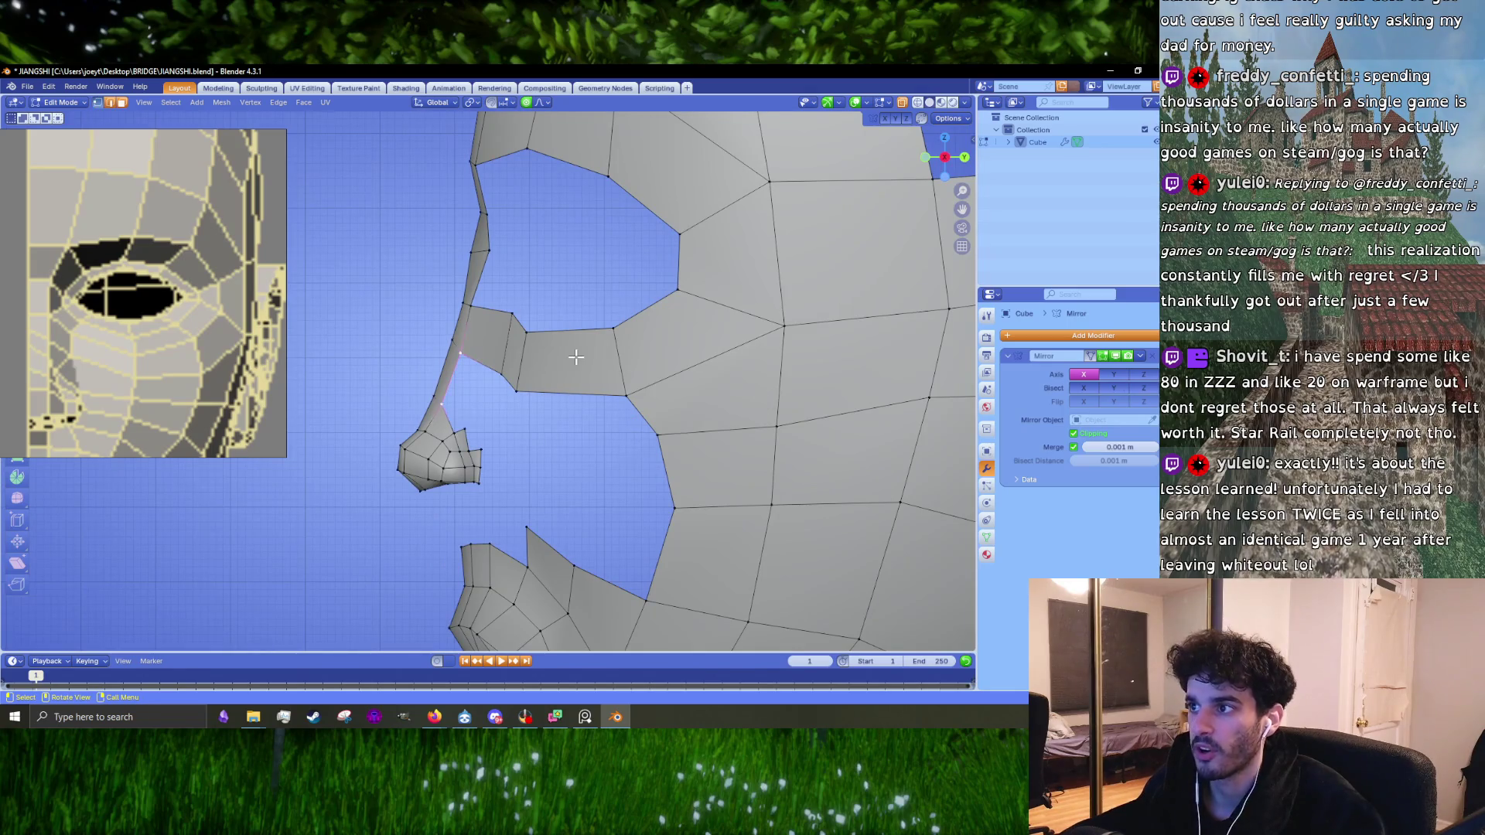
pyautogui.click(497, 322)
pyautogui.scroll(2, 495, 300)
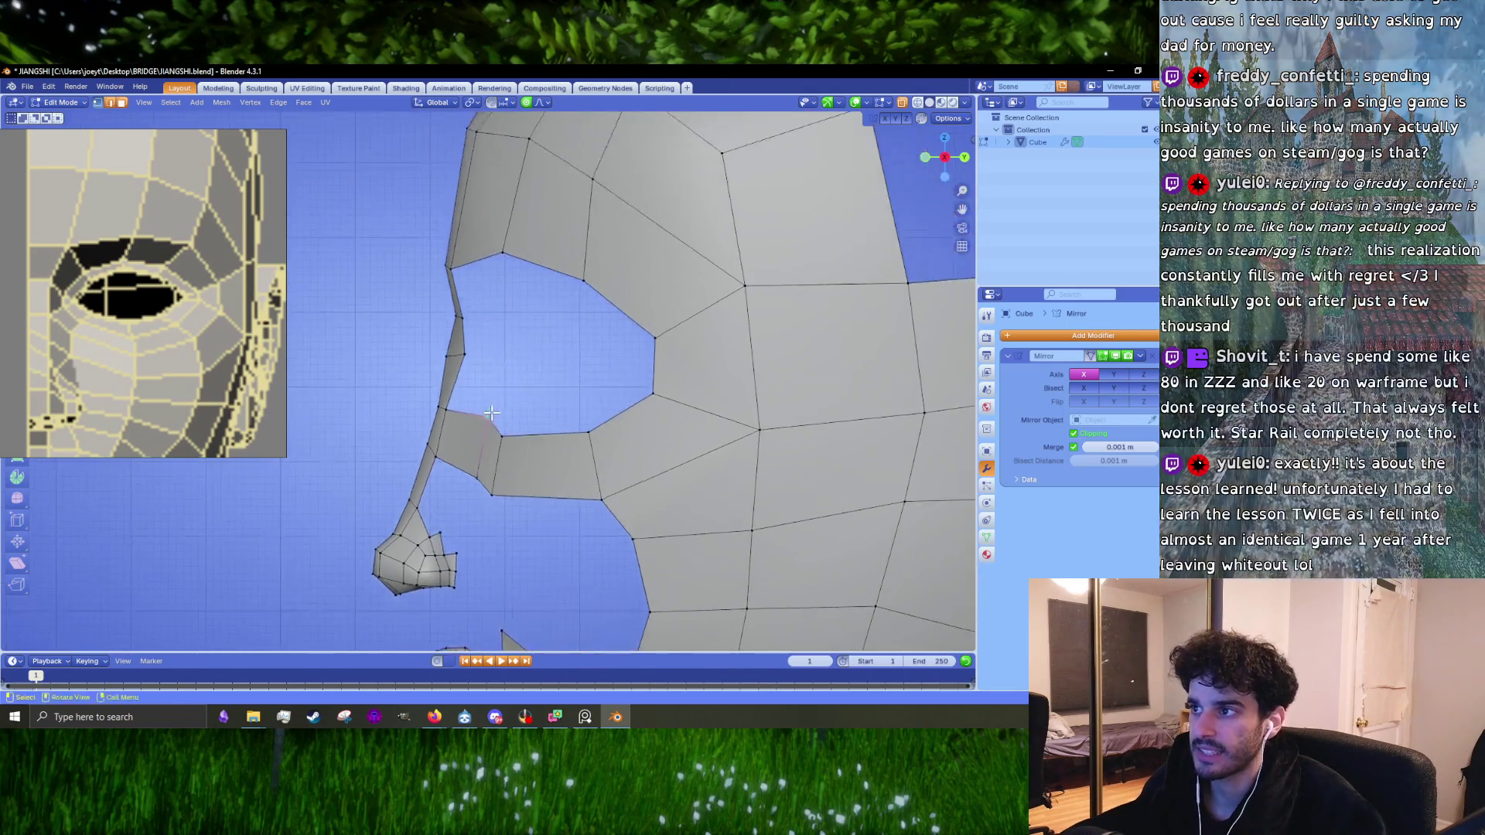
pyautogui.press('g')
pyautogui.click(518, 416)
# Step: Move another side-profile vertex with soft falloff
pyautogui.scroll(-5, 143, 371)
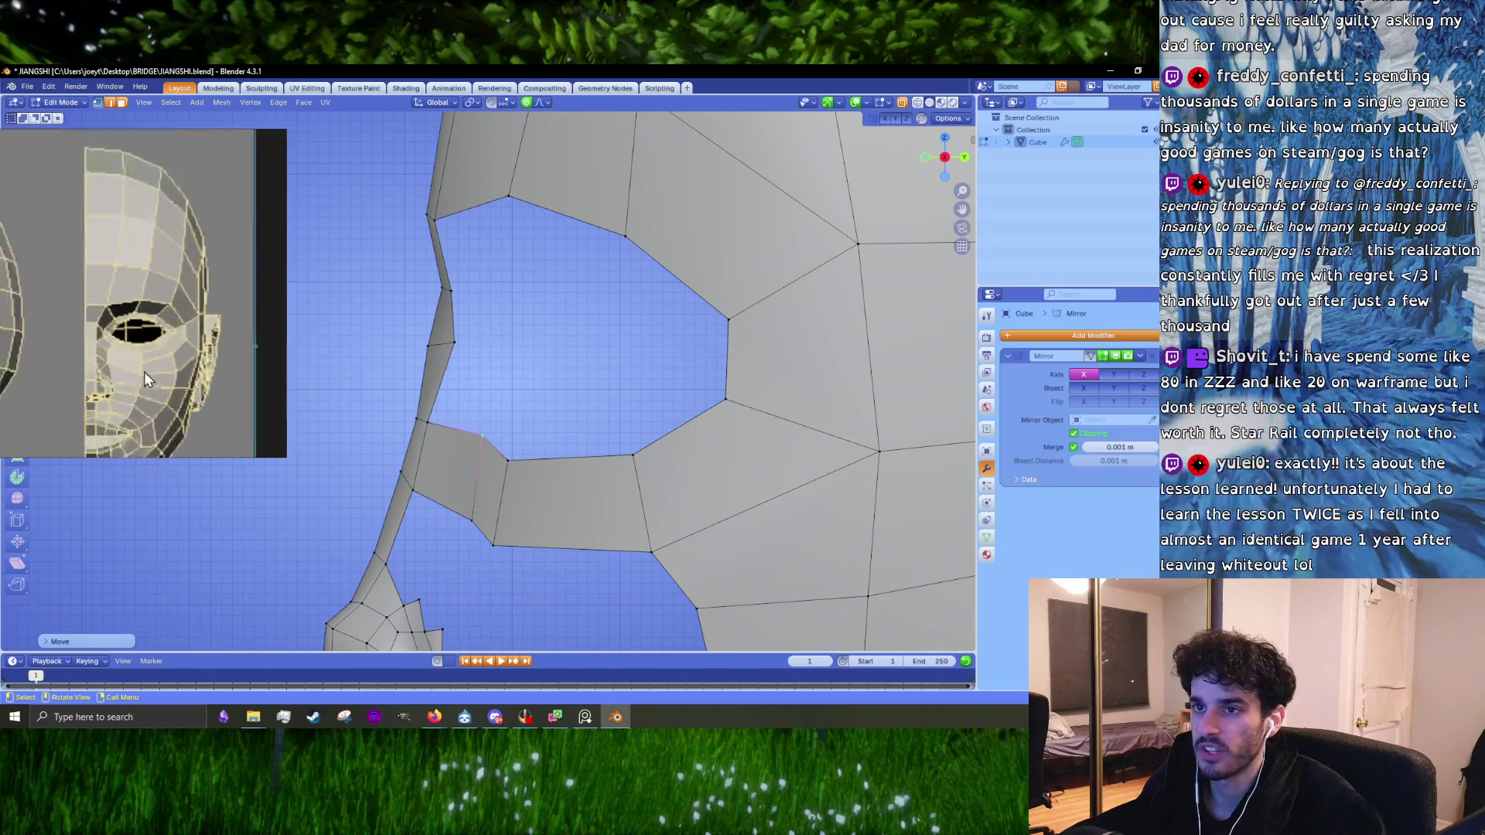
pyautogui.scroll(4, 46, 336)
pyautogui.scroll(2, 73, 345)
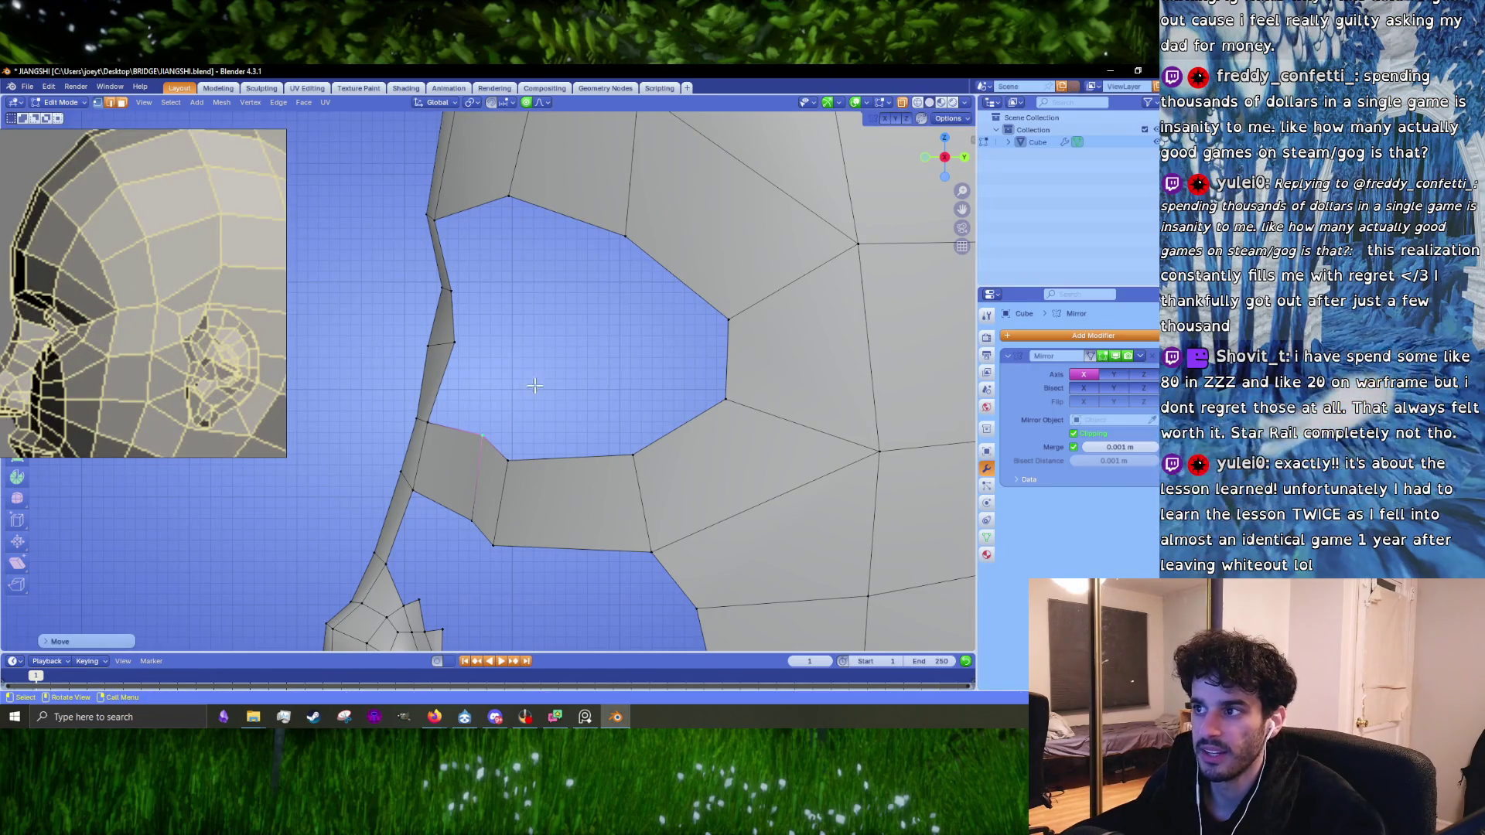
pyautogui.keyDown('shift'); pyautogui.moveTo(472, 369); pyautogui.dragTo(515, 423, button='middle'); pyautogui.keyUp('shift')
pyautogui.click(472, 400)
pyautogui.press('g')
pyautogui.click(470, 421)
# Step: Scale the nearby profile edge, rescale it along Z, and shift its lower vertex slightly left
pyautogui.click(494, 345)
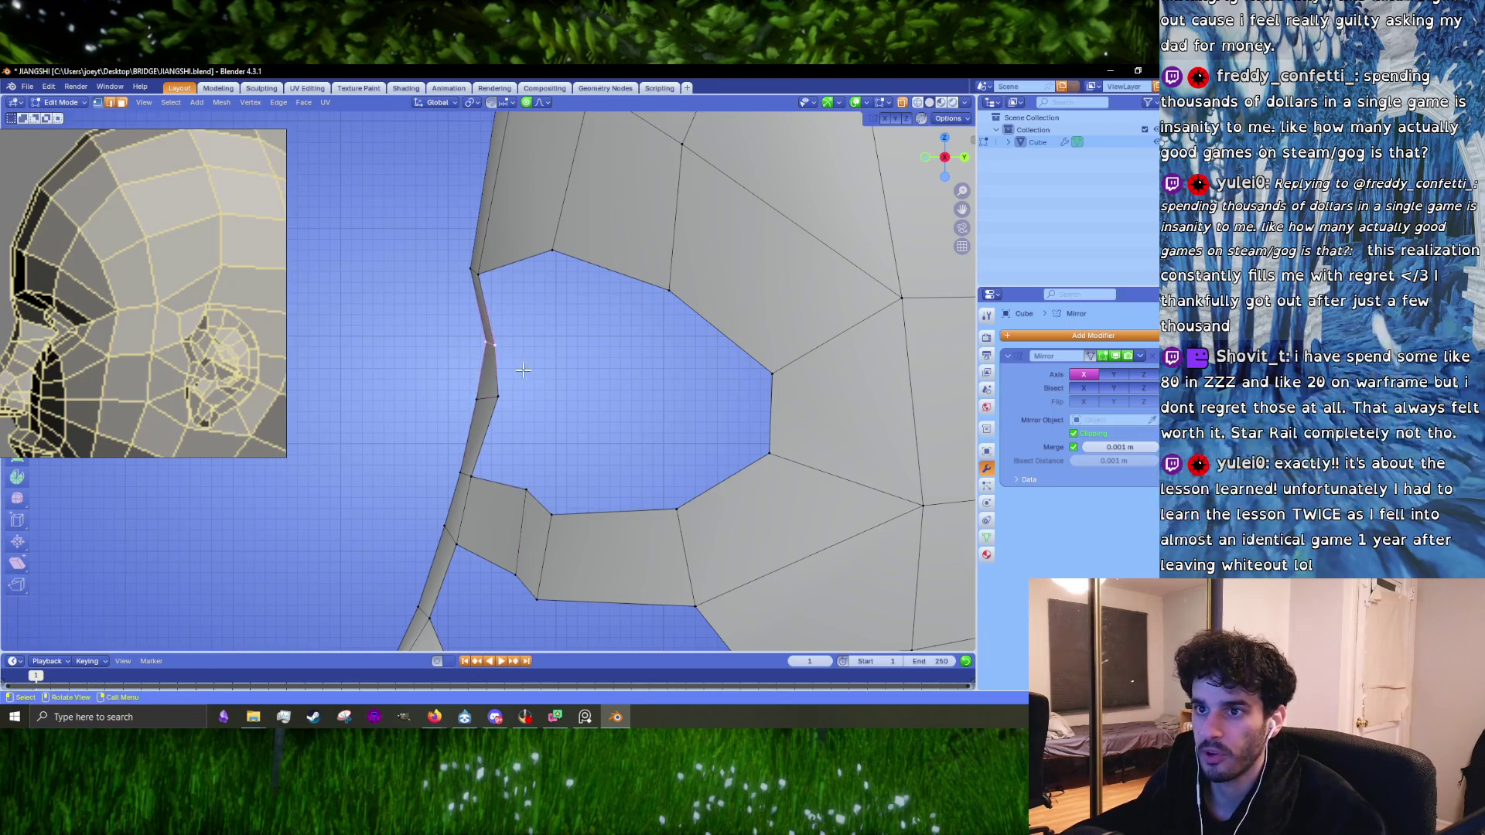
pyautogui.keyDown('shift'); pyautogui.moveTo(522, 370); pyautogui.dragTo(583, 377, button='middle'); pyautogui.keyUp('shift')
pyautogui.press('s')
pyautogui.click(616, 464)
pyautogui.press('s')
pyautogui.press('z')
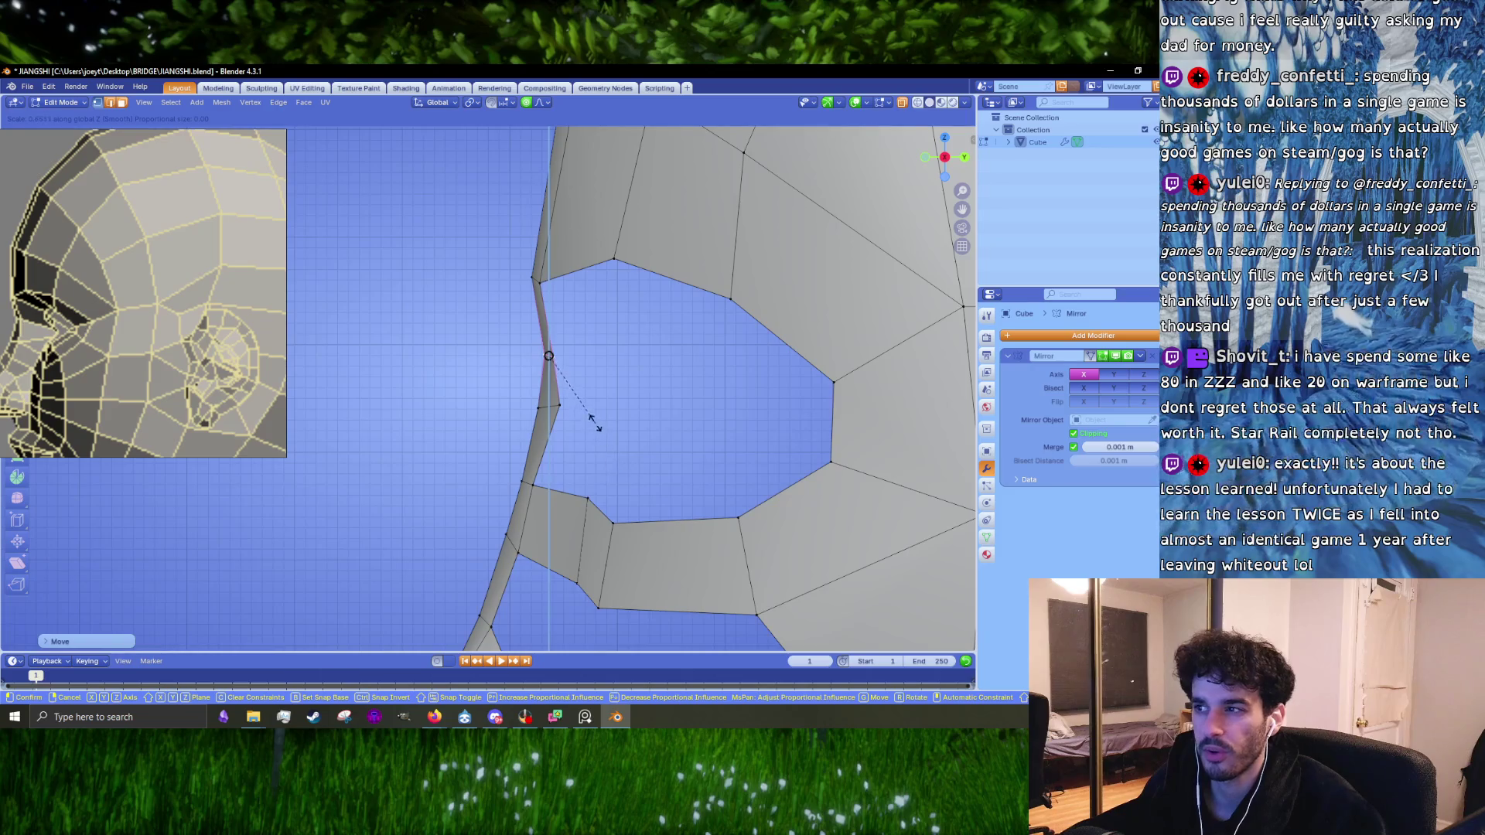
pyautogui.click(593, 421)
pyautogui.click(559, 405)
pyautogui.press('g')
pyautogui.click(550, 407)
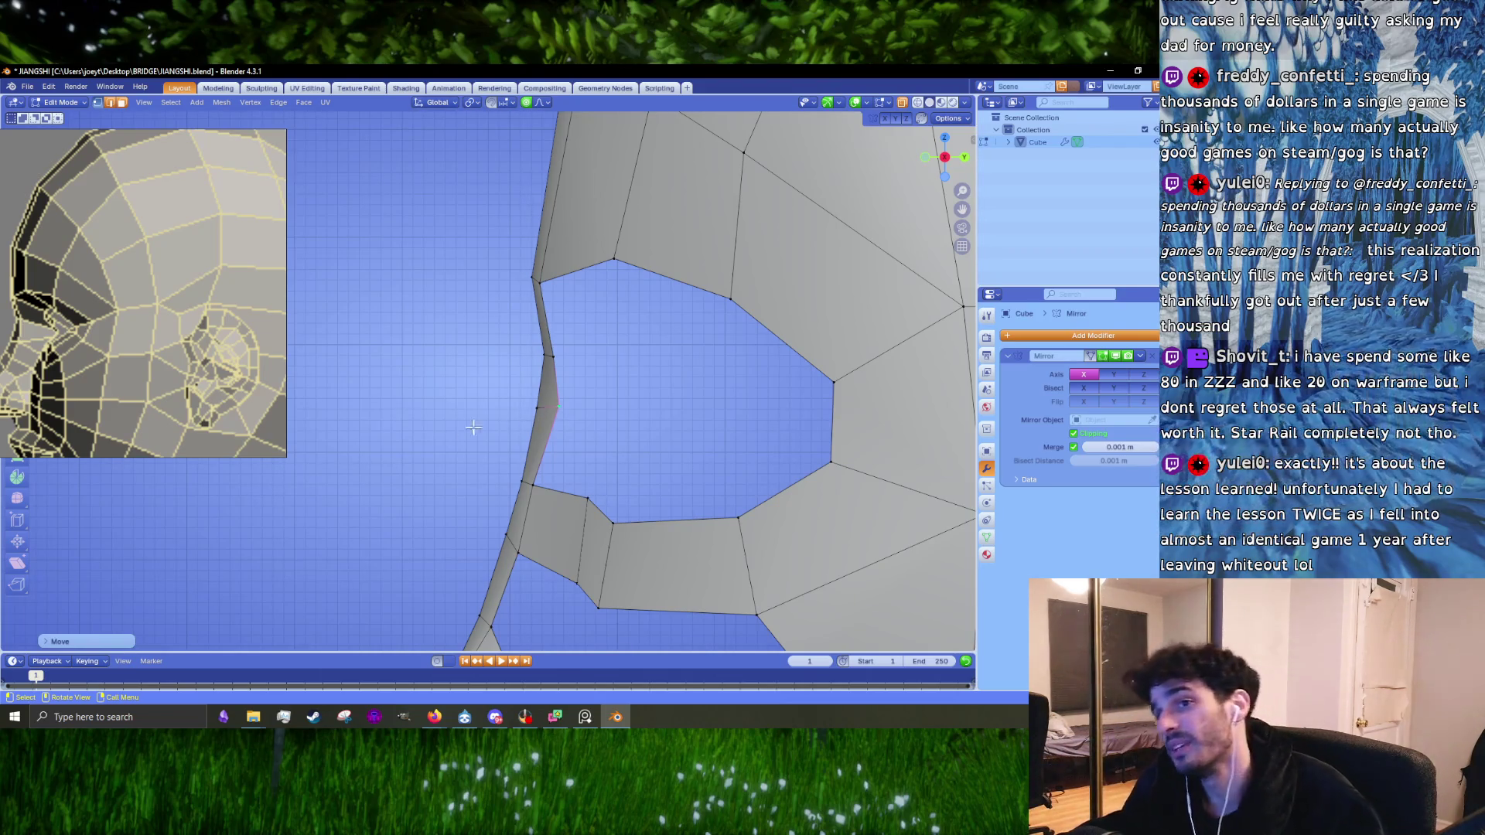
# Step: Raise and flatten the brow edge, then level the two upper brow vertices with S Z
pyautogui.scroll(-5, 248, 414)
pyautogui.keyDown('shift'); pyautogui.moveTo(522, 434); pyautogui.dragTo(580, 402, button='middle'); pyautogui.keyUp('shift')
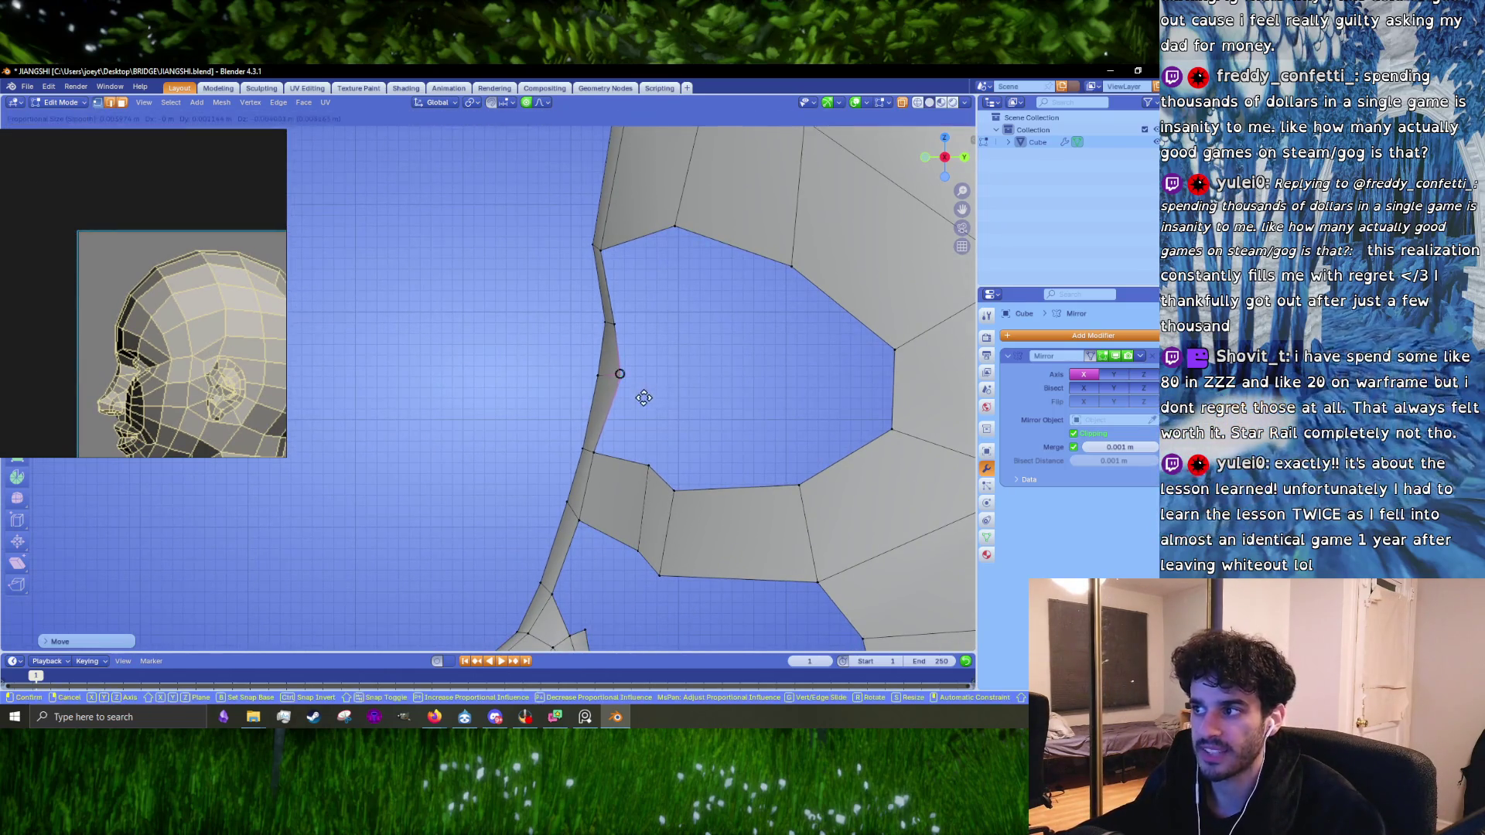
pyautogui.keyDown('shift'); pyautogui.click(579, 379); pyautogui.keyUp('shift')
pyautogui.press('g')
pyautogui.click(593, 351)
pyautogui.press('s')
pyautogui.press('z')
pyautogui.click(634, 358)
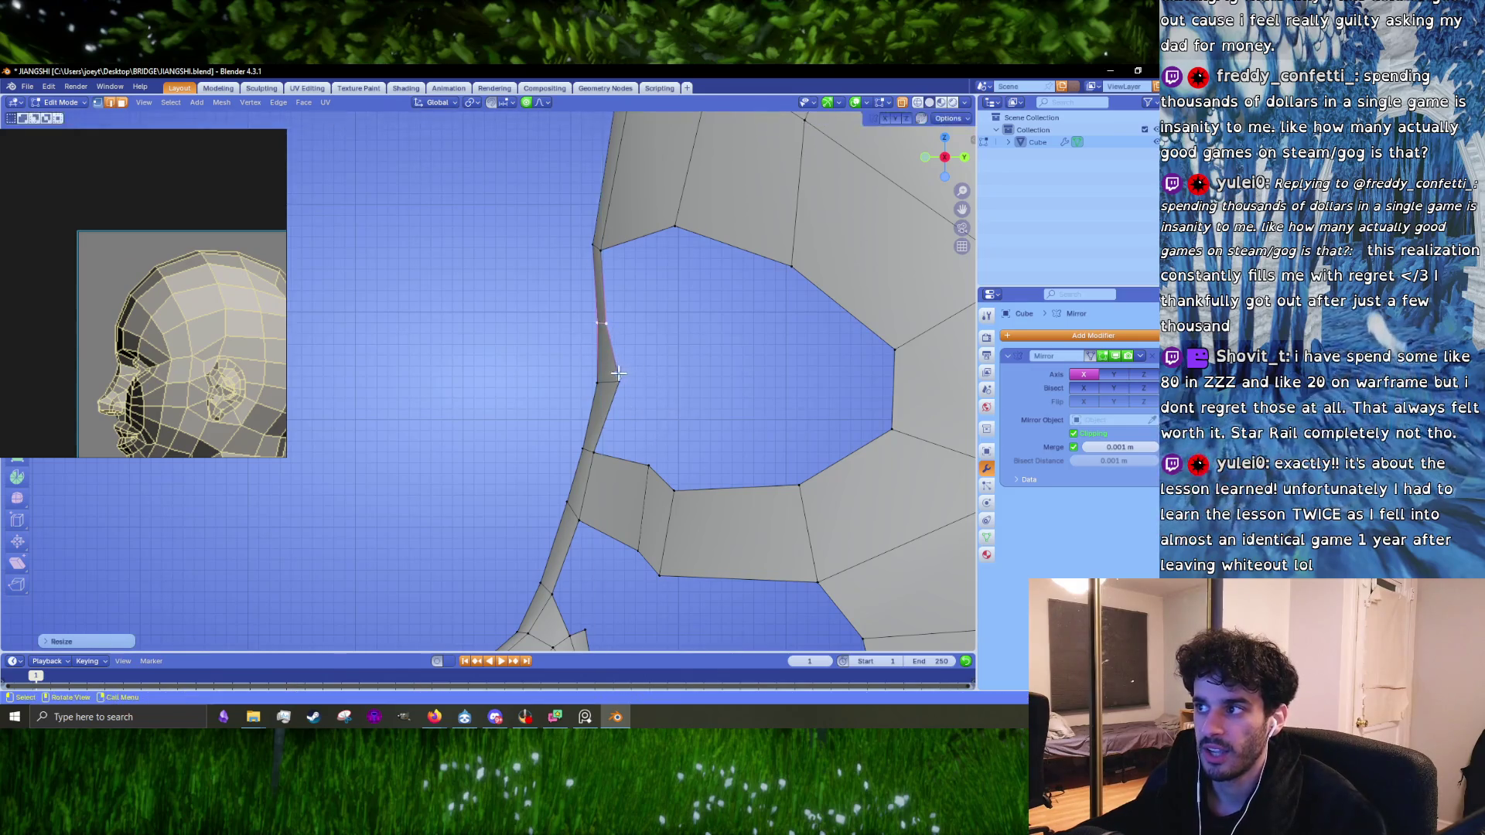
pyautogui.click(560, 284)
pyautogui.press('s')
pyautogui.press('z')
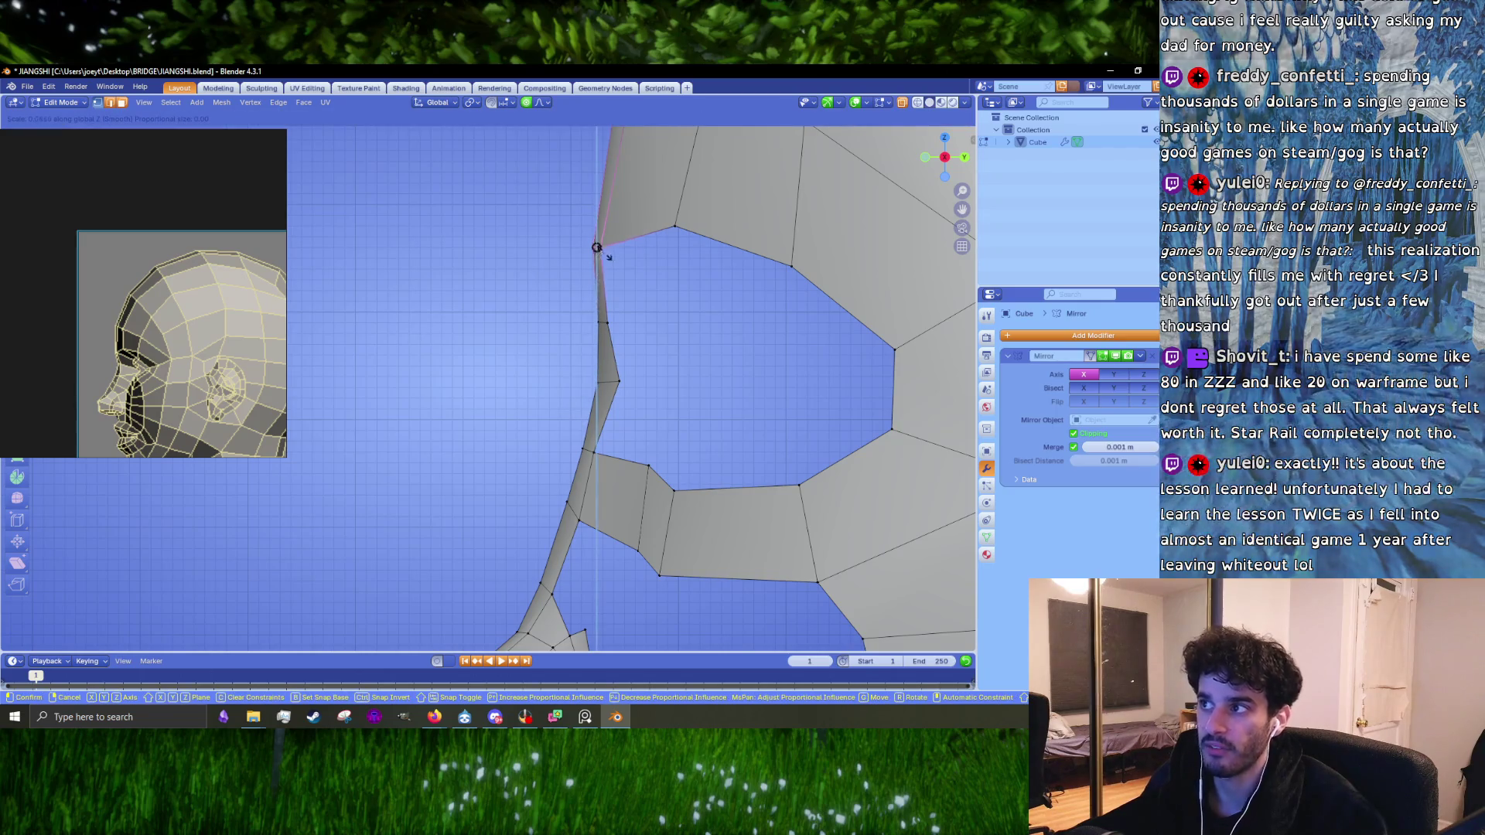
pyautogui.click(618, 280)
pyautogui.click(607, 248)
pyautogui.keyDown('shift'); pyautogui.moveTo(606, 249); pyautogui.dragTo(574, 418, button='middle'); pyautogui.keyUp('shift')
# Step: Move a forehead vertex and scale a cranium vertex along the vertical axis
pyautogui.keyDown('ctrl'); pyautogui.moveTo(588, 383); pyautogui.dragTo(534, 456, button='right'); pyautogui.keyUp('ctrl')
pyautogui.press('g')
pyautogui.click(520, 444)
pyautogui.moveTo(521, 444); pyautogui.dragTo(599, 345, button='middle')
pyautogui.moveTo(600, 346)
pyautogui.keyDown('ctrl'); pyautogui.mouseDown(button='right')
pyautogui.moveTo(554, 426)
pyautogui.moveTo(514, 417)
pyautogui.mouseUp(button='right'); pyautogui.keyUp('ctrl')
pyautogui.press('s')
pyautogui.press('z')
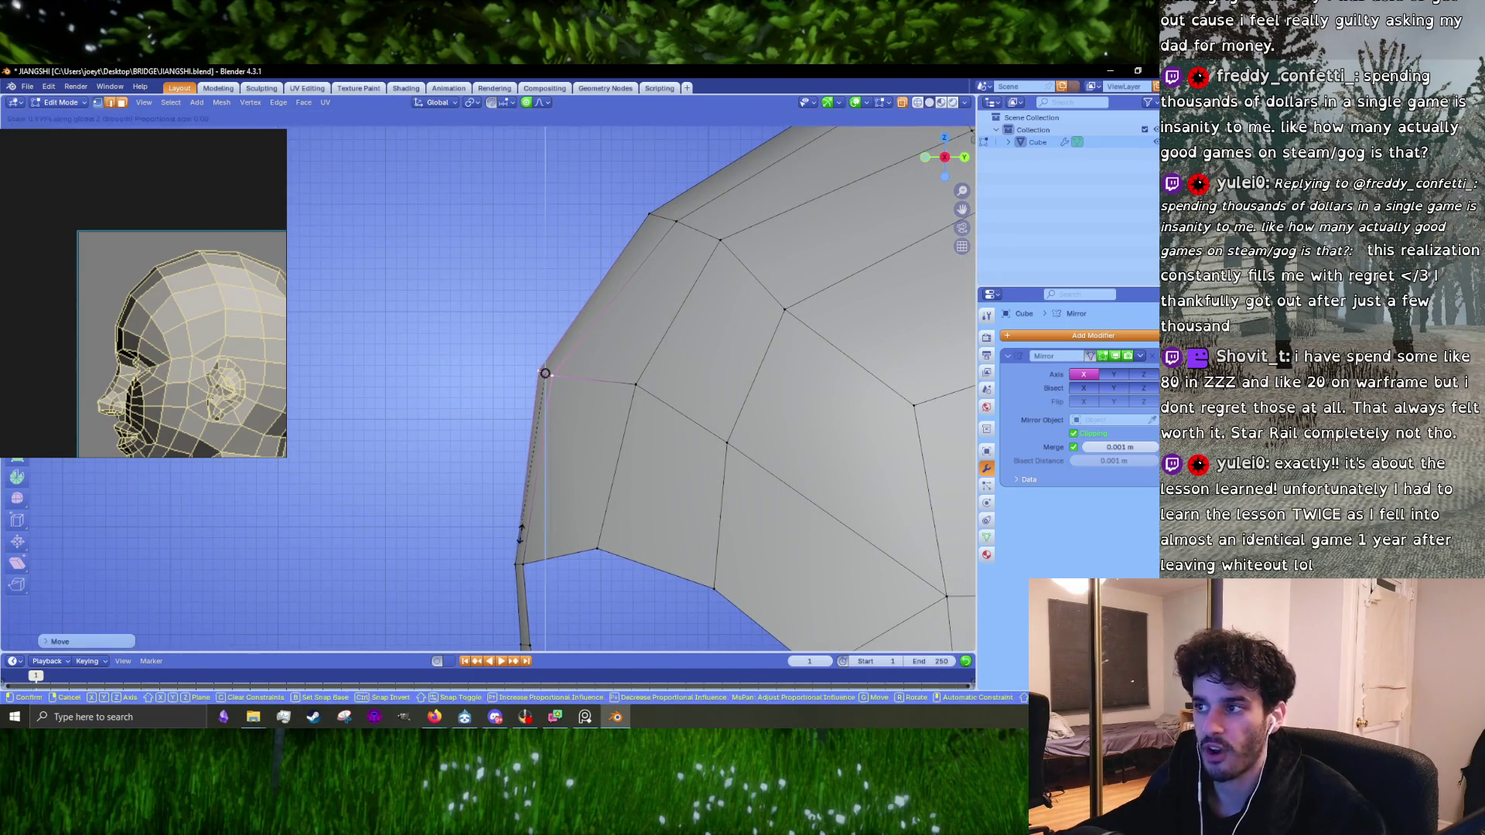
pyautogui.click(539, 455)
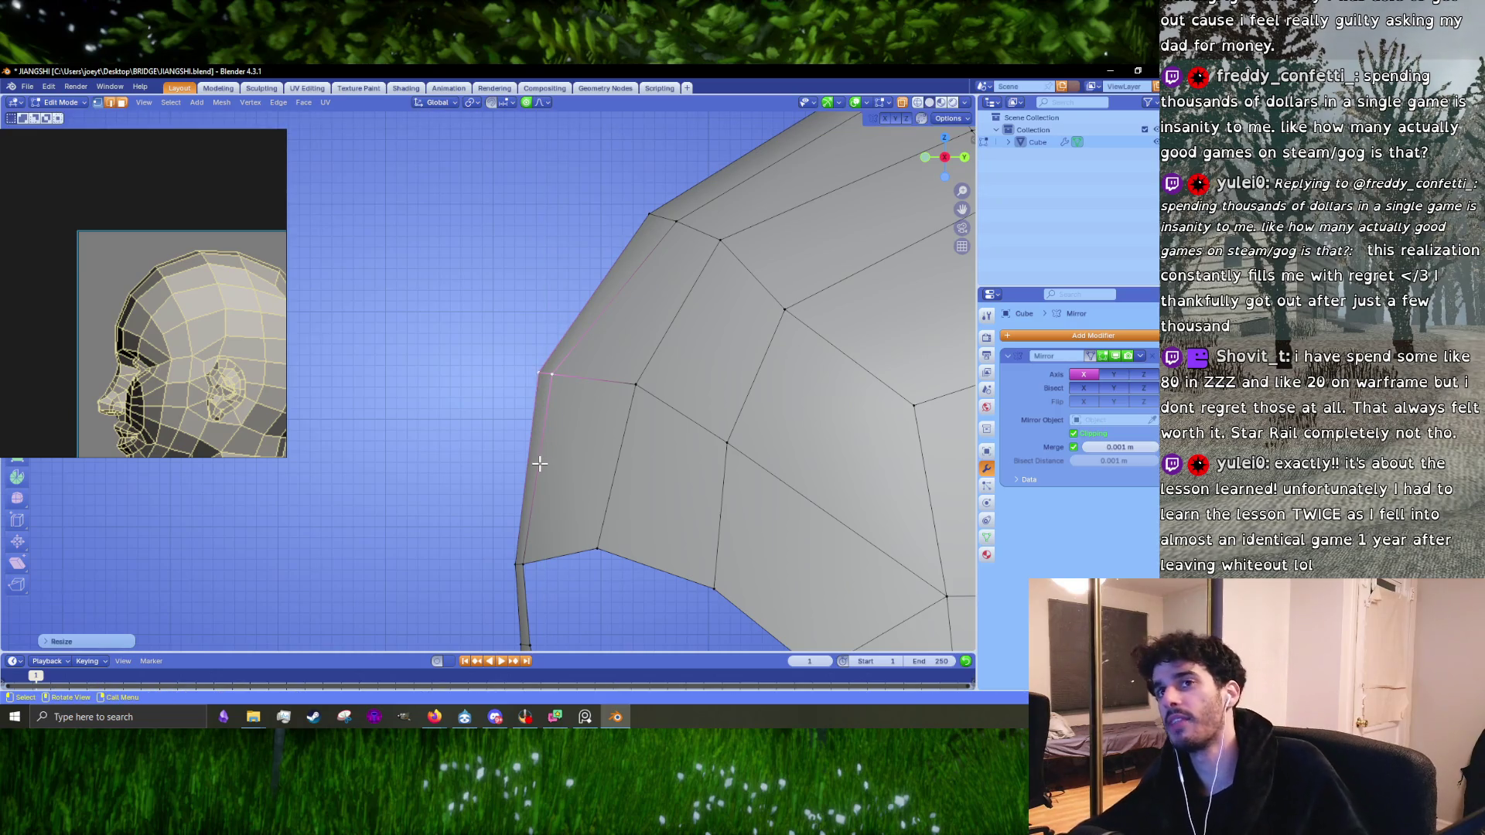
# Step: Nudge two more forehead and cranium outline vertices to smooth the head profile
pyautogui.moveTo(531, 503); pyautogui.dragTo(526, 402, button='middle')
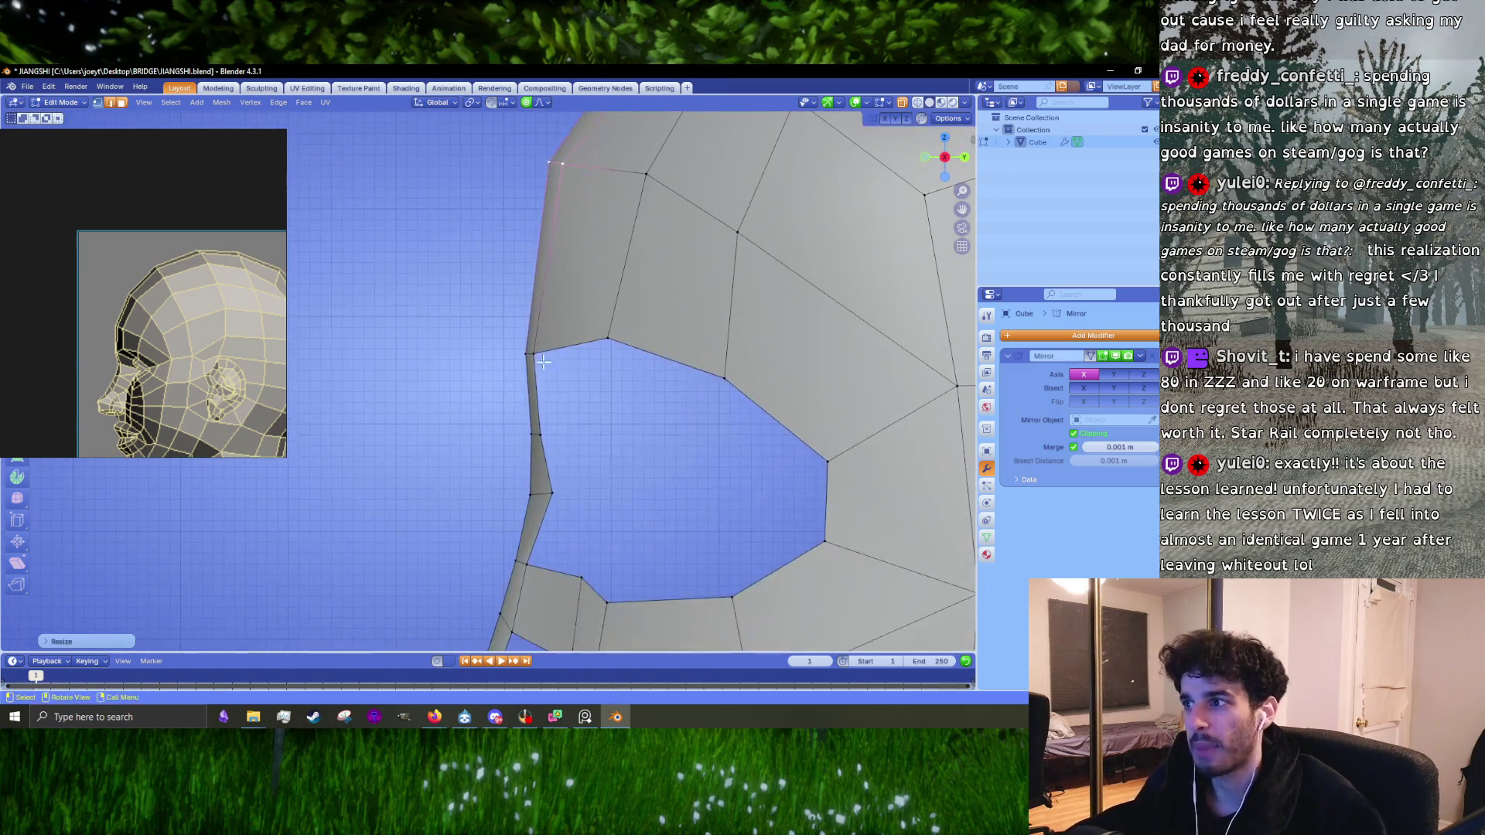
pyautogui.click(530, 351)
pyautogui.press('g')
pyautogui.click(549, 401)
pyautogui.moveTo(548, 402); pyautogui.dragTo(580, 415, button='middle')
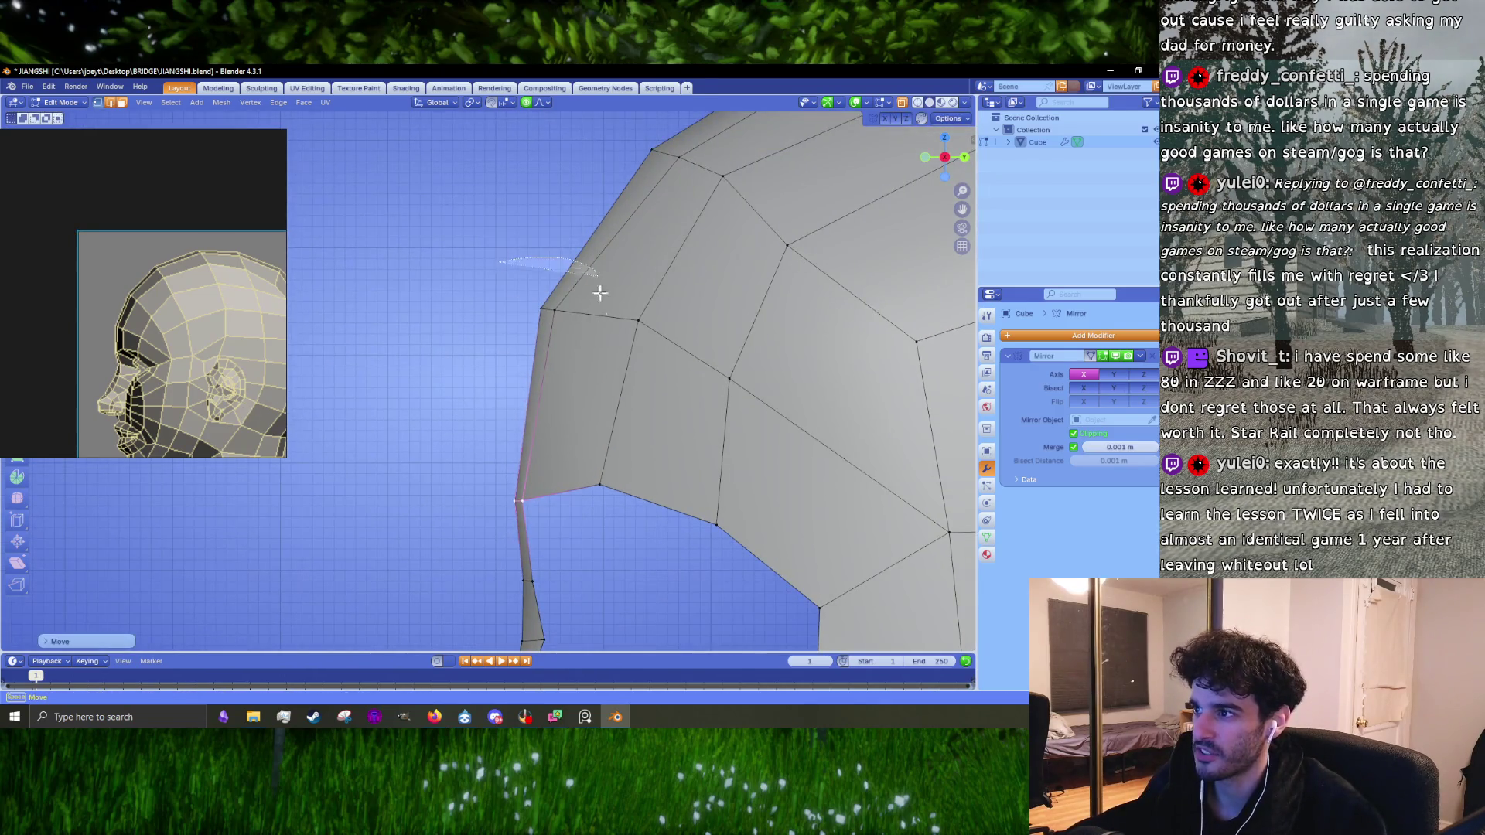
pyautogui.click(548, 309)
pyautogui.press('g')
pyautogui.moveTo(492, 340)
pyautogui.mouseDown(button='middle')
pyautogui.moveTo(497, 447)
pyautogui.moveTo(509, 387)
pyautogui.mouseUp(button='middle')
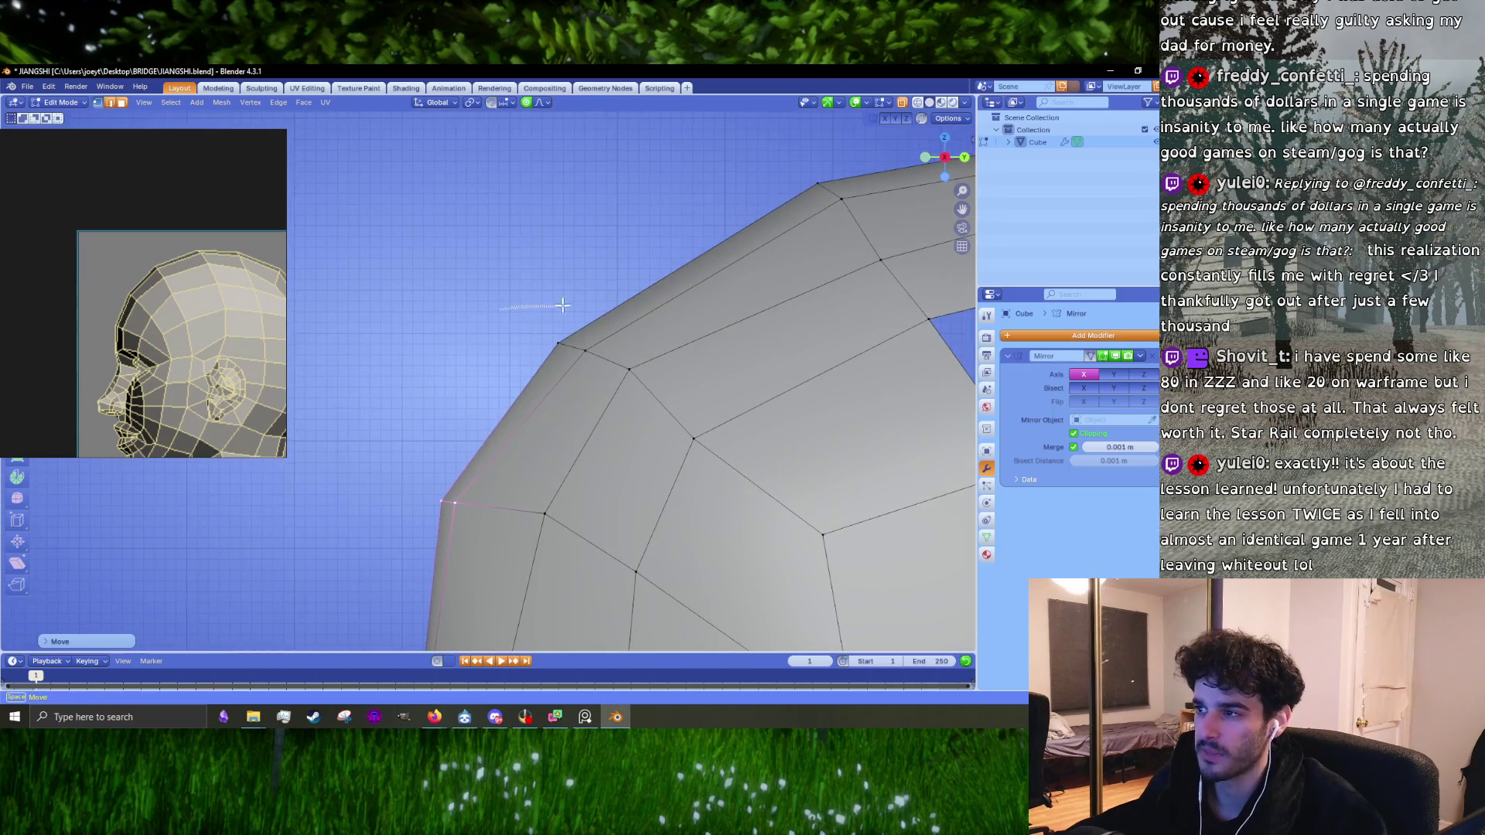
pyautogui.click(509, 386)
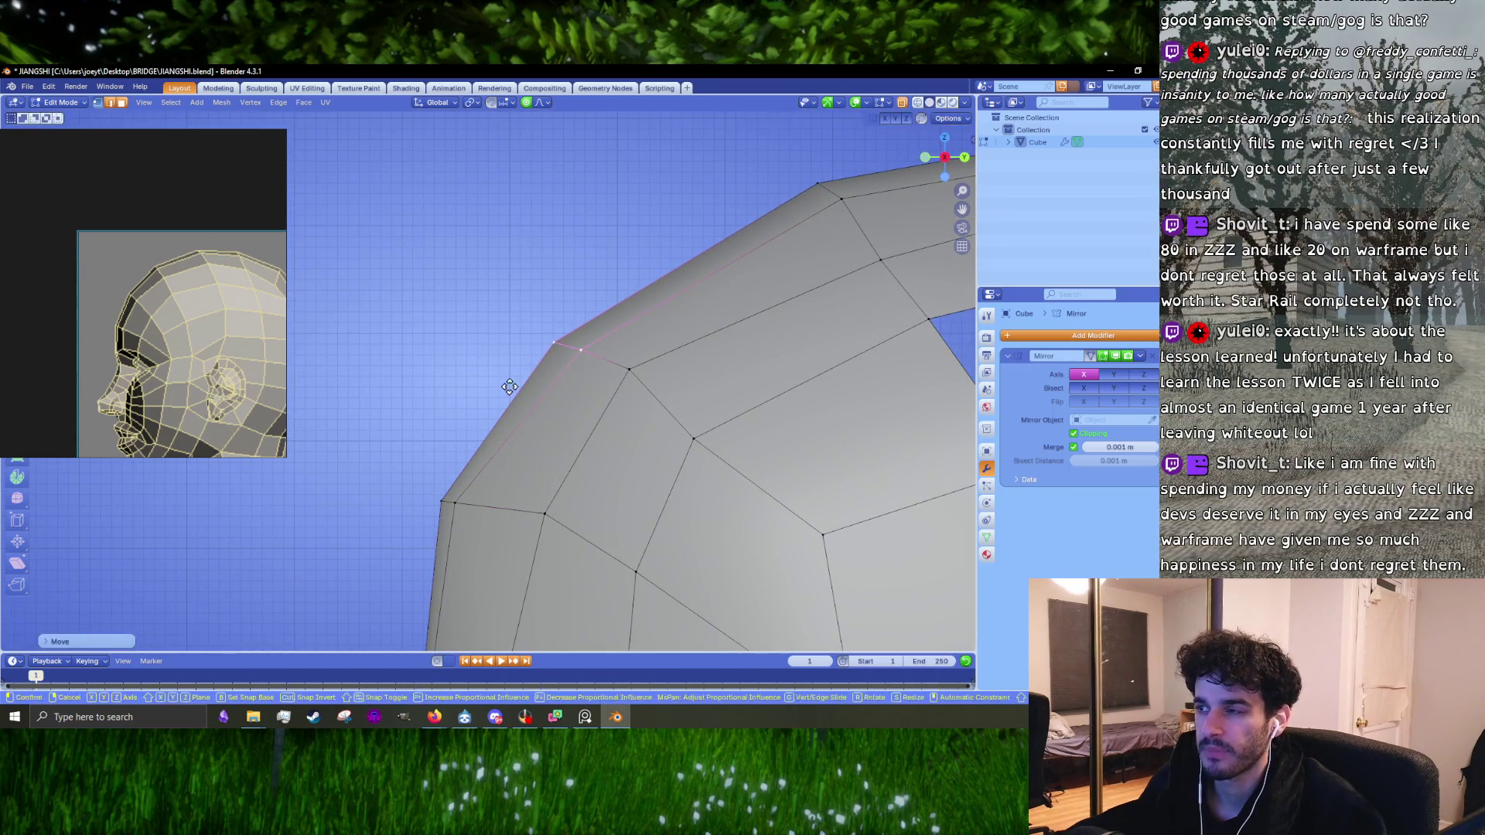
pyautogui.moveTo(509, 387)
pyautogui.mouseDown(button='middle')
pyautogui.moveTo(516, 446)
pyautogui.moveTo(516, 389)
pyautogui.moveTo(574, 354)
pyautogui.mouseUp(button='middle')
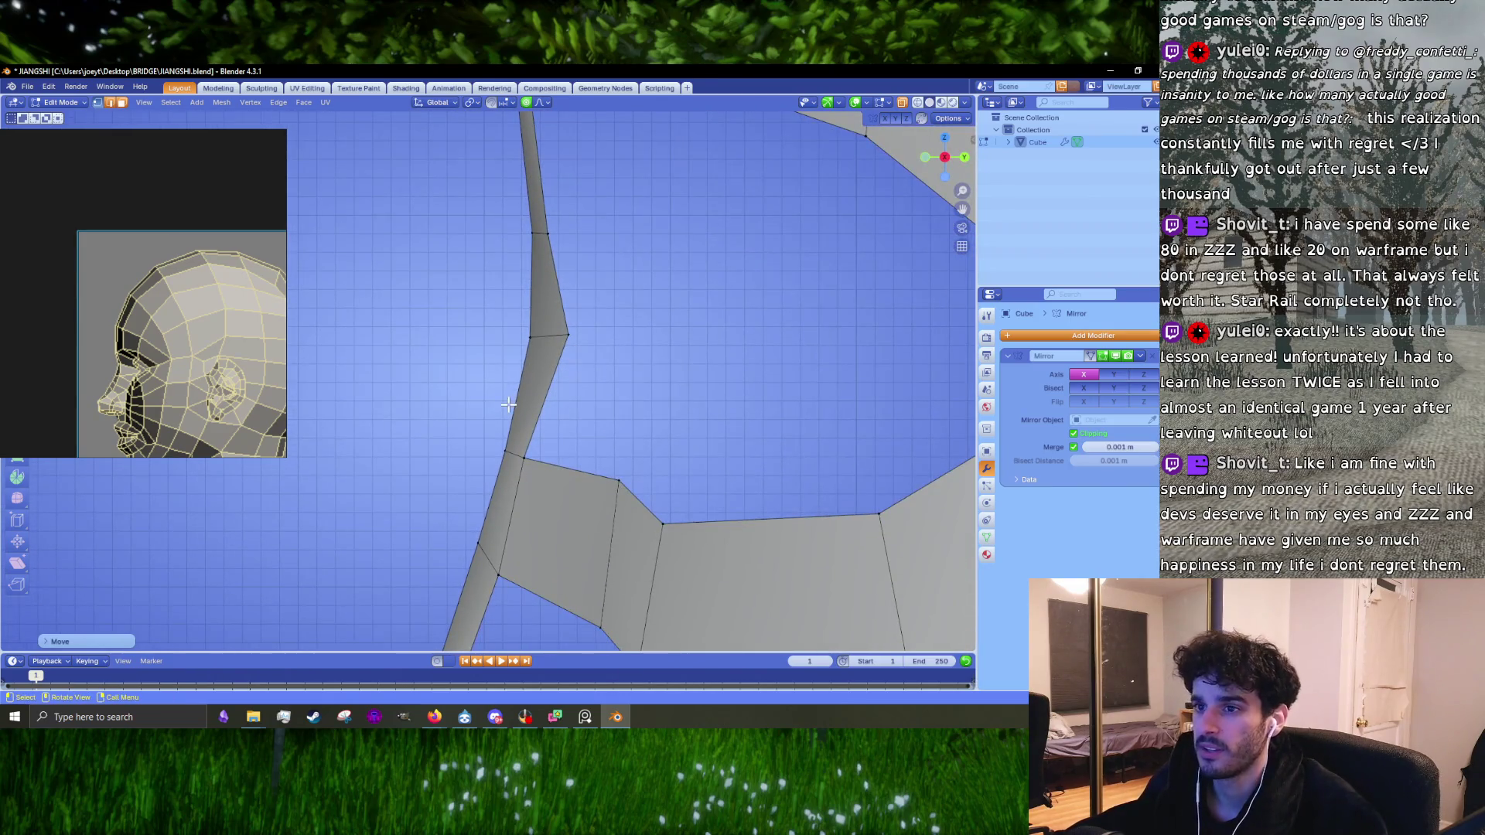
pyautogui.scroll(-3, 633, 374)
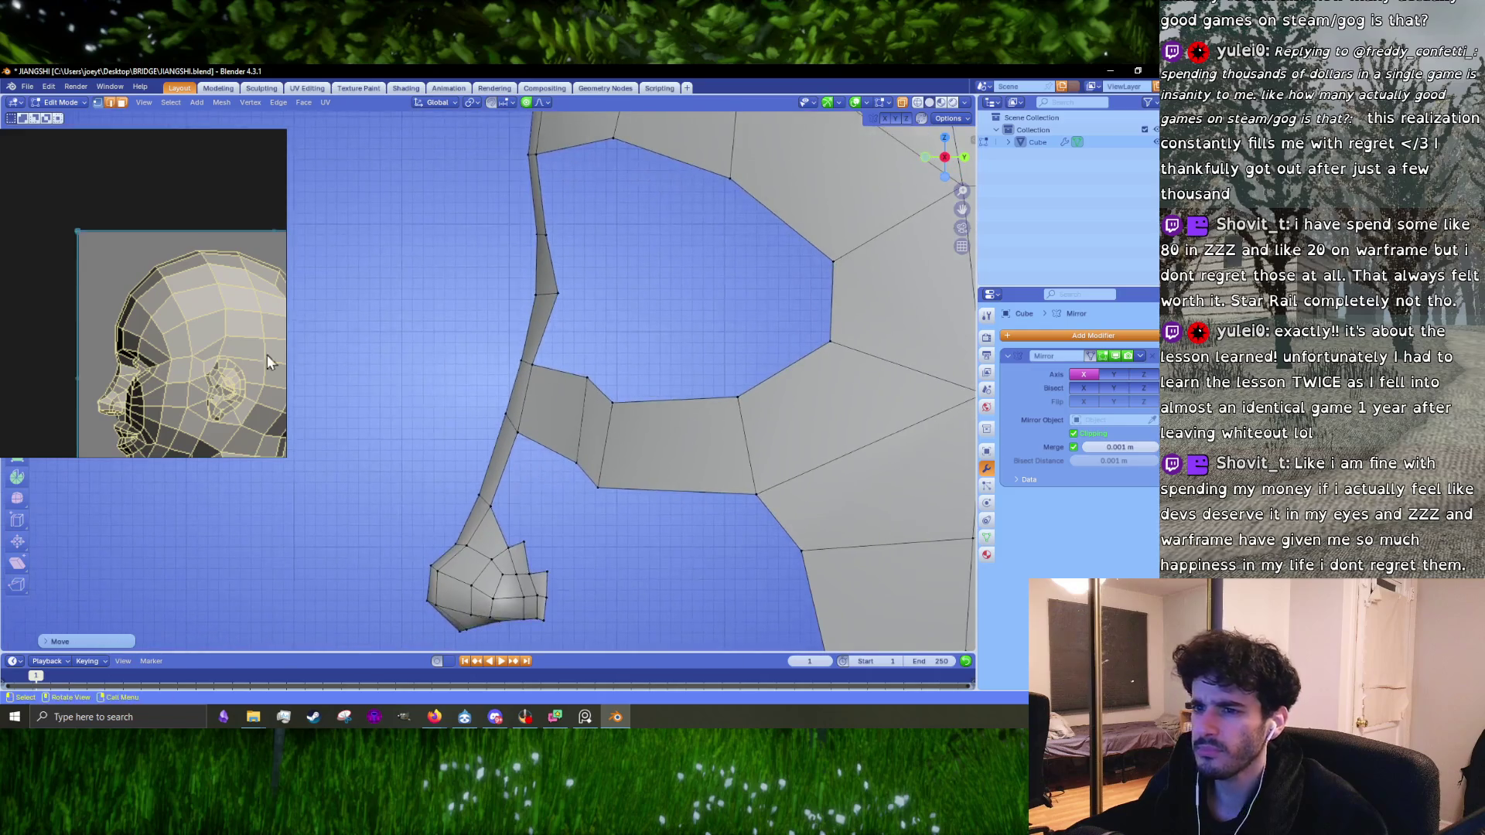
pyautogui.scroll(3, 150, 353)
pyautogui.scroll(5, 573, 338)
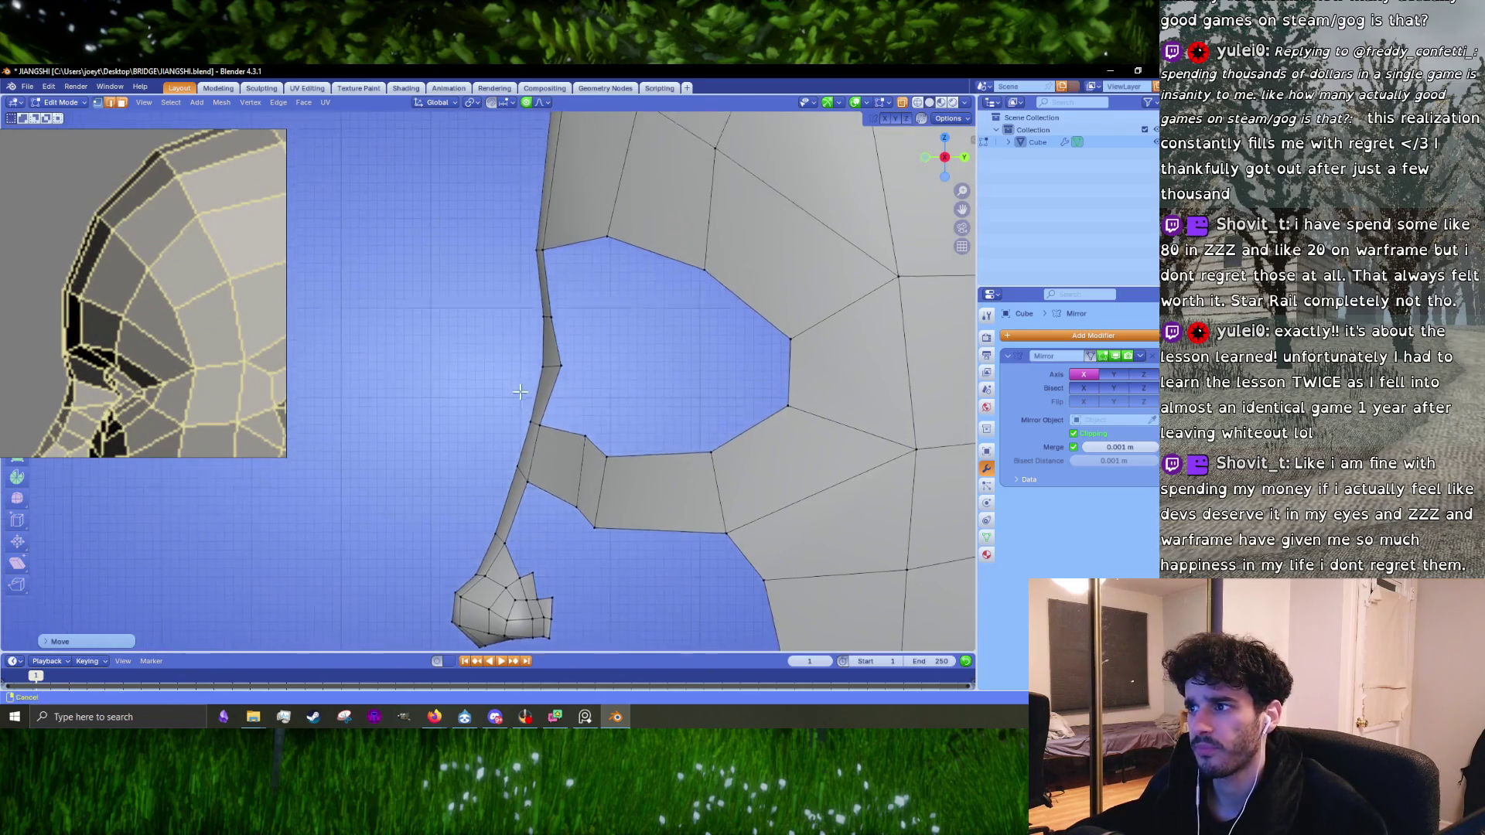
pyautogui.keyDown('shift'); pyautogui.scroll(3, 562, 278); pyautogui.keyUp('shift')
pyautogui.scroll(-3, 562, 278)
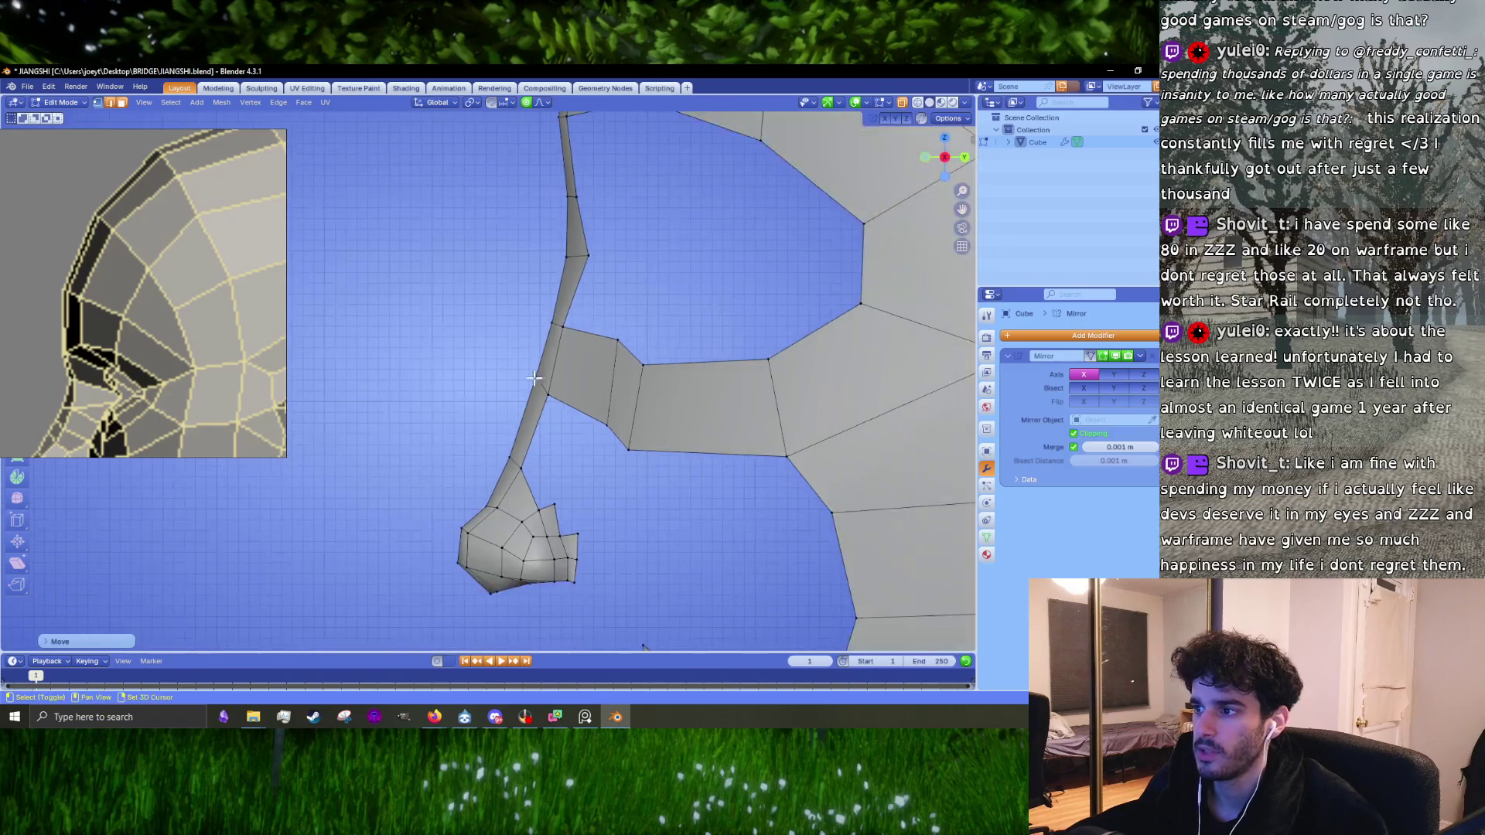
# Step: With X-ray on, select all the nose vertices and move the whole nose
pyautogui.scroll(3, 720, 232)
pyautogui.click(900, 103)
pyautogui.moveTo(699, 367)
pyautogui.keyDown('ctrl'); pyautogui.mouseDown(button='right')
pyautogui.moveTo(476, 381)
pyautogui.moveTo(688, 228)
pyautogui.moveTo(700, 356)
pyautogui.mouseUp(button='right'); pyautogui.keyUp('ctrl')
pyautogui.scroll(-3, 108, 300)
pyautogui.scroll(2, 63, 323)
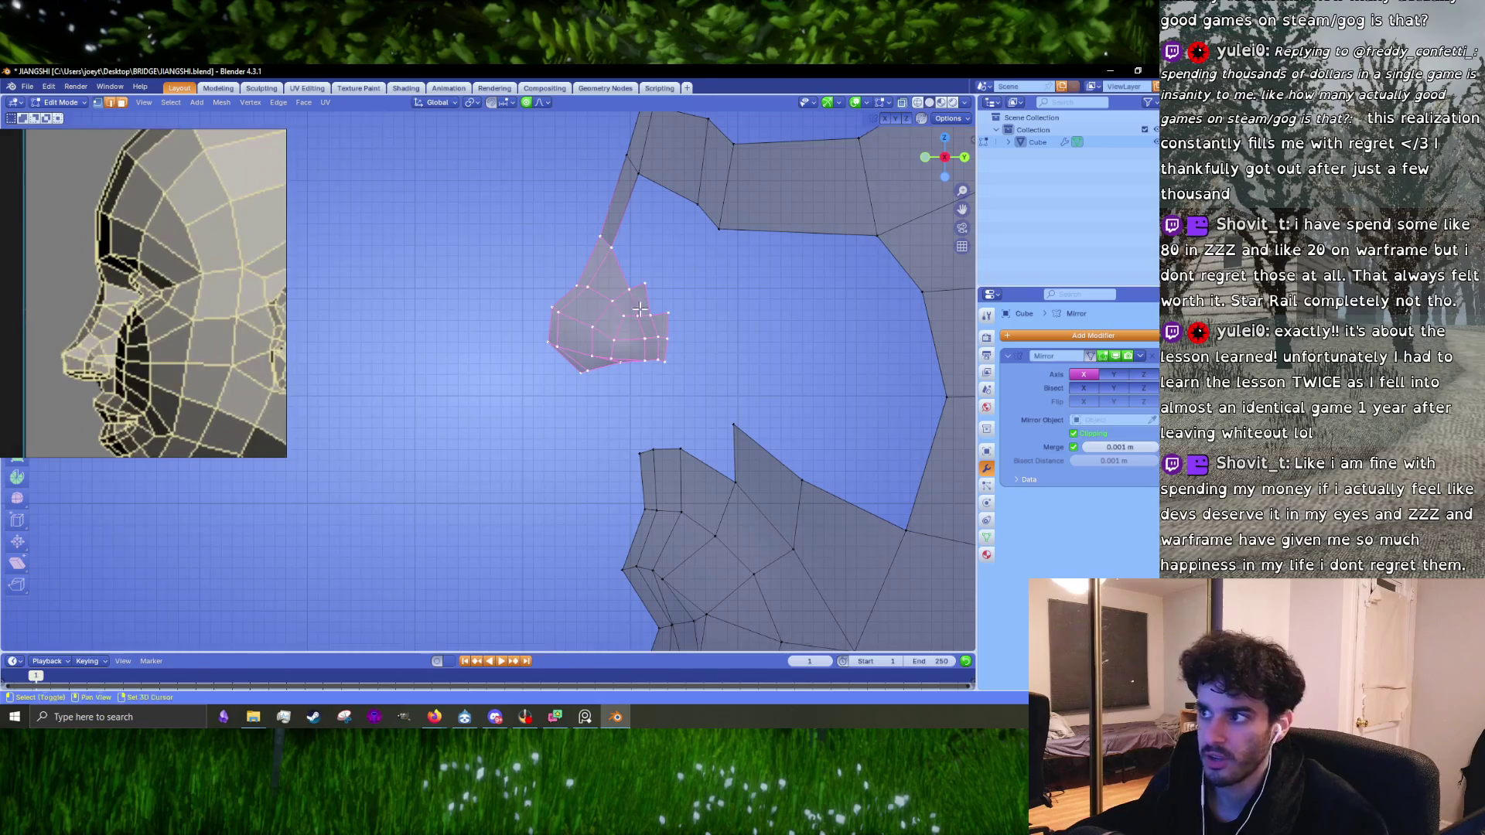
pyautogui.keyDown('shift'); pyautogui.moveTo(672, 291); pyautogui.dragTo(564, 380, button='middle'); pyautogui.keyUp('shift')
pyautogui.press('g')
pyautogui.click(555, 370)
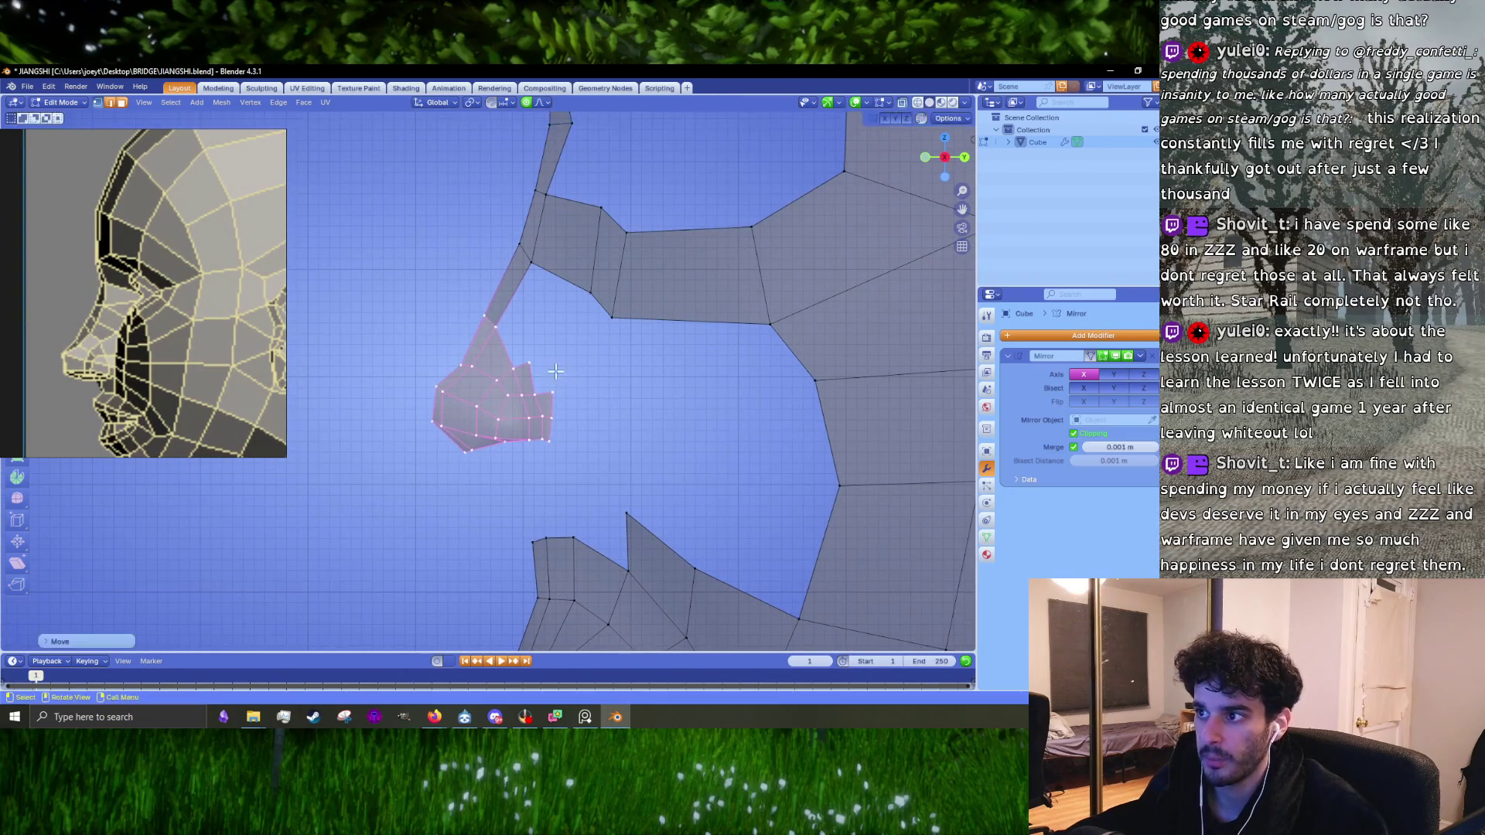
# Step: Soft-move the left-edge nose vertices, cancelling a second attempted move
pyautogui.scroll(1, 473, 363)
pyautogui.hotkey('alt', 'a')
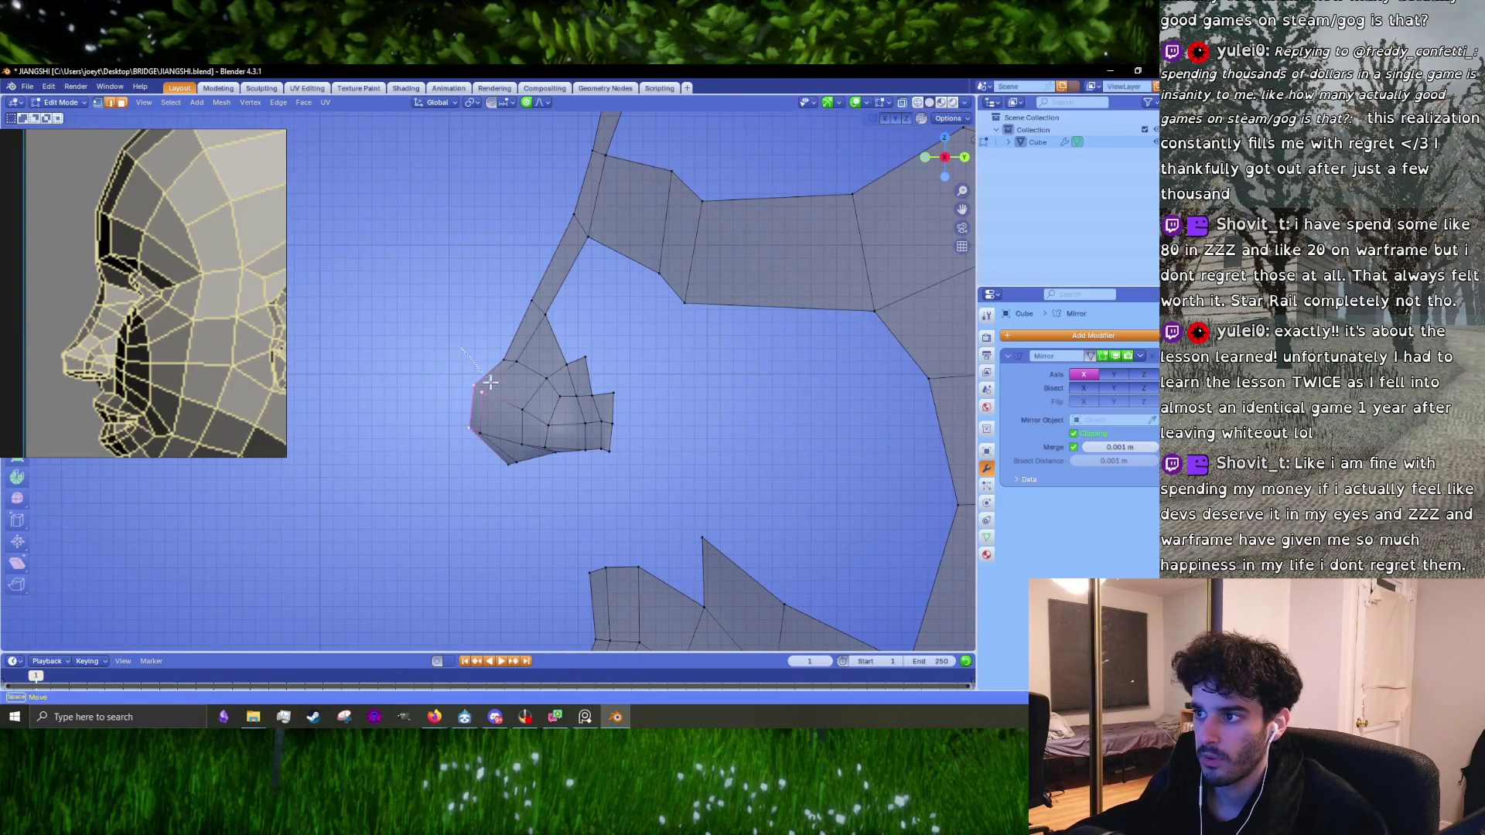
pyautogui.moveTo(457, 349); pyautogui.dragTo(500, 469)
pyautogui.press('g')
pyautogui.click(475, 440)
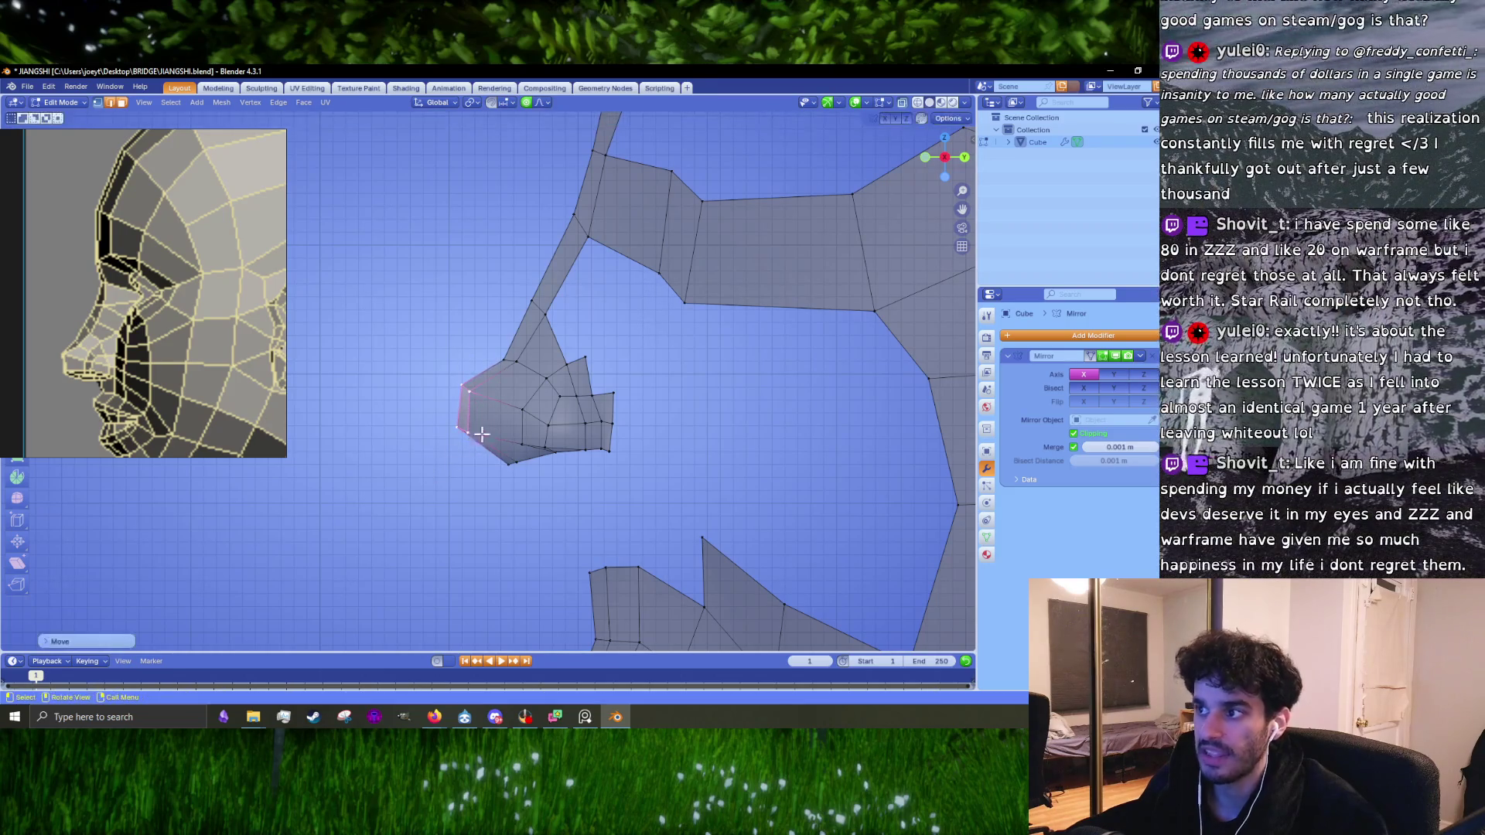
pyautogui.scroll(2, 489, 380)
pyautogui.press('g')
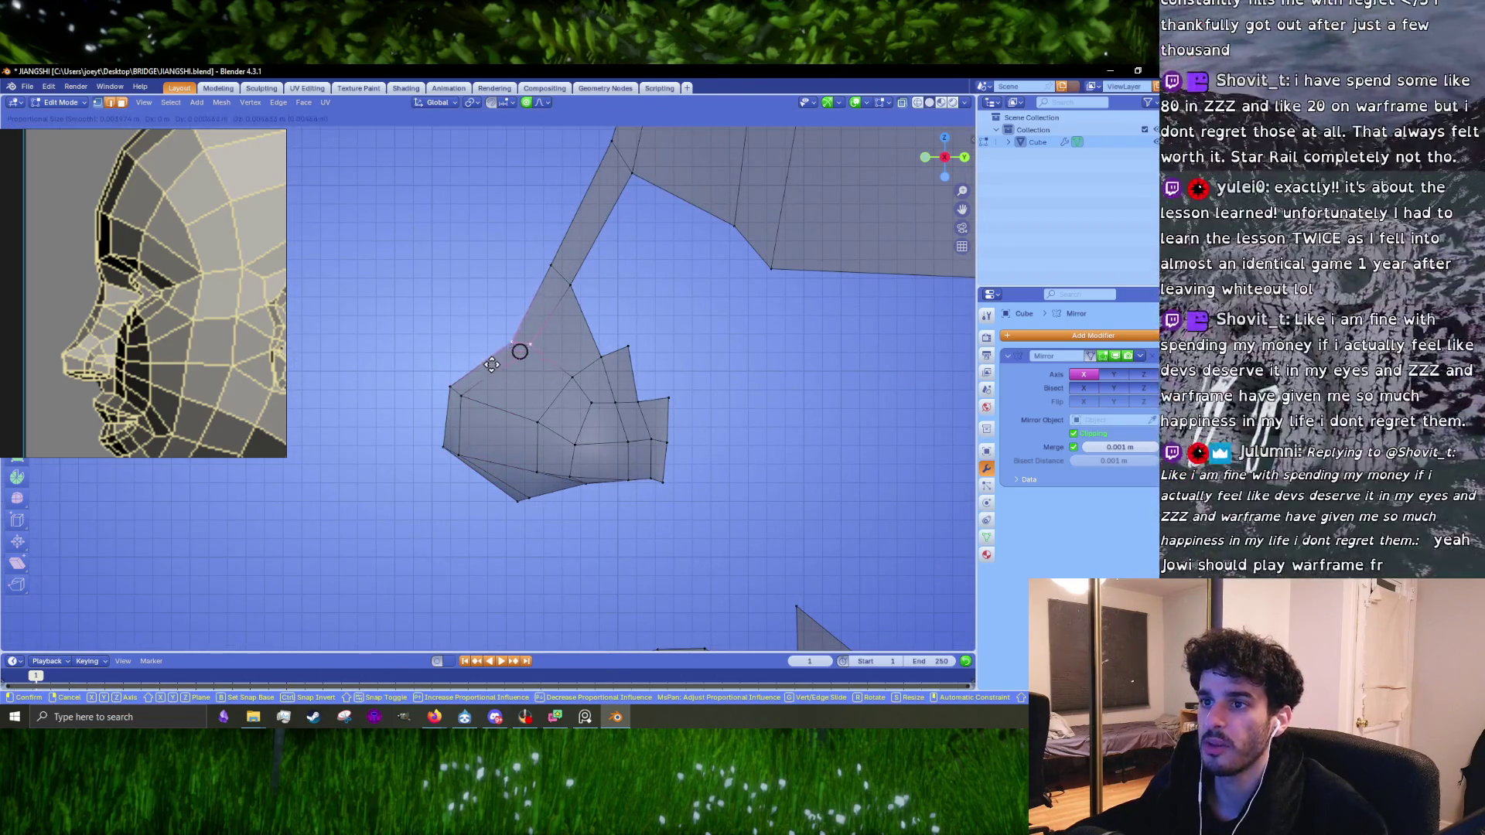
pyautogui.keyDown('shift'); pyautogui.moveTo(491, 363); pyautogui.dragTo(382, 554, button='middle'); pyautogui.keyUp('shift')
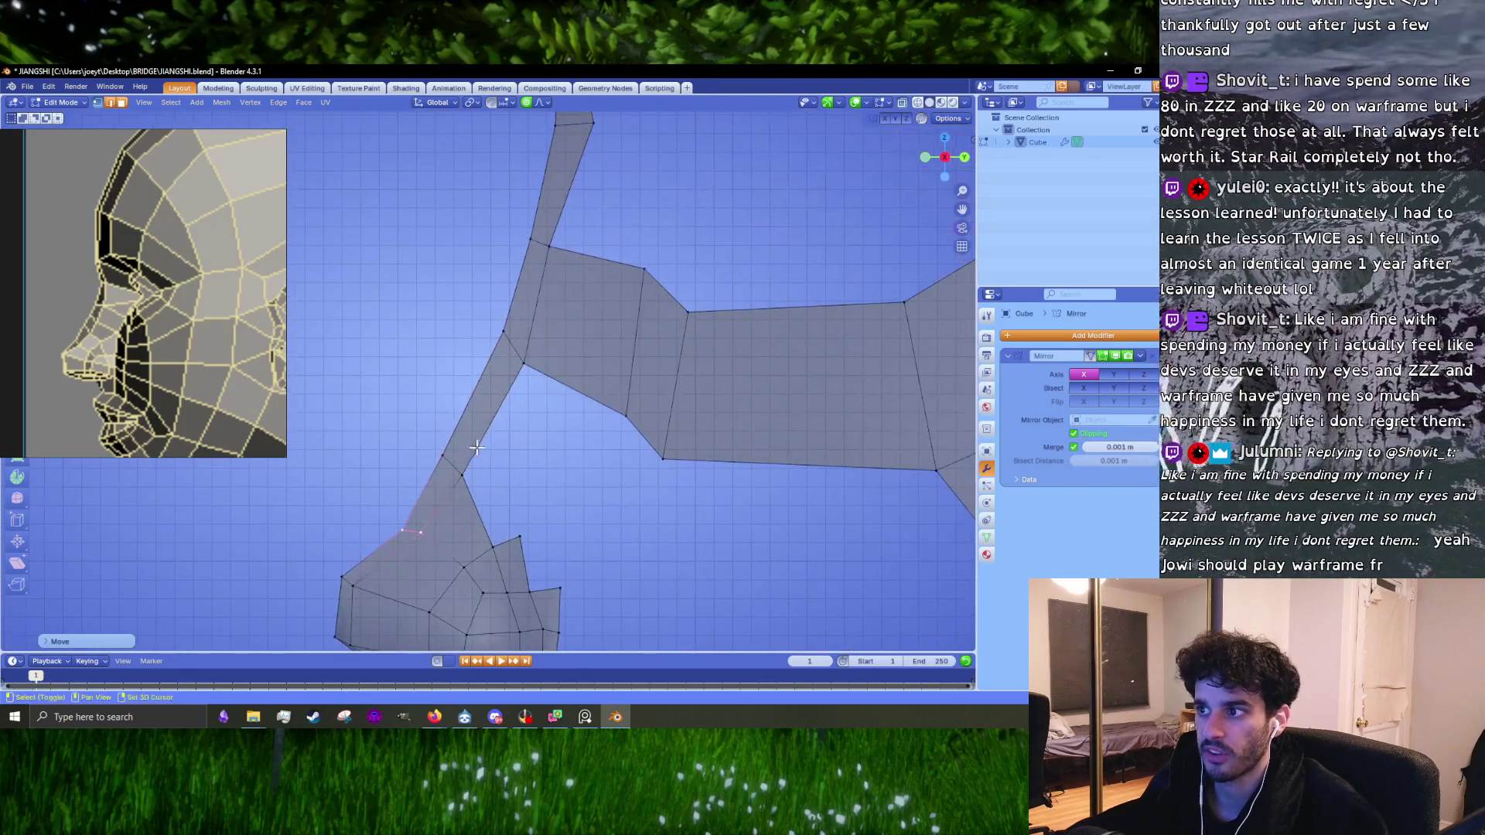
pyautogui.rightClick(409, 467)
# Step: Squash the two upper nose-bridge vertices vertically with soft-falloff S Z
pyautogui.moveTo(532, 284); pyautogui.dragTo(462, 414)
pyautogui.press('s')
pyautogui.press('z')
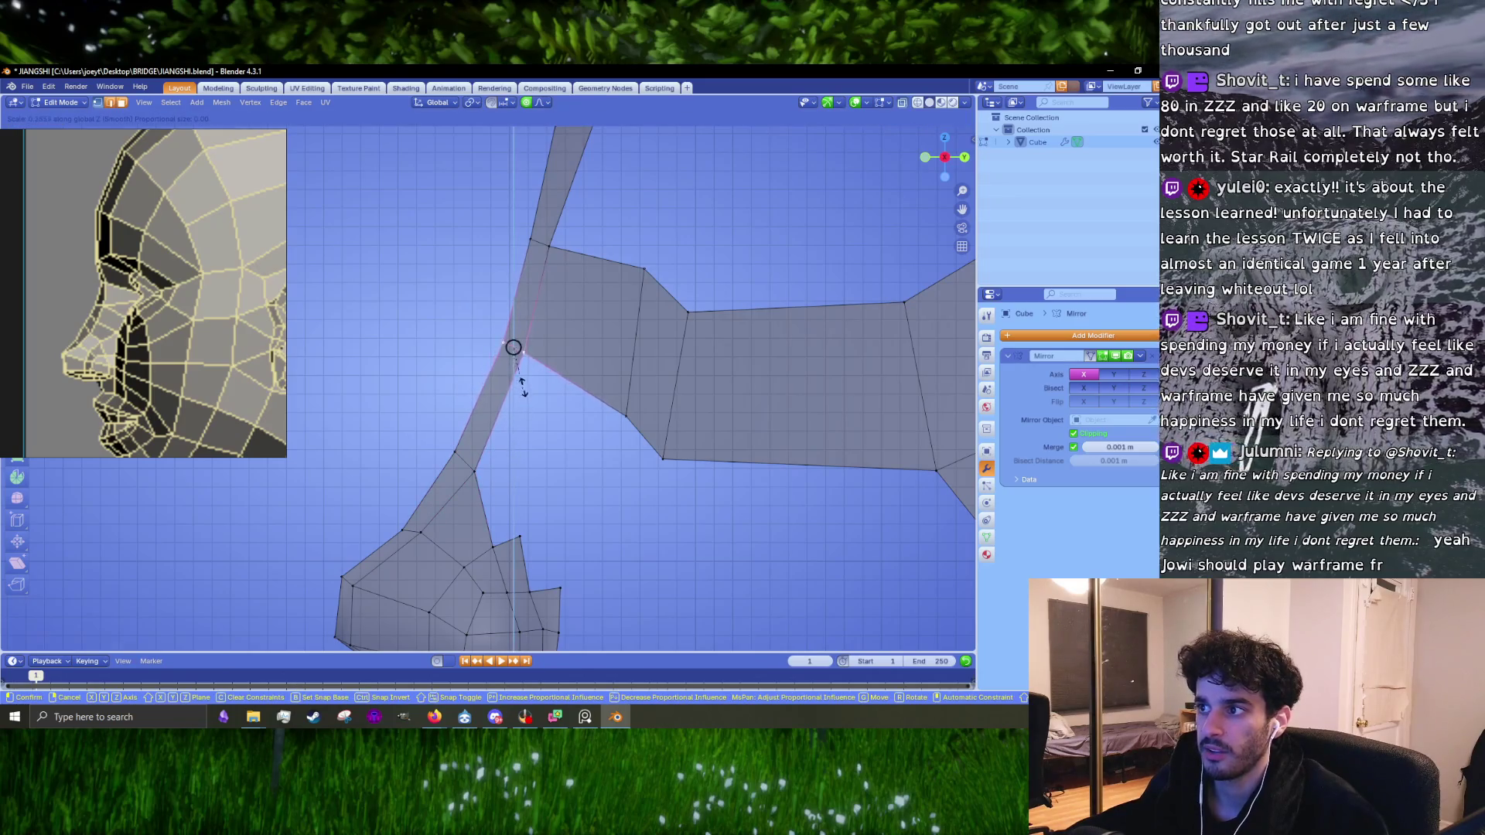
pyautogui.click(526, 377)
# Step: Fill a new face from the nose's upper-left edge to the upper strip
pyautogui.keyDown('shift'); pyautogui.moveTo(482, 212); pyautogui.dragTo(433, 332, button='middle'); pyautogui.keyUp('shift')
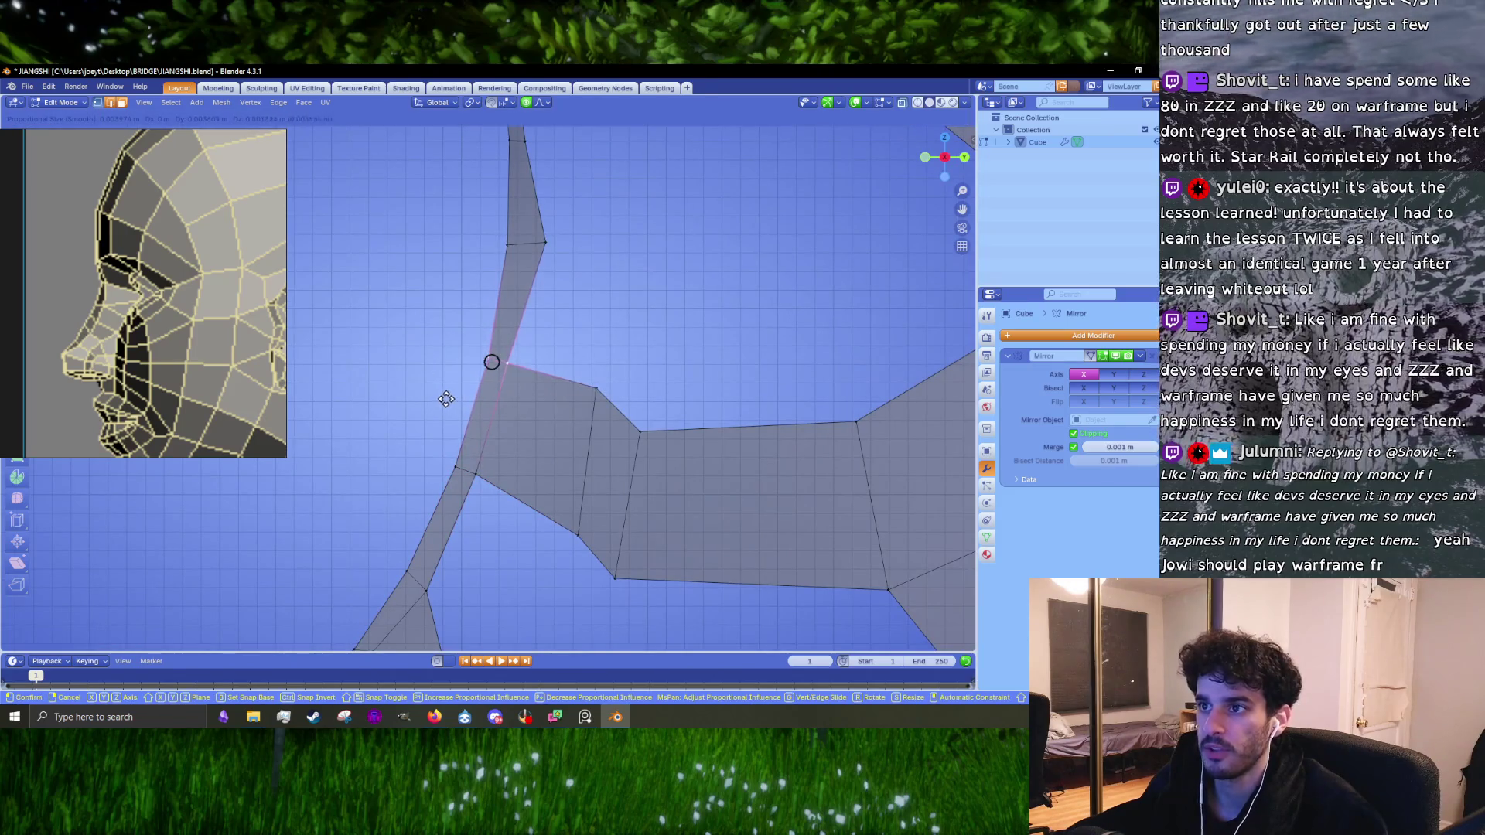
pyautogui.scroll(-3, 493, 434)
pyautogui.scroll(2, 492, 434)
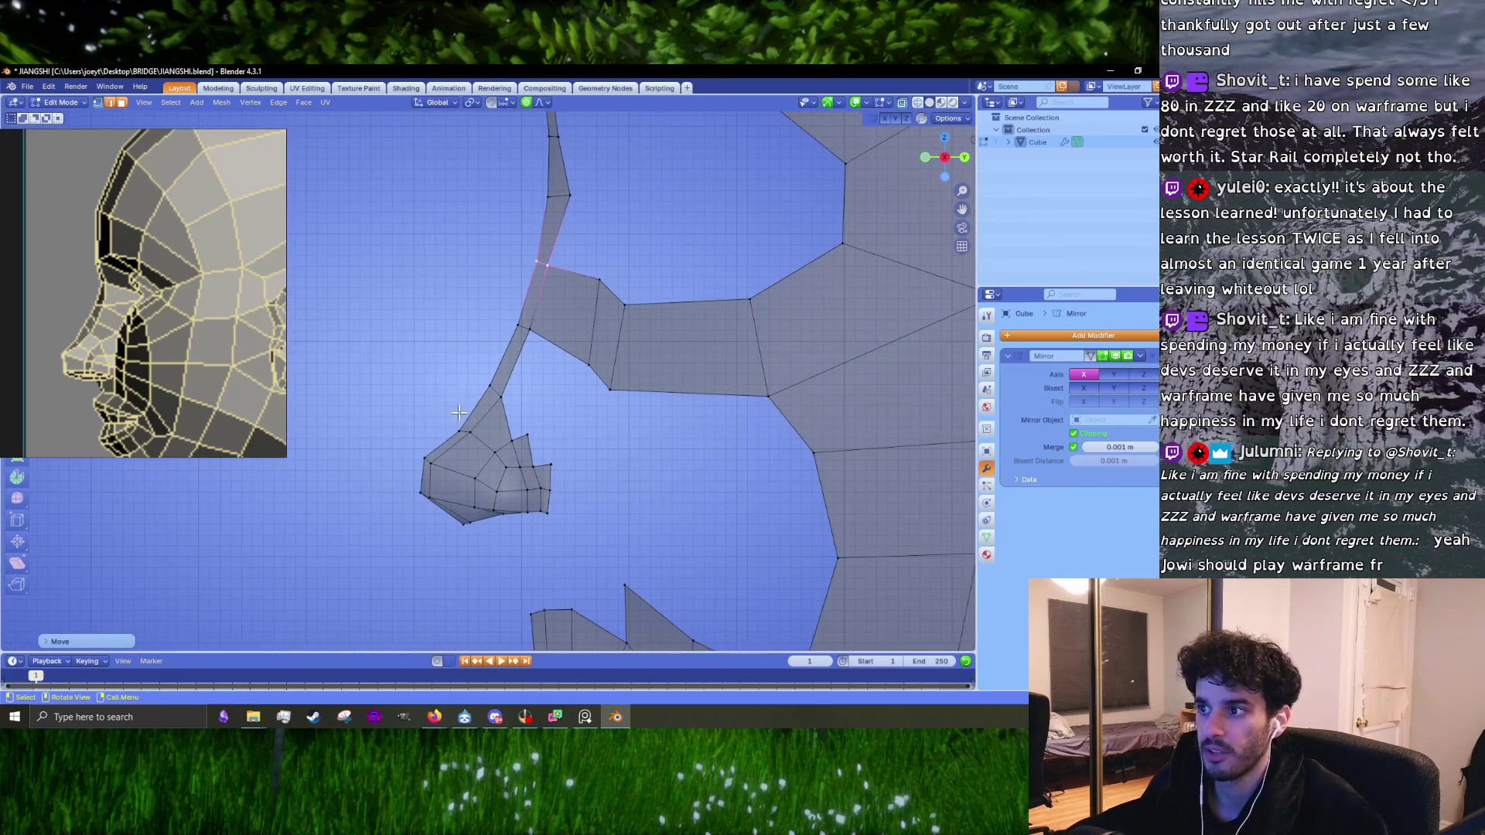
pyautogui.scroll(2, 458, 413)
pyautogui.click(453, 447)
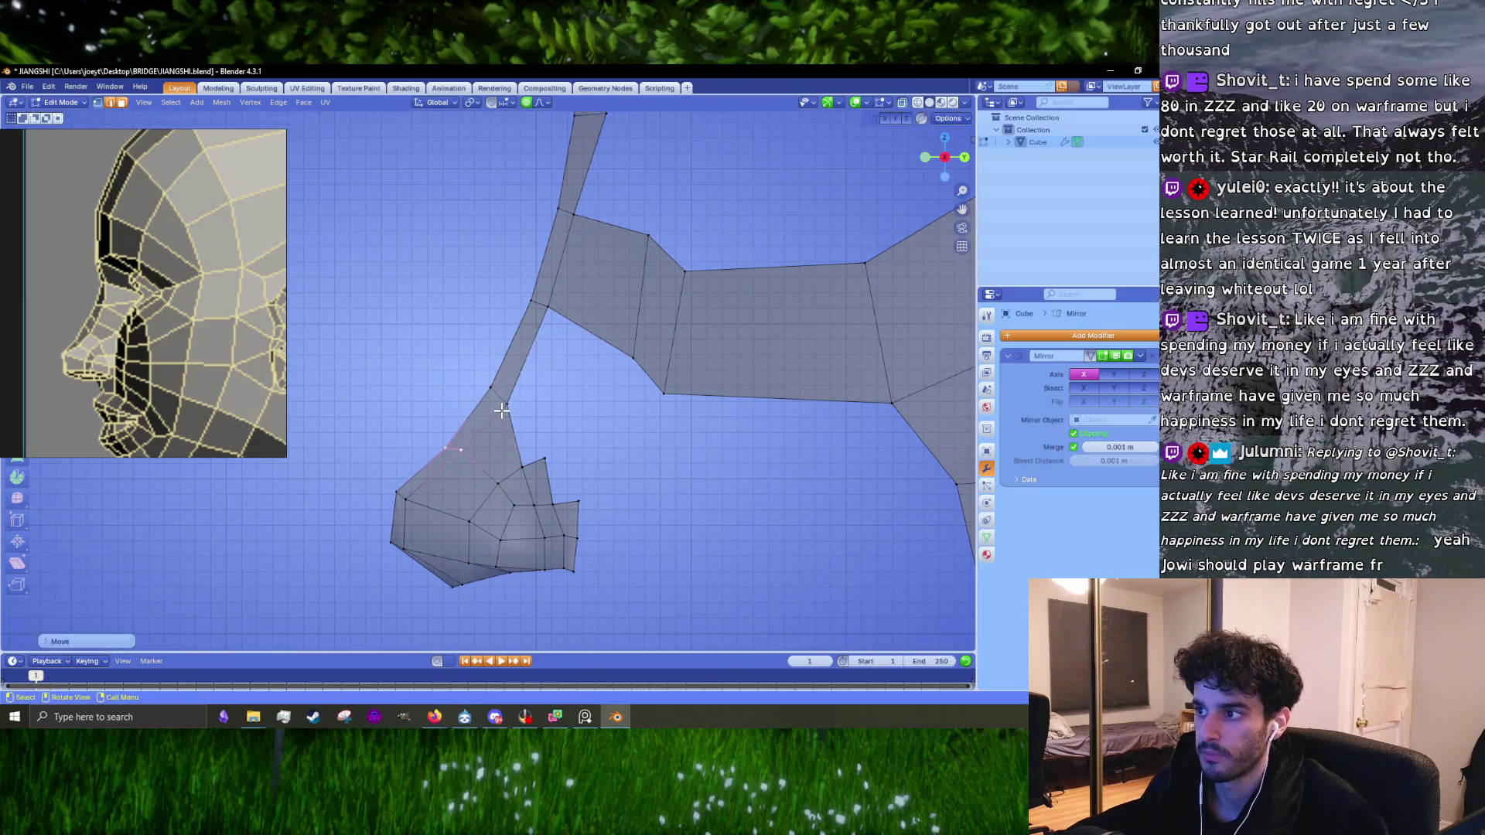
pyautogui.press('f')
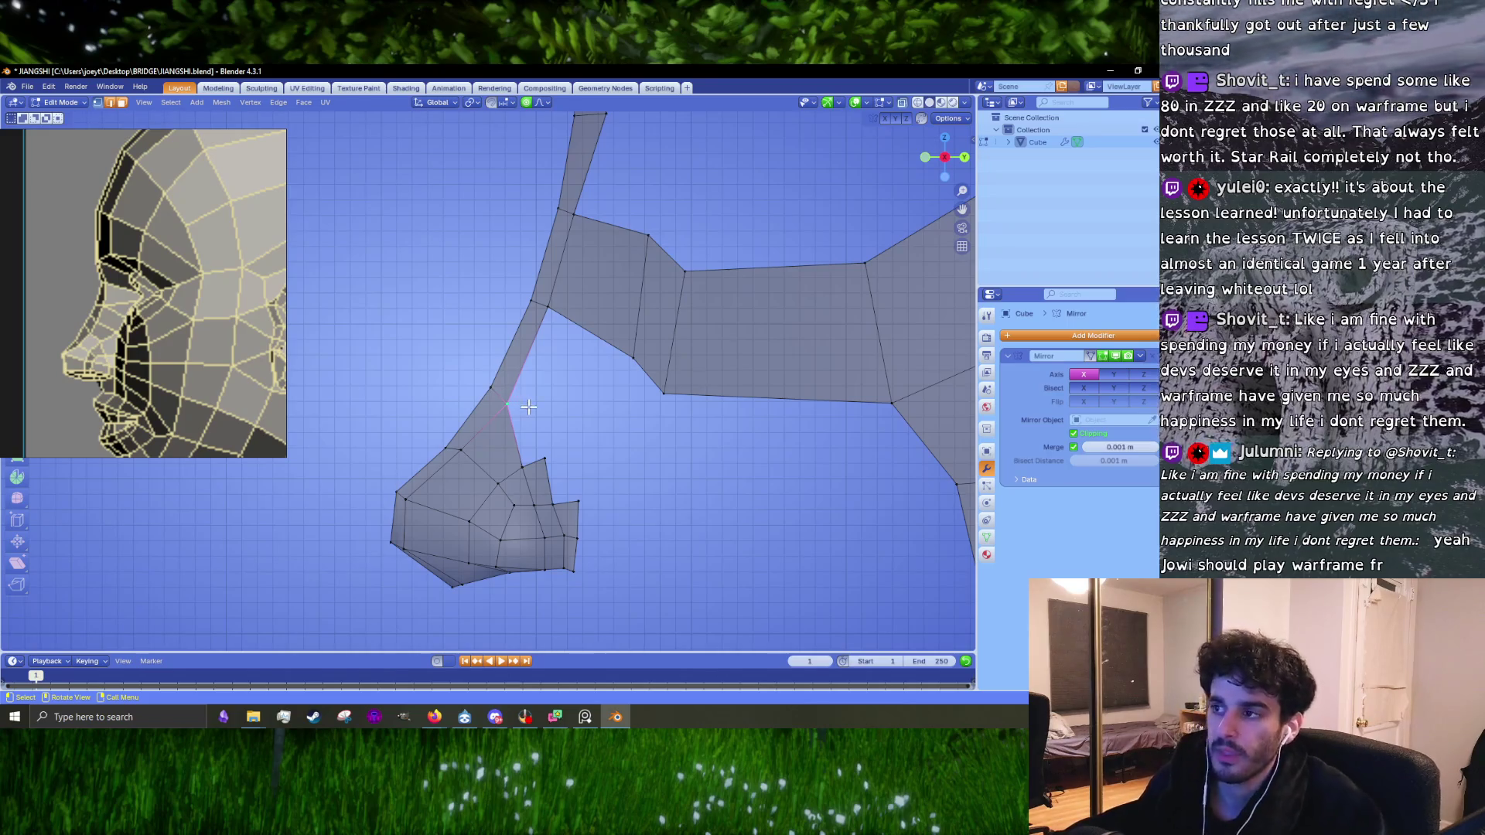
# Step: Move the upper nose-bridge junction vertex into a cleaner position
pyautogui.scroll(2, 528, 406)
pyautogui.press('g')
pyautogui.click(535, 402)
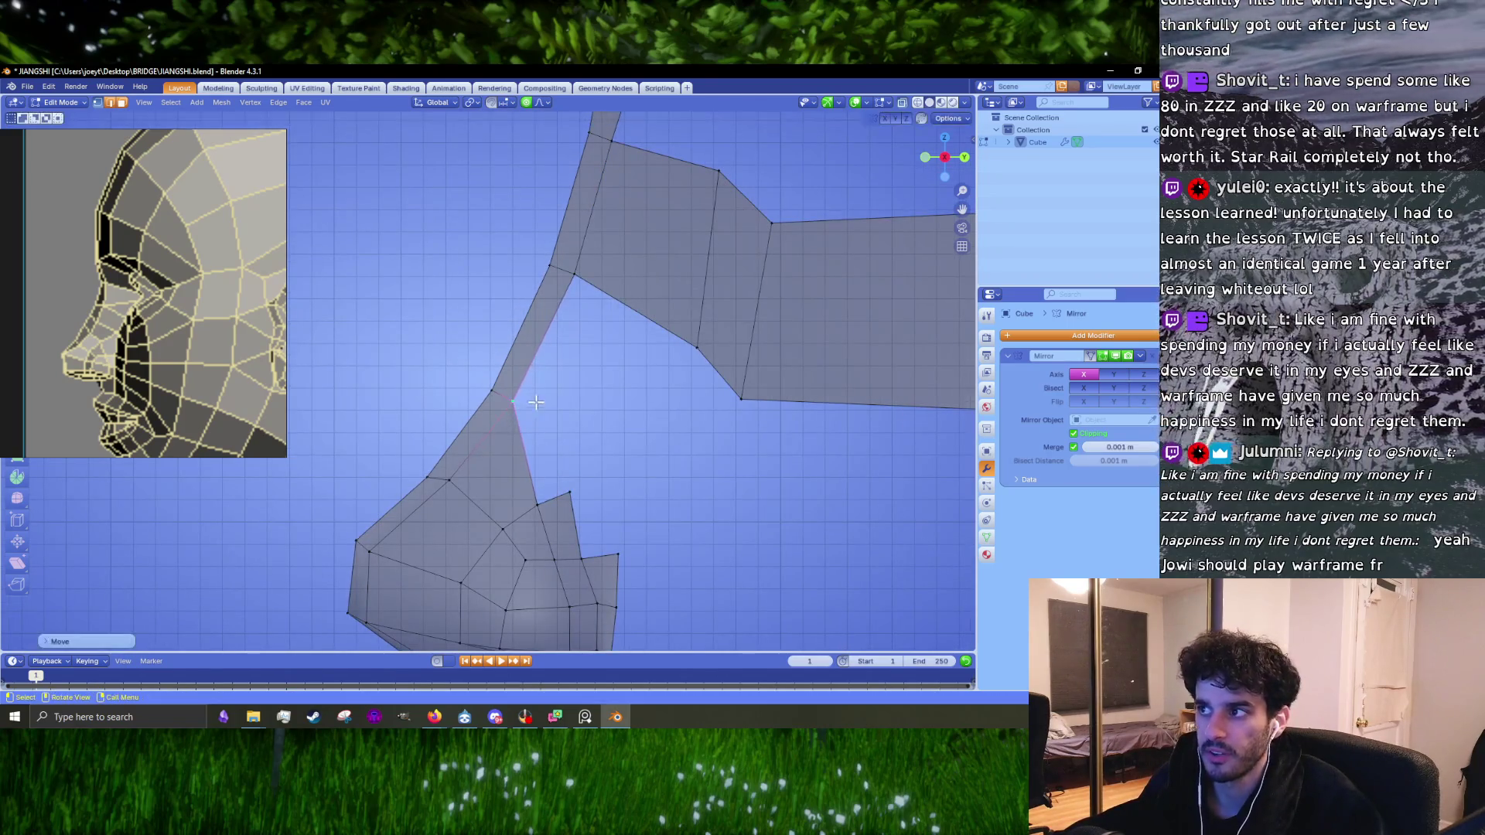
pyautogui.moveTo(573, 272); pyautogui.dragTo(579, 279)
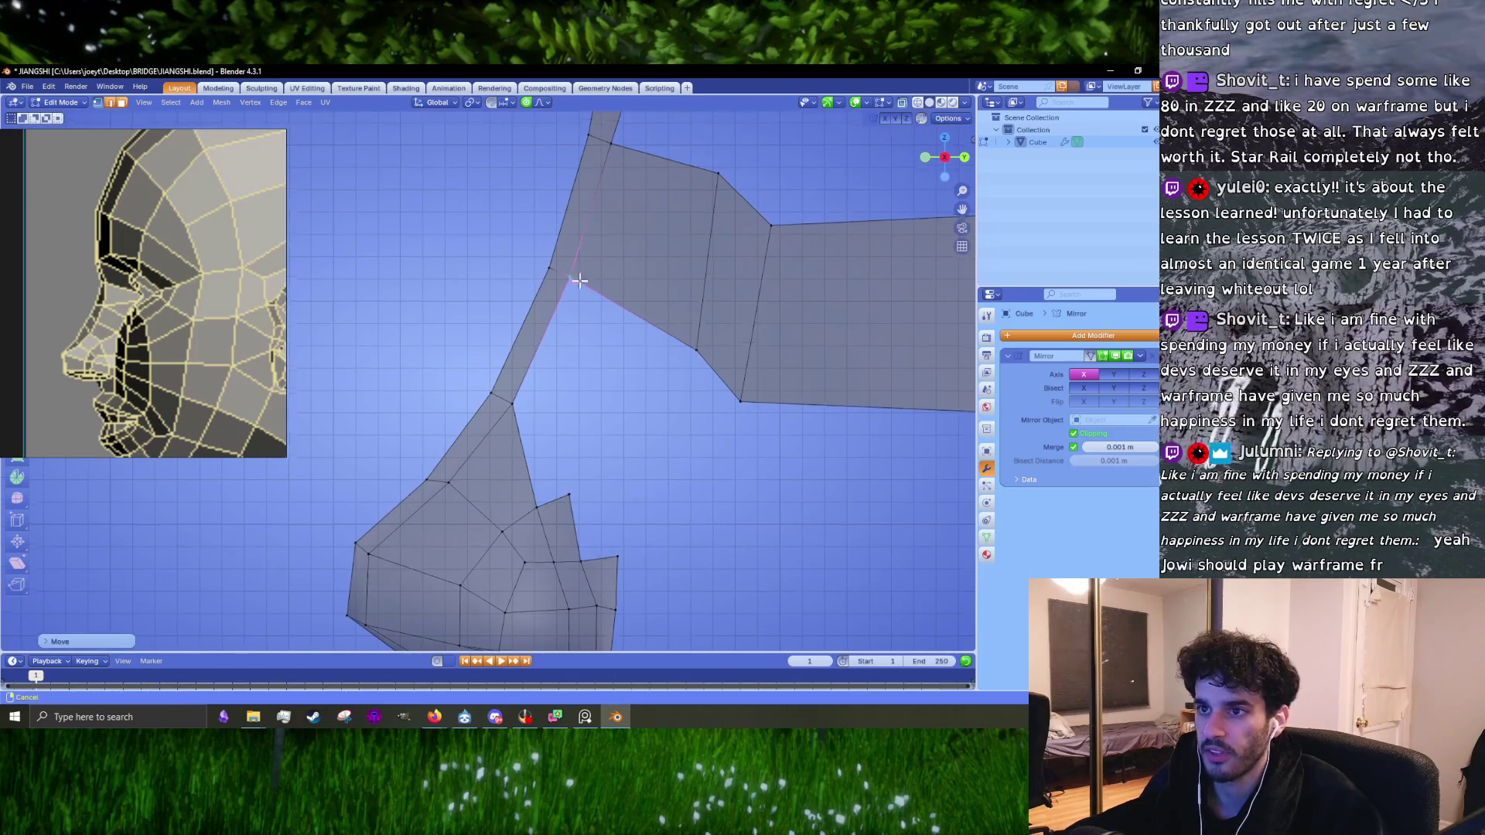
pyautogui.keyDown('shift'); pyautogui.moveTo(580, 280); pyautogui.dragTo(554, 225, button='middle'); pyautogui.keyUp('shift')
# Step: Rotate the lower nose-bridge vertices twice to straighten the bridge line, then bring the brow into view
pyautogui.click(507, 438)
pyautogui.press('r')
pyautogui.click(608, 424)
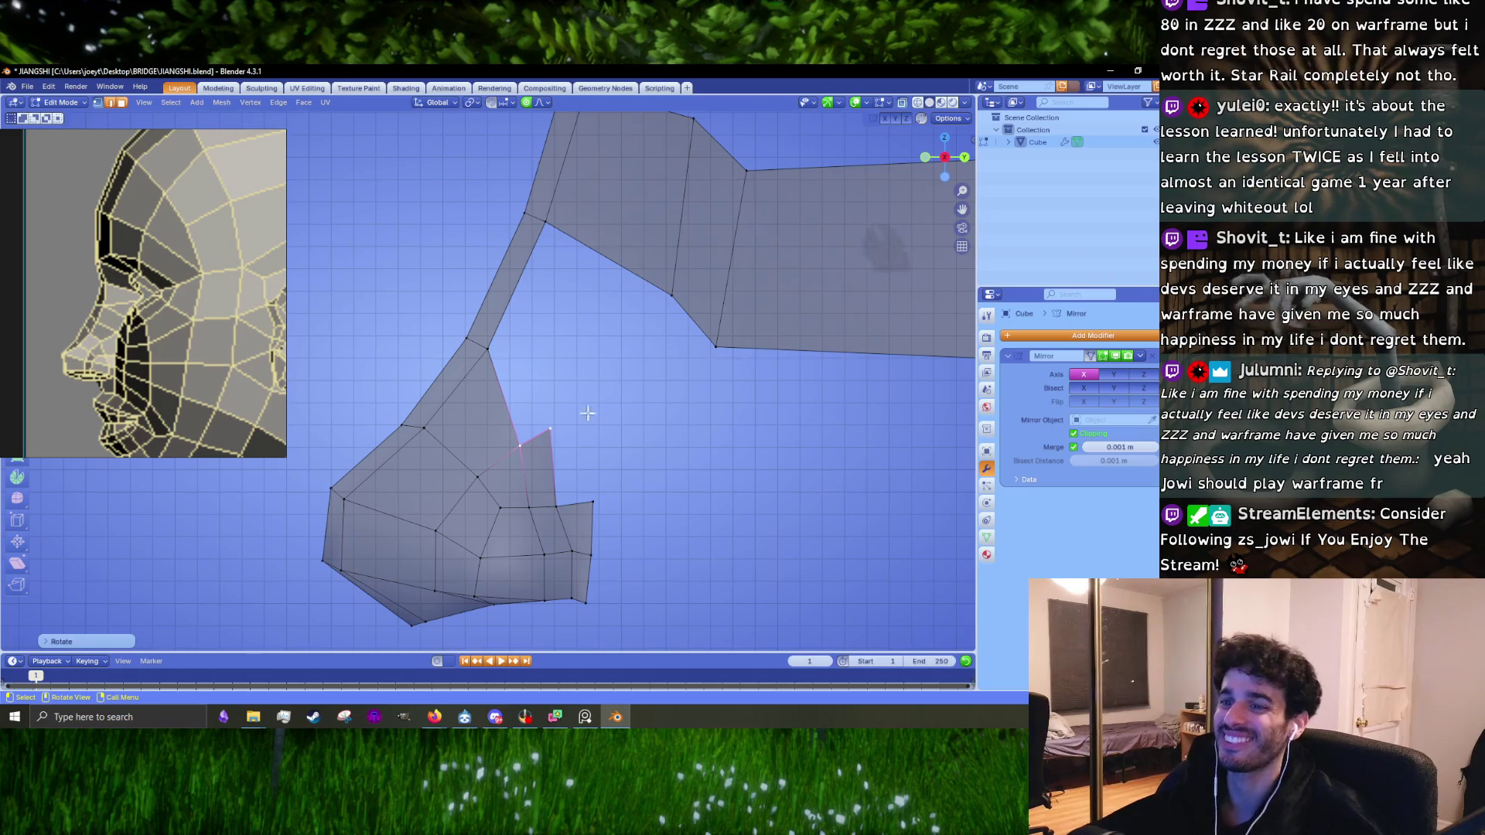
pyautogui.press('r')
pyautogui.click(635, 417)
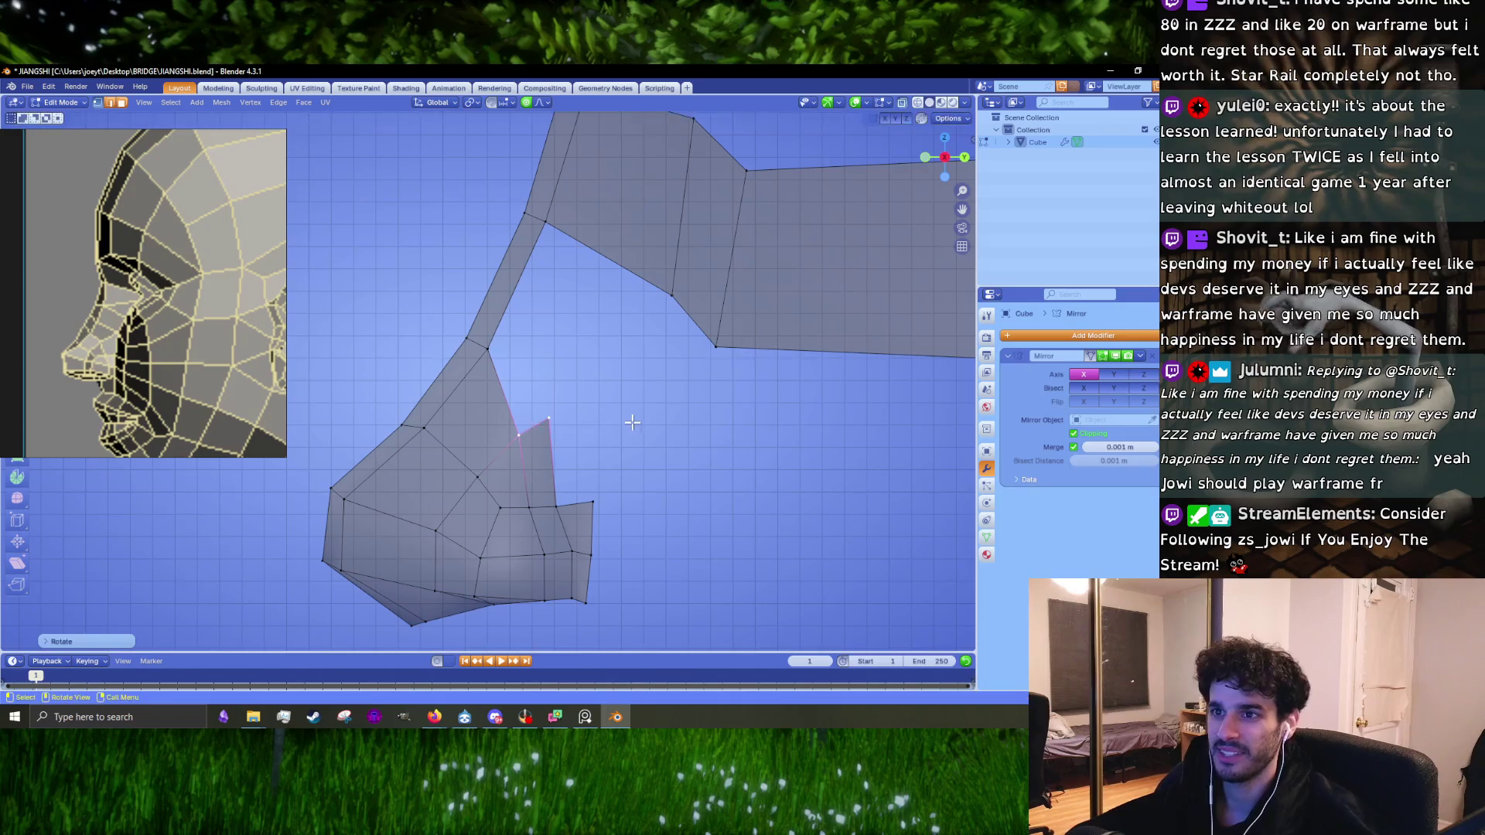
pyautogui.click(509, 388)
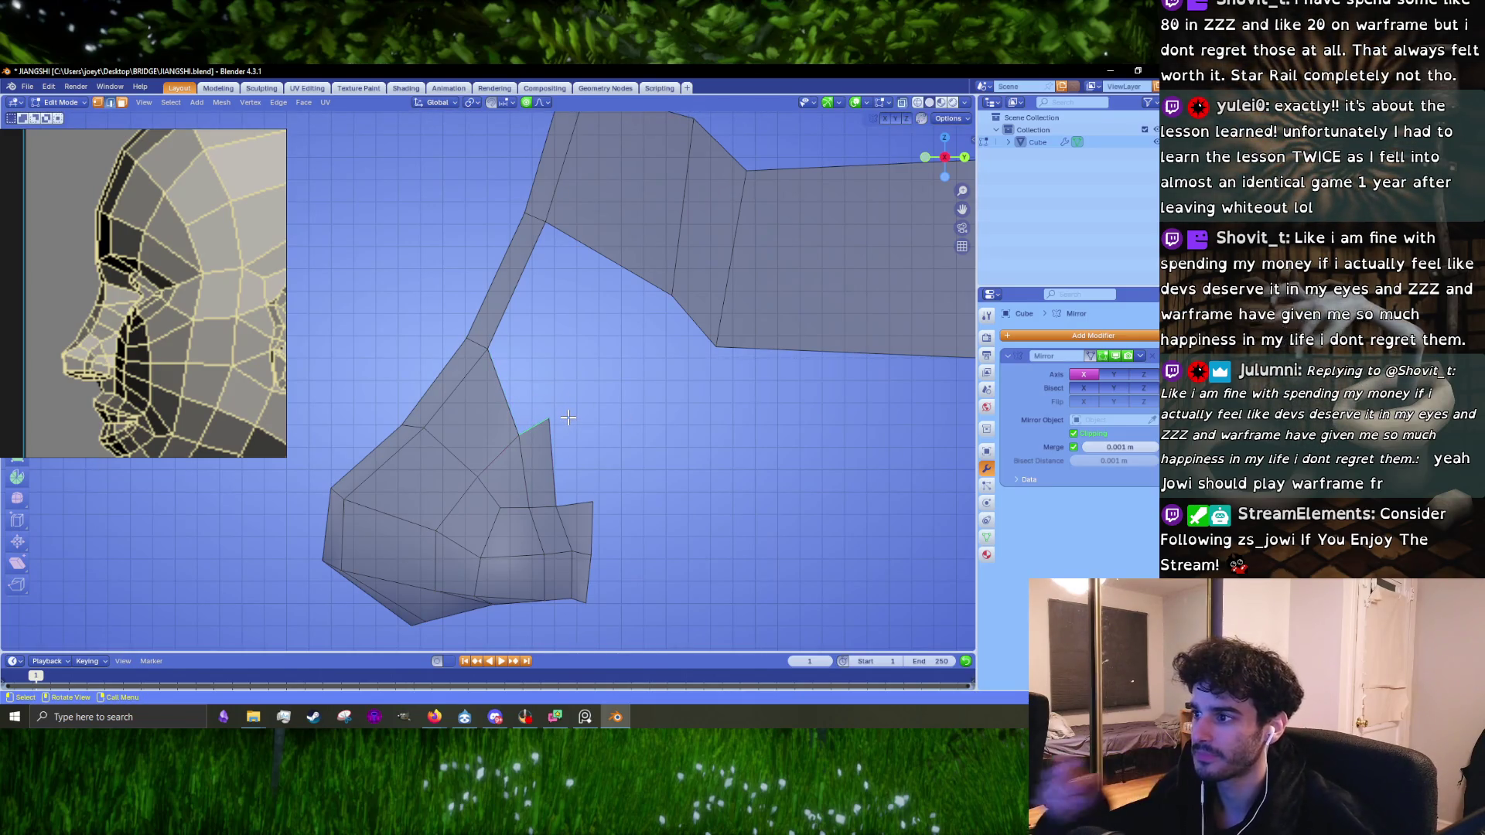
pyautogui.keyDown('shift'); pyautogui.moveTo(603, 418); pyautogui.dragTo(560, 467, button='middle'); pyautogui.keyUp('shift')
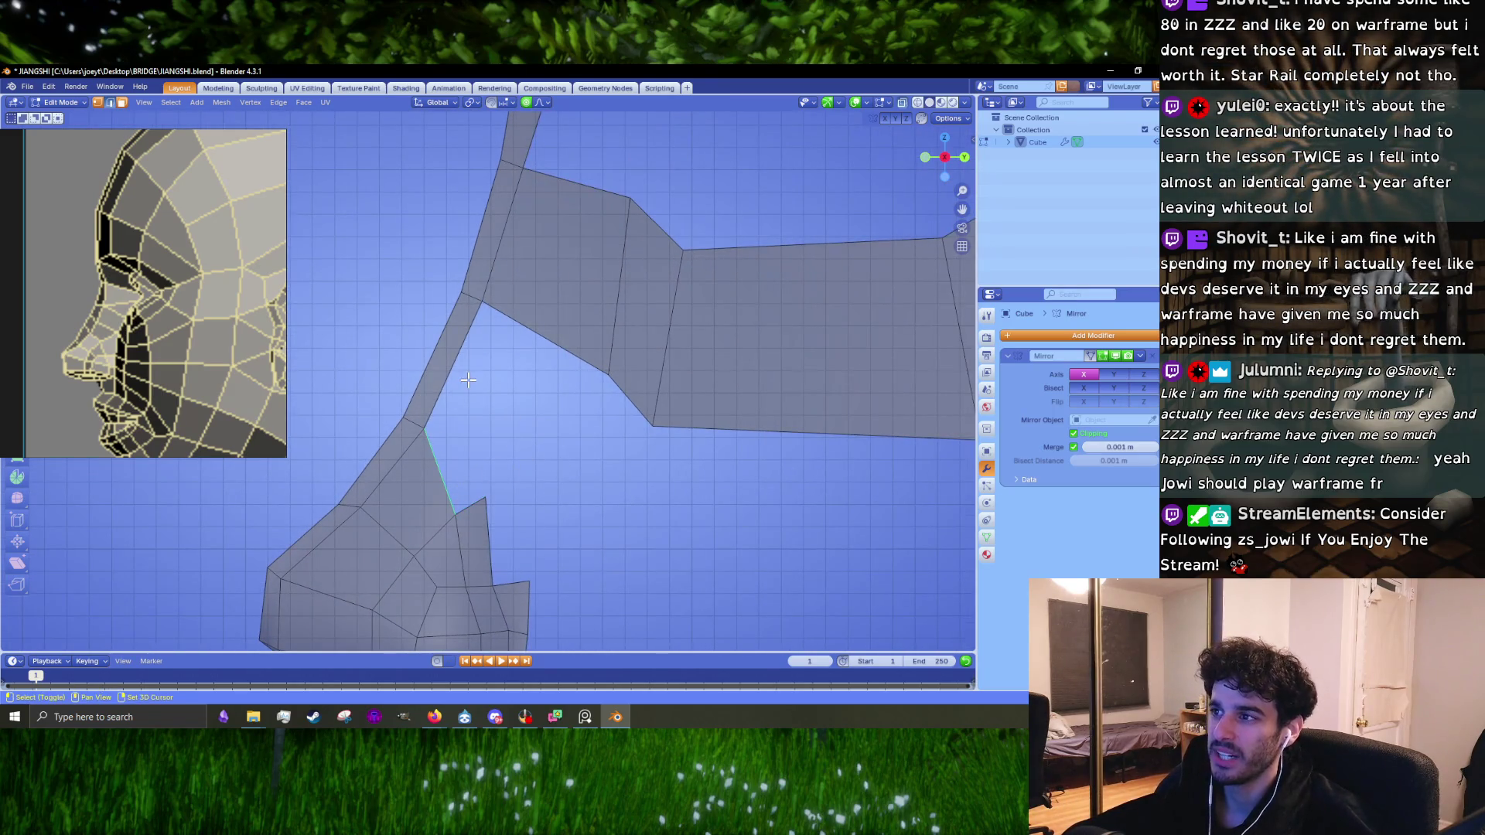
pyautogui.scroll(-3, 533, 352)
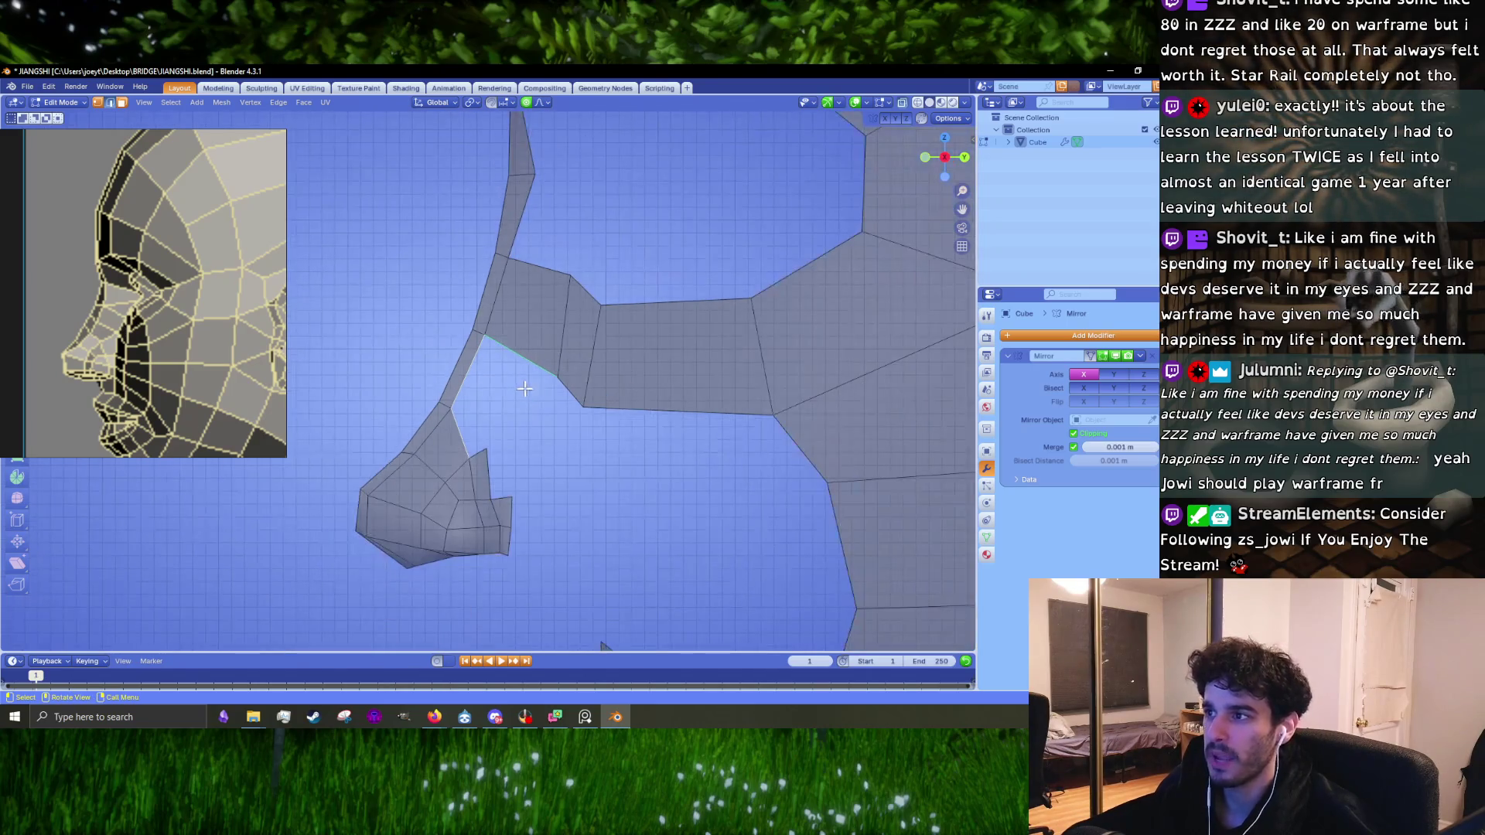
pyautogui.keyDown('shift'); pyautogui.moveTo(533, 358); pyautogui.dragTo(521, 411, button='middle'); pyautogui.keyUp('shift')
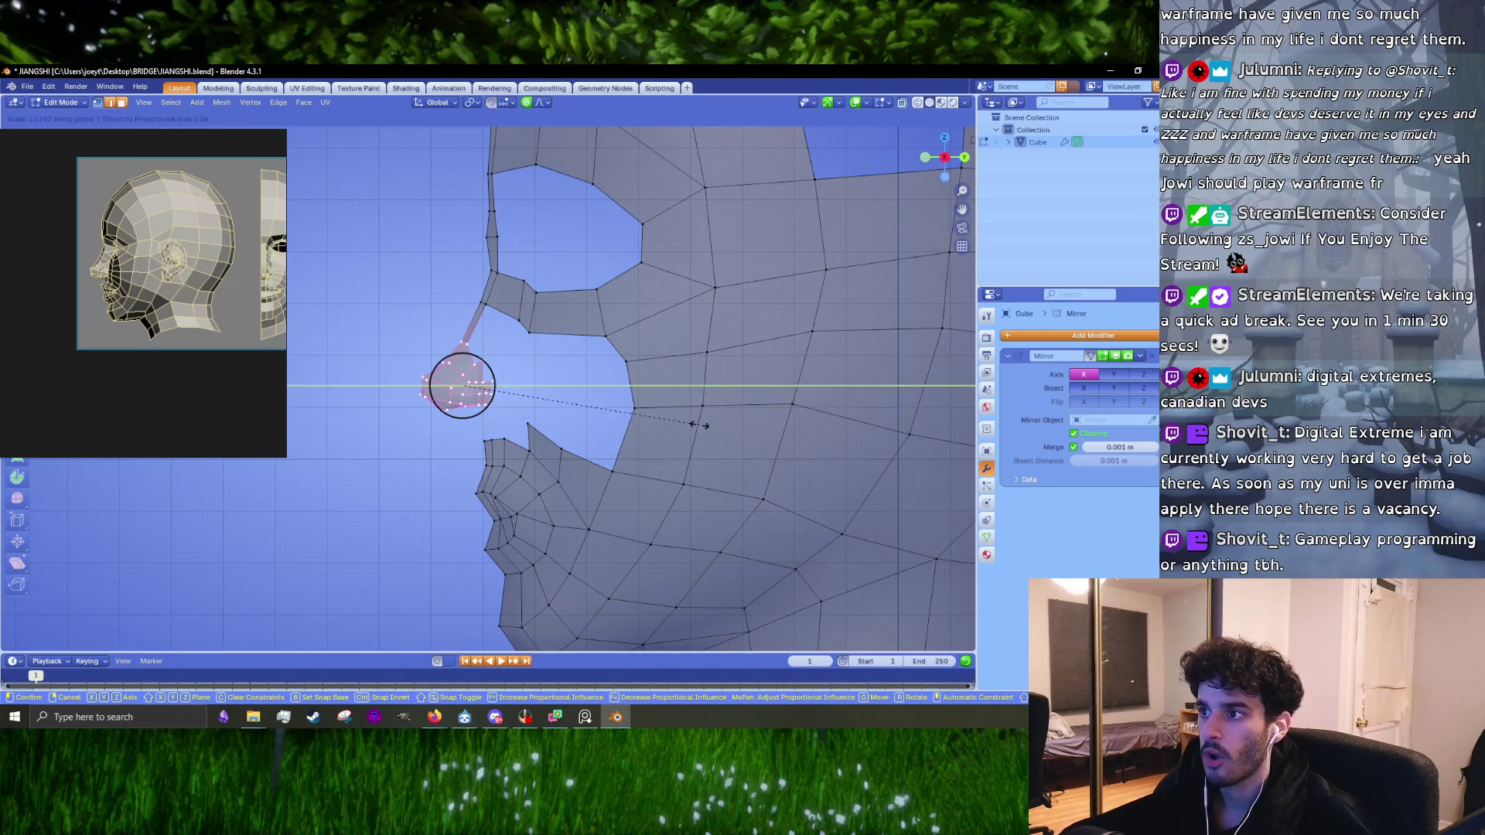
# Step: Confirm the brow flattening along Y, then scale the nose vertices evenly to about 1.1 with soft falloff
pyautogui.click(694, 425)
pyautogui.press('s')
pyautogui.press('z')
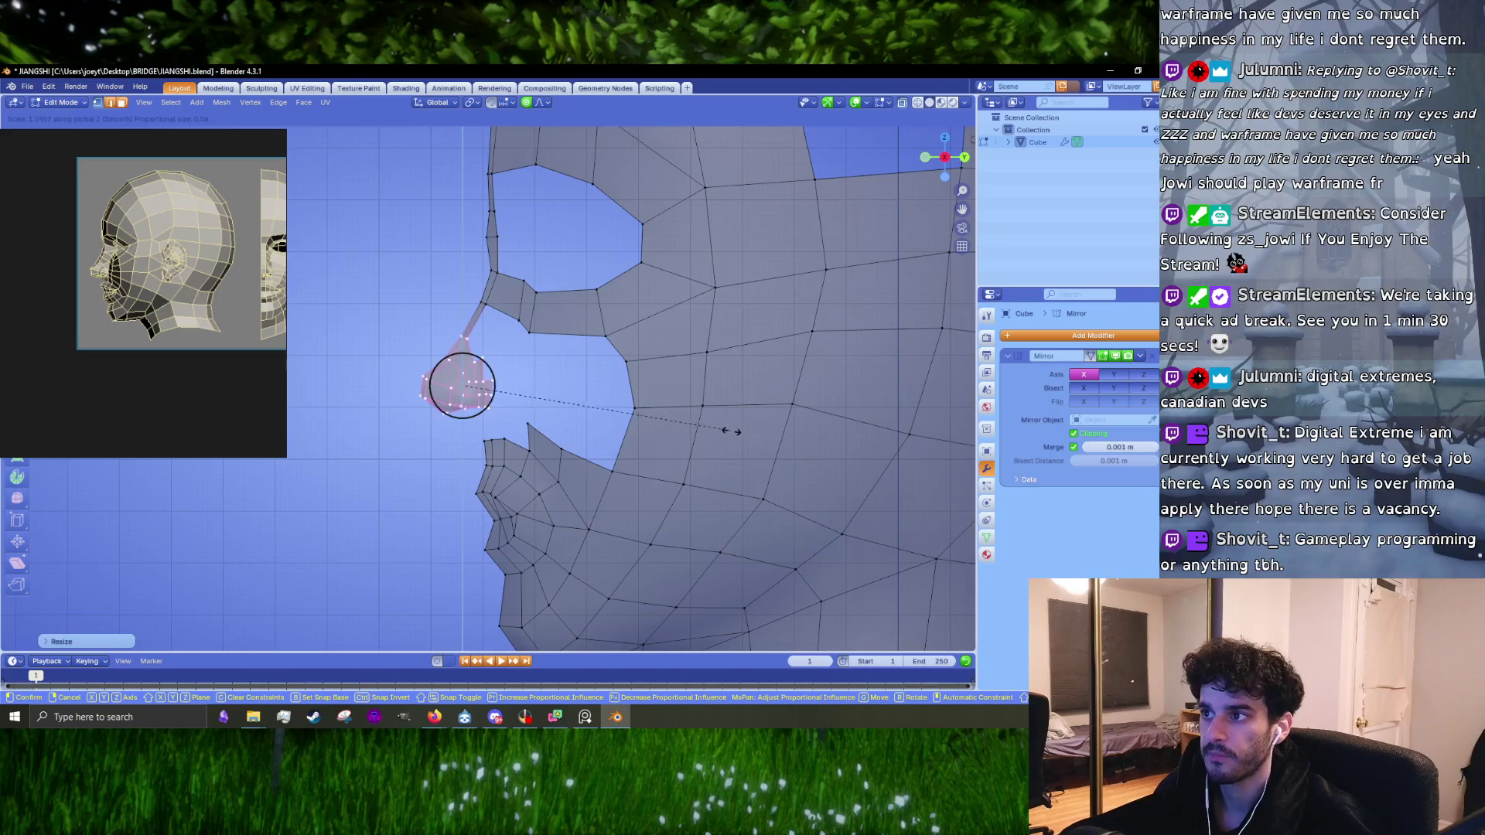
pyautogui.press('y')
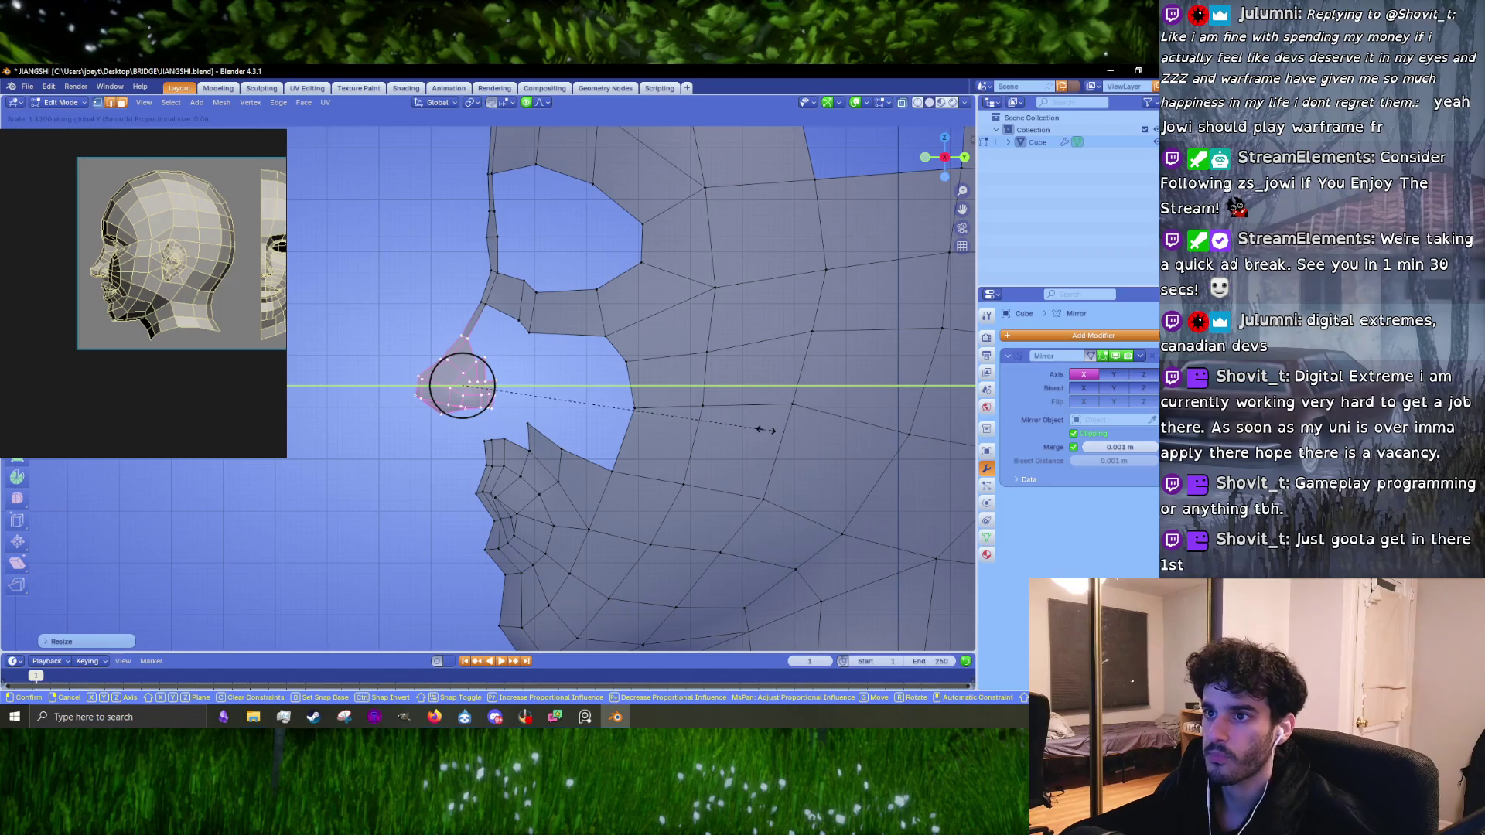
pyautogui.press('z')
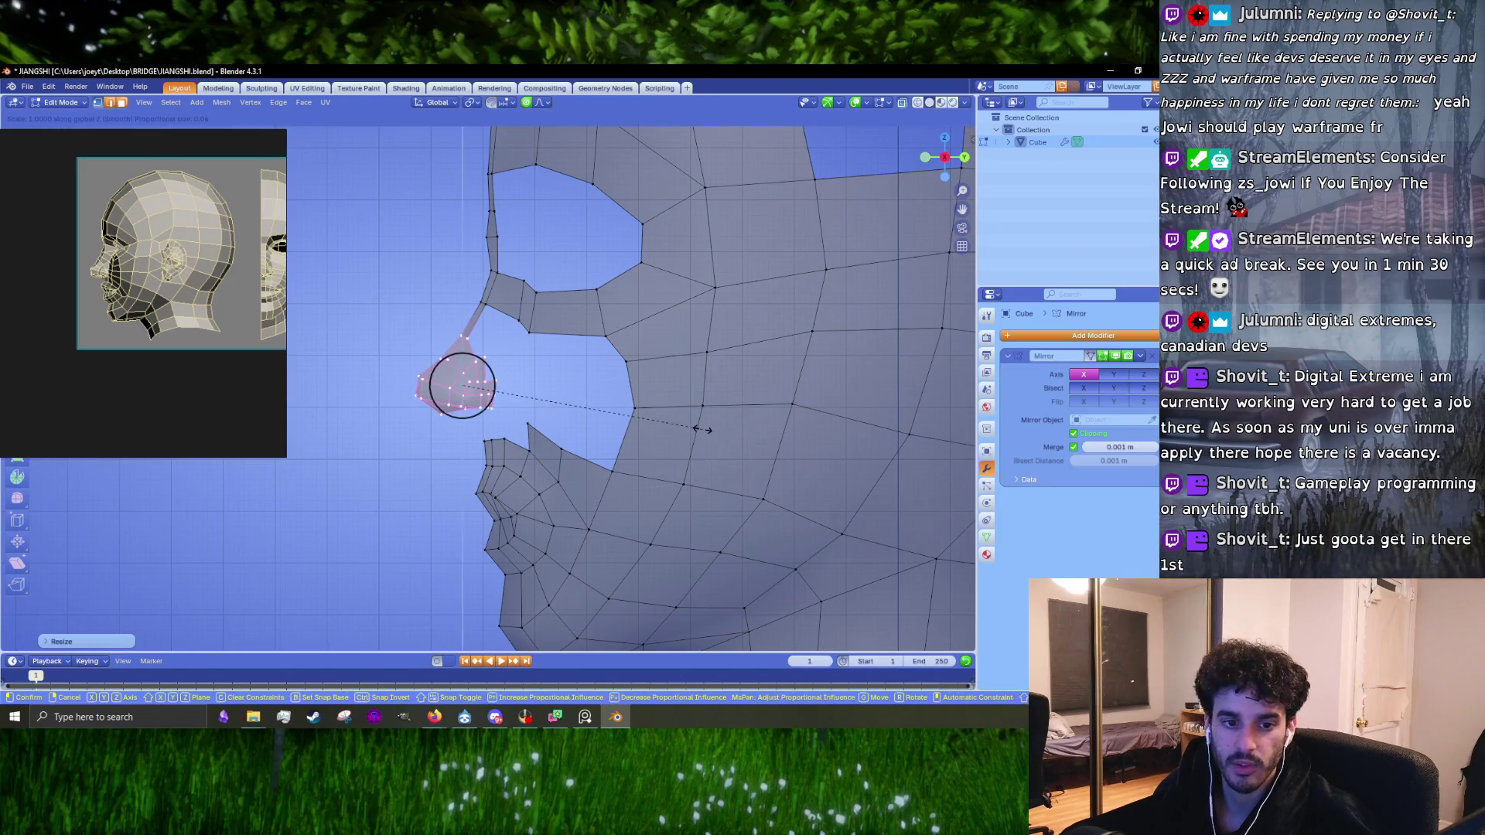
pyautogui.keyDown('shift'); pyautogui.moveTo(643, 418); pyautogui.dragTo(617, 477, button='middle'); pyautogui.keyUp('shift')
pyautogui.press('z')
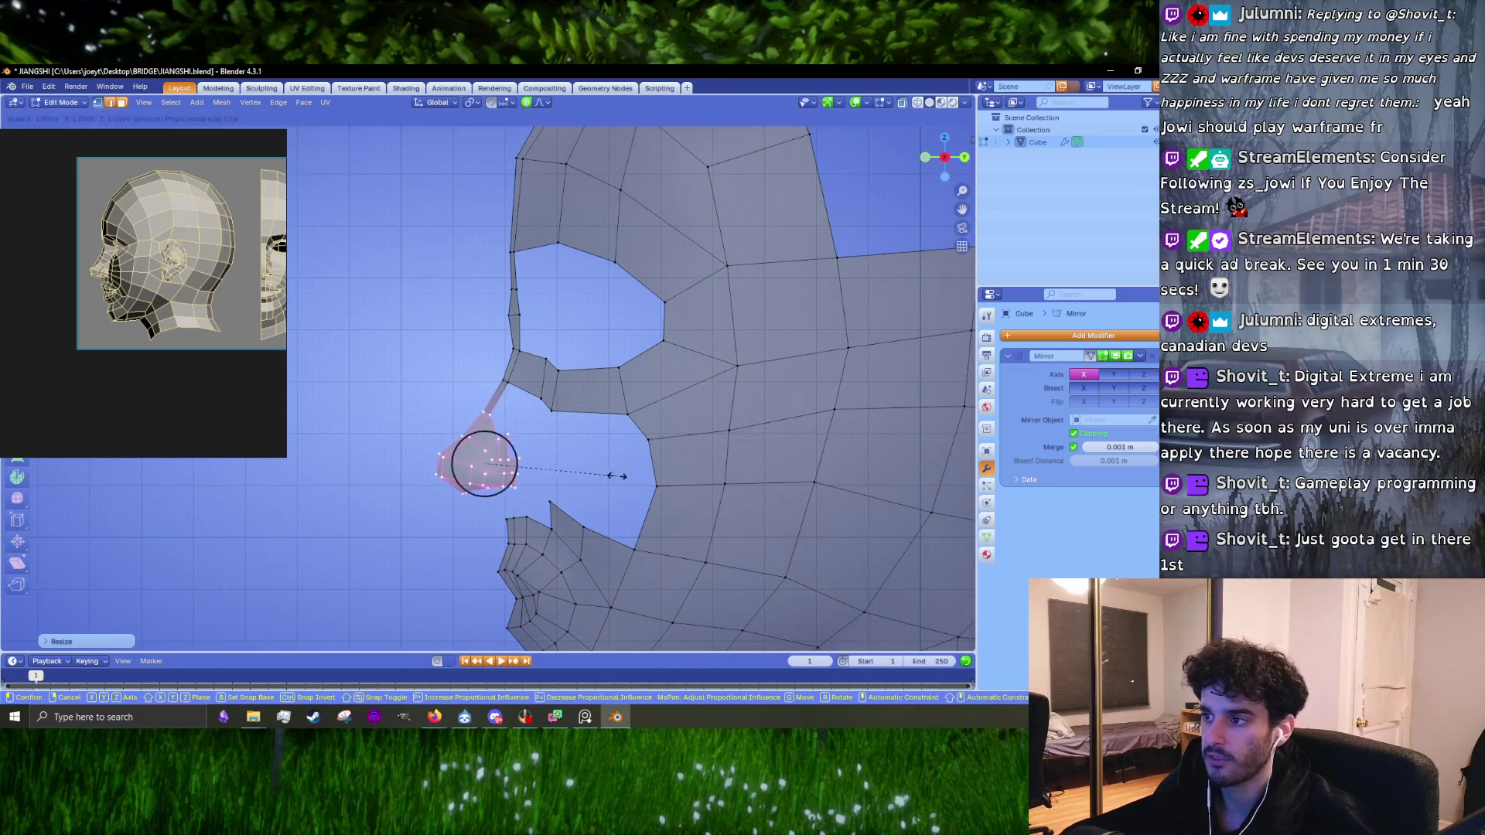
pyautogui.click(626, 475)
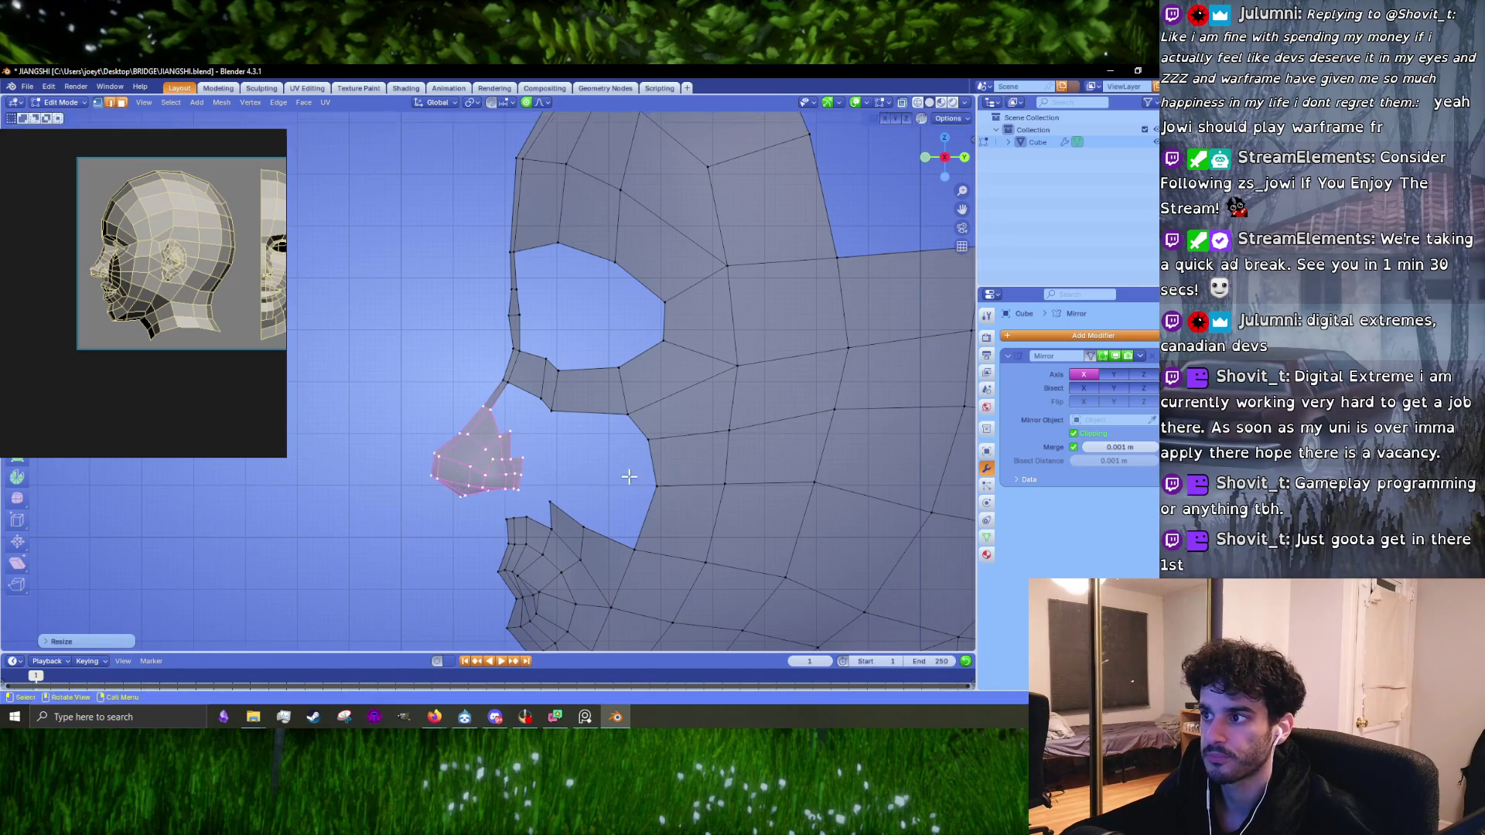
pyautogui.scroll(-5, 464, 402)
pyautogui.scroll(3, 531, 406)
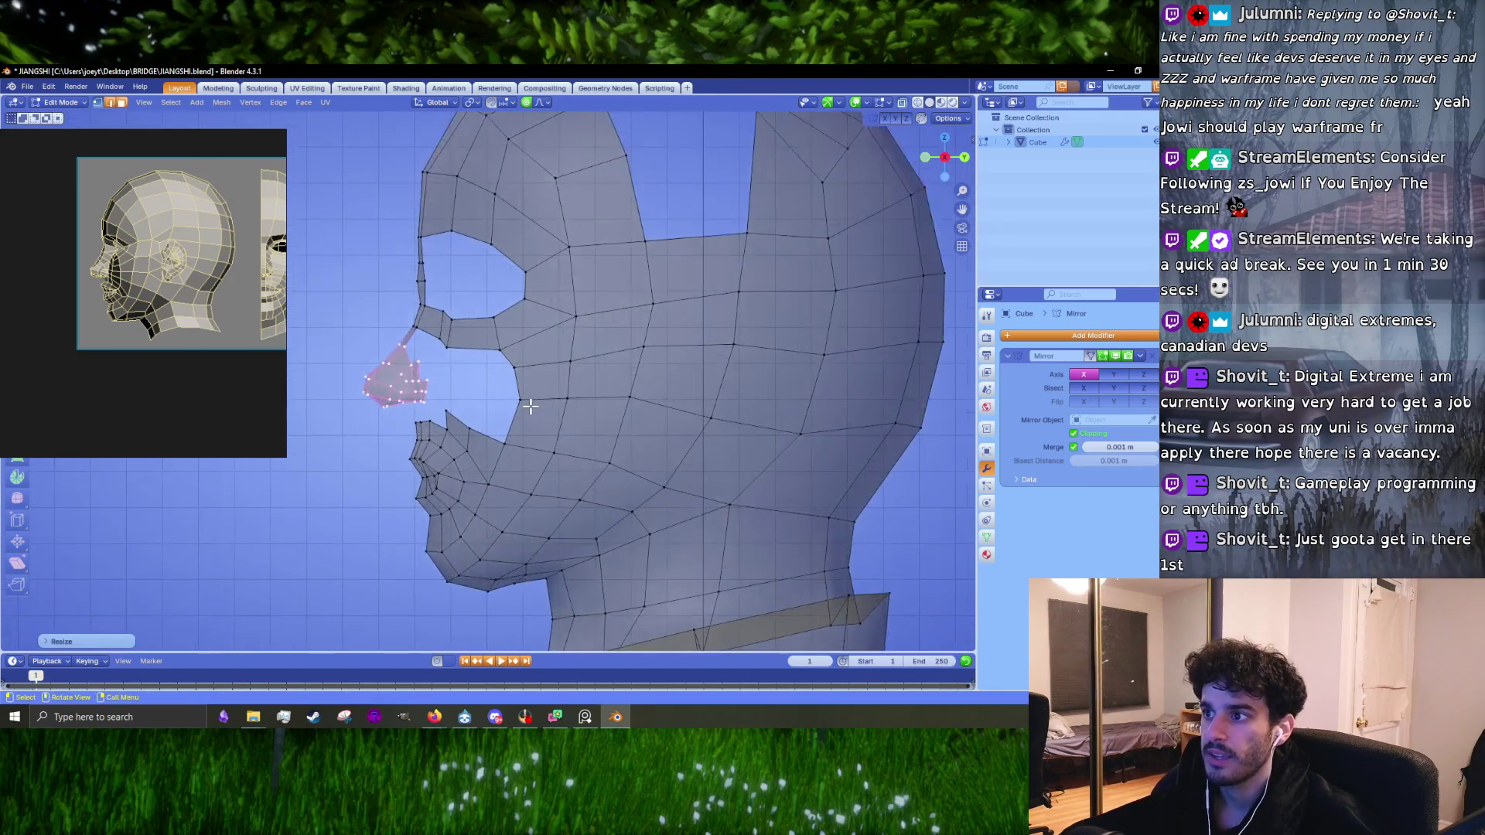
pyautogui.scroll(4, 453, 350)
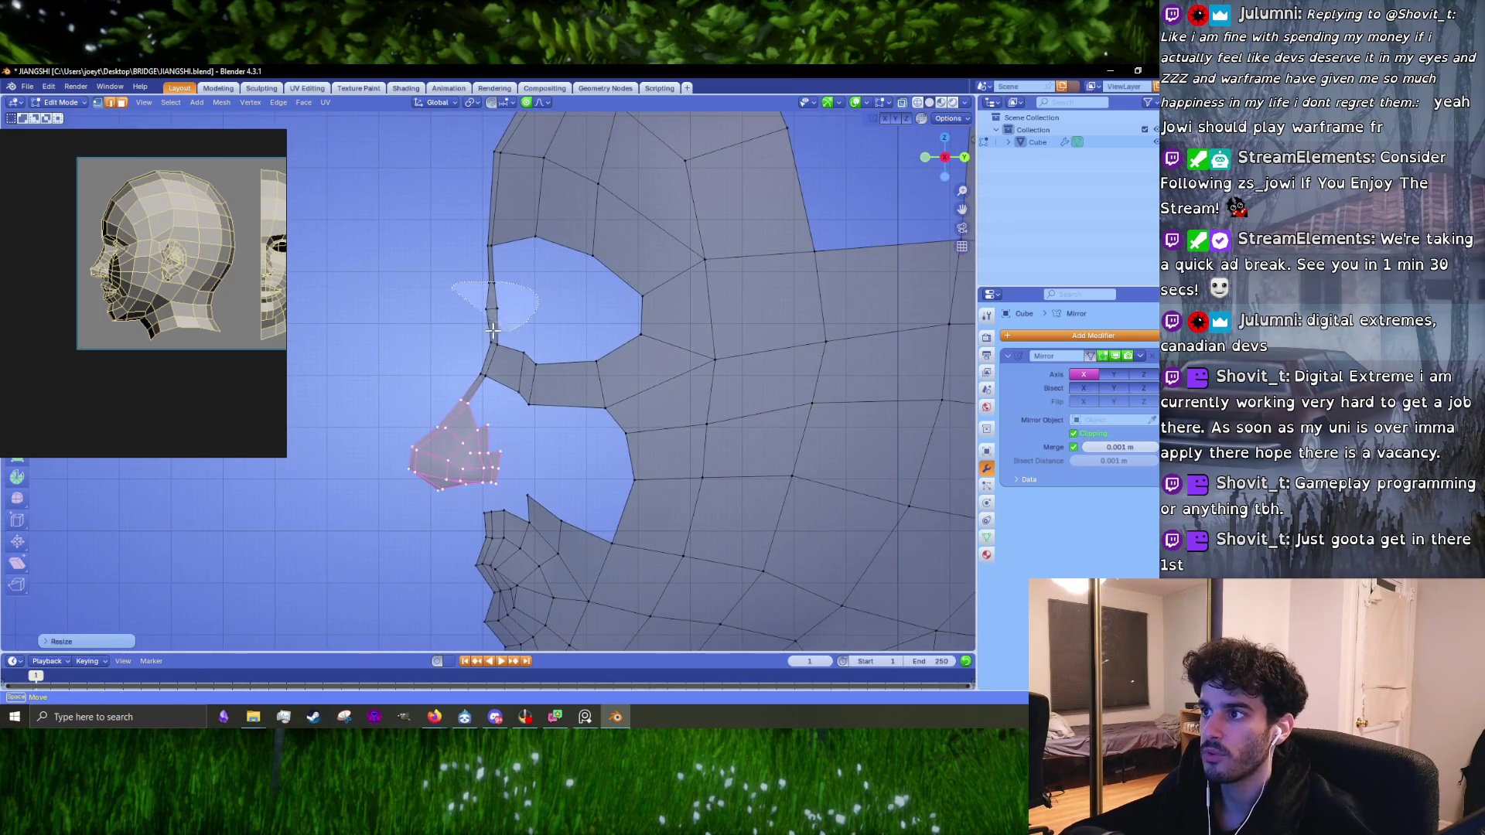
# Step: Scale the short nose-bridge edge along Y and shift it slightly left
pyautogui.click(506, 313)
pyautogui.press('s')
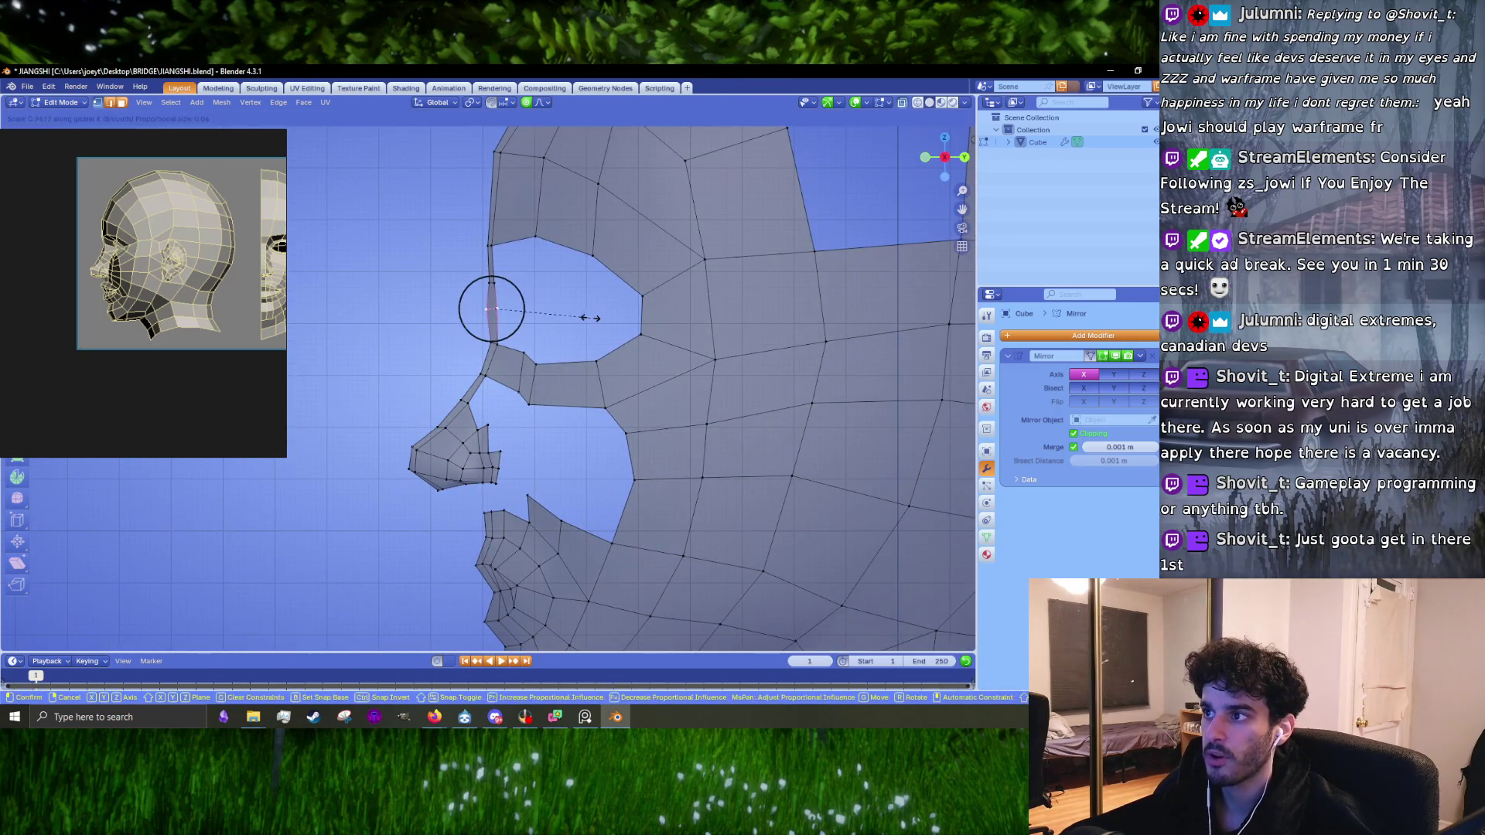
pyautogui.press('y')
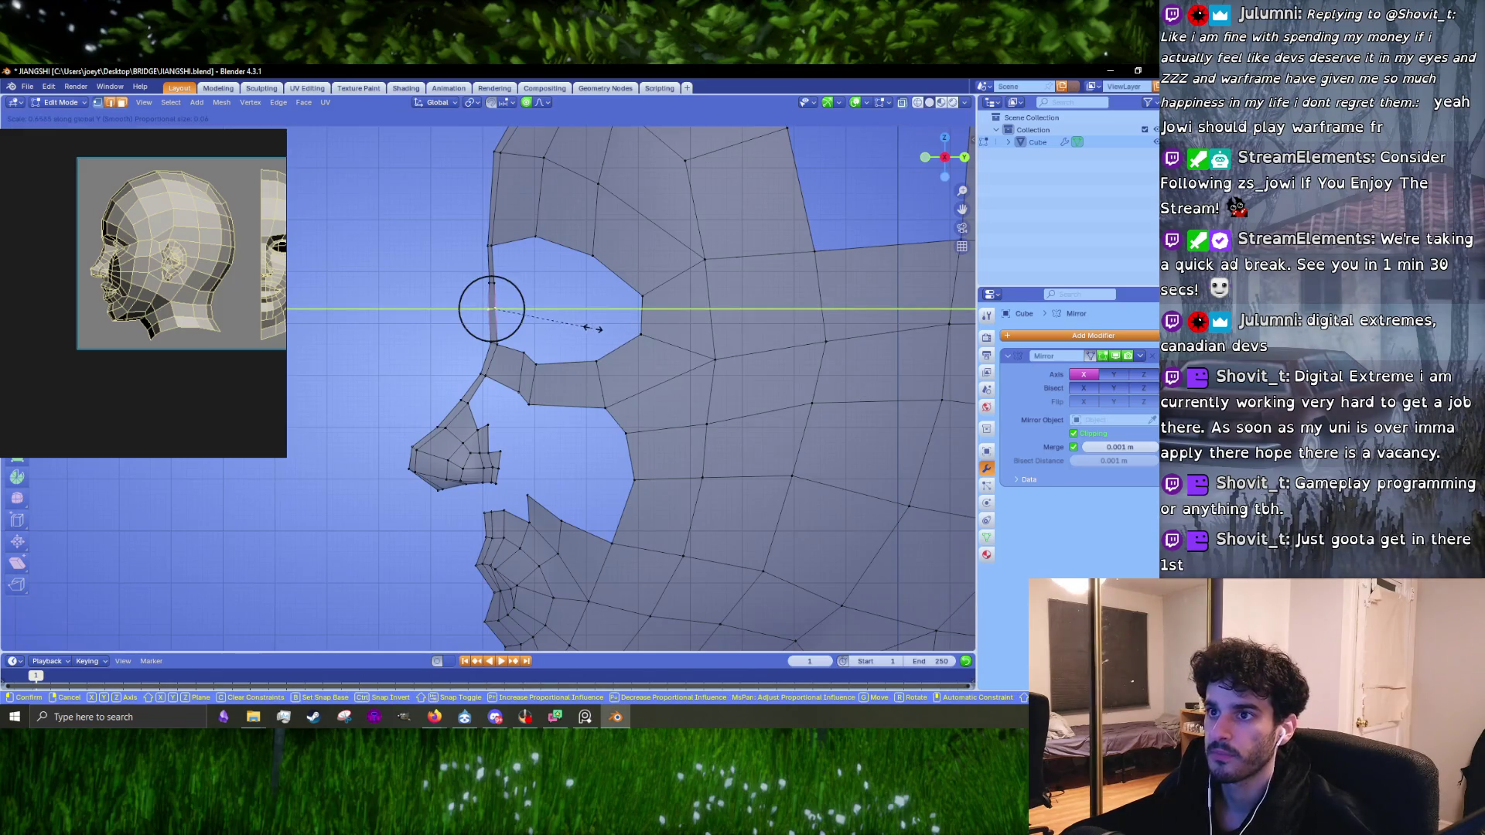
pyautogui.click(593, 328)
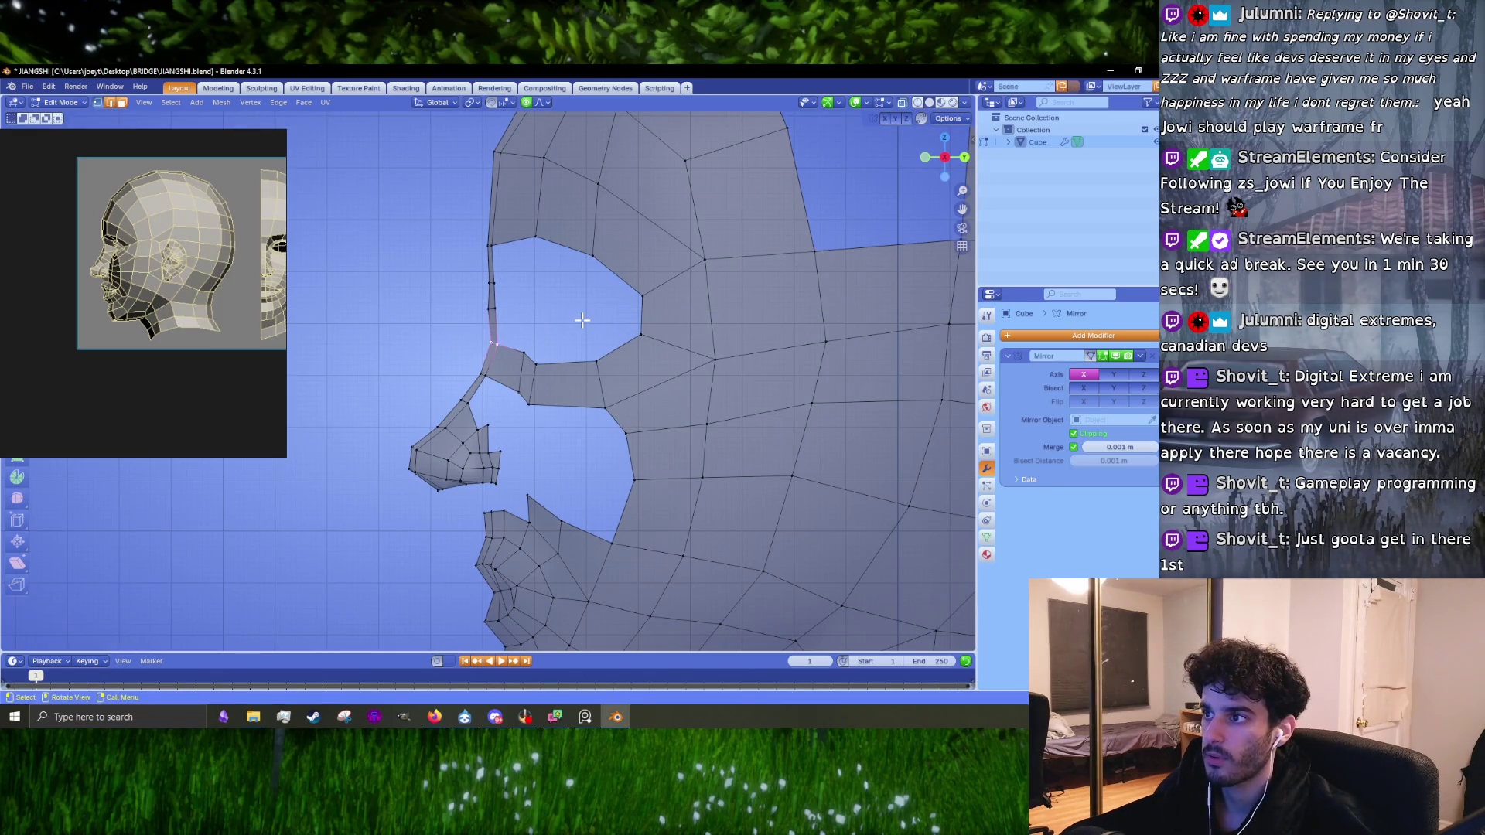
pyautogui.press('g')
pyautogui.click(589, 322)
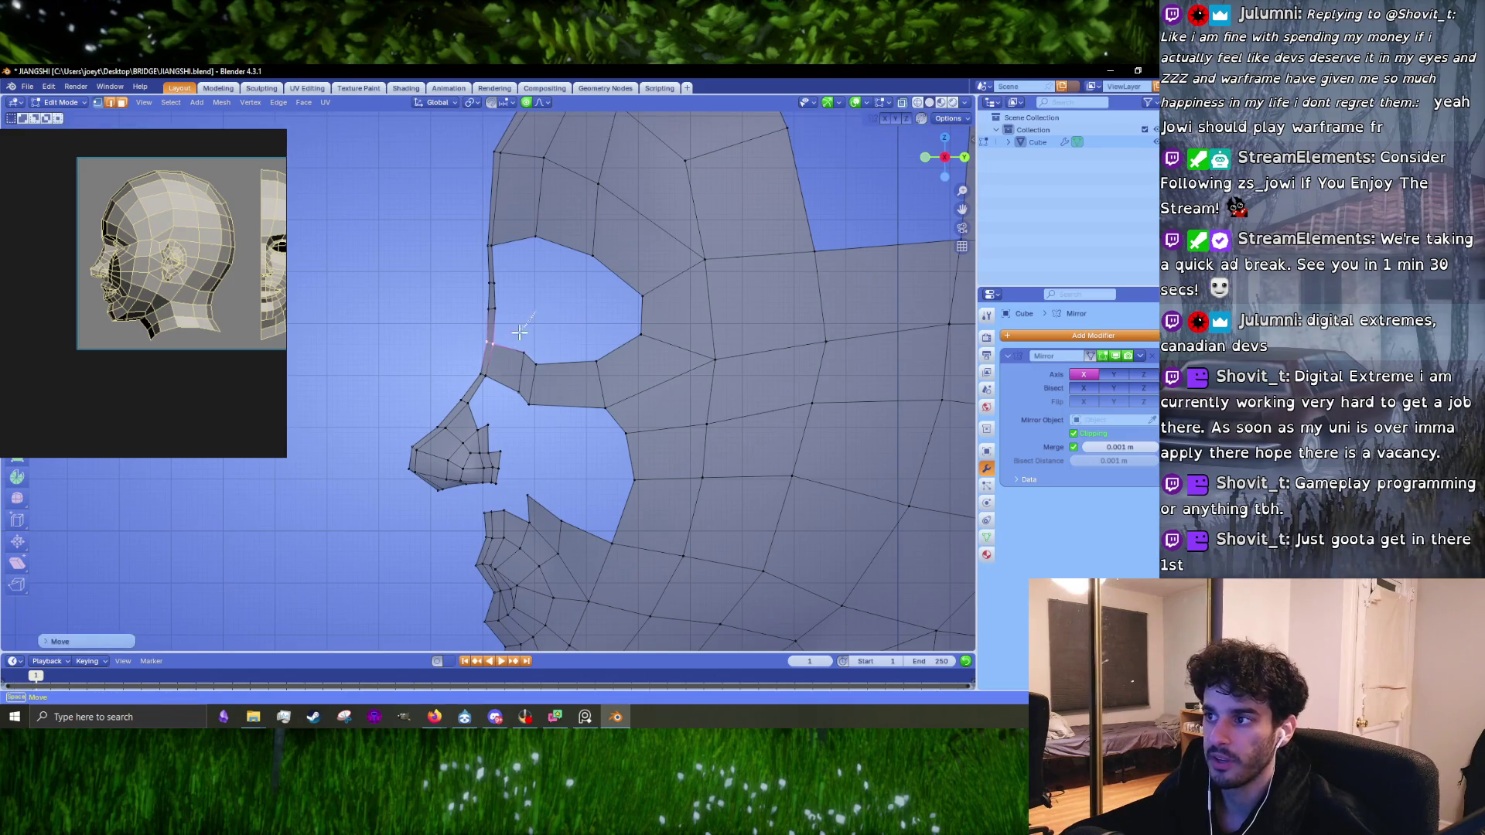
pyautogui.press('g')
pyautogui.click(460, 306)
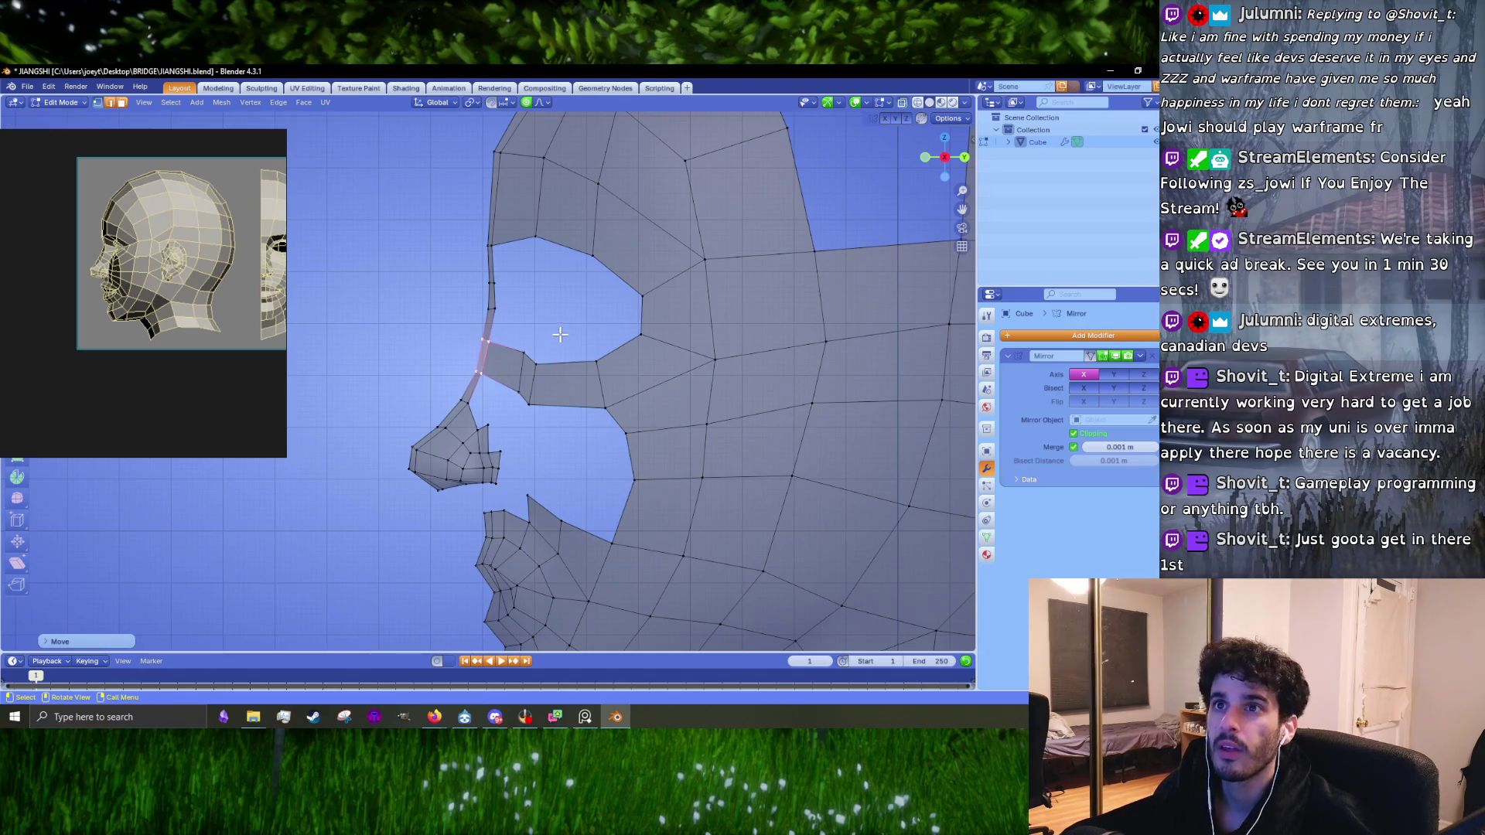
# Step: Drag the reference image window aside and back to the corner
pyautogui.moveTo(205, 172); pyautogui.dragTo(197, 353)
pyautogui.rightClick(325, 244)
pyautogui.press('Escape')
pyautogui.moveTo(152, 480)
pyautogui.mouseDown()
pyautogui.moveTo(203, 324)
pyautogui.moveTo(184, 312)
pyautogui.mouseUp()
# Step: Move another nose-bridge edge into line with the bridge silhouette
pyautogui.click(533, 337)
pyautogui.press('g')
pyautogui.click(581, 334)
pyautogui.keyDown('shift'); pyautogui.moveTo(507, 308); pyautogui.dragTo(515, 439, button='middle'); pyautogui.keyUp('shift')
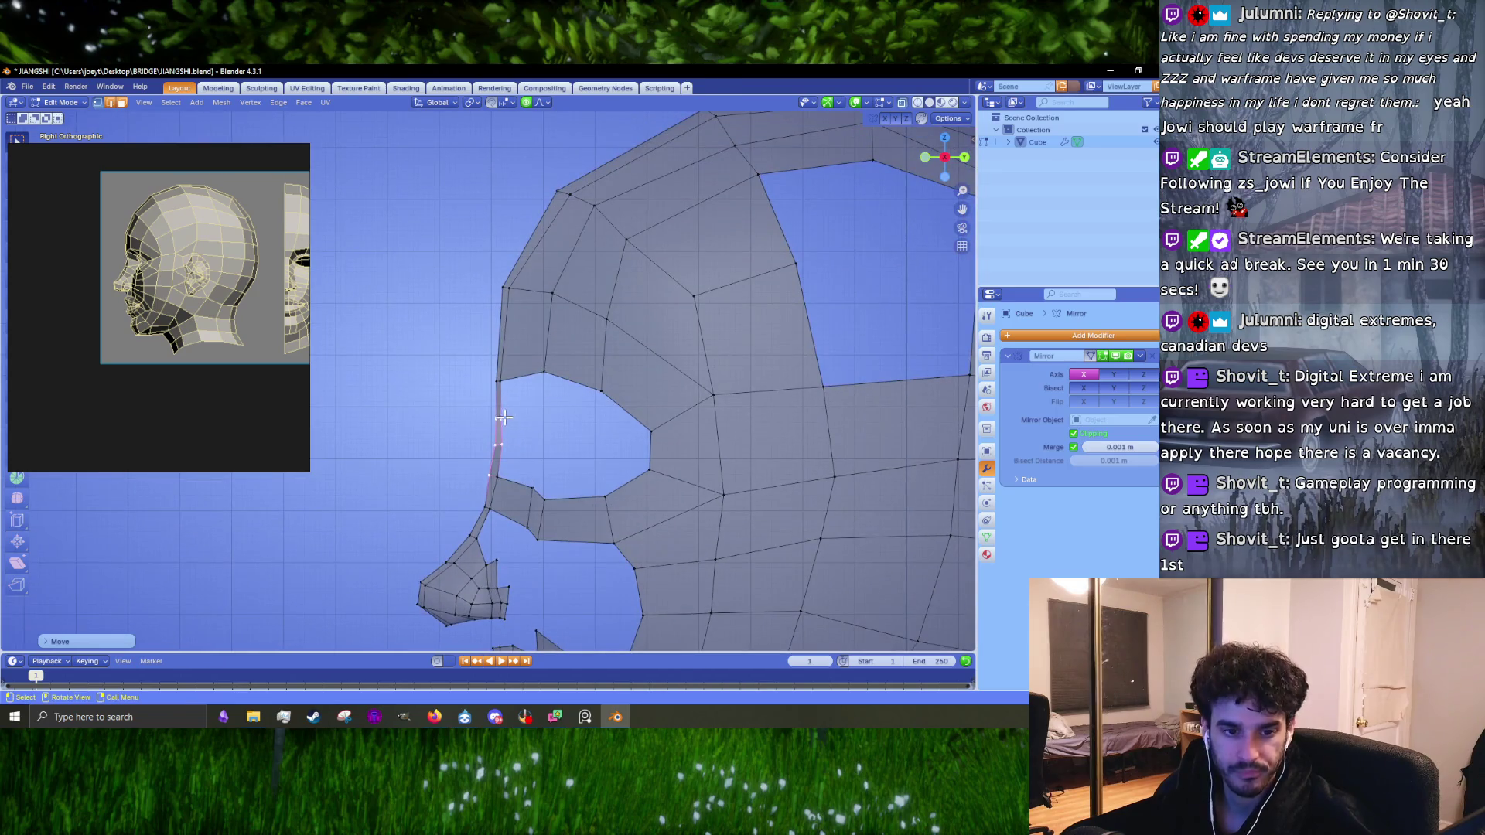
# Step: Move the vertex at the top of the nose bridge with proportional falloff
pyautogui.moveTo(520, 400); pyautogui.dragTo(515, 393)
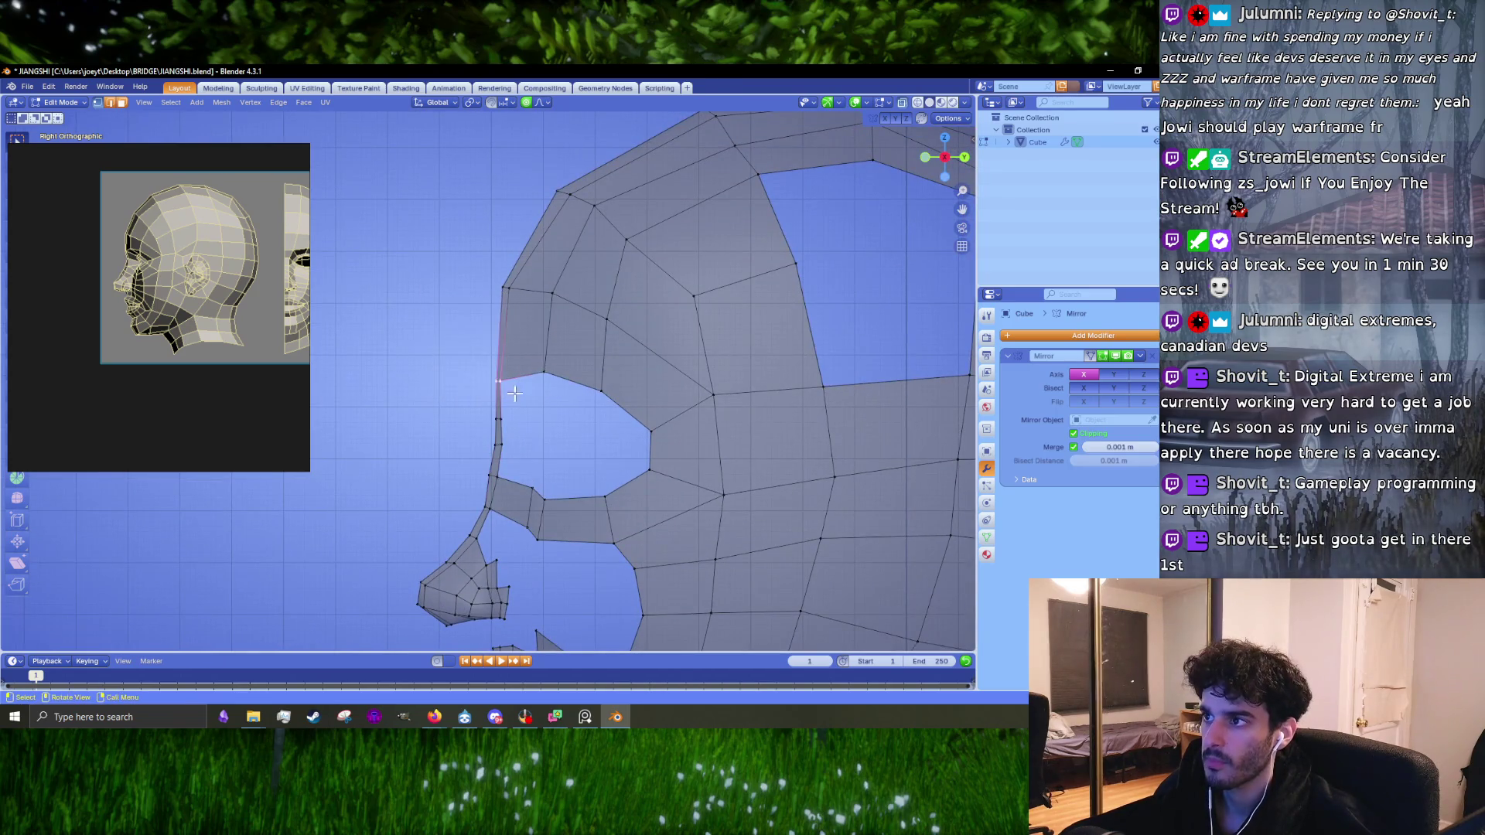
pyautogui.press('g')
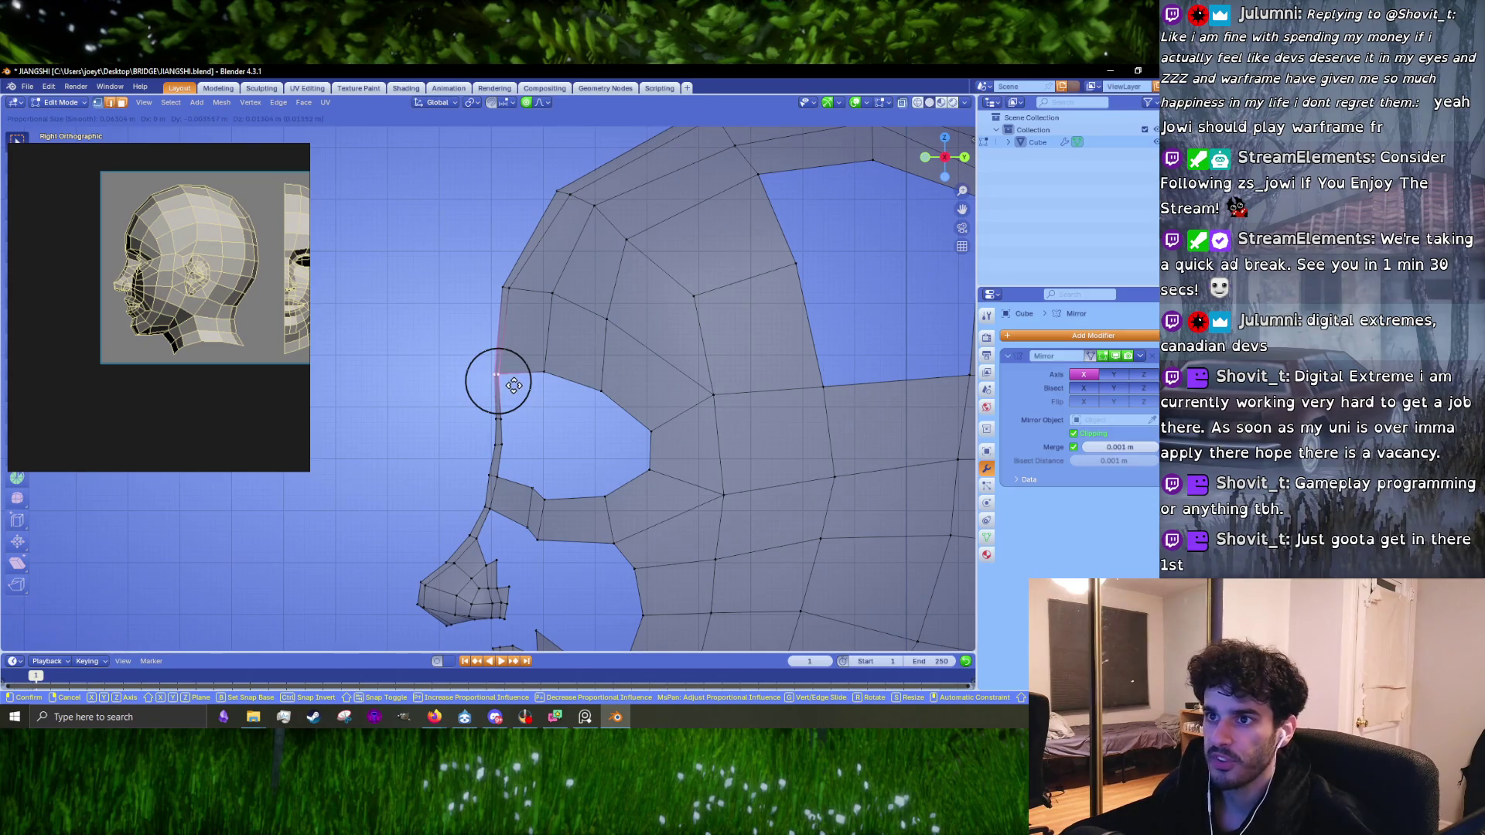
pyautogui.click(513, 384)
pyautogui.scroll(2, 521, 398)
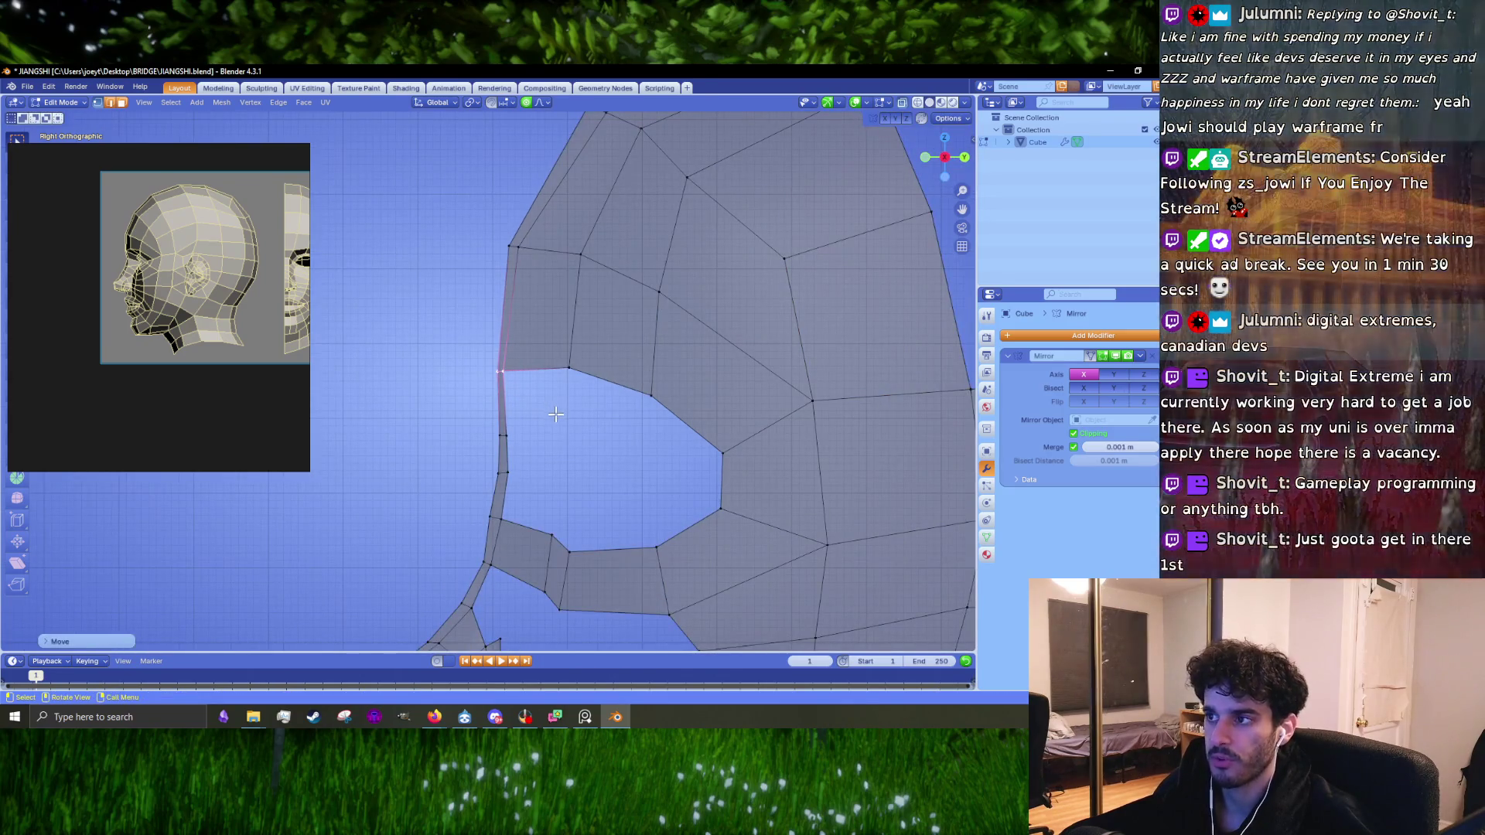
pyautogui.press('g')
pyautogui.press('Escape')
# Step: Reposition the brow corner vertex and two forehead vertices along the brow
pyautogui.moveTo(478, 201); pyautogui.dragTo(554, 288)
pyautogui.press('g')
pyautogui.click(532, 284)
pyautogui.scroll(-1, 539, 311)
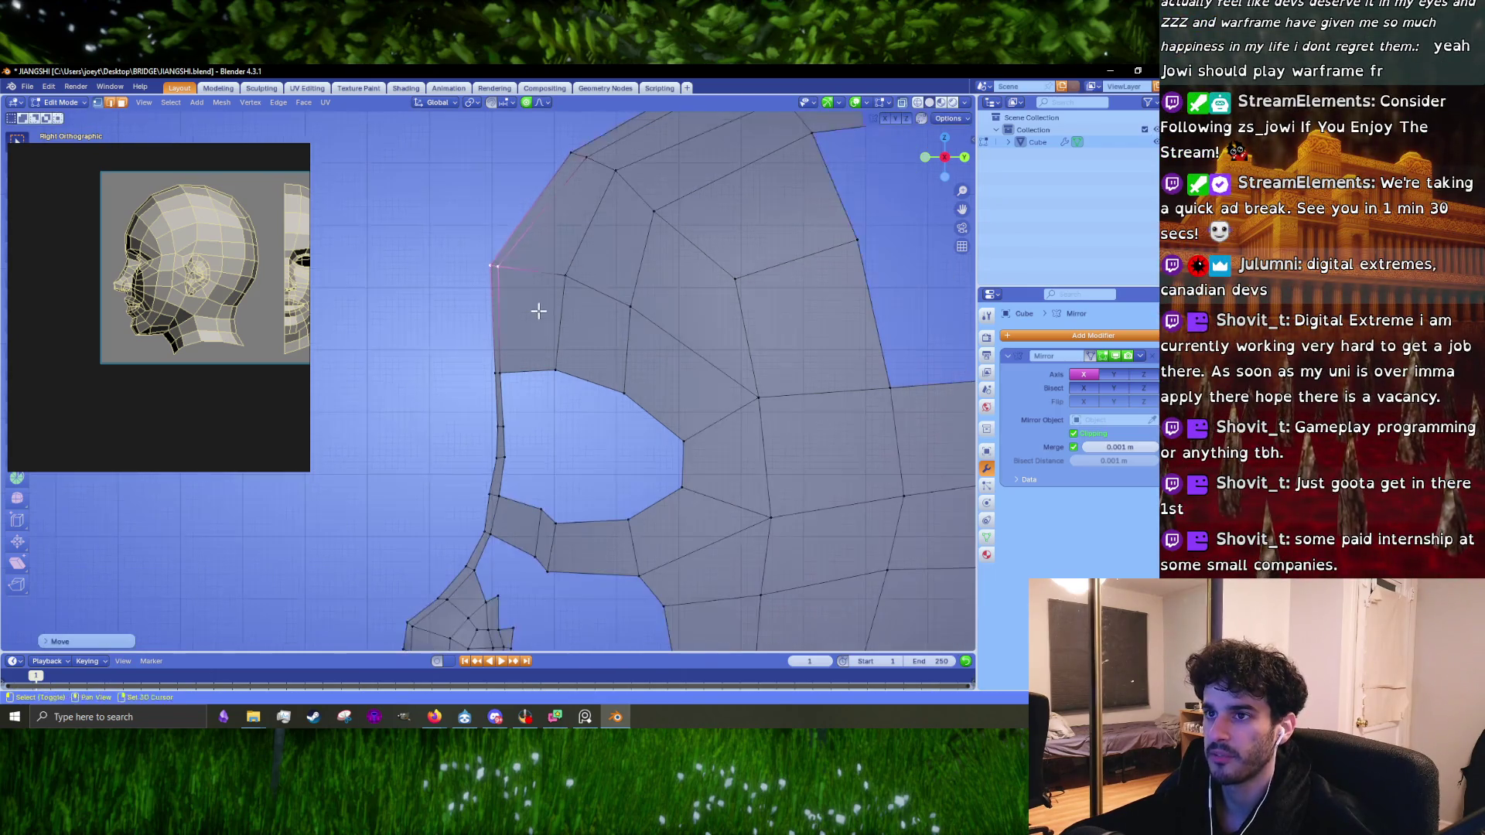
pyautogui.keyDown('shift'); pyautogui.scroll(5, 538, 311); pyautogui.keyUp('shift')
pyautogui.press('g')
pyautogui.click(615, 318)
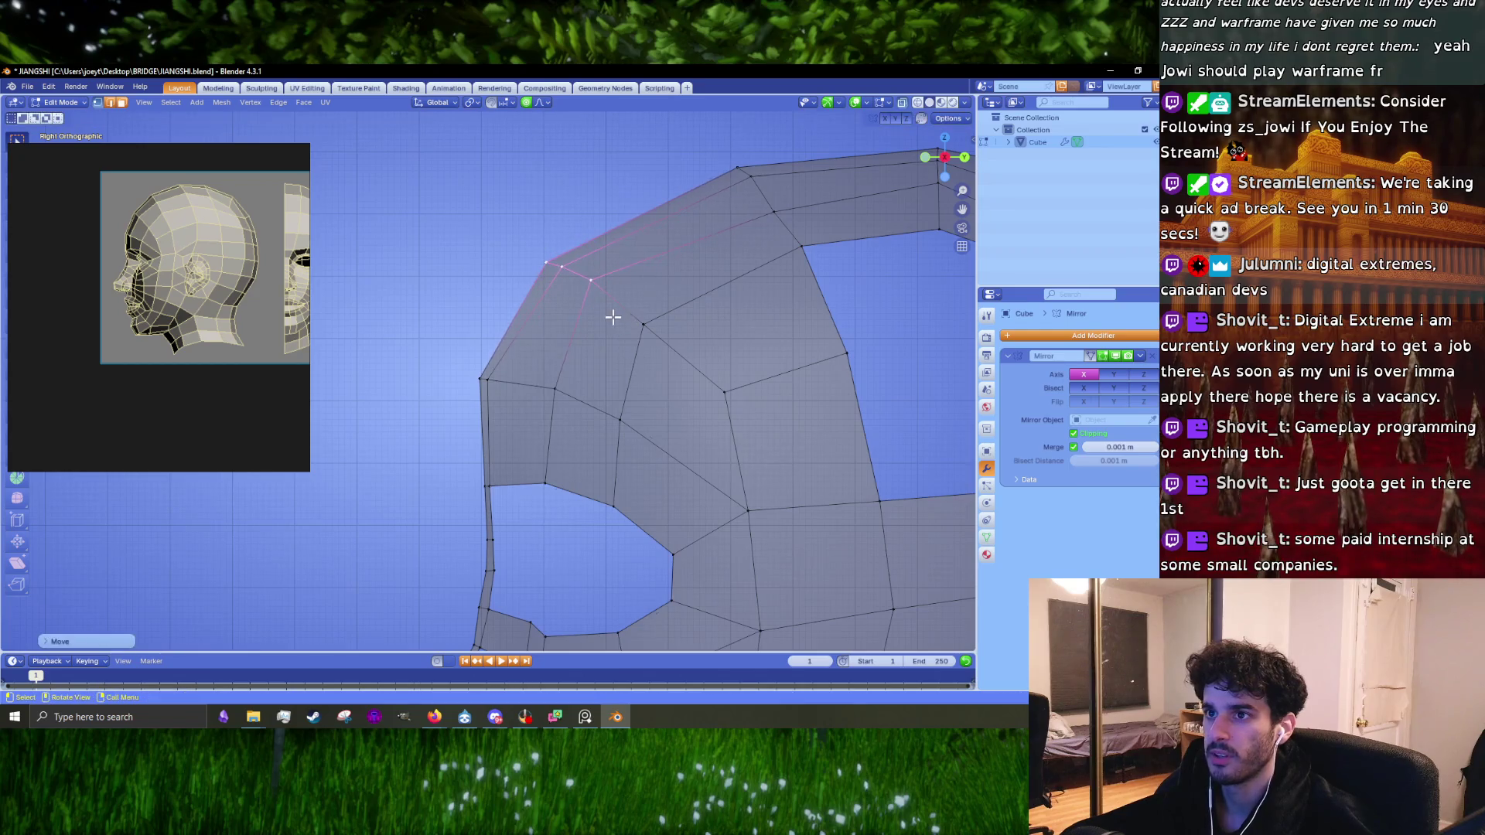
pyautogui.press('g')
pyautogui.click(557, 272)
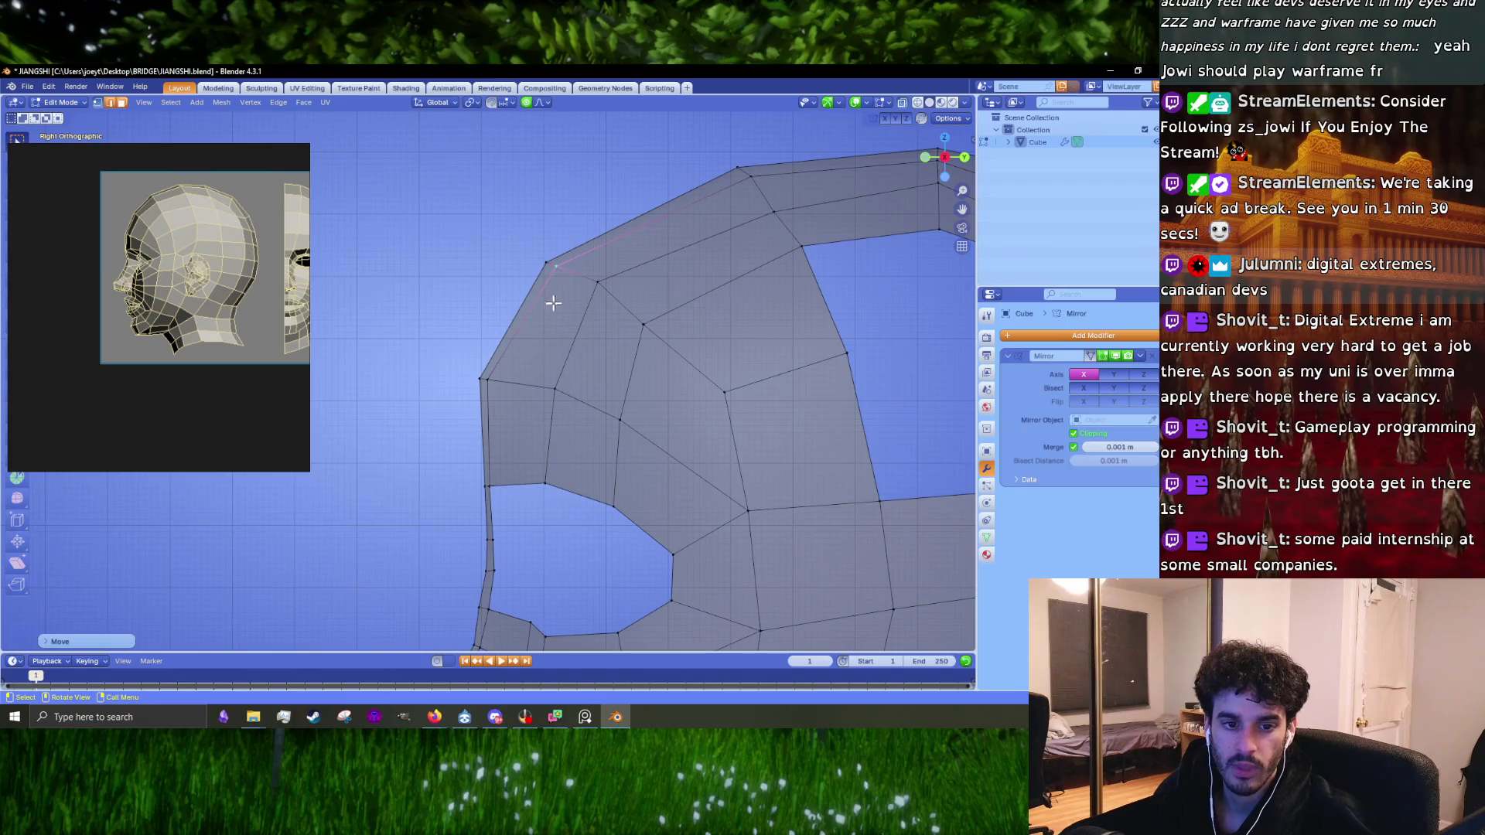
# Step: Adjust a forehead-edge vertex and slide the socket's inner corner vertex along the brow
pyautogui.keyDown('shift'); pyautogui.moveTo(564, 365); pyautogui.dragTo(508, 417, button='middle'); pyautogui.keyUp('shift')
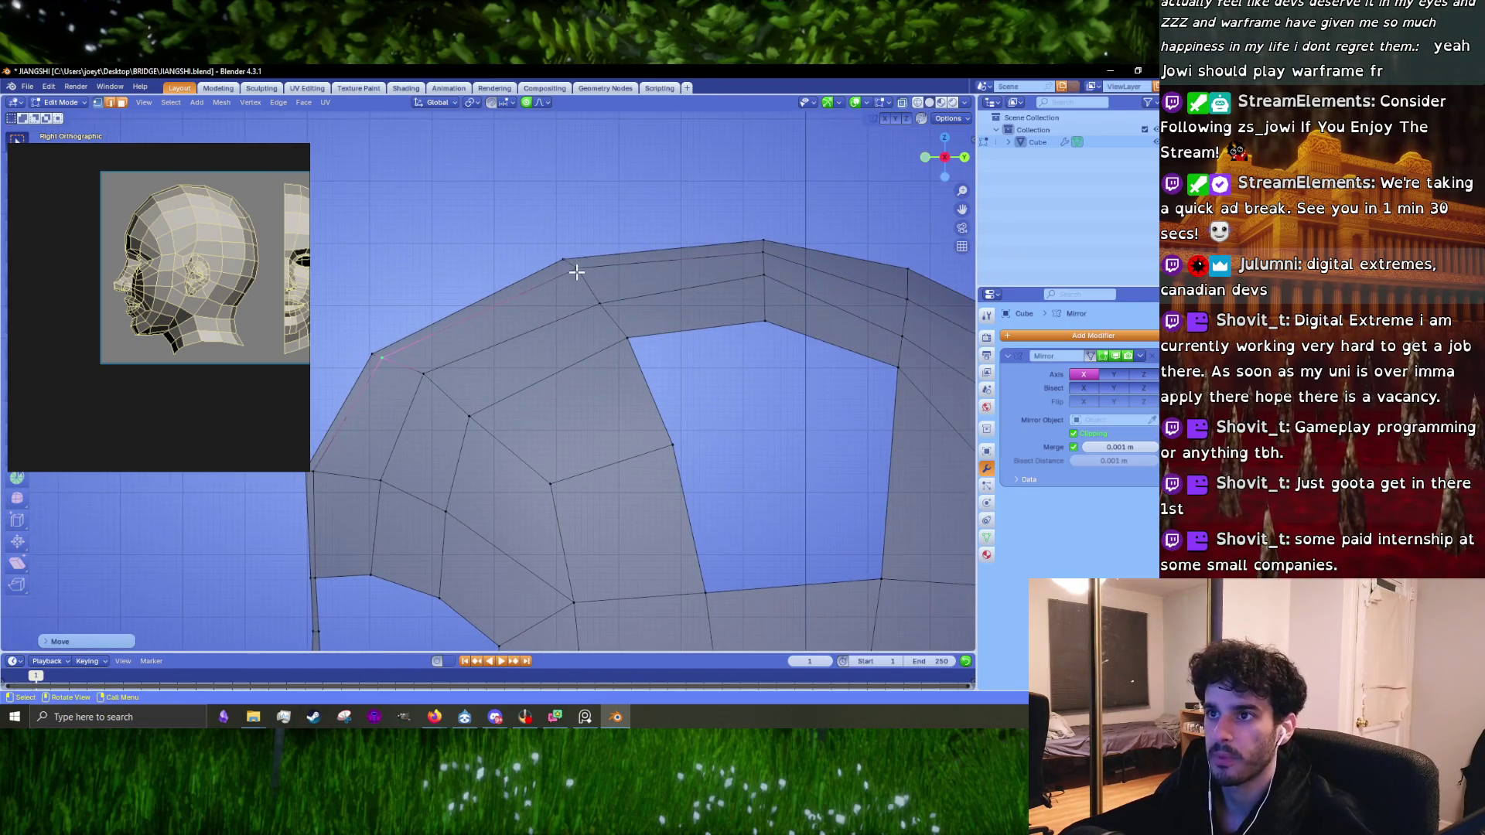
pyautogui.click(599, 302)
pyautogui.press('g')
pyautogui.click(600, 302)
pyautogui.click(628, 338)
pyautogui.press('g')
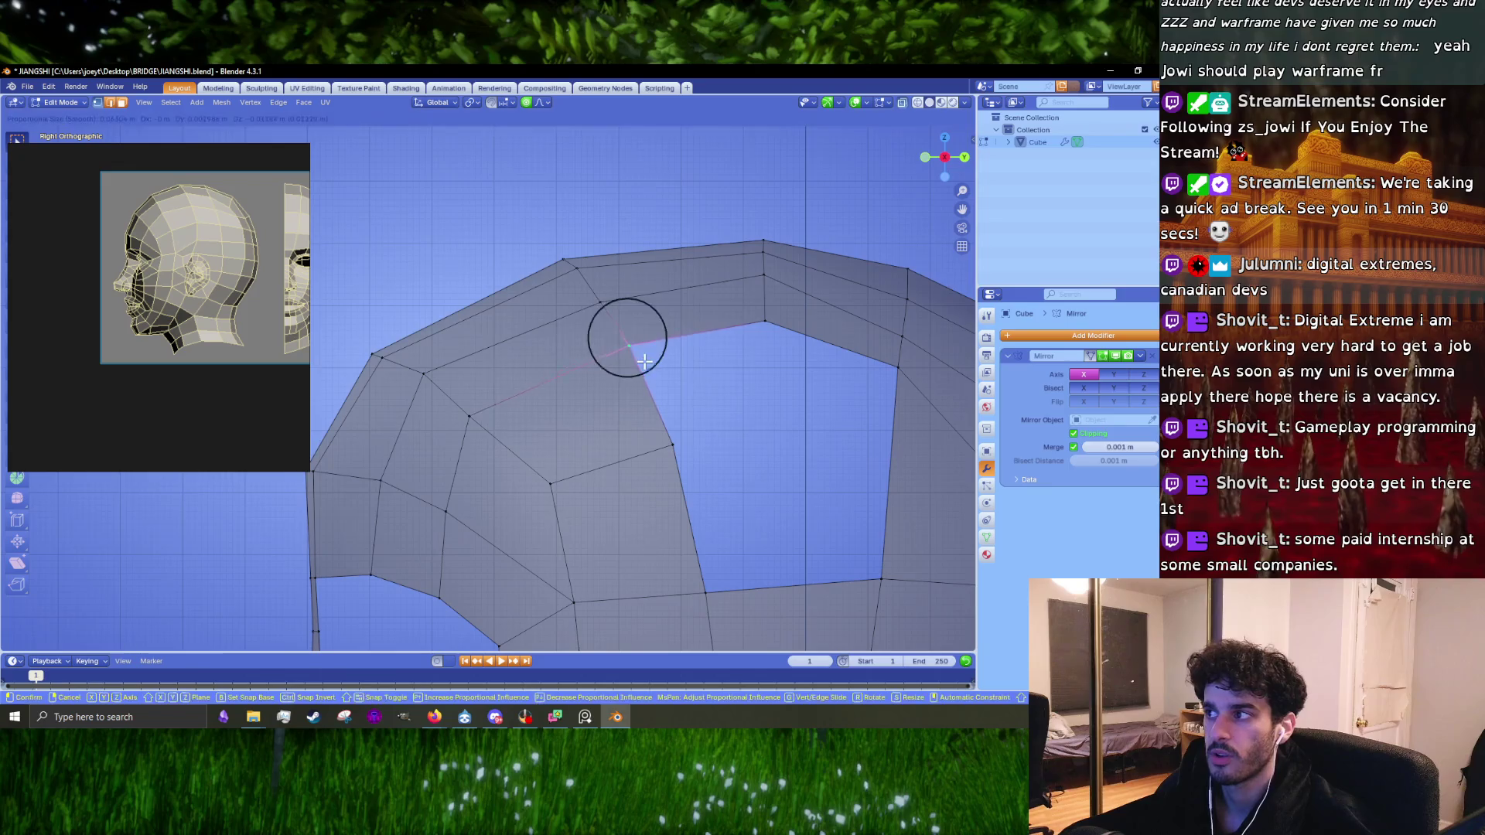
pyautogui.keyDown('shift'); pyautogui.moveTo(756, 325); pyautogui.dragTo(593, 321, button='middle'); pyautogui.keyUp('shift')
pyautogui.click(724, 388)
# Step: Nudge a vertex on the eye socket's upper edge to smooth the curve
pyautogui.keyDown('shift'); pyautogui.moveTo(781, 441); pyautogui.dragTo(670, 382, button='middle'); pyautogui.keyUp('shift')
pyautogui.click(719, 319)
pyautogui.press('g')
pyautogui.click(720, 332)
pyautogui.scroll(-5, 758, 279)
pyautogui.keyDown('shift'); pyautogui.moveTo(569, 458); pyautogui.dragTo(616, 350, button='middle'); pyautogui.keyUp('shift')
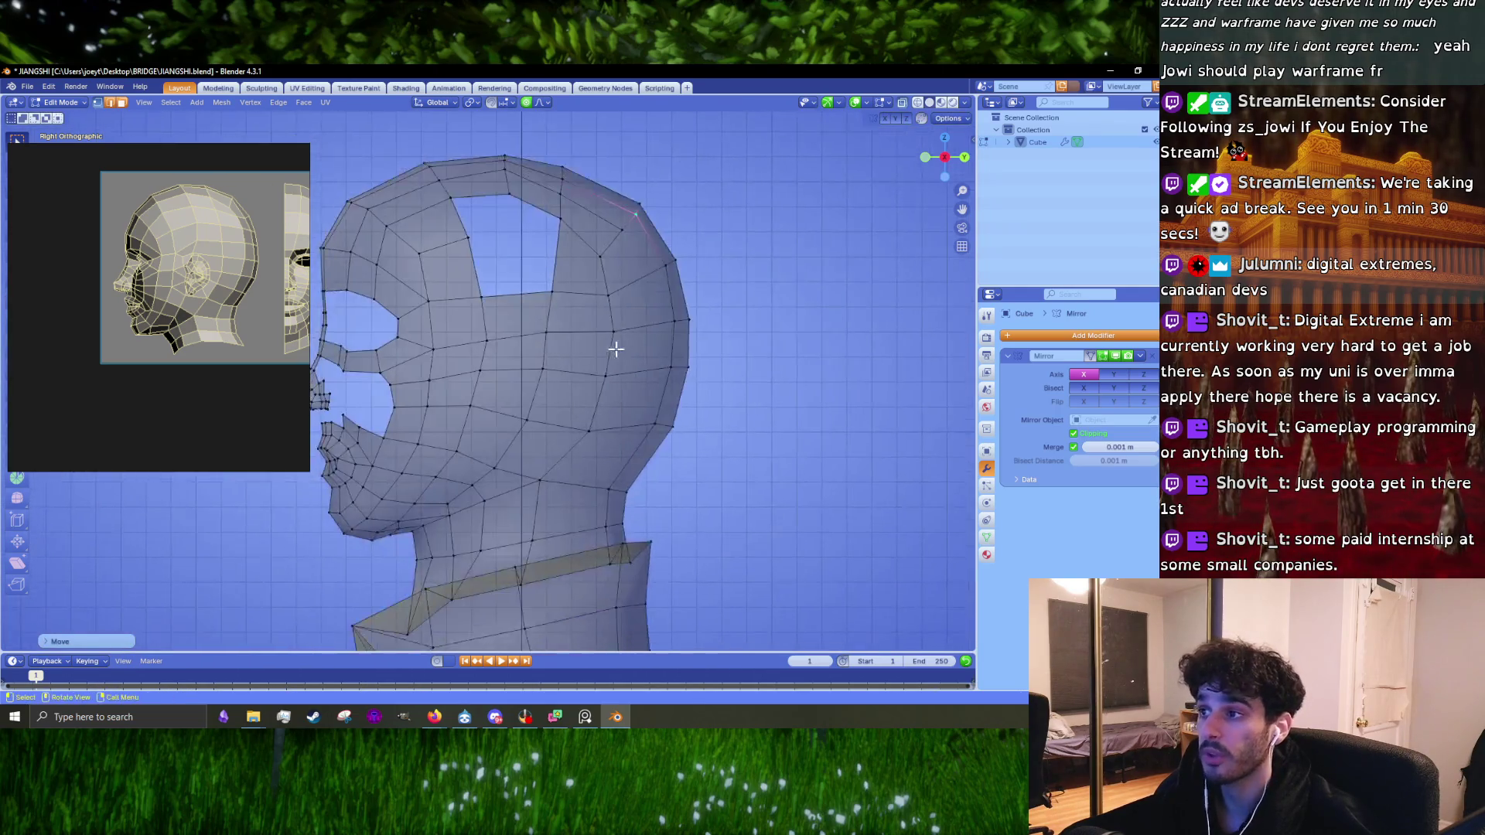
# Step: Shift the cranium vertex column with proportional falloff, then move it again toward the back
pyautogui.scroll(3, 615, 350)
pyautogui.moveTo(657, 199); pyautogui.dragTo(708, 406)
pyautogui.press('g')
pyautogui.click(721, 421)
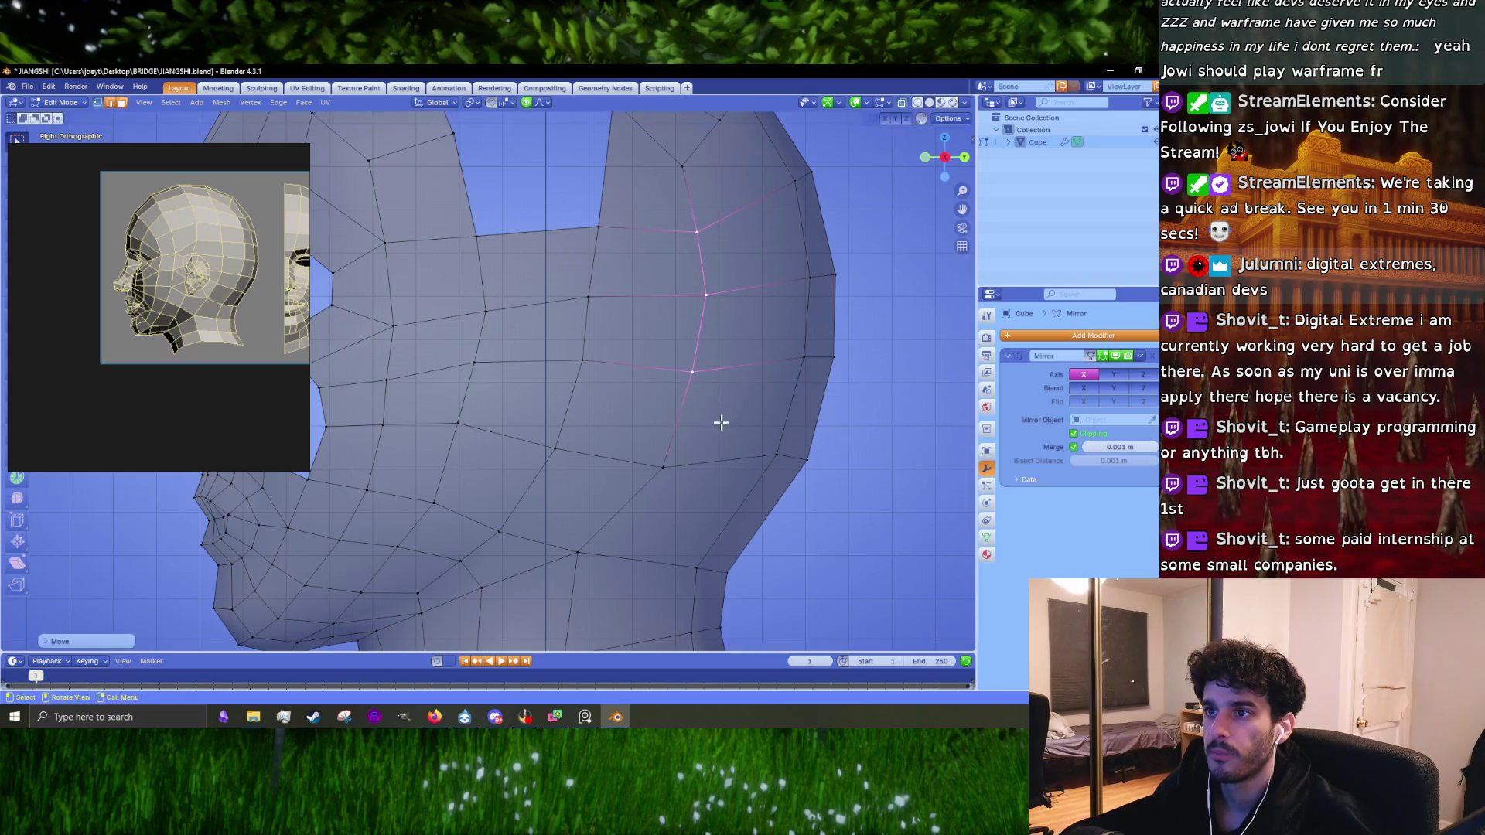
pyautogui.moveTo(609, 368); pyautogui.dragTo(611, 370)
pyautogui.press('g')
pyautogui.click(642, 391)
pyautogui.click(598, 299)
# Step: Nudge single vertices in the middle, back and lower head to round the skull
pyautogui.press('g')
pyautogui.click(510, 310)
pyautogui.click(589, 362)
pyautogui.press('g')
pyautogui.click(595, 366)
pyautogui.click(554, 448)
pyautogui.press('g')
pyautogui.click(599, 501)
pyautogui.moveTo(599, 500)
pyautogui.keyDown('shift'); pyautogui.mouseDown(button='middle')
pyautogui.moveTo(596, 404)
pyautogui.moveTo(636, 338)
pyautogui.mouseUp(button='middle'); pyautogui.keyUp('shift')
pyautogui.keyDown('shift'); pyautogui.moveTo(587, 410); pyautogui.dragTo(593, 353, button='middle'); pyautogui.keyUp('shift')
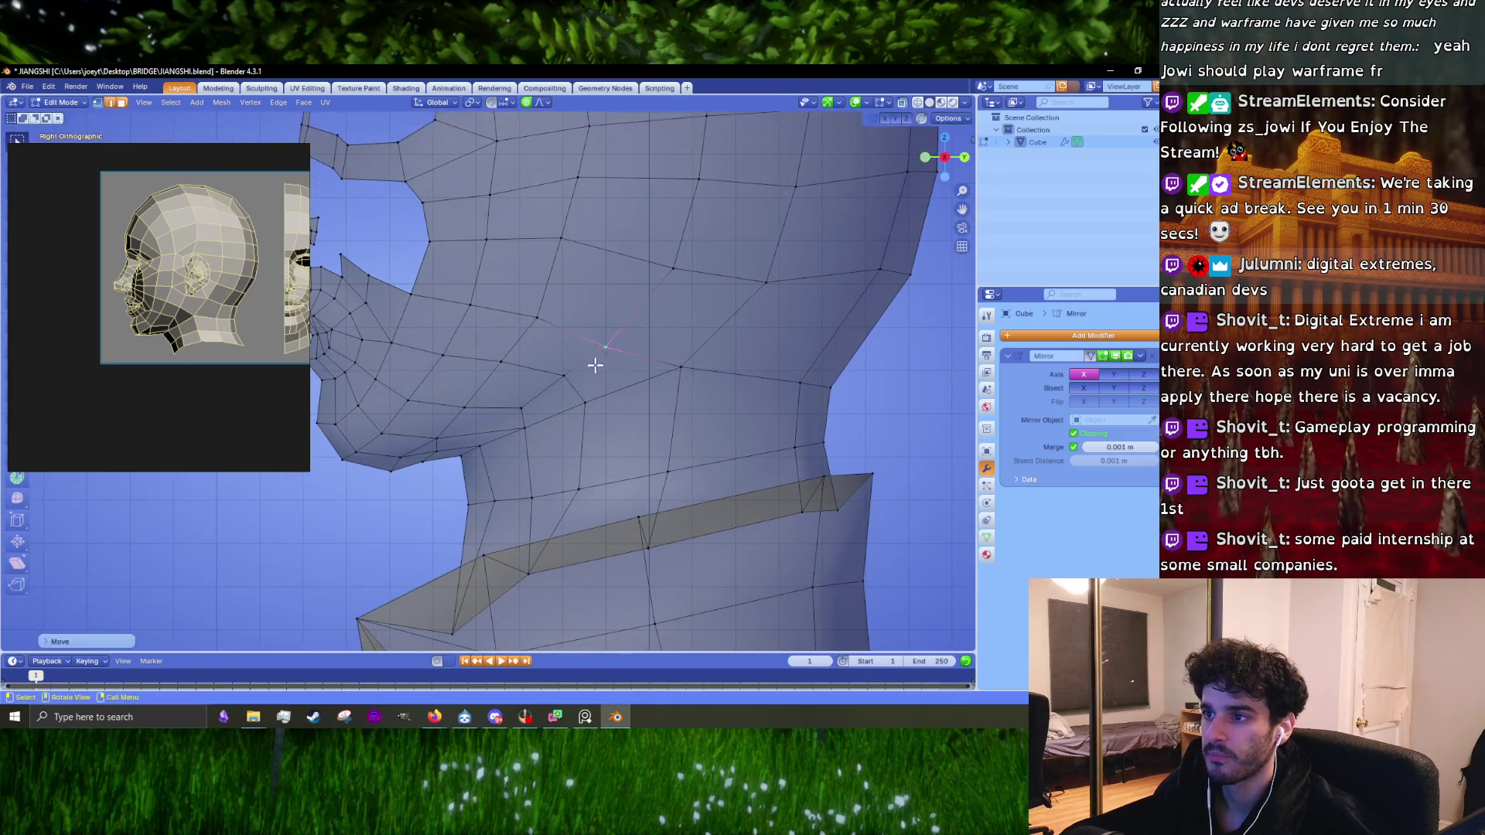
pyautogui.scroll(-6, 453, 340)
pyautogui.scroll(-3, 463, 354)
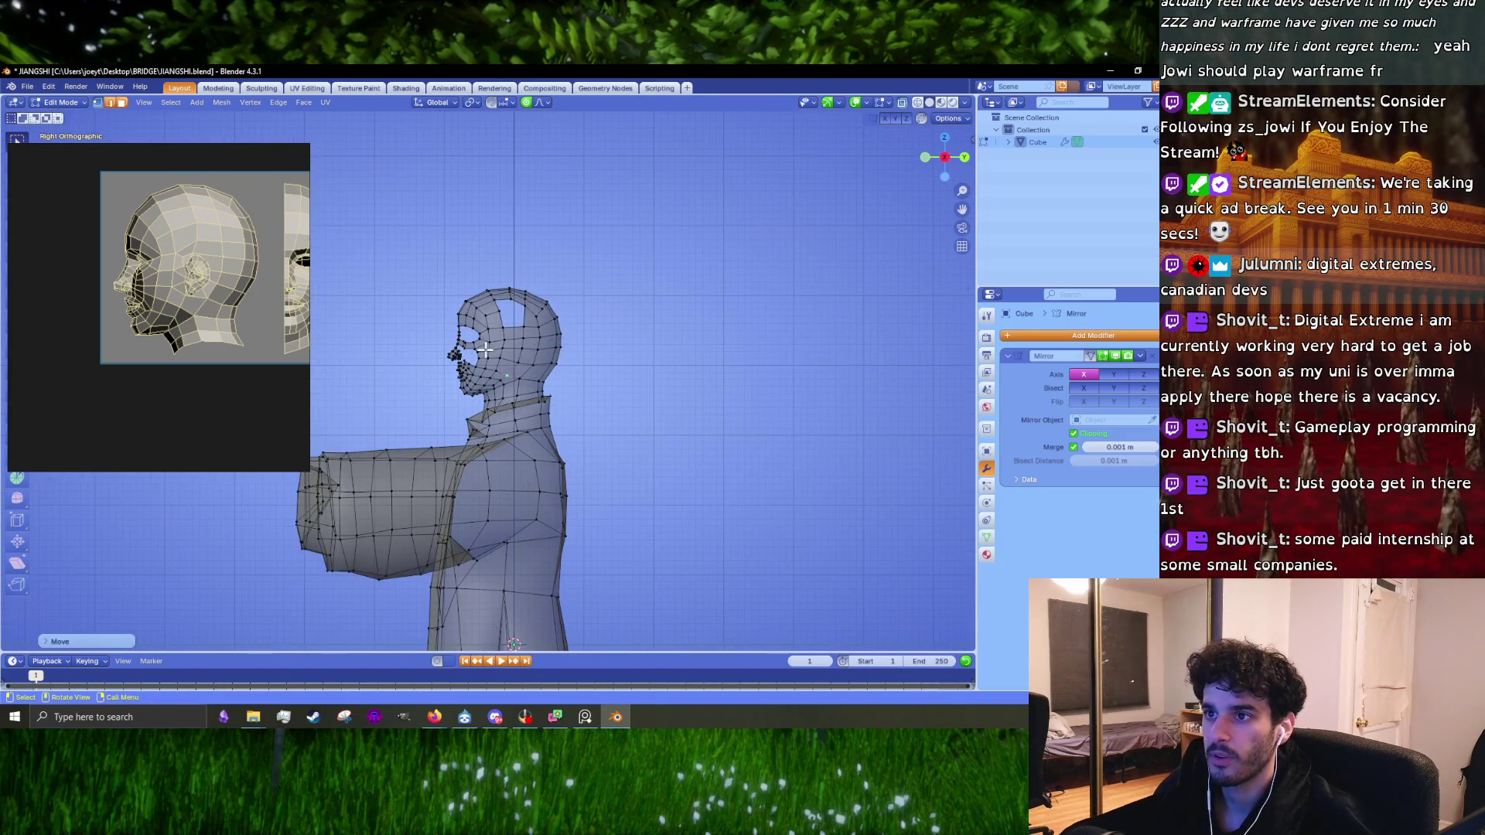